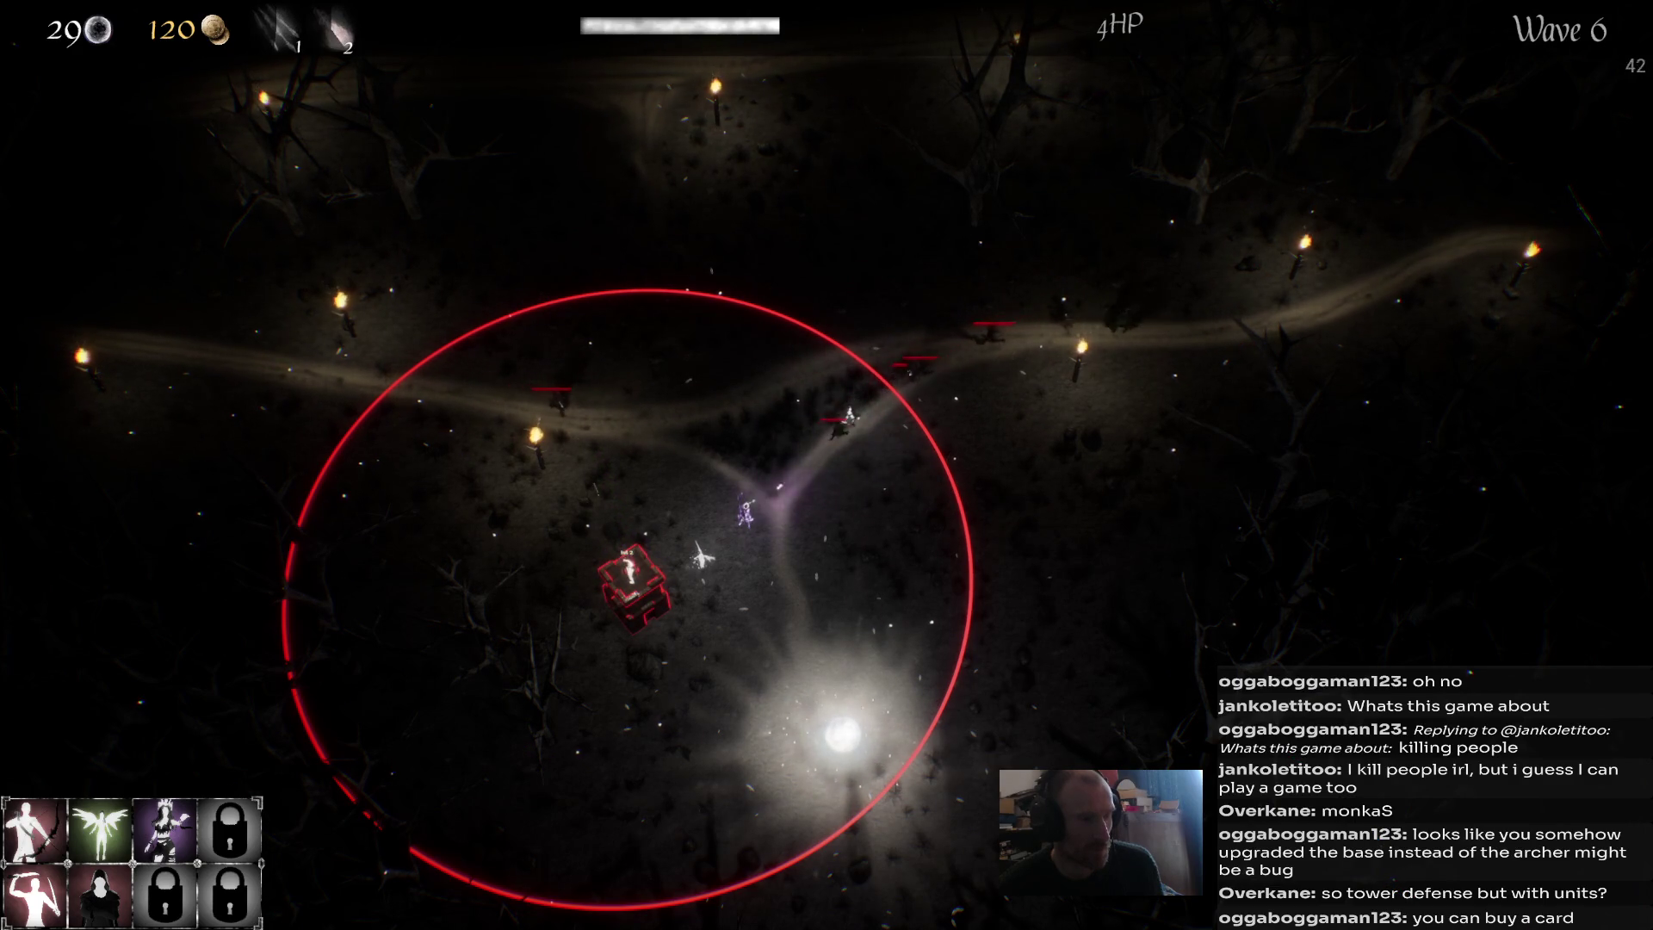
Cast the first spell onto the enemy group as the run ends with 5 waves survived.
{"action": "key", "text": "1"}
{"action": "left_click", "coordinate": [663, 424]}
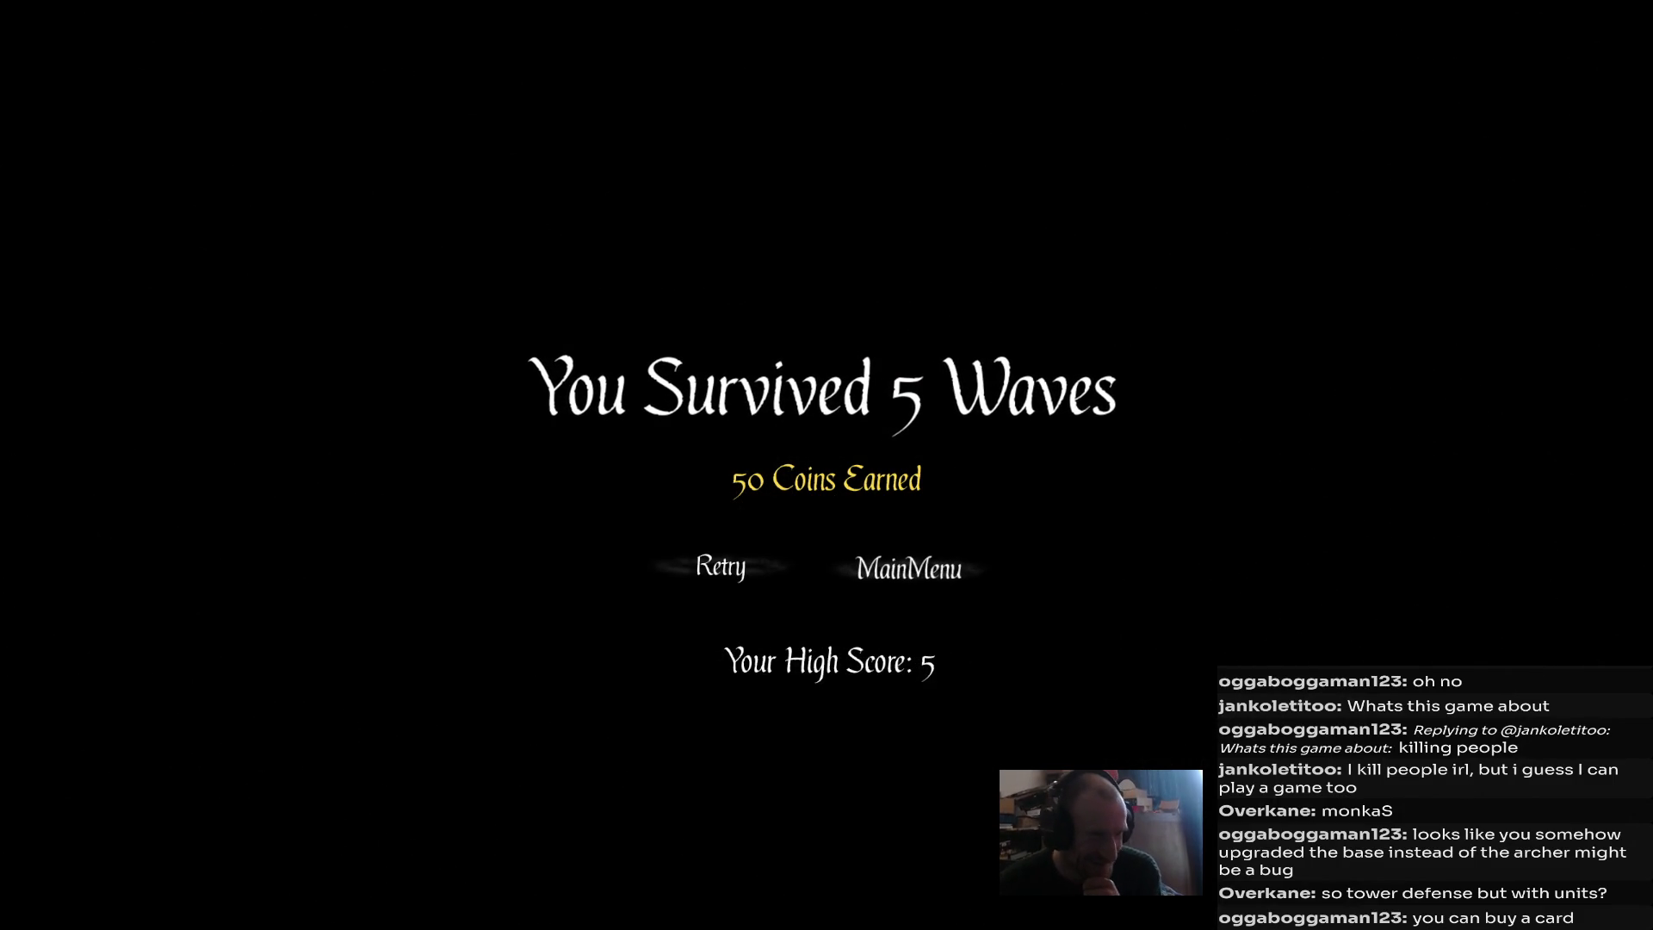
Buy a Spell Cooldown −5% upgrade card for 100 coins and return to the main menu.
{"action": "left_click", "coordinate": [909, 568]}
{"action": "left_click", "coordinate": [859, 458]}
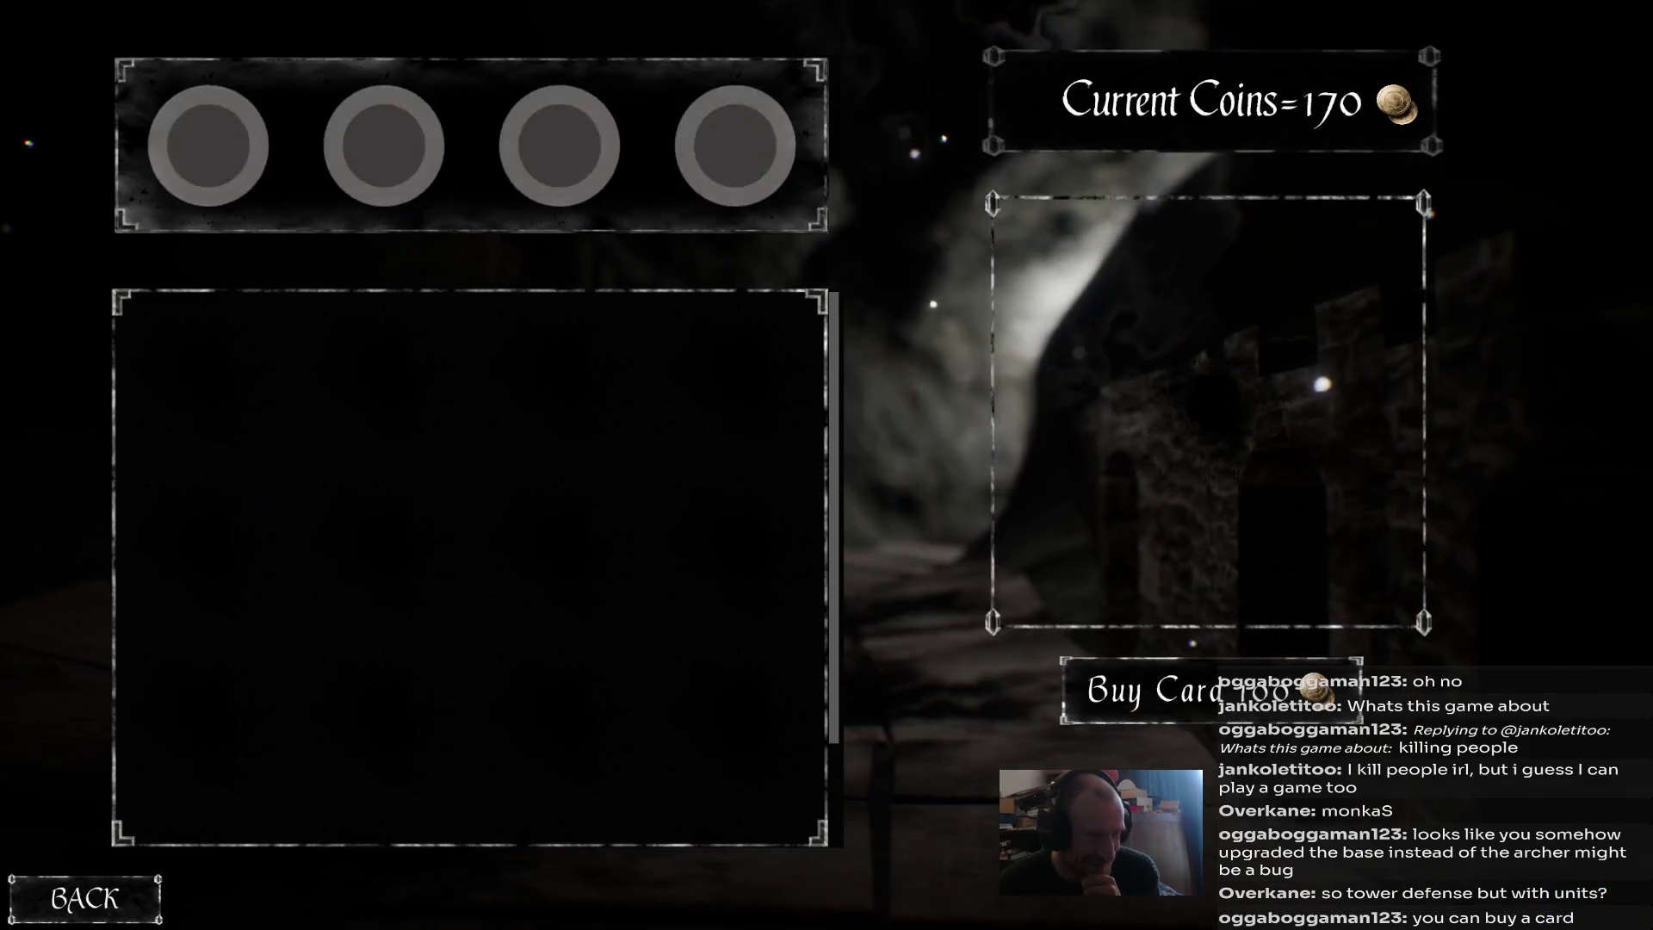
{"action": "left_click", "coordinate": [1145, 690]}
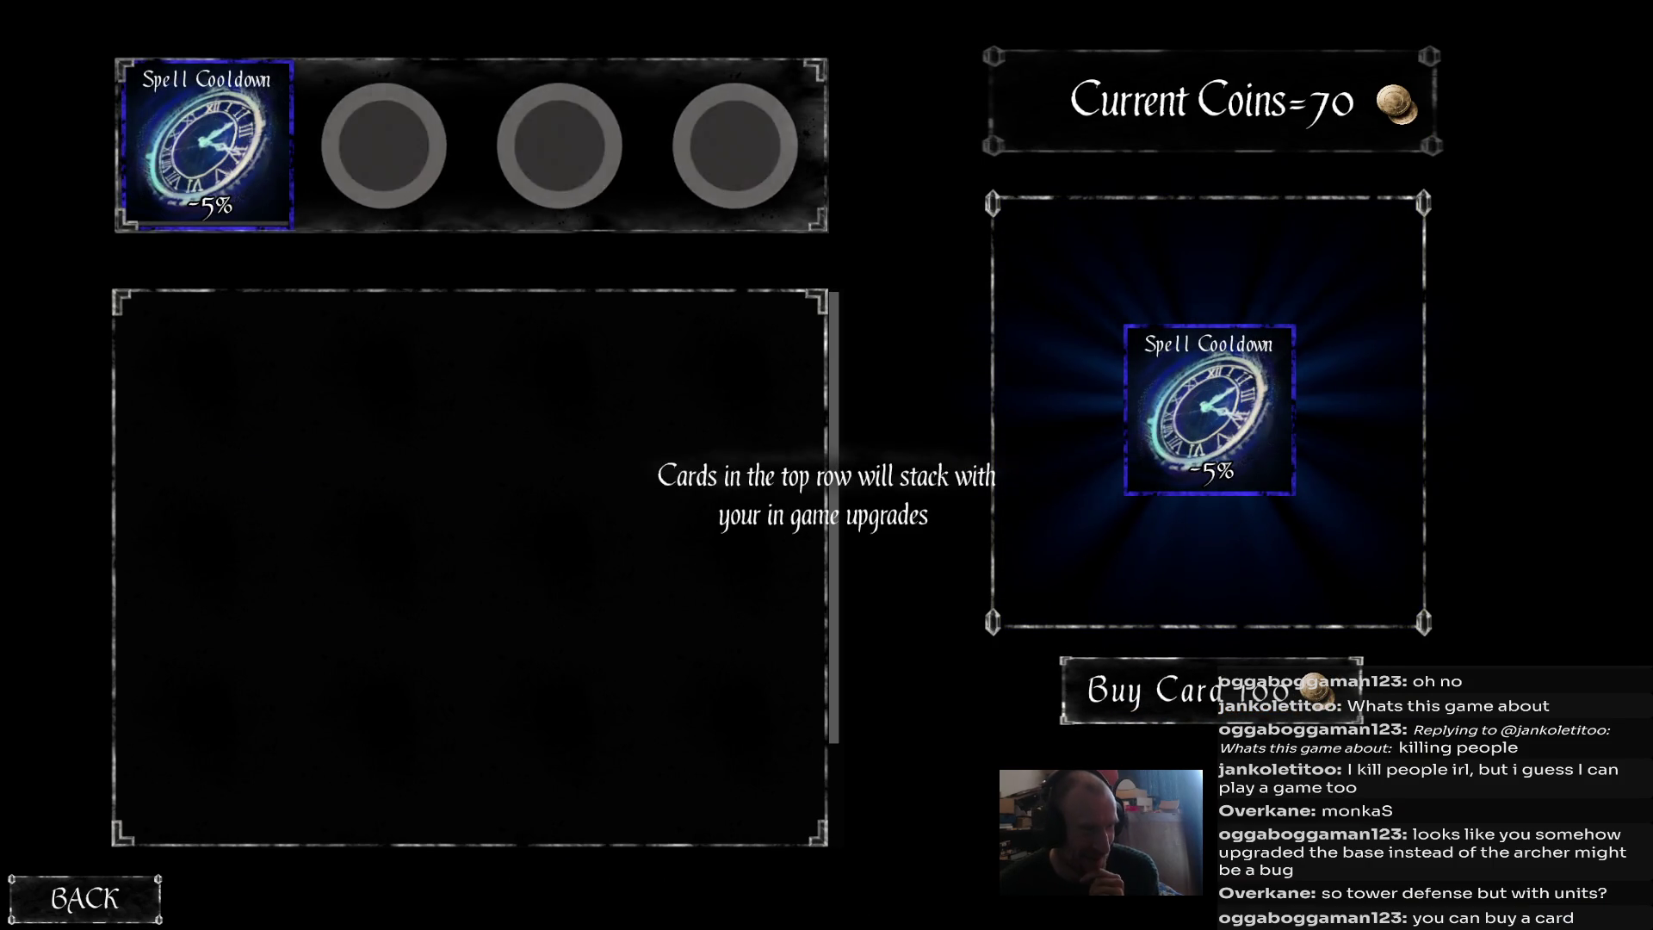
{"action": "key", "text": "Escape"}
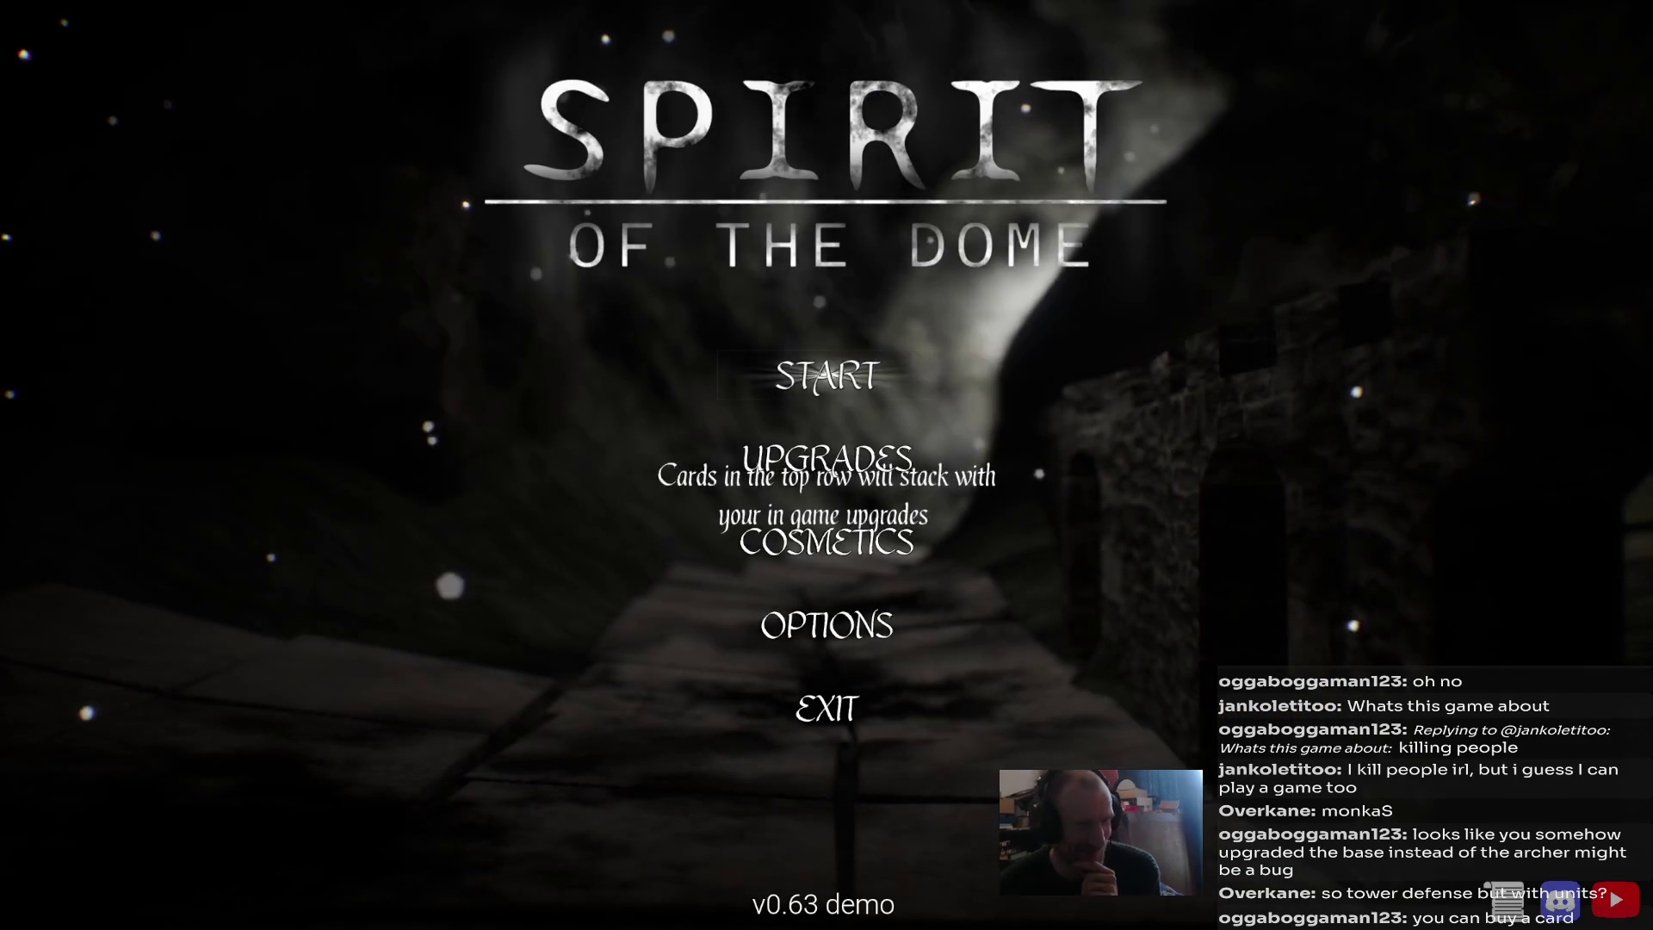
Preview the Fairy, Witch and Mage skins in Cosmetics, then open the mode-select screen.
{"action": "key", "text": "Down"}
{"action": "key", "text": "Down"}
{"action": "key", "text": "Return"}
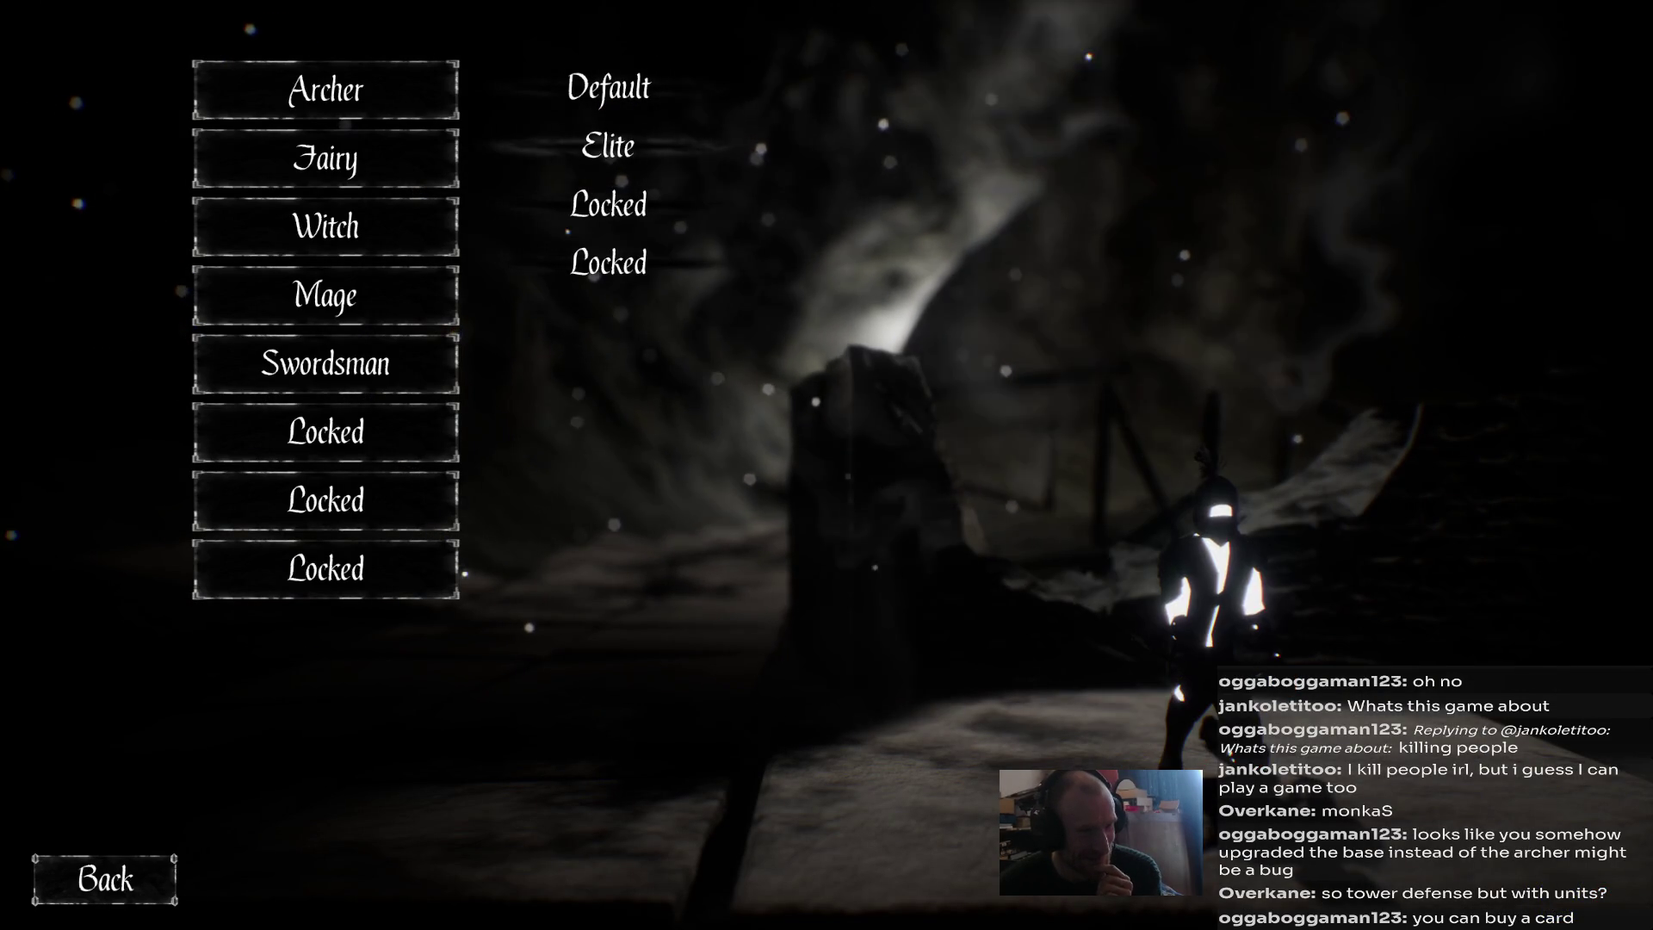
{"action": "key", "text": "Down"}
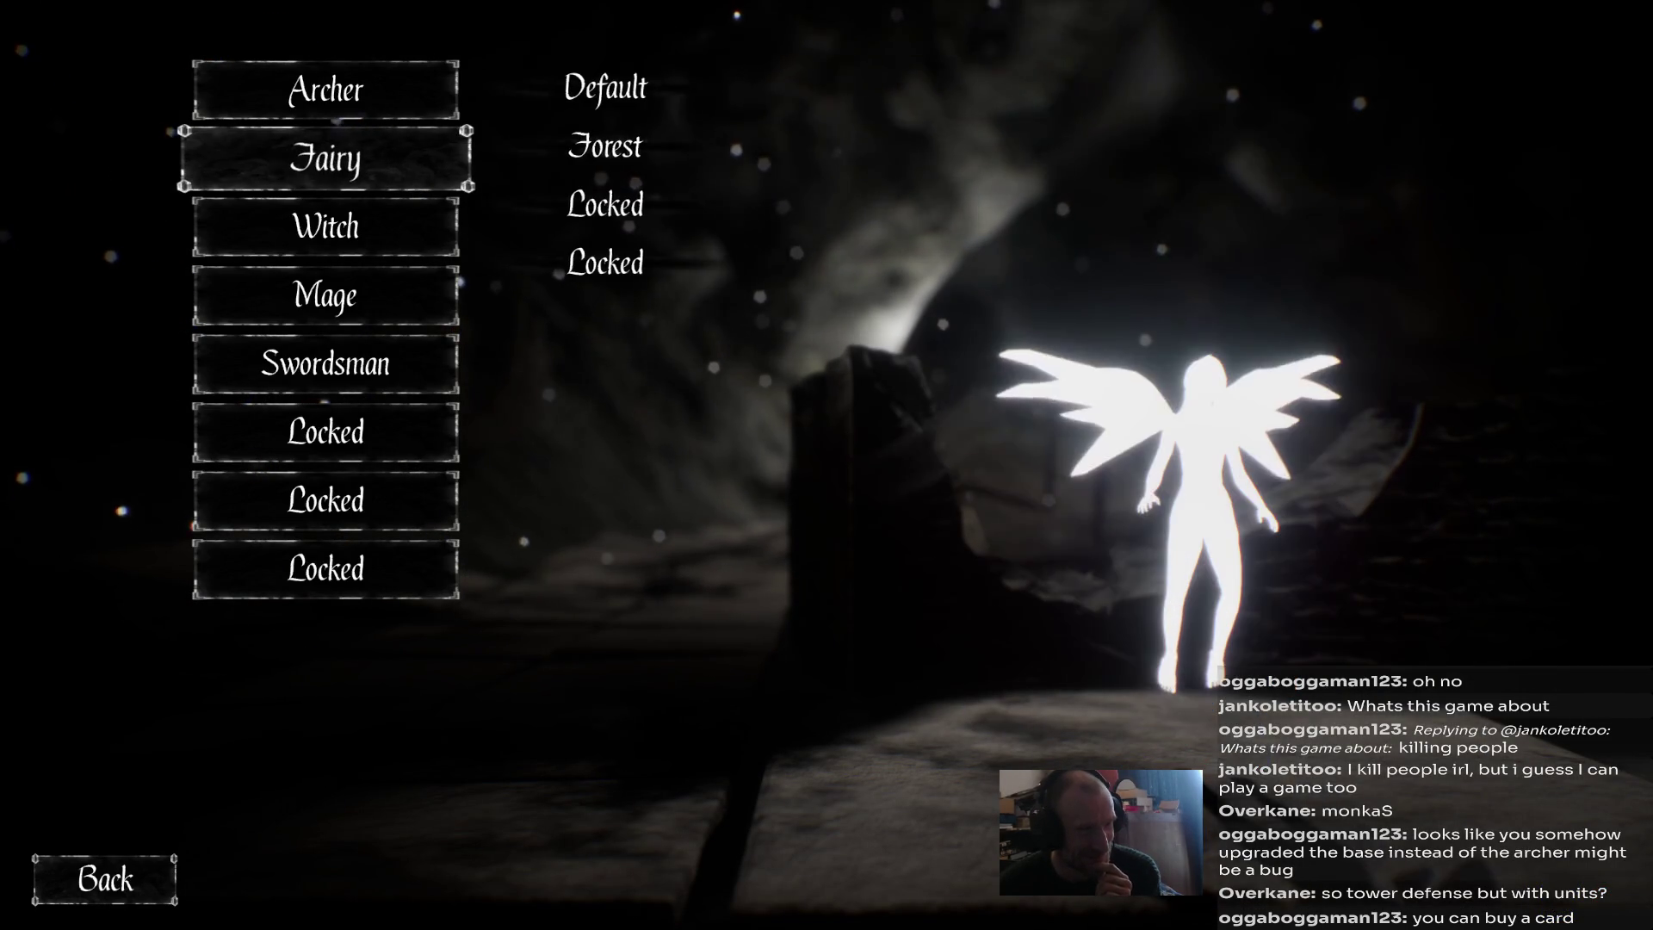
{"action": "key", "text": "Right"}
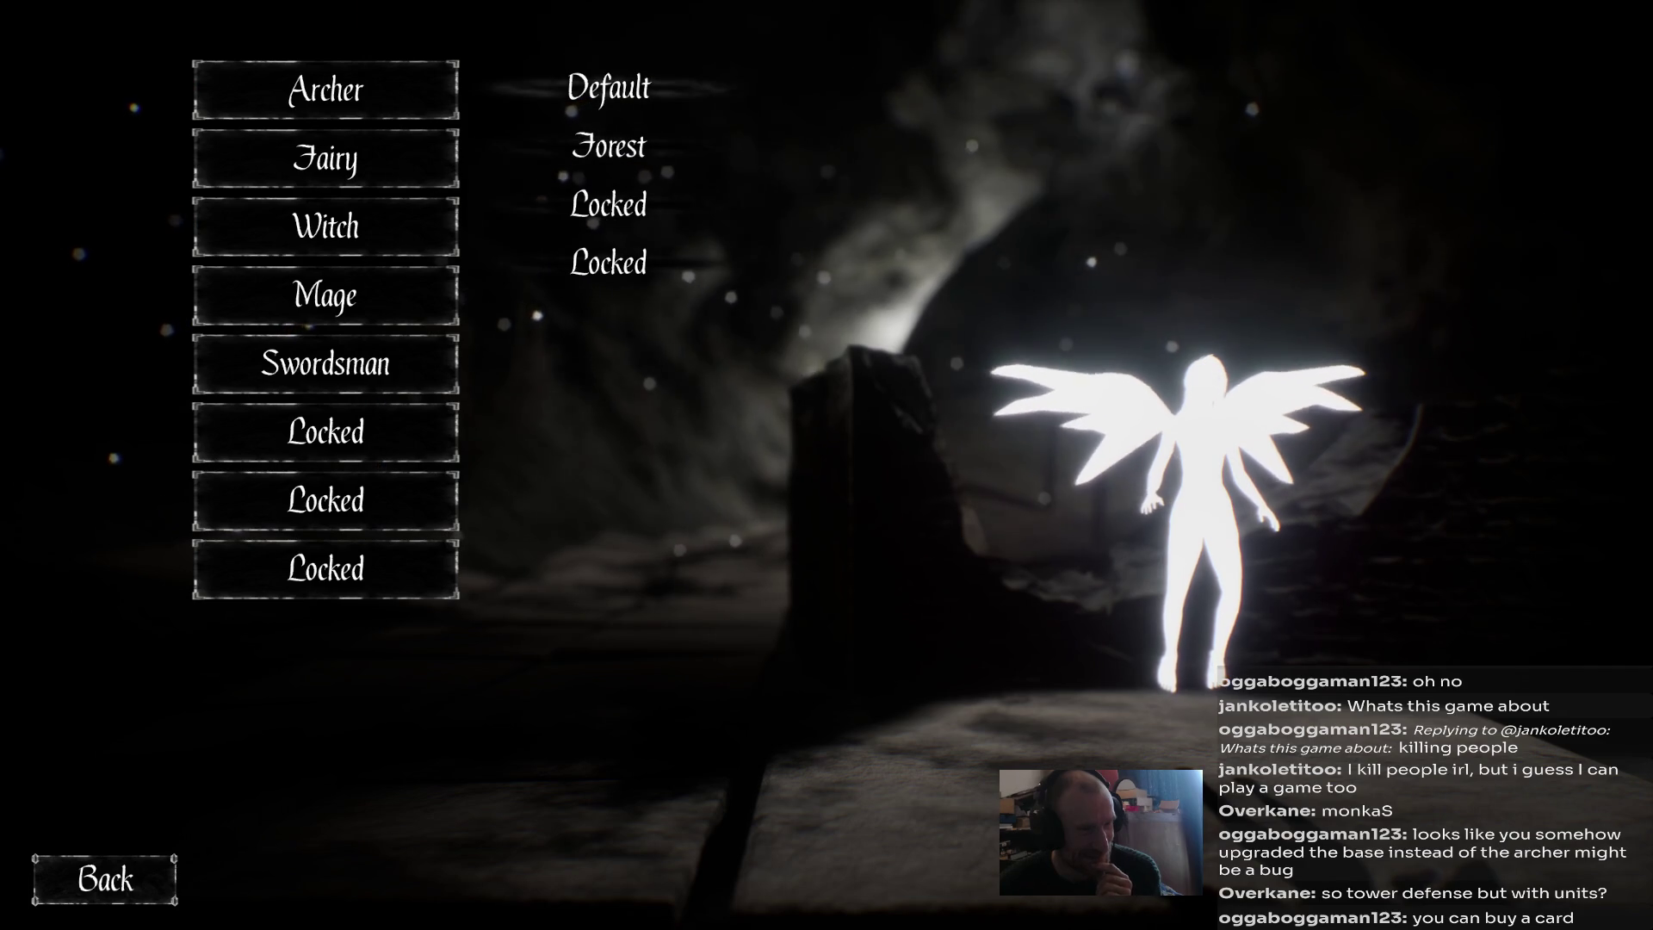
{"action": "key", "text": "Down"}
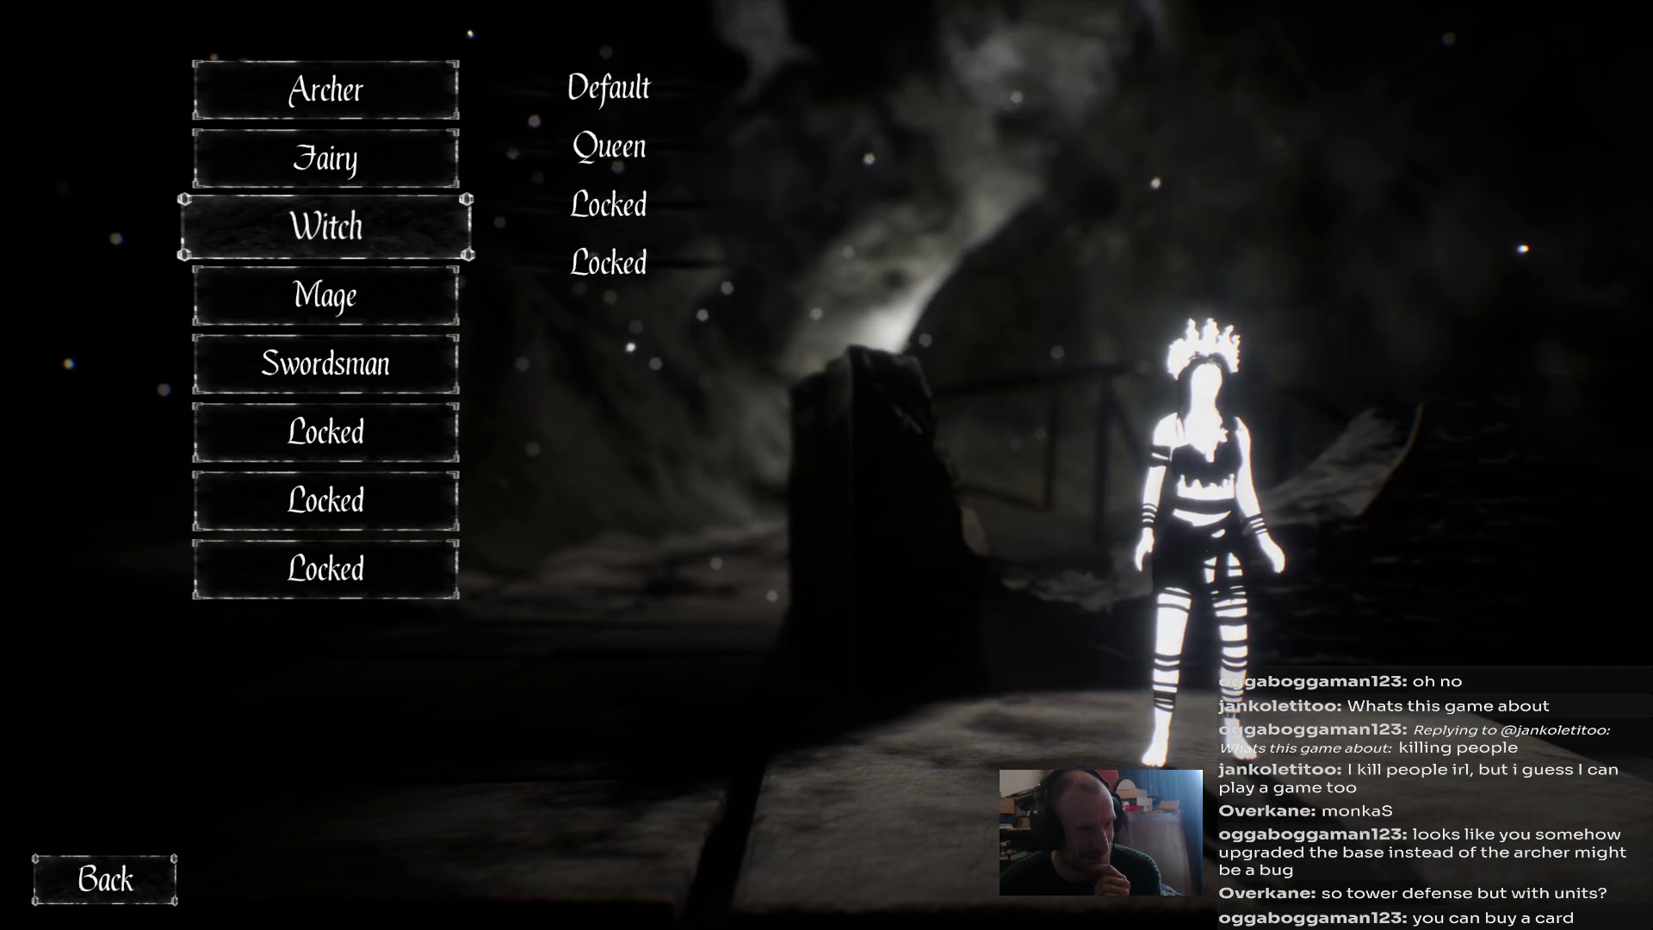
{"action": "key", "text": "Right"}
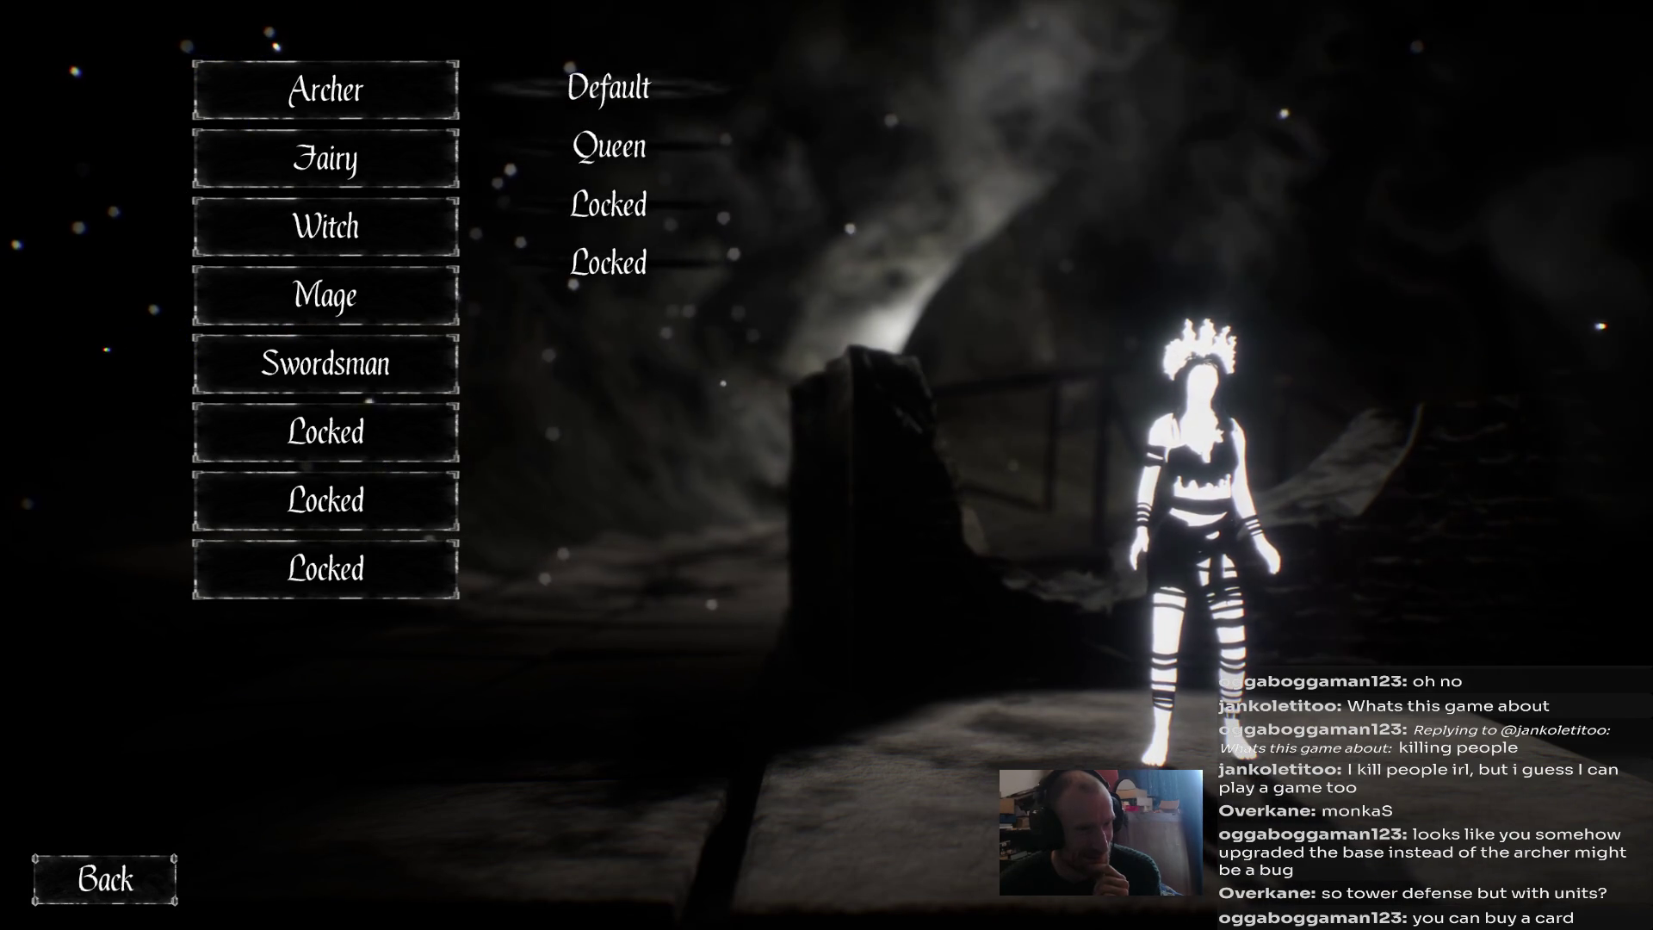
{"action": "key", "text": "Left"}
{"action": "key", "text": "Down"}
{"action": "key", "text": "Right"}
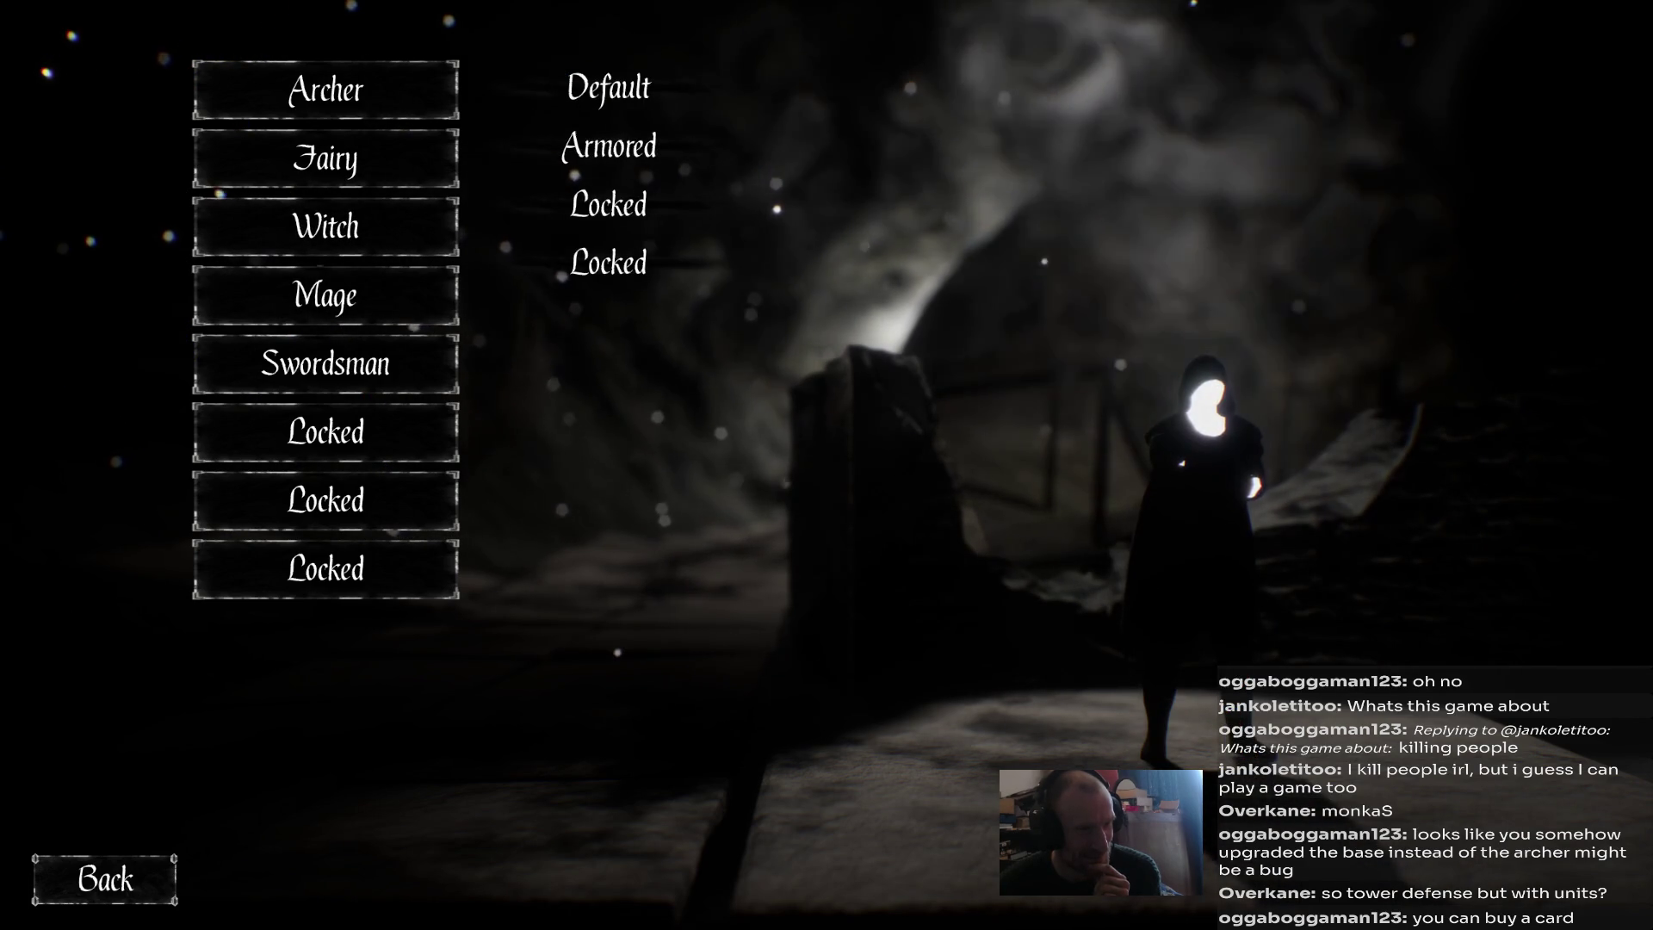
{"action": "key", "text": "Escape"}
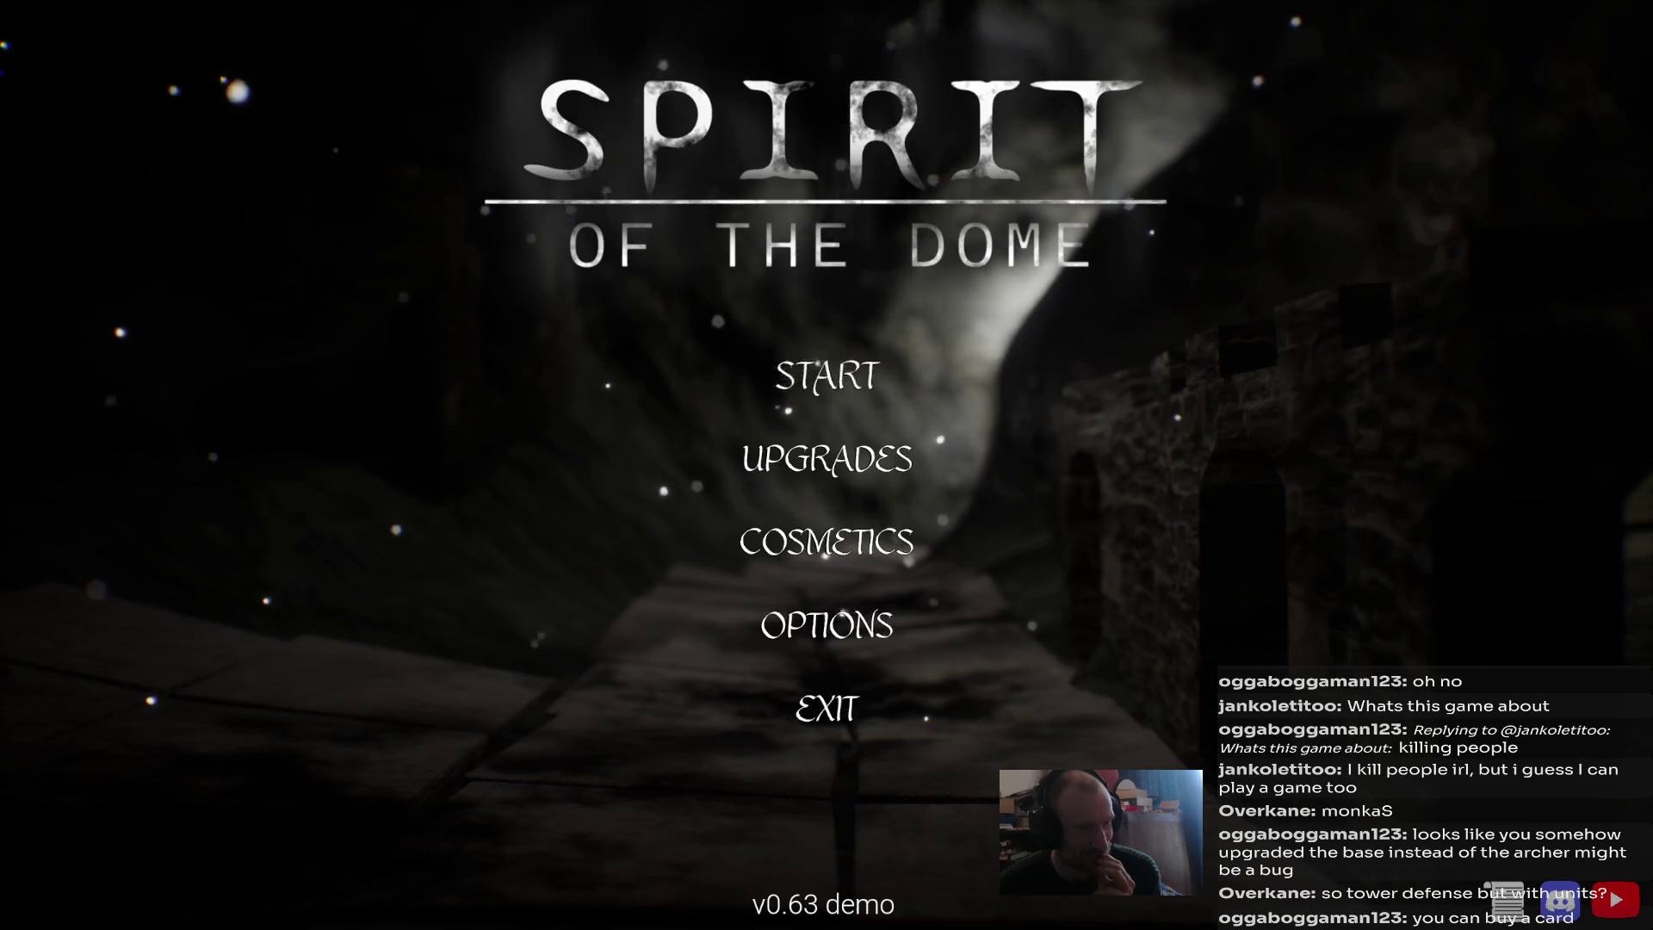
{"action": "key", "text": "Return"}
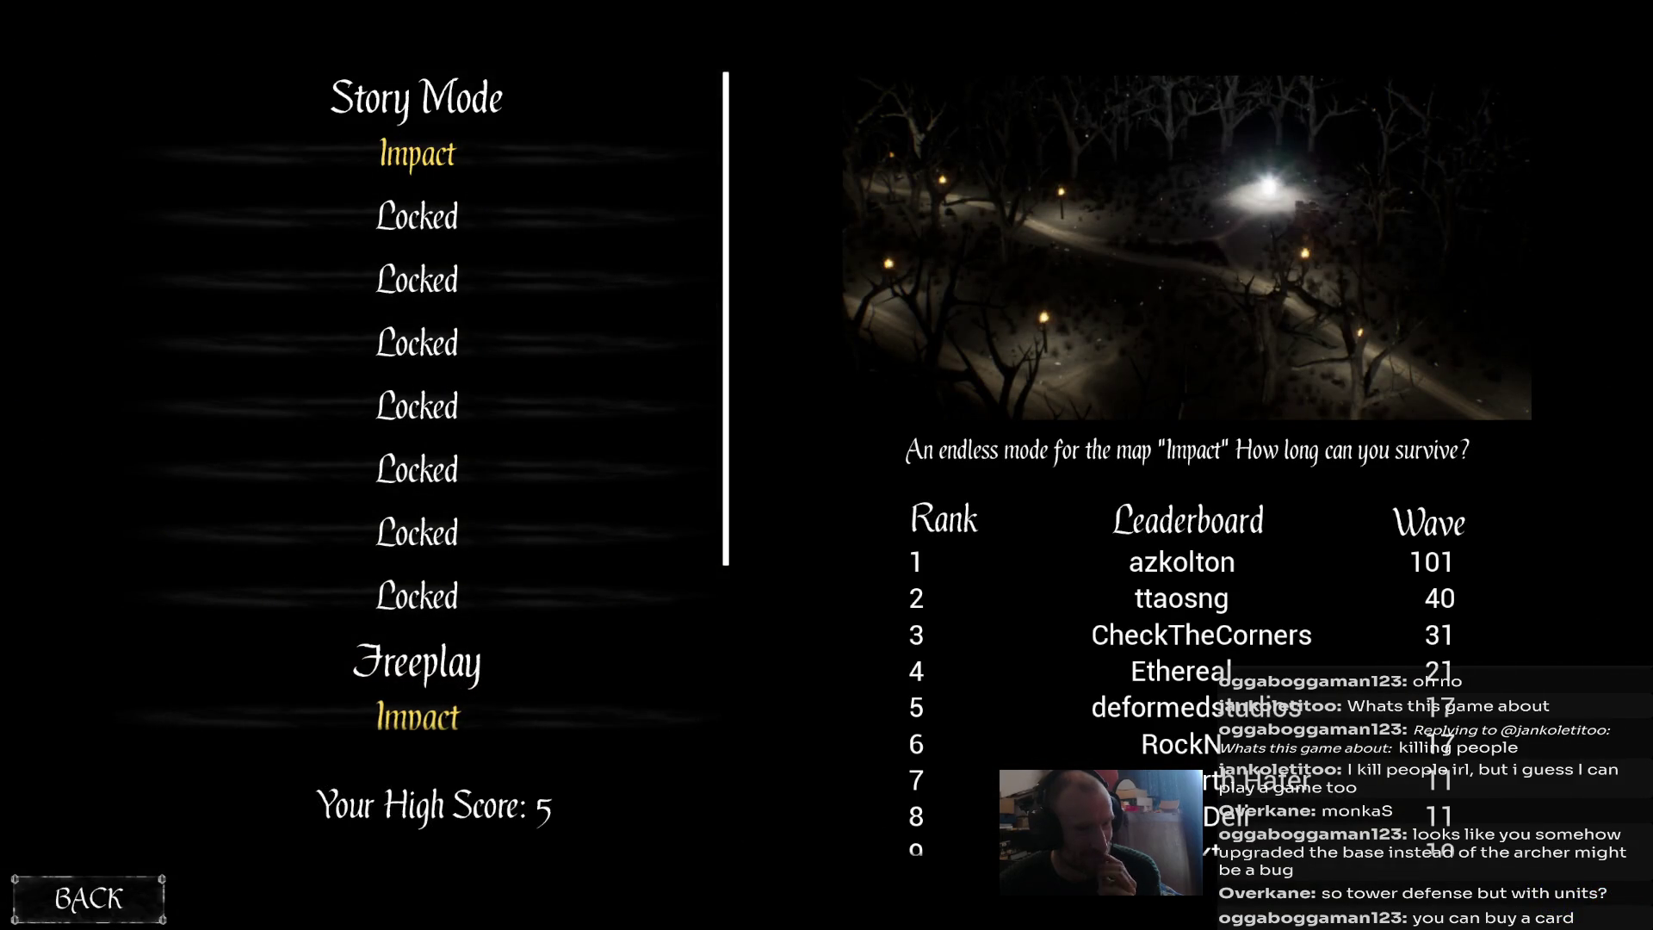
Launch Impact freeplay and buy an archer for 20 souls.
{"action": "key", "text": "Return"}
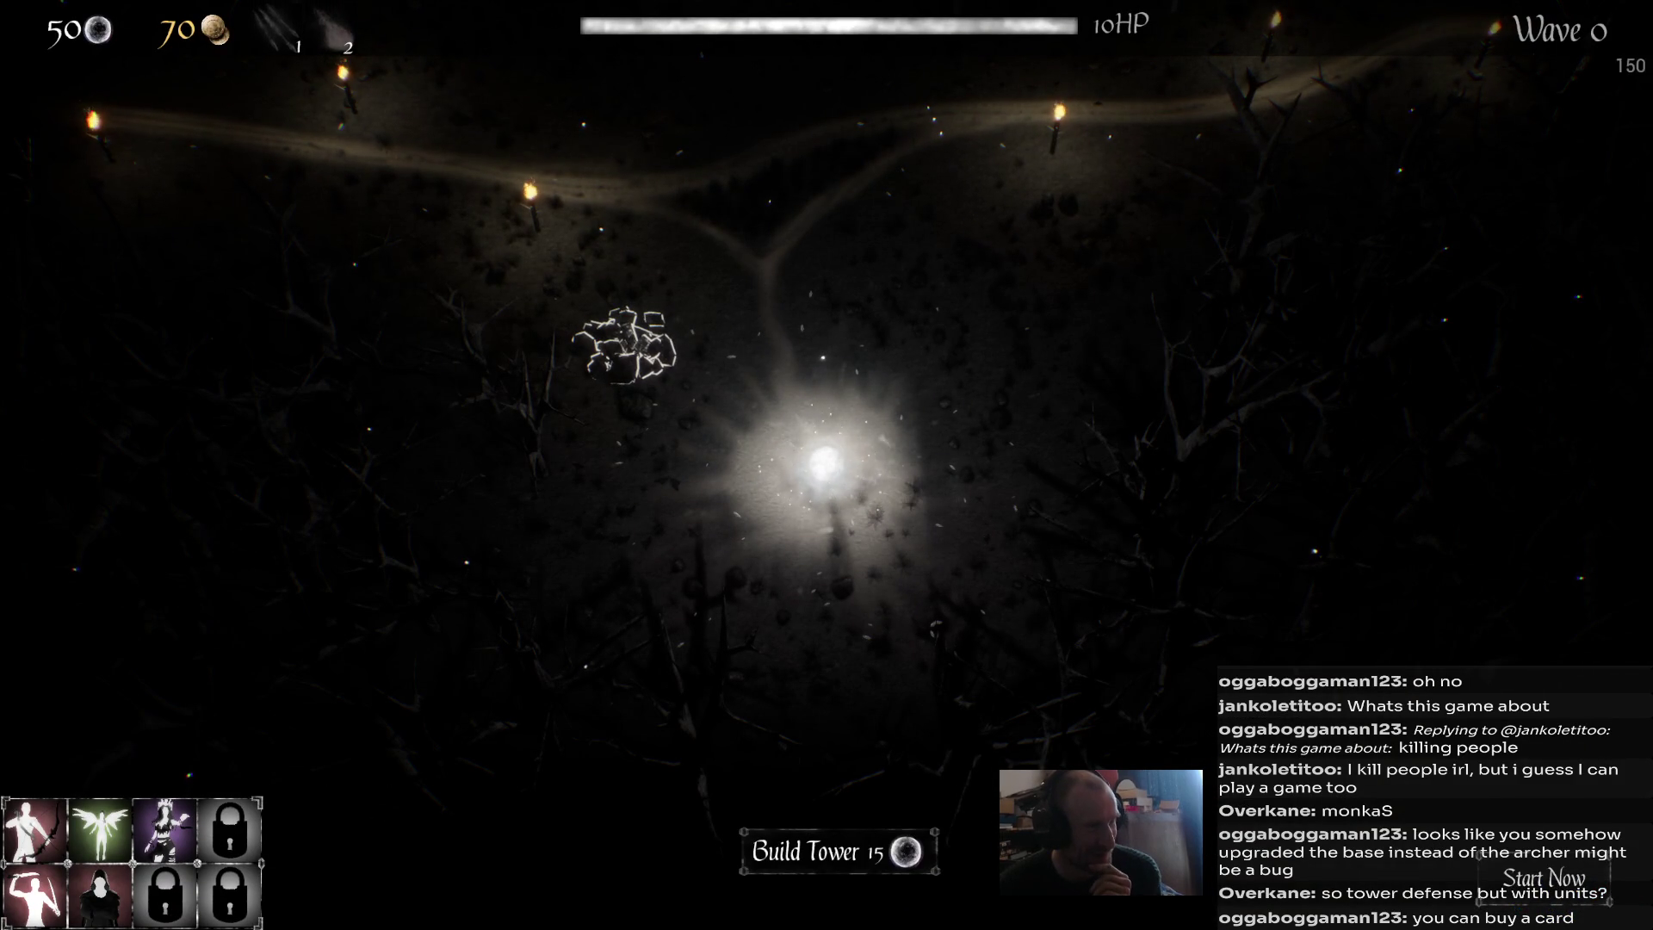
{"action": "left_click", "coordinate": [34, 831]}
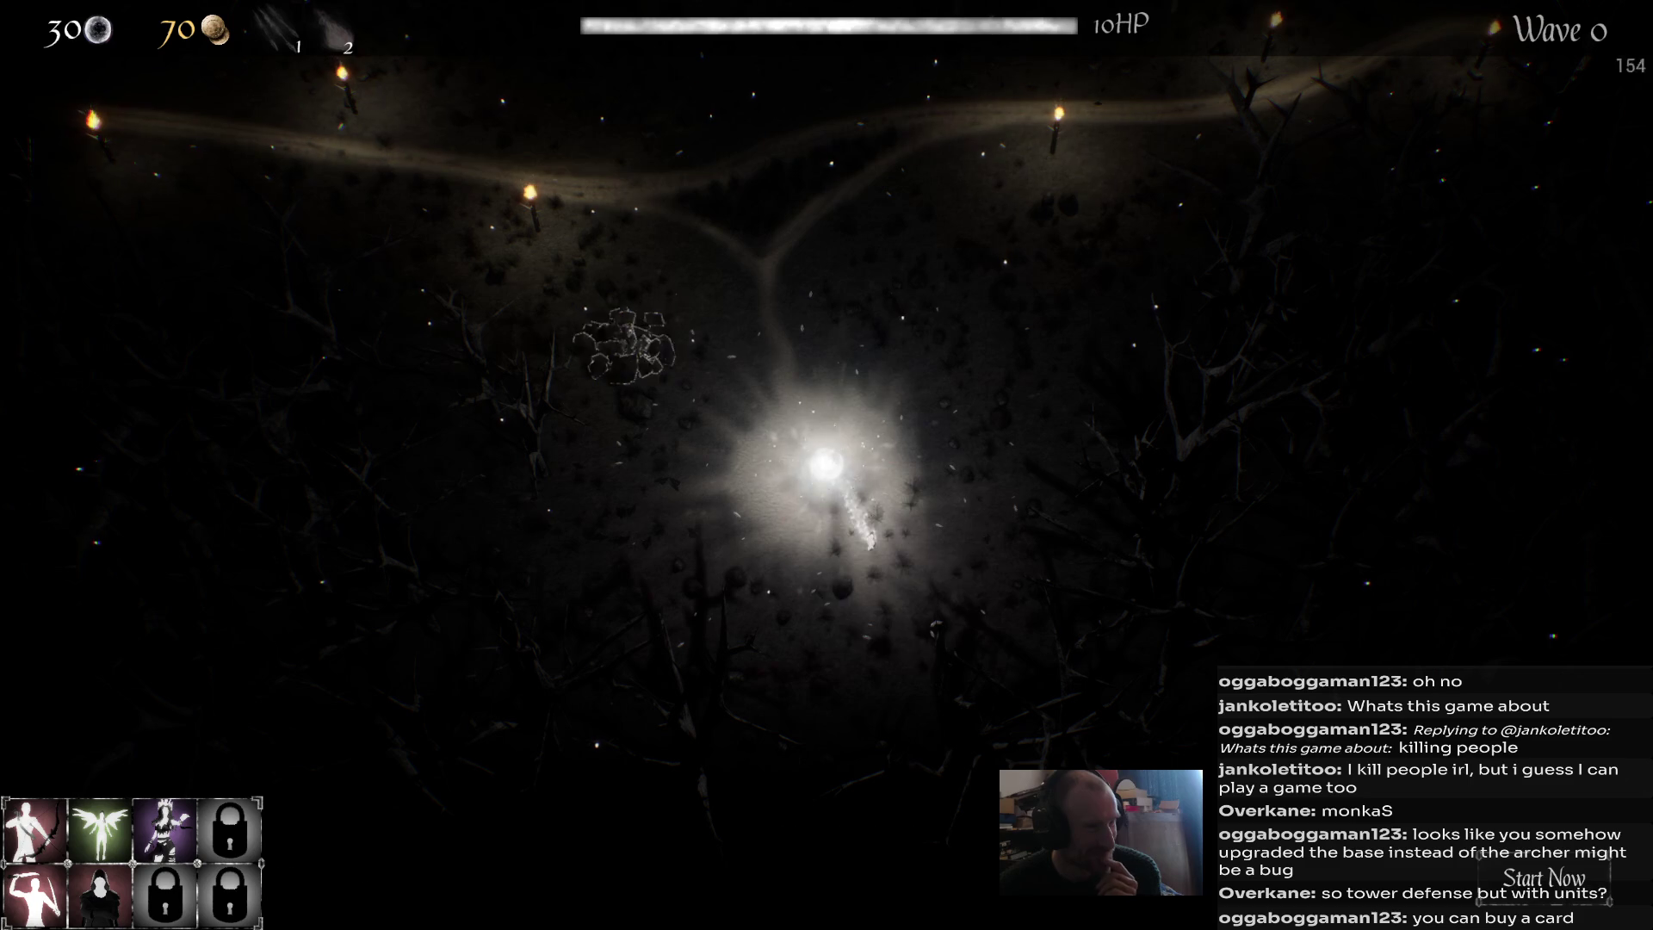
{"action": "left_click", "coordinate": [869, 540]}
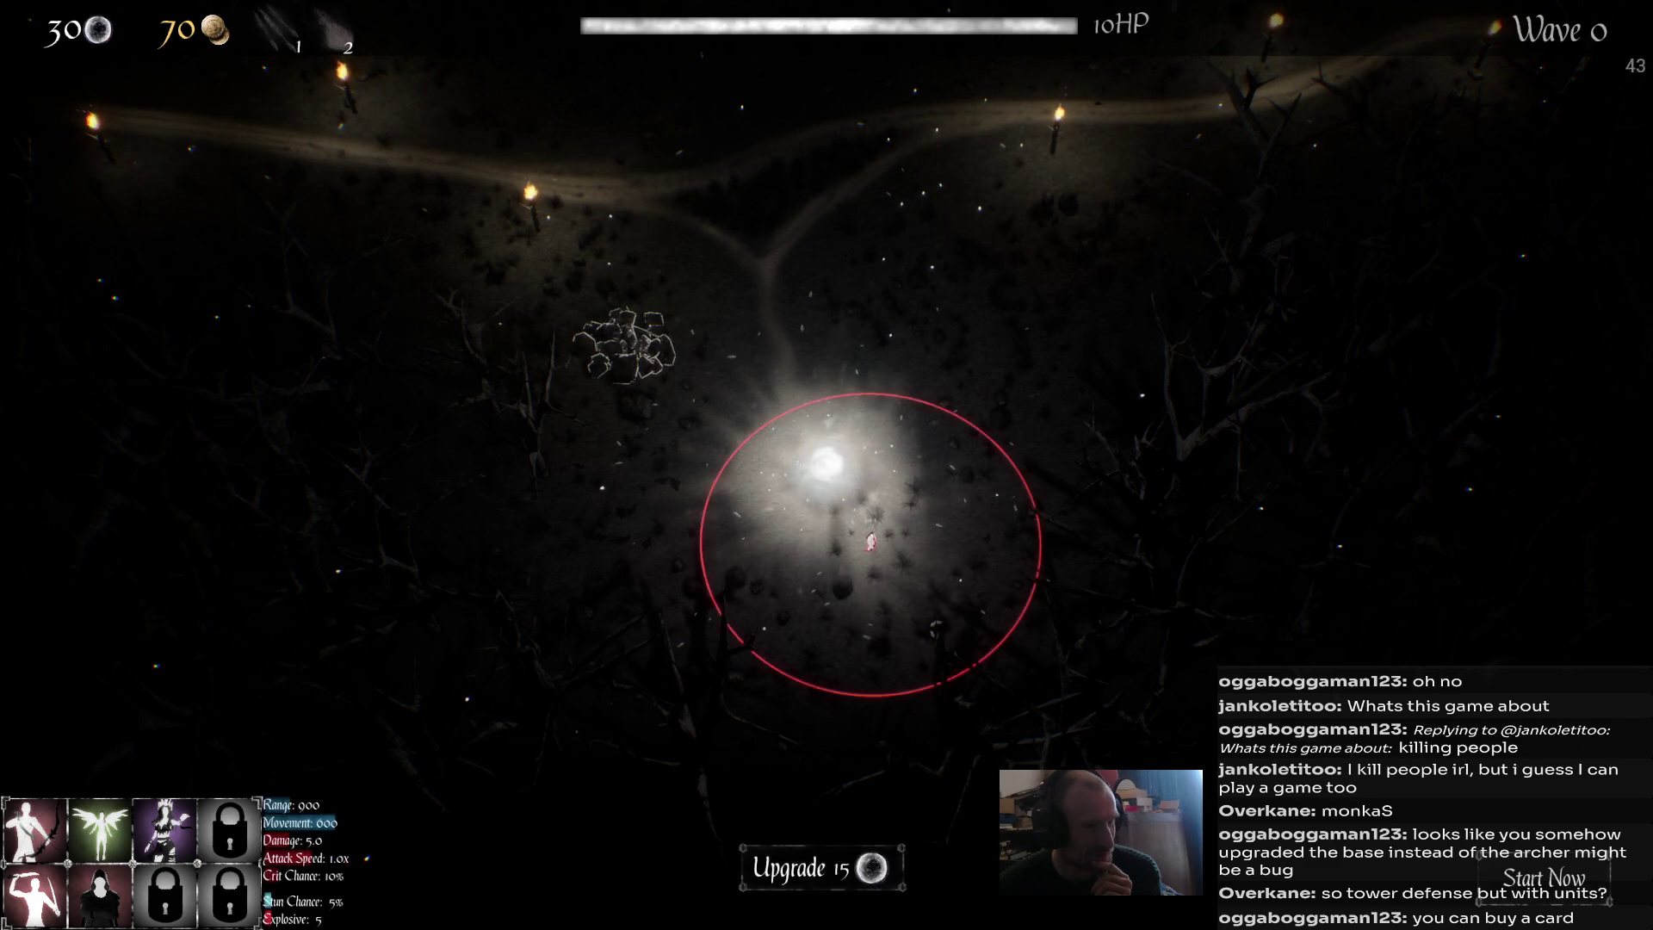
Build a tower on the rubble spot and upgrade it.
{"action": "key", "text": "w"}
{"action": "key", "text": "a"}
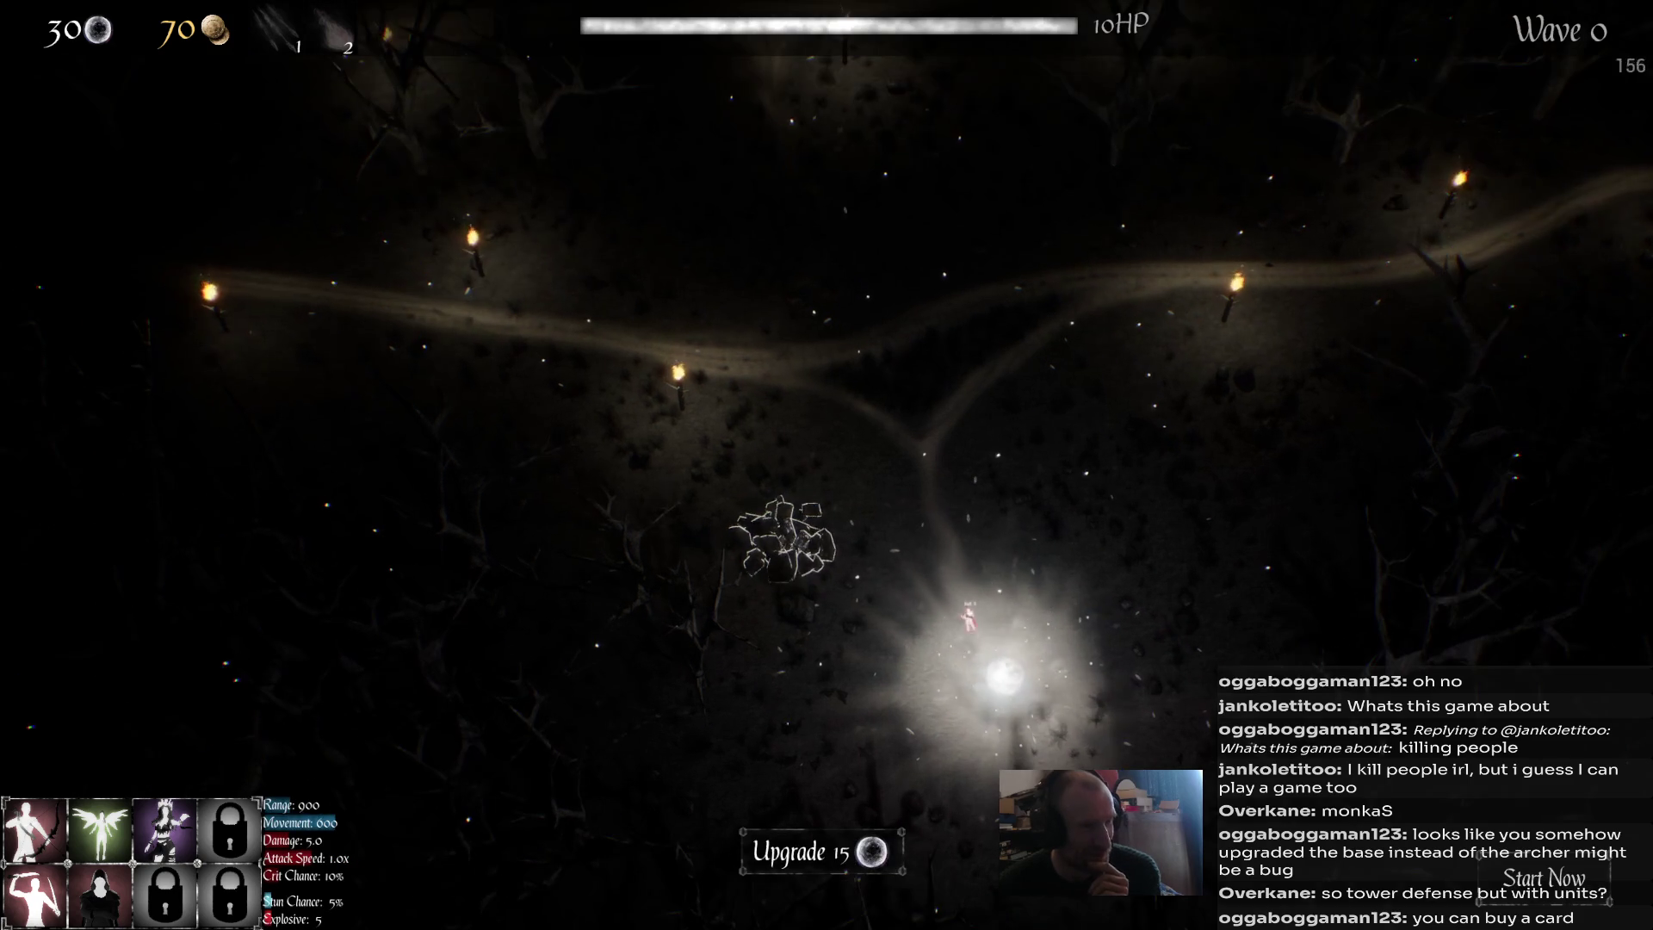
{"action": "key", "text": "Escape"}
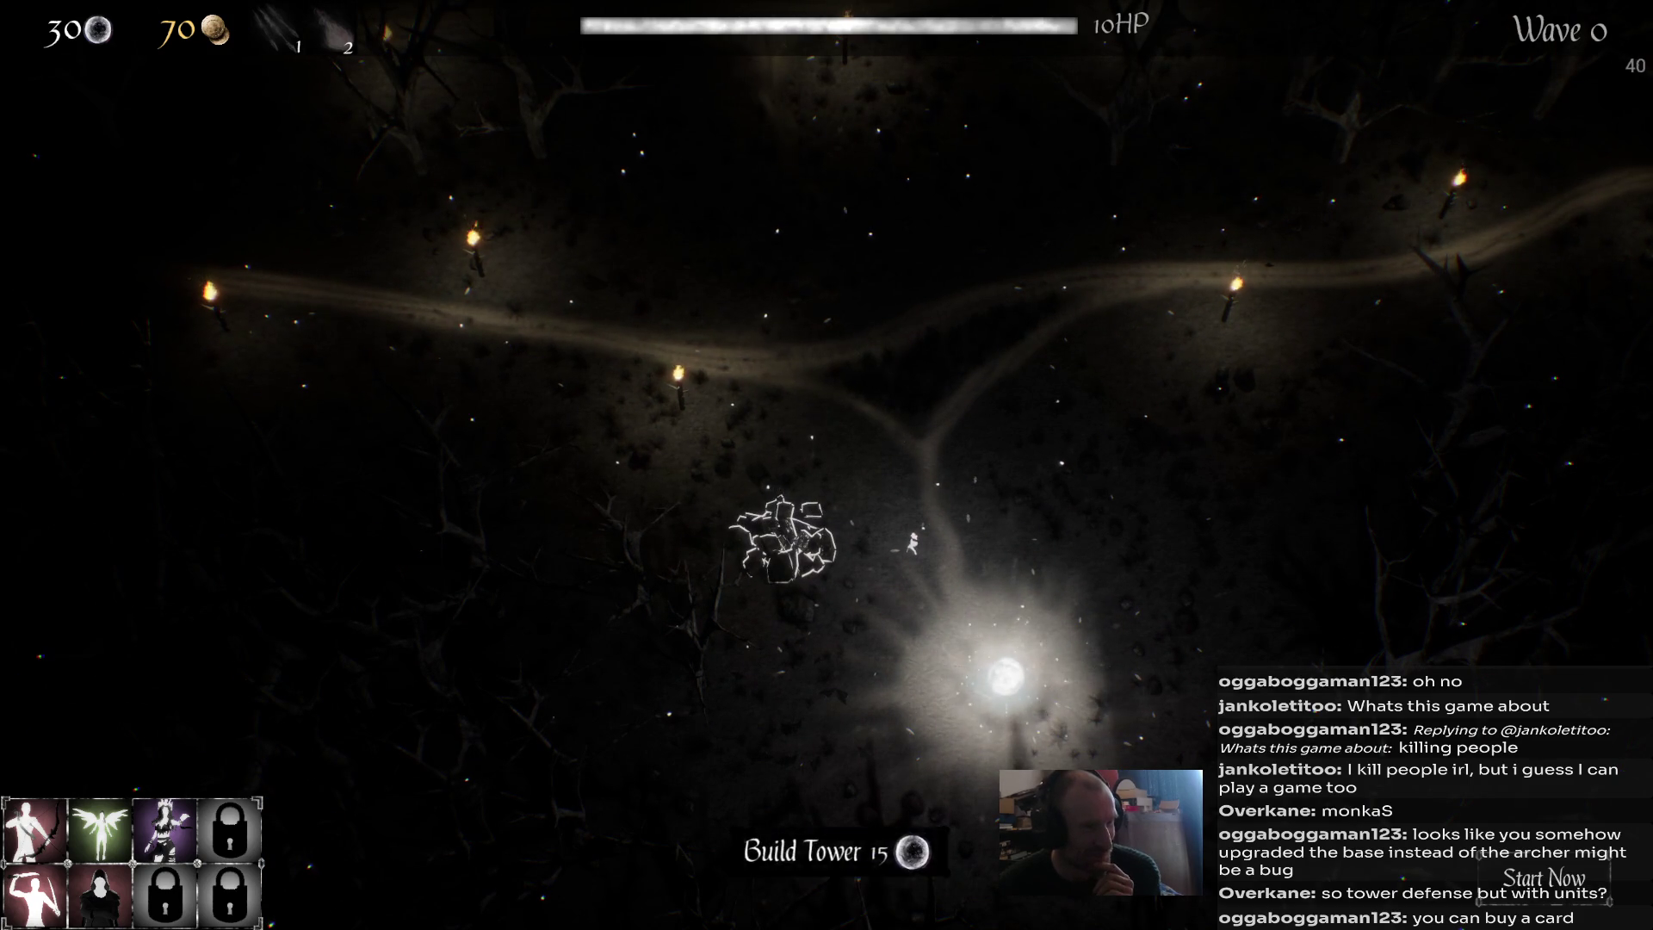
{"action": "left_click", "coordinate": [801, 850]}
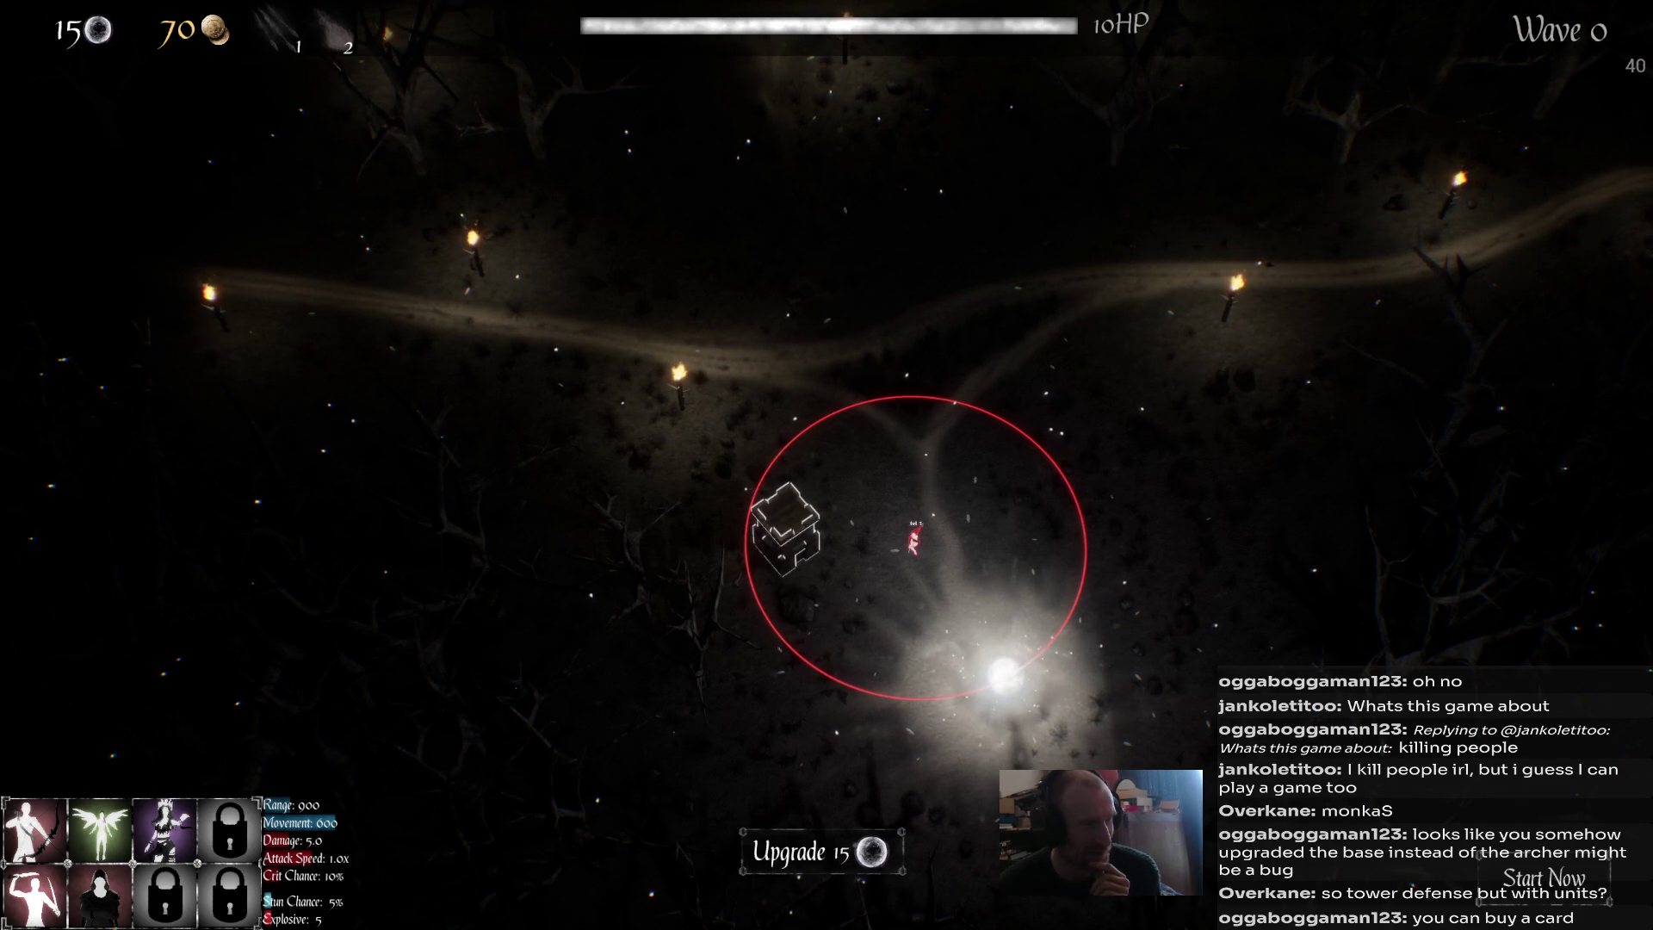
{"action": "left_click", "coordinate": [801, 851]}
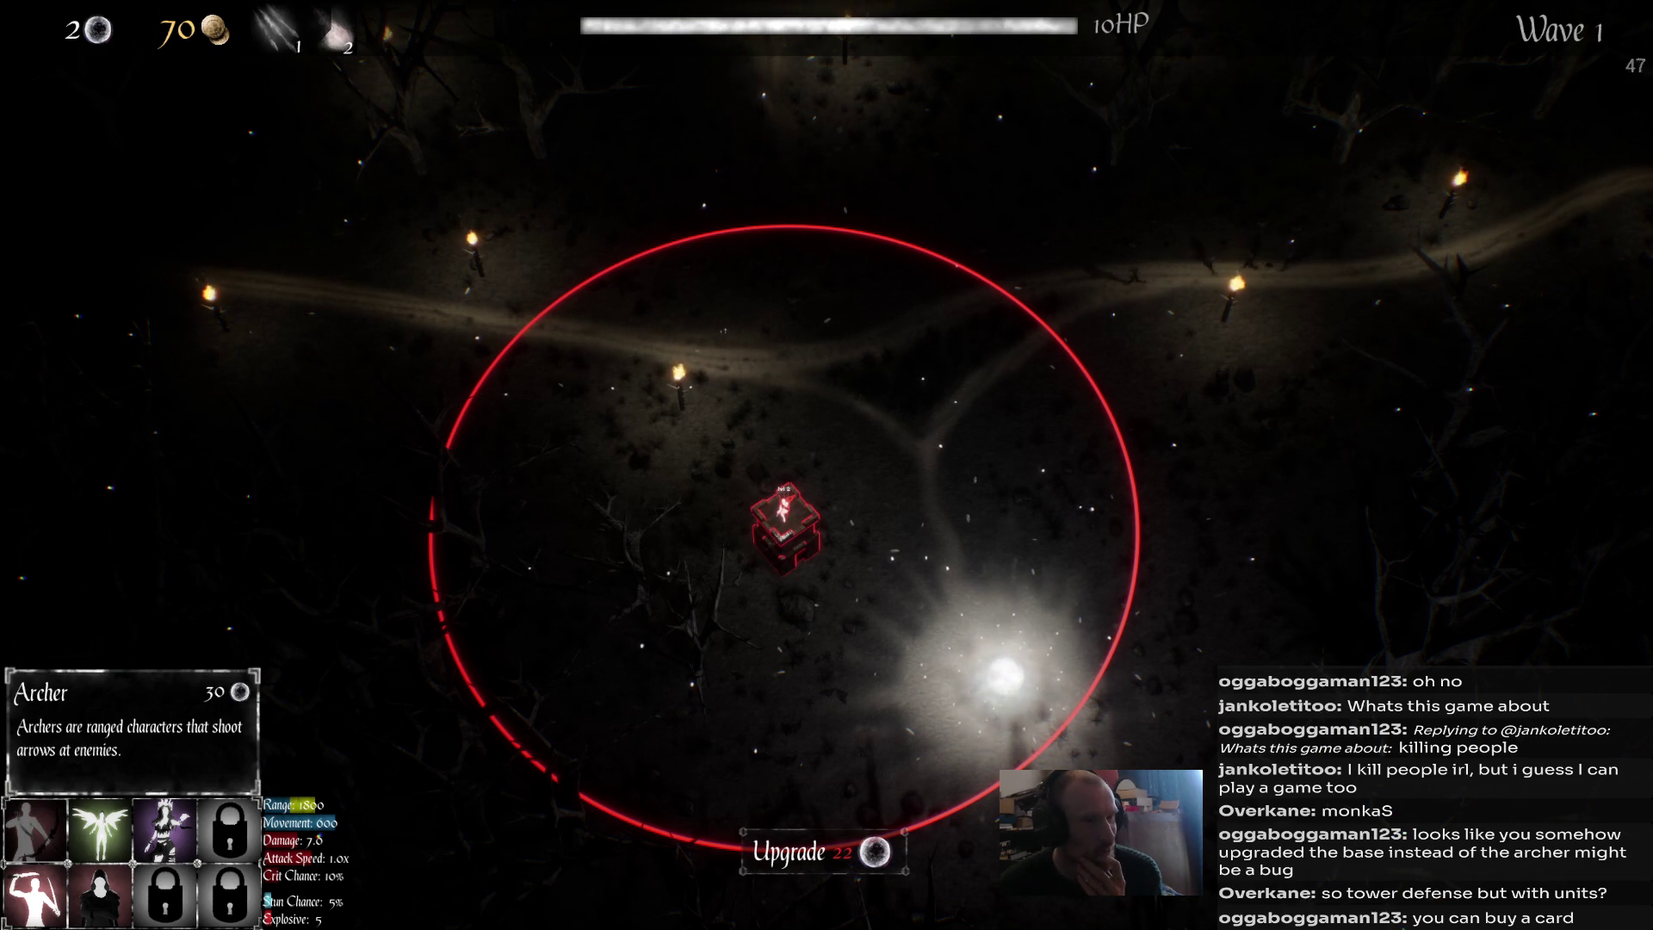
Select the archer and station it inside the tower.
{"action": "left_click", "coordinate": [35, 829]}
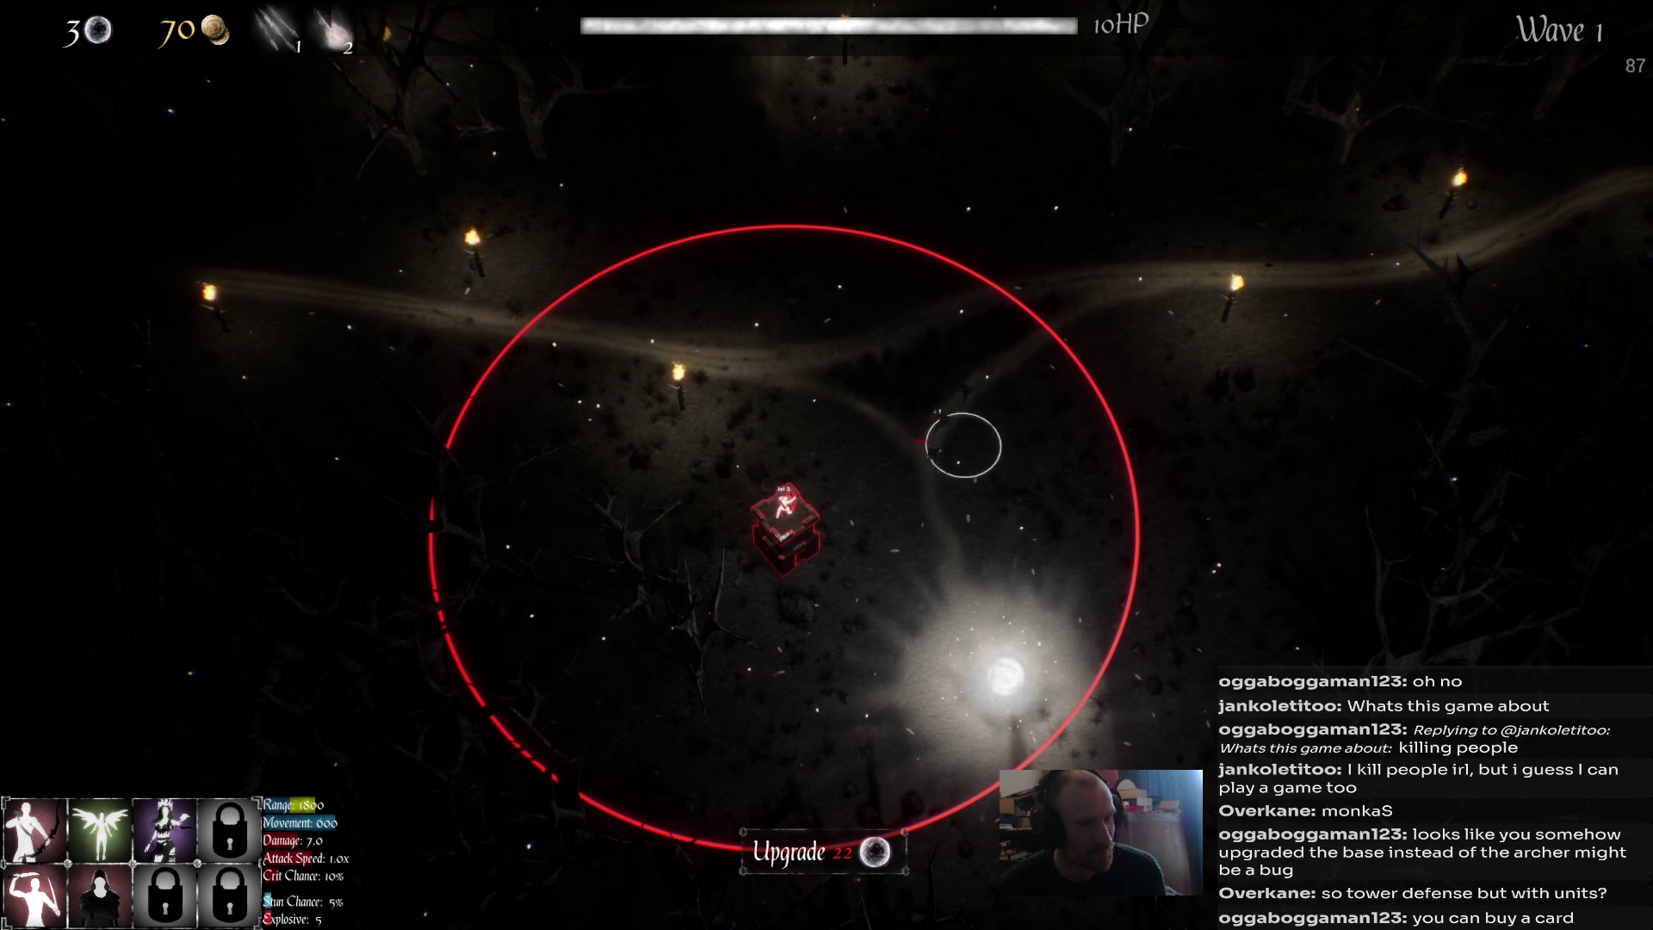
{"action": "left_click", "coordinate": [939, 465]}
{"action": "key", "text": "d"}
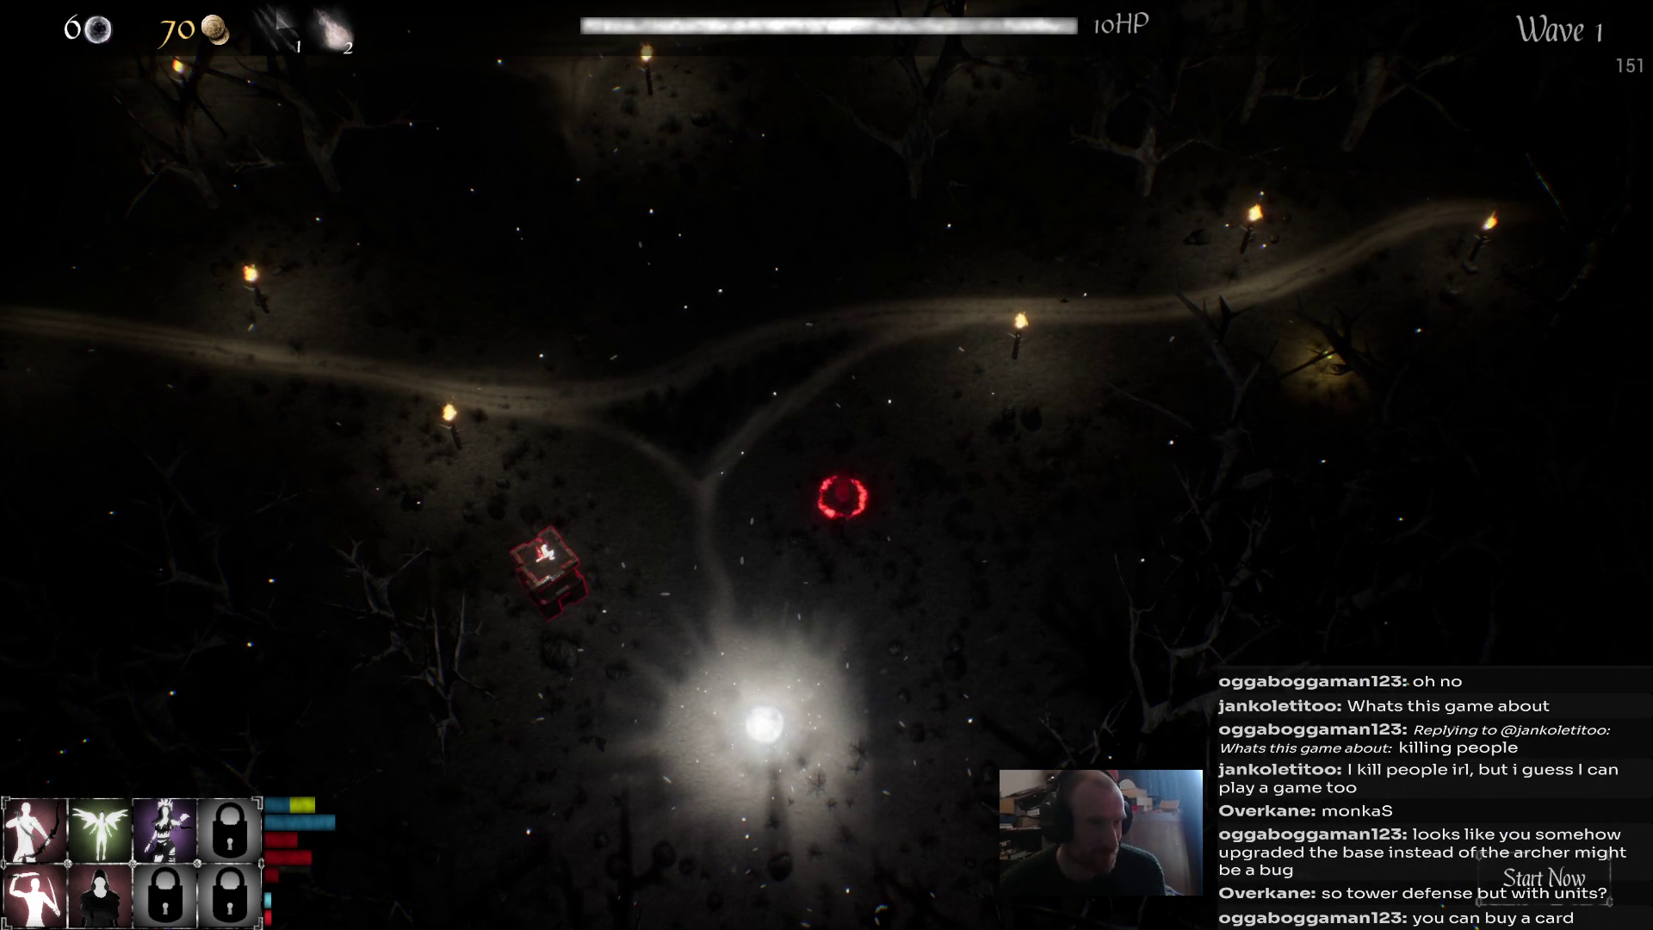
{"action": "left_click", "coordinate": [546, 568]}
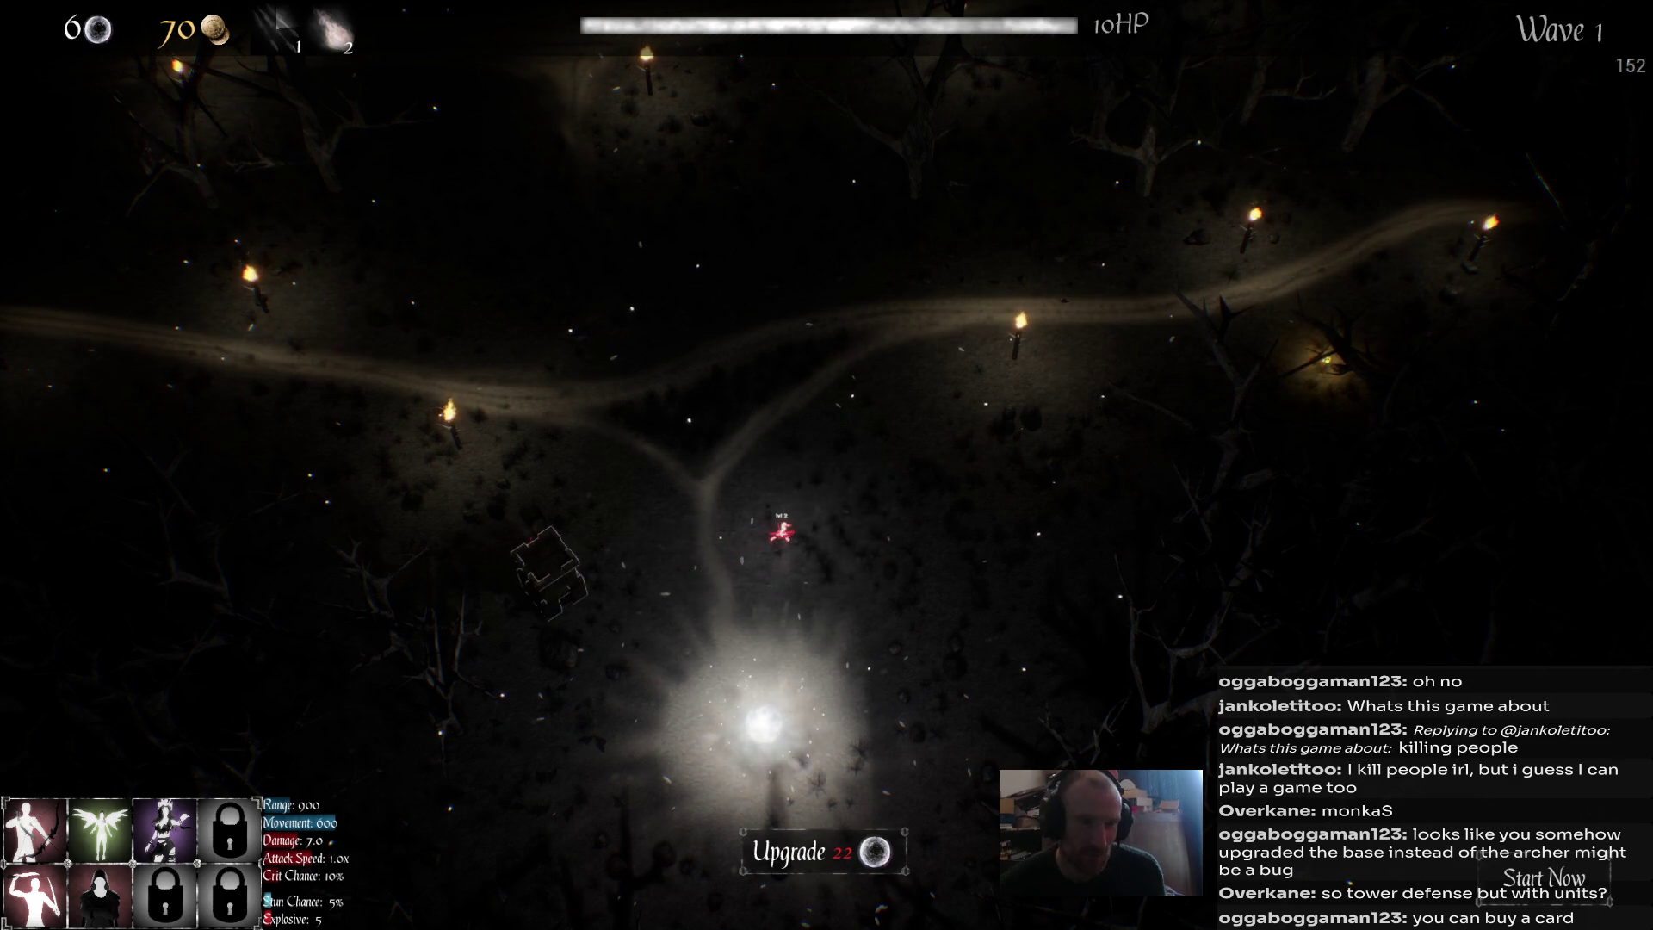
{"action": "key", "text": "s"}
{"action": "key", "text": "w"}
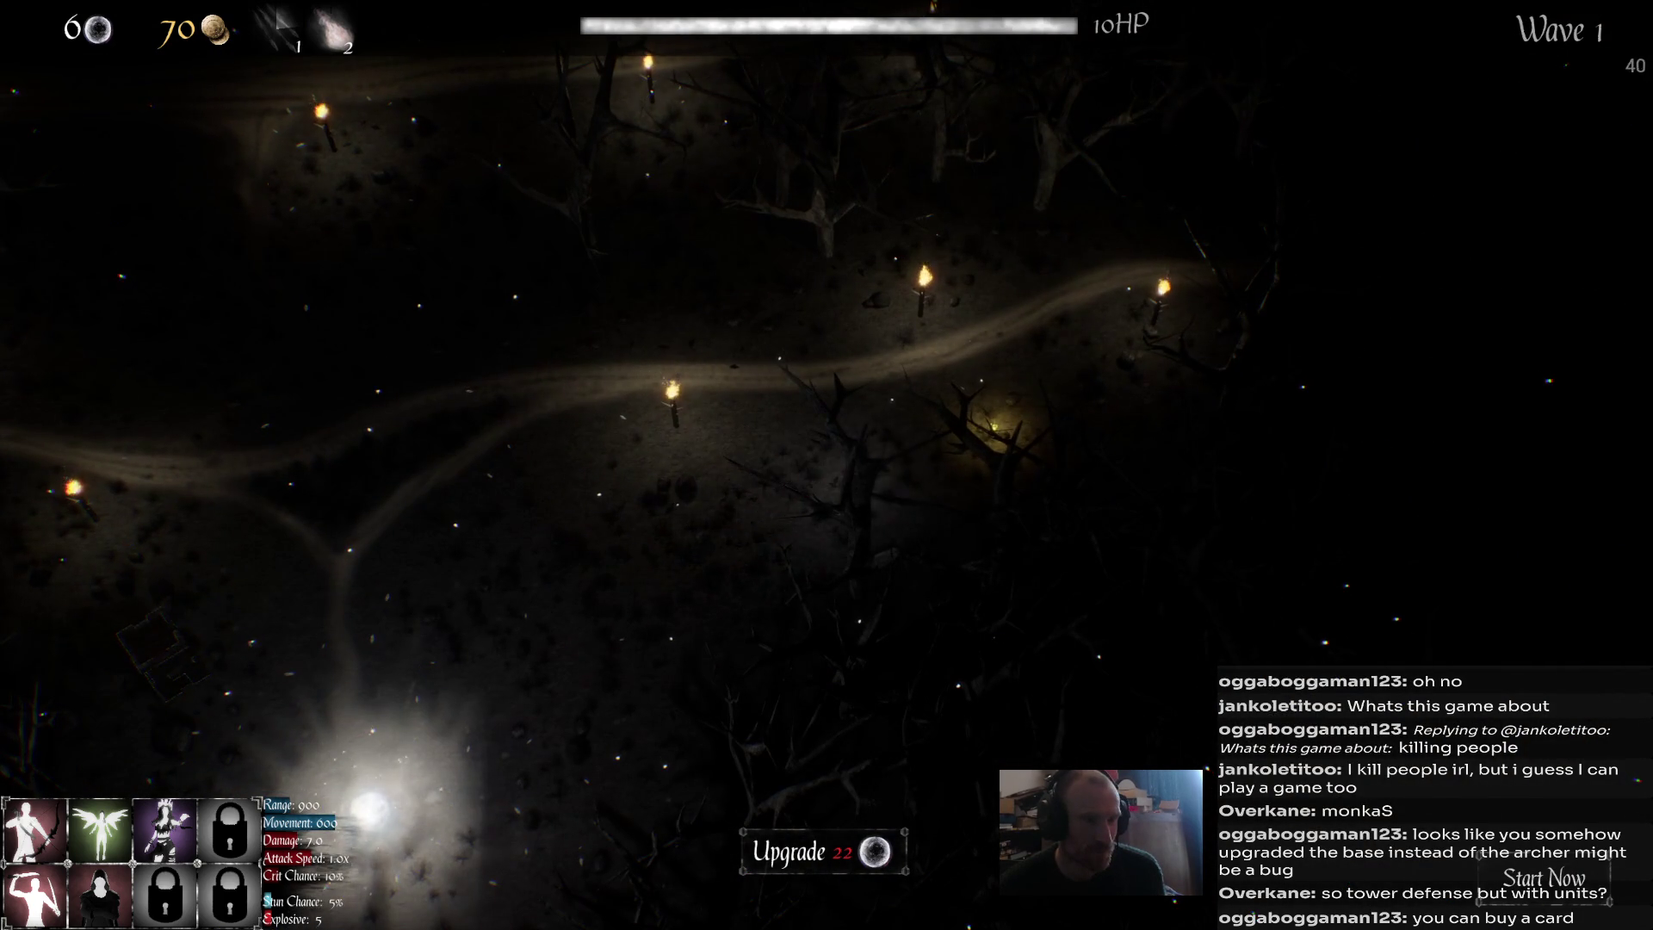
{"action": "key", "text": "a"}
{"action": "key", "text": "s"}
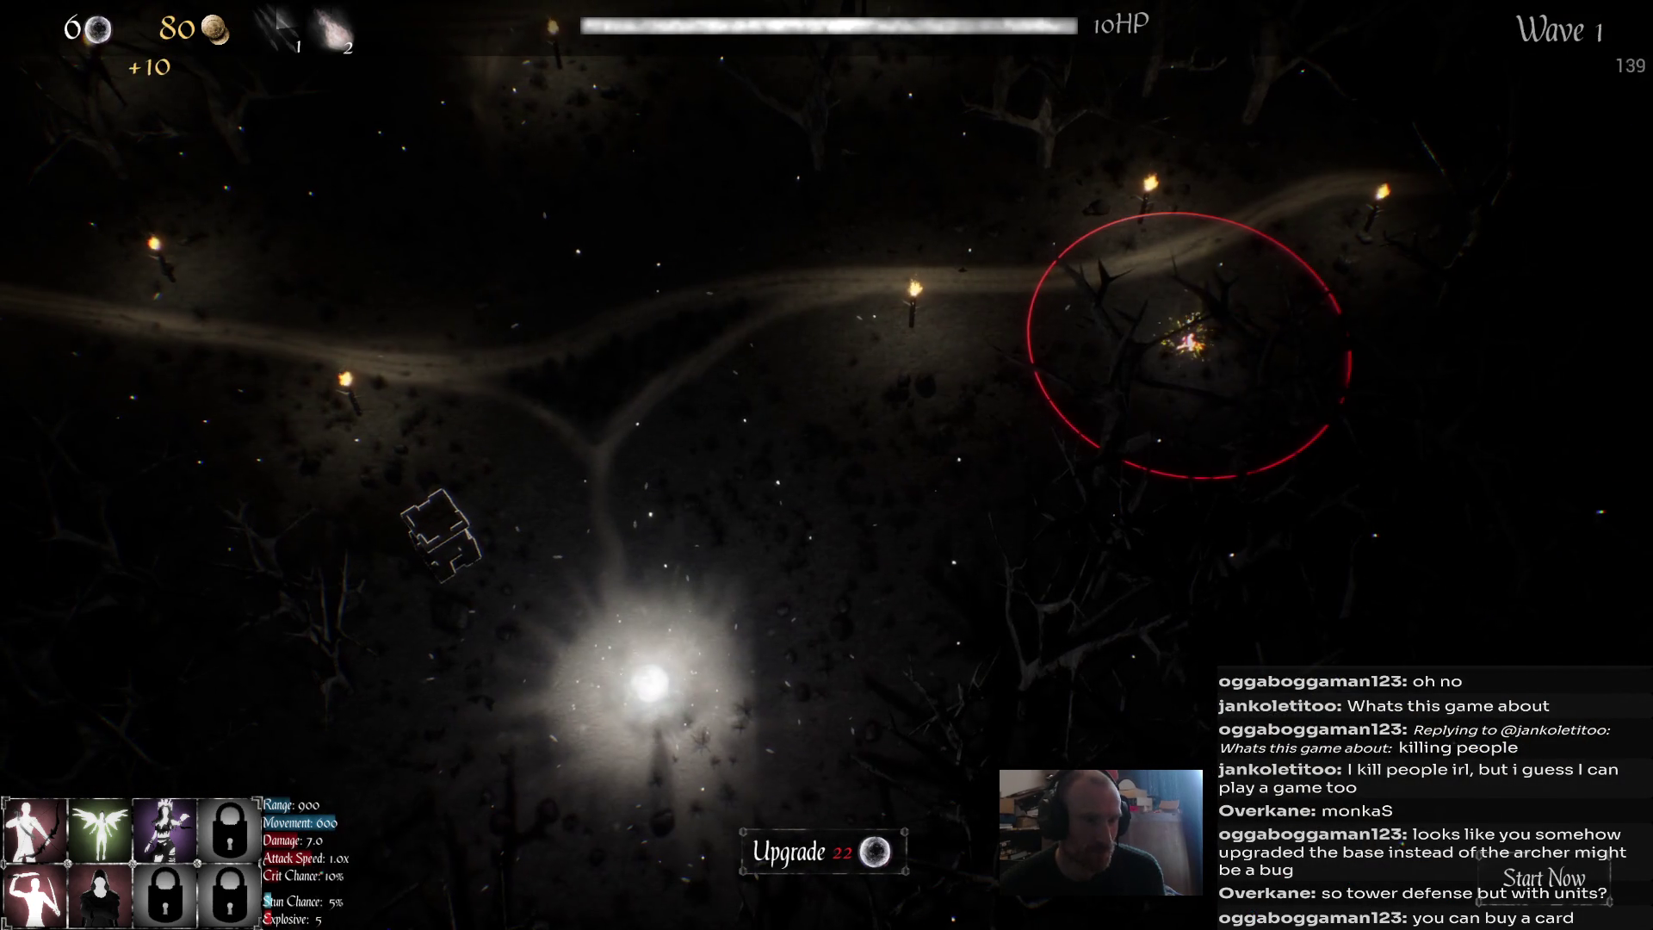
{"action": "key", "text": "a"}
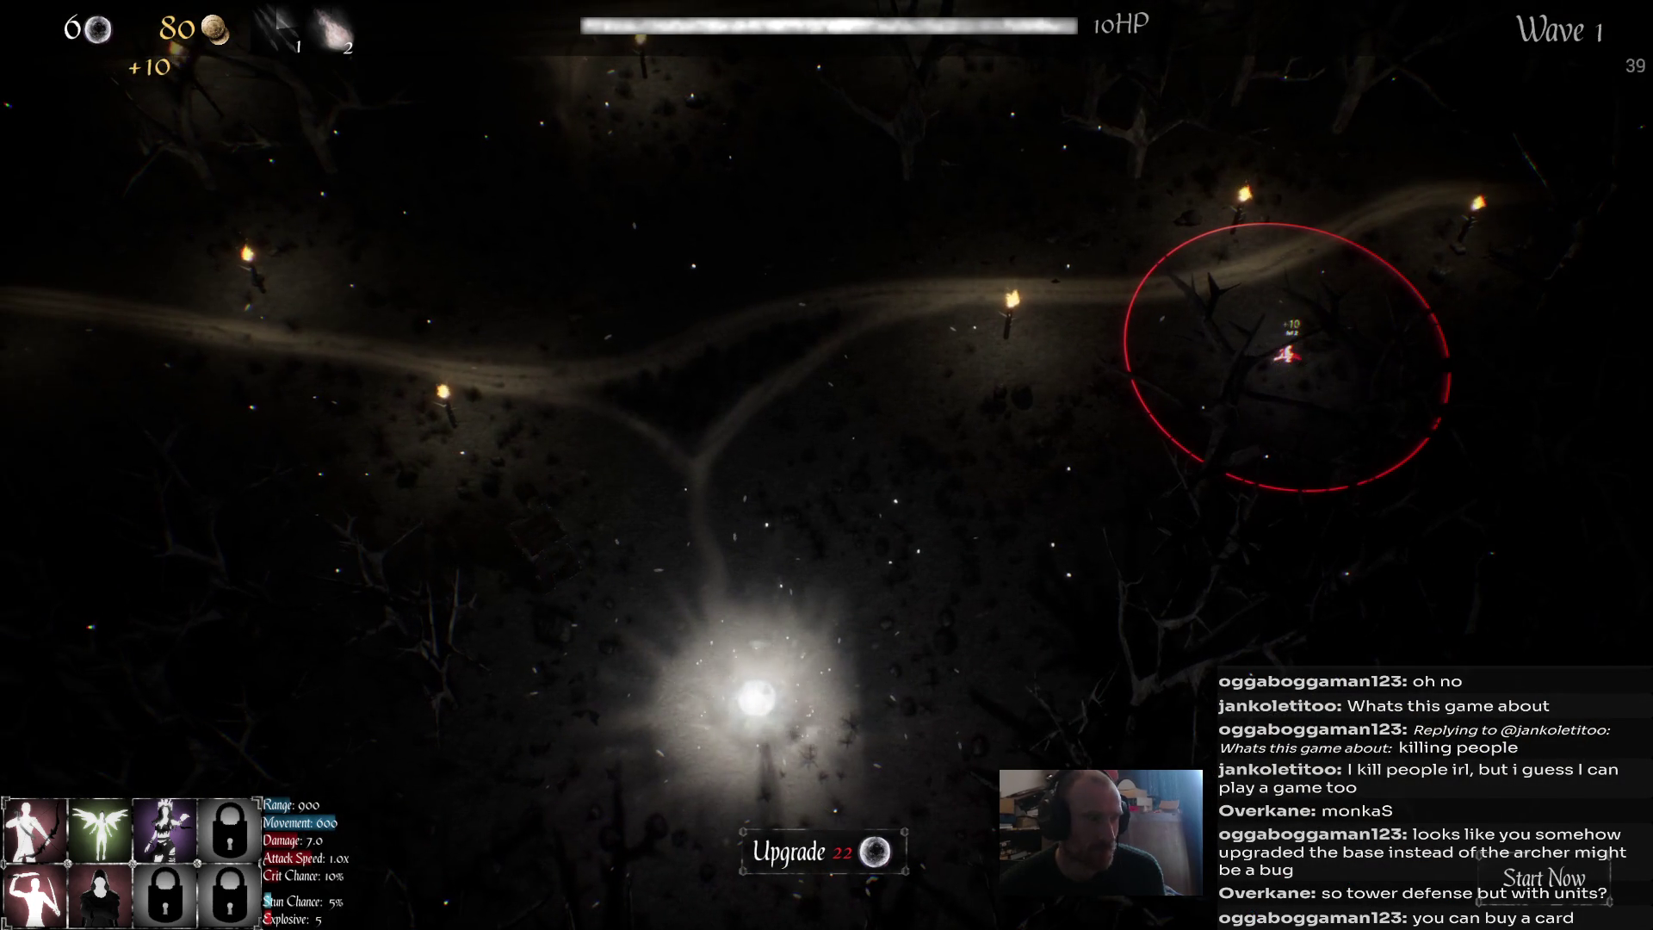
{"action": "left_click", "coordinate": [542, 544]}
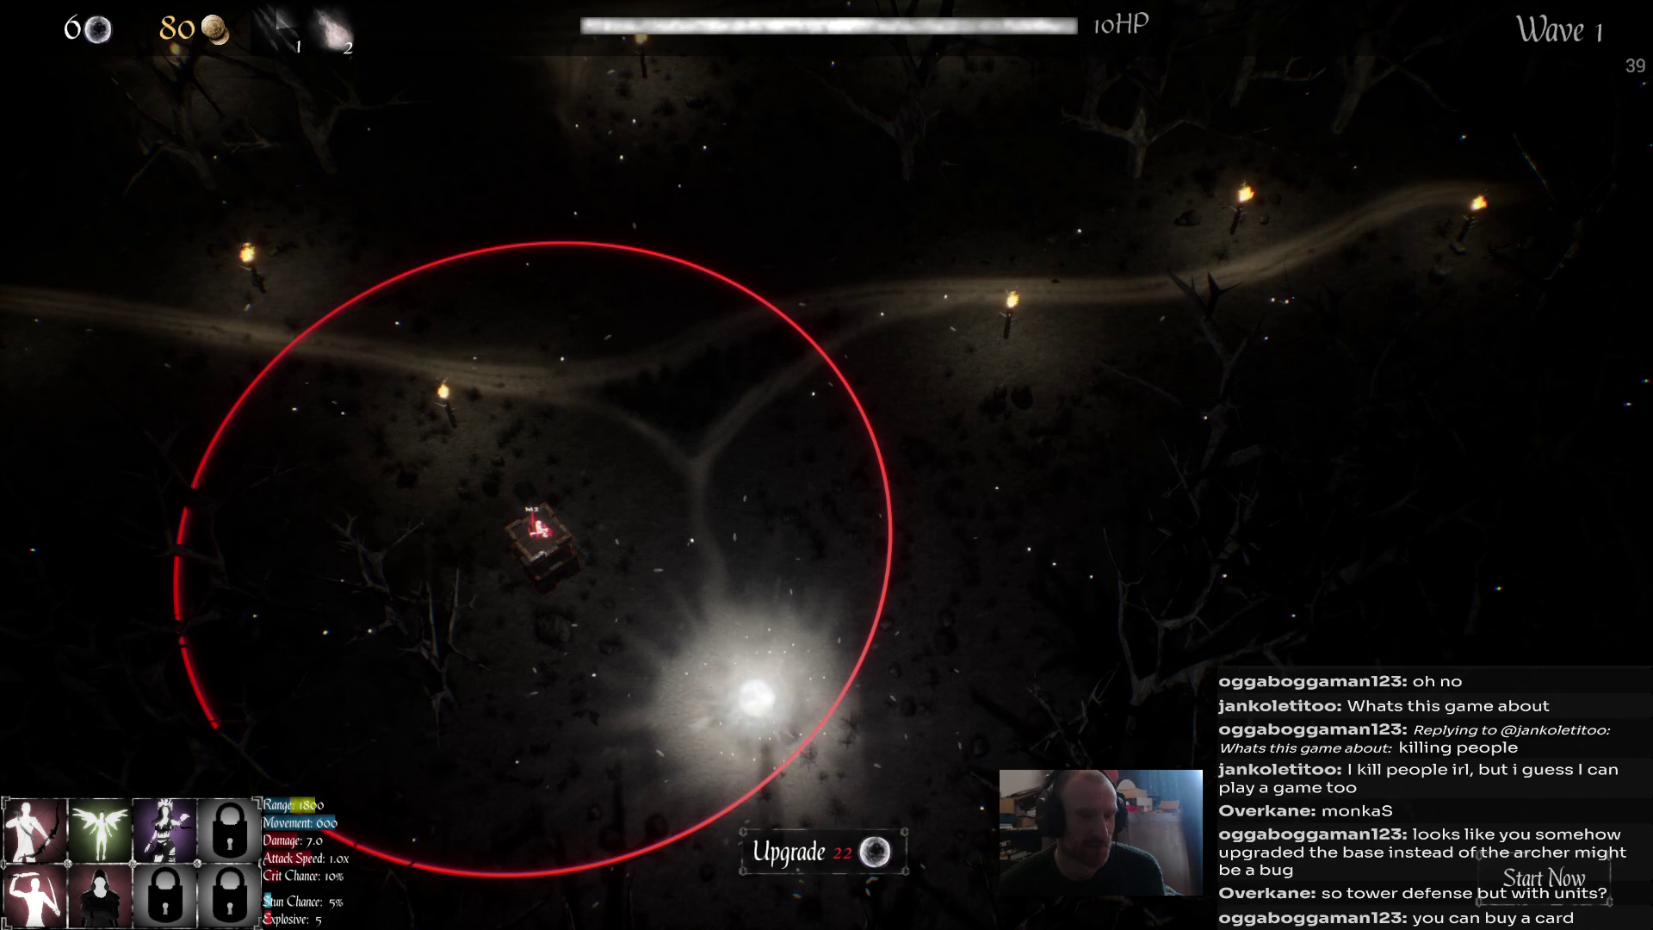
Start the next wave early and hit enemies with an arrow volley and the second ability.
{"action": "left_click", "coordinate": [1545, 878]}
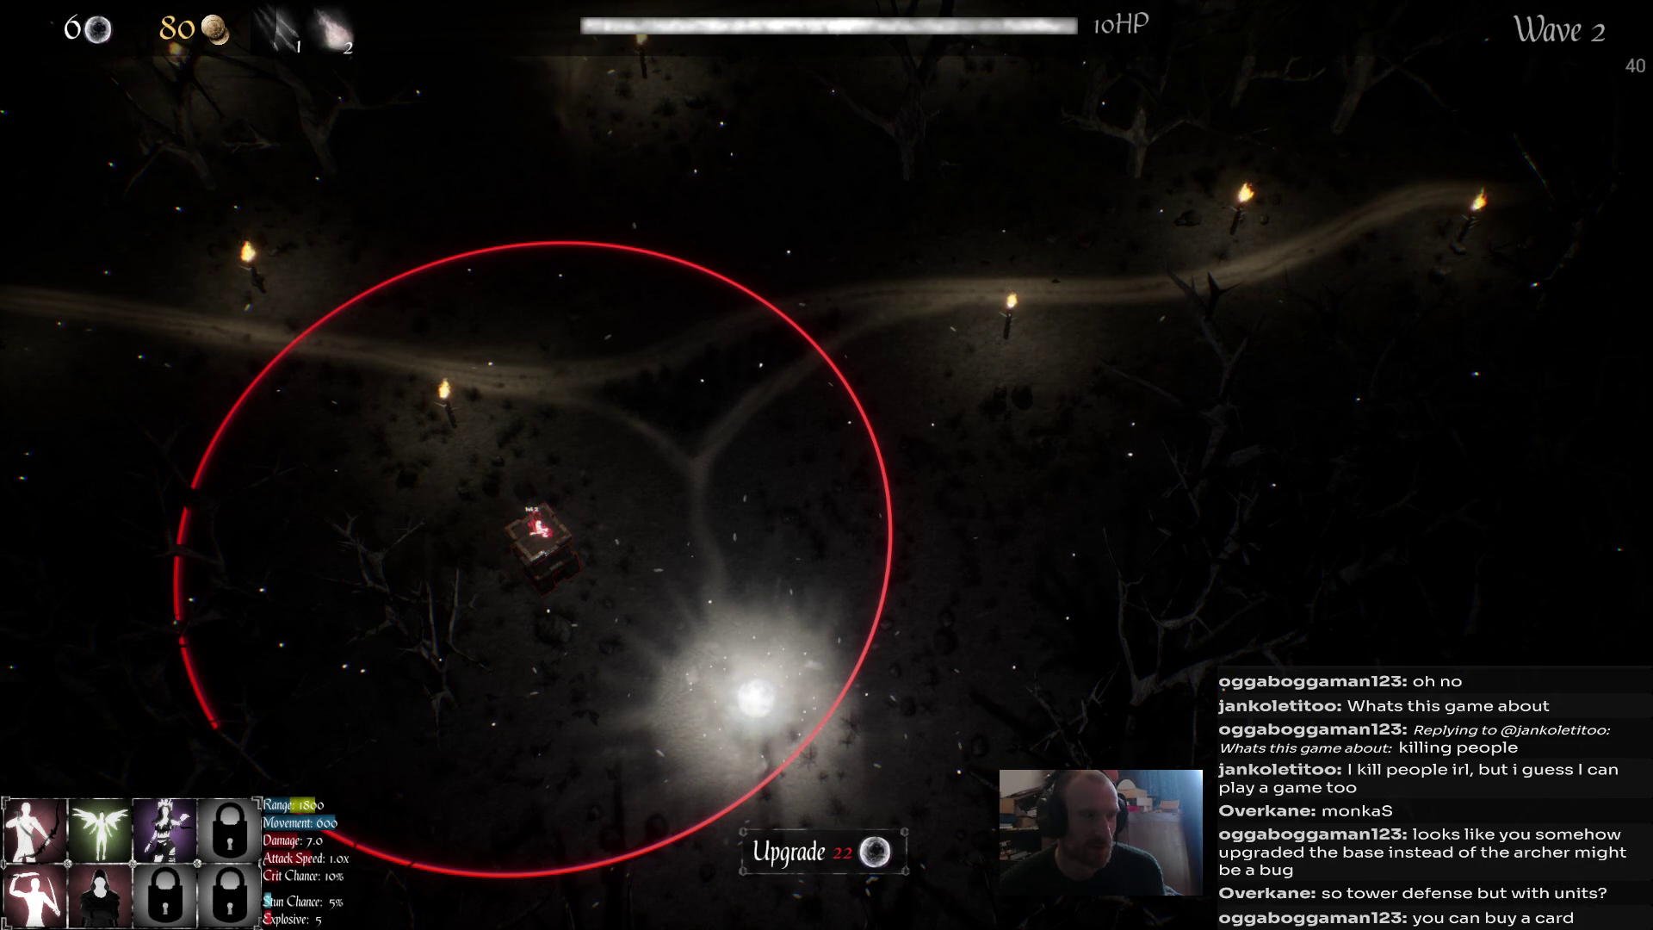
{"action": "key", "text": "a"}
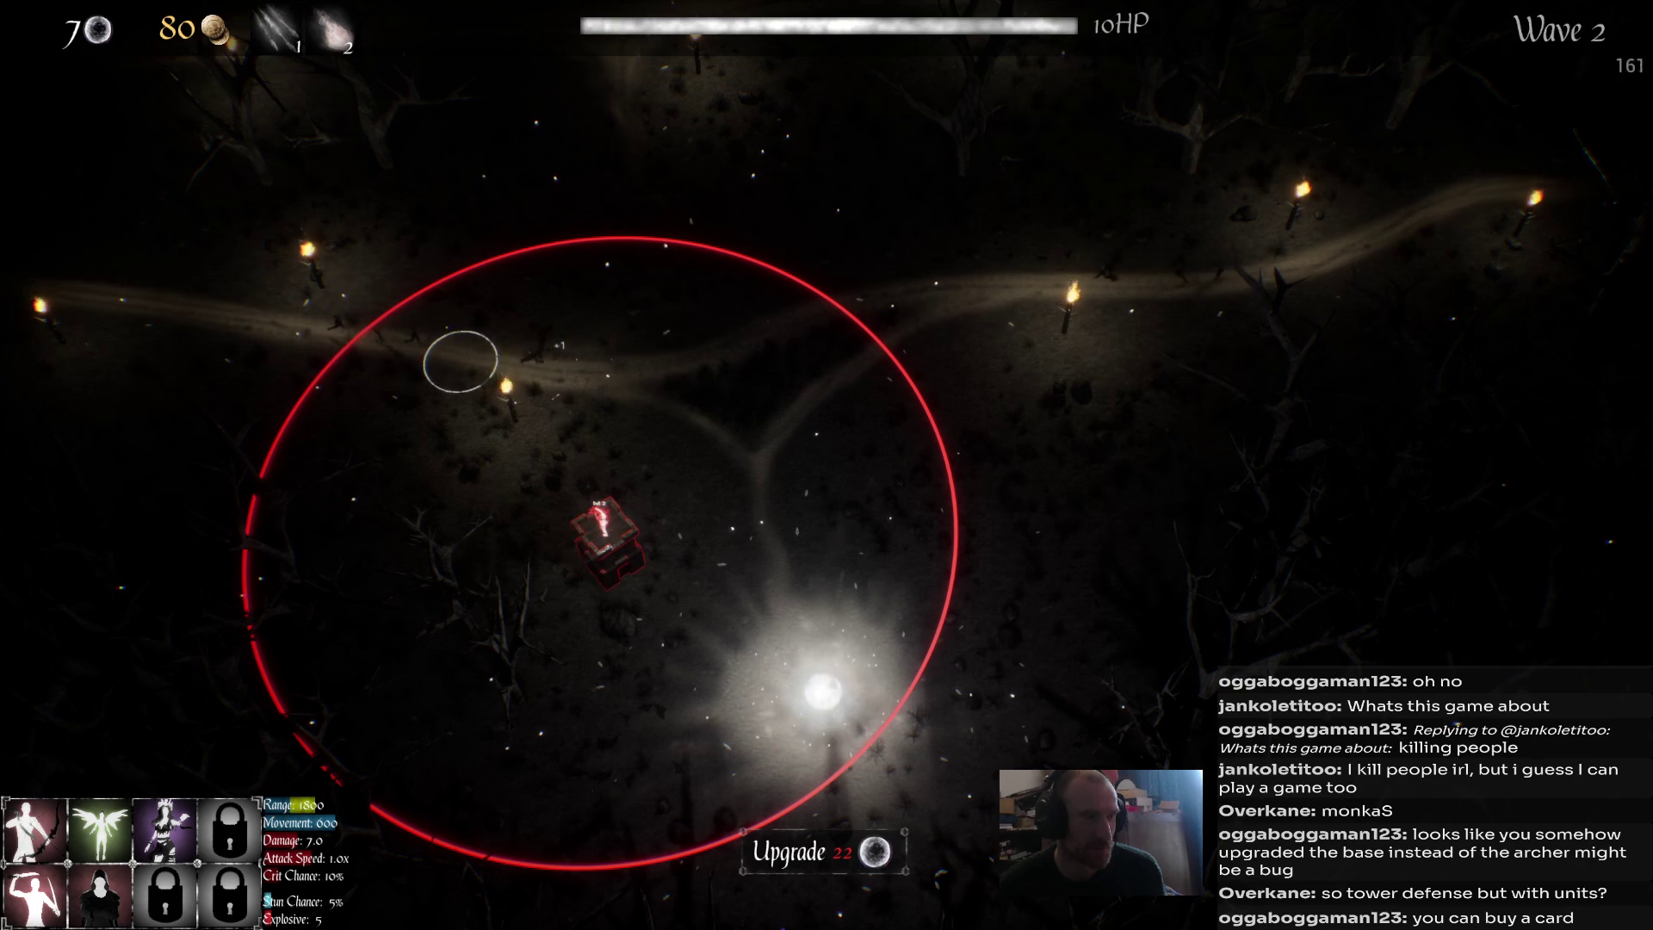
{"action": "left_click", "coordinate": [483, 366]}
{"action": "key", "text": "2"}
{"action": "left_click", "coordinate": [886, 369]}
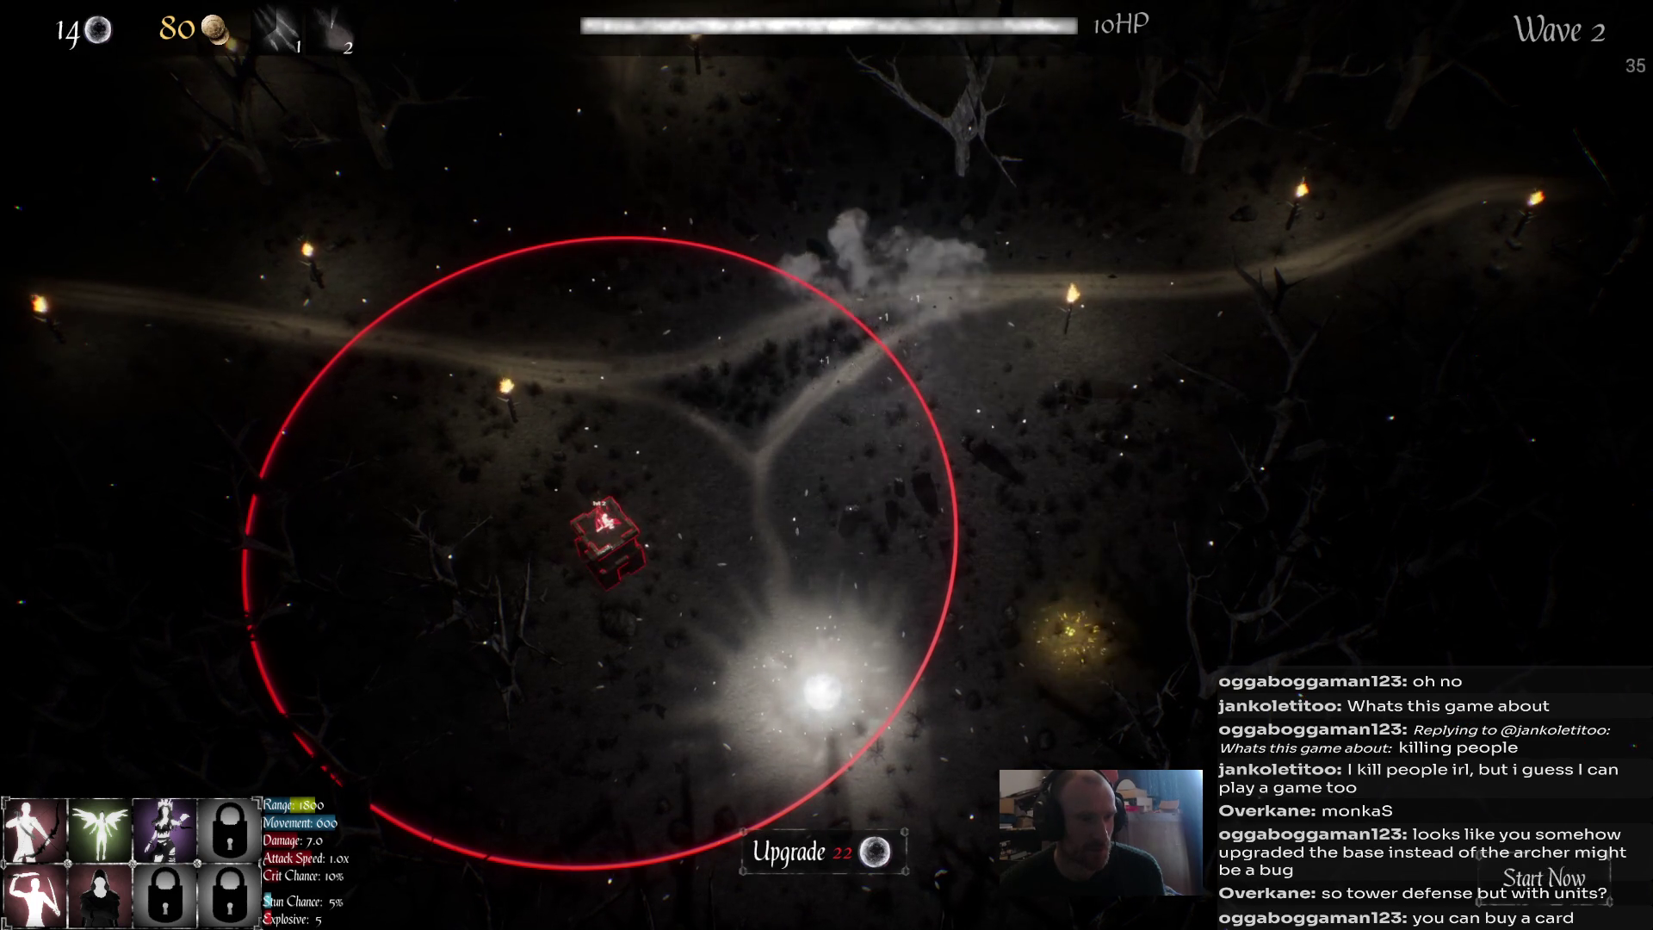
Move the archer back into the tower, start wave 3 early, and volley and spell the path.
{"action": "left_click", "coordinate": [713, 556]}
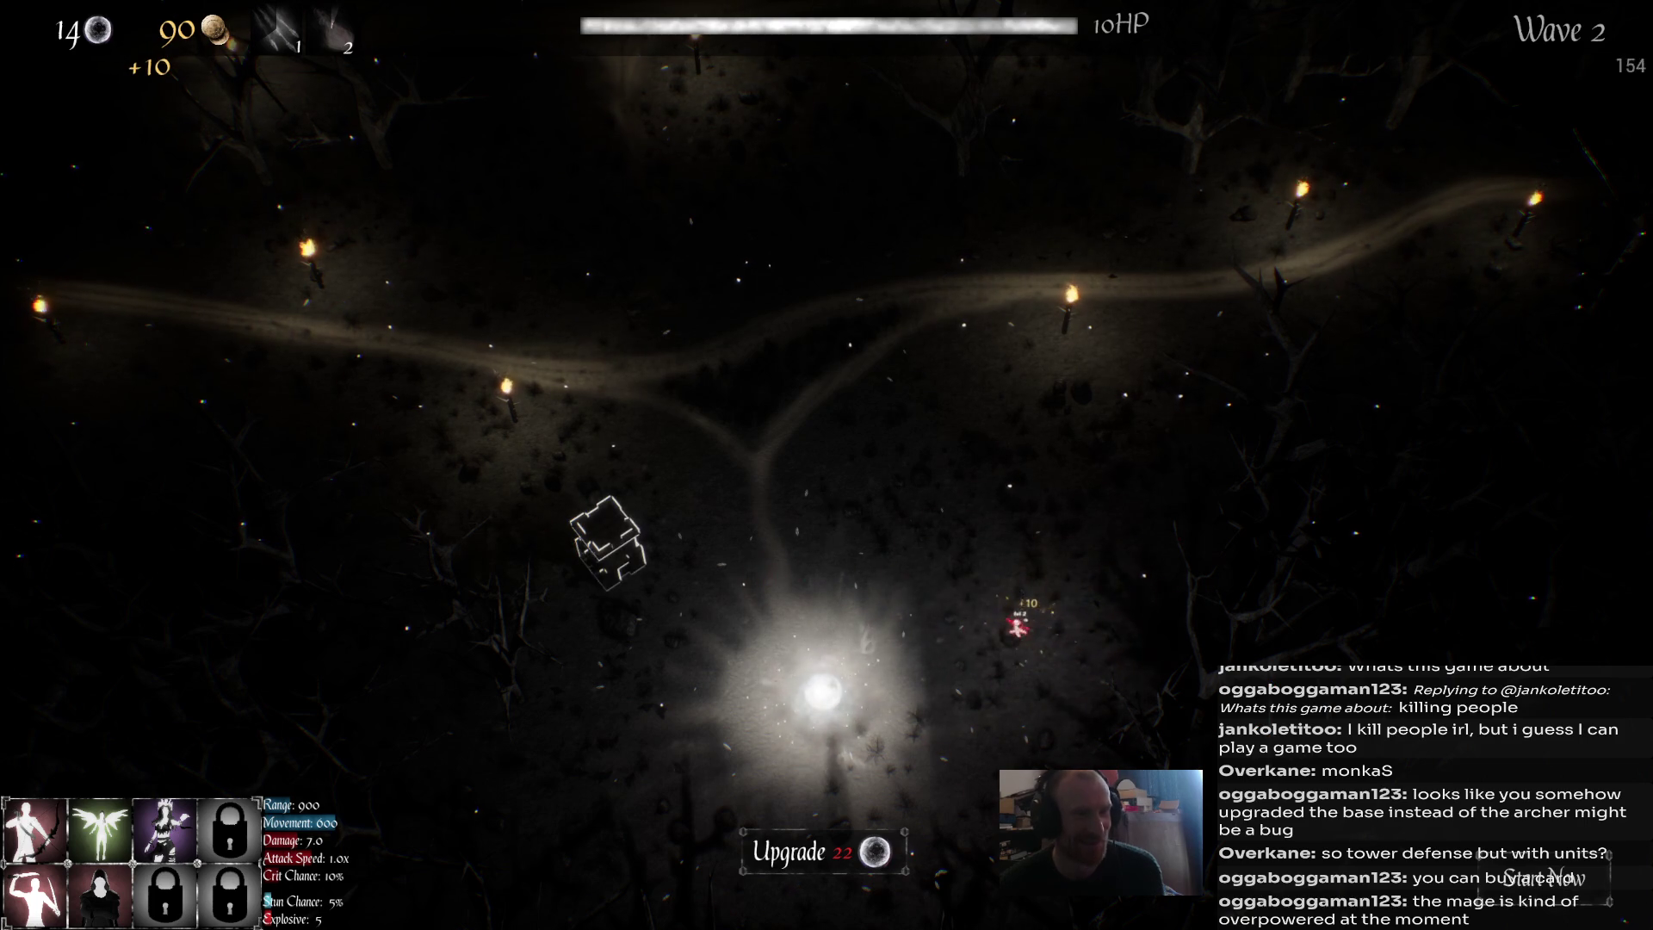
{"action": "left_click", "coordinate": [607, 539]}
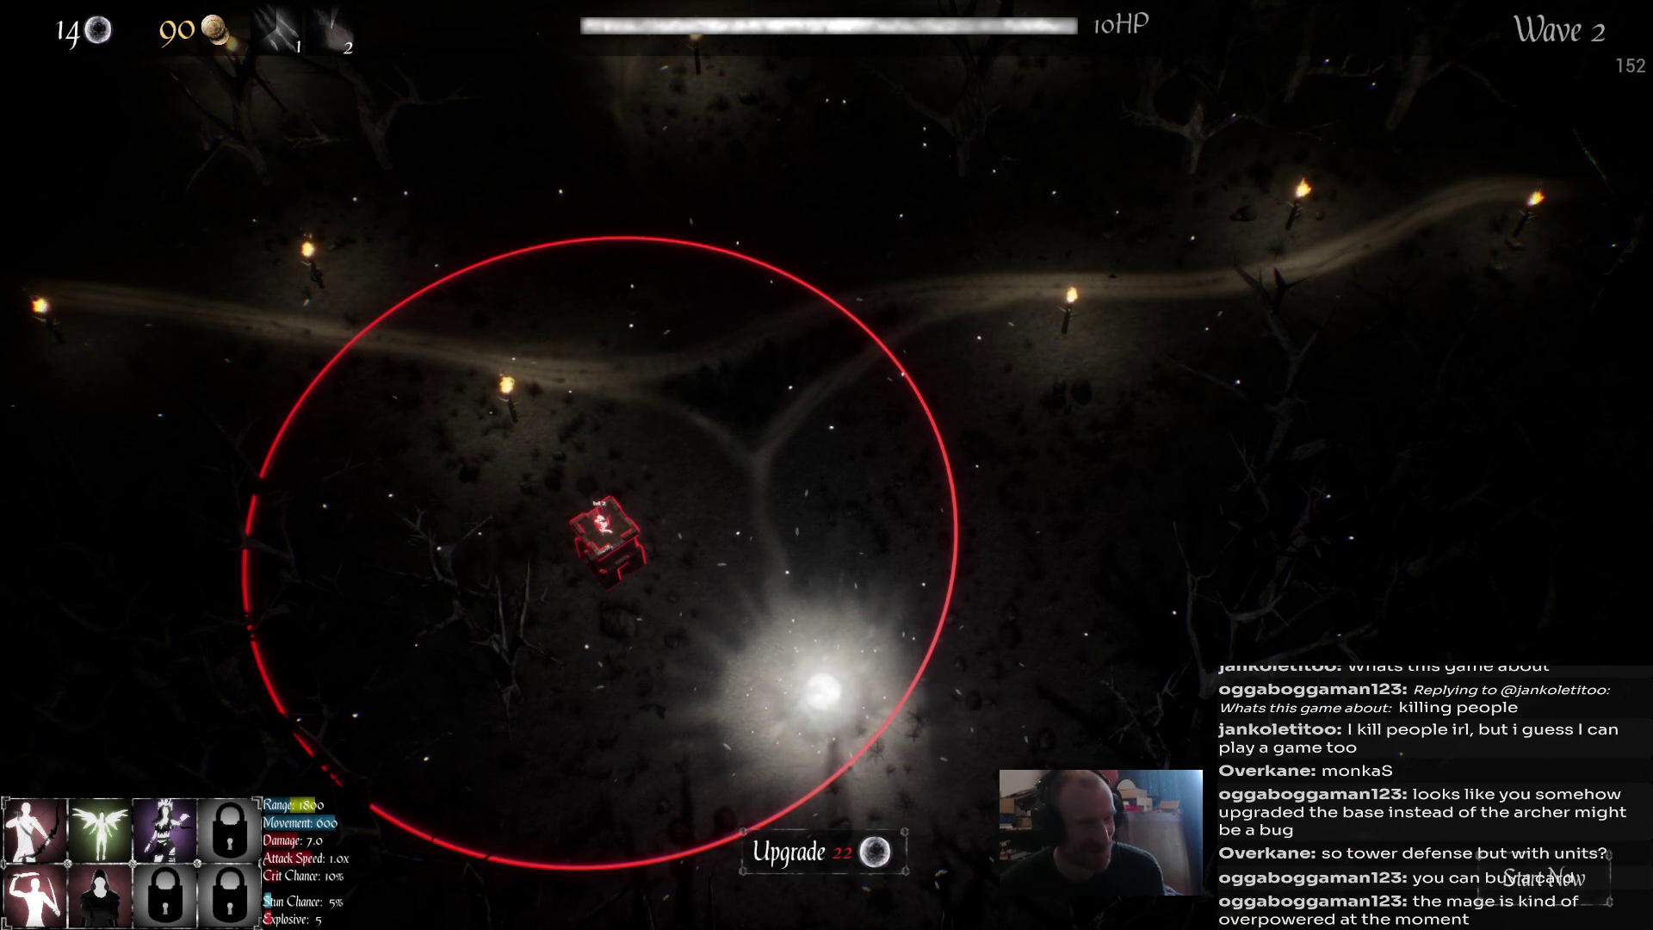
{"action": "left_click", "coordinate": [1541, 878]}
{"action": "mouse_move", "coordinate": [99, 896]}
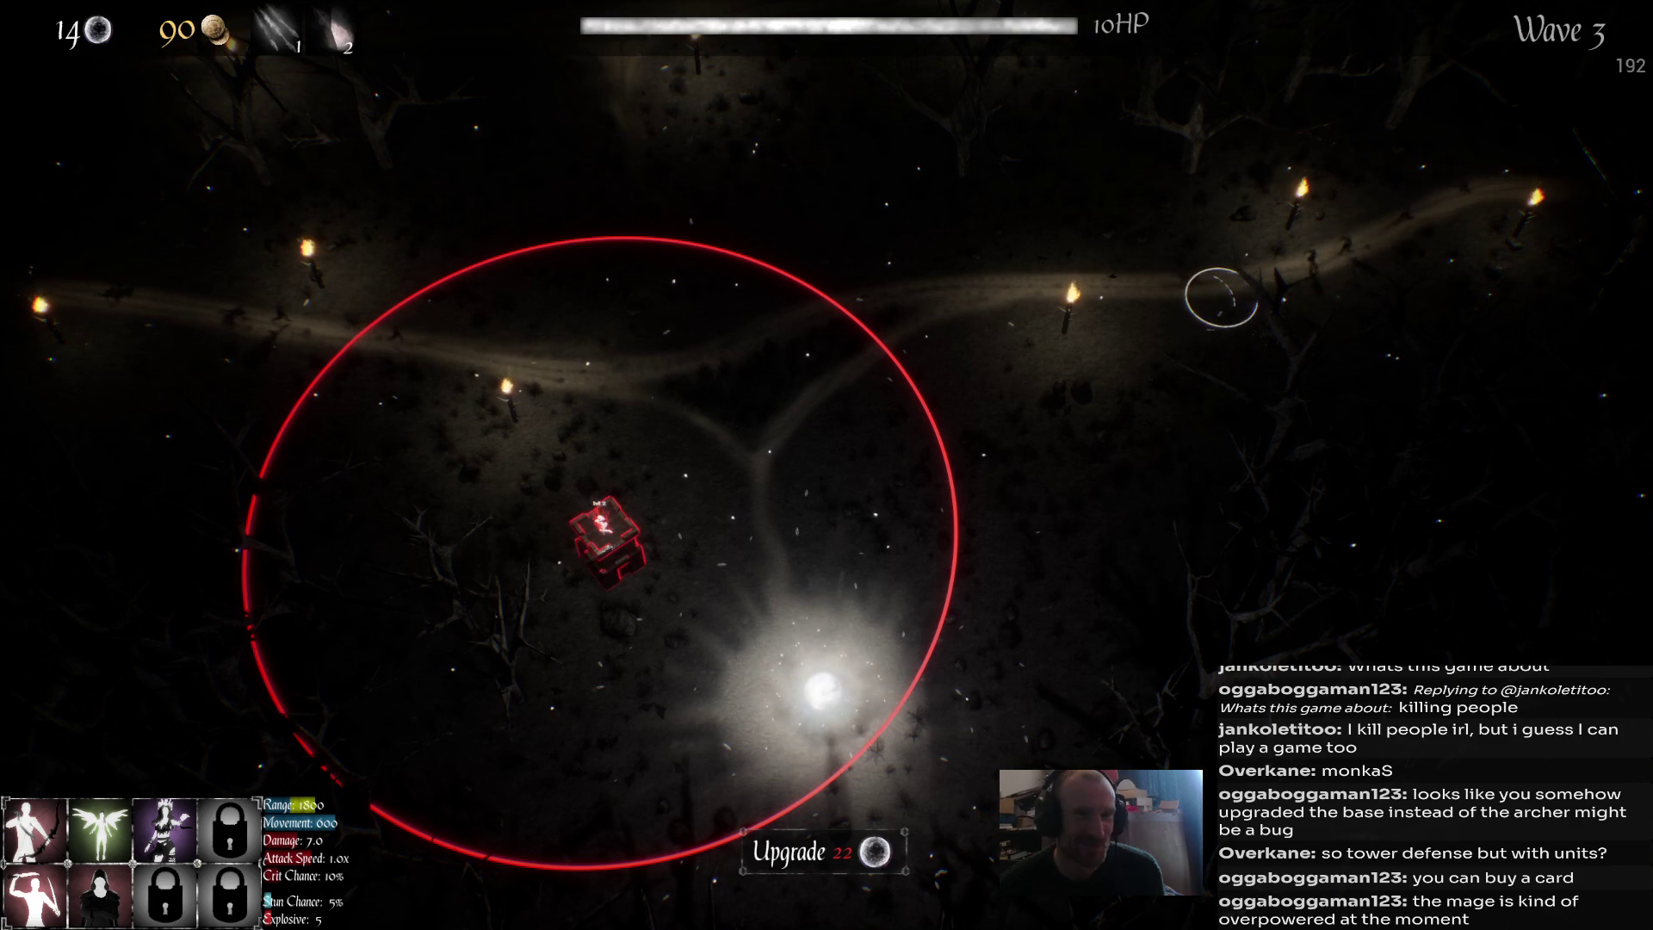
{"action": "left_click", "coordinate": [388, 365]}
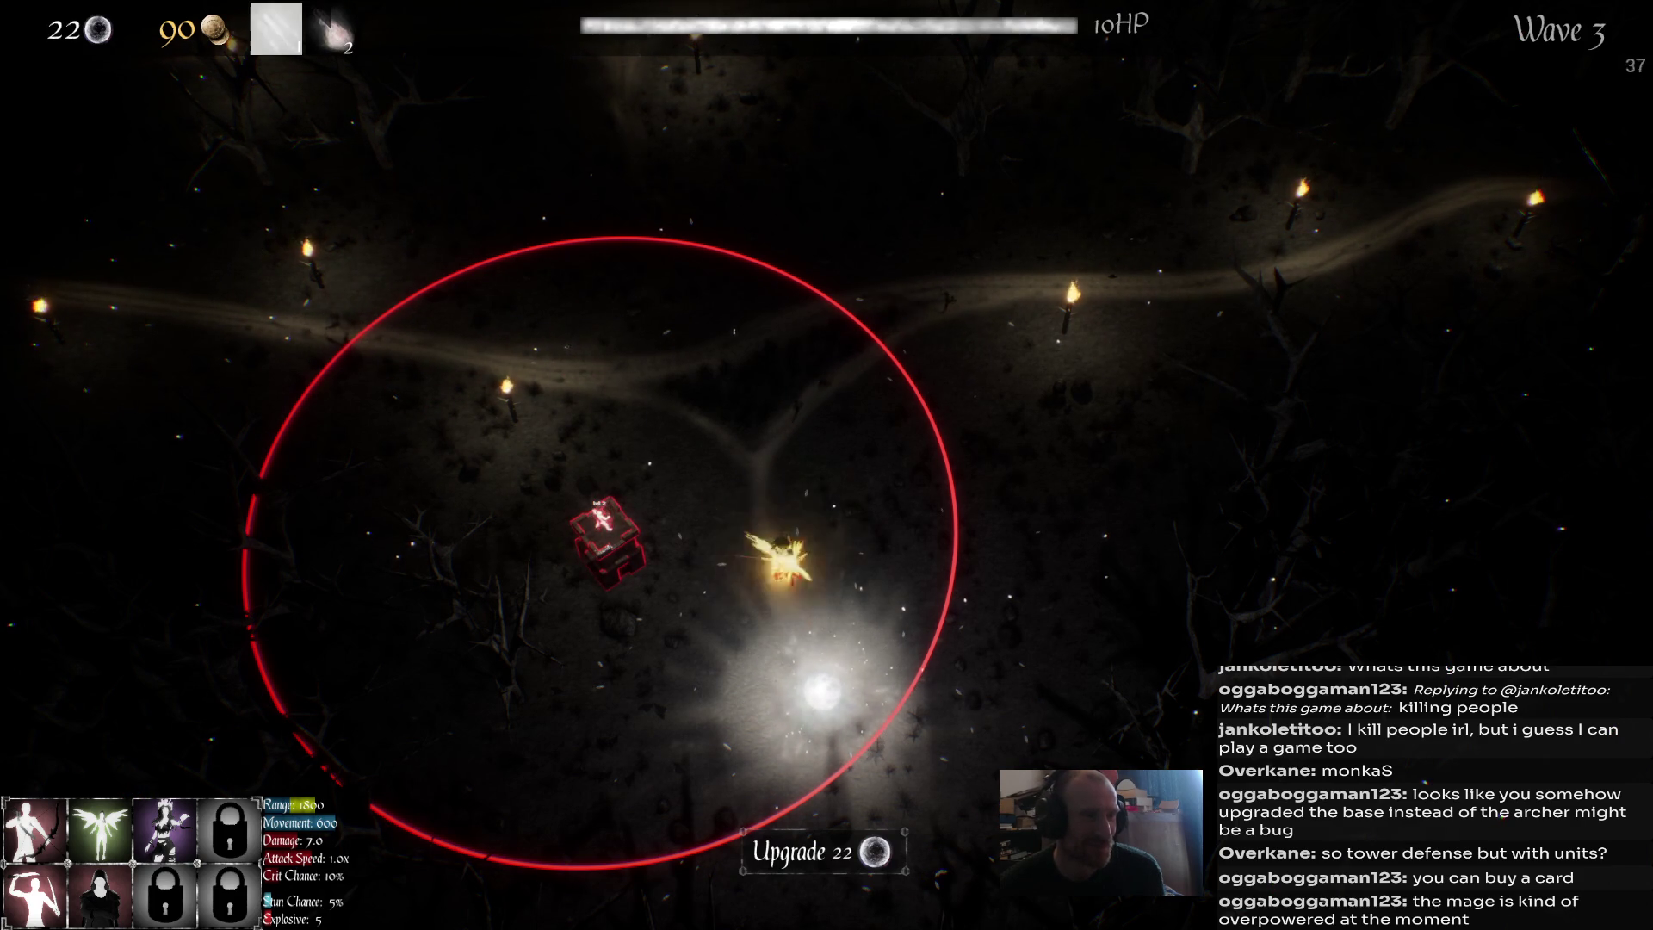
{"action": "left_click", "coordinate": [756, 519]}
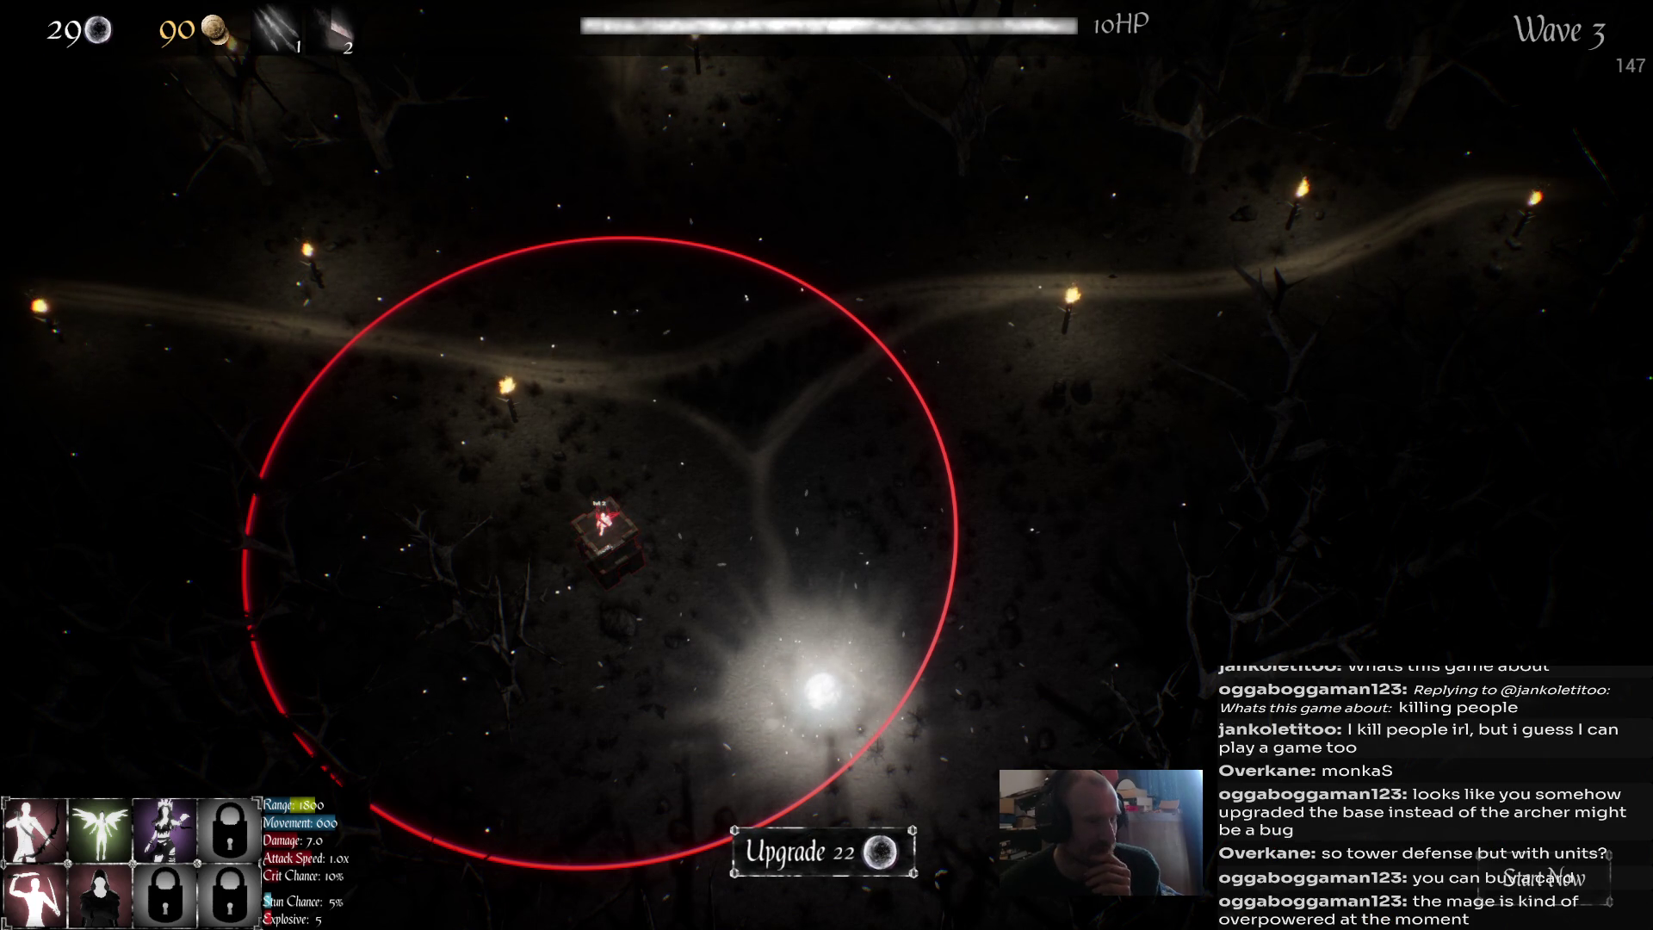
Check the base, then select the tower and buy its upgrade.
{"action": "left_click", "coordinate": [822, 689]}
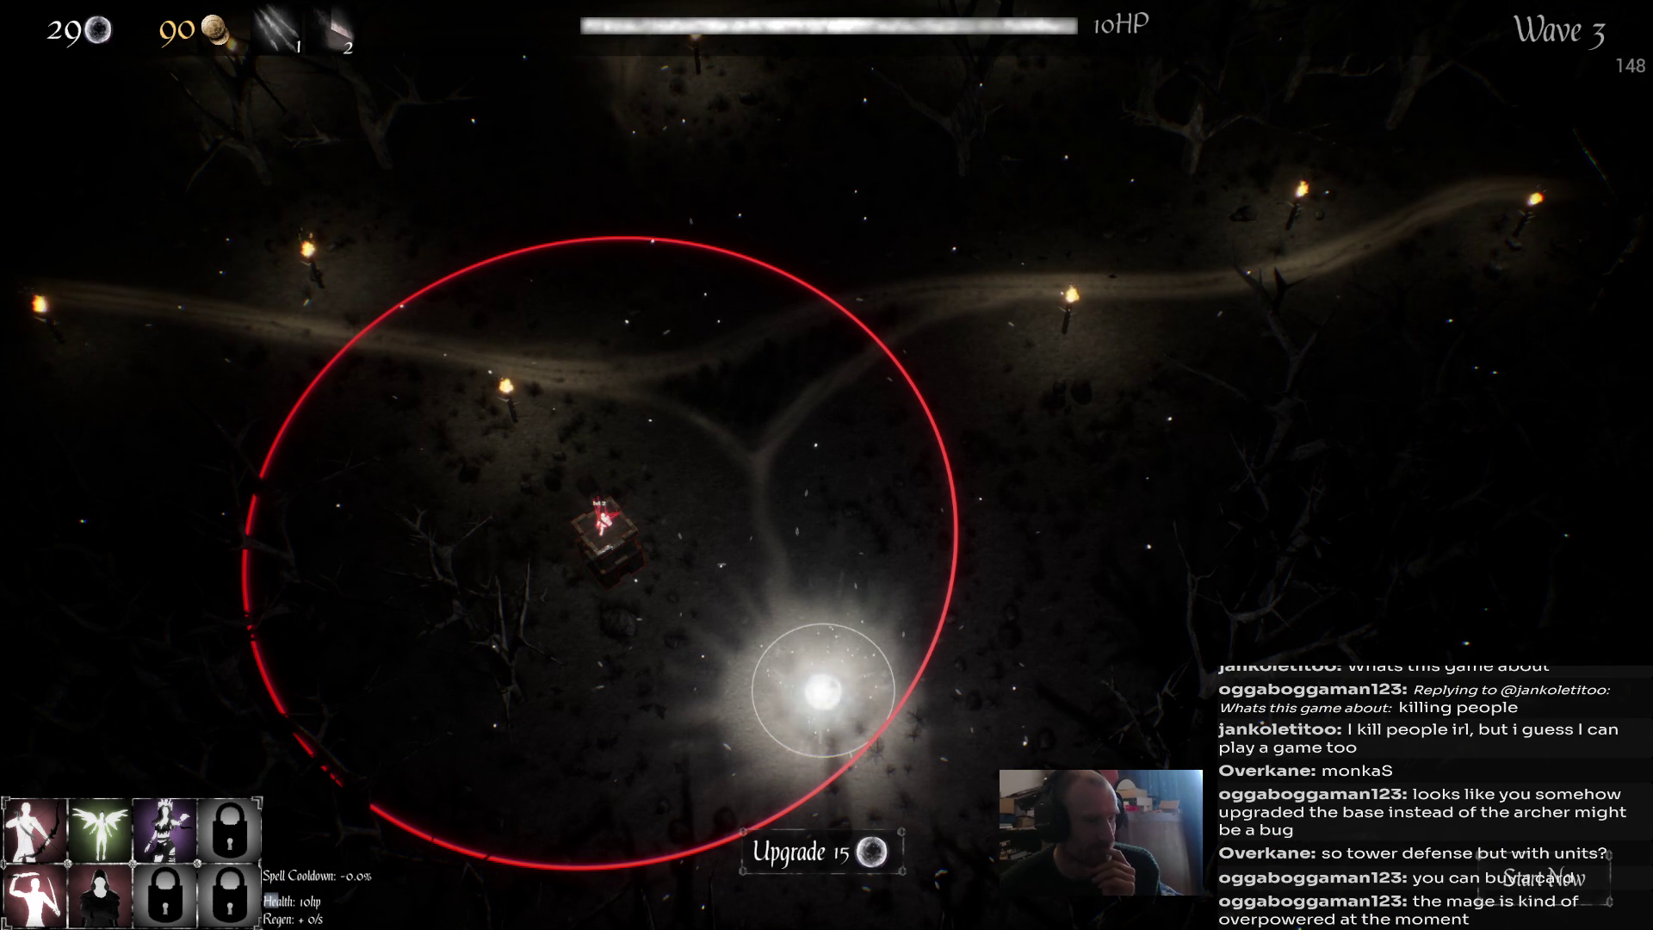
{"action": "key", "text": "Escape"}
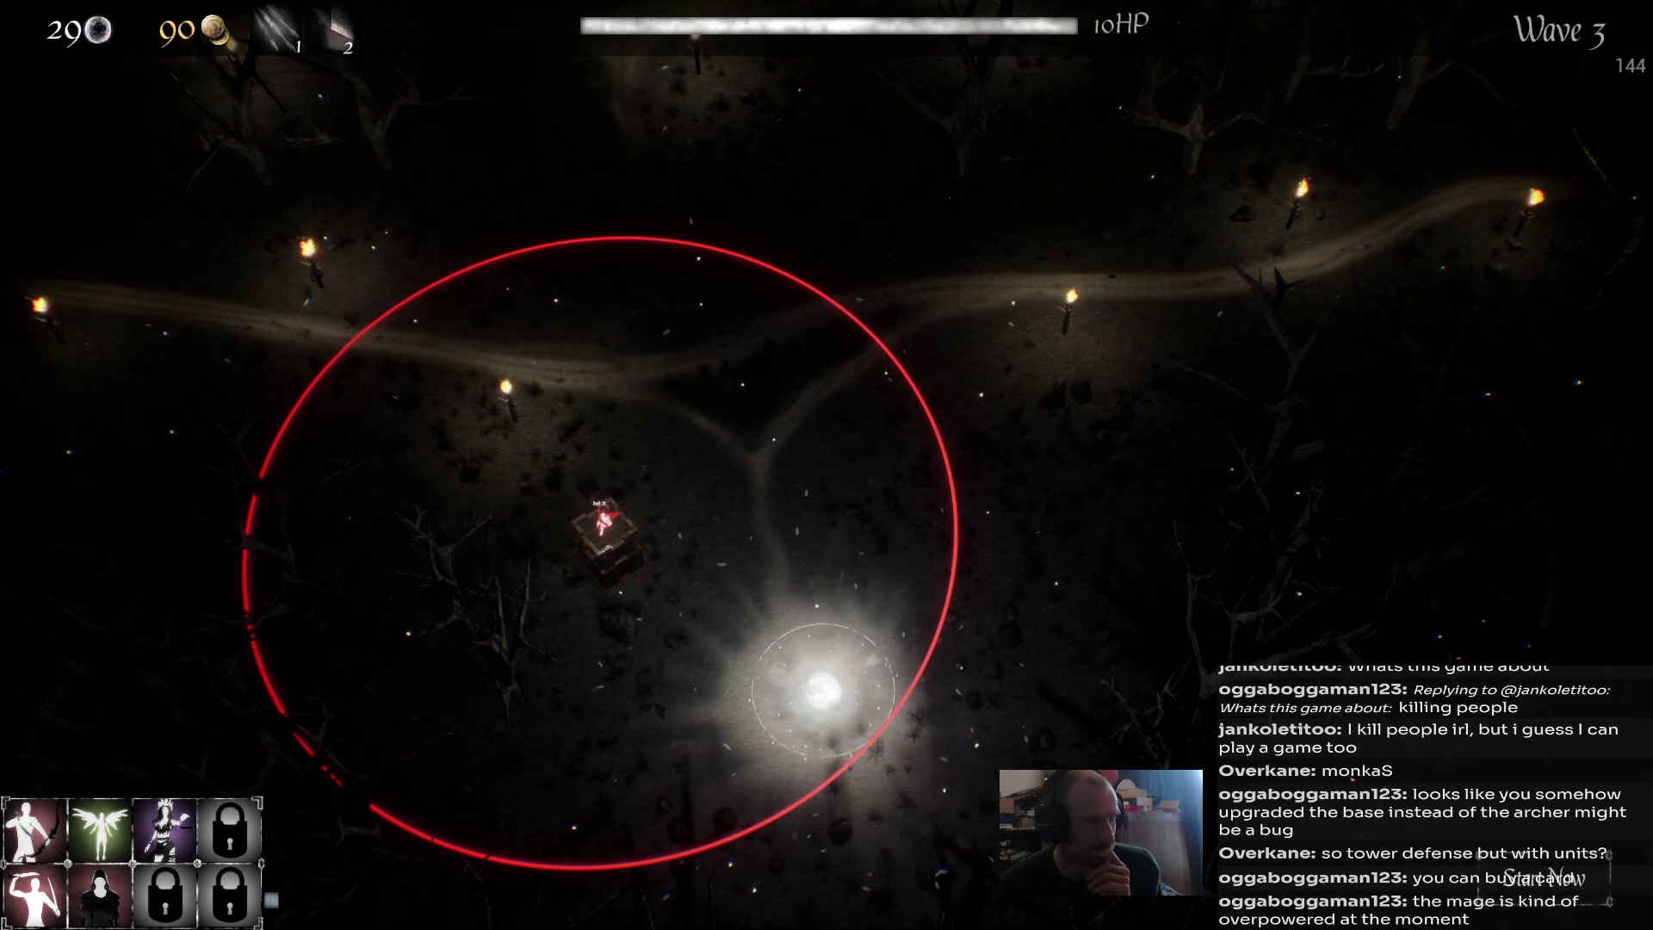
{"action": "left_click", "coordinate": [607, 539]}
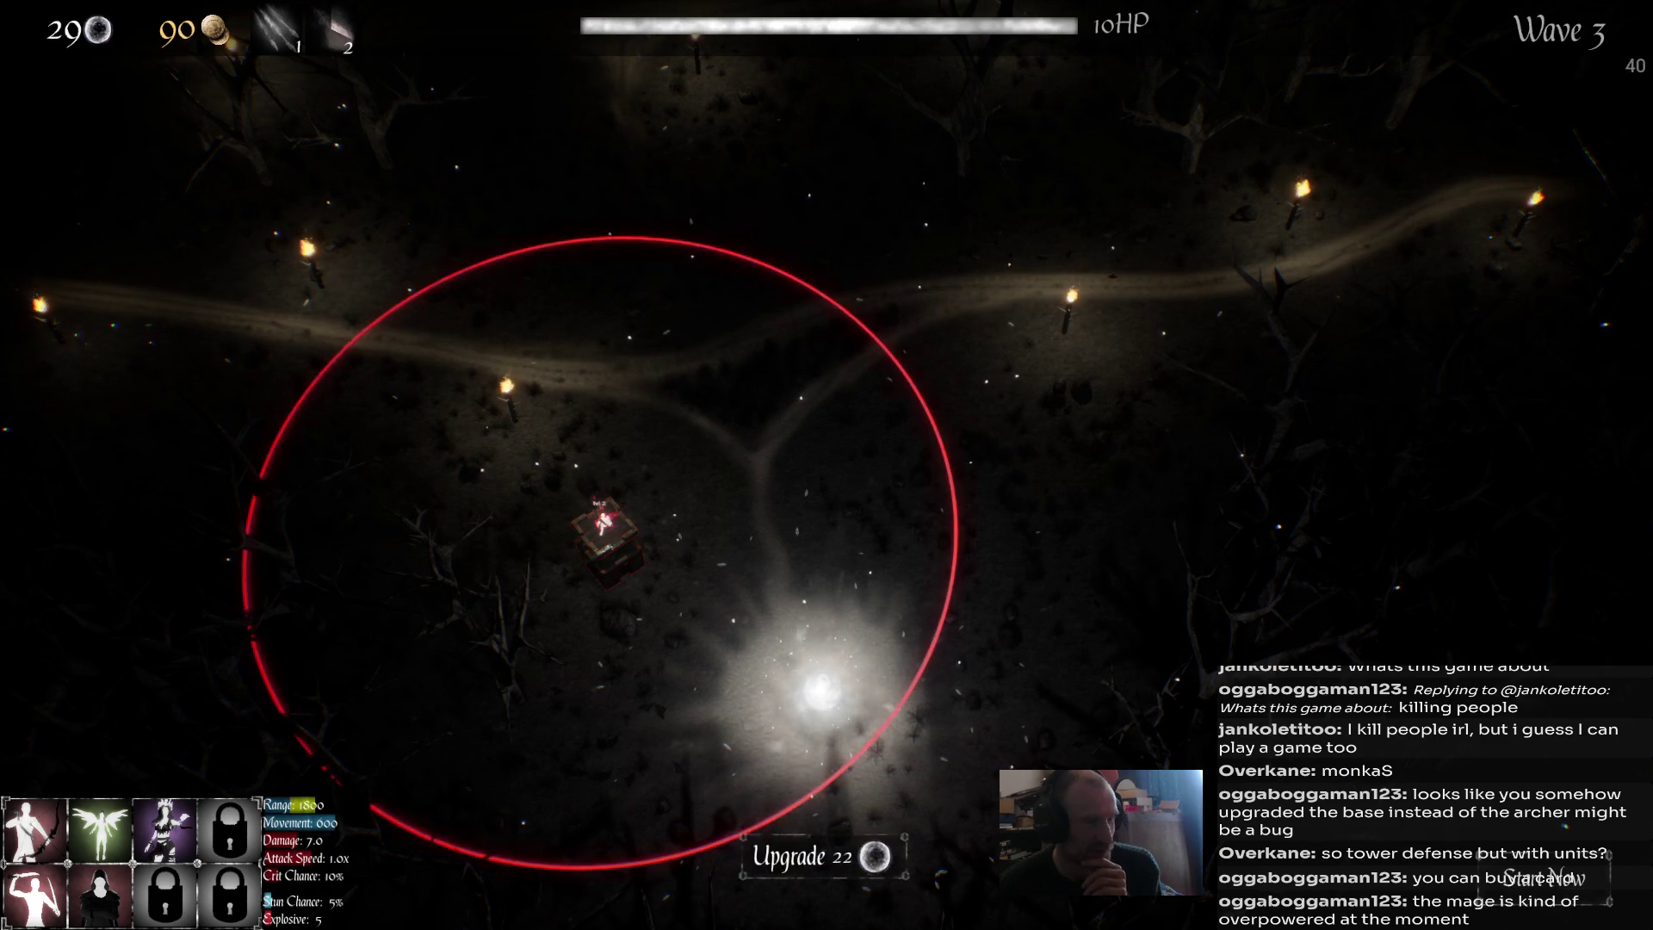
{"action": "left_click", "coordinate": [809, 852]}
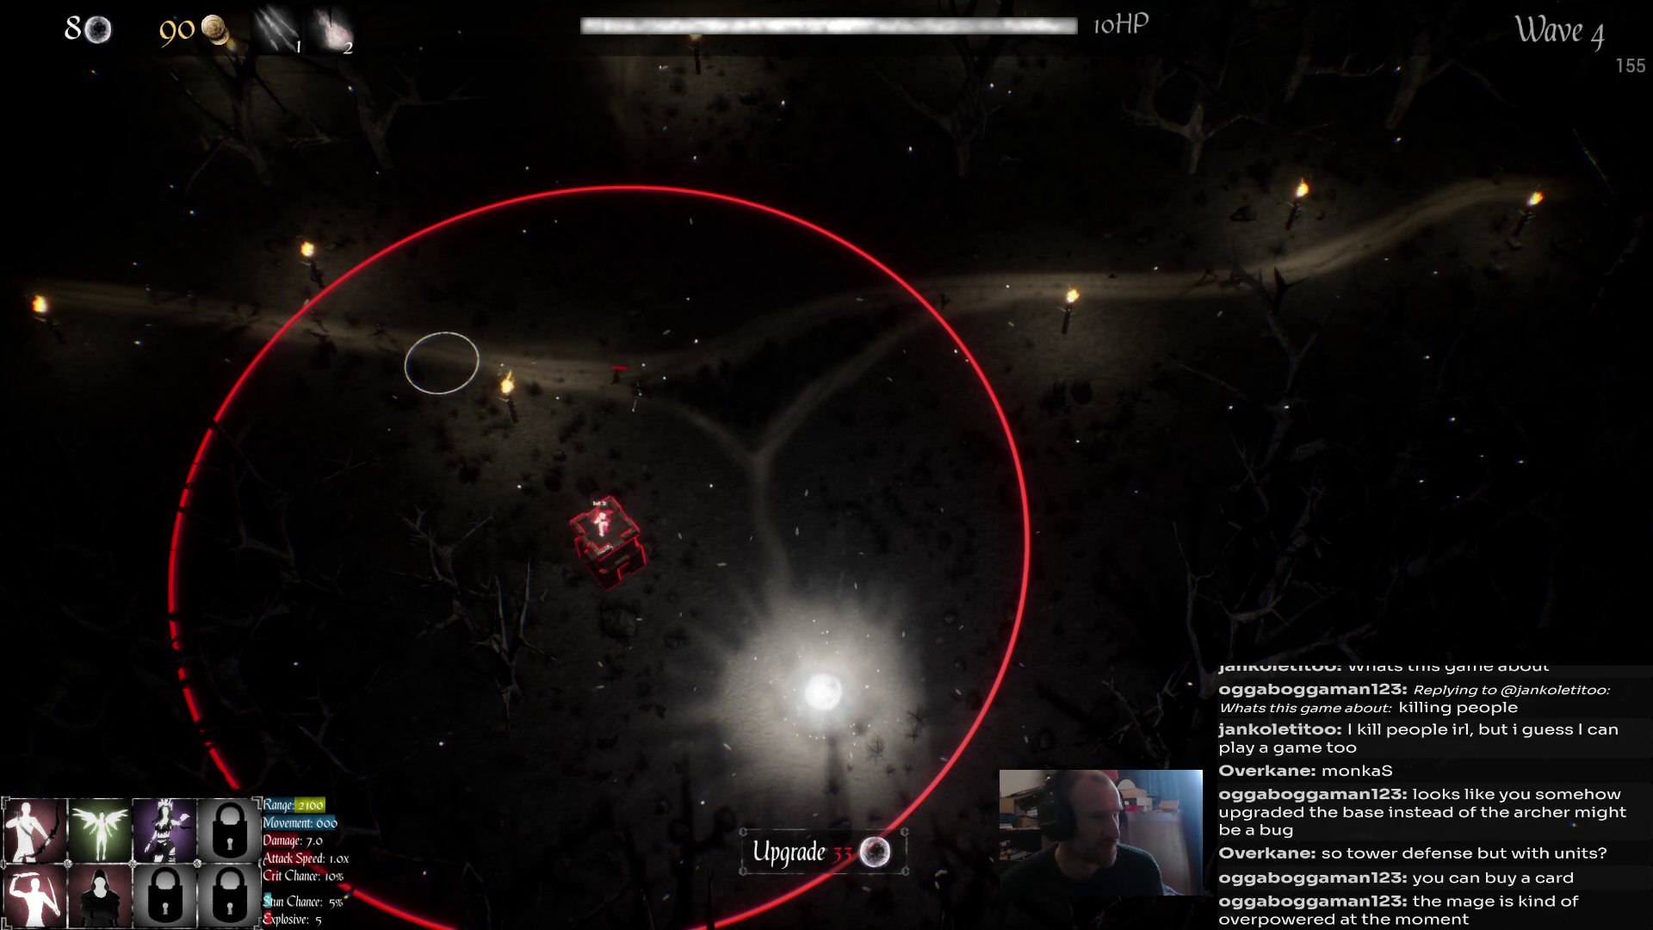
{"action": "left_click", "coordinate": [325, 344]}
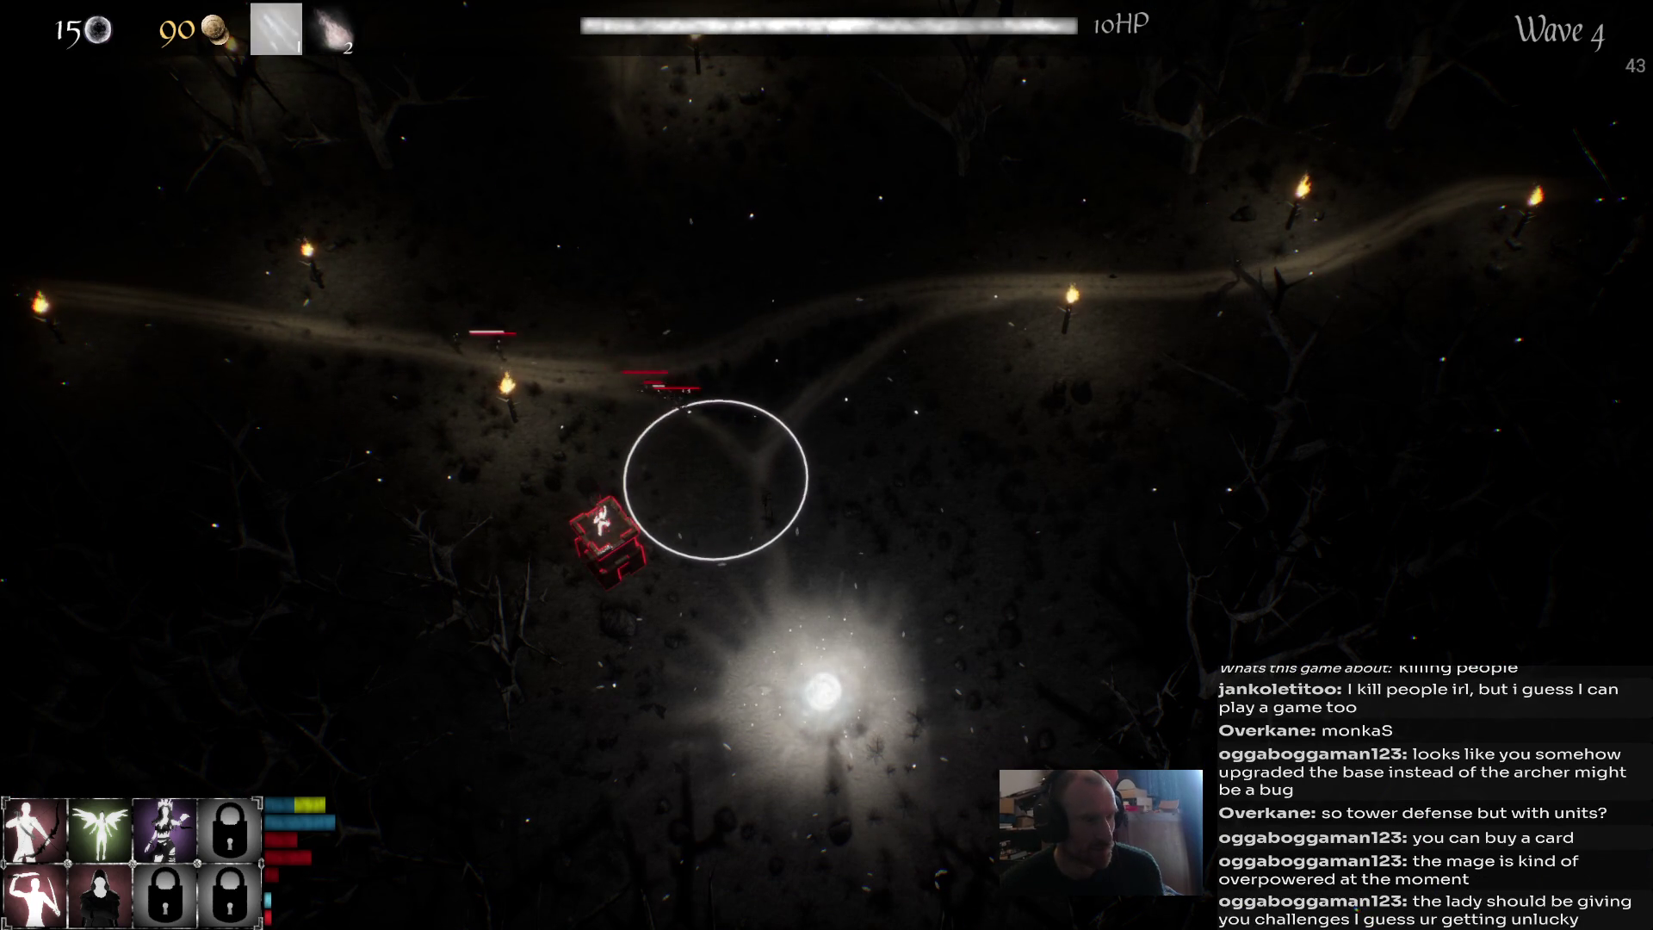
Cast spells and arrow volleys on approaching enemies until the base falls in wave 5.
{"action": "left_click", "coordinate": [701, 474]}
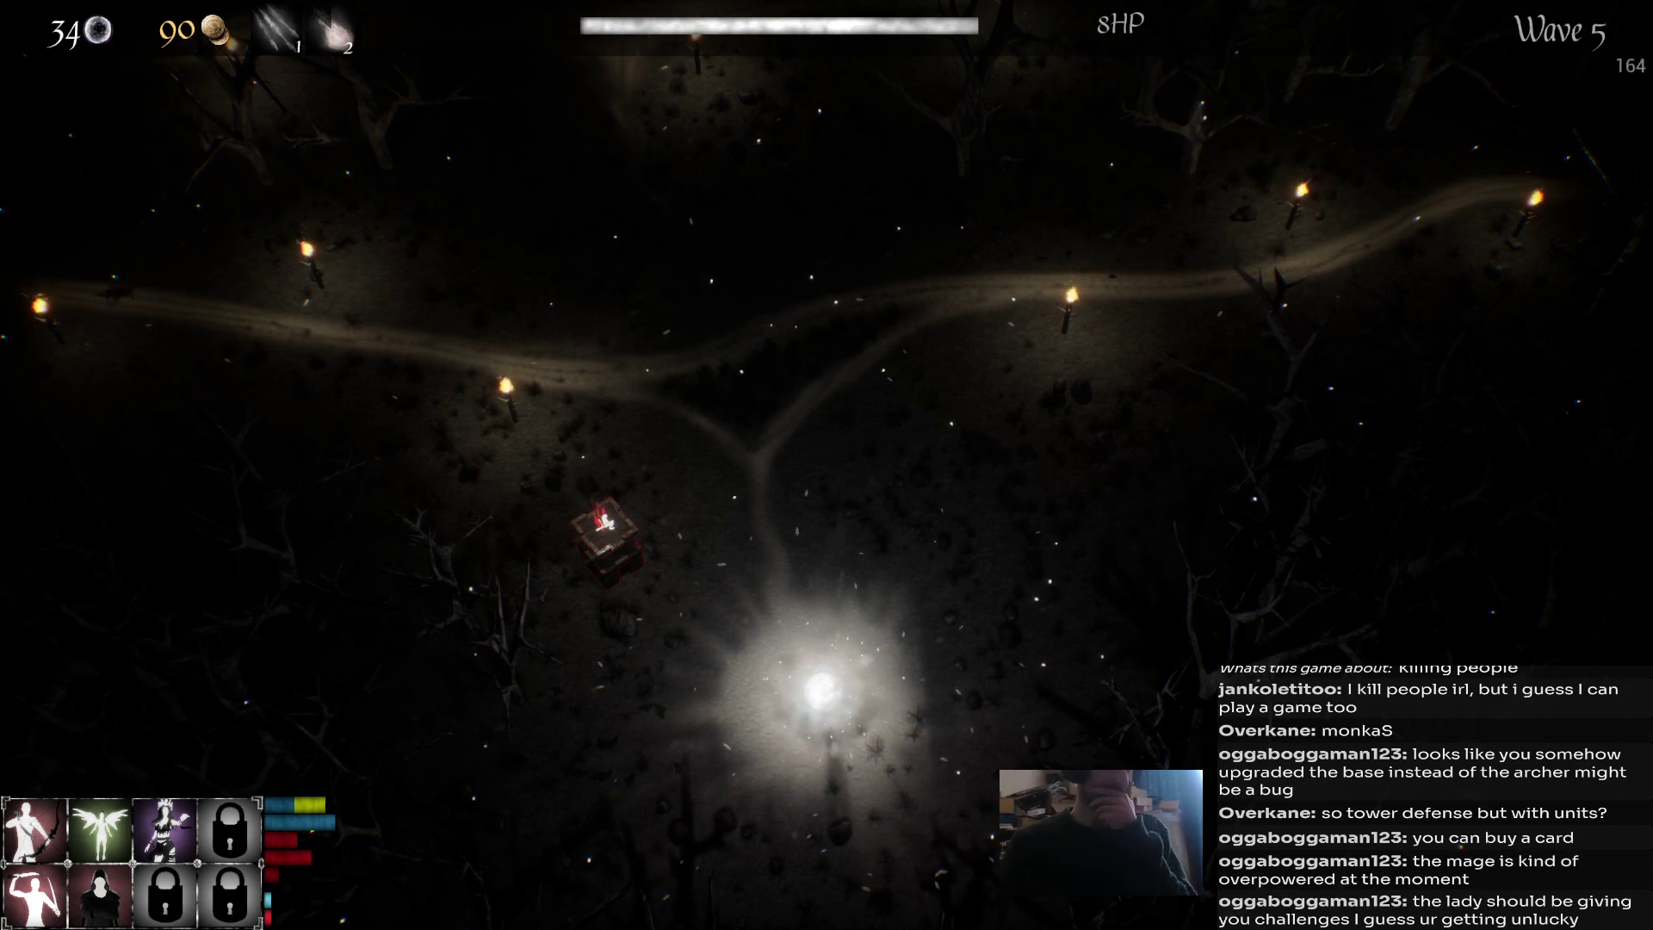
{"action": "key", "text": "2"}
{"action": "key", "text": "2"}
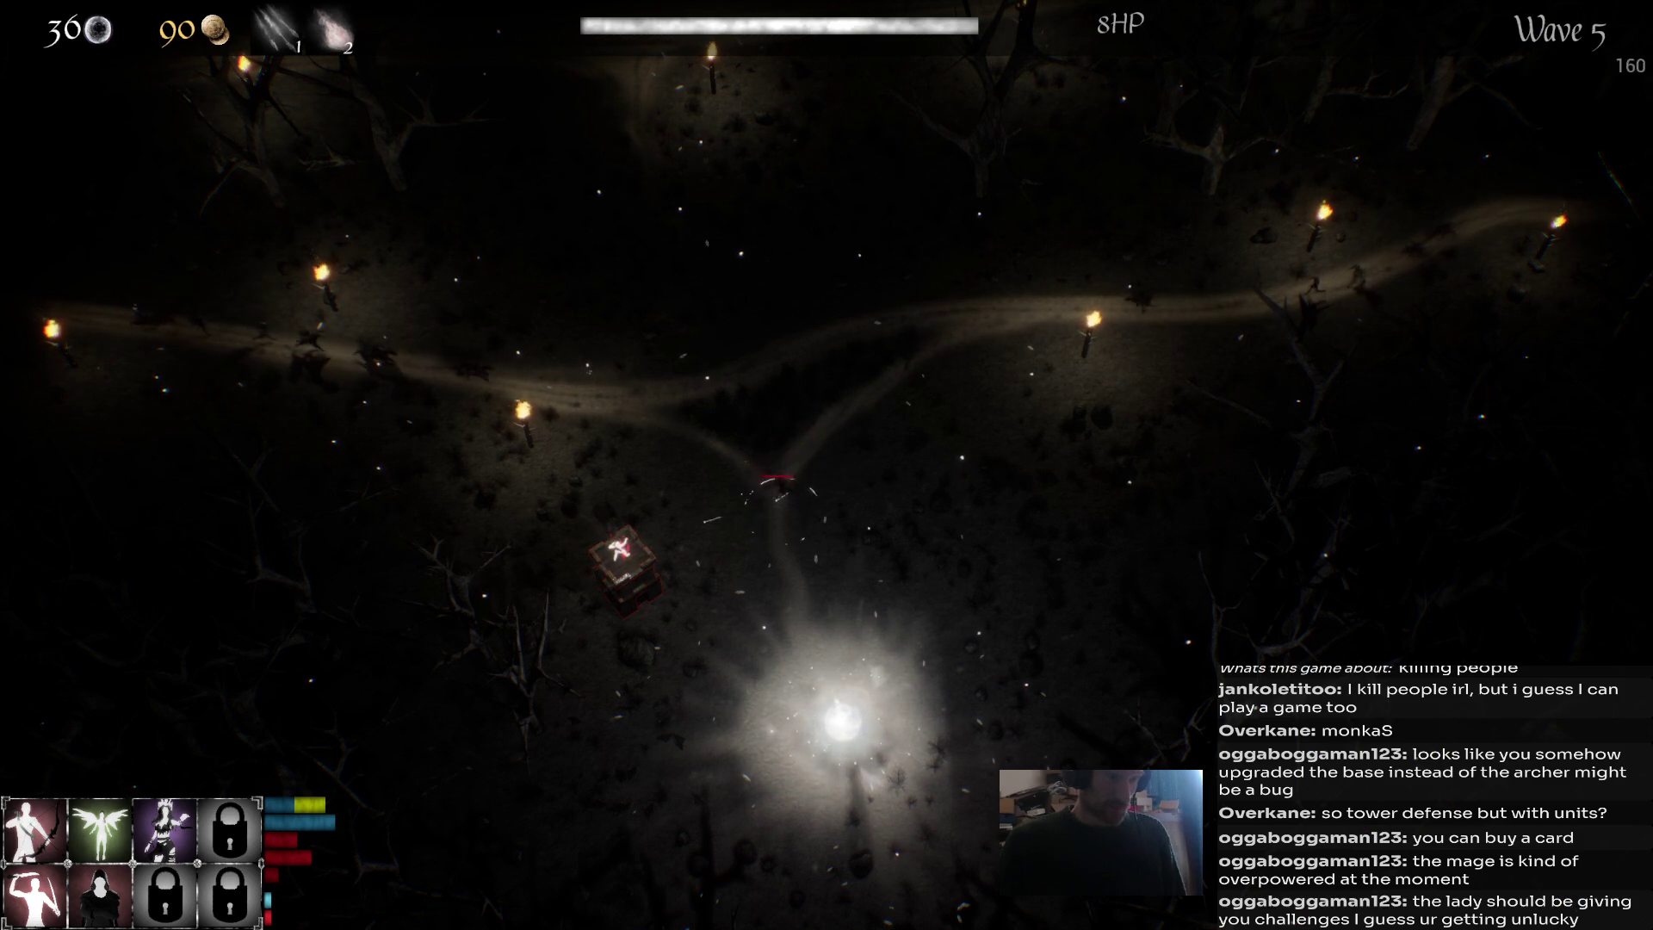
{"action": "left_click", "coordinate": [785, 486]}
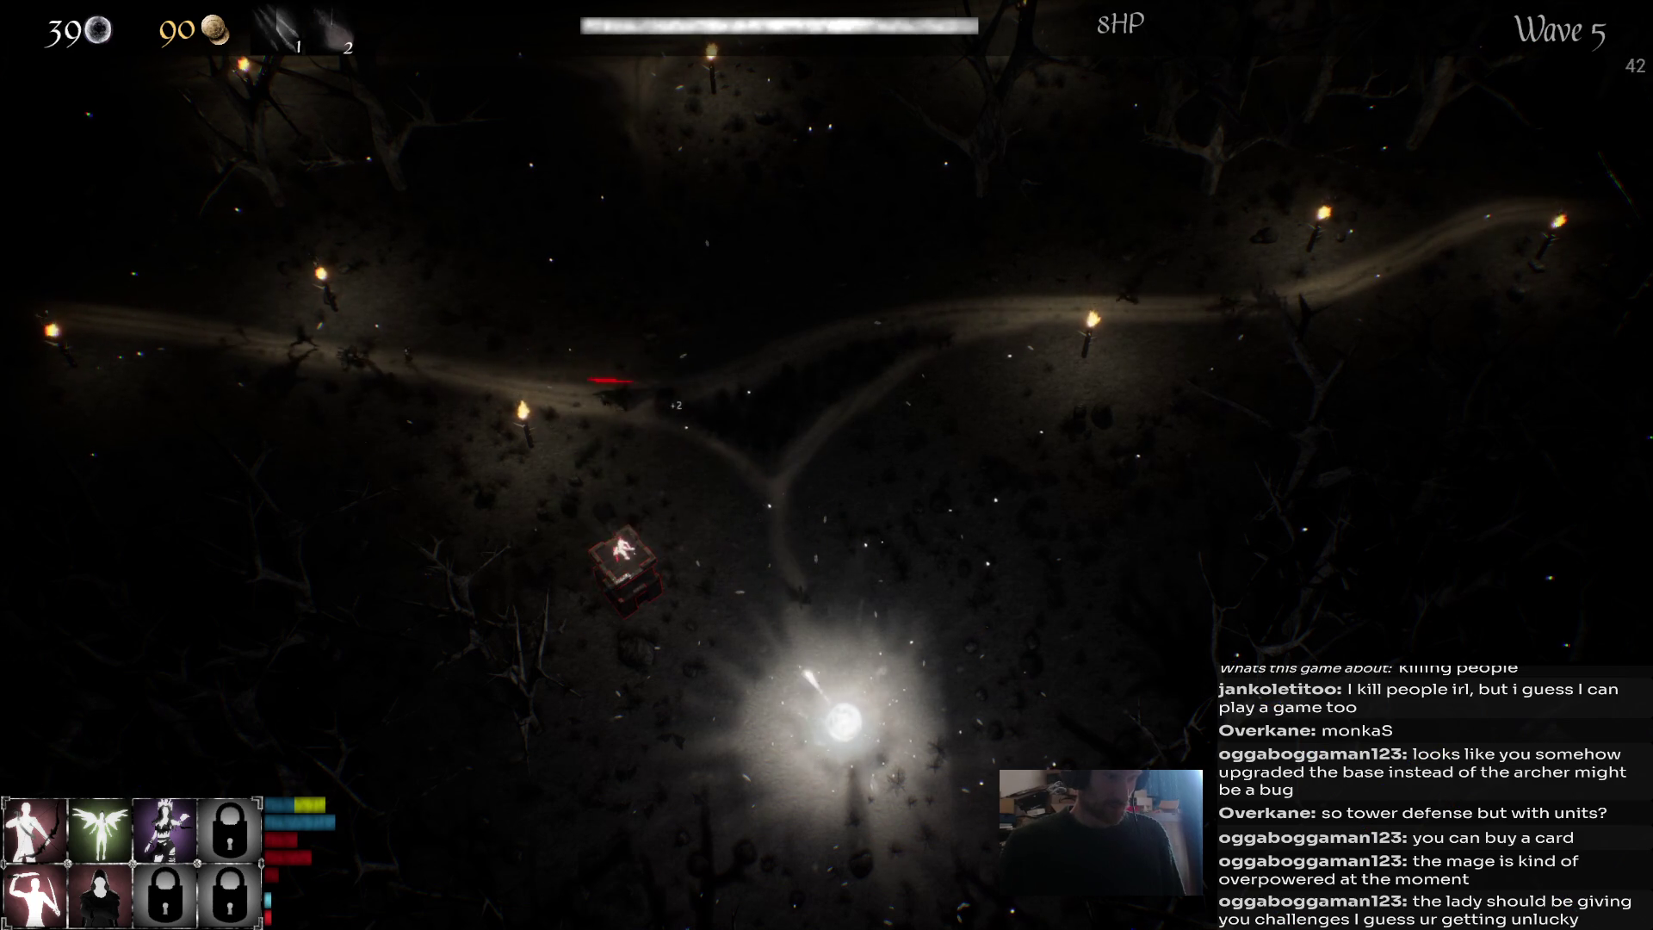
{"action": "left_click", "coordinate": [611, 448]}
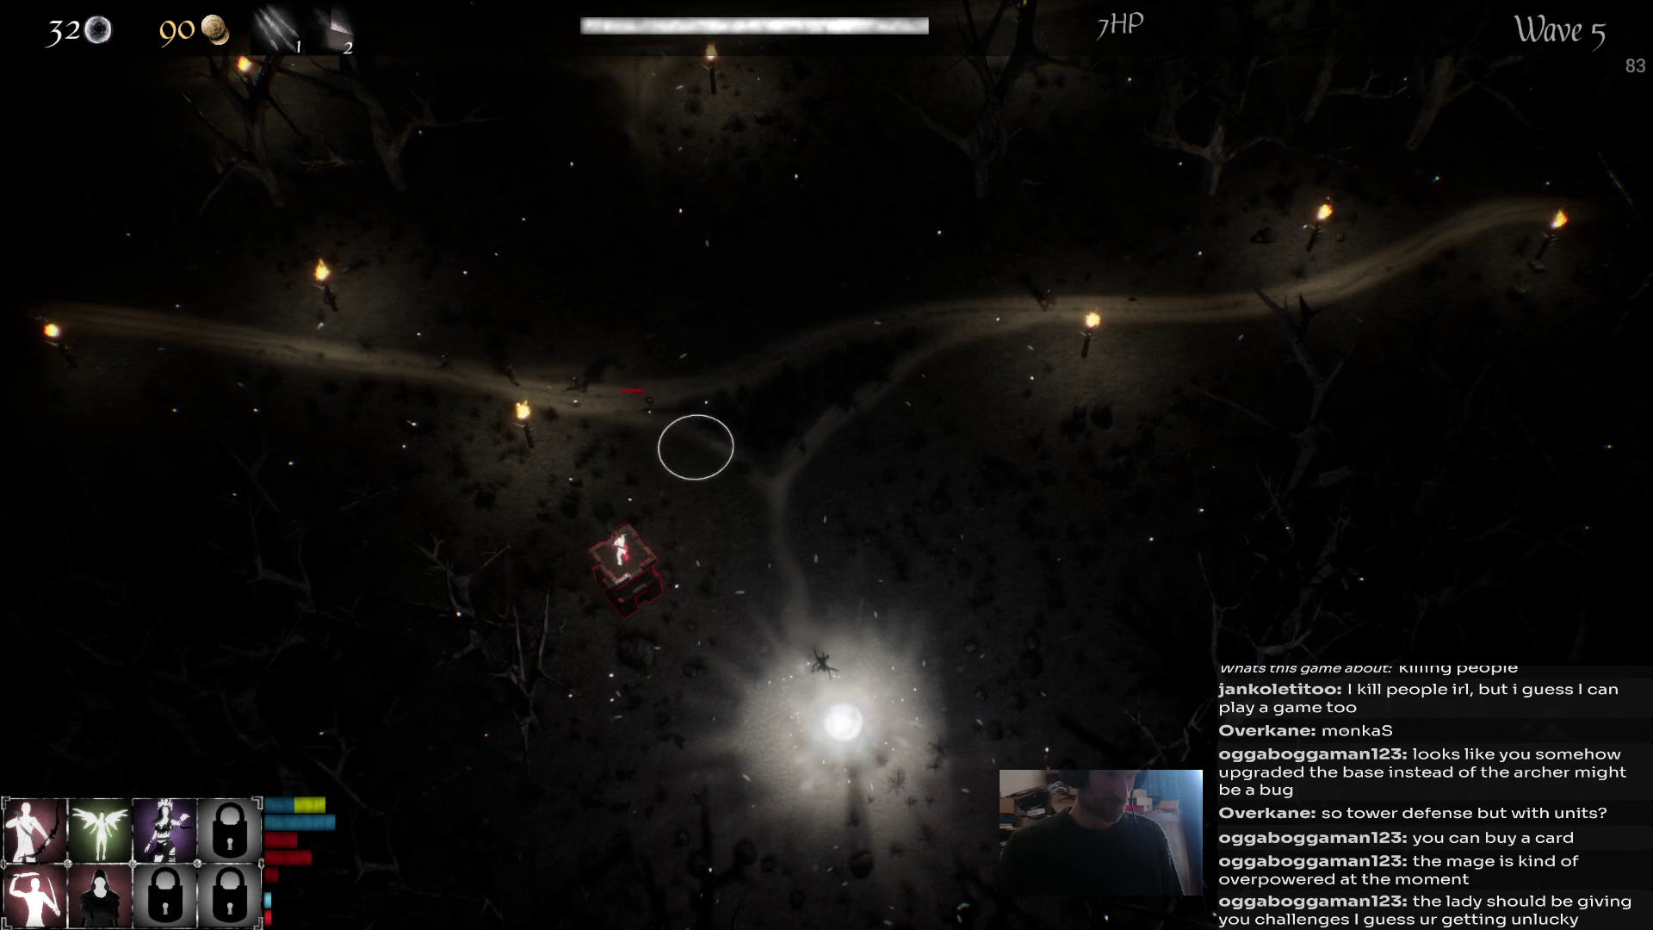
{"action": "left_click", "coordinate": [763, 490]}
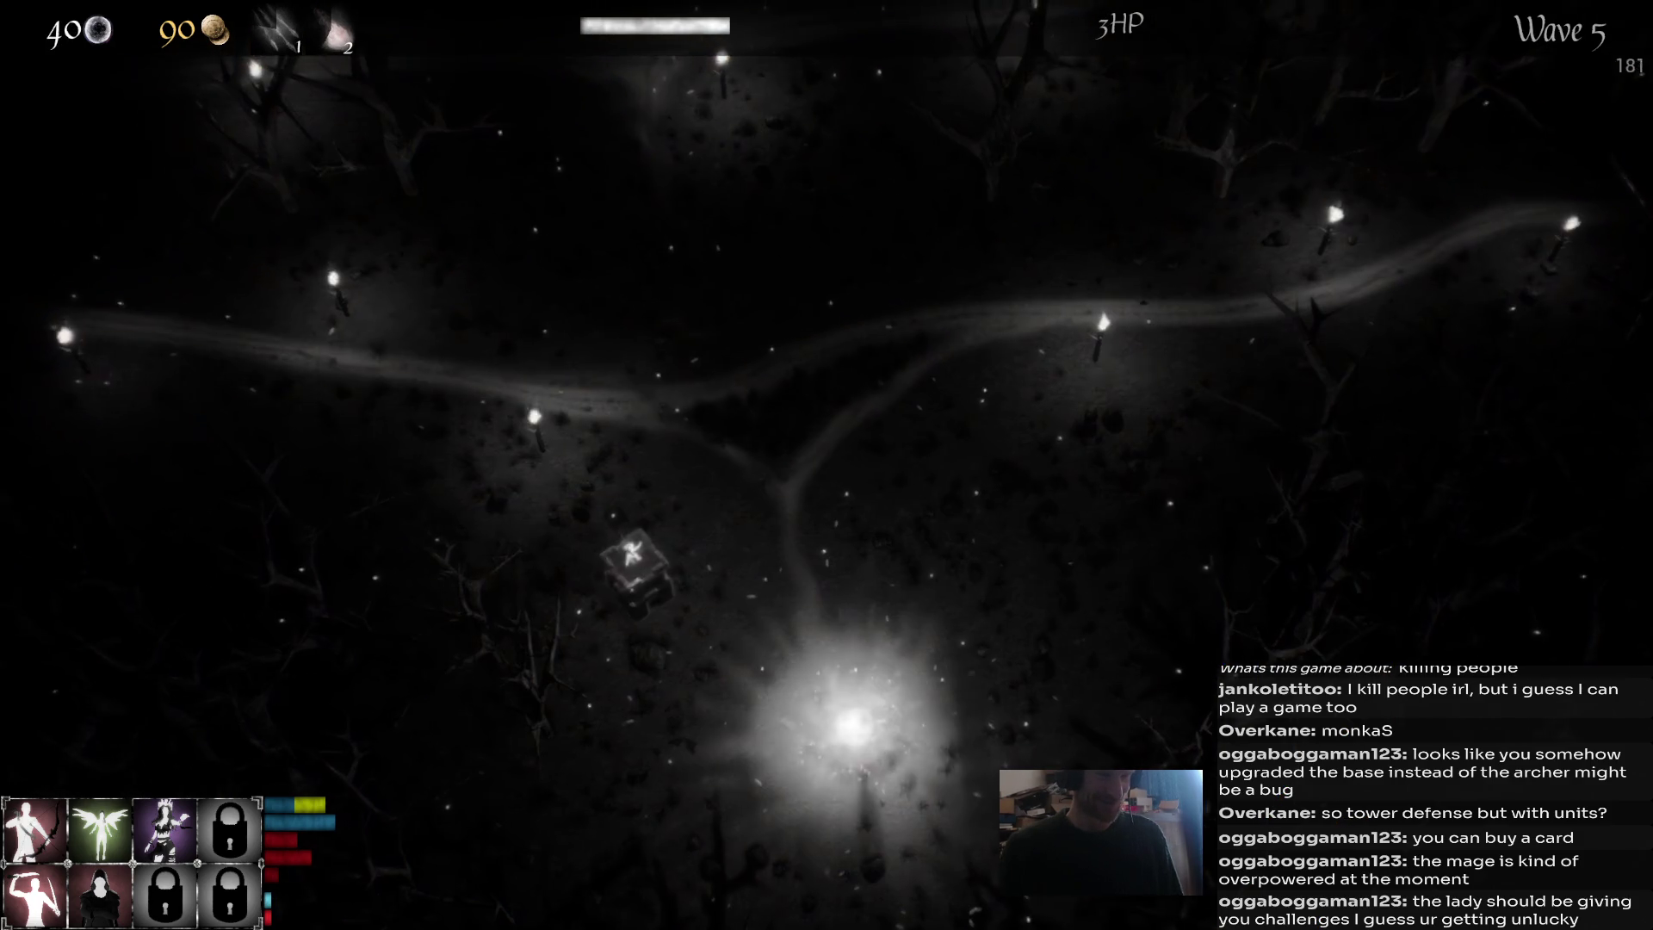
{"action": "key", "text": "1"}
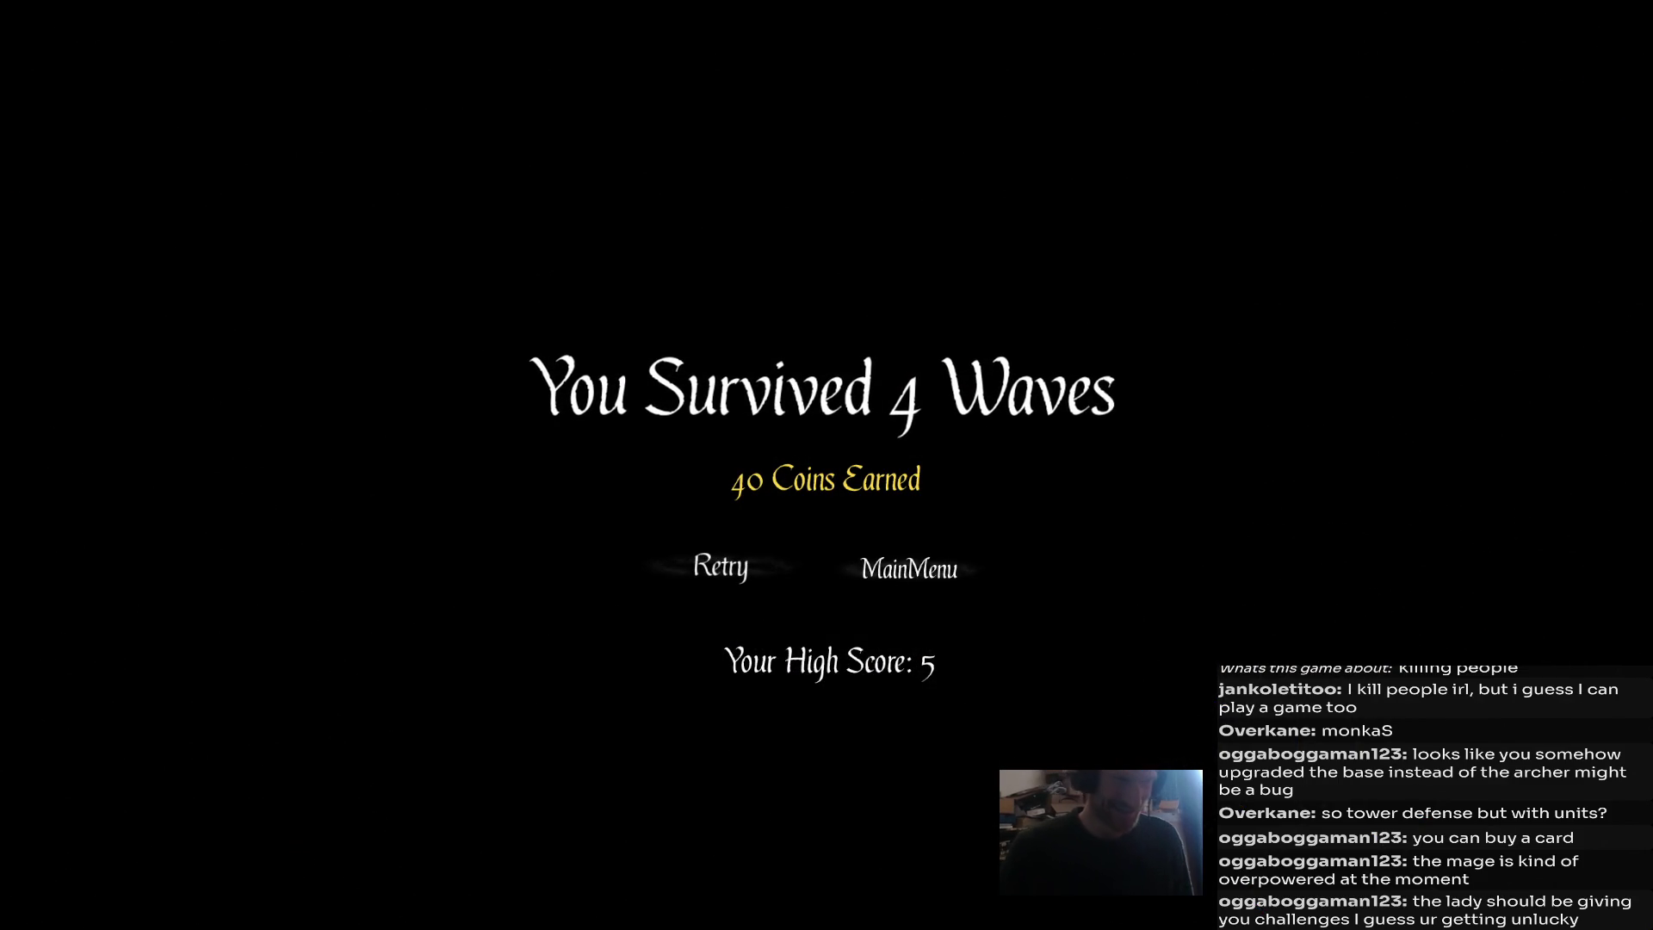
Retry the run, recruit an archer, build a tower on the rubble and move the archer onto it.
{"action": "left_click", "coordinate": [721, 567]}
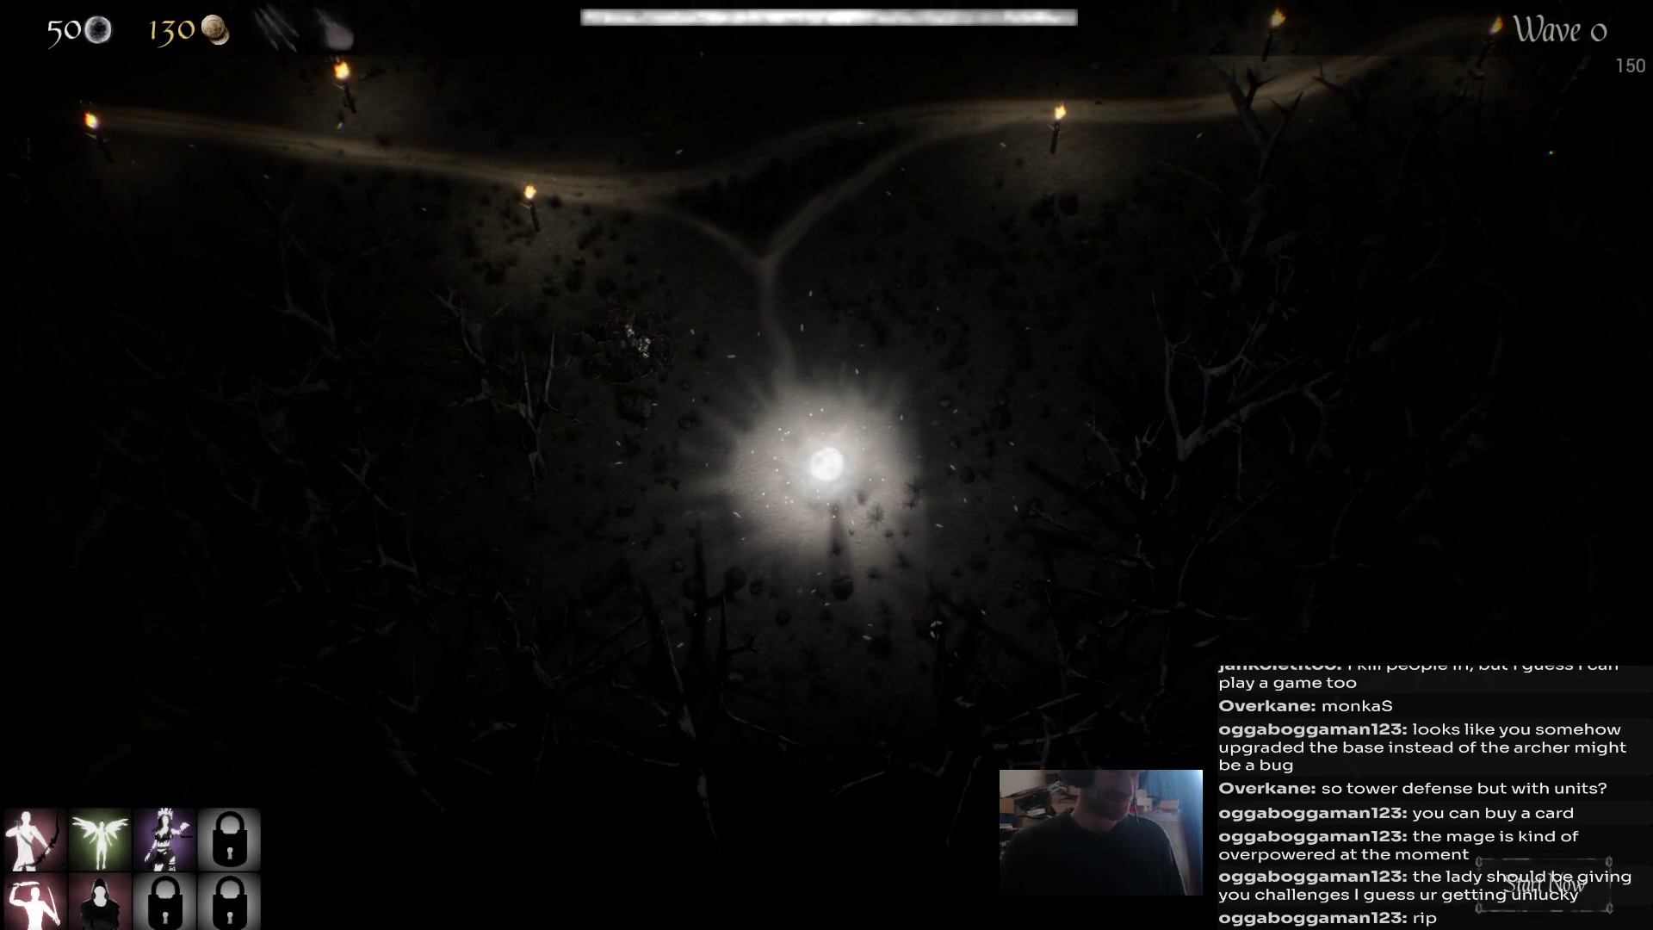
{"action": "left_click", "coordinate": [34, 842]}
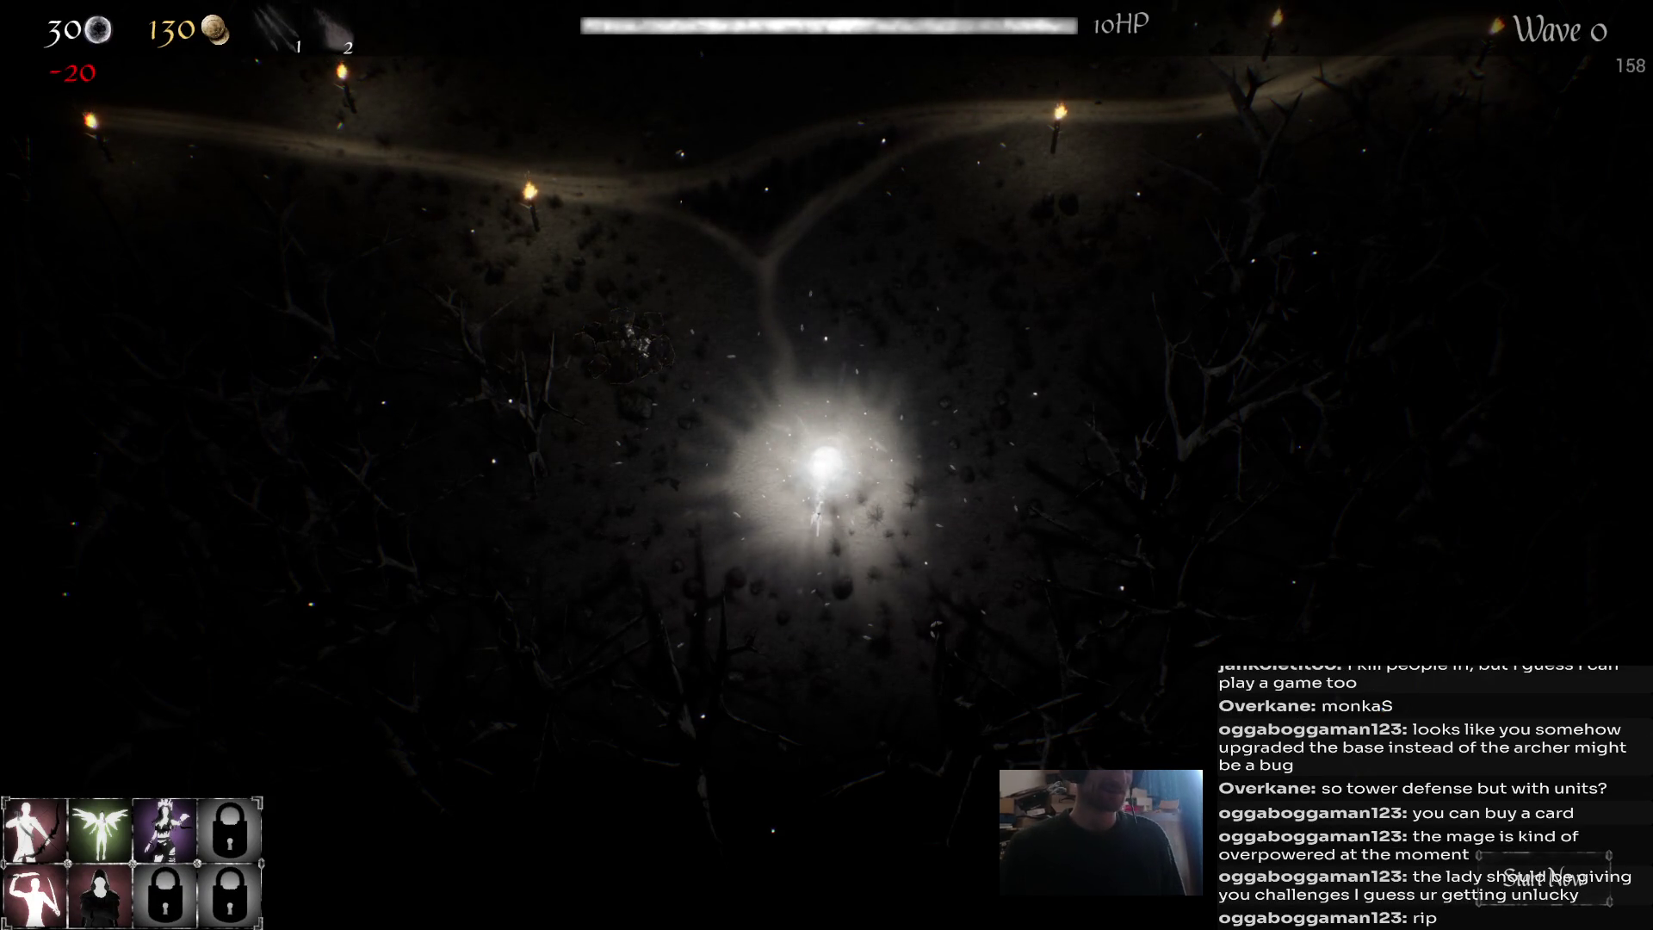
{"action": "left_click", "coordinate": [811, 538]}
{"action": "right_click", "coordinate": [772, 328]}
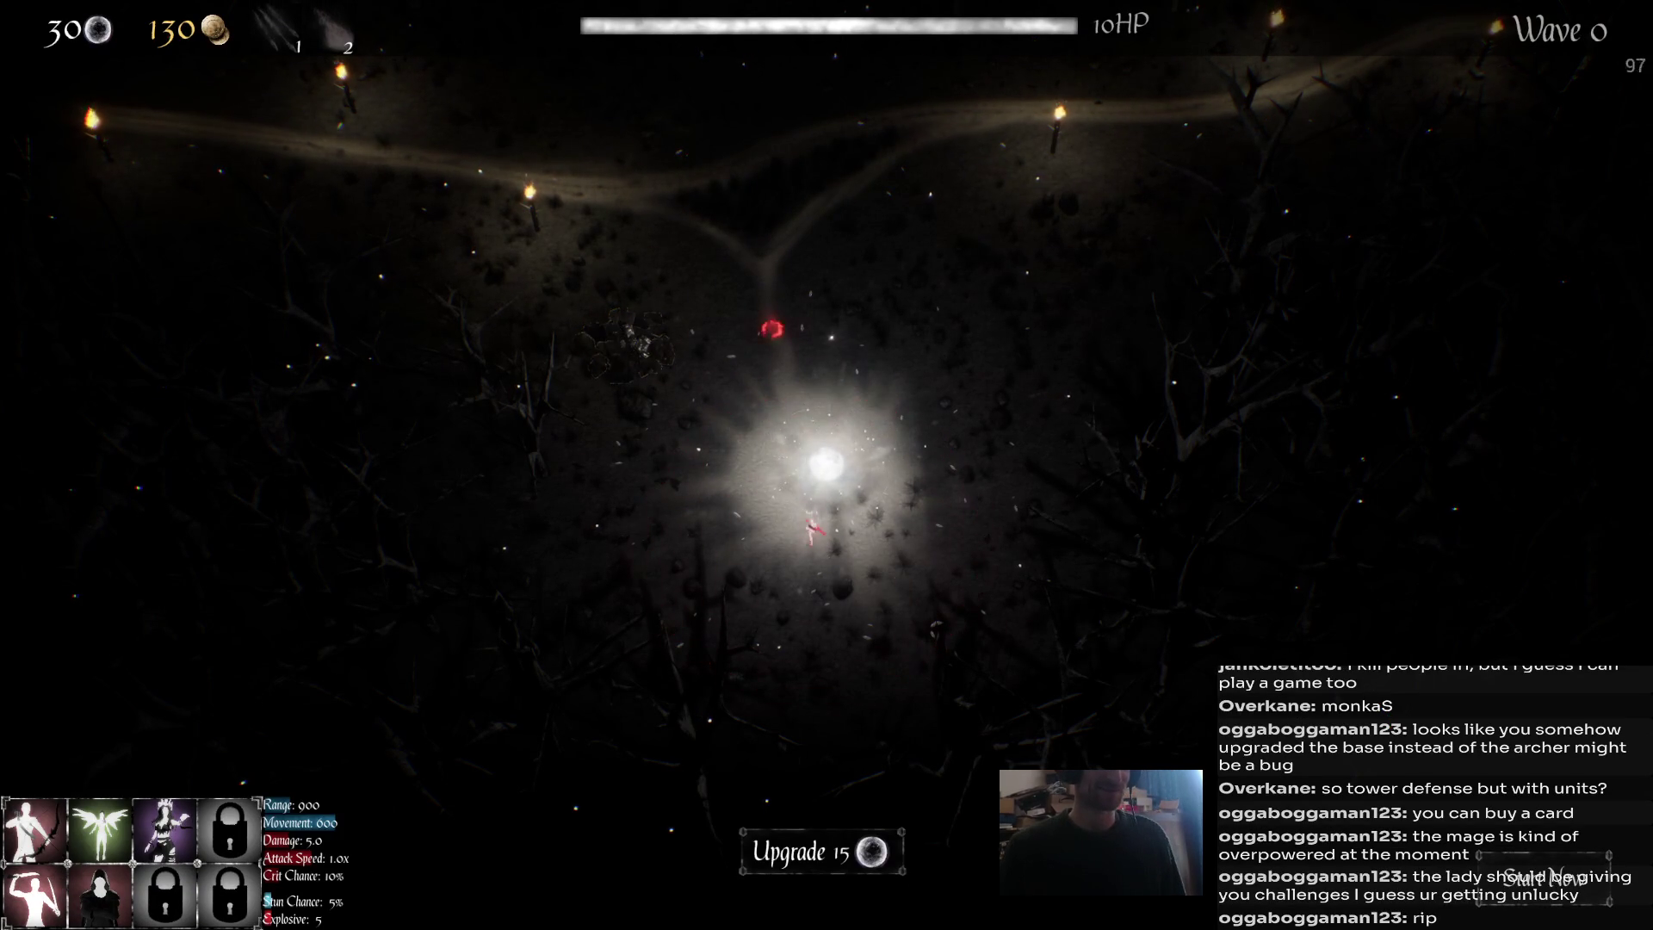
{"action": "left_click", "coordinate": [624, 345]}
{"action": "left_click", "coordinate": [822, 851]}
{"action": "right_click", "coordinate": [624, 332]}
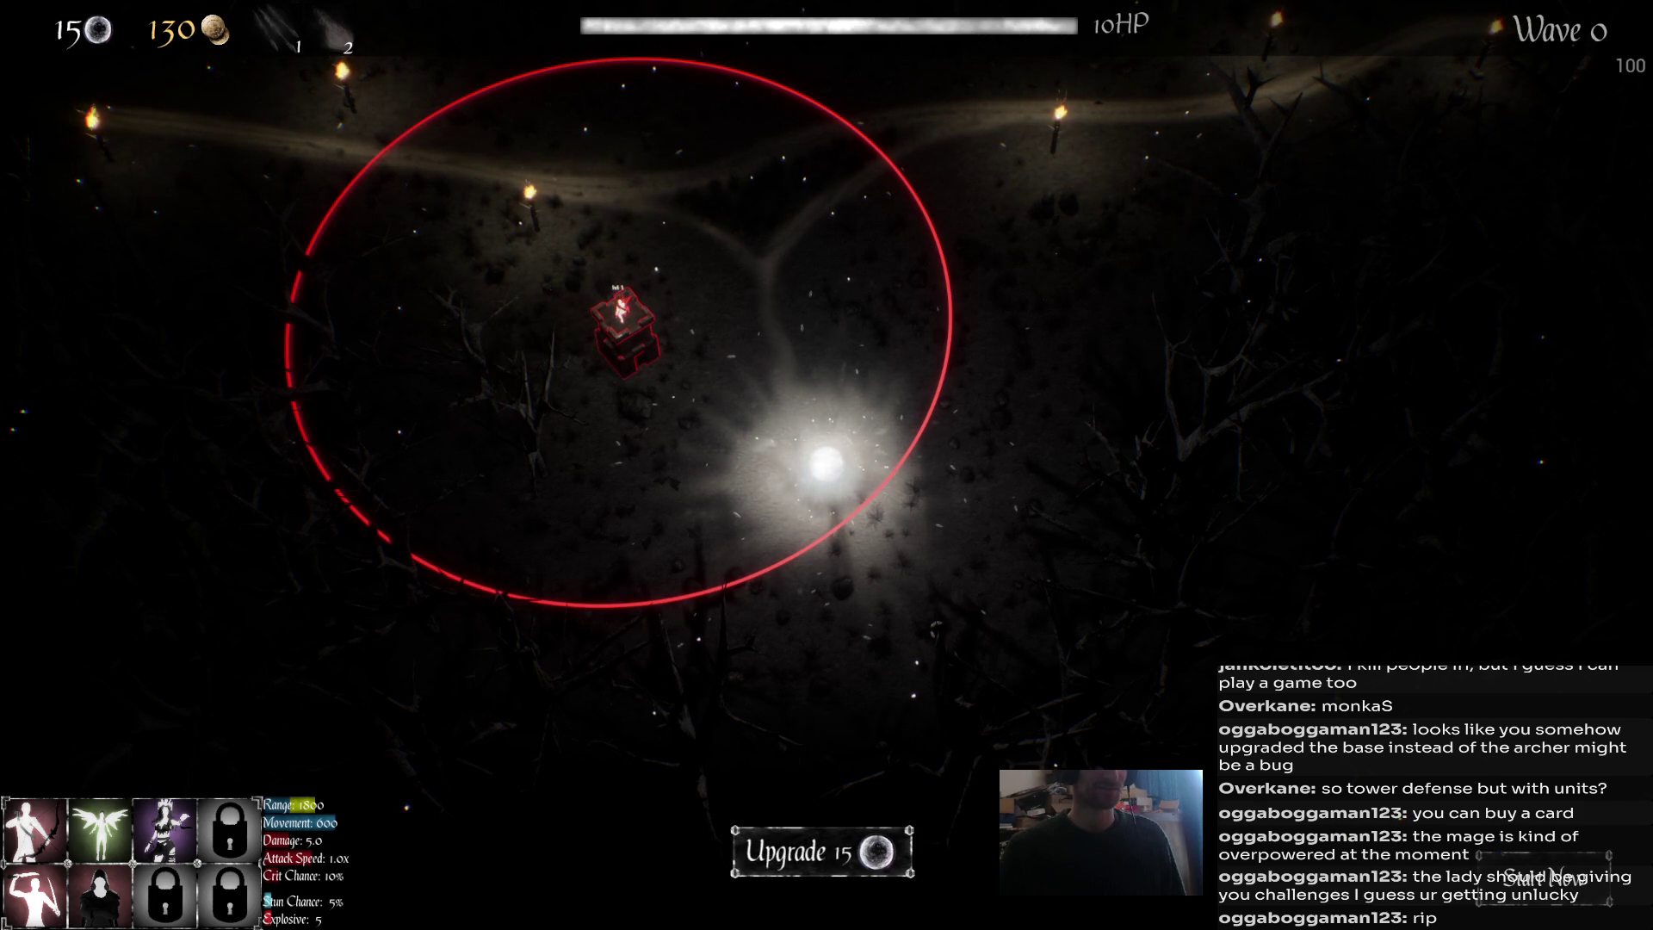
{"action": "key", "text": "Escape"}
Upgrade the base for −10% spell cooldown.
{"action": "left_click", "coordinate": [825, 465]}
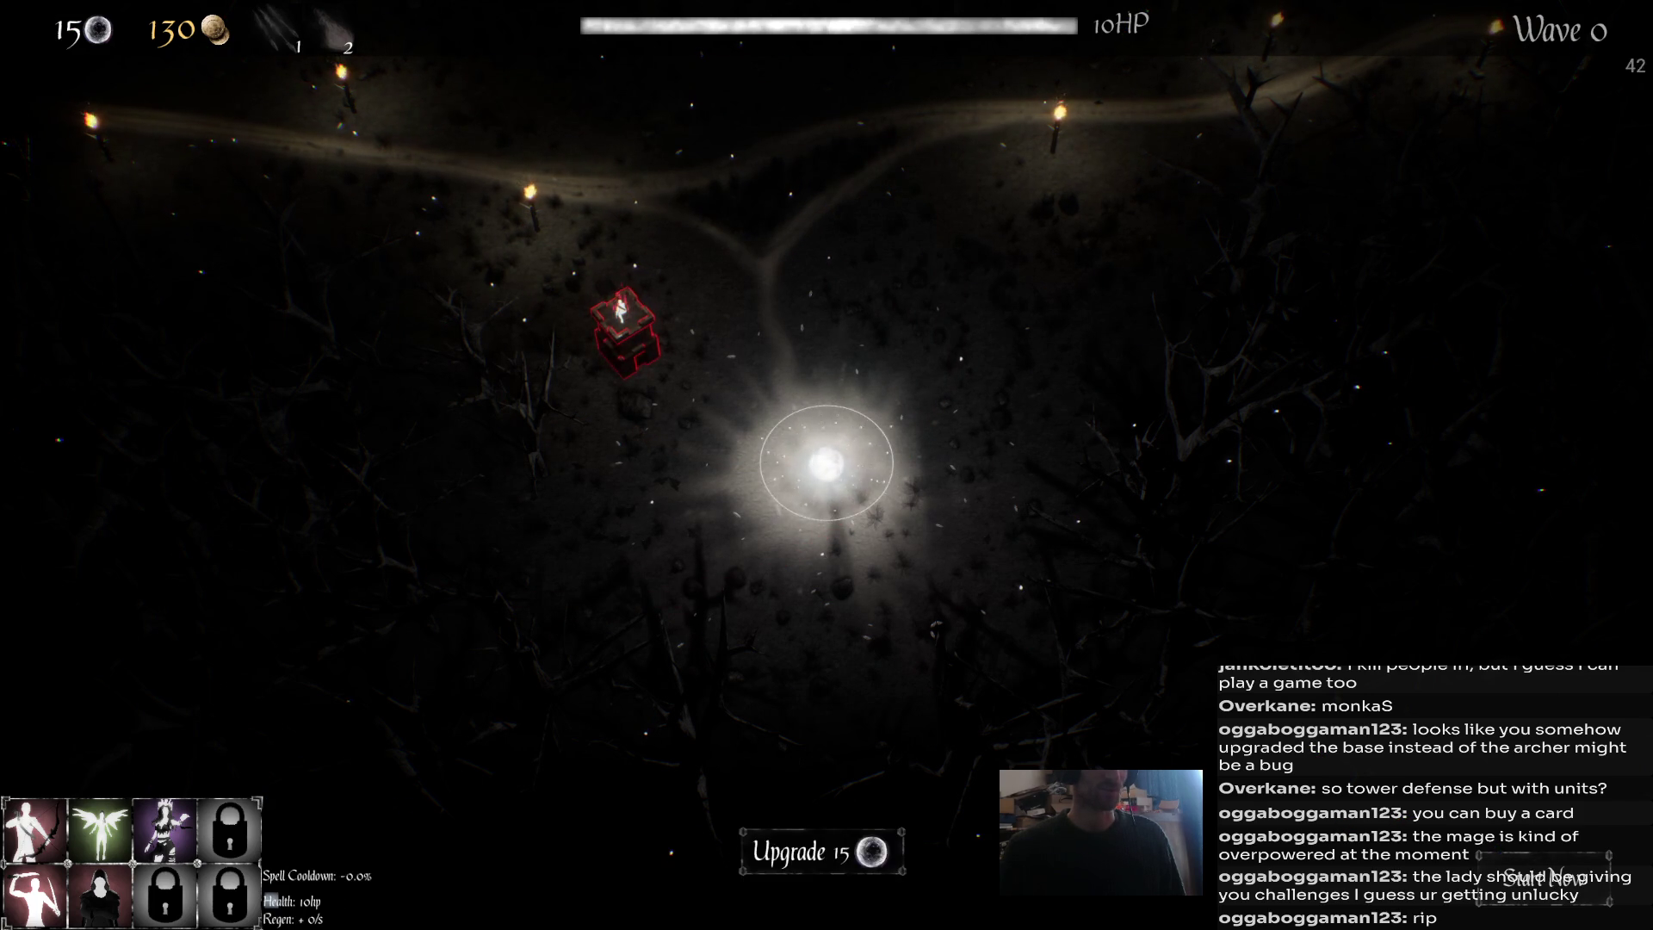
{"action": "left_click", "coordinate": [861, 855]}
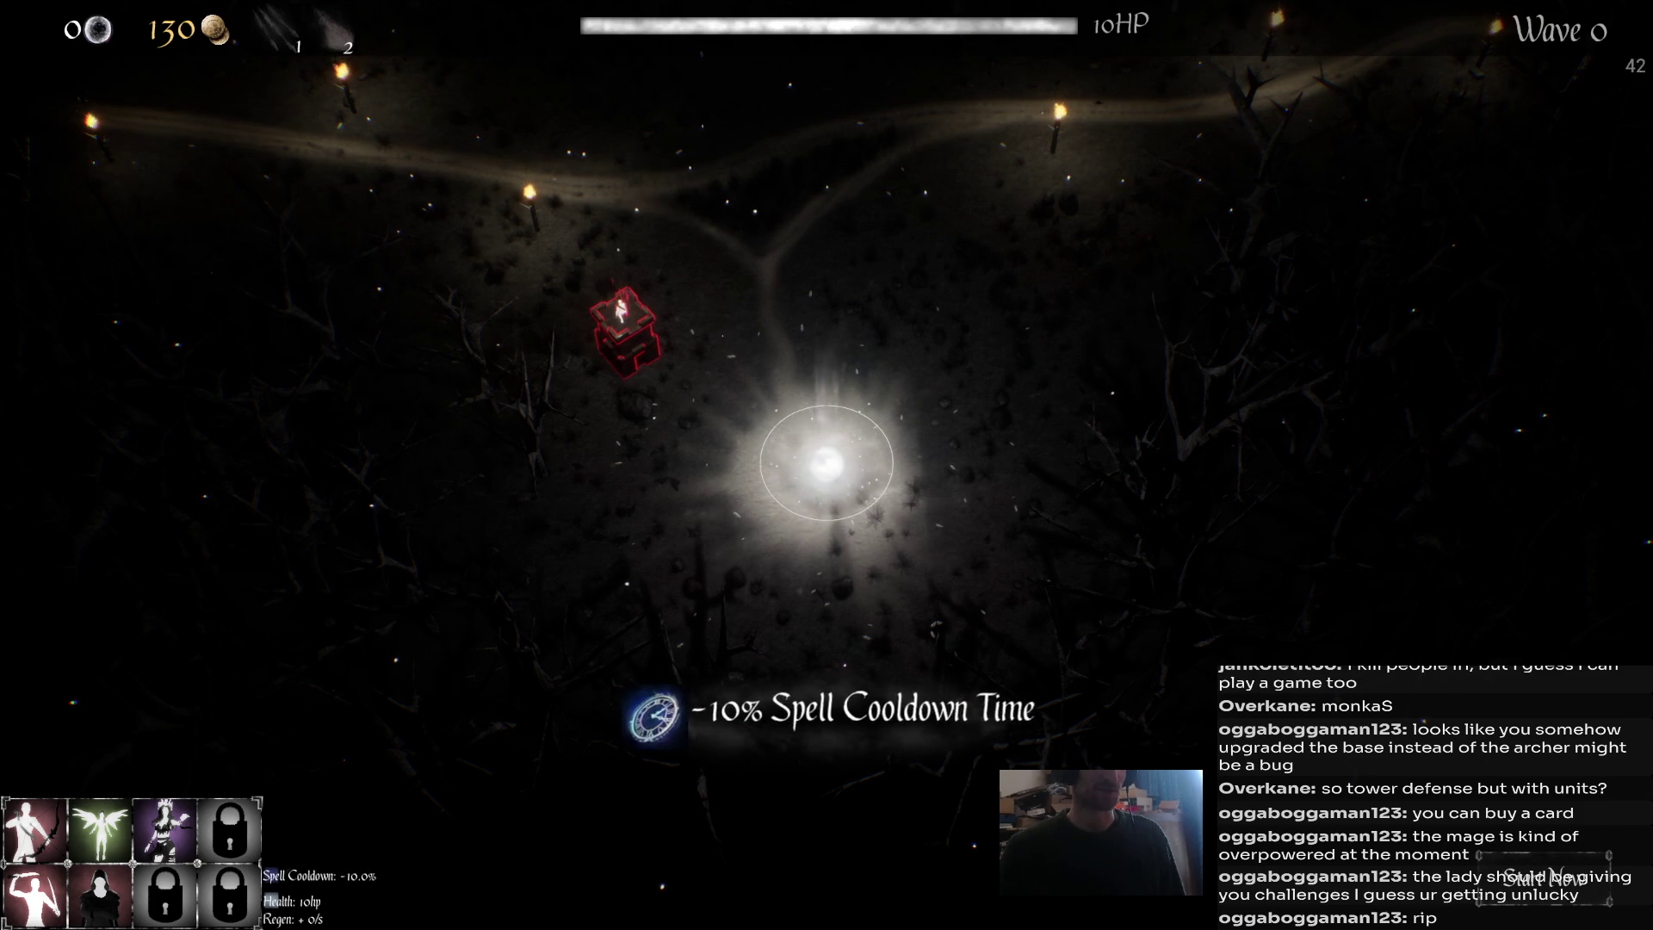
{"action": "key", "text": "w"}
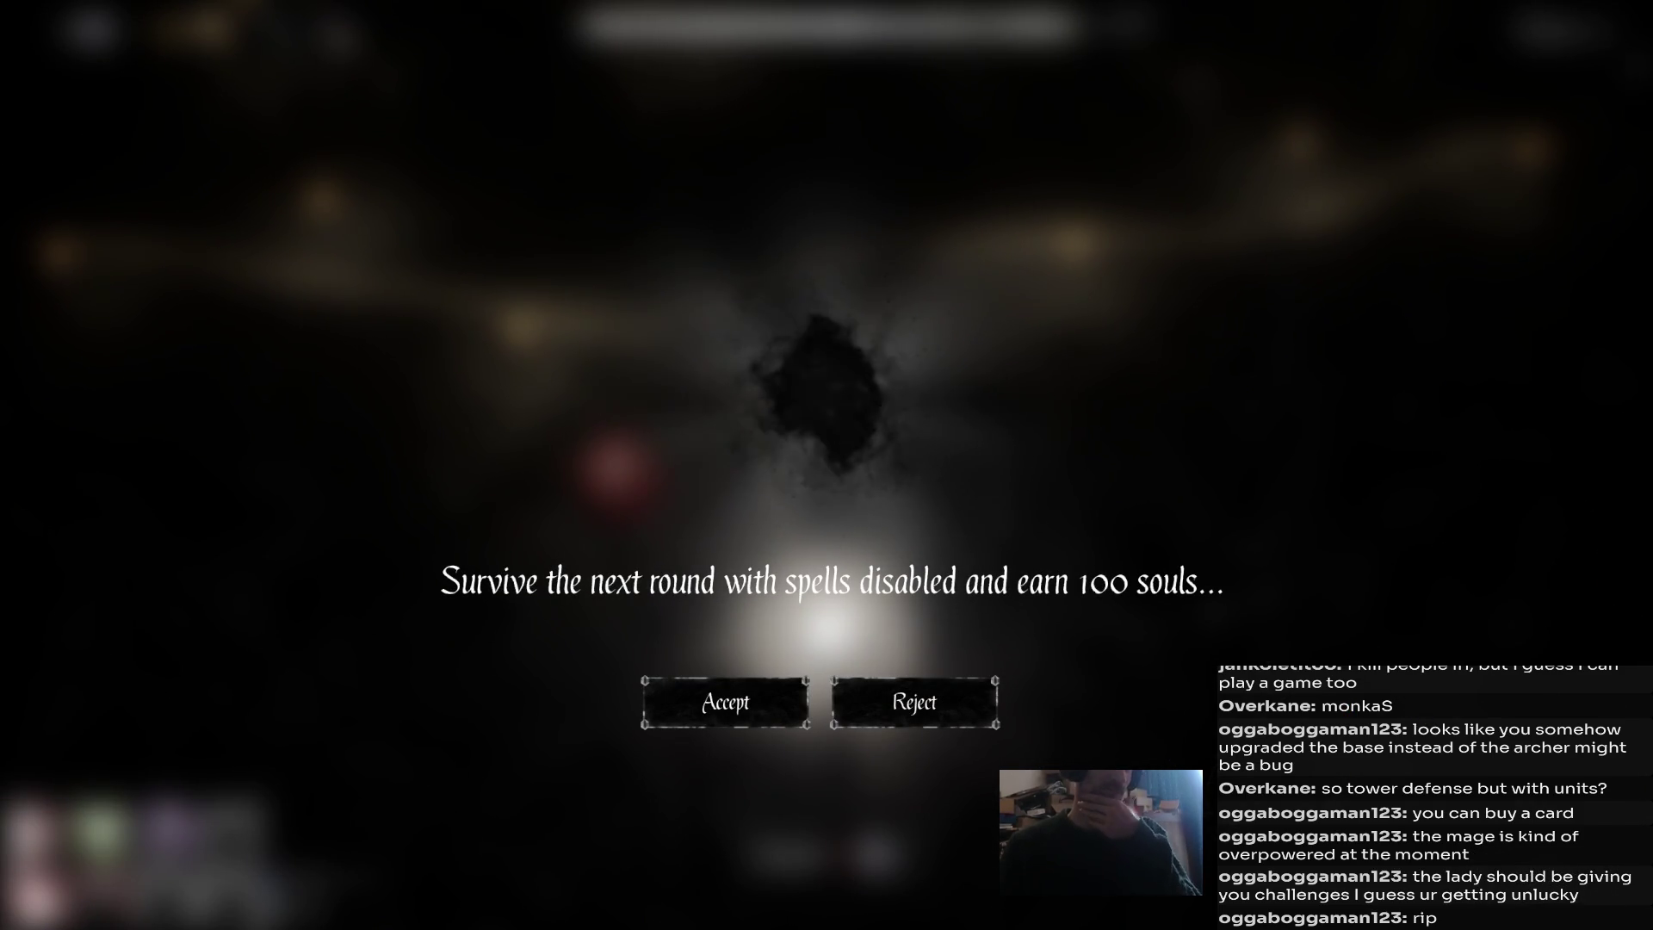
Accept the spells-disabled challenge for a 100-soul reward.
{"action": "left_click", "coordinate": [725, 701]}
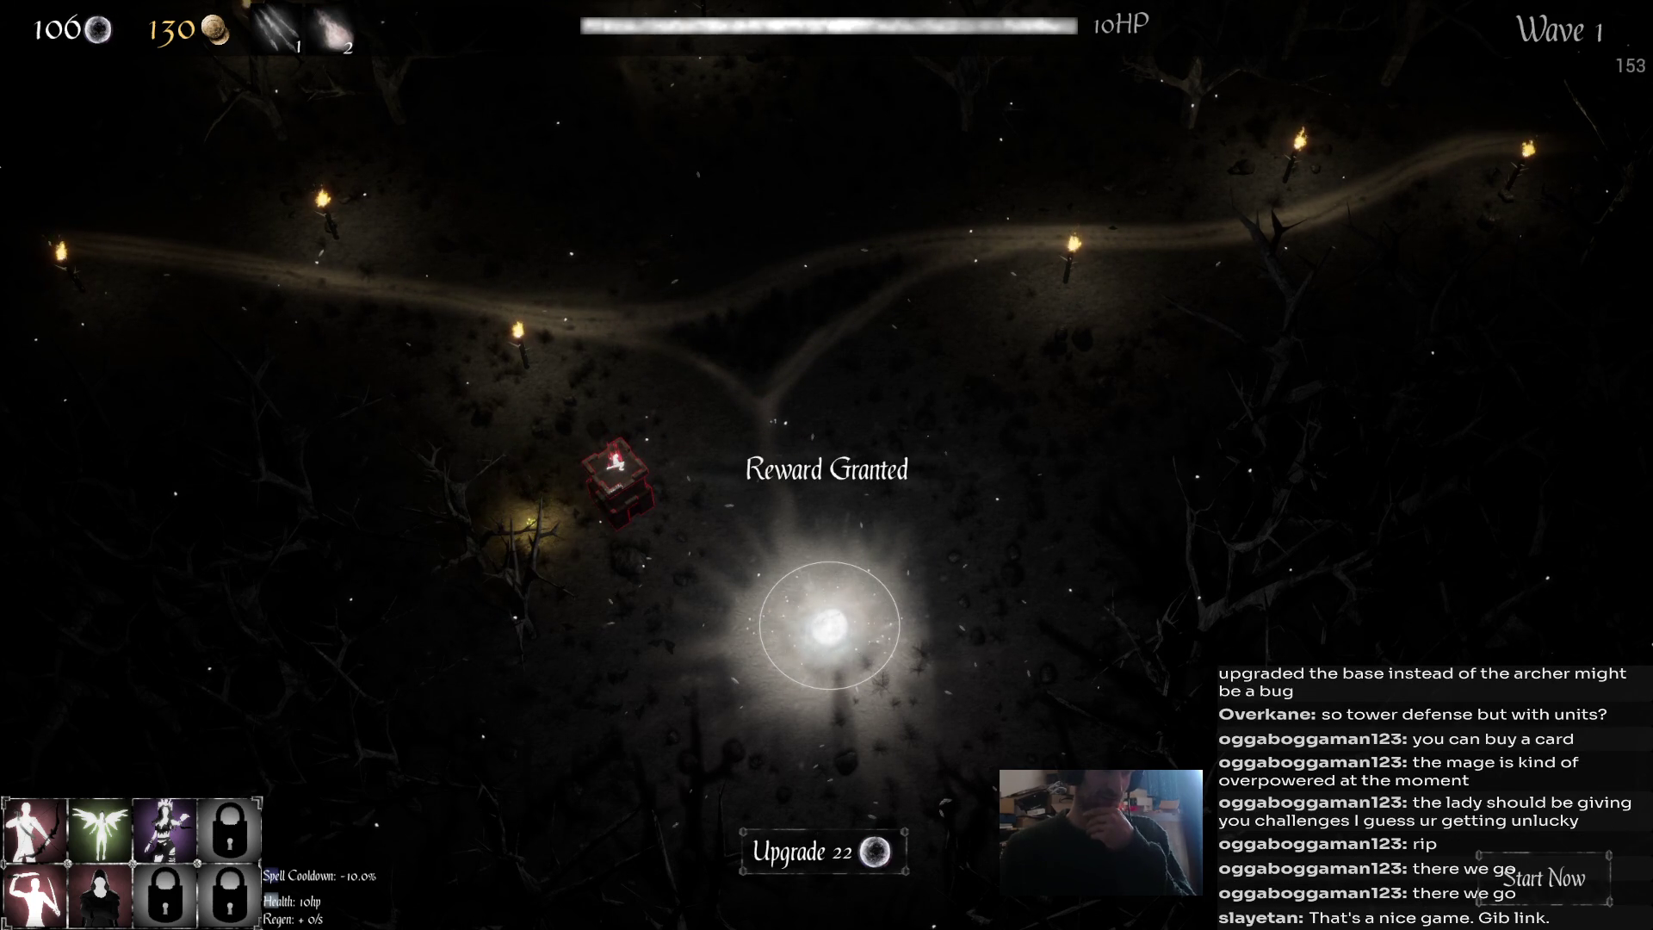
Recruit a mage for 50 souls, upgrade it twice to 20% crit chance, and start wave 2 early.
{"action": "left_click", "coordinate": [616, 480]}
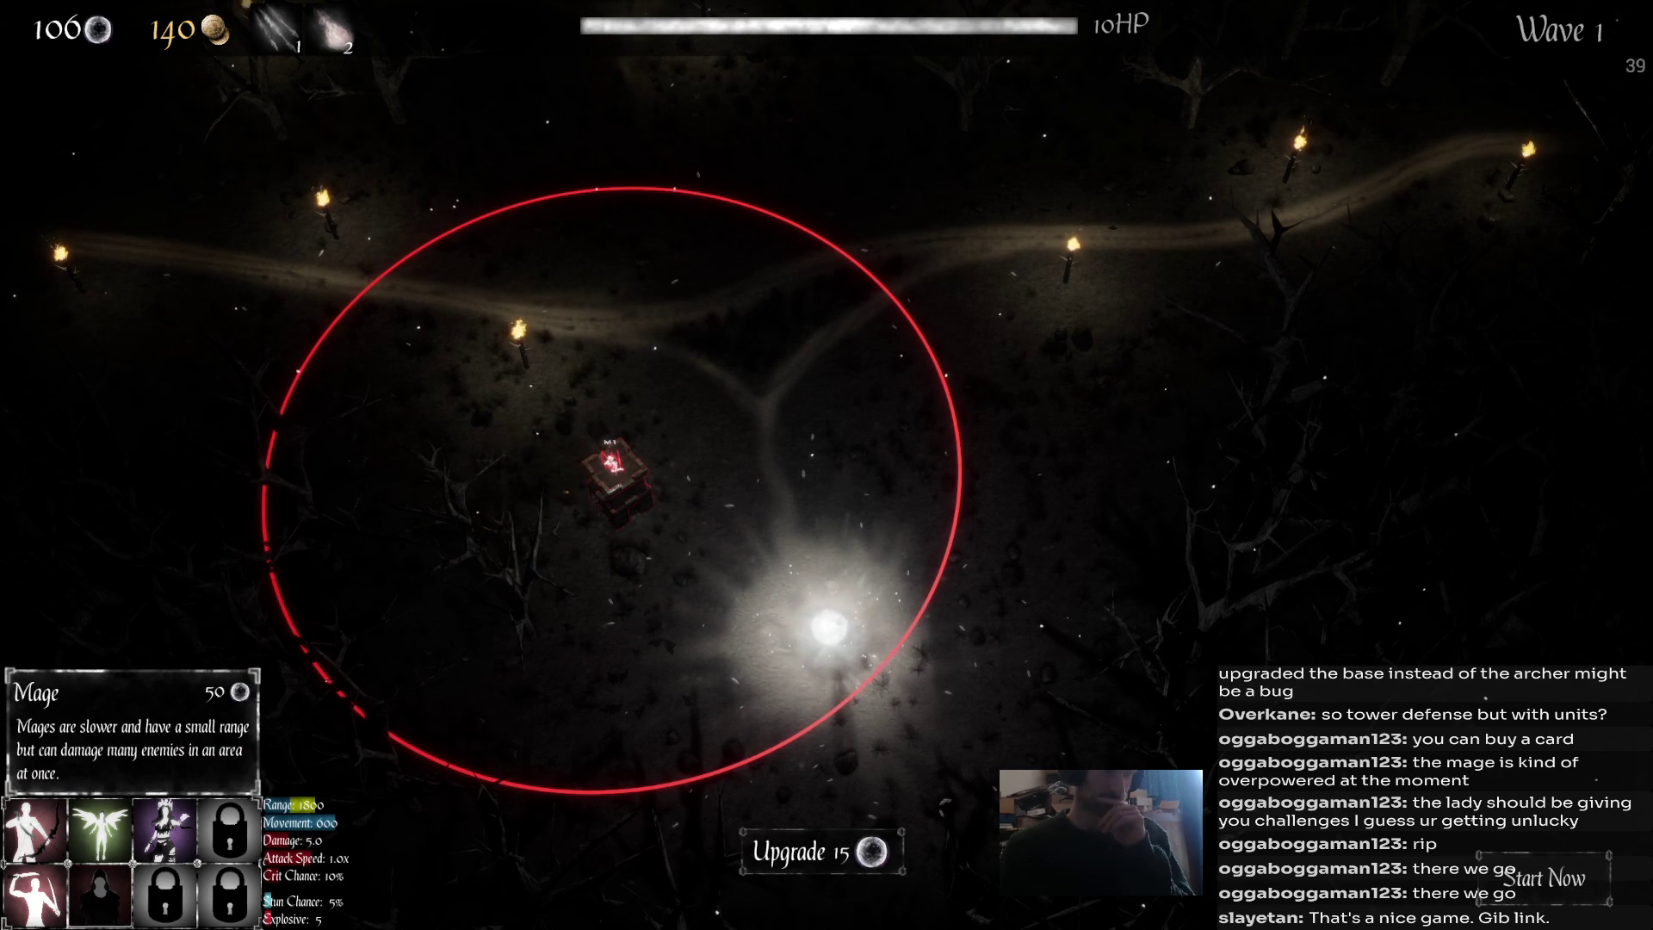
{"action": "left_click", "coordinate": [99, 895]}
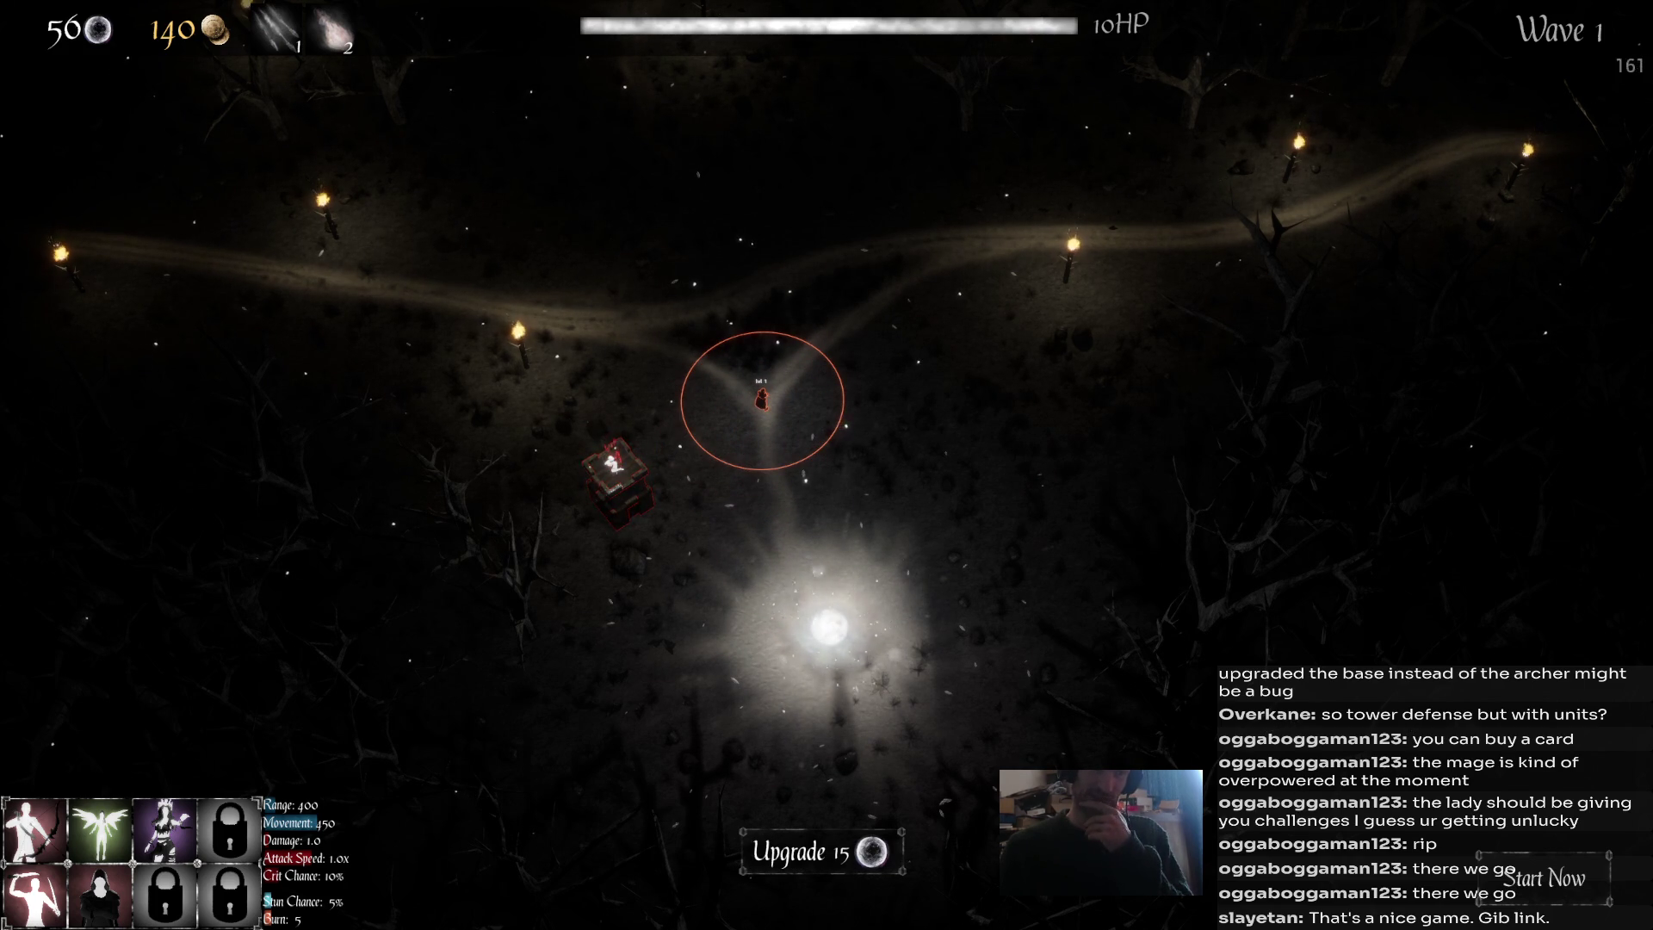
{"action": "left_click", "coordinate": [818, 852]}
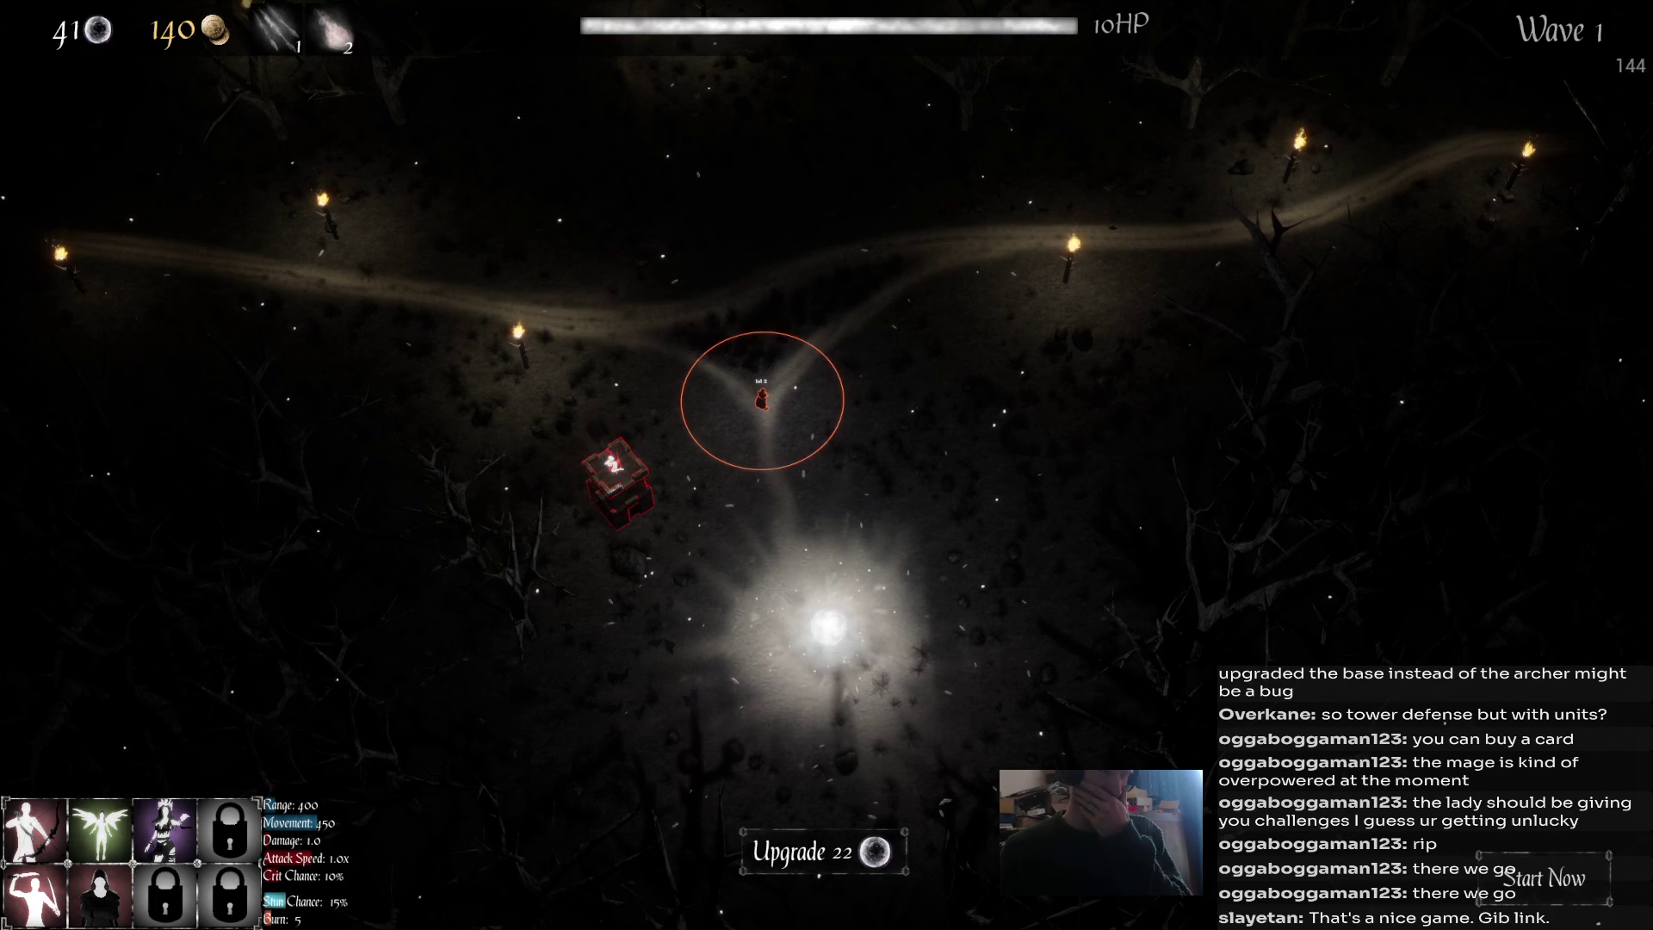
{"action": "left_click", "coordinate": [818, 851]}
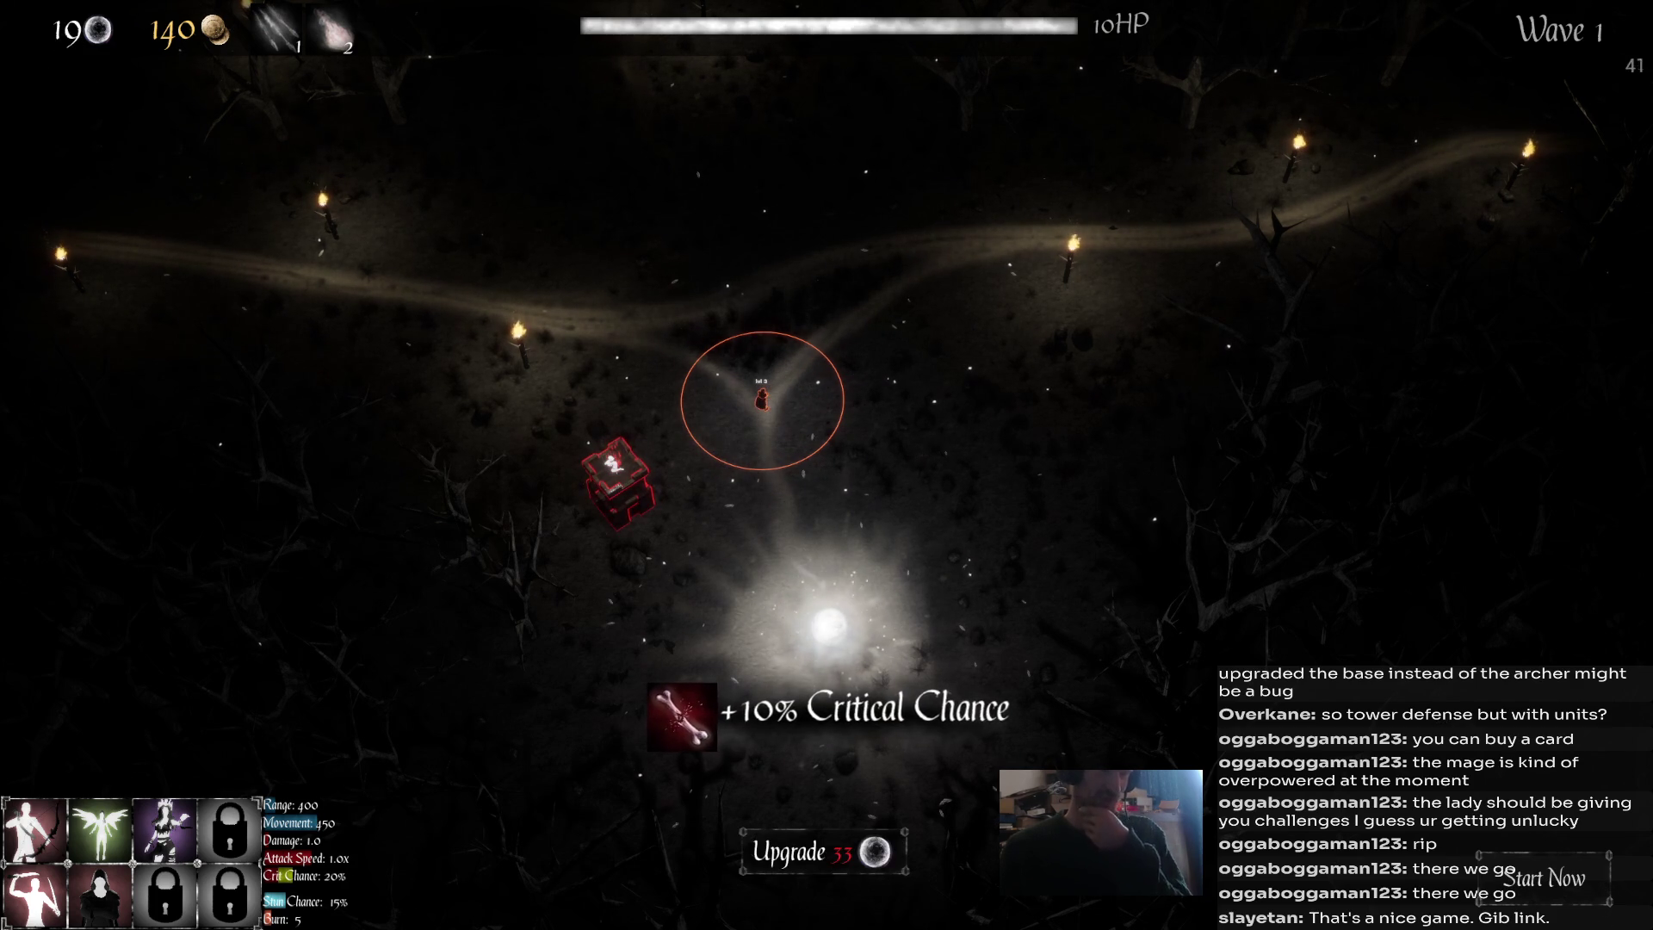
{"action": "mouse_move", "coordinate": [34, 831]}
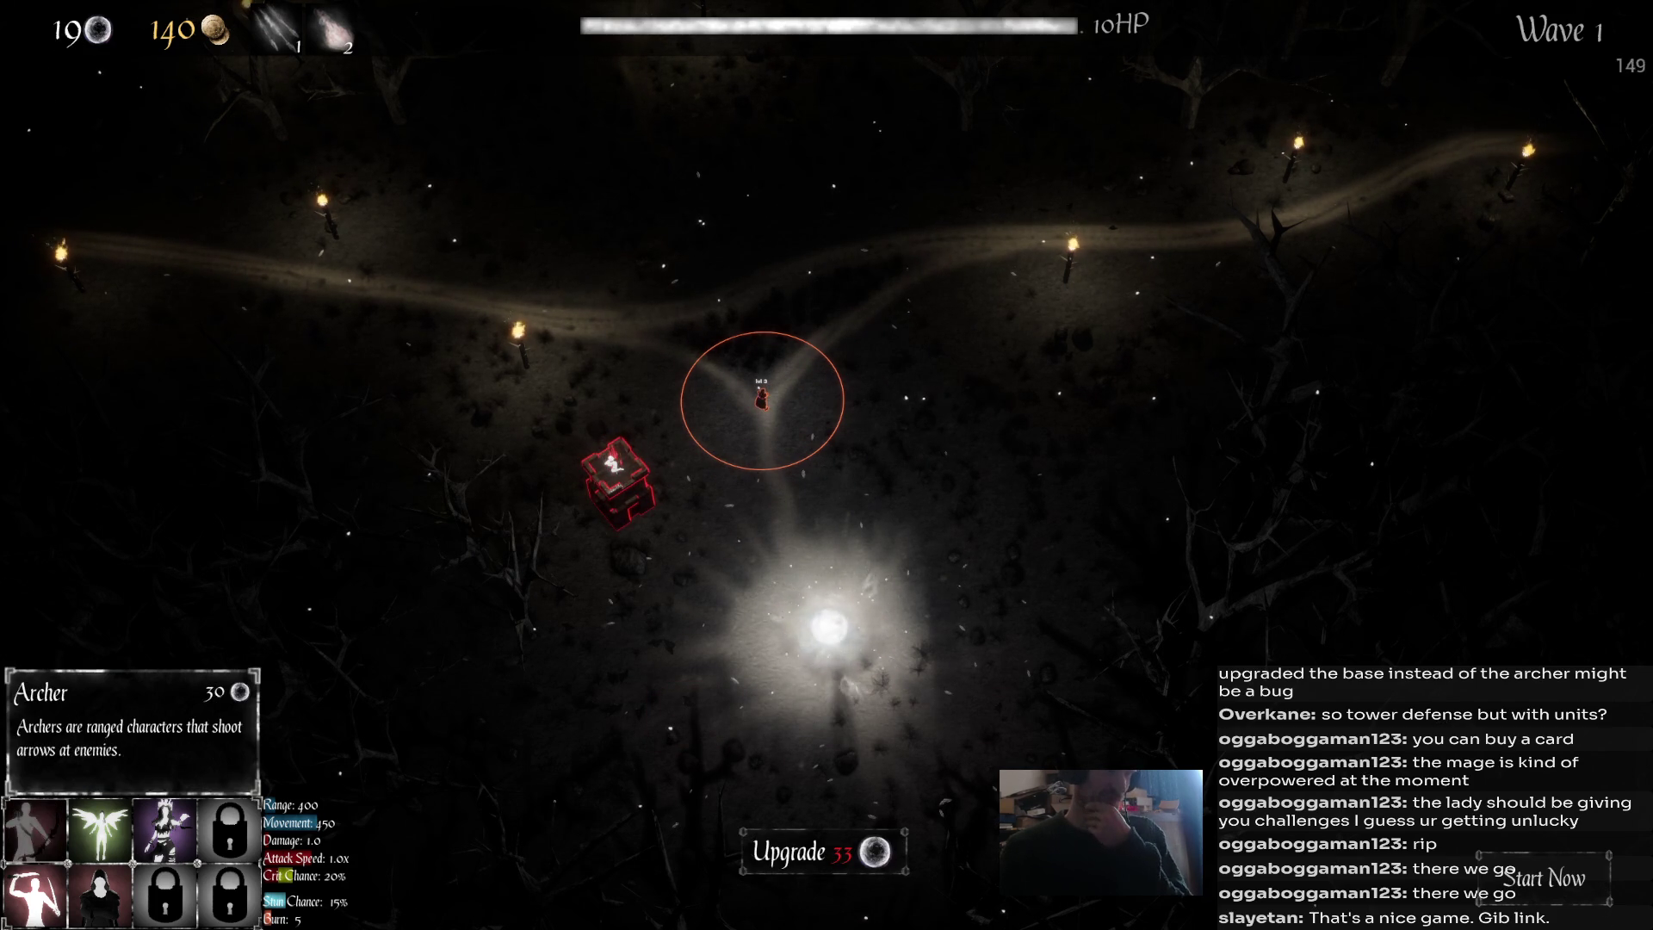
{"action": "mouse_move", "coordinate": [99, 831]}
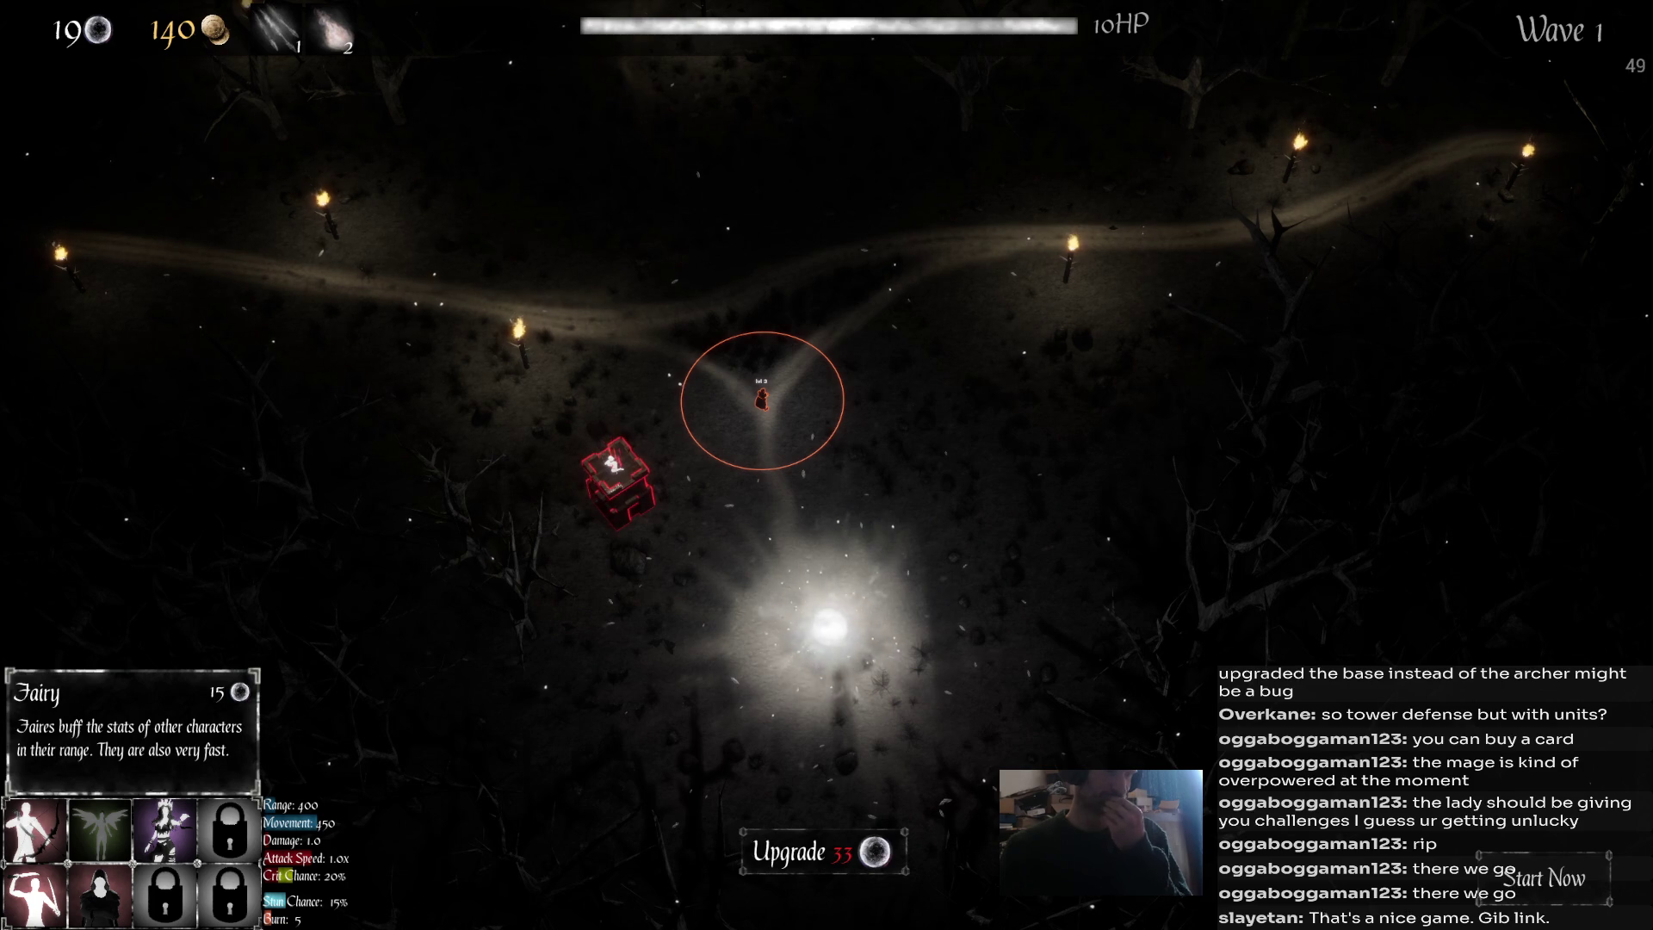
{"action": "mouse_move", "coordinate": [34, 896]}
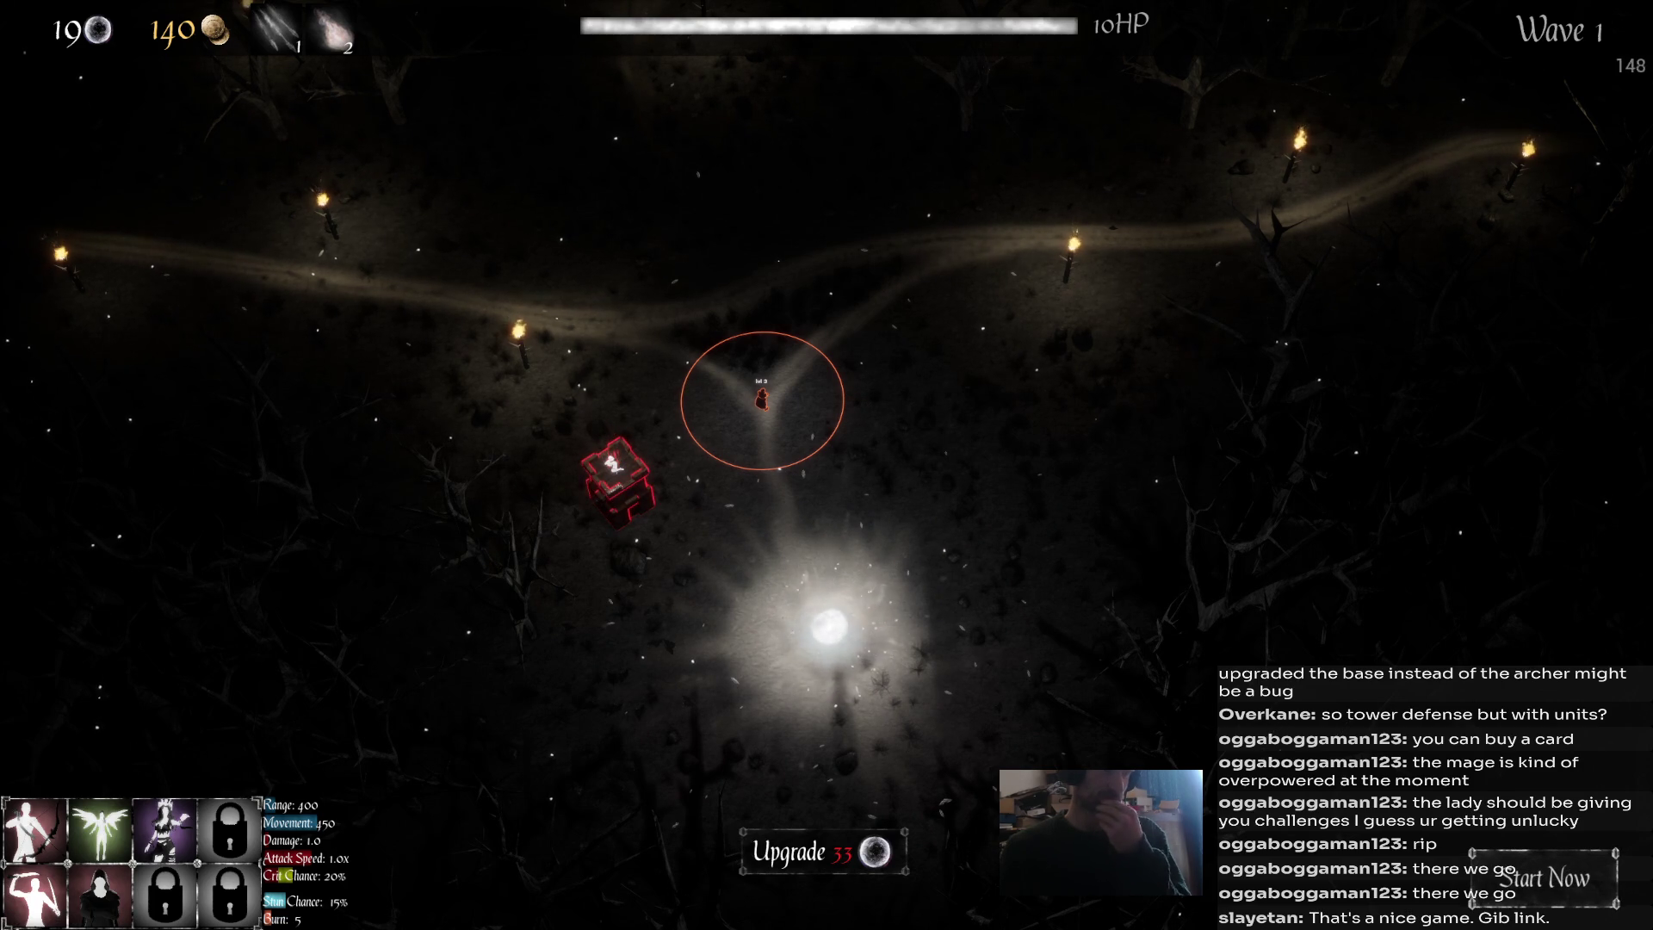
{"action": "left_click", "coordinate": [1544, 877]}
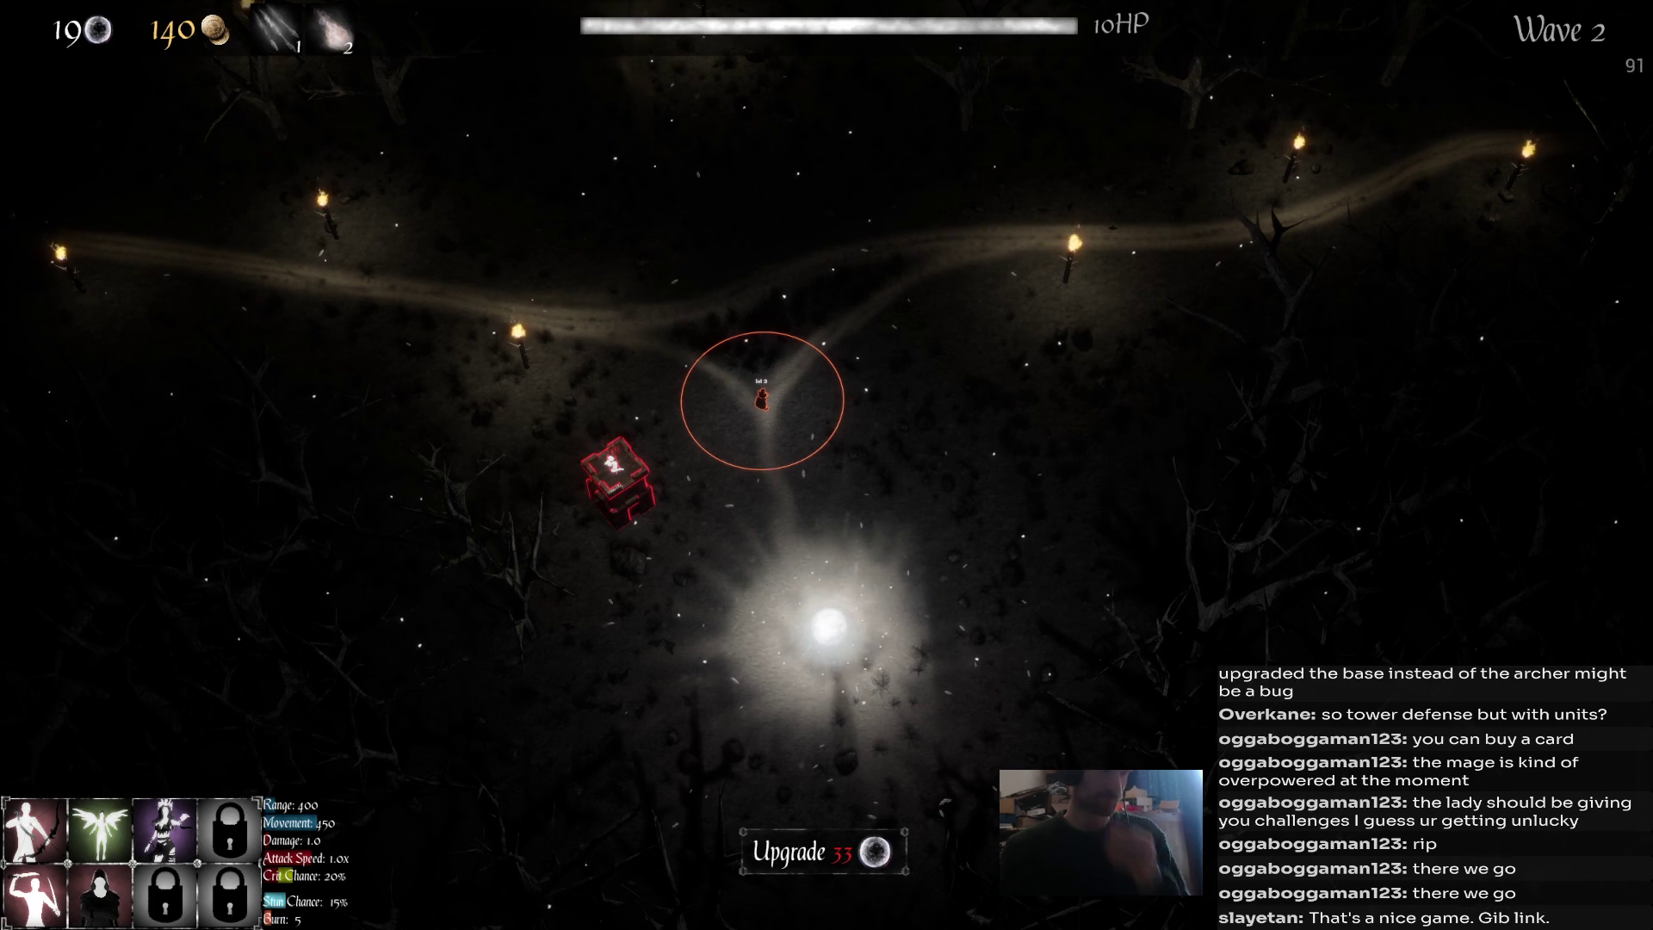
Cast the second spell, start wave 3 early, place a Swordsman for 30 souls, and inspect the hero.
{"action": "key", "text": "Escape"}
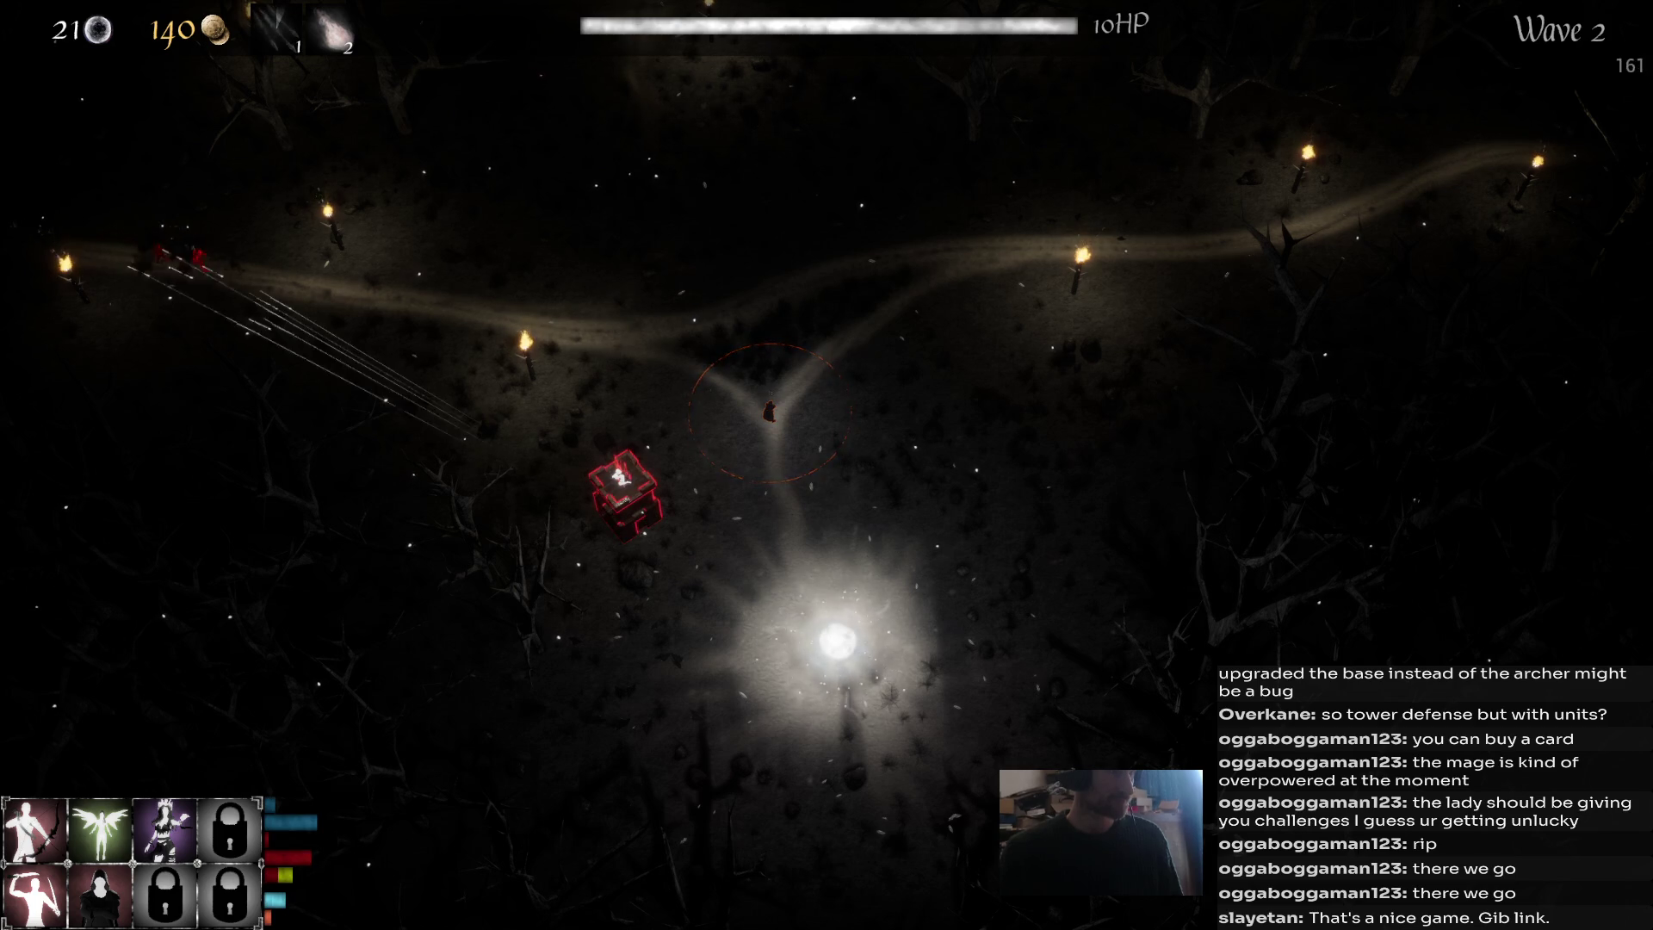
{"action": "left_click", "coordinate": [194, 272]}
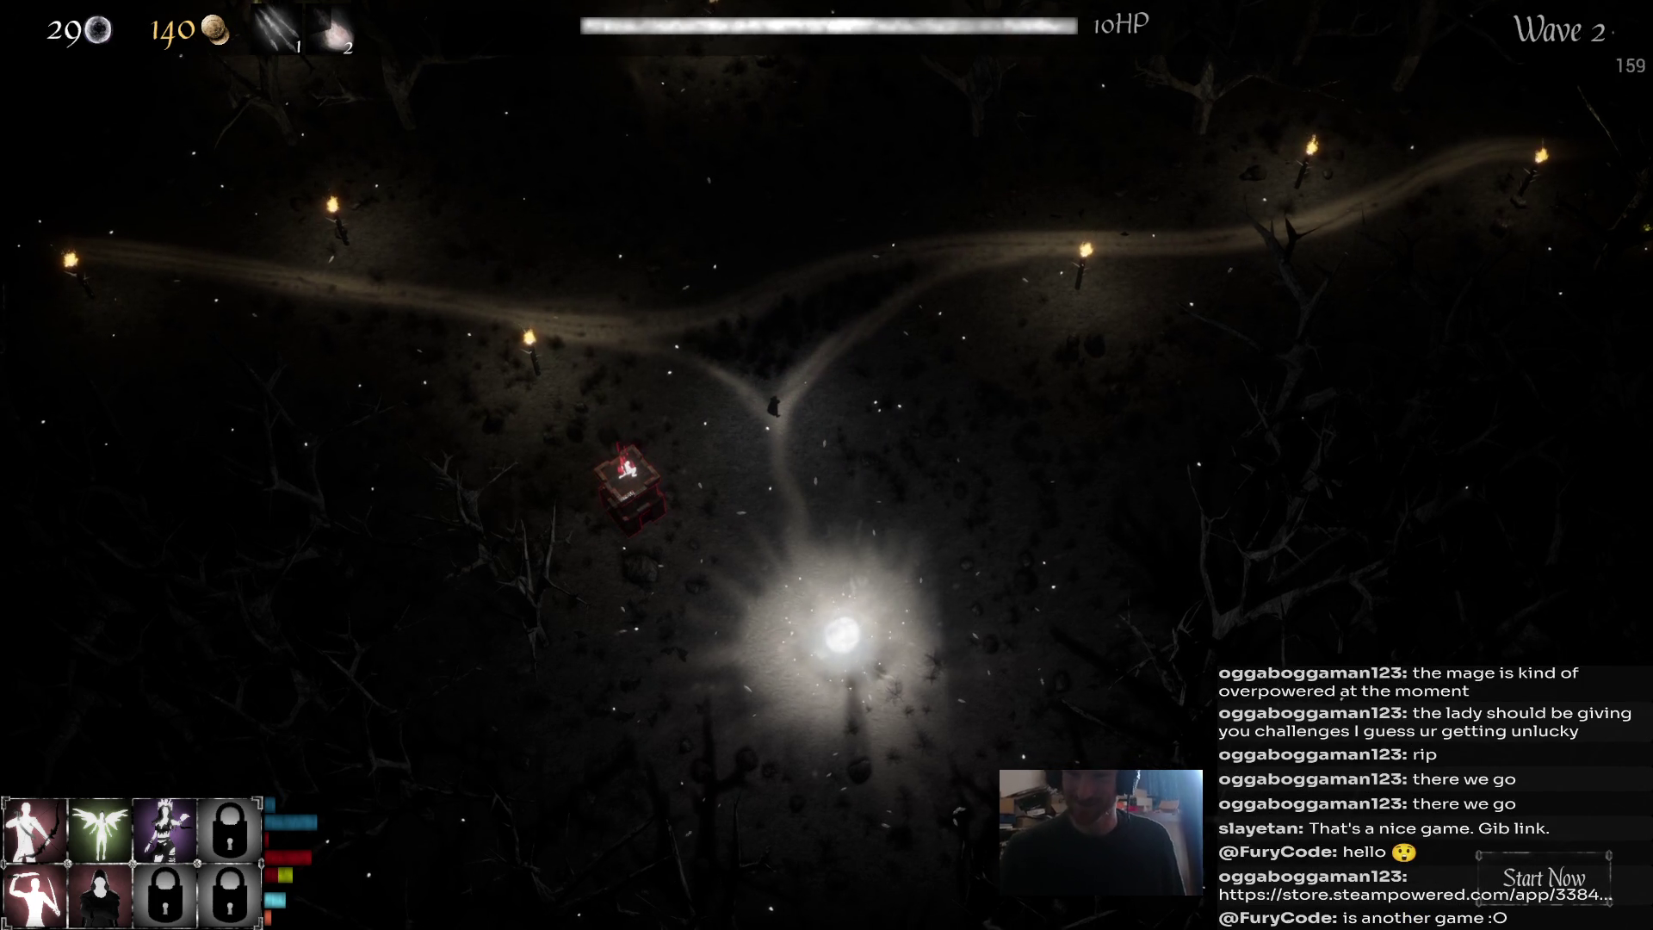
{"action": "key", "text": "a"}
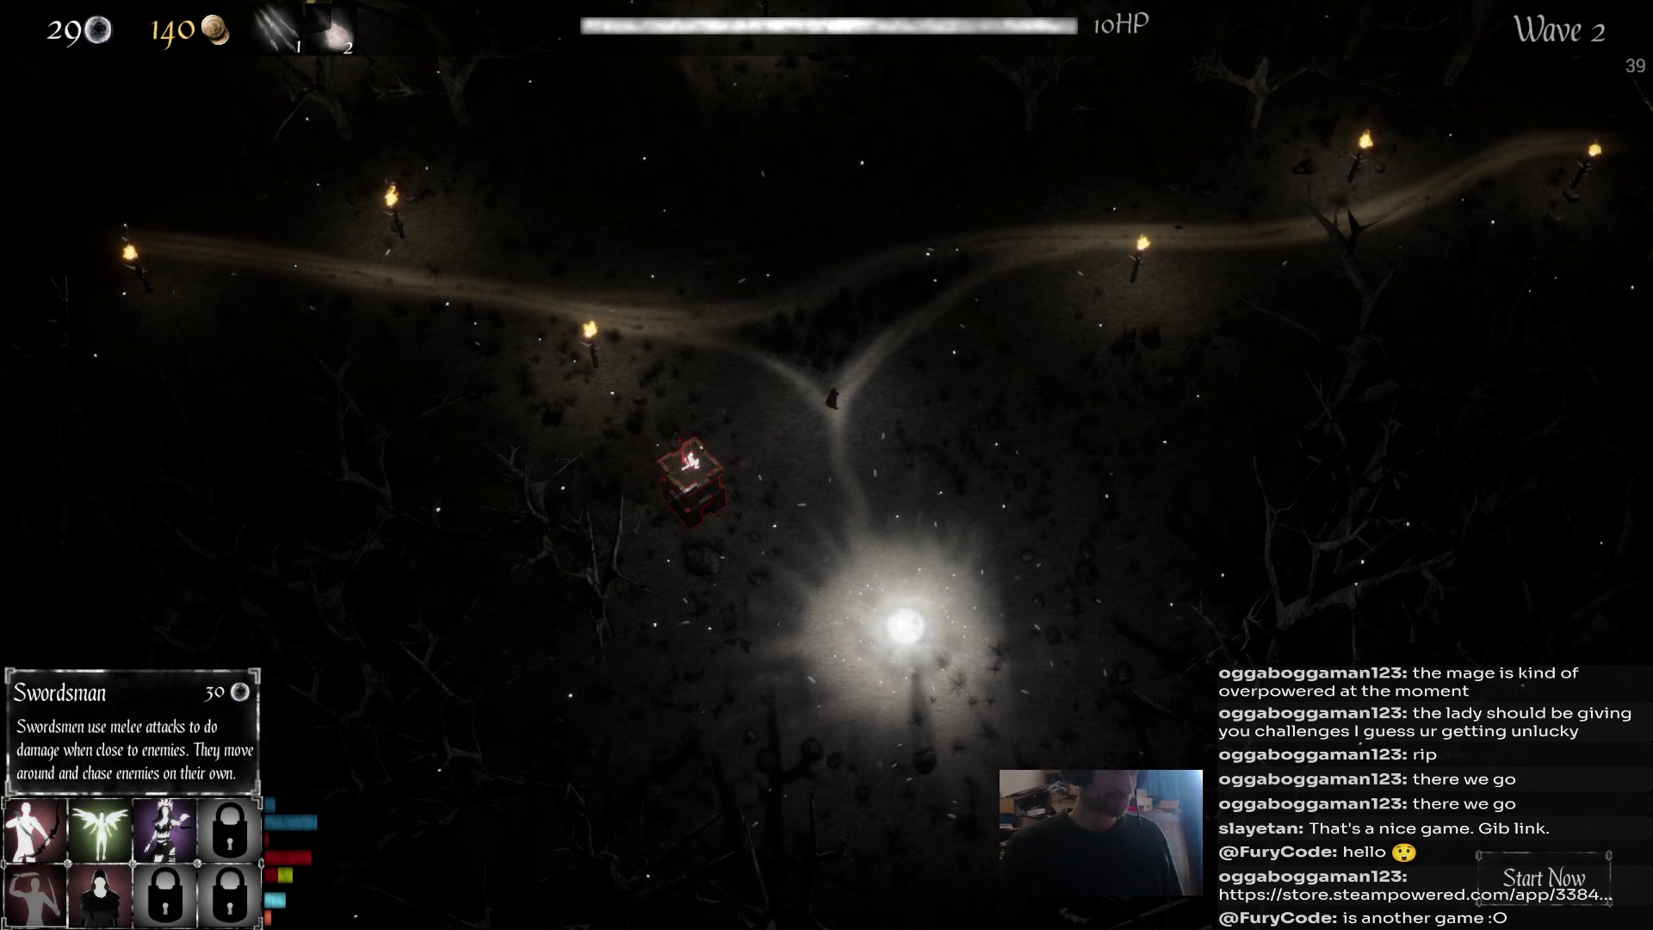
{"action": "left_click", "coordinate": [1544, 878]}
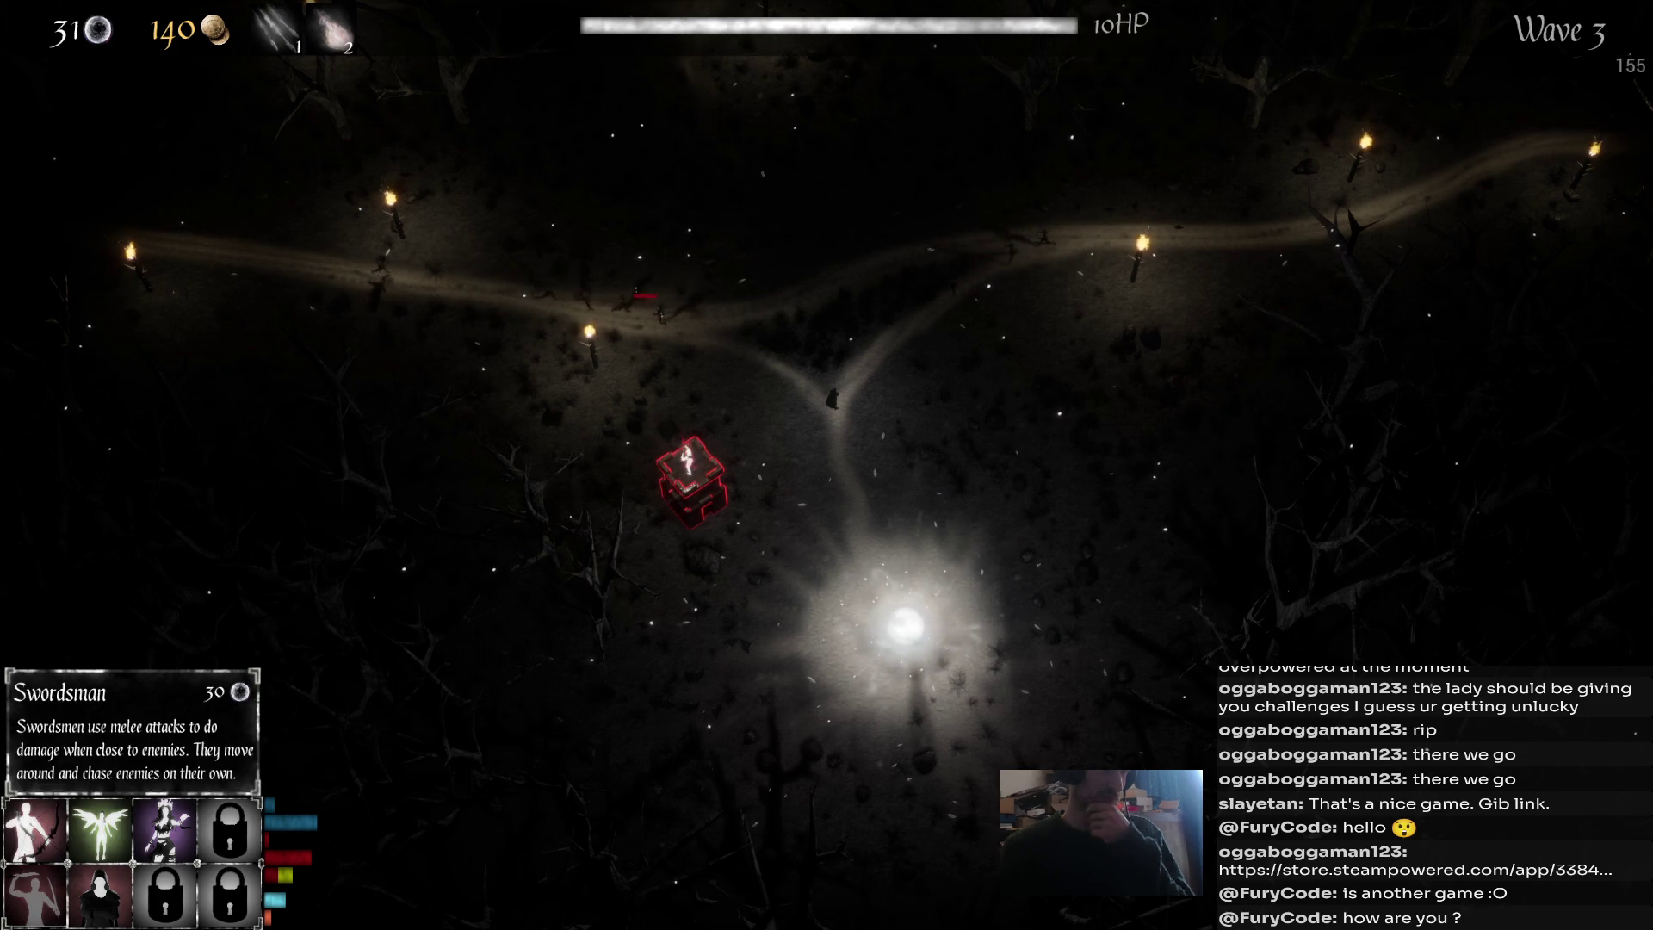
{"action": "left_click", "coordinate": [691, 480]}
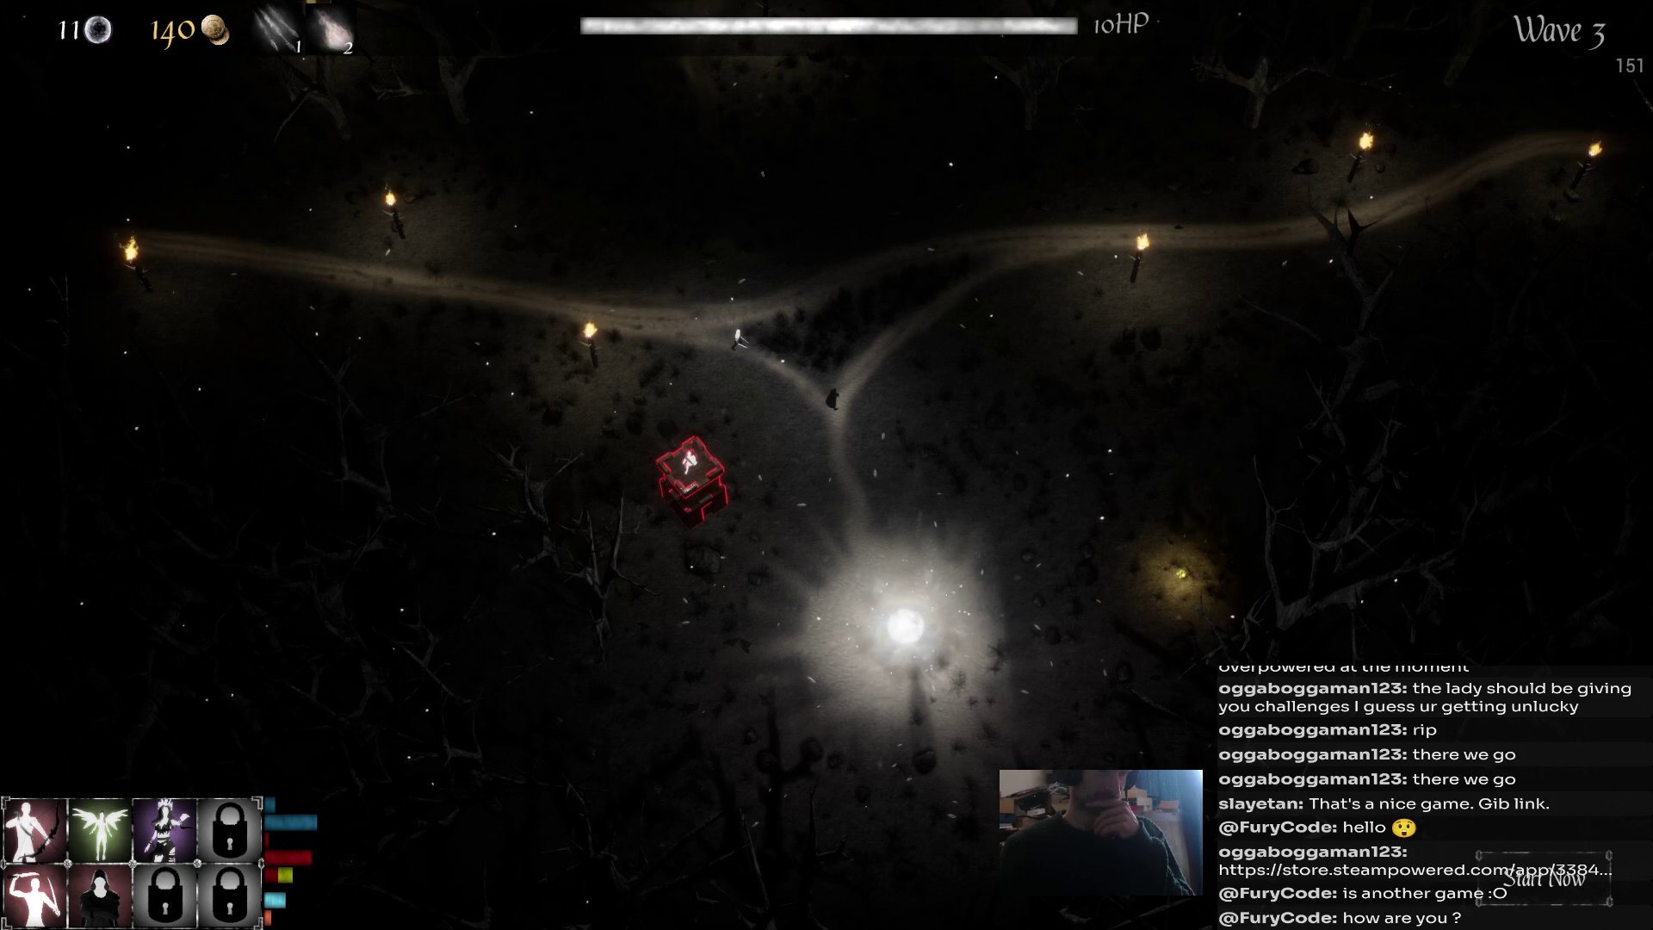
{"action": "left_click", "coordinate": [738, 338]}
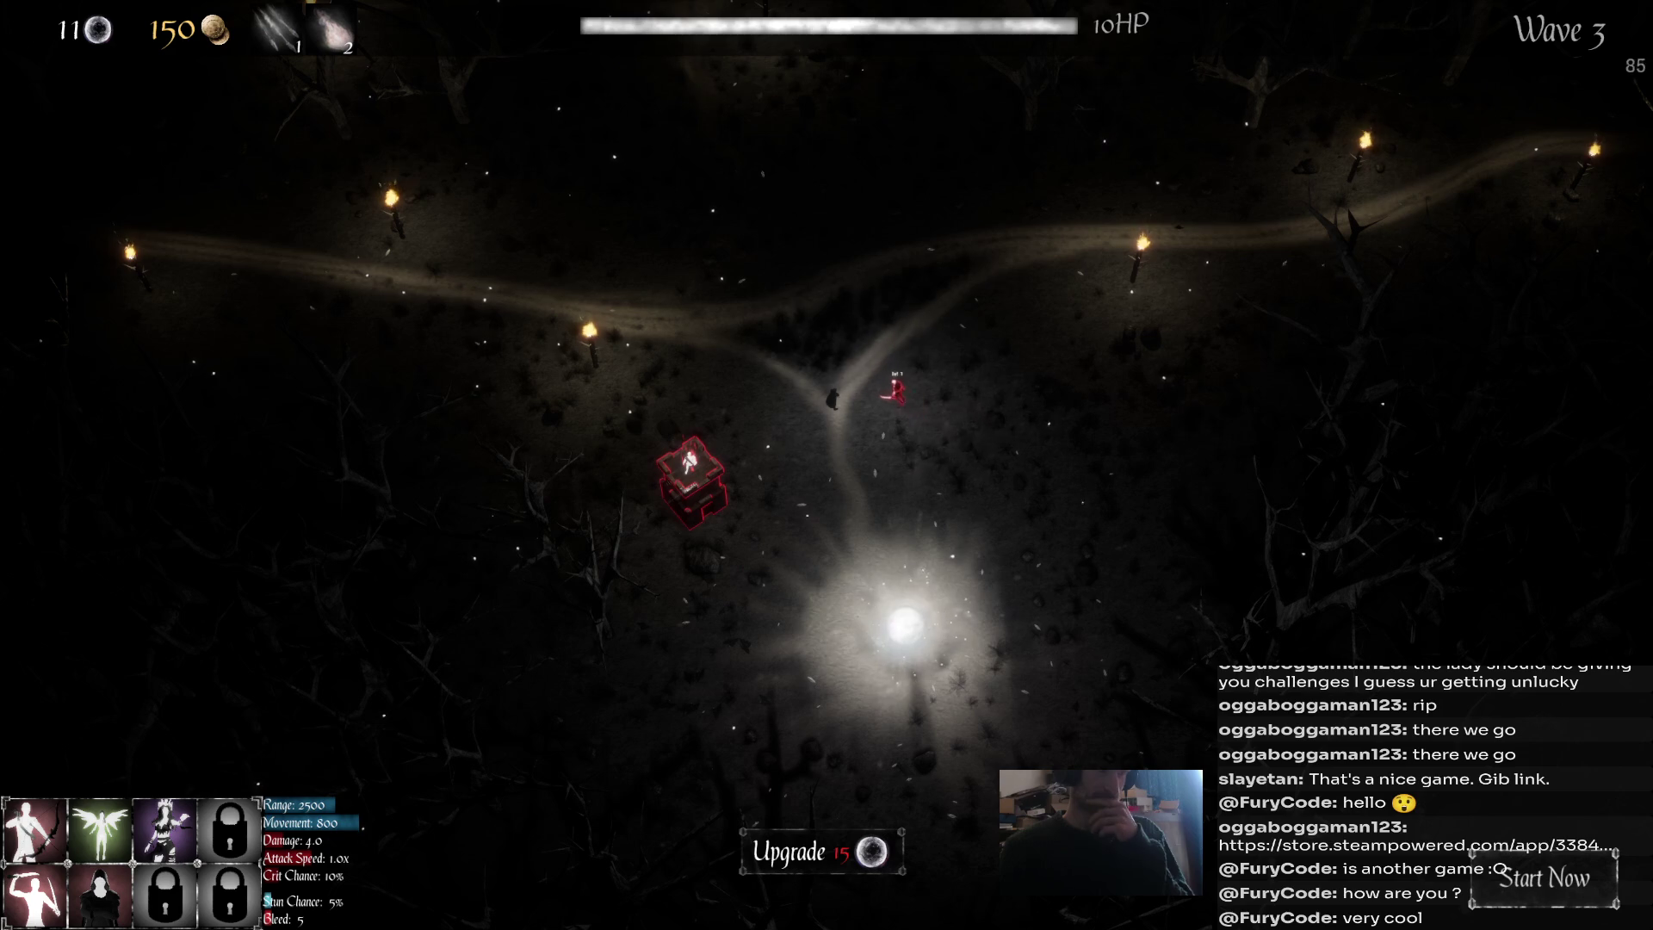
Start wave 5 early, move the hero left, and summon a purple caster unit for 30 souls.
{"action": "key", "text": "space"}
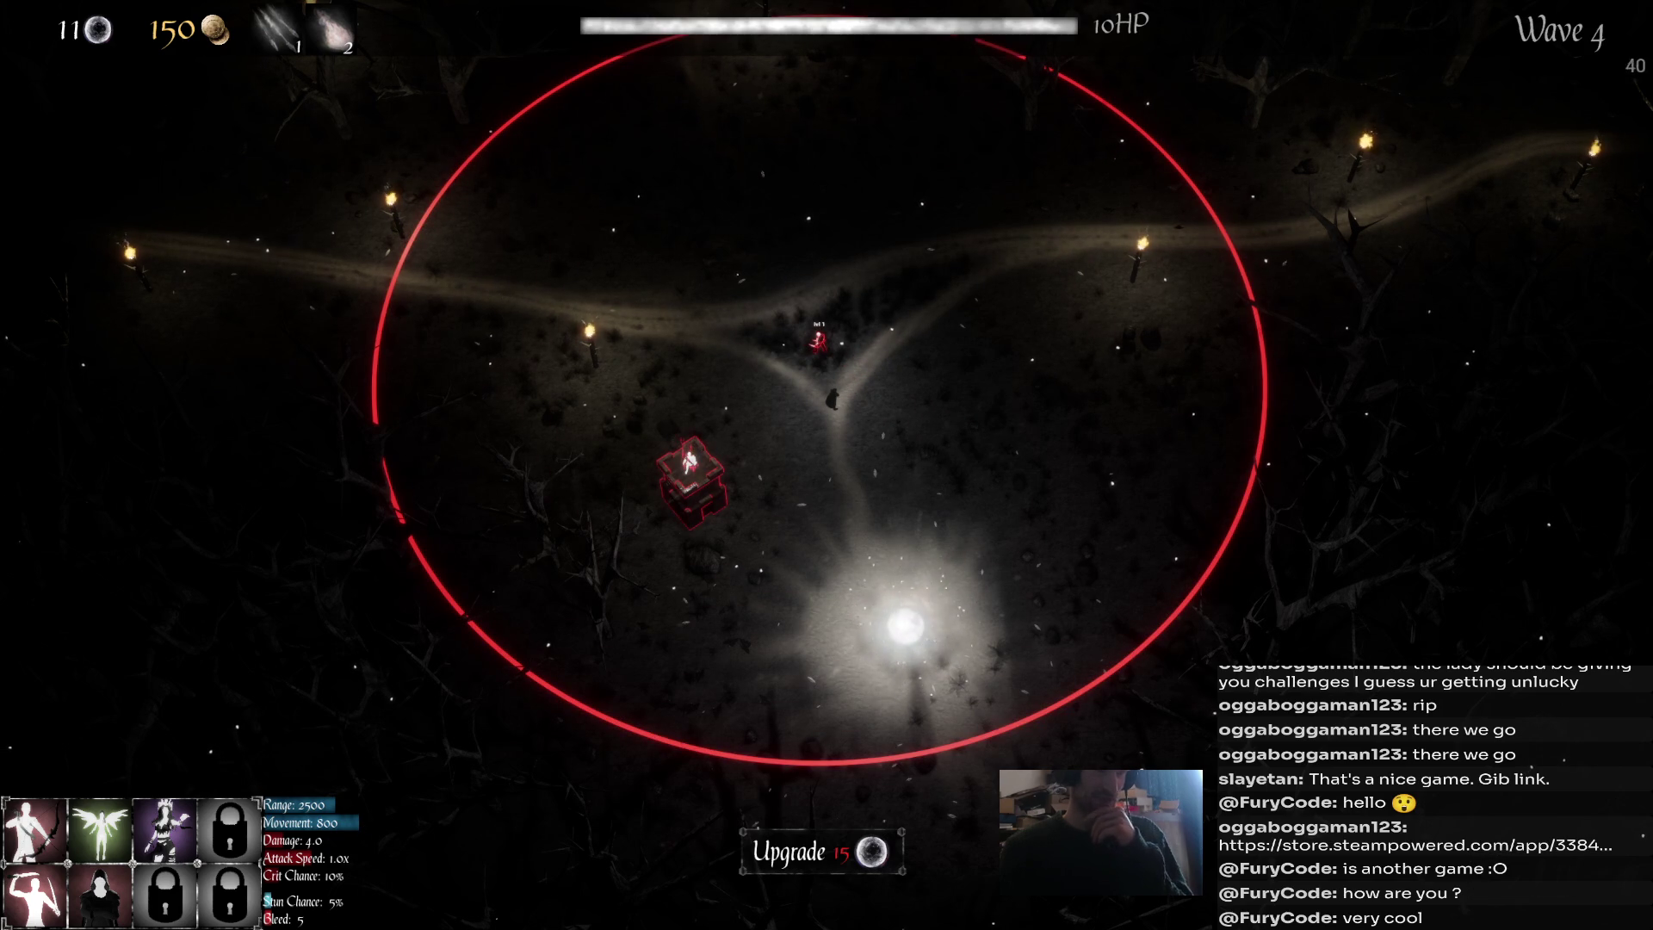
{"action": "key", "text": "d"}
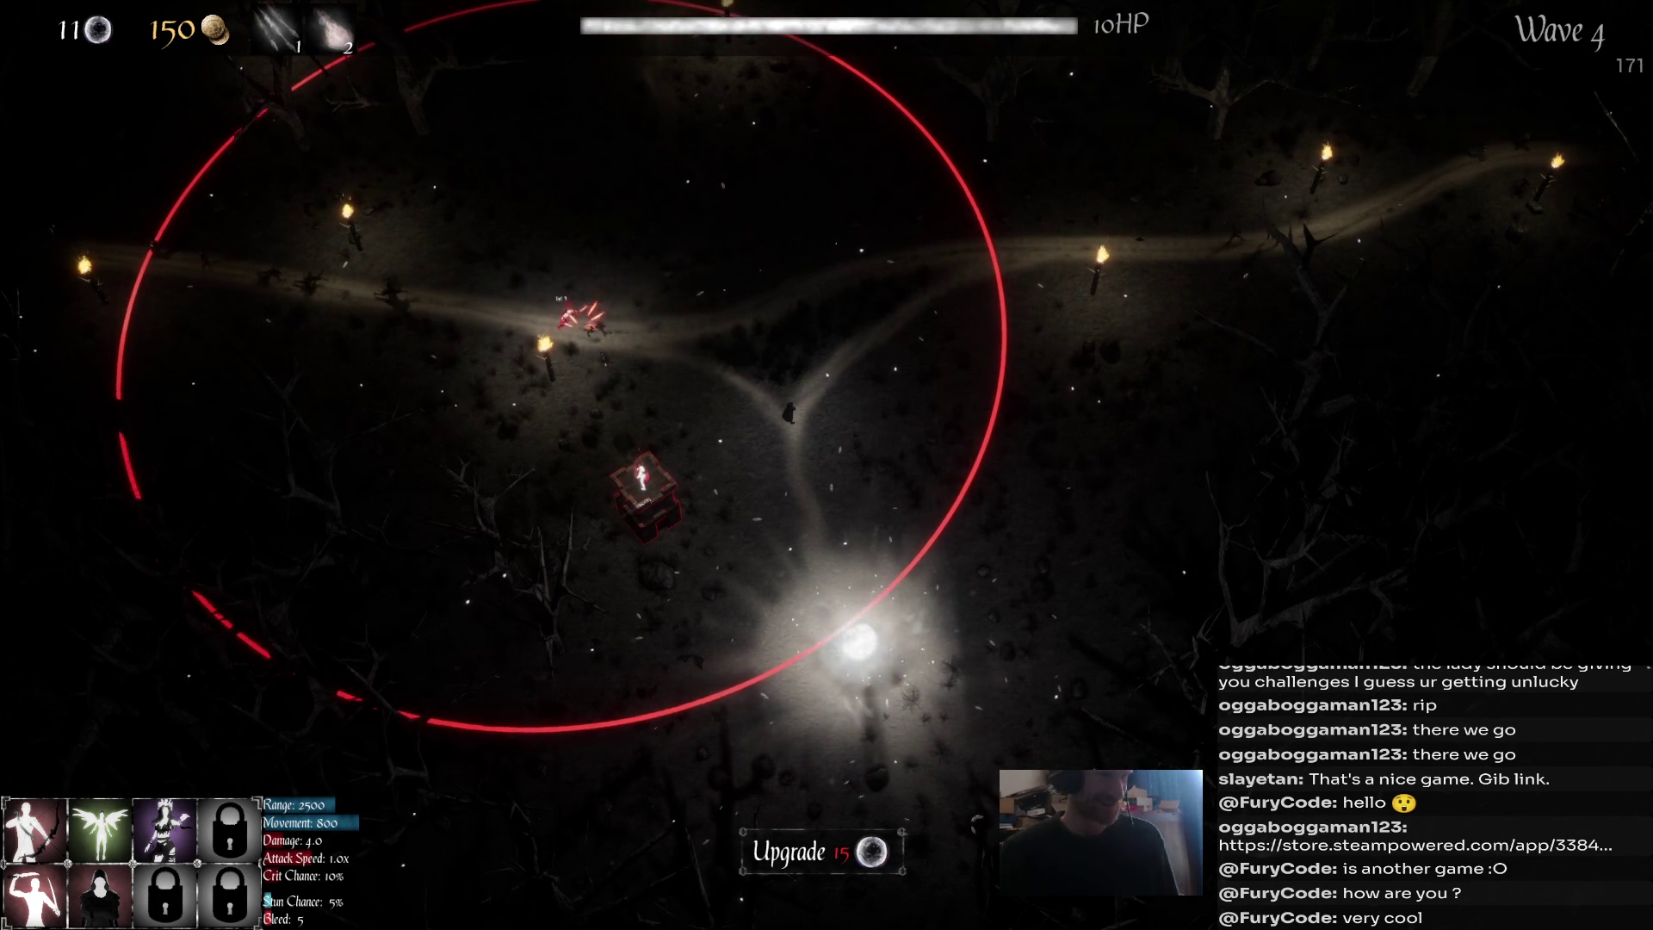
{"action": "right_click", "coordinate": [491, 288]}
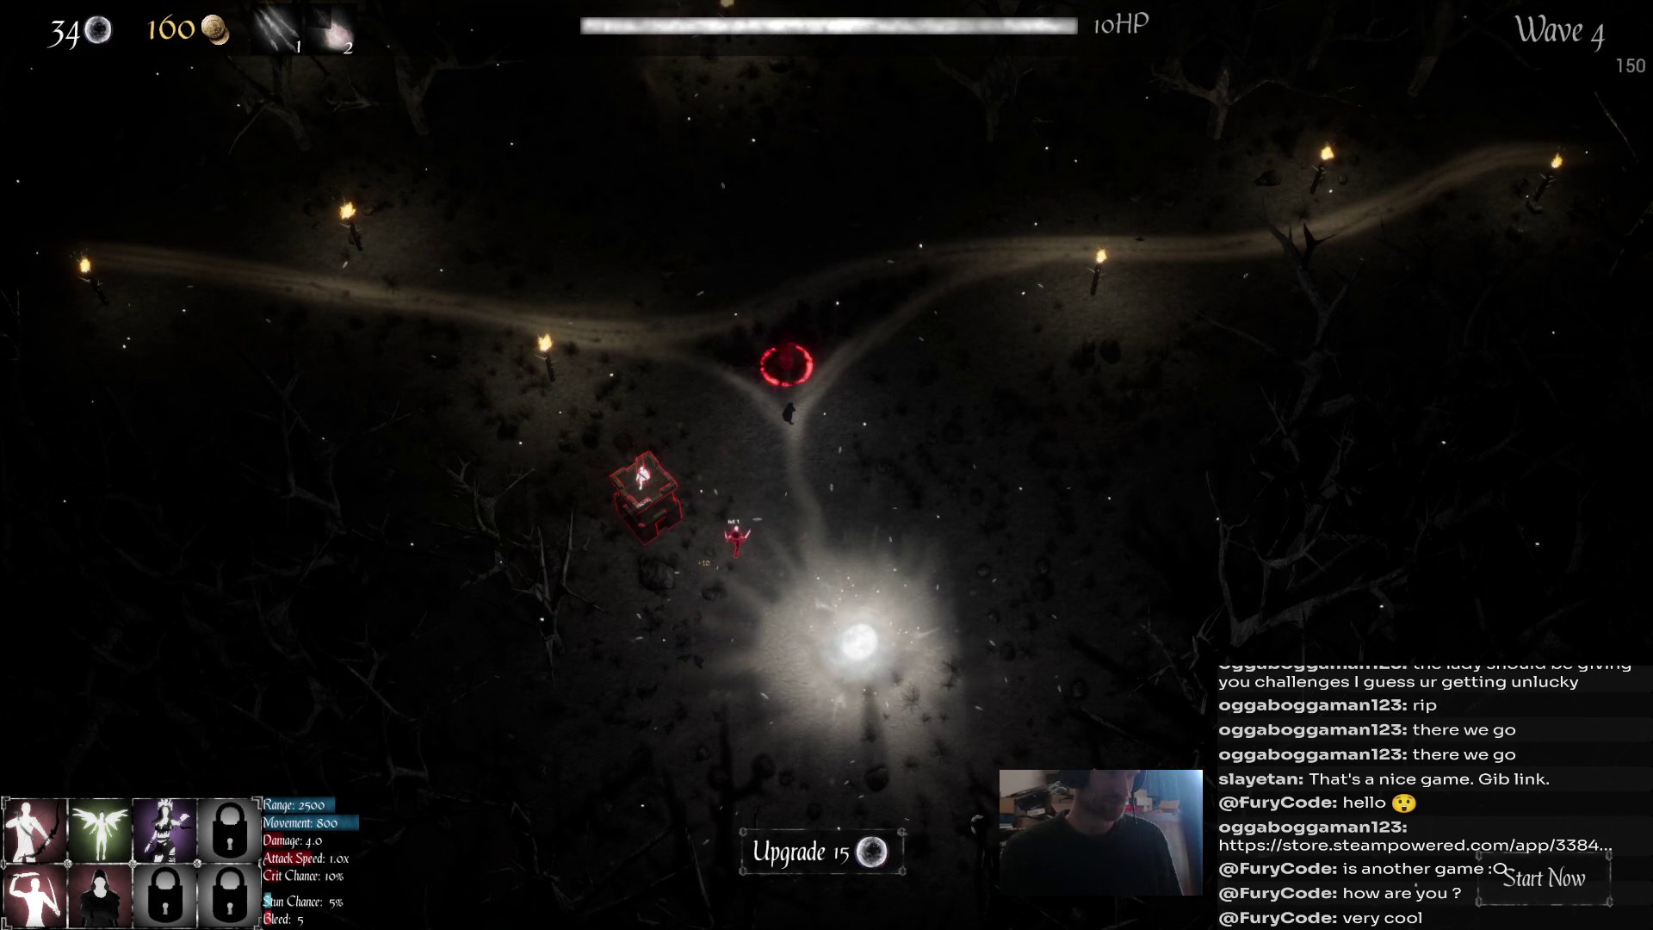
{"action": "key", "text": "1"}
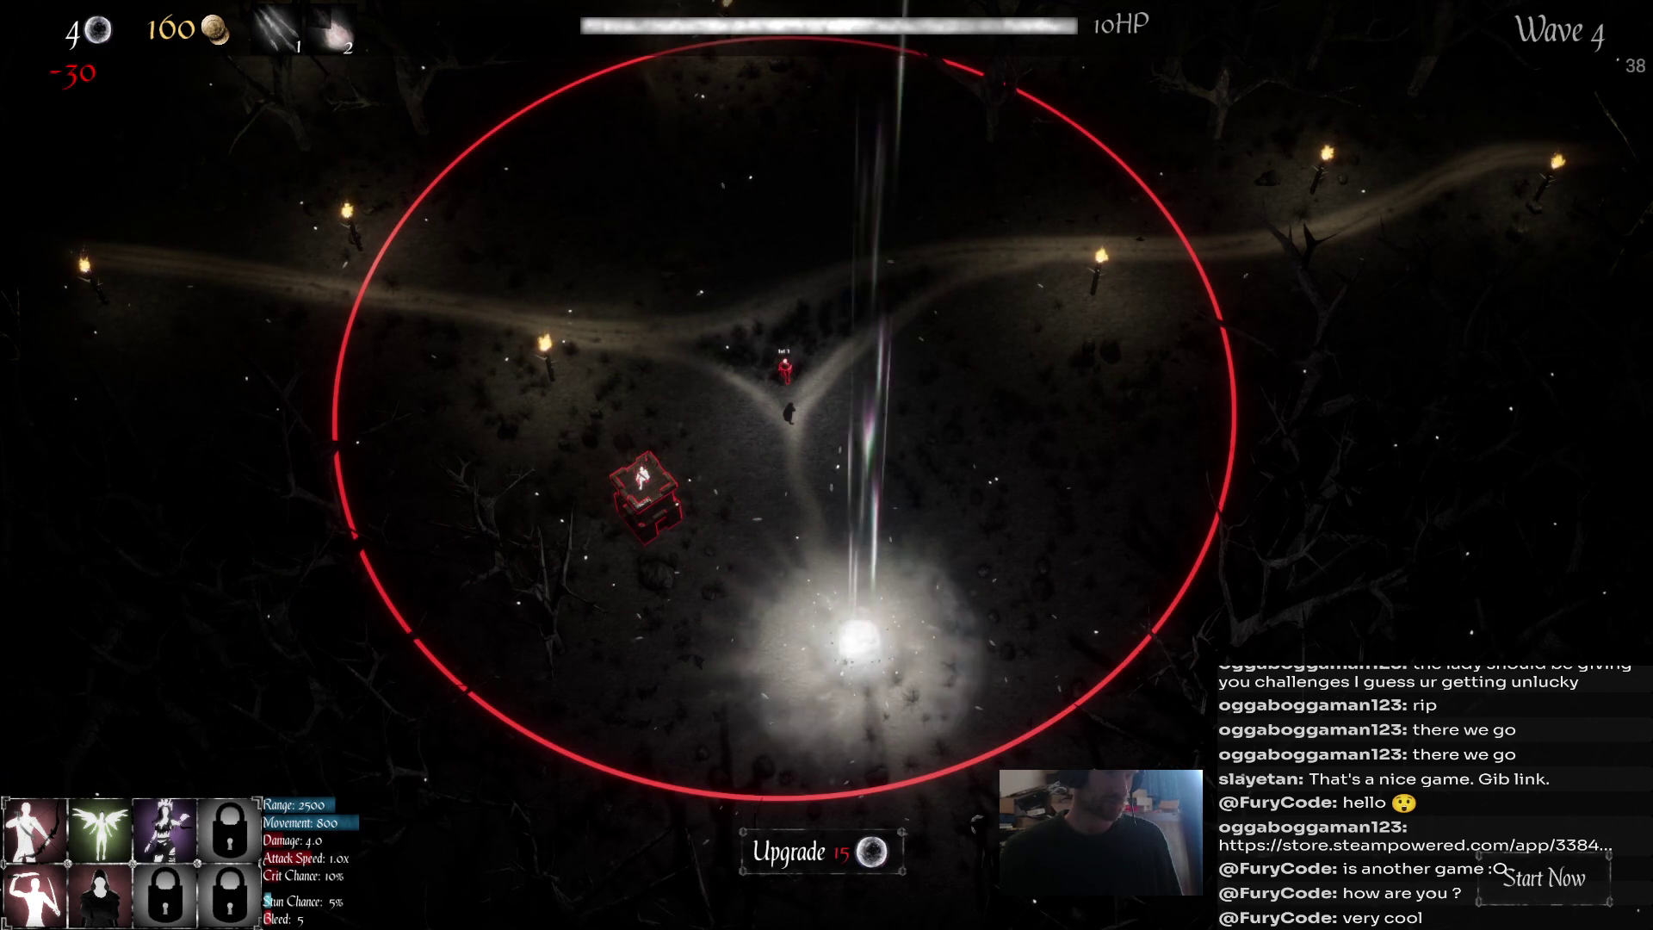
{"action": "left_click", "coordinate": [792, 701]}
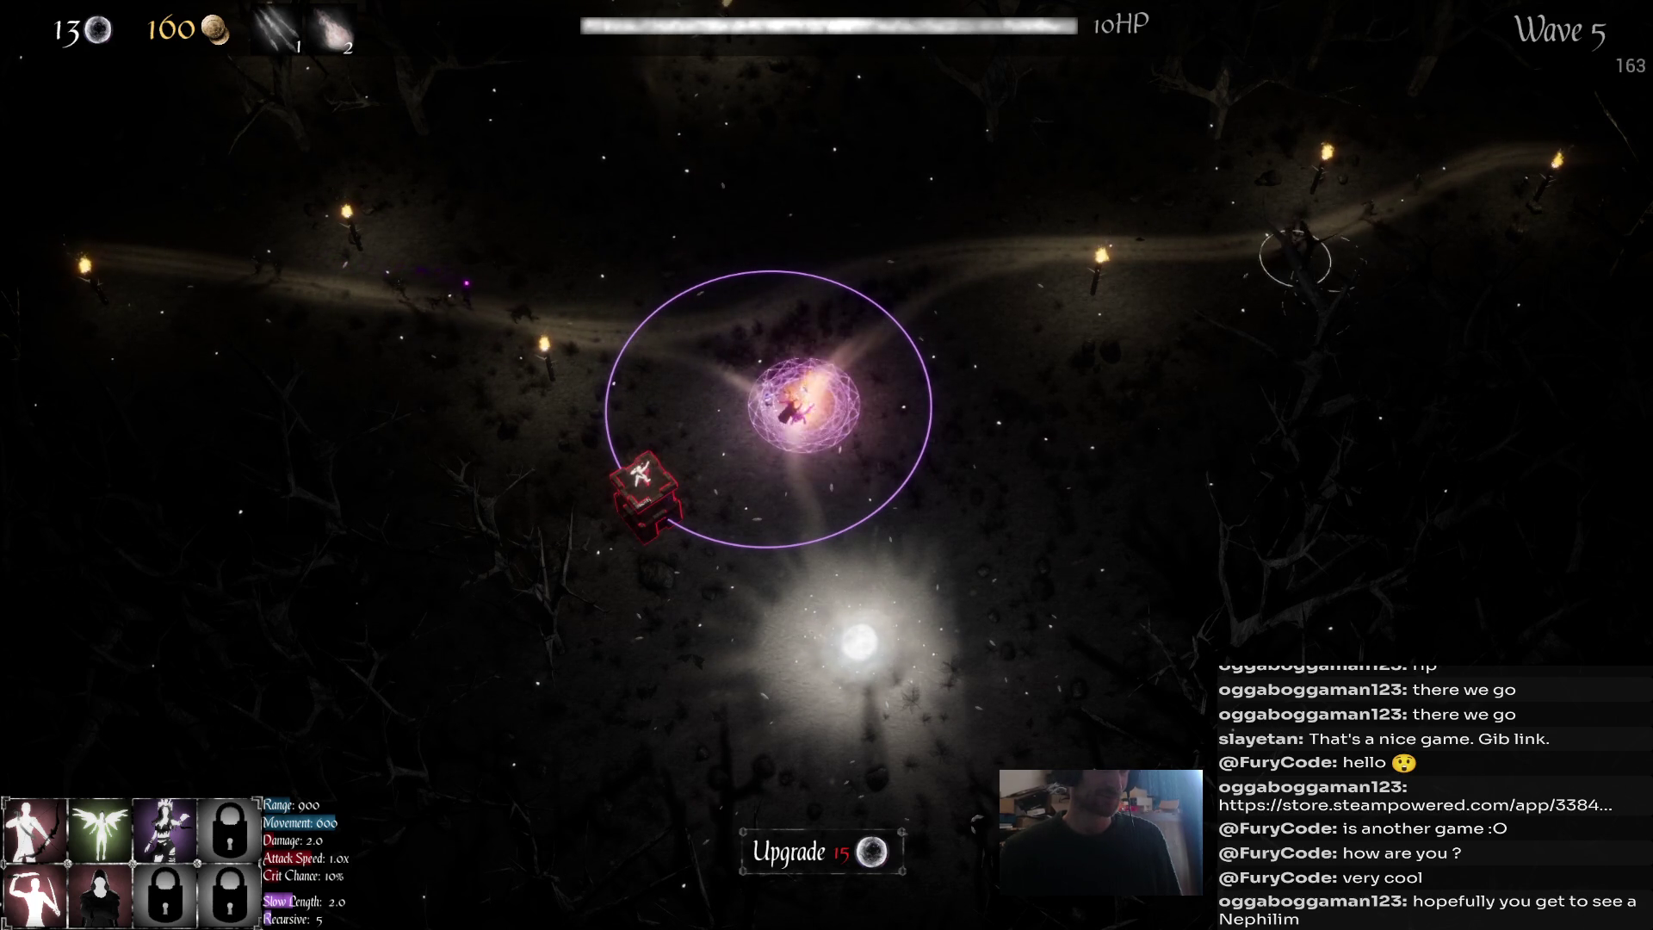
Cast abilities 1 and 2 on the approaching enemies.
{"action": "key", "text": "1"}
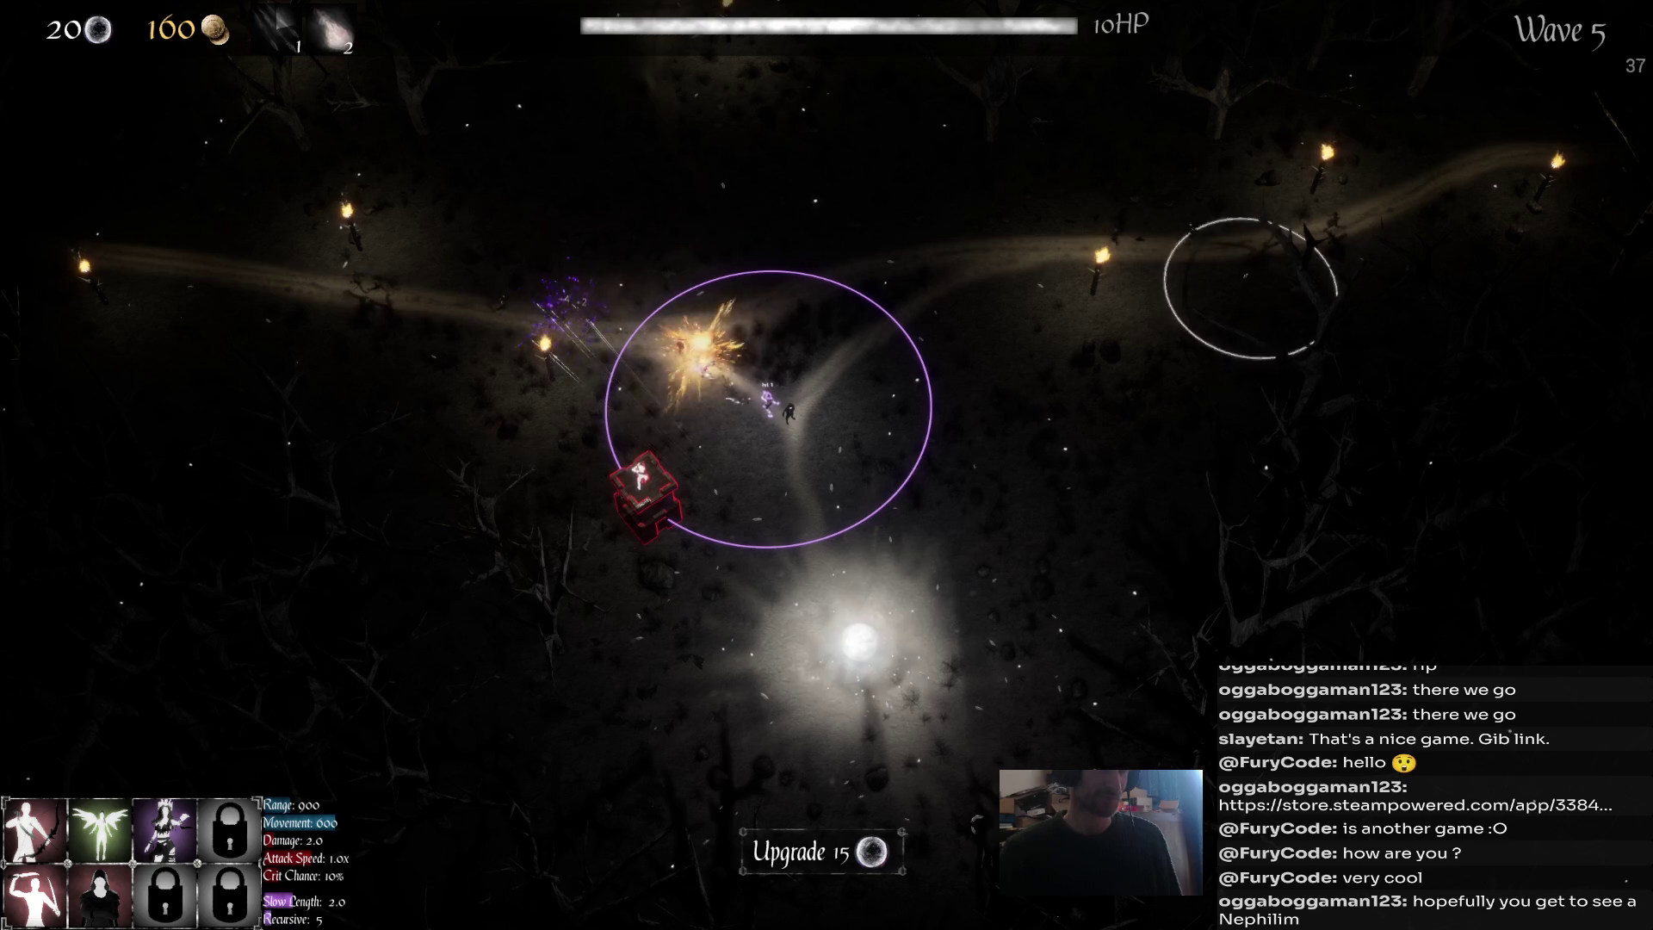
{"action": "key", "text": "2"}
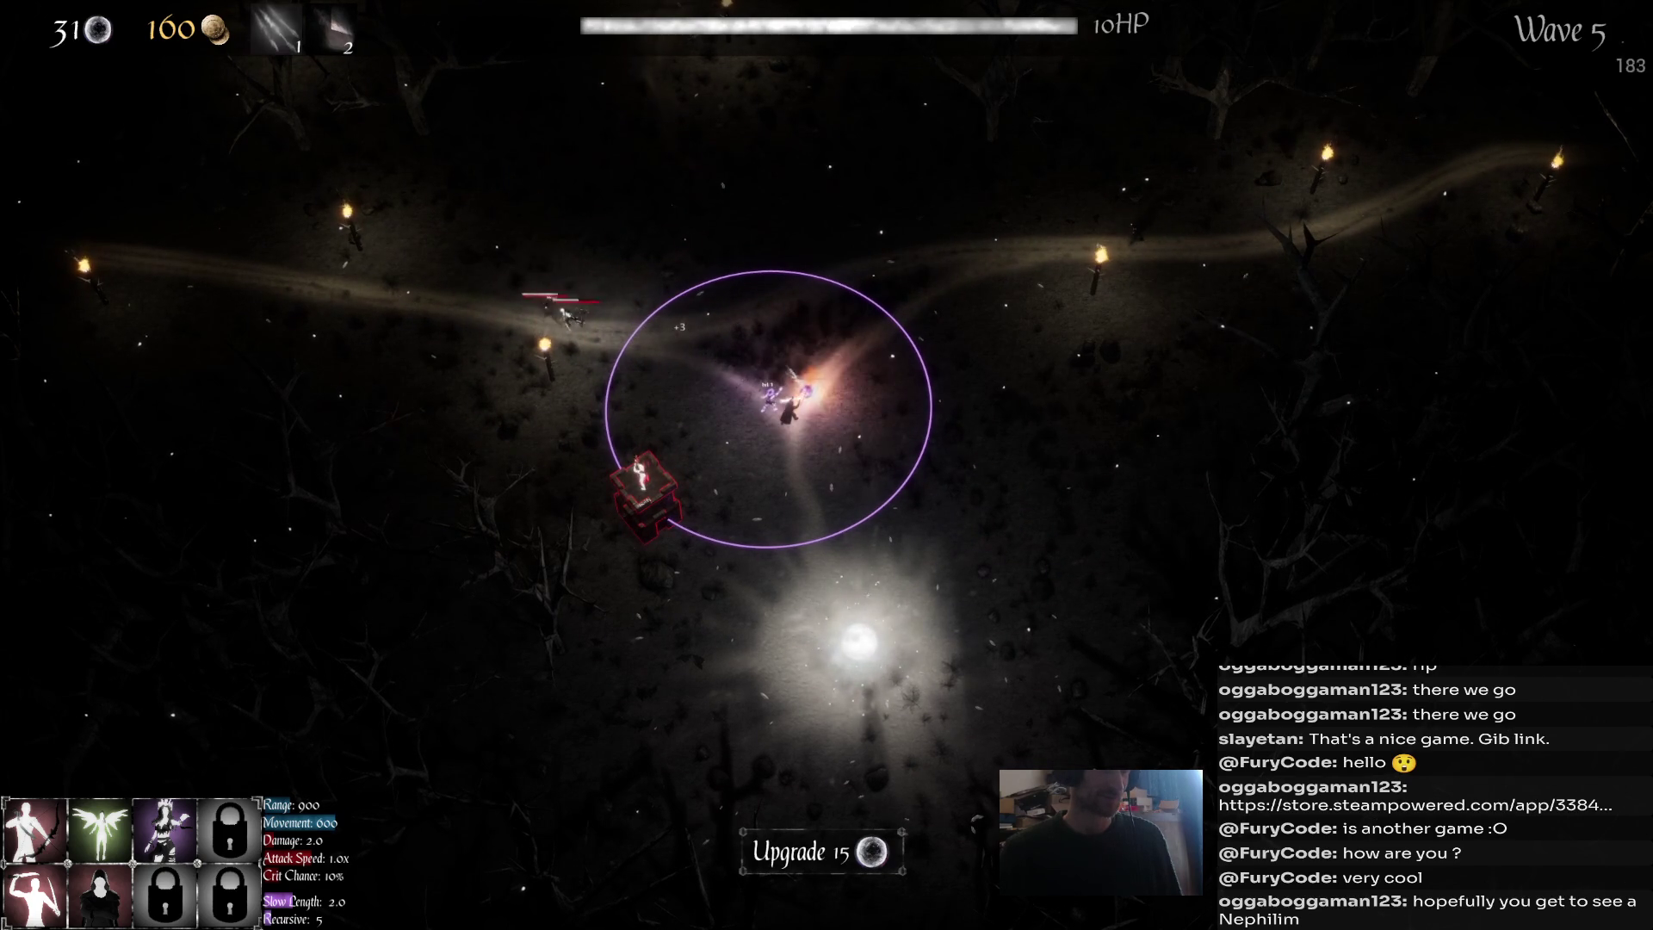
{"action": "key", "text": "Escape"}
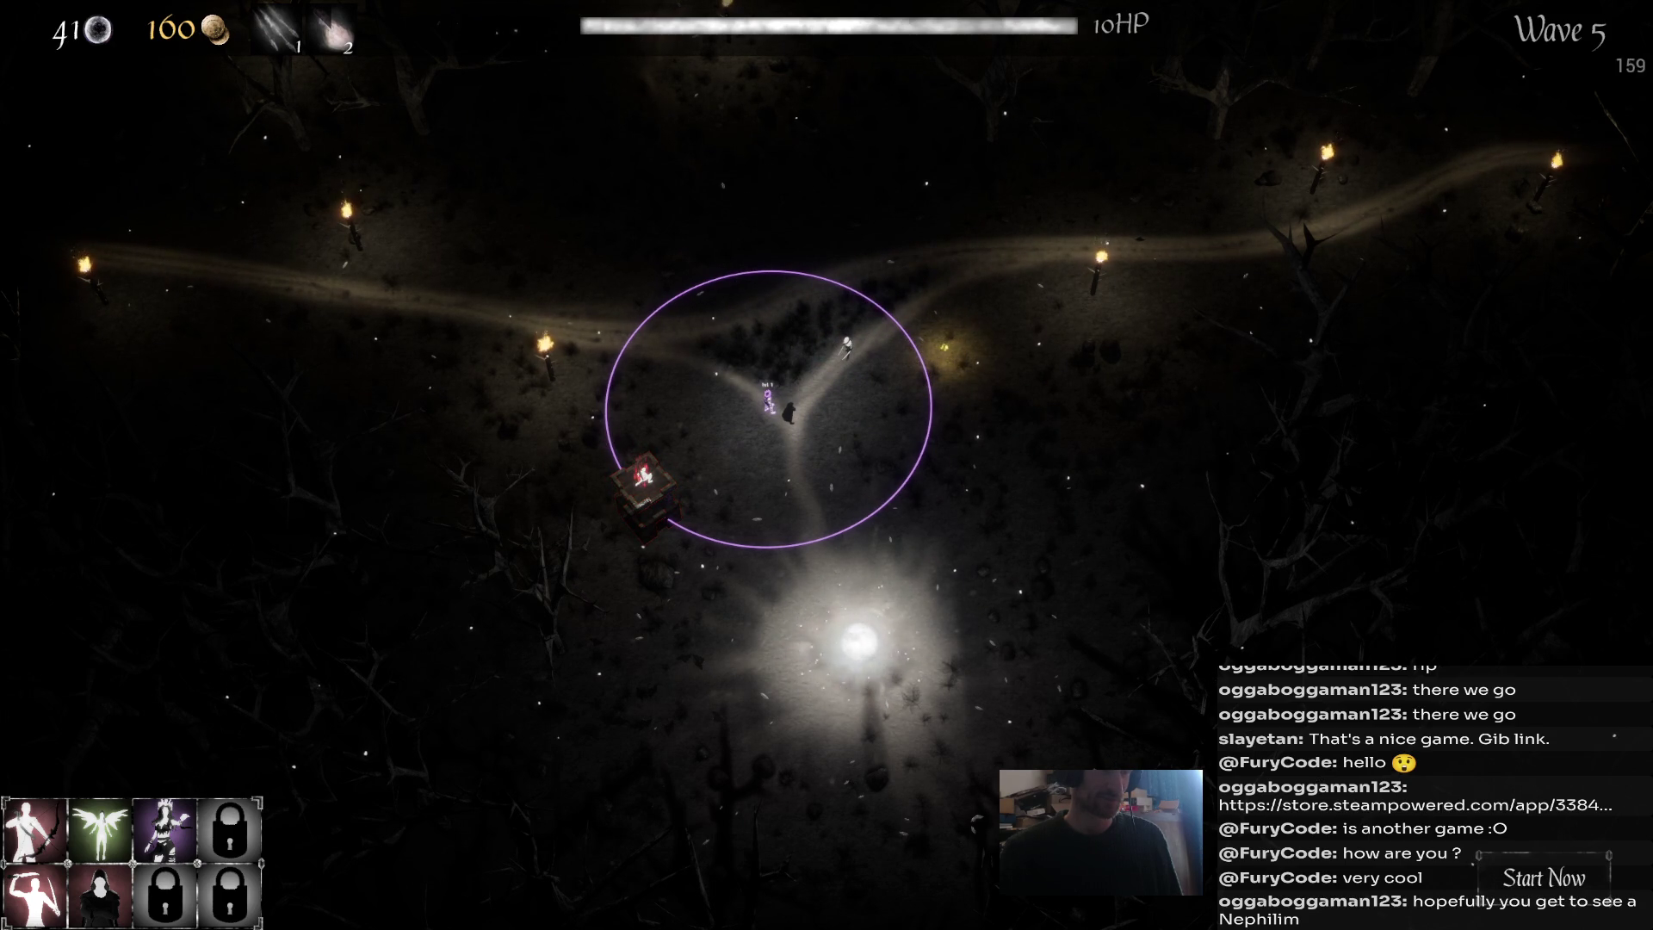
Summon a Fairy beside the tower and check its buff stats.
{"action": "left_click", "coordinate": [644, 482]}
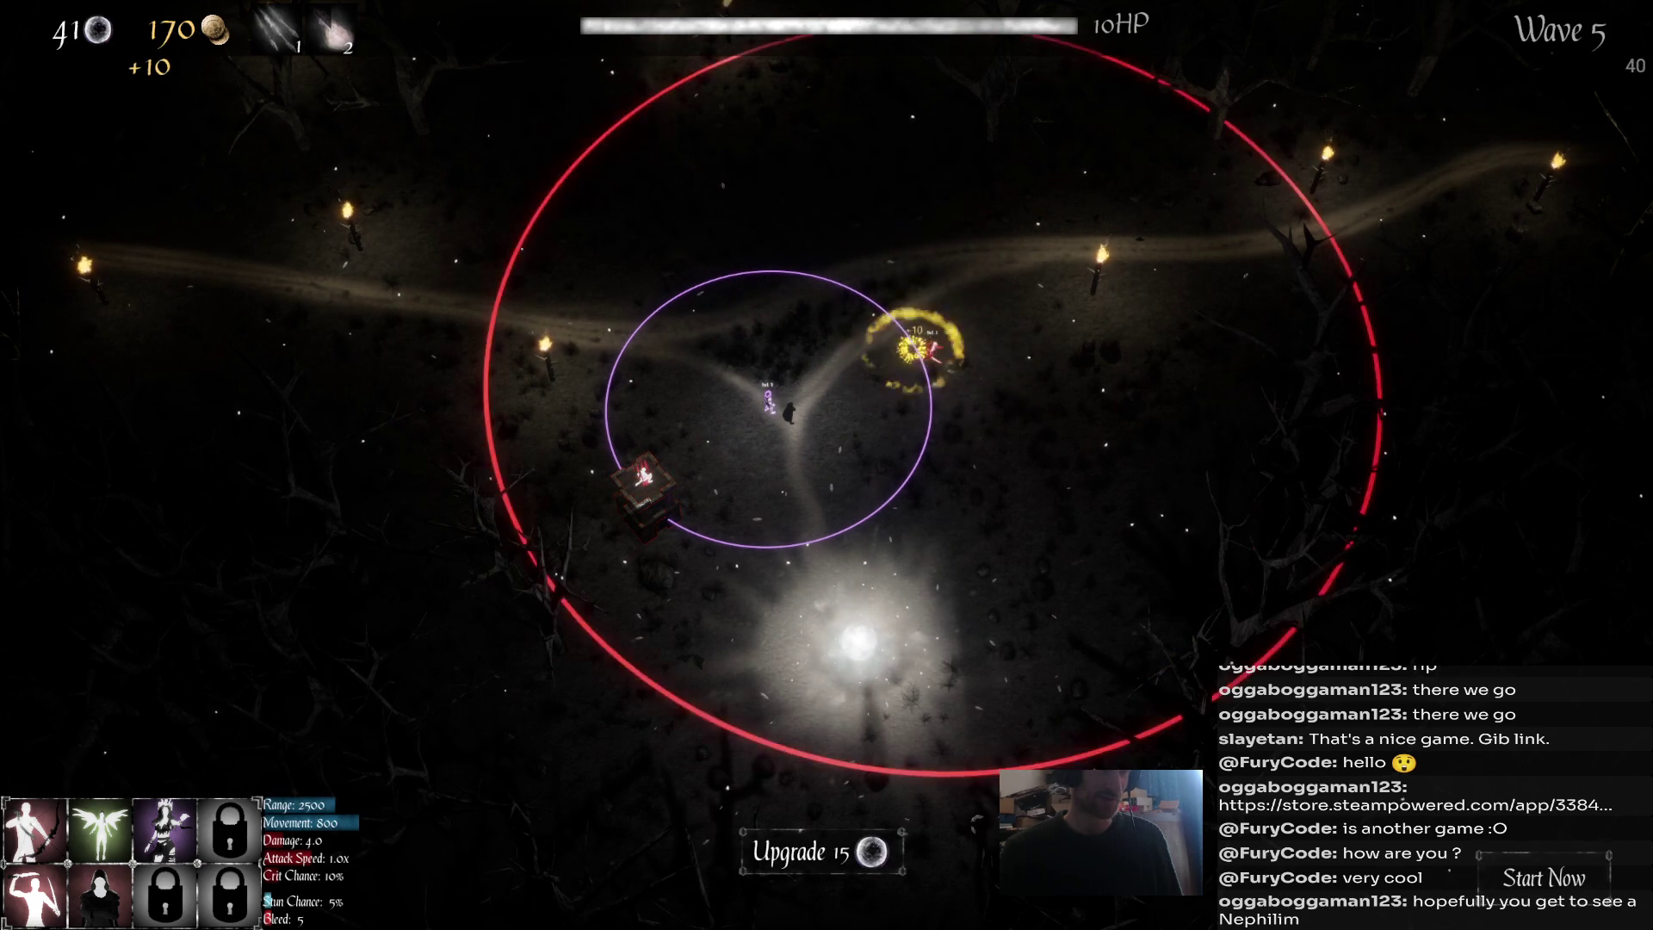
{"action": "left_click", "coordinate": [100, 828]}
{"action": "left_click", "coordinate": [857, 602]}
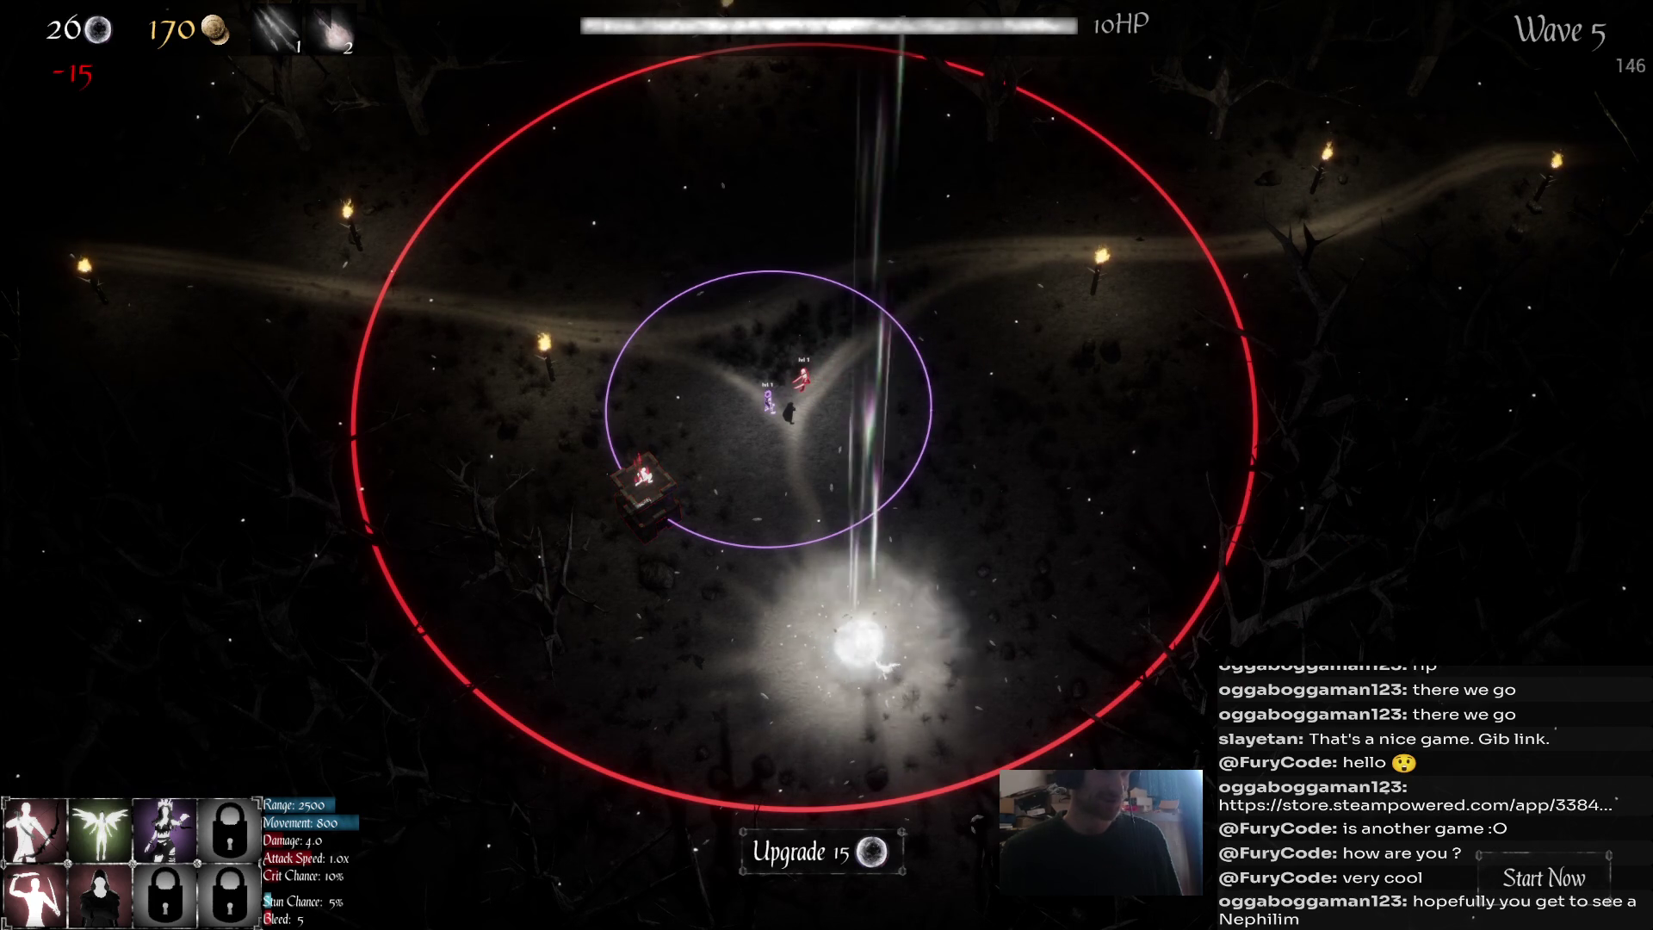
{"action": "key", "text": "Escape"}
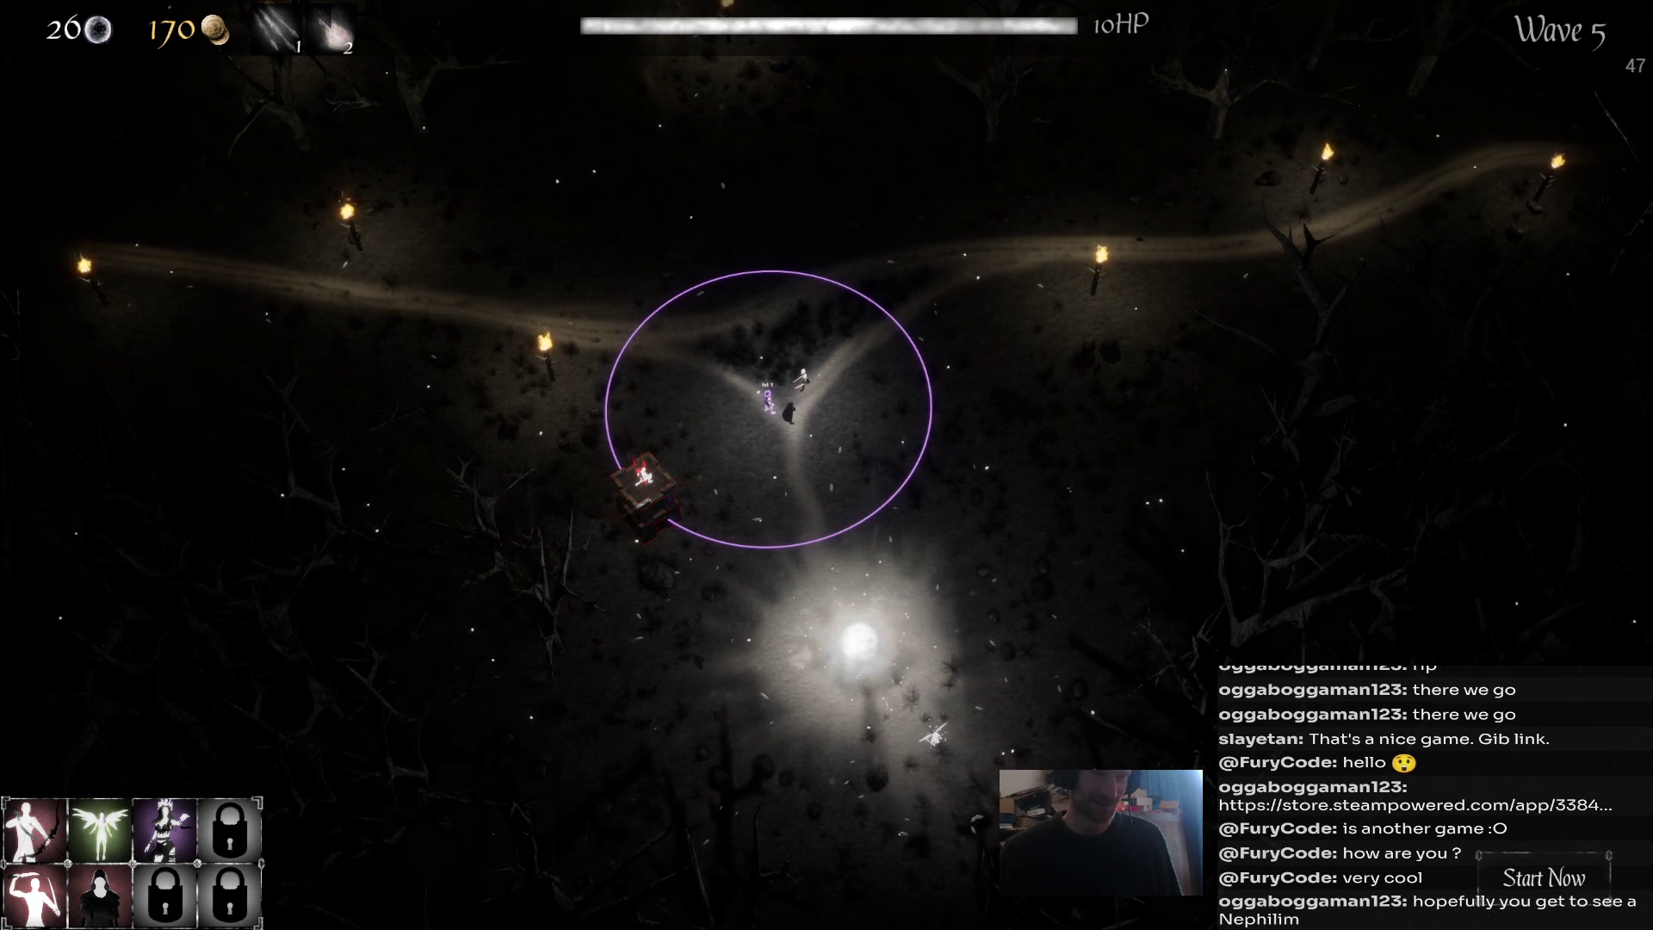
{"action": "left_click", "coordinate": [933, 736]}
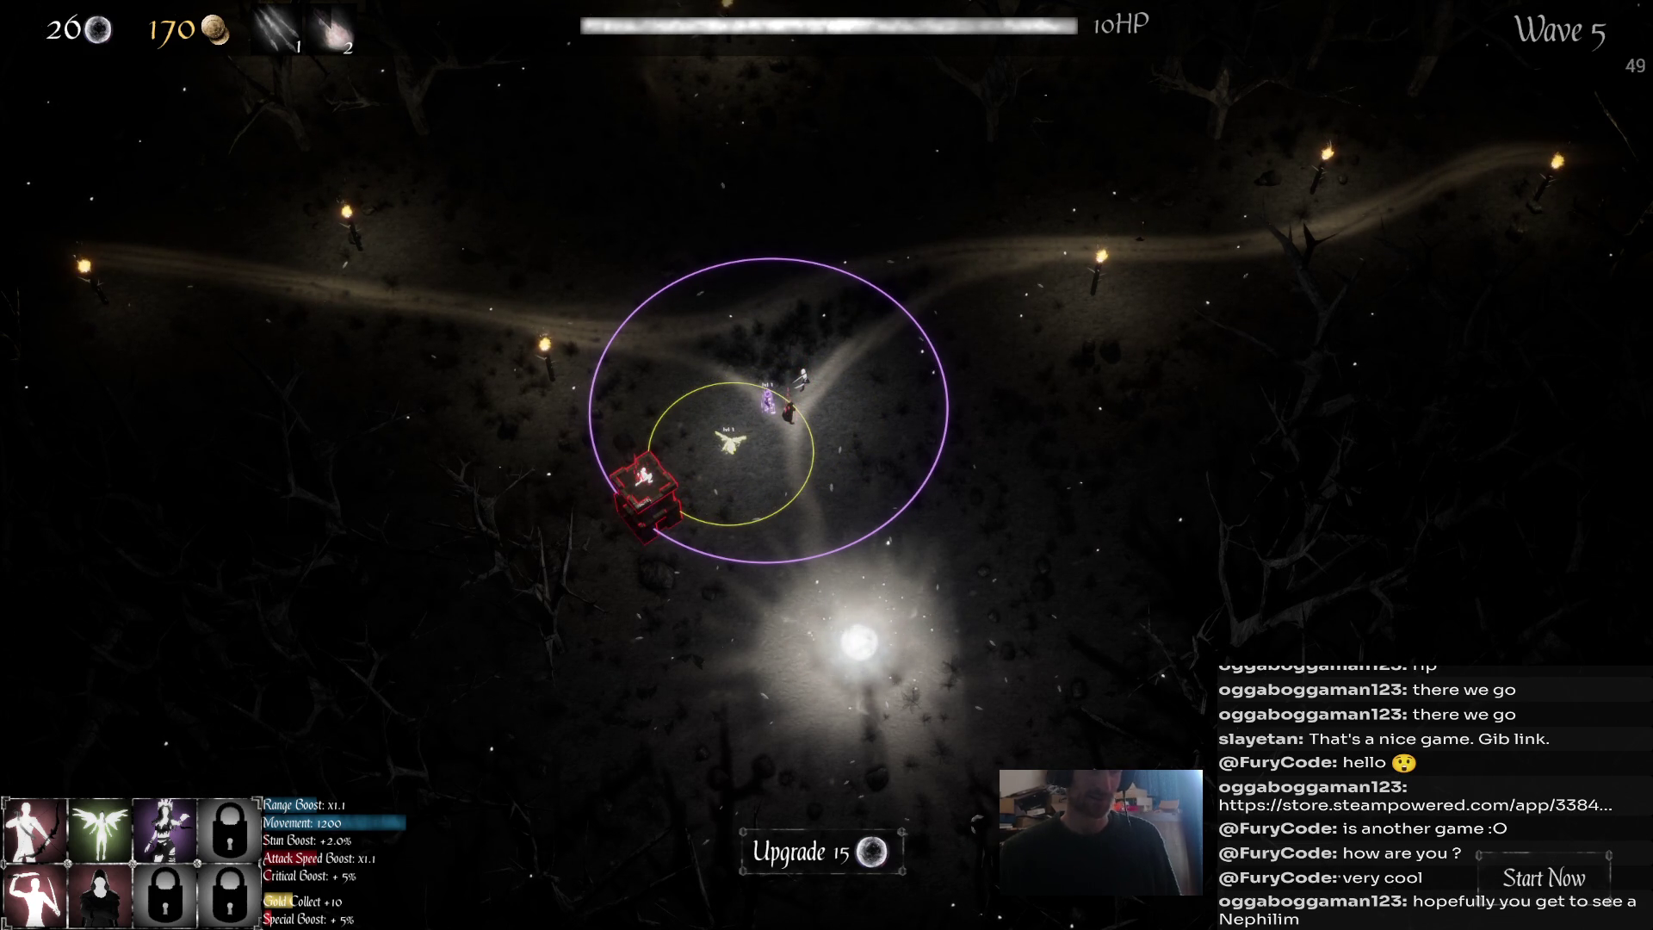
Upgrade the tower to level 2 for 15 souls and start wave 6 early.
{"action": "mouse_move", "coordinate": [99, 896]}
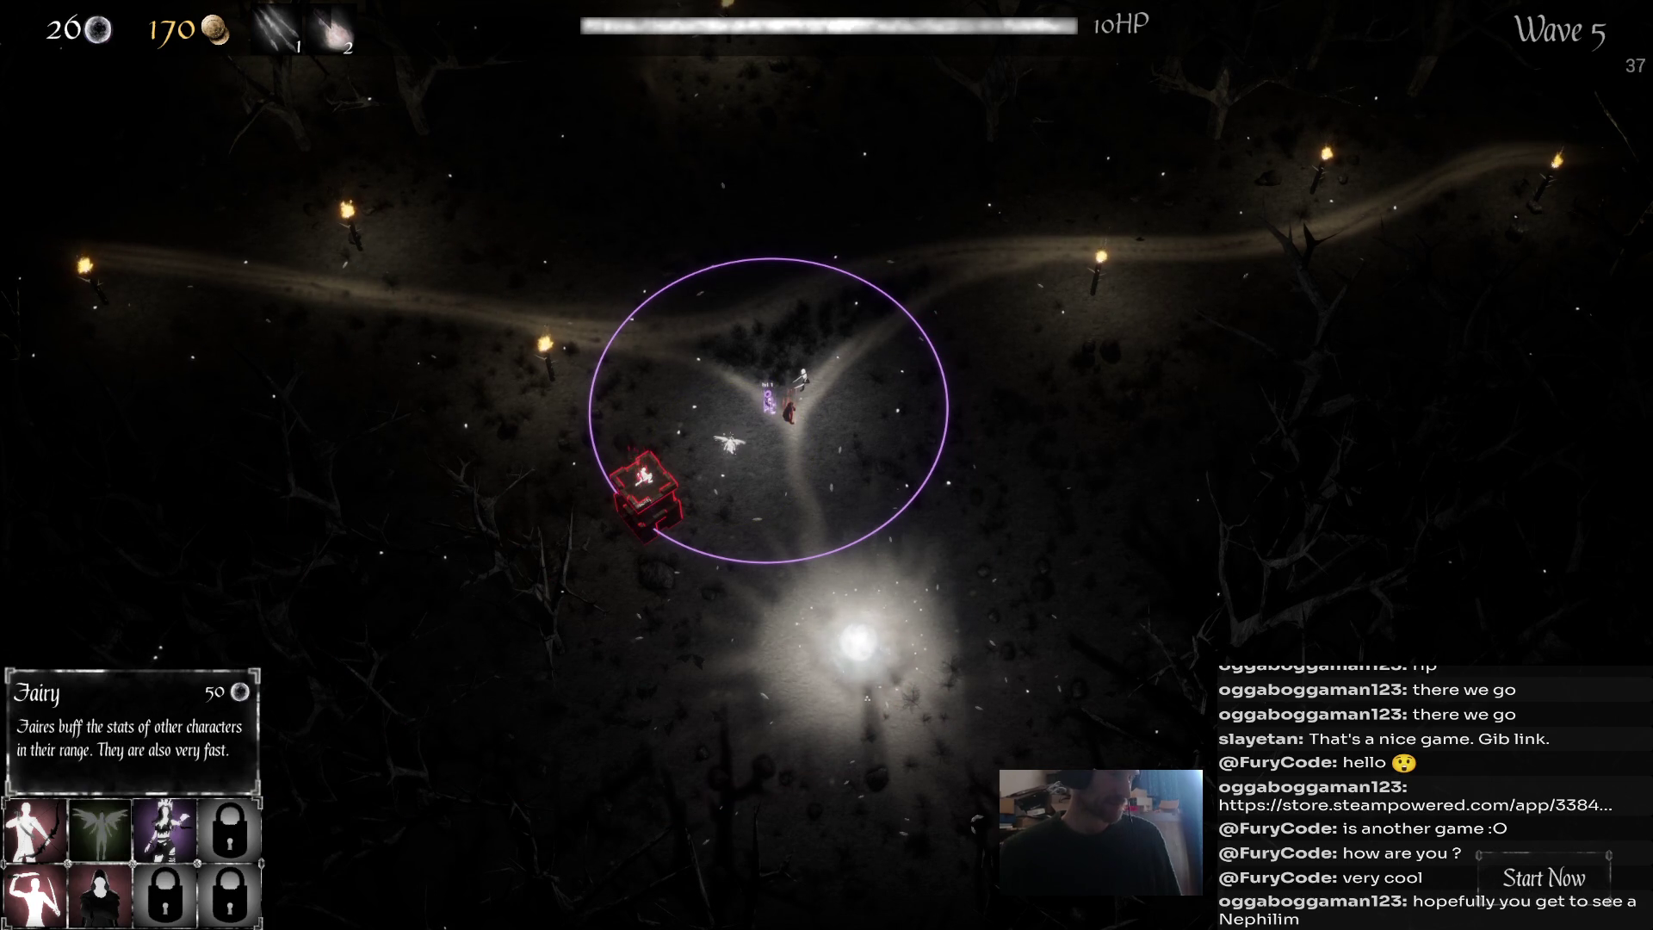
{"action": "mouse_move", "coordinate": [229, 830]}
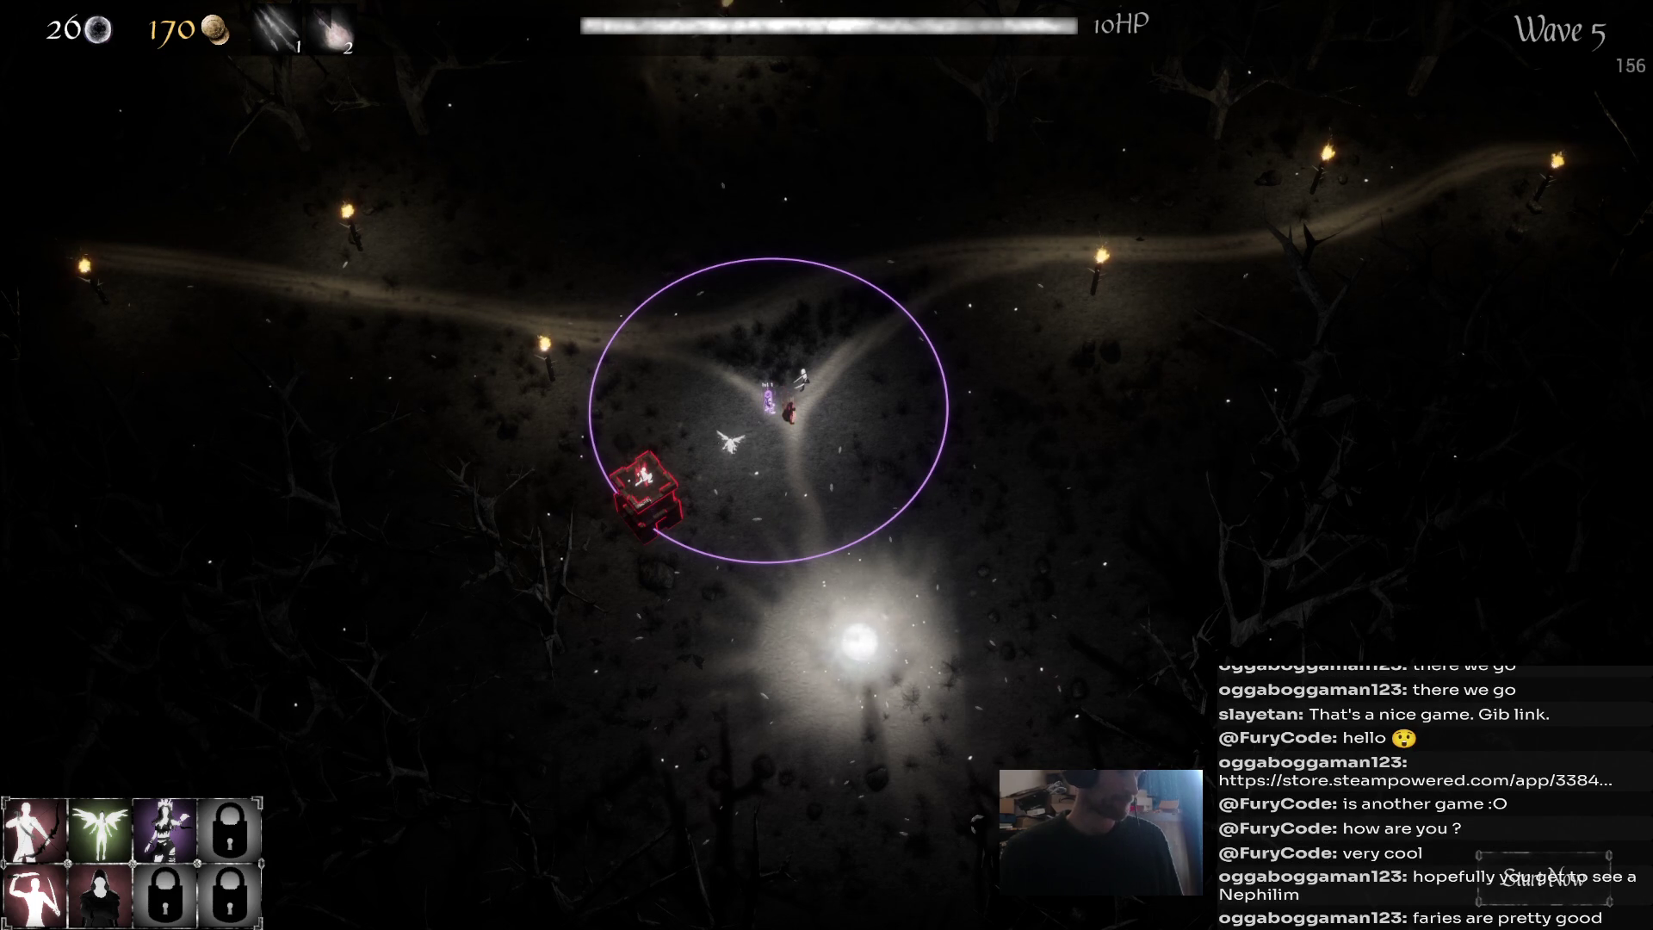
{"action": "left_click", "coordinate": [644, 489]}
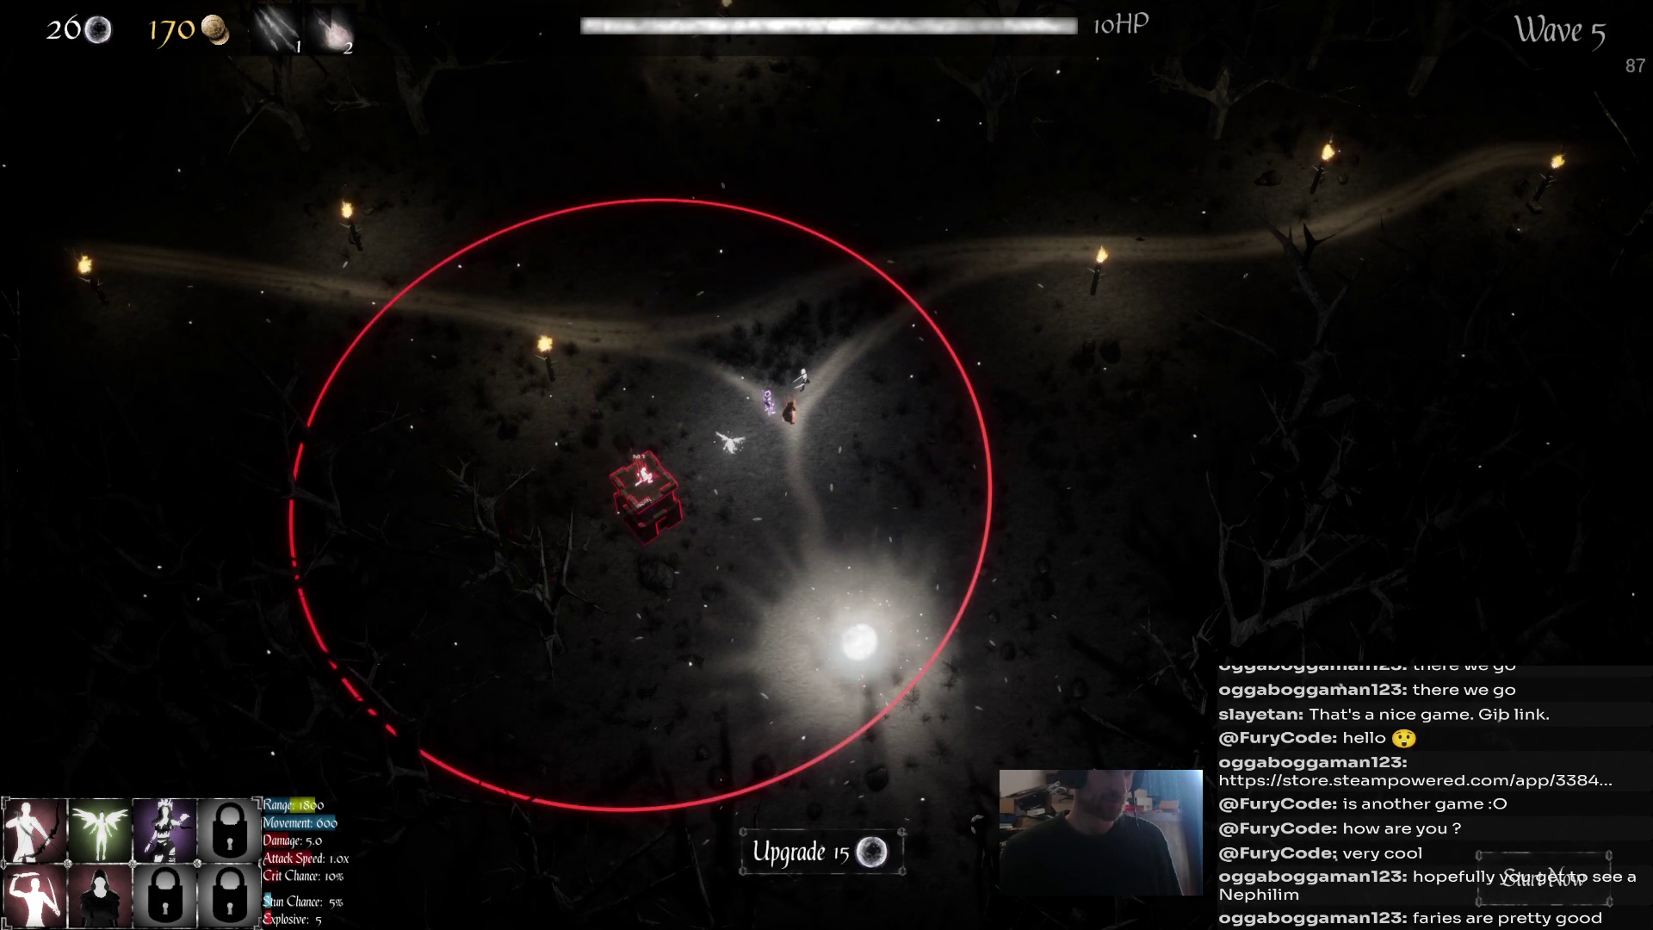
{"action": "left_click", "coordinate": [801, 853]}
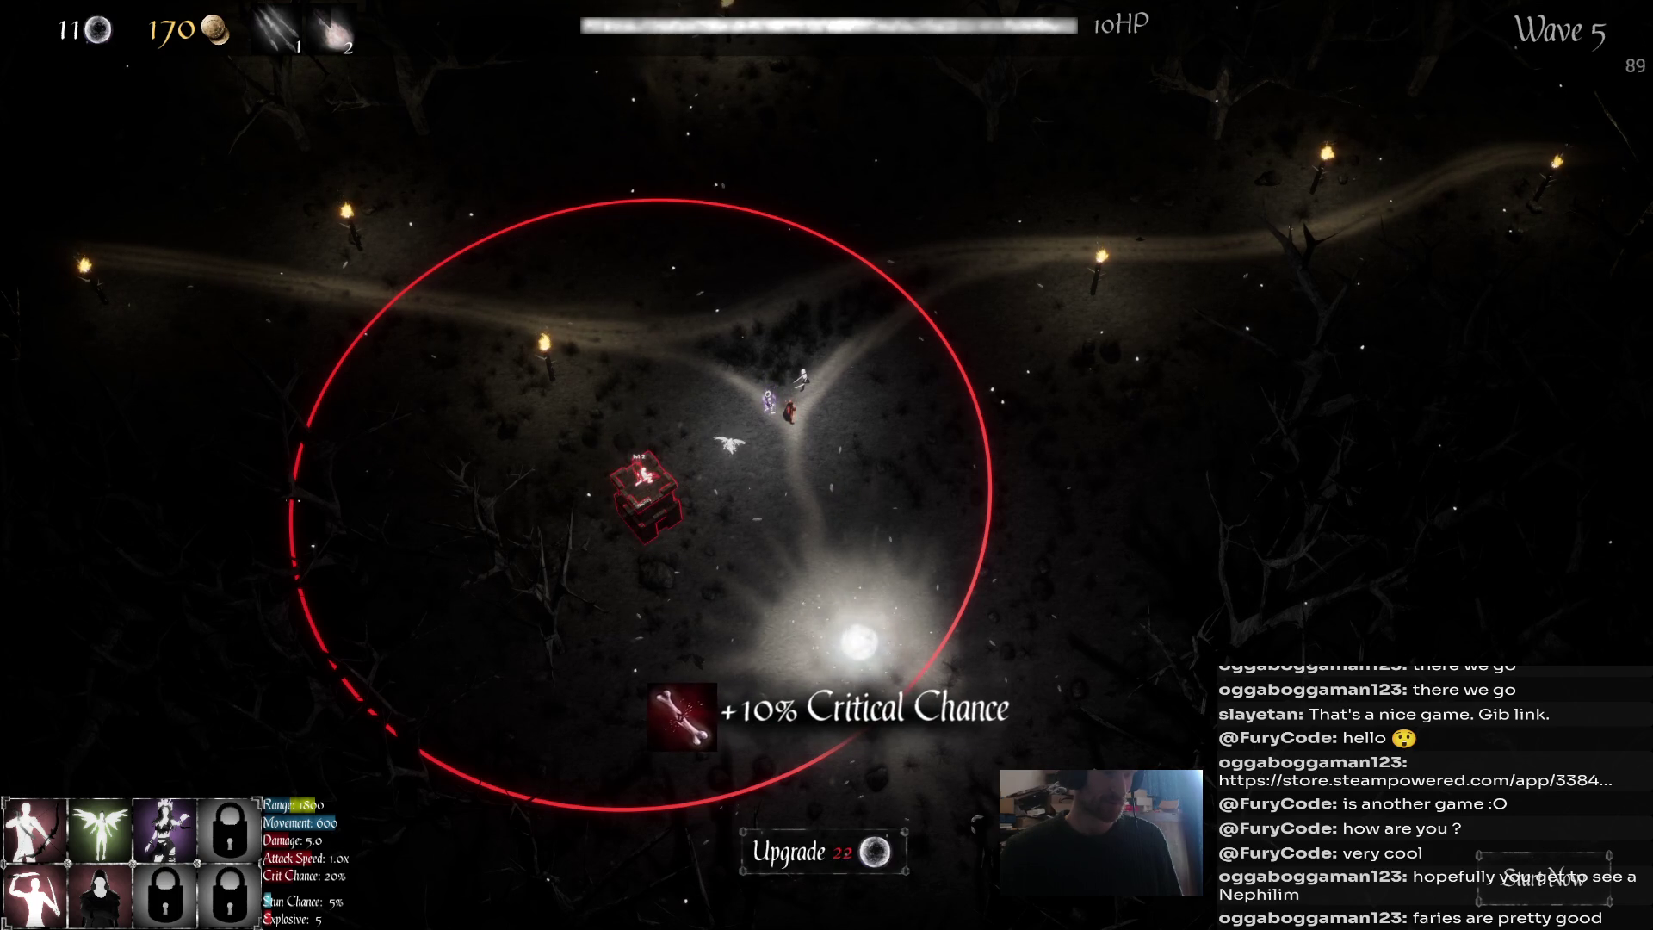
{"action": "left_click", "coordinate": [1543, 878]}
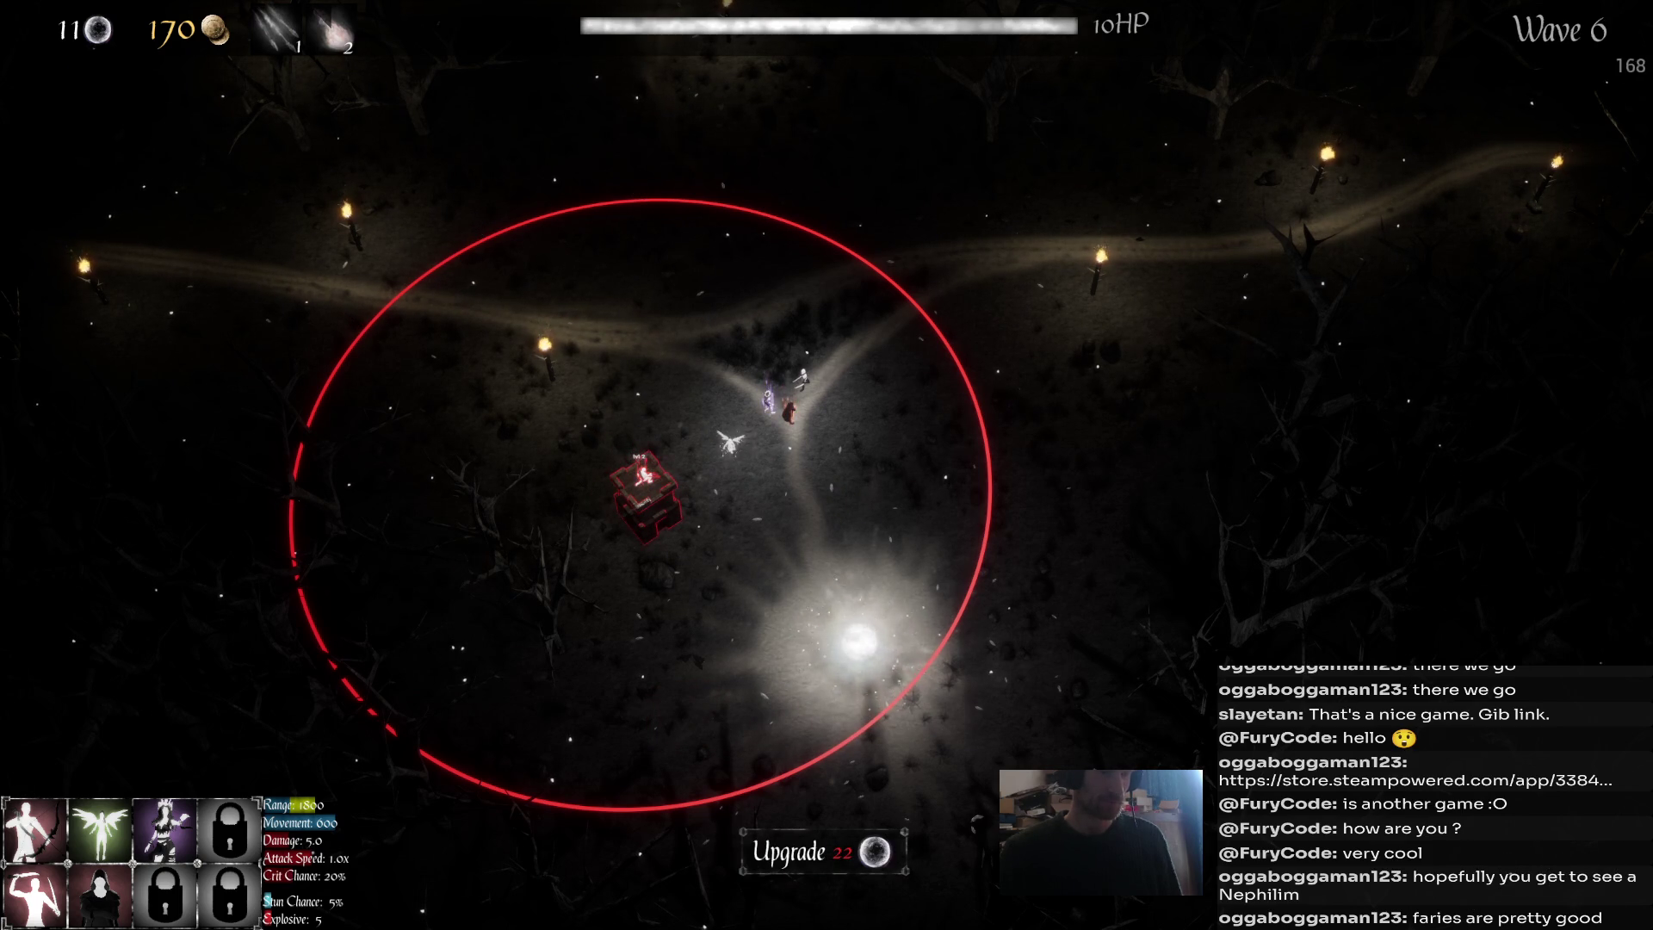
Strike wave 6 enemies with a light beam at top right and arrow volleys at the left.
{"action": "scroll", "coordinate": [778, 445], "scroll_direction": "up", "scroll_amount": 5}
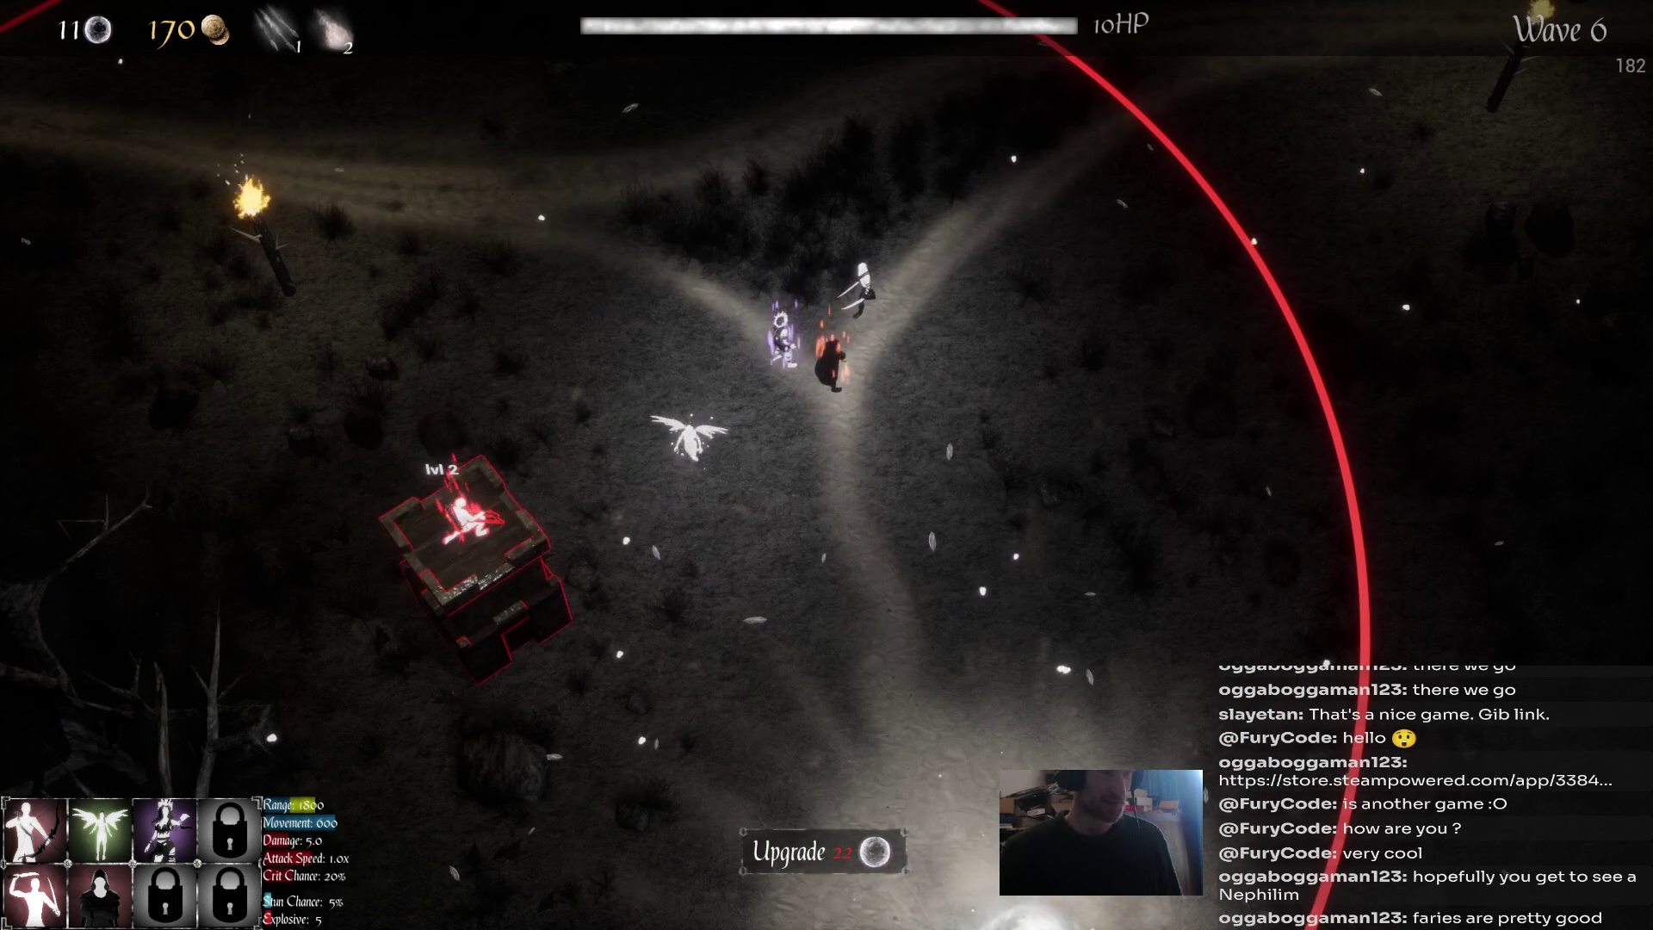
{"action": "scroll", "coordinate": [826, 465], "scroll_direction": "down", "scroll_amount": 5}
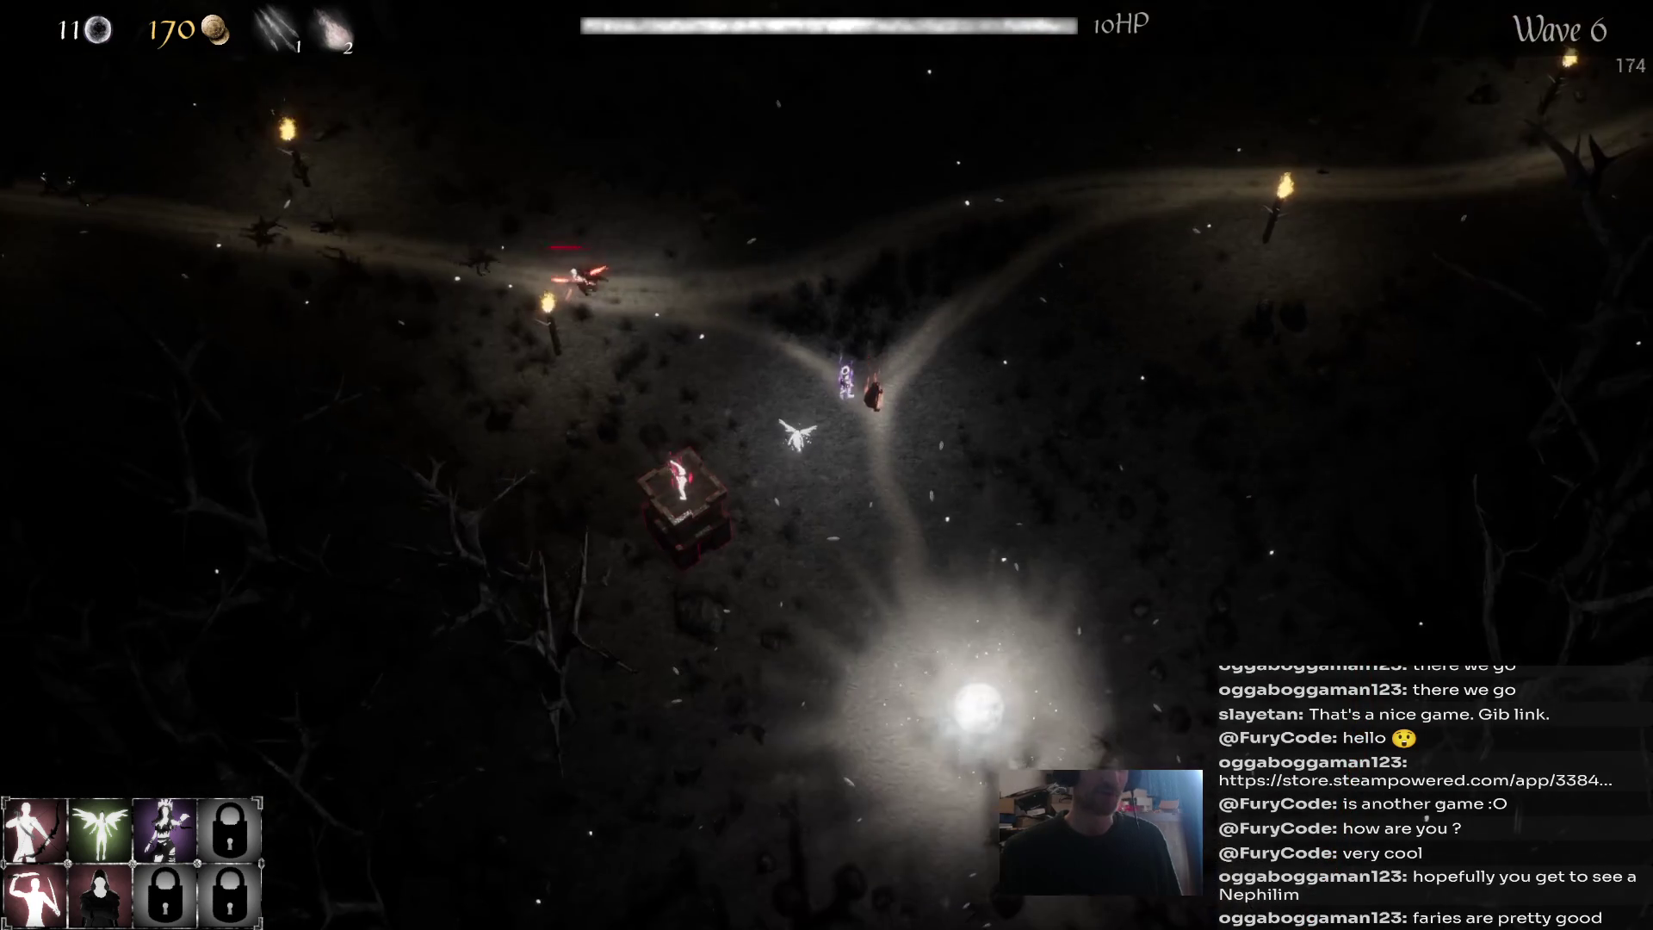
{"action": "key", "text": "d"}
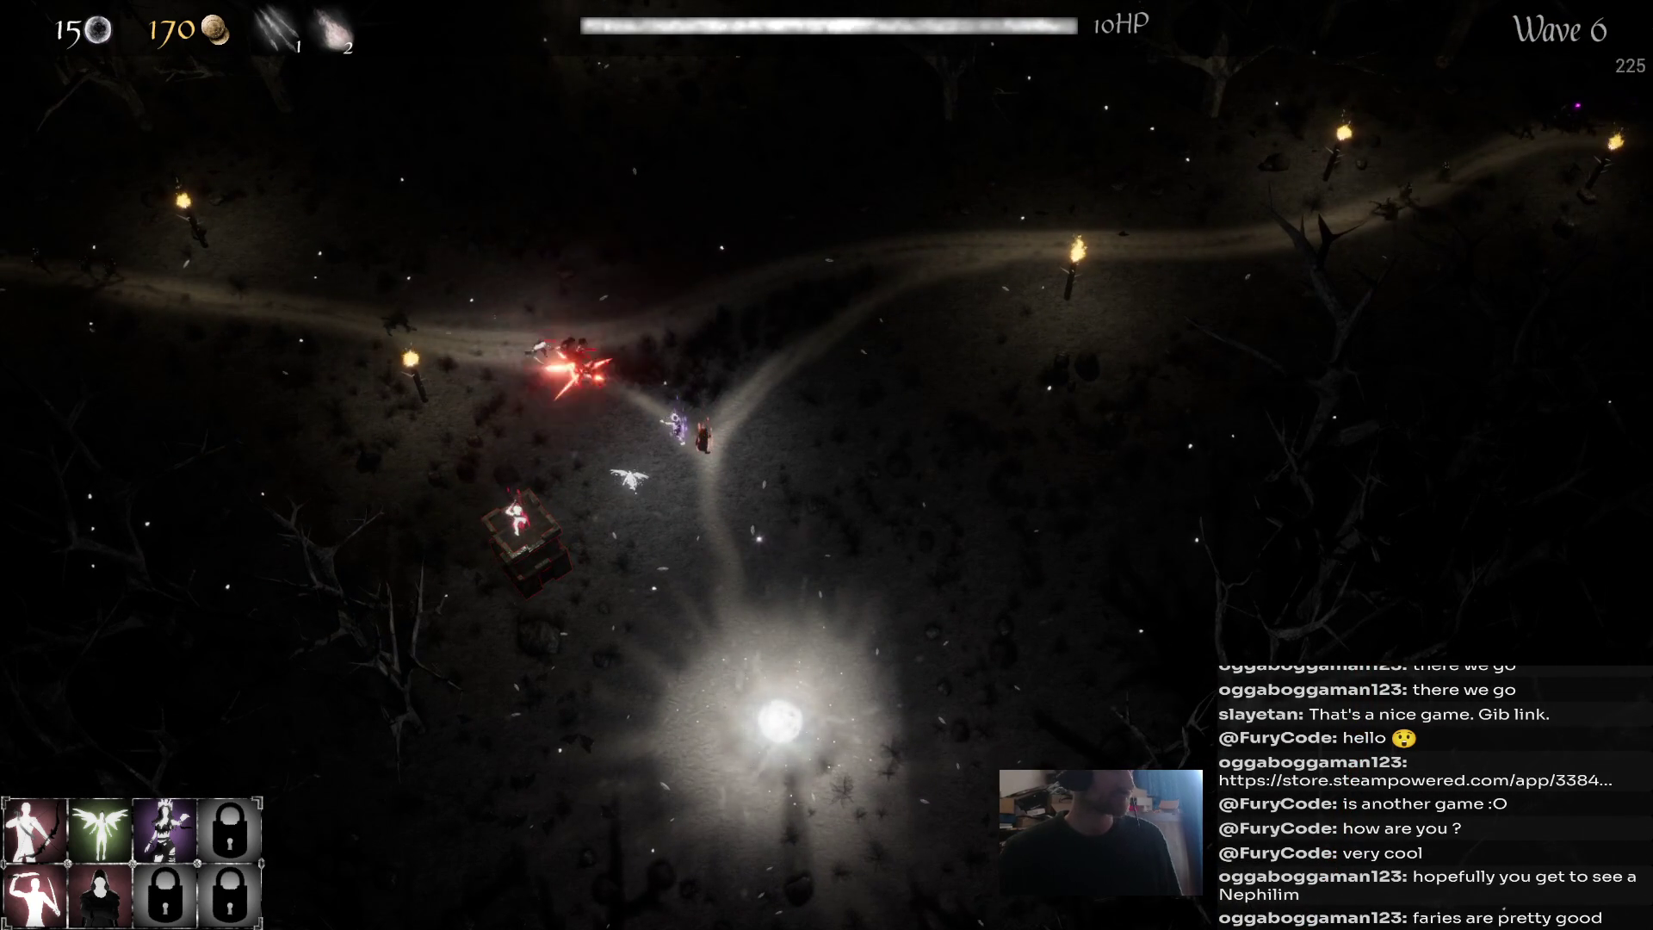
{"action": "key", "text": "2"}
{"action": "left_click", "coordinate": [1326, 250]}
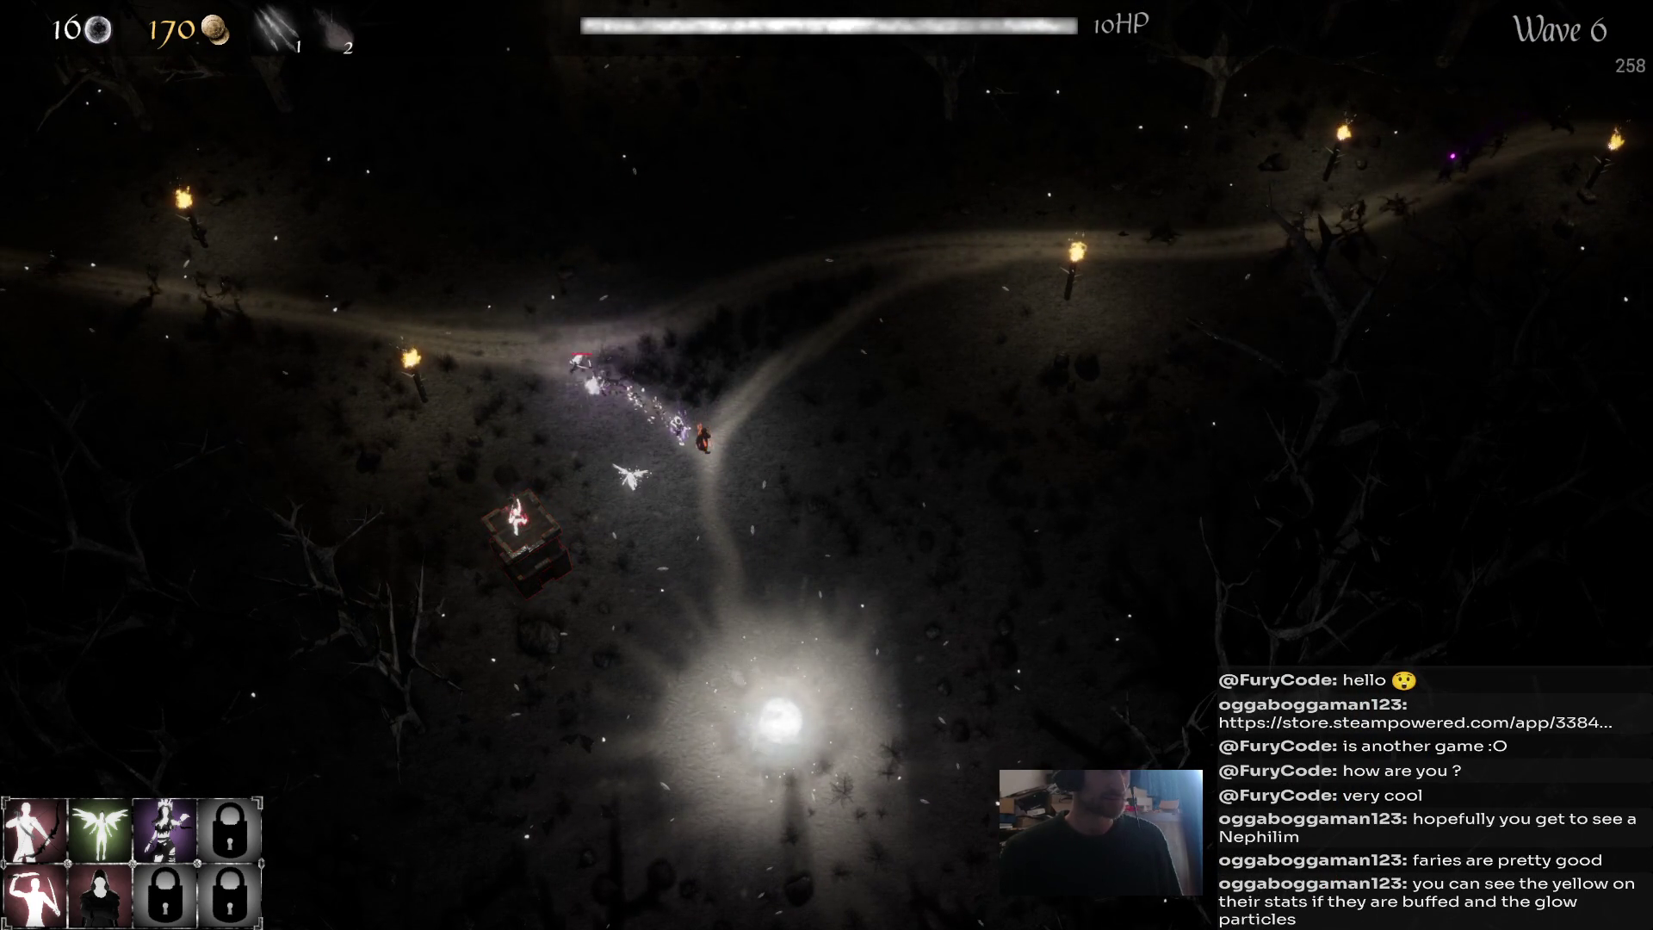
{"action": "key", "text": "1"}
{"action": "left_click", "coordinate": [285, 314]}
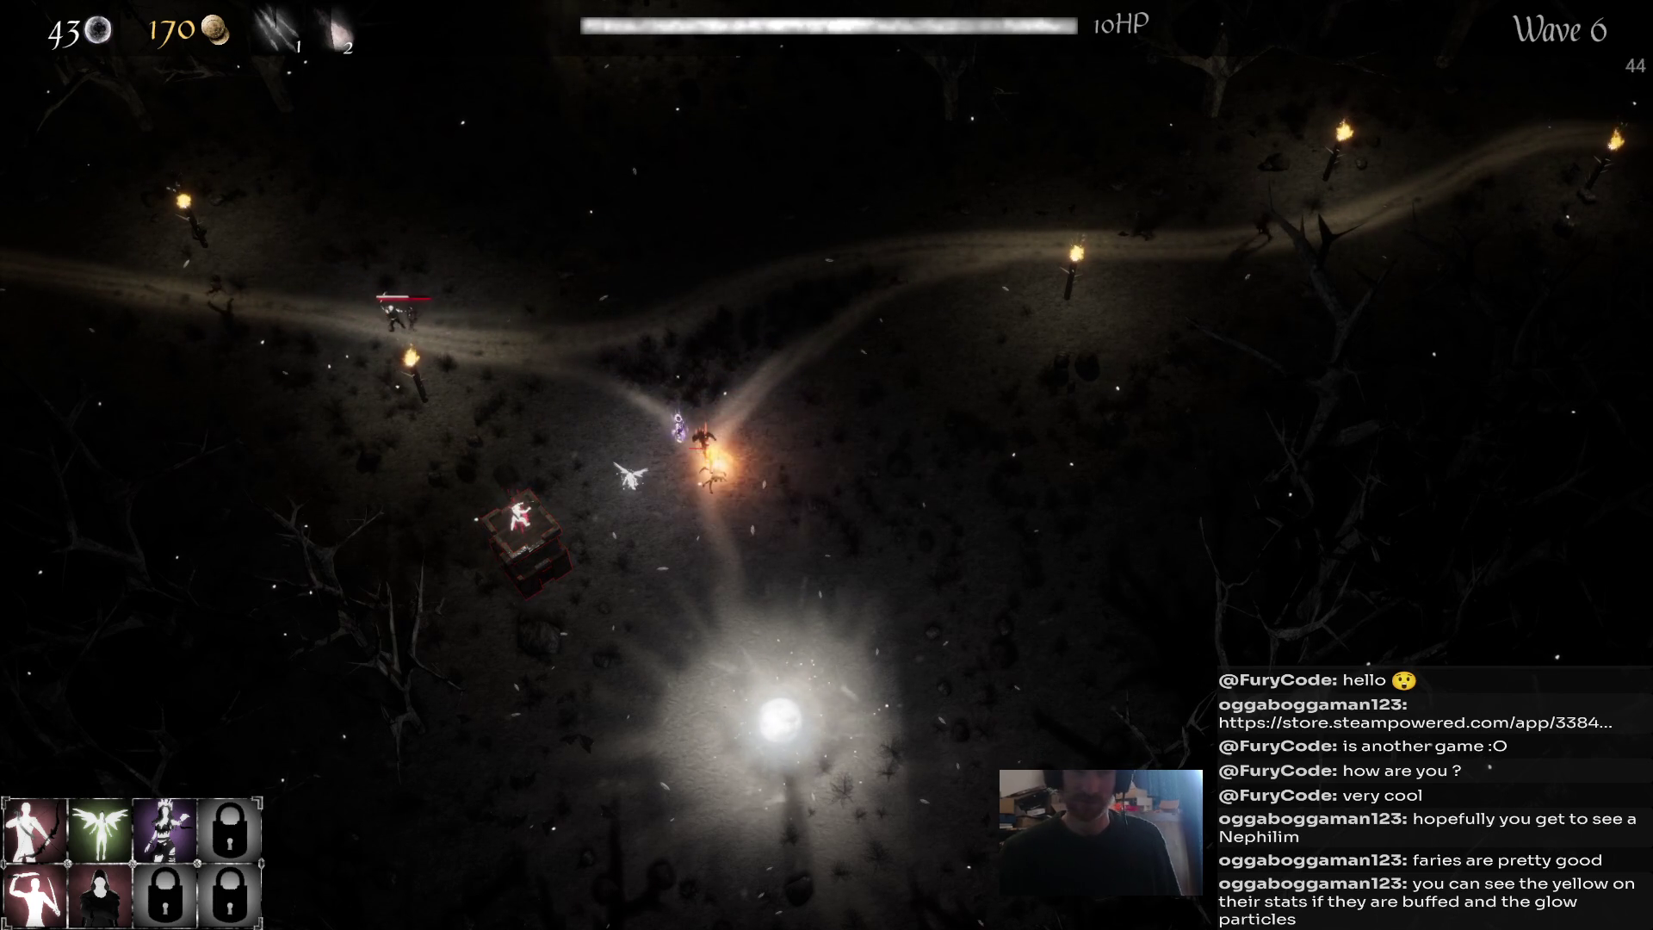
{"action": "key", "text": "1"}
{"action": "left_click", "coordinate": [517, 327]}
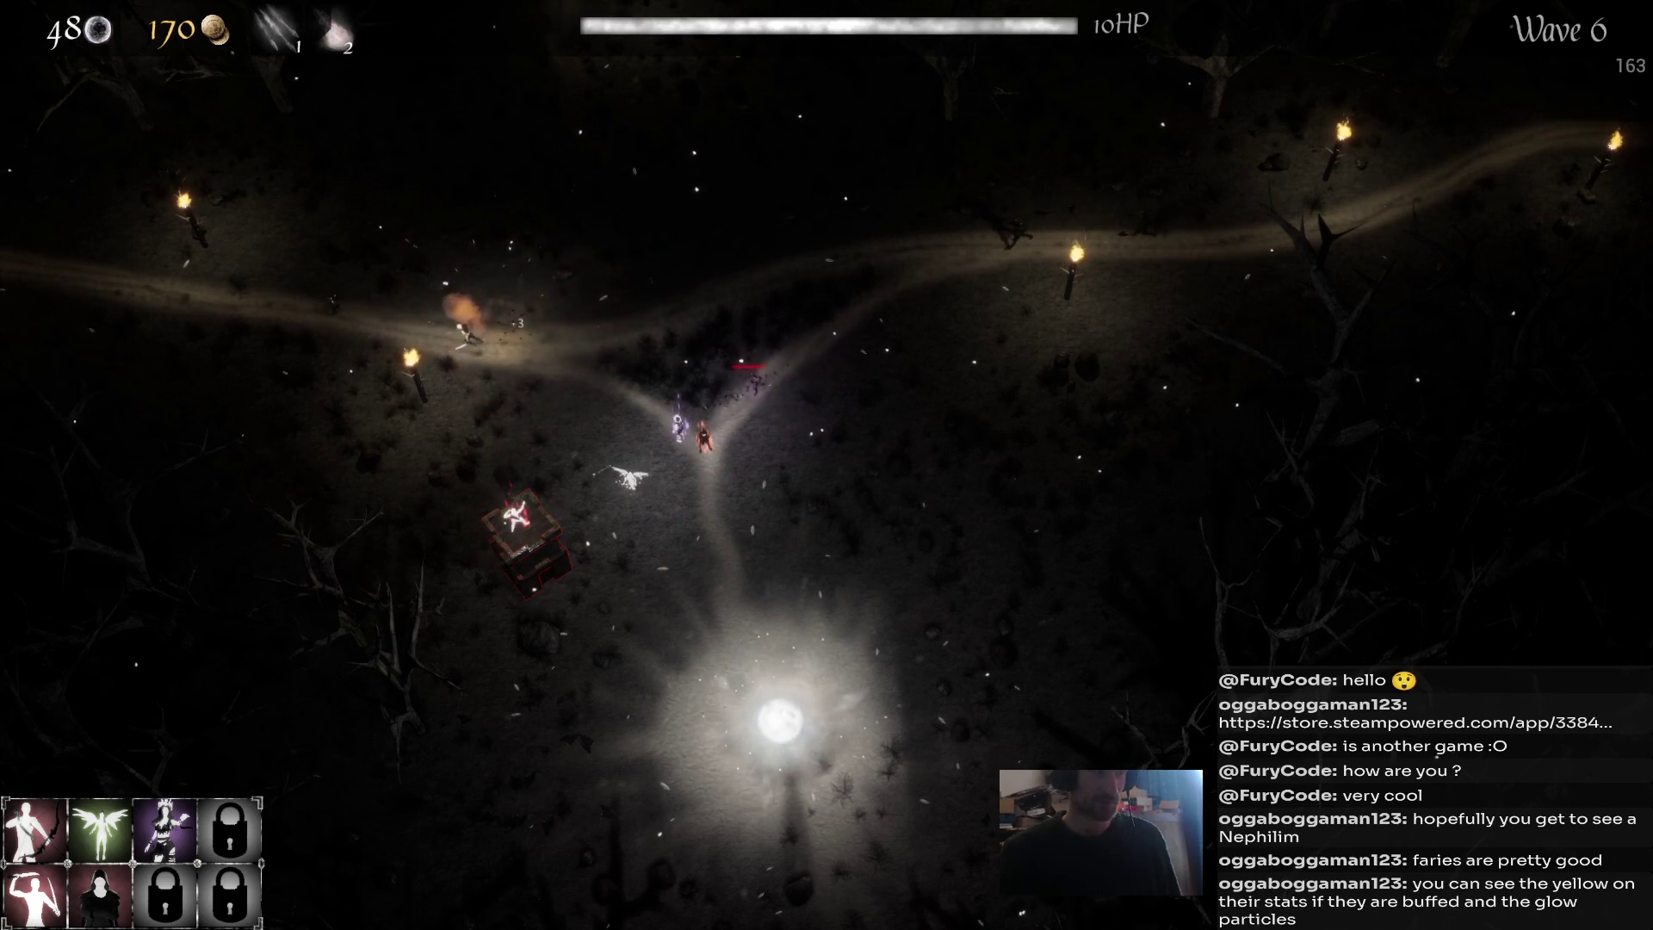
Hit enemies at the path fork with arrows and a vortex, then inspect the hero and purple unit.
{"action": "key", "text": "1"}
{"action": "left_click", "coordinate": [886, 323]}
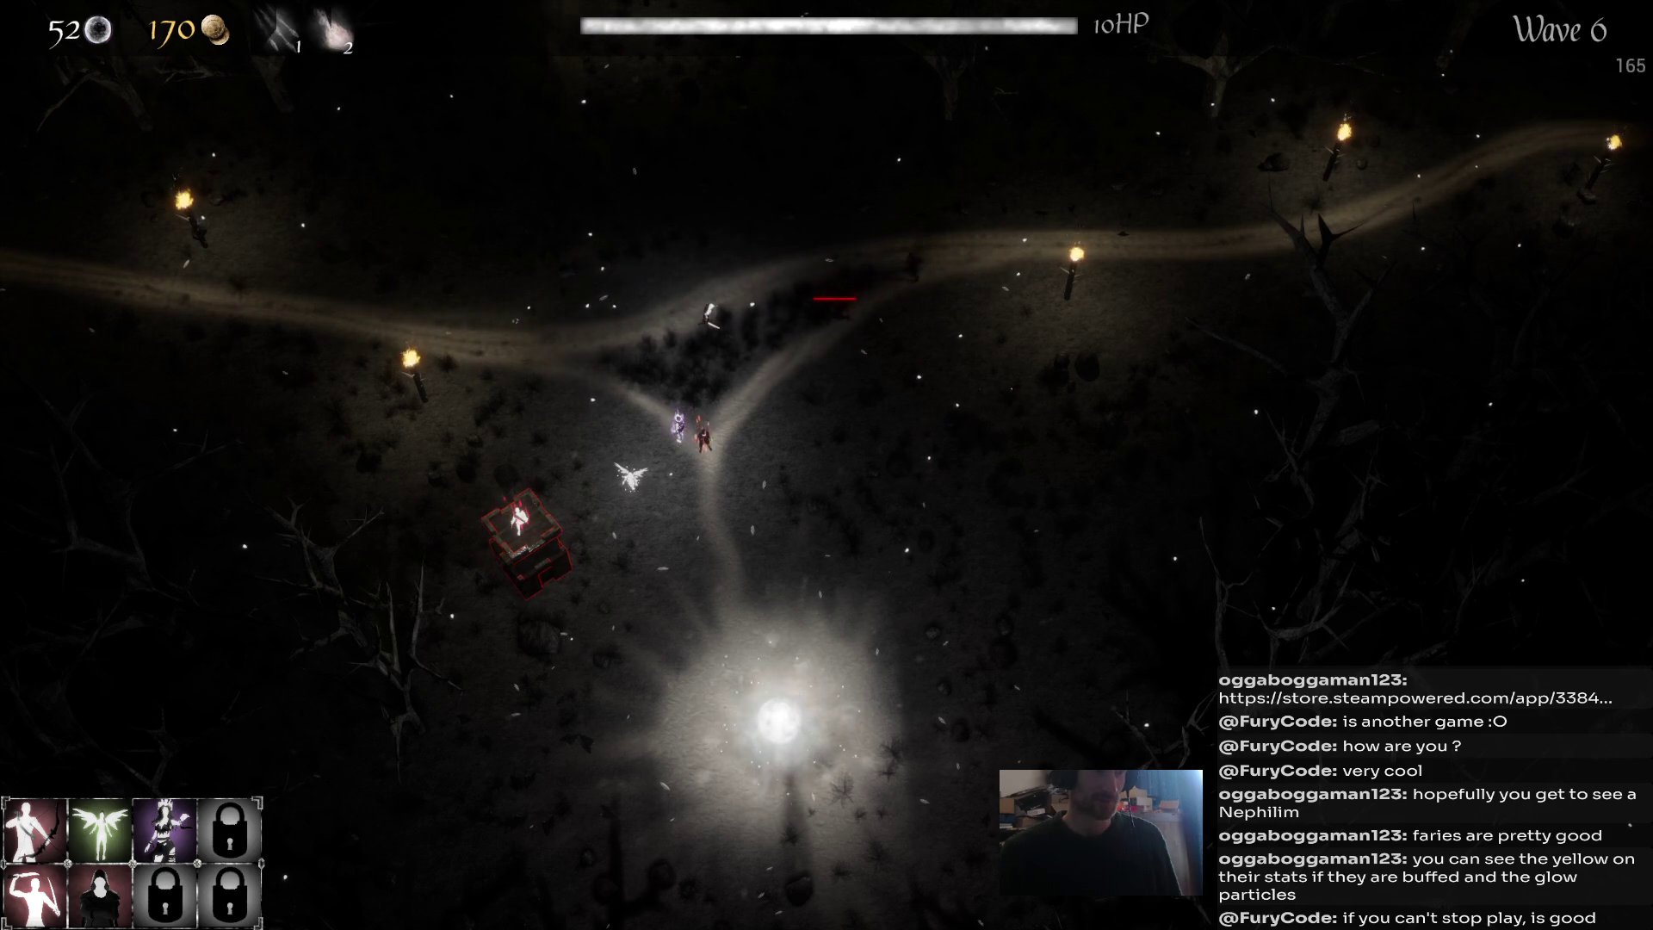
{"action": "key", "text": "2"}
{"action": "left_click", "coordinate": [783, 351]}
{"action": "key", "text": "1"}
{"action": "left_click", "coordinate": [820, 370]}
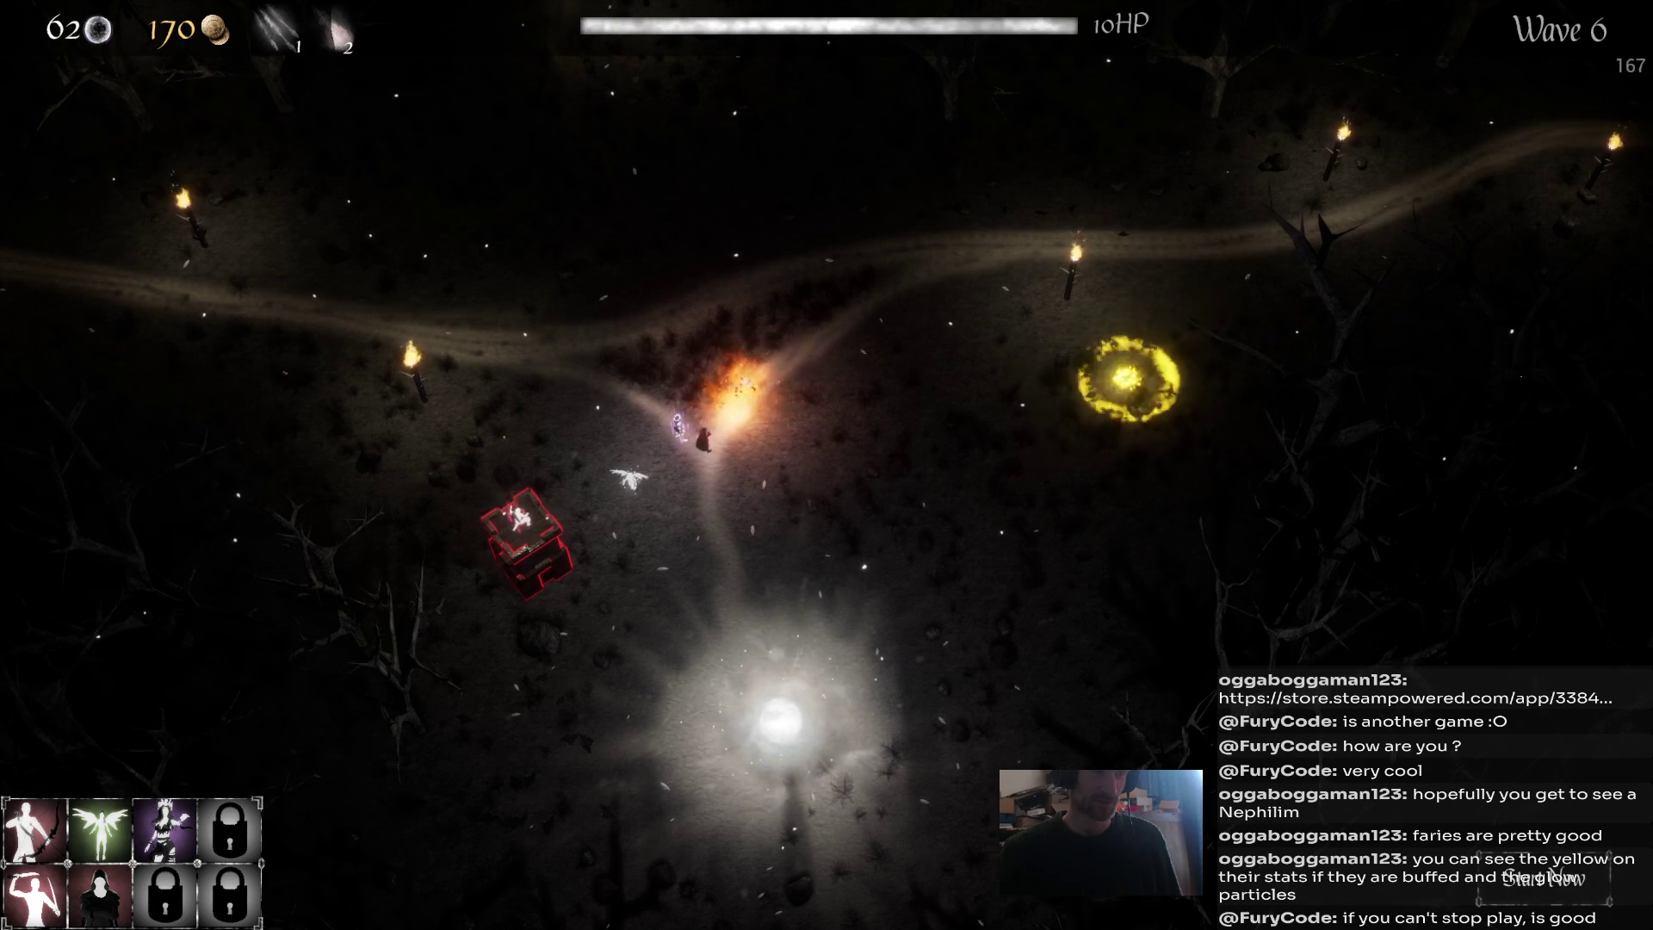
{"action": "left_click", "coordinate": [747, 389]}
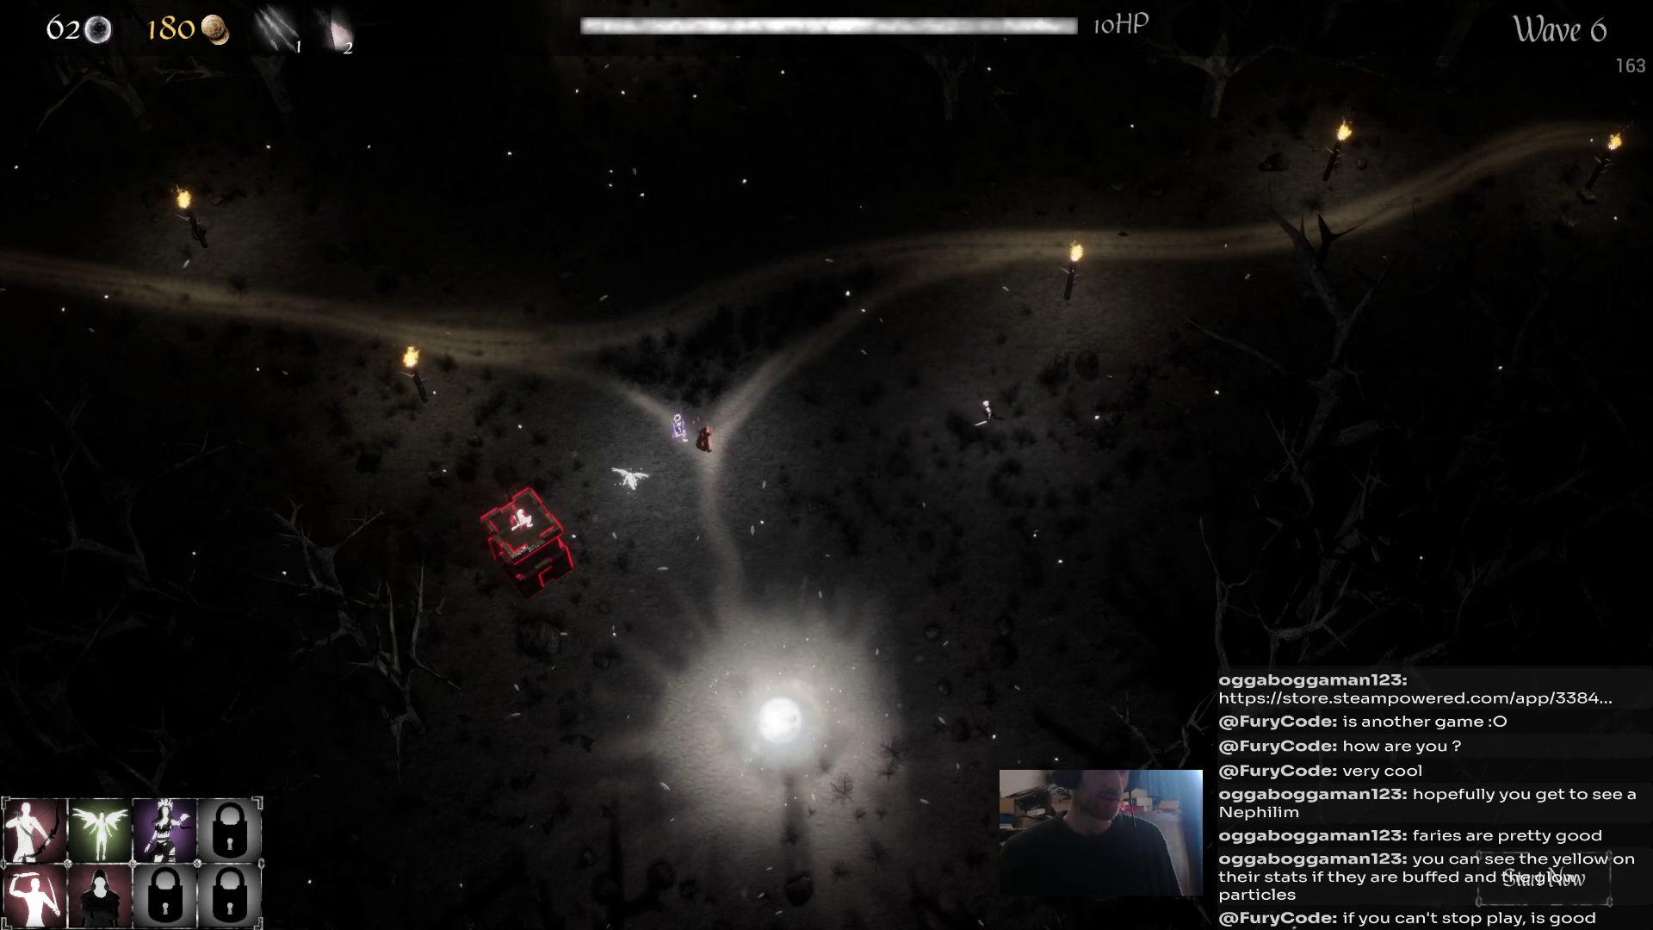
{"action": "left_click", "coordinate": [679, 423]}
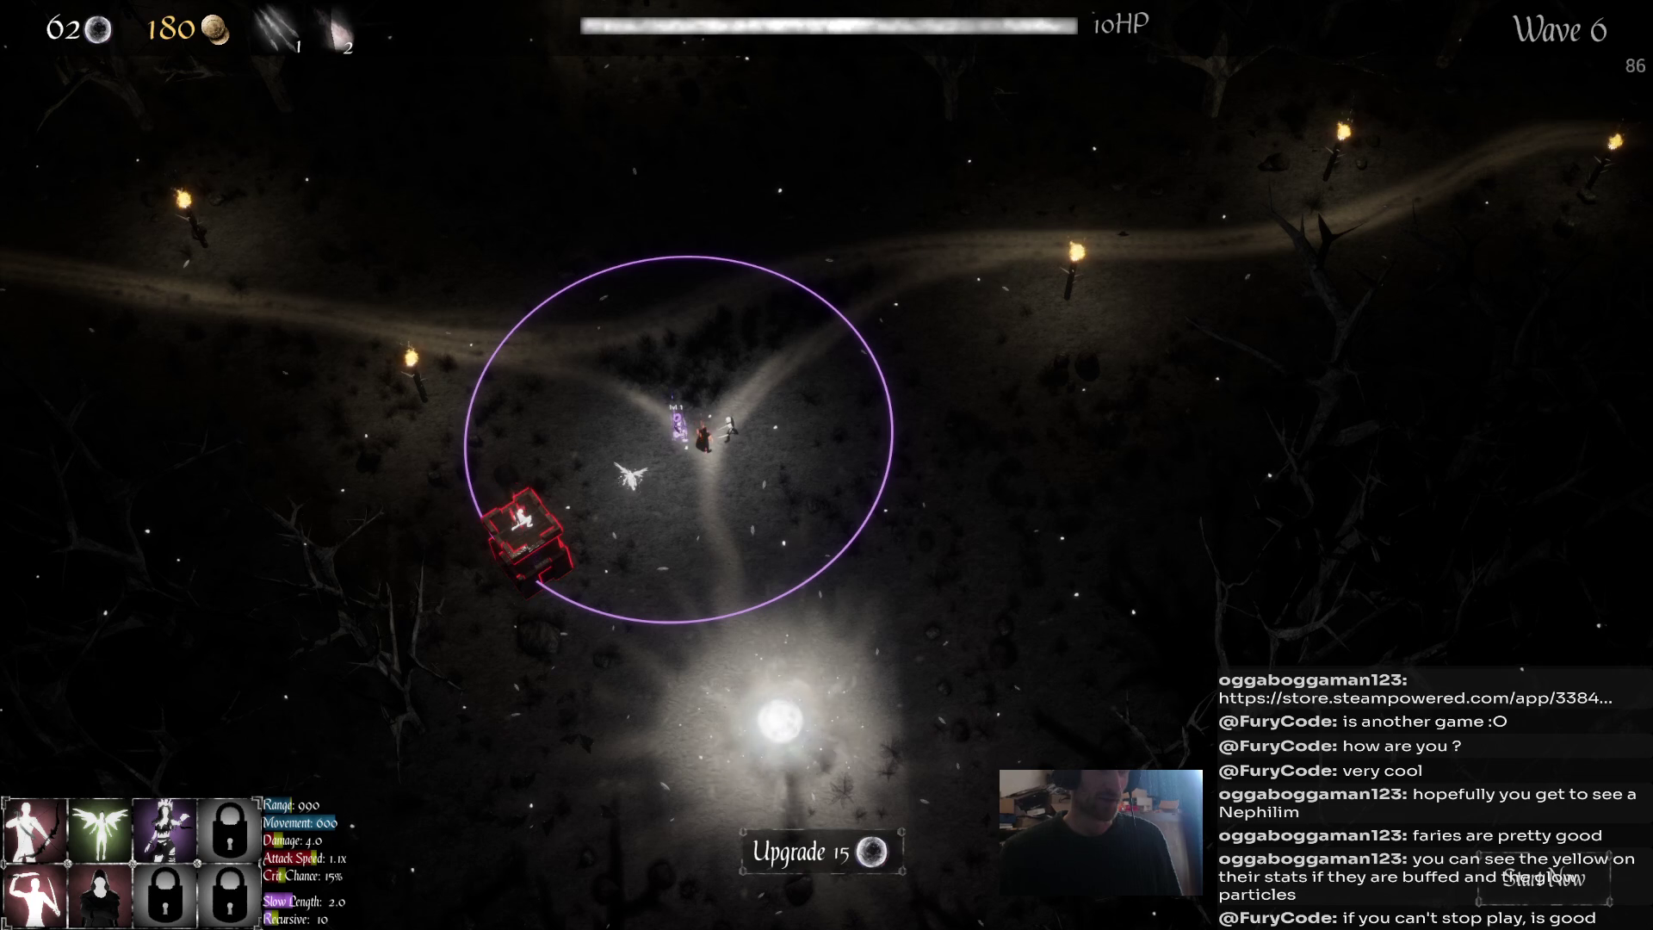
Upgrade the red unit at the crossroads to level 3 and upgrade the fairy.
{"action": "key", "text": "Escape"}
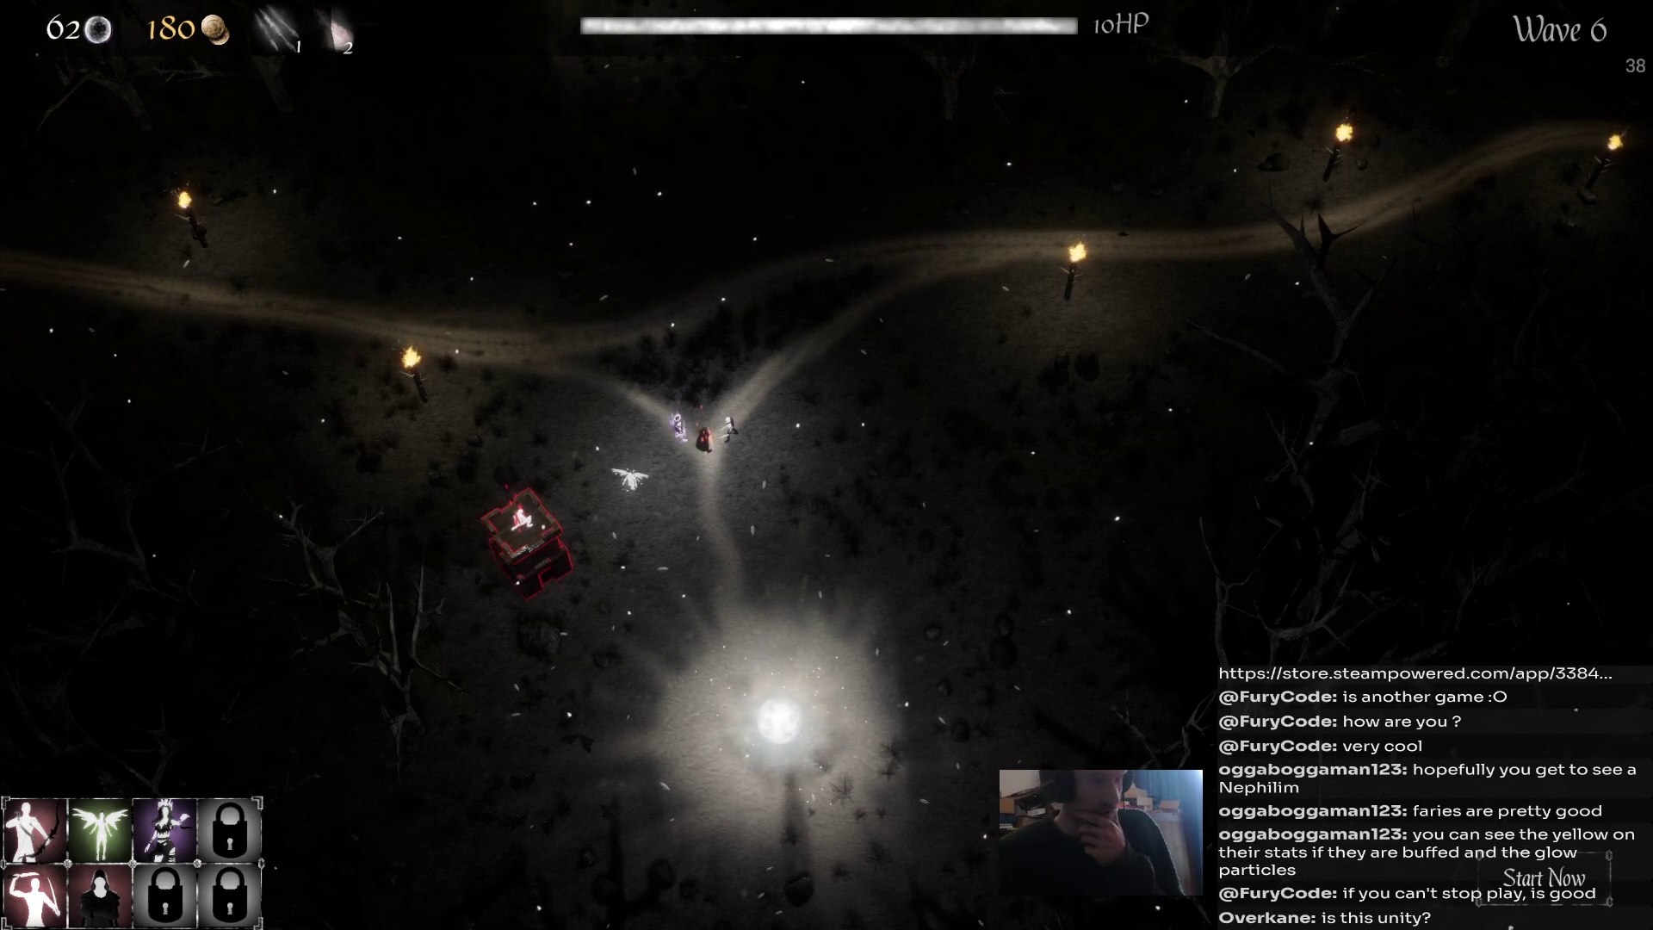
{"action": "left_click", "coordinate": [522, 538]}
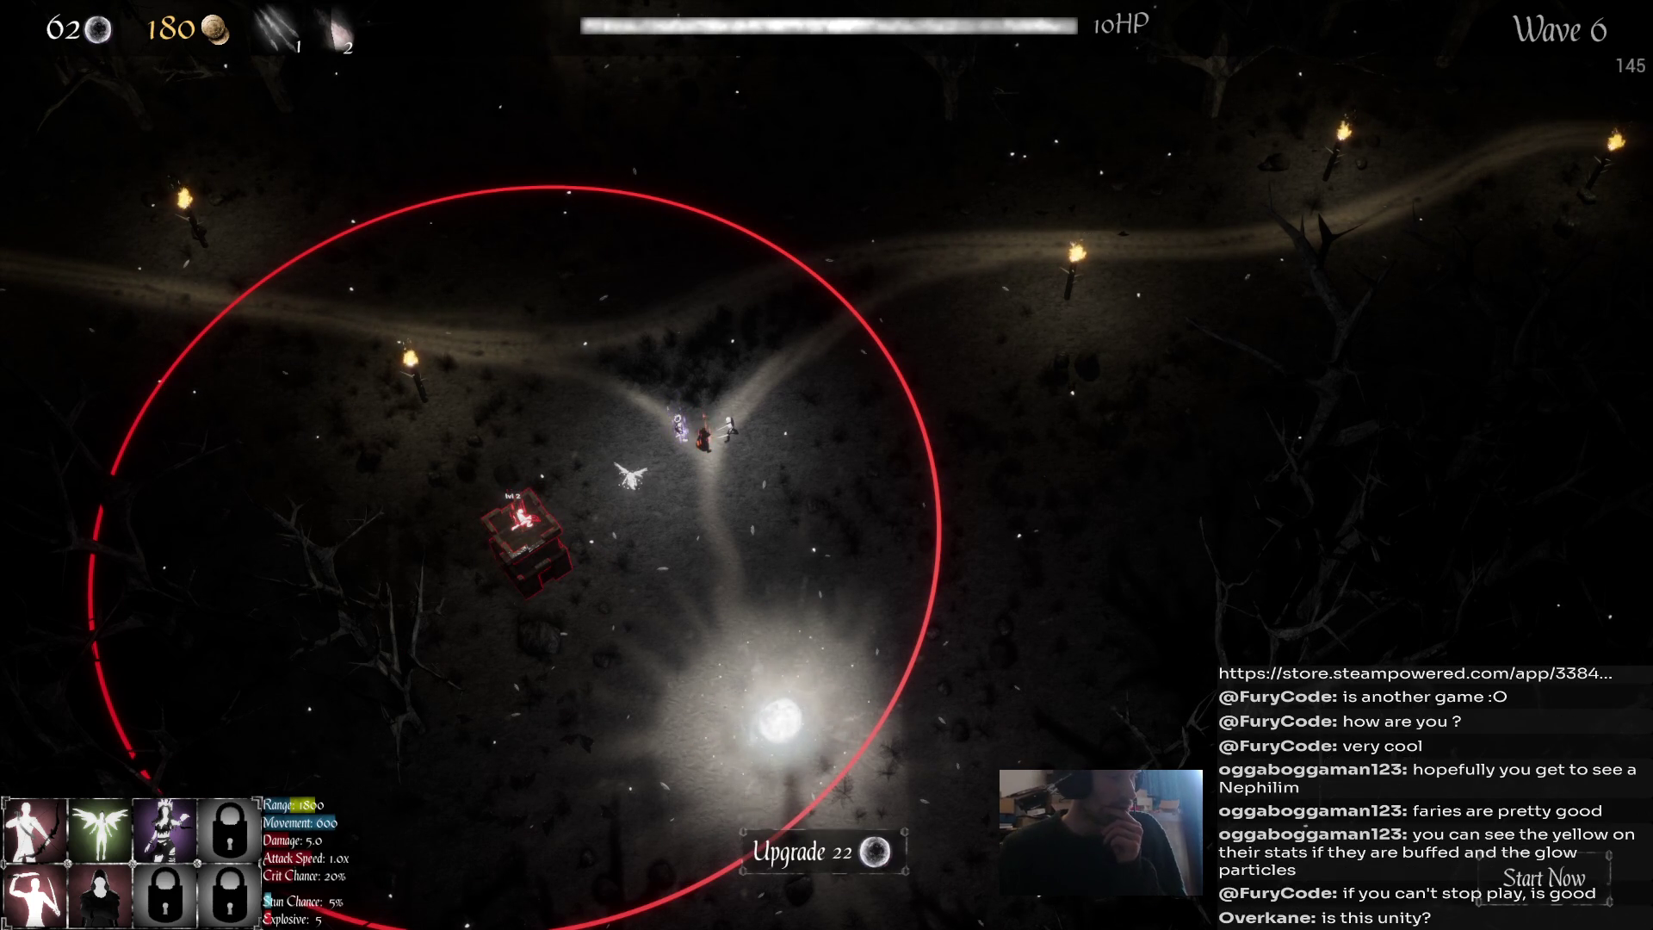
{"action": "left_click", "coordinate": [630, 476]}
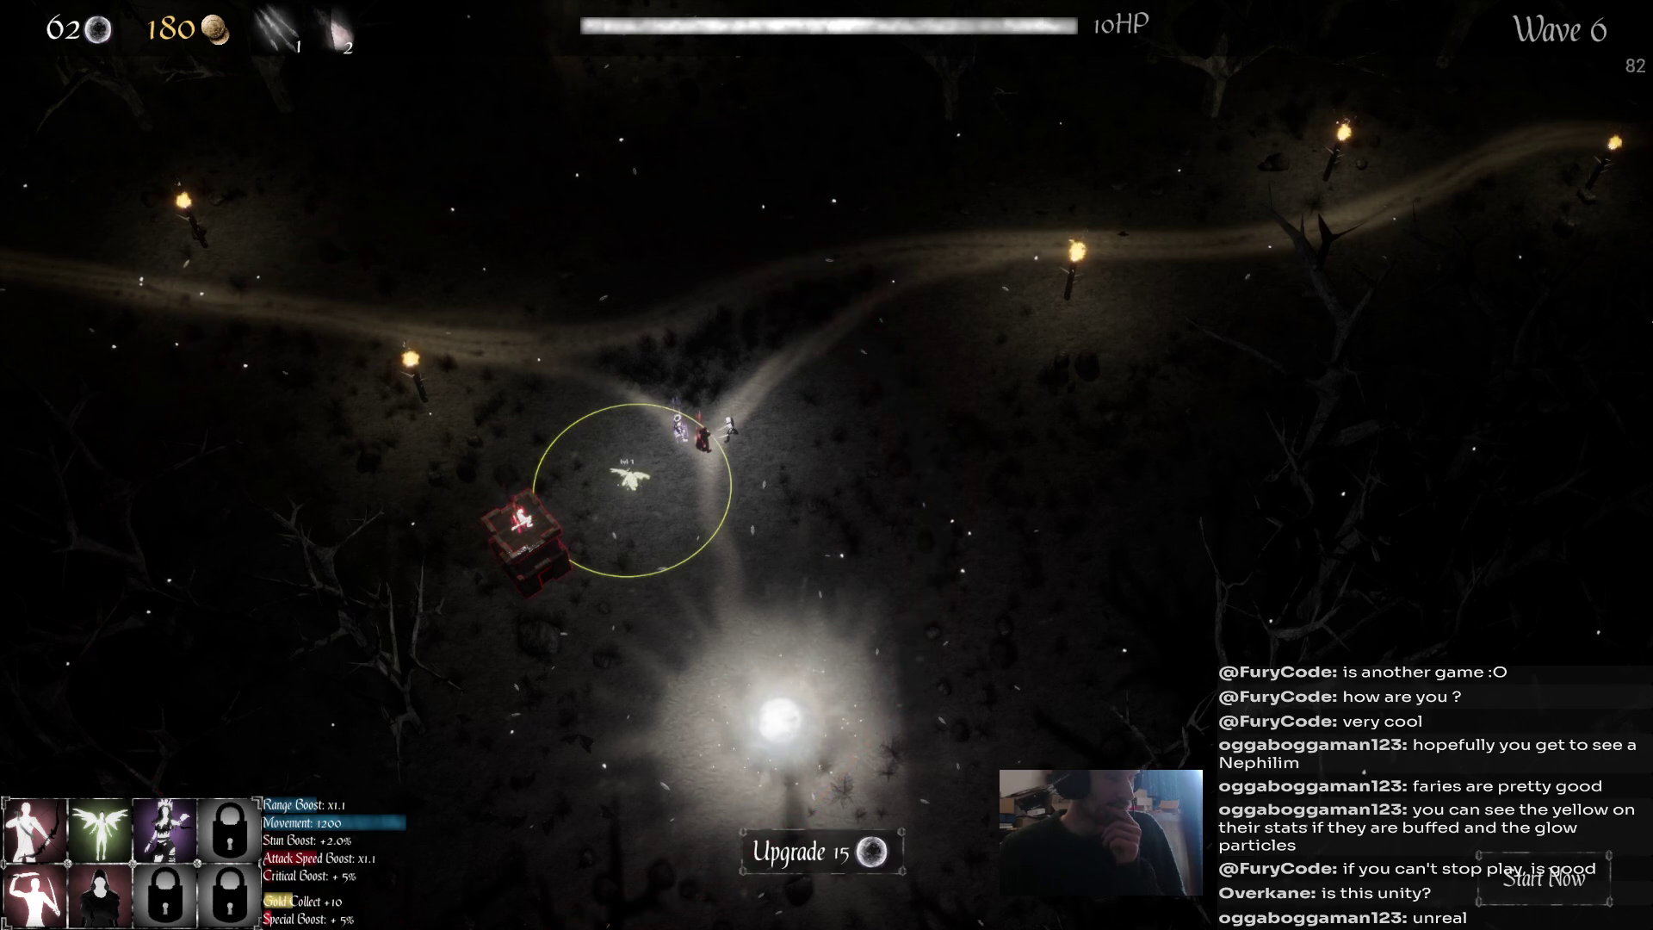
{"action": "left_click", "coordinate": [523, 536]}
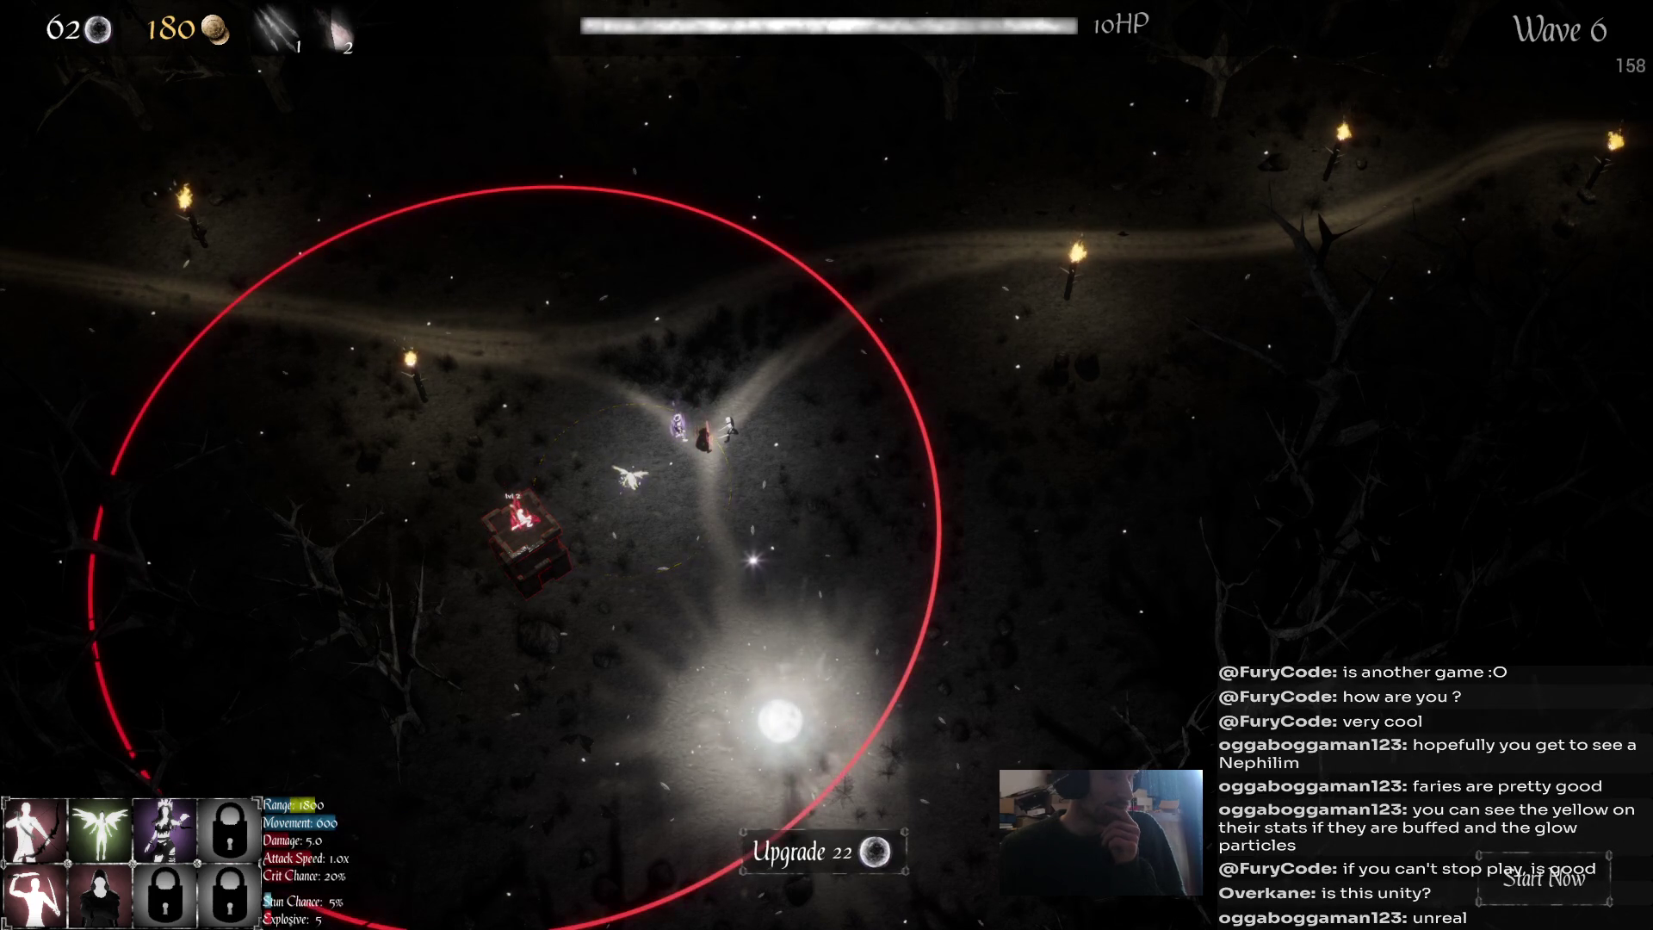
{"action": "left_click", "coordinate": [521, 519]}
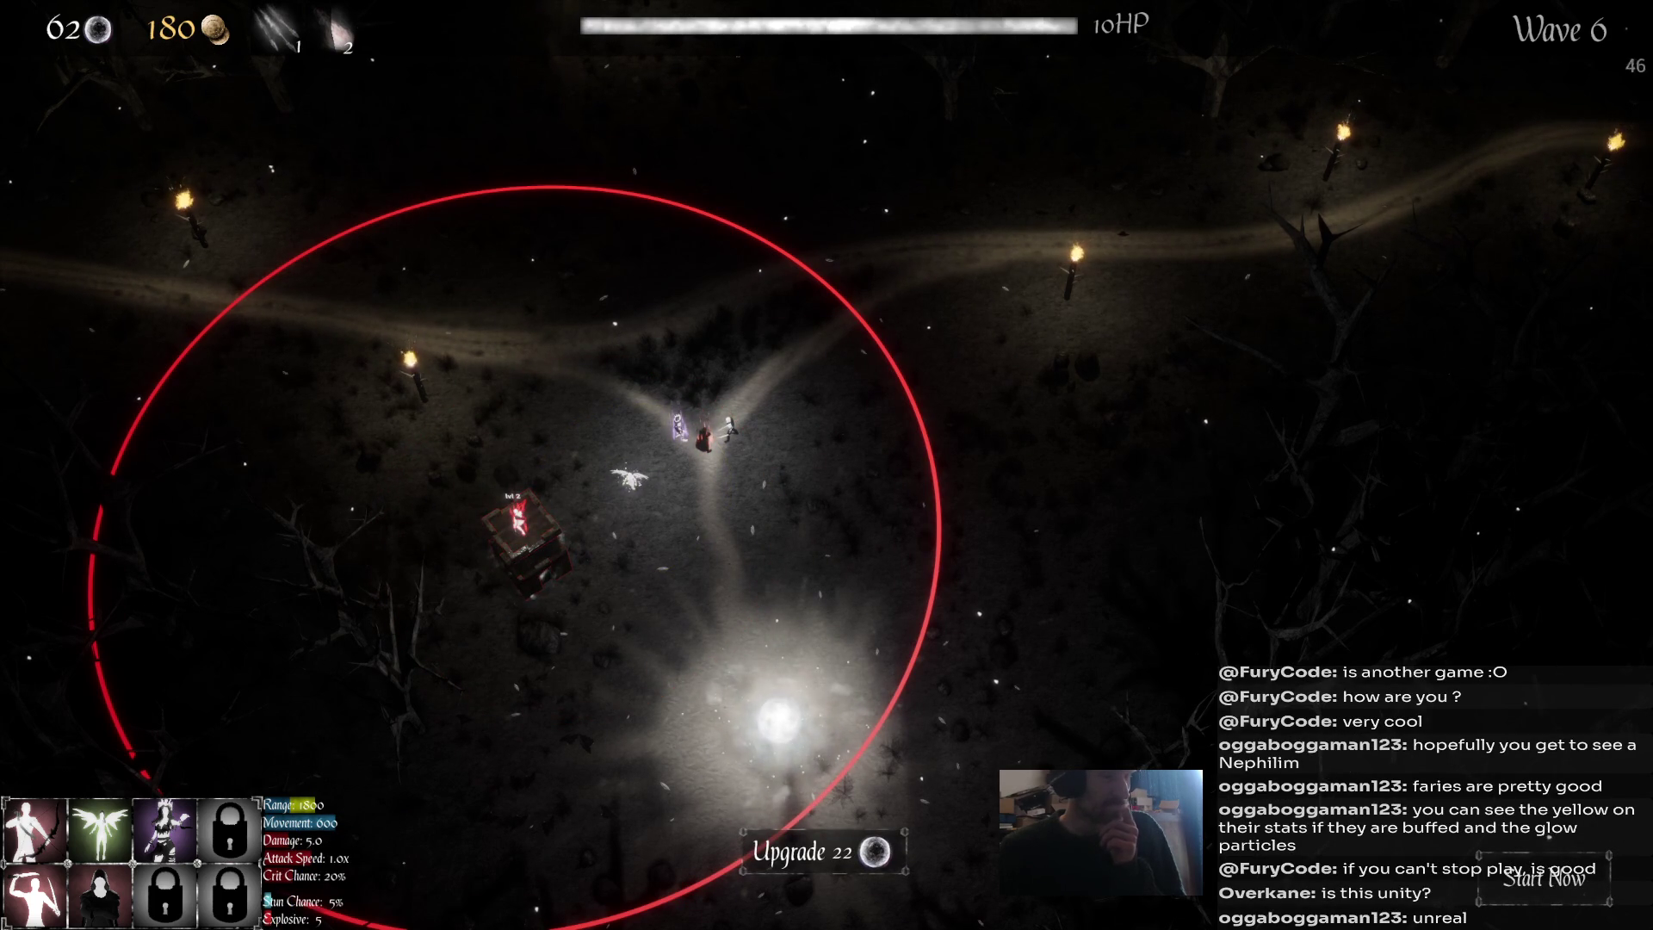
{"action": "left_click", "coordinate": [703, 435]}
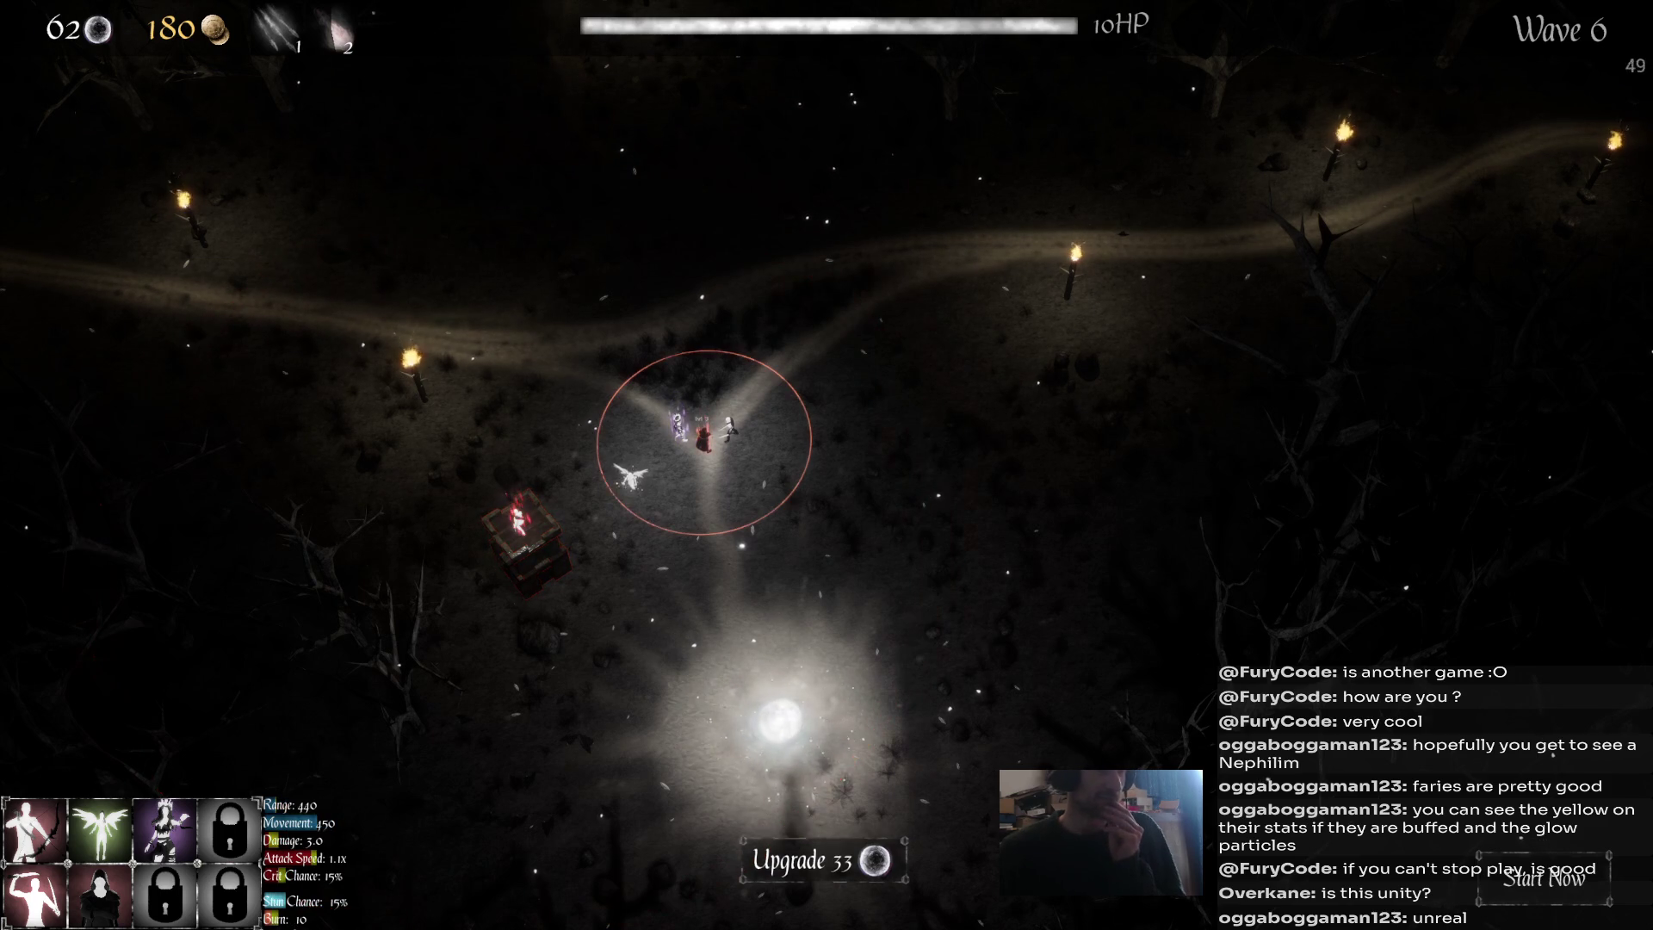
{"action": "left_click", "coordinate": [818, 852]}
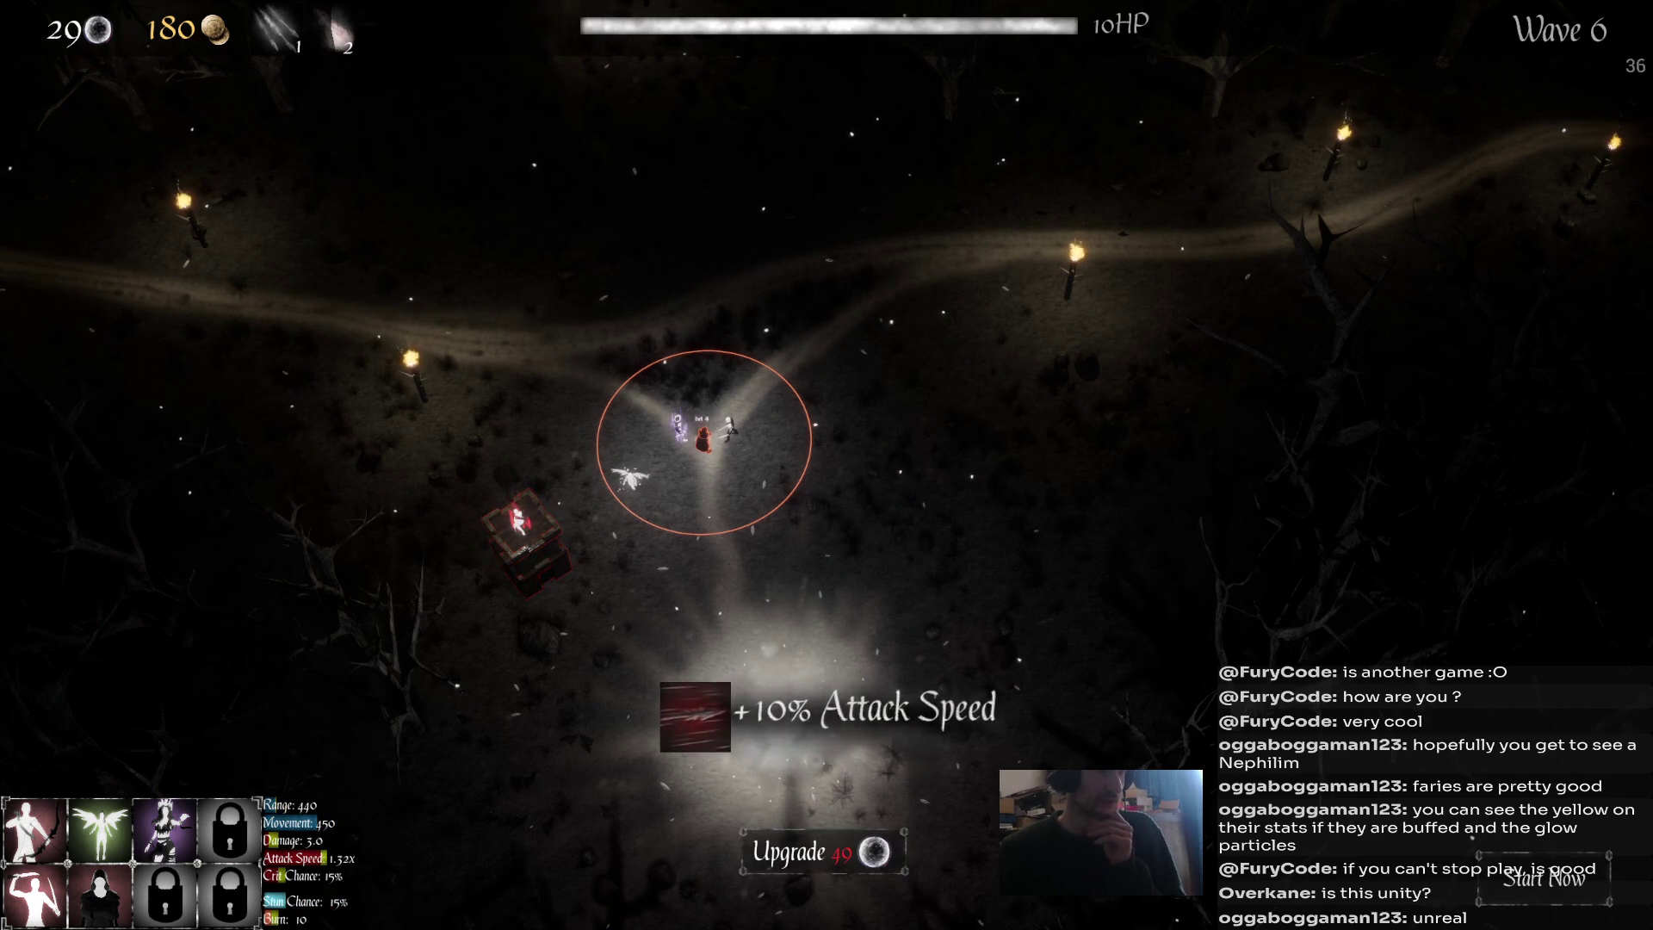
{"action": "left_click", "coordinate": [678, 424]}
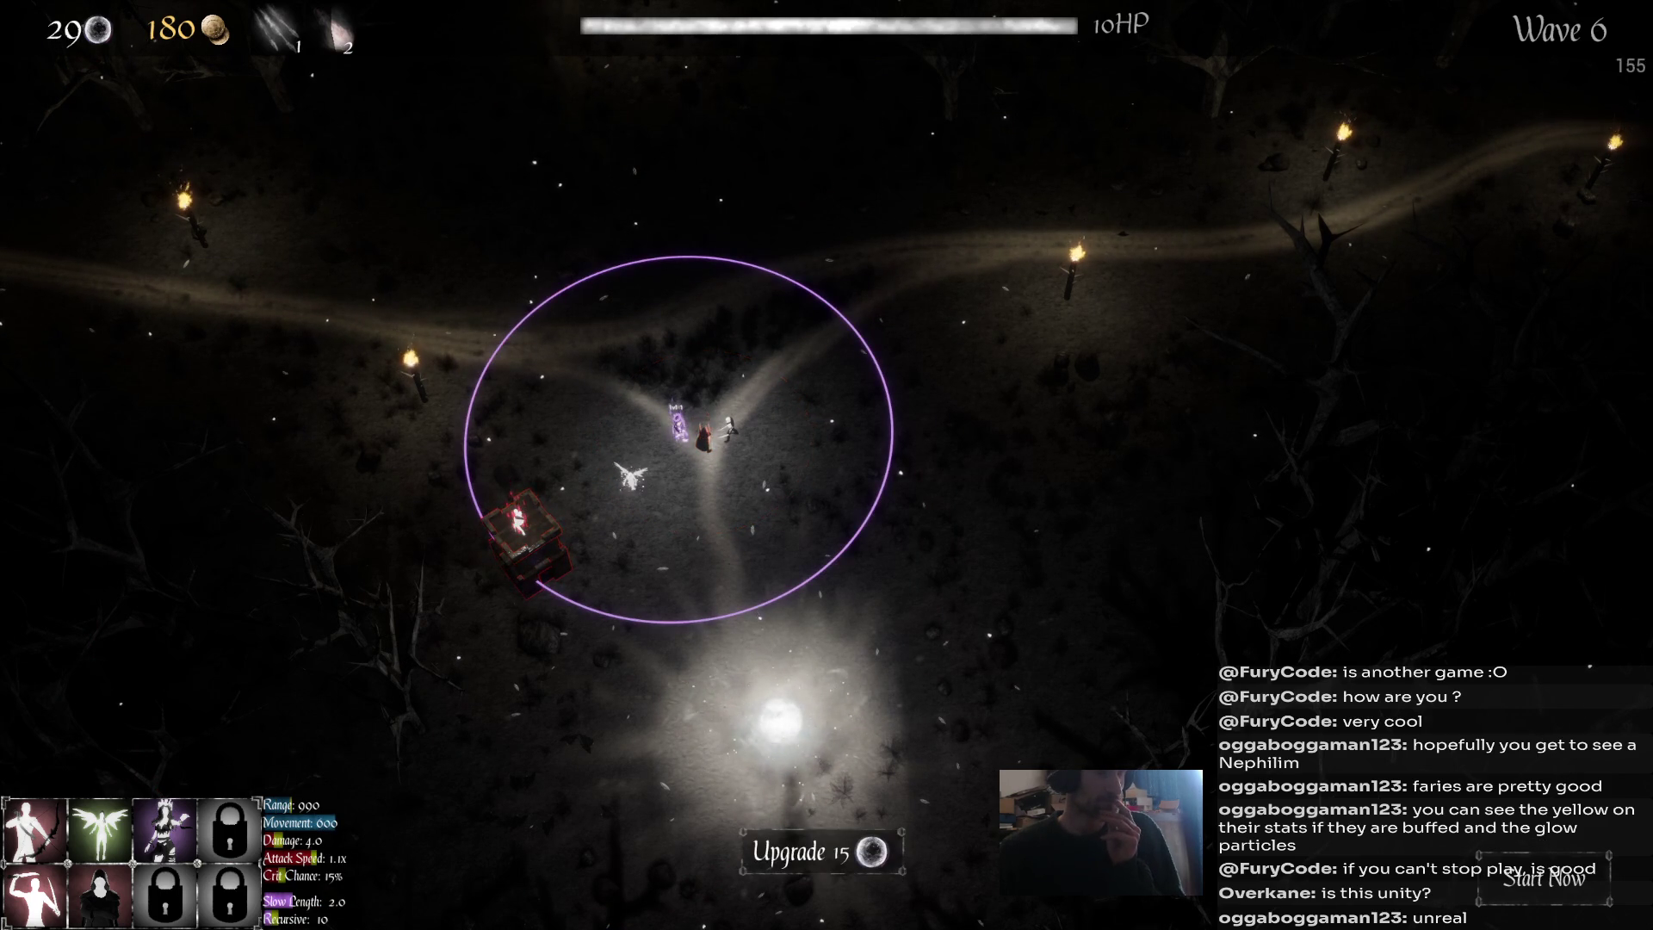
{"action": "left_click", "coordinate": [631, 474]}
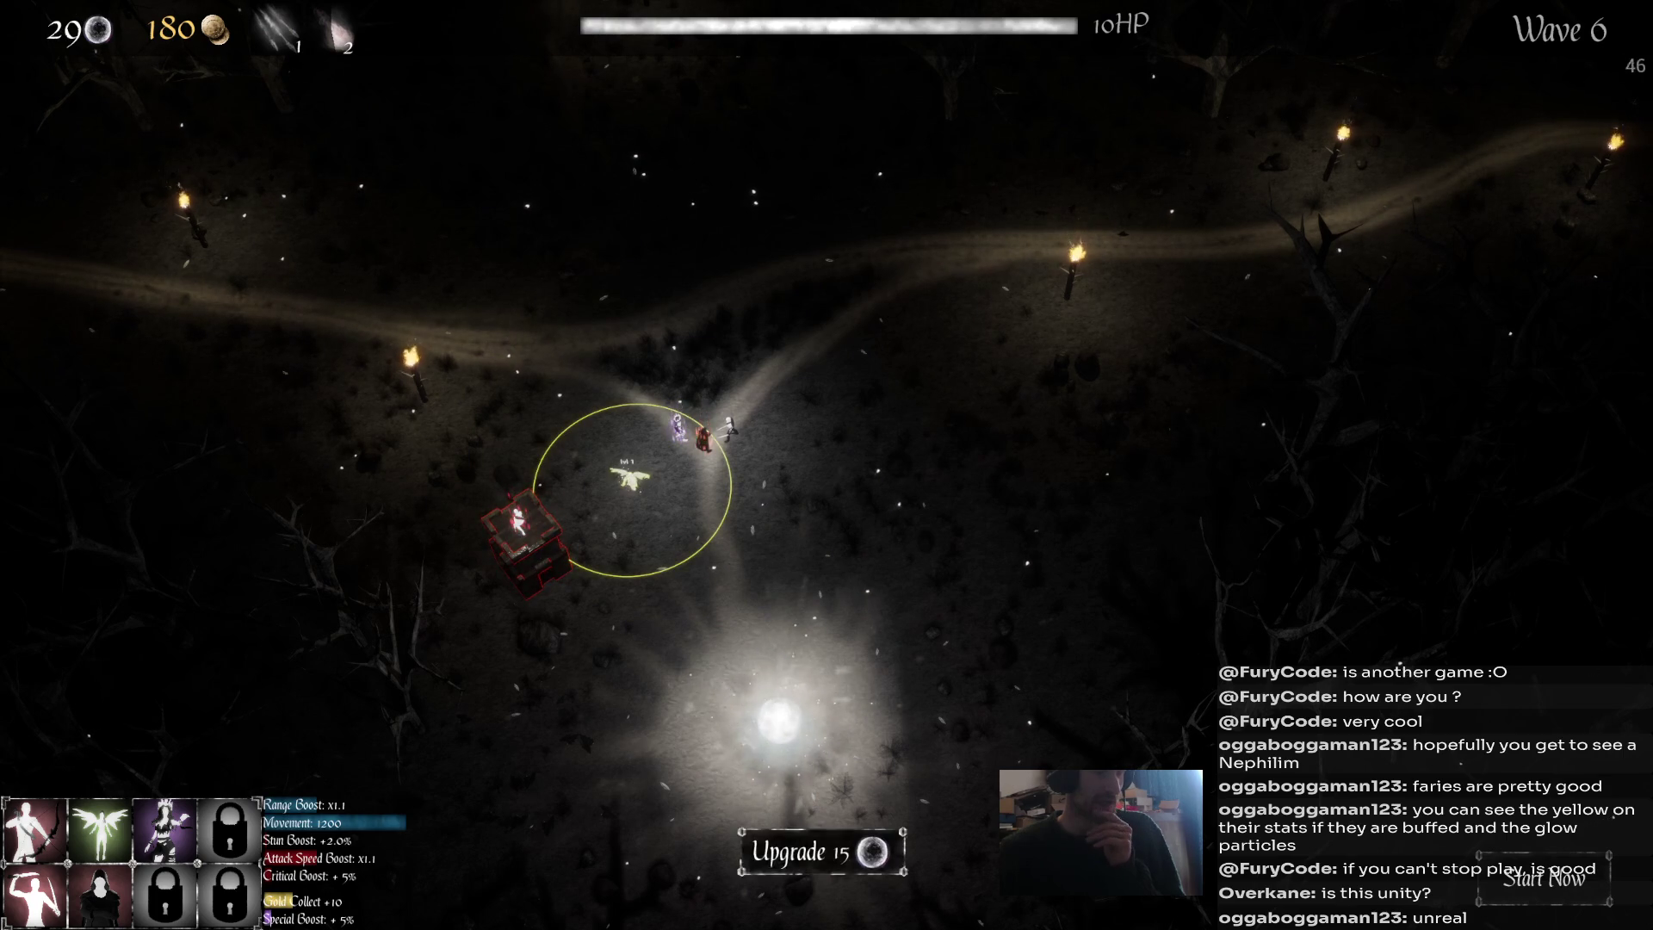
{"action": "left_click", "coordinate": [911, 879]}
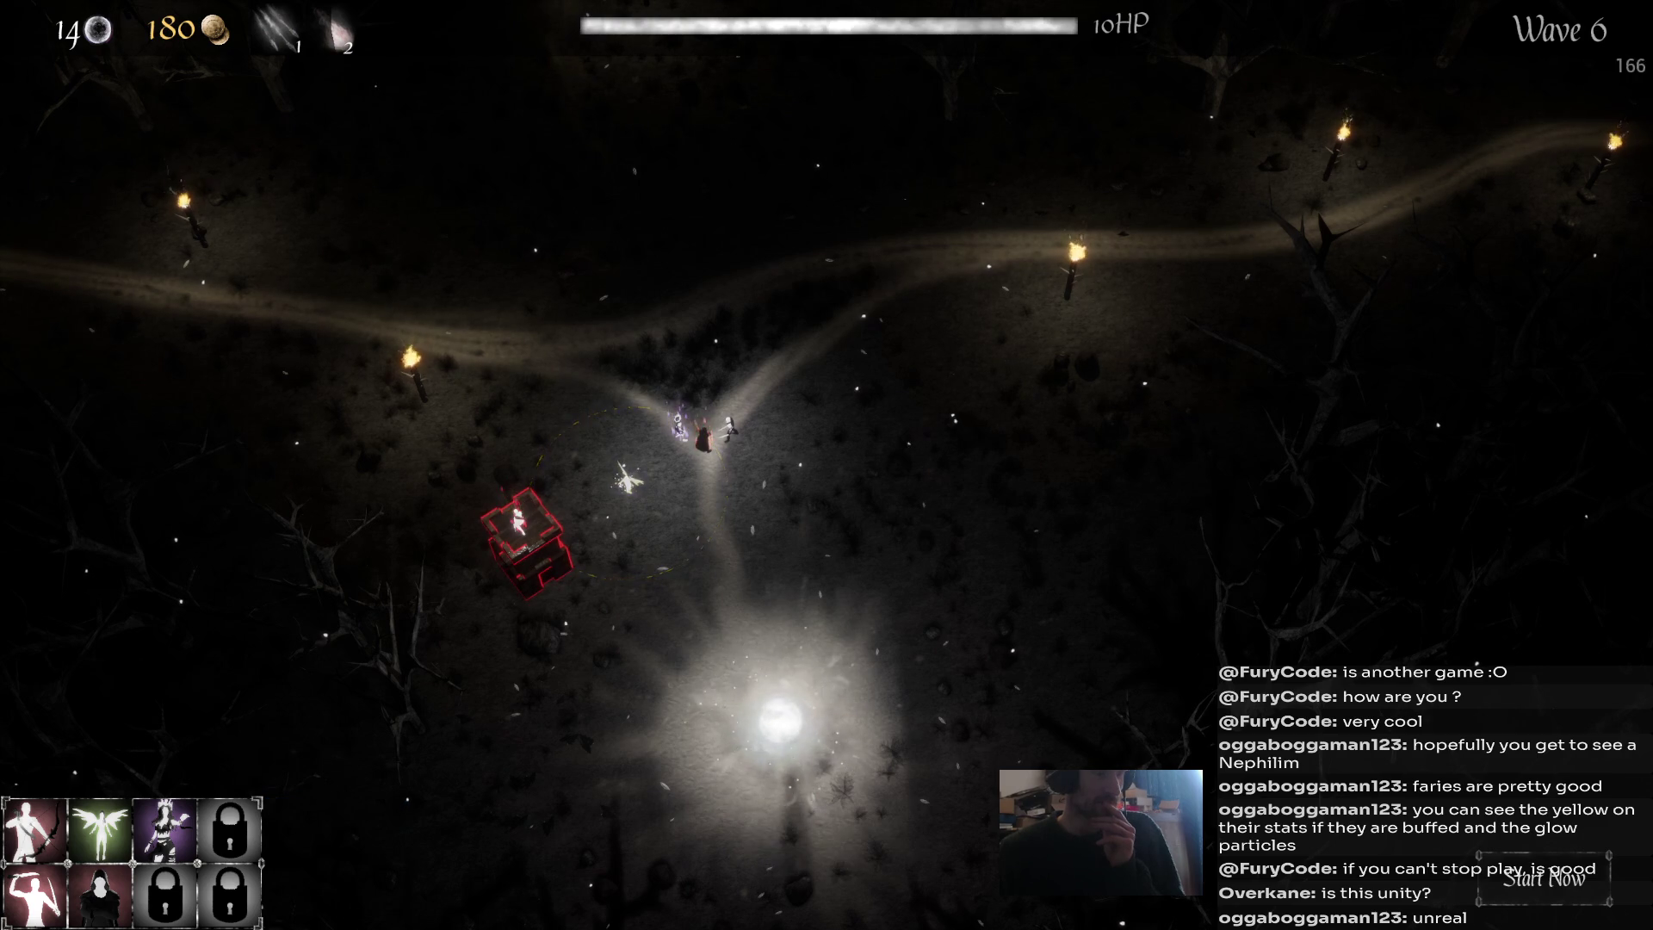
Compare the red tower's and fairy's ranges, then start Wave 7 early.
{"action": "left_click", "coordinate": [678, 423]}
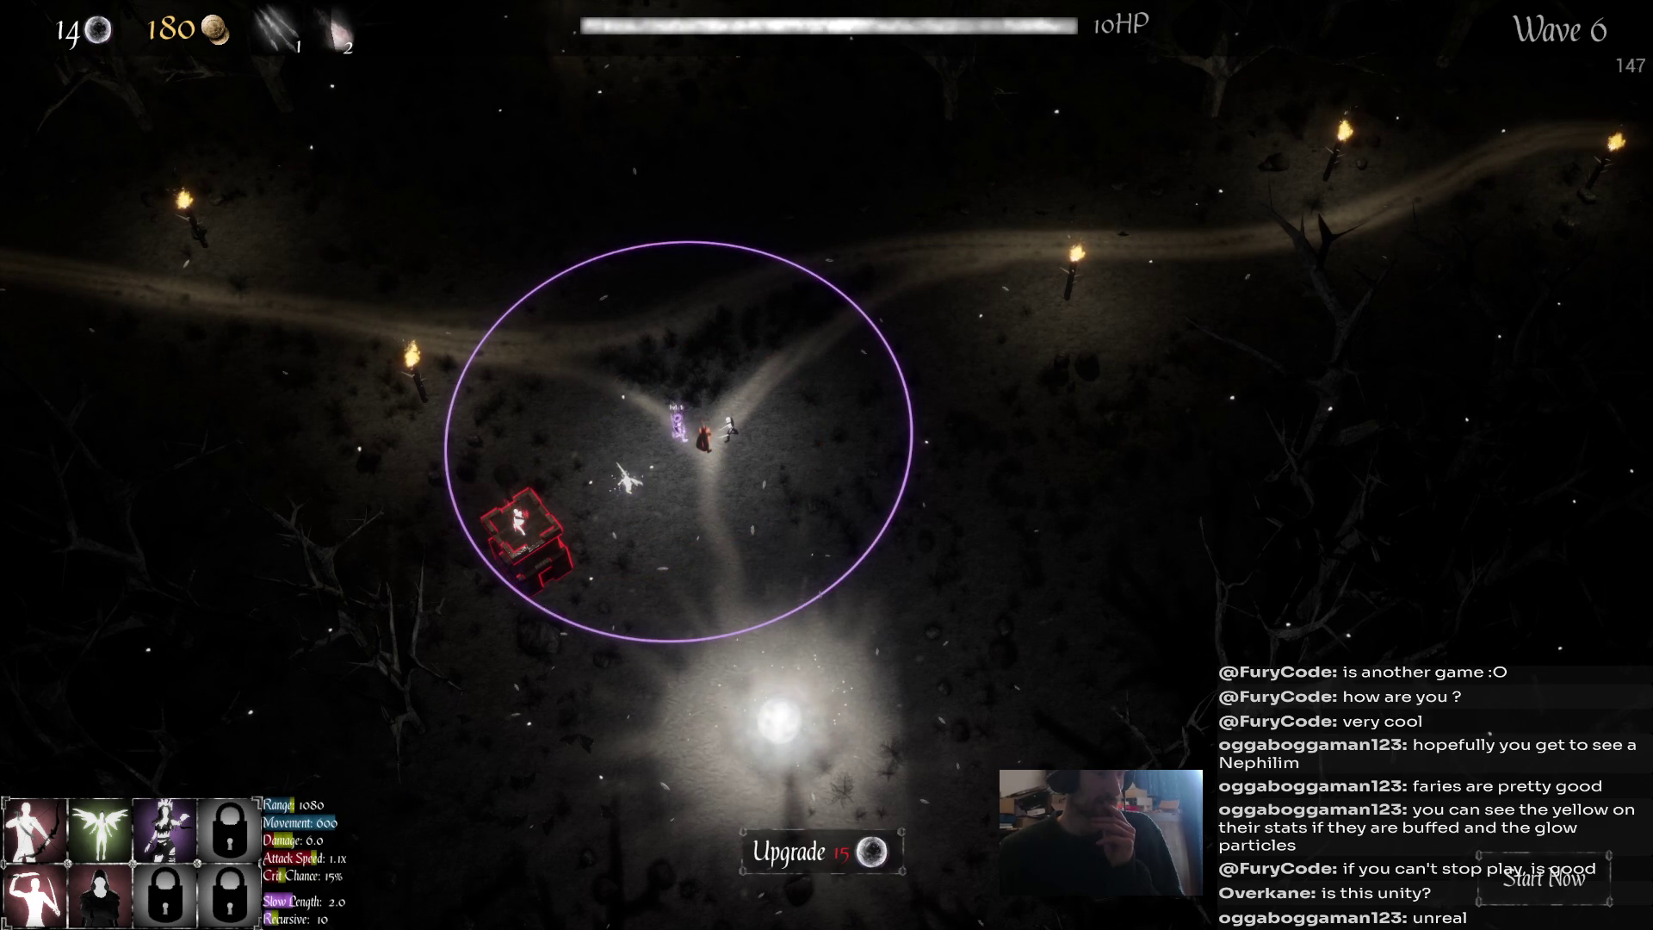
{"action": "key", "text": "Escape"}
{"action": "left_click", "coordinate": [523, 538]}
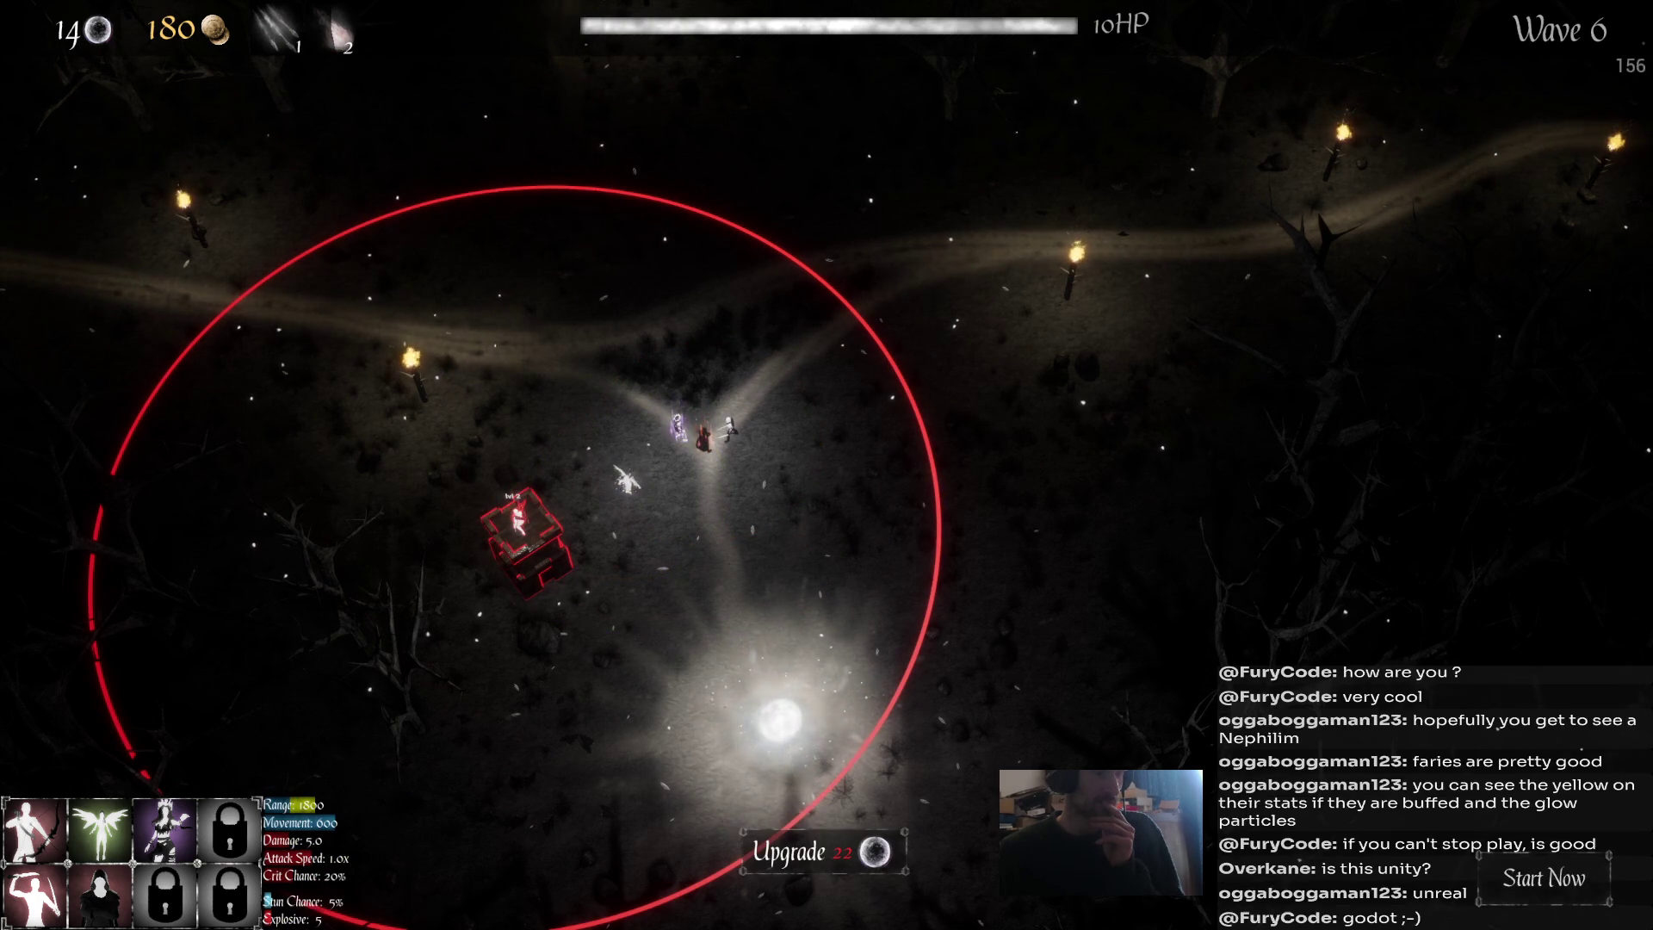
{"action": "left_click", "coordinate": [628, 480]}
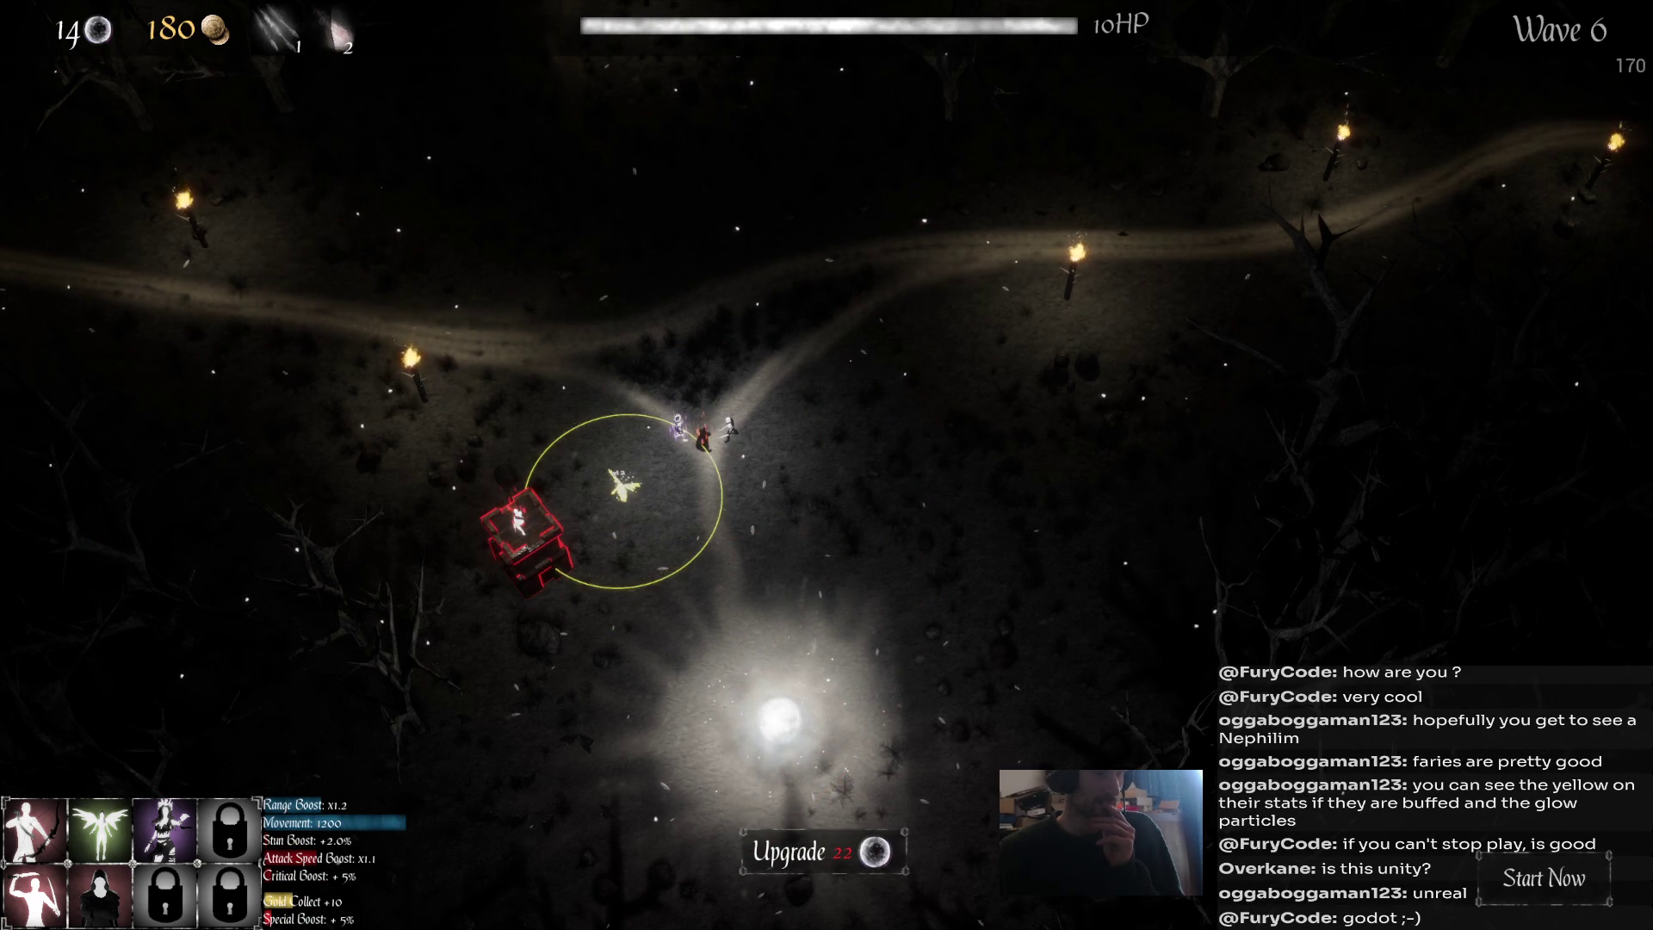
{"action": "left_click", "coordinate": [523, 538]}
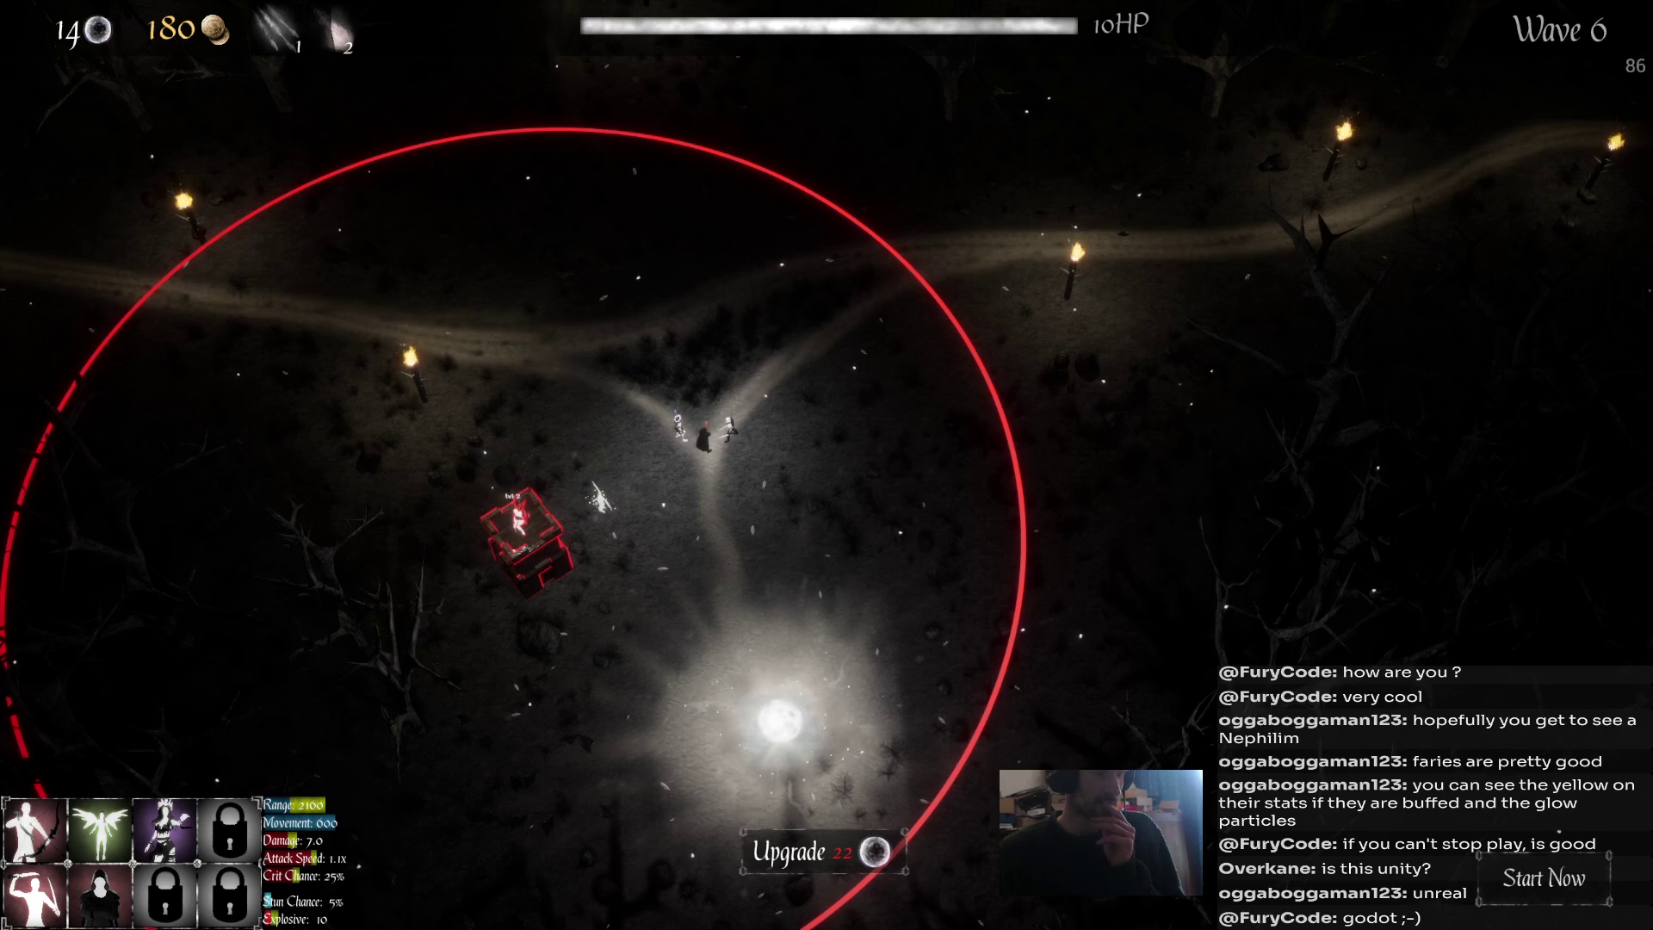
{"action": "left_click", "coordinate": [601, 499]}
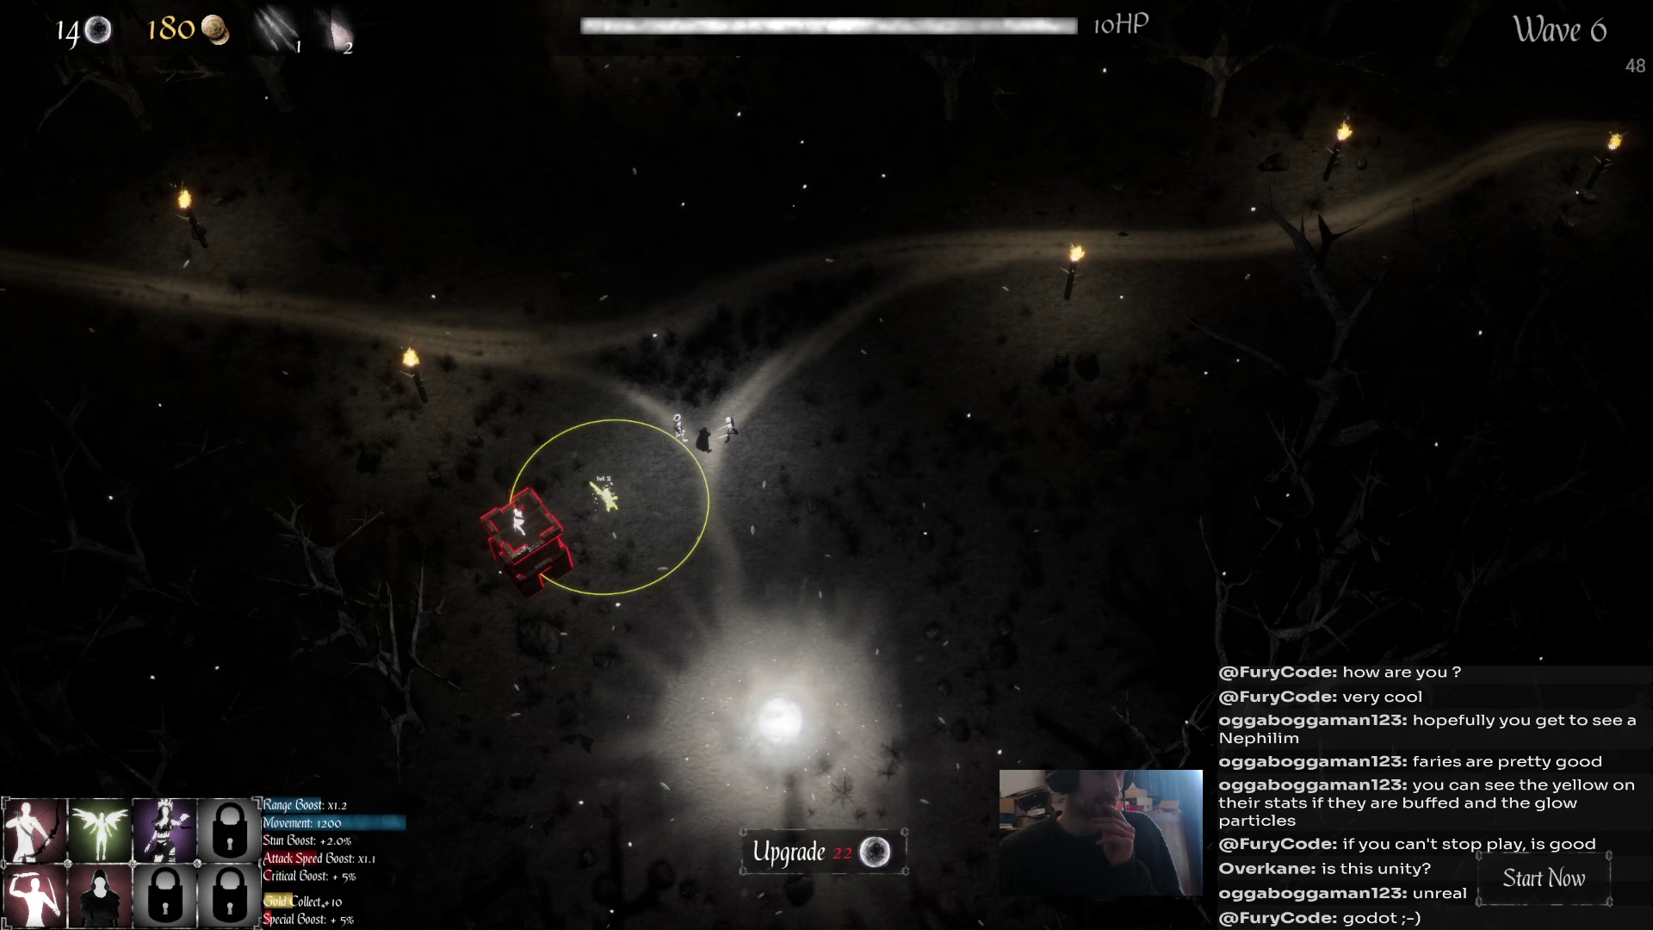
{"action": "left_click", "coordinate": [523, 536]}
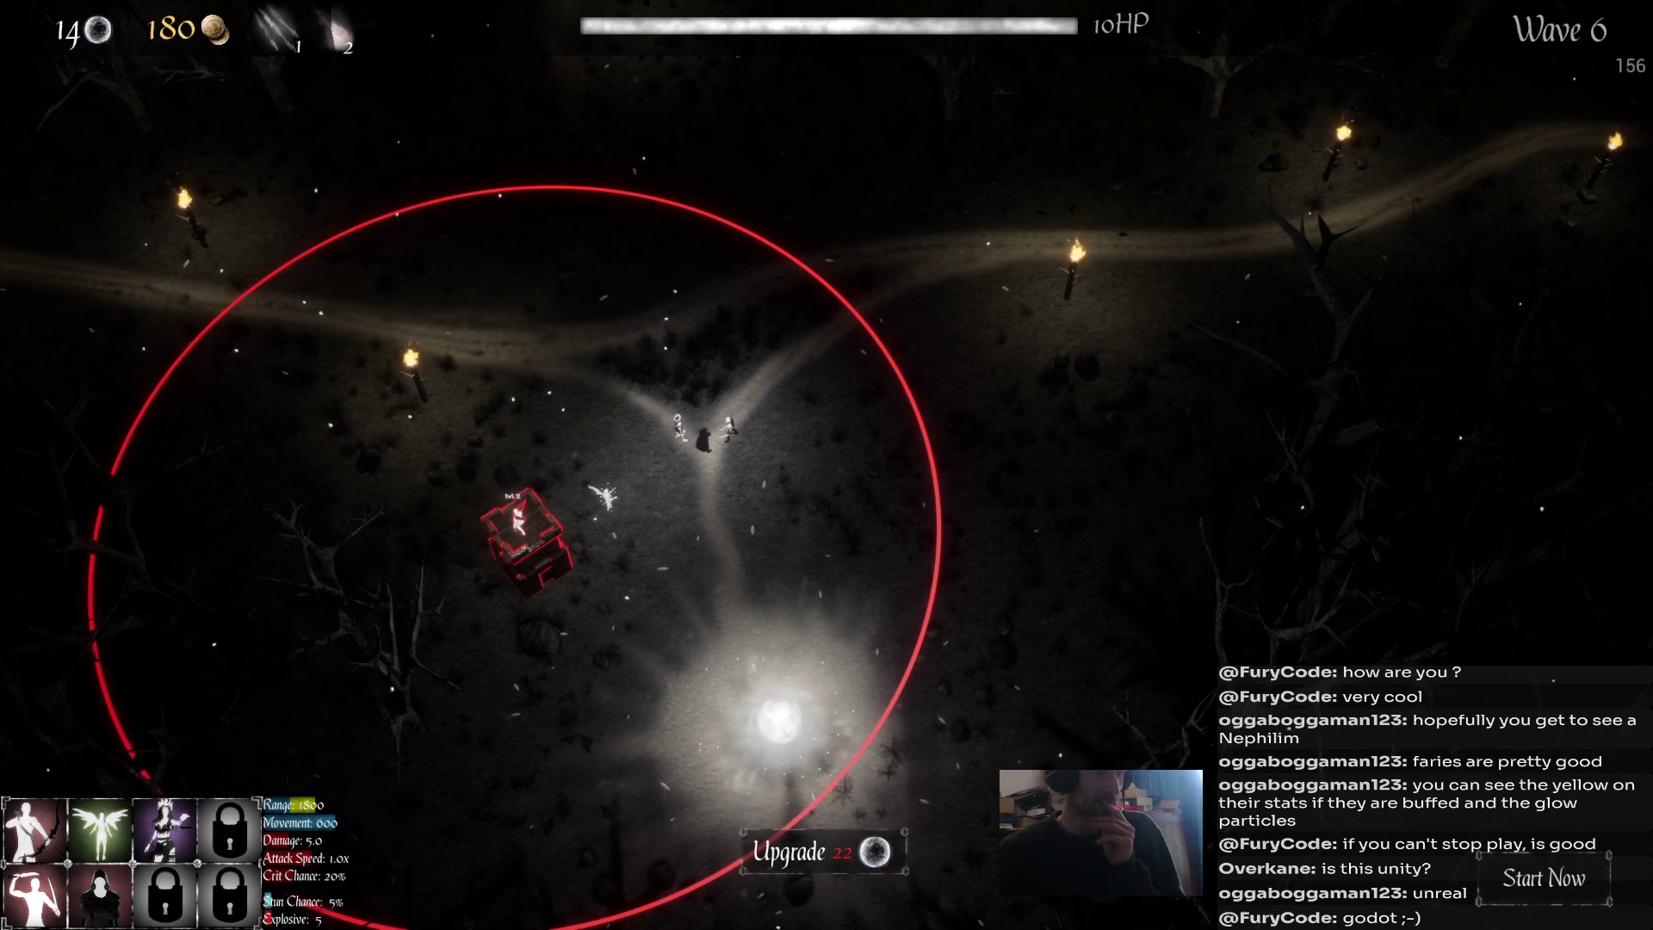
{"action": "left_click", "coordinate": [605, 498]}
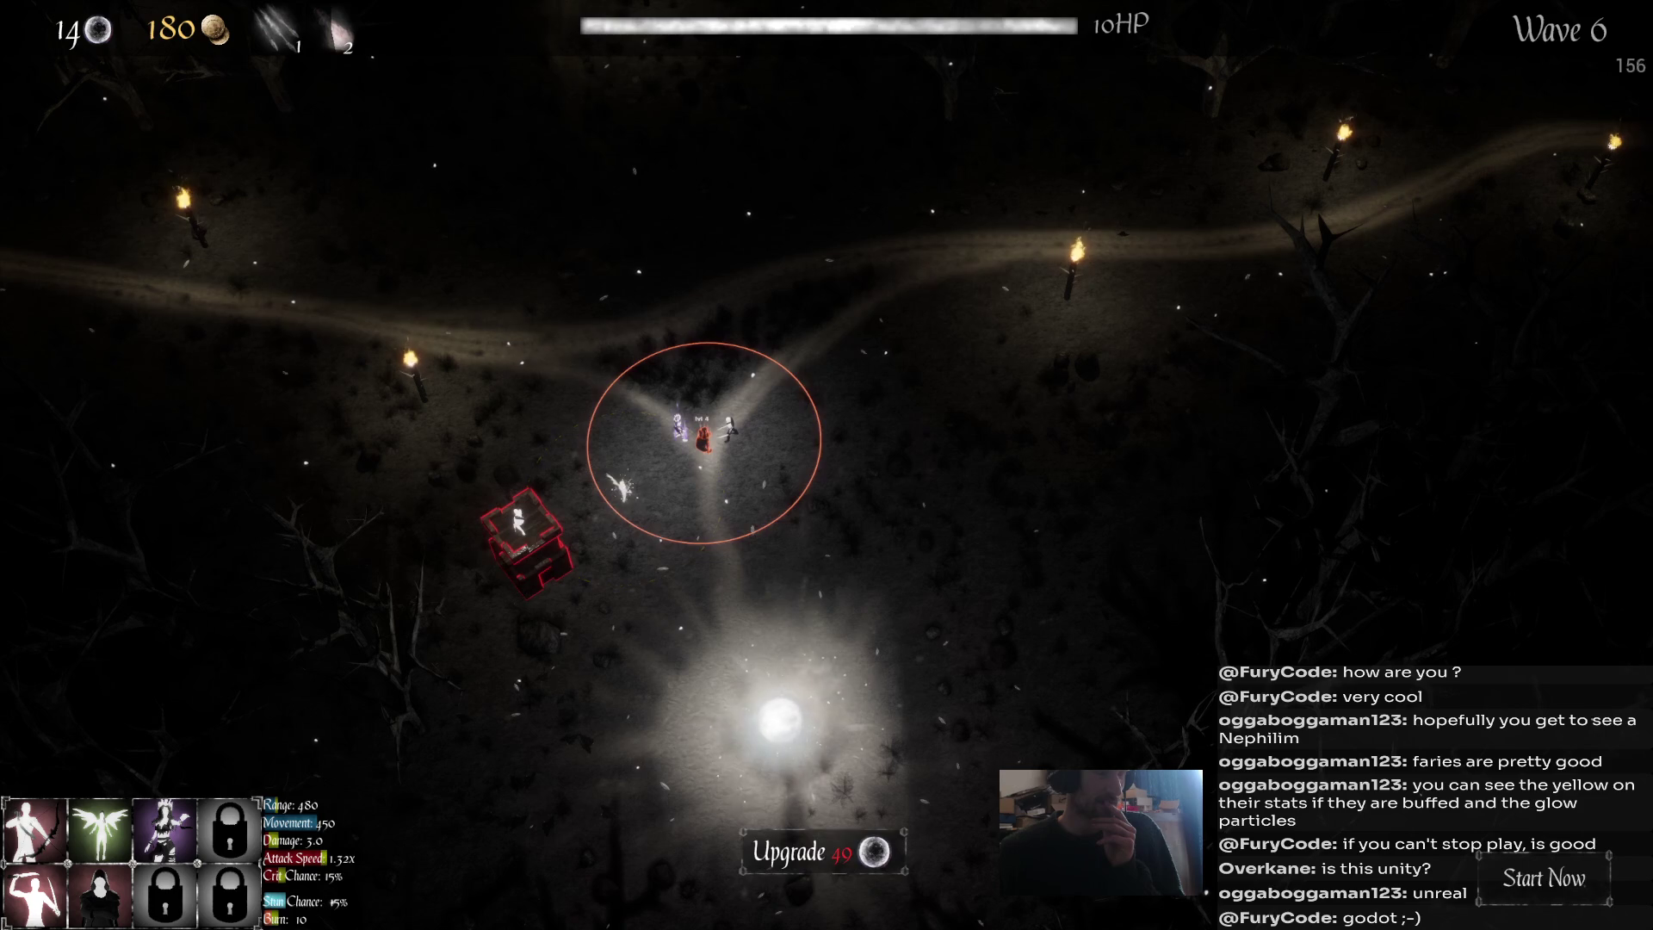
{"action": "key", "text": "Escape"}
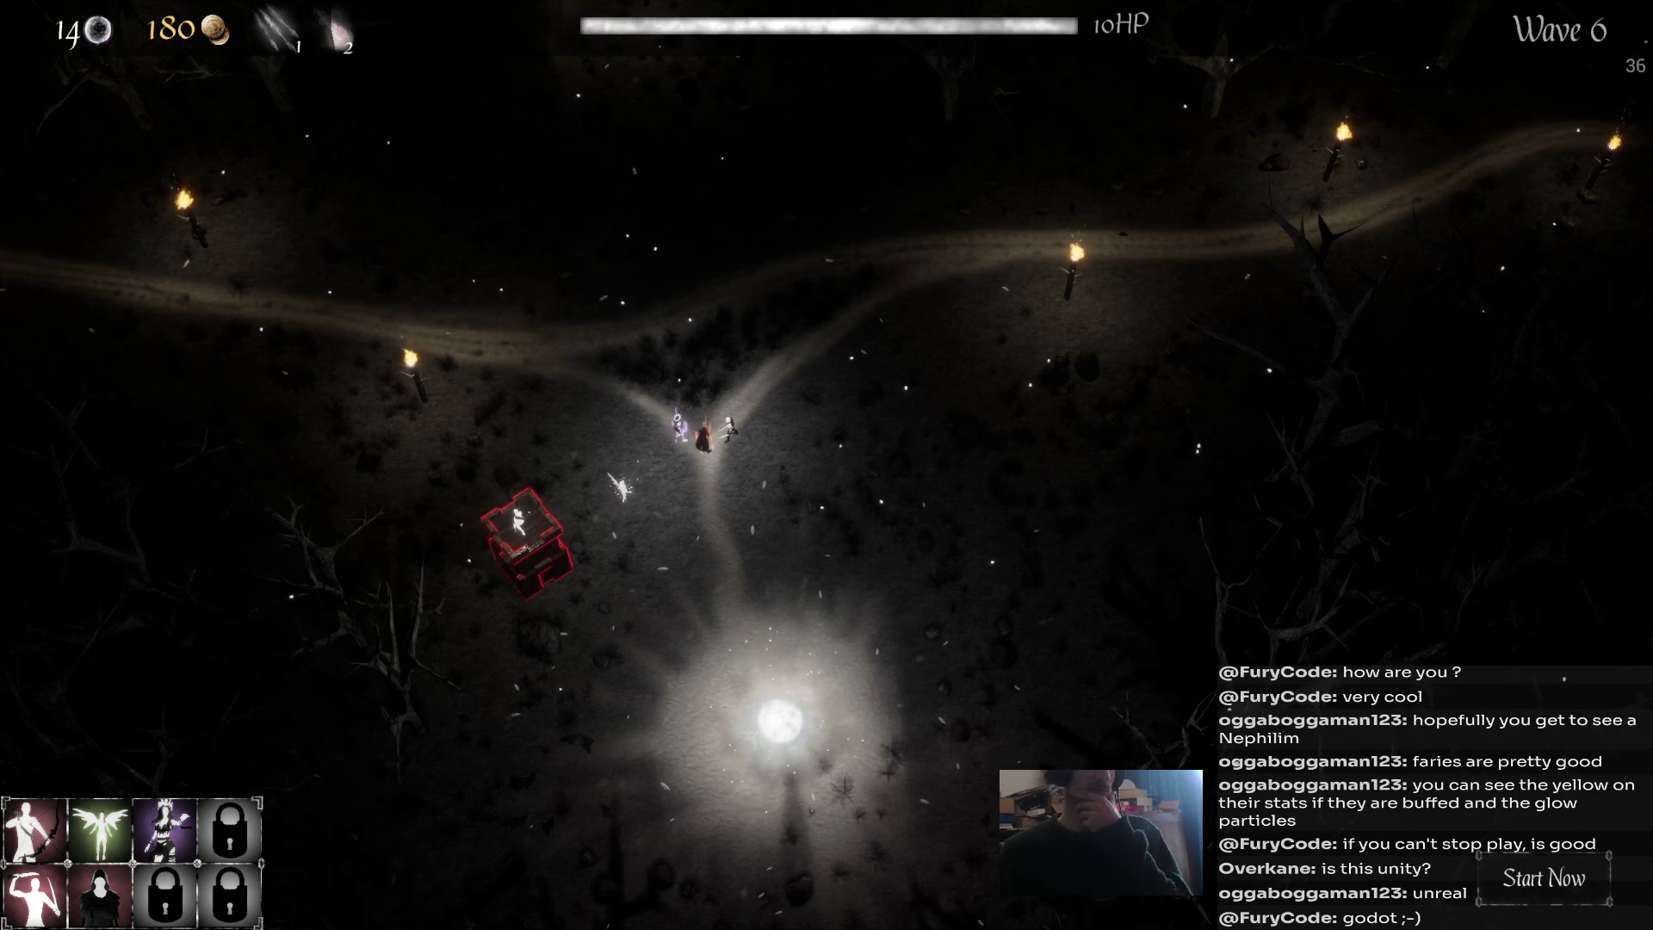
{"action": "left_click", "coordinate": [619, 487]}
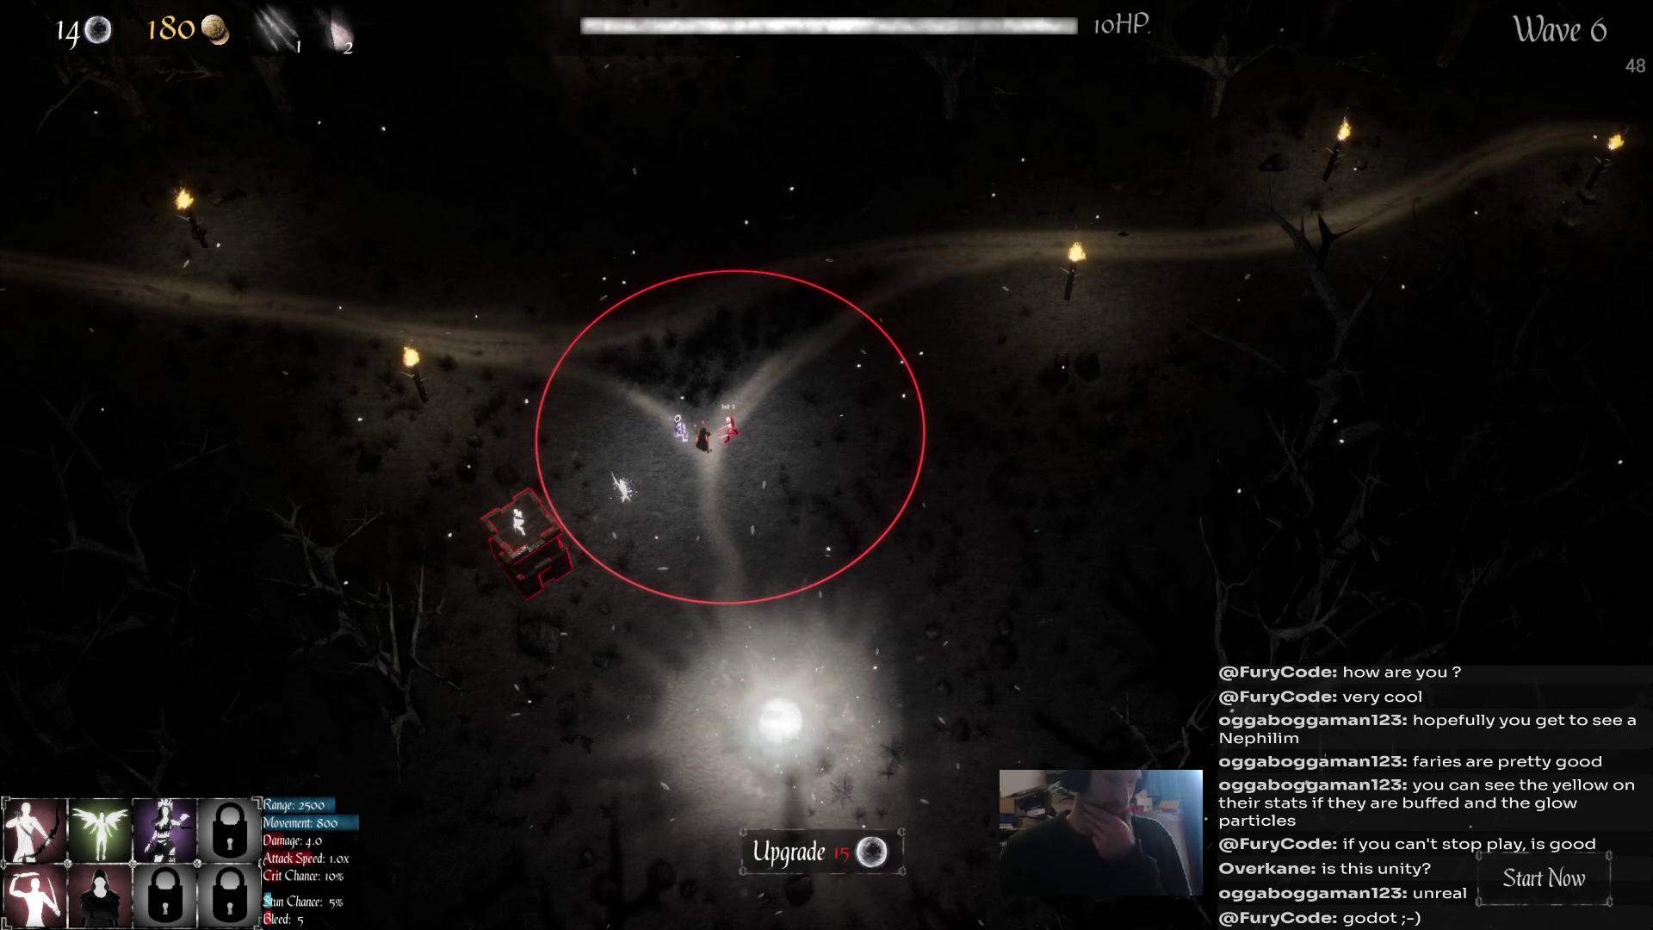
{"action": "left_click", "coordinate": [1544, 878]}
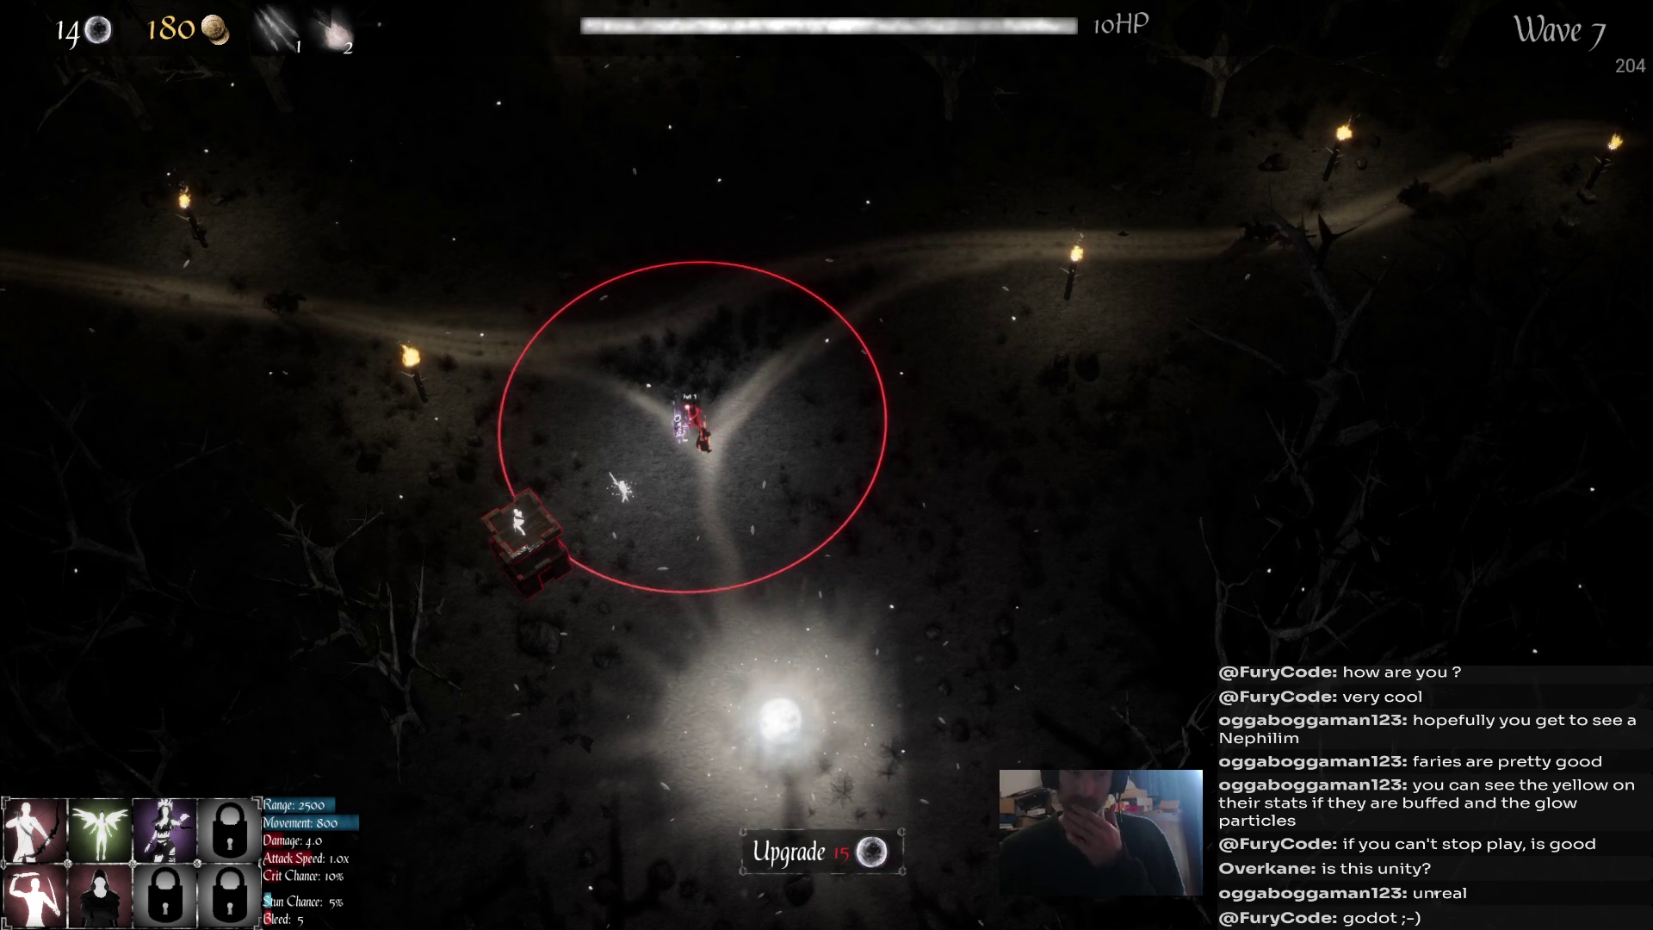
Cast arrow rain and explosions on wave 7 enemies along the path and near the tower.
{"action": "key", "text": "1"}
{"action": "left_click", "coordinate": [1022, 265]}
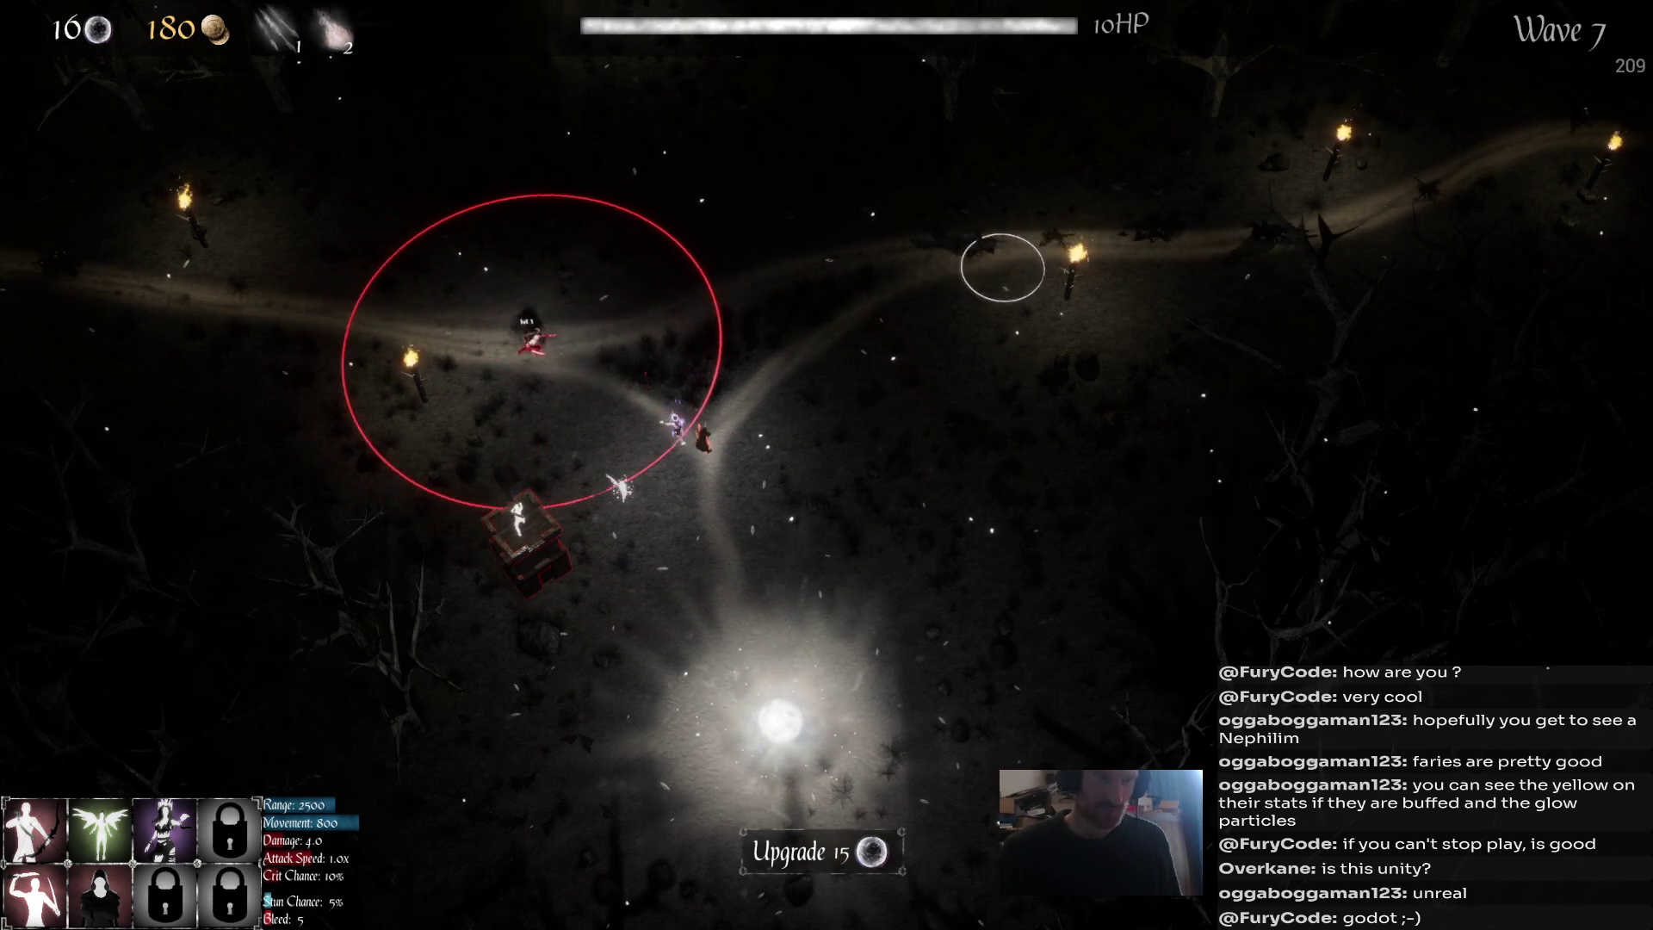
{"action": "key", "text": "2"}
{"action": "left_click", "coordinate": [715, 370]}
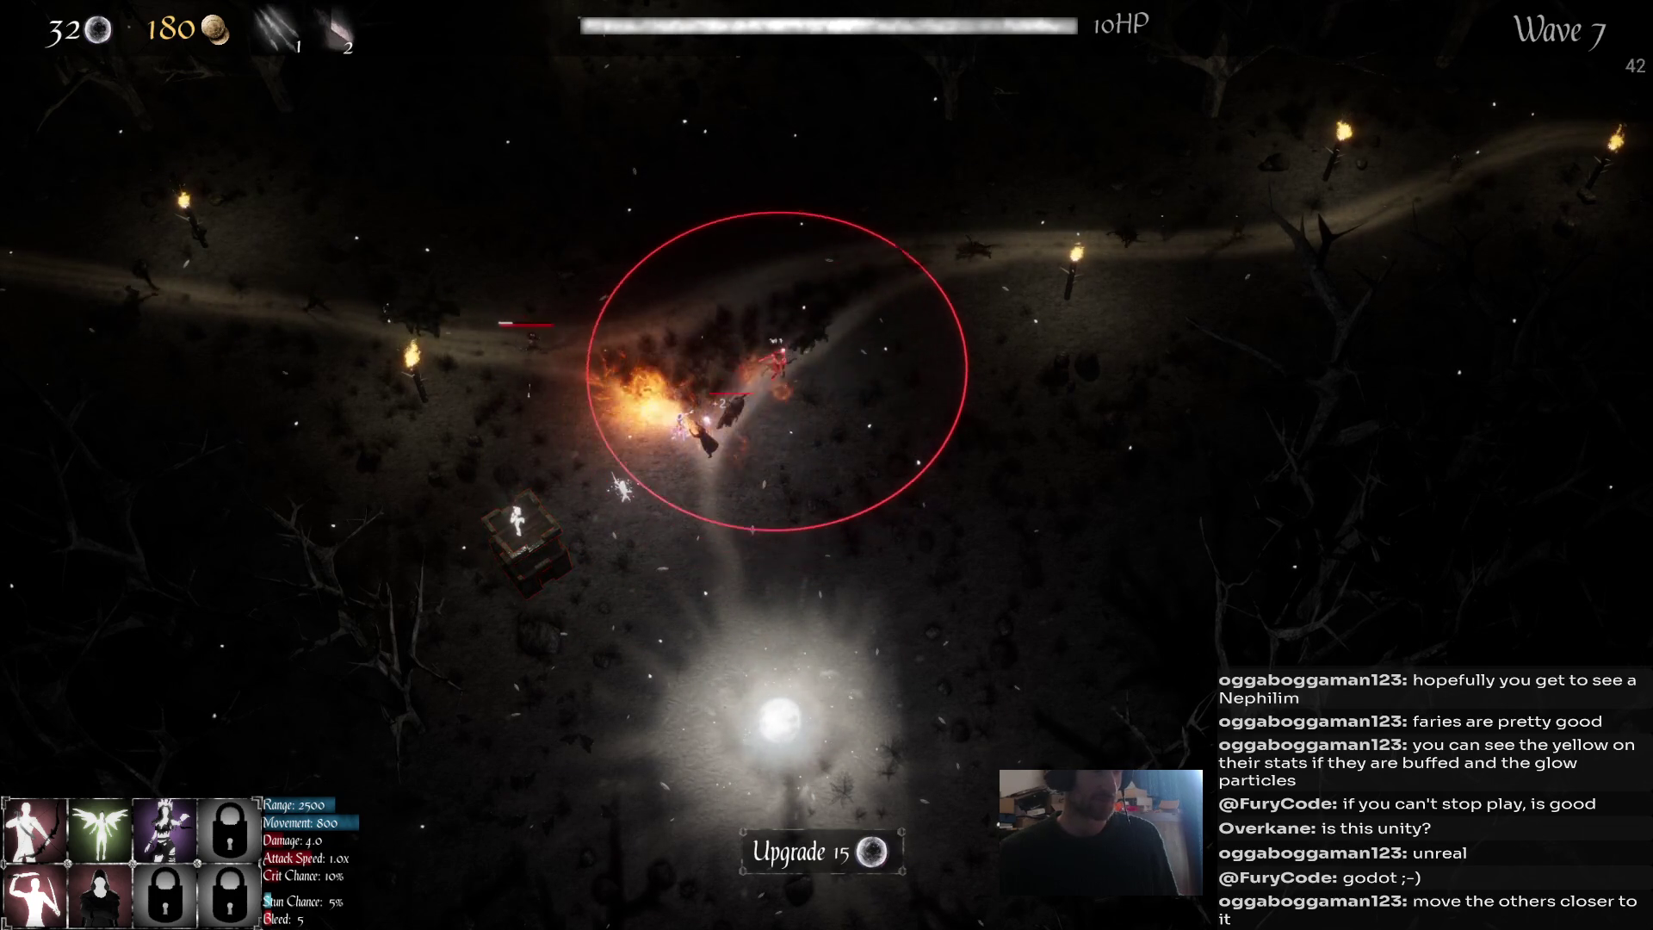
{"action": "key", "text": "1"}
{"action": "left_click", "coordinate": [701, 472]}
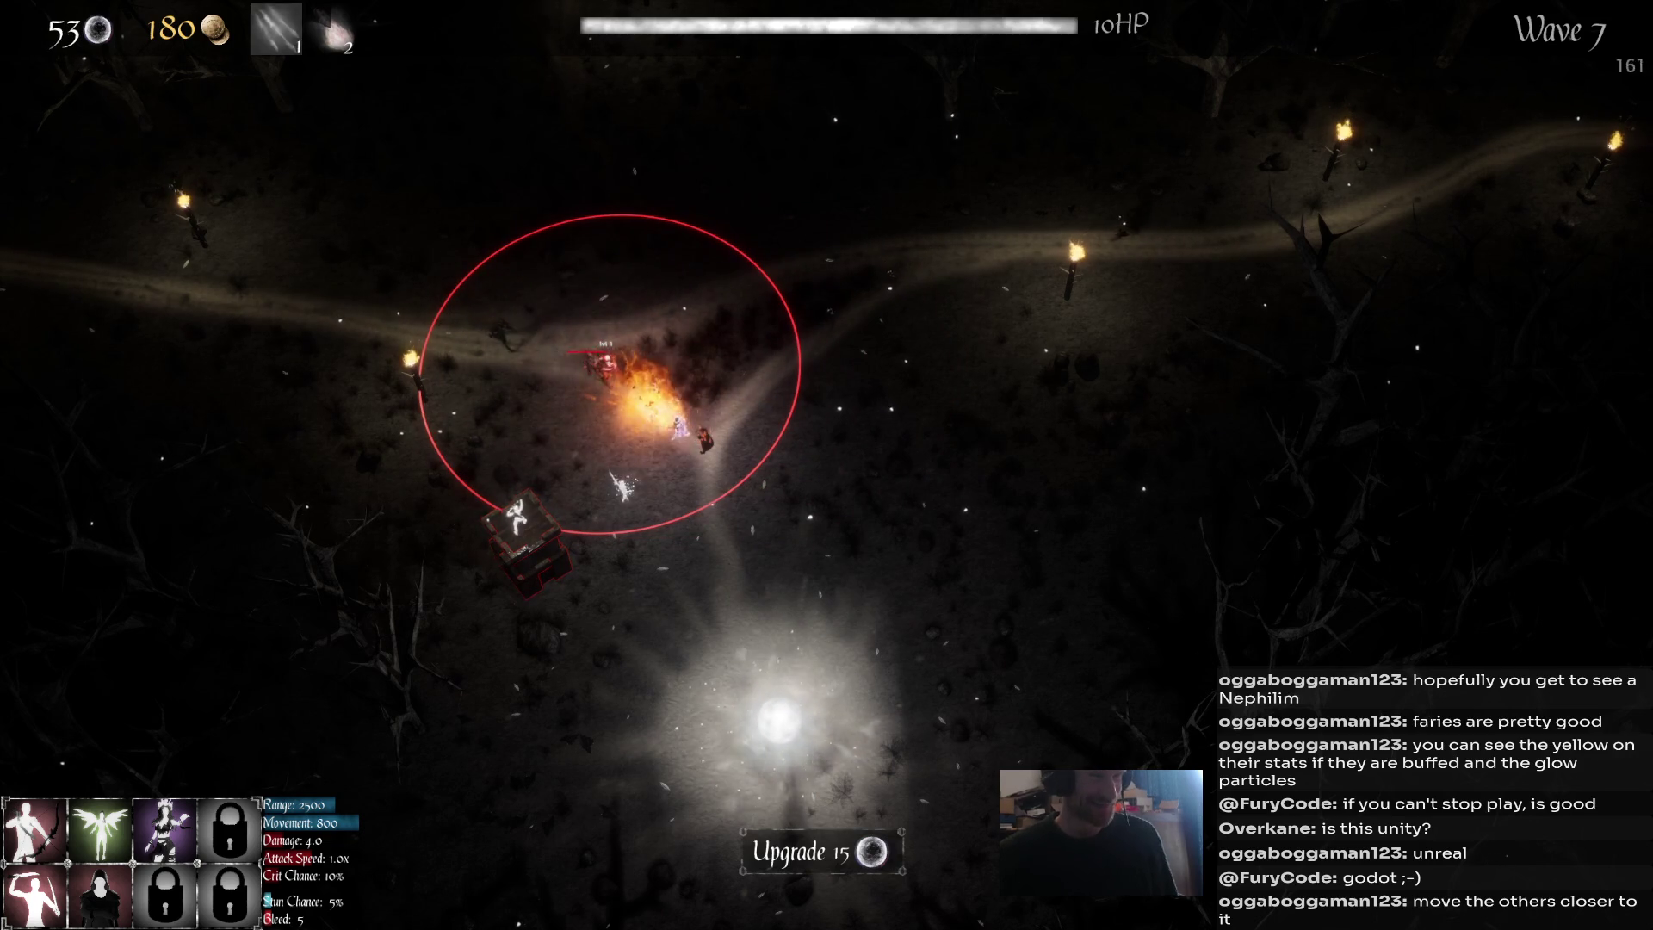
{"action": "key", "text": "2"}
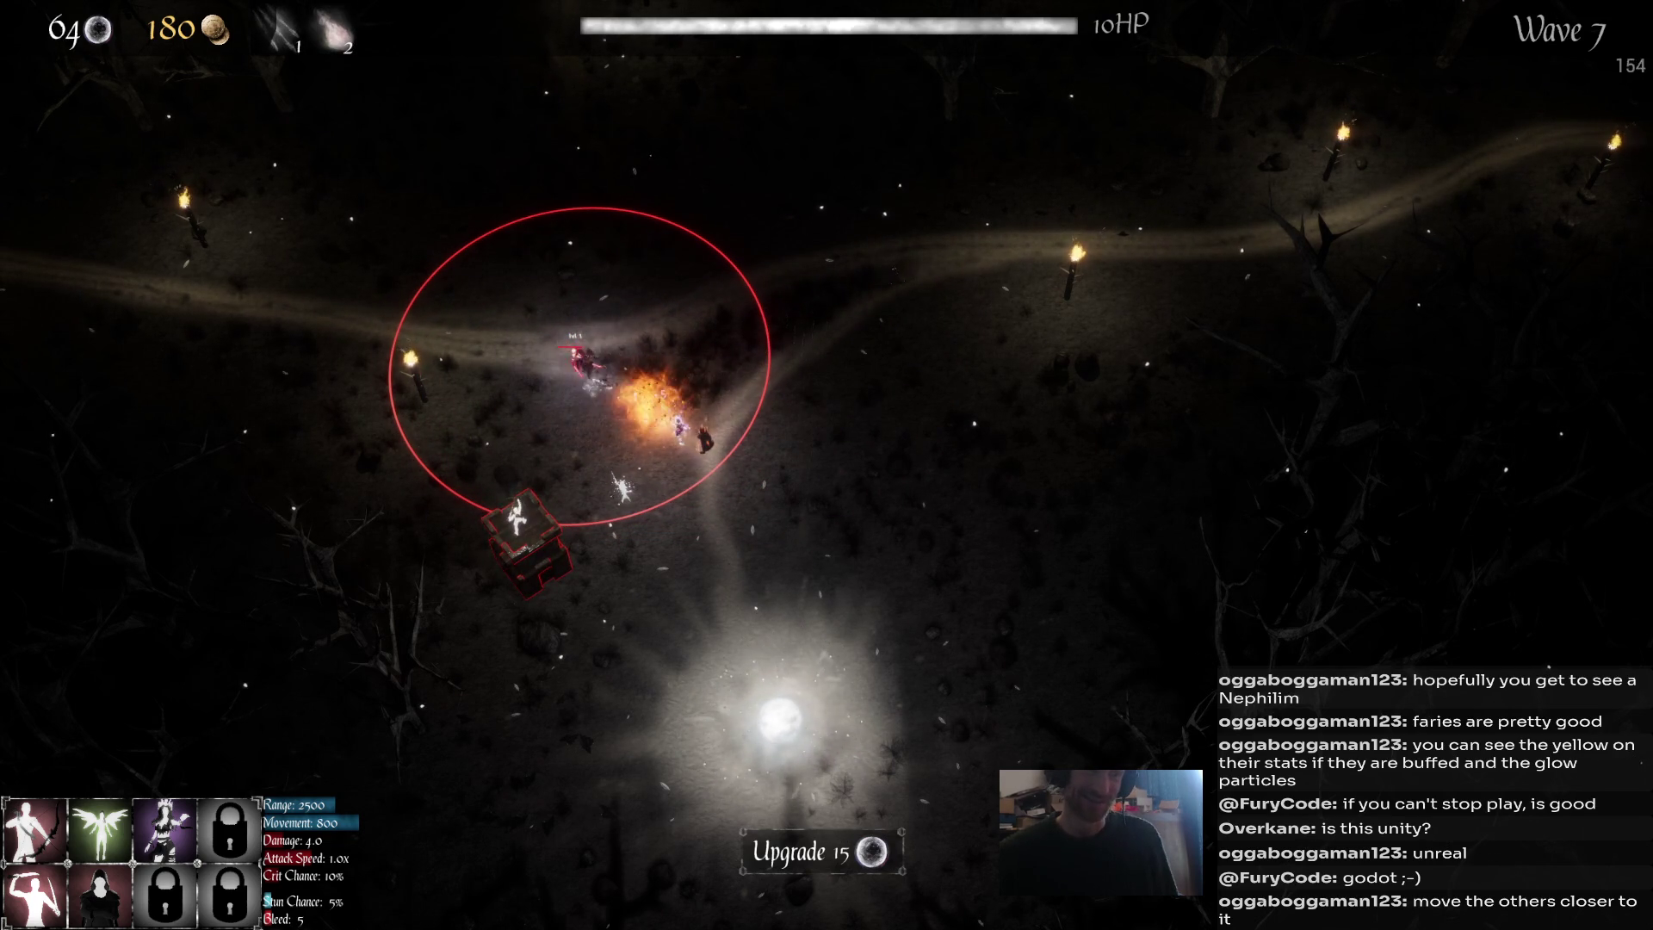
{"action": "key", "text": "1"}
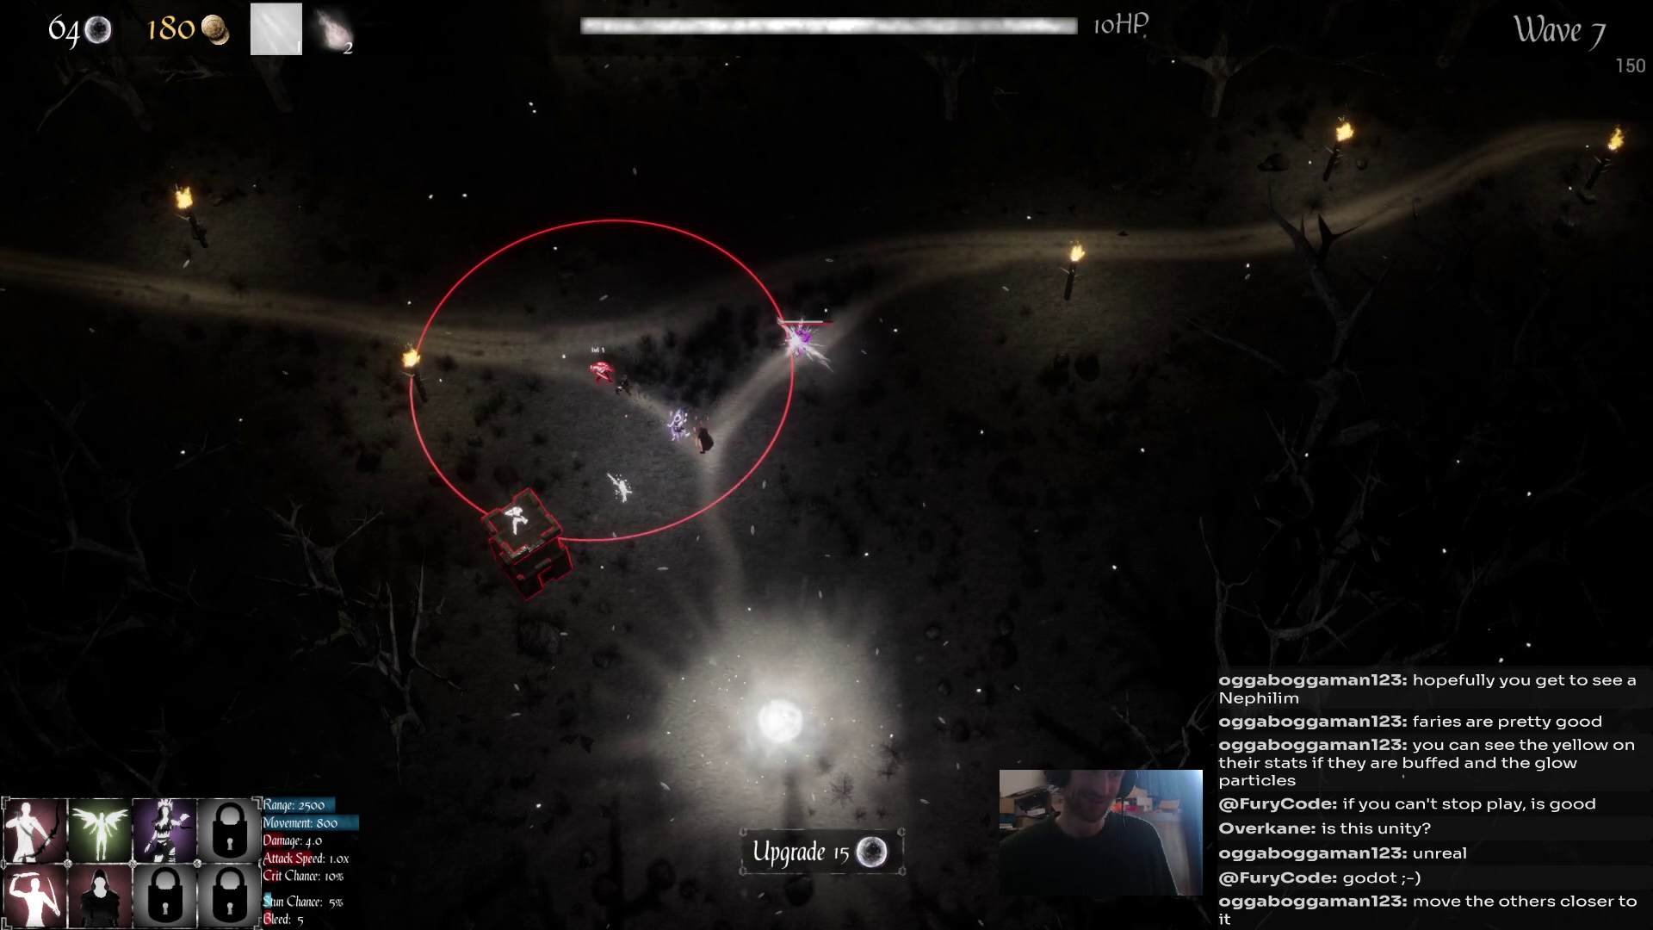
{"action": "left_click", "coordinate": [726, 371]}
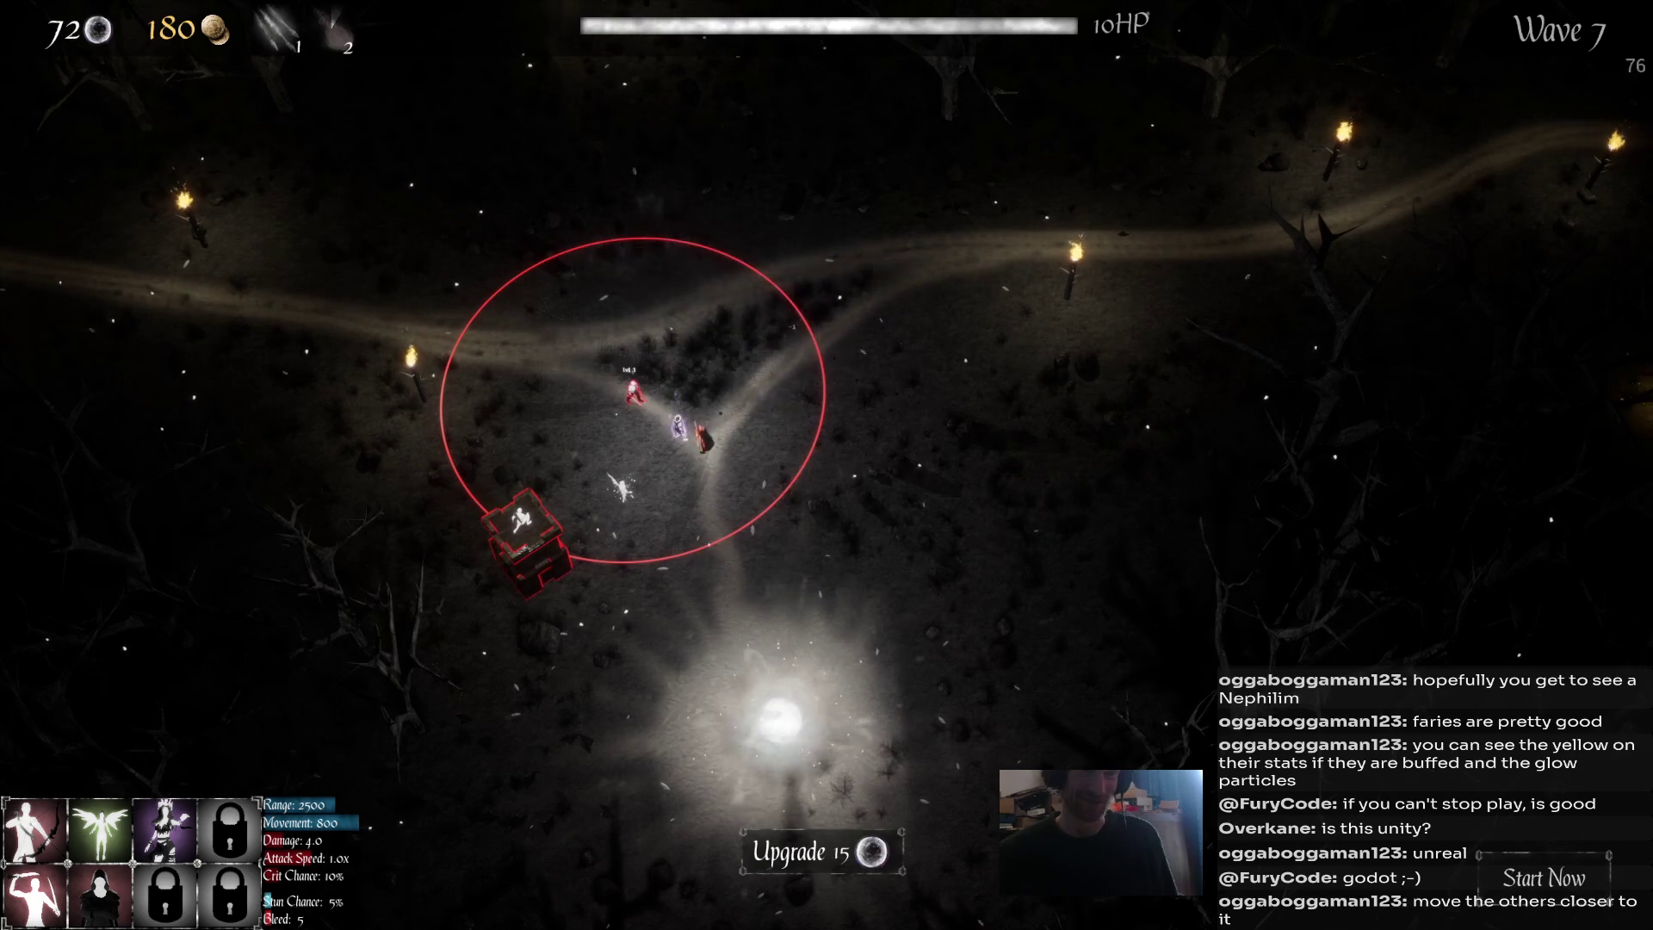
Cycle through the units and upgrade the angel unit and the fairy.
{"action": "key", "text": "d"}
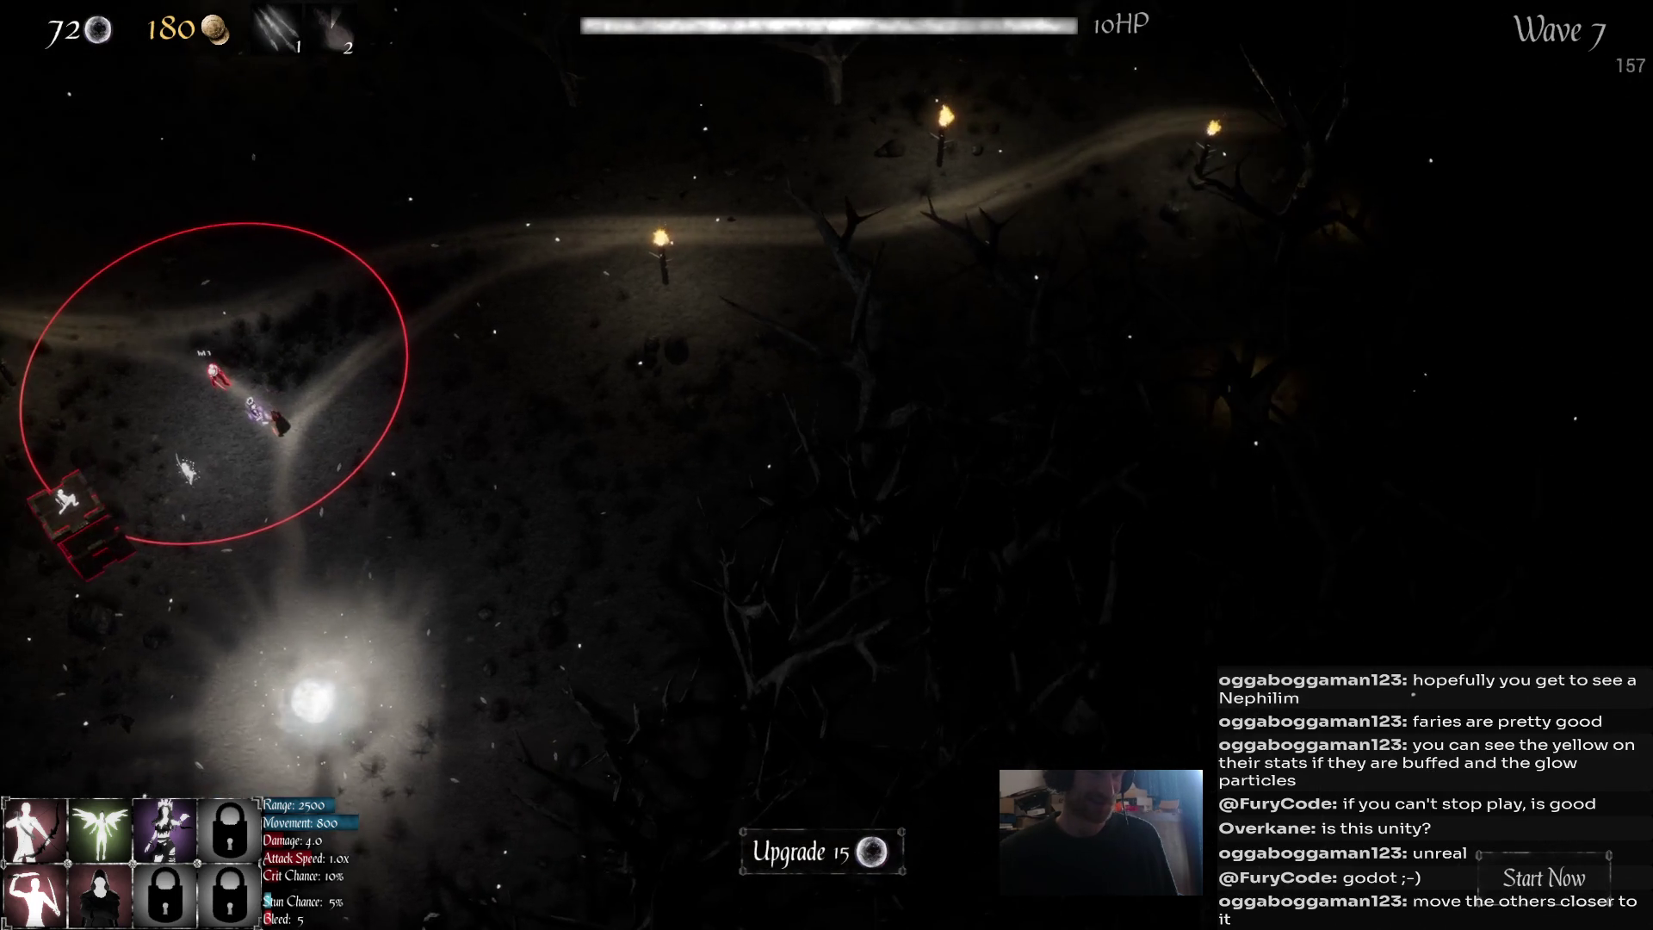
{"action": "left_click", "coordinate": [185, 469]}
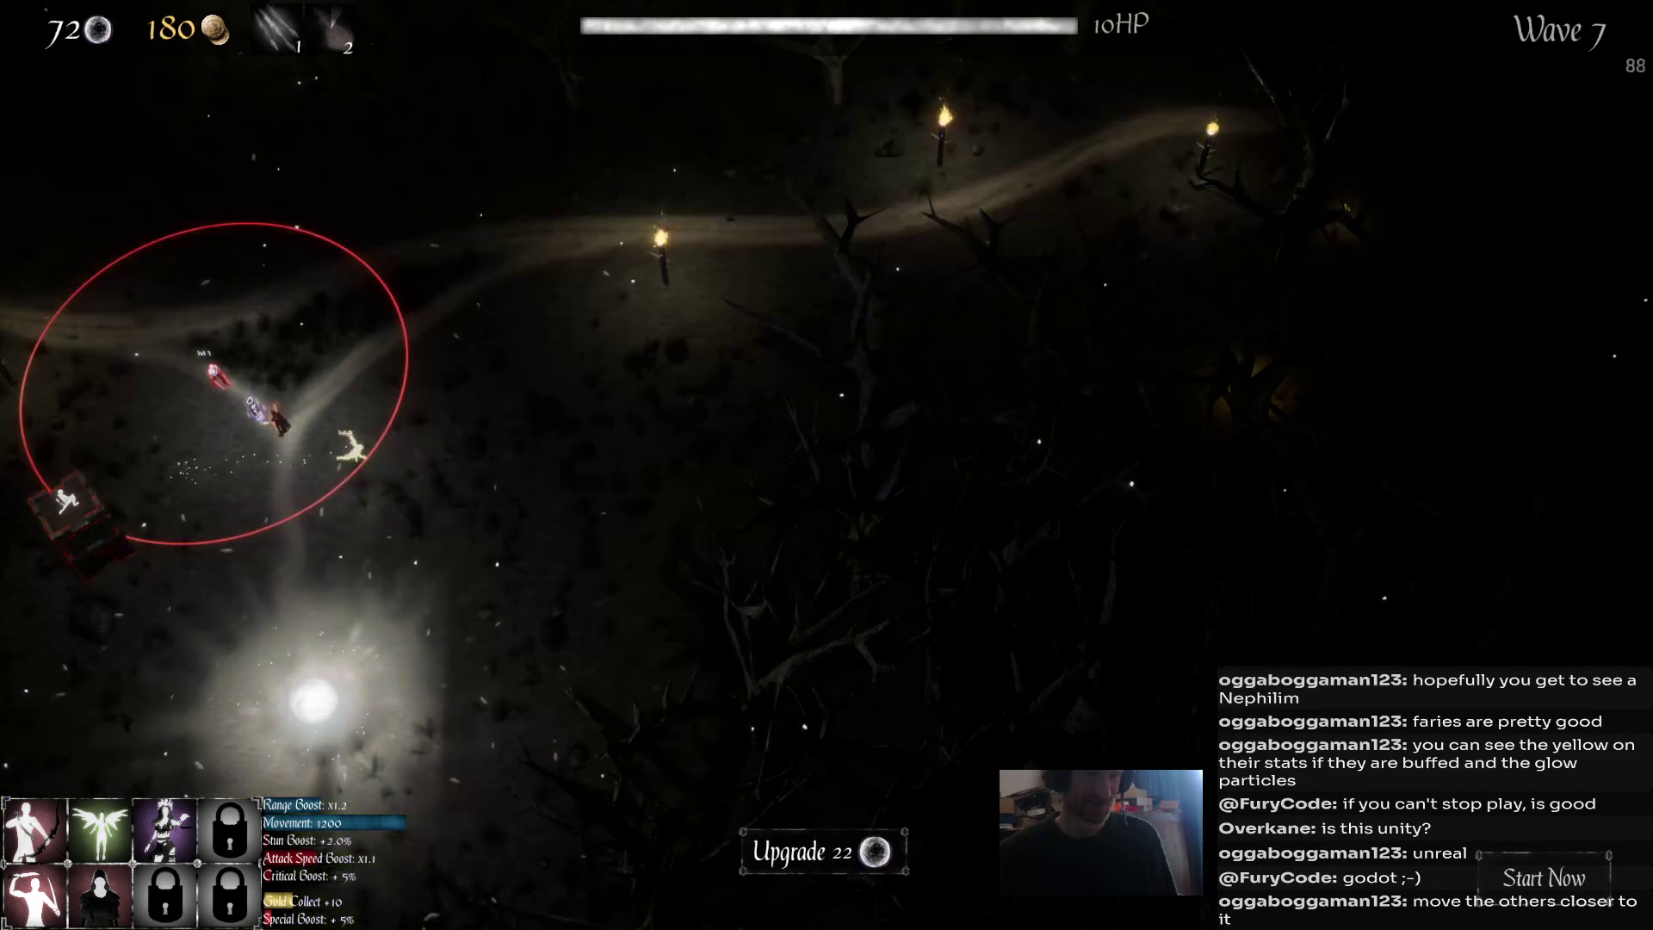
{"action": "key", "text": "a"}
{"action": "key", "text": "d"}
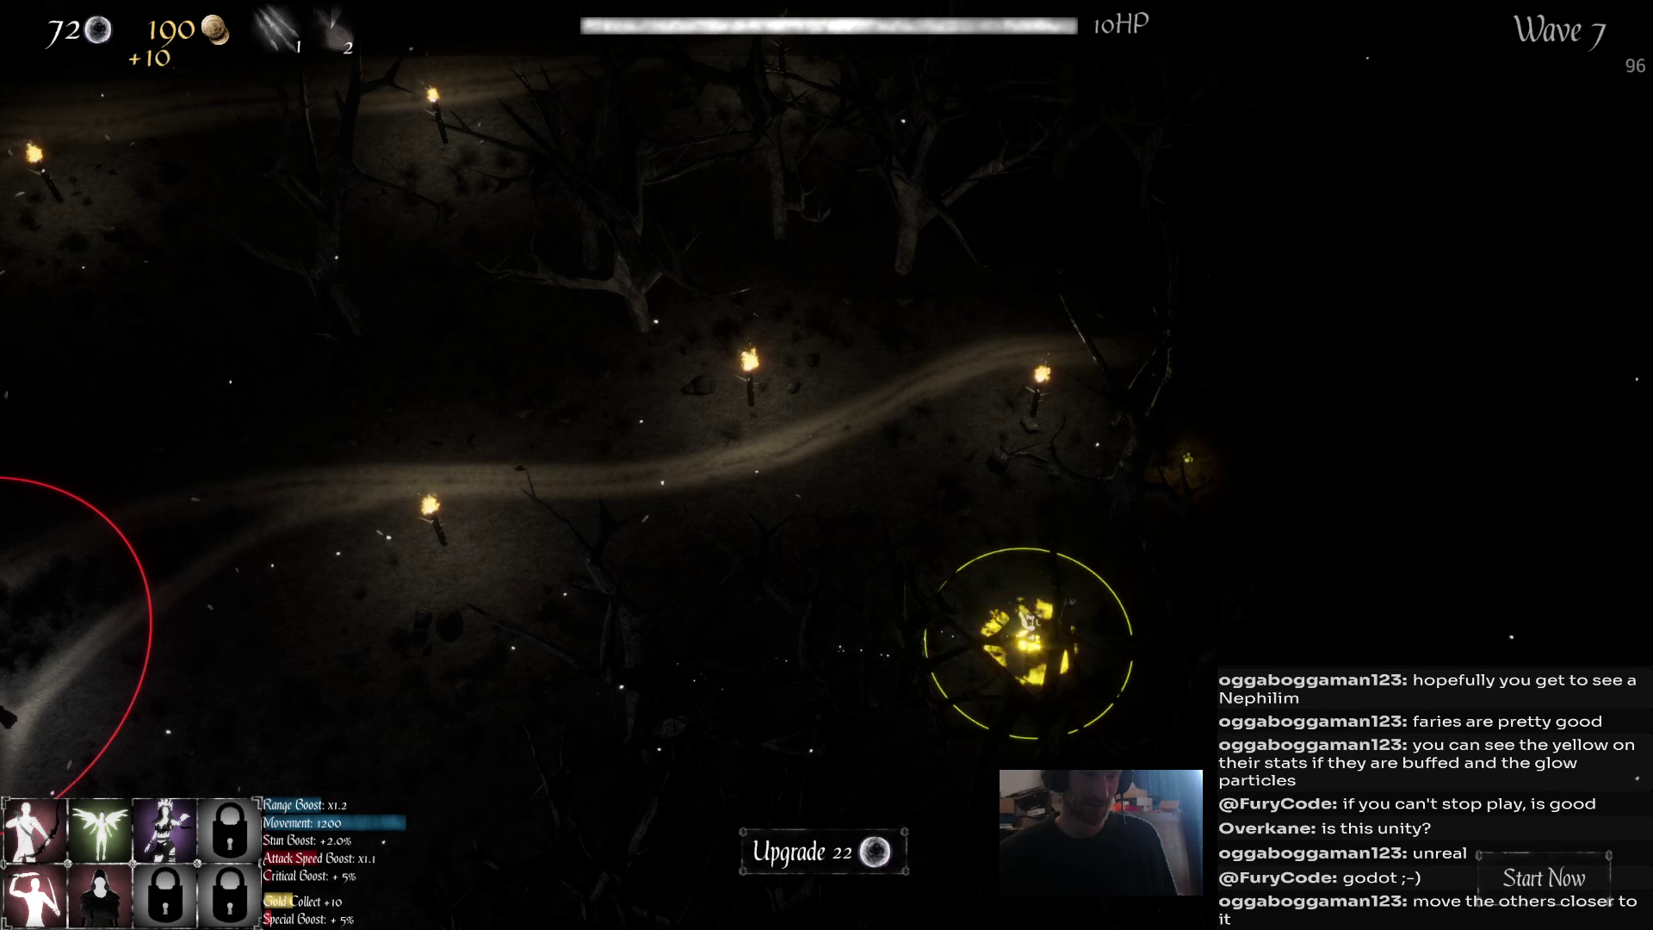
{"action": "key", "text": "Tab"}
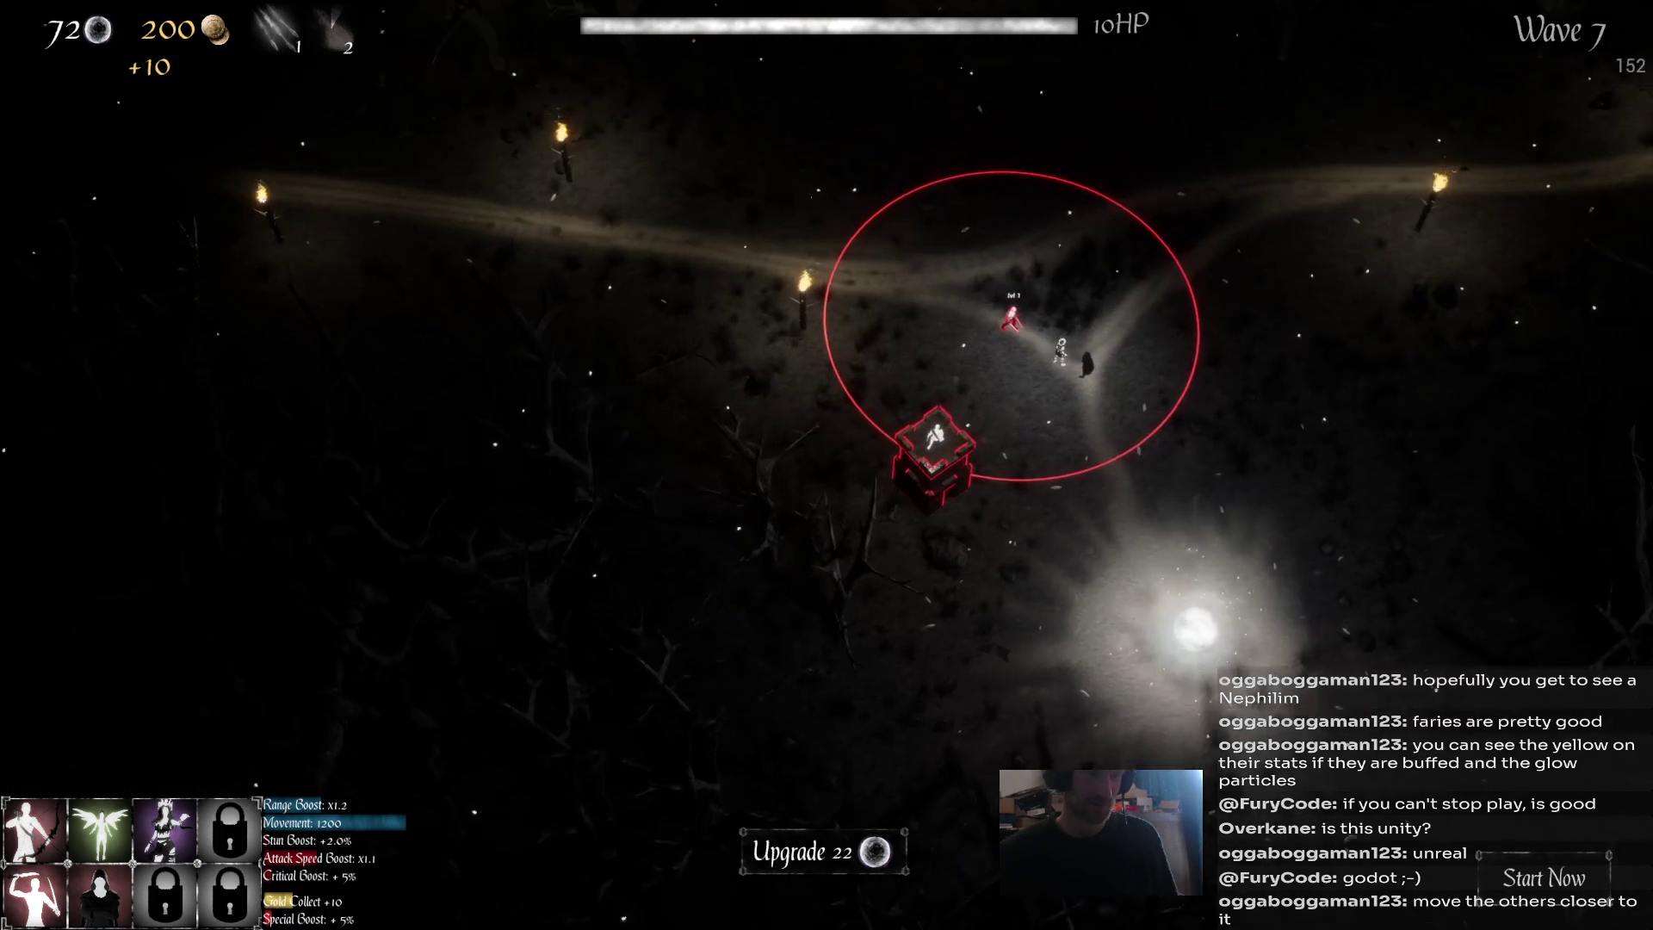
{"action": "key", "text": "Tab"}
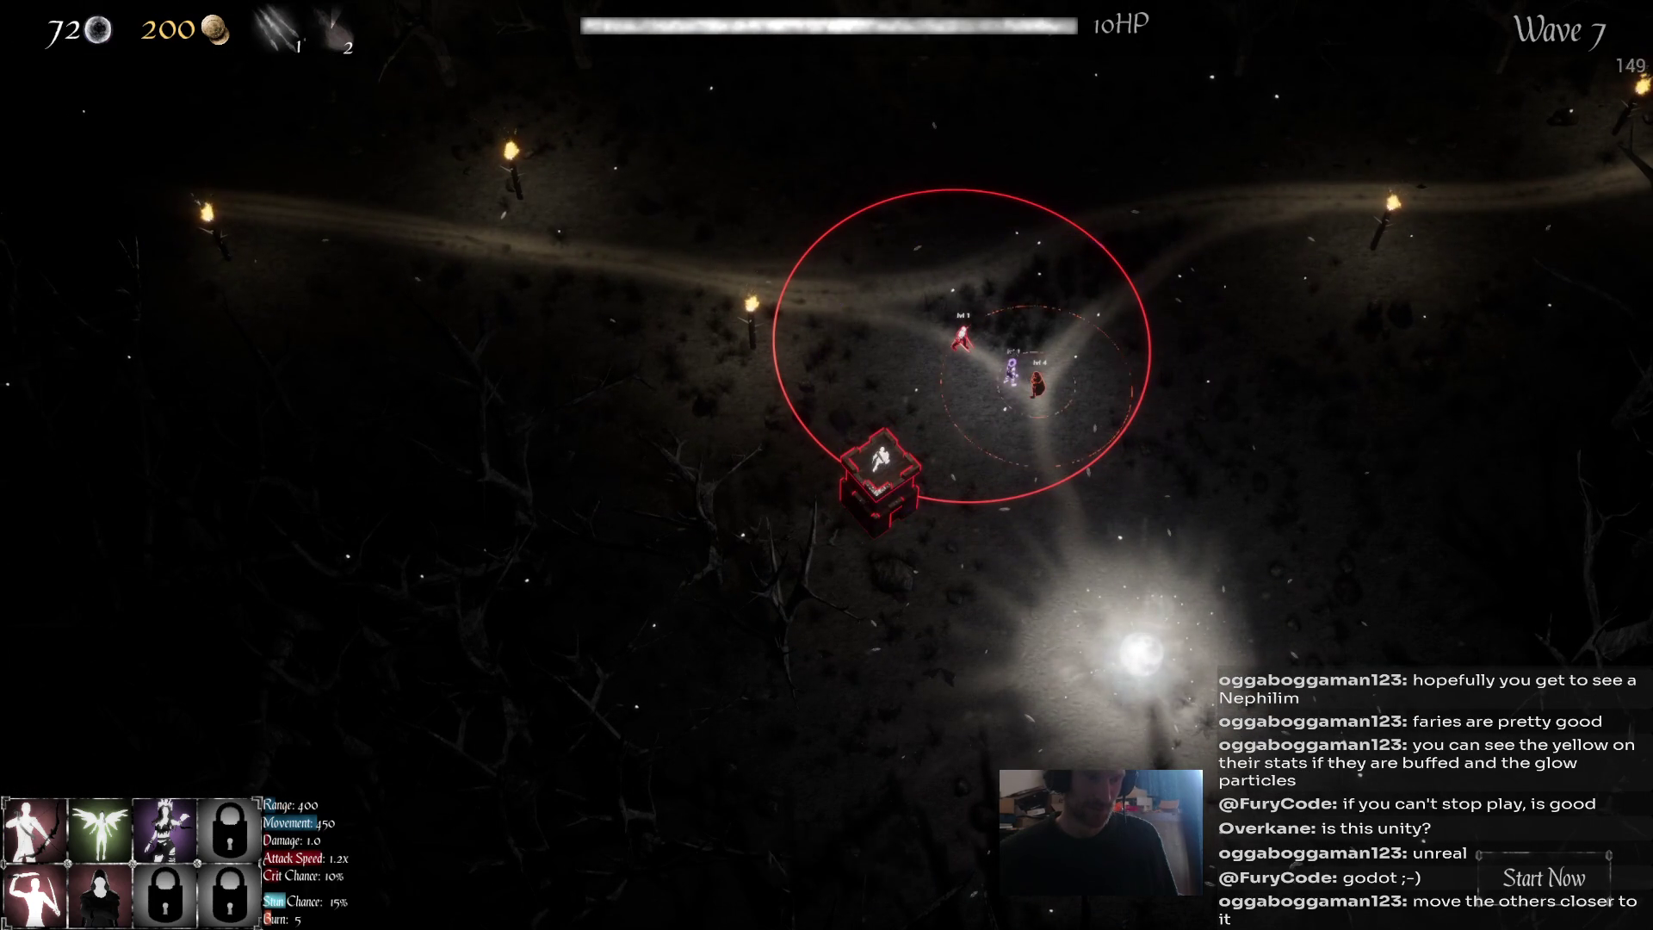
{"action": "key", "text": "Tab"}
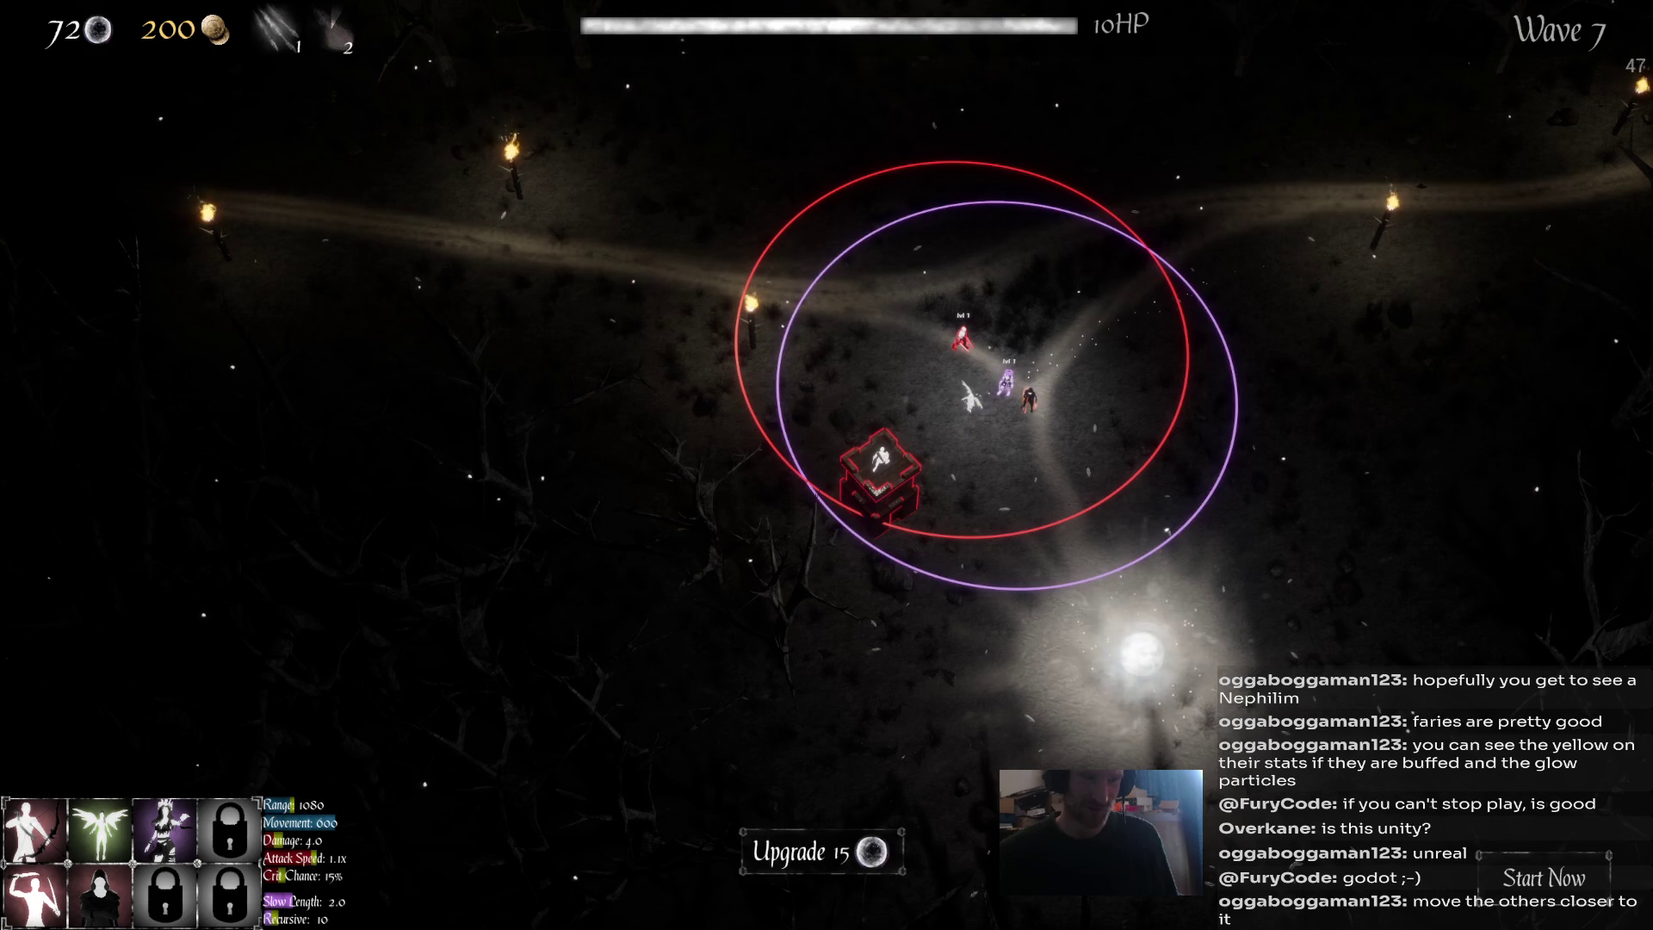
{"action": "key", "text": "Tab"}
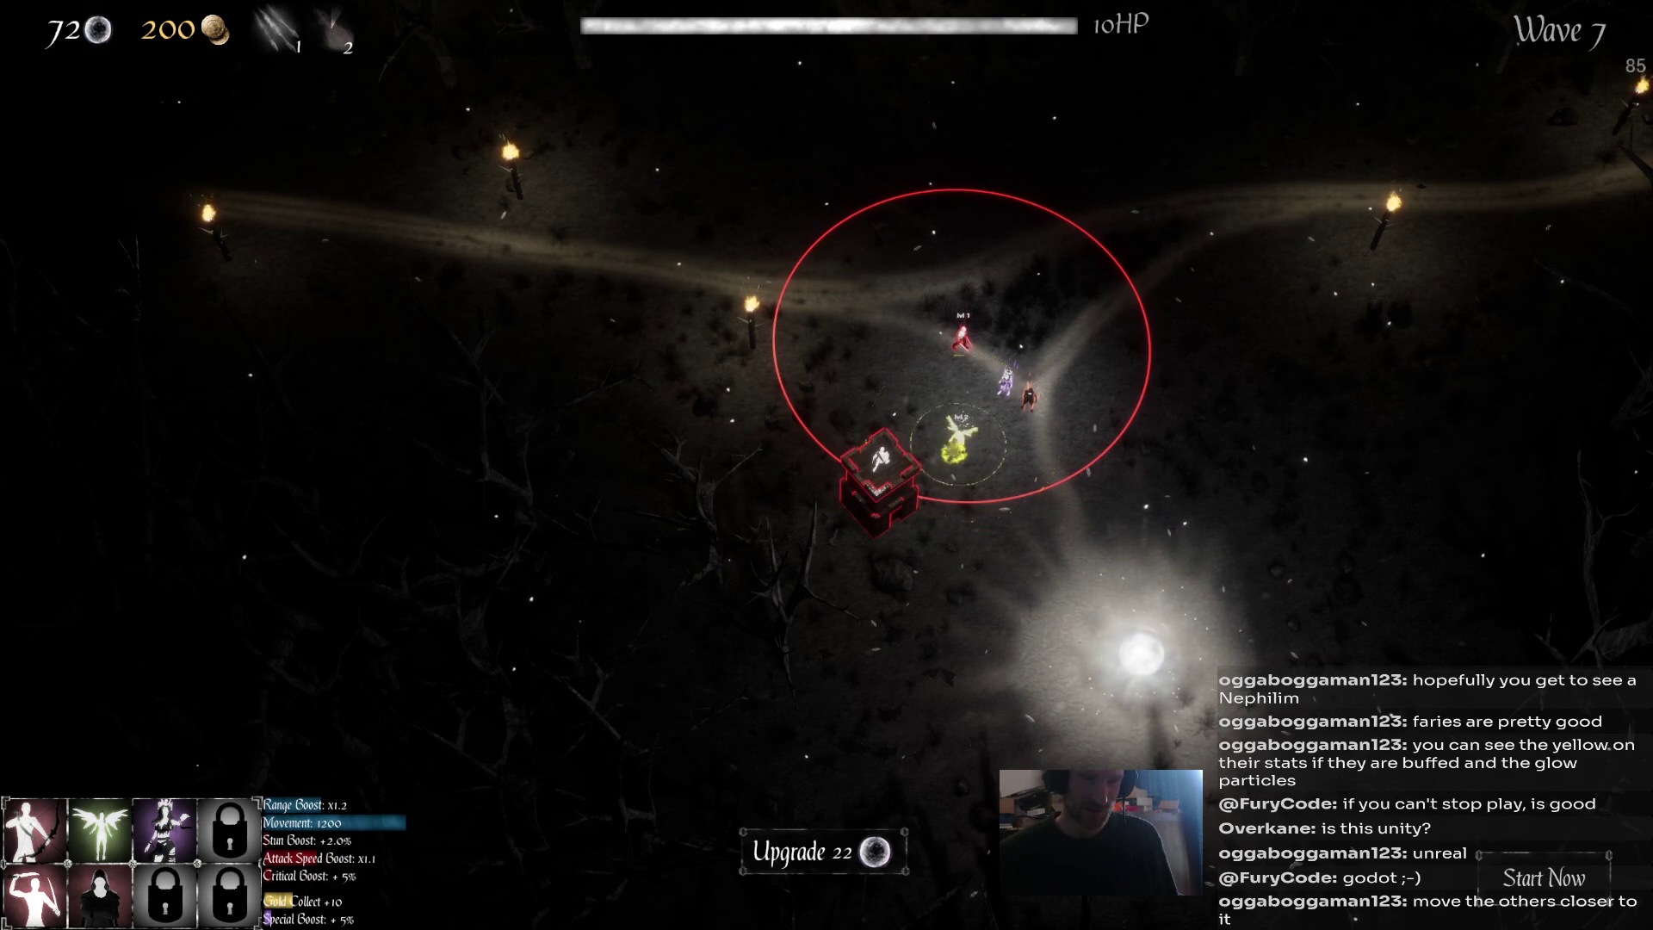
{"action": "key", "text": "Tab"}
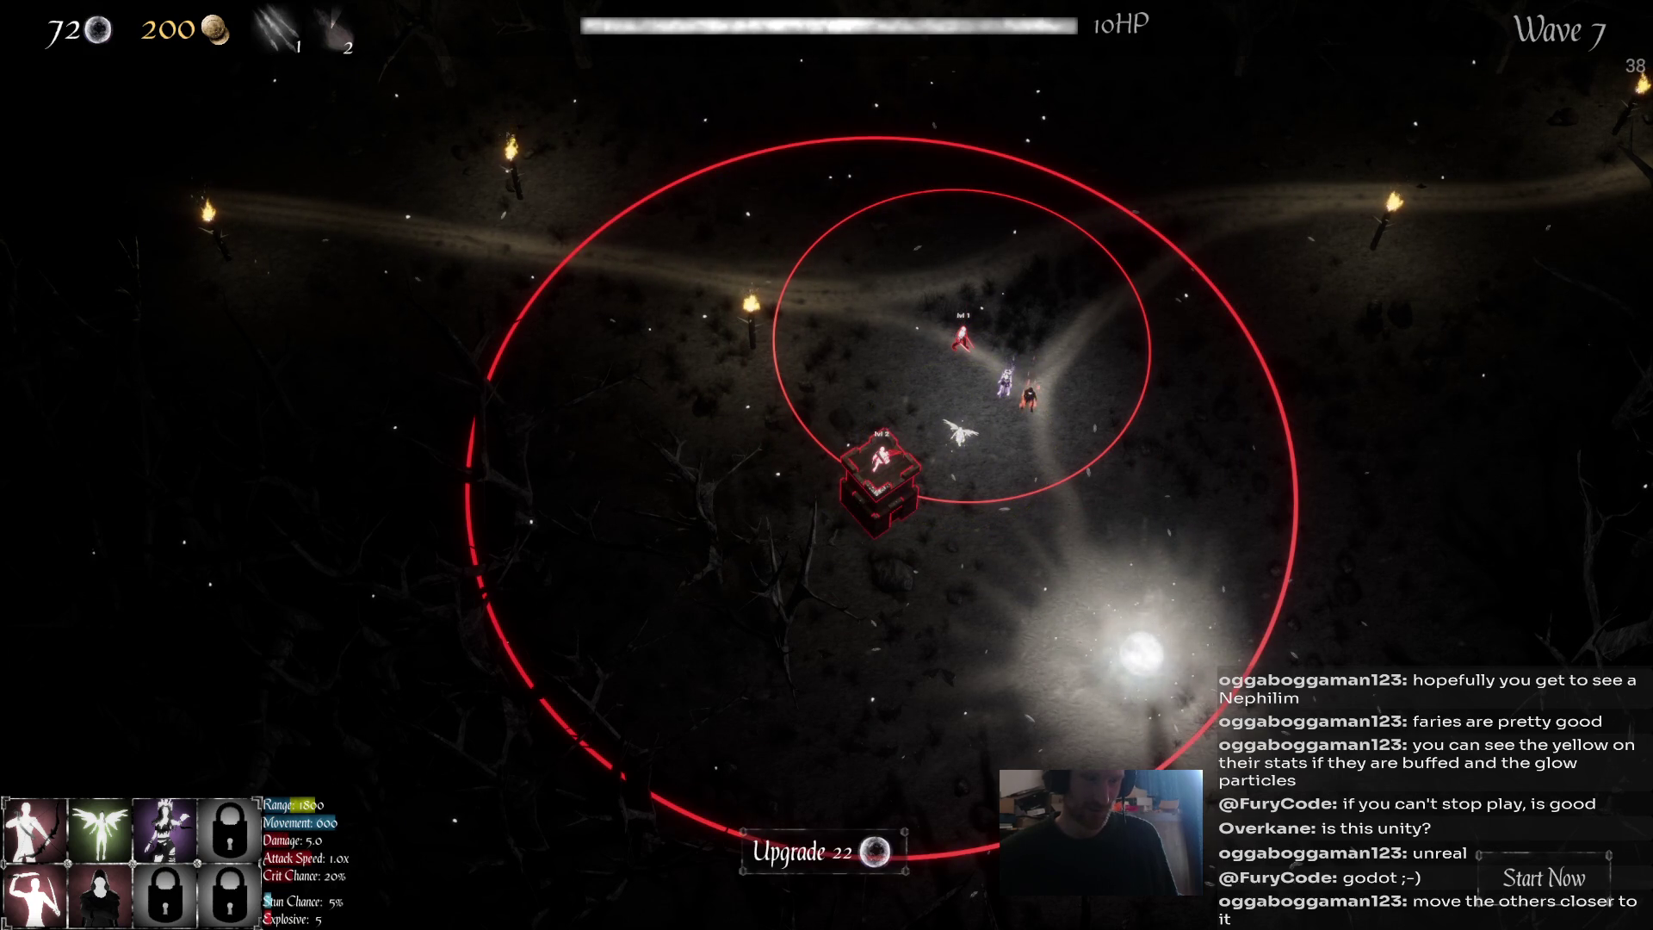
{"action": "key", "text": "Tab"}
{"action": "key", "text": "u"}
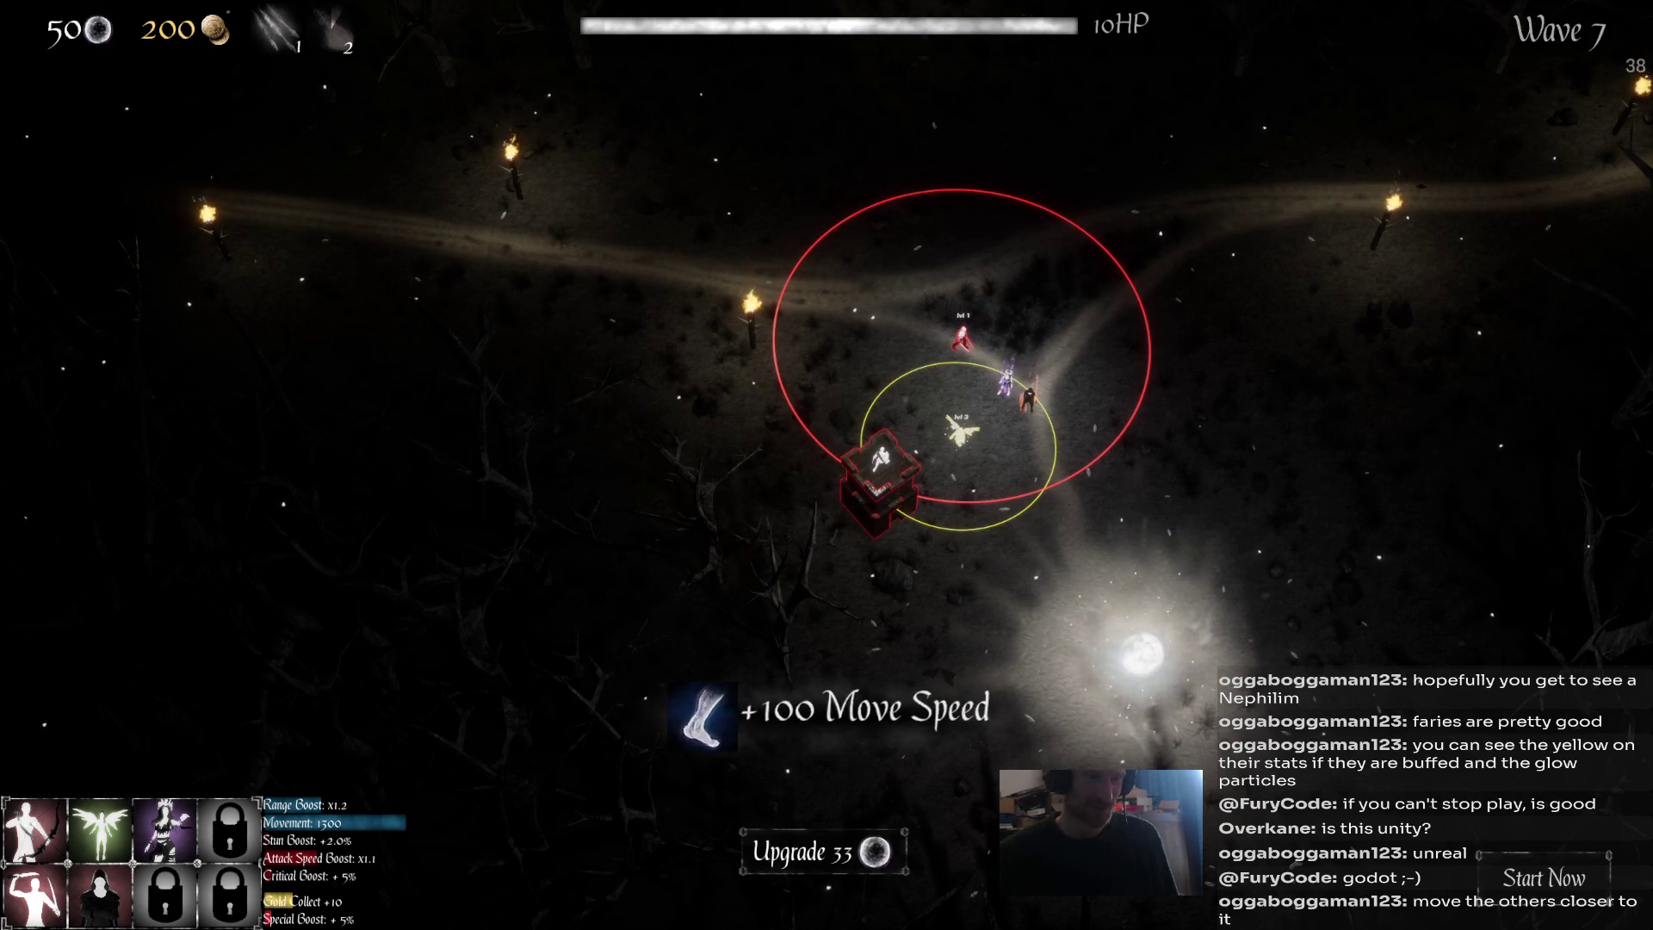
{"action": "key", "text": "u"}
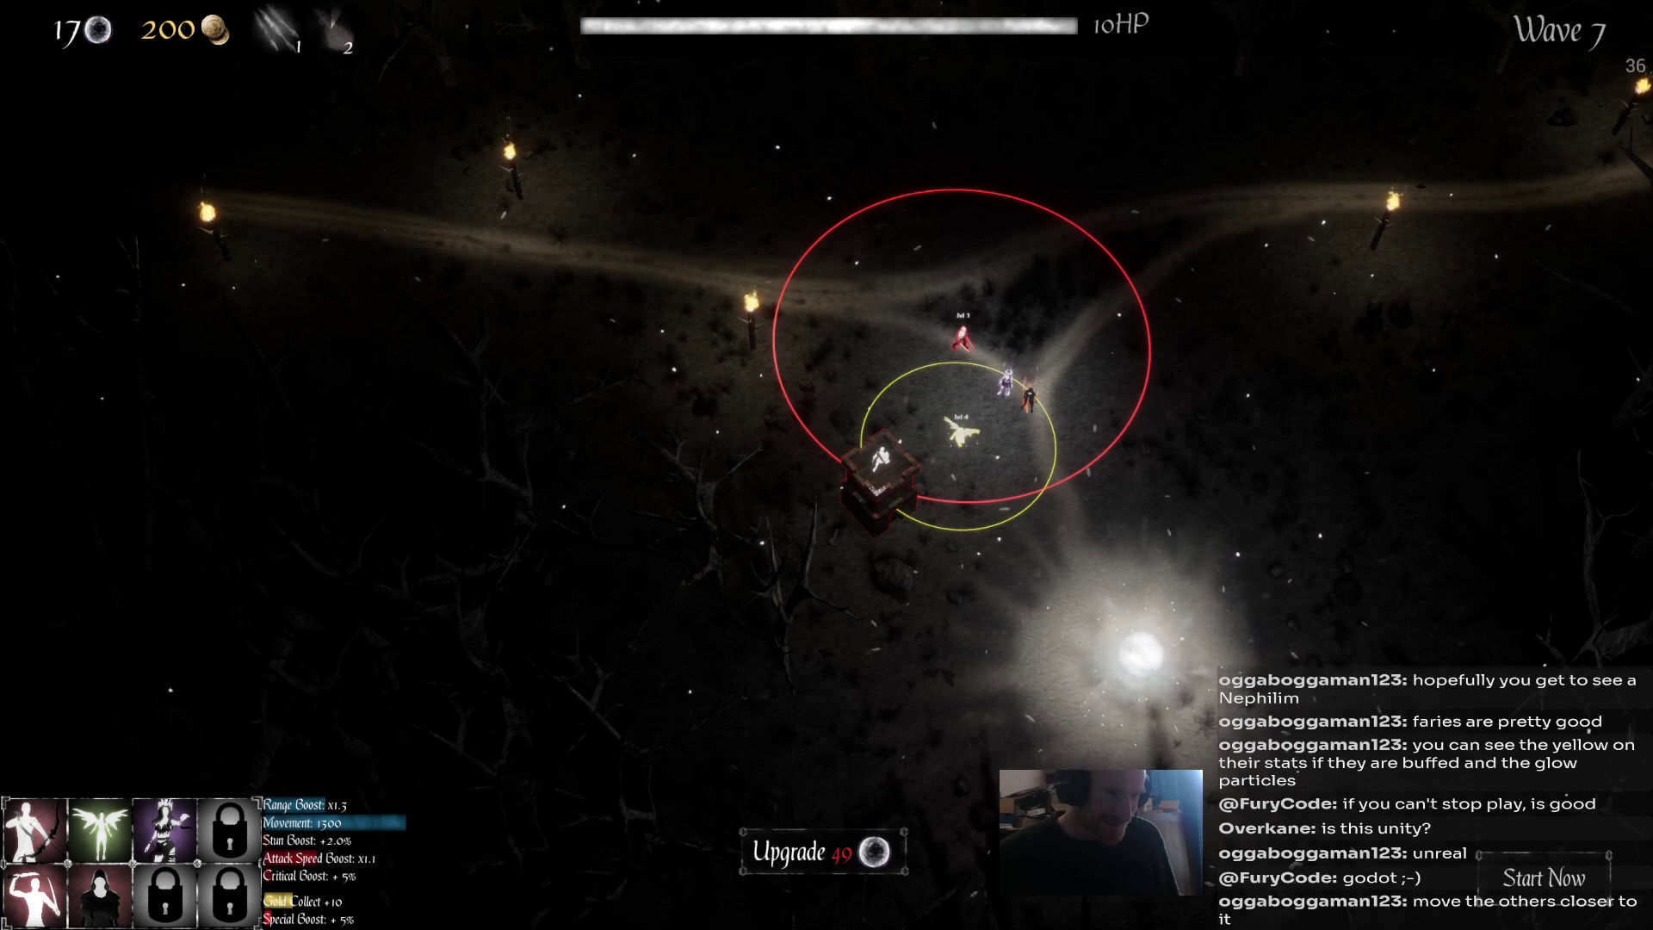
Compare the ranges and stats of the tower, fairy, level 4 unit and purple slowing unit.
{"action": "left_click", "coordinate": [879, 469]}
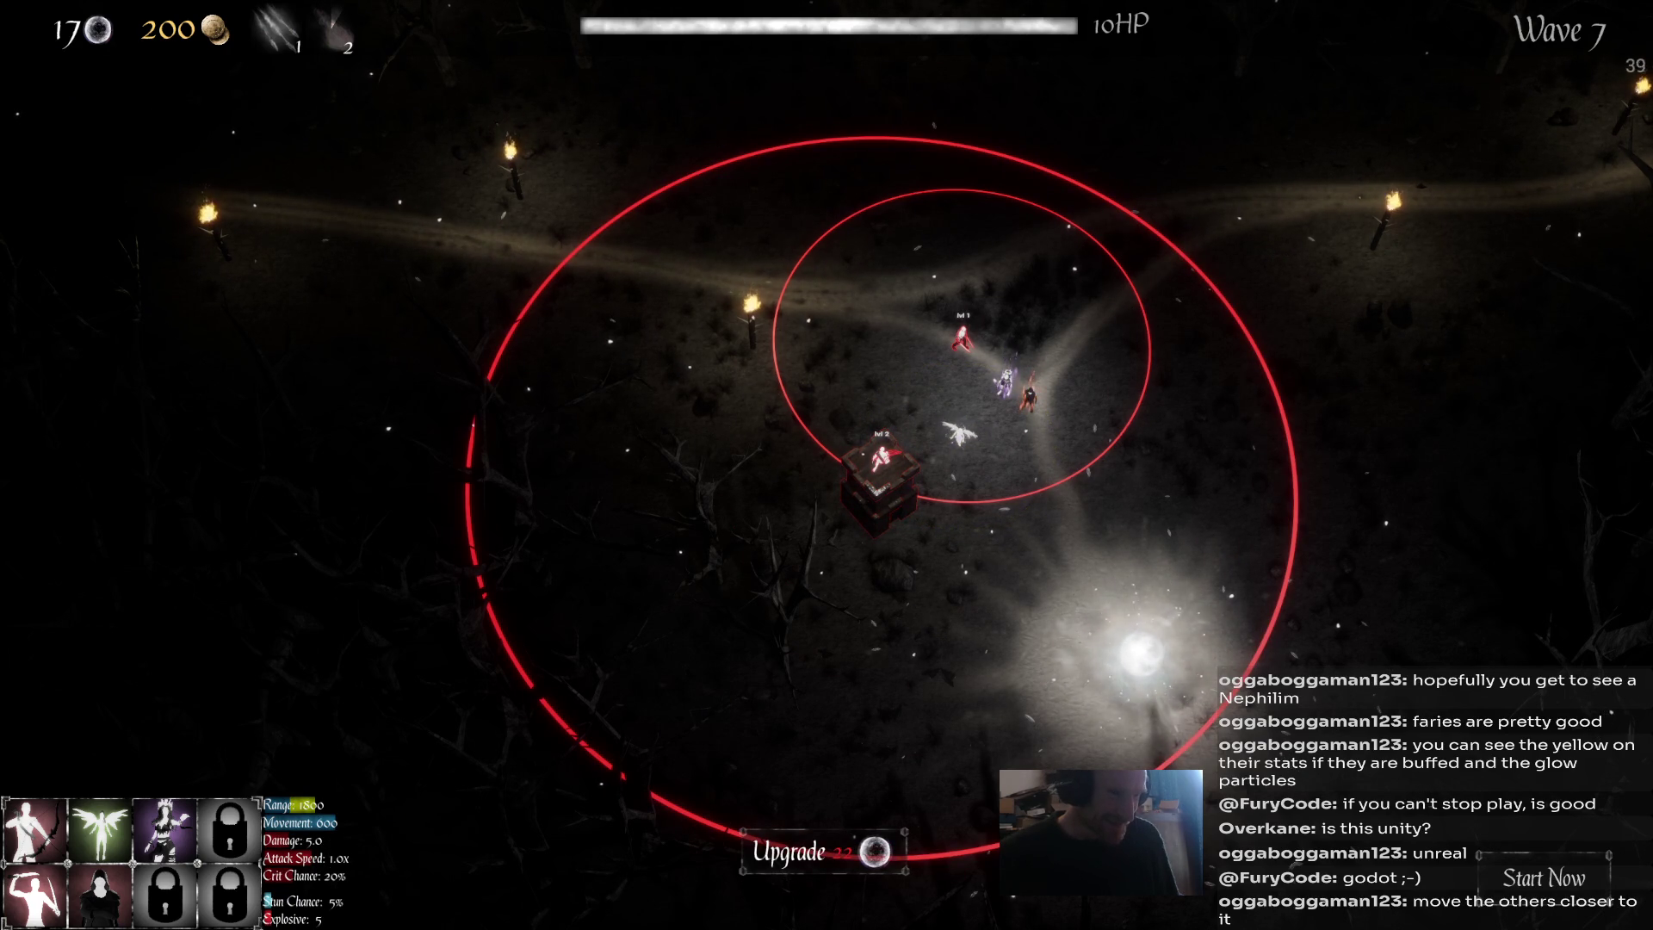
{"action": "left_click", "coordinate": [959, 432]}
{"action": "left_click", "coordinate": [959, 433]}
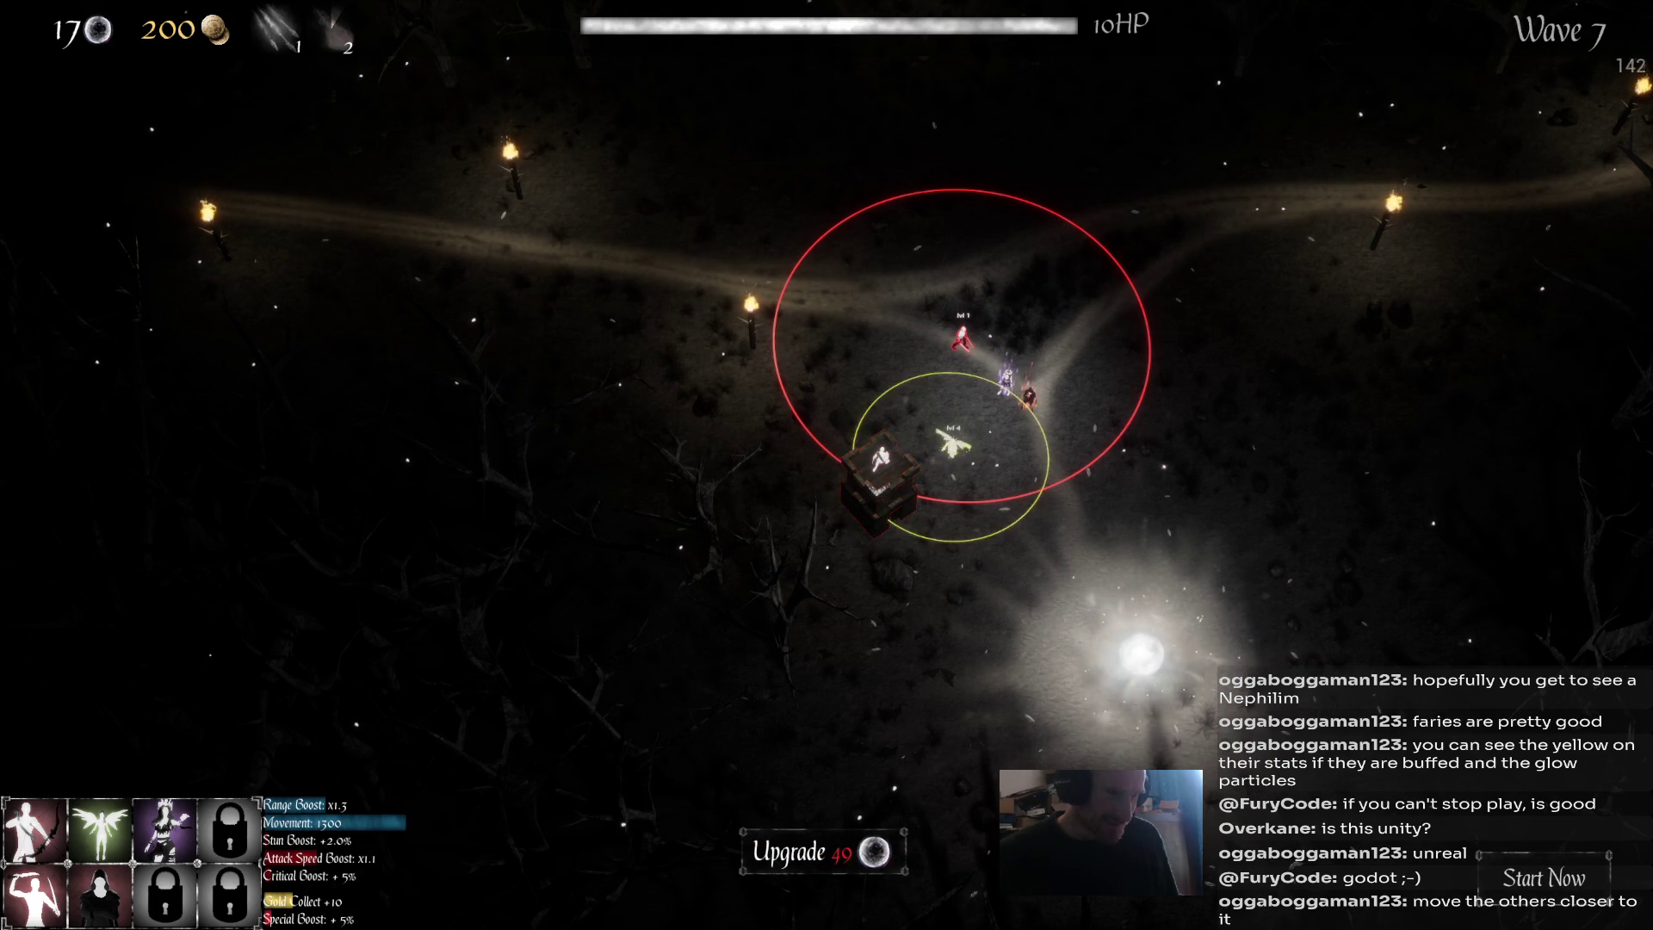
{"action": "left_click", "coordinate": [878, 465]}
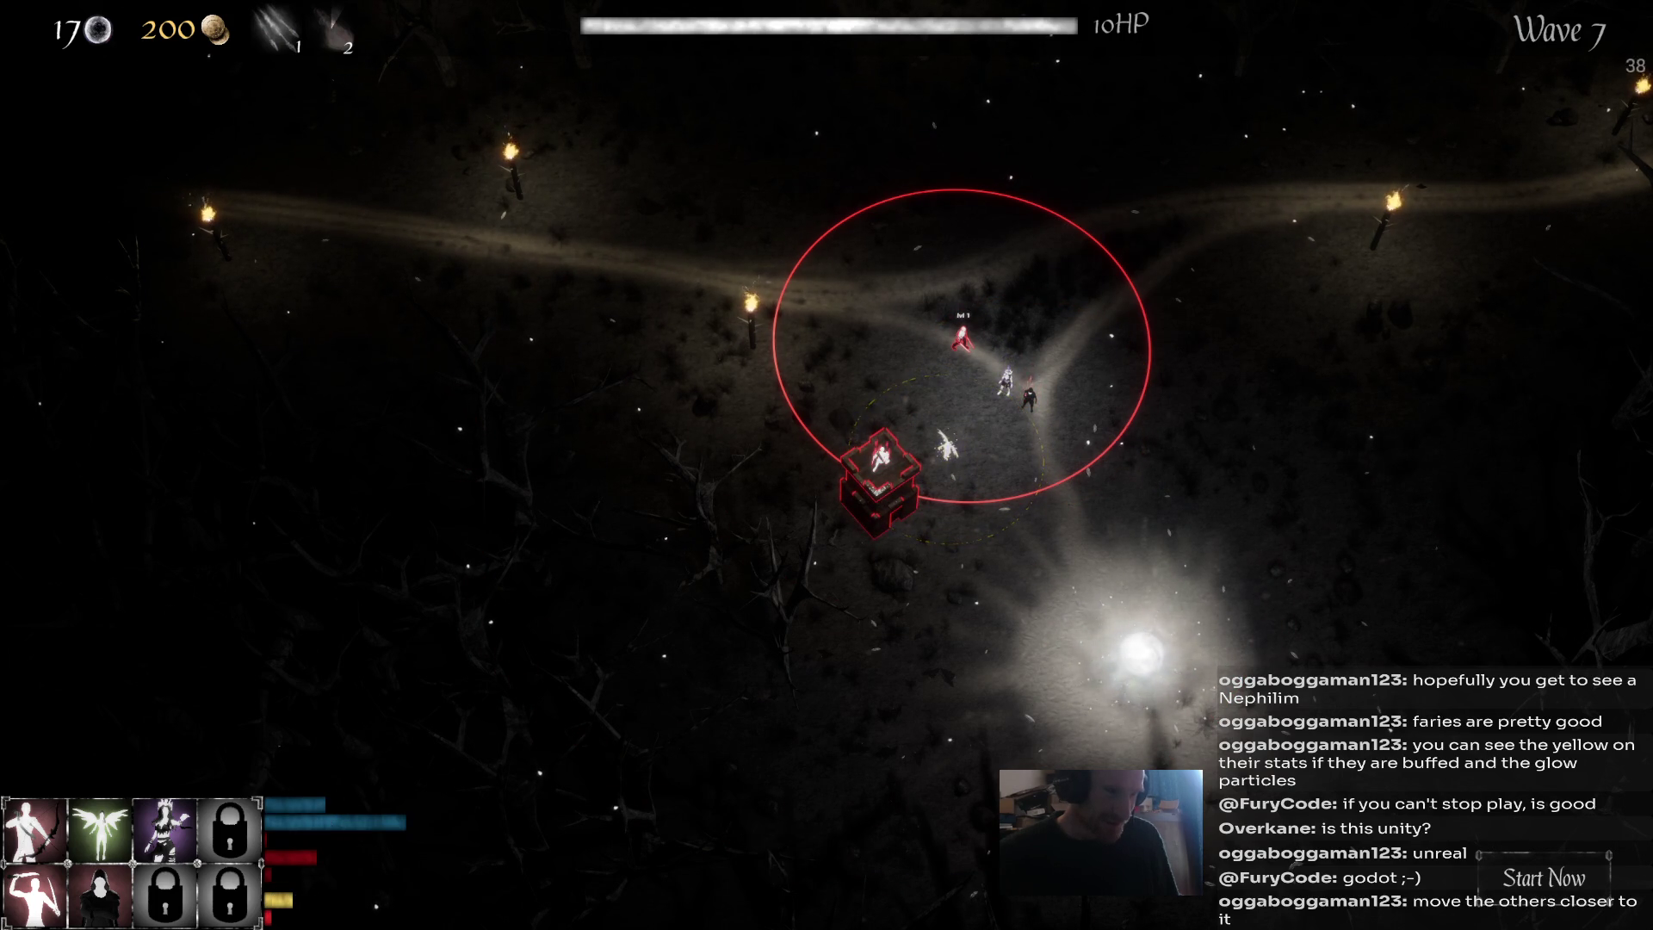
{"action": "left_click", "coordinate": [949, 444]}
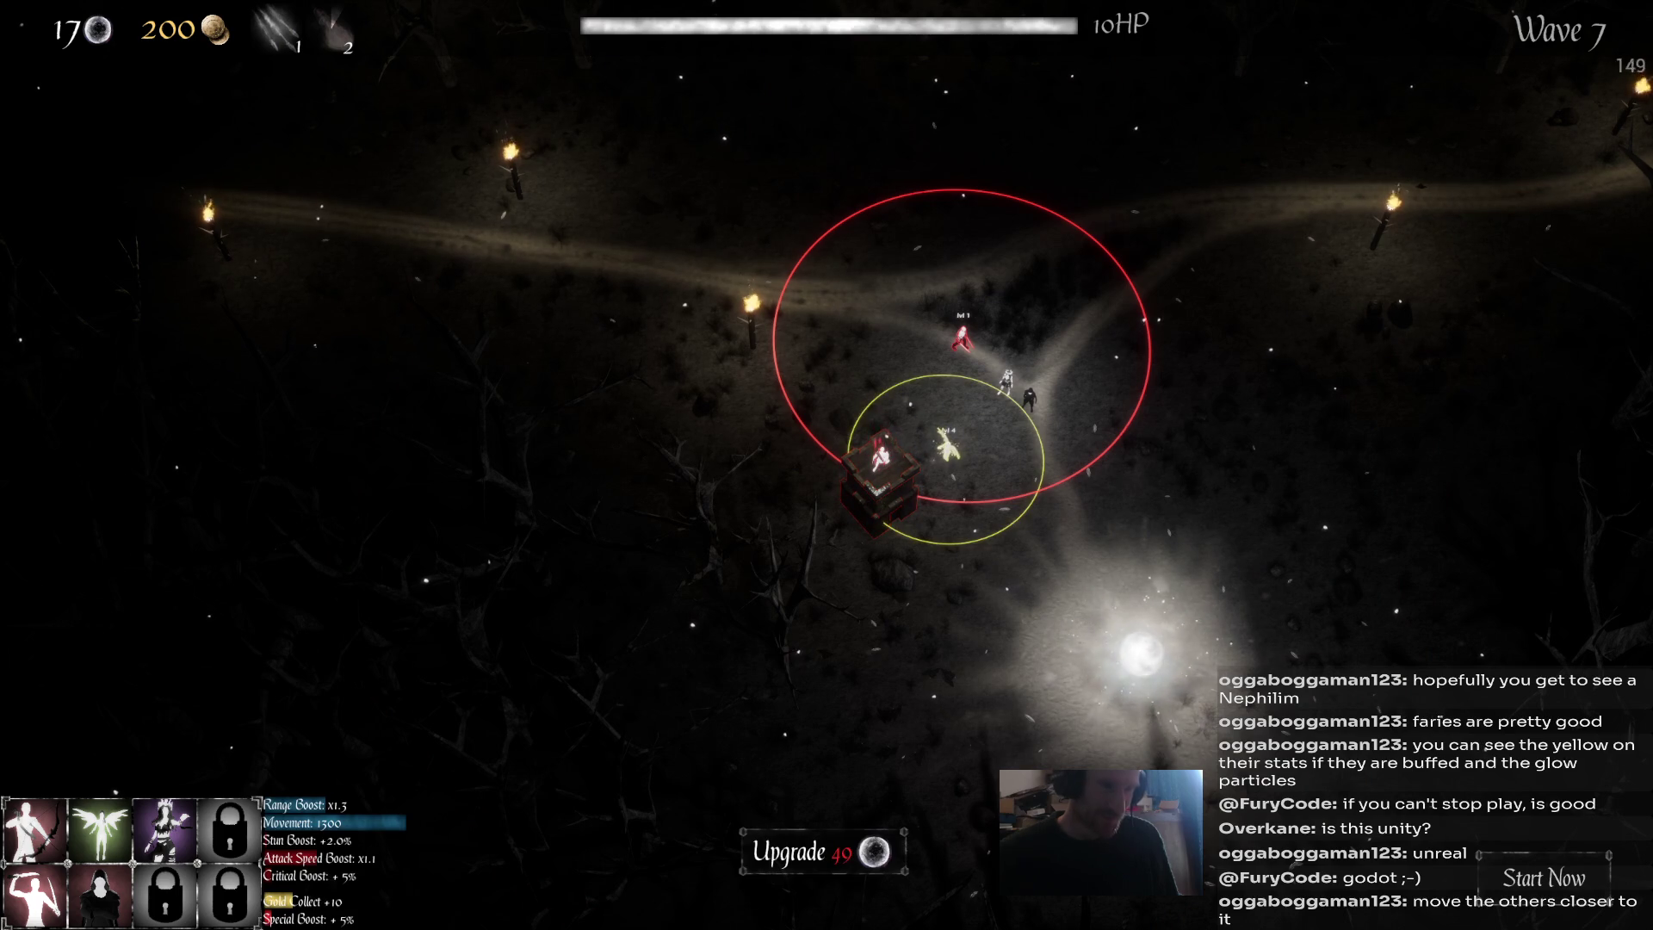
{"action": "left_click", "coordinate": [1029, 397]}
{"action": "left_click", "coordinate": [997, 396]}
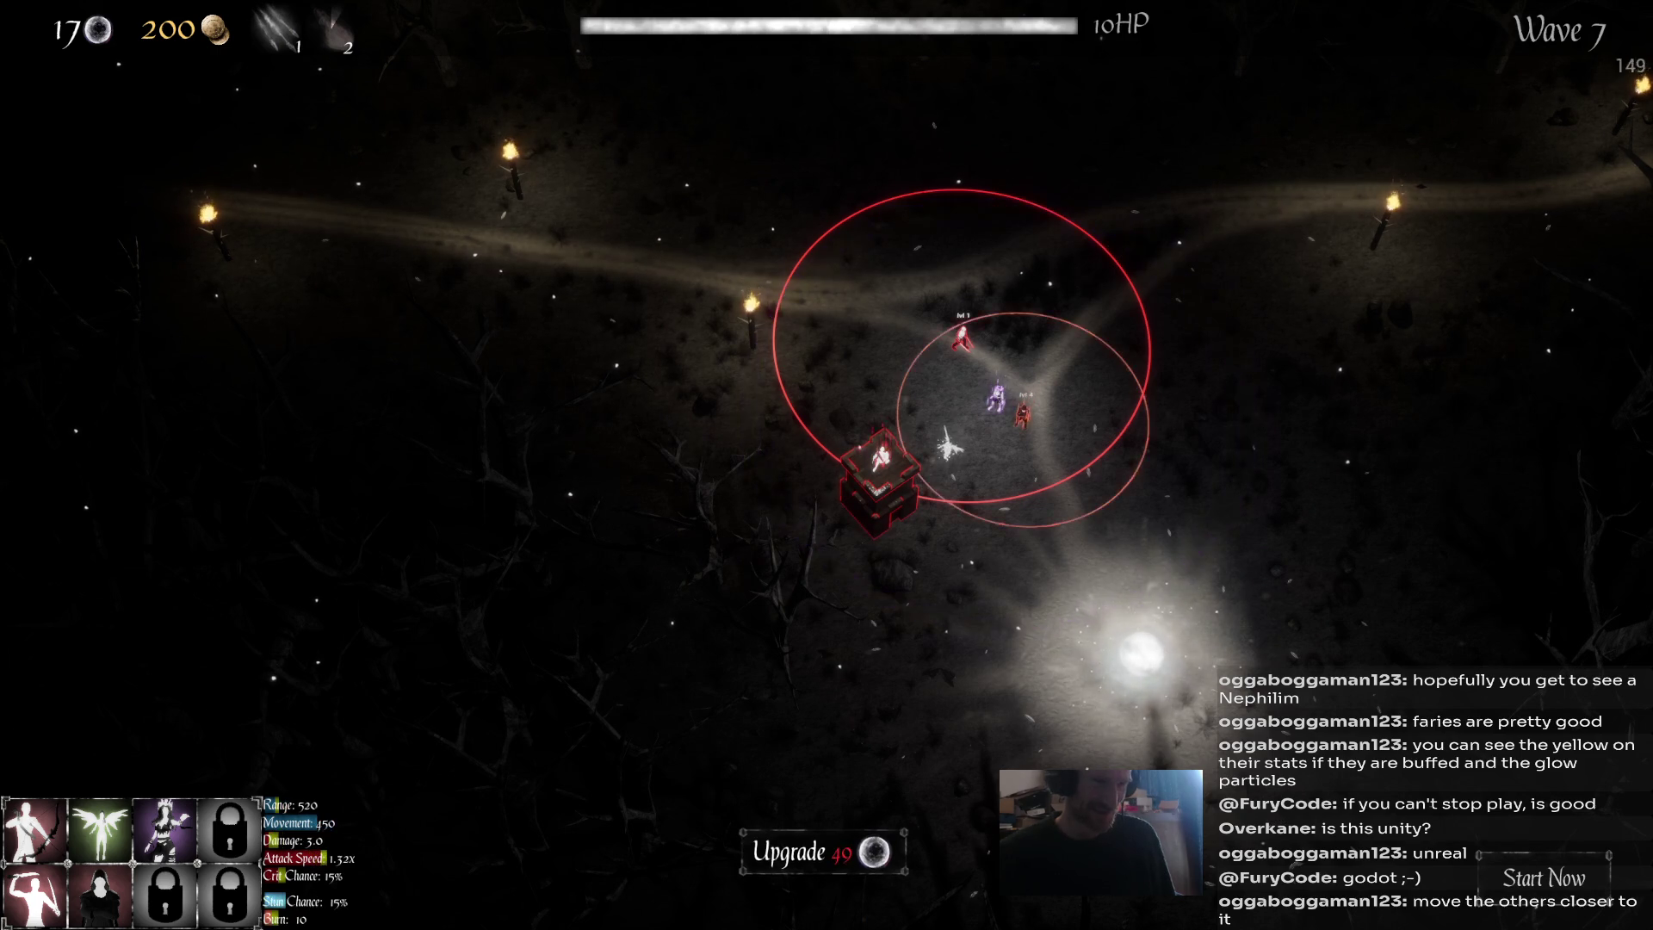
{"action": "left_click", "coordinate": [997, 396]}
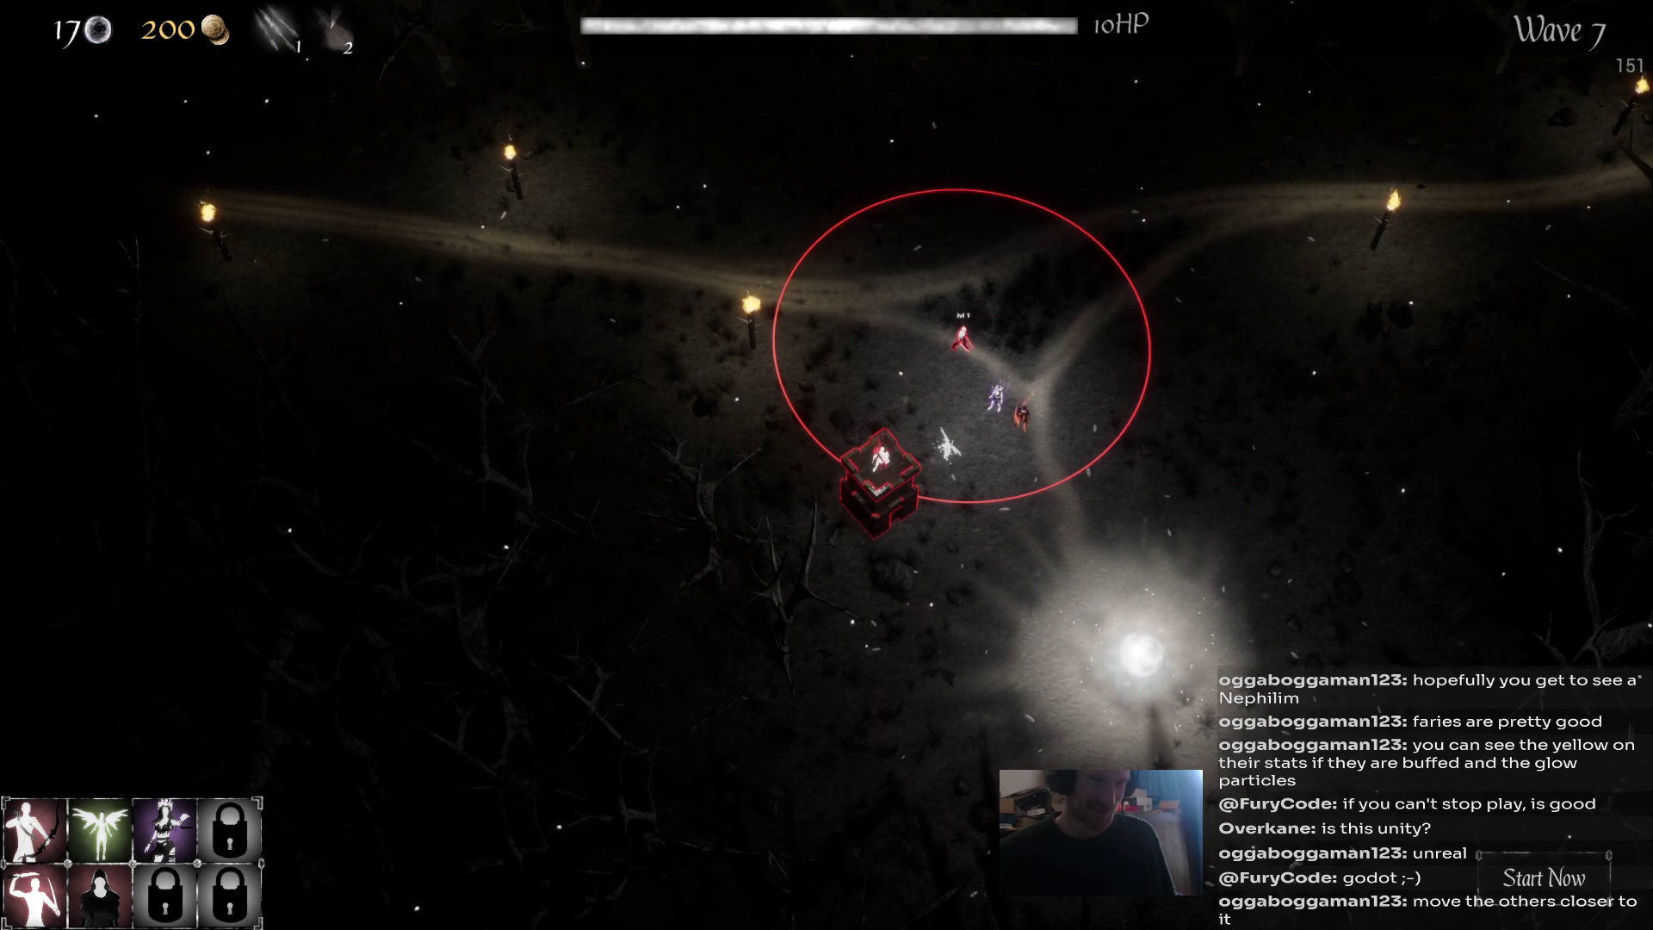
Move the red unit down and right beside the tower.
{"action": "left_click", "coordinate": [961, 338]}
{"action": "right_click", "coordinate": [977, 398]}
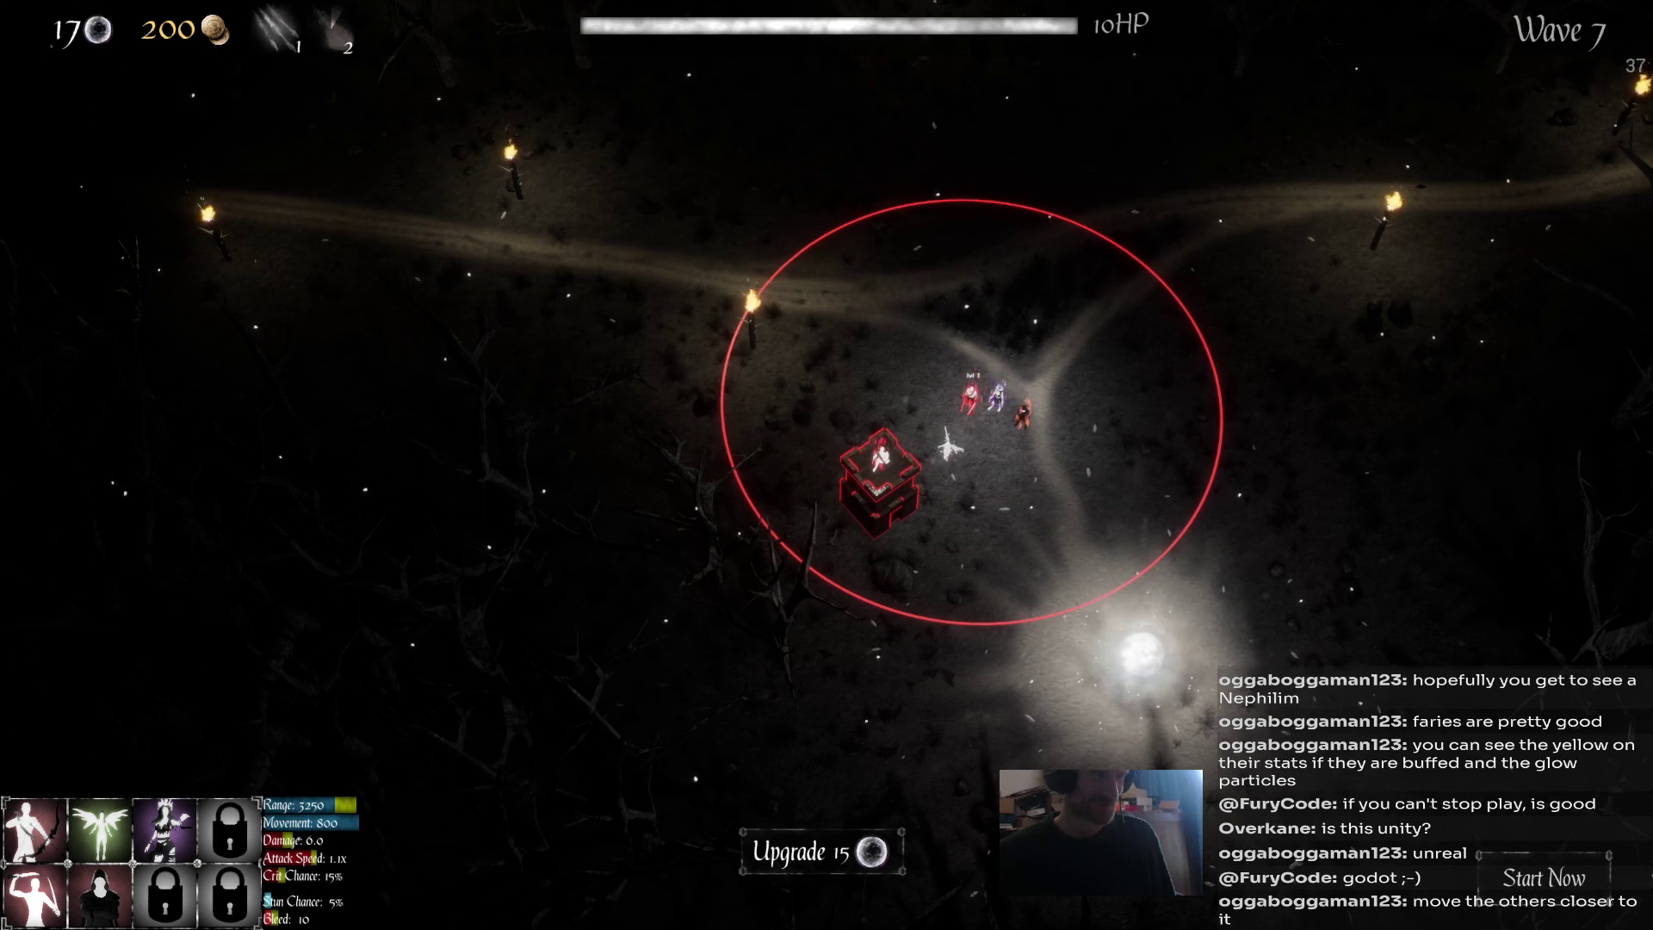
{"action": "key", "text": "Escape"}
Upgrade the long-range red unit and collect the glowing move speed orb.
{"action": "key", "text": "d"}
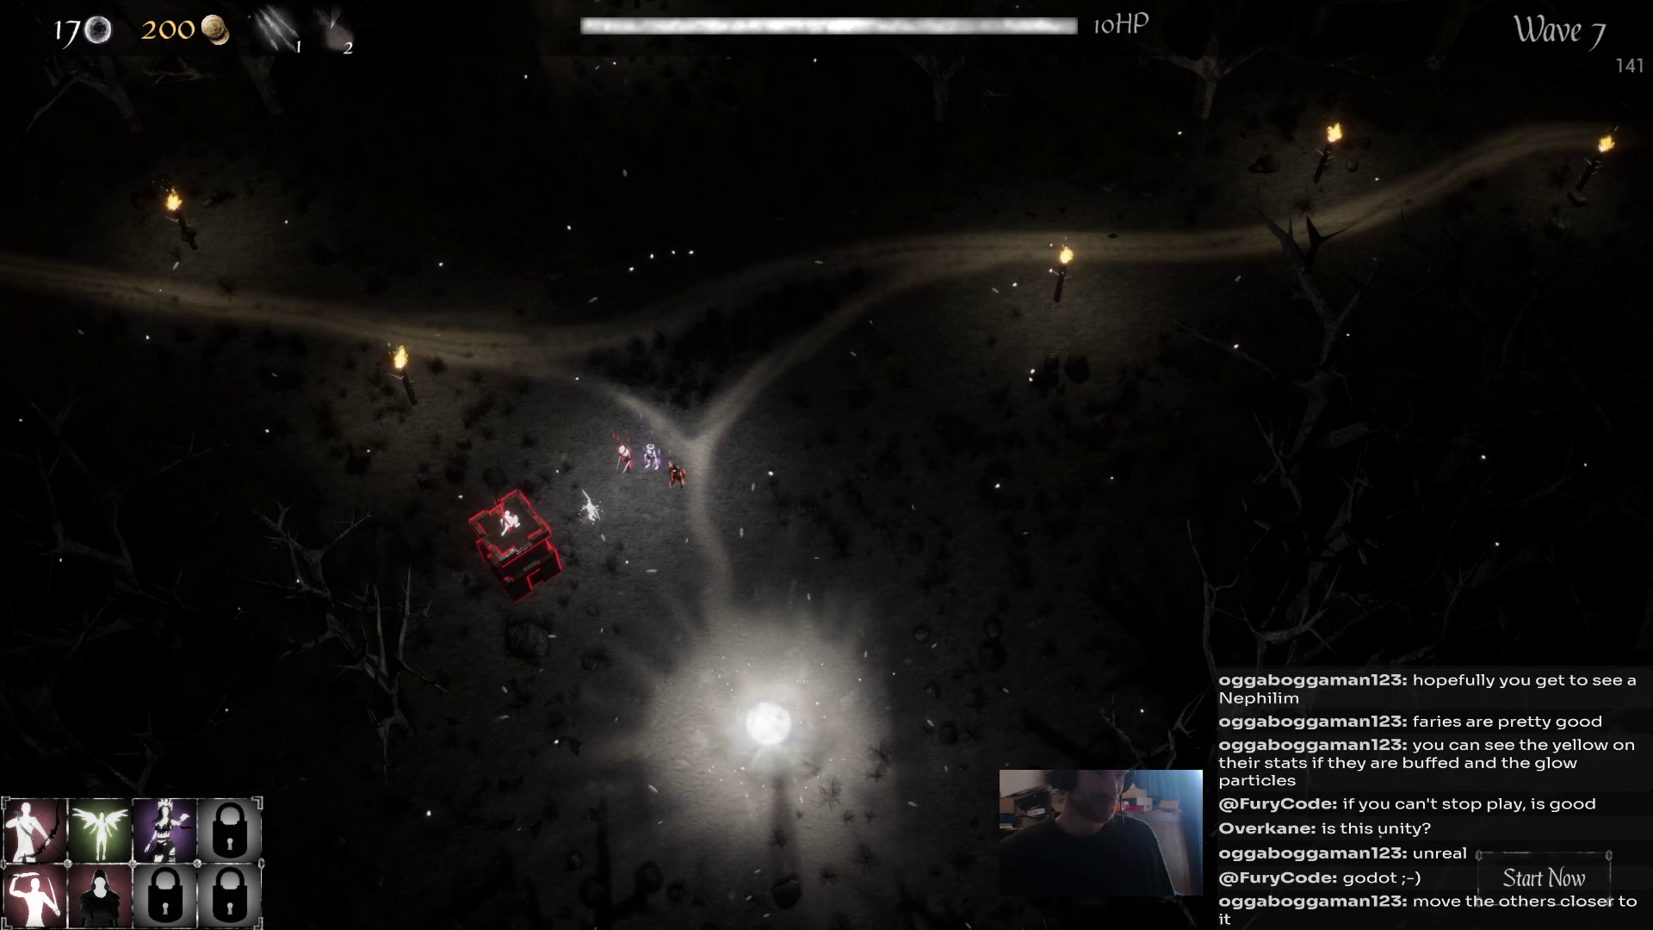
{"action": "left_click", "coordinate": [651, 455]}
{"action": "left_click", "coordinate": [676, 472]}
{"action": "left_click", "coordinate": [651, 455]}
{"action": "left_click", "coordinate": [621, 455]}
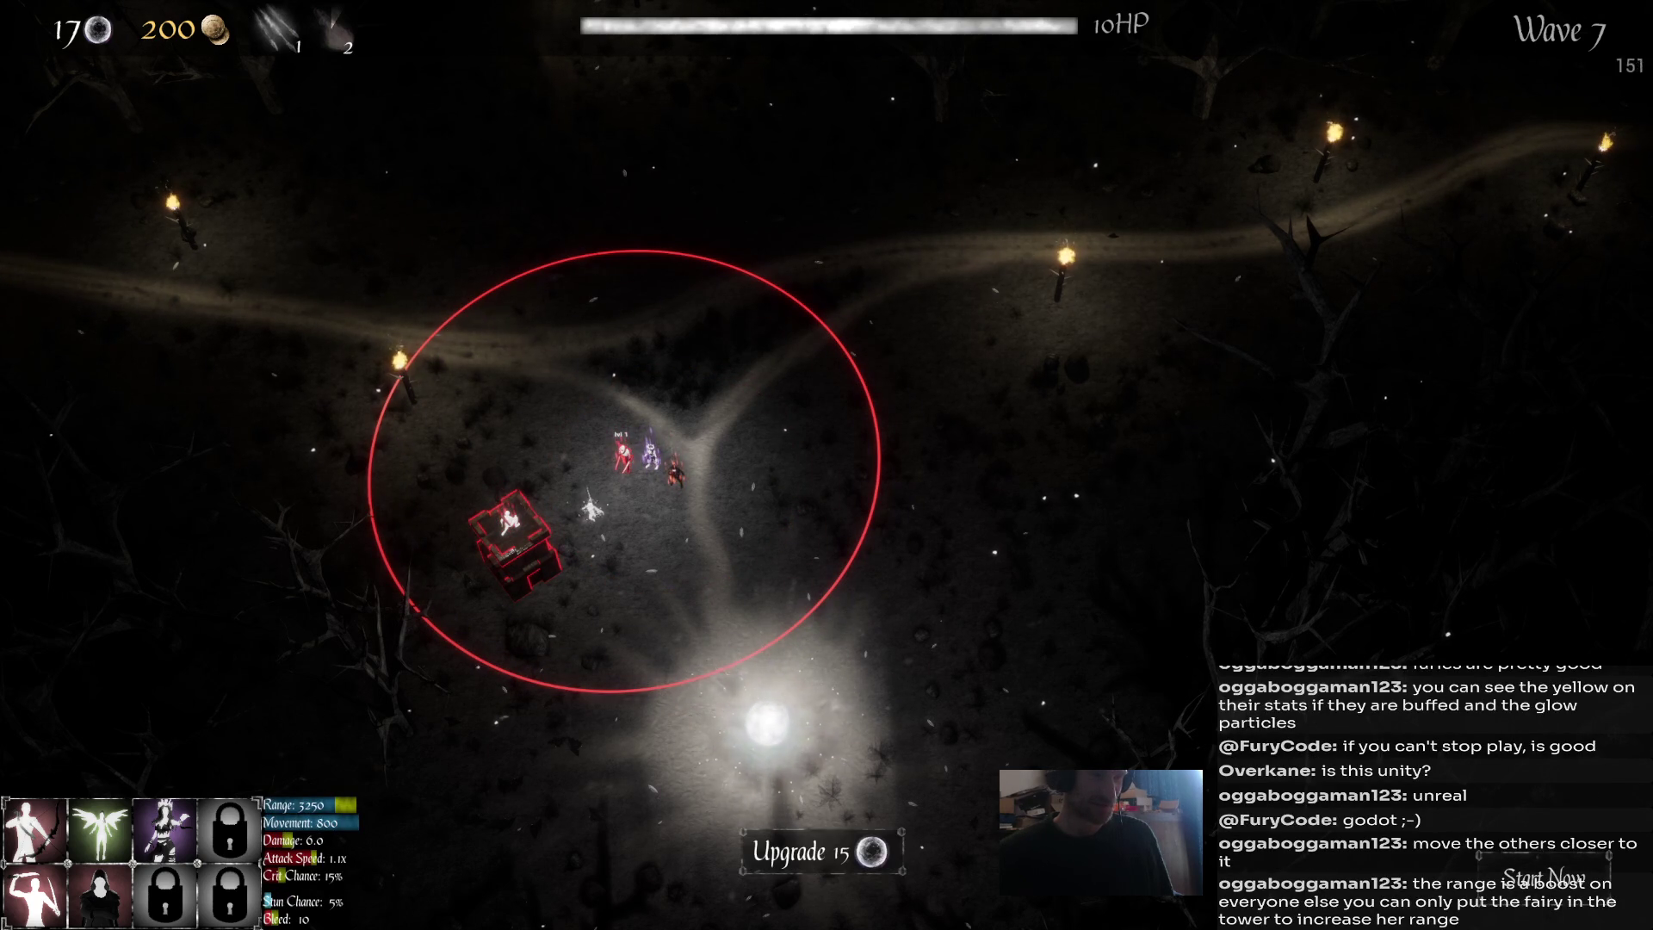
{"action": "left_click", "coordinate": [801, 852]}
{"action": "left_click", "coordinate": [766, 723]}
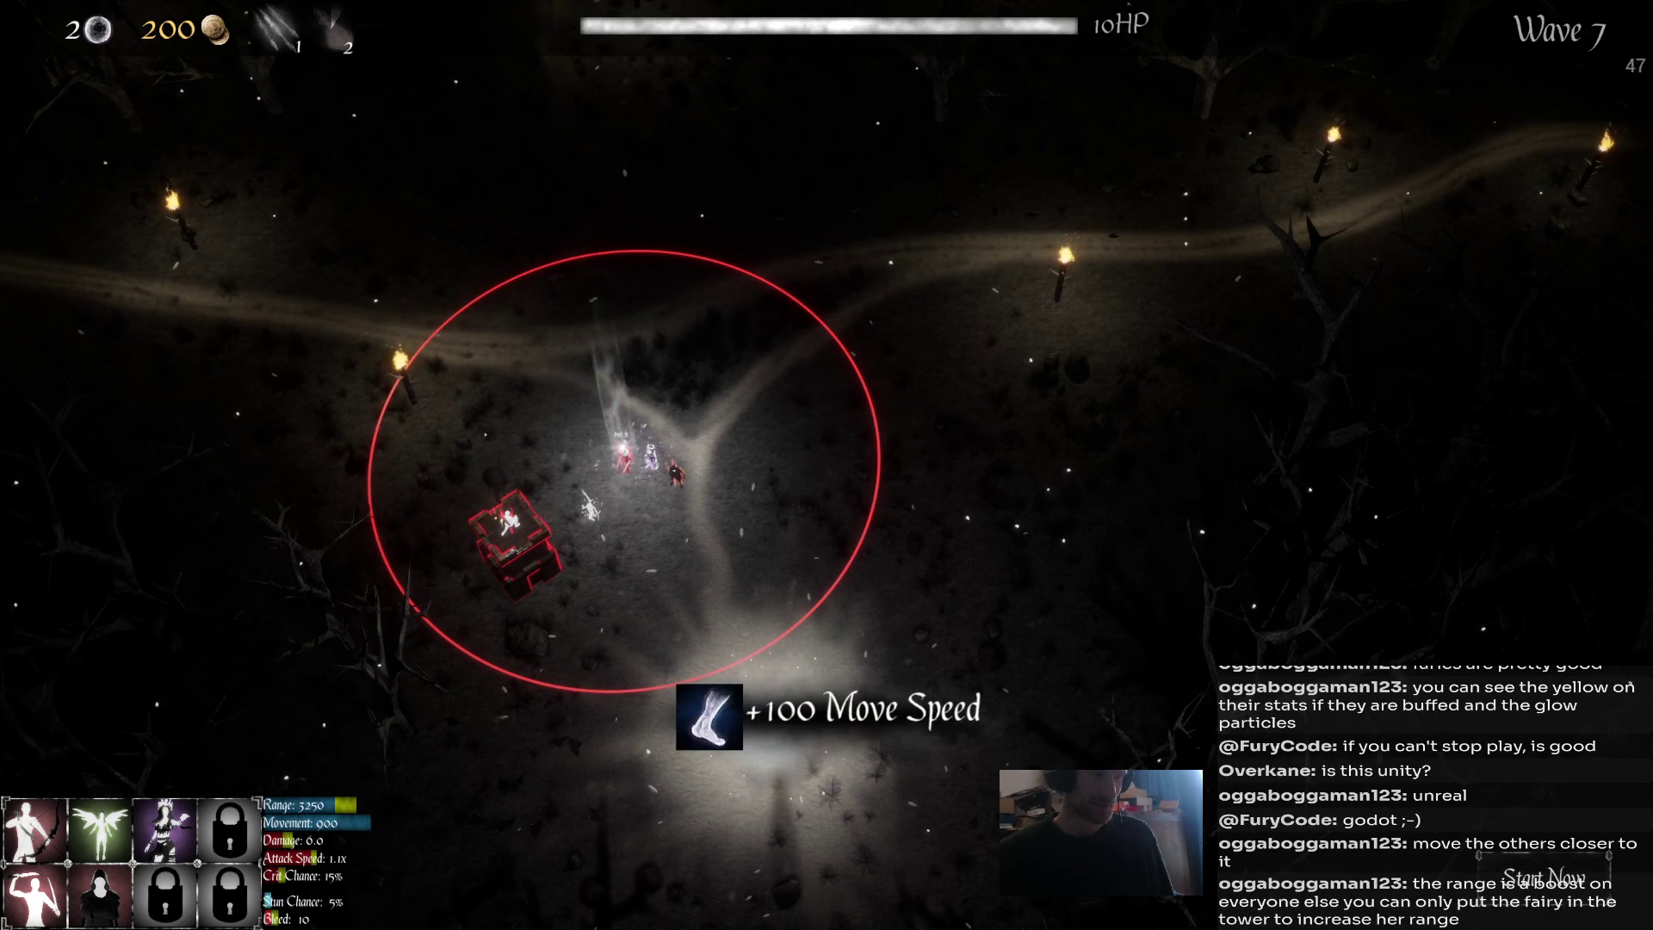
{"action": "key", "text": "Escape"}
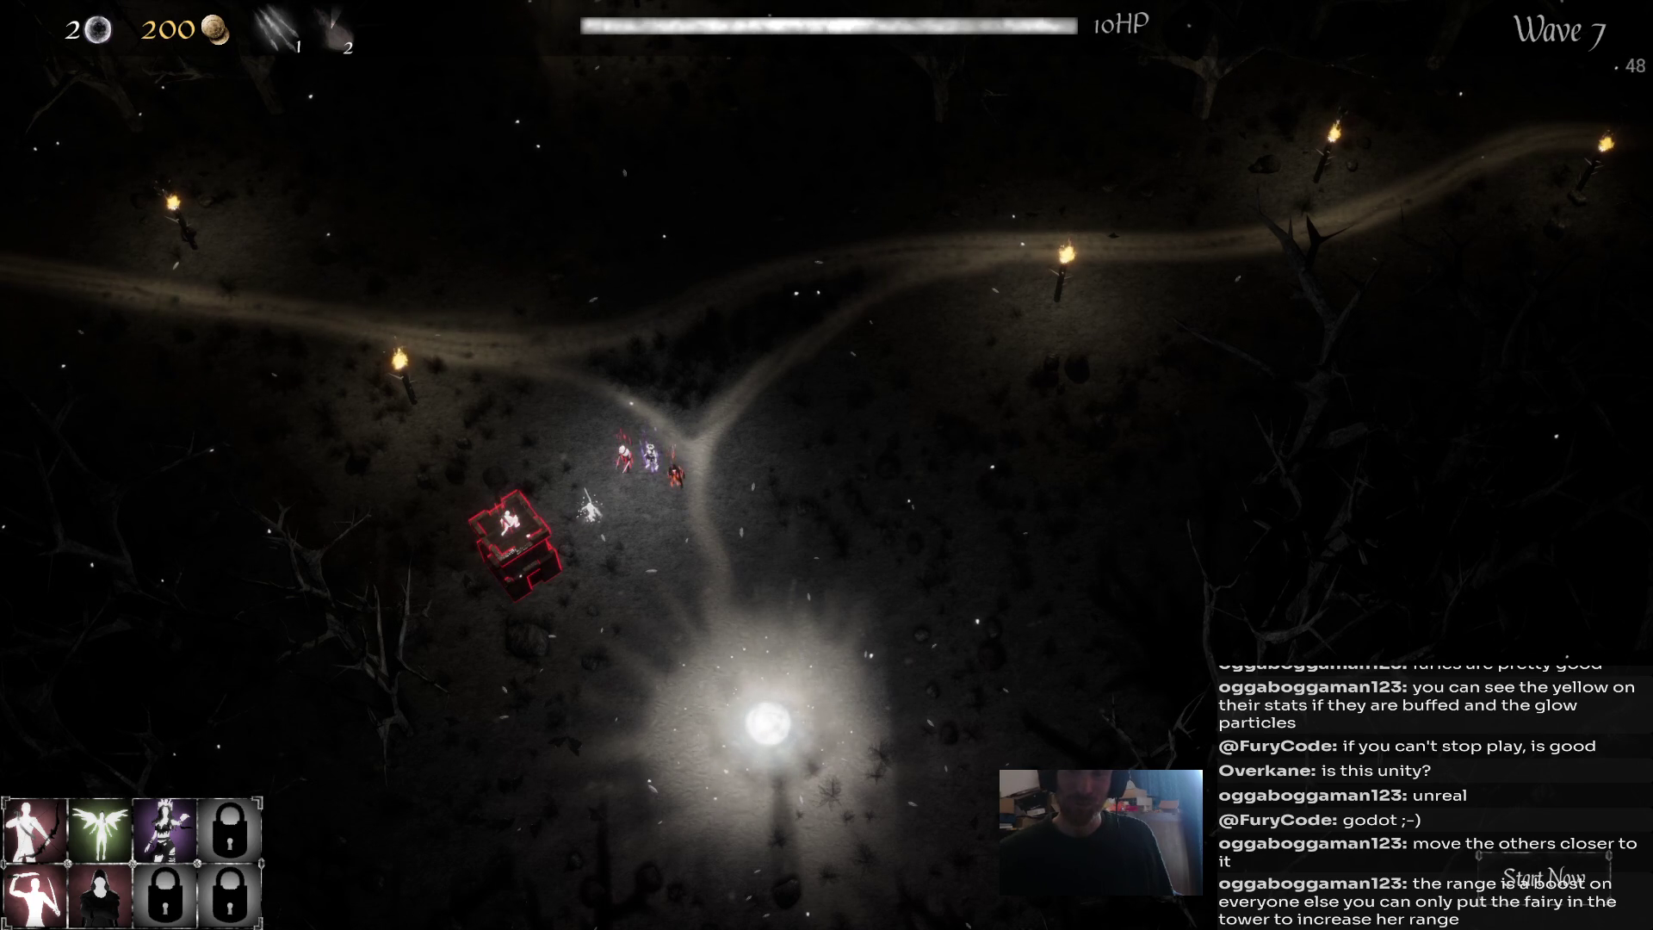
Send the tower's unit out onto the path and move the fairy into the tower.
{"action": "left_click", "coordinate": [590, 508]}
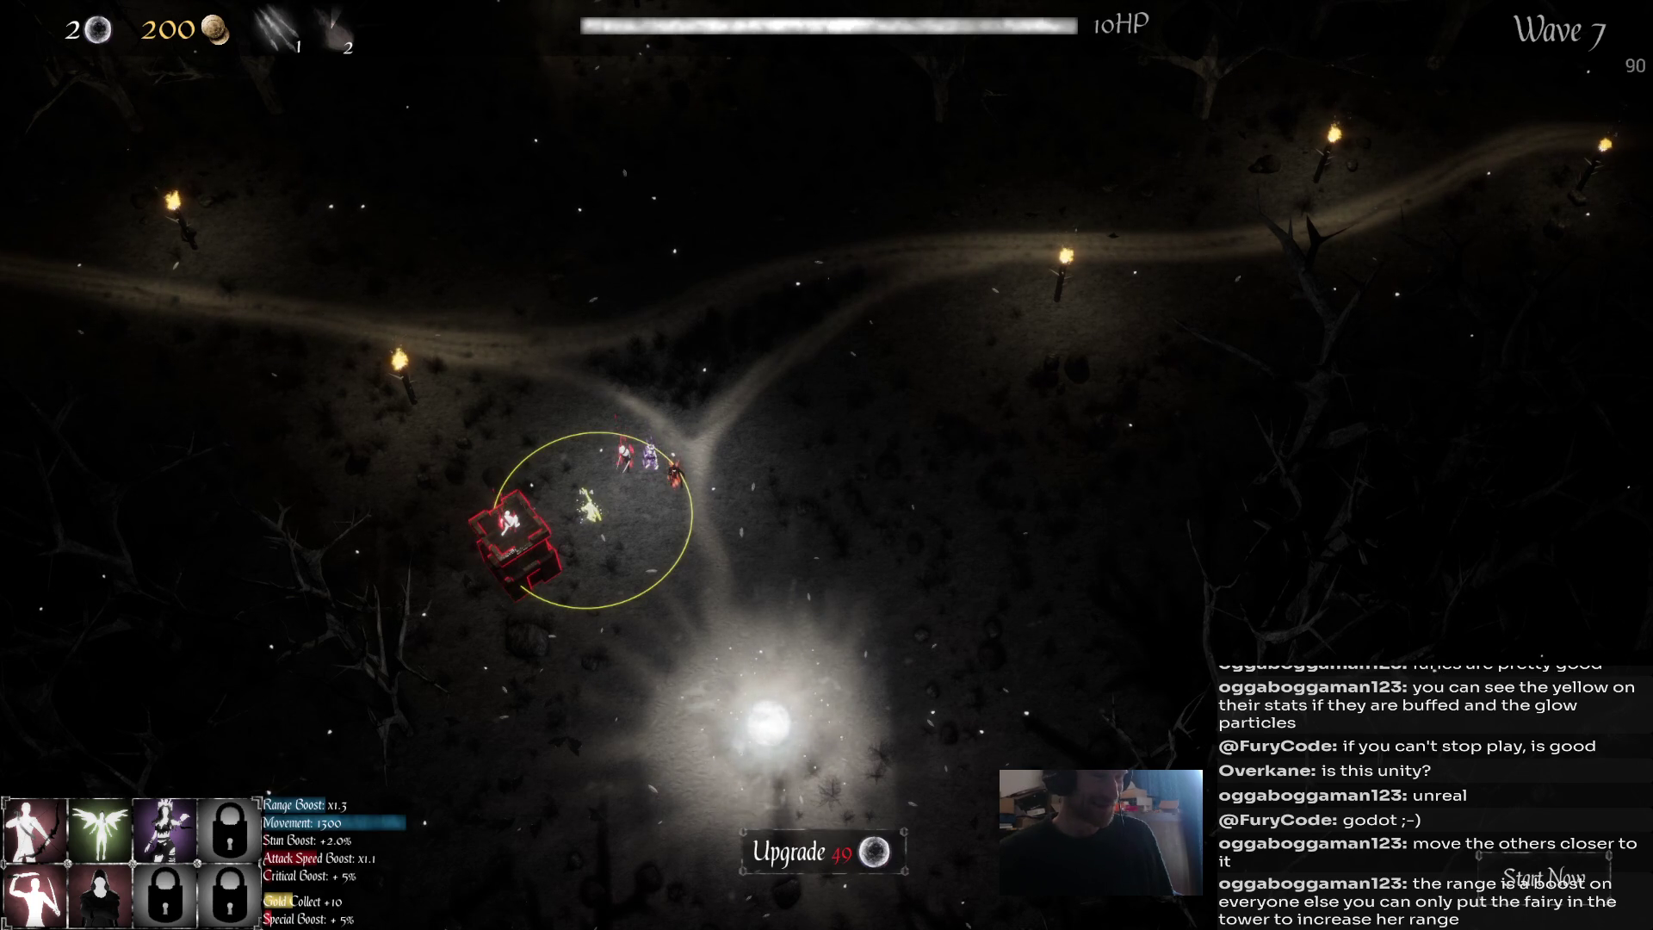
{"action": "left_click", "coordinate": [510, 521]}
{"action": "right_click", "coordinate": [581, 467]}
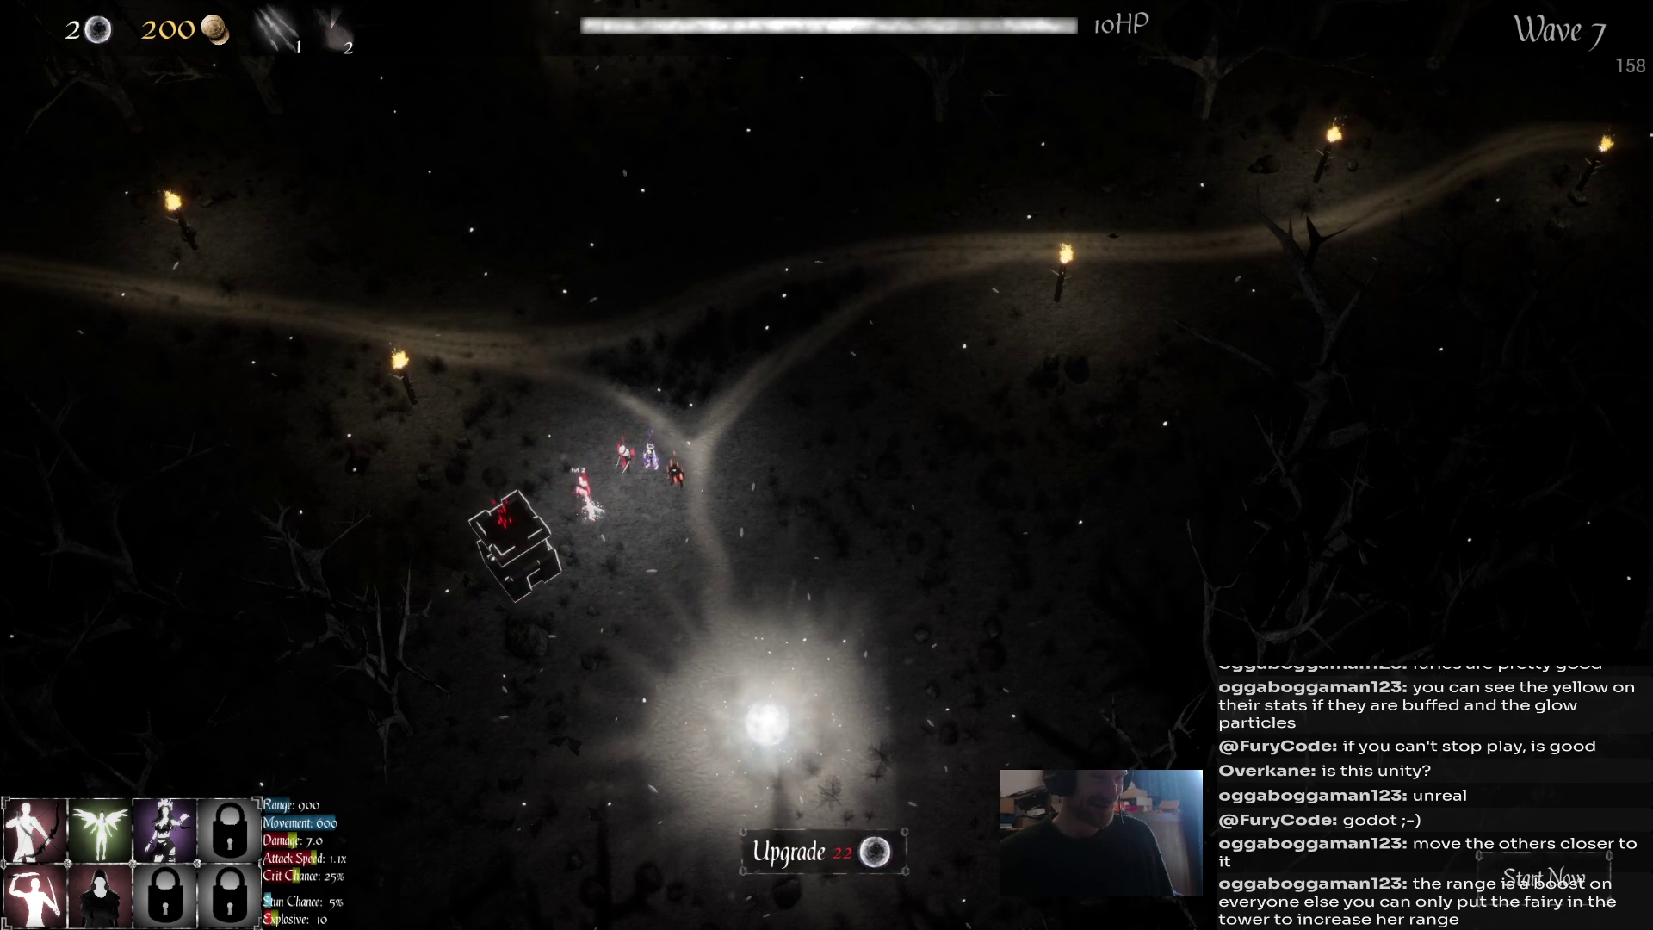
{"action": "left_click", "coordinate": [589, 499]}
{"action": "right_click", "coordinate": [515, 538]}
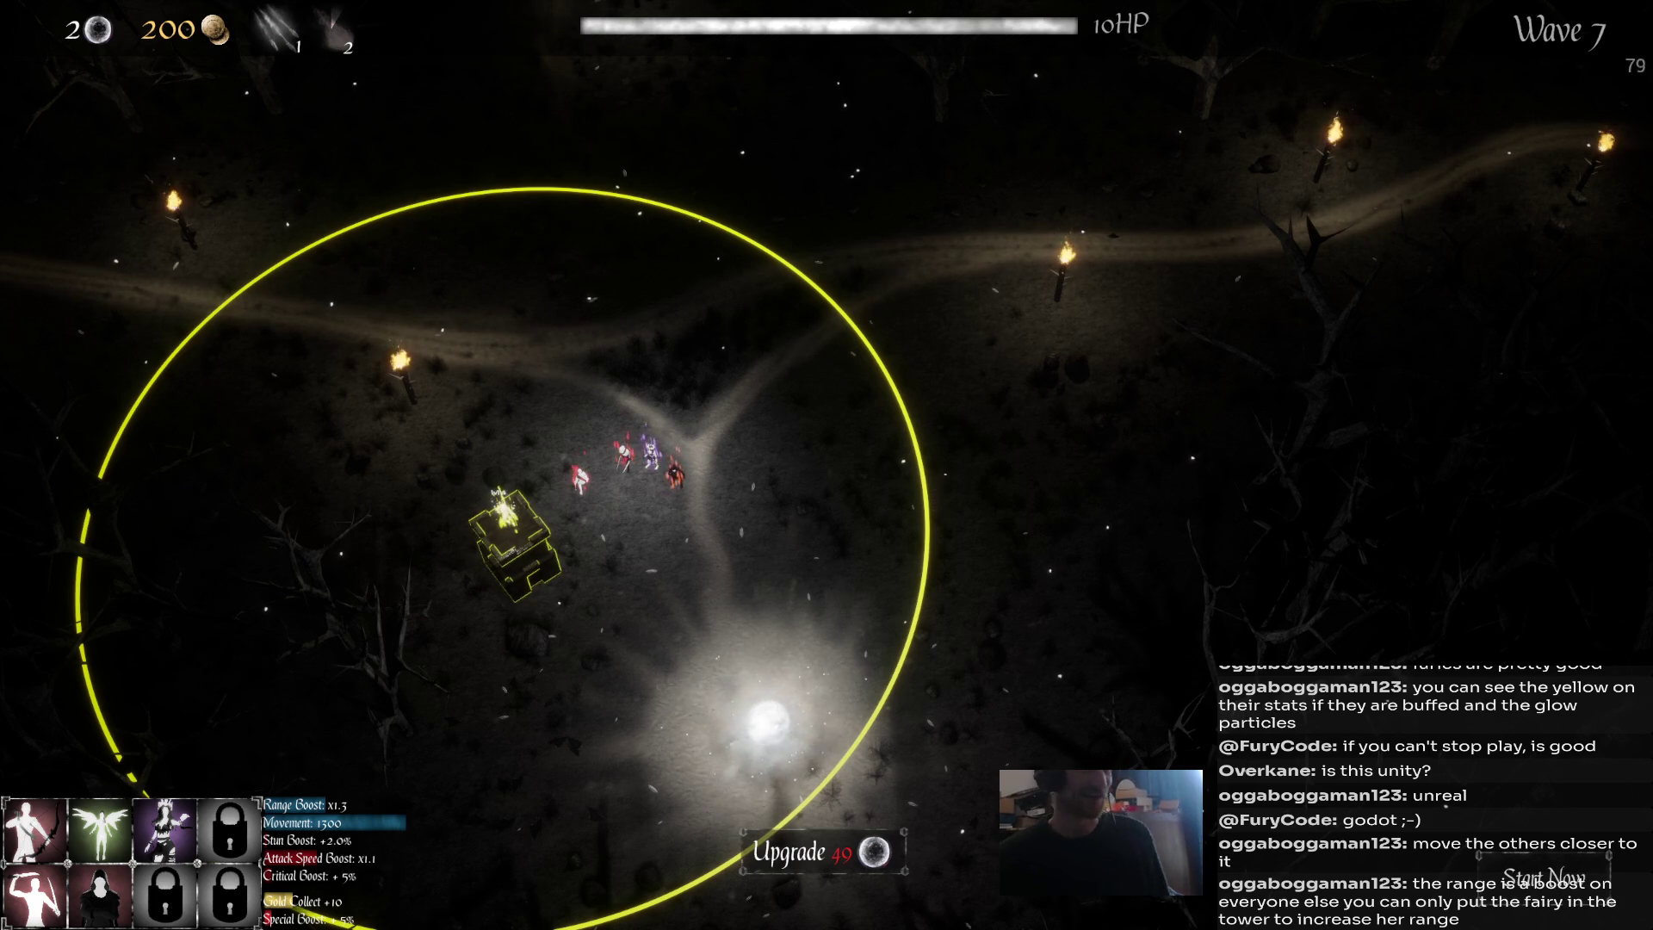
Review the red, purple, bleed and explosive units' stats, then start the next wave early.
{"action": "left_click", "coordinate": [581, 476]}
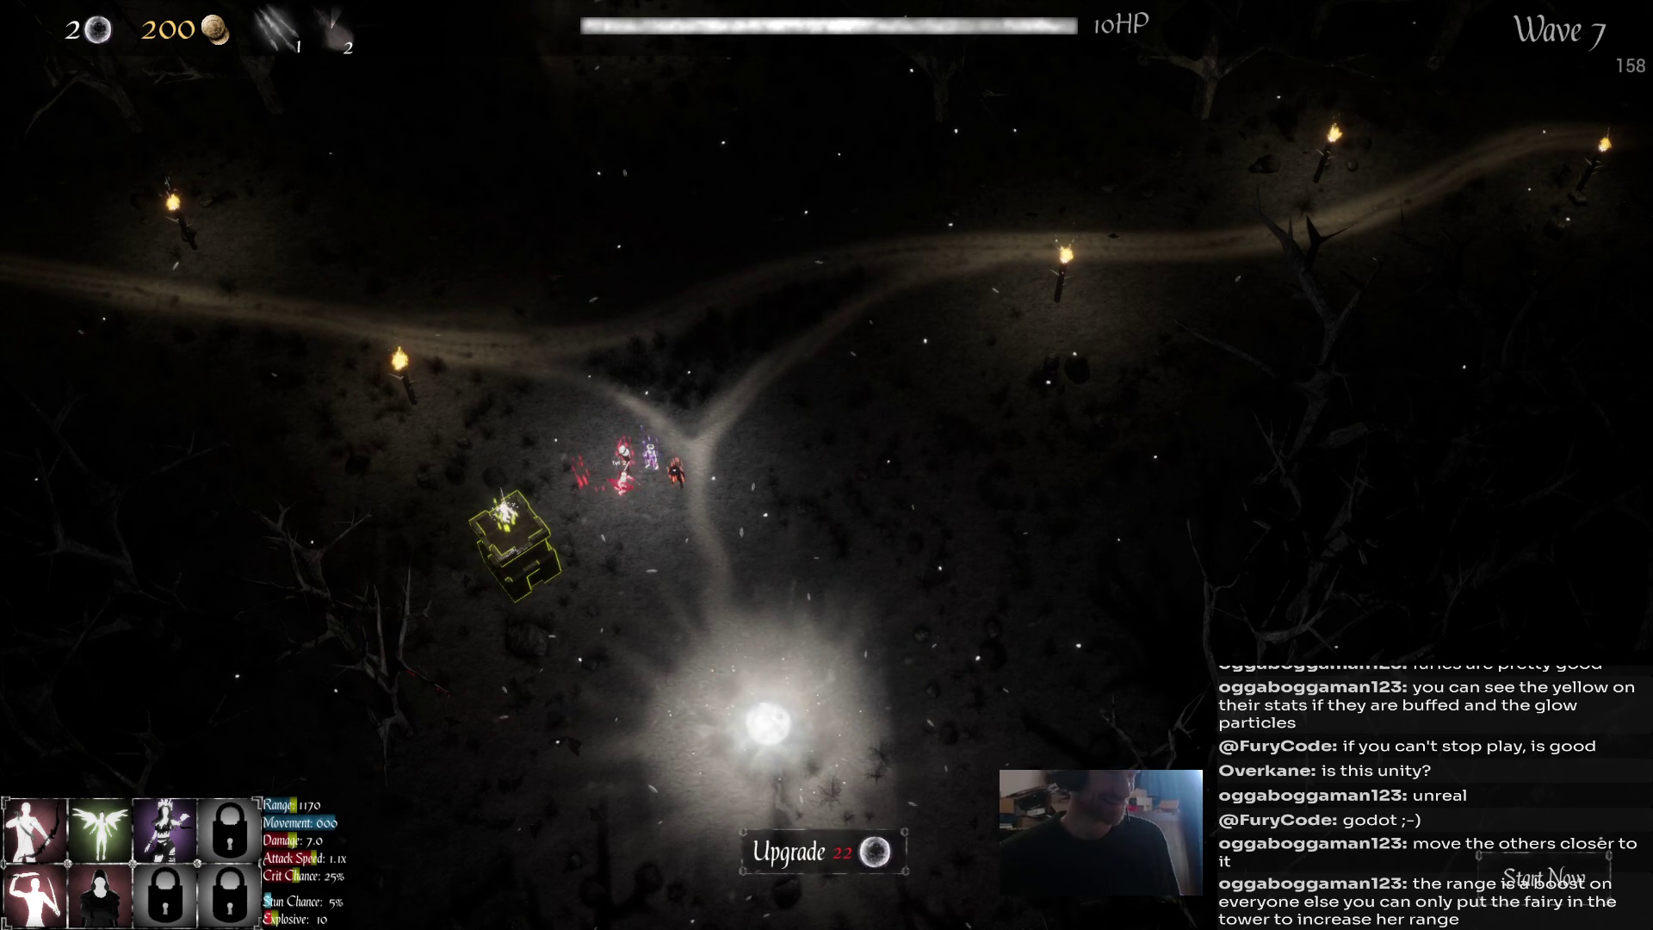
{"action": "key", "text": "Escape"}
{"action": "left_click", "coordinate": [651, 456]}
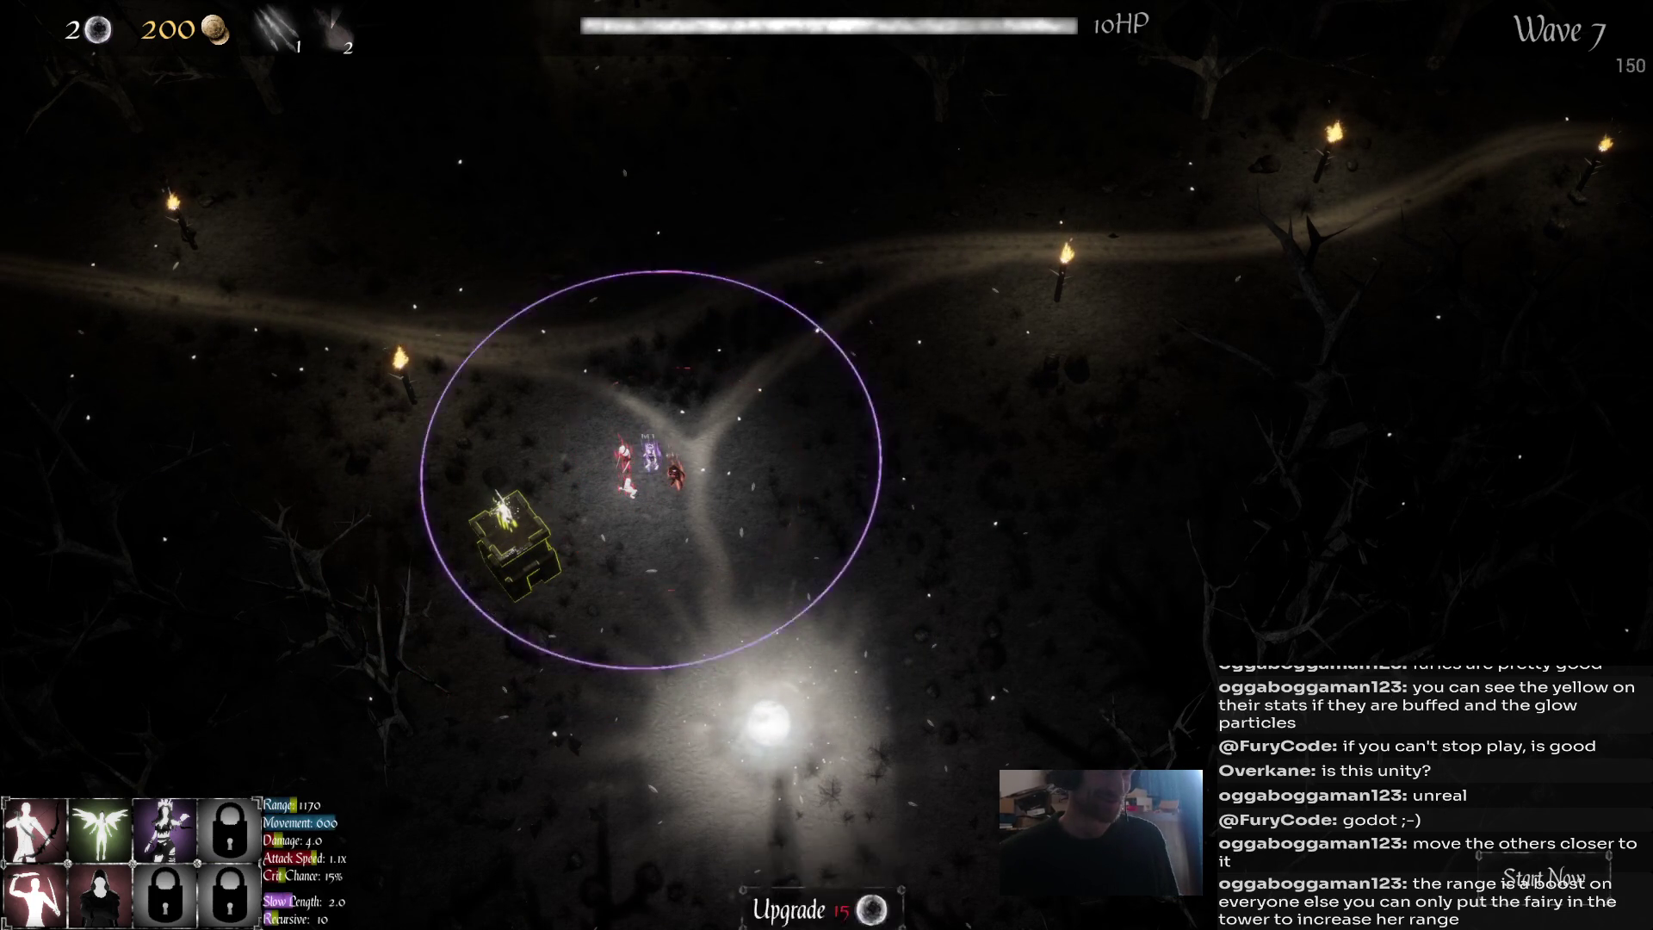
{"action": "left_click", "coordinate": [675, 473]}
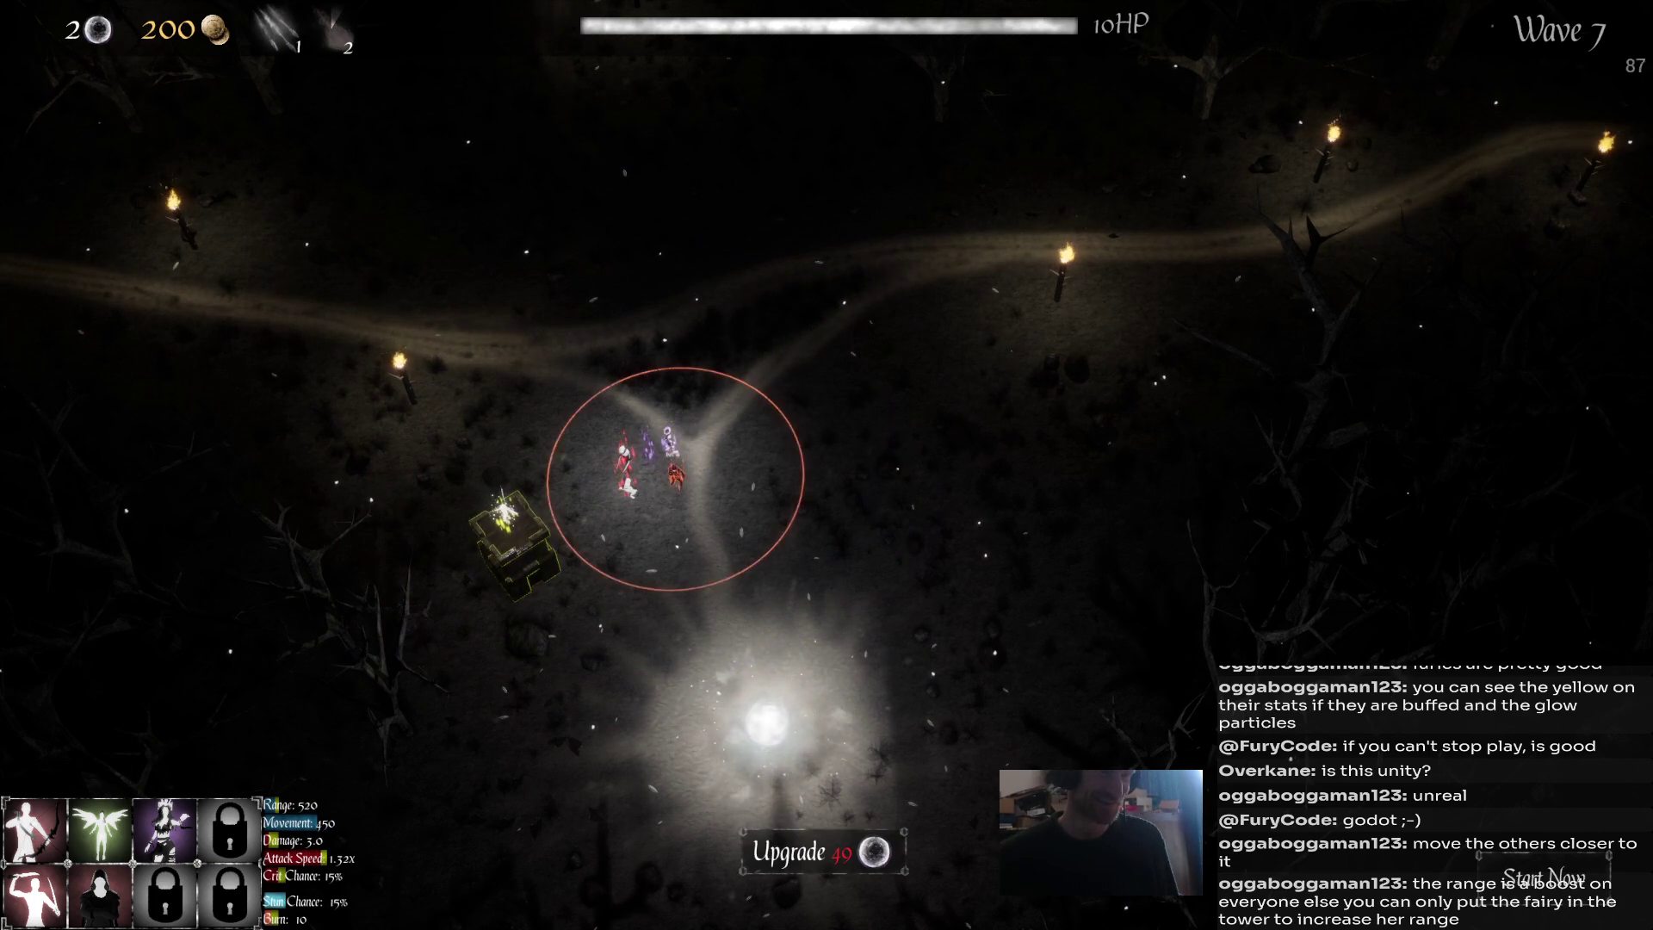
{"action": "left_click", "coordinate": [624, 465]}
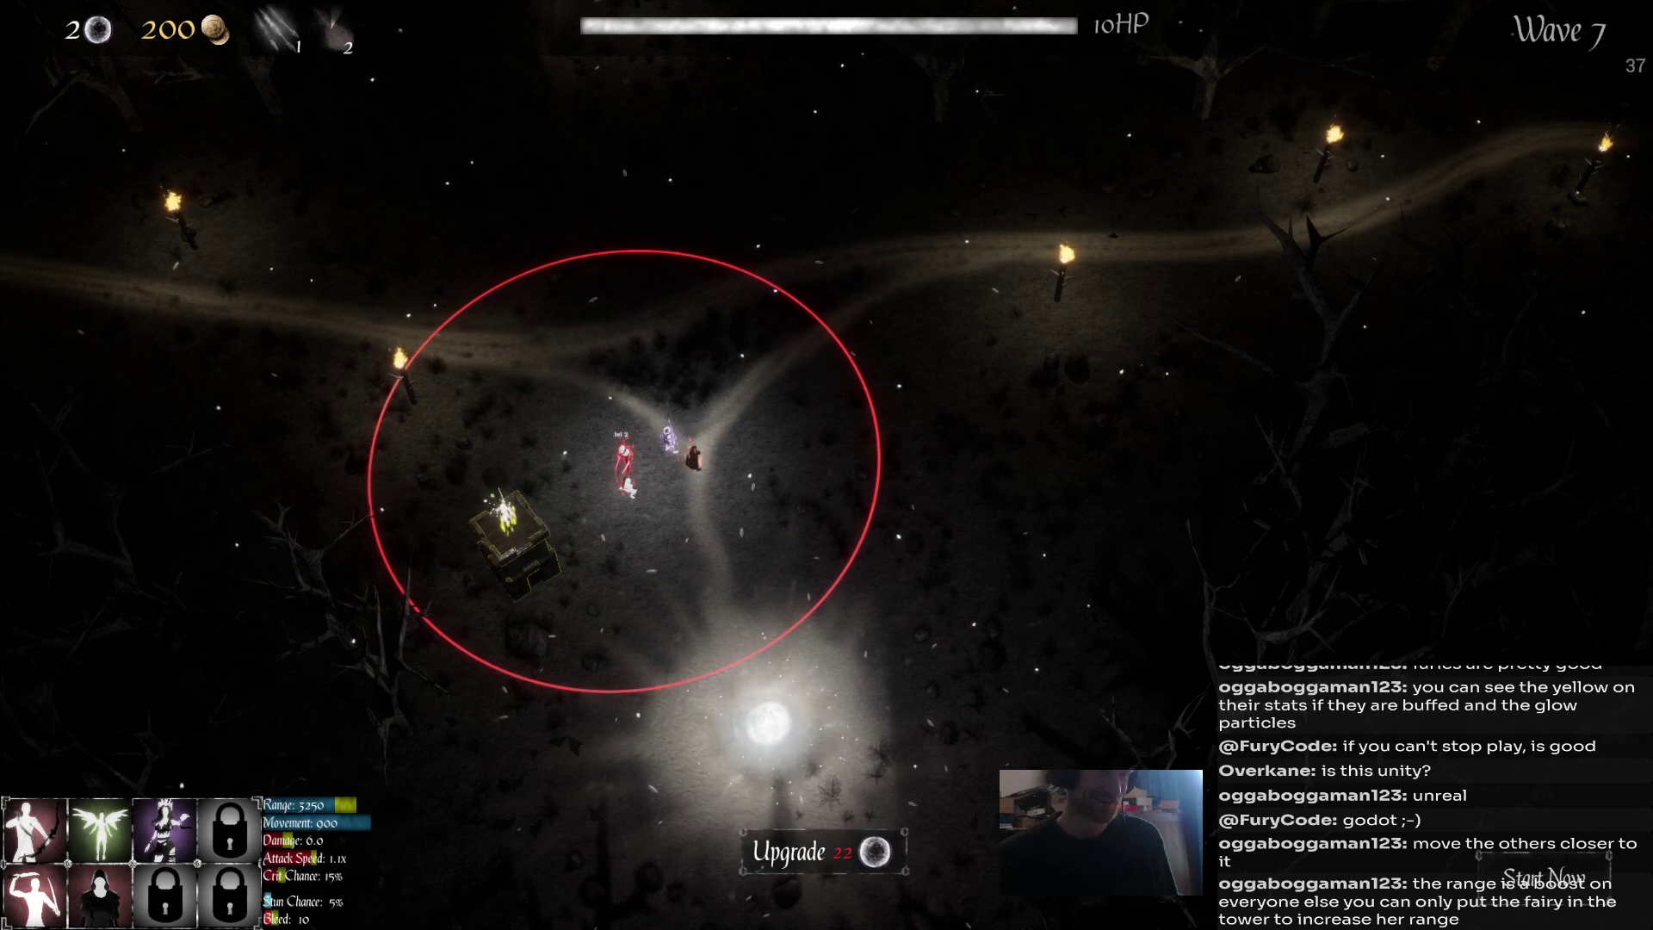
{"action": "left_click", "coordinate": [628, 484]}
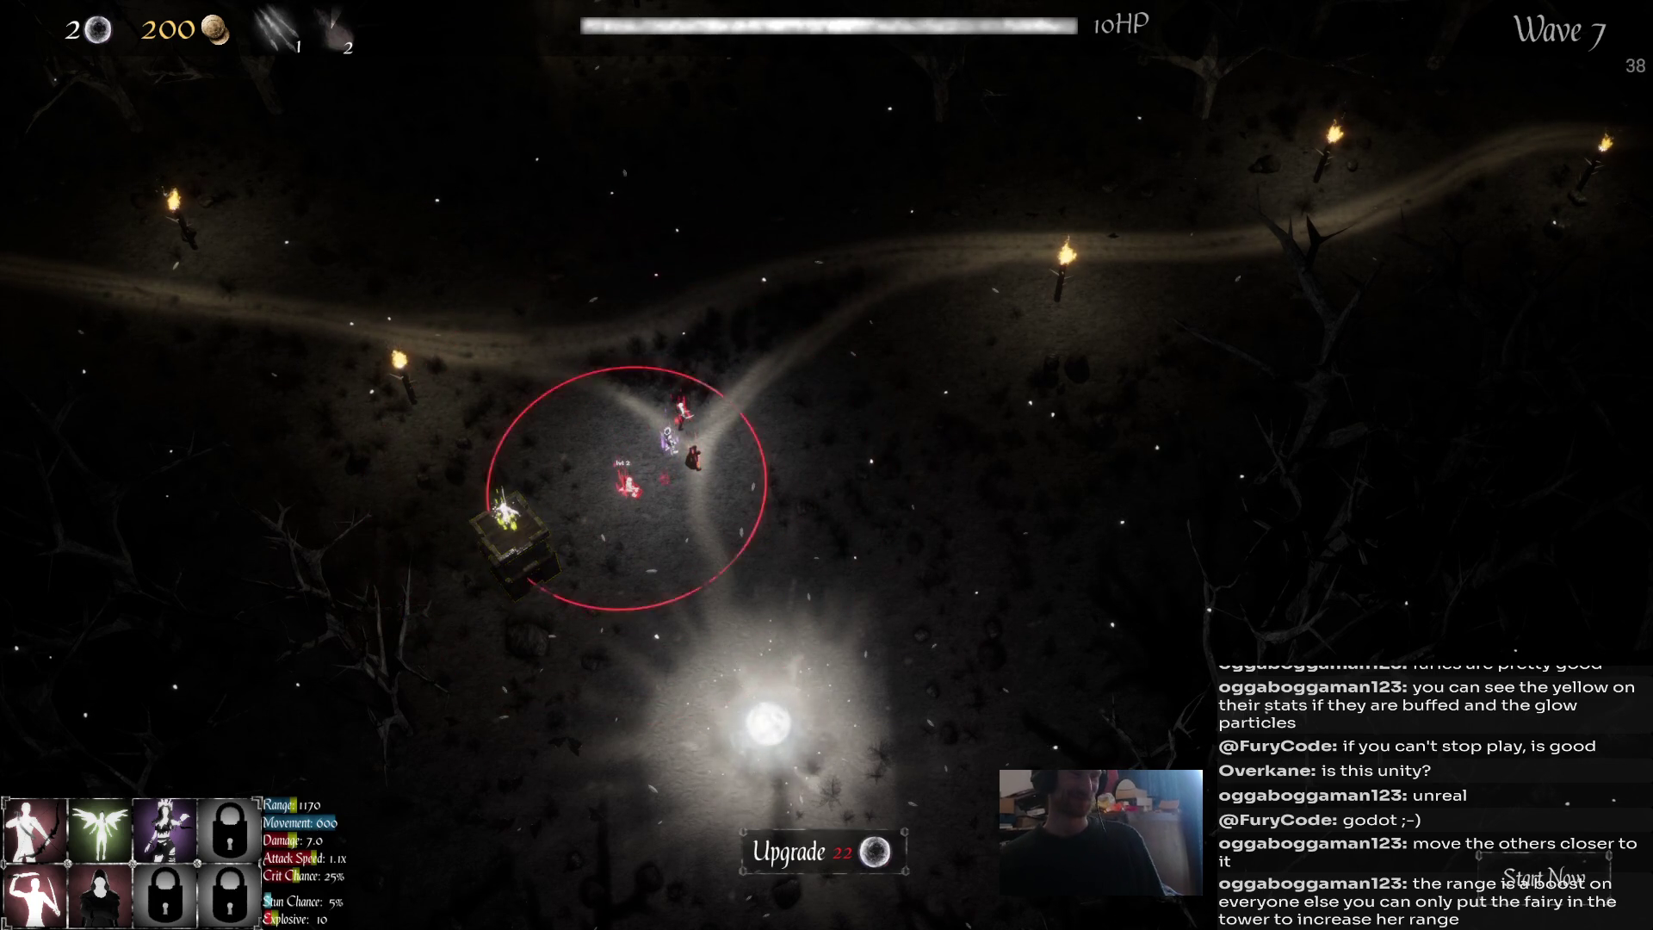
{"action": "left_click", "coordinate": [1543, 877]}
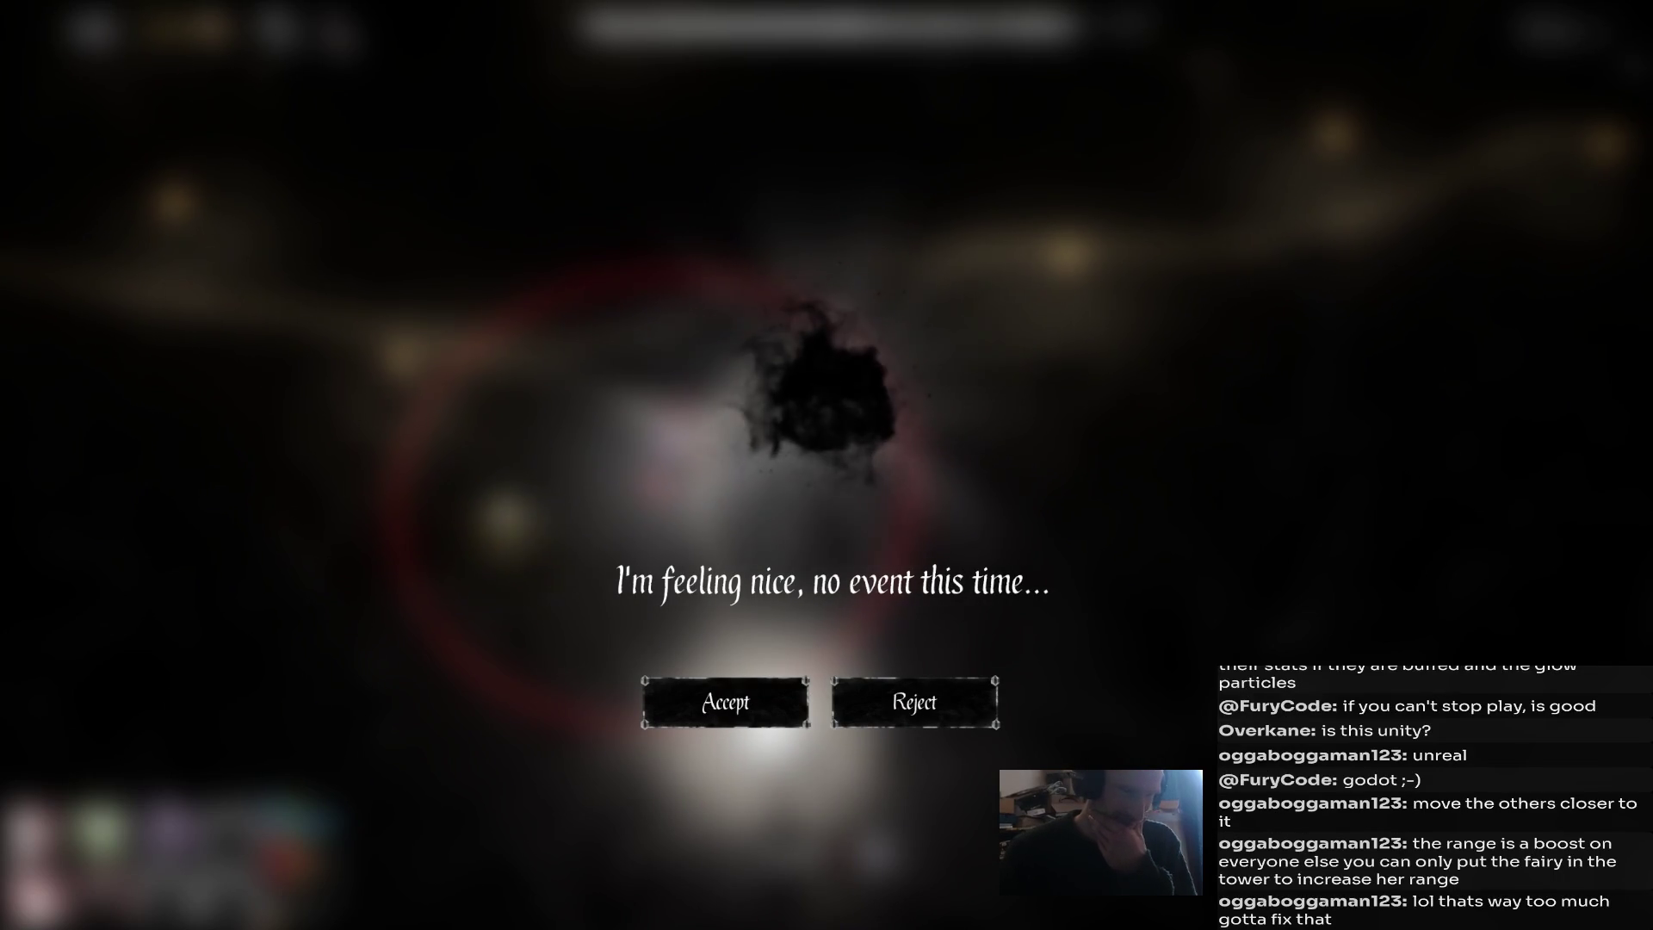
Accept the 'no event this time' prompt and select the fairy in the tower.
{"action": "left_click", "coordinate": [725, 702]}
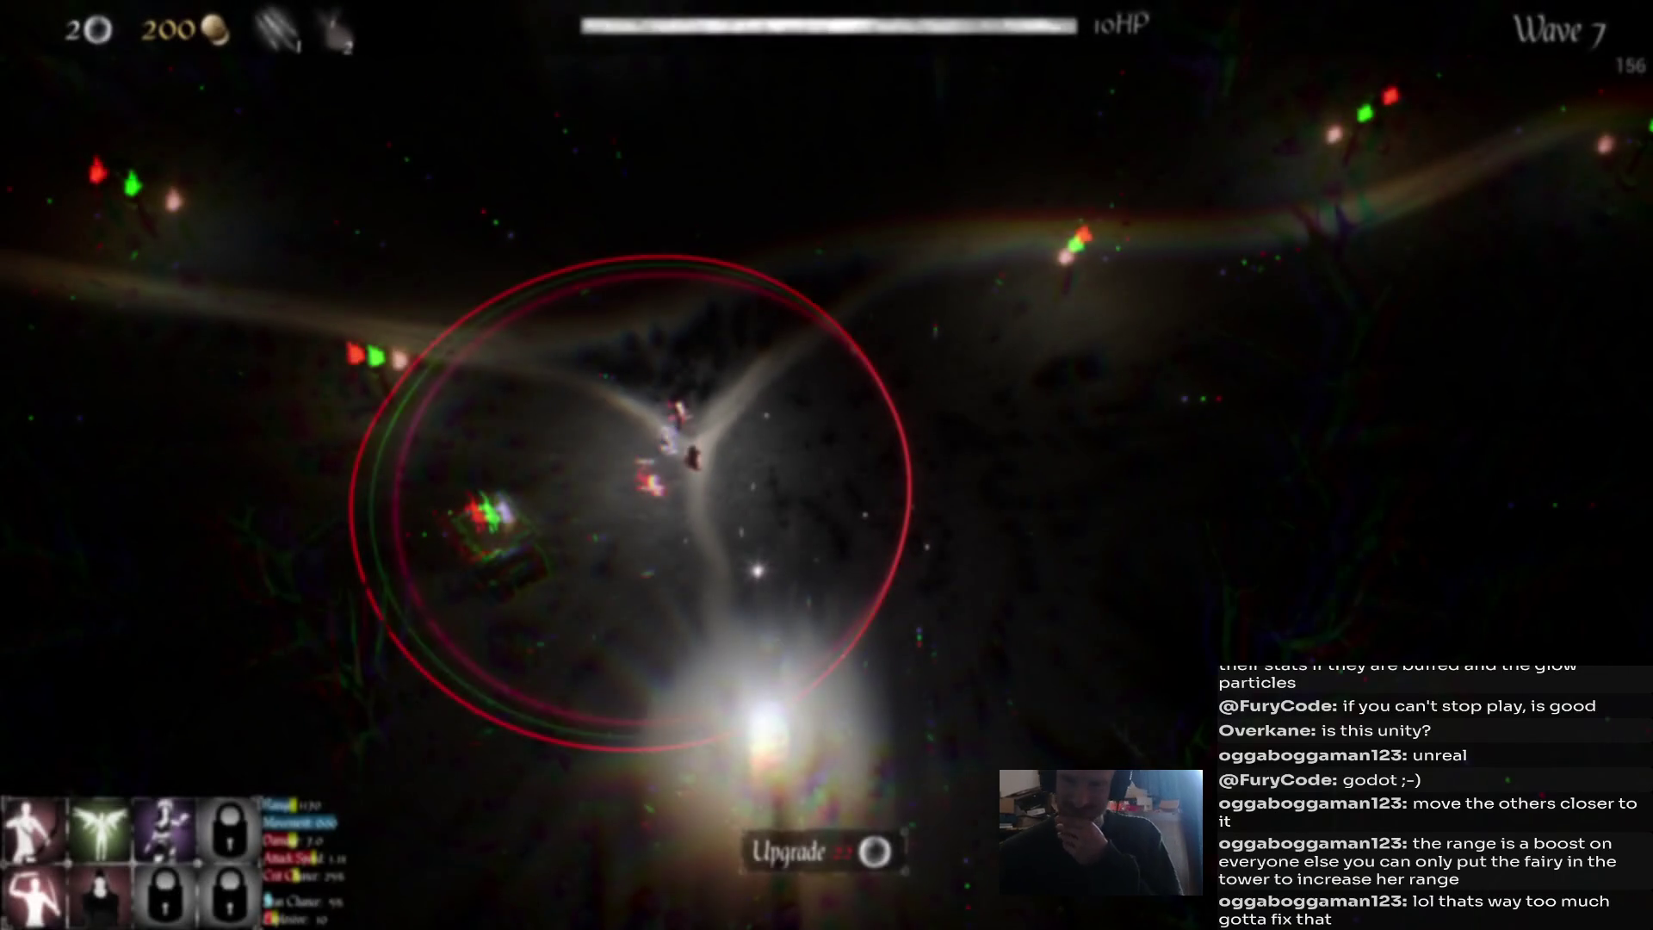
{"action": "left_click", "coordinate": [501, 512]}
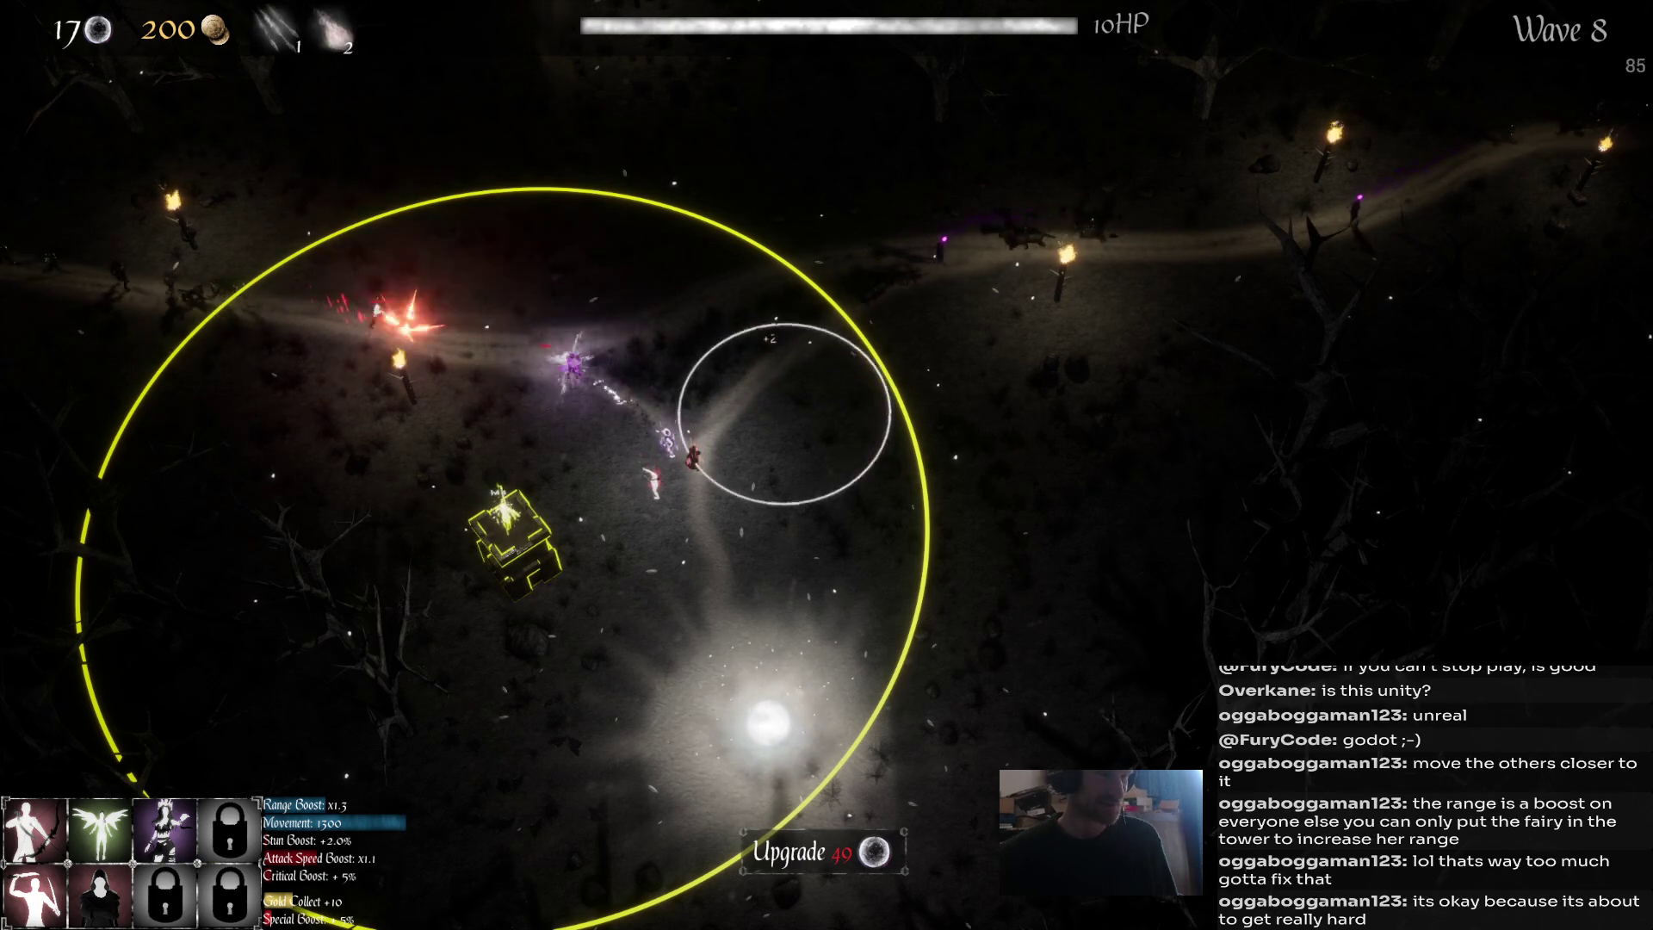
Strike wave 8 enemies on the path with the first ability and send the red unit to the gold pickup.
{"action": "left_click", "coordinate": [787, 349]}
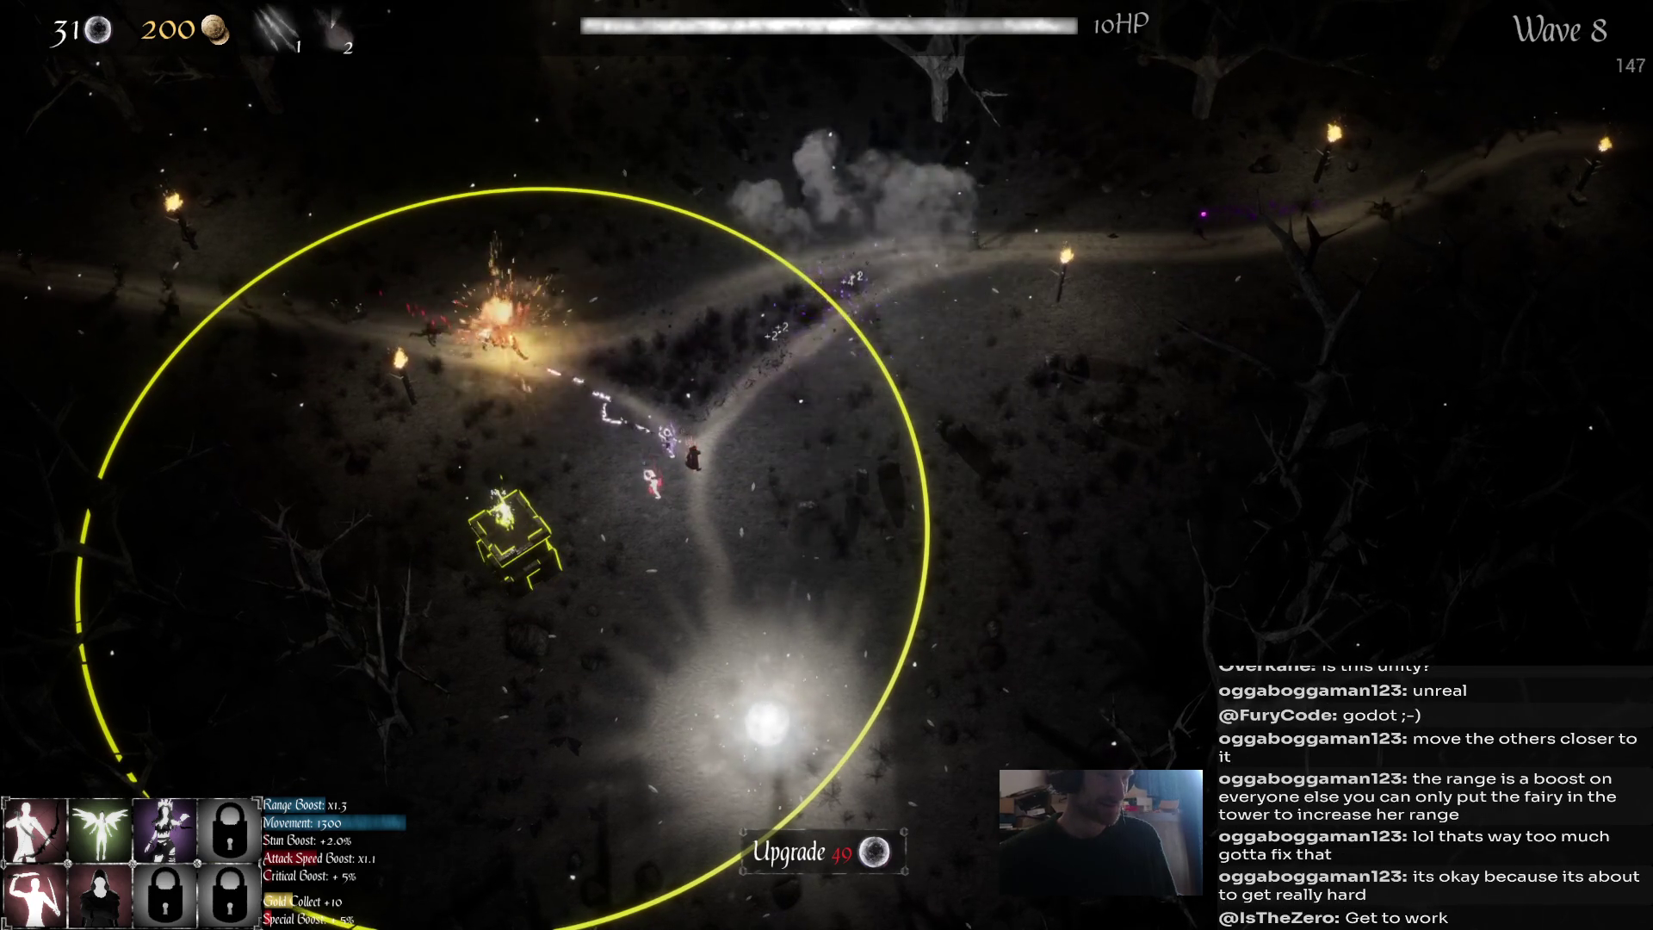
{"action": "left_click", "coordinate": [382, 335]}
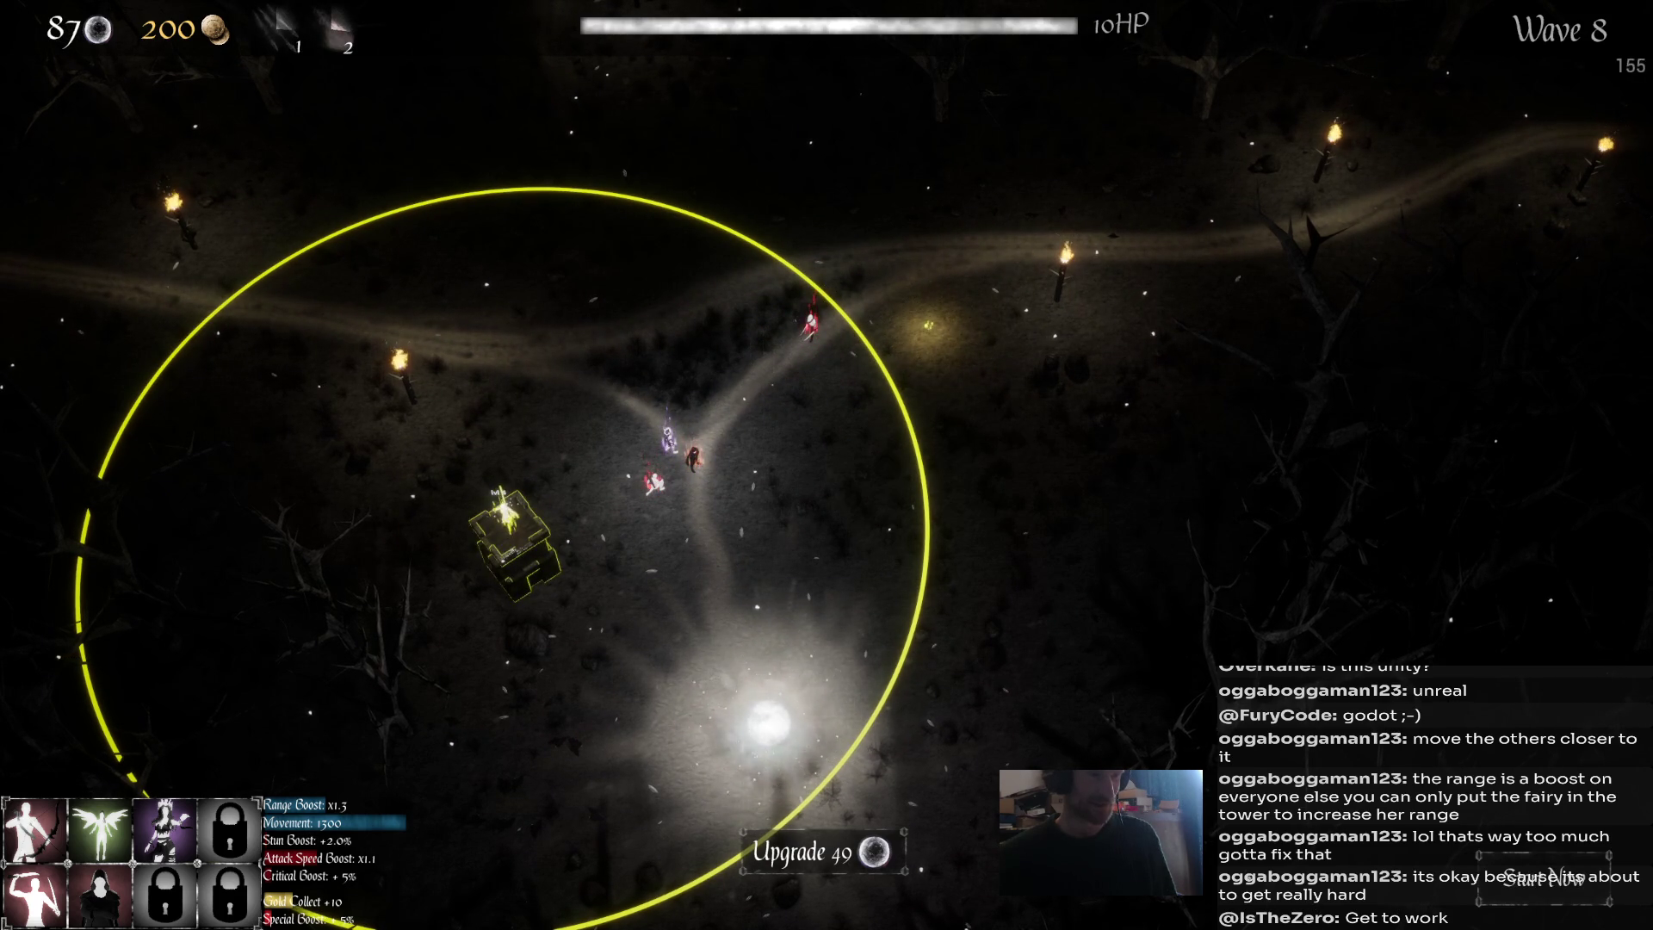
{"action": "left_click", "coordinate": [810, 323]}
{"action": "left_click", "coordinate": [927, 332]}
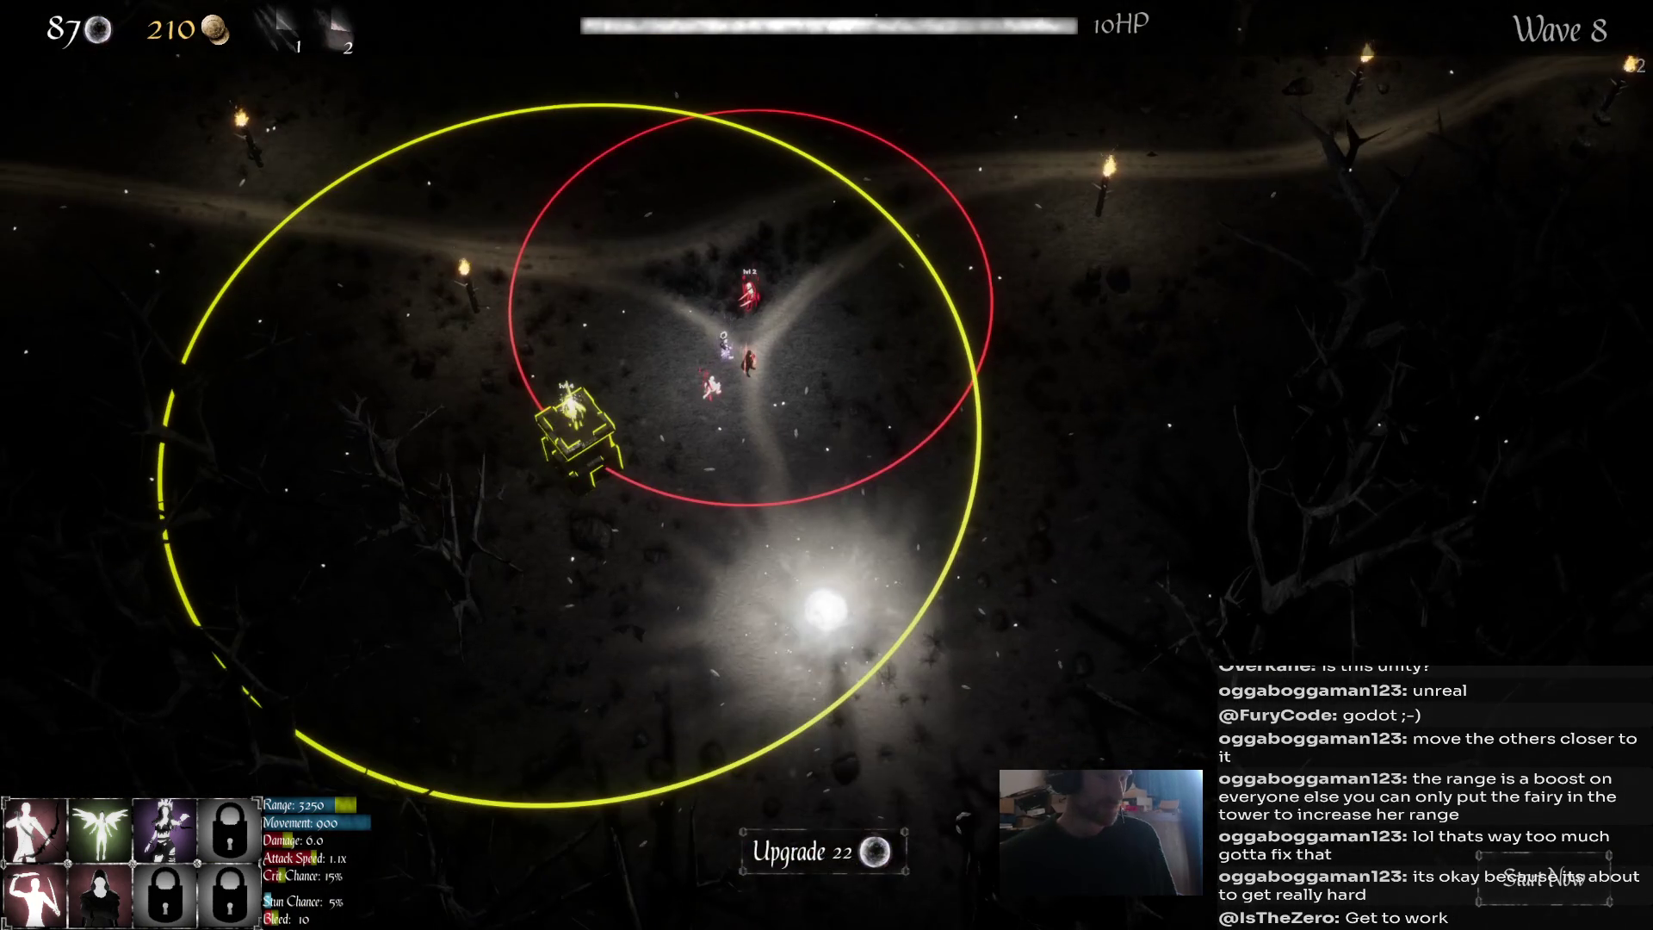
Upgrade the glowing orb's health and upgrade the purple unit twice.
{"action": "left_click", "coordinate": [797, 602]}
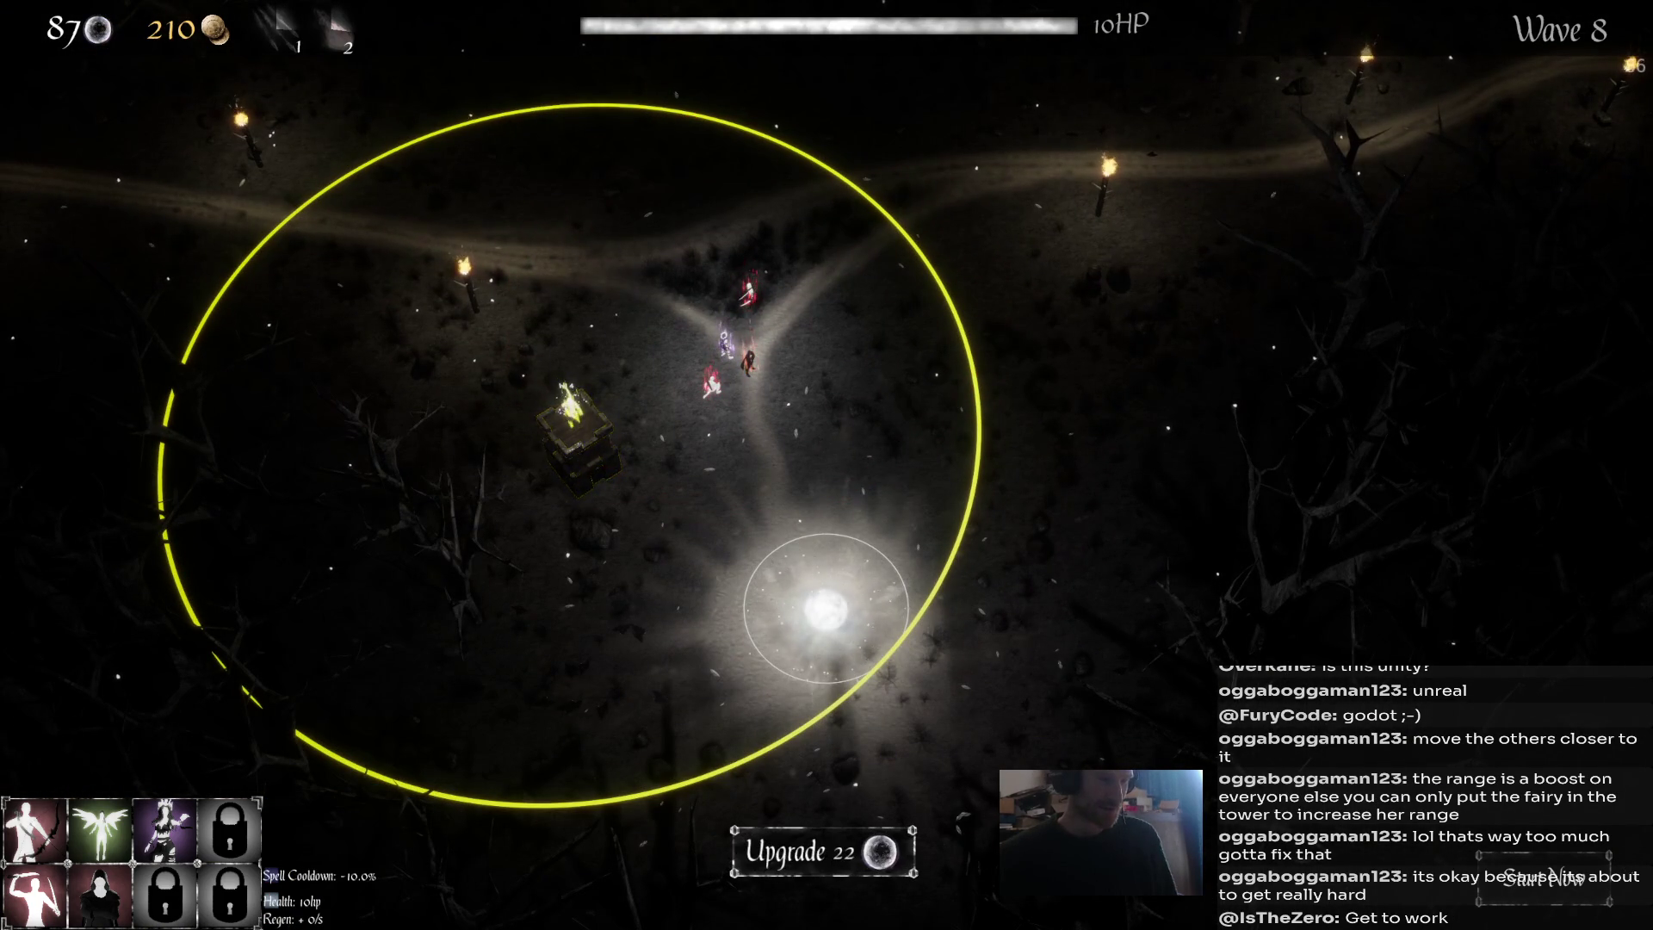
{"action": "left_click", "coordinate": [801, 851]}
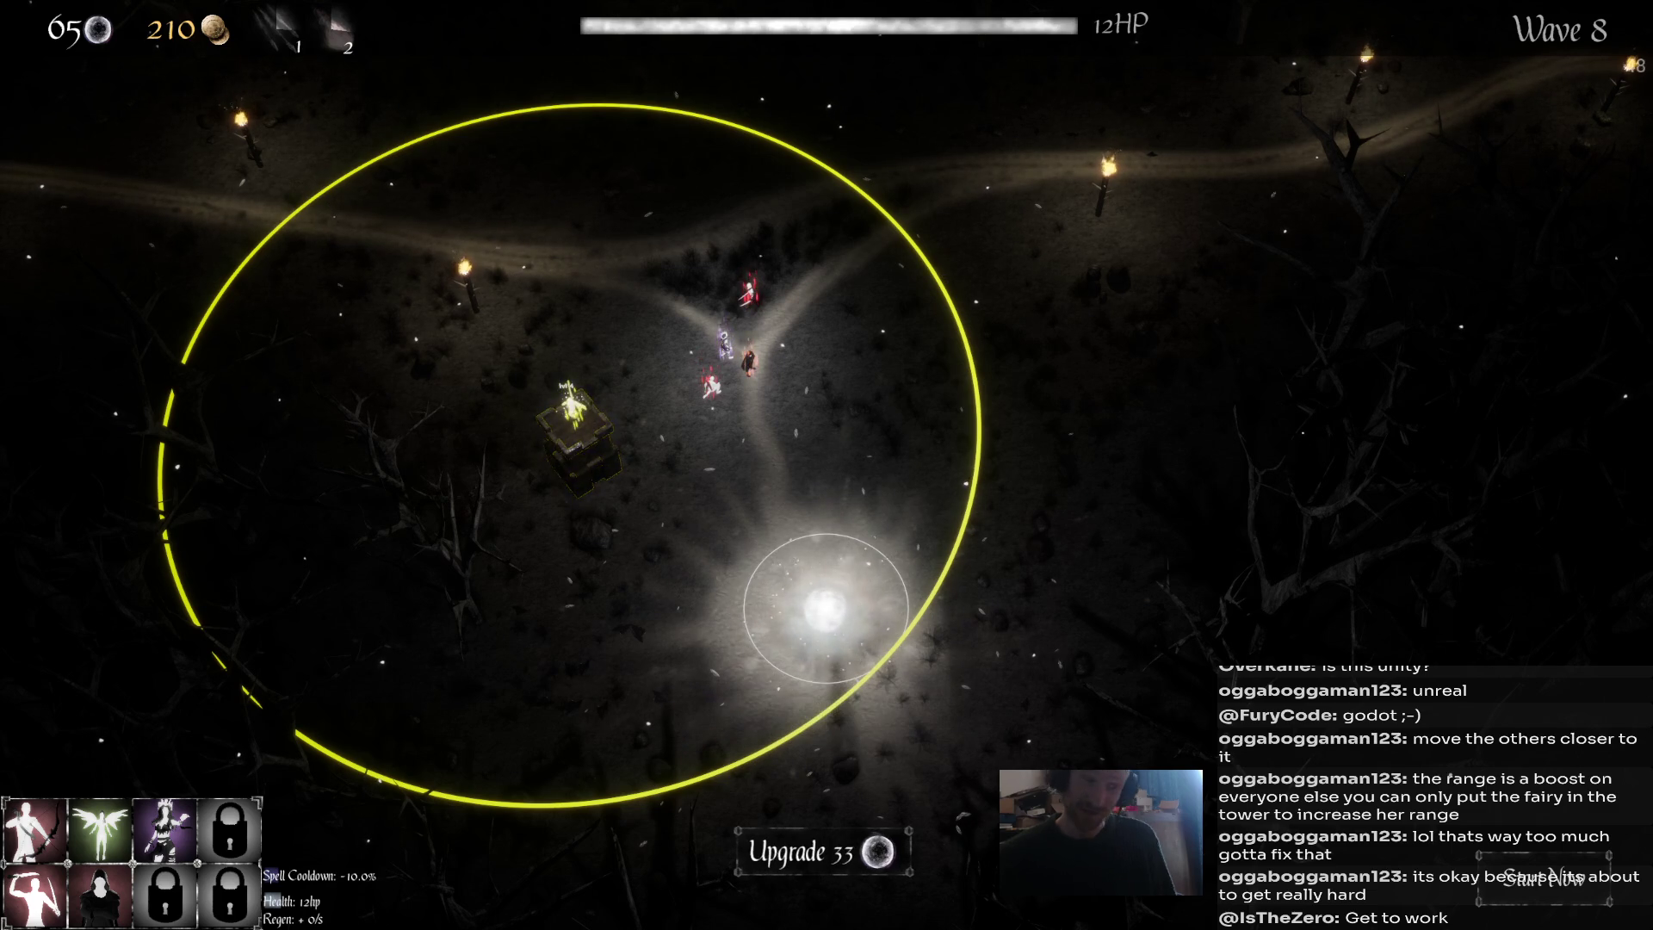
{"action": "left_click", "coordinate": [749, 364]}
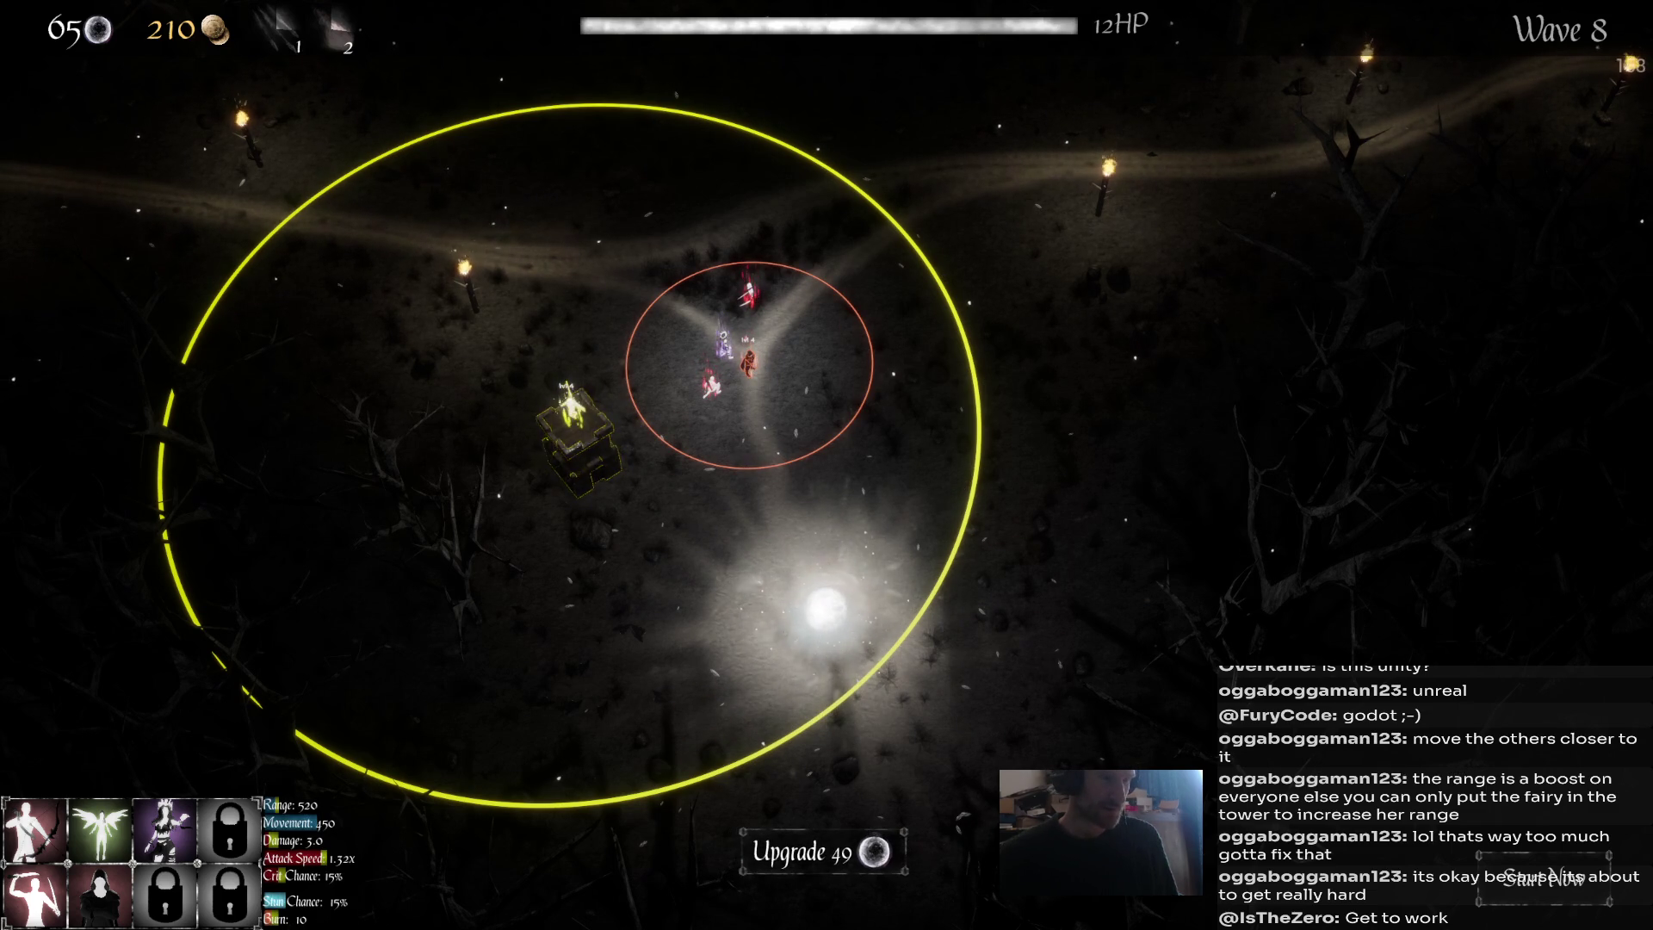
{"action": "left_click", "coordinate": [724, 344]}
{"action": "left_click", "coordinate": [820, 852]}
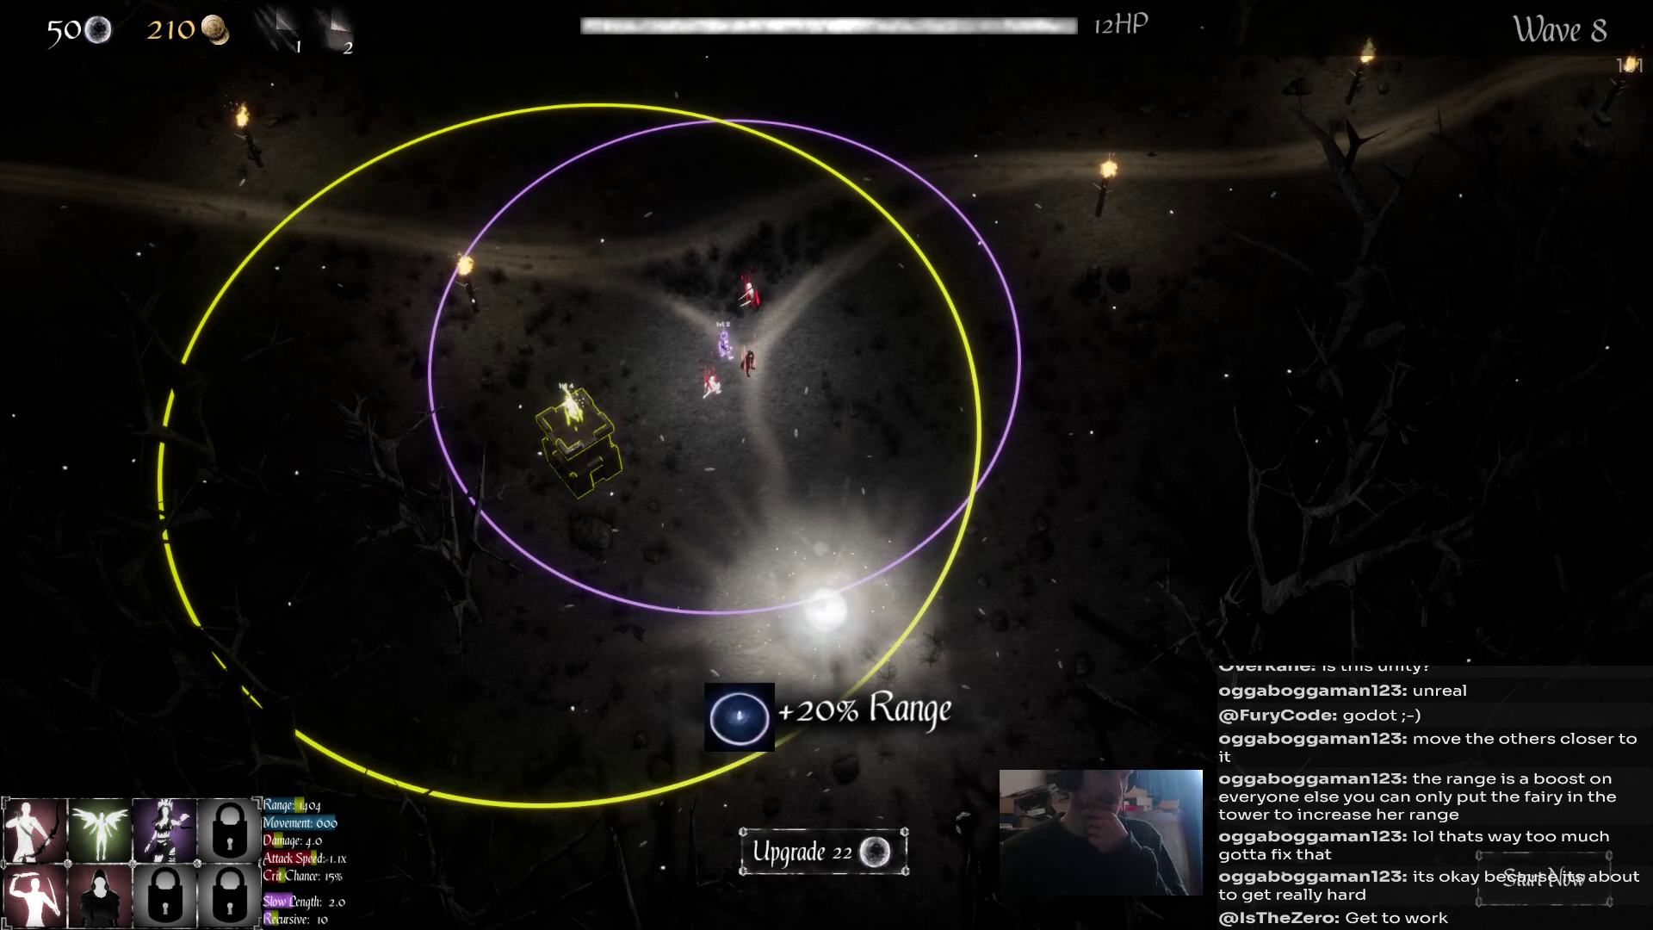
{"action": "left_click", "coordinate": [822, 852]}
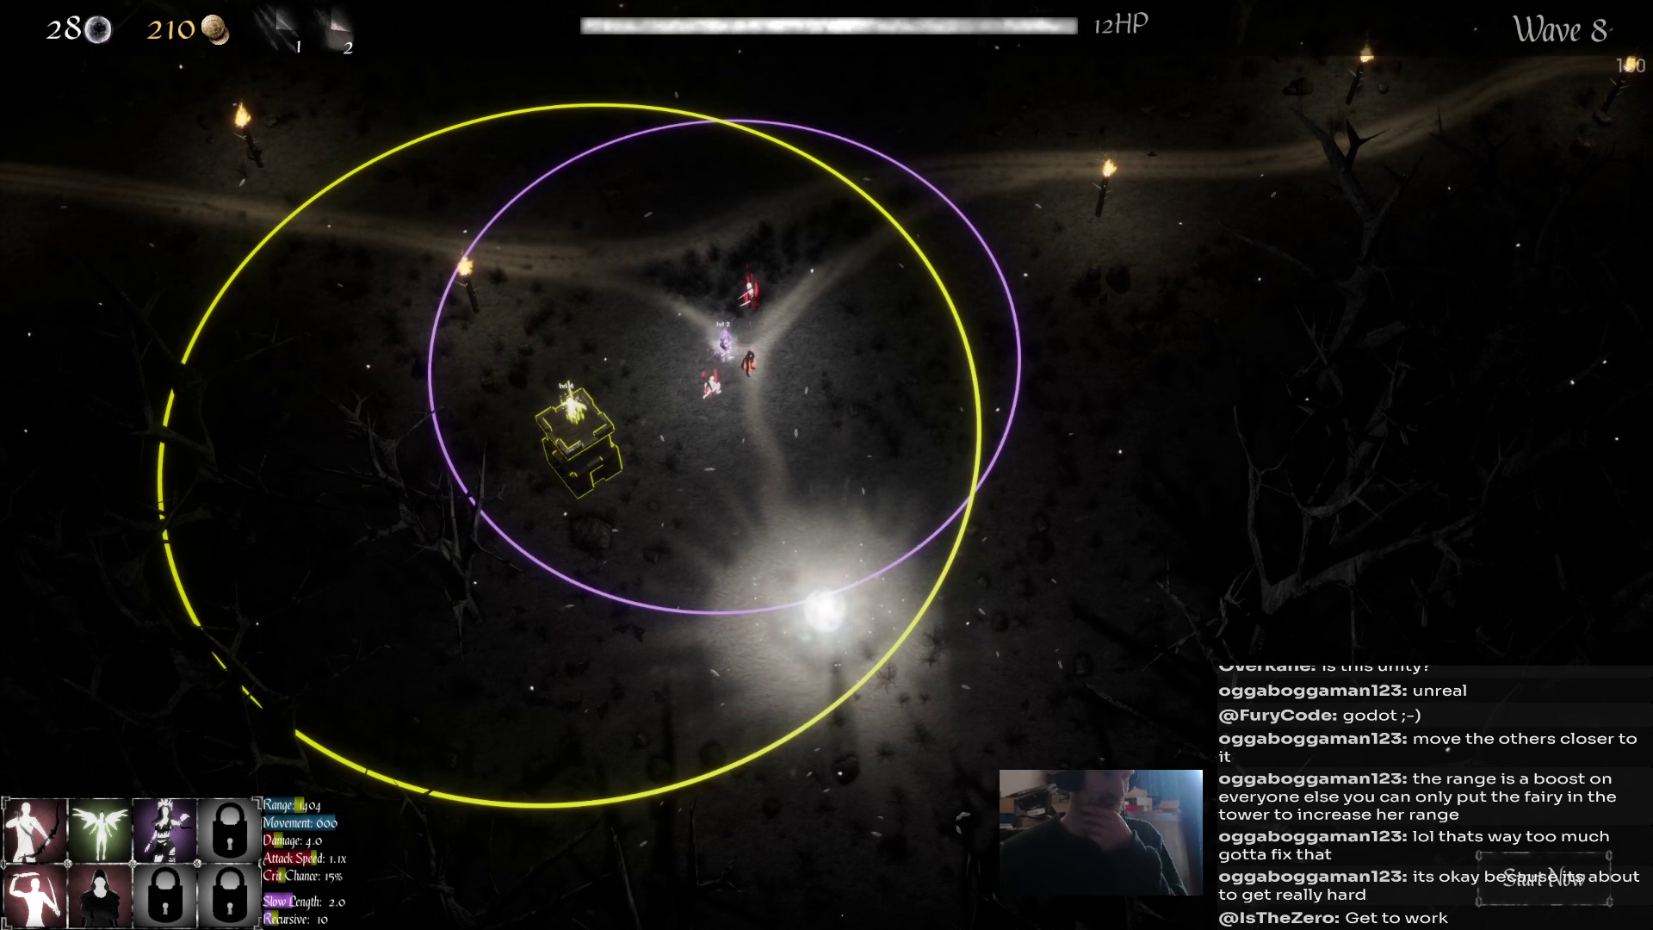
Buy the red unit's +20% range upgrade and start Wave 9 early.
{"action": "left_click", "coordinate": [710, 383]}
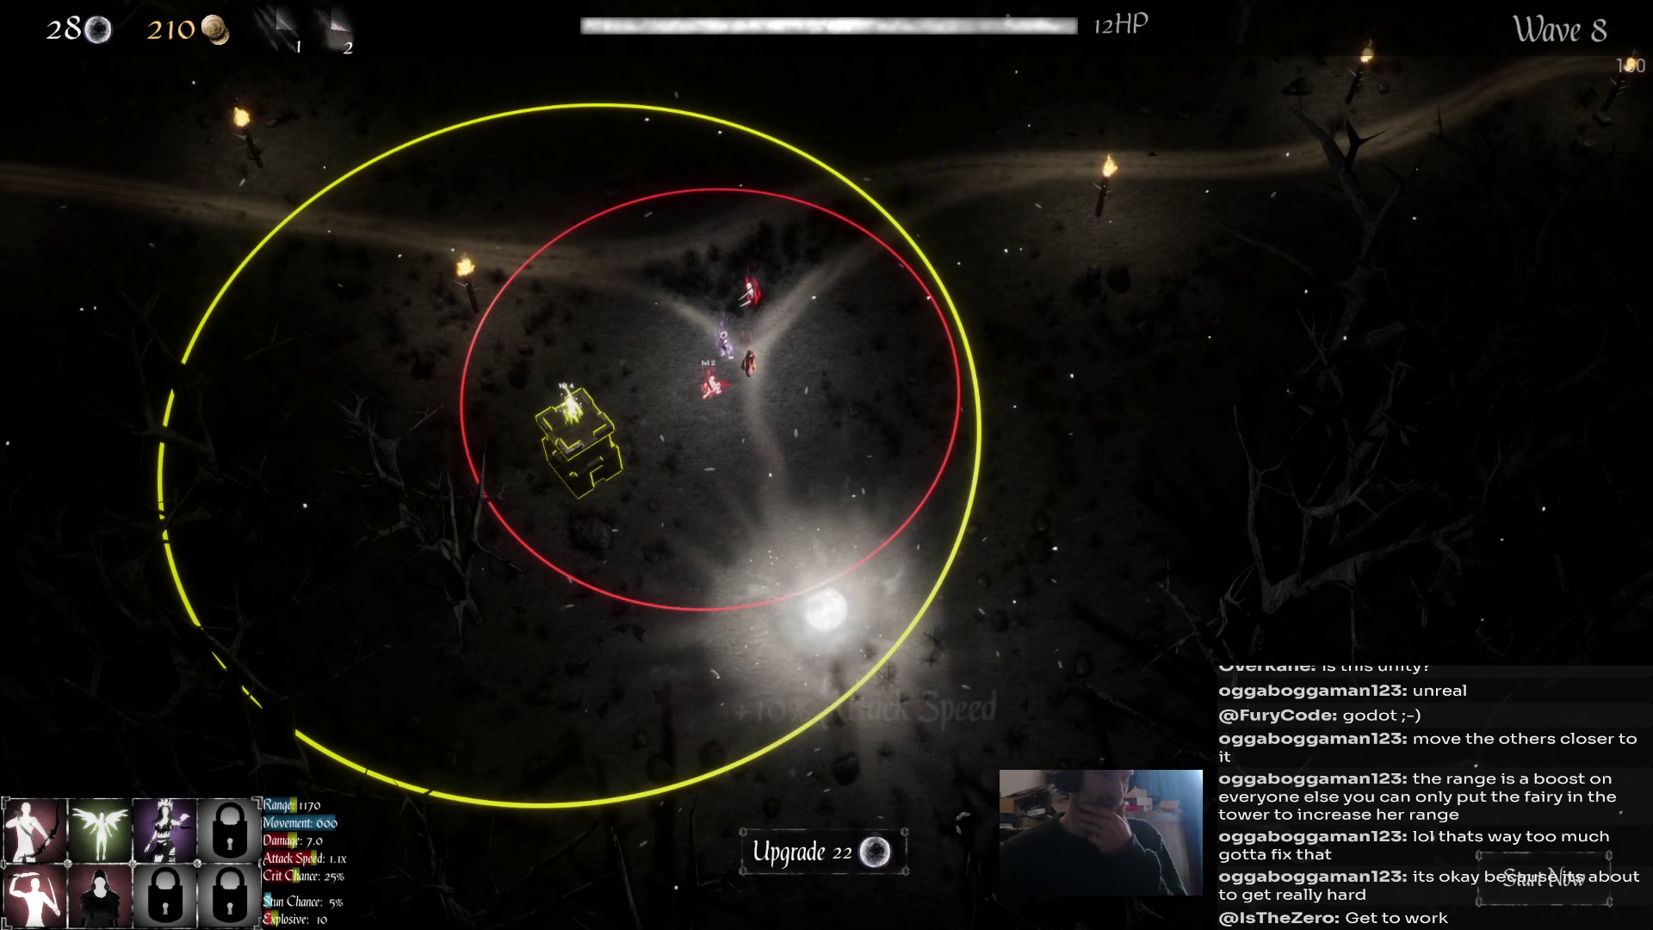
{"action": "left_click", "coordinate": [824, 852]}
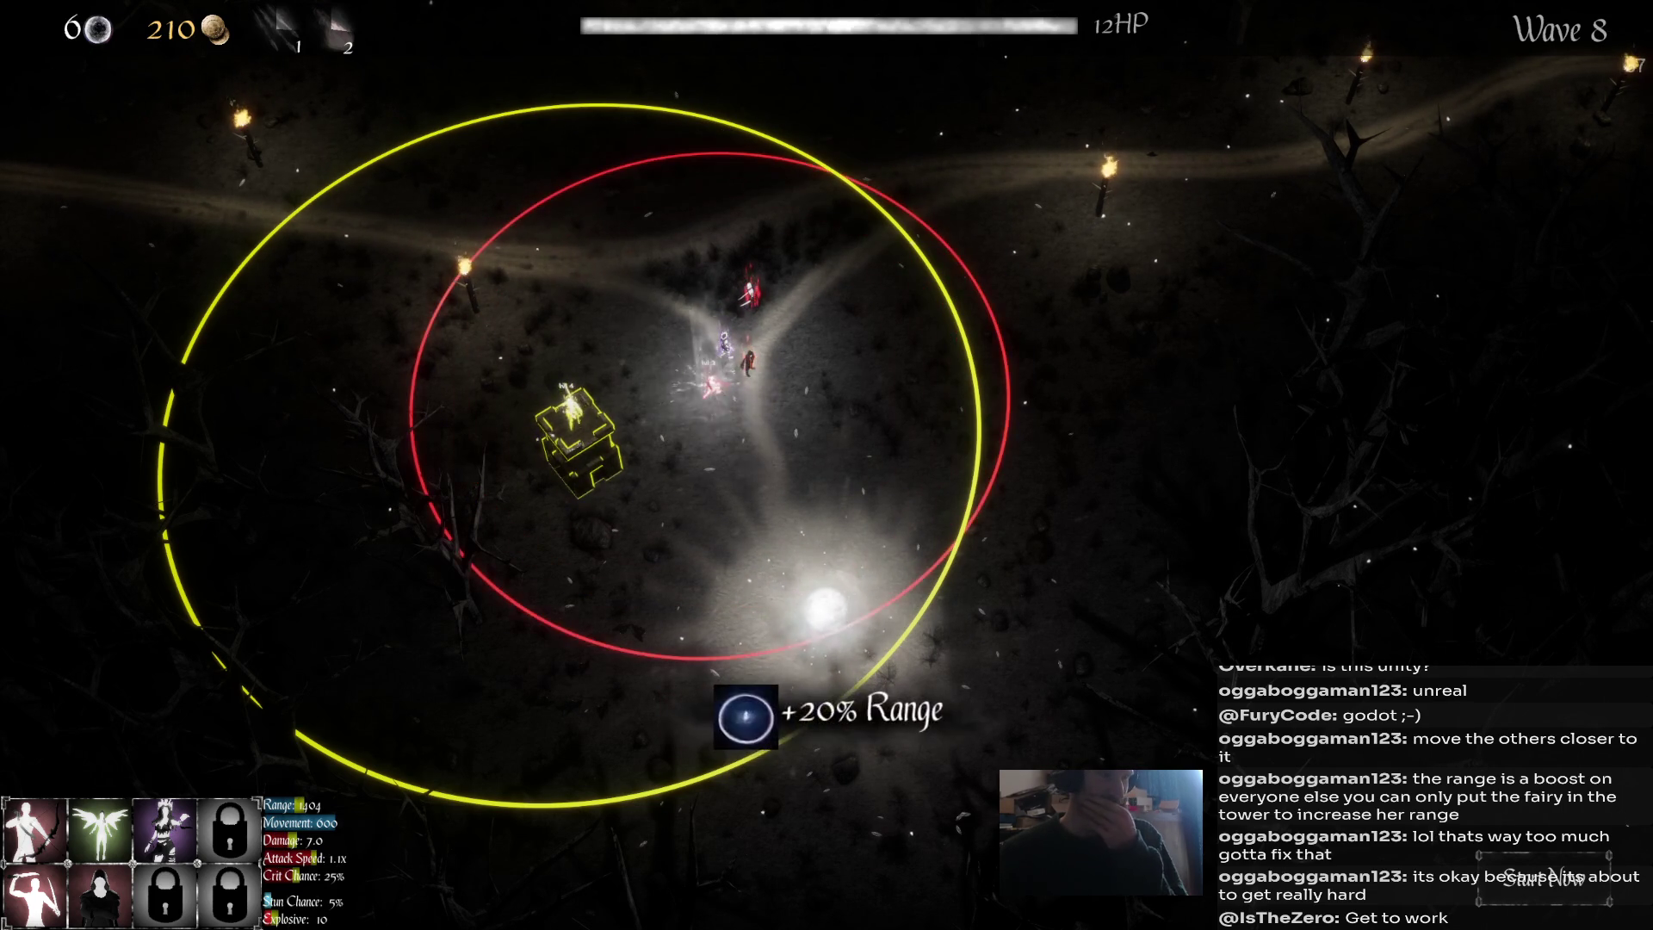
{"action": "key", "text": "w"}
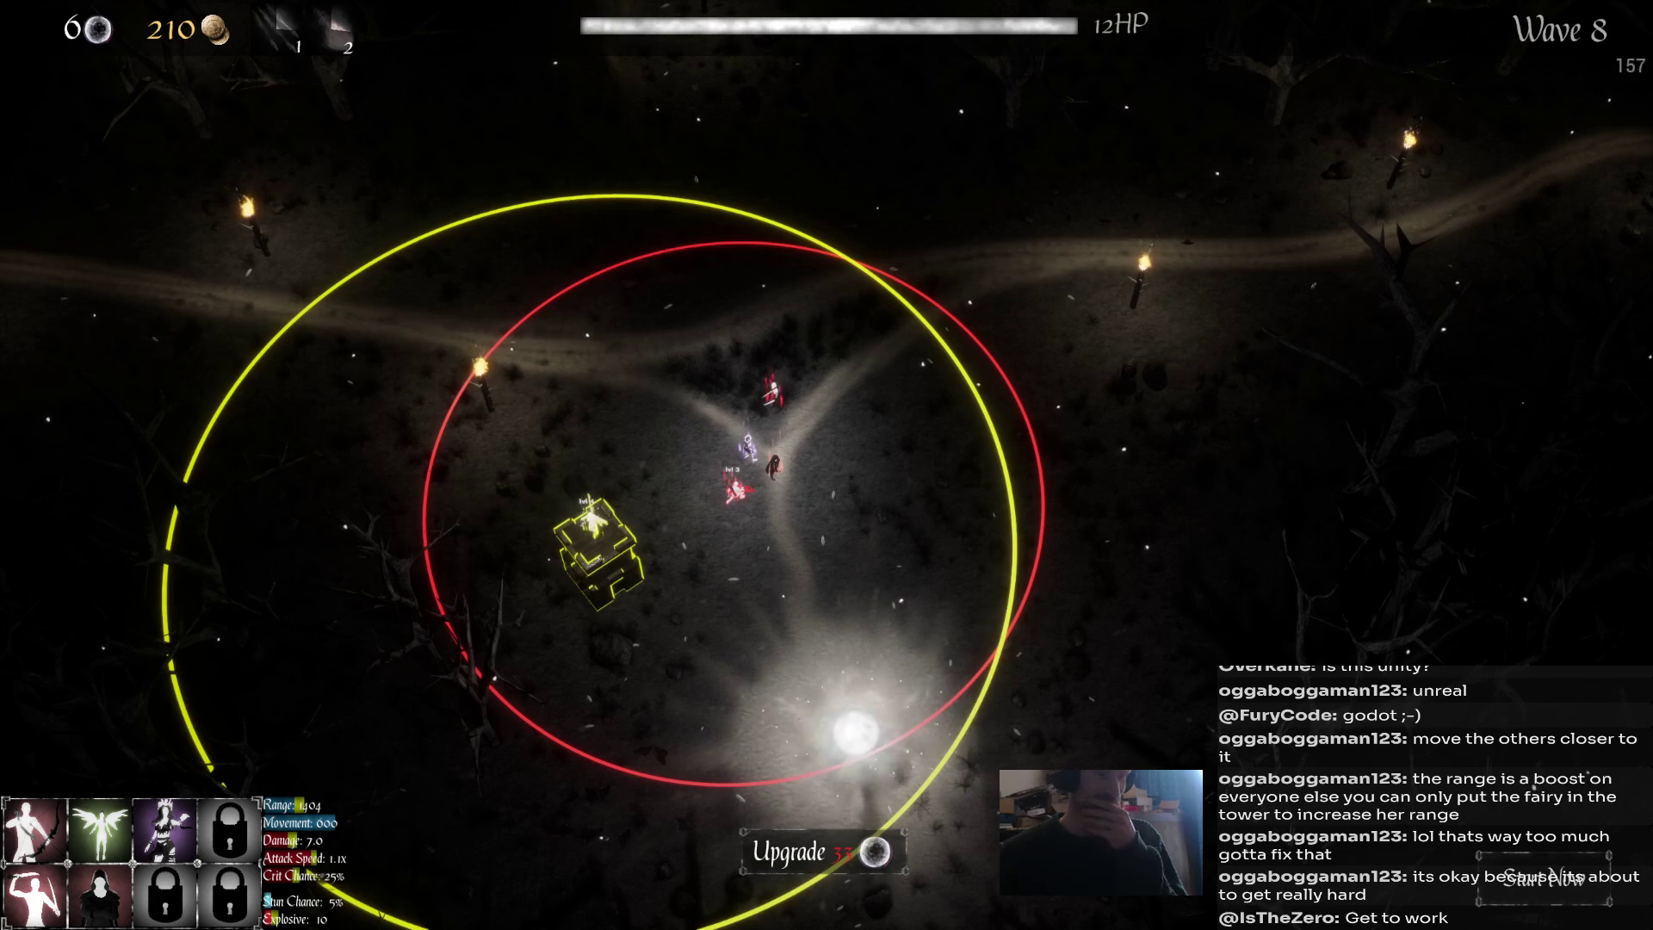
{"action": "left_click", "coordinate": [1544, 878]}
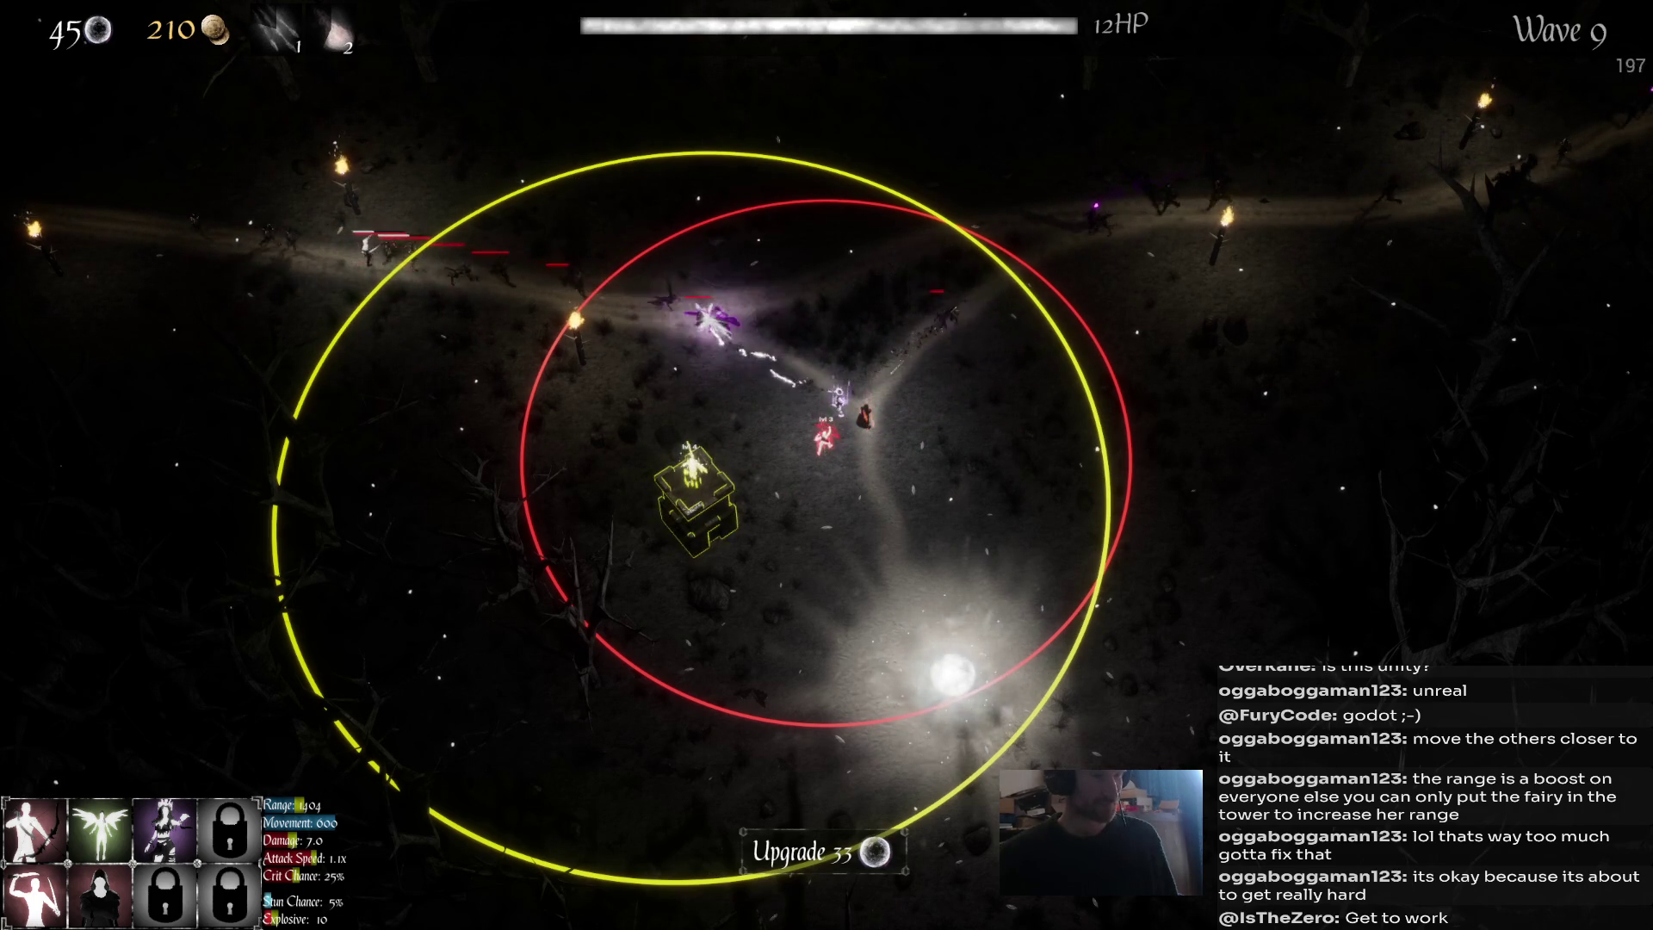
Cast abilities 1 and 2, then upgrade the dark red and purple units.
{"action": "key", "text": "1"}
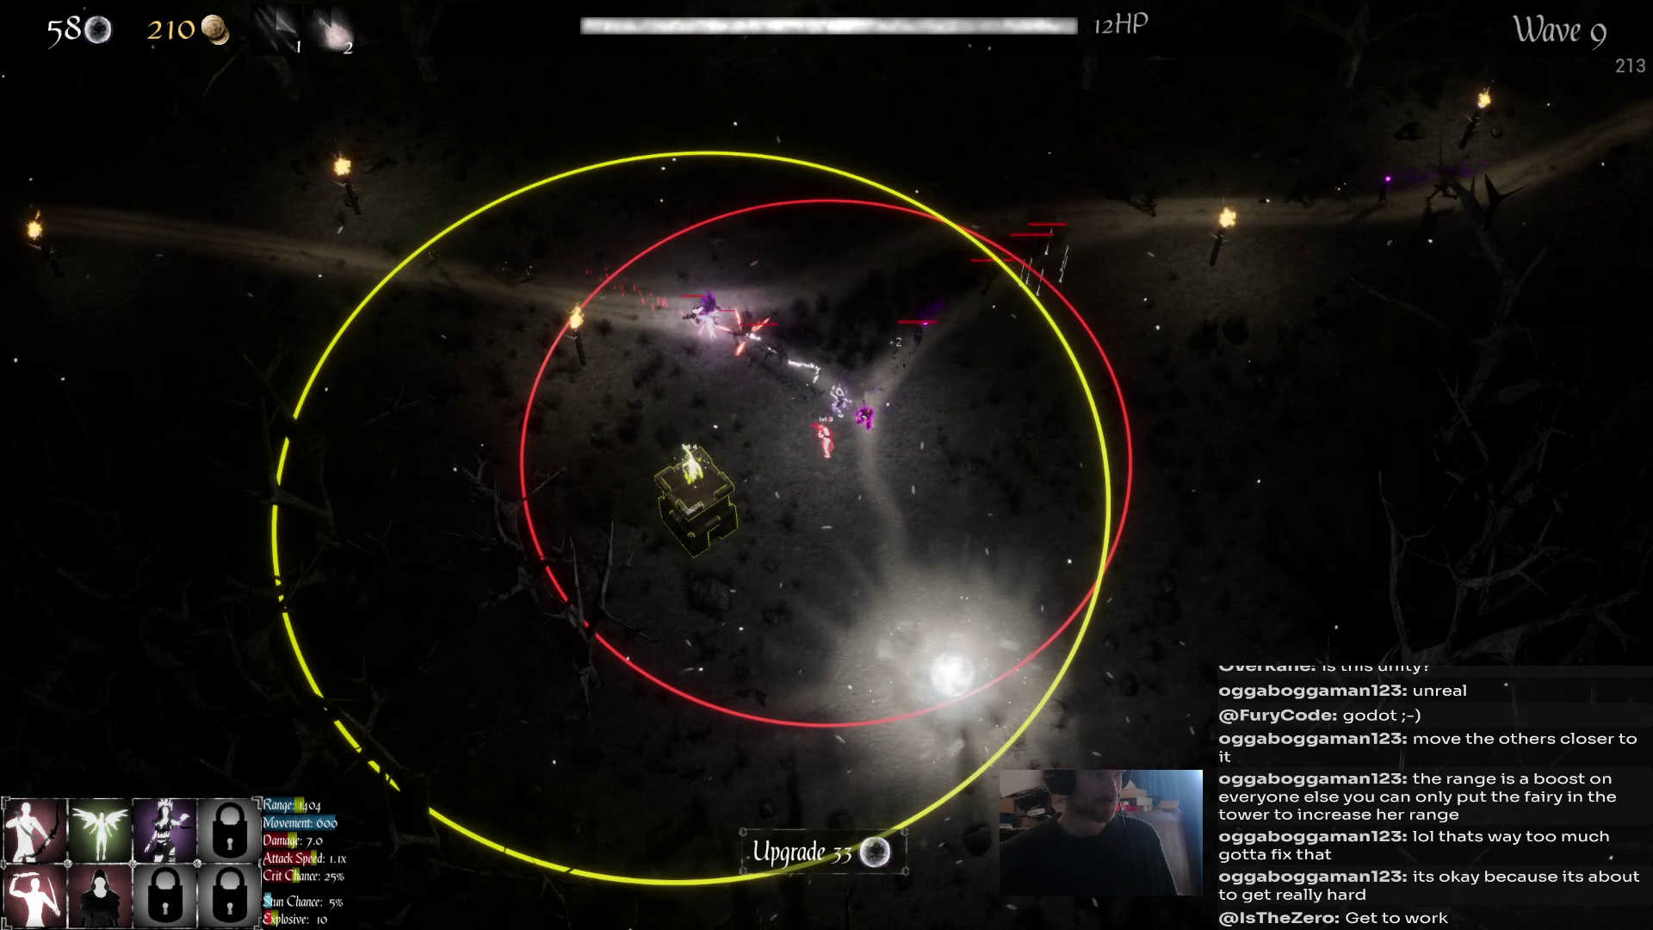
{"action": "key", "text": "2"}
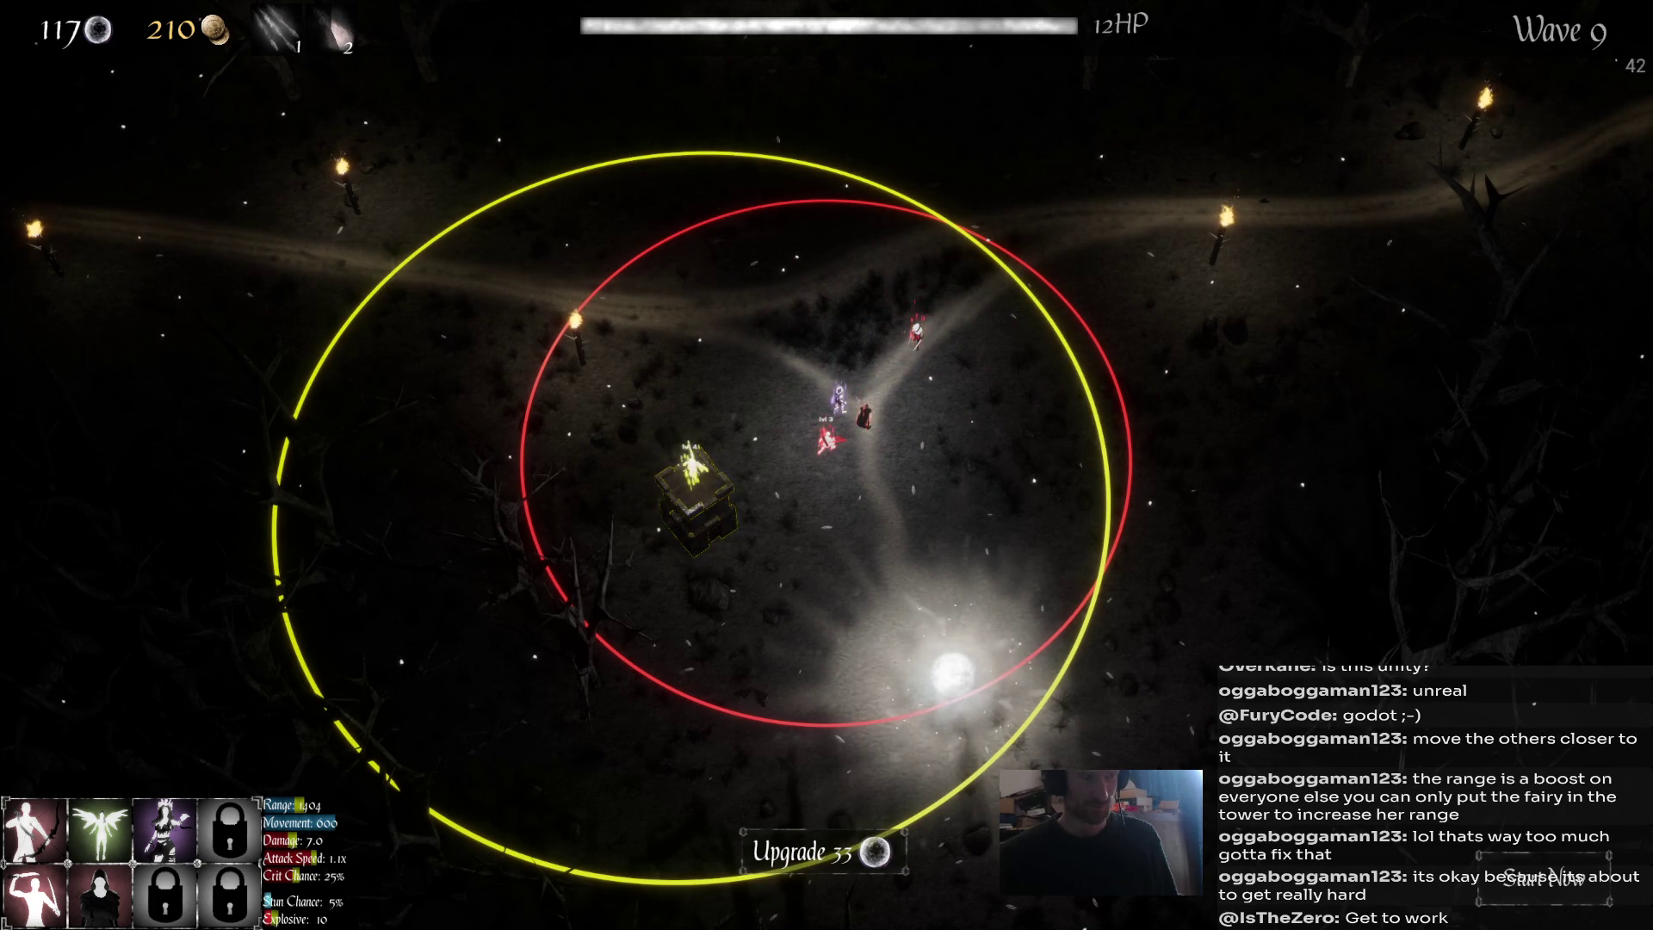
{"action": "left_click", "coordinate": [863, 416]}
{"action": "left_click", "coordinate": [802, 853]}
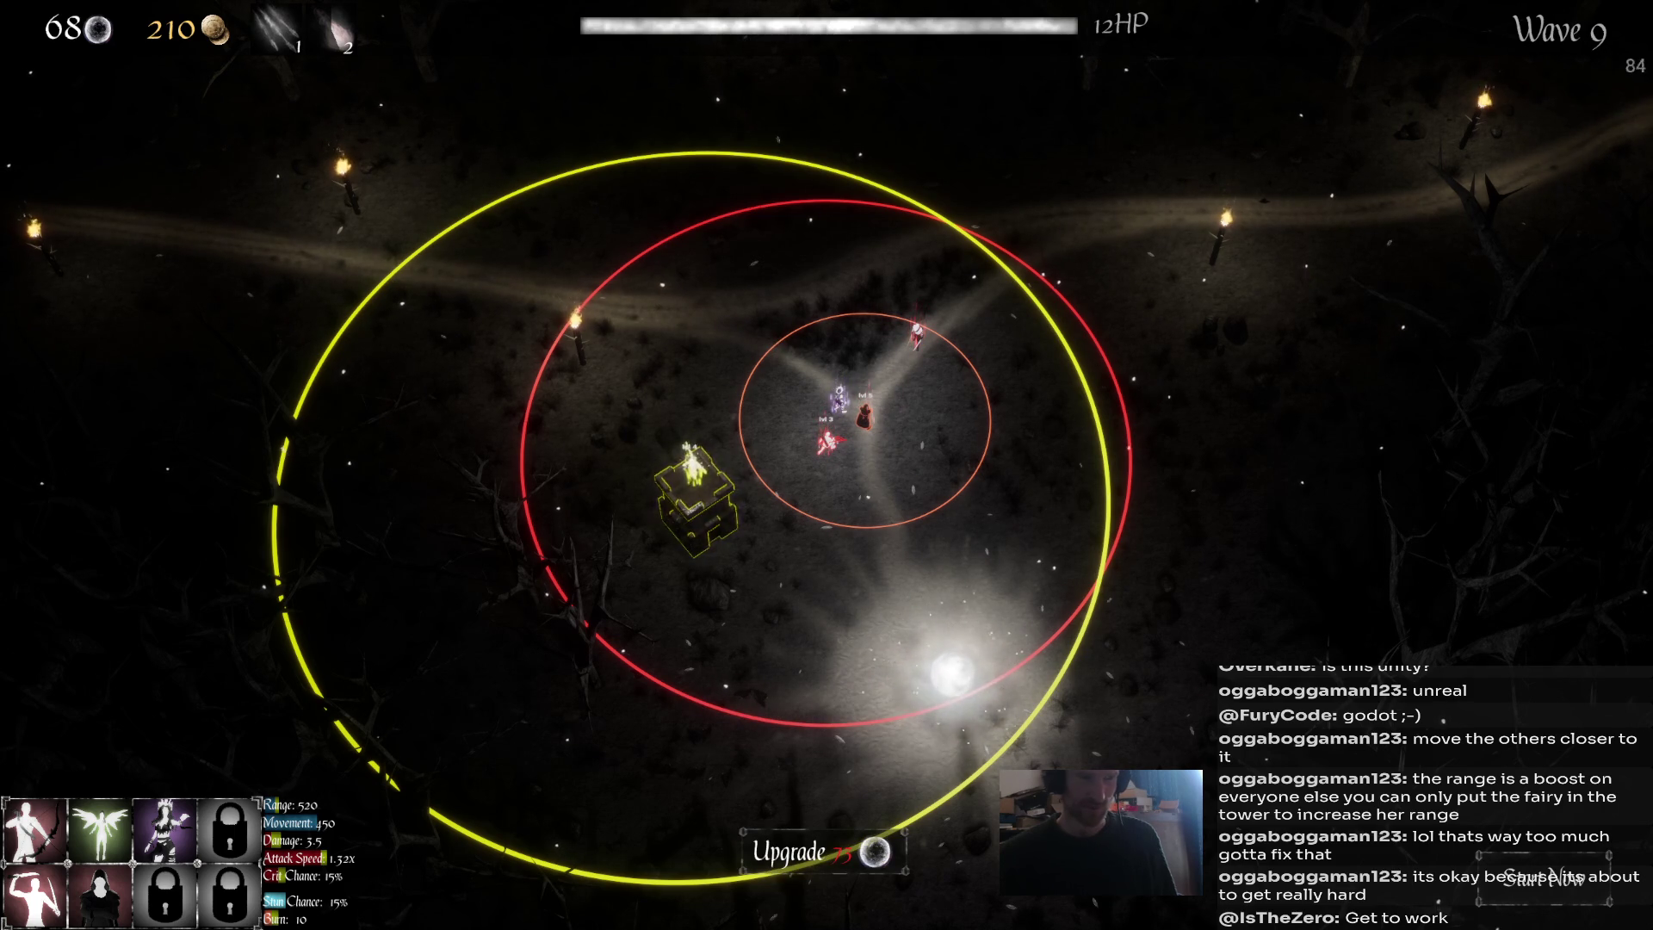
{"action": "left_click", "coordinate": [838, 399]}
{"action": "left_click", "coordinate": [792, 852]}
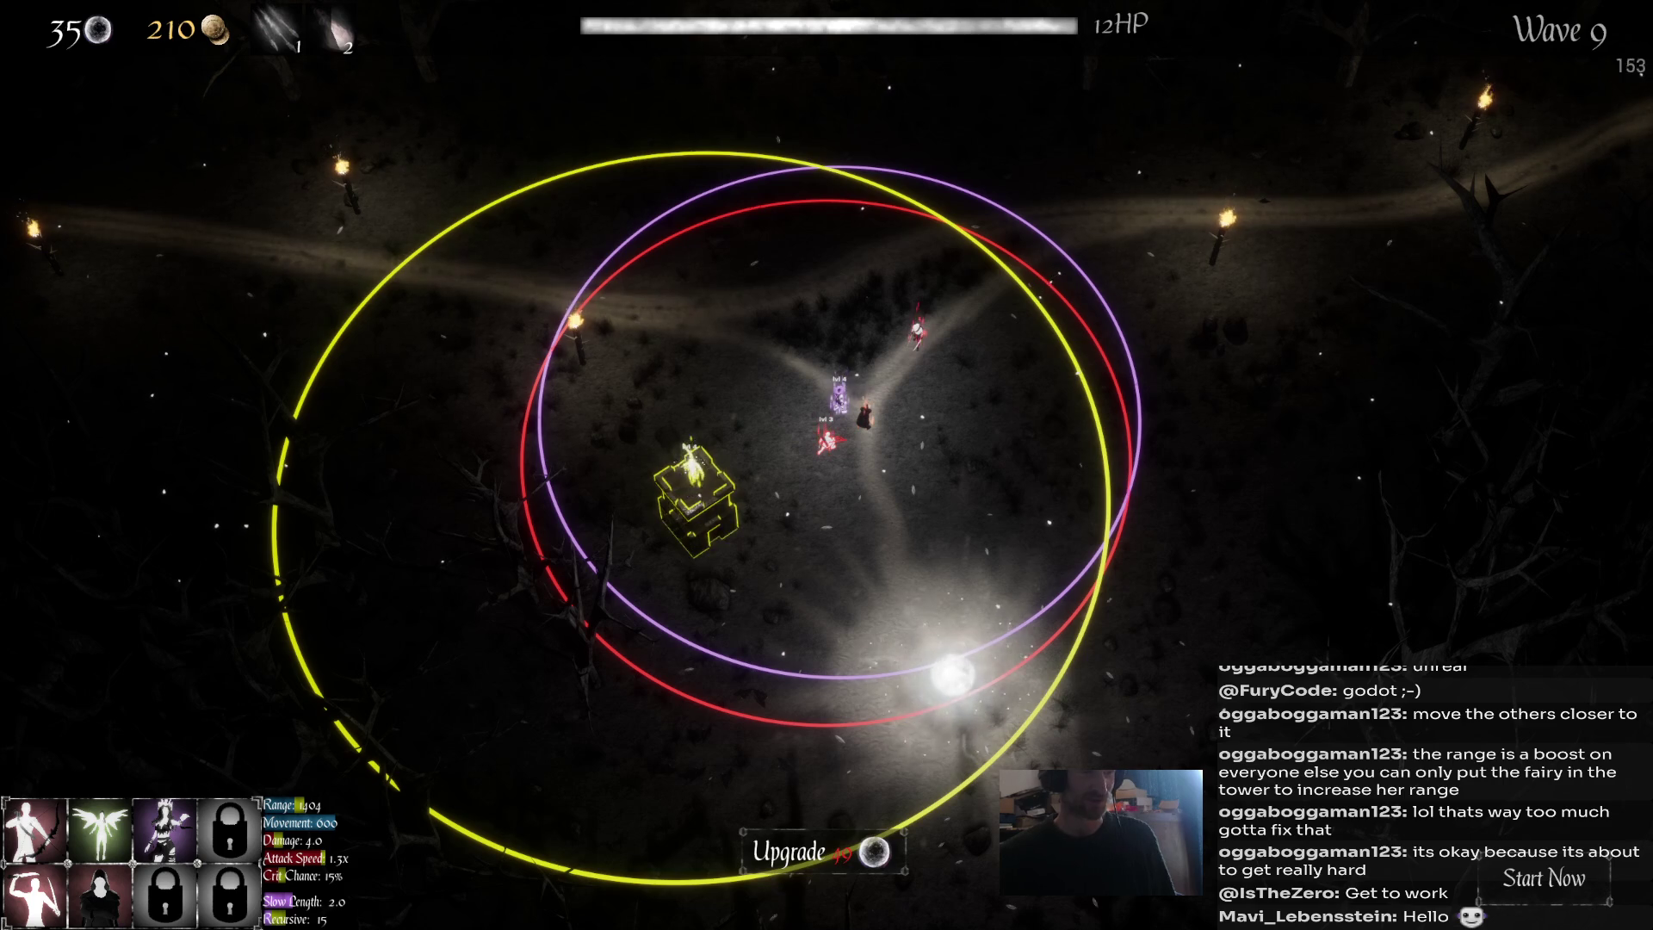
Upgrade the top red unit to level 2 and start Wave 10 early.
{"action": "left_click", "coordinate": [863, 416]}
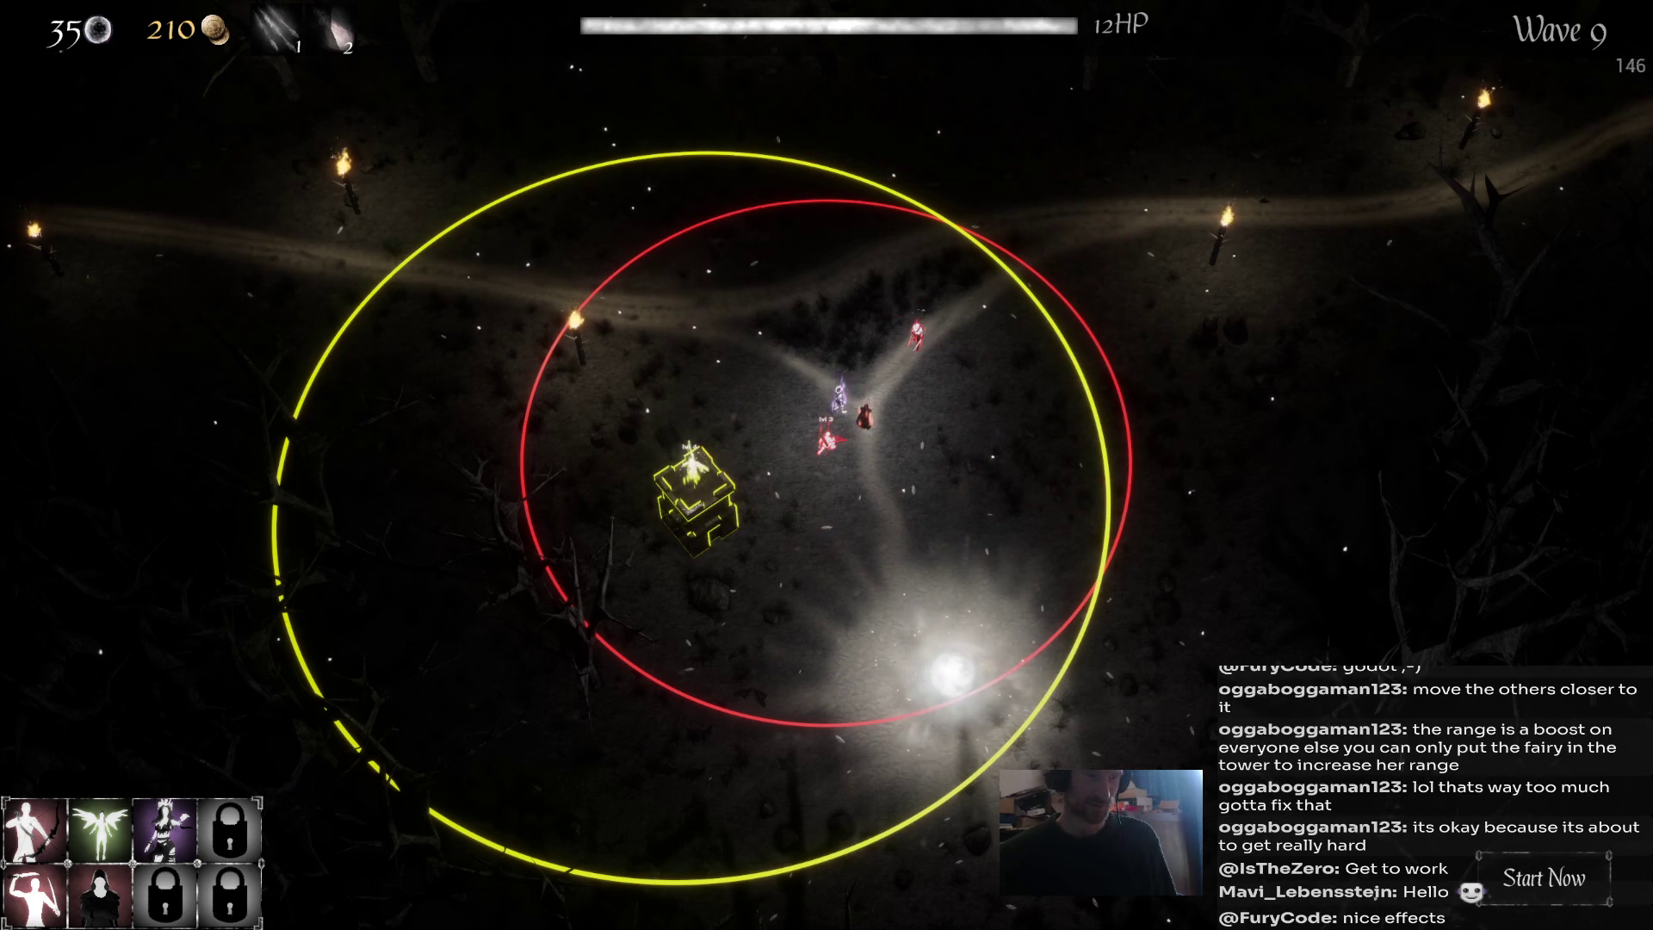
{"action": "left_click", "coordinate": [917, 331]}
{"action": "left_click", "coordinate": [826, 852]}
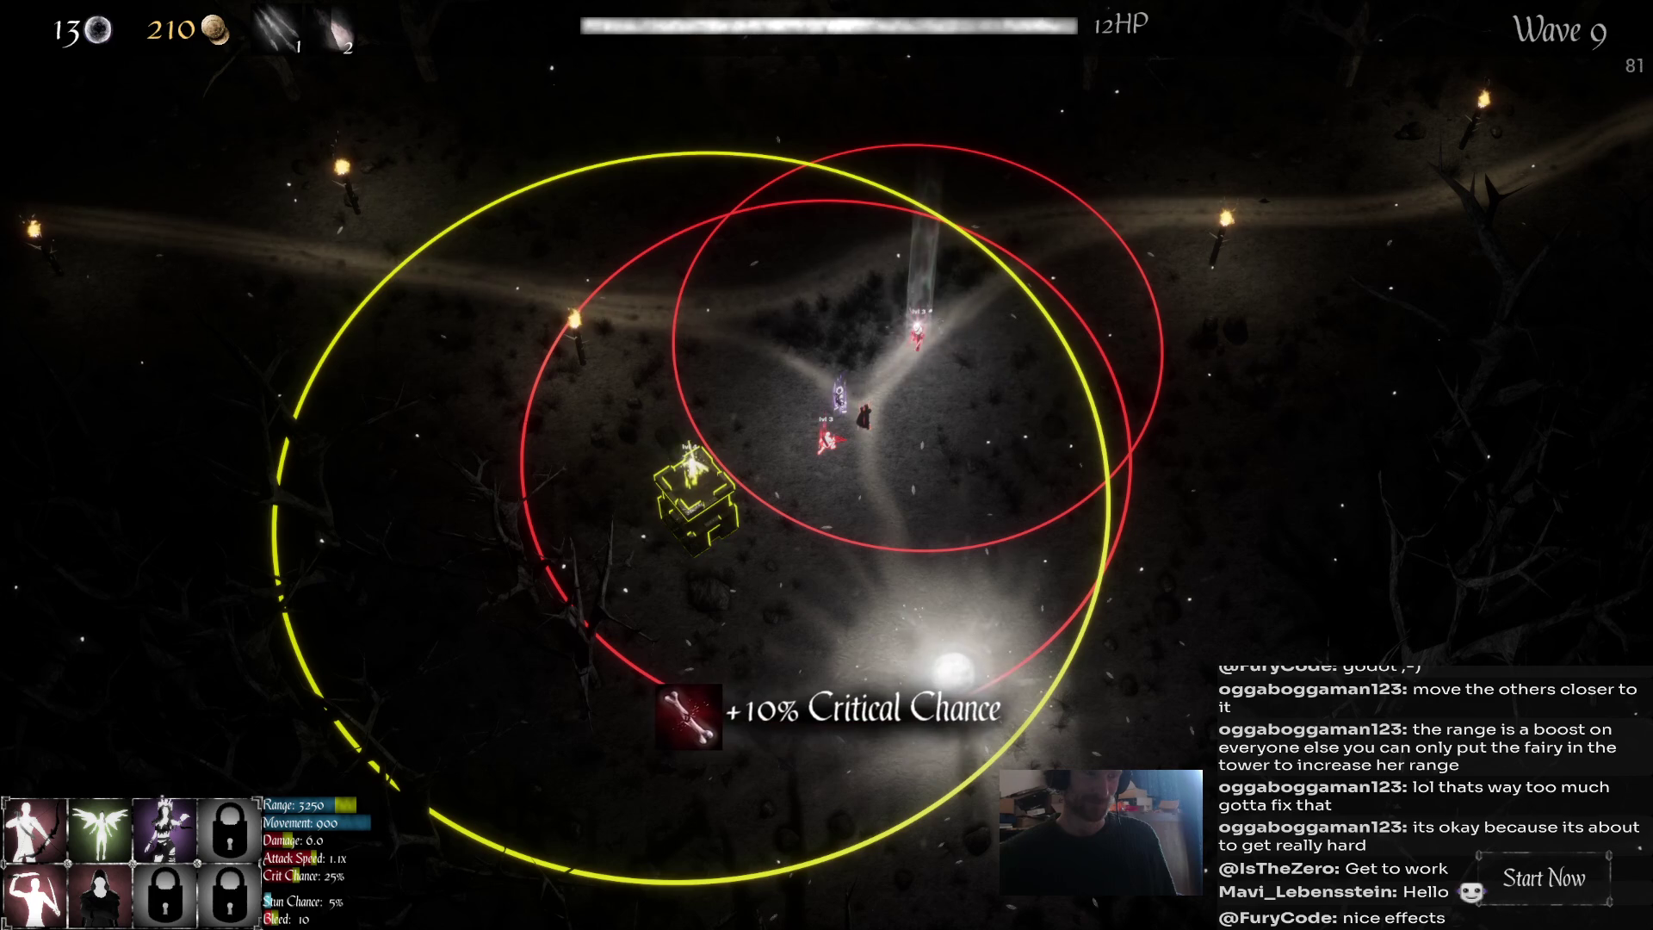
{"action": "left_click", "coordinate": [825, 440]}
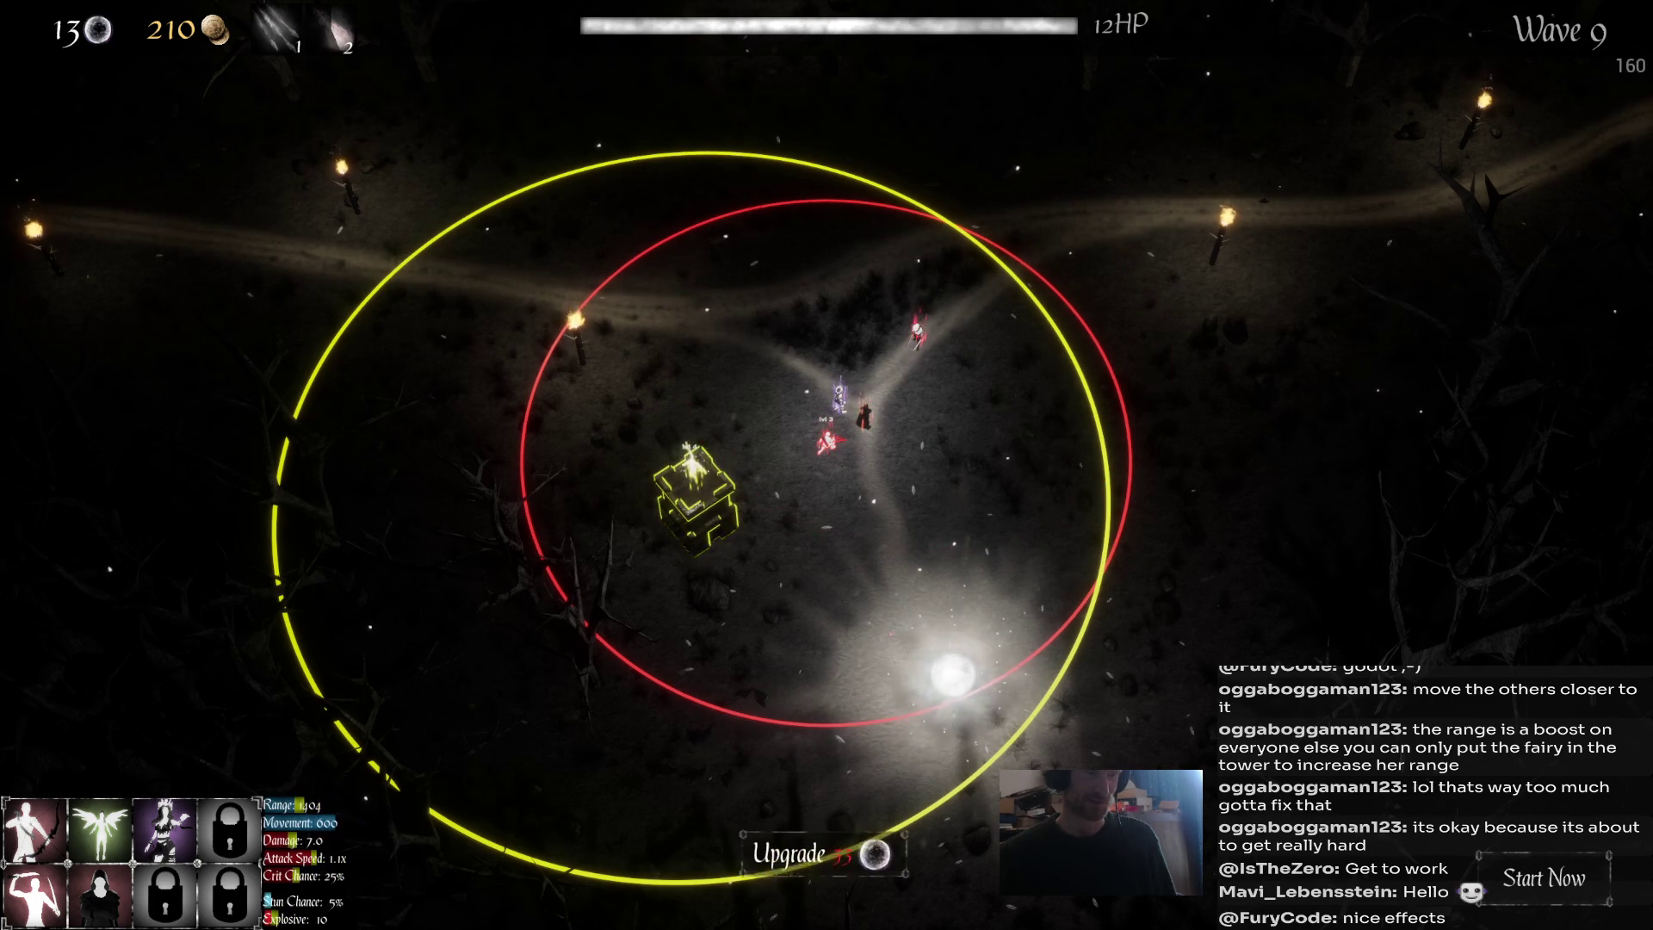
{"action": "left_click", "coordinate": [1544, 878]}
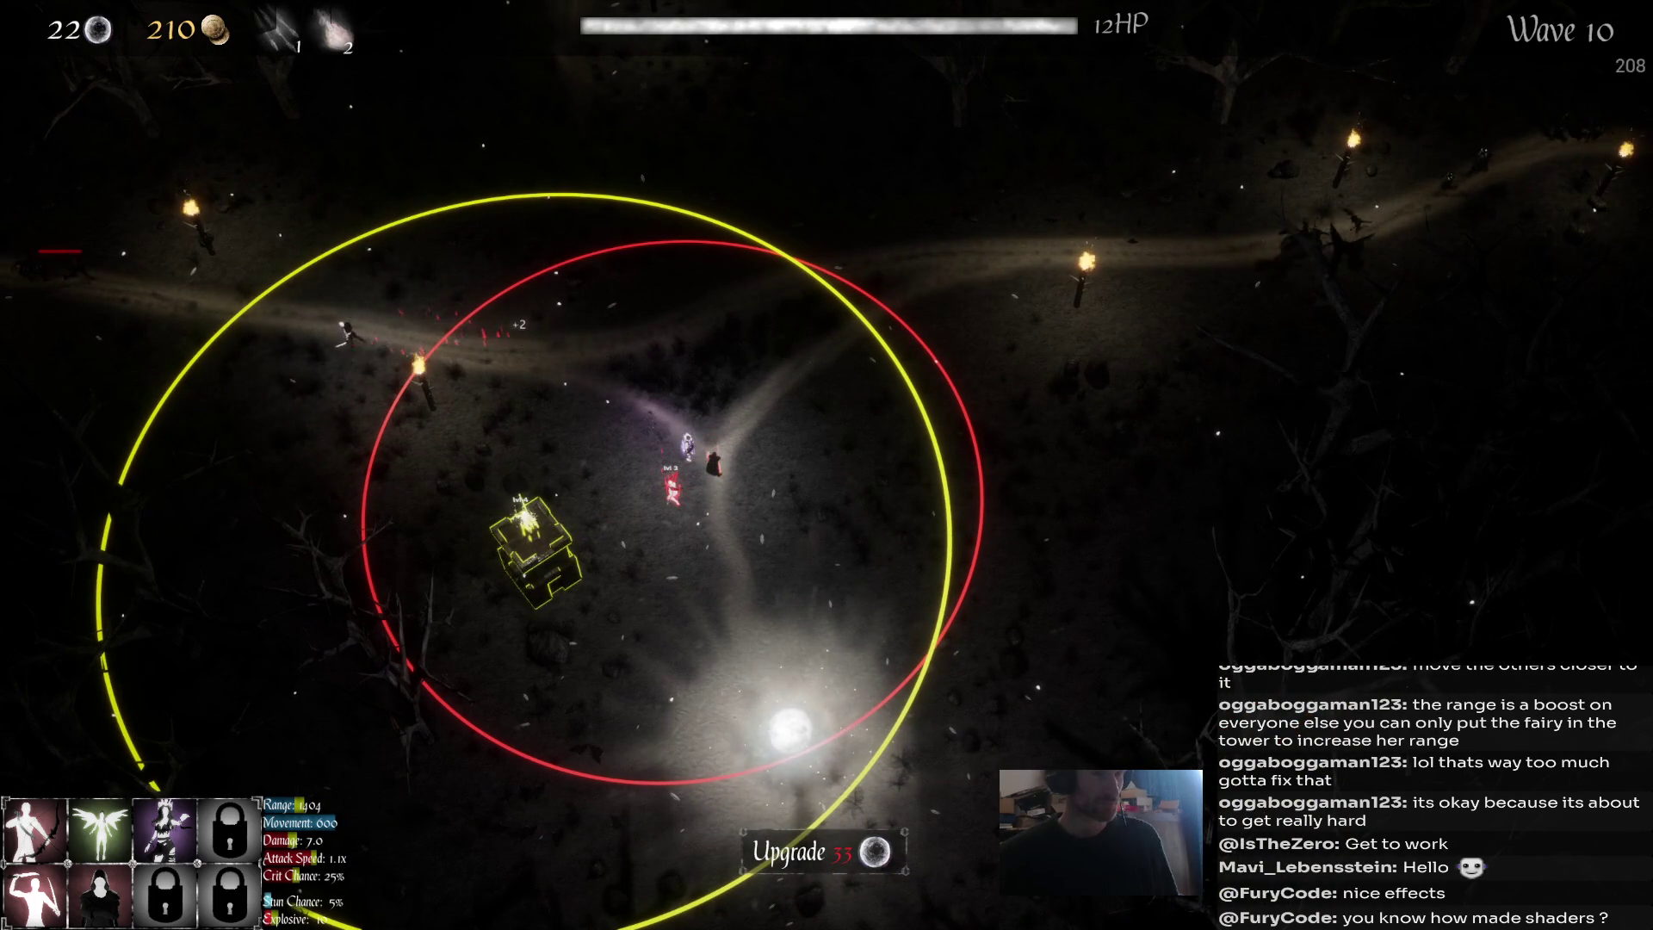
Blast the enemies on the right with ability 1, then check the red unit's stats.
{"action": "key", "text": "1"}
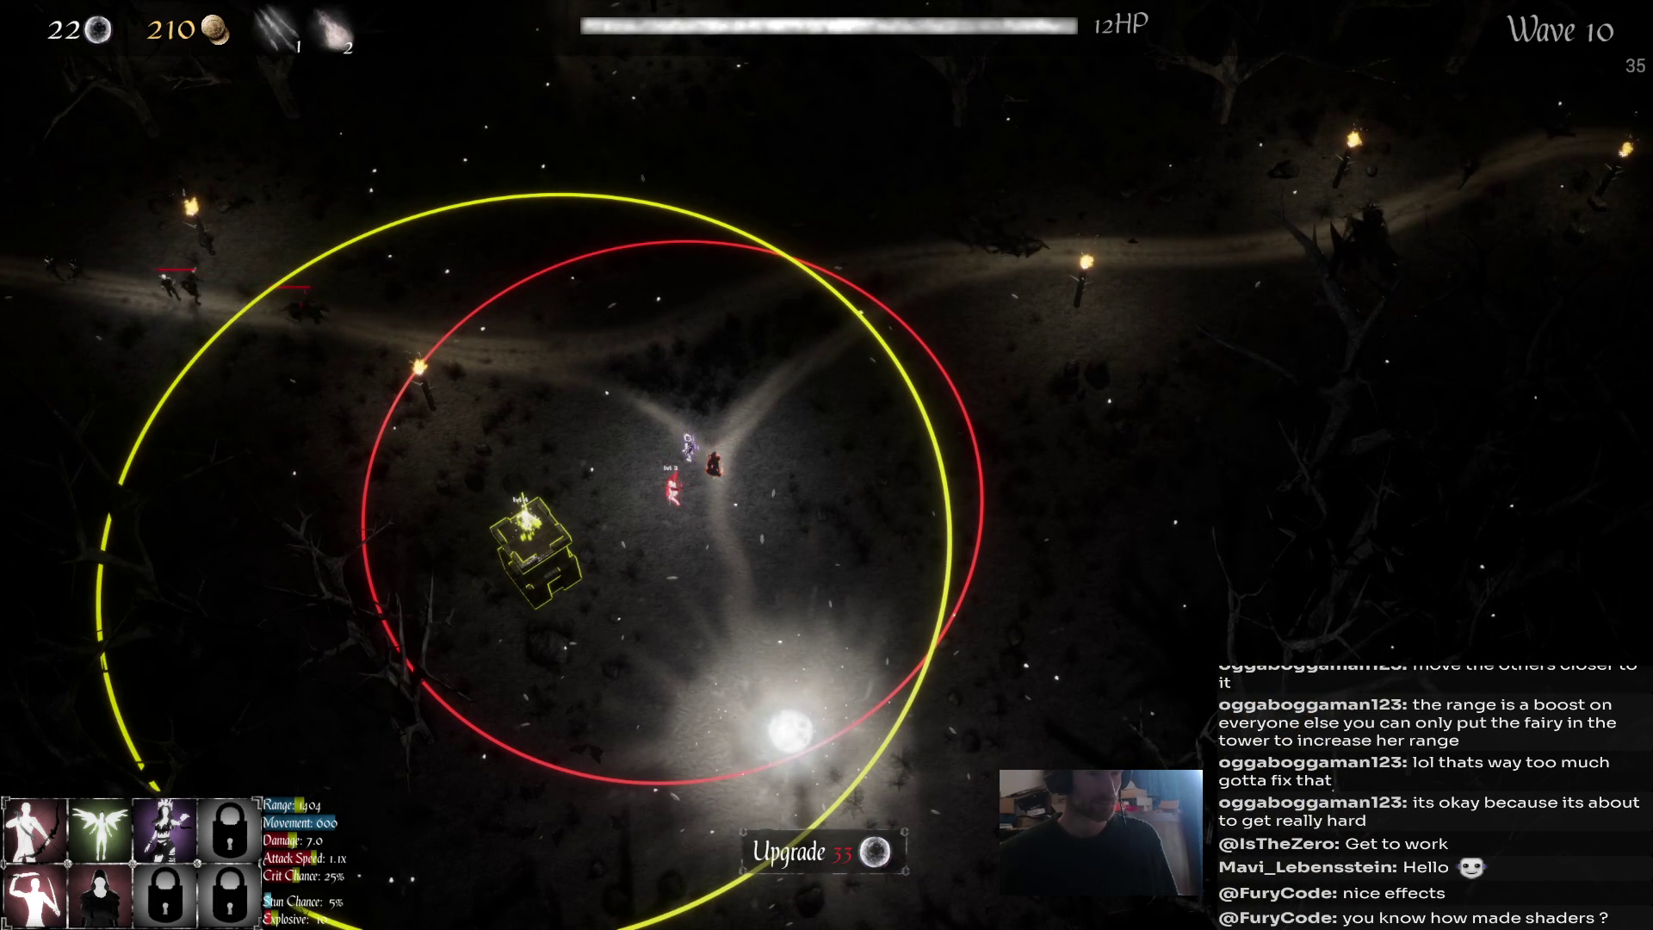
{"action": "left_click", "coordinate": [1330, 223]}
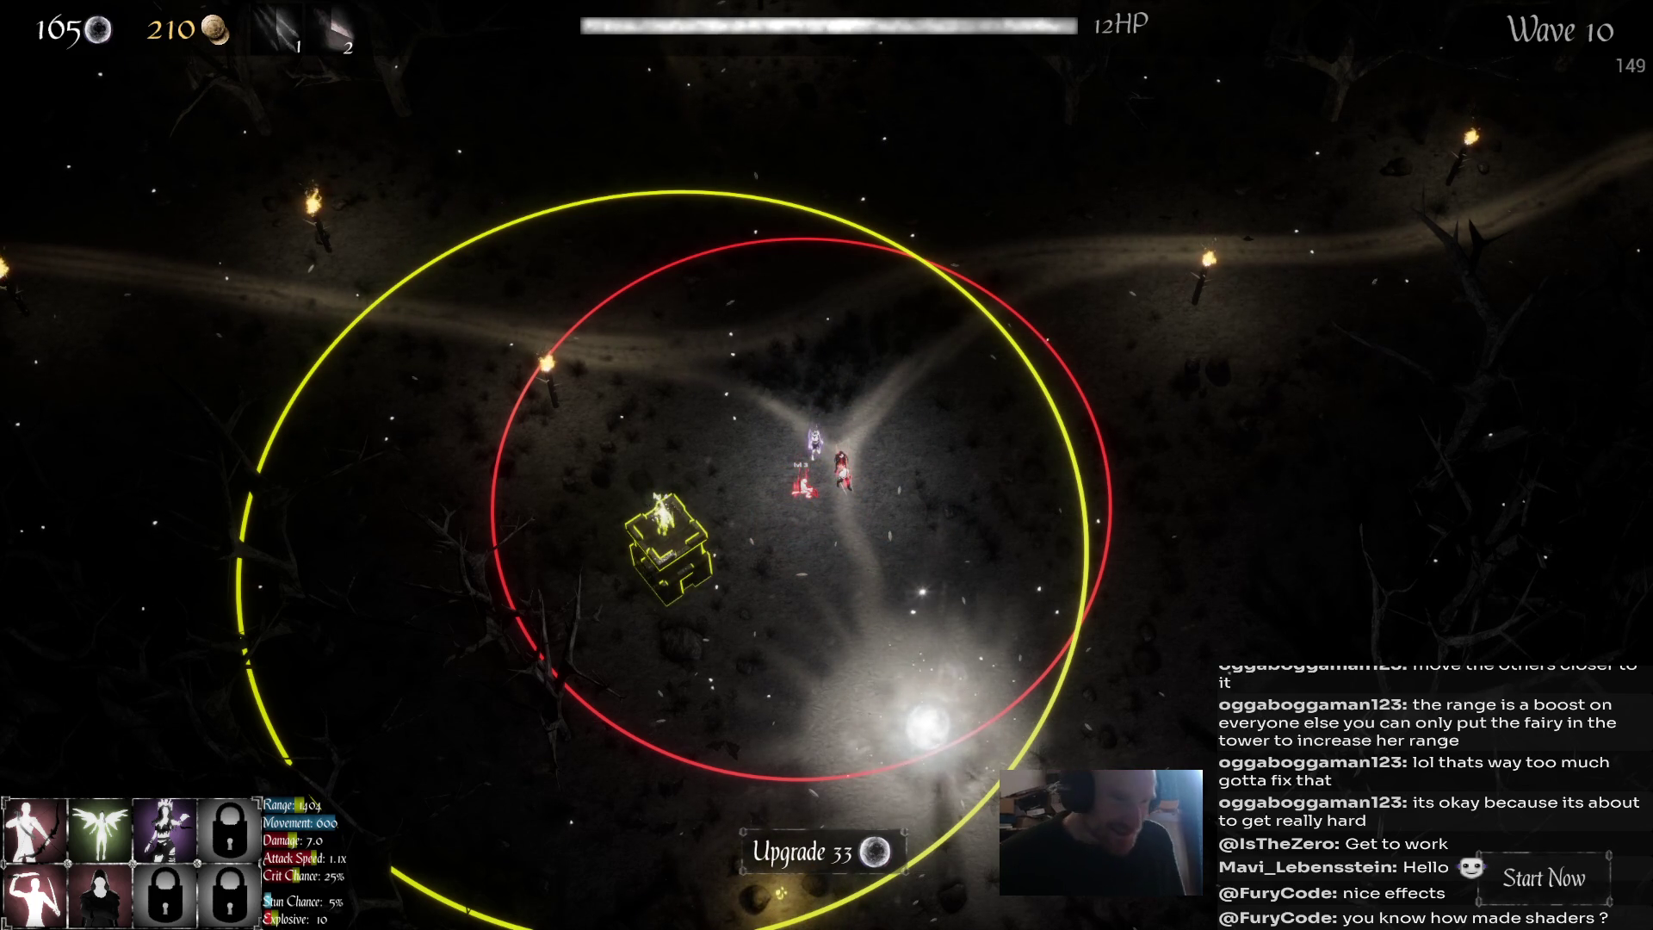
{"action": "left_click", "coordinate": [844, 469]}
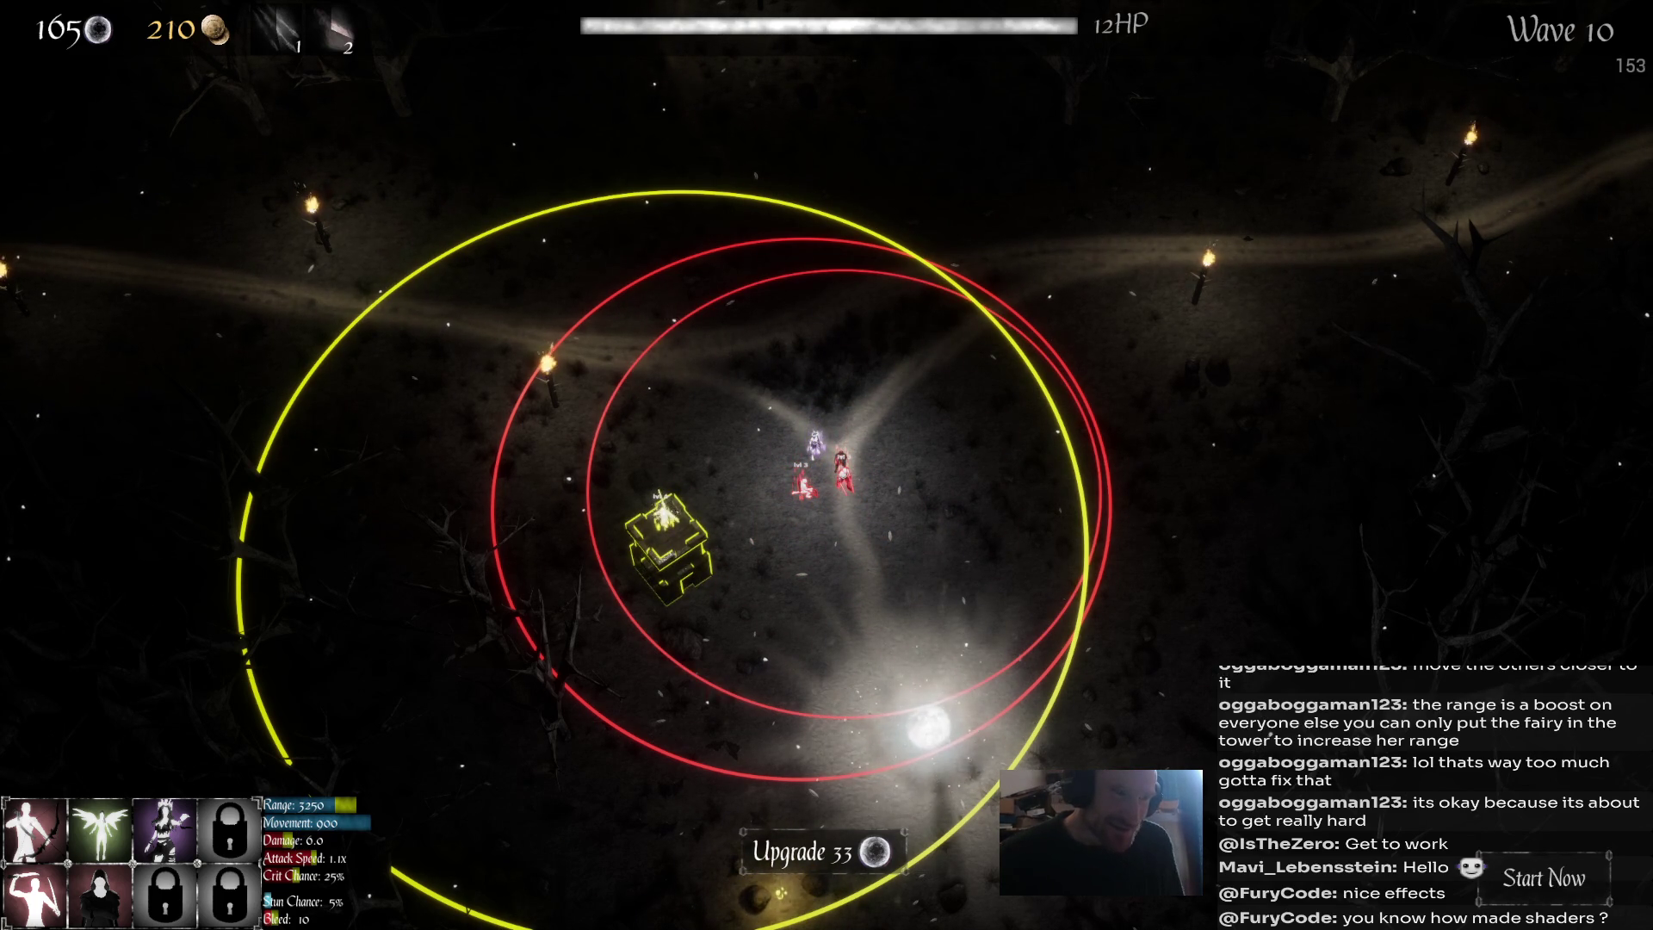
Upgrade the purple unit twice for +1 second Slow.
{"action": "left_click", "coordinate": [813, 444]}
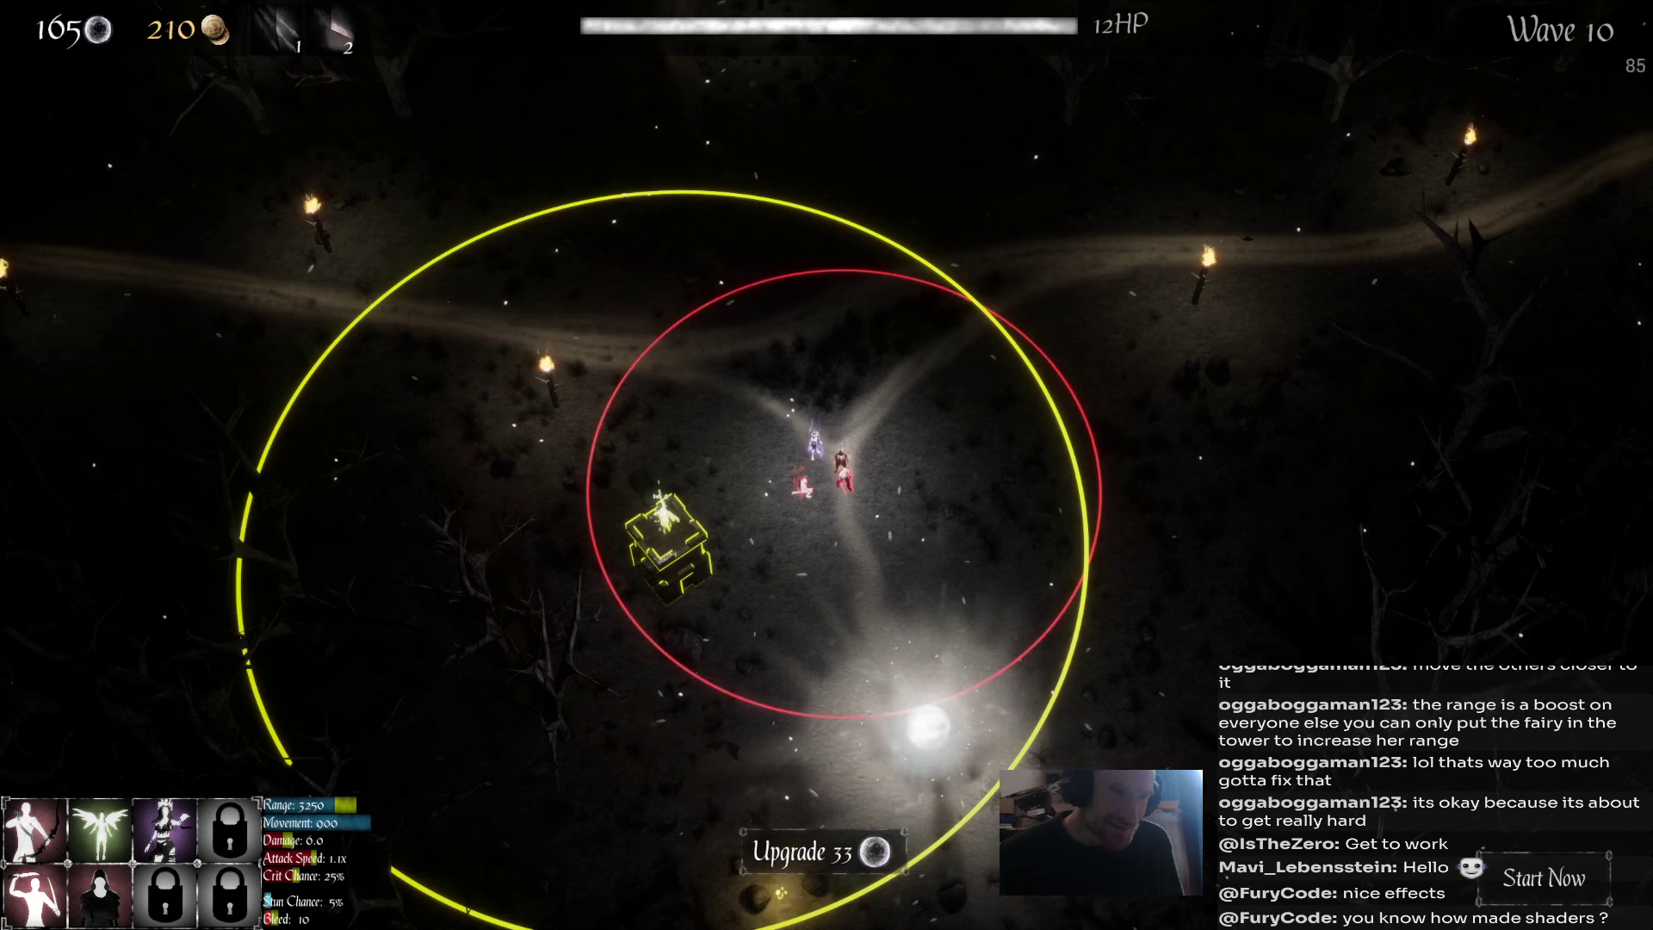
{"action": "left_click", "coordinate": [845, 561]}
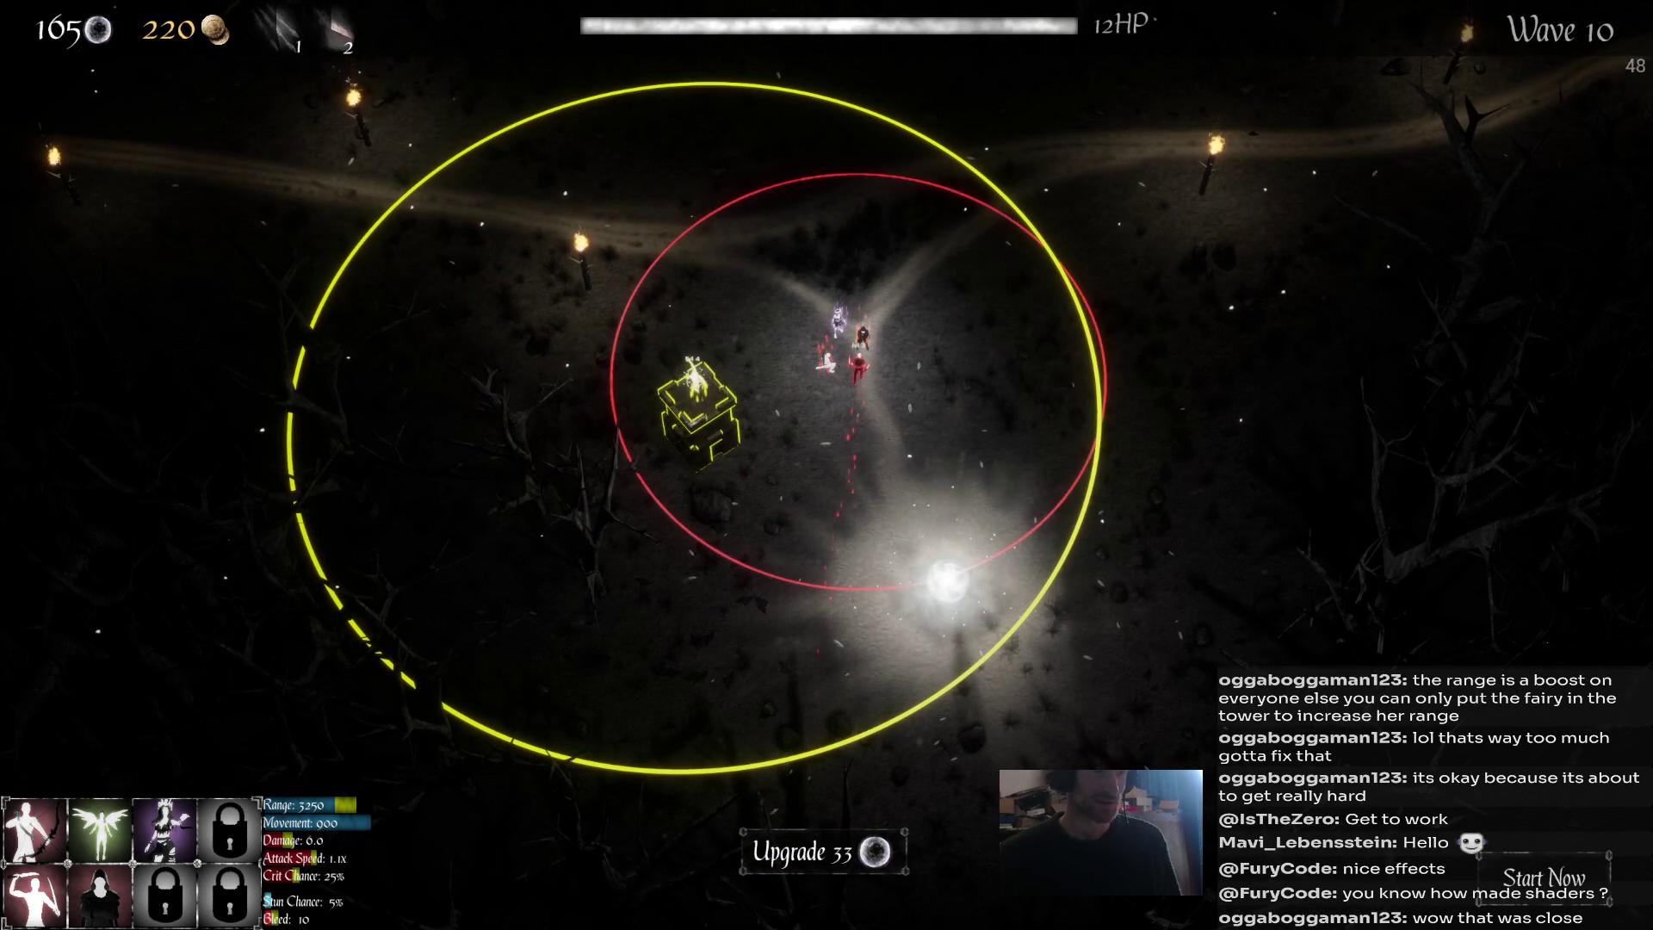
{"action": "left_click", "coordinate": [838, 322]}
{"action": "left_click", "coordinate": [862, 337]}
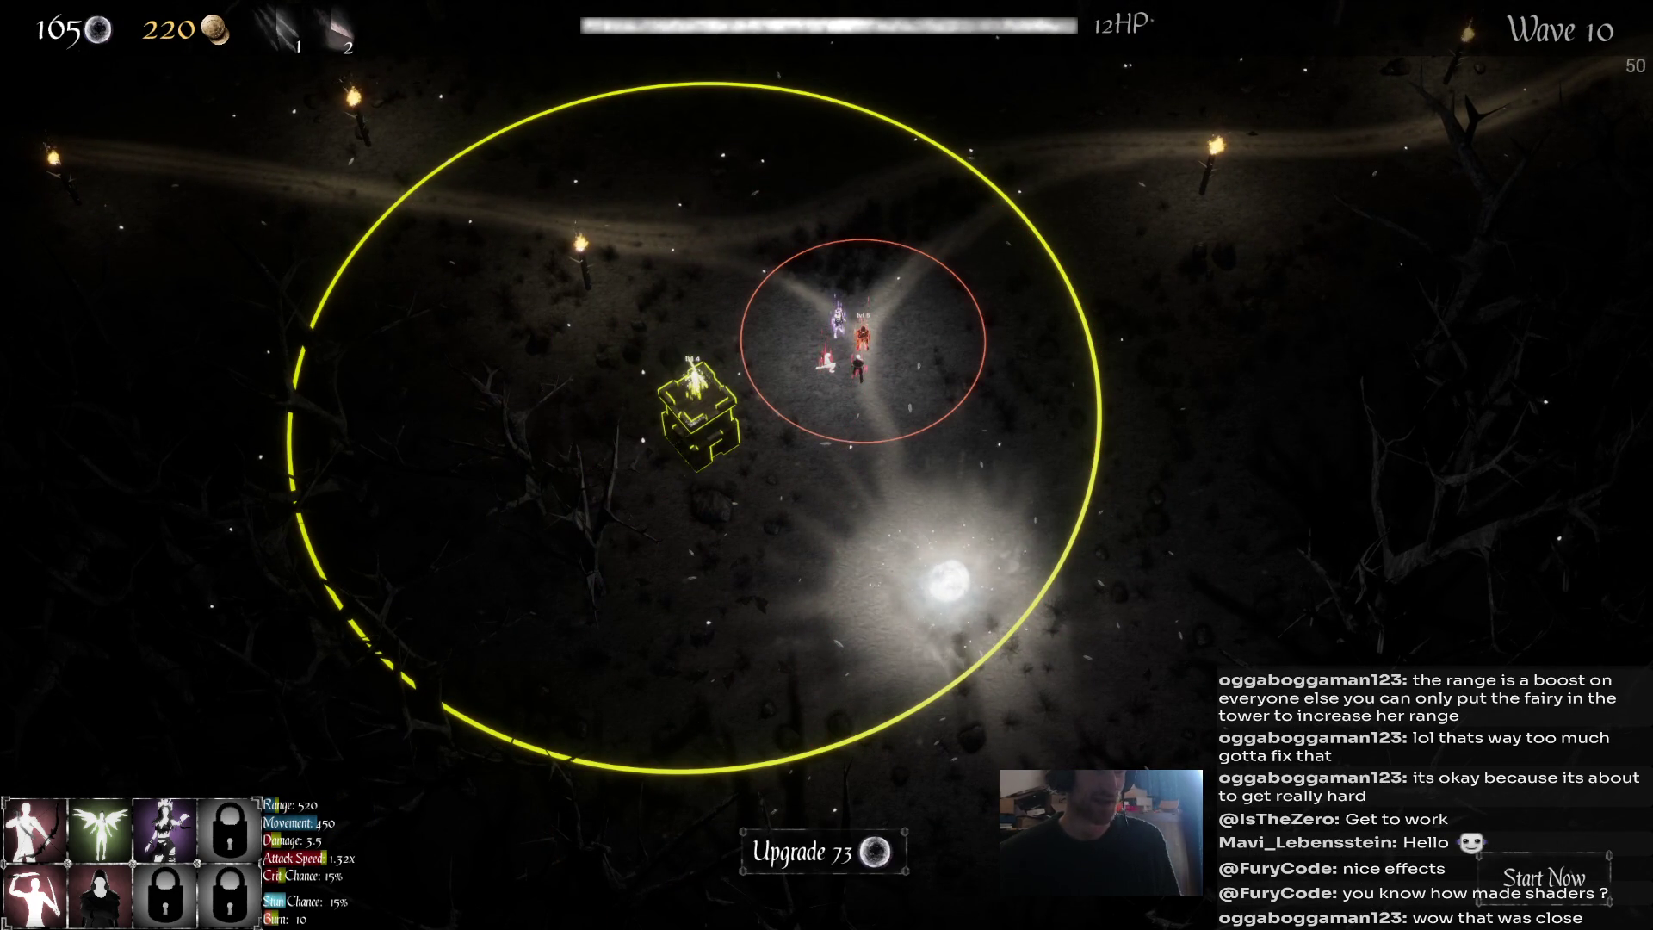
{"action": "left_click", "coordinate": [837, 322]}
{"action": "left_click", "coordinate": [822, 853]}
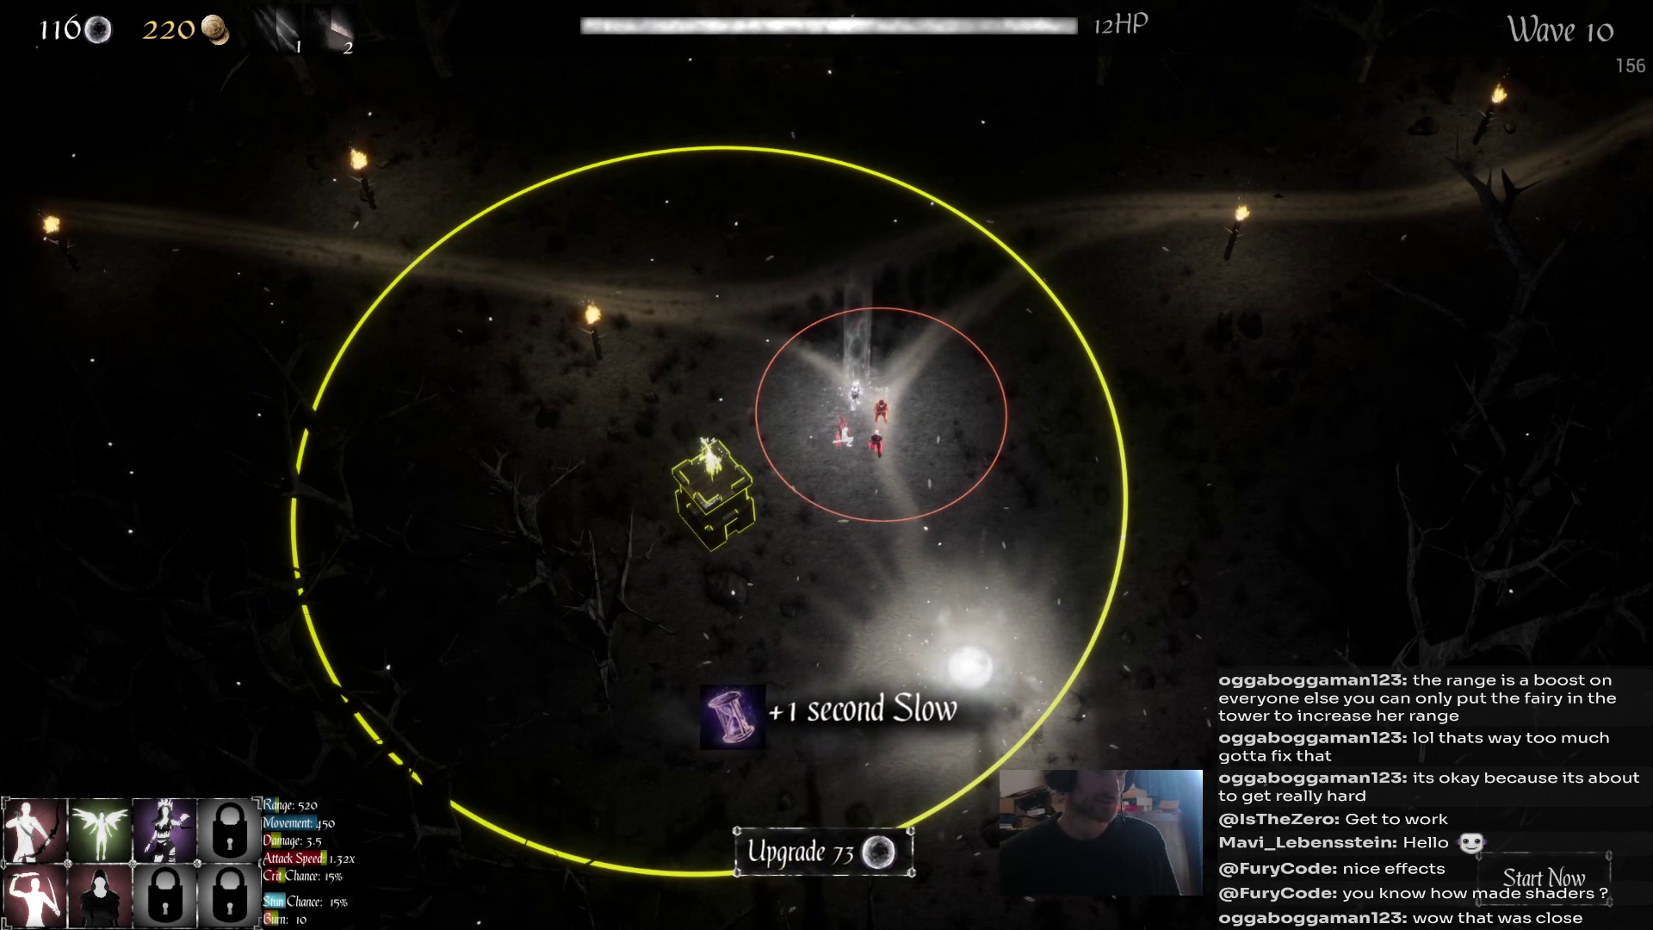
{"action": "left_click", "coordinate": [823, 852]}
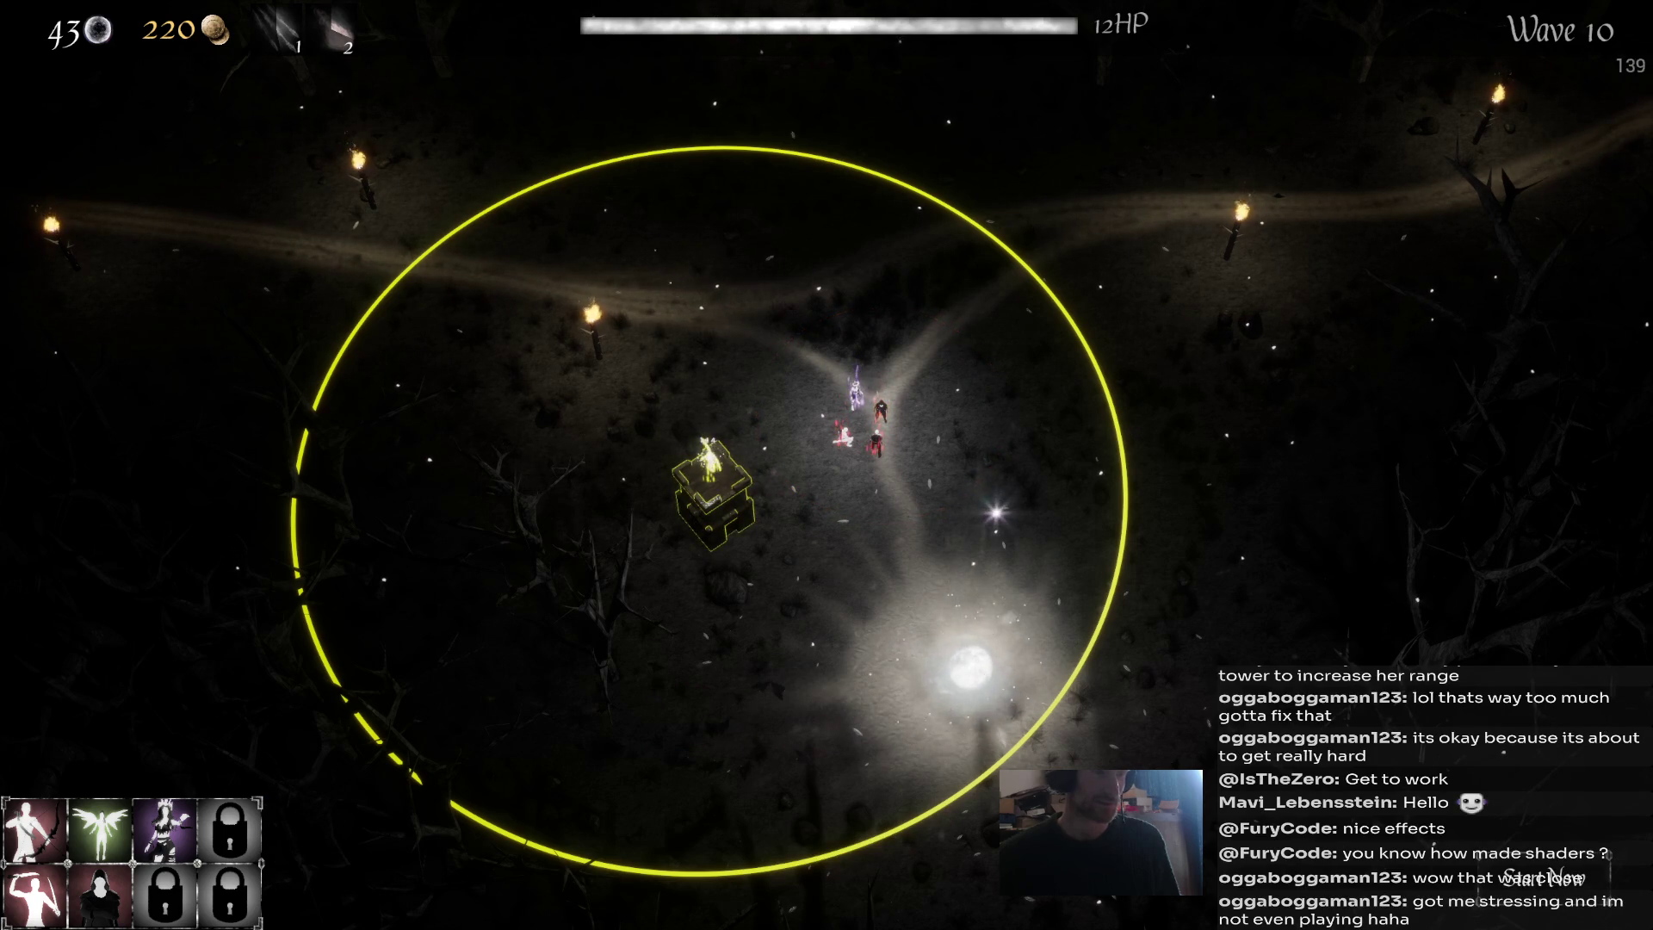
Upgrade the level 3 red unit for +2 Damage.
{"action": "left_click", "coordinate": [854, 394]}
{"action": "left_click", "coordinate": [844, 435]}
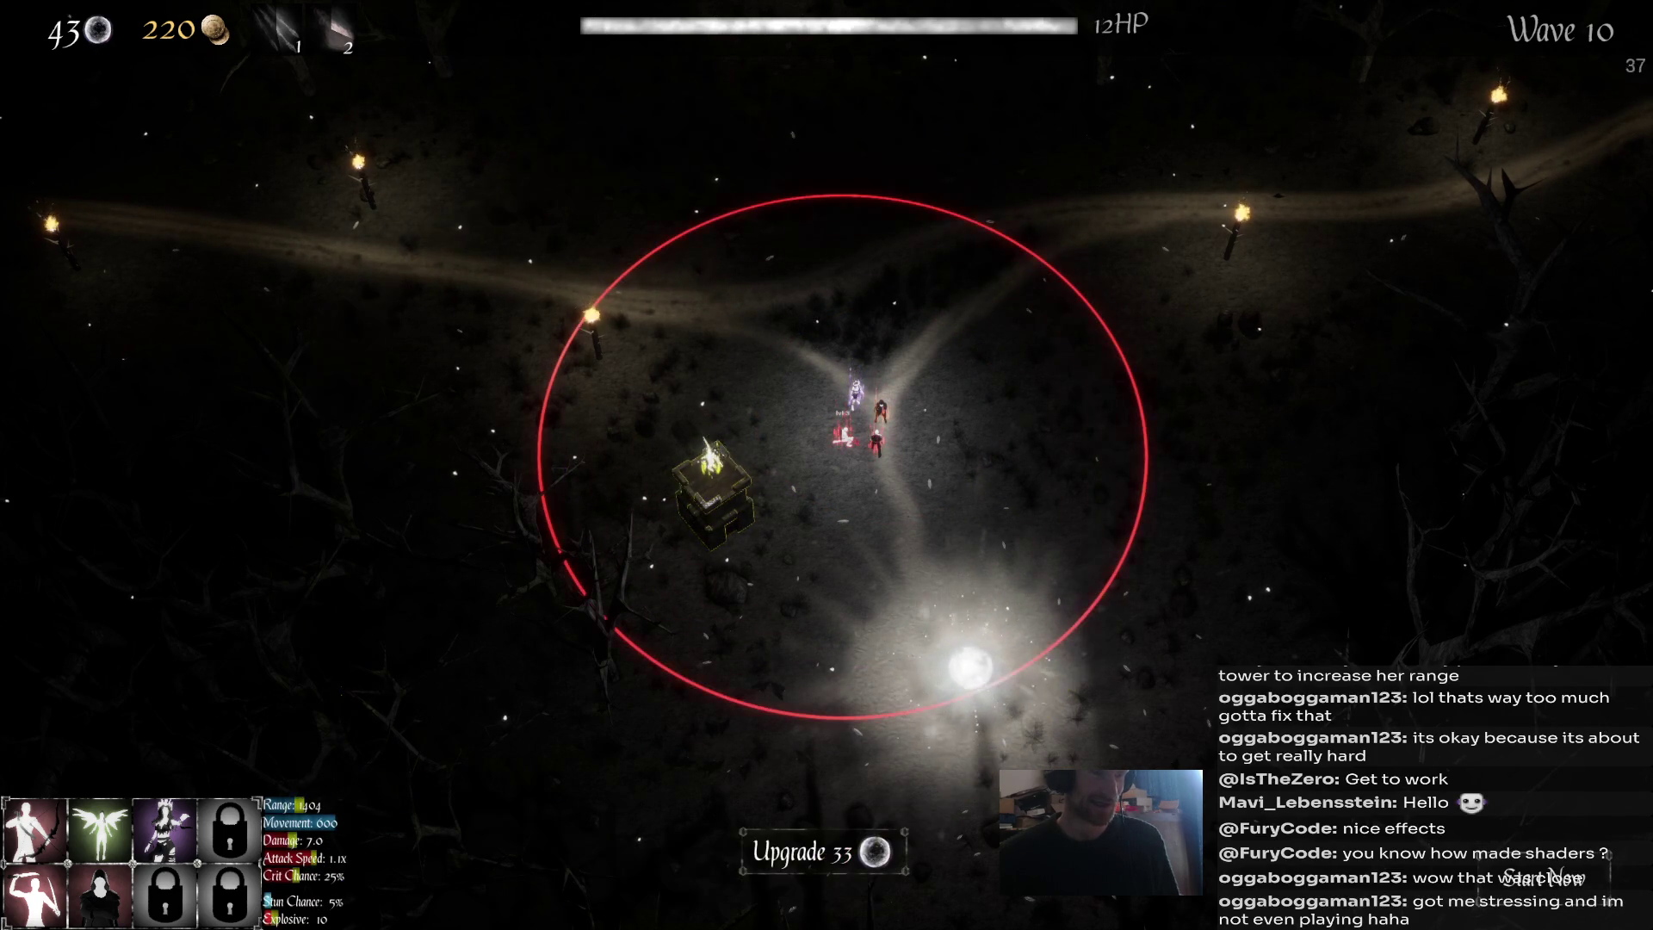
{"action": "left_click", "coordinate": [801, 852]}
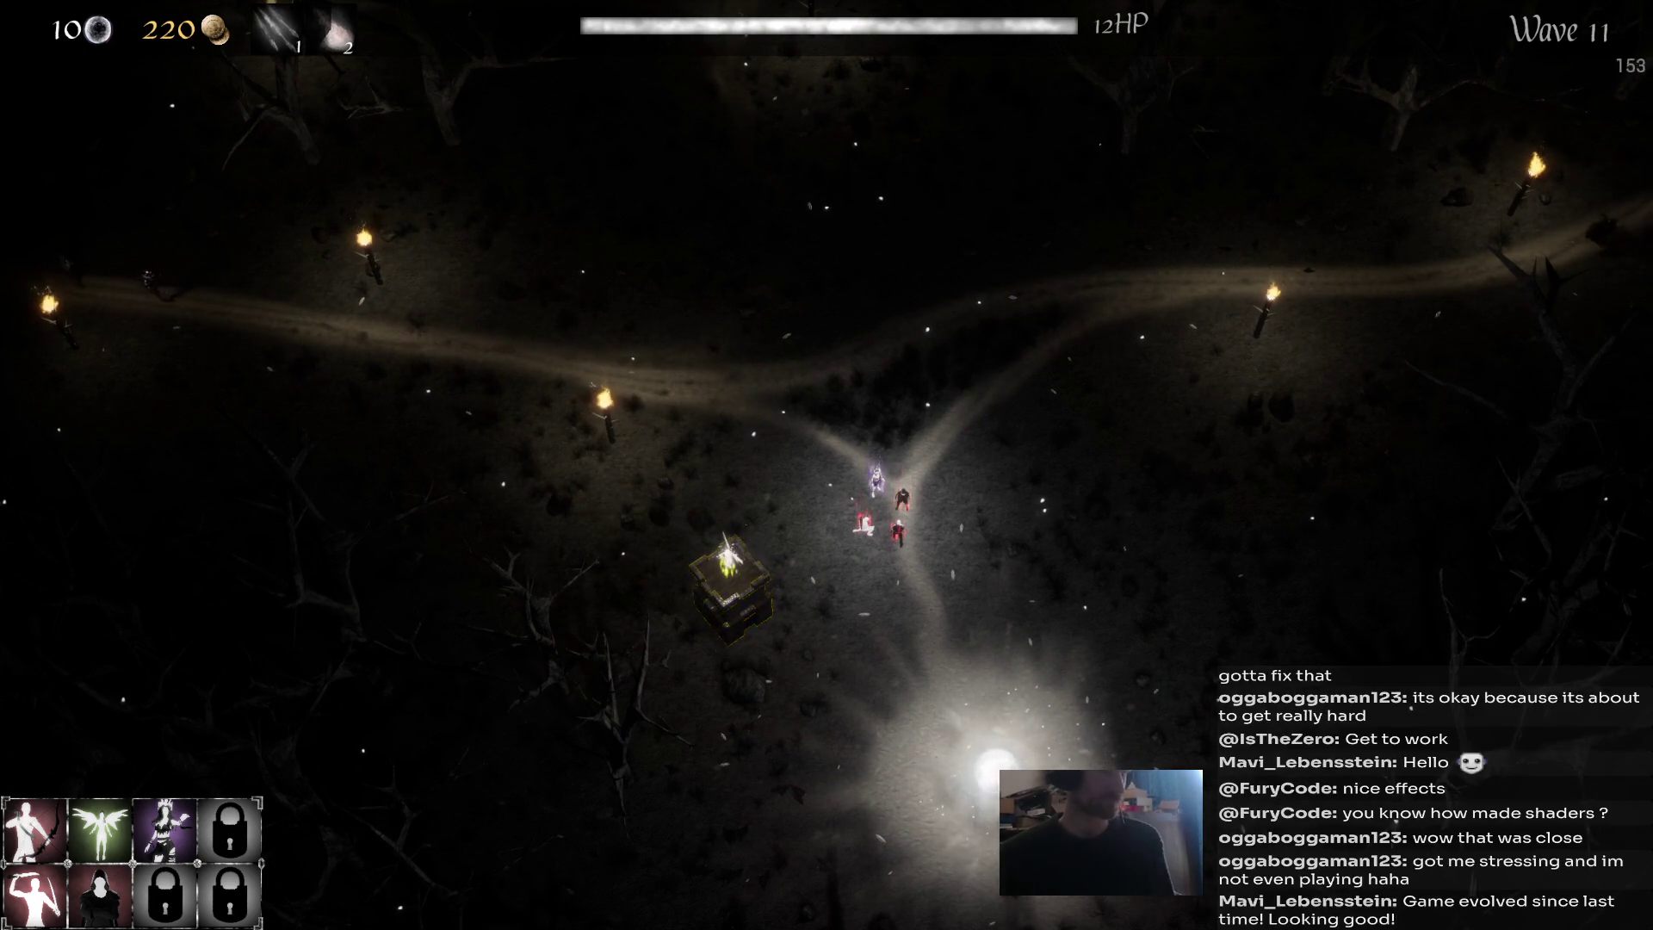
Keep casting abilities 1 and 2 on enemy groups until the dome falls after 10 waves.
{"action": "key", "text": "1"}
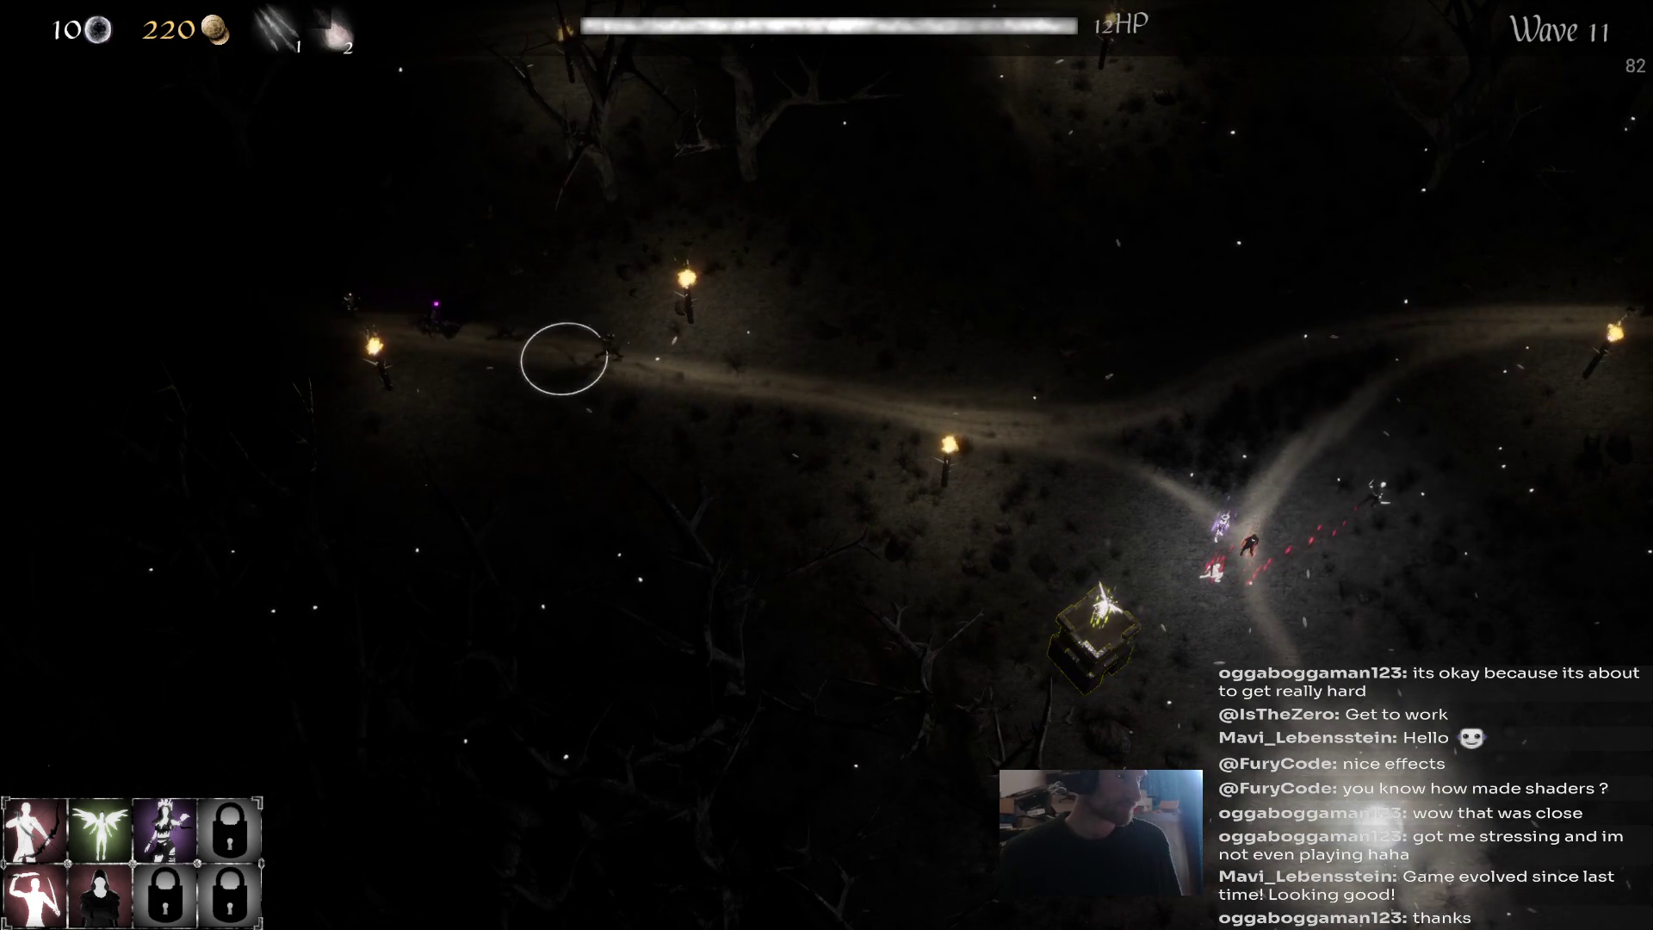
{"action": "left_click", "coordinate": [560, 362]}
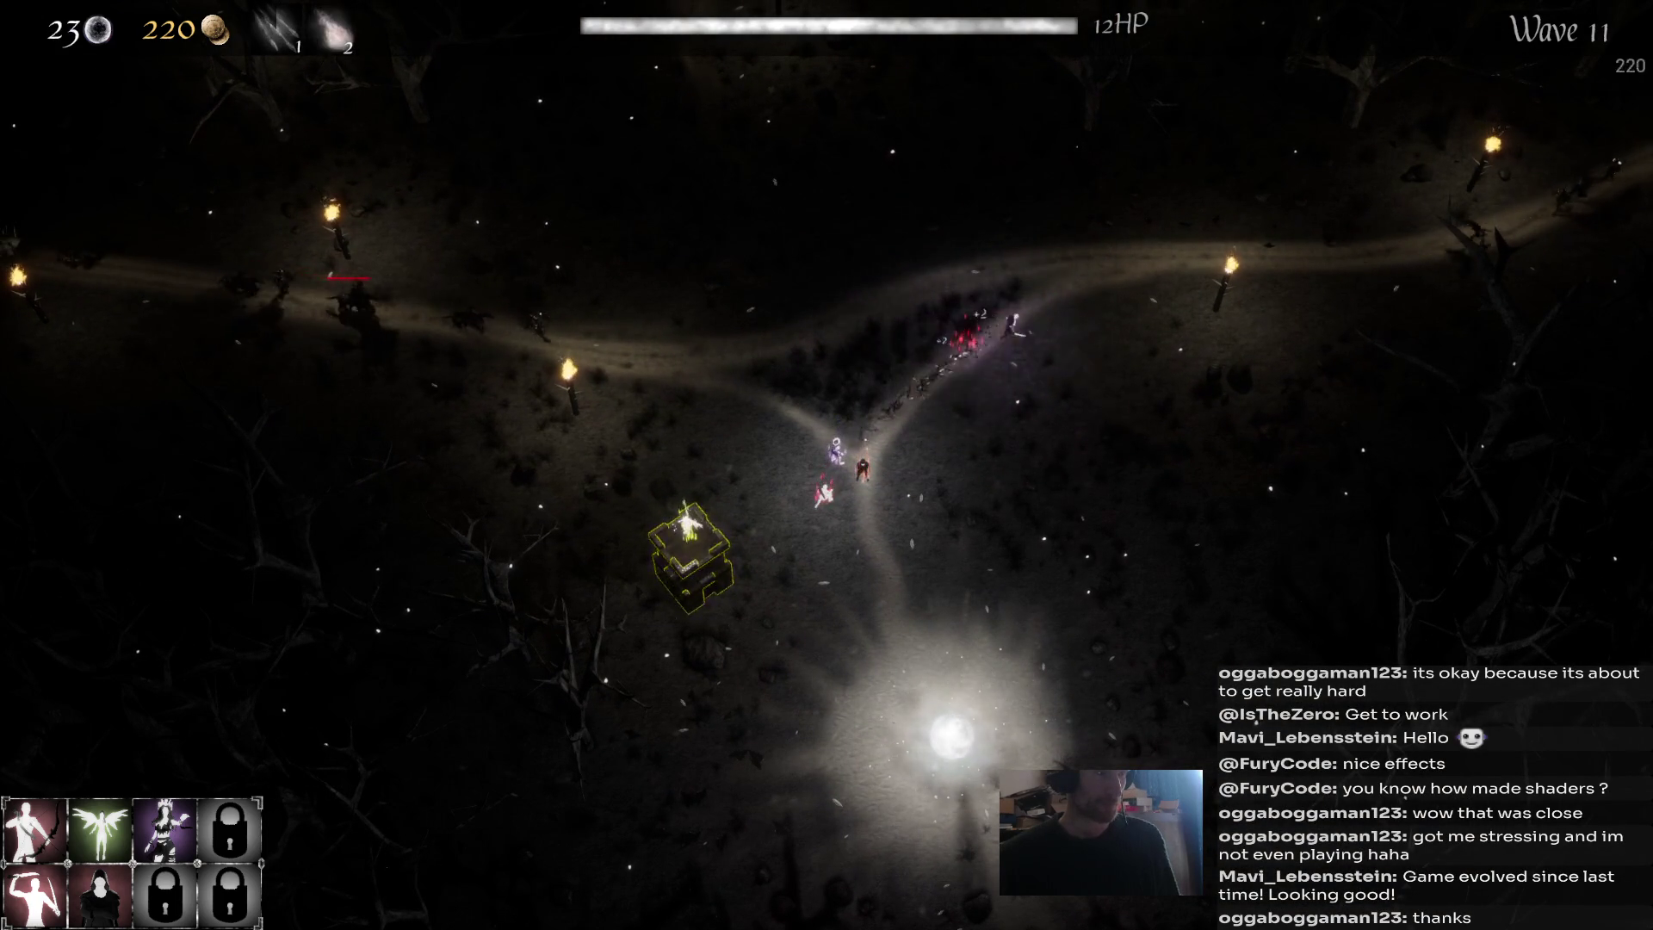
{"action": "key", "text": "2"}
{"action": "left_click", "coordinate": [585, 353]}
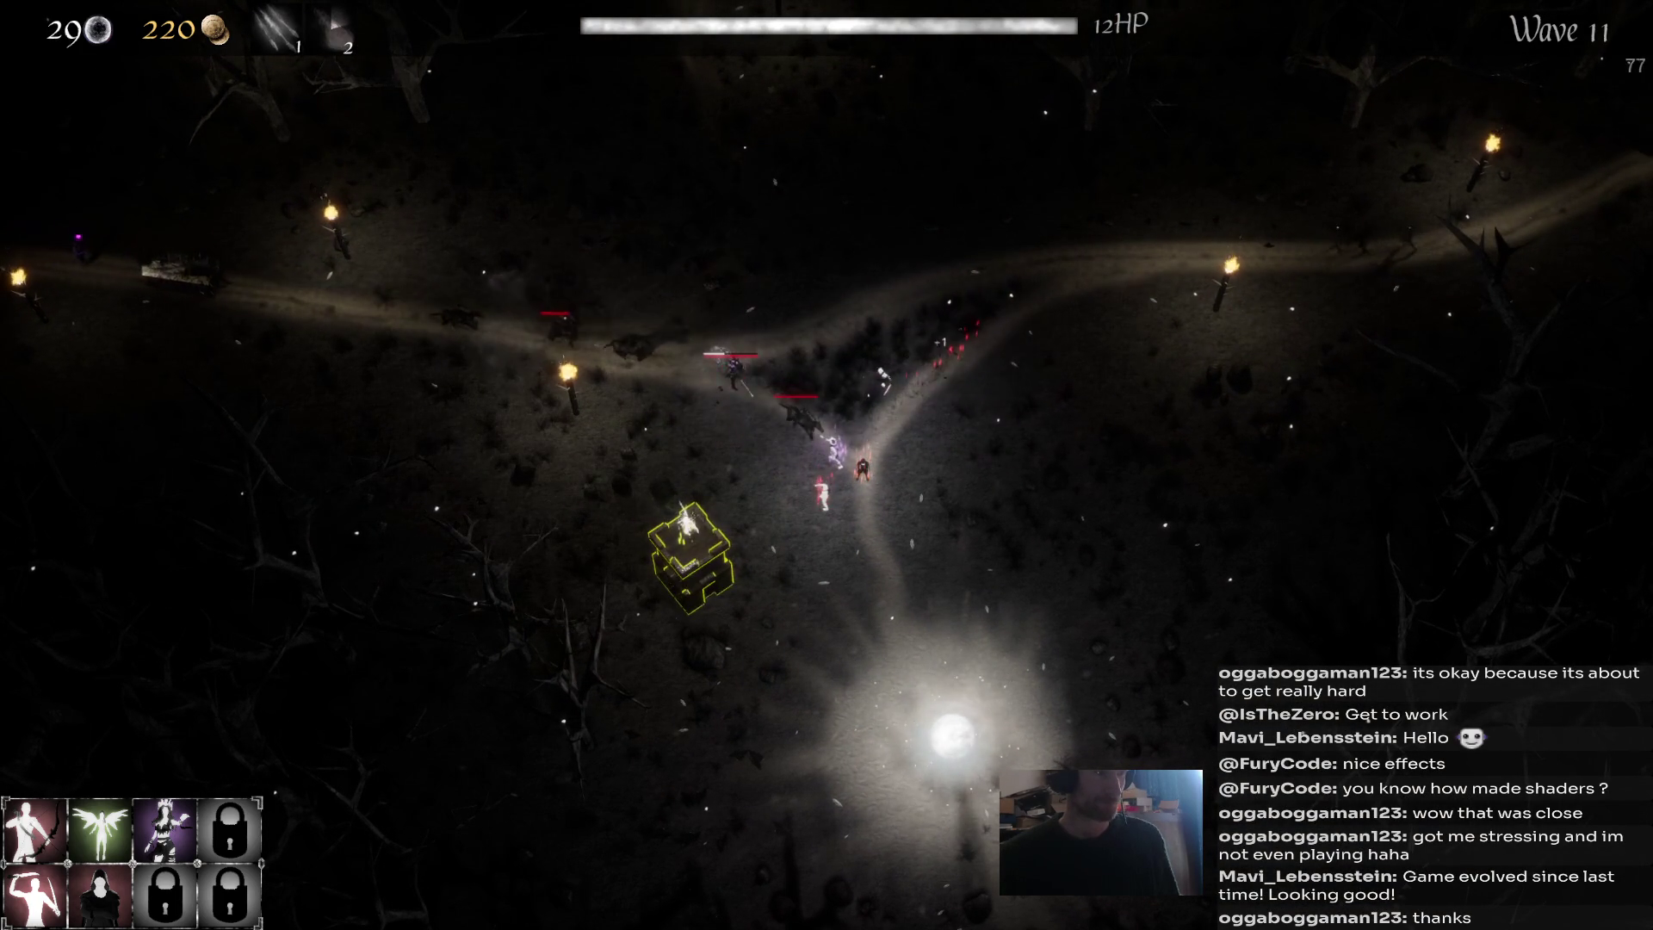
{"action": "key", "text": "1"}
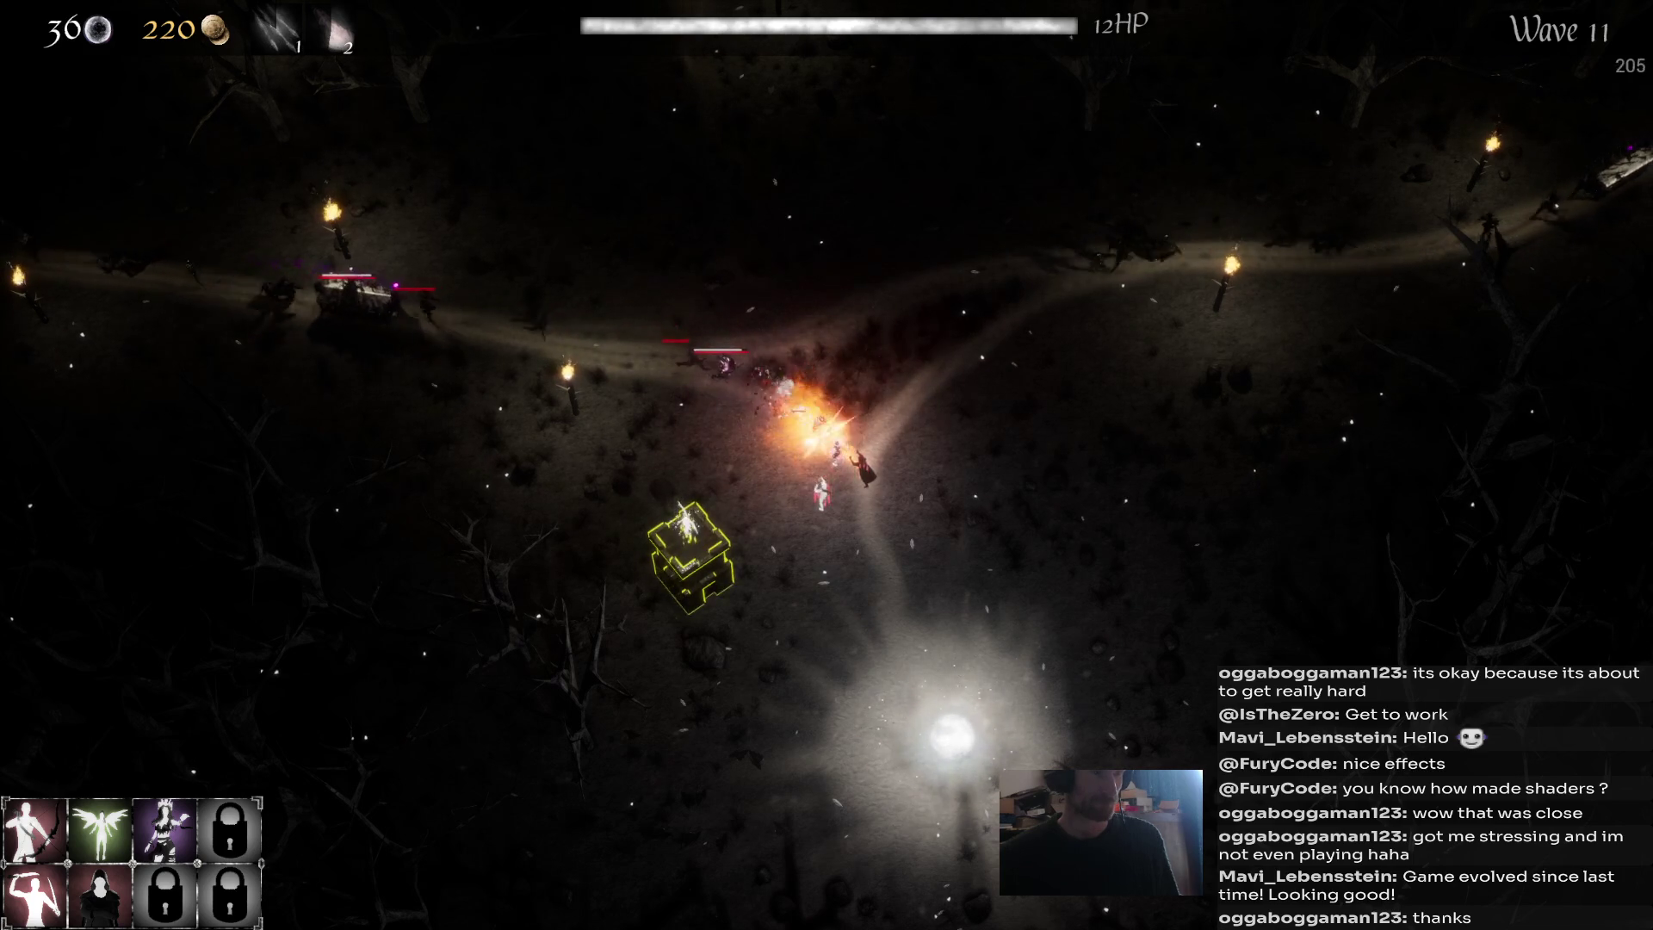
{"action": "key", "text": "1"}
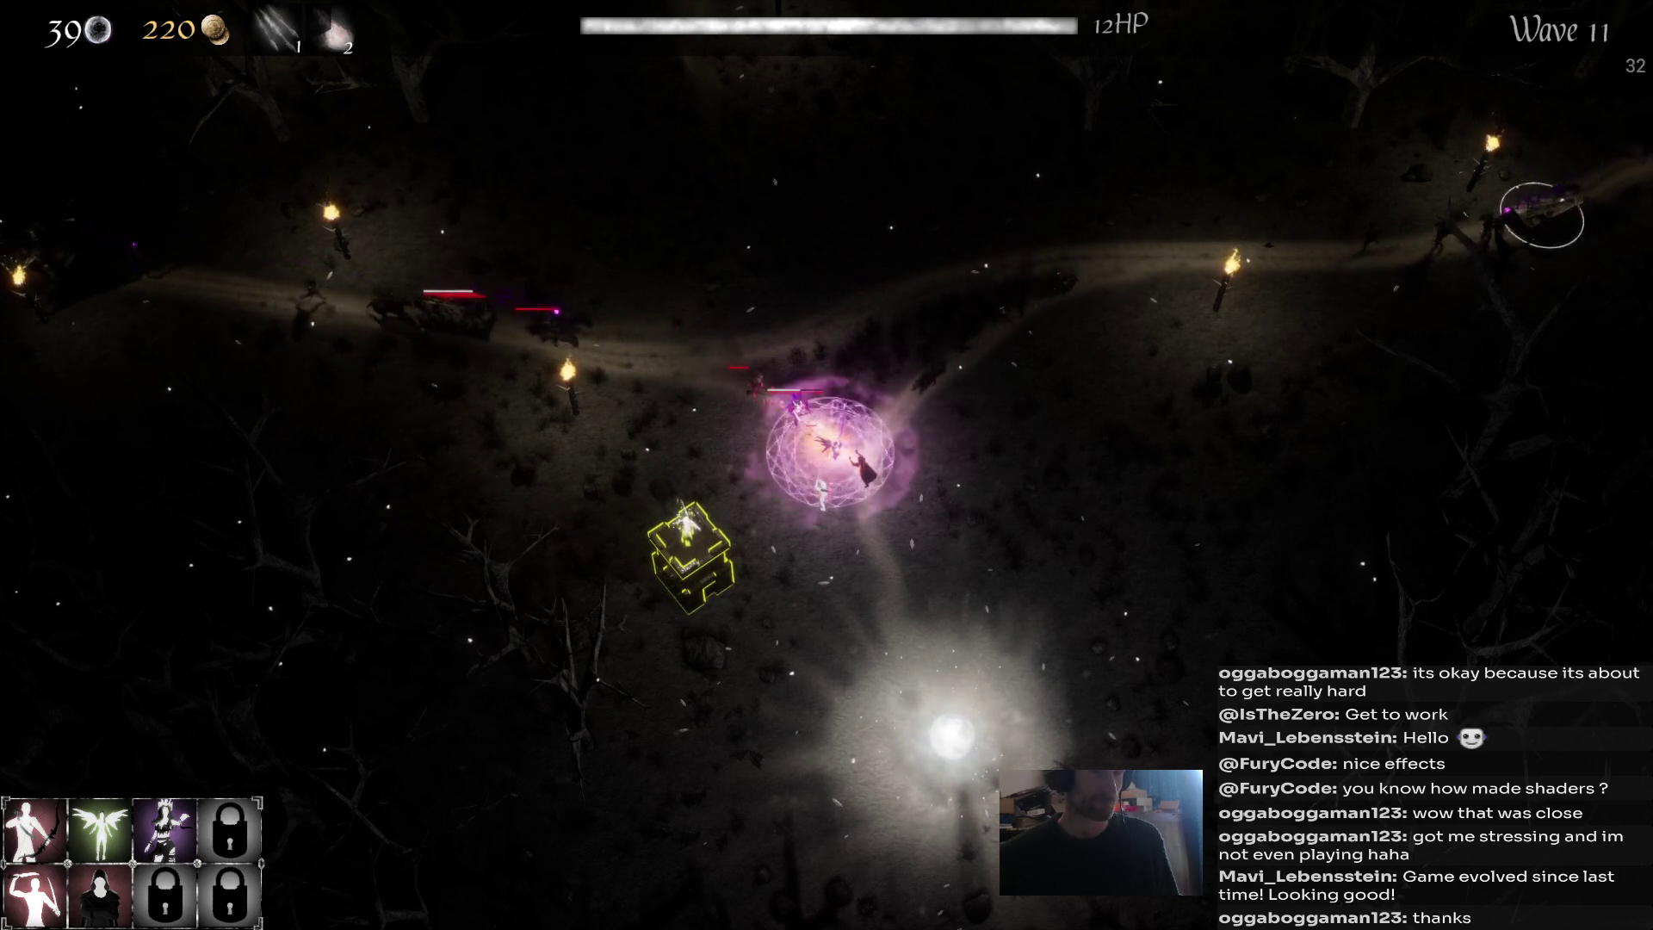
{"action": "key", "text": "2"}
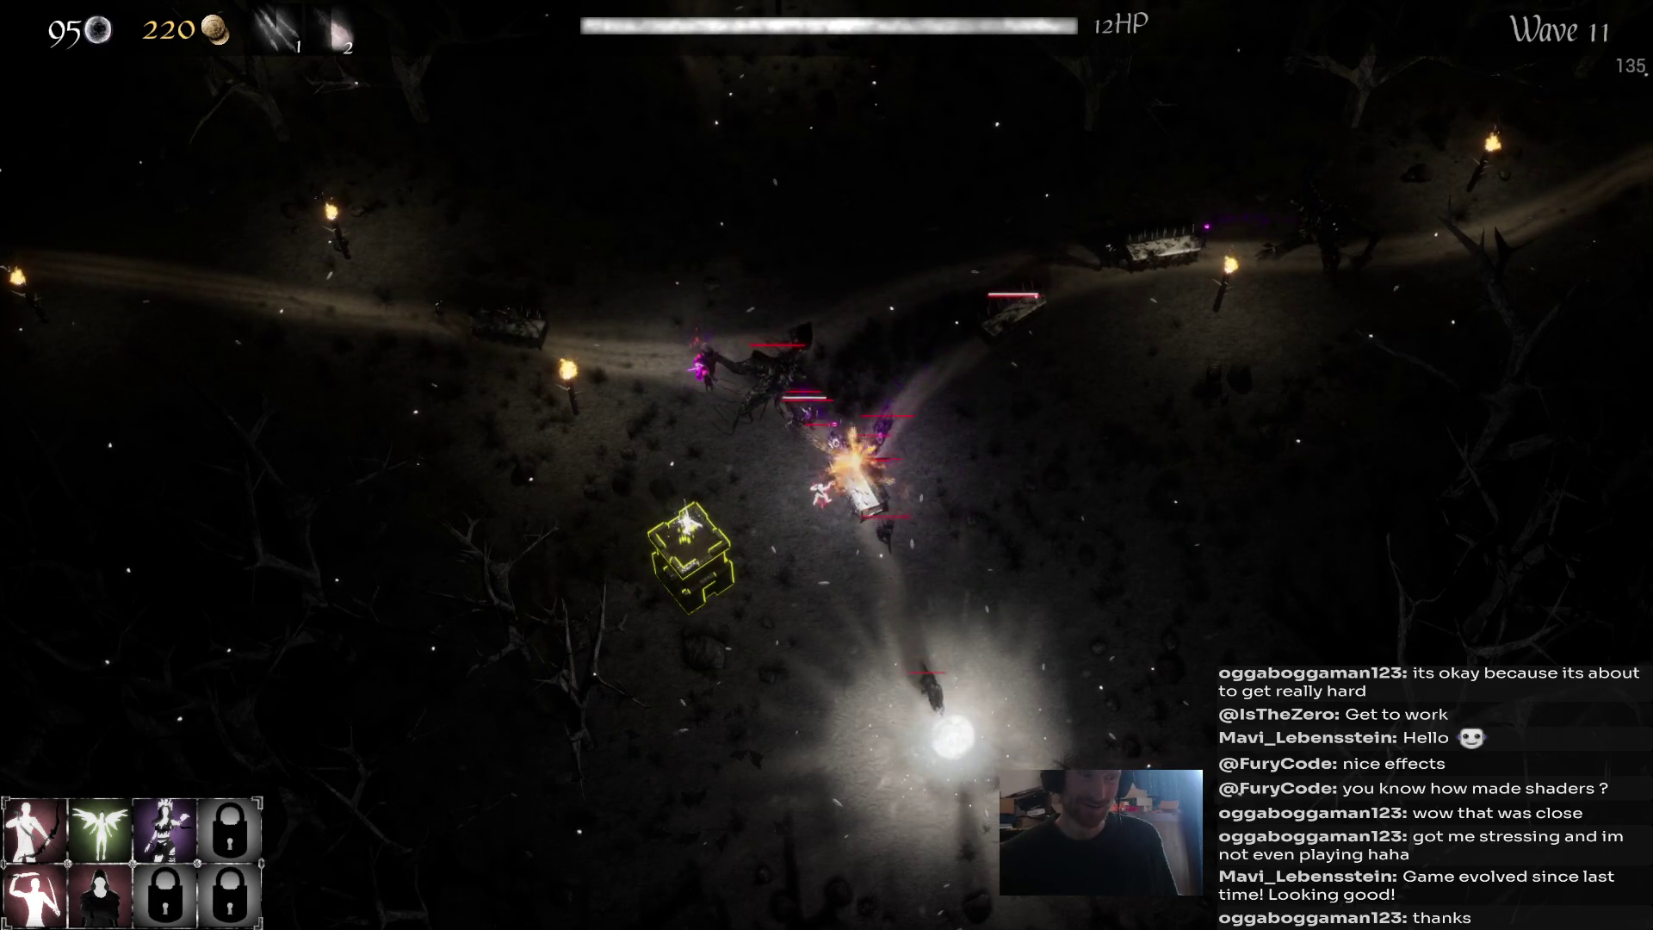
{"action": "key", "text": "1"}
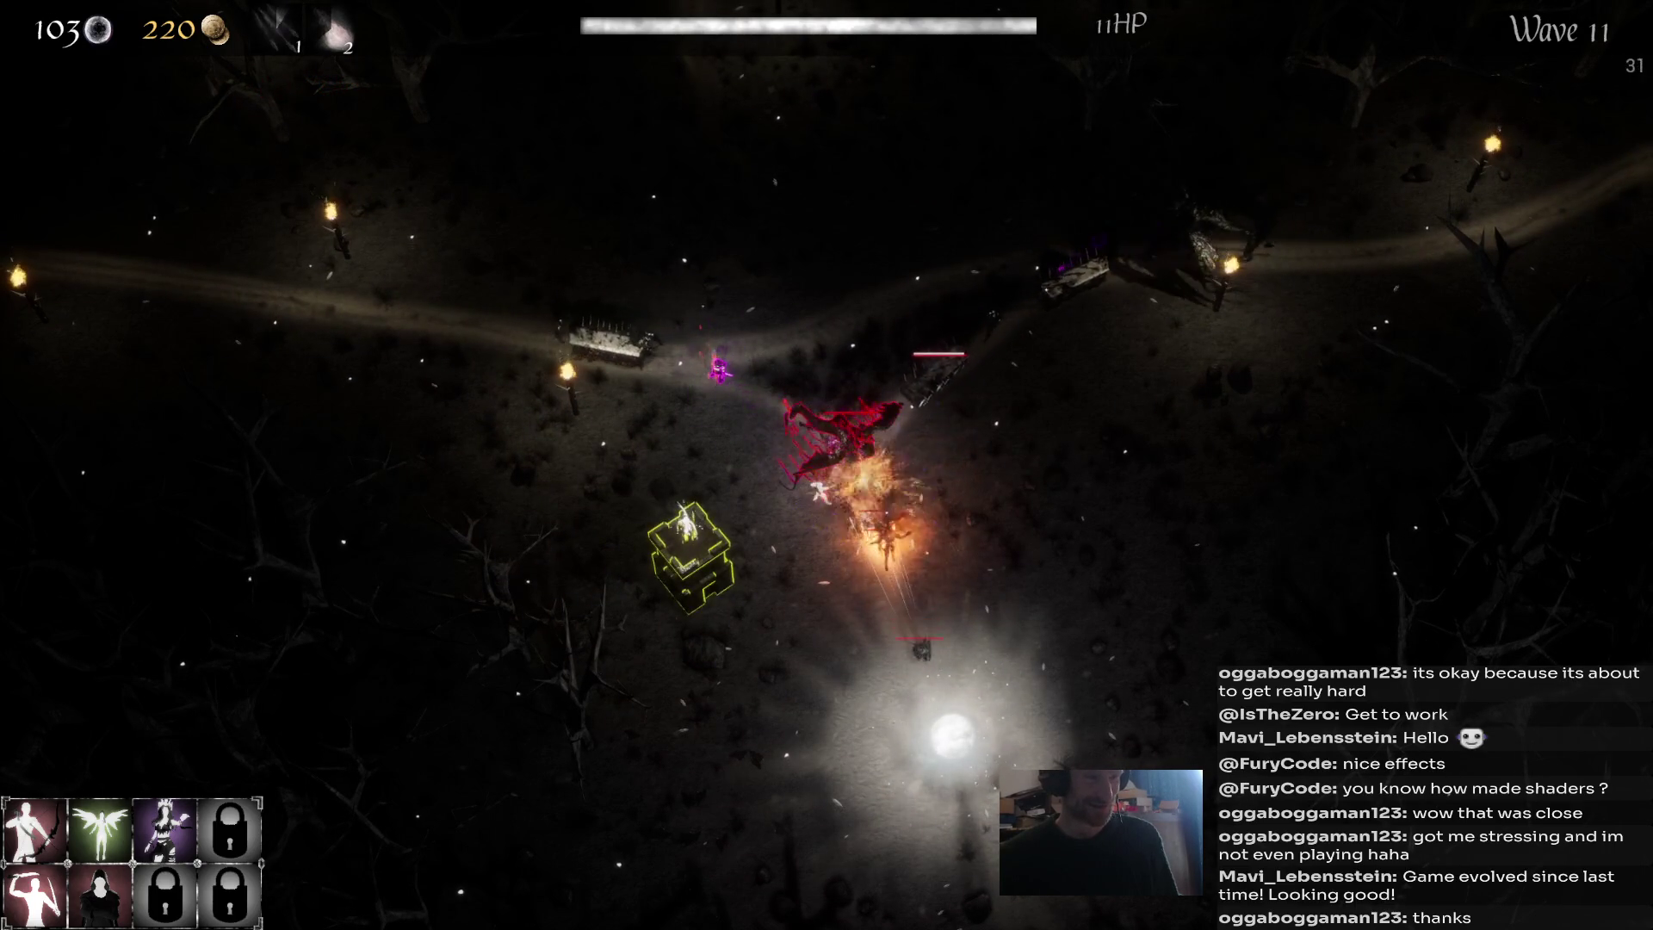
{"action": "key", "text": "1"}
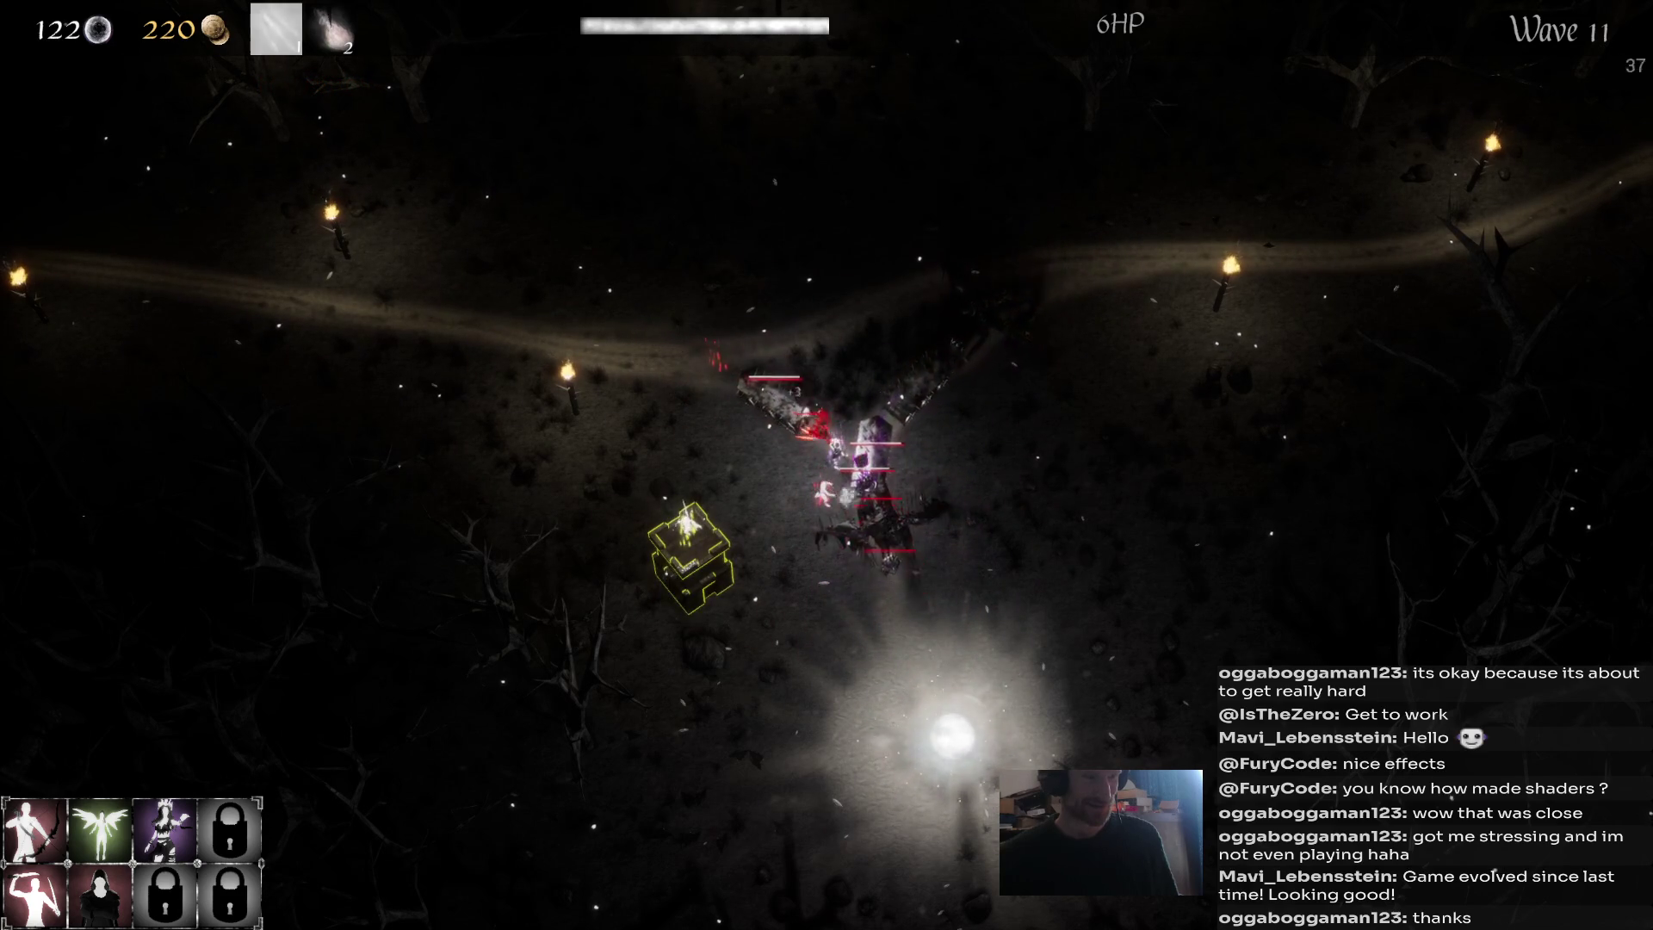
{"action": "key", "text": "2"}
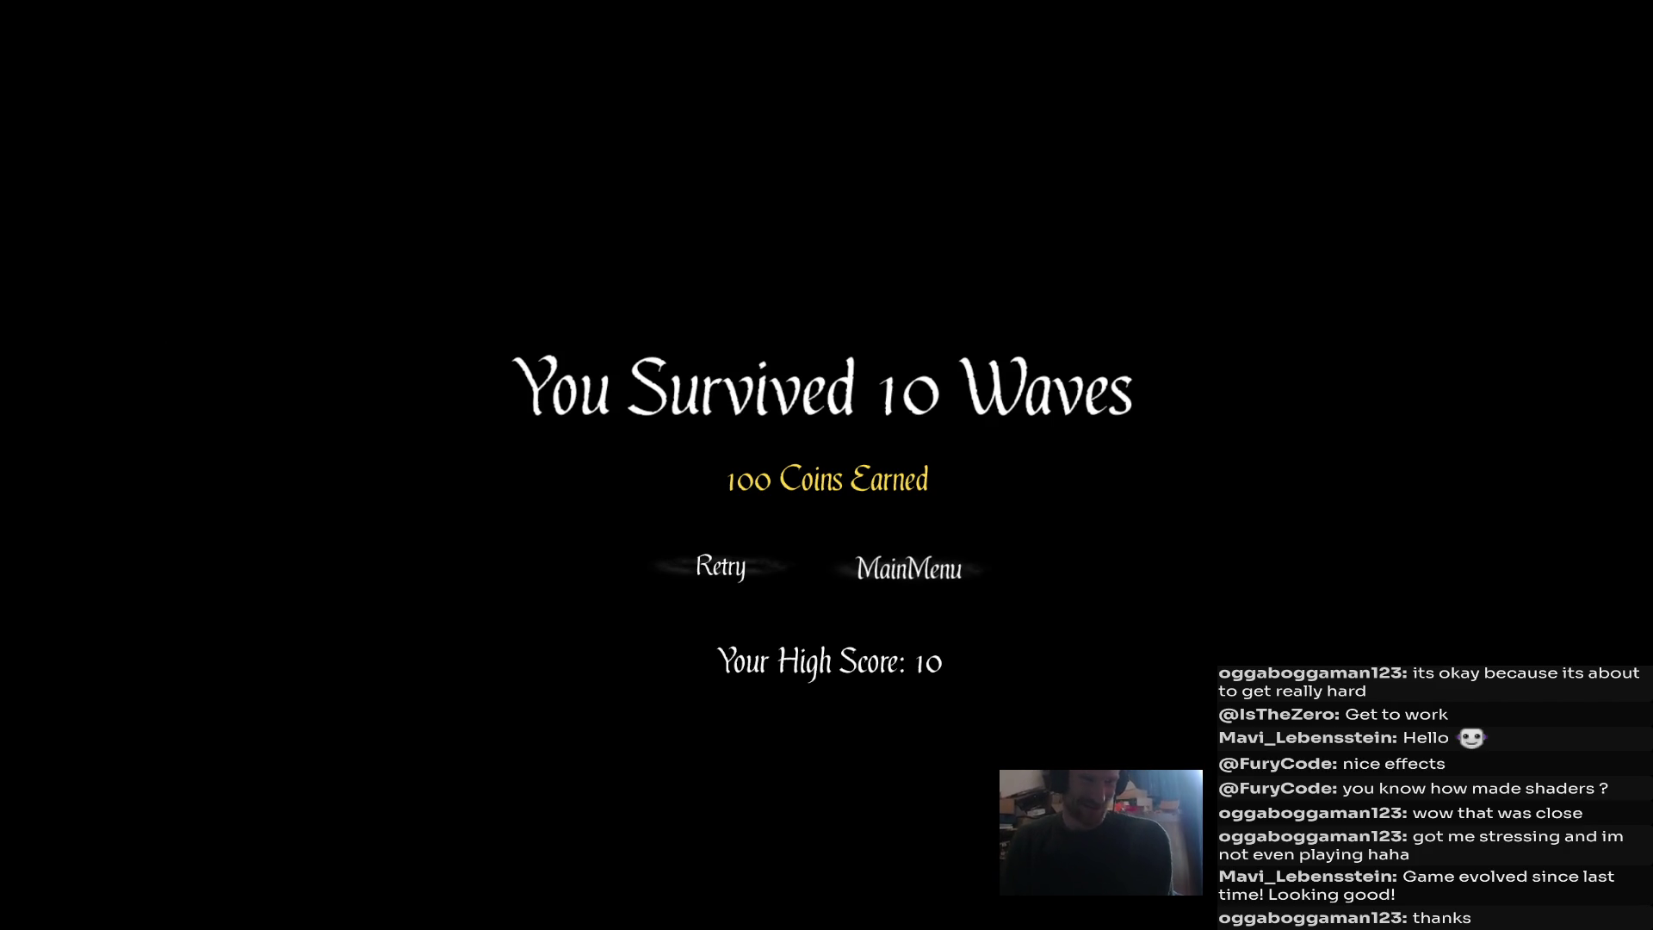
Leave the leaderboard, browse the game mode screen, return to the main menu and quit the game.
{"action": "left_click", "coordinate": [909, 568]}
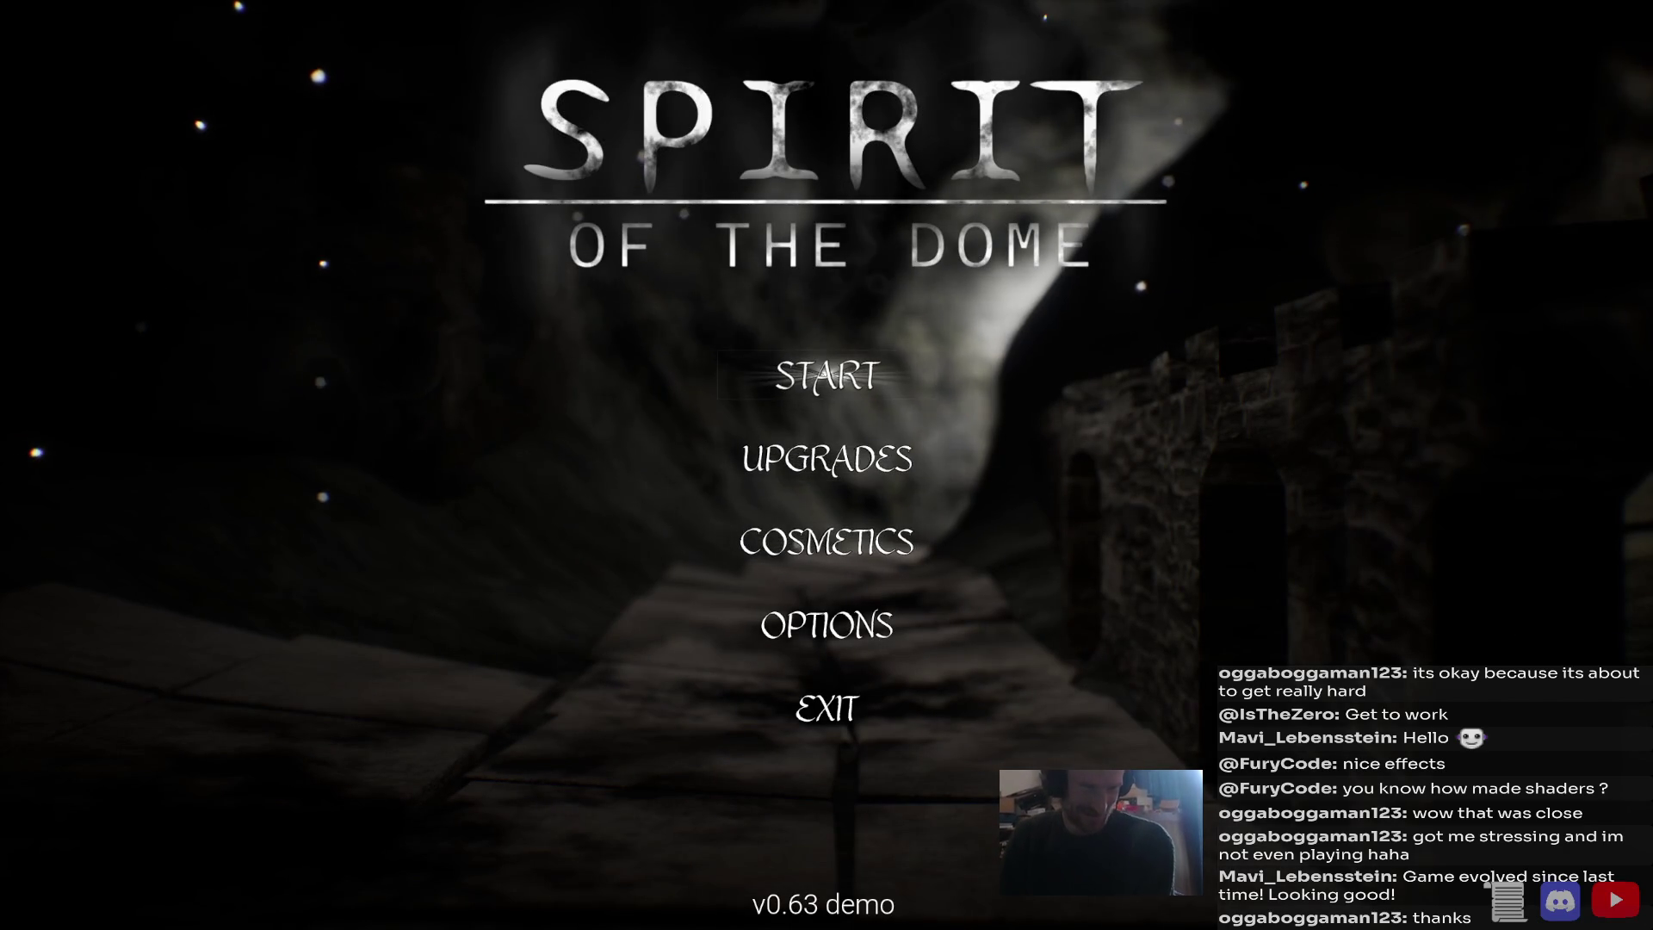
{"action": "left_click", "coordinate": [826, 375]}
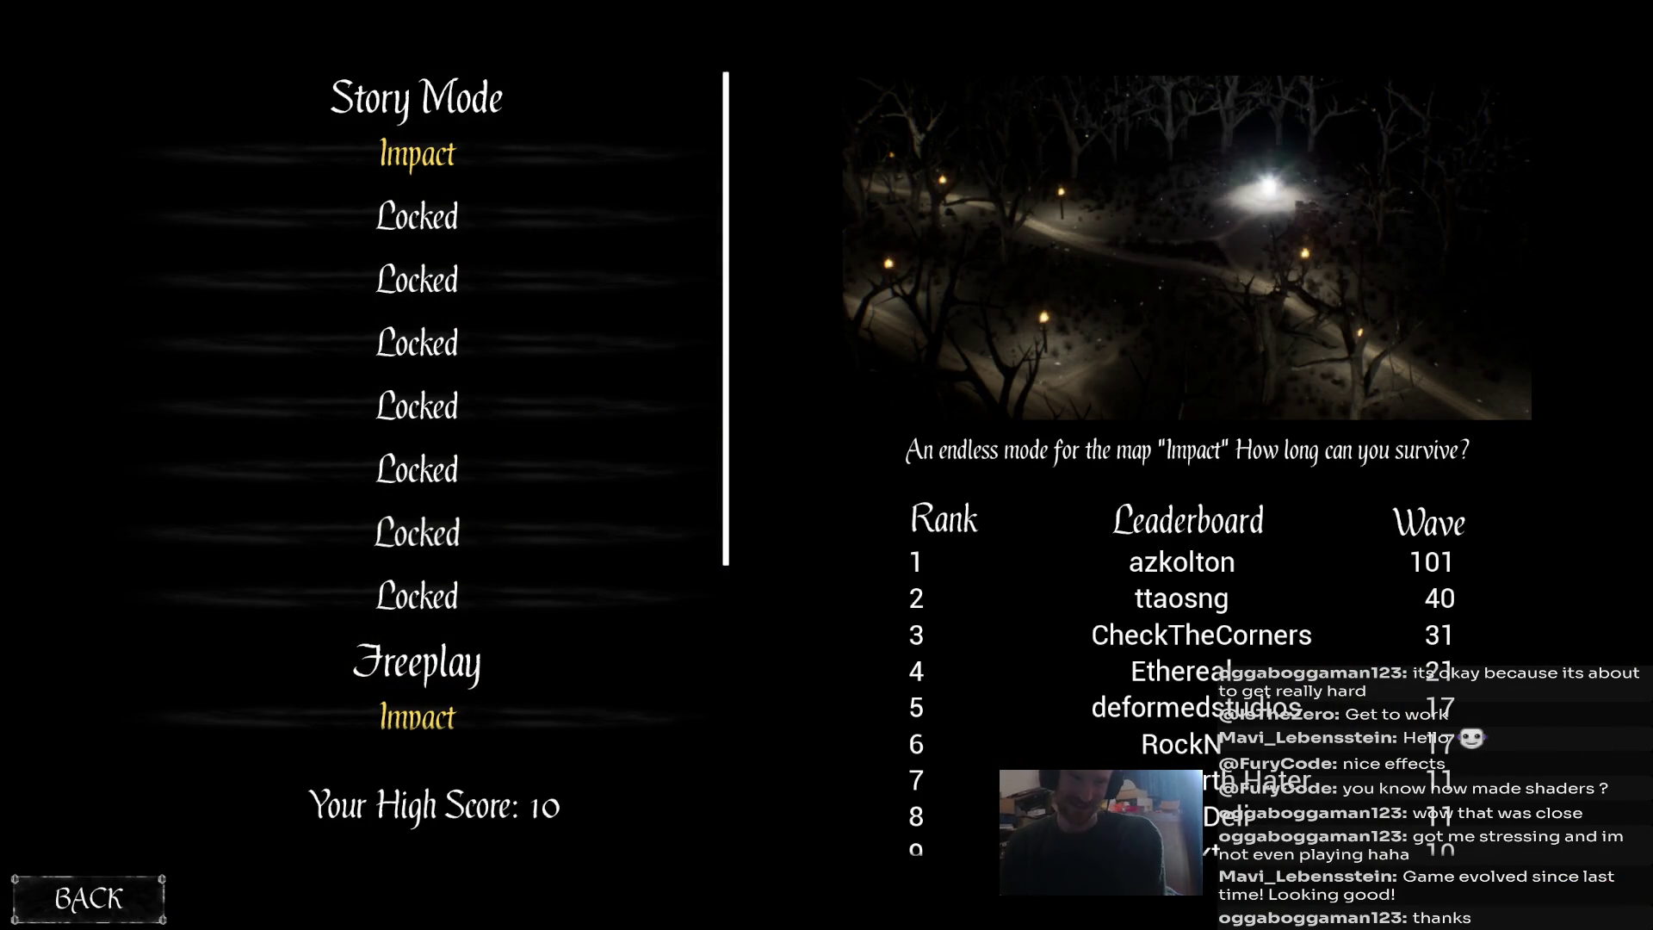
{"action": "scroll", "coordinate": [1188, 689], "scroll_direction": "down", "scroll_amount": 3}
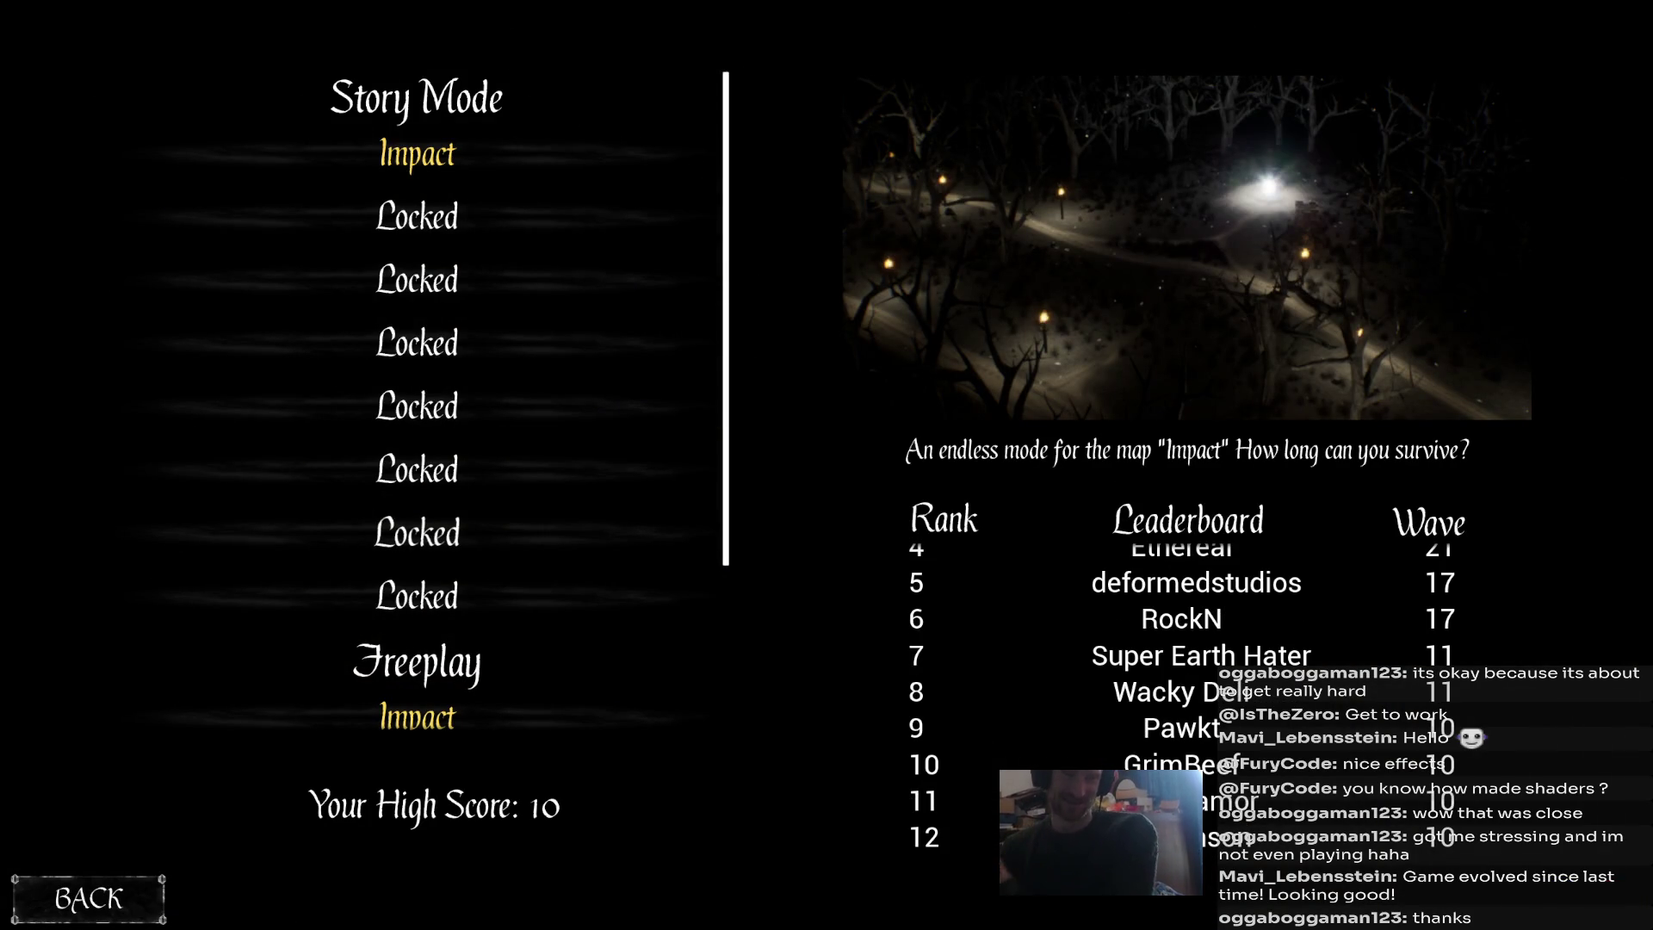
{"action": "scroll", "coordinate": [1189, 688], "scroll_direction": "up", "scroll_amount": 3}
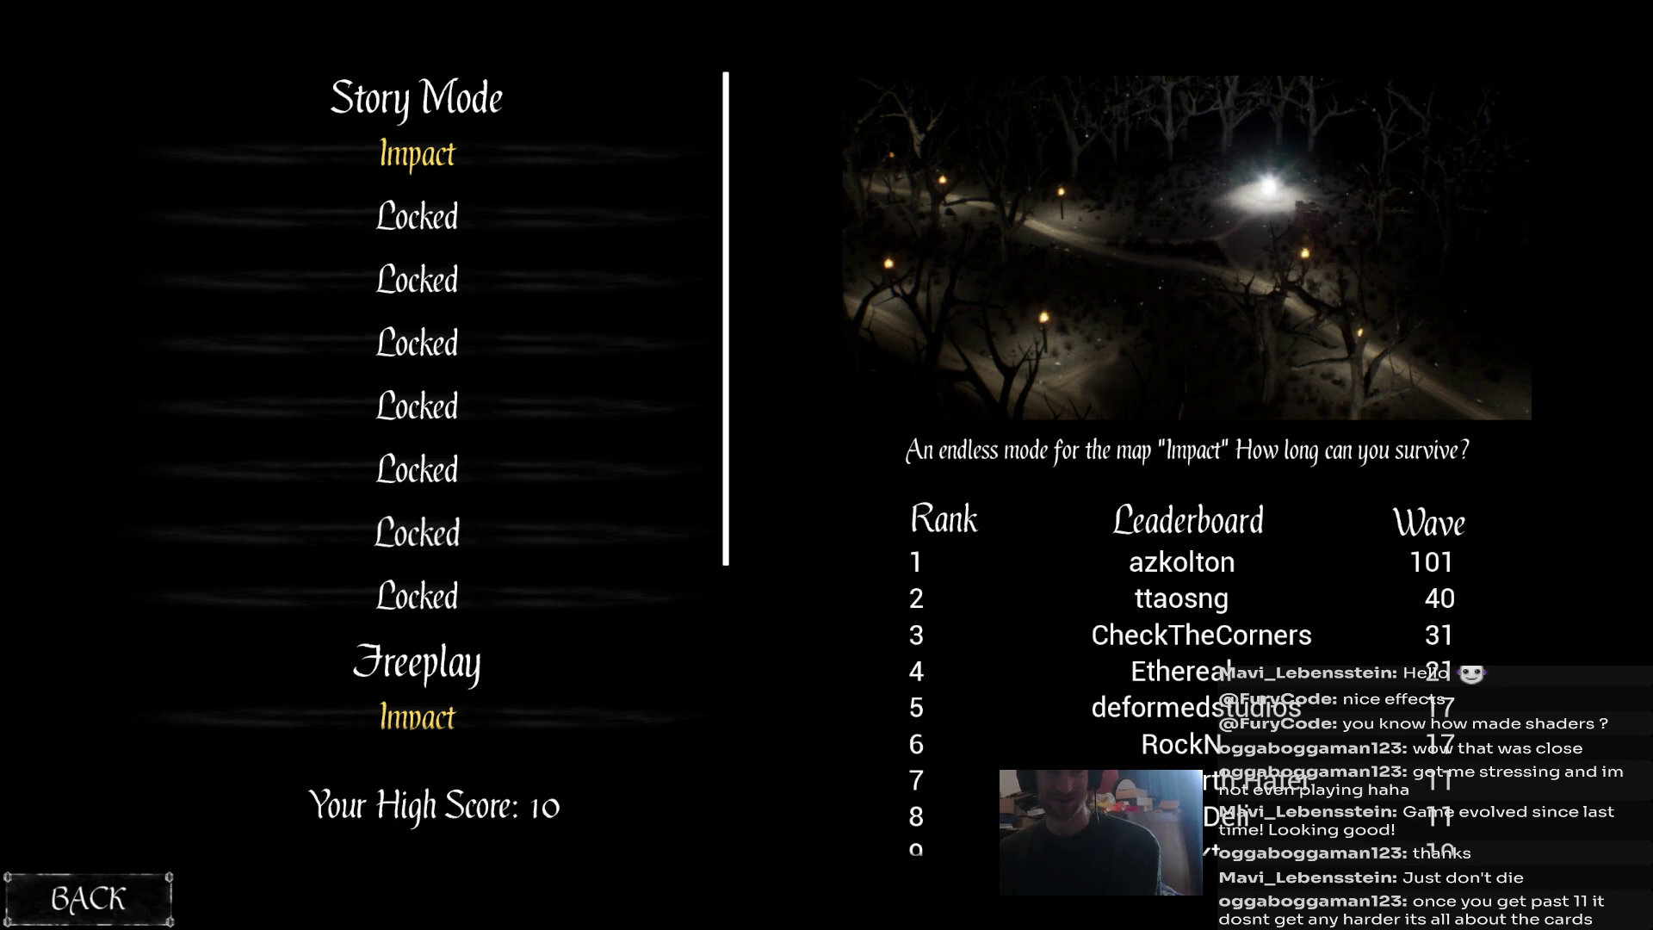
{"action": "left_click", "coordinate": [88, 898]}
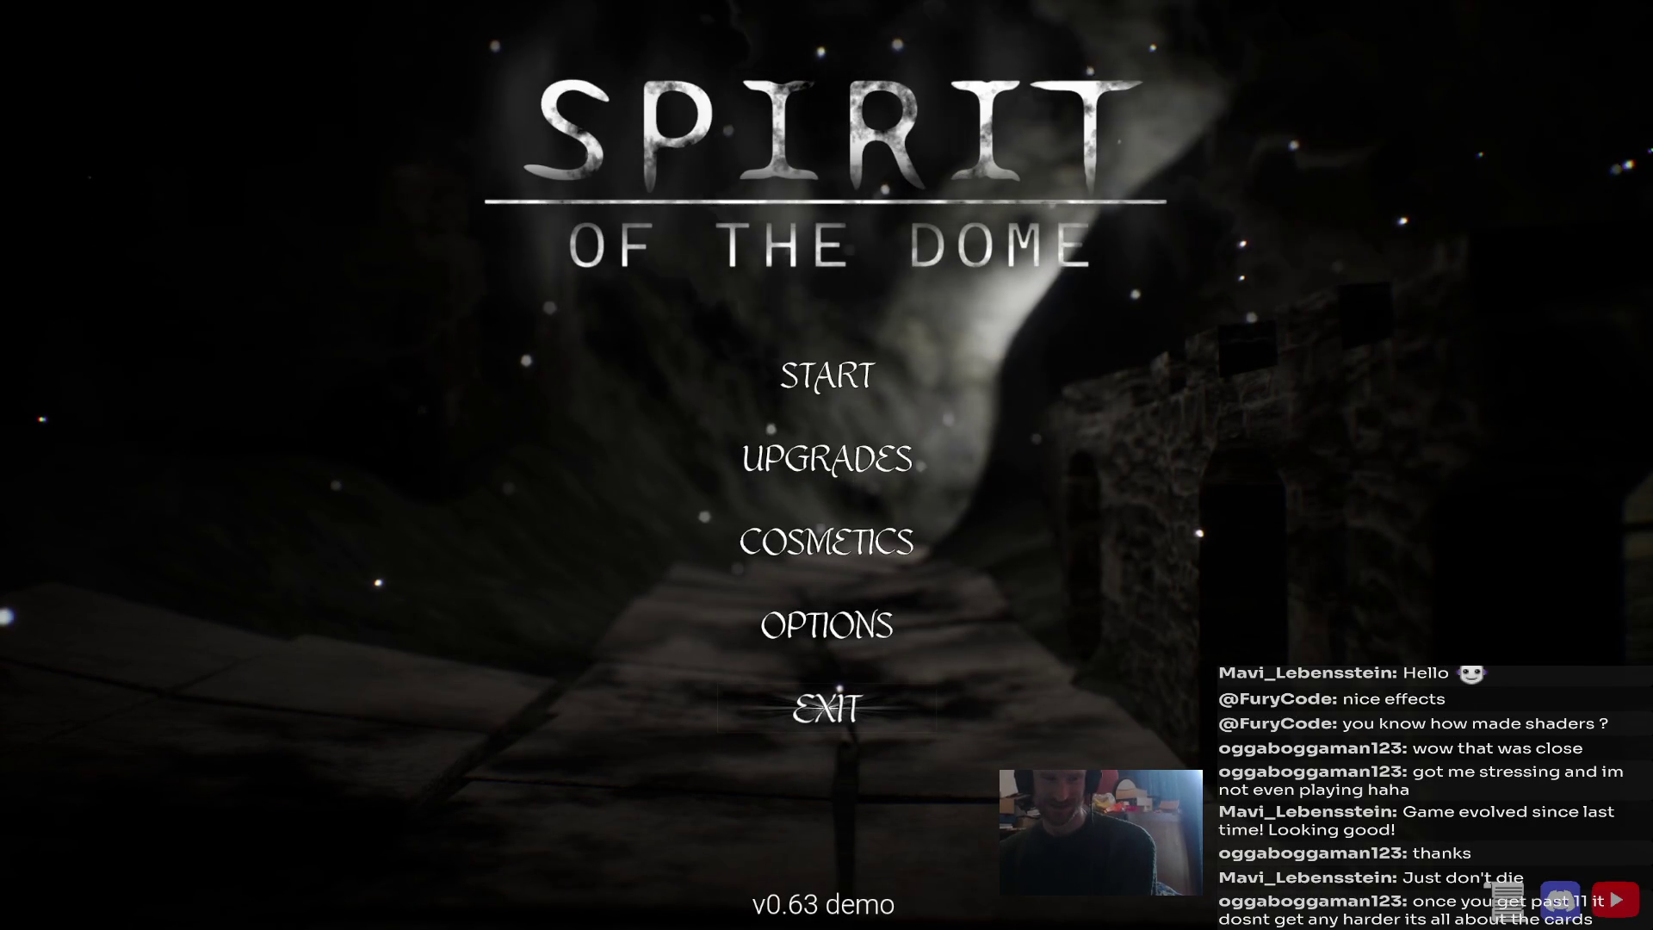
{"action": "left_click", "coordinate": [826, 708]}
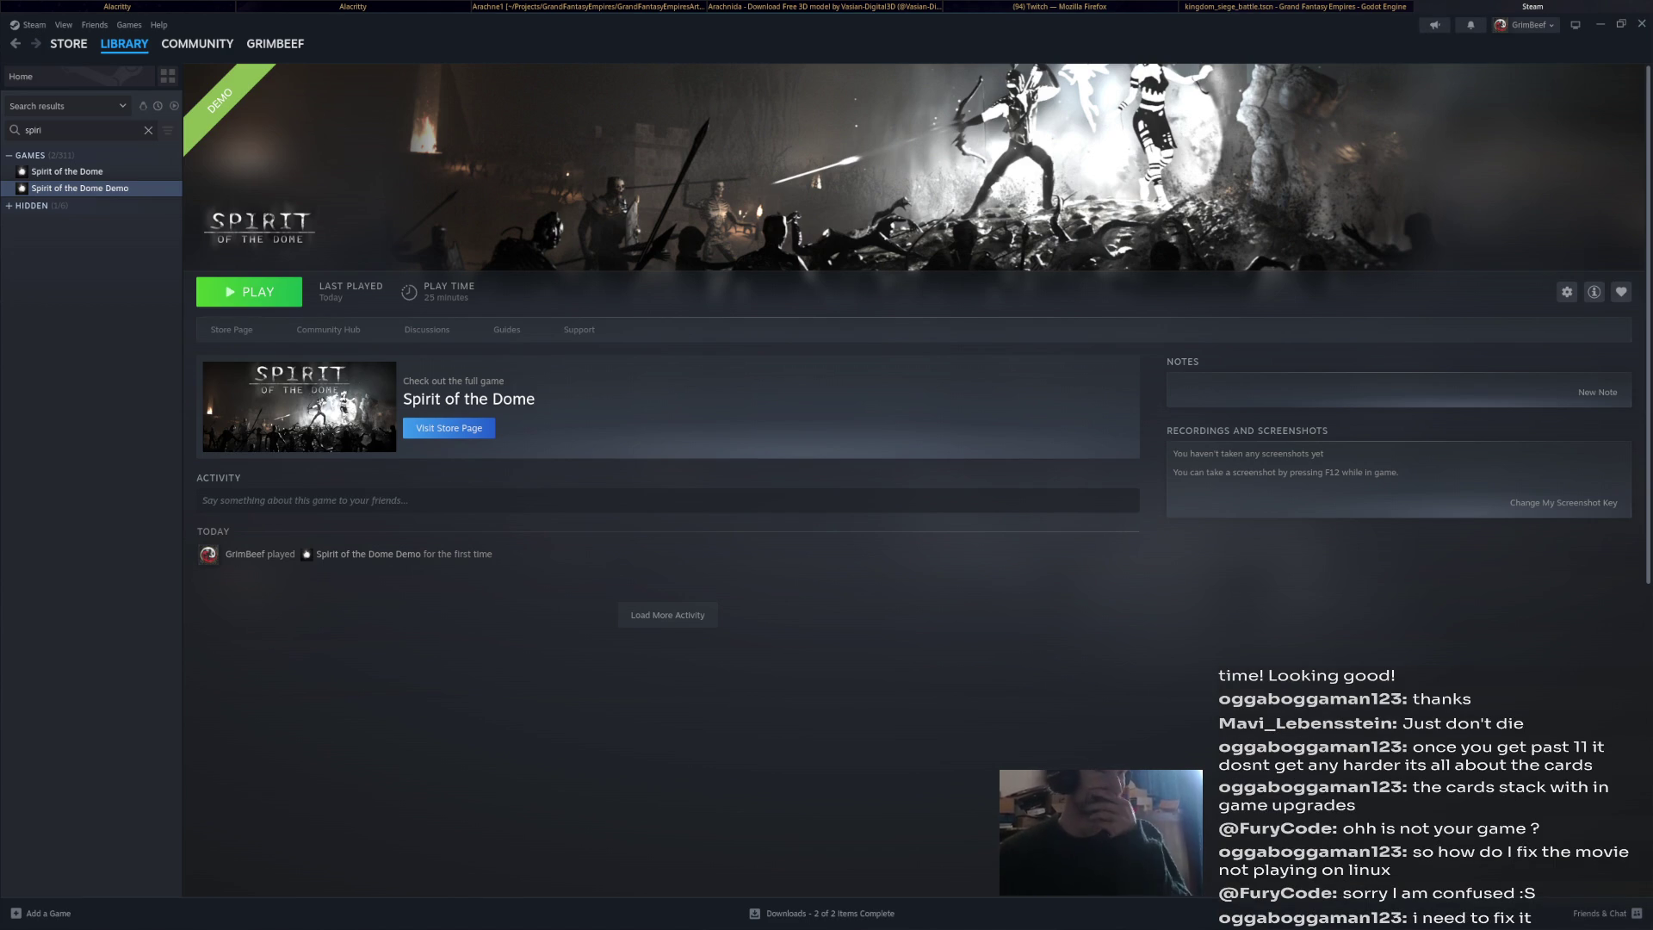
Search 'movies cutscenes linux game not playing' in a new Firefox tab.
{"action": "key", "text": "alt+Tab"}
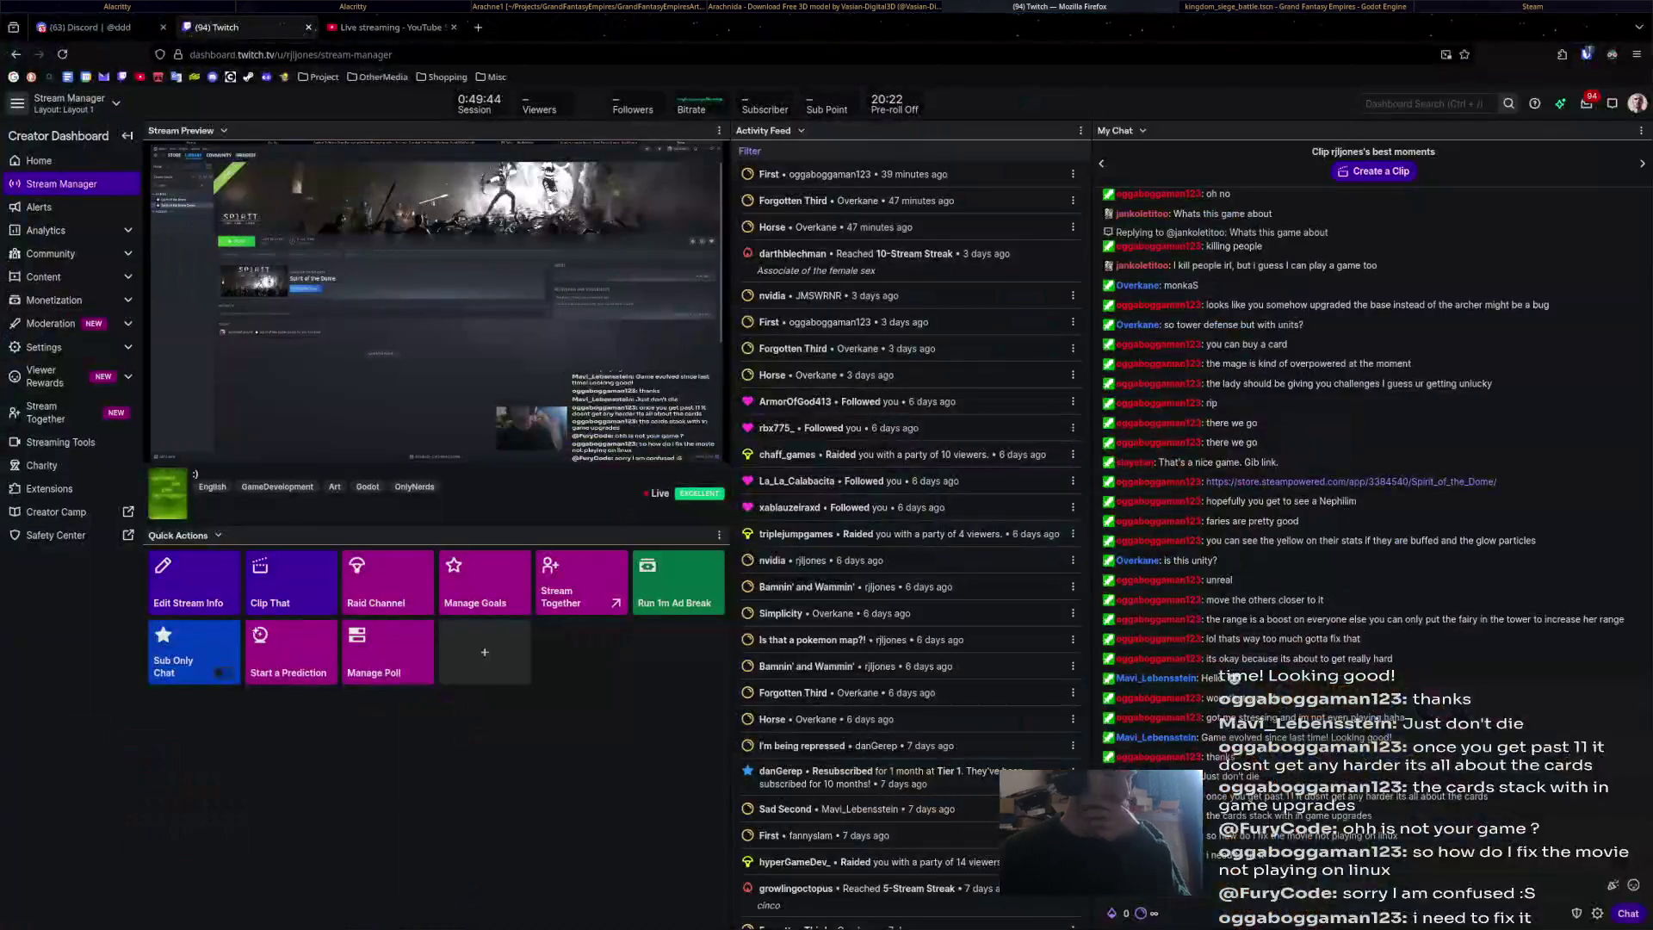
{"action": "key", "text": "ctrl+t"}
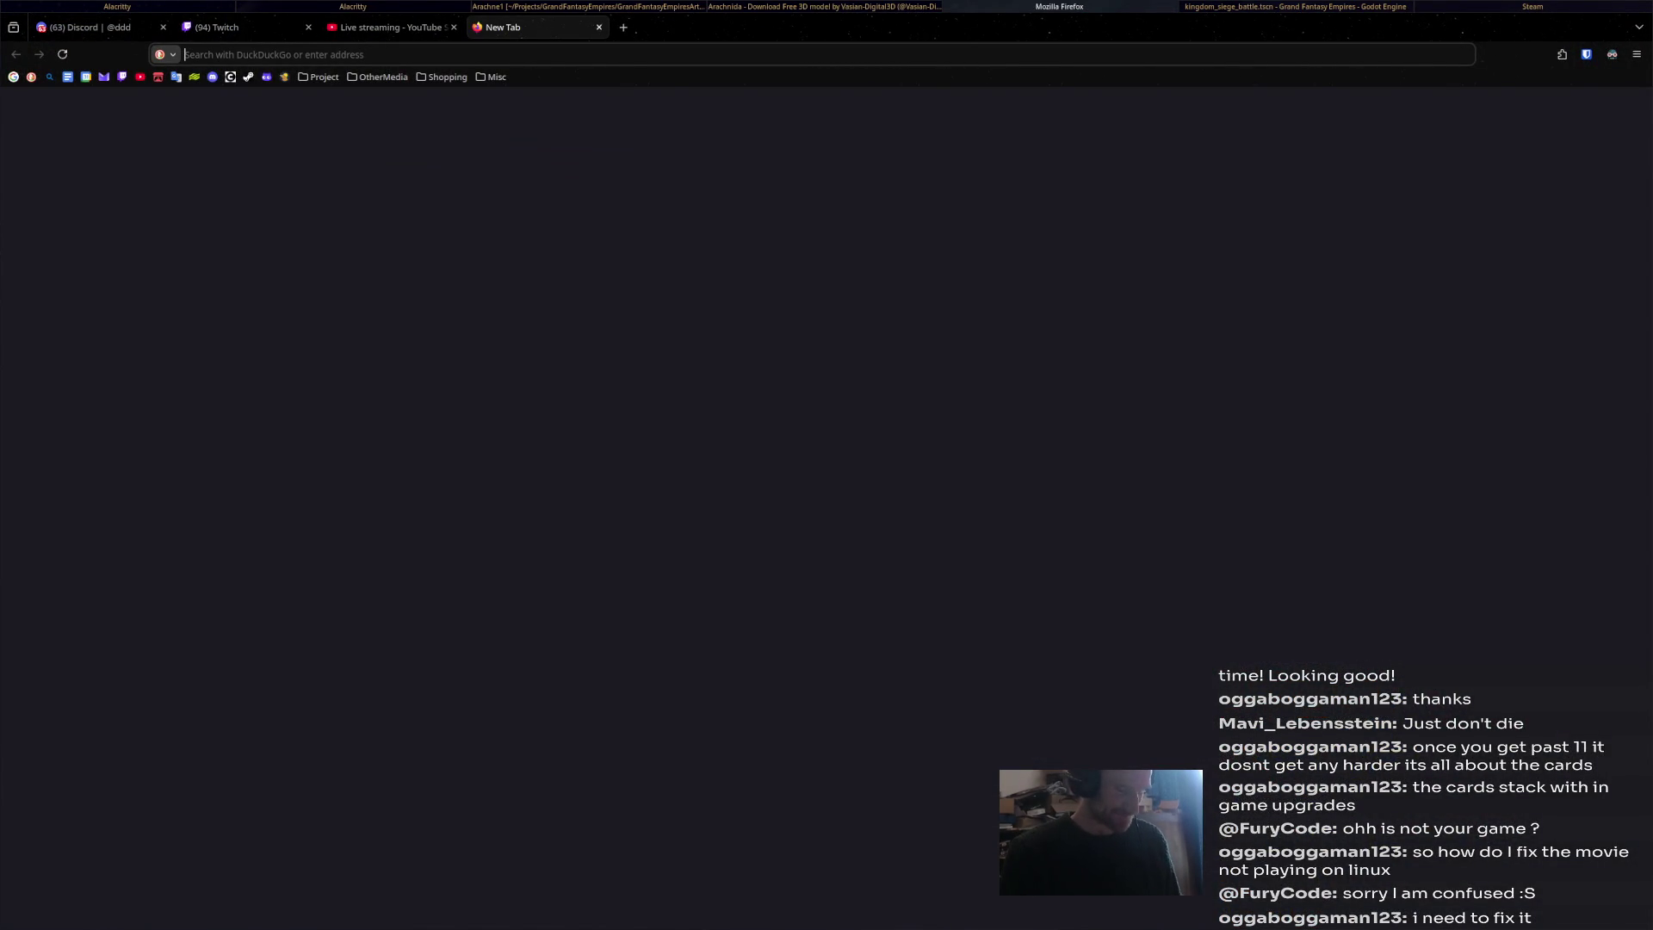
{"action": "type", "text": "movies "}
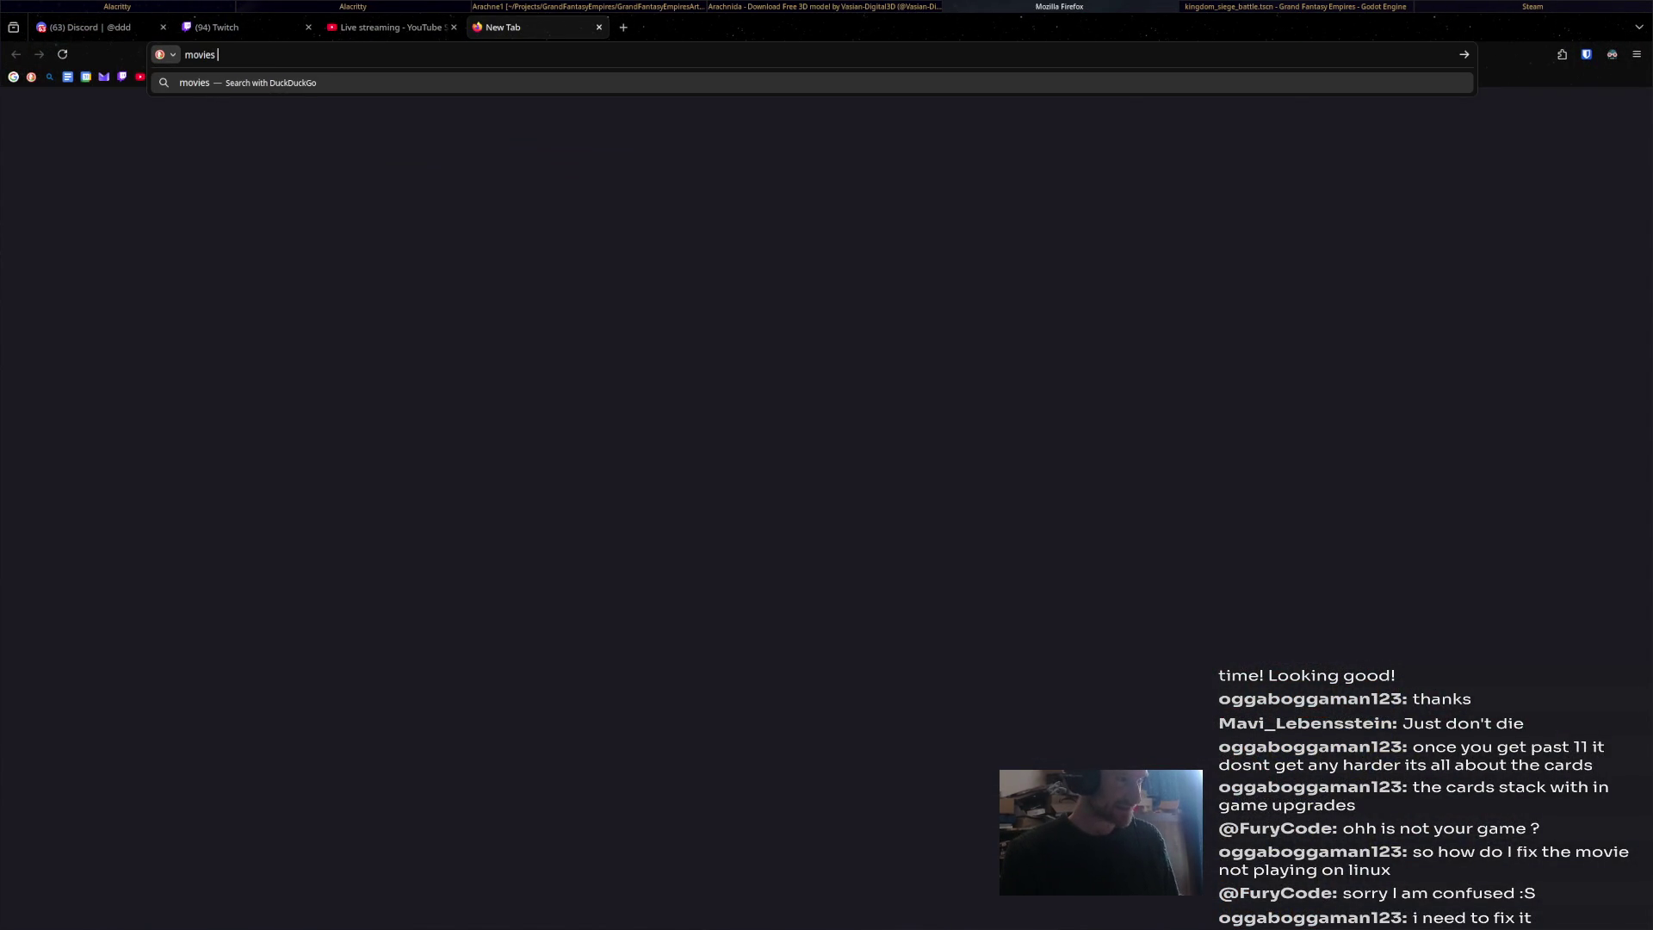
{"action": "type", "text": "cutscen"}
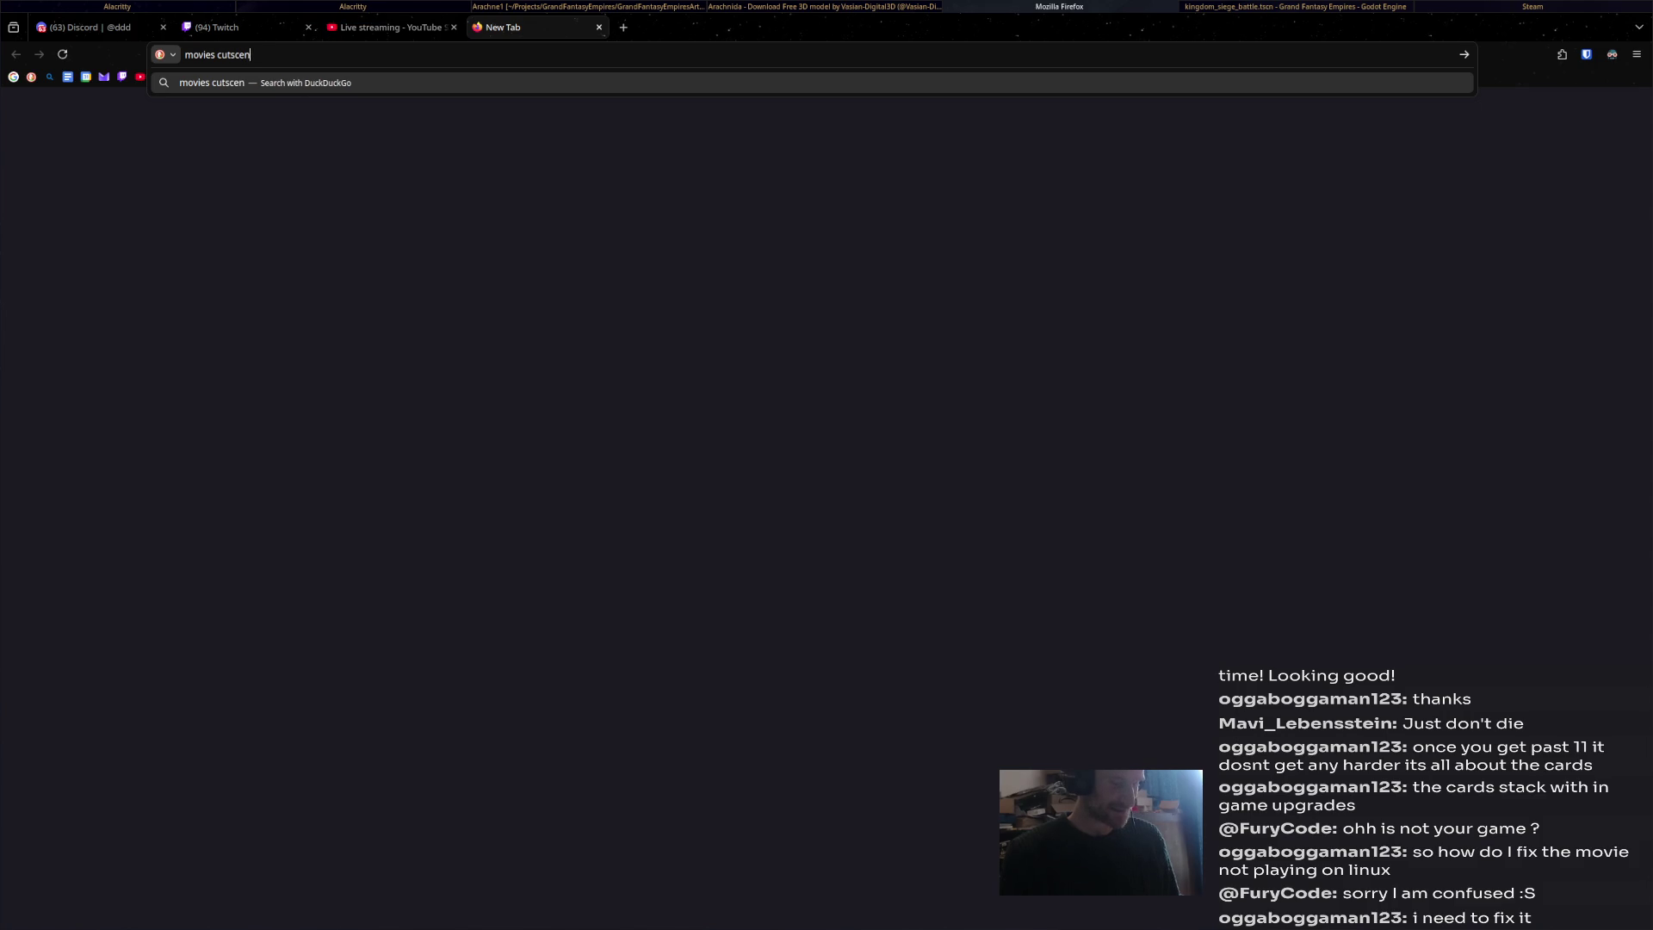
{"action": "type", "text": "es lu"}
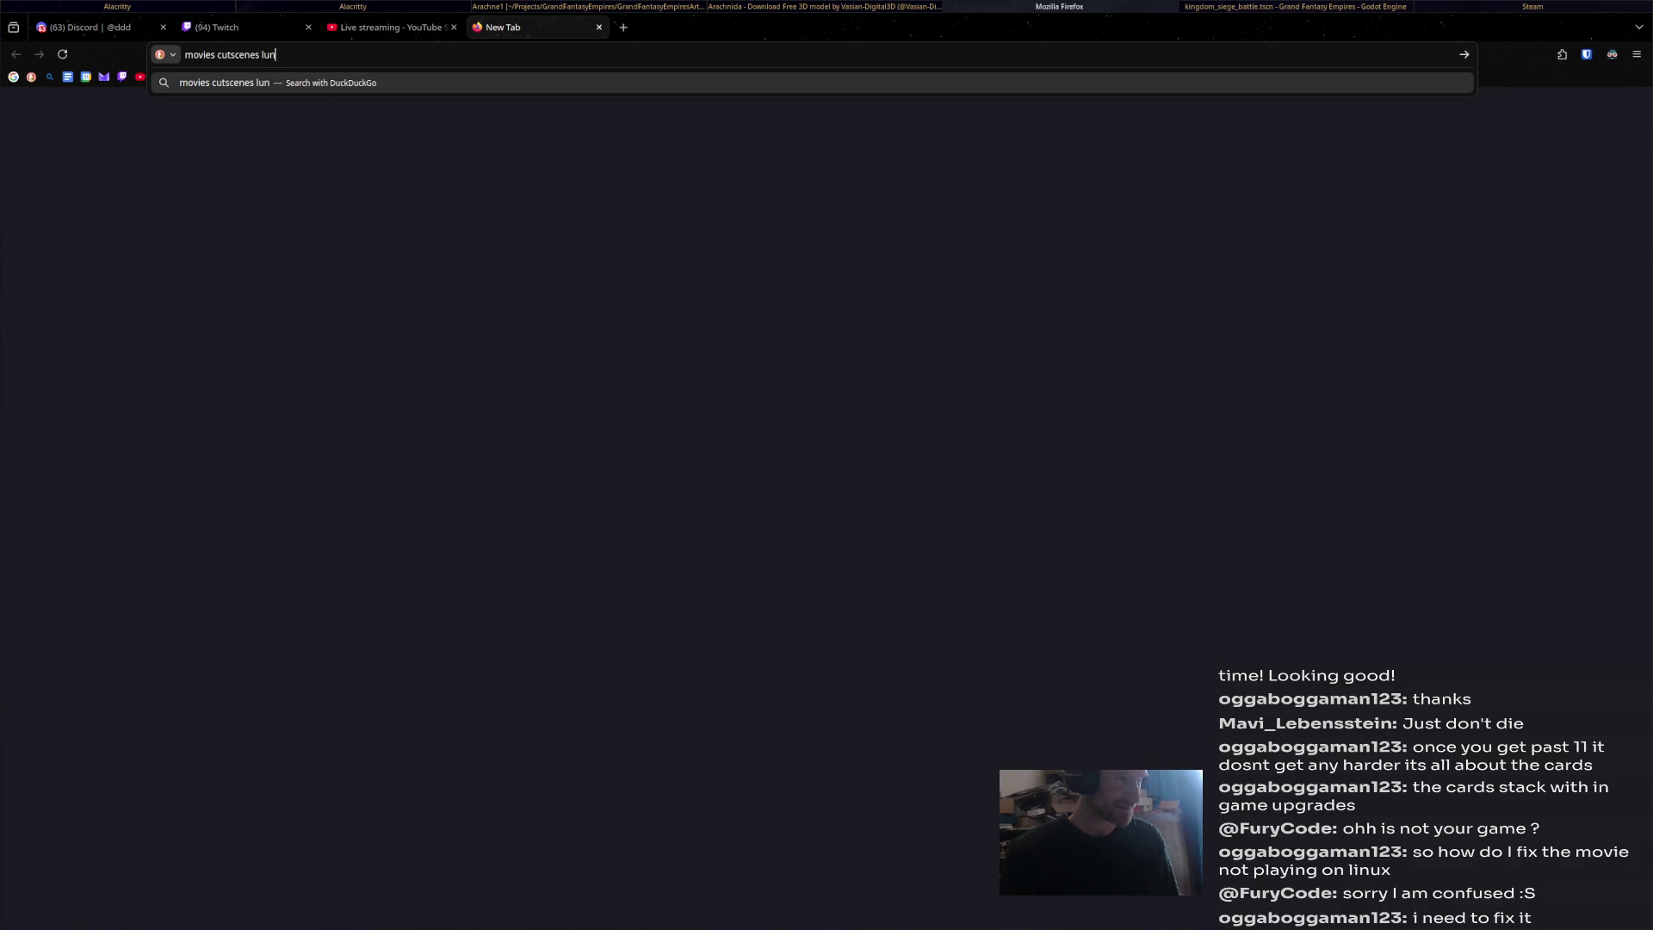
{"action": "key", "text": "BackSpace"}
{"action": "type", "text": "inux"}
{"action": "type", "text": " game not "}
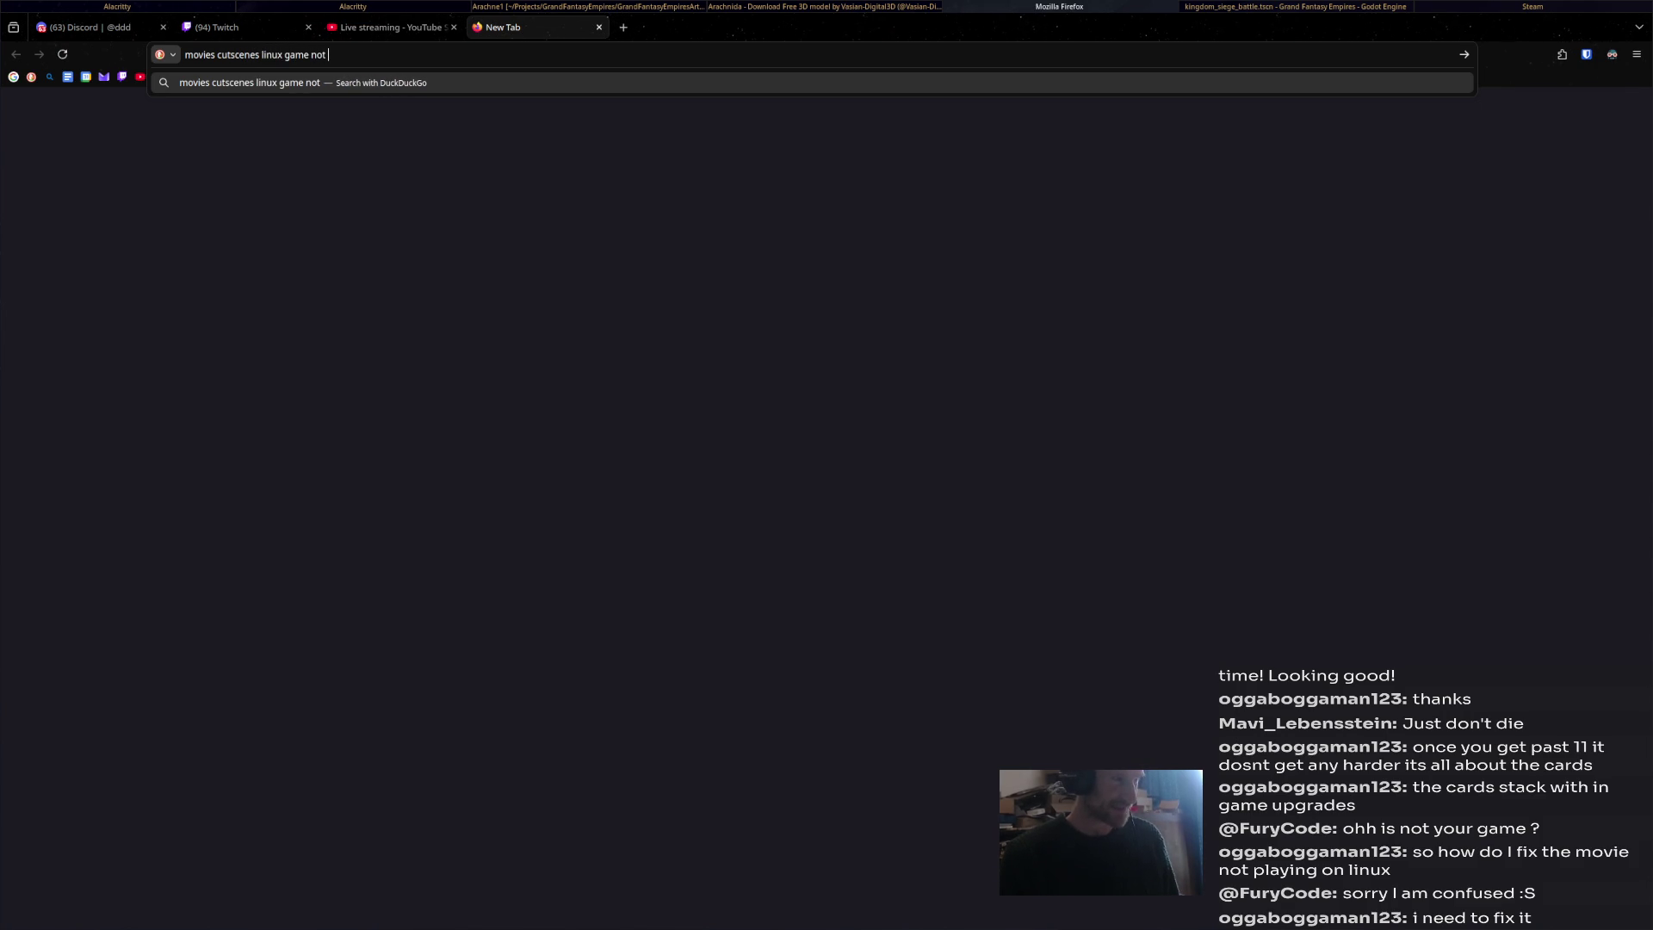
{"action": "type", "text": "playing"}
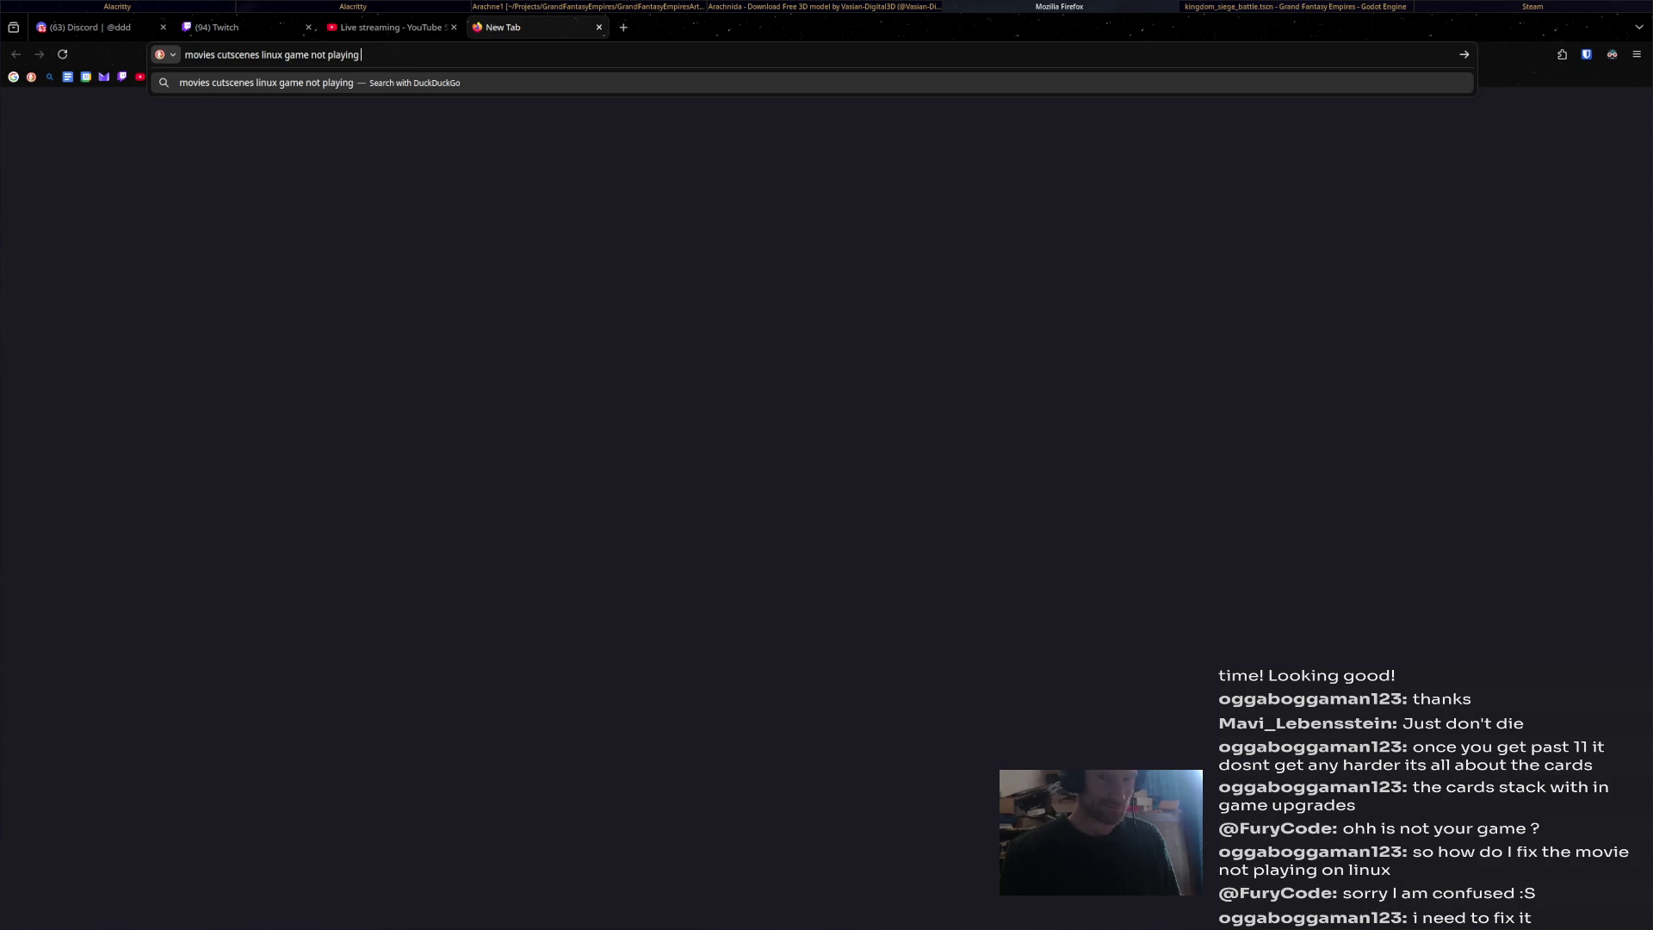
{"action": "key", "text": "Return"}
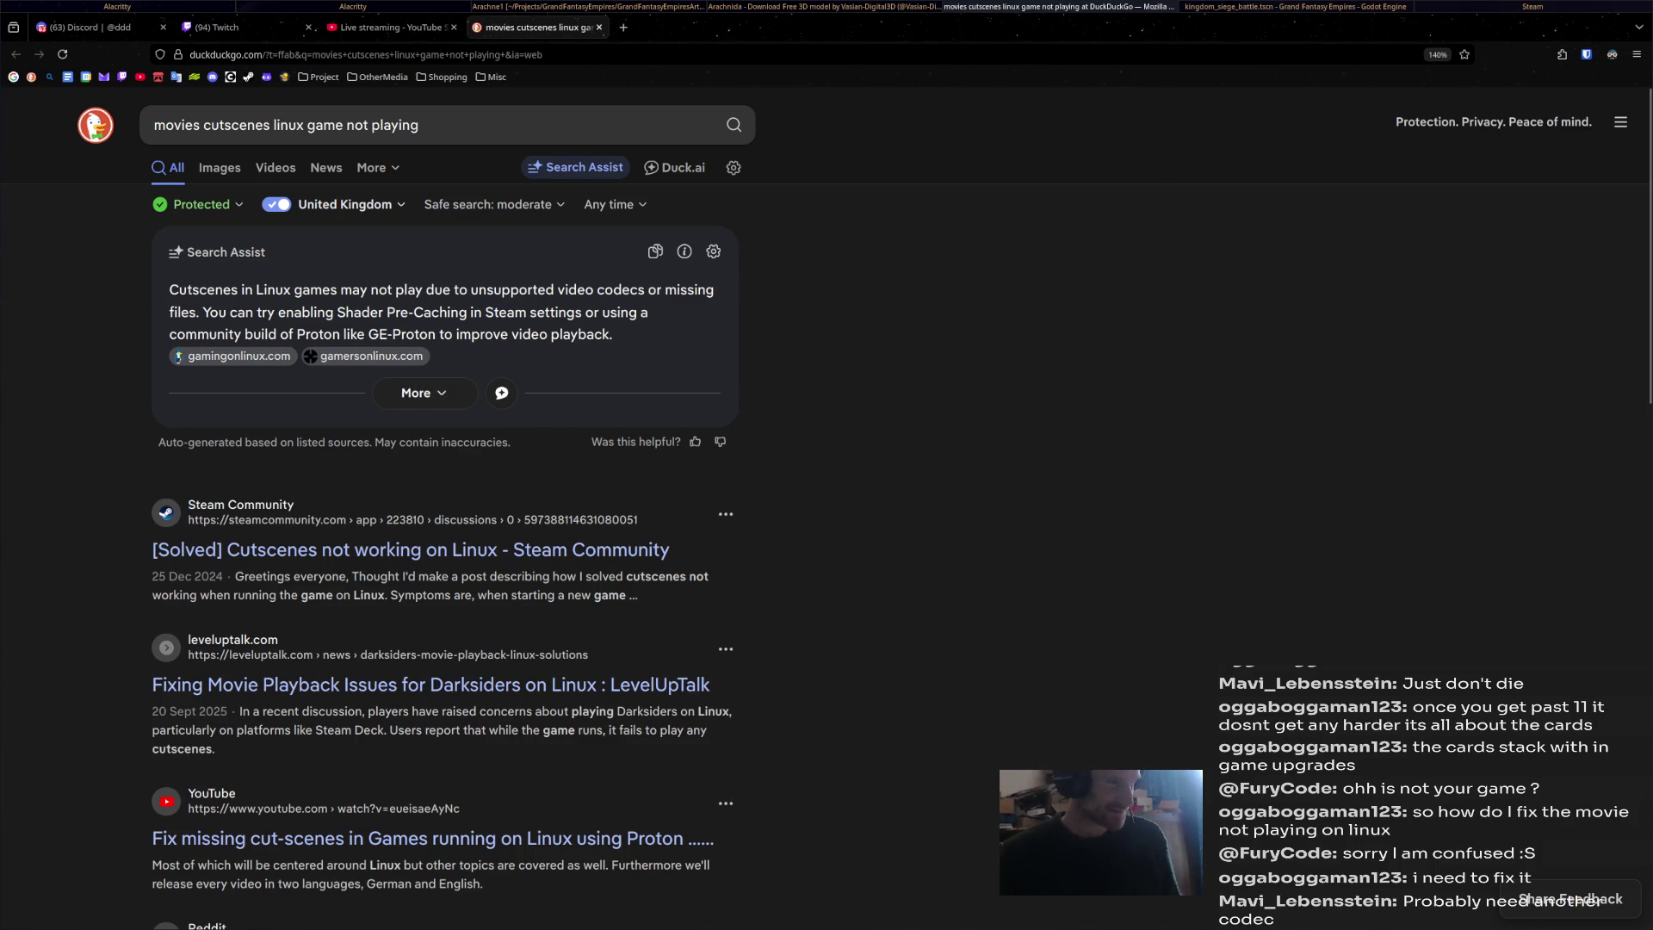
Review the cutscene search results and append 'unreal engine' to the query.
{"action": "scroll", "coordinate": [442, 508], "scroll_direction": "down", "scroll_amount": 5}
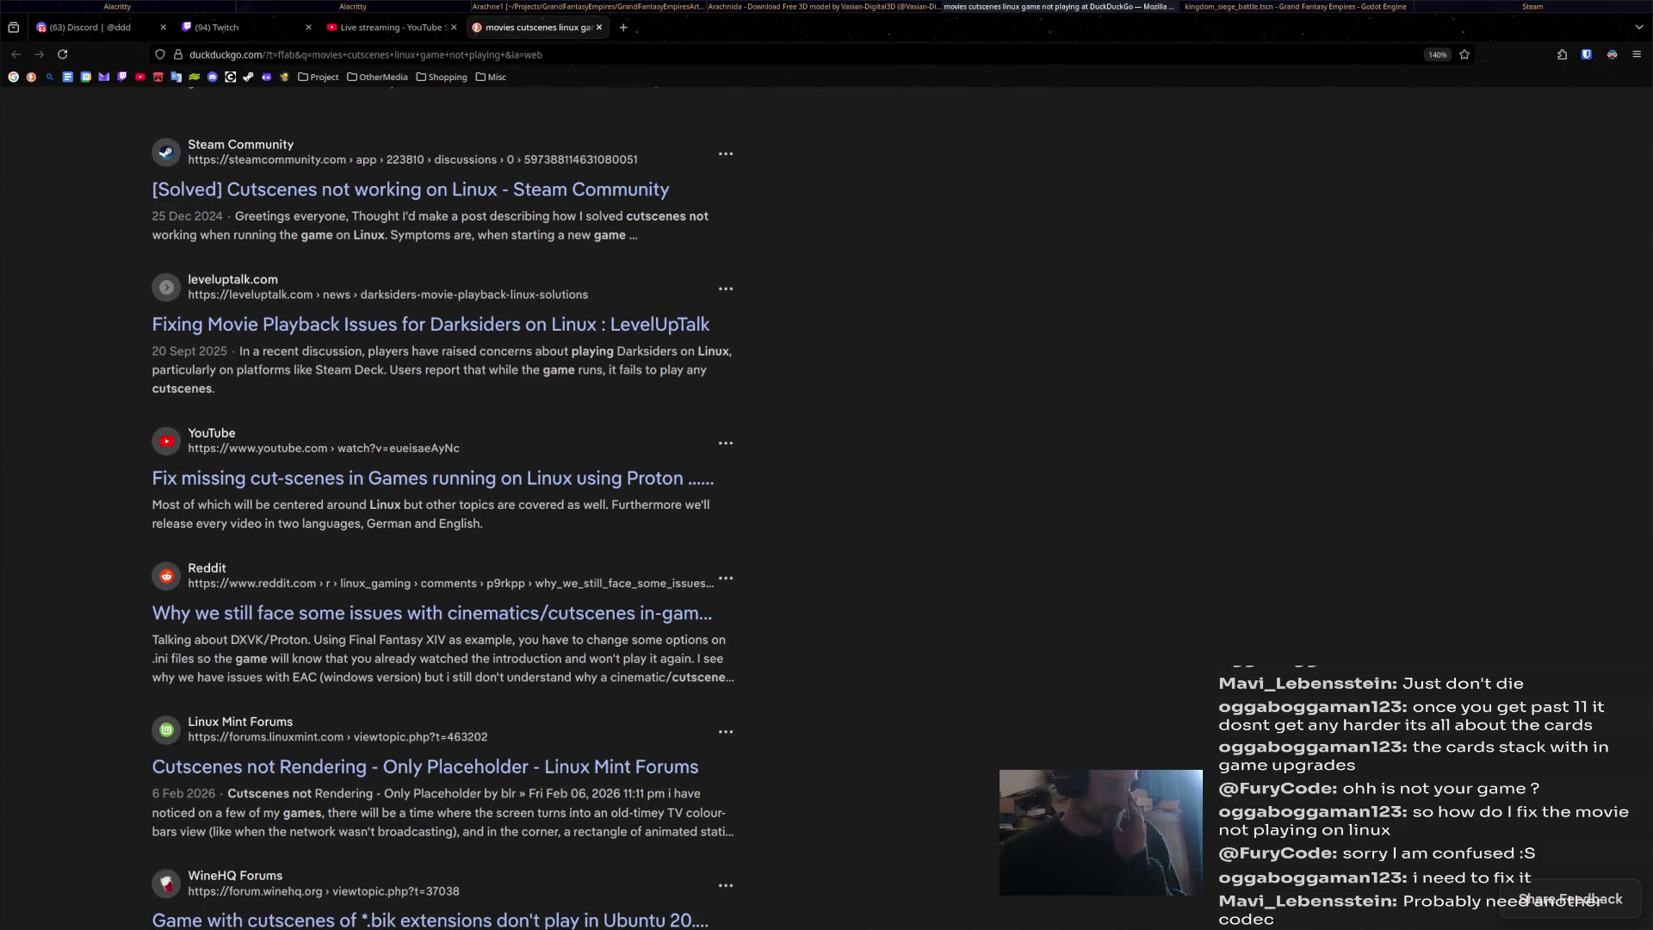
{"action": "scroll", "coordinate": [441, 508], "scroll_direction": "down", "scroll_amount": 7}
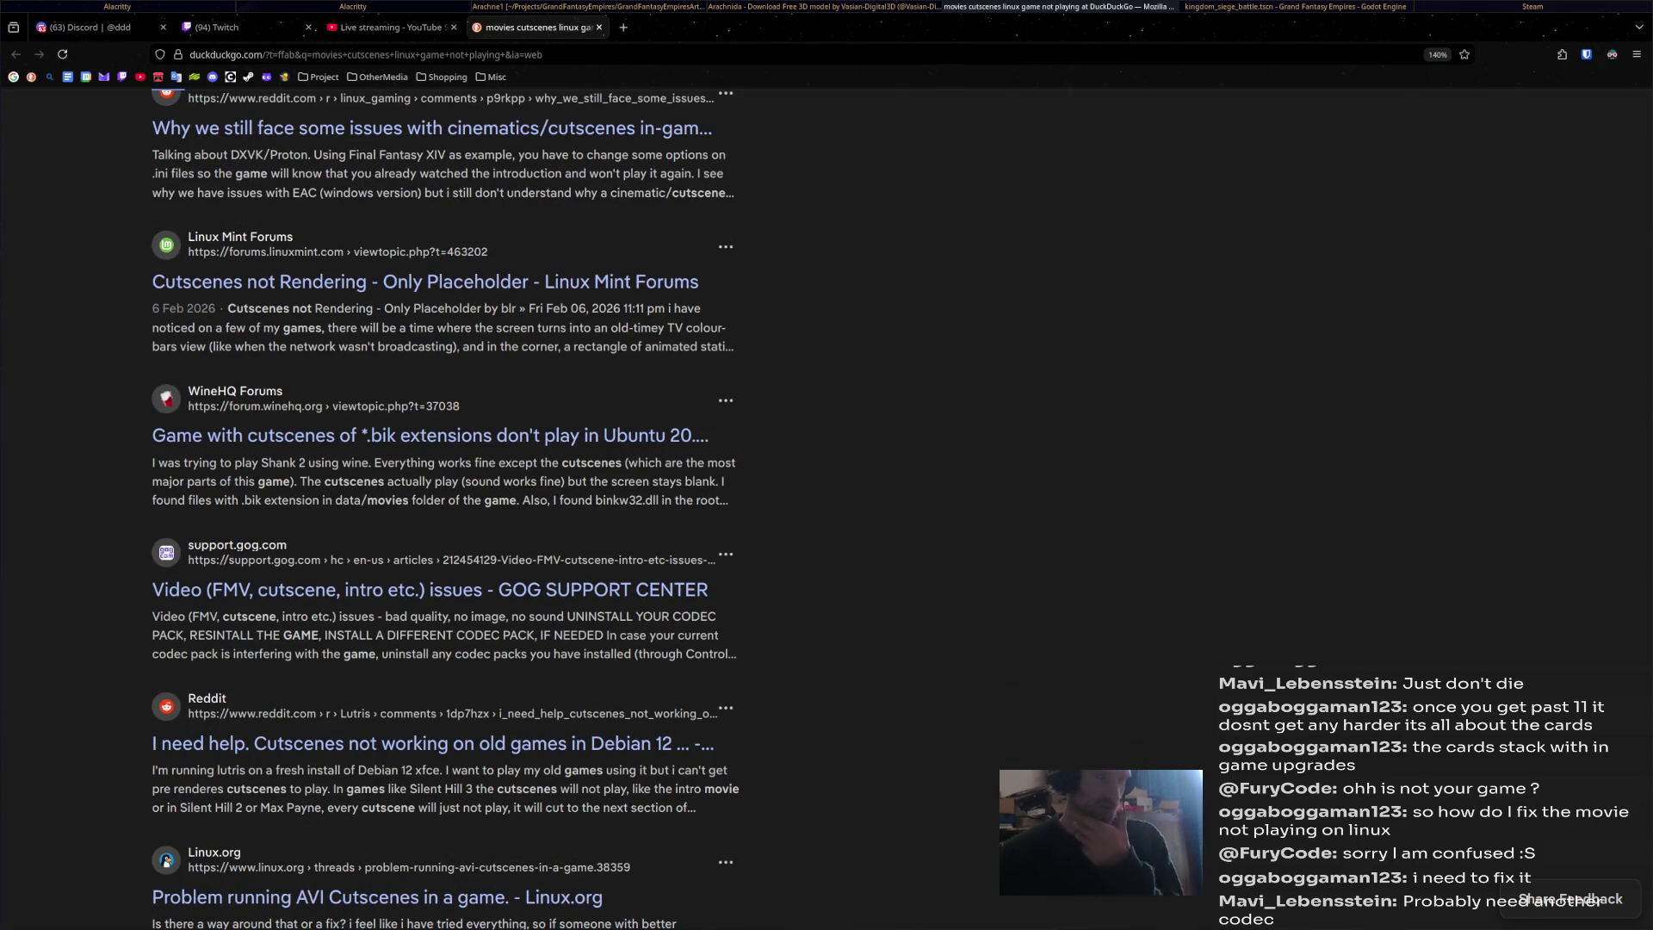
{"action": "scroll", "coordinate": [442, 508], "scroll_direction": "down", "scroll_amount": 3}
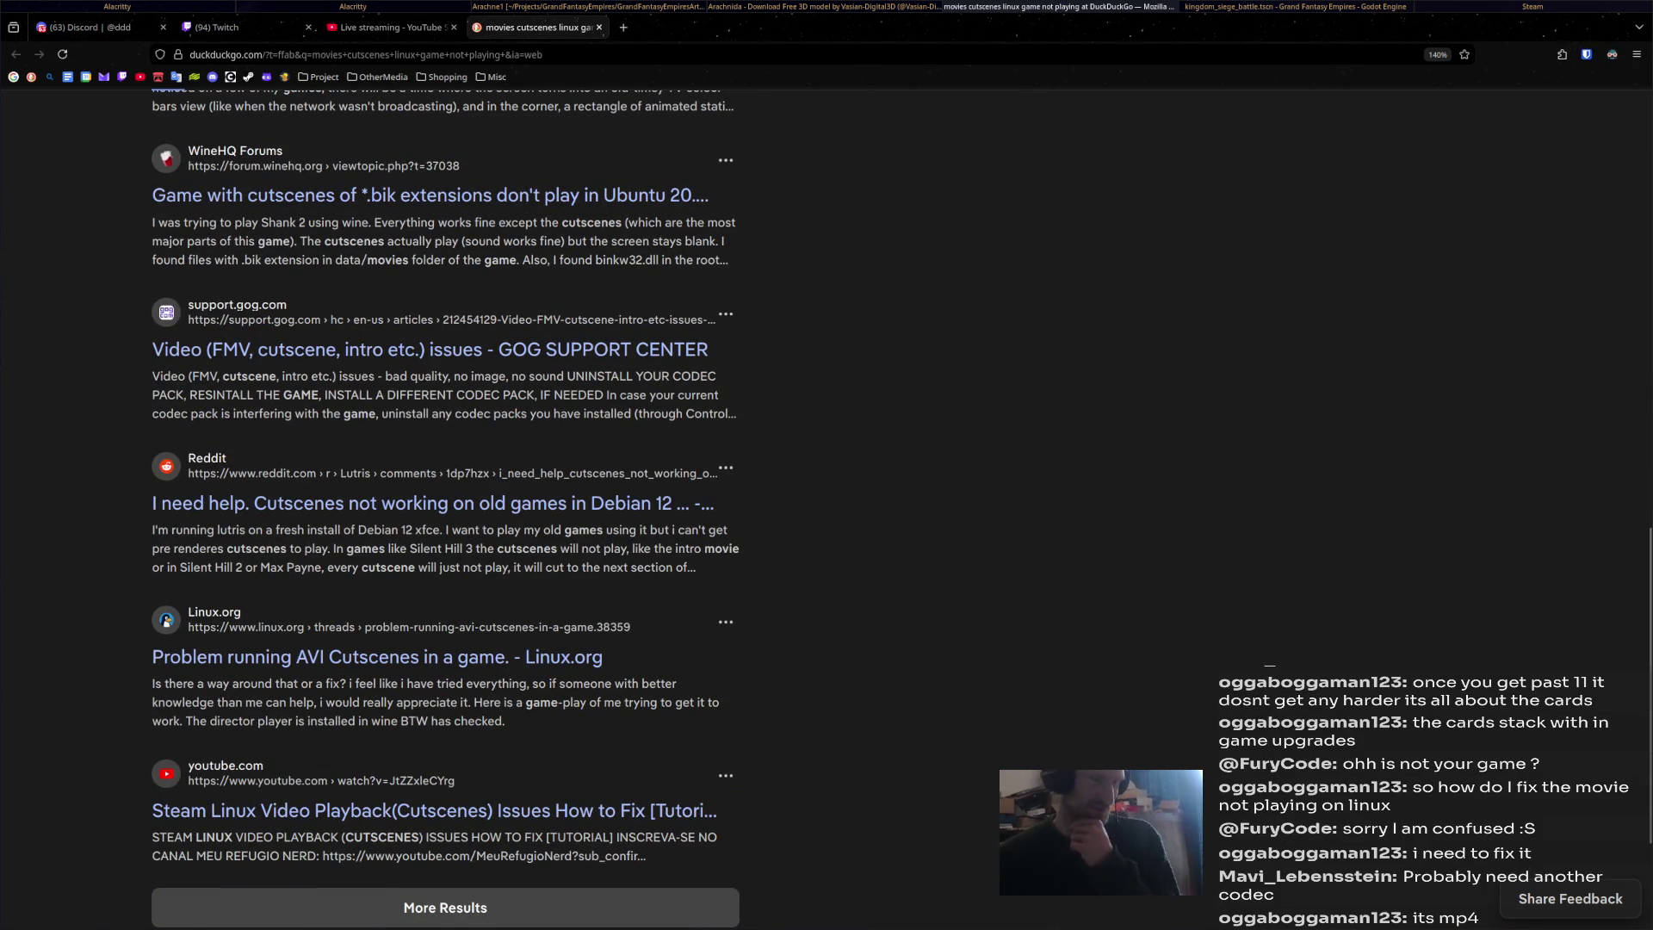
{"action": "scroll", "coordinate": [445, 508], "scroll_direction": "down", "scroll_amount": 3}
{"action": "scroll", "coordinate": [445, 508], "scroll_direction": "up", "scroll_amount": 15}
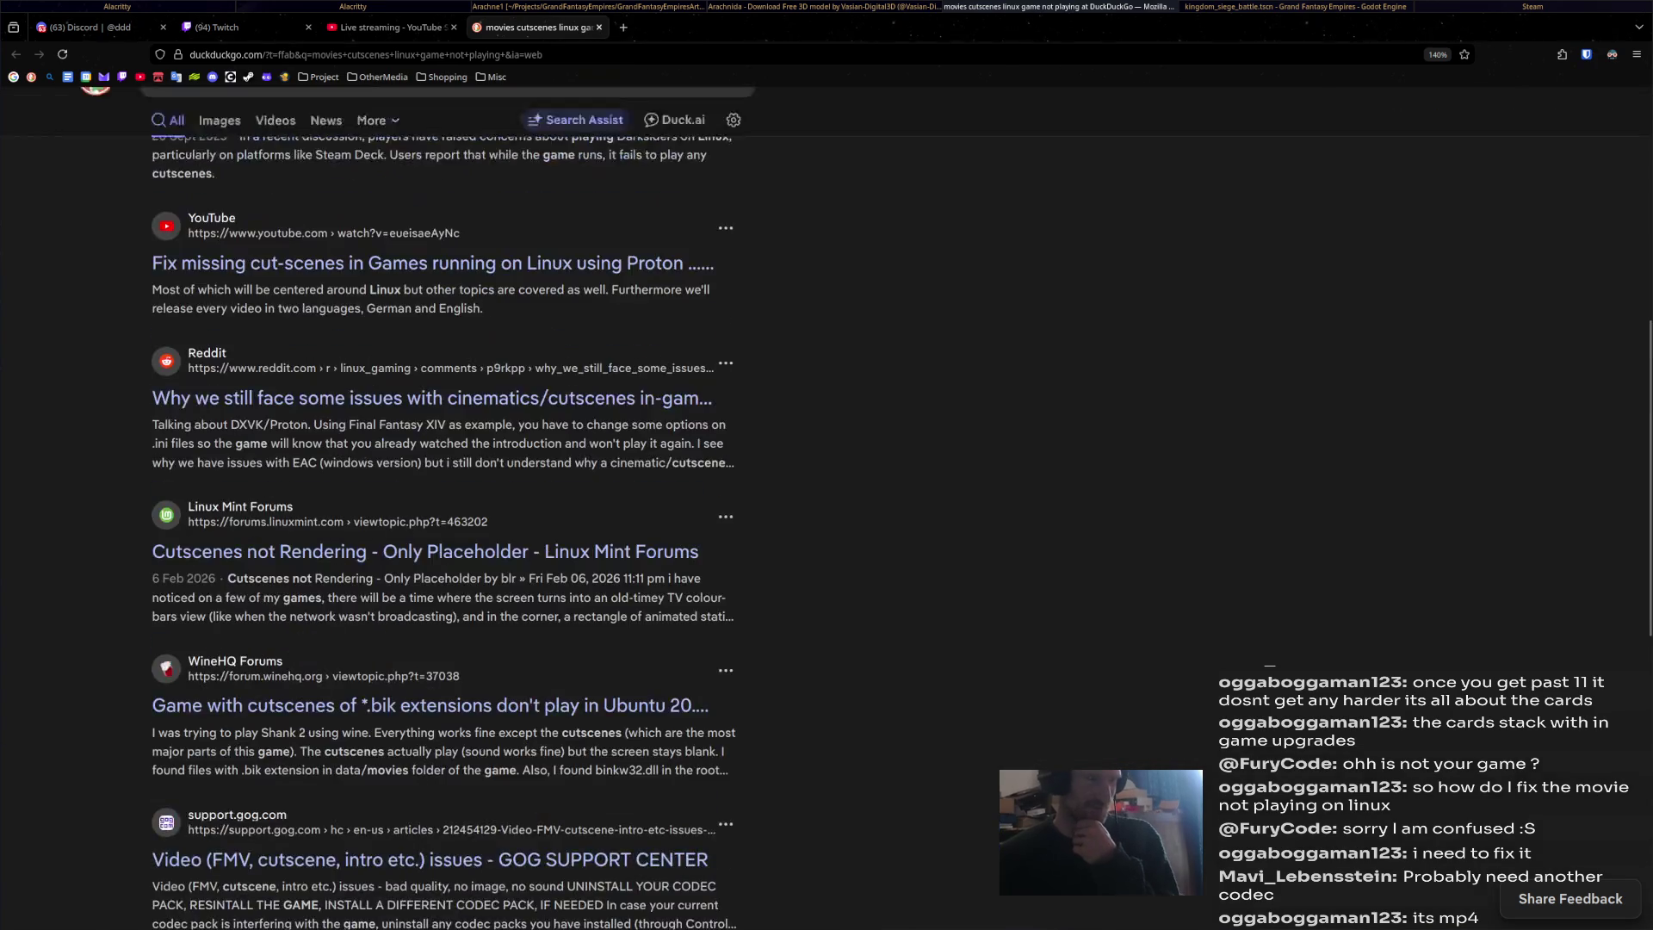
{"action": "left_click", "coordinate": [465, 125]}
{"action": "type", "text": "u"}
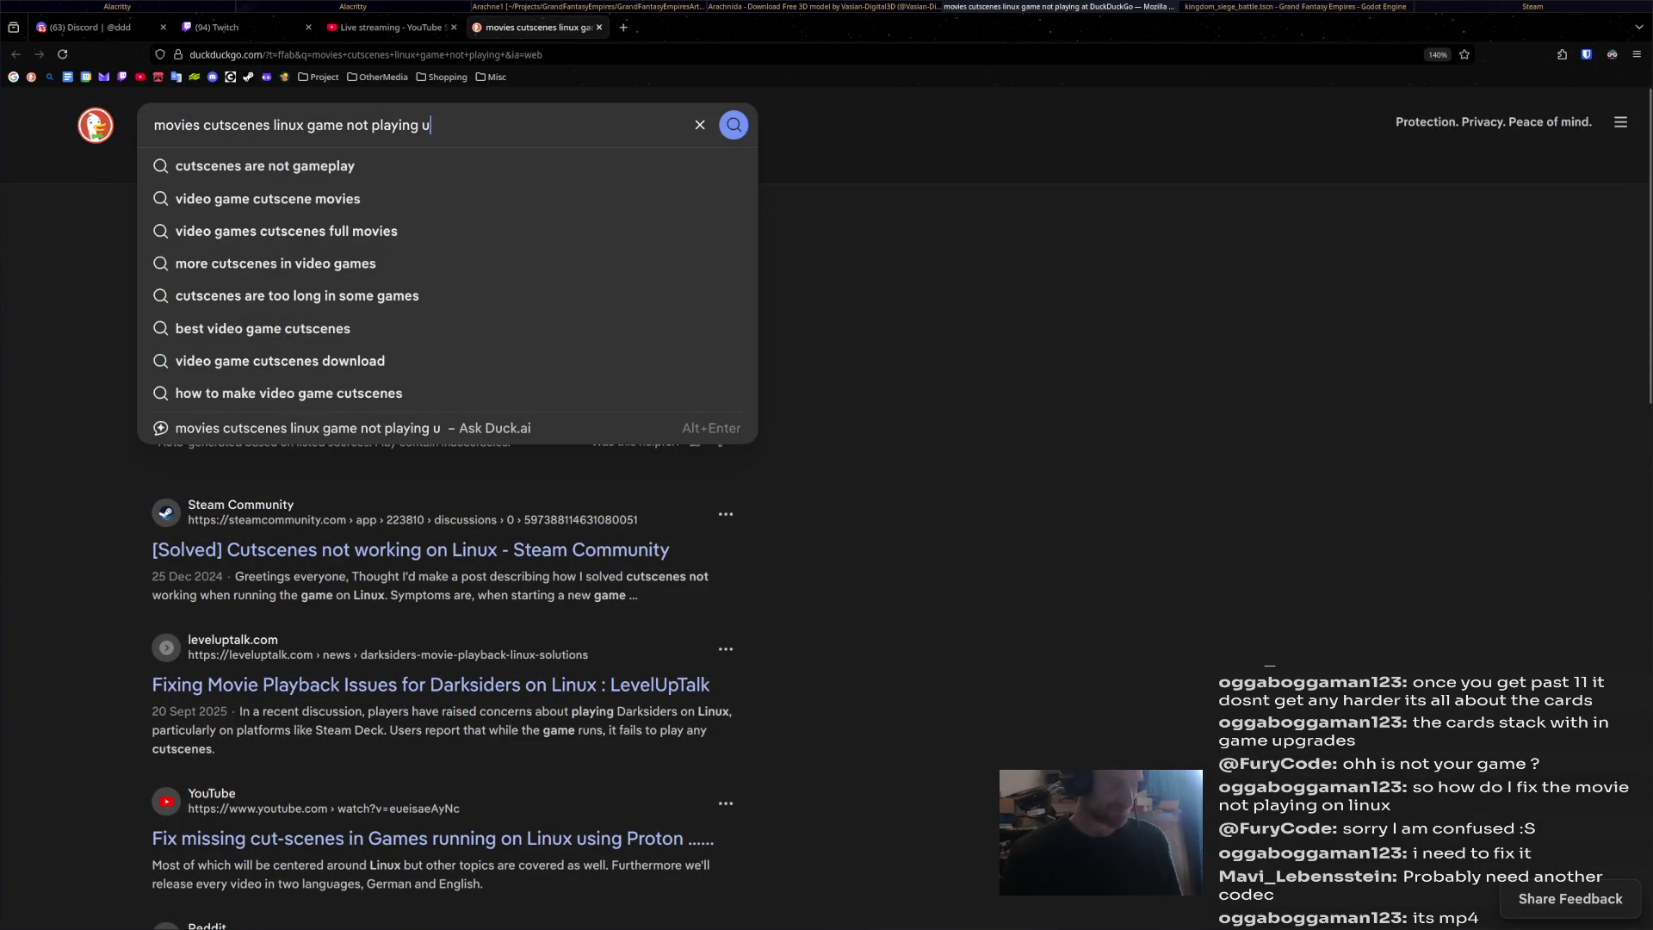
{"action": "type", "text": "nreal engine"}
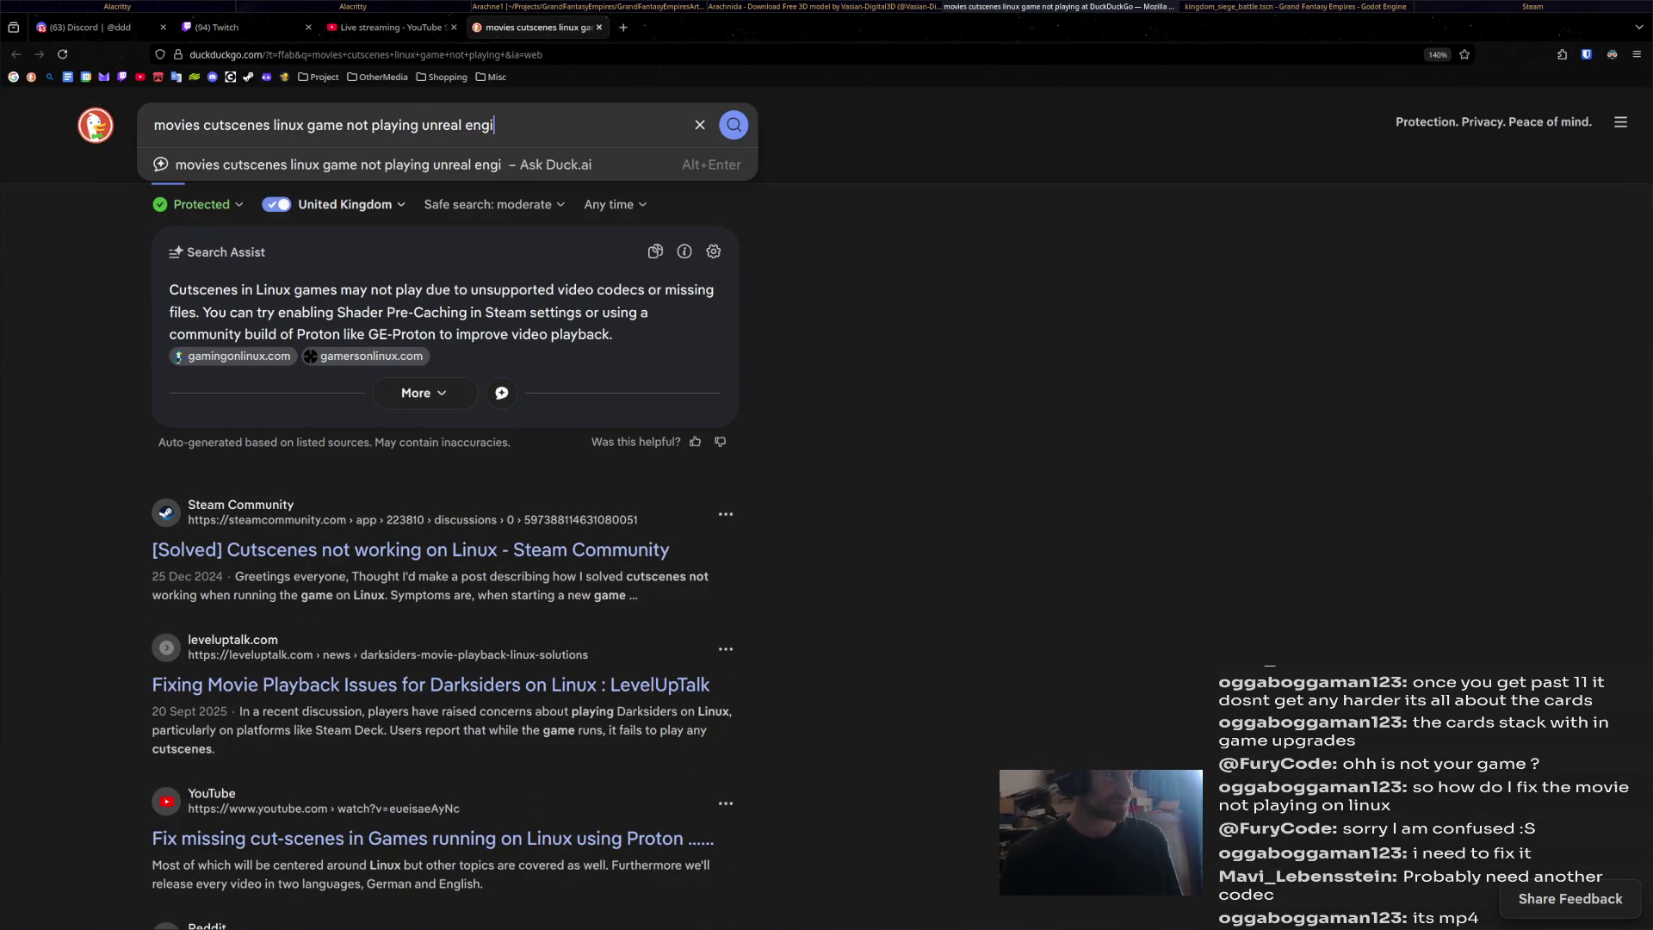
Run the unreal engine search, open the Reddit thread, and close it once it's blocked.
{"action": "key", "text": "Return"}
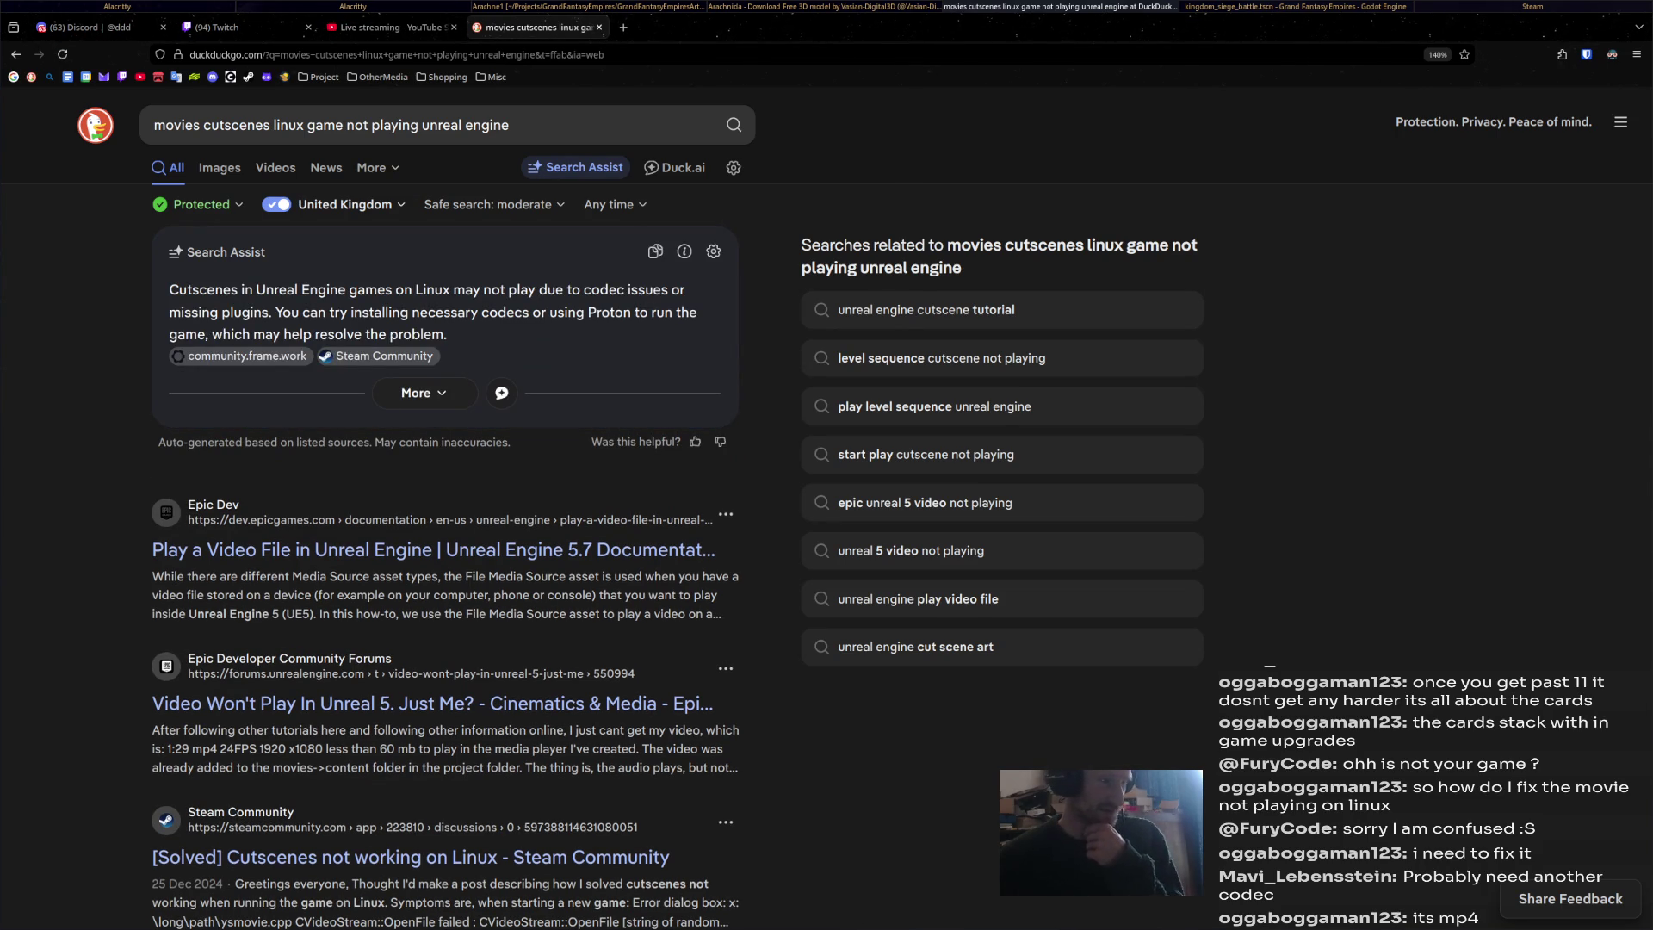
{"action": "scroll", "coordinate": [827, 508], "scroll_direction": "down", "scroll_amount": 3}
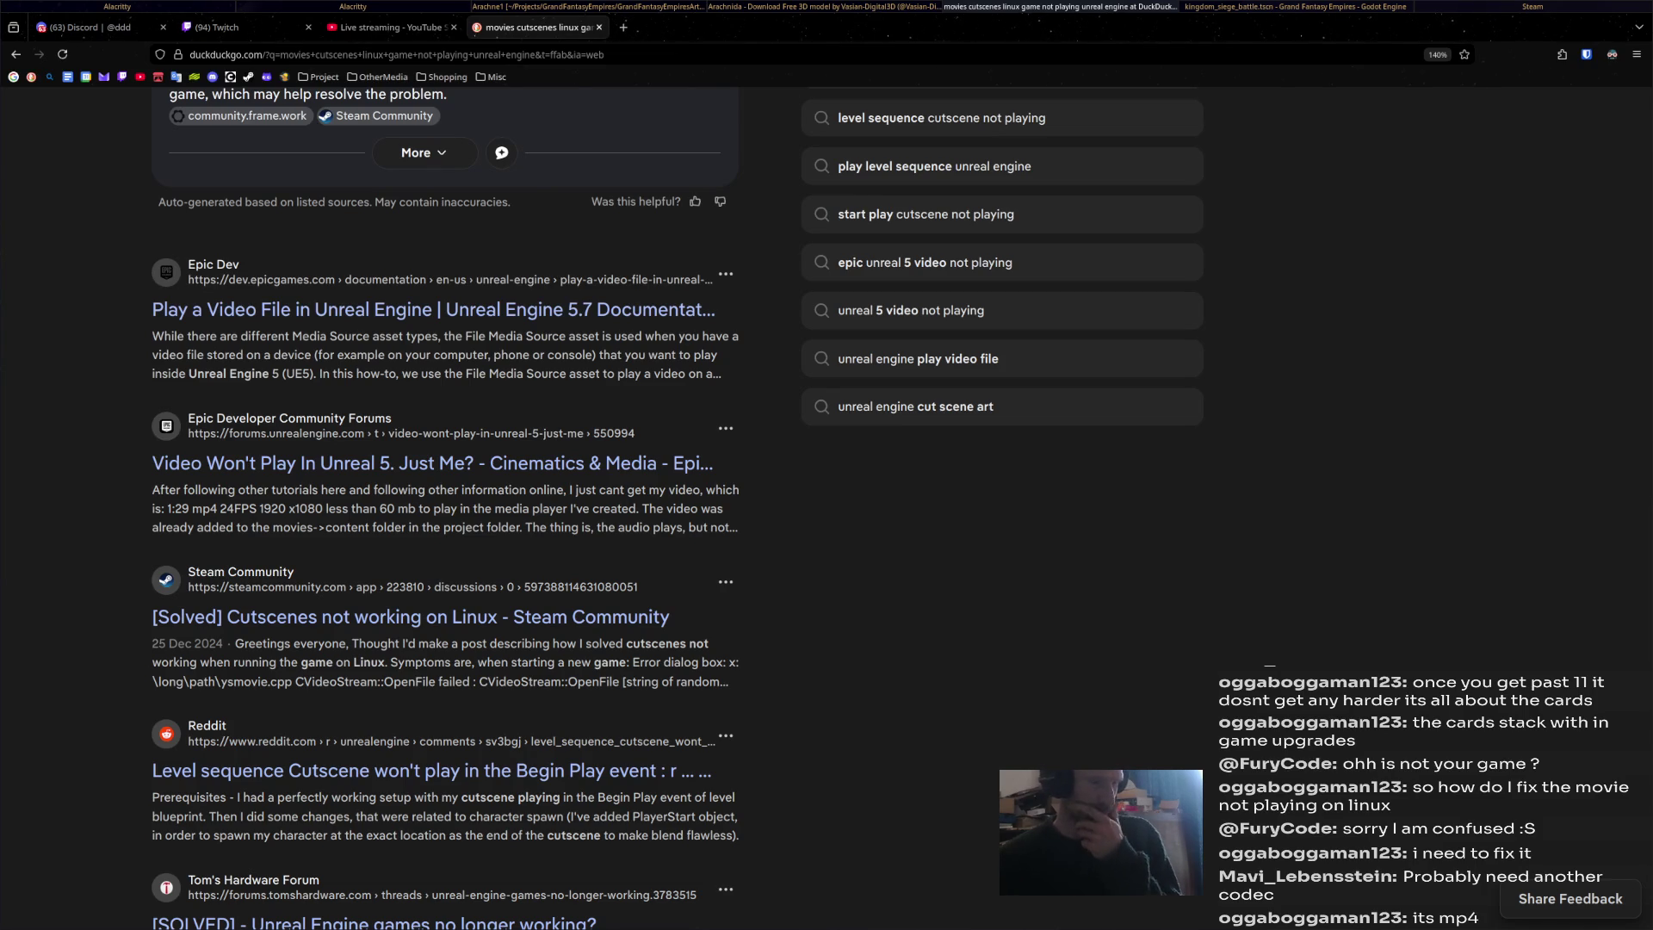
{"action": "scroll", "coordinate": [826, 508], "scroll_direction": "down", "scroll_amount": 5}
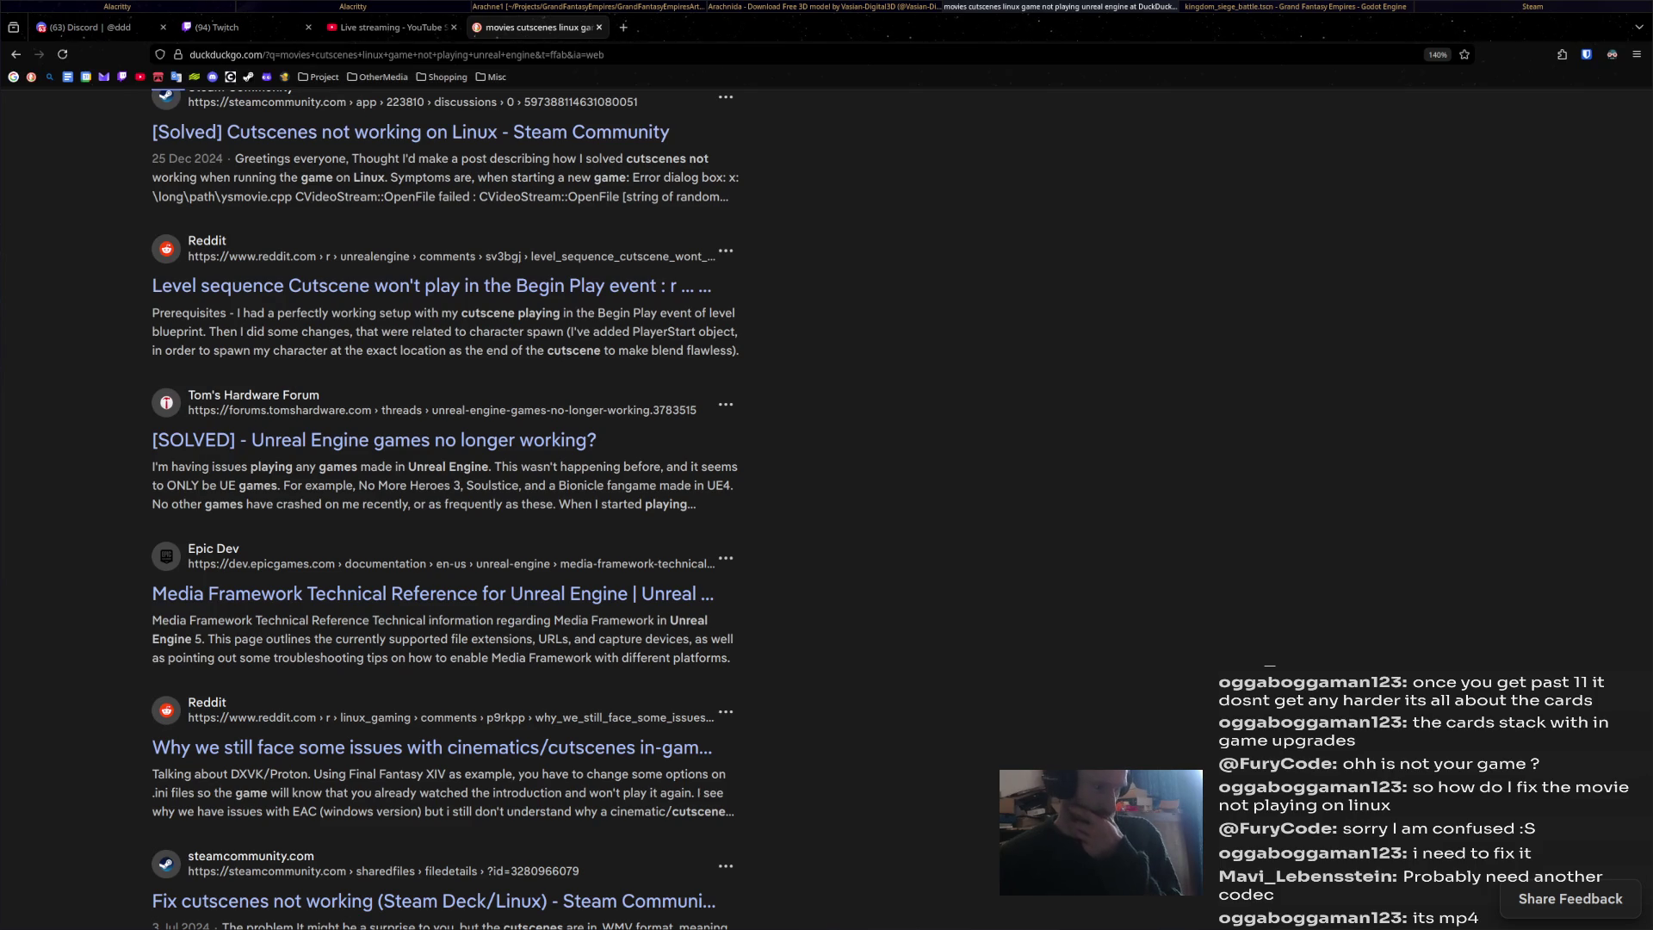
{"action": "left_click", "coordinate": [430, 748]}
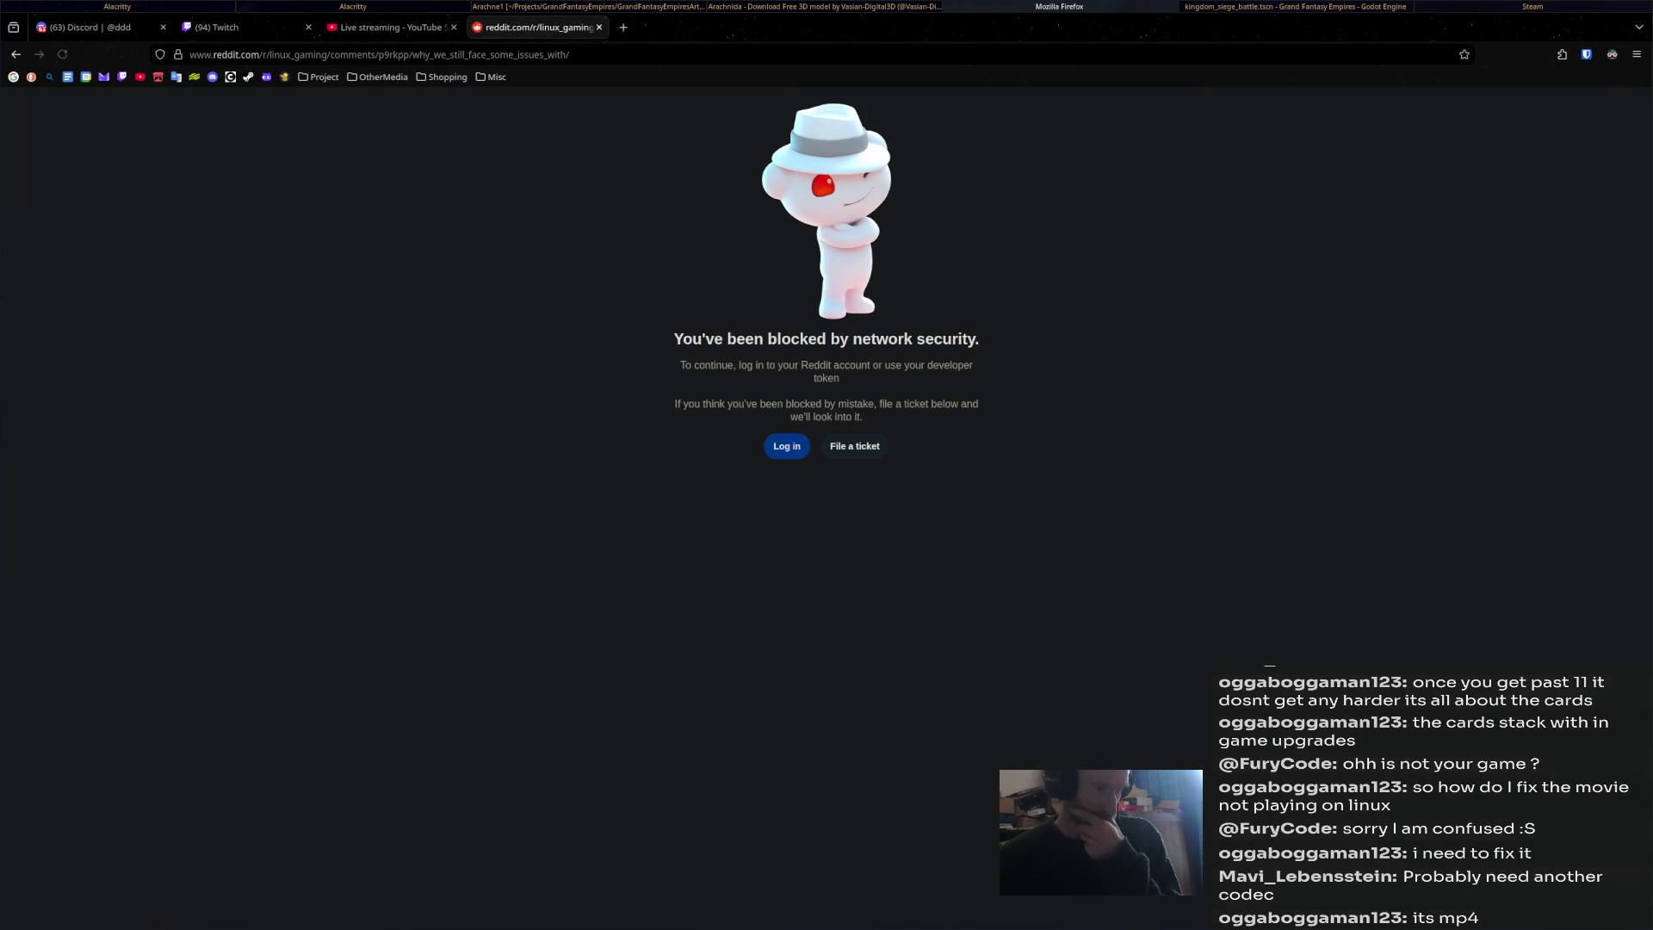
{"action": "key", "text": "ctrl+w"}
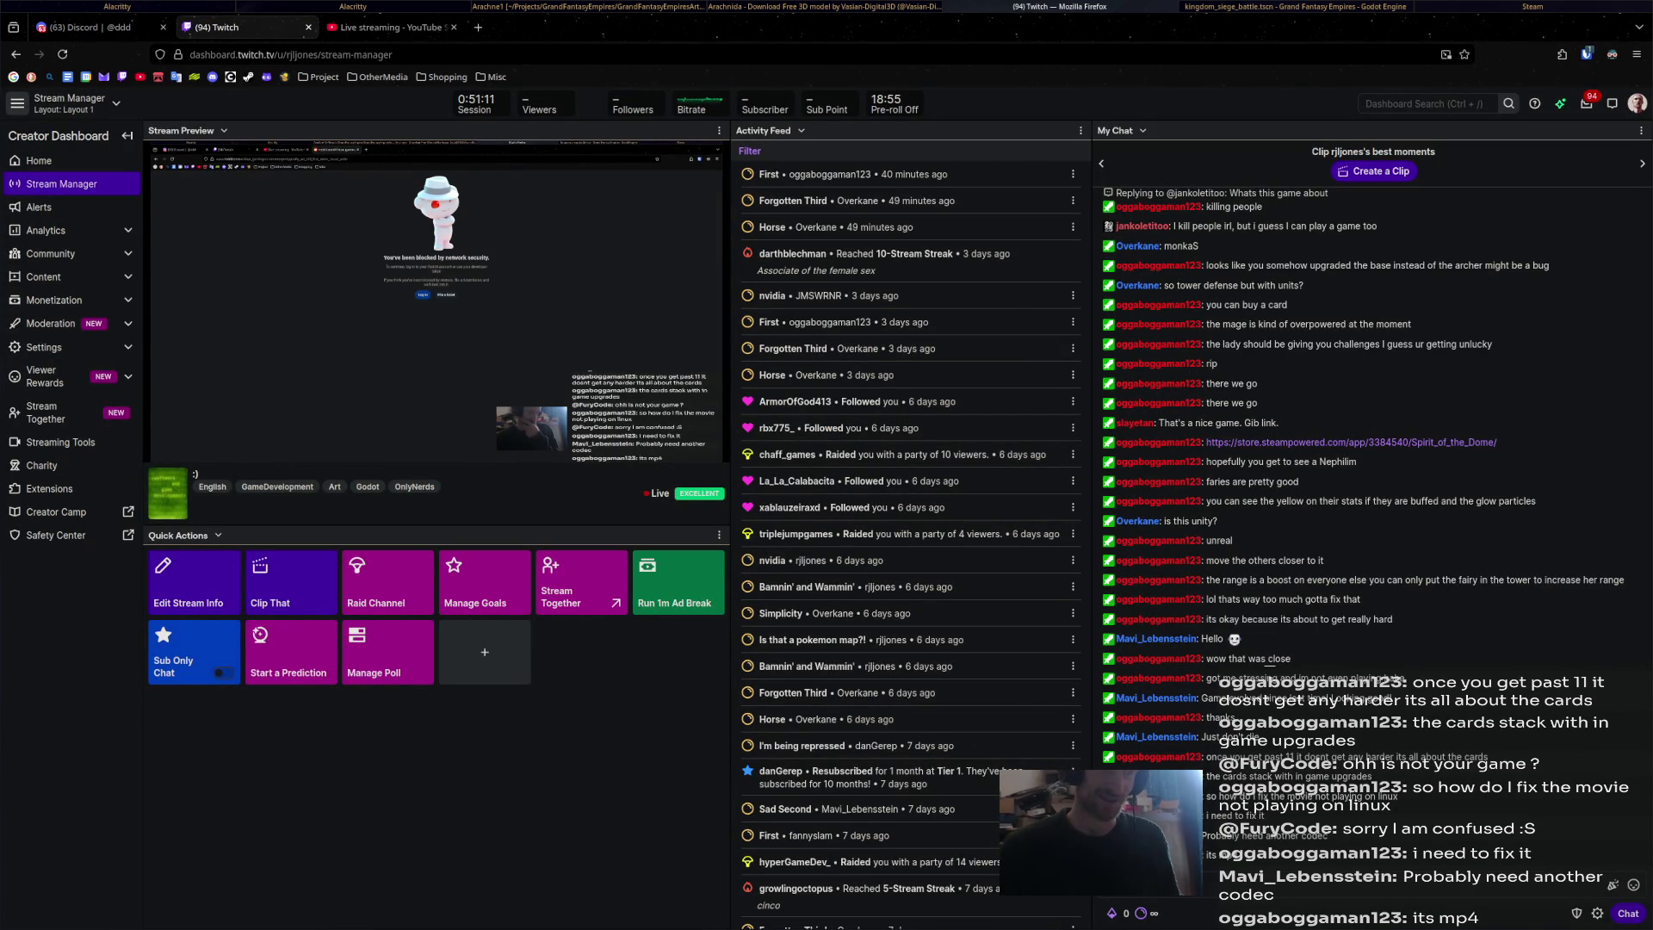
Tile the Sketchfab Arachnida spider page onto the right half of the screen.
{"action": "key", "text": "super+Right"}
{"action": "key", "text": "super+Left"}
{"action": "key", "text": "super+Right"}
{"action": "key", "text": "super+Right"}
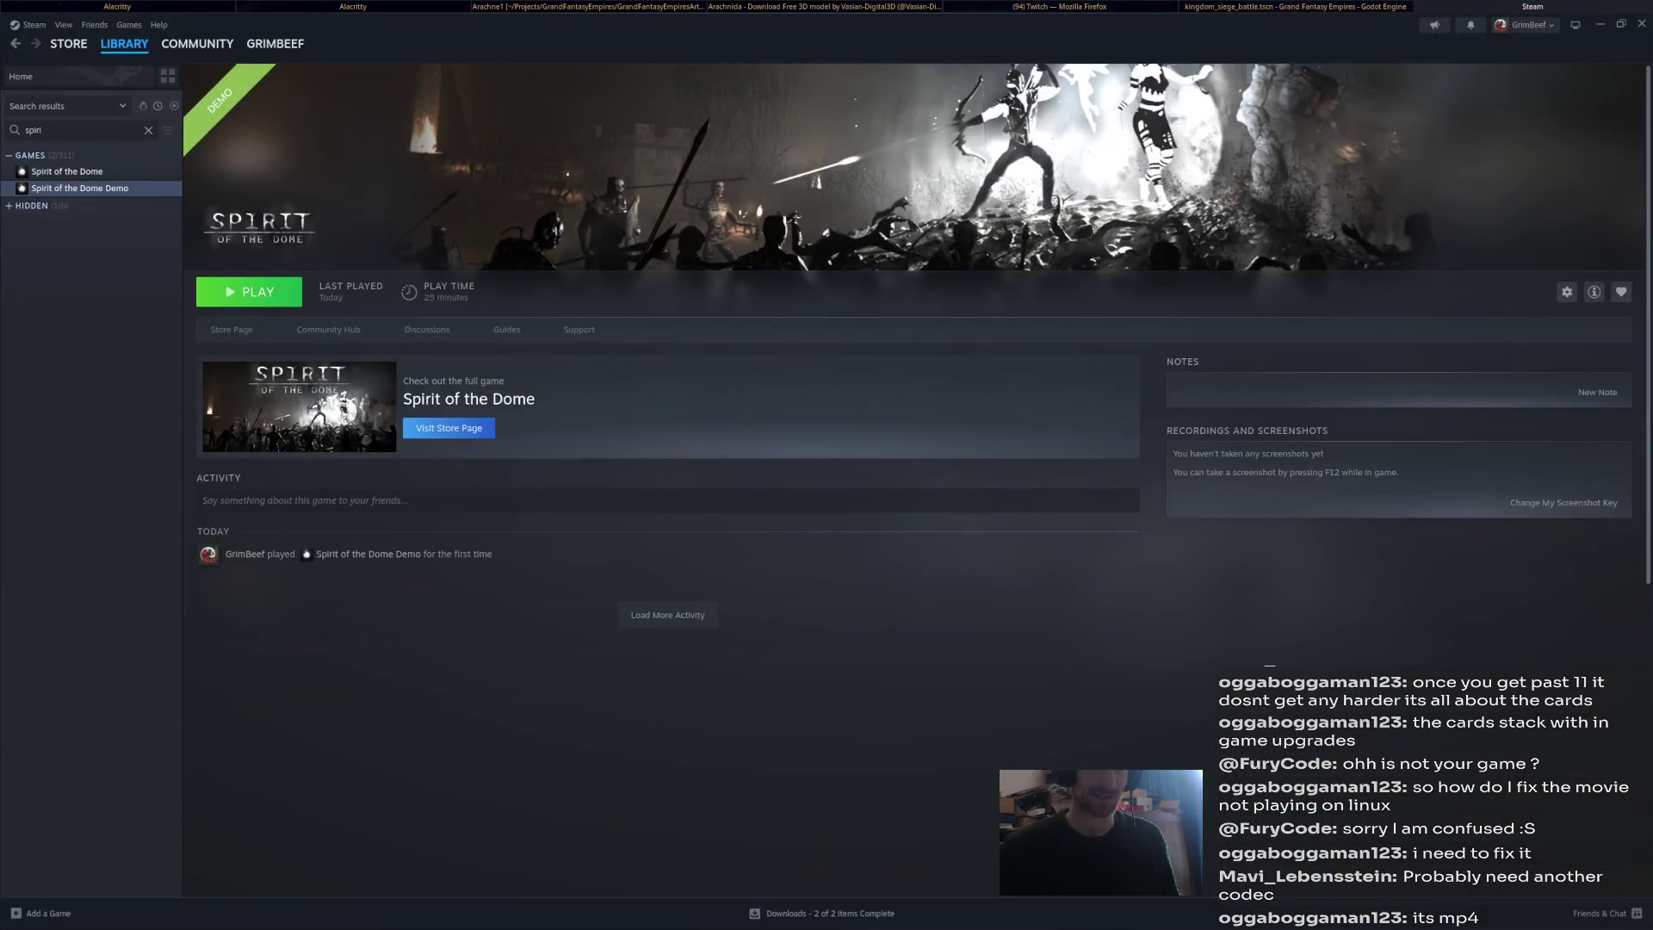
{"action": "key", "text": "super+Left"}
{"action": "key", "text": "super+Left"}
{"action": "key", "text": "super+Right"}
{"action": "key", "text": "super+Left"}
{"action": "key", "text": "super+Left"}
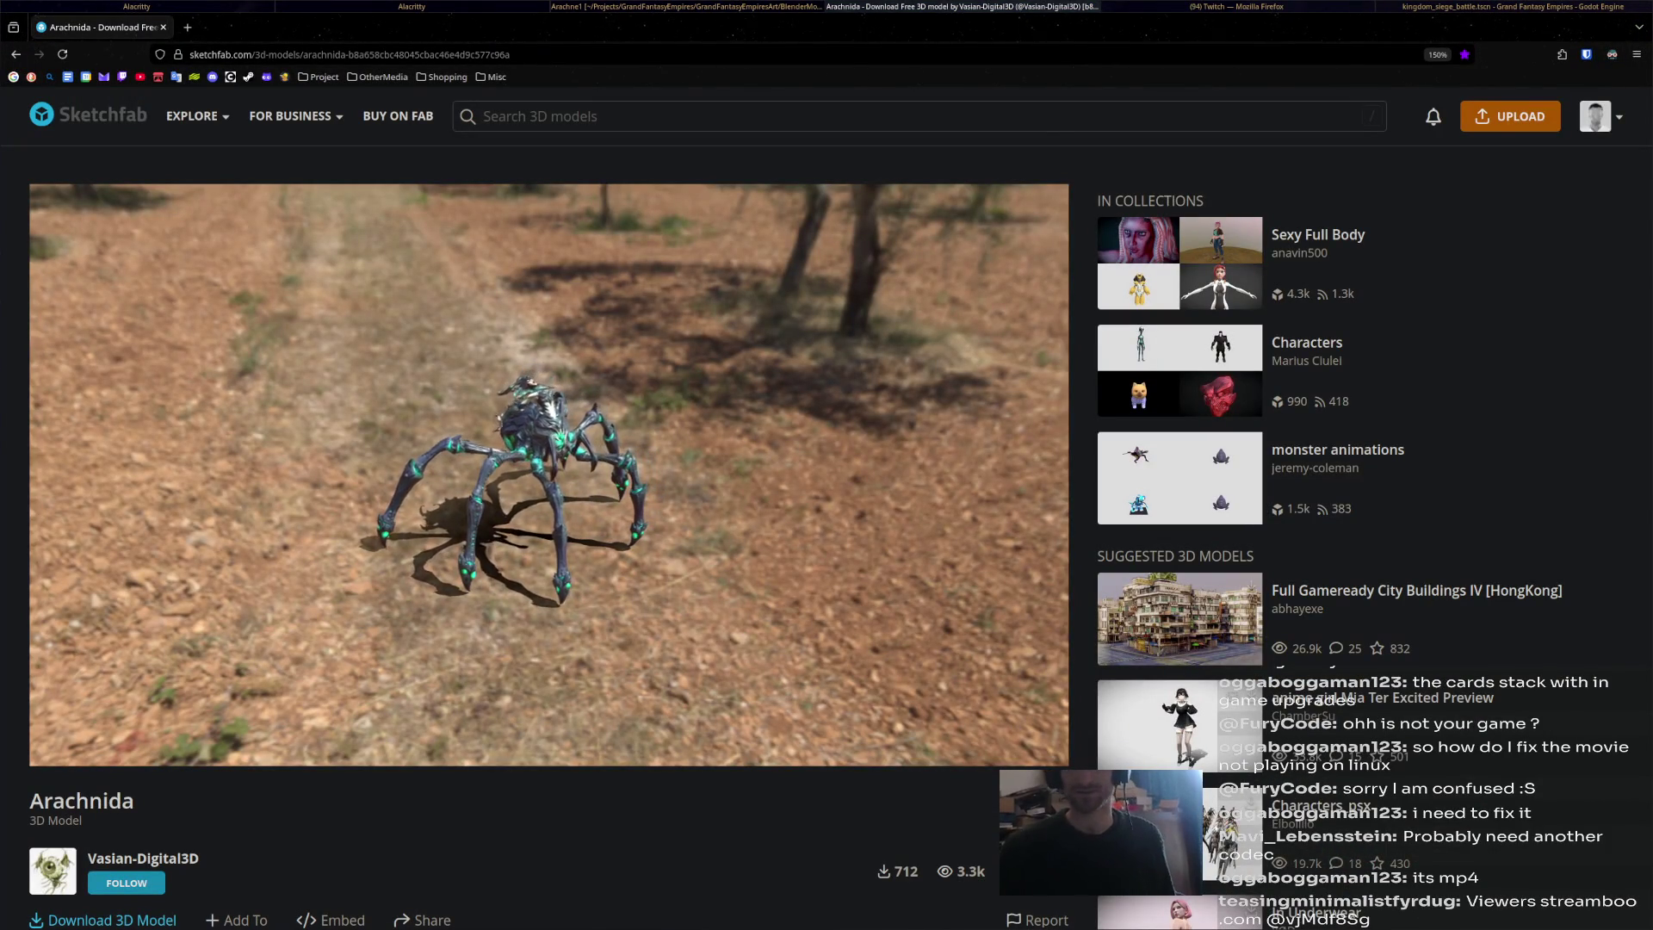
{"action": "key", "text": "super+shift+Right"}
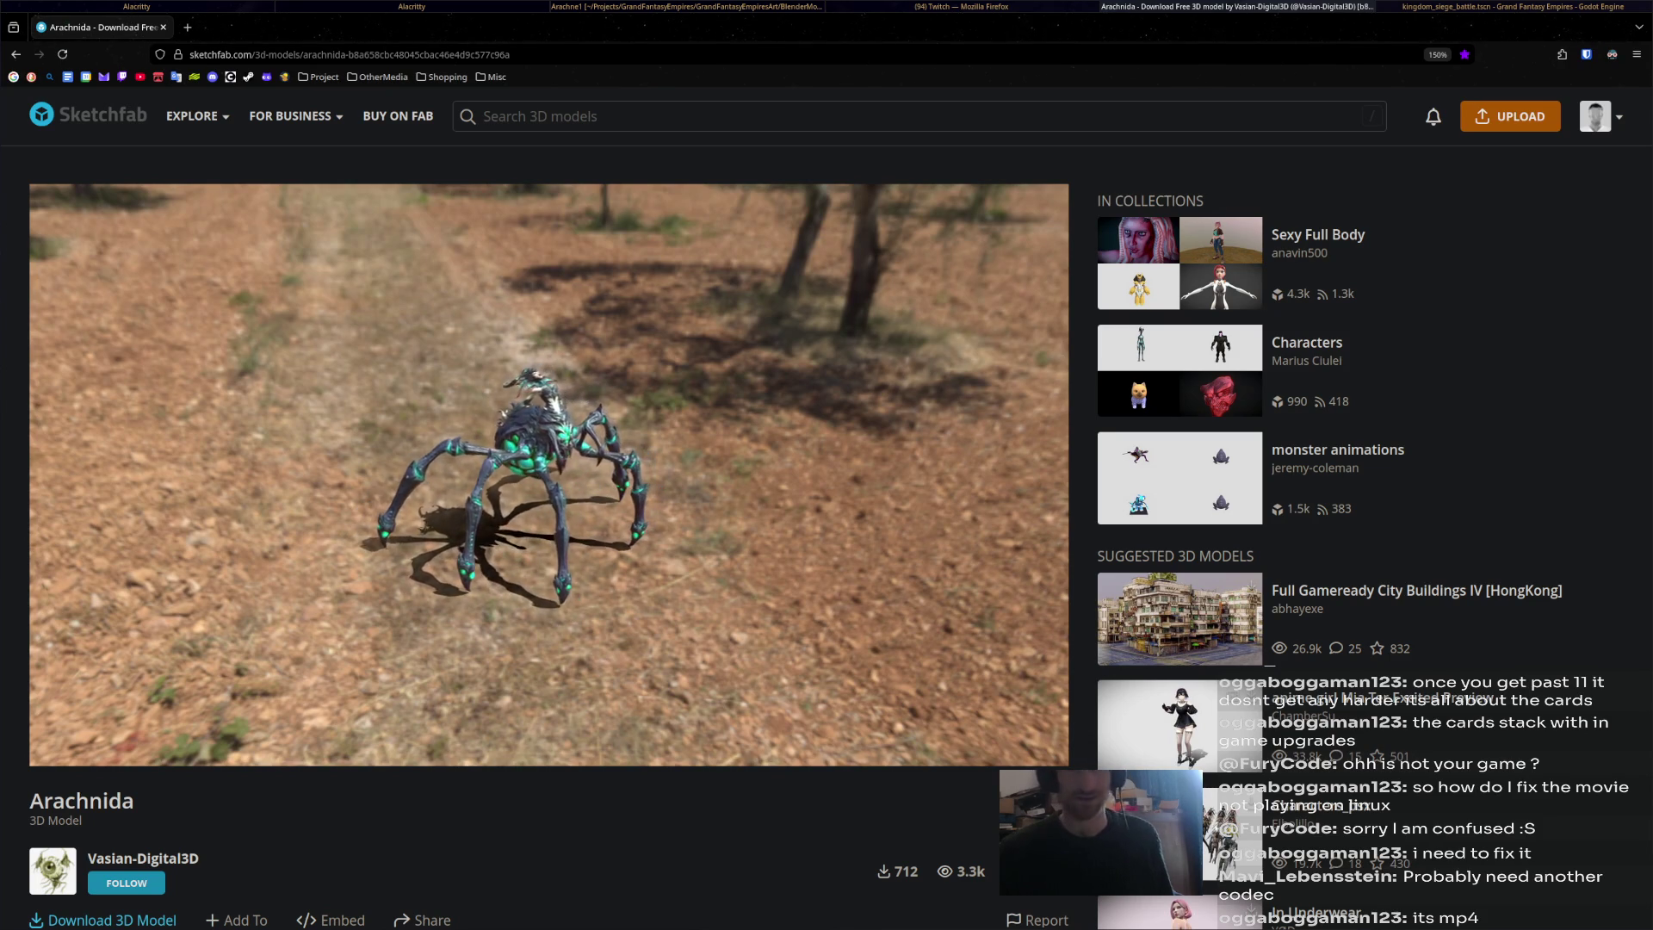
{"action": "key", "text": "super+Left"}
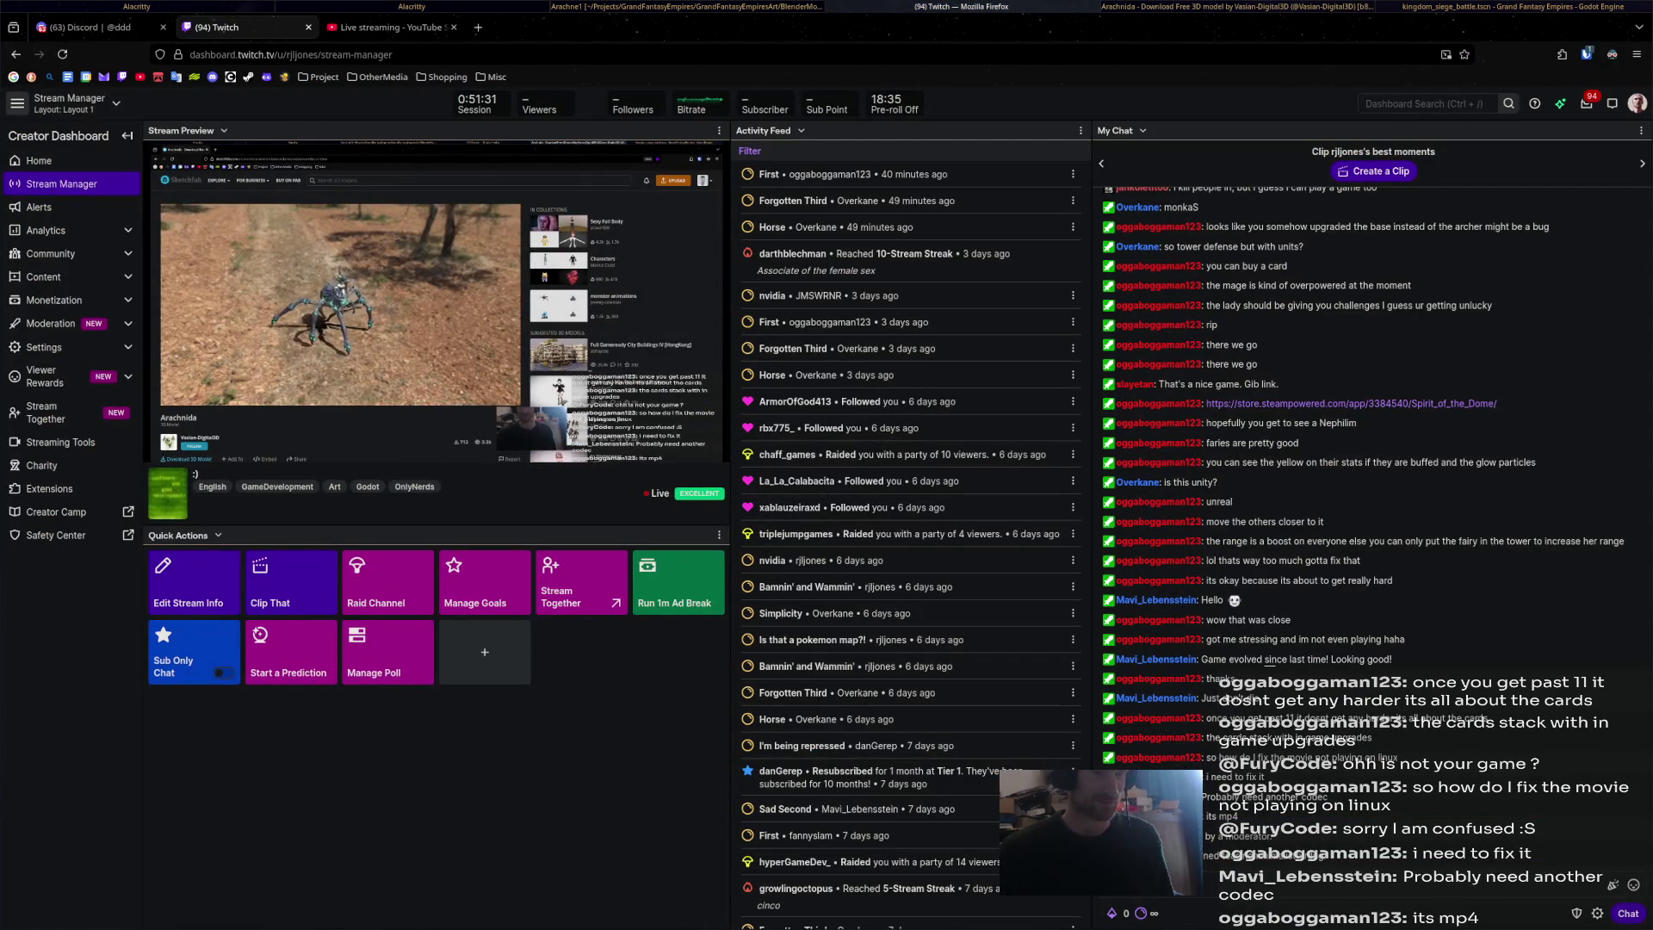
{"action": "key", "text": "alt+Tab"}
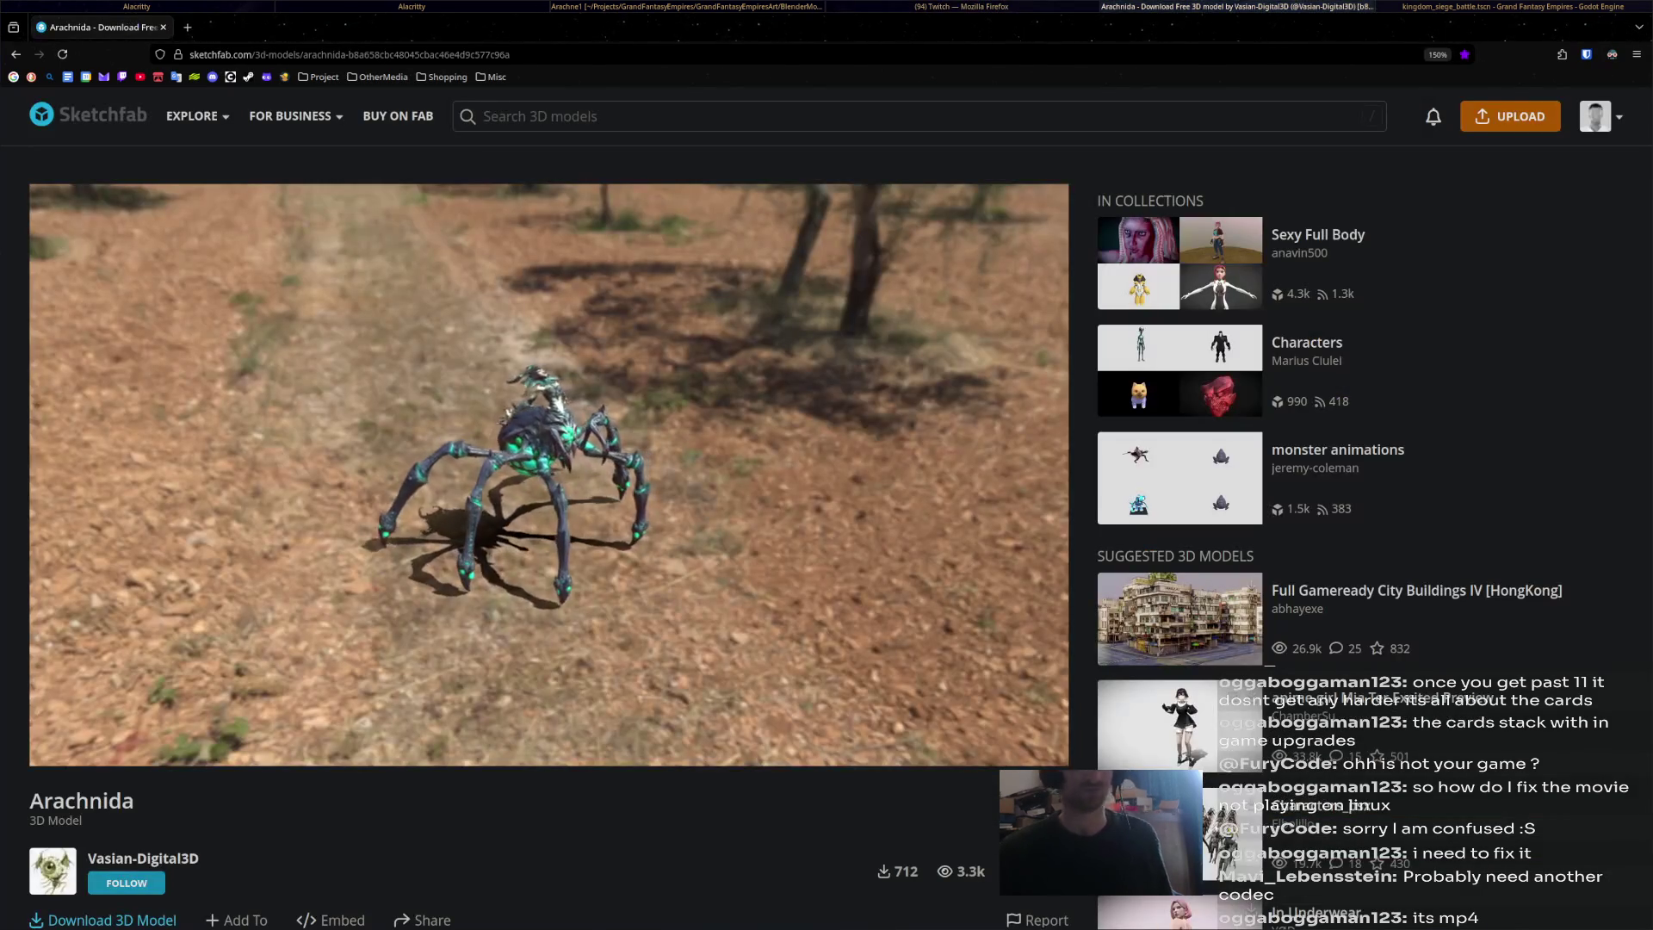
{"action": "key", "text": "super+Right"}
Open the spider's animation list, resize the split, and show YouTube Studio on the left.
{"action": "left_click", "coordinate": [1068, 710]}
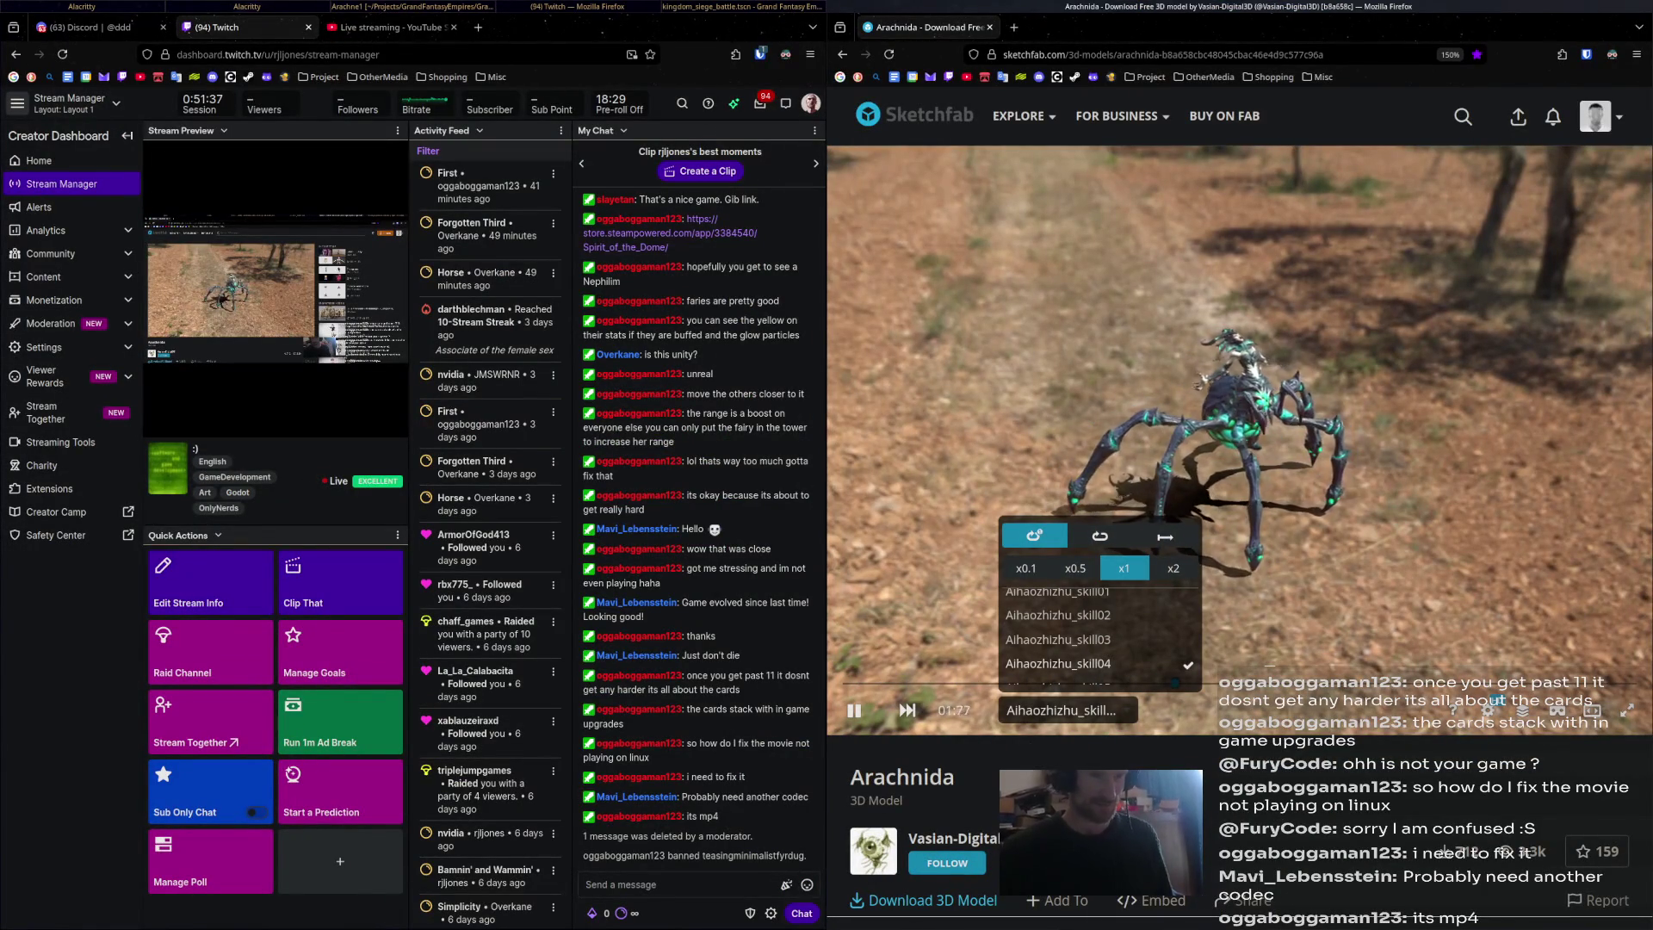
{"action": "key", "text": "super+Right"}
{"action": "key", "text": "super+Right"}
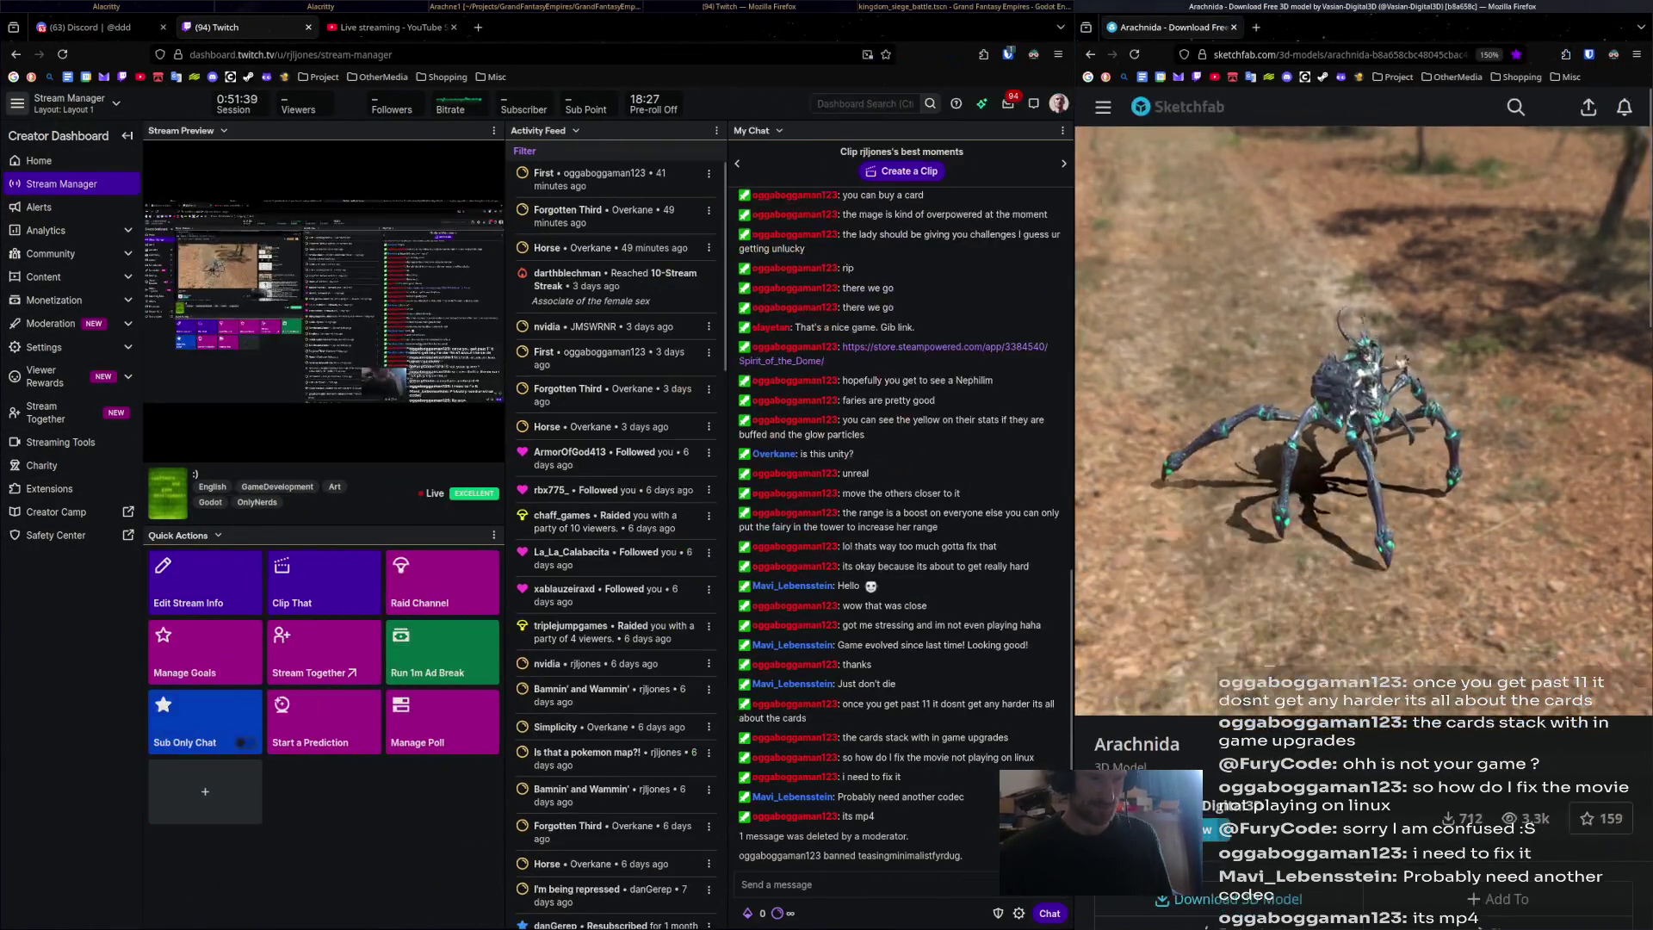
{"action": "key", "text": "super+Right"}
{"action": "key", "text": "super+Left"}
{"action": "key", "text": "super+Left"}
{"action": "key", "text": "super+Right"}
{"action": "key", "text": "super+Right"}
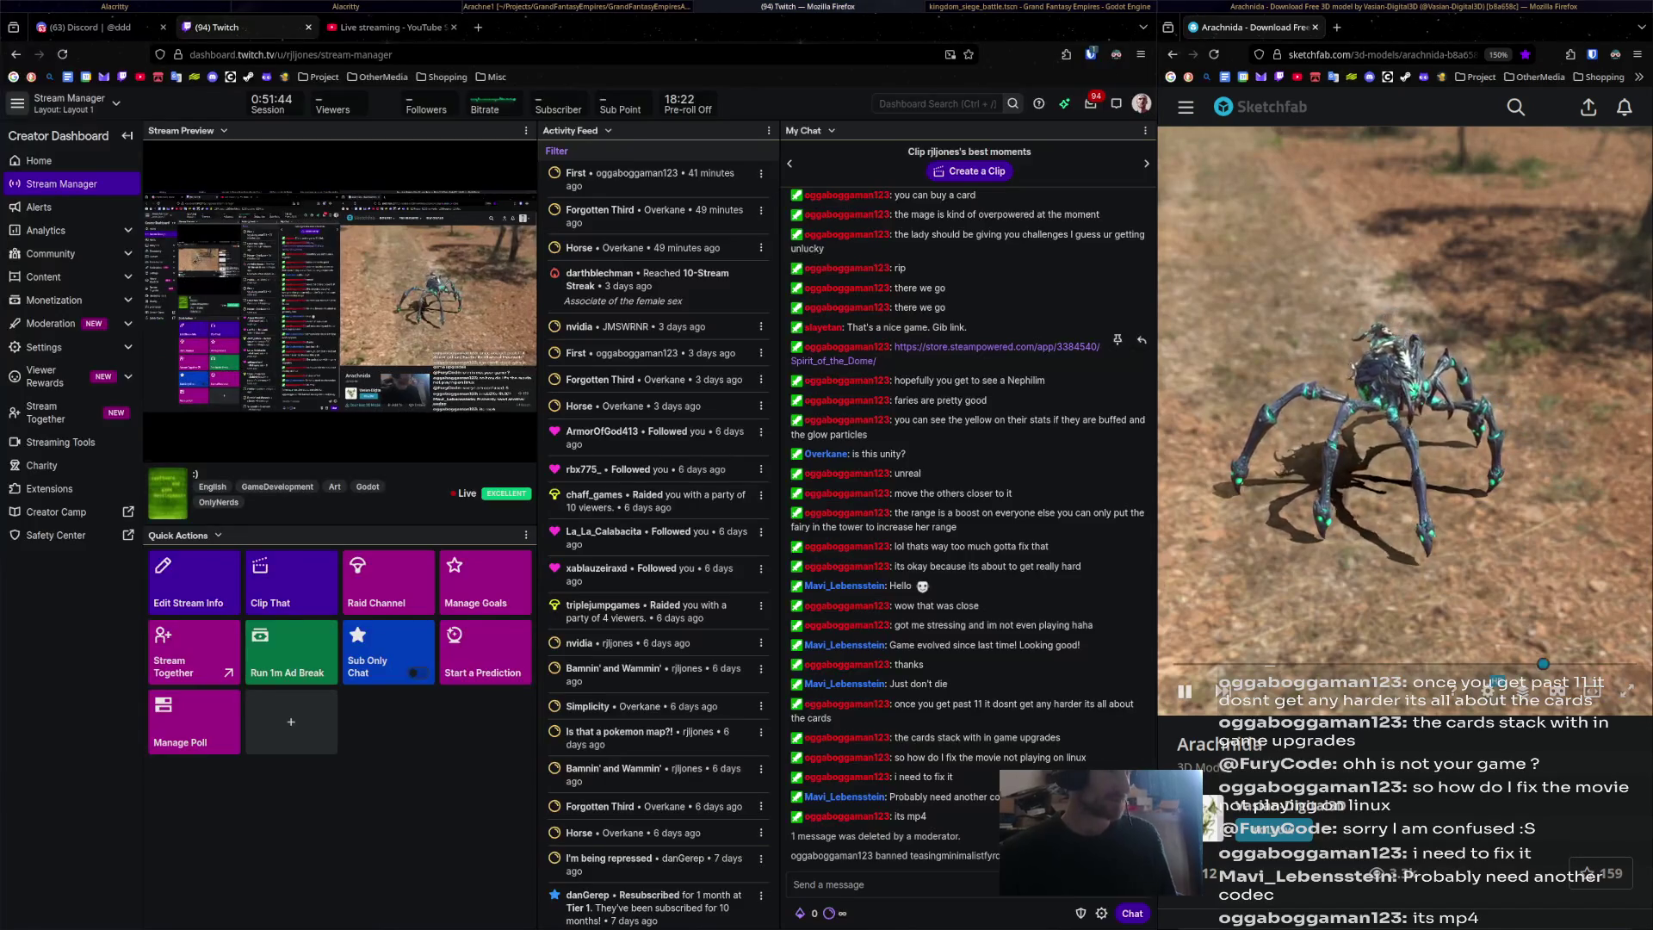
{"action": "key", "text": "ctrl+Tab"}
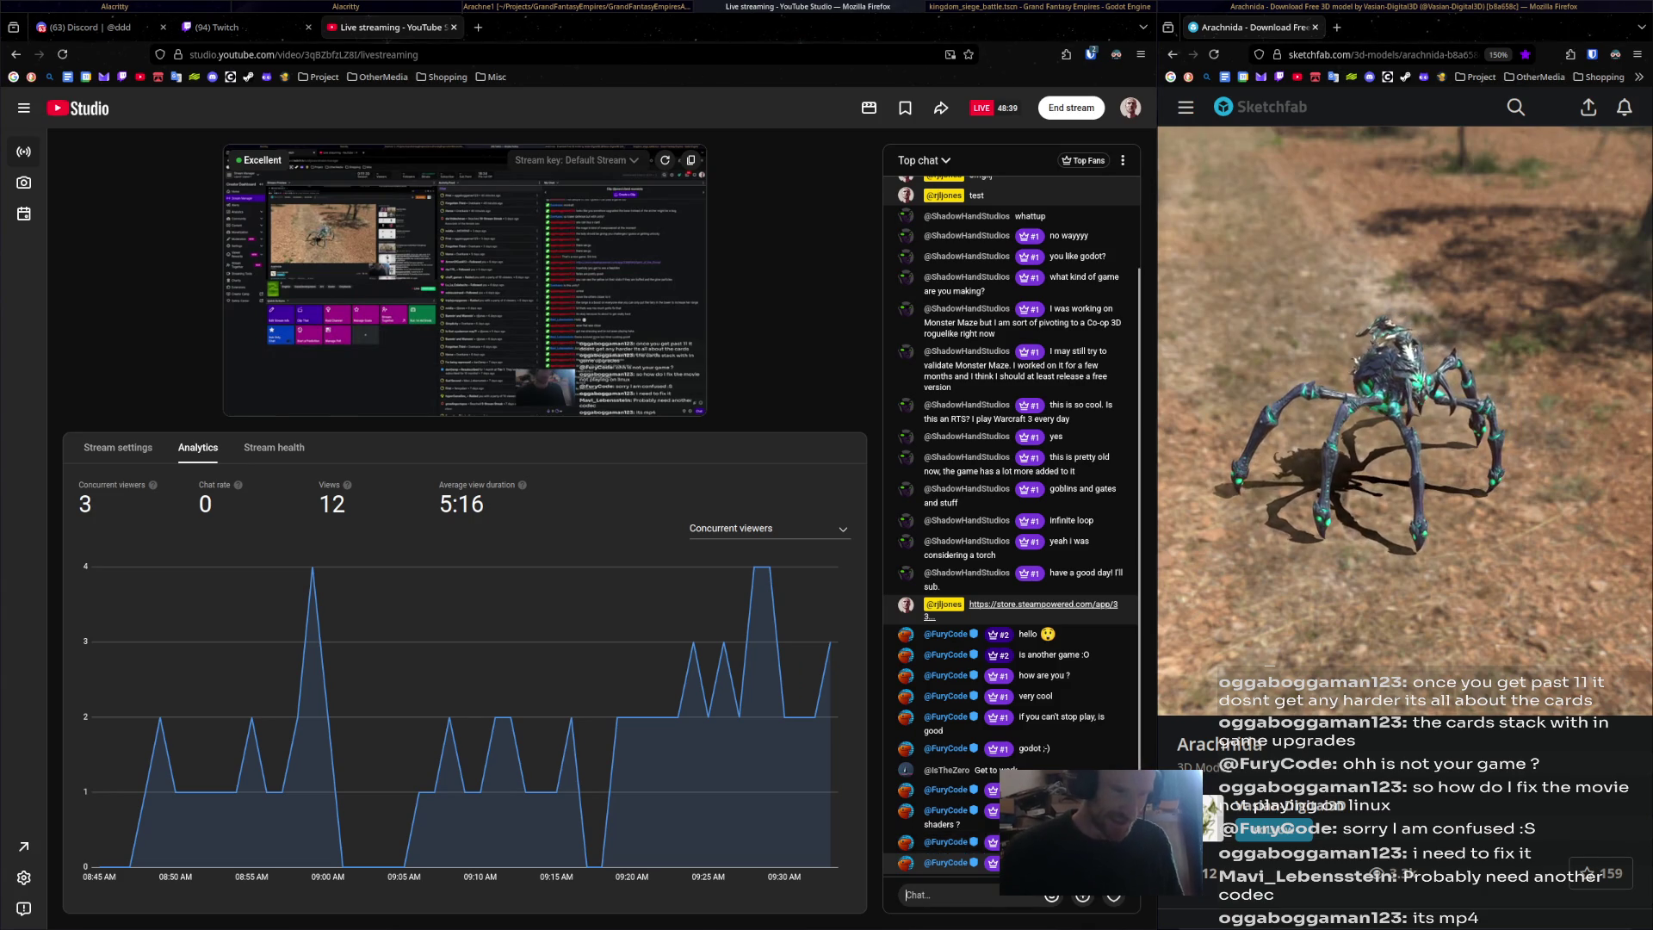
Open a chat viewer's channel in a new tab, then bring the Blender spider rig forward.
{"action": "left_click", "coordinate": [1123, 862]}
{"action": "left_click", "coordinate": [1018, 691]}
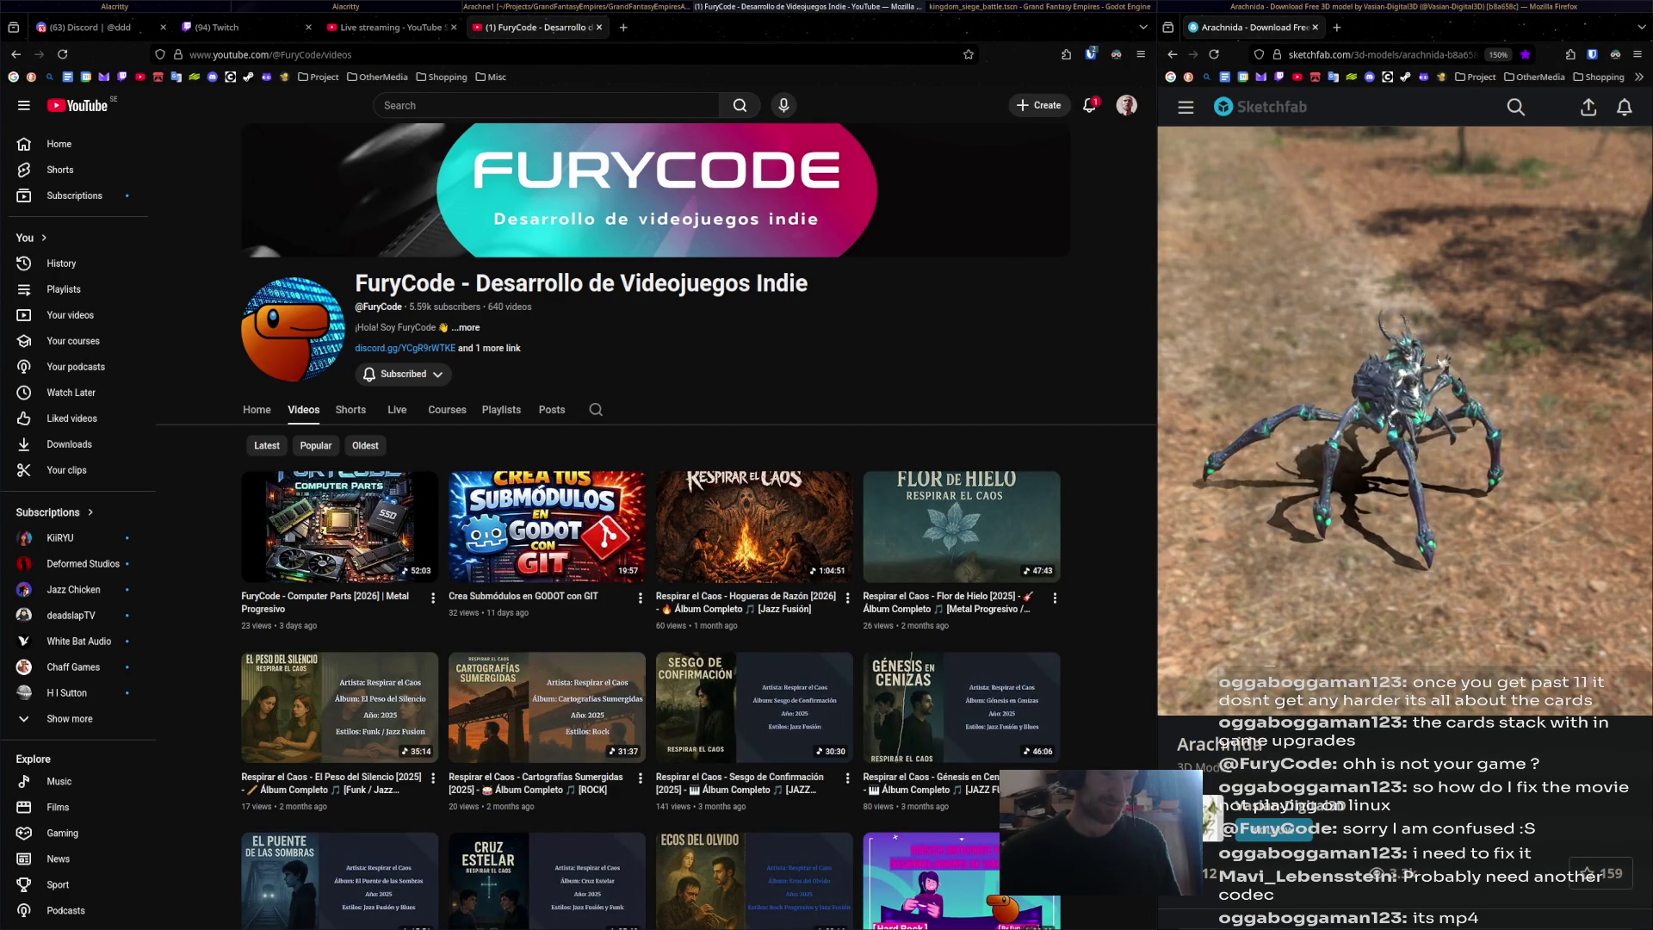
{"action": "mouse_move", "coordinate": [962, 527]}
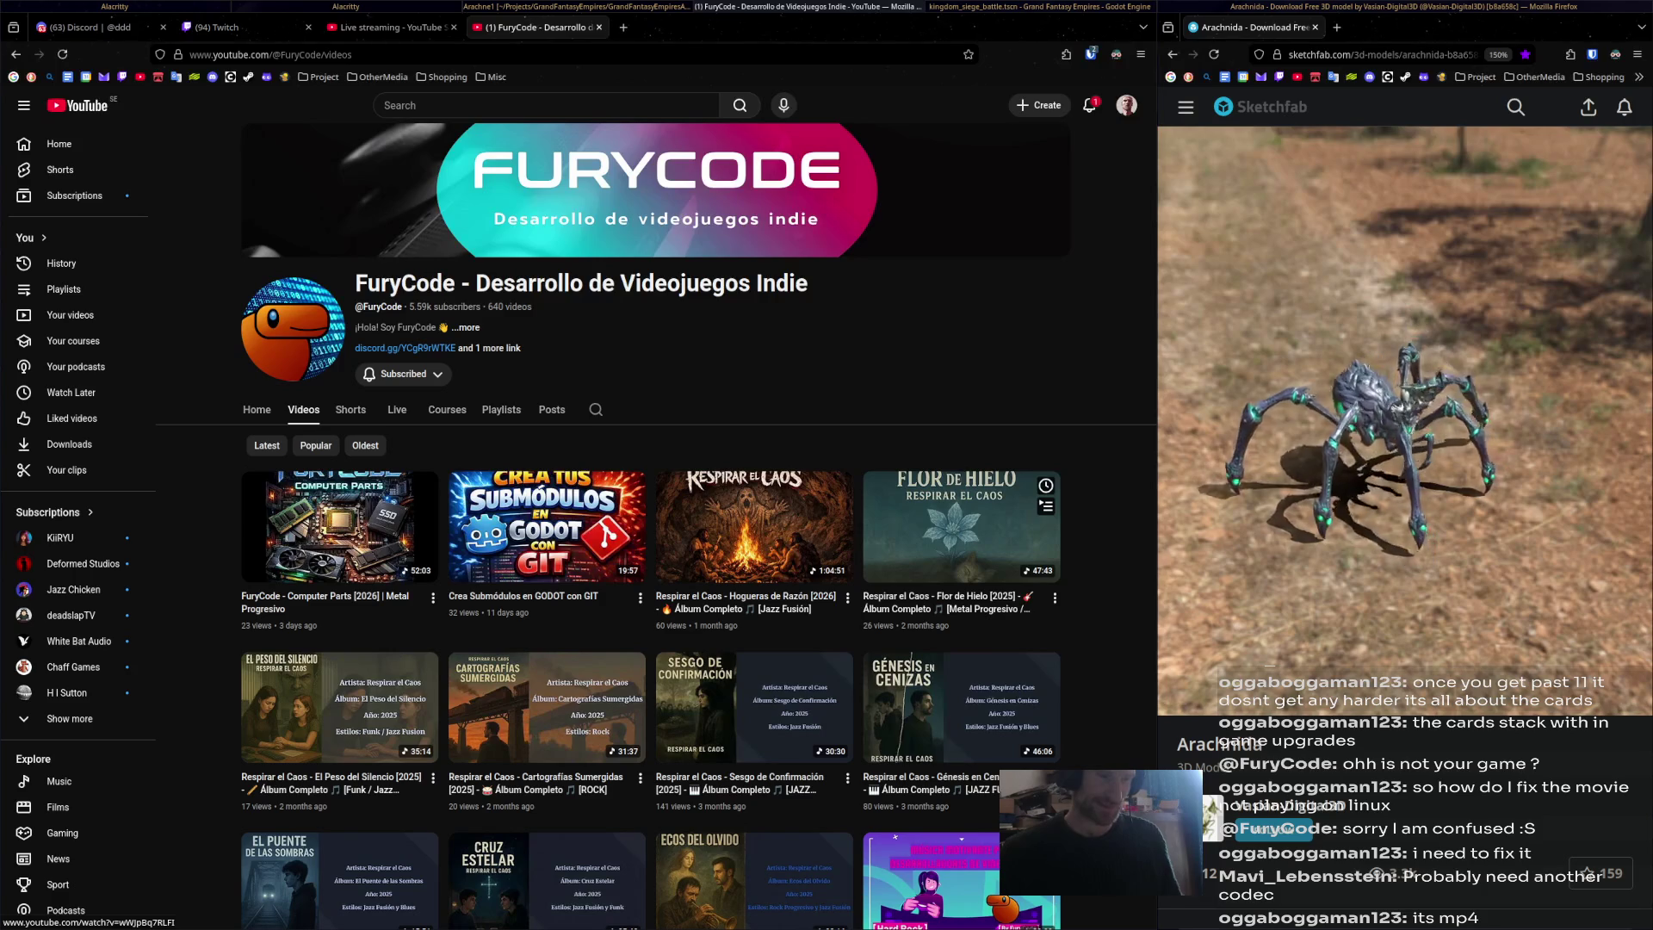
{"action": "left_click", "coordinate": [387, 28]}
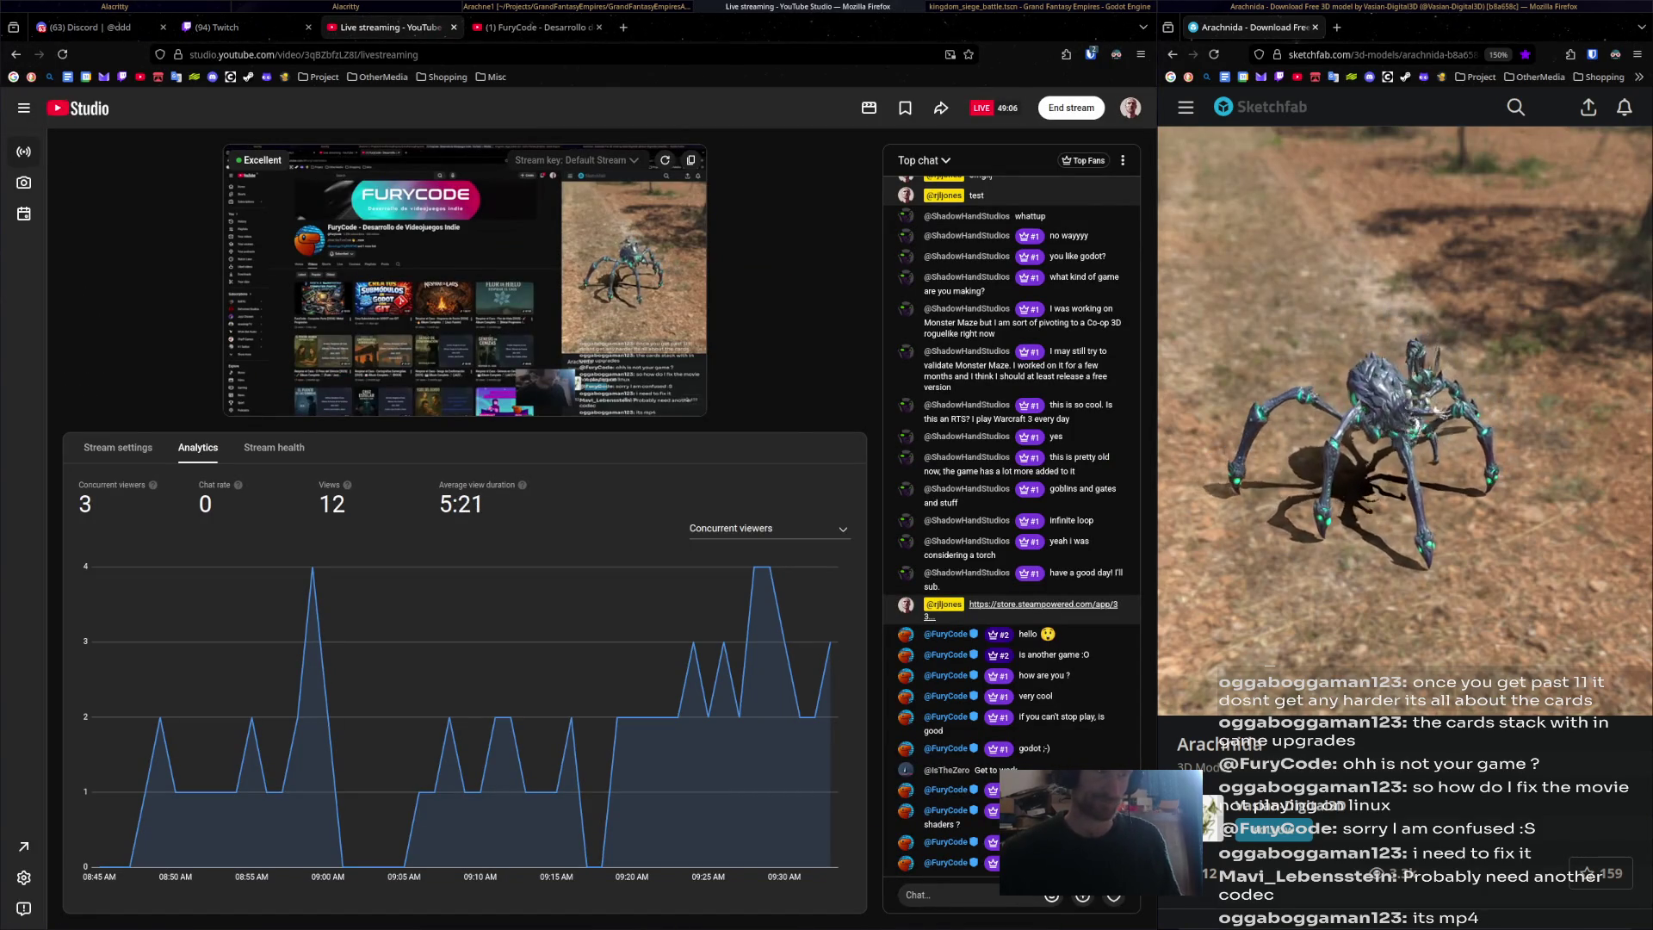
{"action": "left_click", "coordinate": [347, 6]}
{"action": "left_click", "coordinate": [577, 6]}
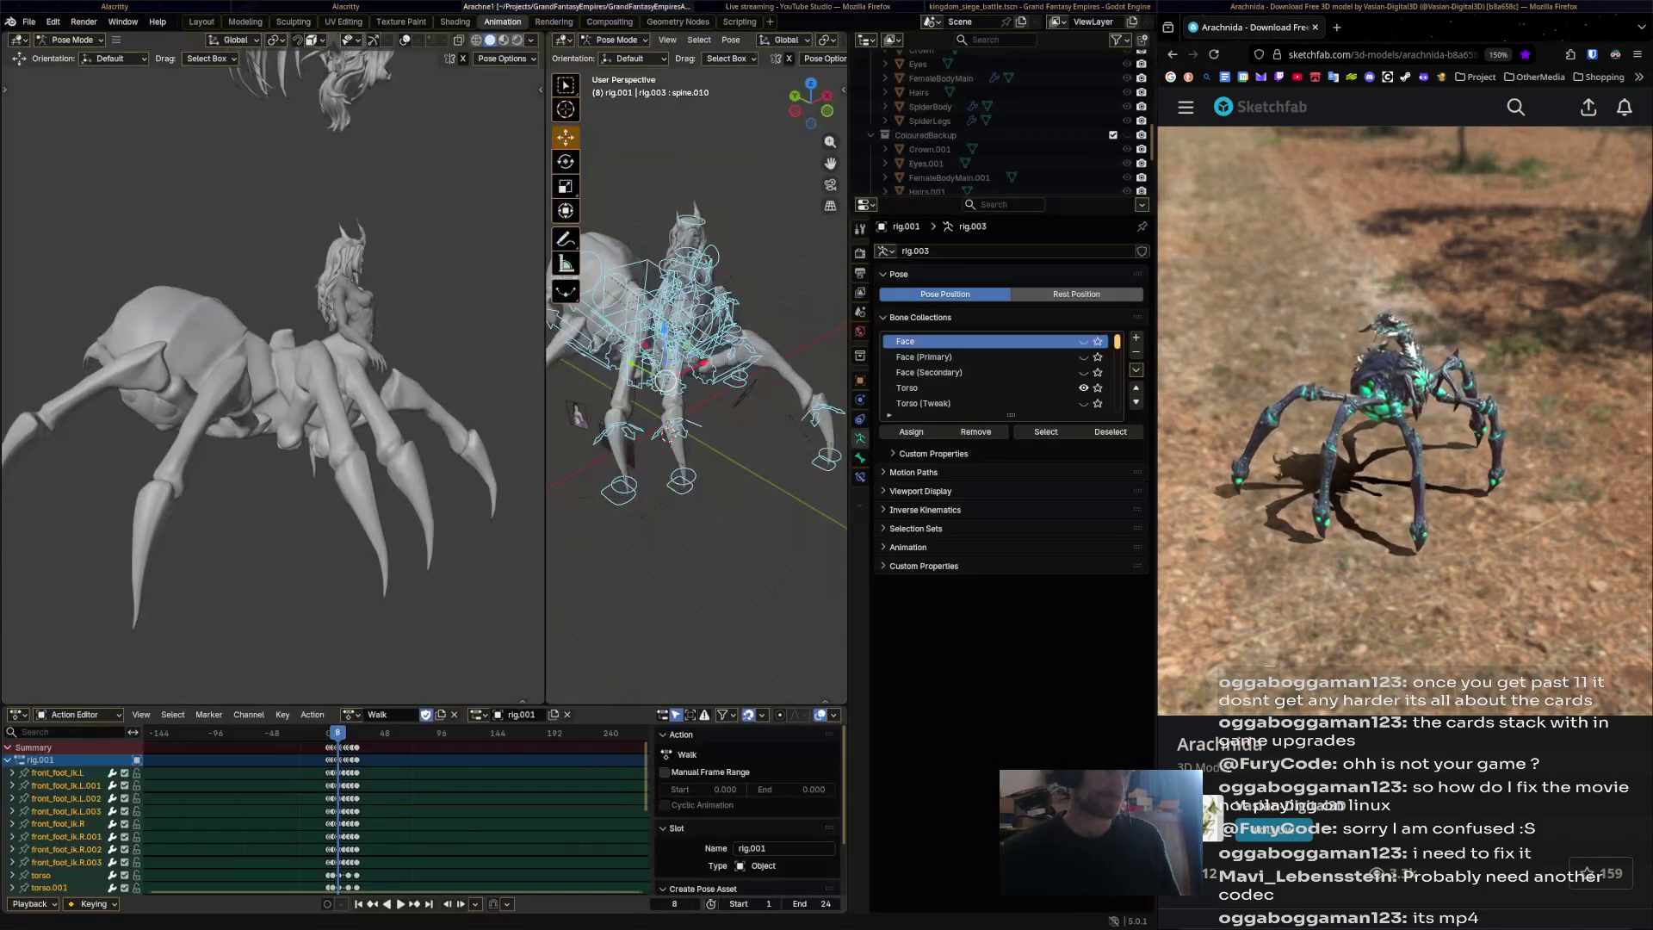
Recentre the spider and enlarge the rig viewport and the action timeline across the left pane.
{"action": "middle_click_drag", "start_coordinate": [671, 361], "coordinate": [698, 379], "text": "shift"}
{"action": "left_click_drag", "start_coordinate": [546, 361], "coordinate": [59, 361]}
{"action": "middle_click_drag", "start_coordinate": [430, 361], "coordinate": [448, 330]}
{"action": "mouse_move", "coordinate": [1499, 684]}
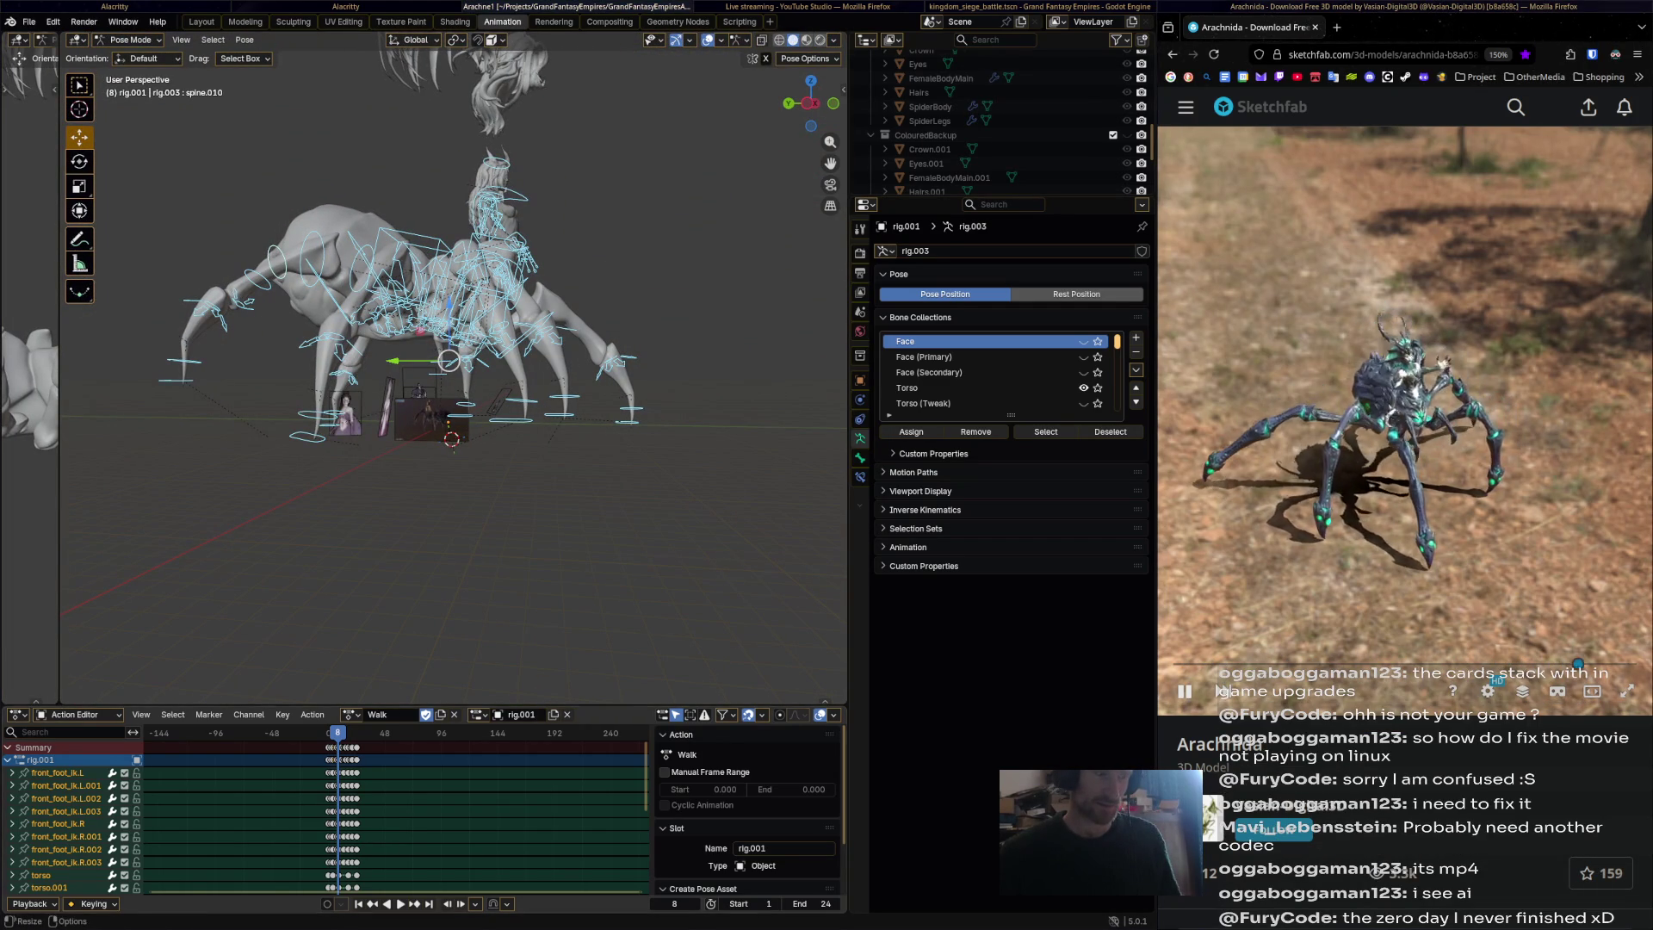
{"action": "left_click_drag", "start_coordinate": [430, 704], "coordinate": [431, 545]}
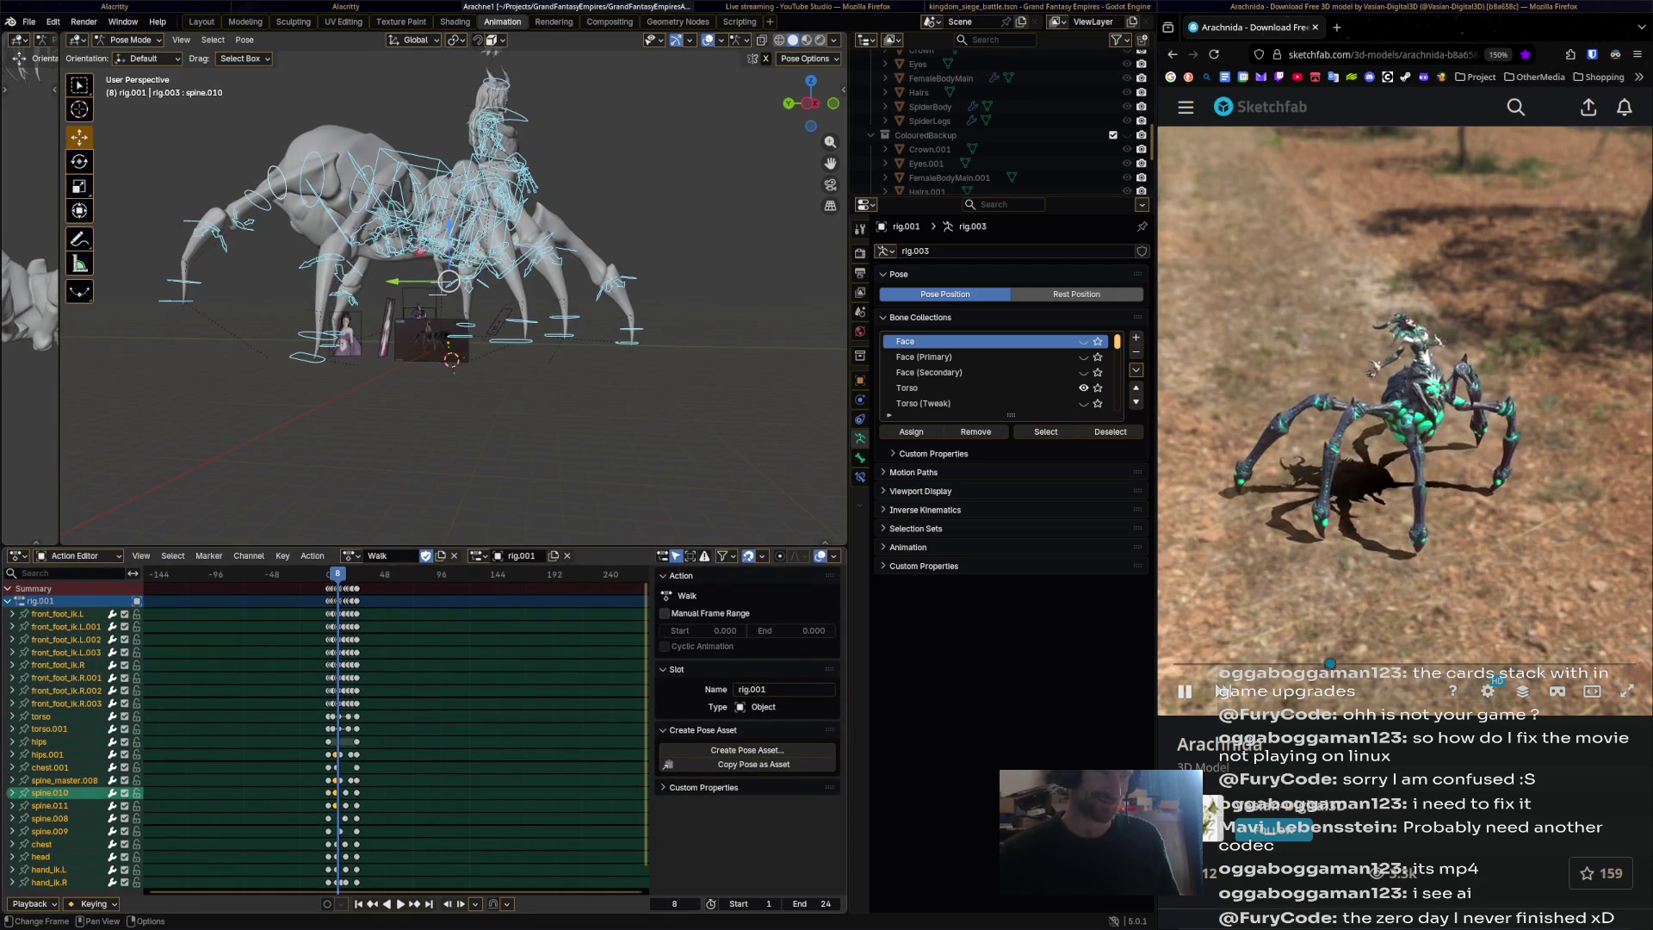
Play the Walk animation once, check the action list keeping Walk, and widen the view further.
{"action": "key", "text": "space"}
{"action": "key", "text": "Escape"}
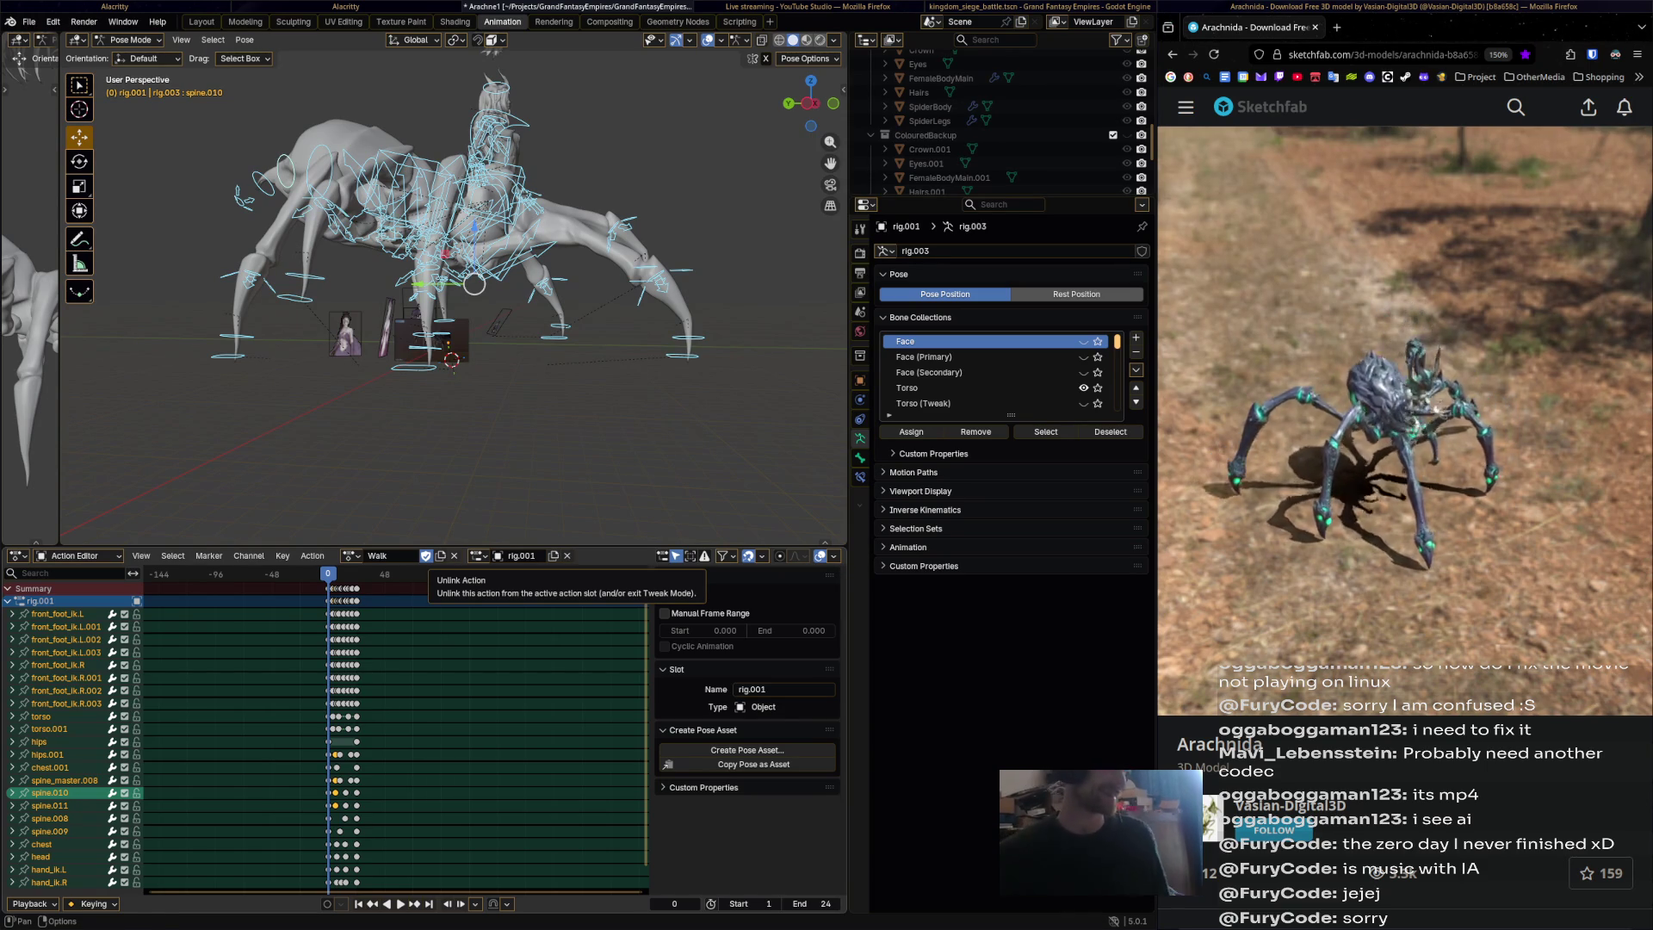
{"action": "left_click", "coordinate": [350, 555]}
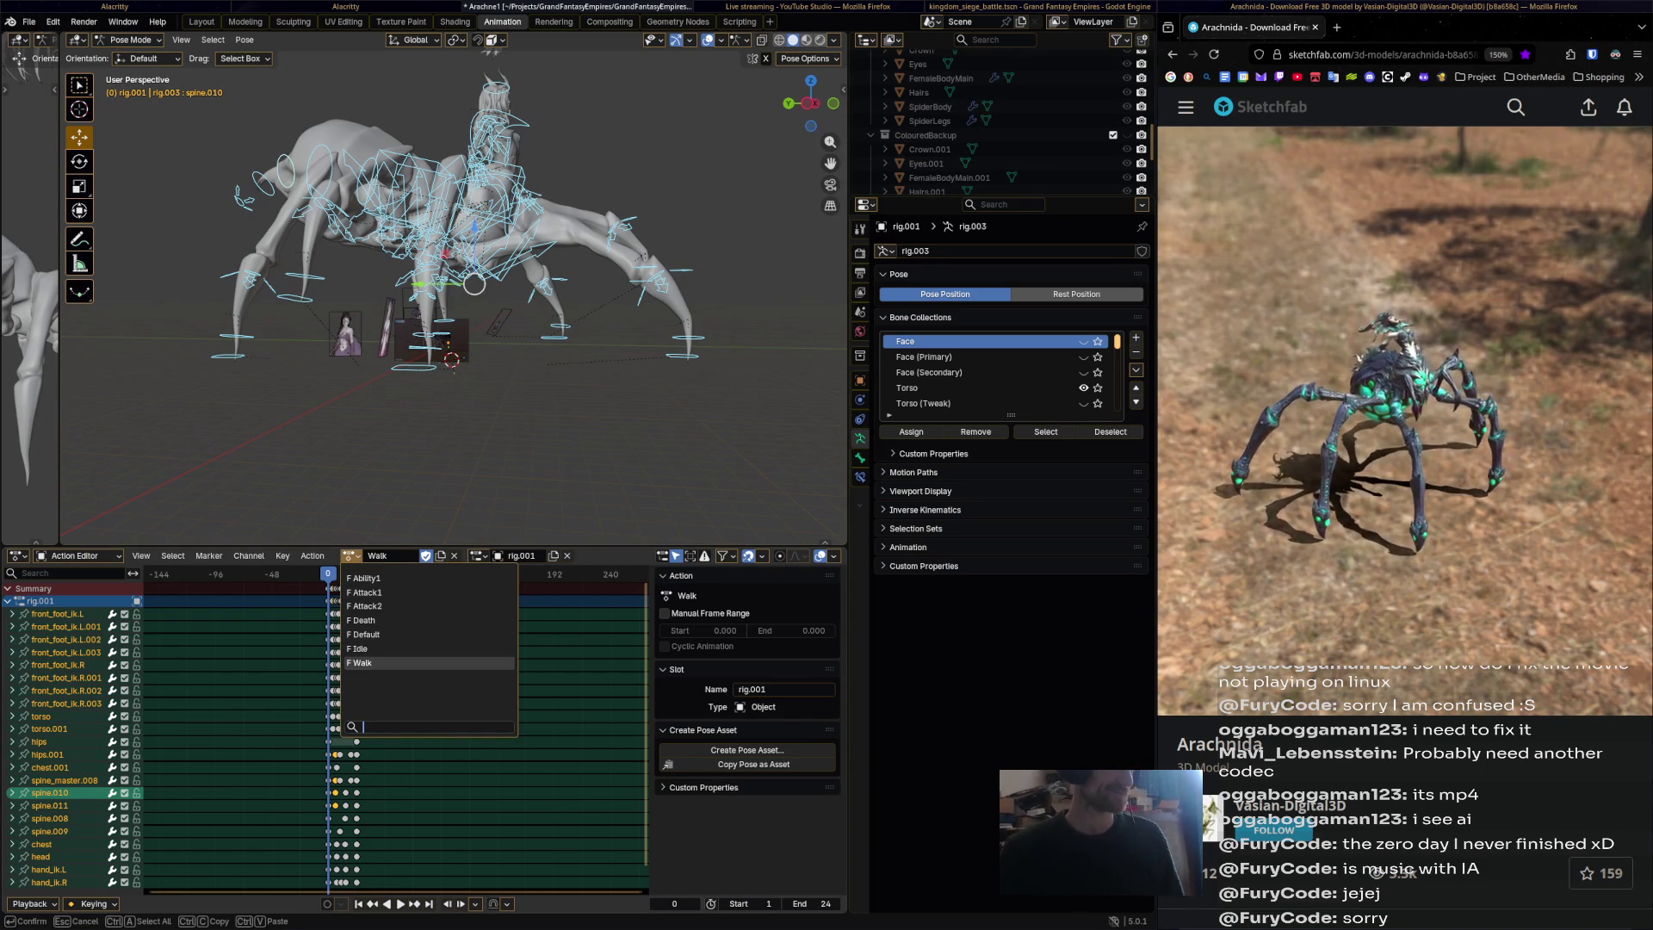
{"action": "key", "text": "Escape"}
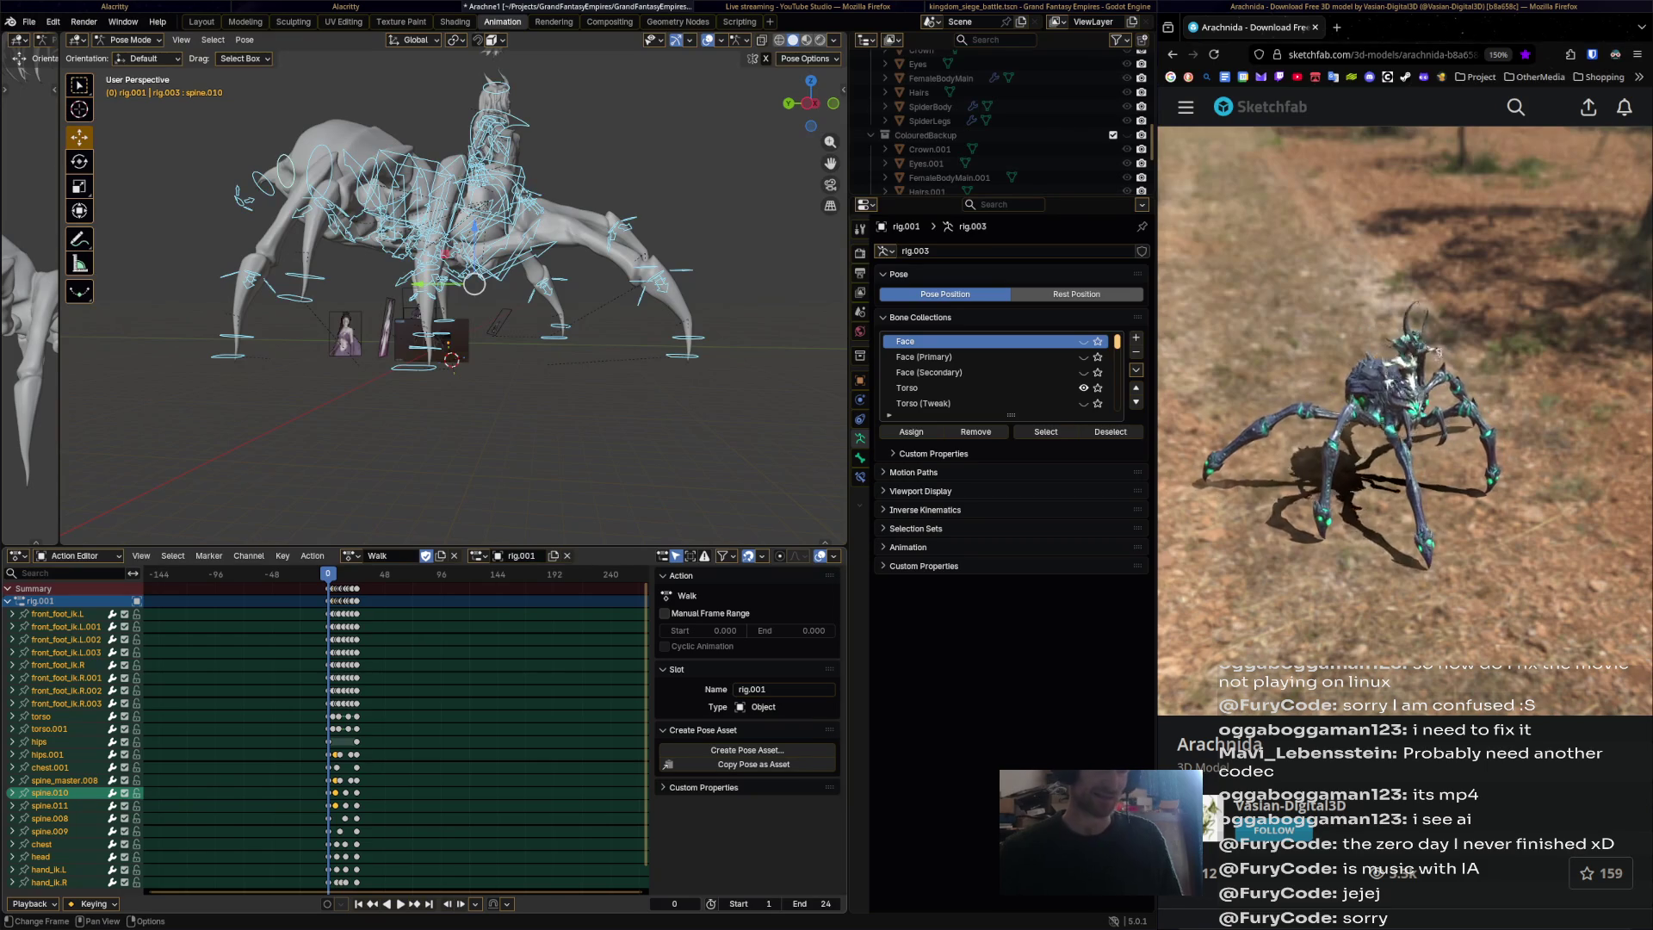
{"action": "left_click_drag", "start_coordinate": [851, 577], "coordinate": [1101, 577]}
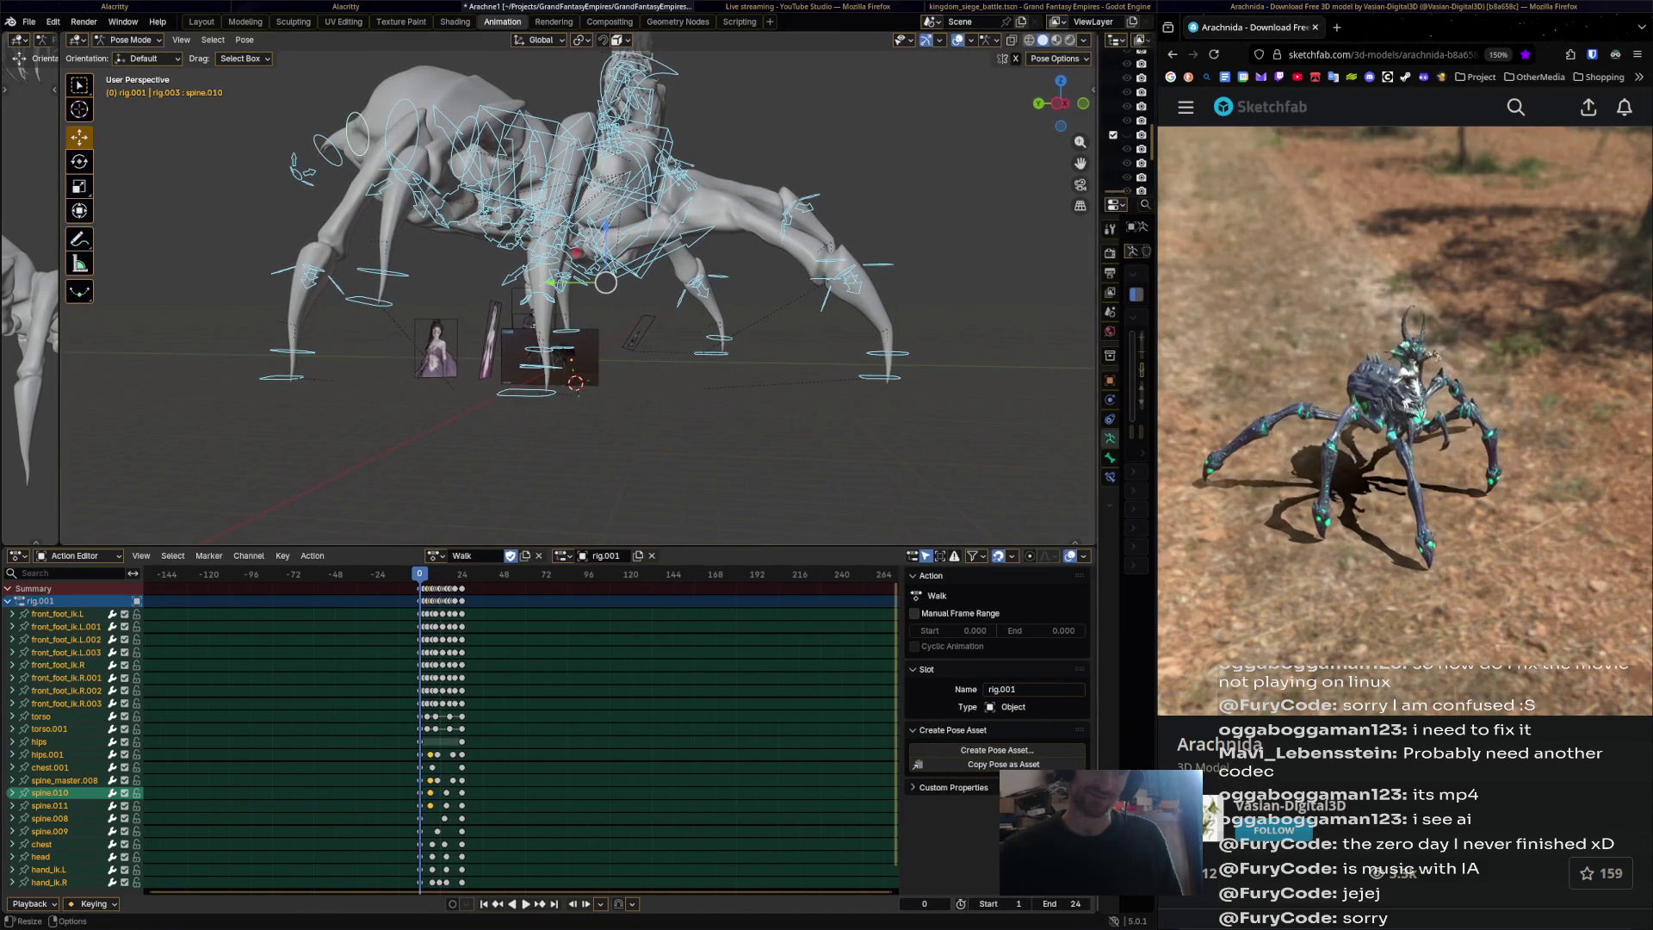
Zoom the Action Editor timeline to frames -48 to 48 and make Attack1 the active action.
{"action": "left_click", "coordinate": [434, 556]}
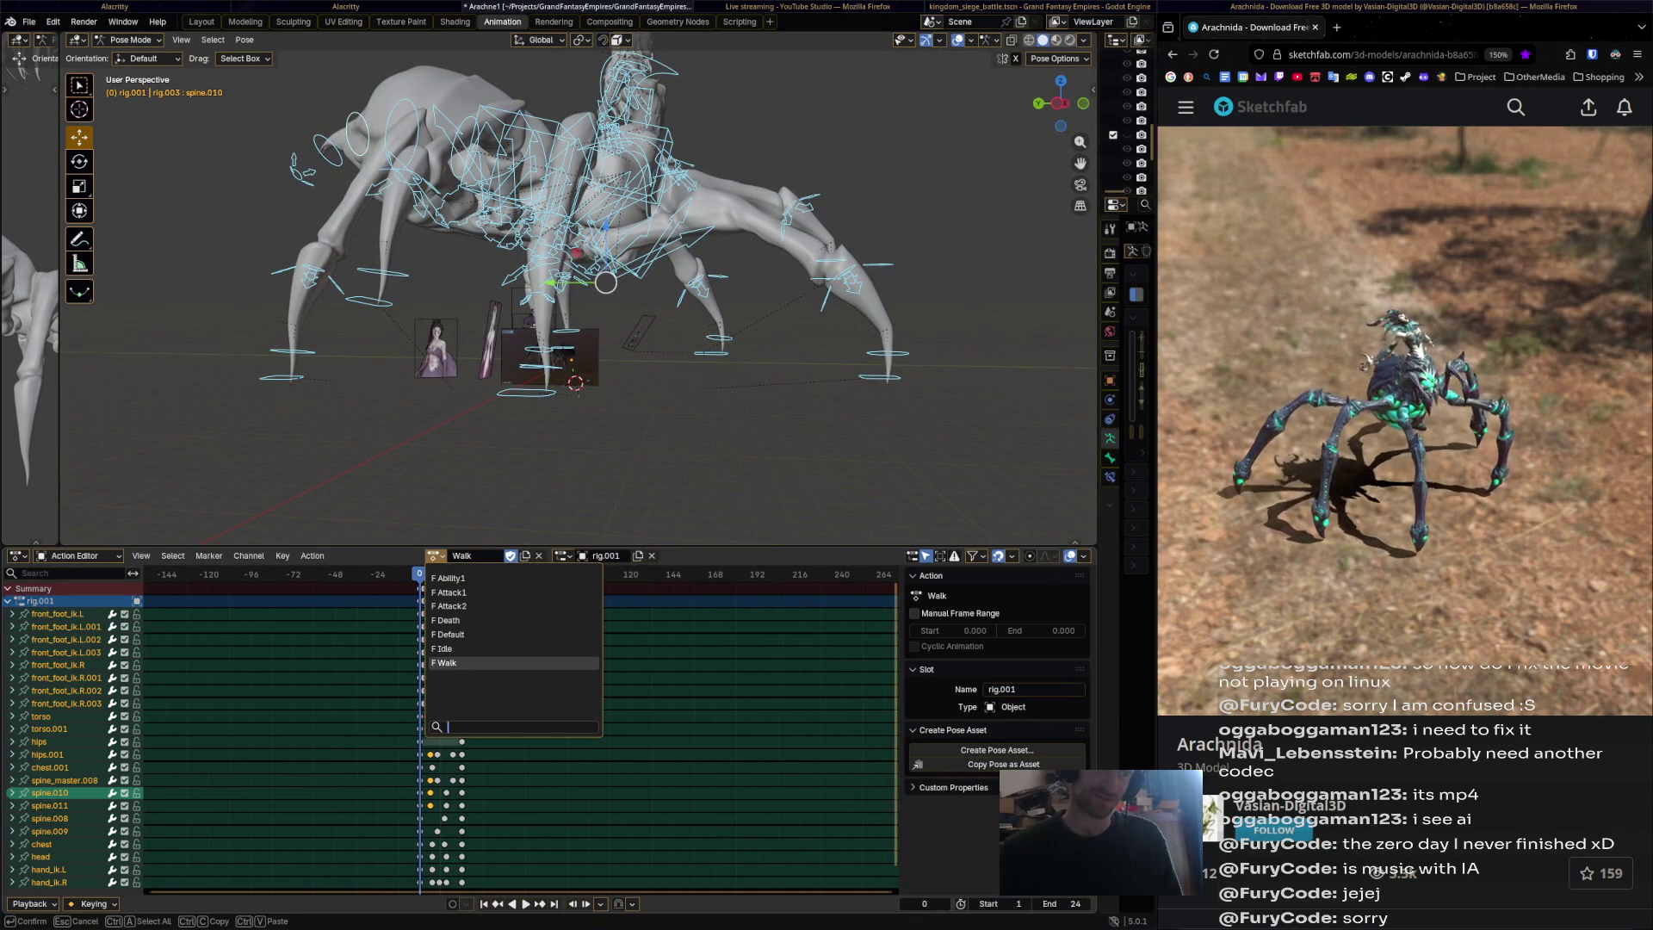
{"action": "key", "text": "Escape"}
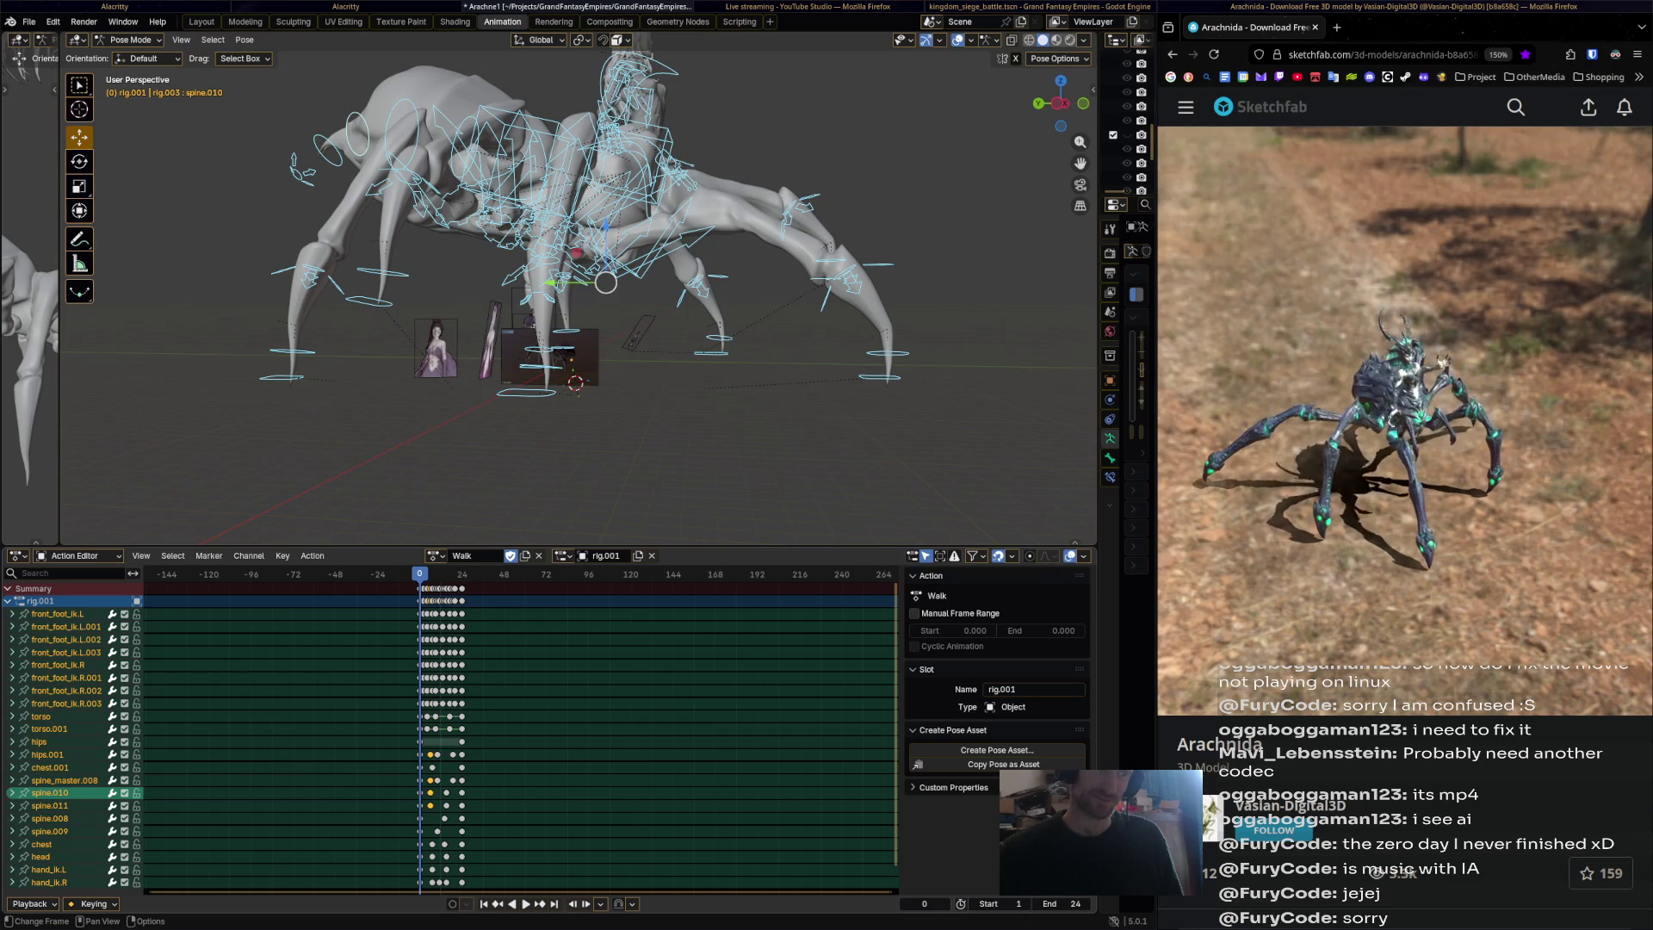
{"action": "scroll", "coordinate": [516, 731], "scroll_direction": "left", "scroll_amount": 10, "text": "ctrl"}
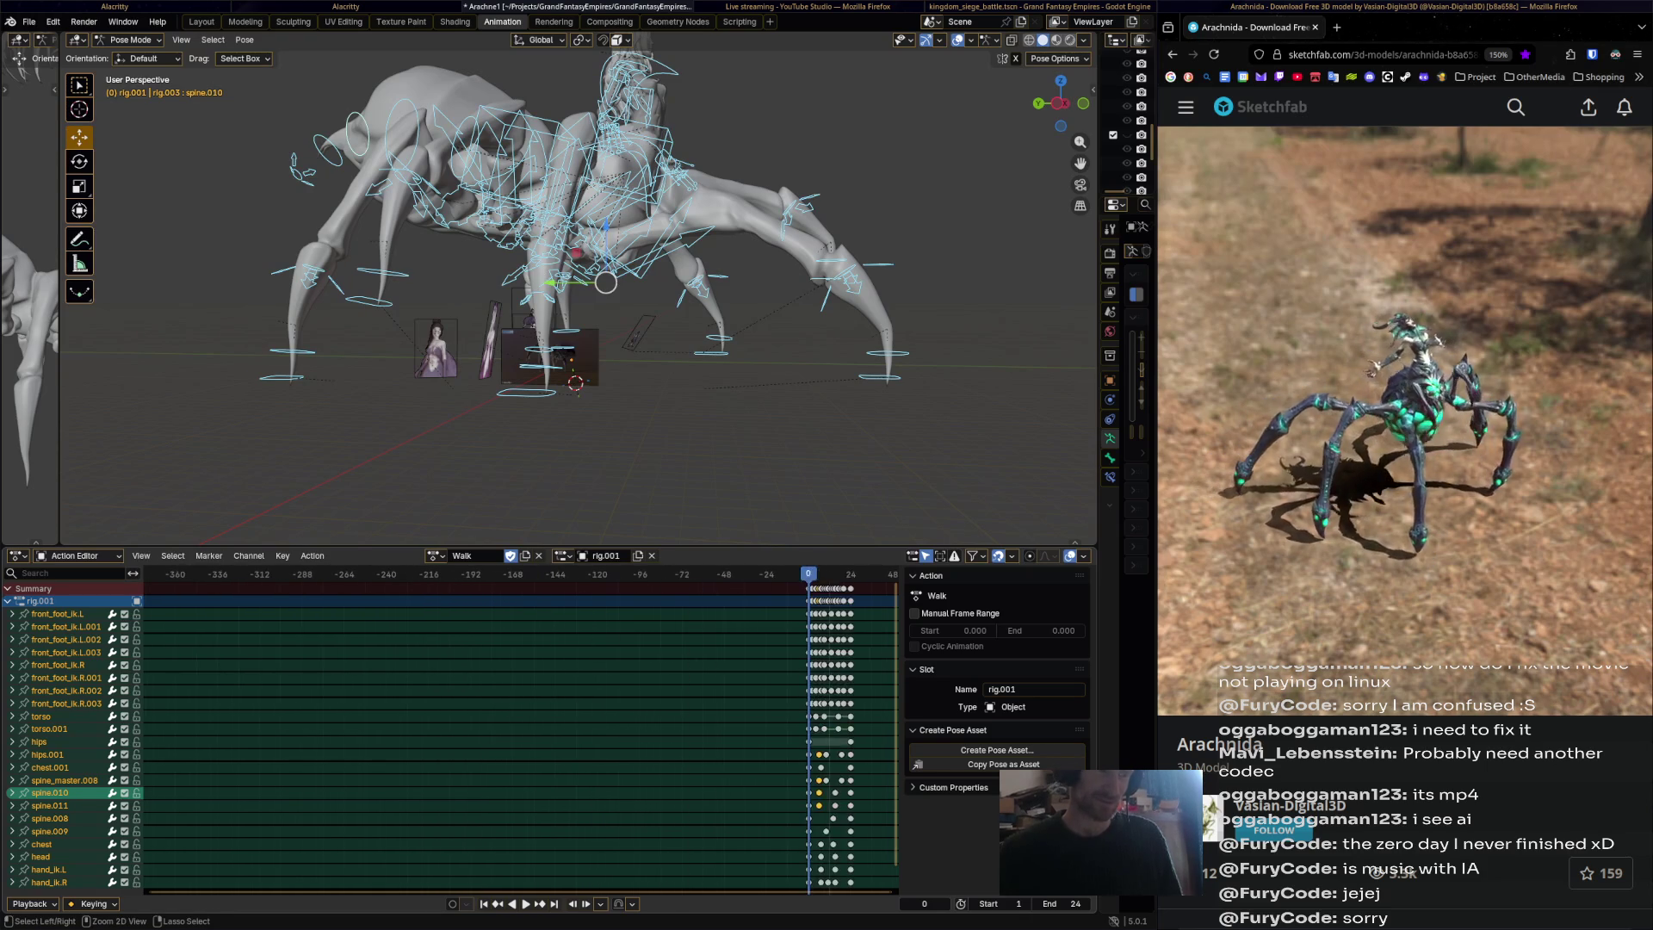
{"action": "scroll", "coordinate": [822, 732], "scroll_direction": "up", "scroll_amount": 8}
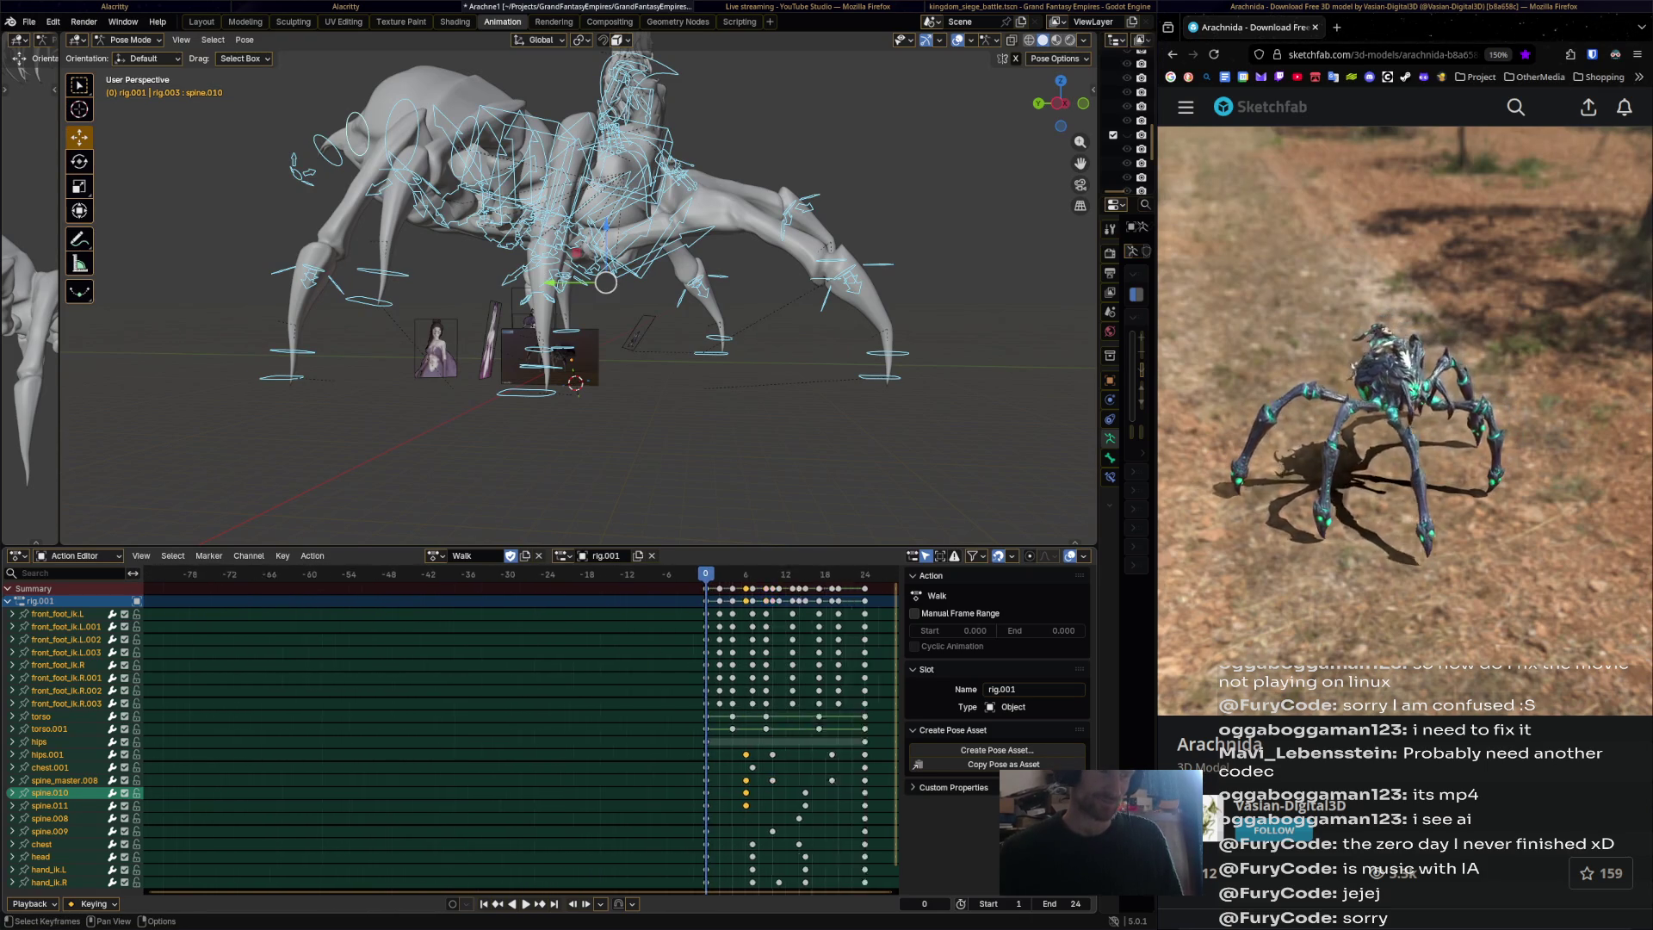
{"action": "middle_click_drag", "start_coordinate": [688, 732], "coordinate": [577, 732]}
{"action": "left_click", "coordinate": [436, 555]}
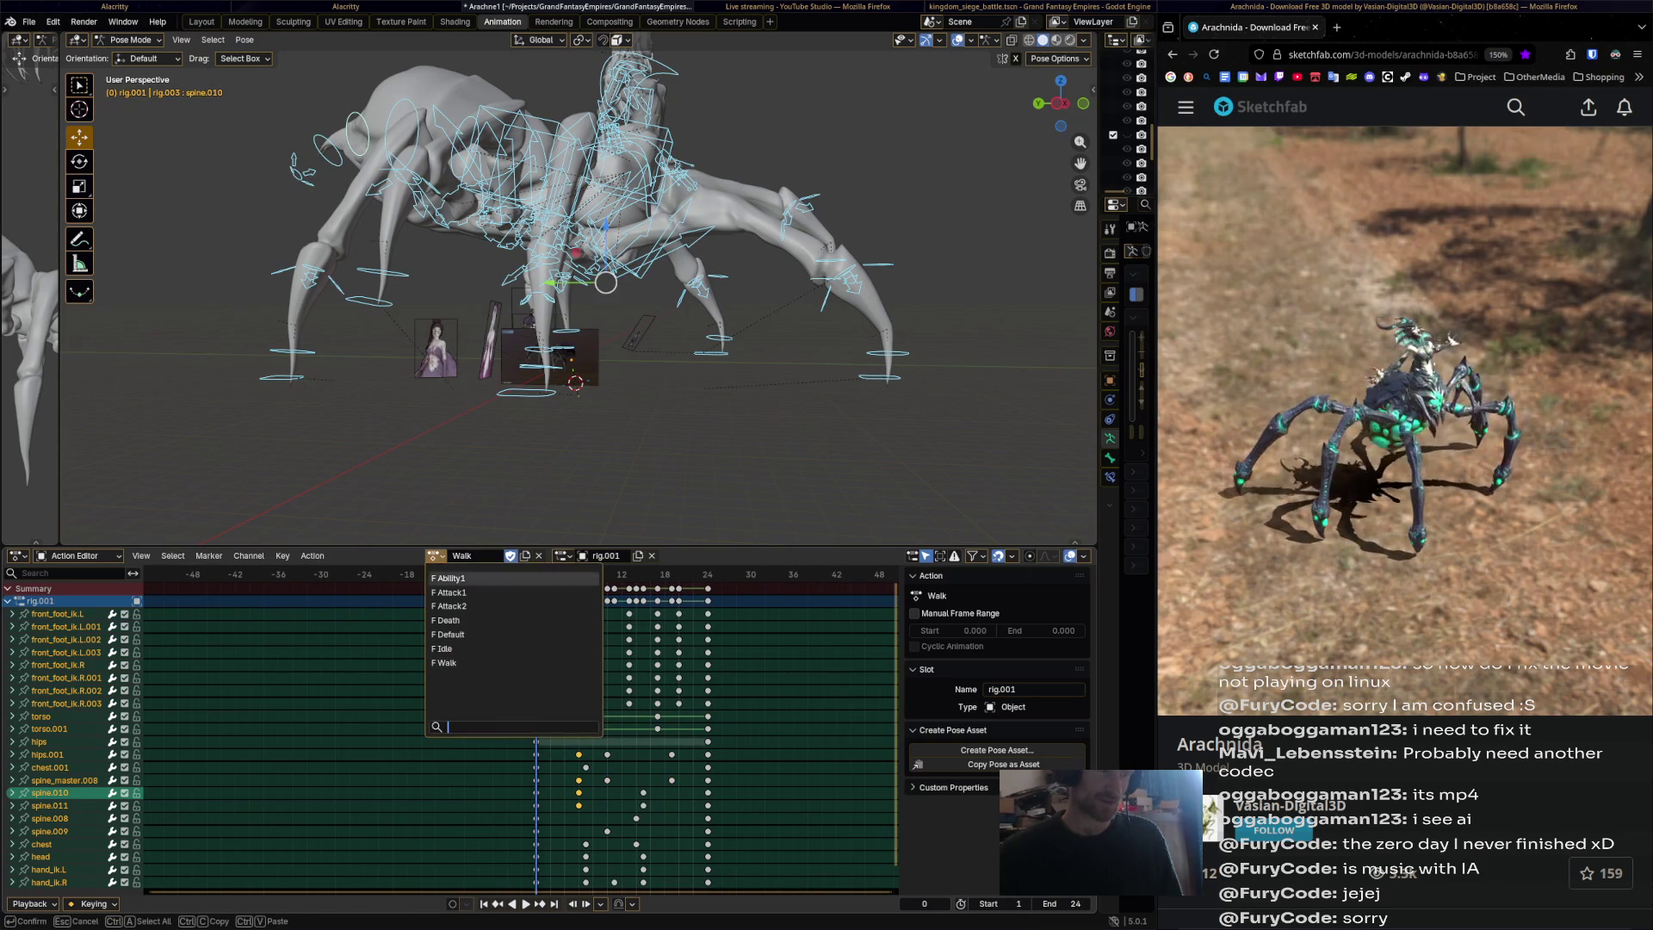
{"action": "left_click", "coordinate": [452, 592]}
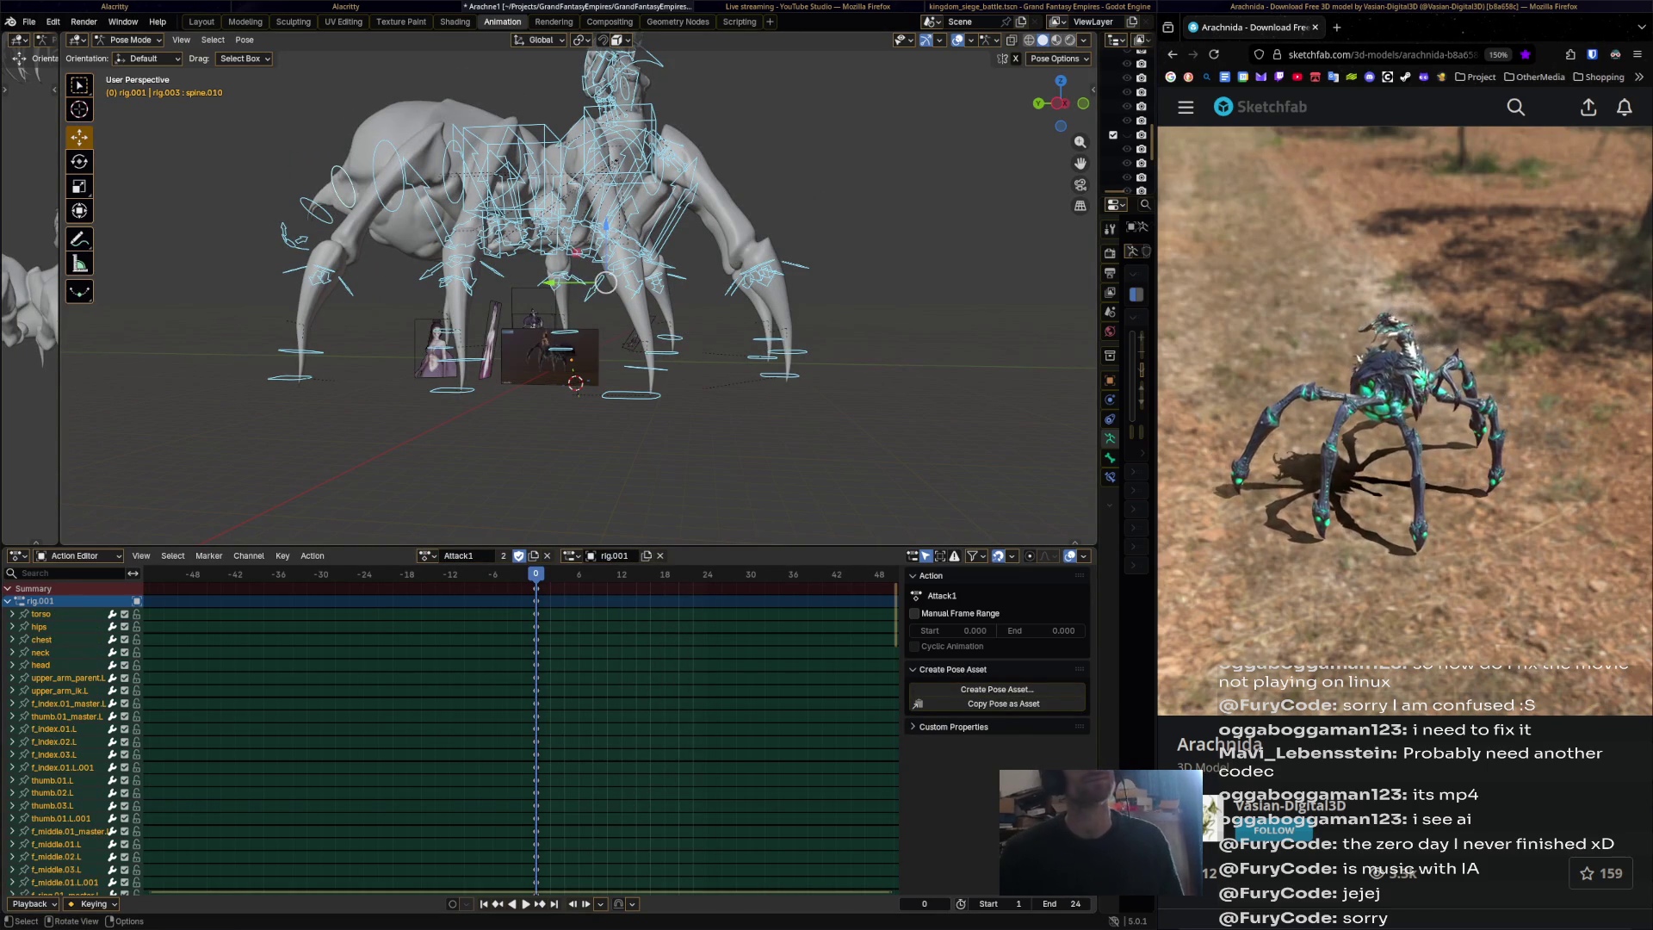
Play Attack1 from a low side view of the spider, then return to the stream dashboard.
{"action": "mouse_move", "coordinate": [569, 293]}
{"action": "middle_mouse_down"}
{"action": "mouse_move", "coordinate": [655, 258]}
{"action": "mouse_move", "coordinate": [774, 344]}
{"action": "middle_mouse_up"}
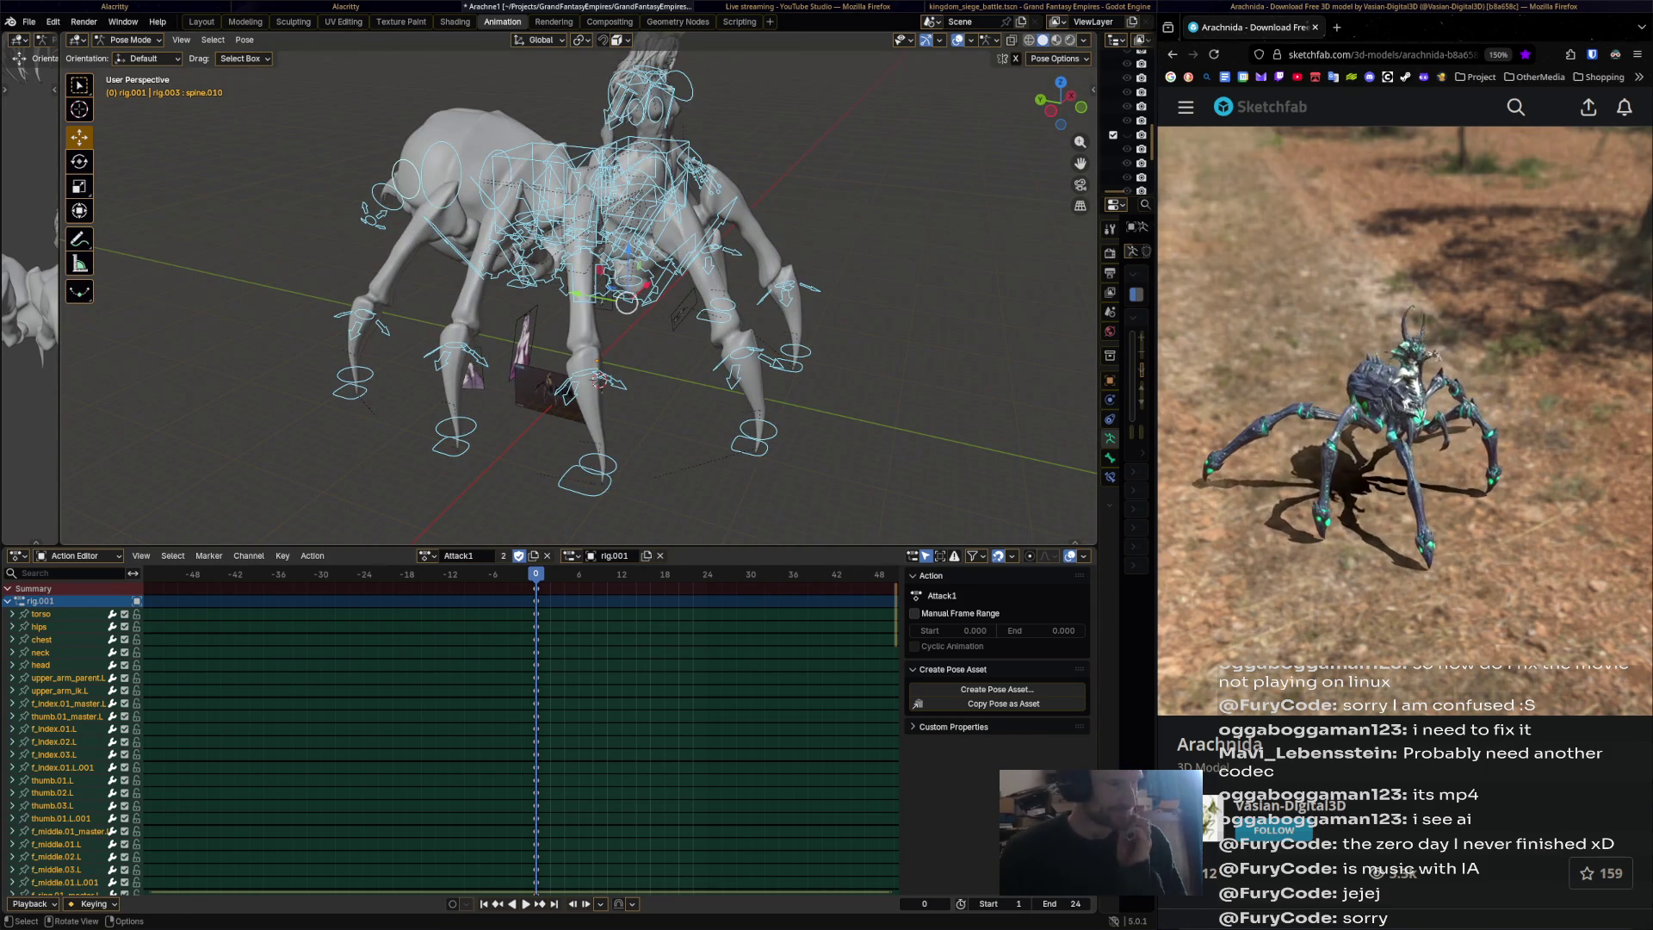
{"action": "key", "text": "space"}
{"action": "key", "text": "Escape"}
{"action": "mouse_move", "coordinate": [603, 284]}
{"action": "middle_mouse_down"}
{"action": "mouse_move", "coordinate": [620, 302]}
{"action": "mouse_move", "coordinate": [573, 289]}
{"action": "middle_mouse_up"}
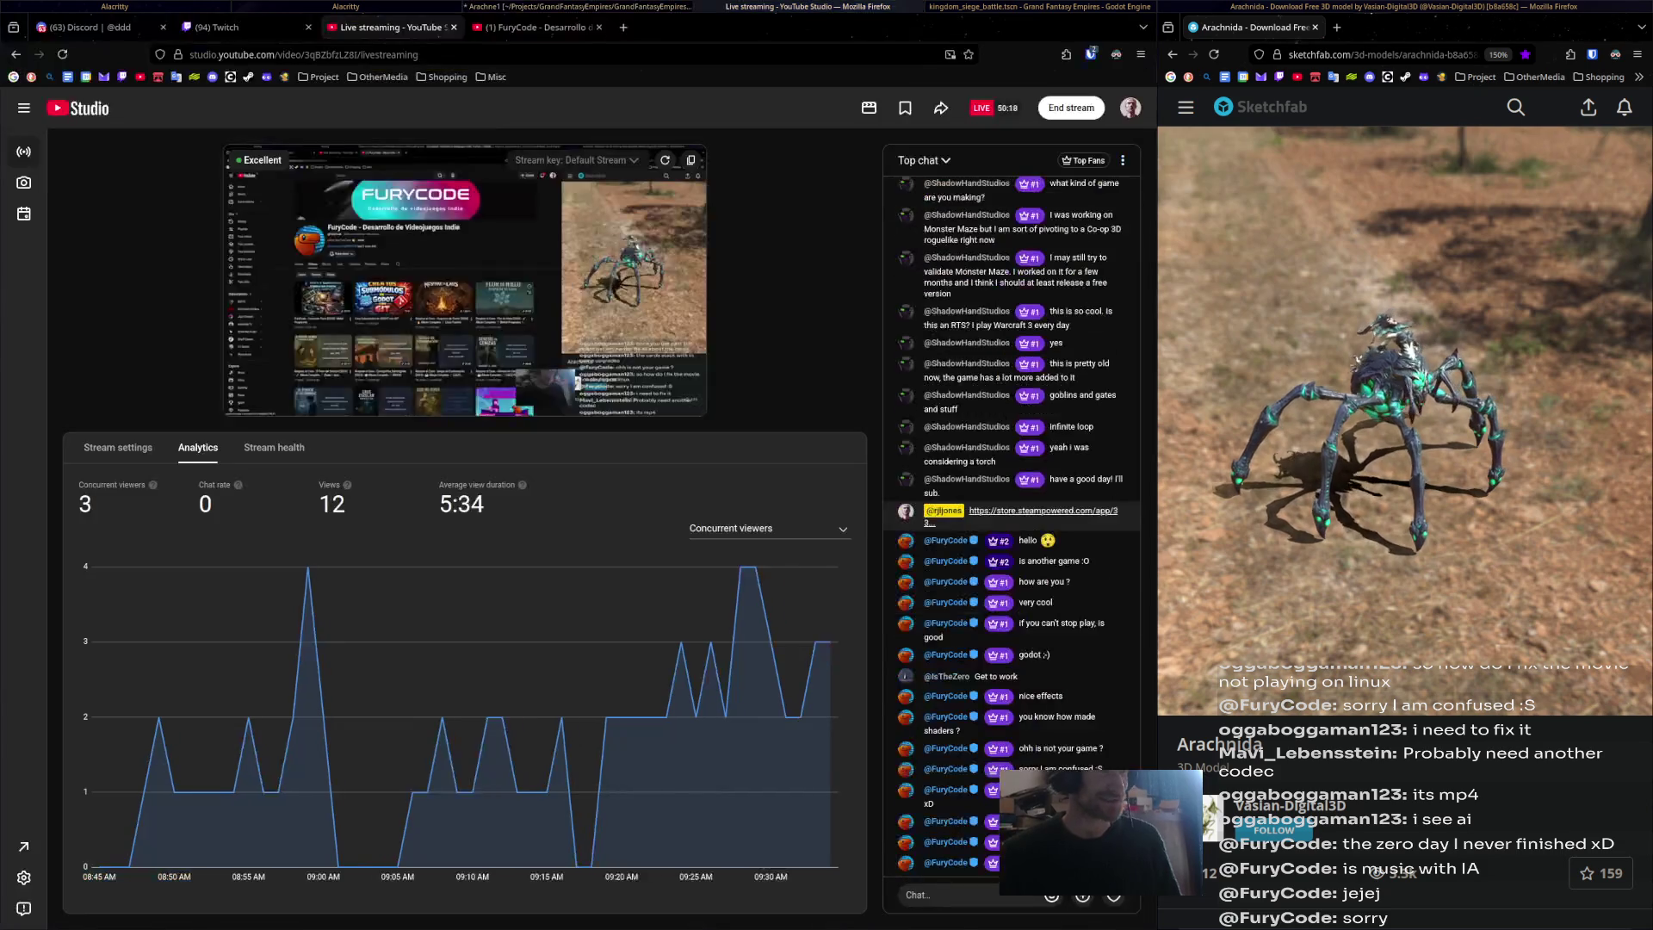
{"action": "left_click", "coordinate": [807, 6]}
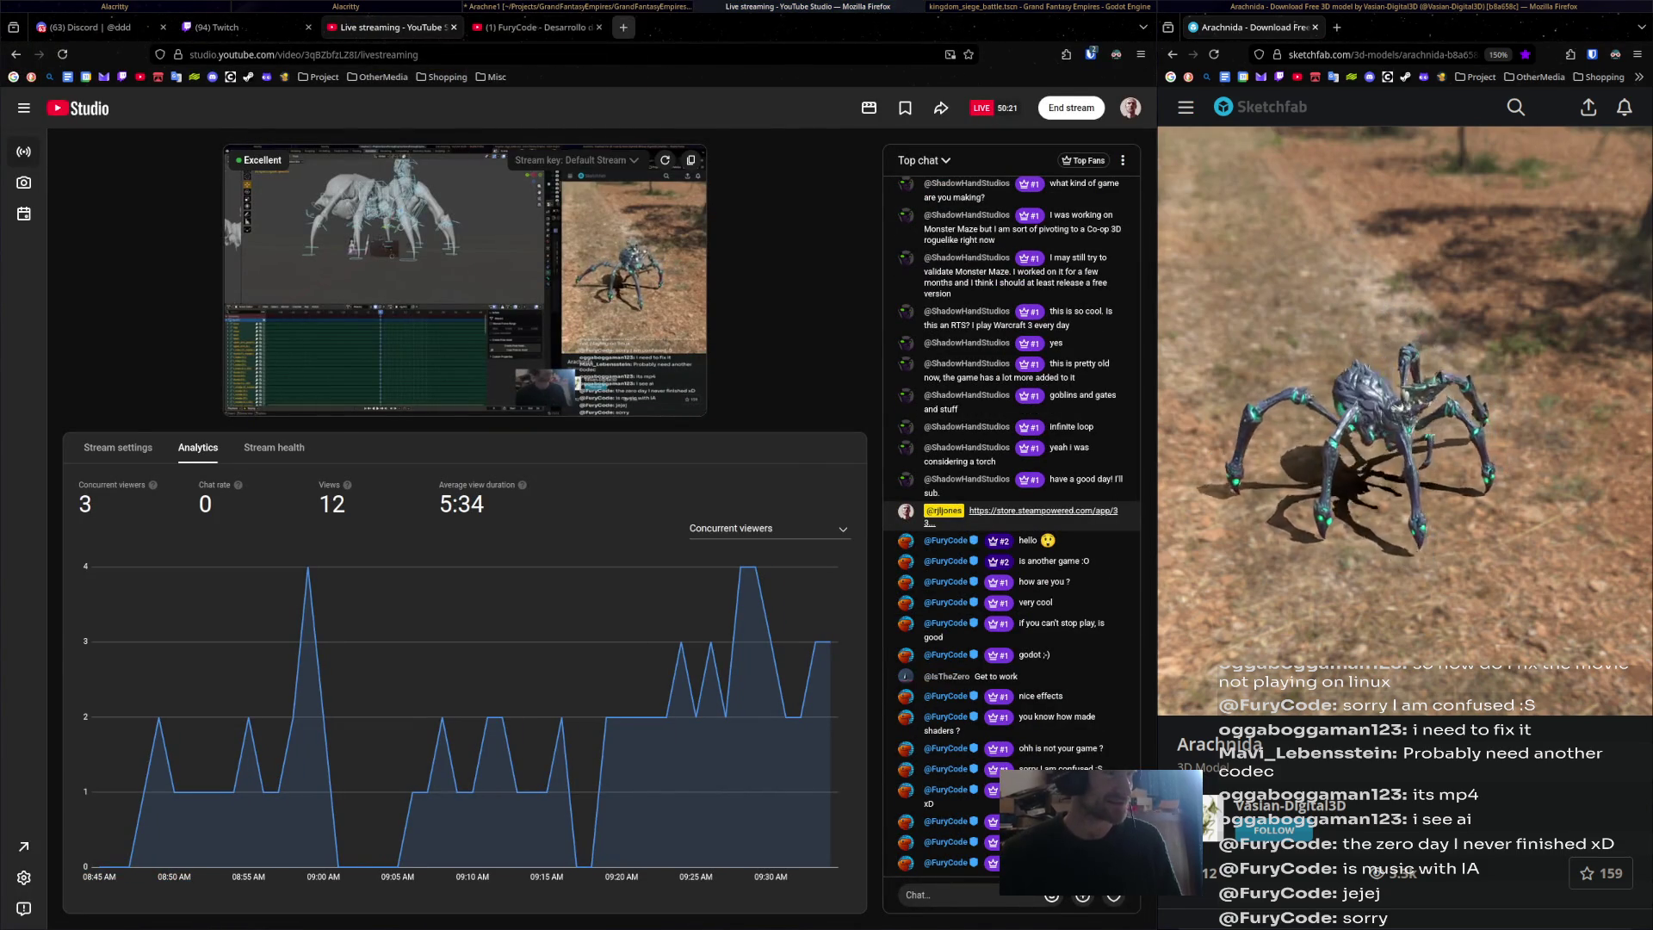
Switch to the music channel account and play the Skyrim - Music & Ambience video from the home page.
{"action": "left_click", "coordinate": [538, 27]}
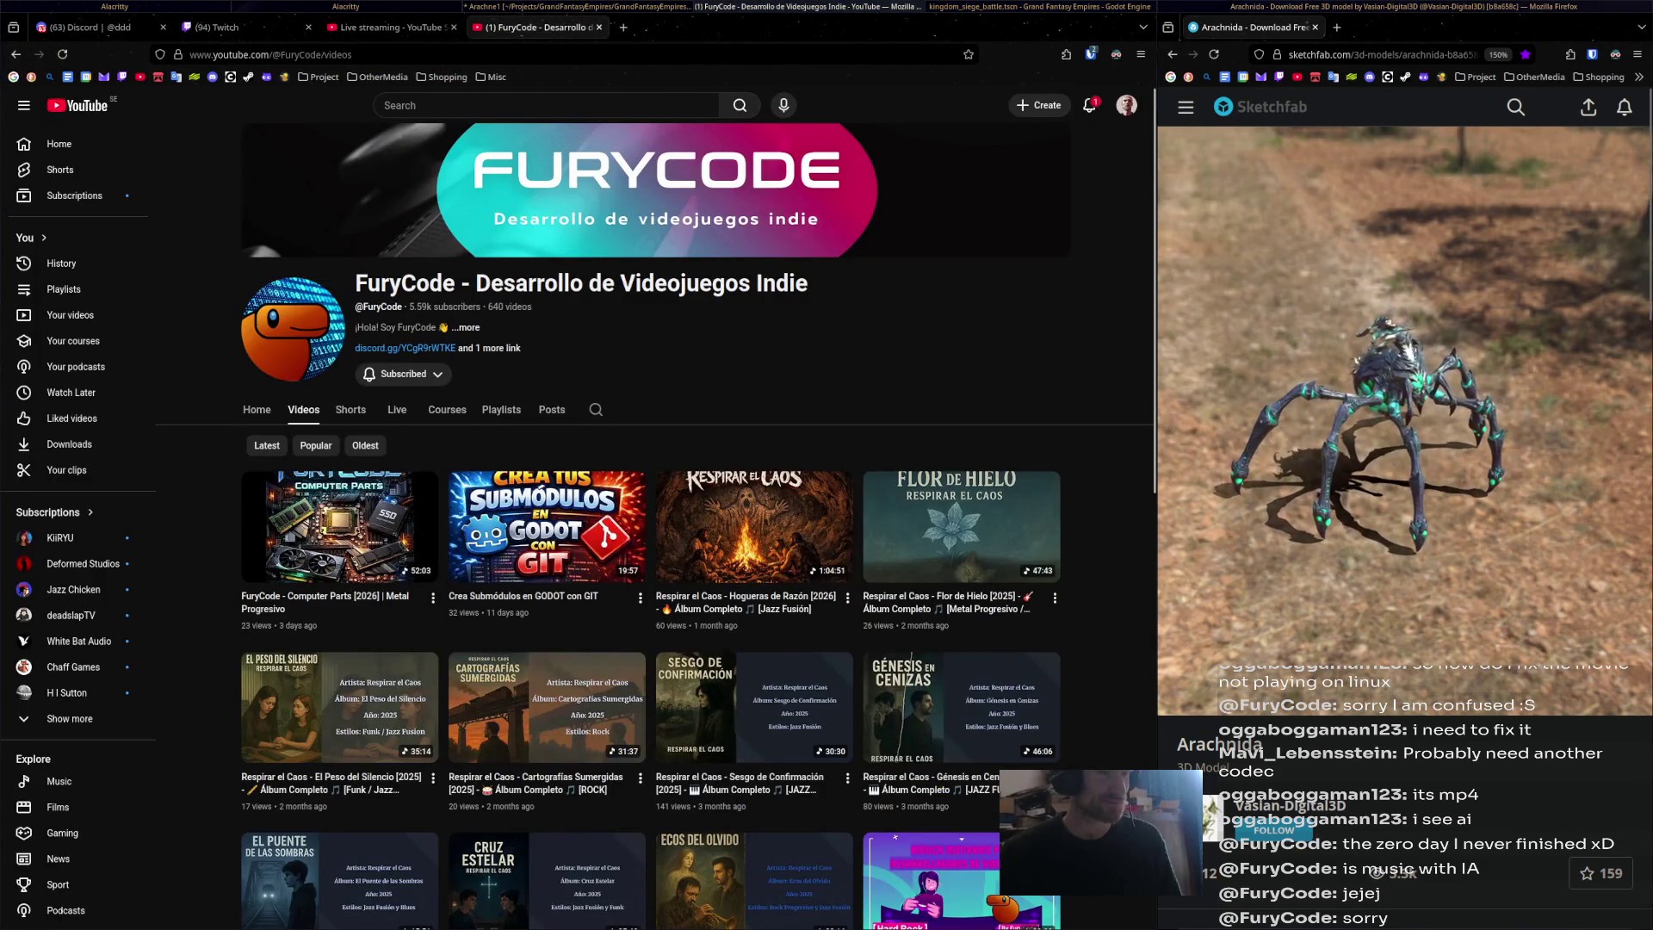
{"action": "left_click", "coordinate": [1127, 105]}
{"action": "left_click", "coordinate": [1020, 232]}
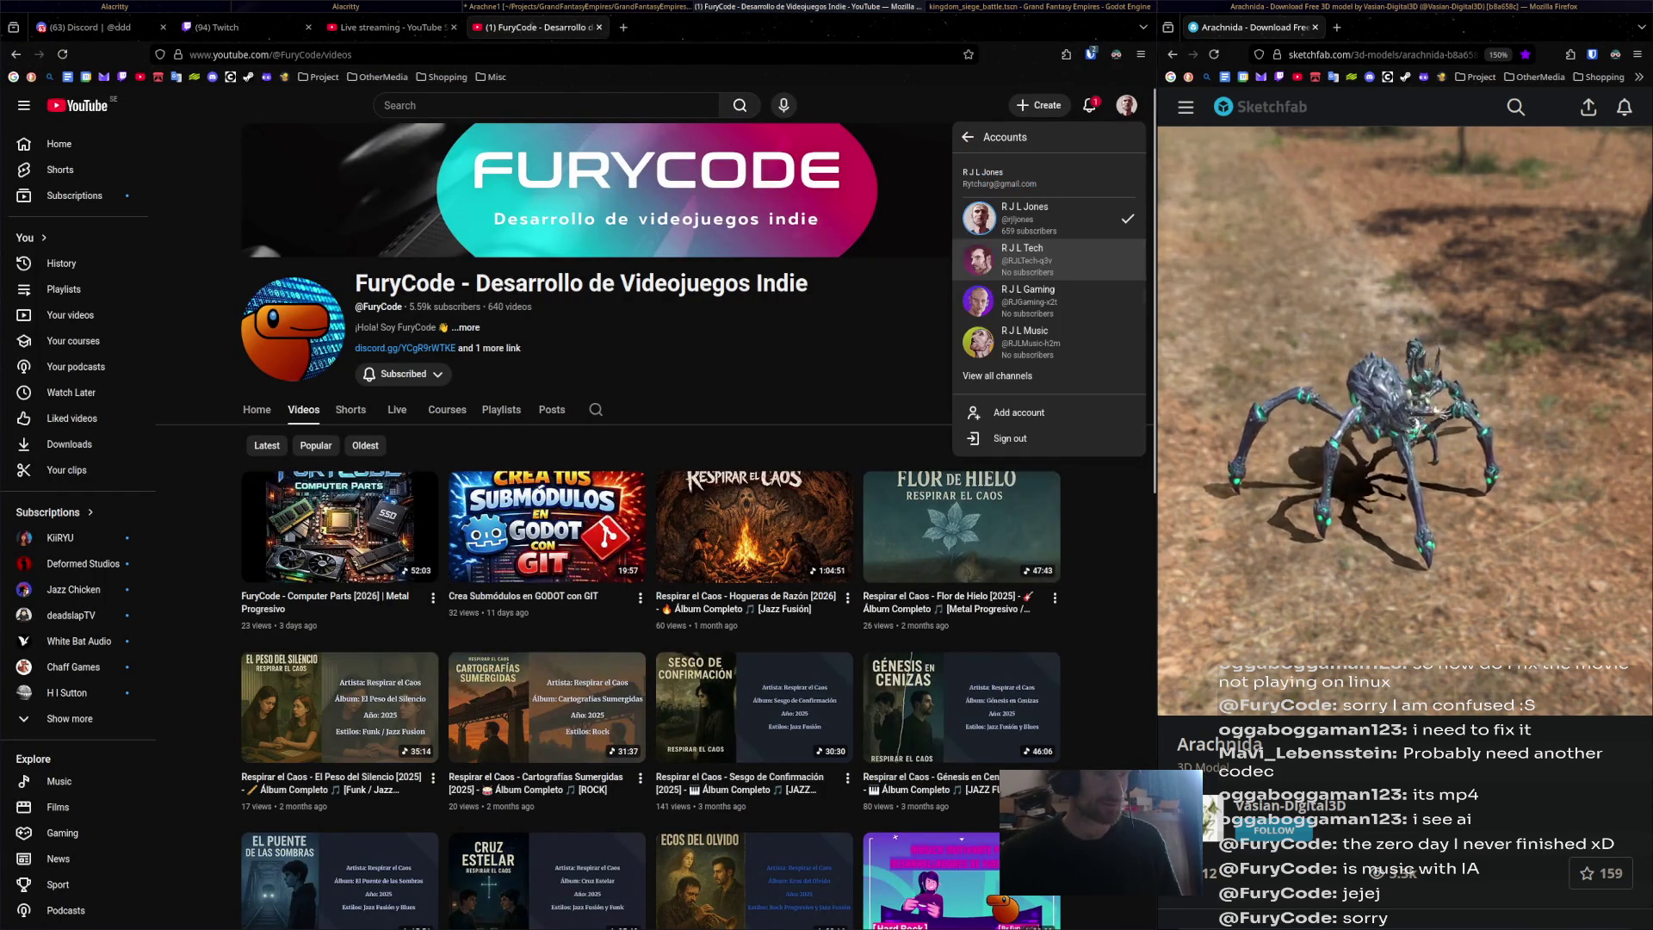
{"action": "left_click", "coordinate": [1025, 340]}
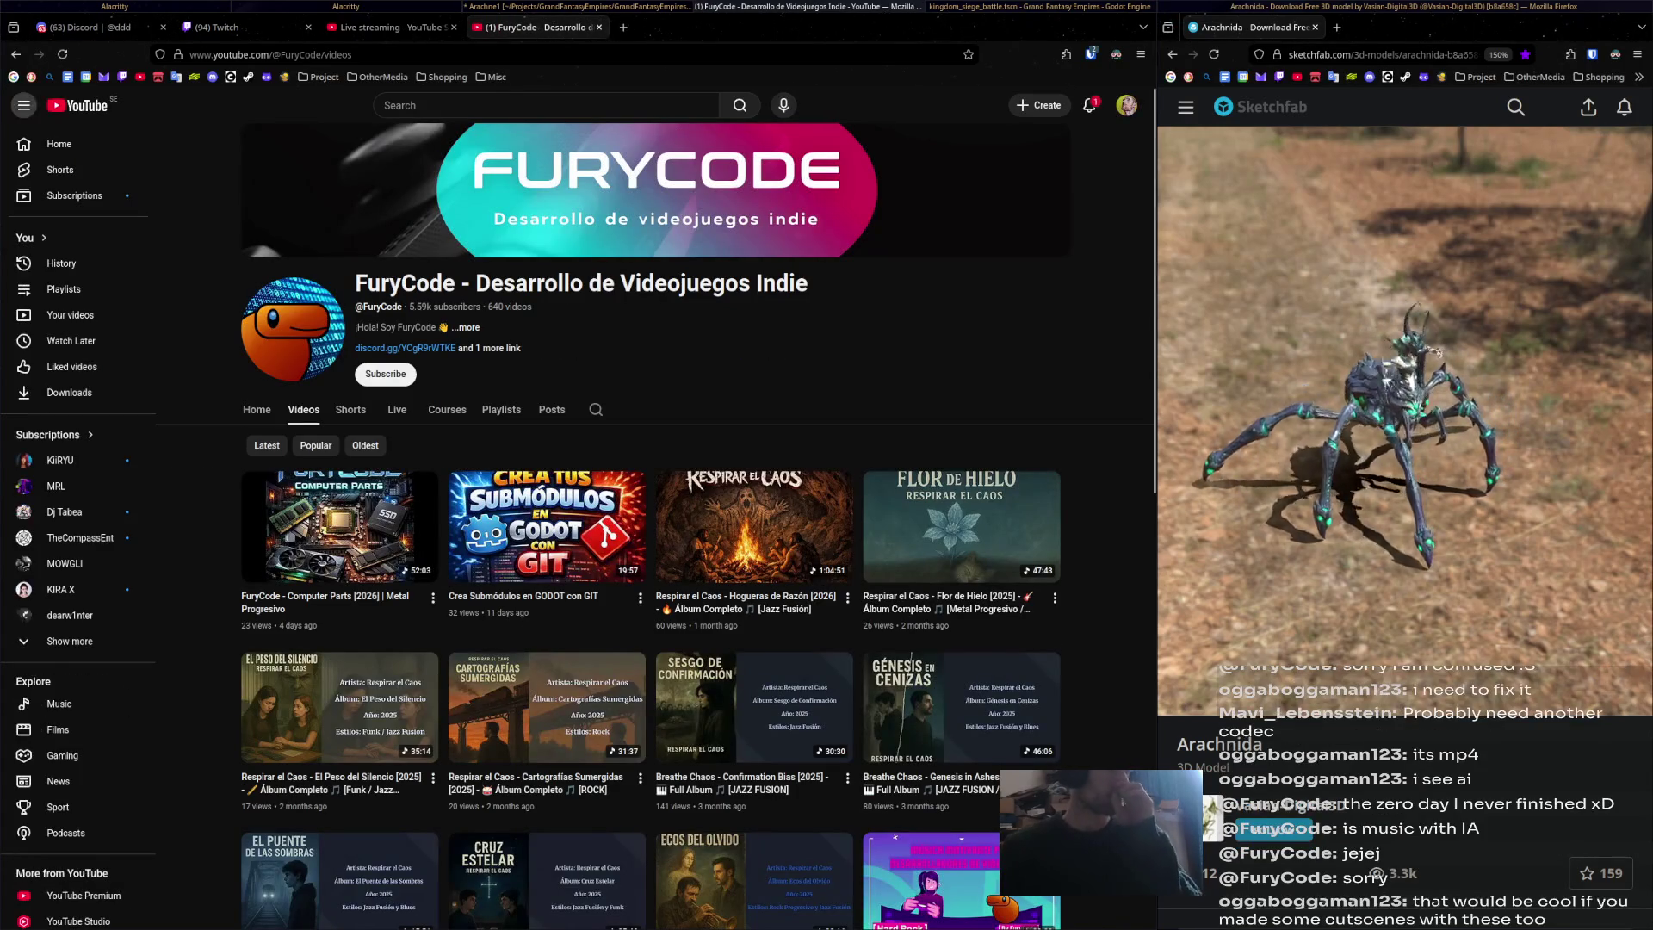
{"action": "left_click", "coordinate": [79, 107]}
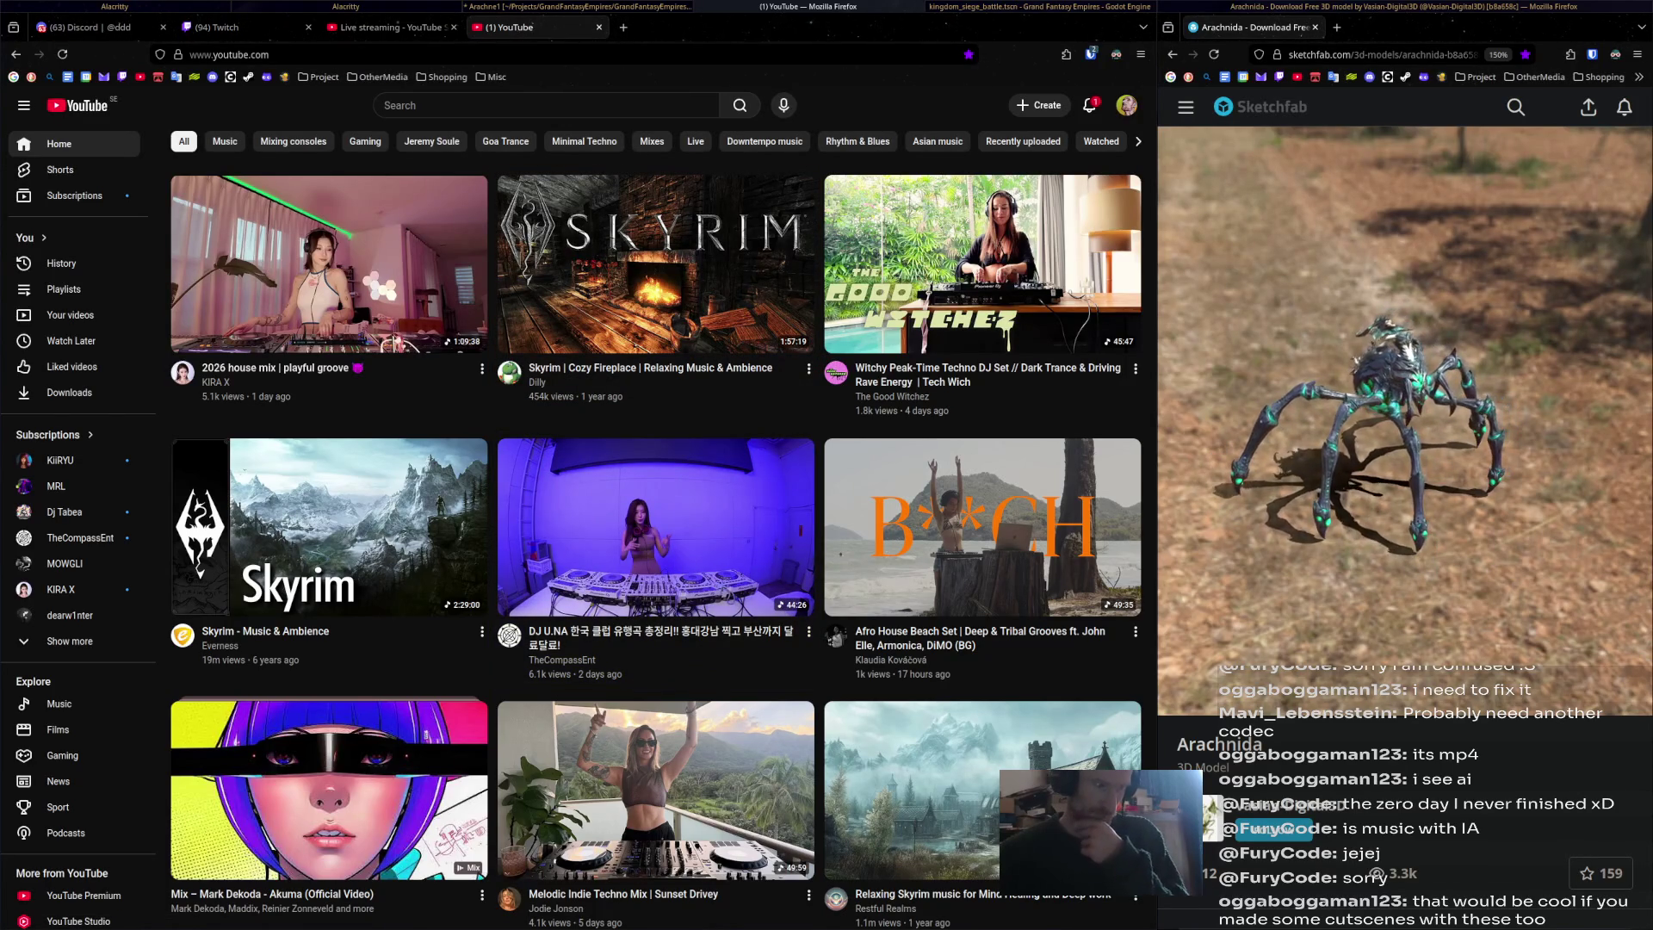
{"action": "left_click", "coordinate": [327, 527]}
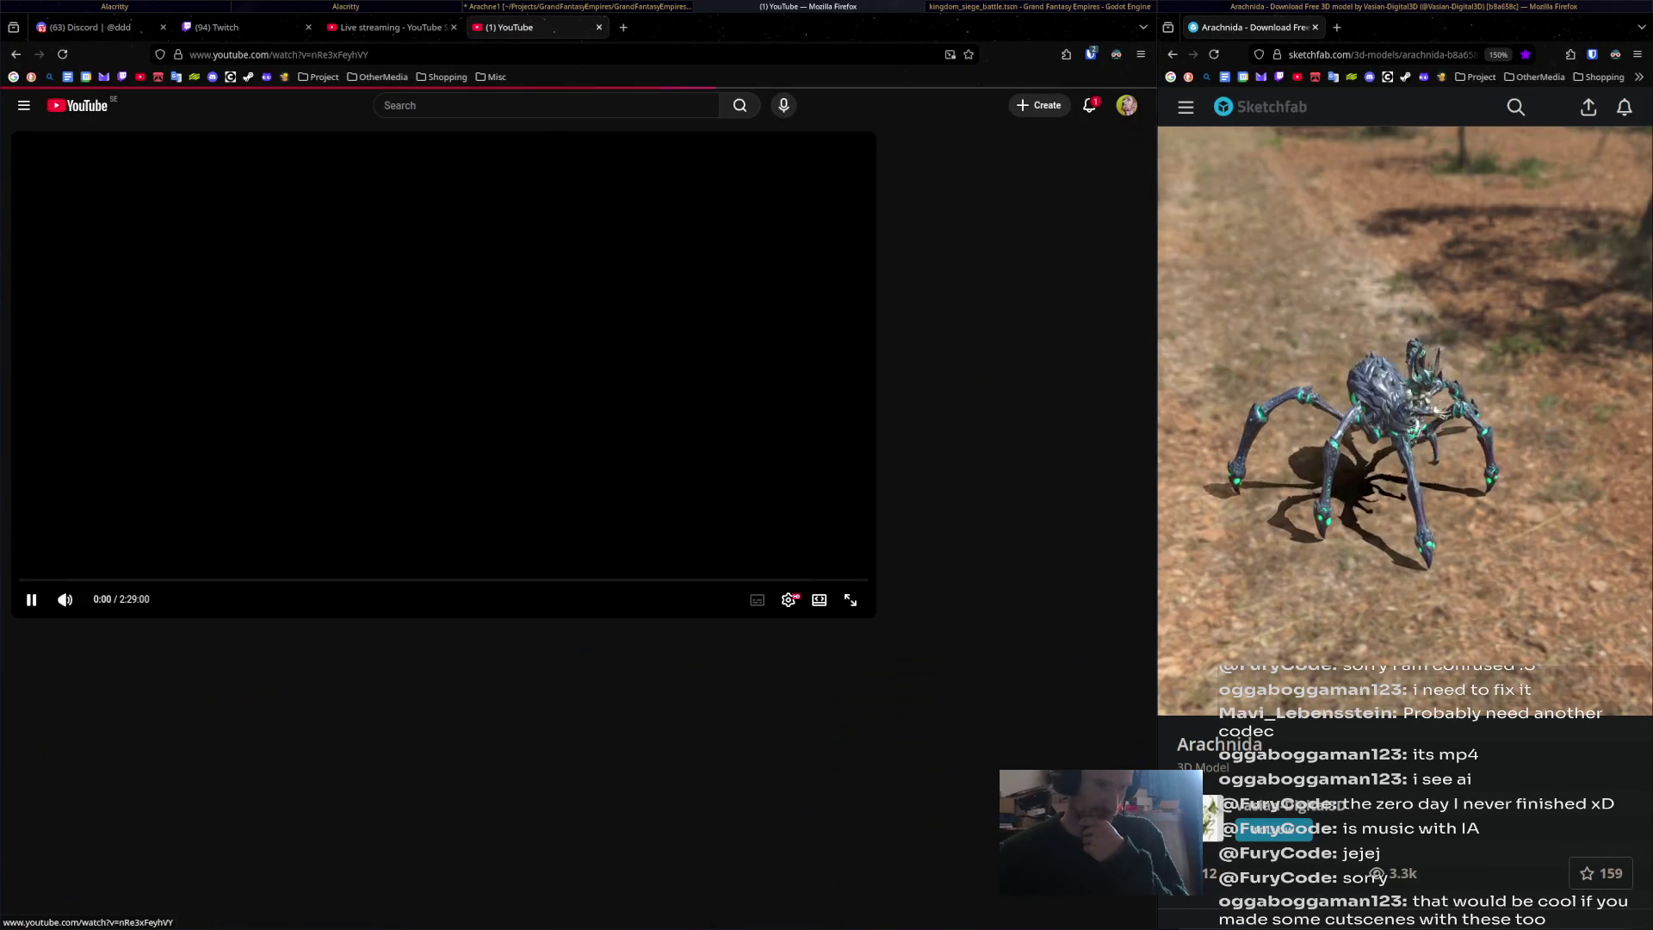
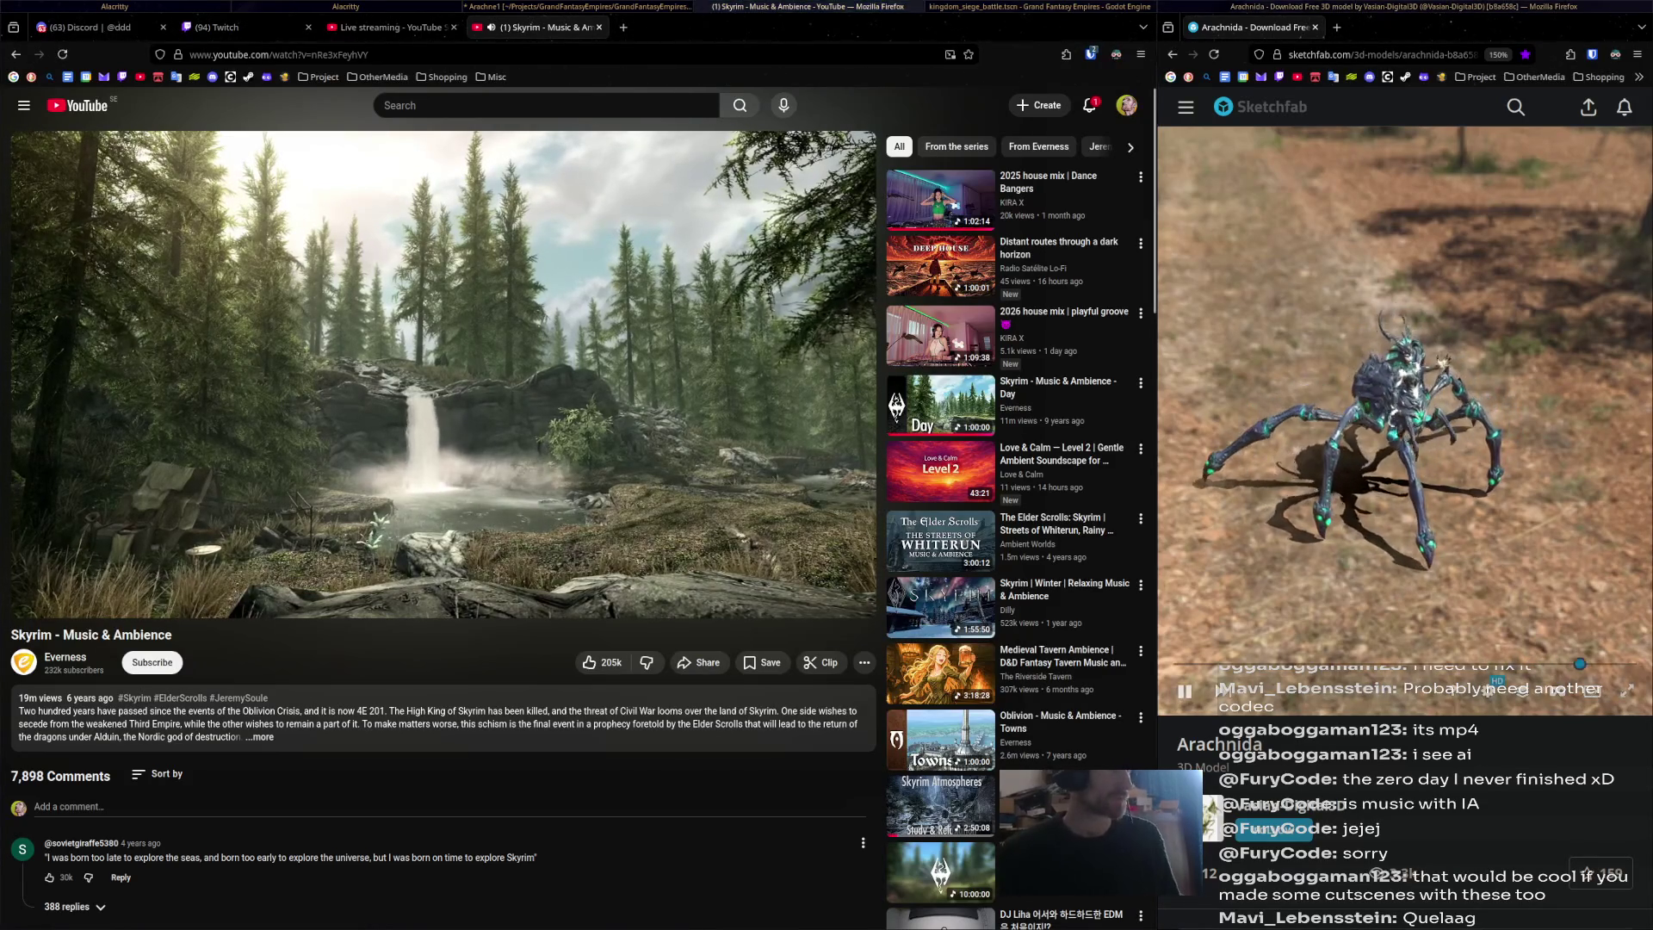
Bring the Blender Arachne1 window forward and orbit slightly around the spider rig.
{"action": "key", "text": "super+Left"}
{"action": "middle_click_drag", "start_coordinate": [568, 284], "coordinate": [613, 279]}
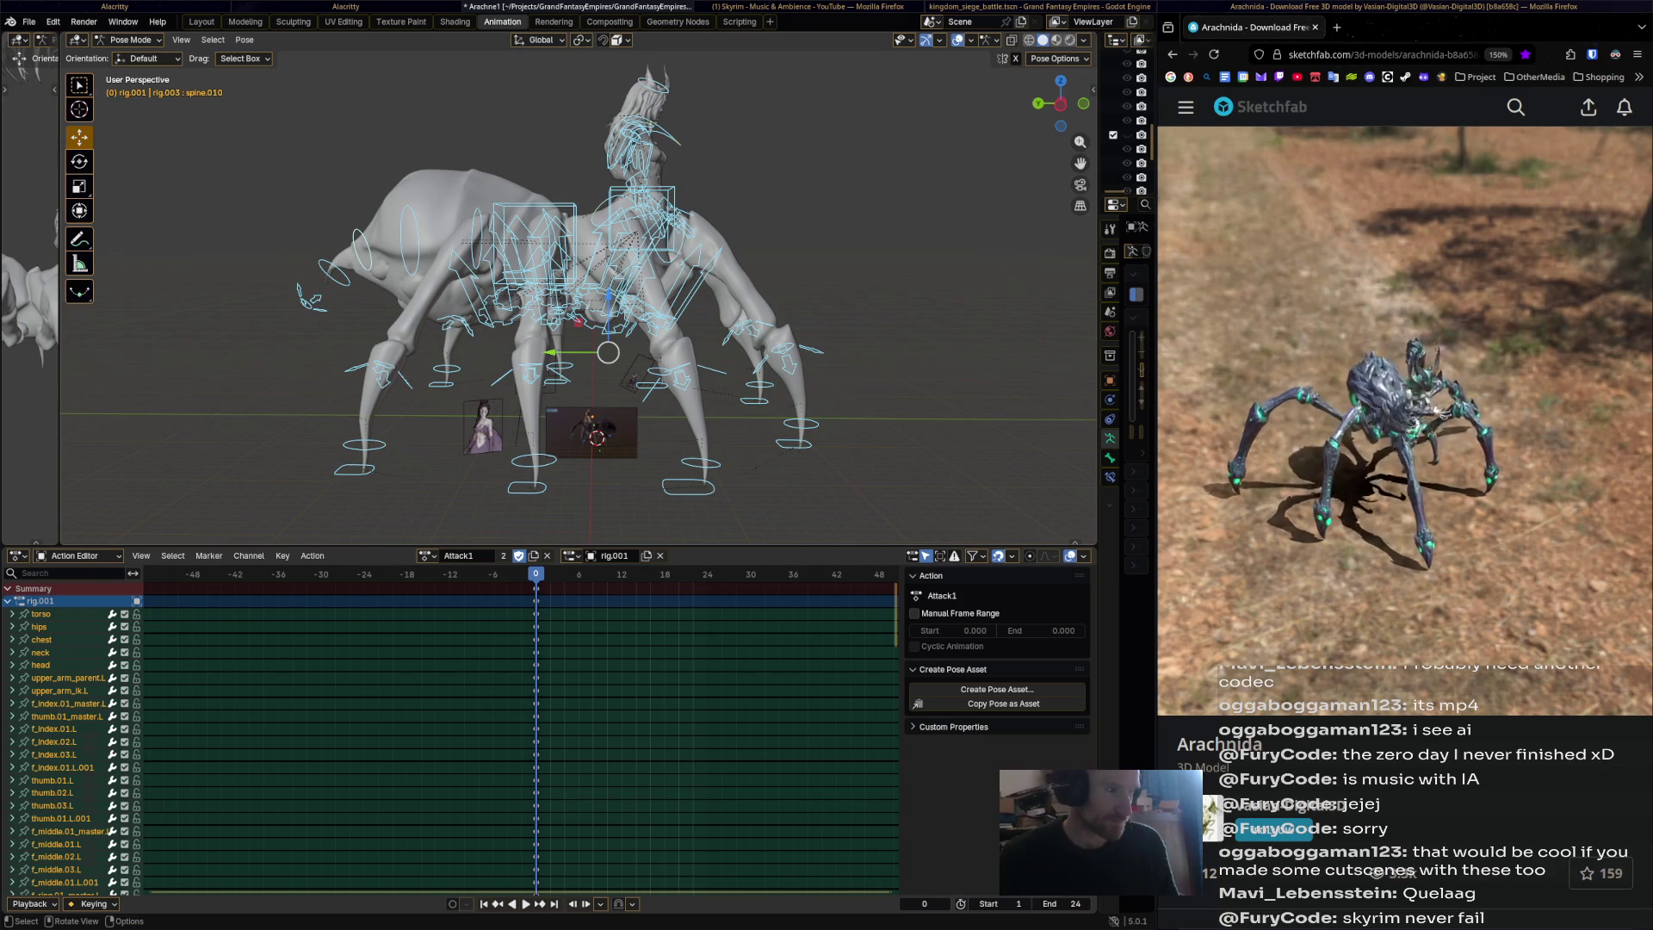
Rotate and shift the torso and torso.001 bones, then key all channels at frame 3.
{"action": "left_click", "coordinate": [535, 246]}
{"action": "scroll", "coordinate": [536, 245], "scroll_direction": "down", "scroll_amount": 3, "text": "alt"}
{"action": "left_click", "coordinate": [642, 220], "text": "shift"}
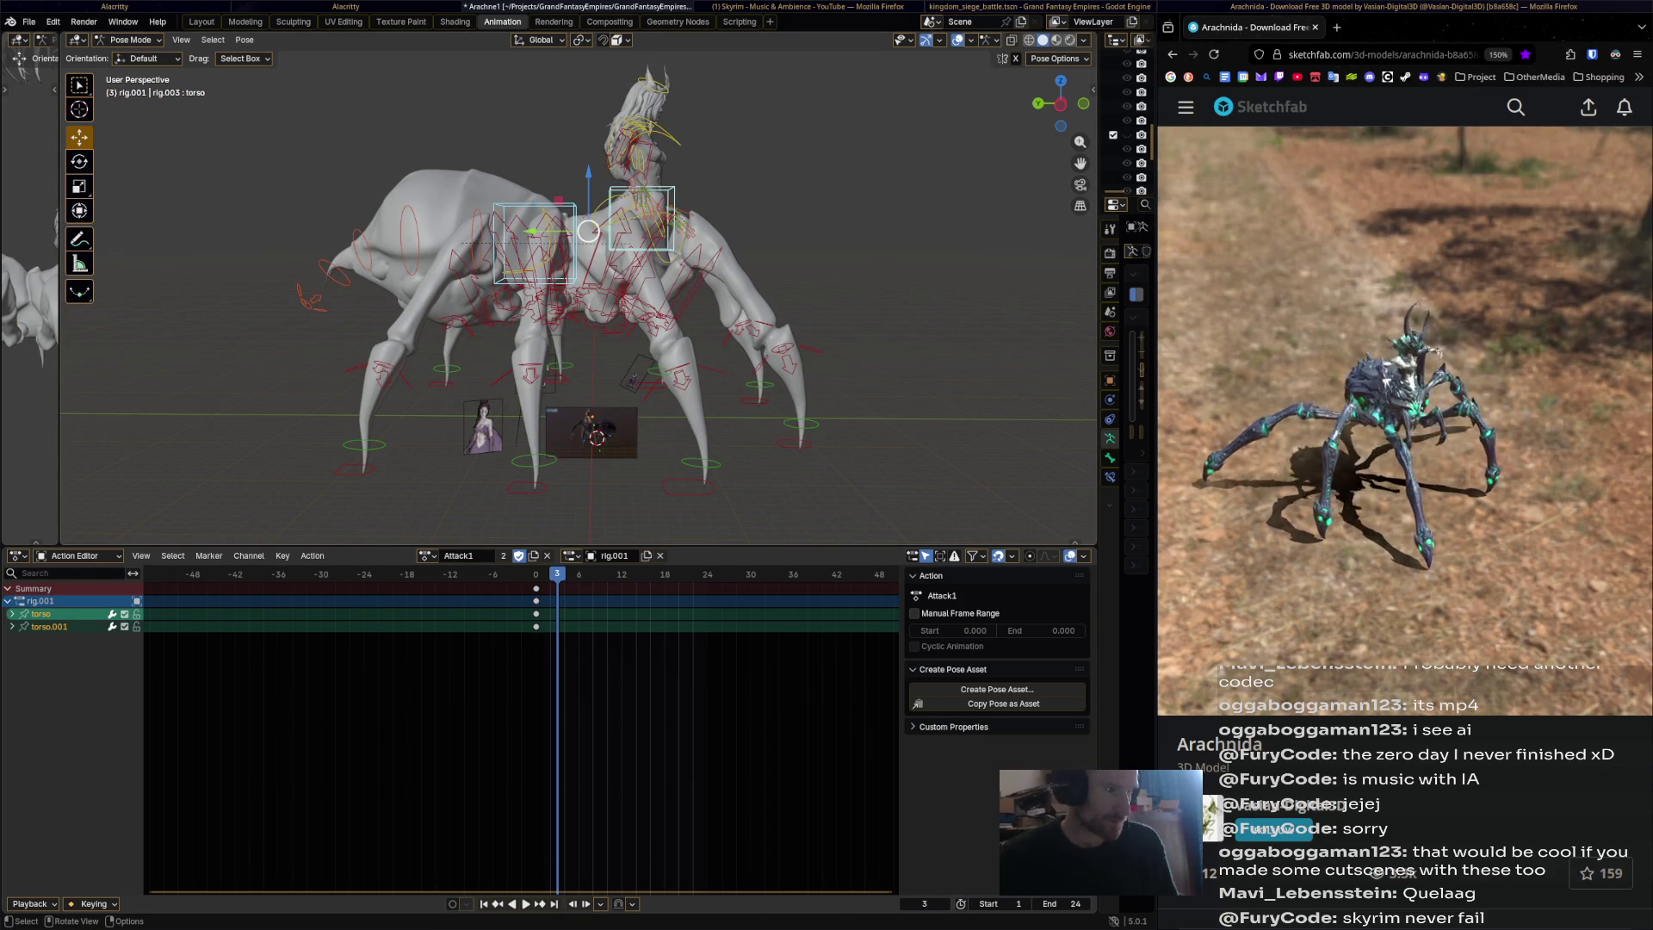
{"action": "key", "text": "r"}
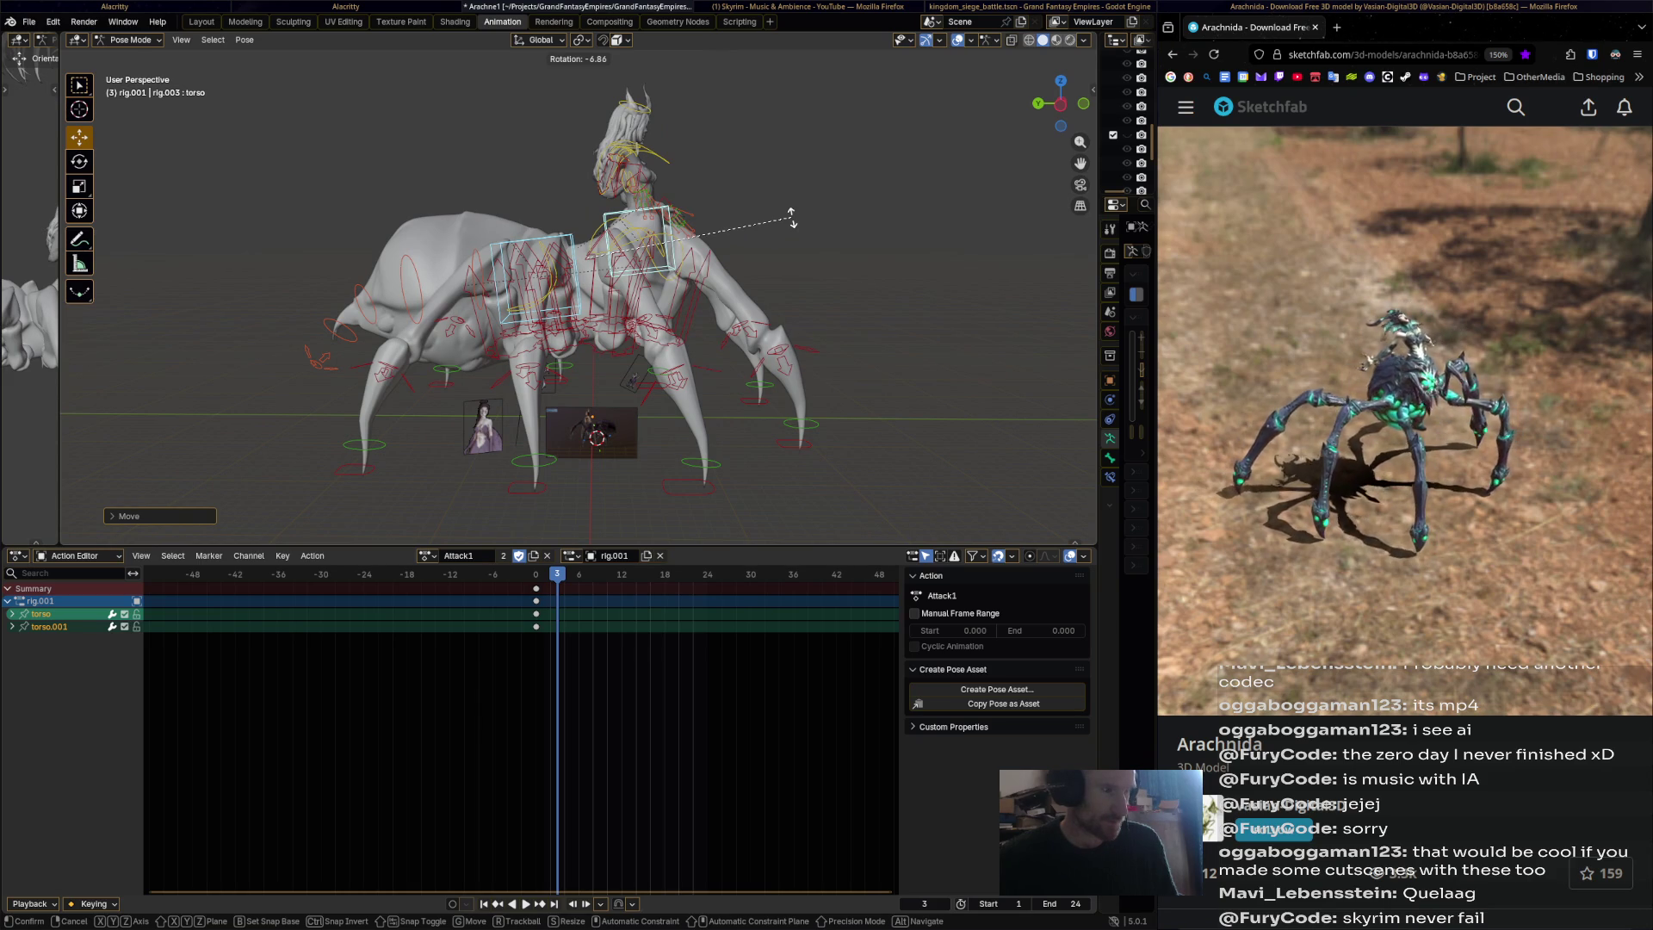
{"action": "left_click", "coordinate": [791, 217]}
{"action": "left_click_drag", "start_coordinate": [588, 258], "coordinate": [568, 256]}
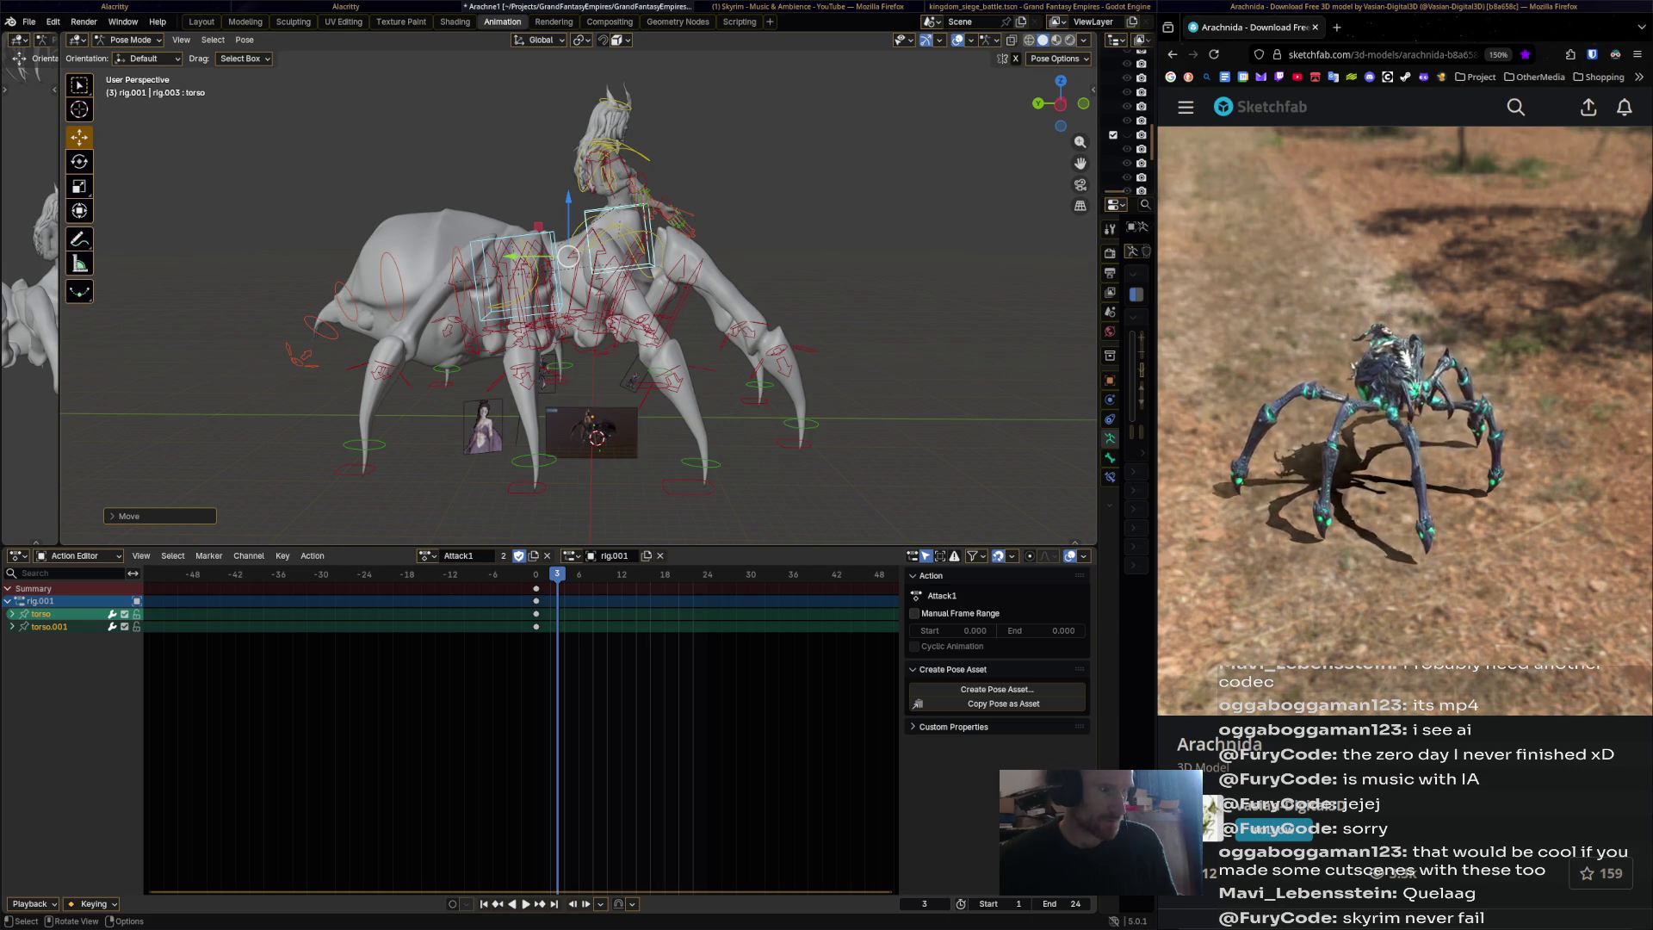
{"action": "key", "text": "i"}
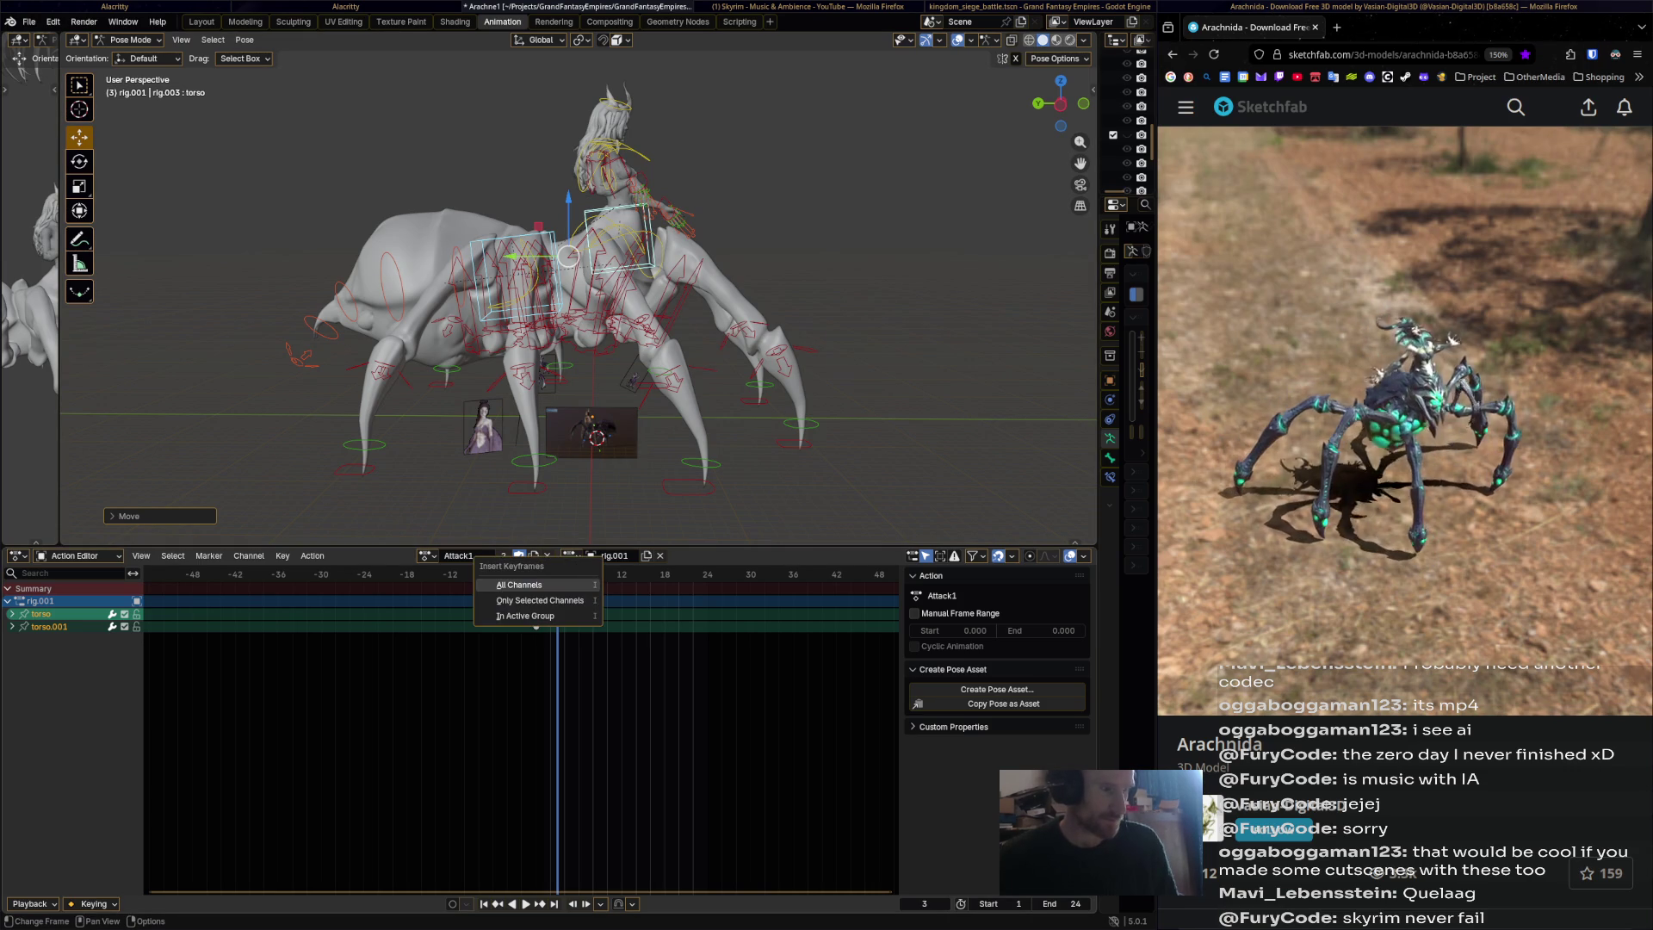
{"action": "left_click", "coordinate": [538, 594]}
Move the new torso keys to frame 6 and set the scene end frame to 78.
{"action": "key", "text": "Right"}
{"action": "key", "text": "Right"}
{"action": "key", "text": "Right"}
{"action": "key", "text": "g"}
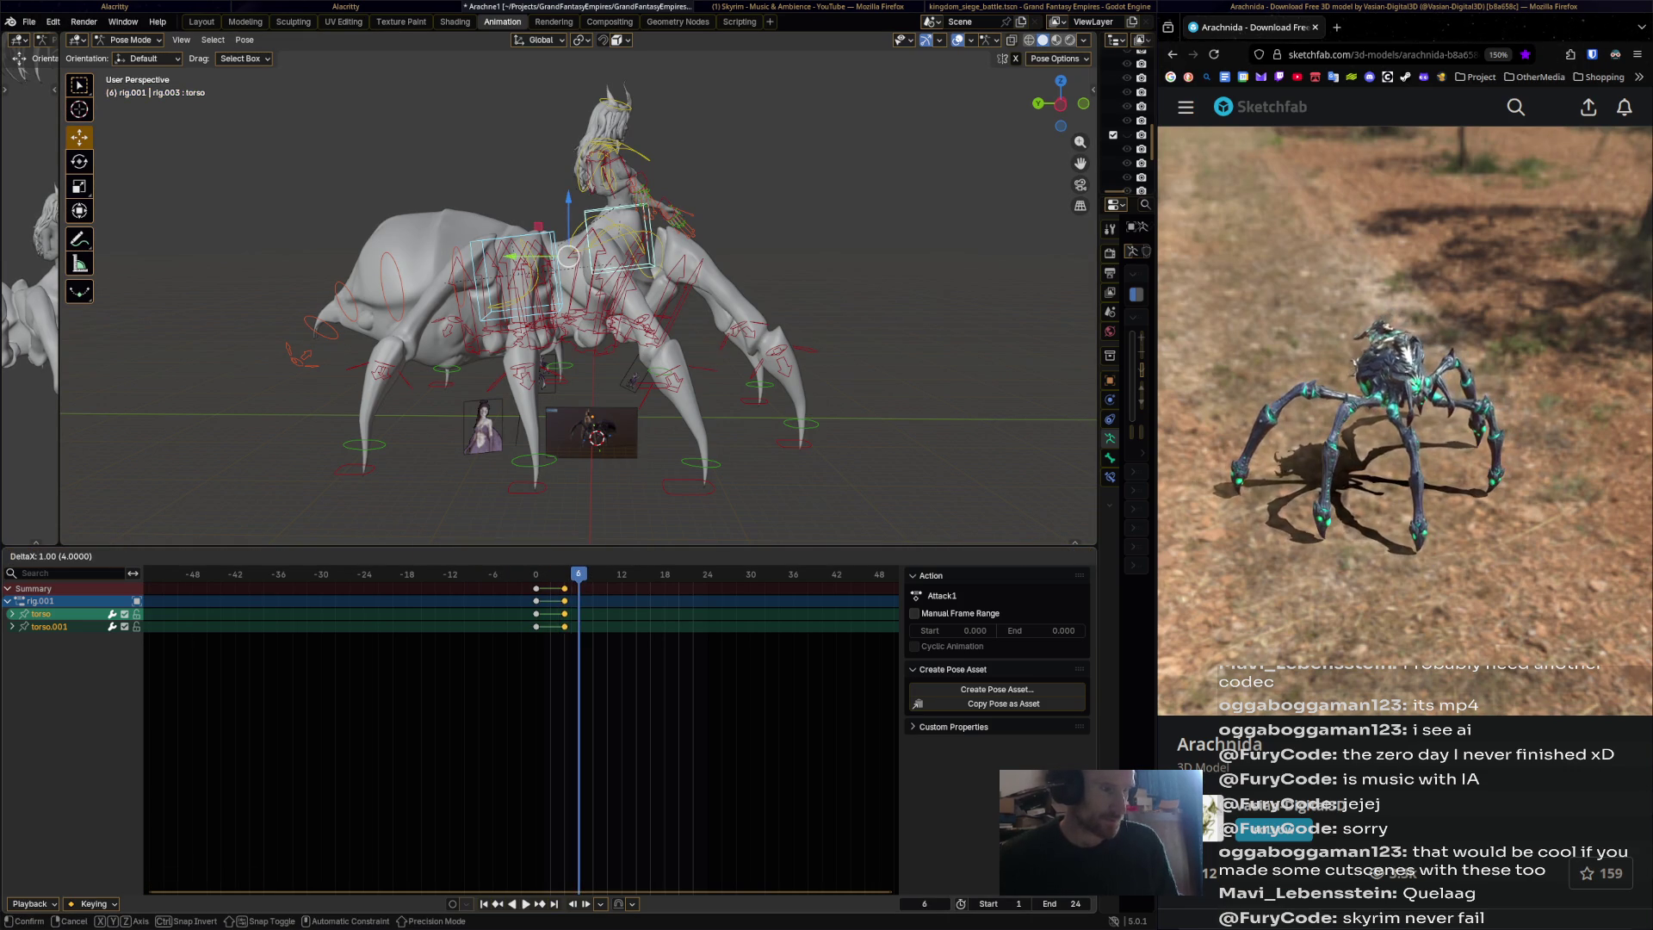
{"action": "key", "text": "Return"}
{"action": "left_click", "coordinate": [1059, 903]}
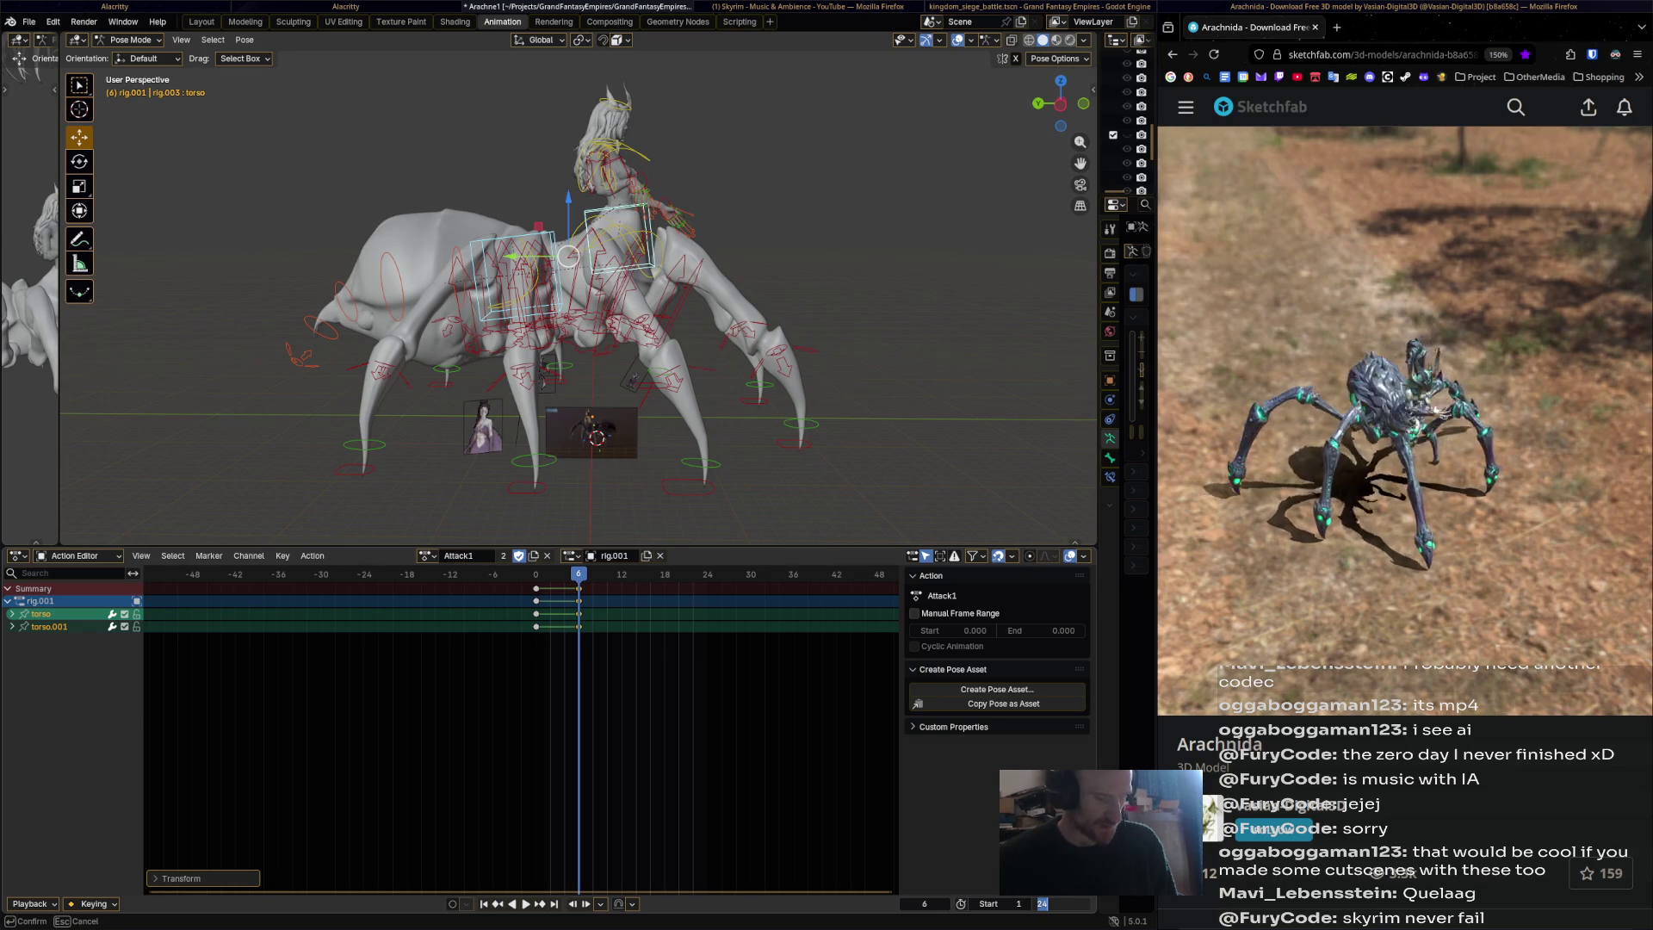
{"action": "type", "text": "78"}
{"action": "key", "text": "Return"}
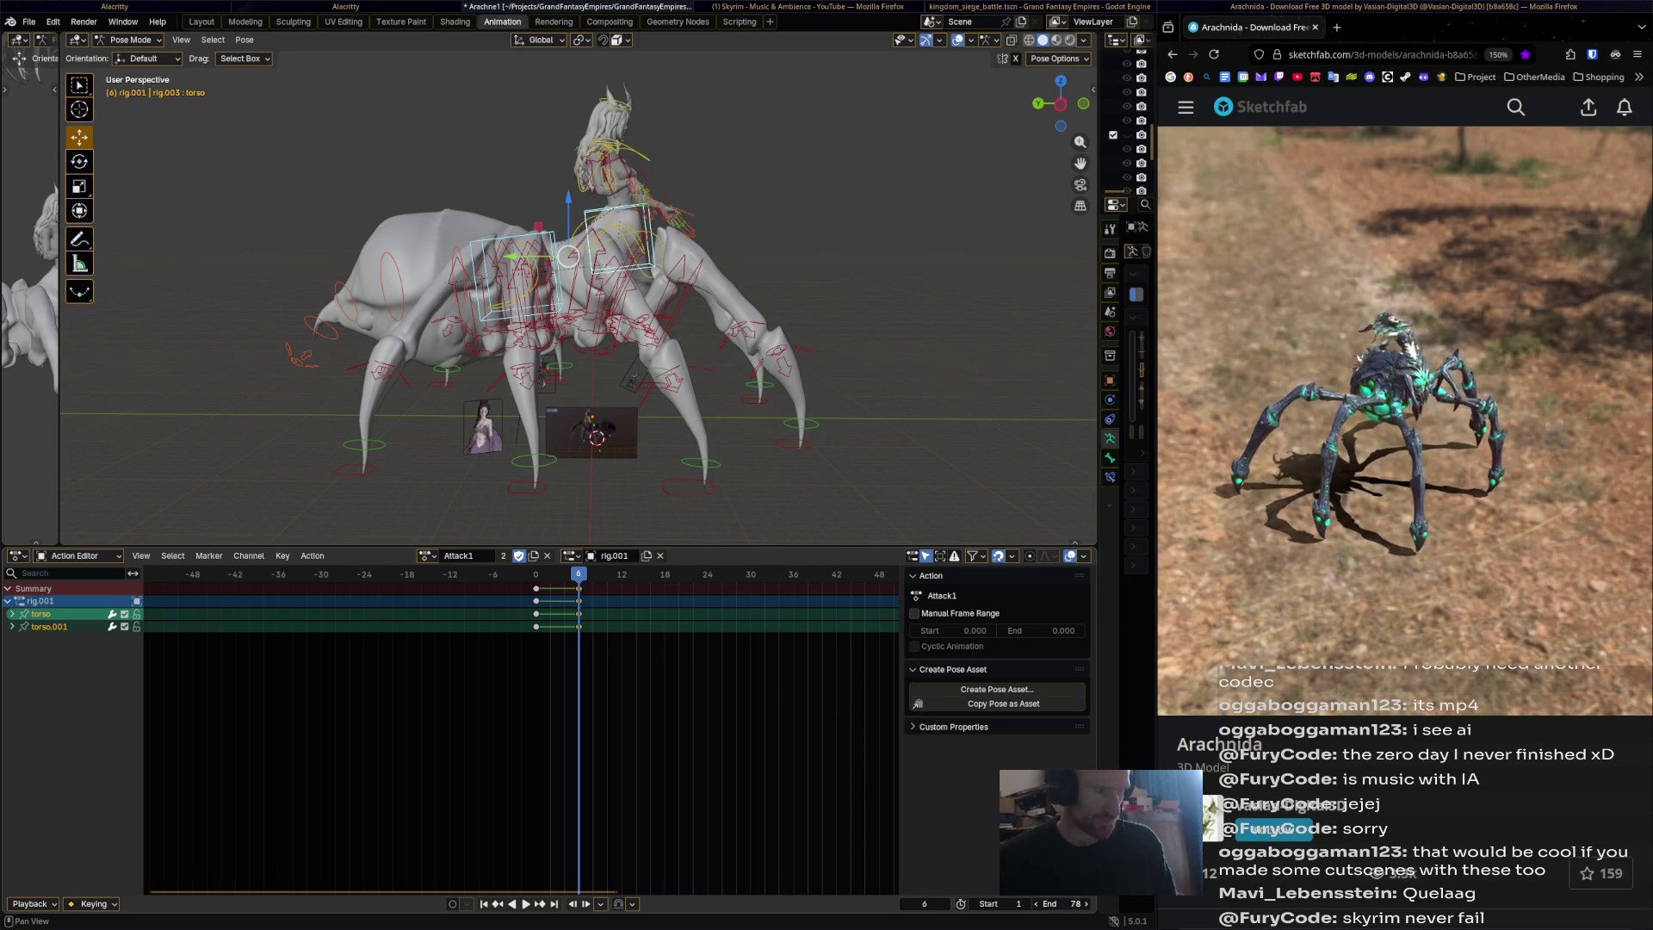
Shift the keys to frame 7, then tilt and lower the torso and key it at frame 14.
{"action": "scroll", "coordinate": [453, 732], "scroll_direction": "down", "scroll_amount": 2}
{"action": "scroll", "coordinate": [521, 732], "scroll_direction": "down", "scroll_amount": 3, "text": "ctrl"}
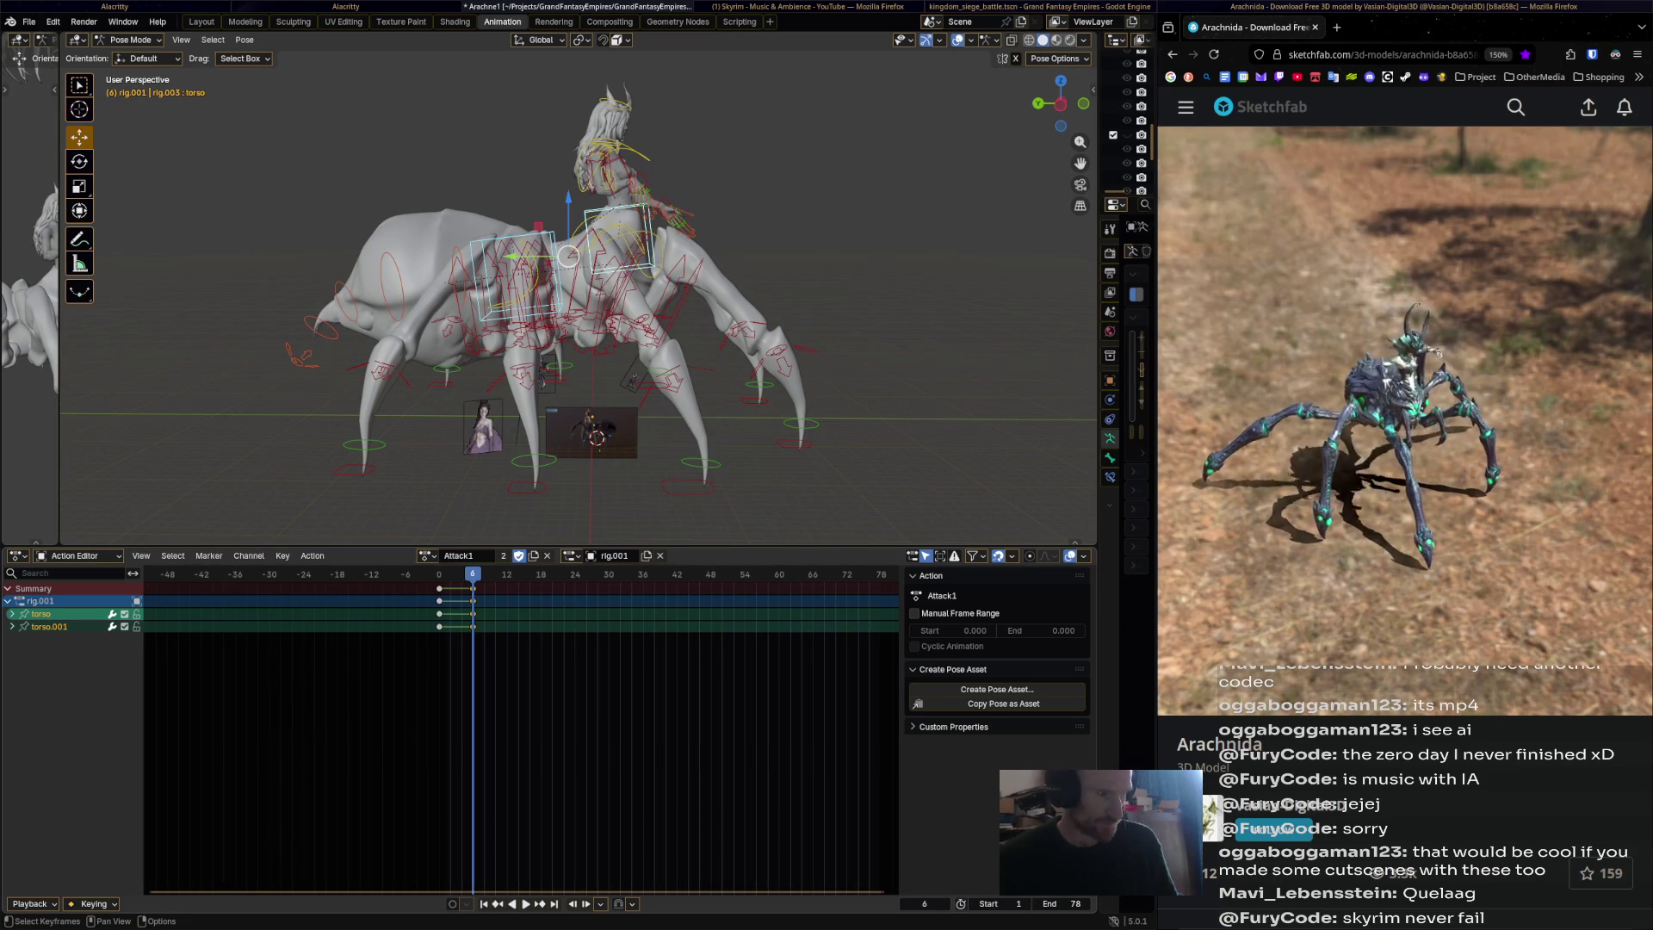
{"action": "left_click_drag", "start_coordinate": [473, 588], "coordinate": [479, 588]}
{"action": "key", "text": "space"}
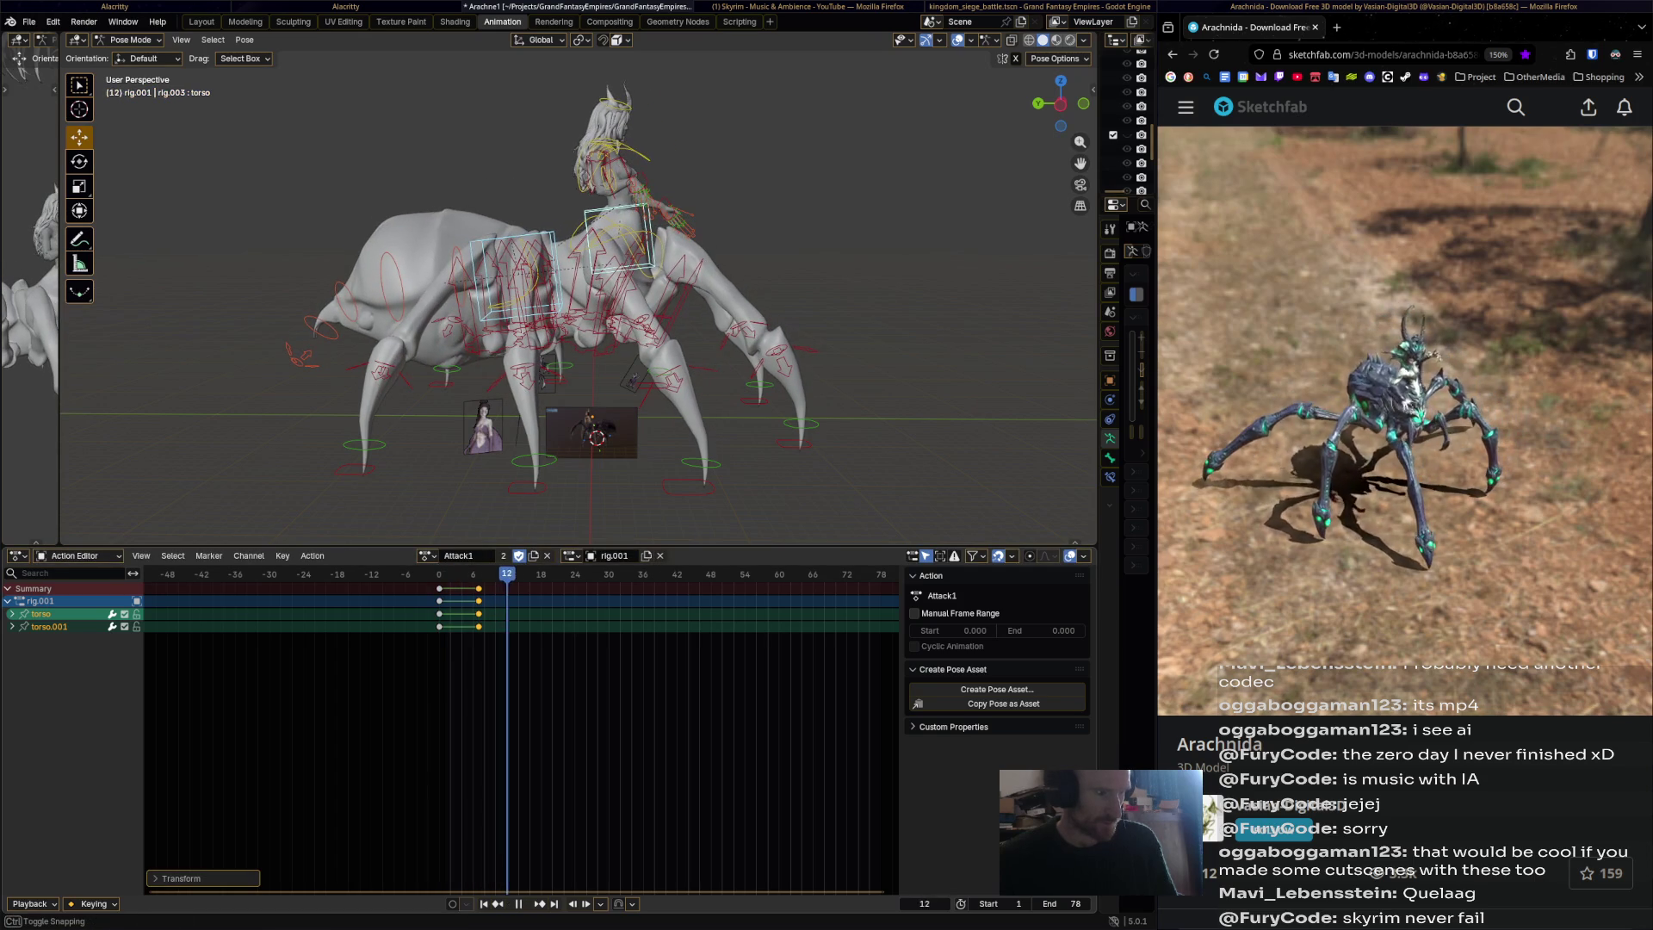
{"action": "key", "text": "space"}
{"action": "key", "text": "r"}
{"action": "key", "text": "Return"}
{"action": "left_click_drag", "start_coordinate": [568, 256], "coordinate": [603, 290]}
{"action": "key", "text": "i"}
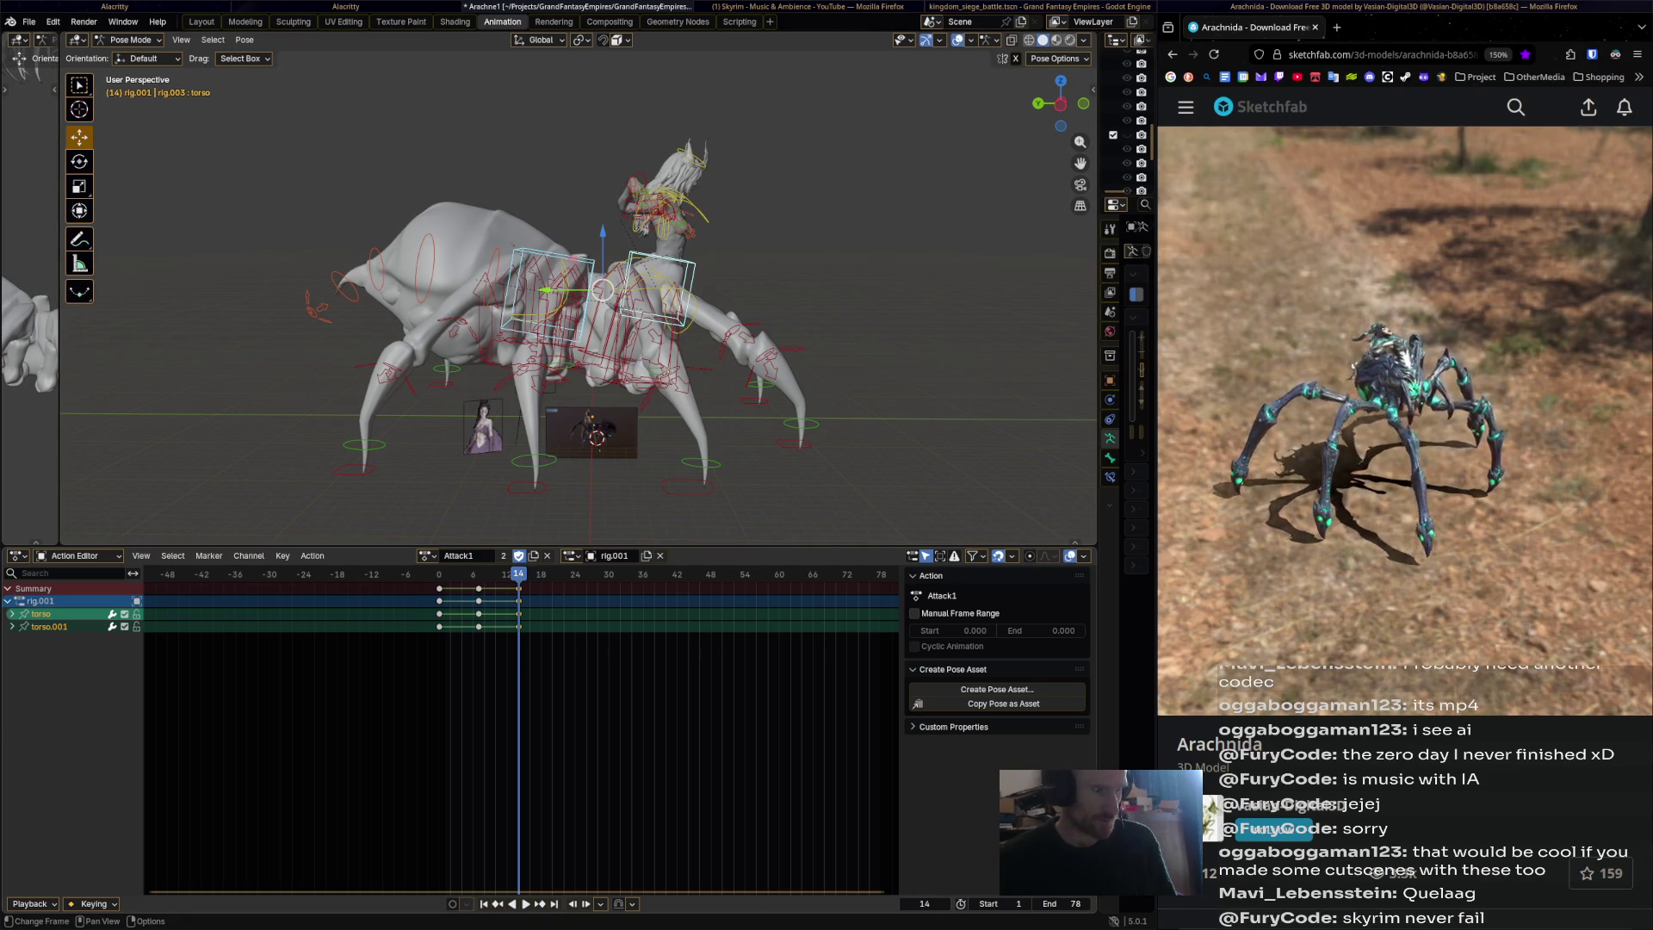
Rotate and raise the torso at frame 22, key the pose, and review playback.
{"action": "left_click_drag", "start_coordinate": [518, 574], "coordinate": [564, 575]}
{"action": "key", "text": "r"}
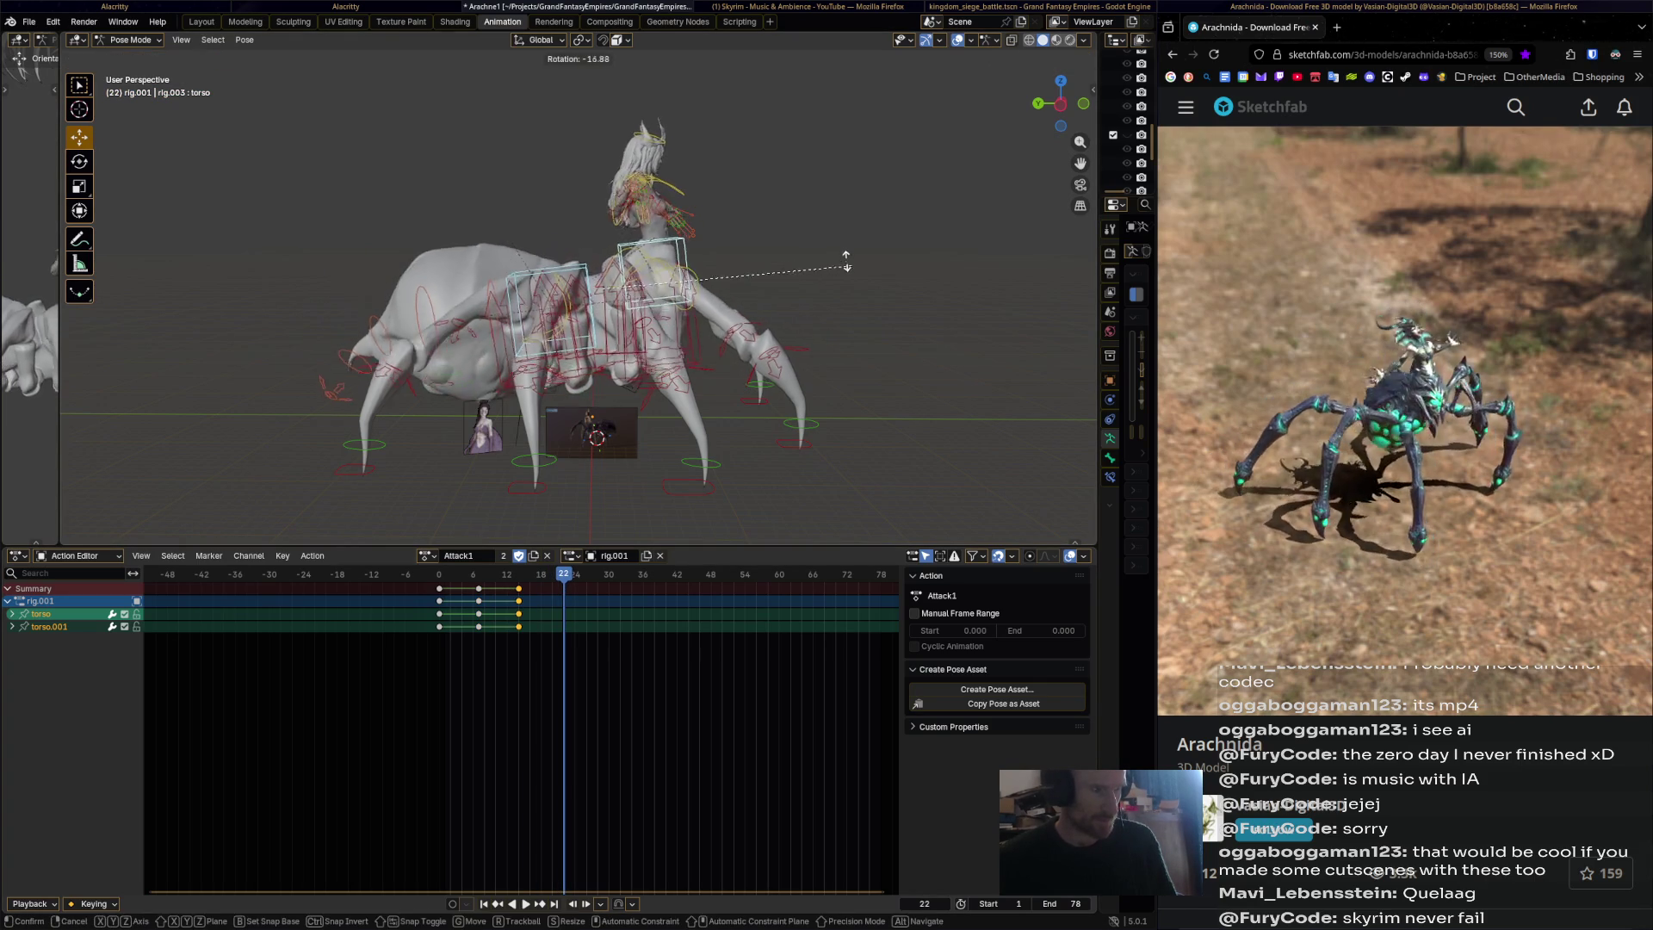
{"action": "left_click", "coordinate": [830, 241]}
{"action": "key", "text": "g"}
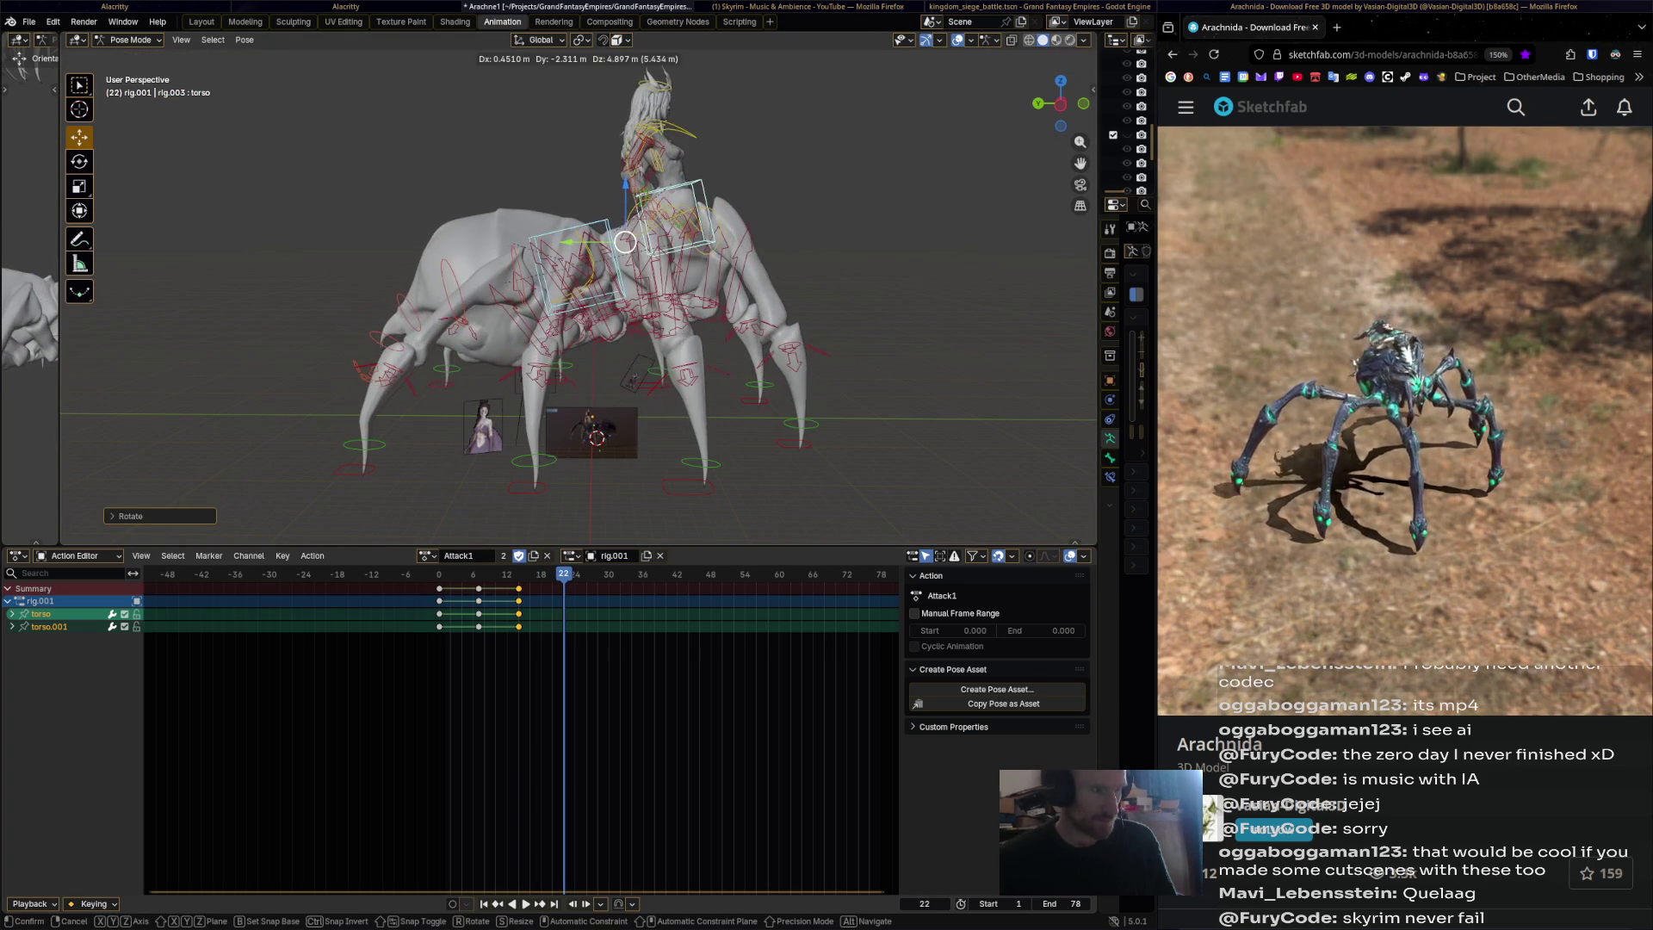
{"action": "left_click", "coordinate": [830, 172]}
{"action": "key", "text": "r"}
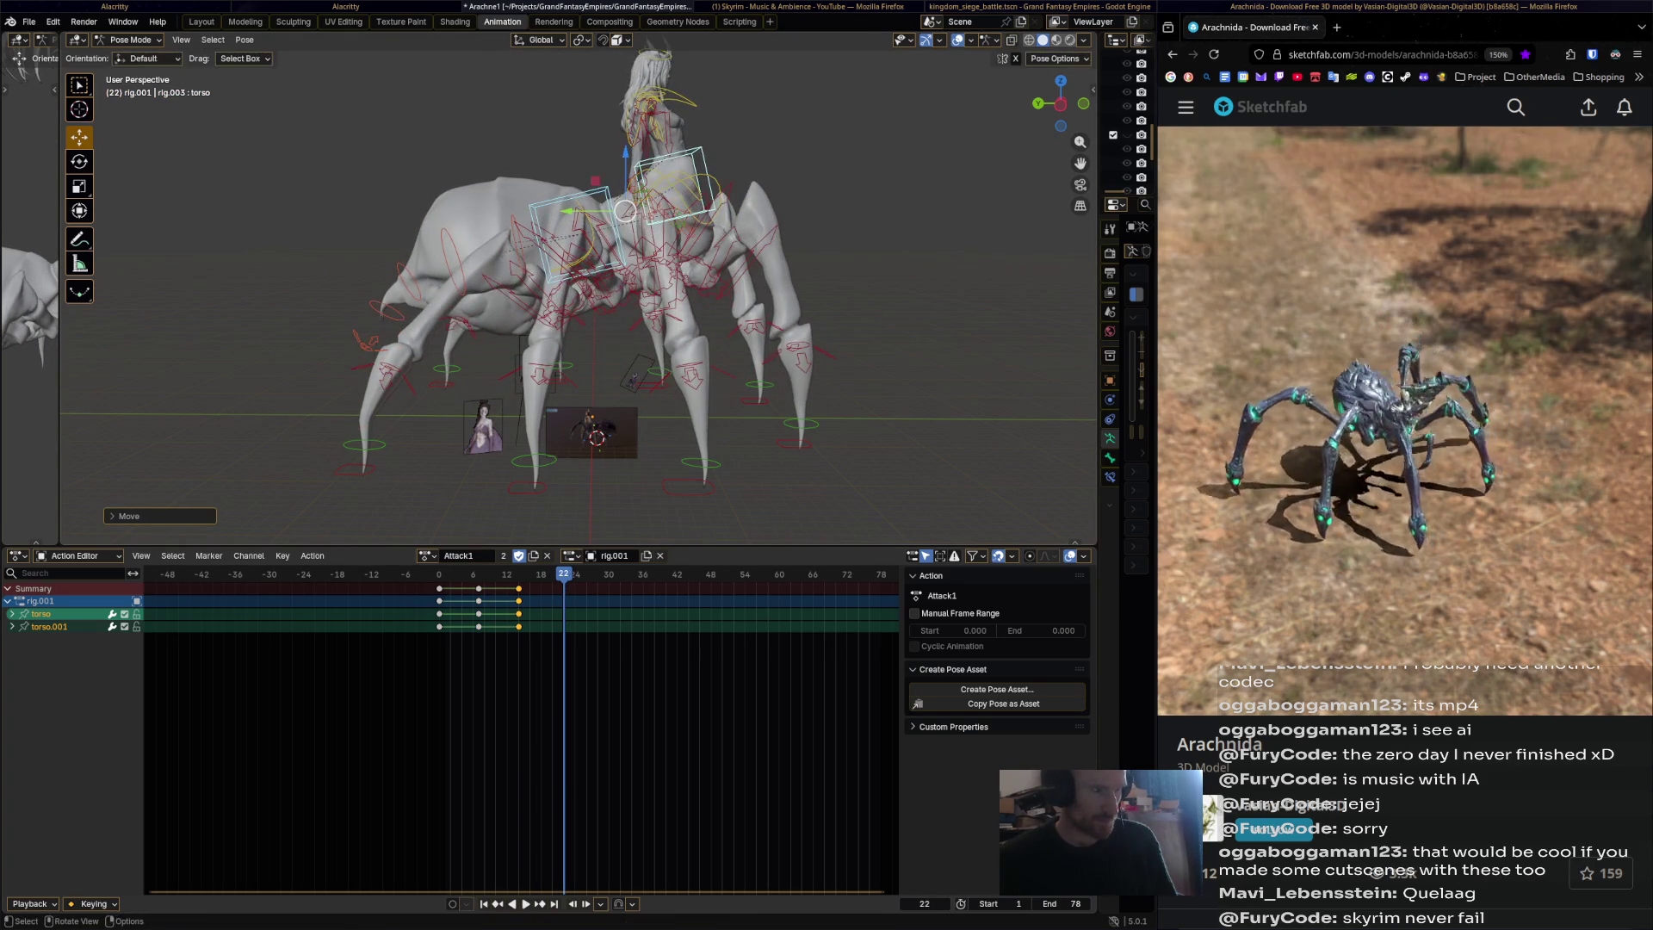
{"action": "left_click", "coordinate": [830, 166]}
{"action": "key", "text": "i"}
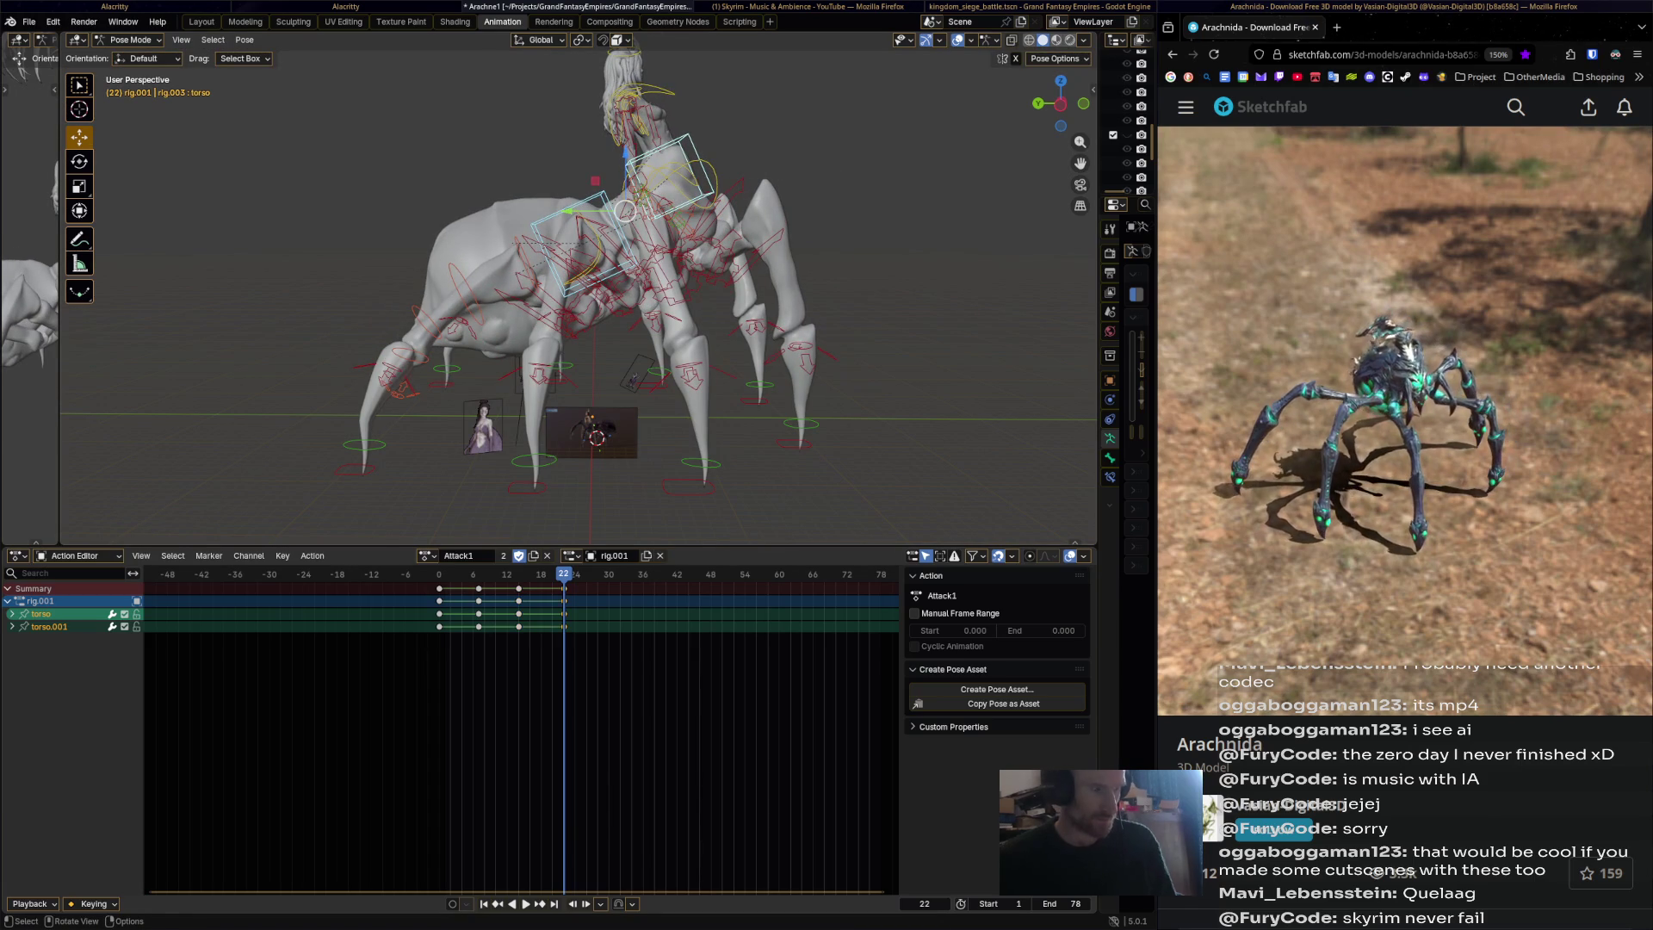
{"action": "key", "text": "space"}
{"action": "key", "text": "space"}
Copy the frame-0 keys and paste them at frame 78 to close the loop.
{"action": "left_click", "coordinate": [439, 588]}
{"action": "right_click", "coordinate": [439, 588]}
{"action": "key", "text": "Escape"}
{"action": "mouse_move", "coordinate": [609, 575]}
{"action": "left_mouse_down"}
{"action": "mouse_move", "coordinate": [881, 575]}
{"action": "mouse_move", "coordinate": [807, 574]}
{"action": "left_mouse_up"}
{"action": "key", "text": "ctrl+v"}
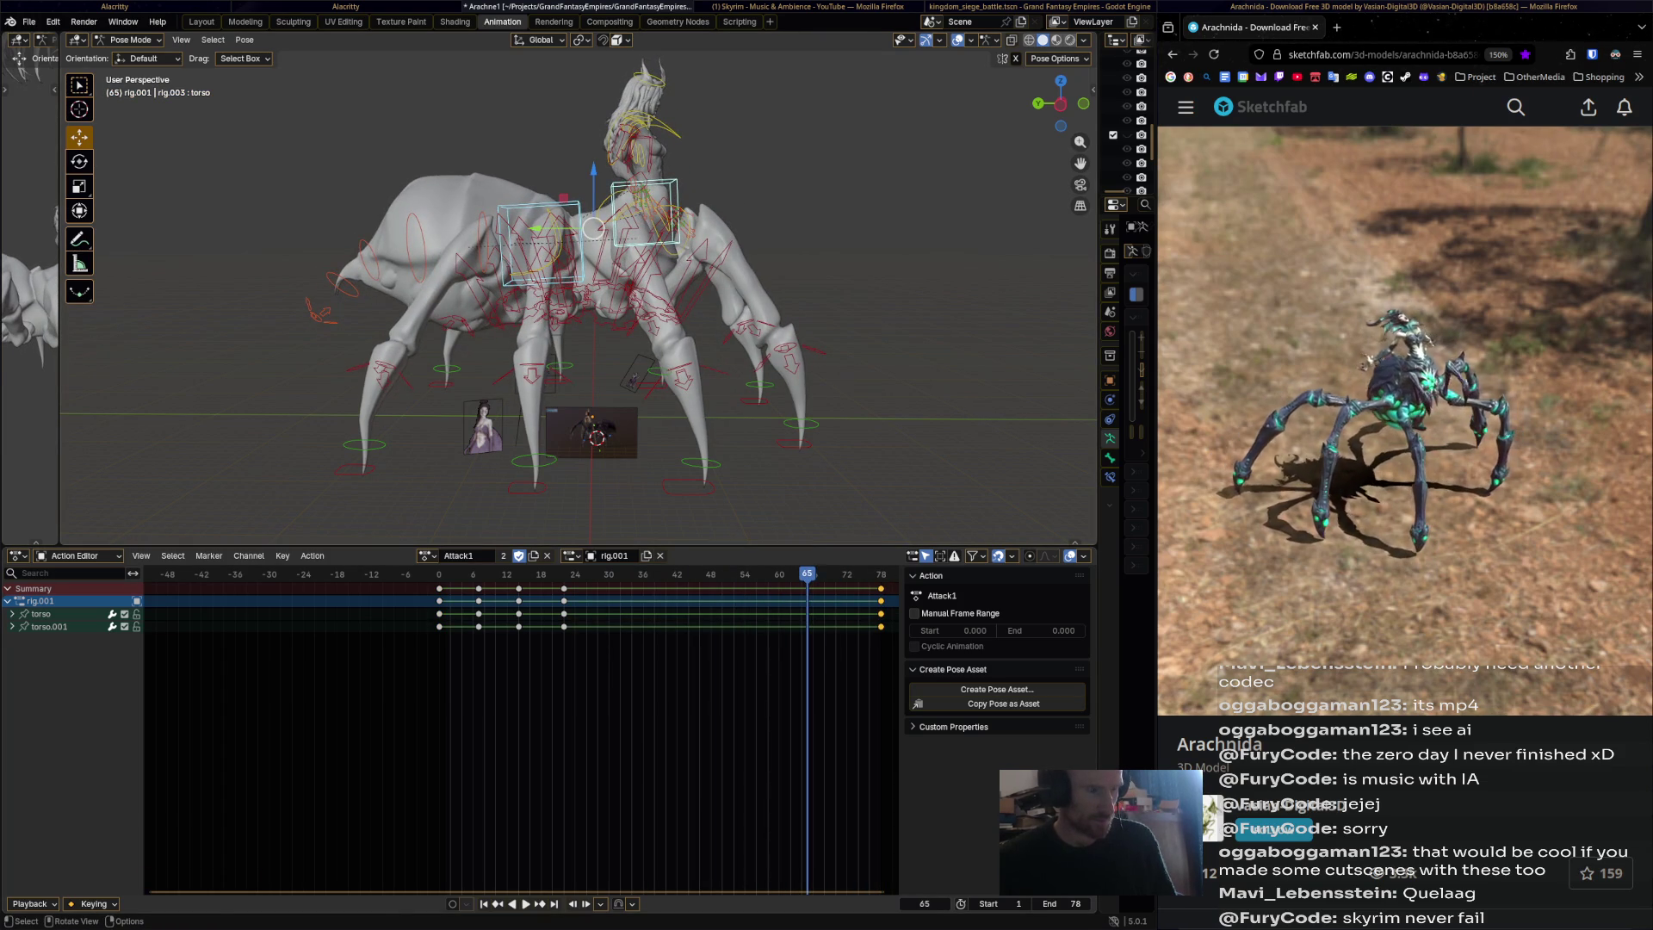
Tilt the upper body and play the loop to review it.
{"action": "key", "text": "r"}
{"action": "key", "text": "Return"}
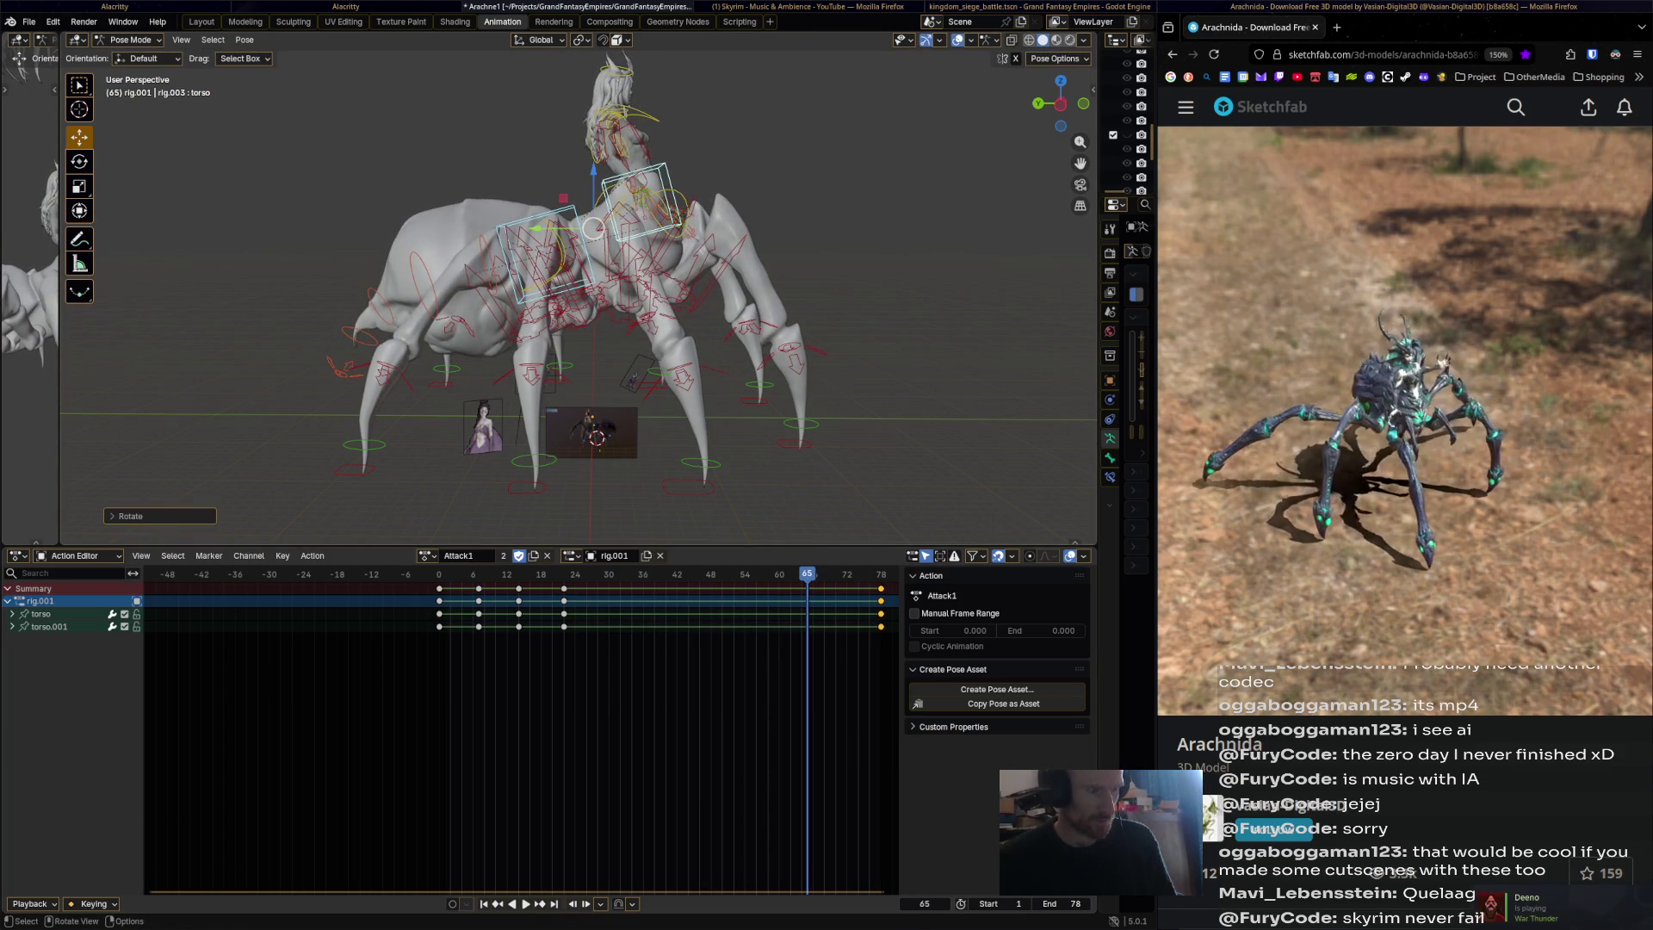
{"action": "key", "text": "space"}
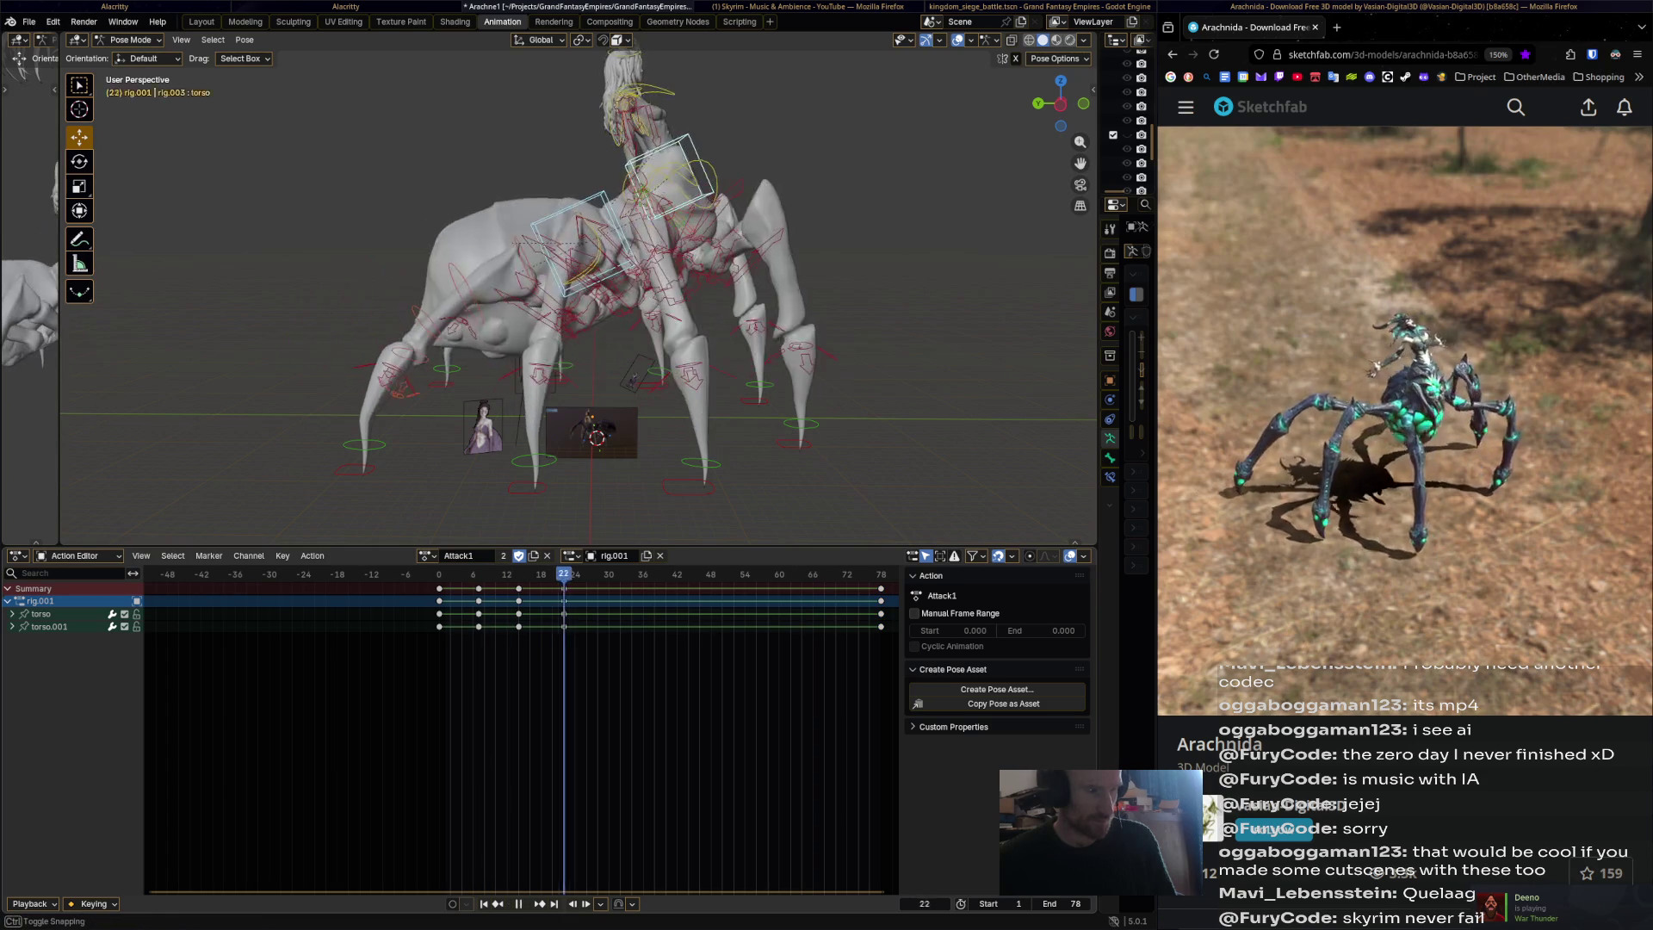
{"action": "key", "text": "space"}
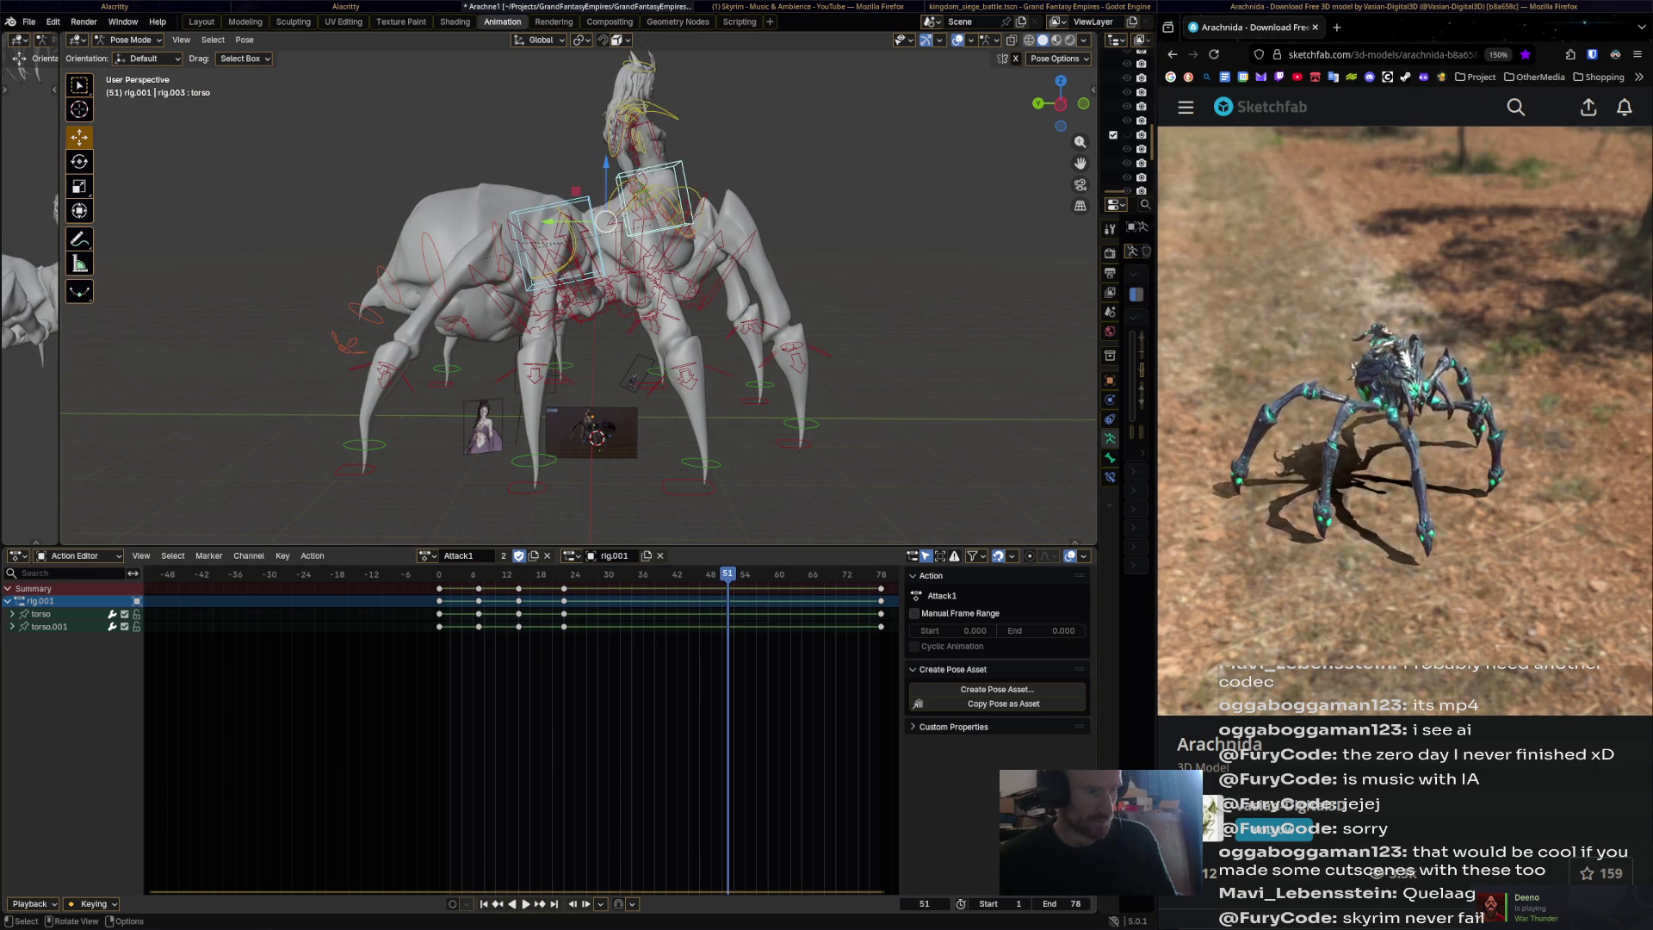
Key a tilted torso pose at frame 63, replay the loop, and select hips.001.
{"action": "left_click_drag", "start_coordinate": [728, 575], "coordinate": [796, 574]}
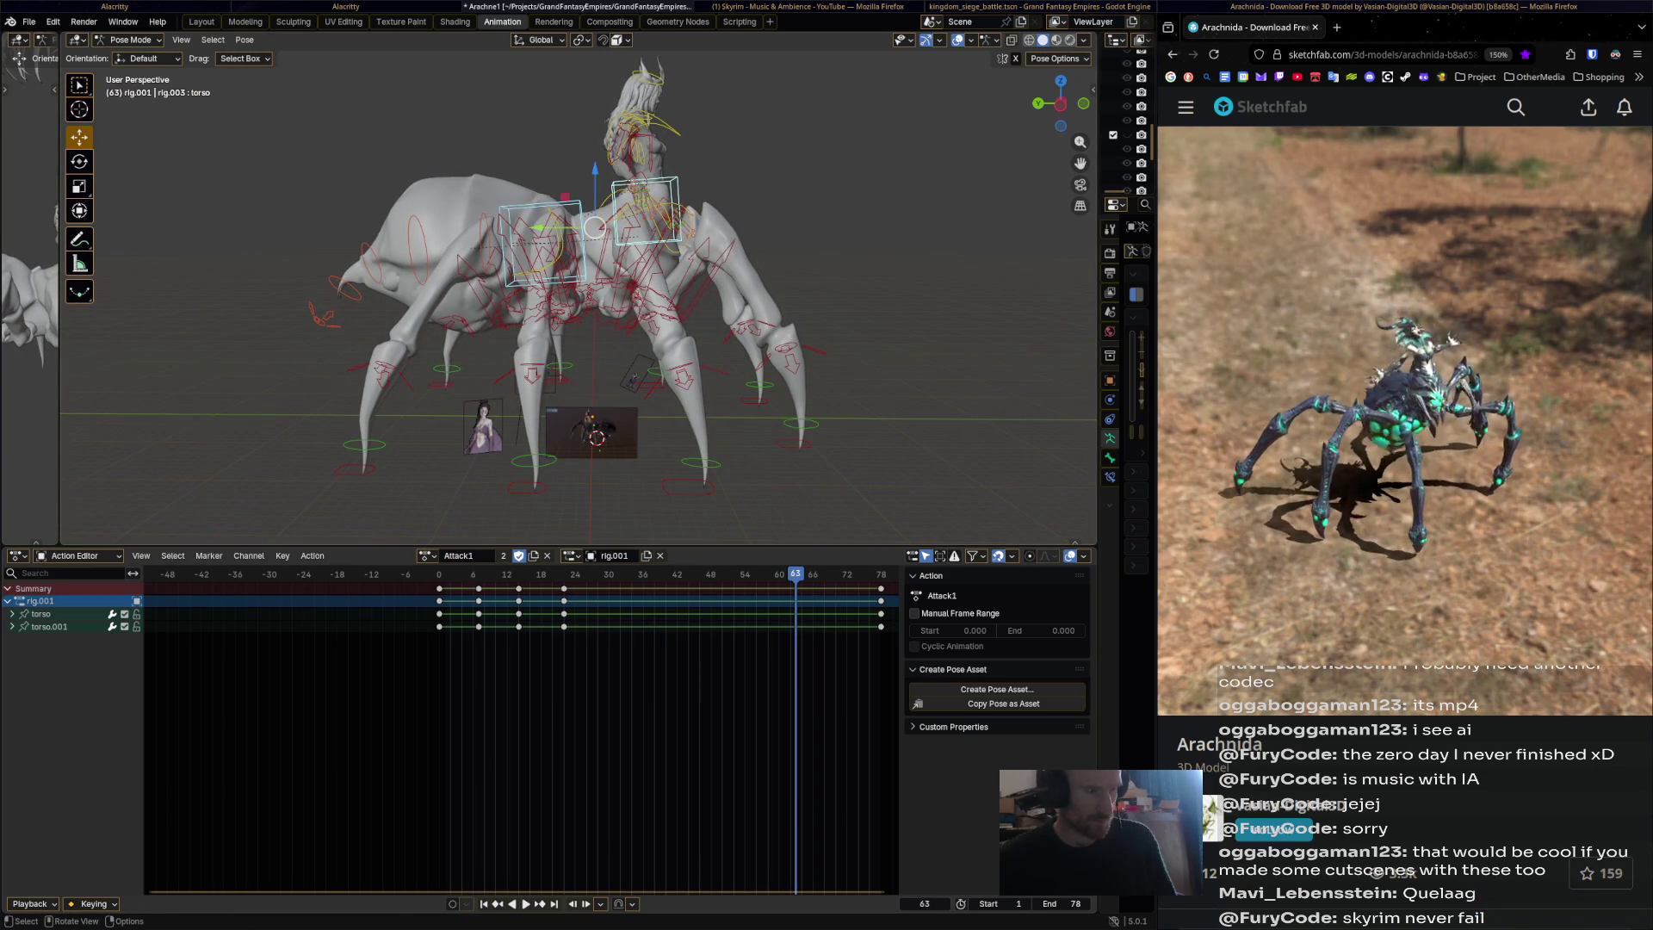
{"action": "key", "text": "r"}
{"action": "key", "text": "Return"}
{"action": "key", "text": "i"}
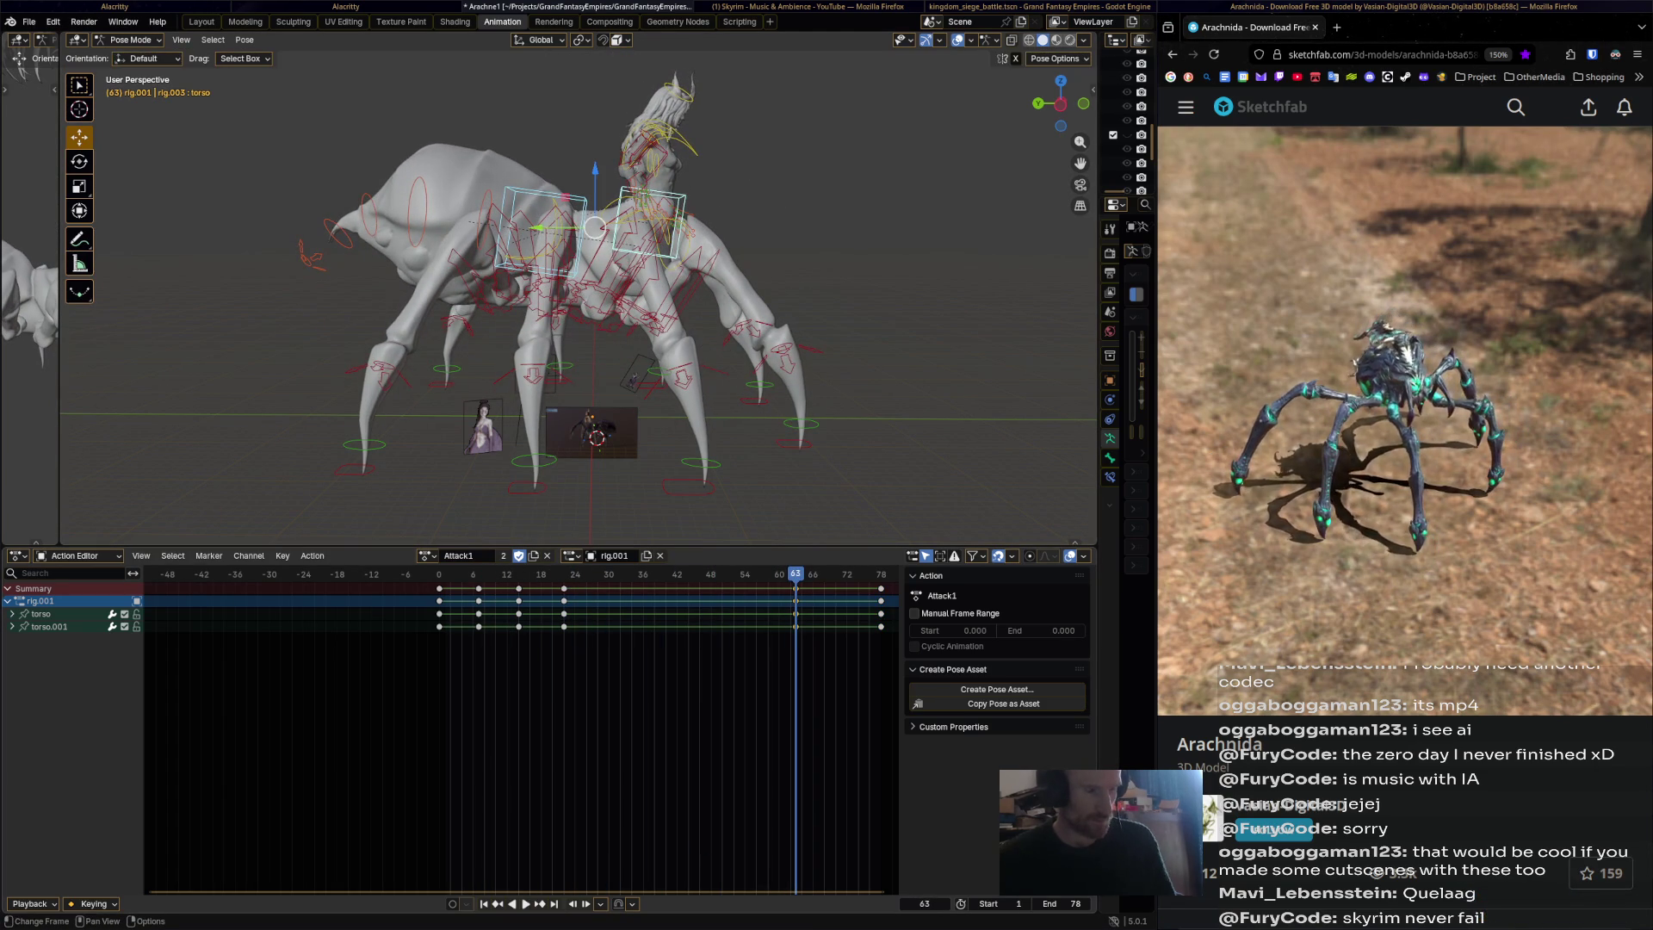
{"action": "key", "text": "space"}
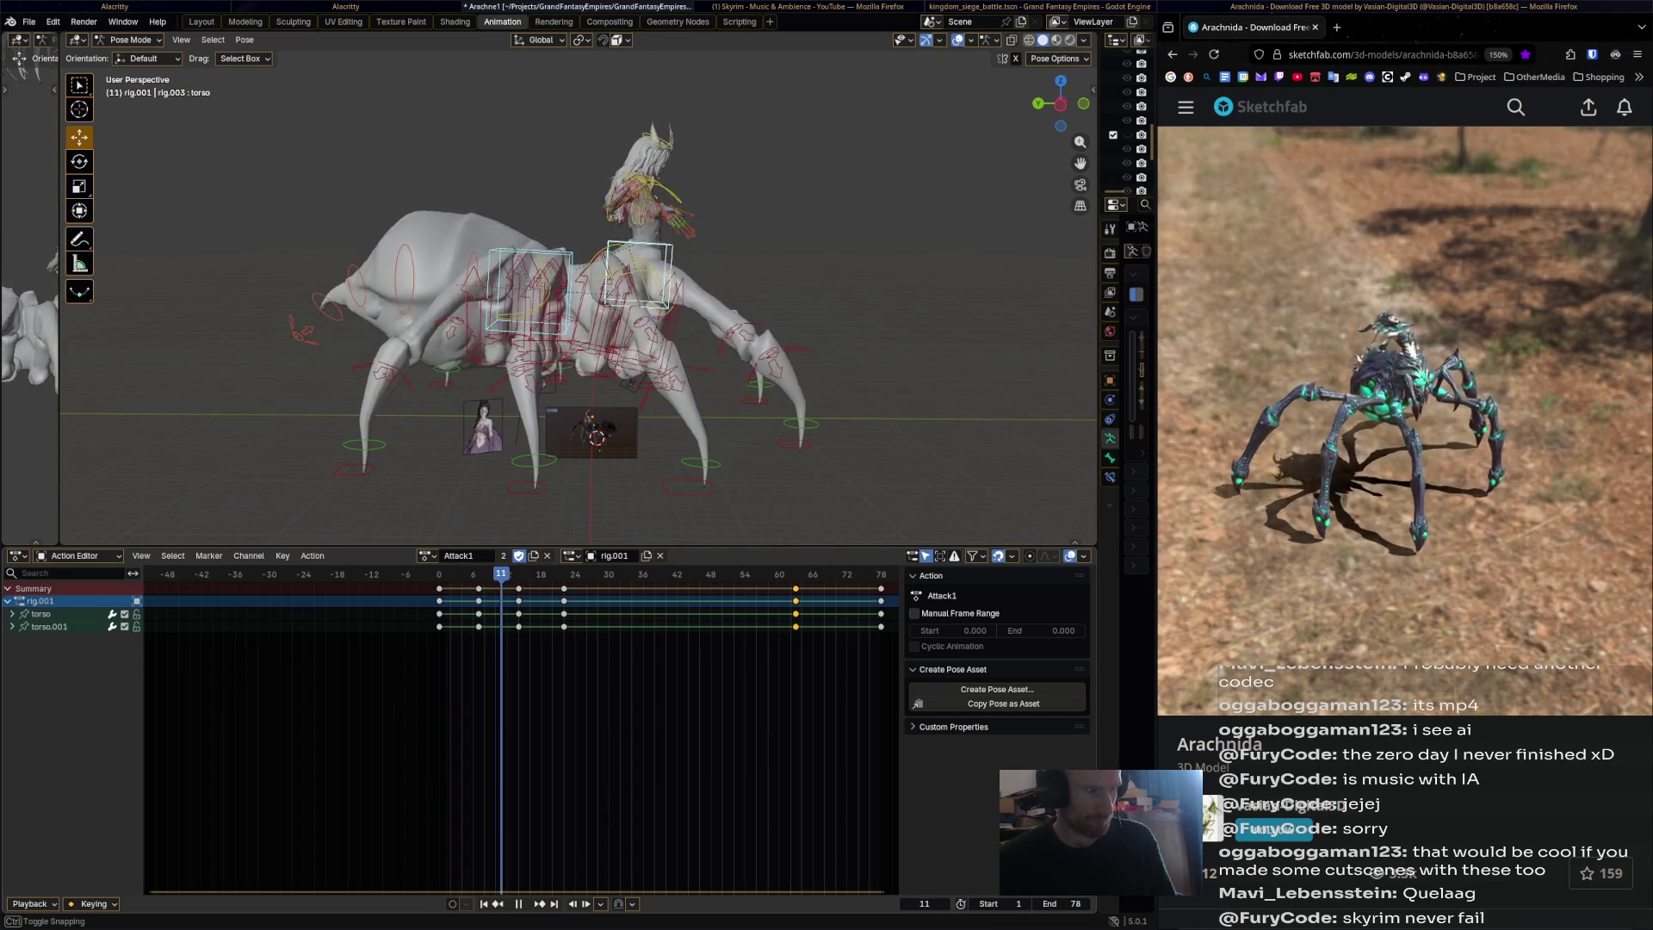
{"action": "key", "text": "space"}
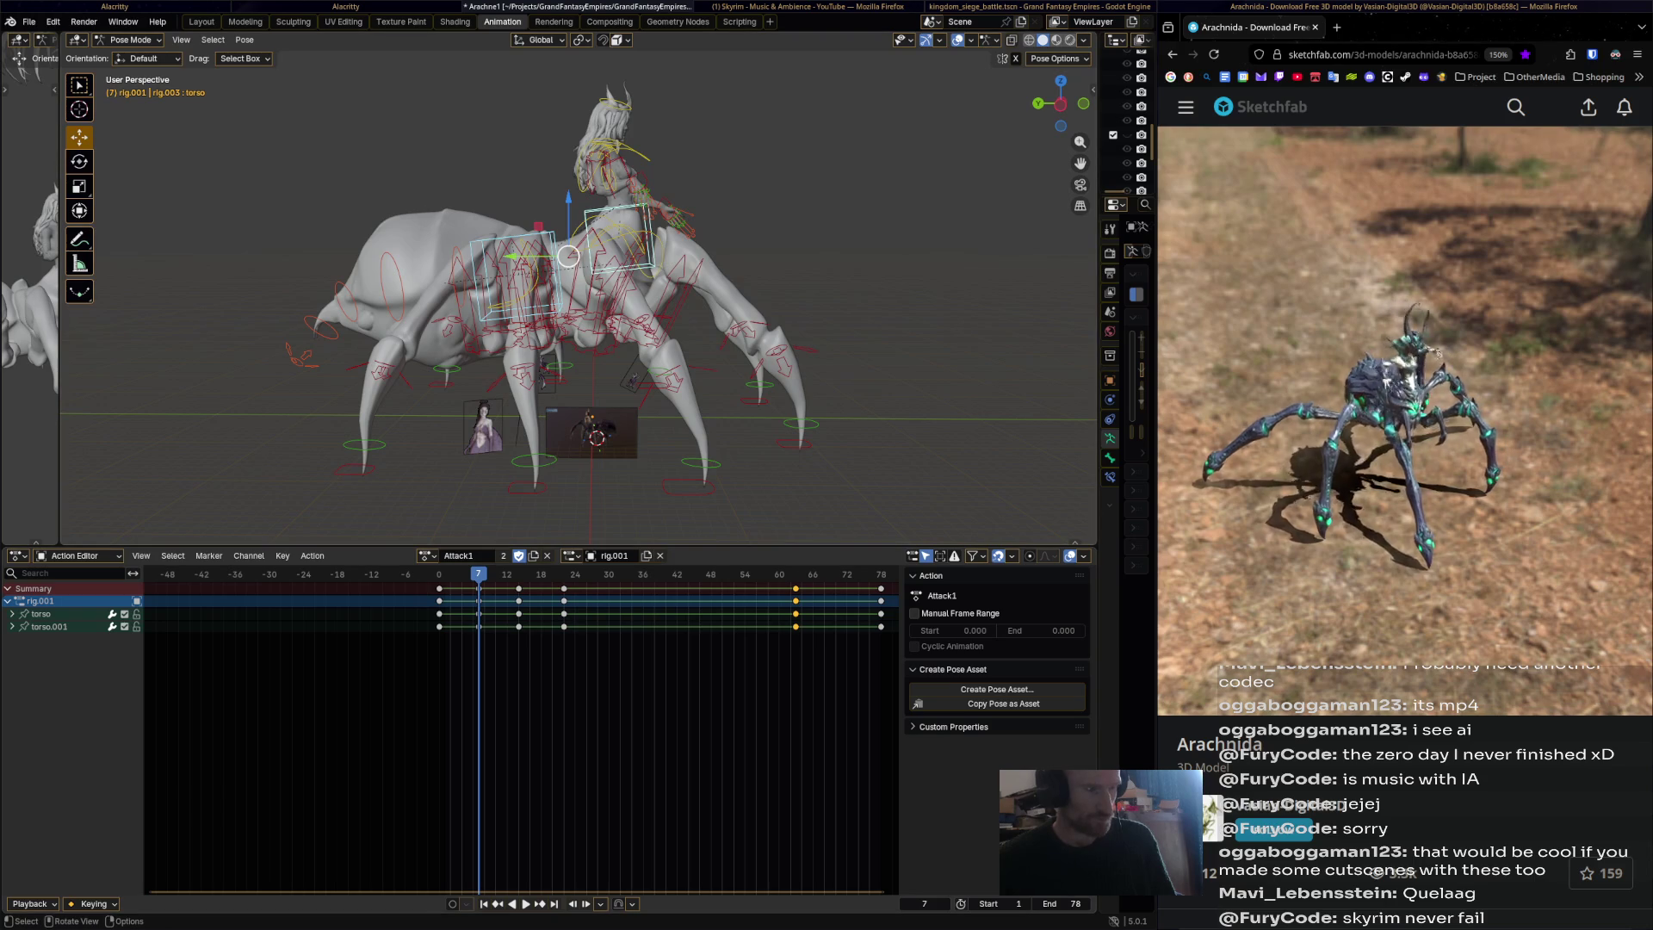
{"action": "left_click", "coordinate": [517, 284]}
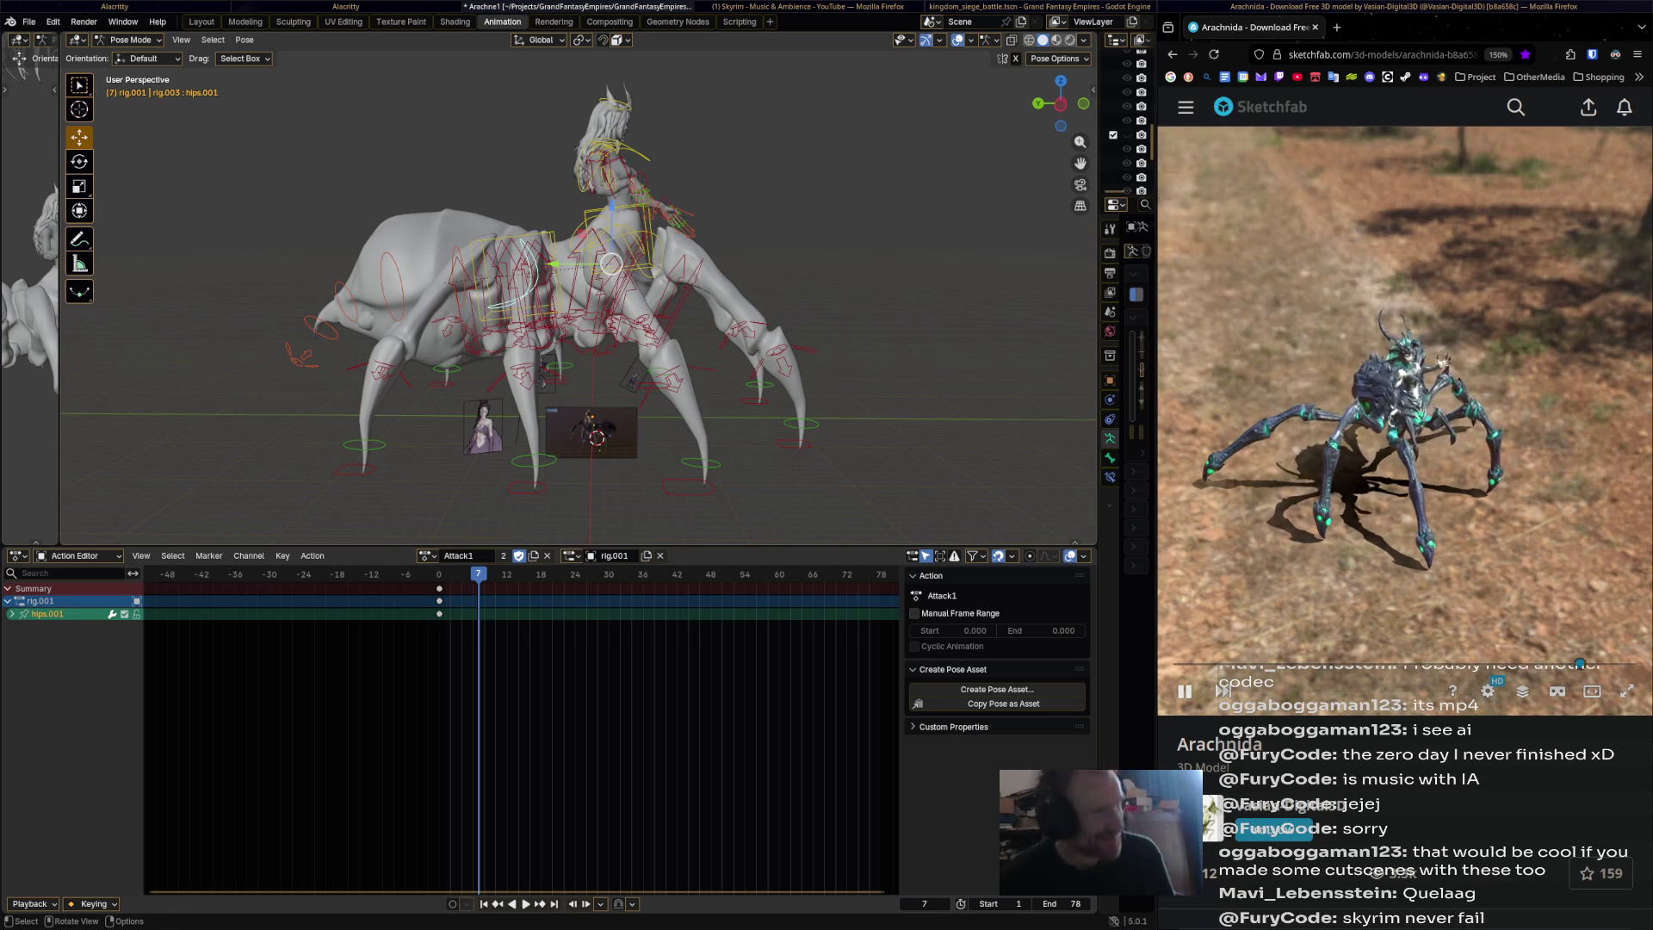
Rotate hips.001 and spine_master.008 and key the abdomen pose at frame 7.
{"action": "middle_click_drag", "start_coordinate": [611, 264], "coordinate": [724, 259], "text": "shift"}
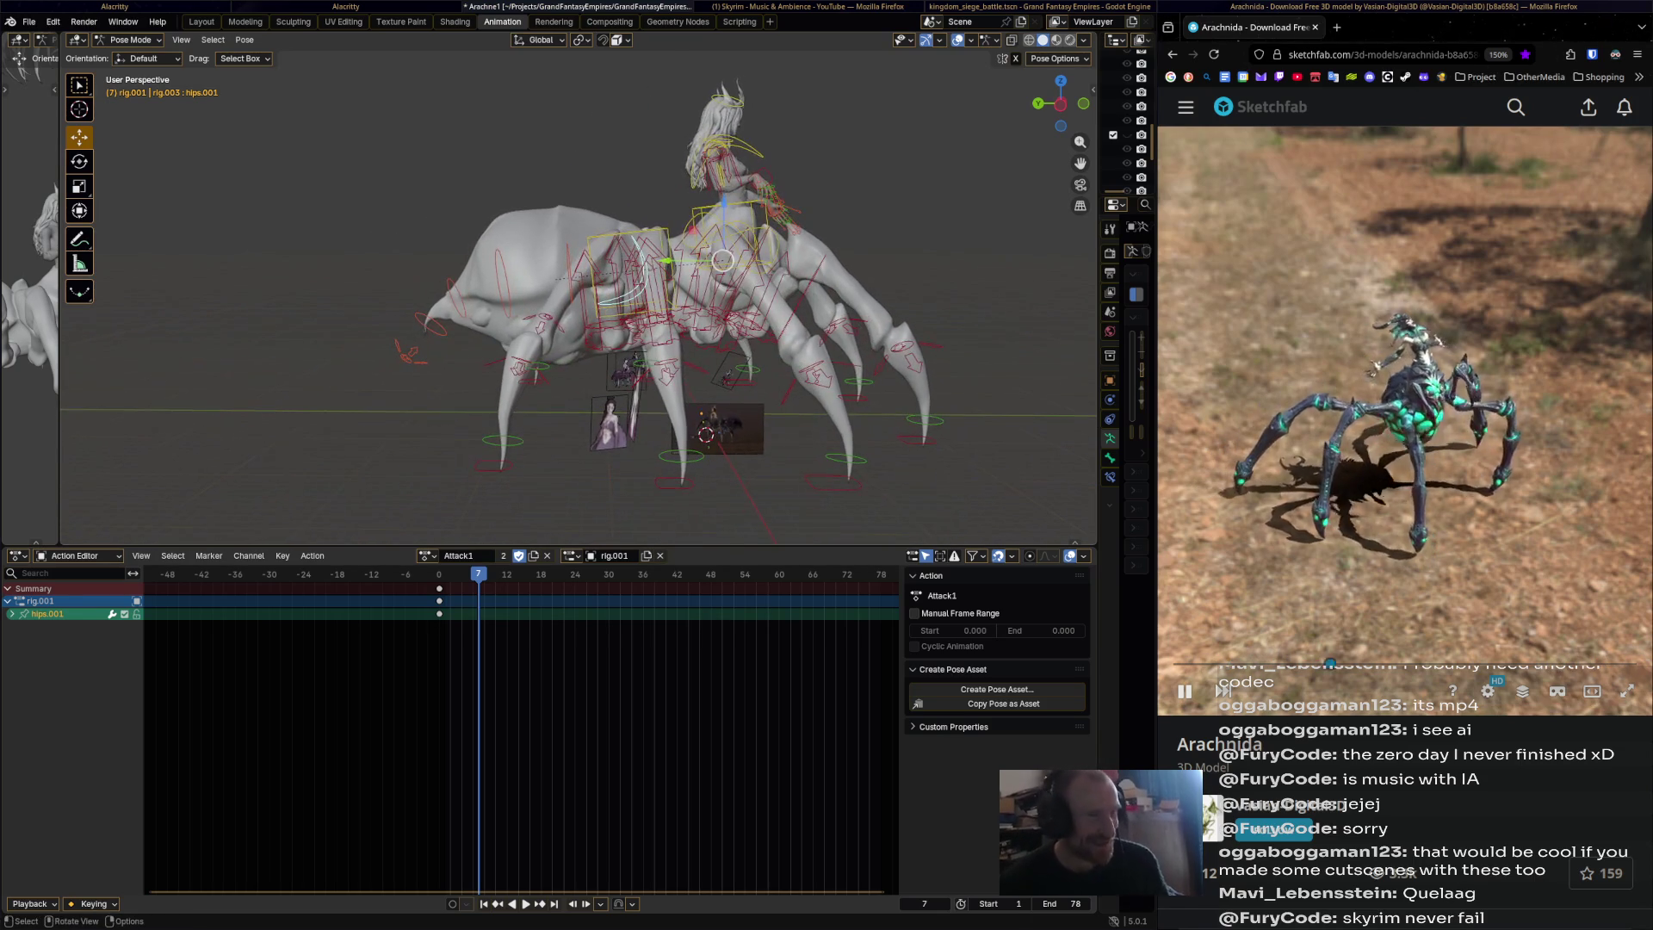
{"action": "key", "text": "space"}
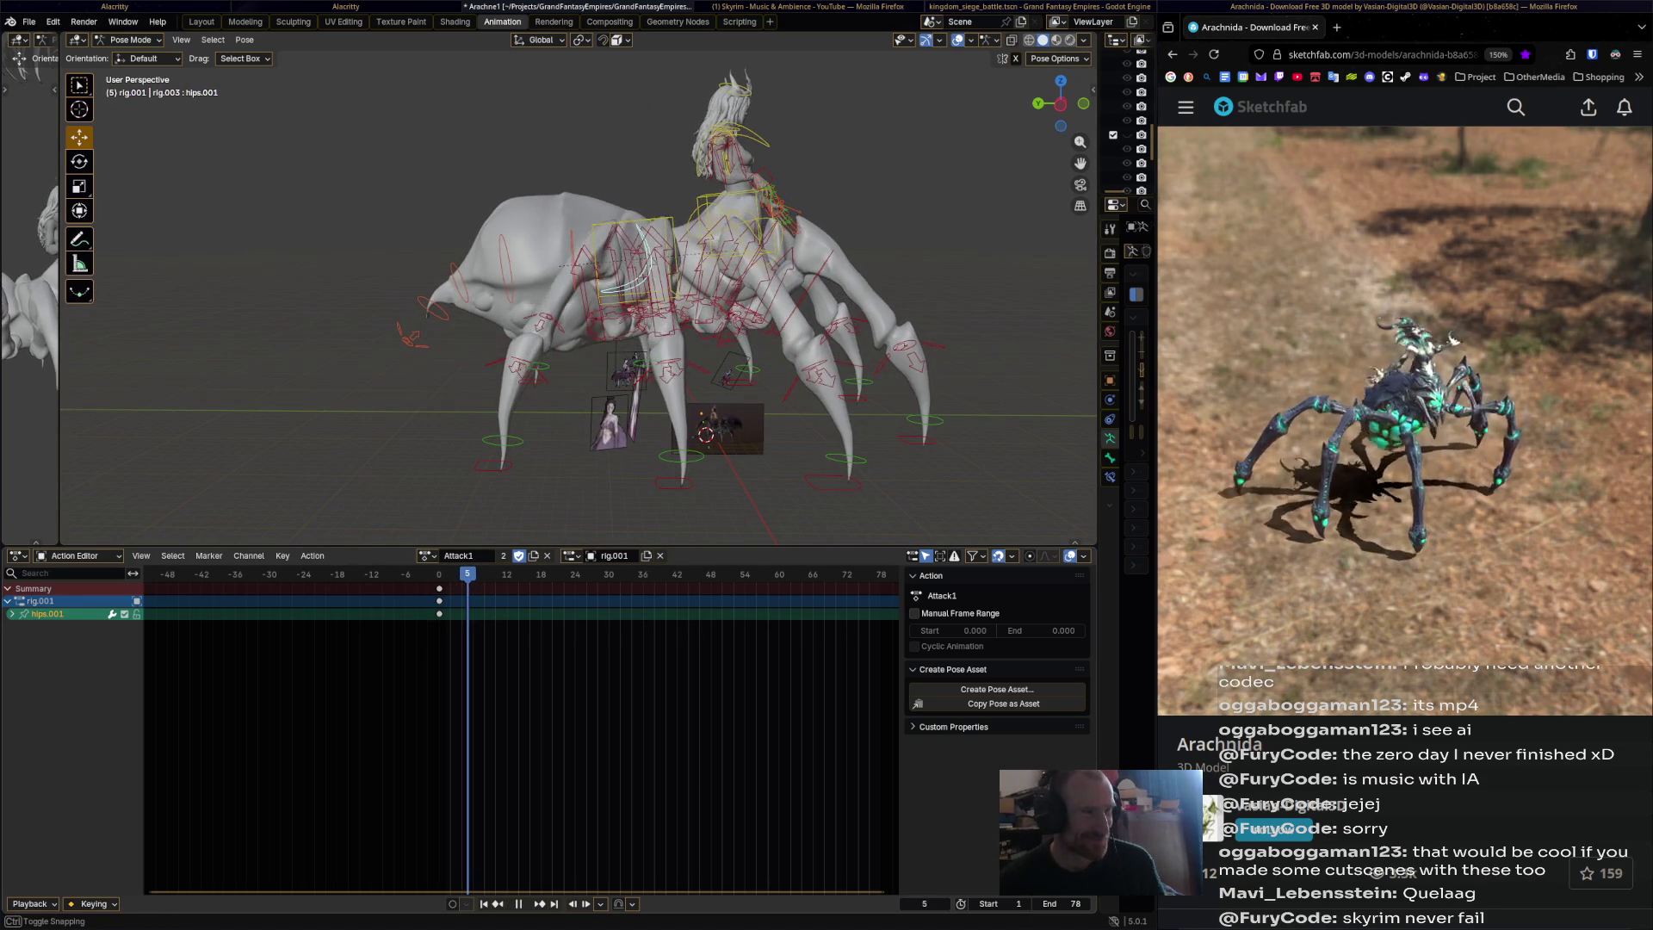
{"action": "key", "text": "space"}
{"action": "key", "text": "a"}
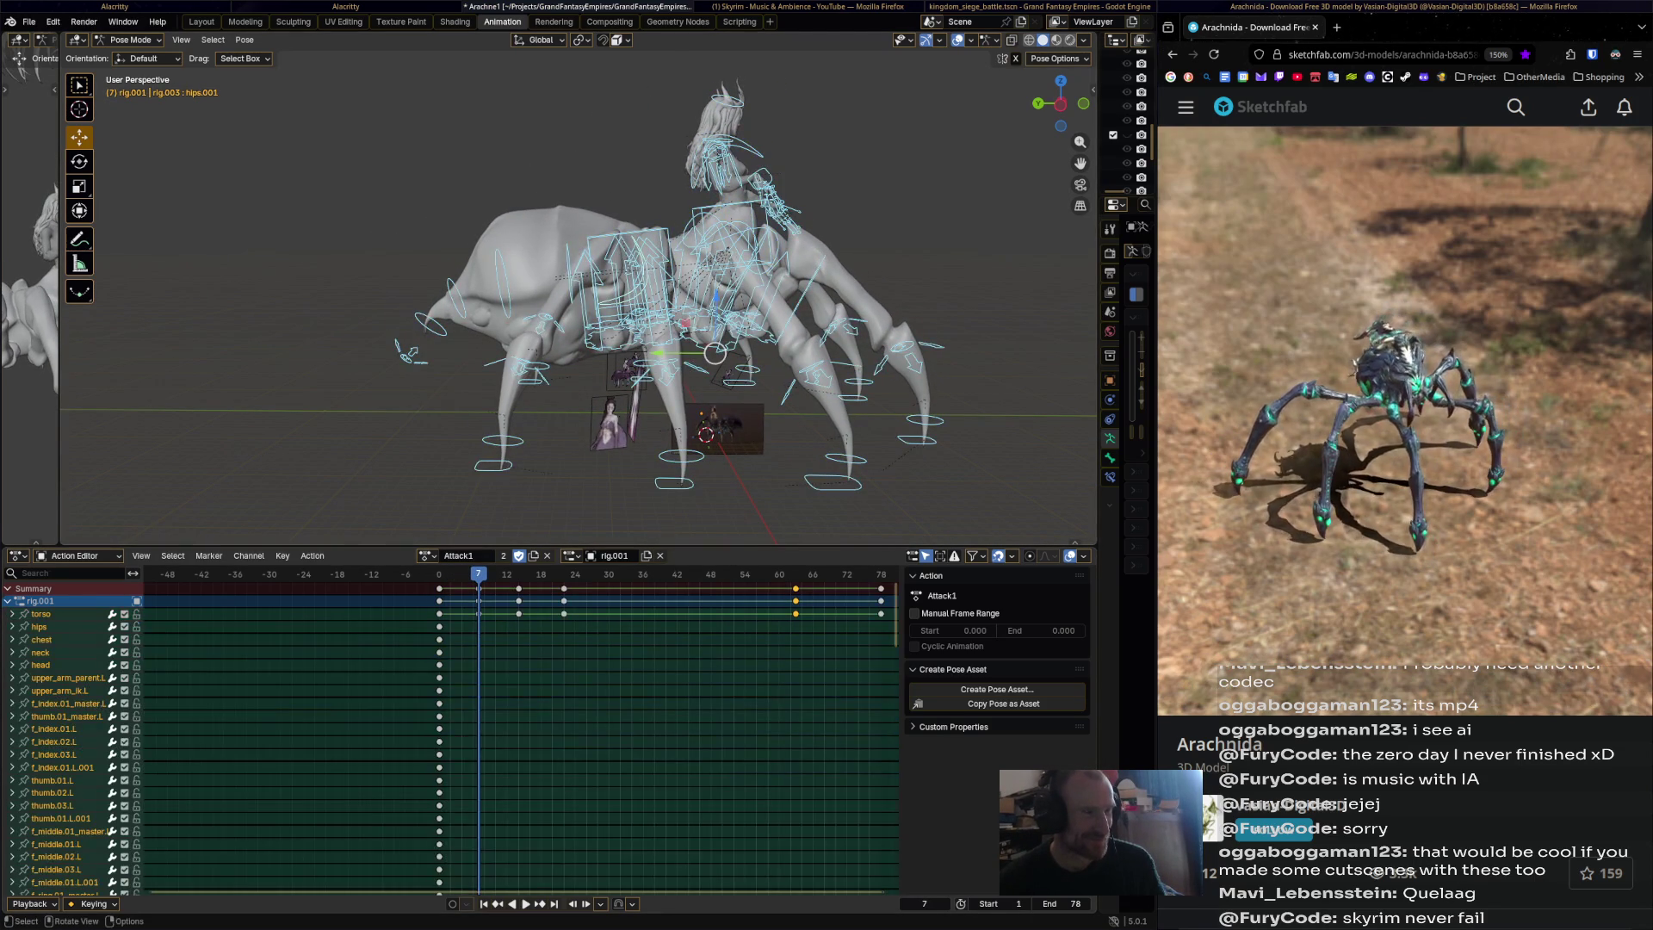
{"action": "left_click", "coordinate": [633, 267]}
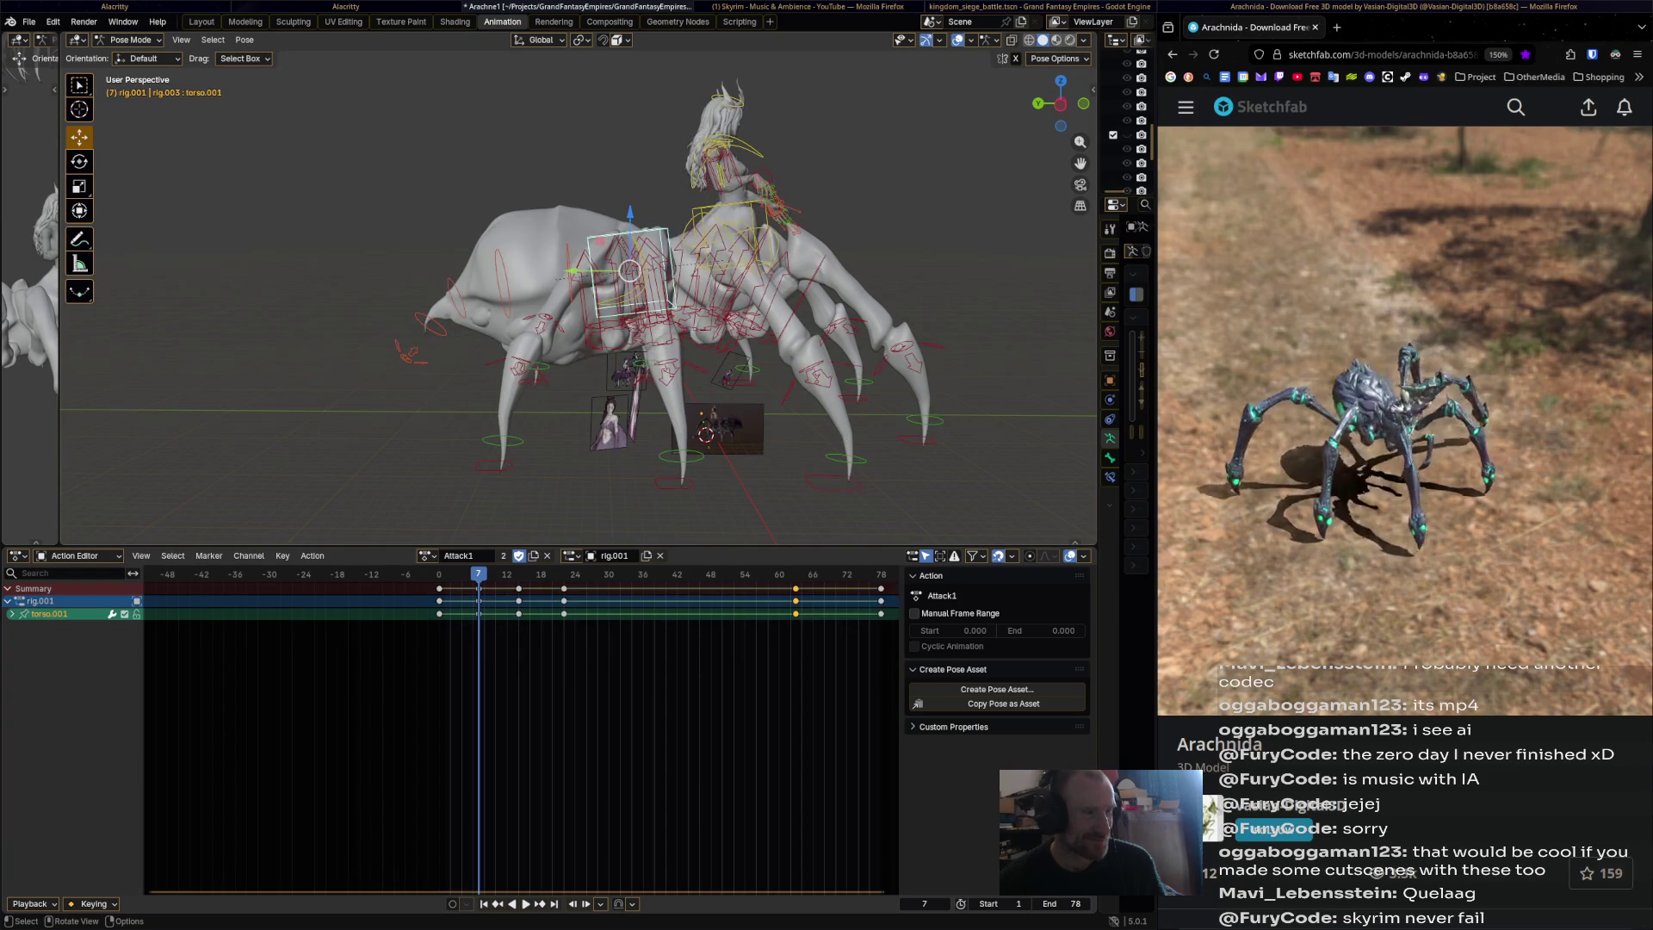
{"action": "key", "text": "bracketleft"}
{"action": "key", "text": "r"}
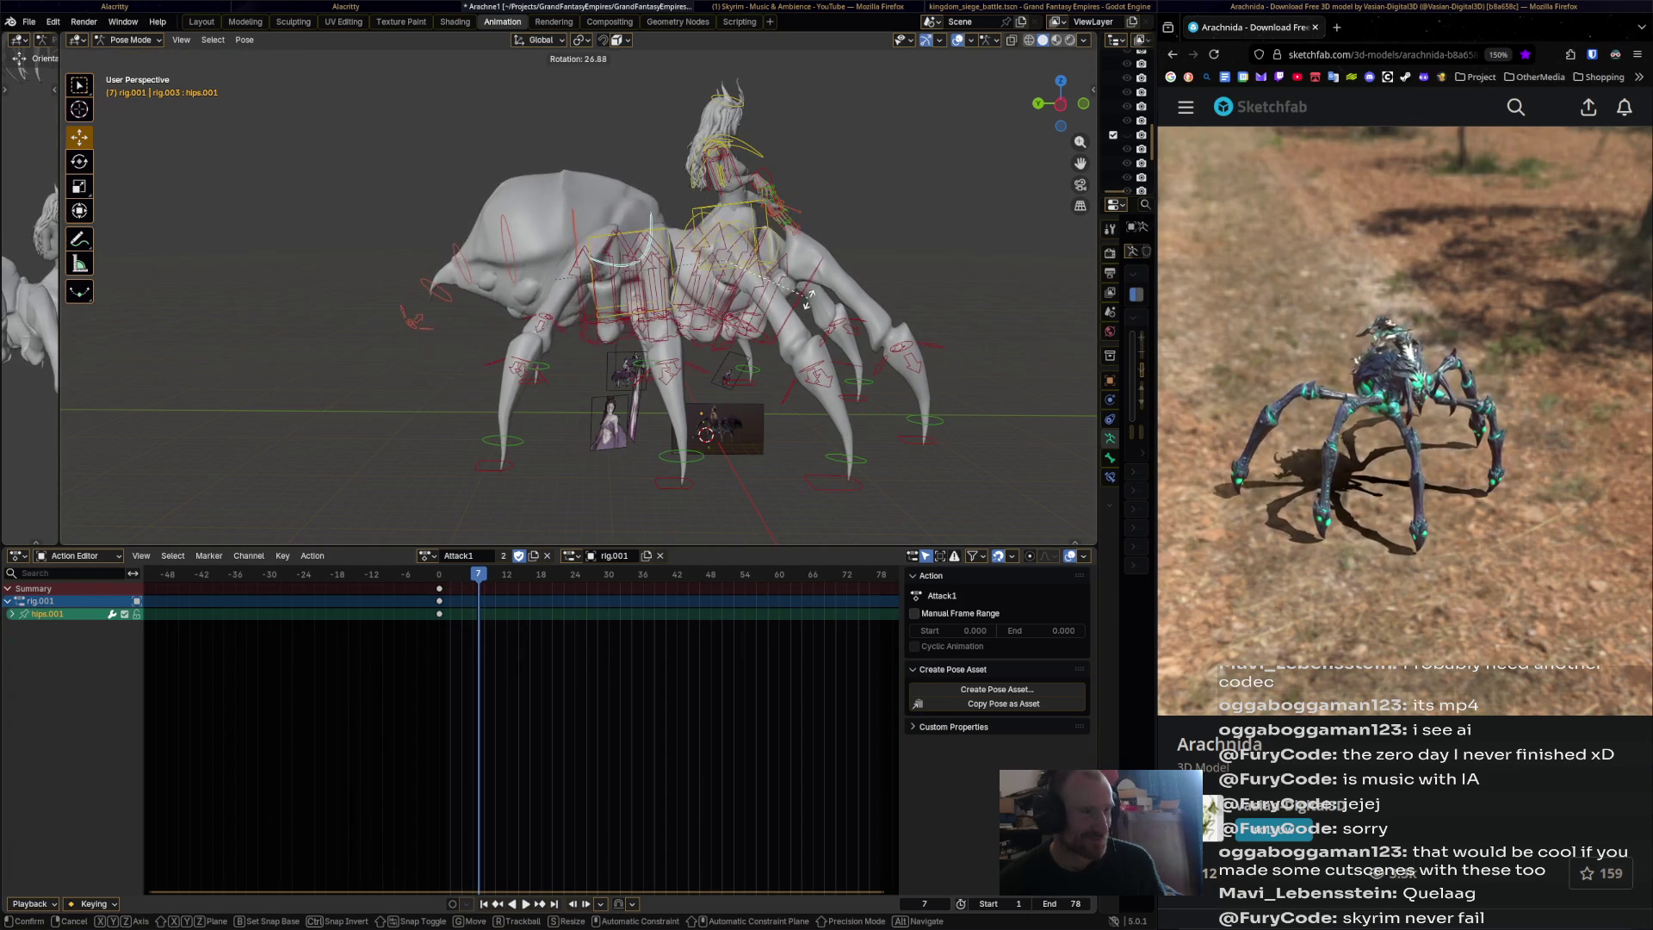
{"action": "key", "text": "Return"}
{"action": "key", "text": "bracketleft"}
{"action": "key", "text": "r"}
{"action": "key", "text": "Return"}
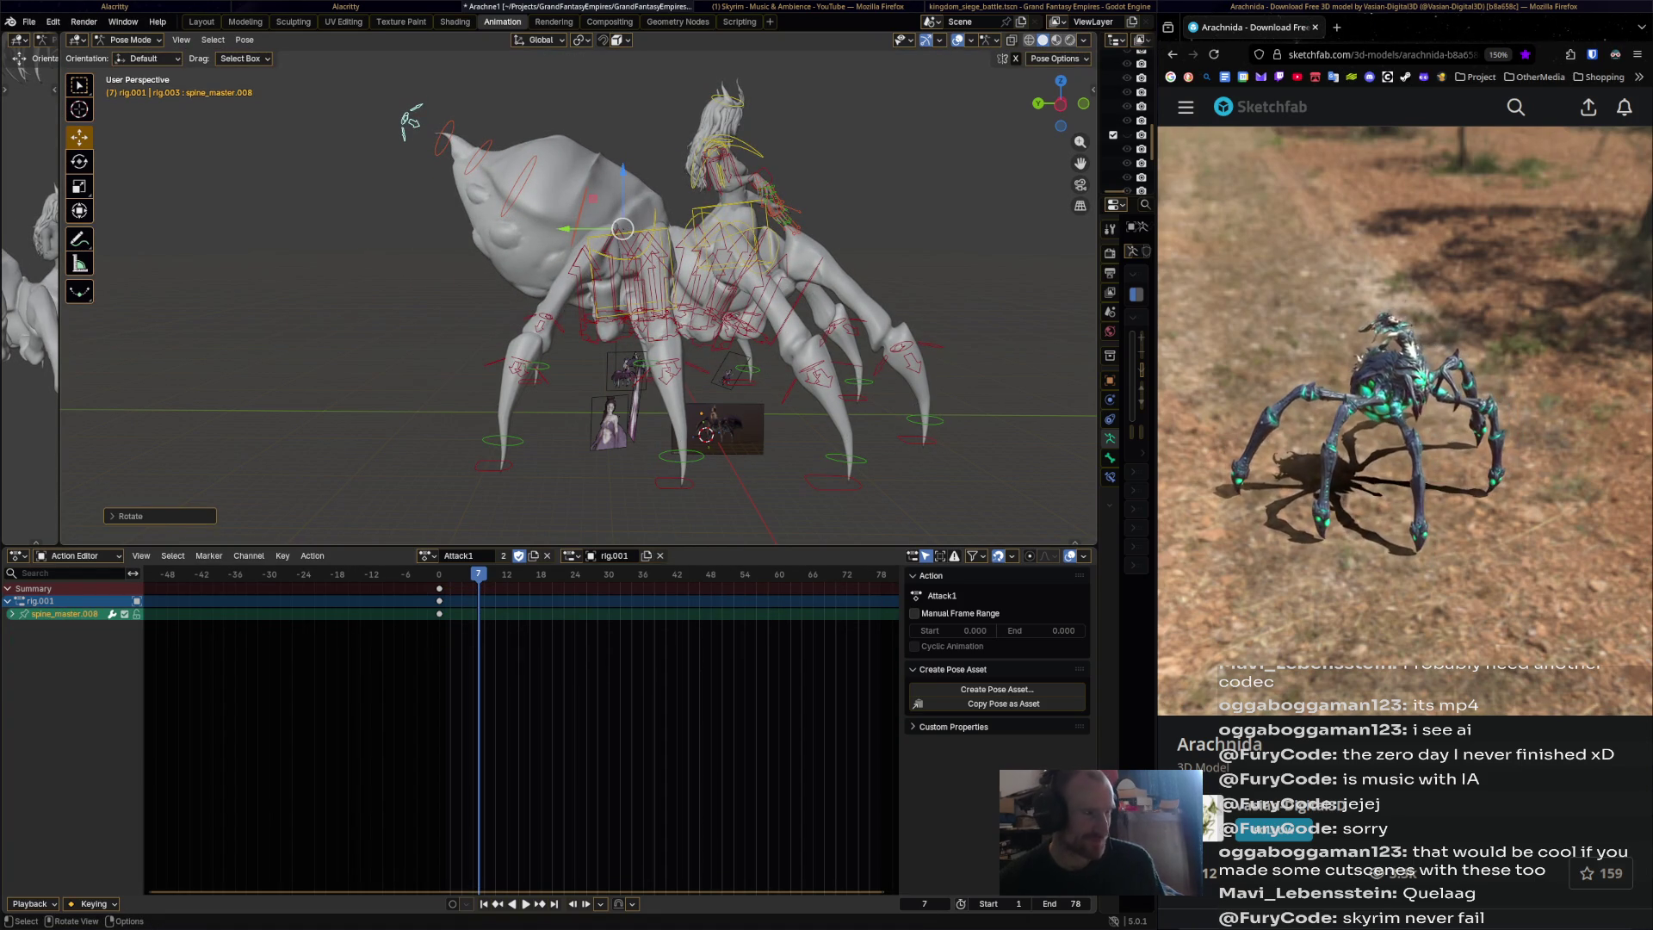
{"action": "key", "text": "i"}
Rotate hips.001 and spine_master.008 again and key the pose at frame 14.
{"action": "key", "text": "bracketright"}
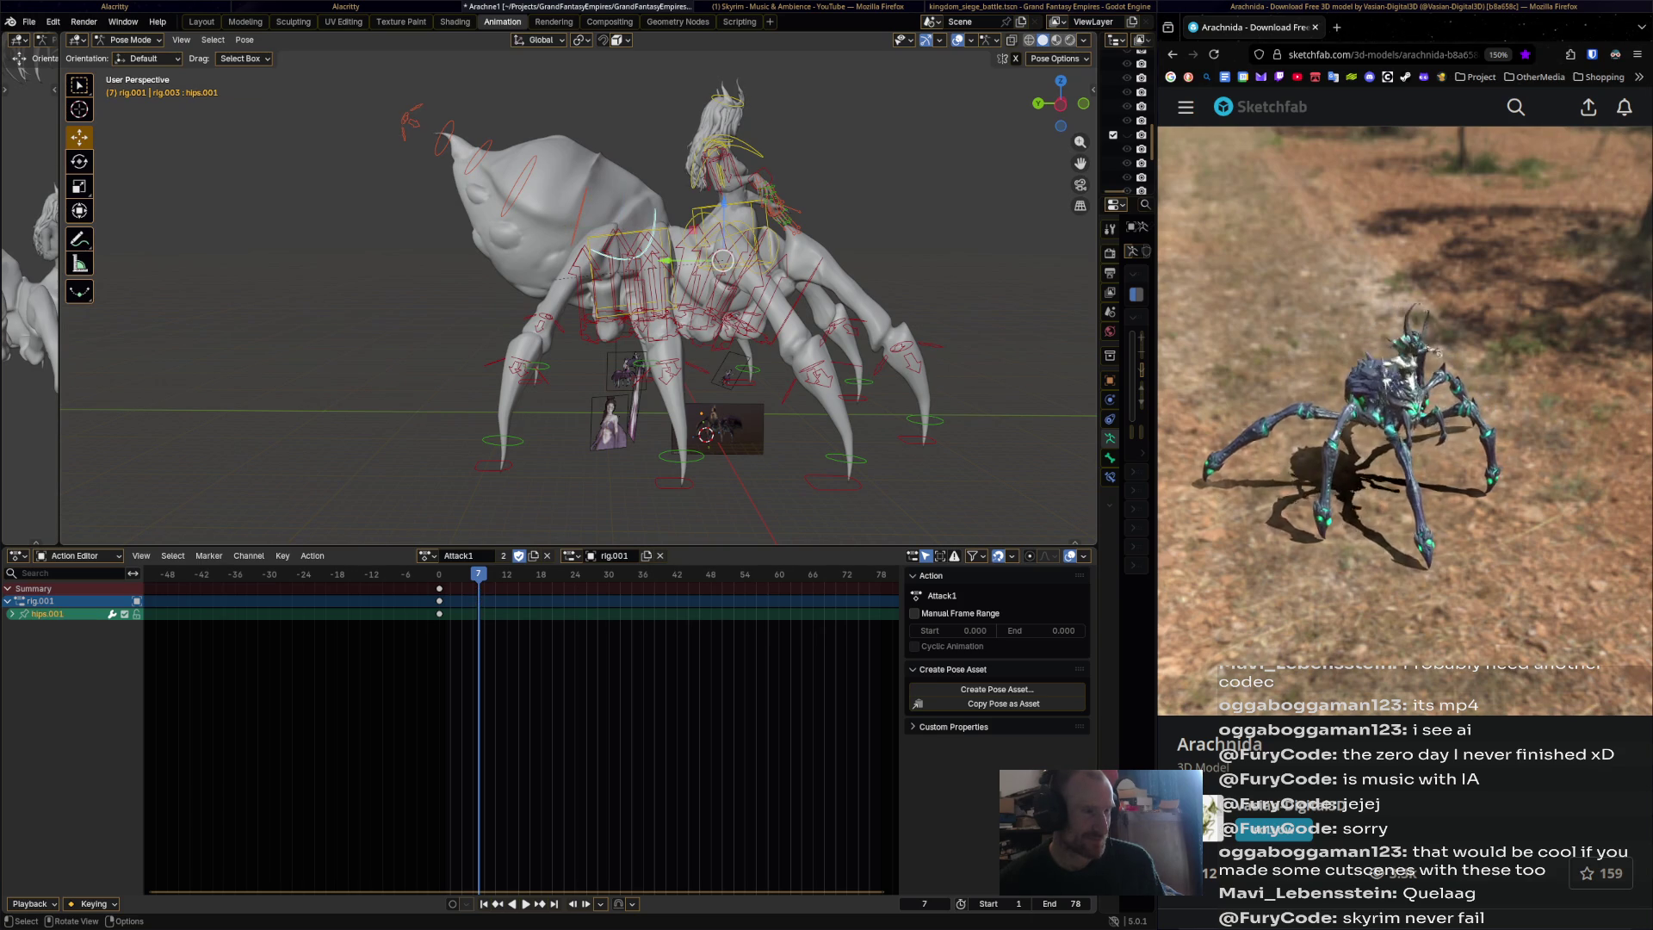
{"action": "key", "text": "space"}
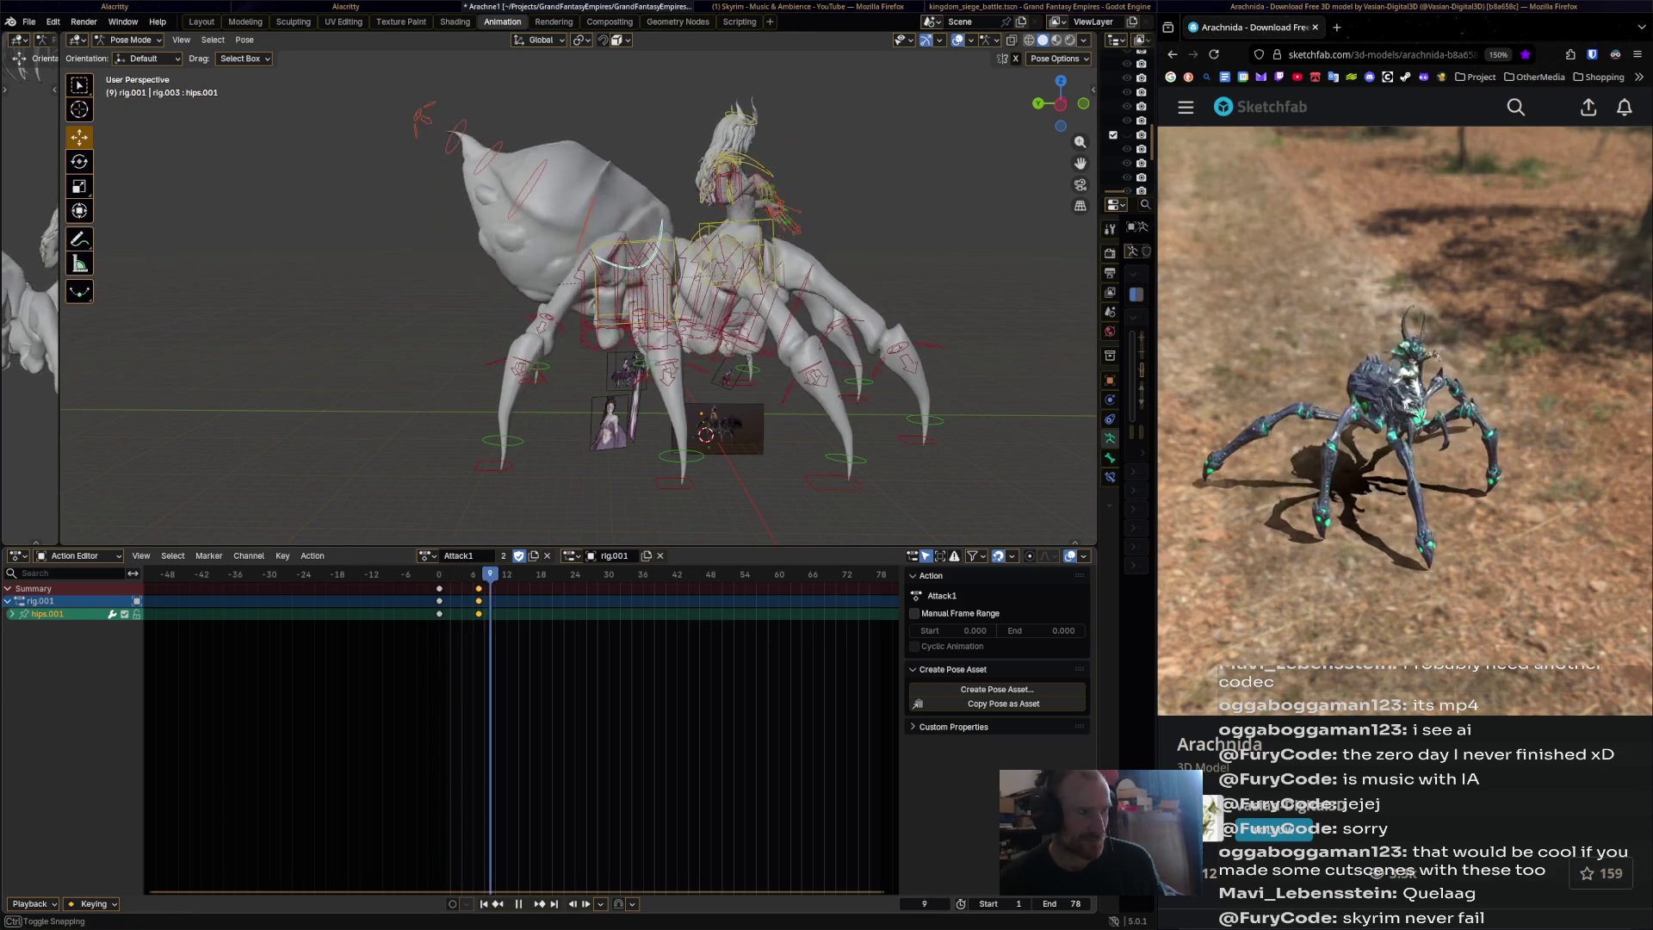
{"action": "key", "text": "space"}
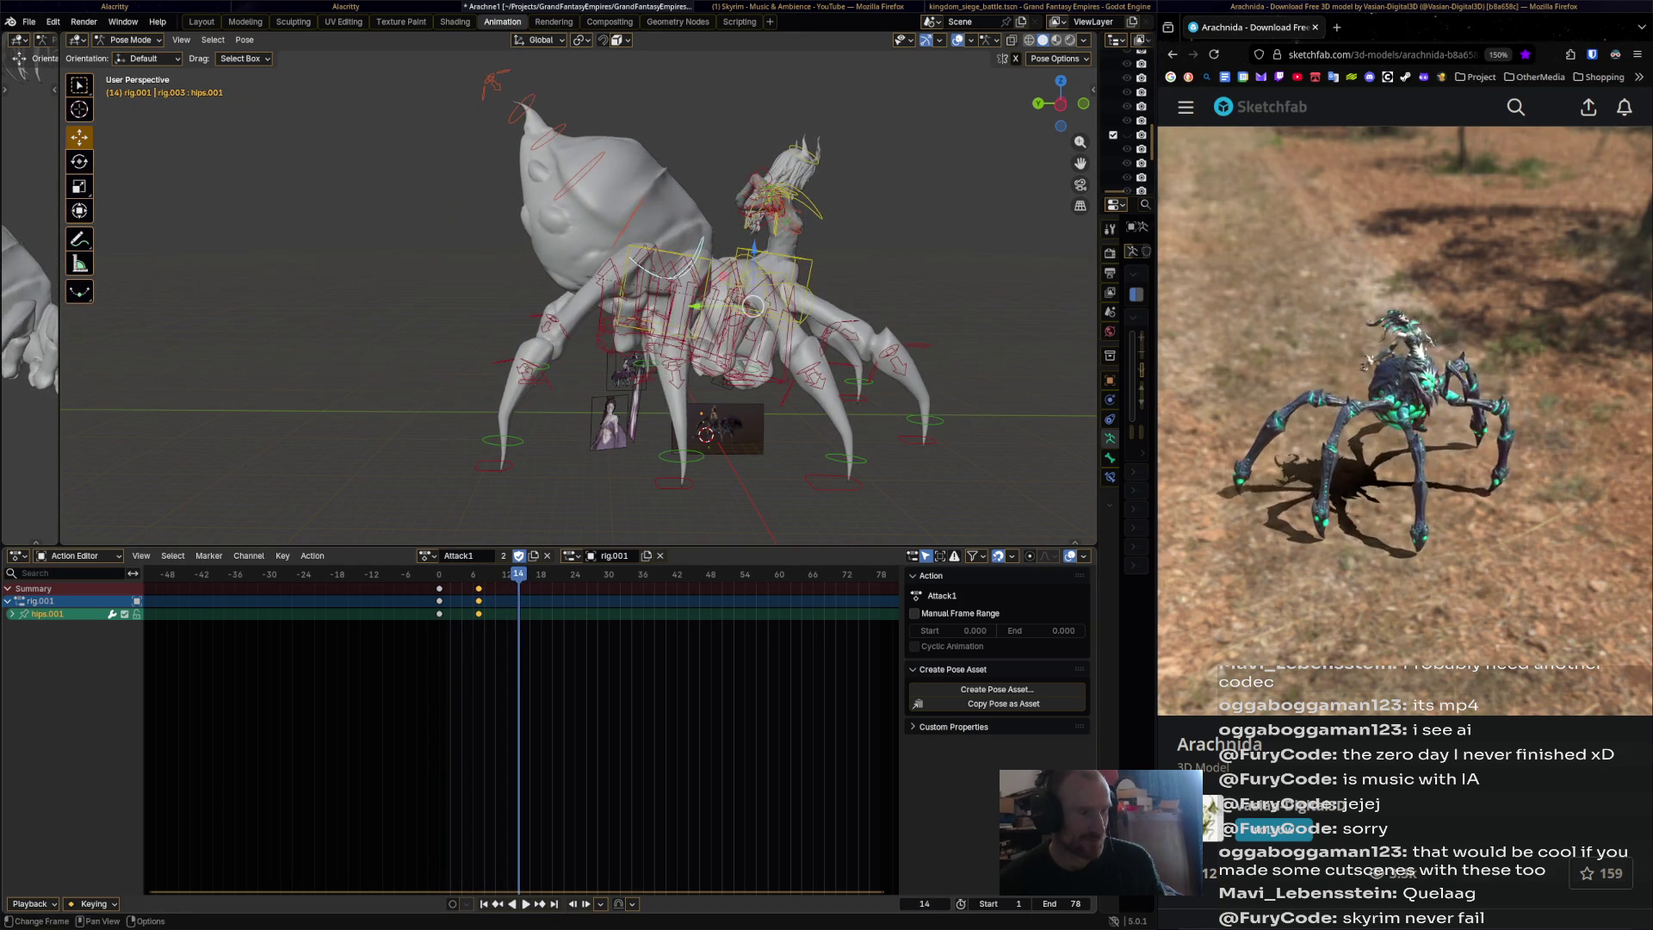
{"action": "key", "text": "a"}
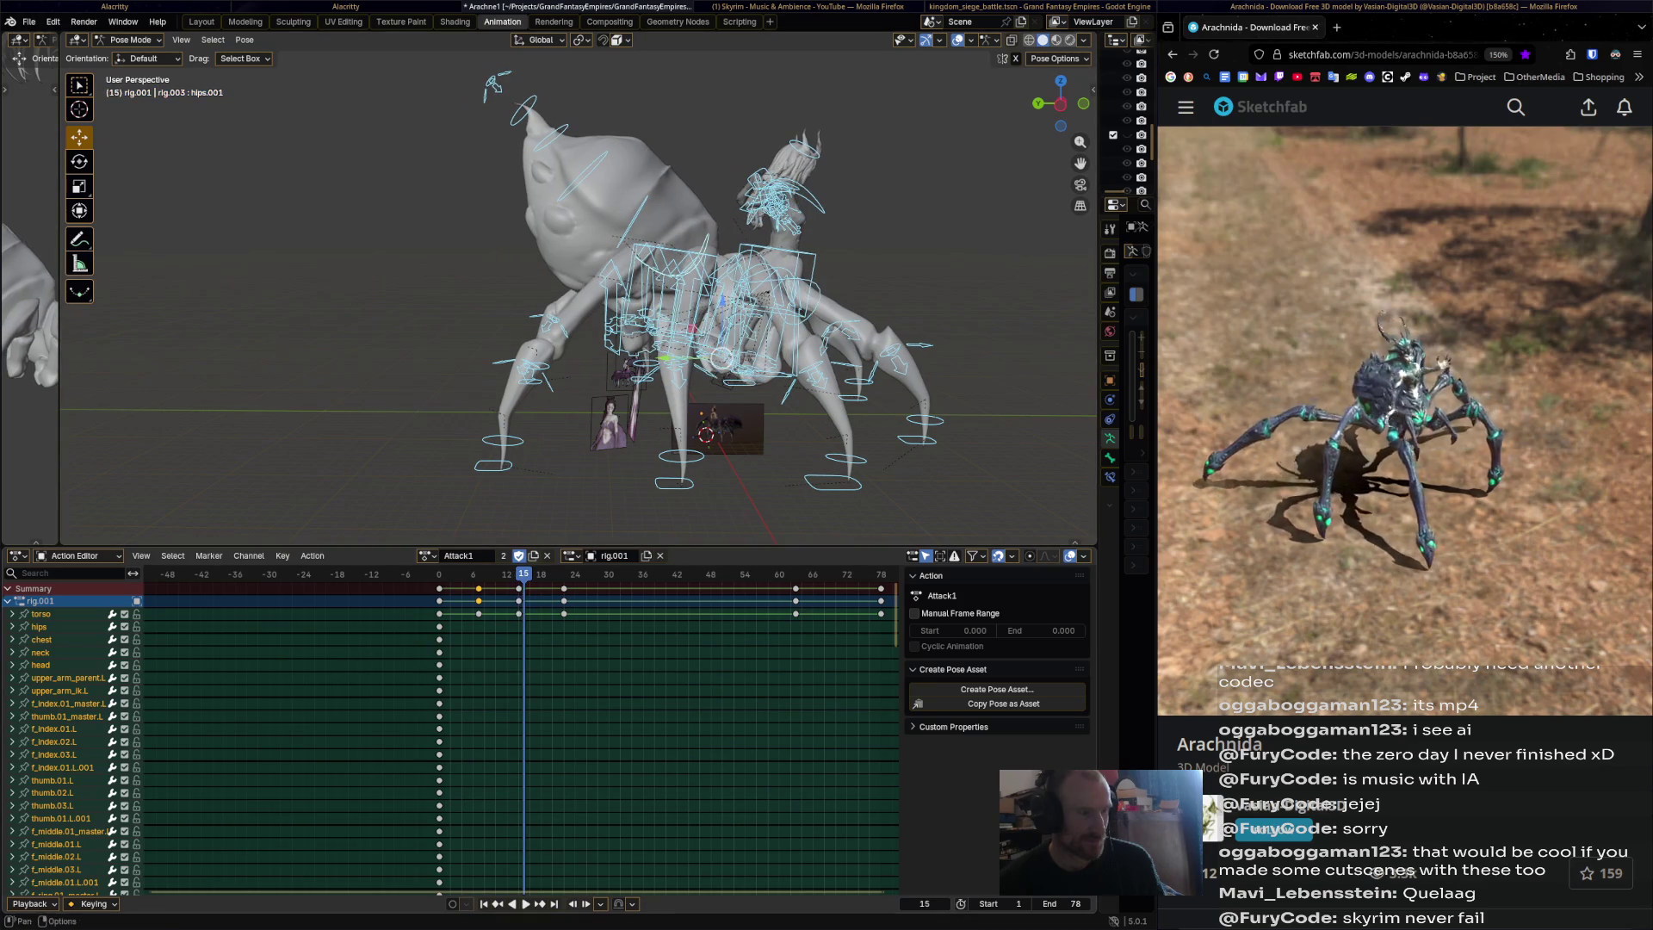
{"action": "left_click", "coordinate": [654, 301]}
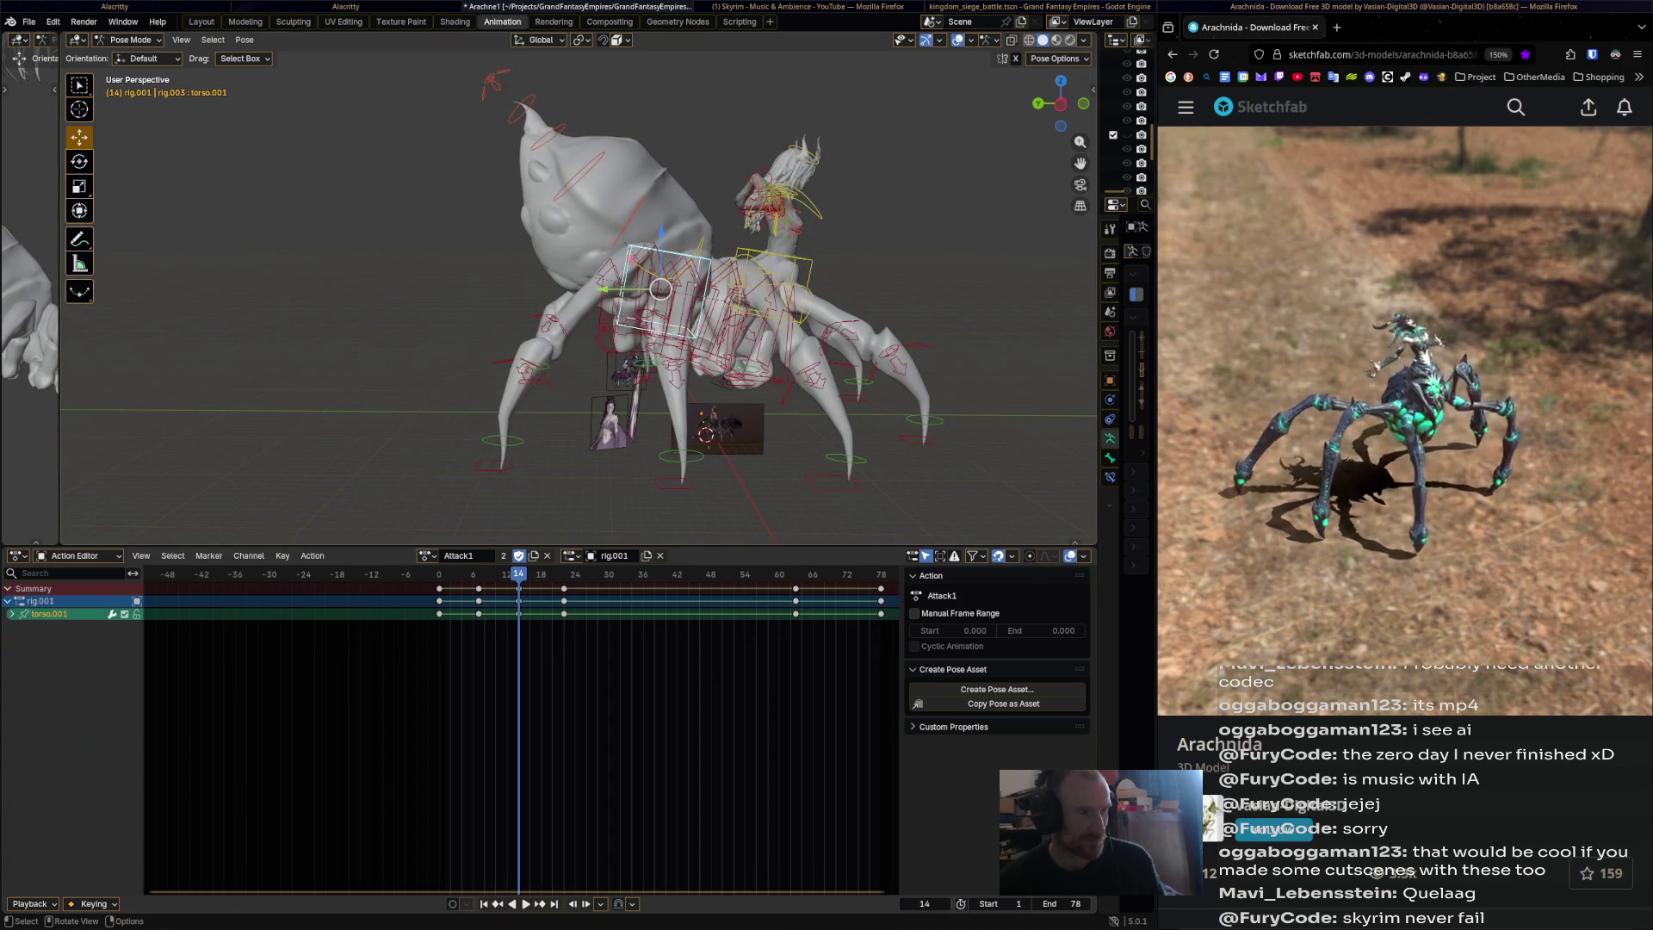
{"action": "key", "text": "r"}
{"action": "left_click", "coordinate": [654, 285]}
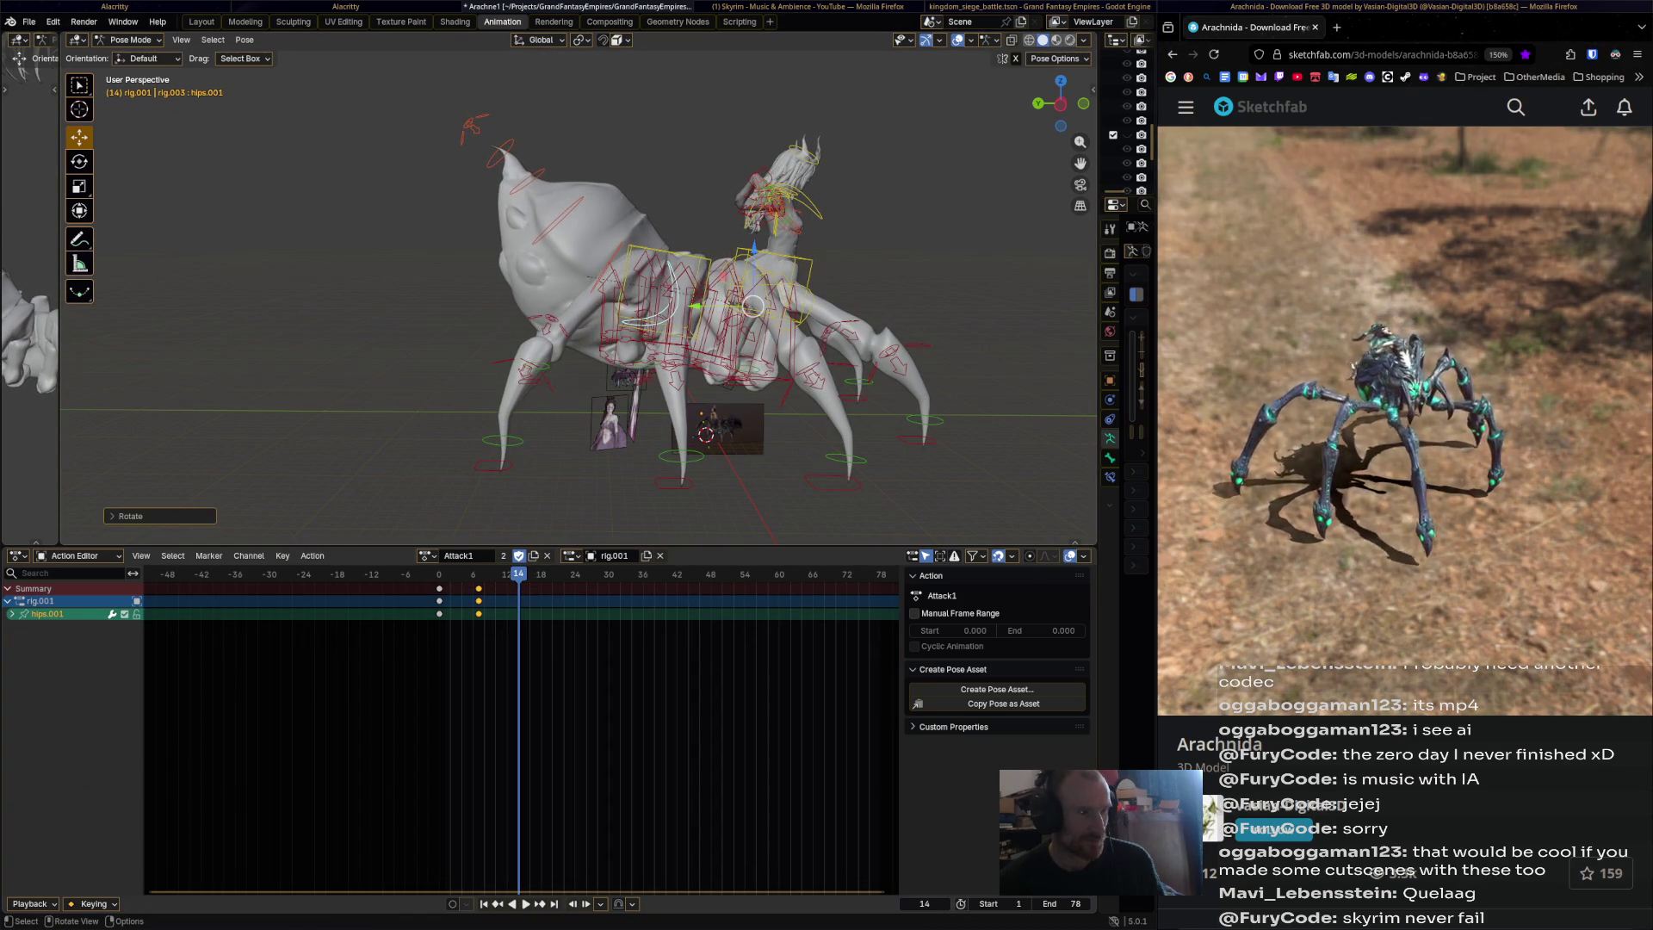
{"action": "left_click", "coordinate": [645, 293]}
{"action": "key", "text": "r"}
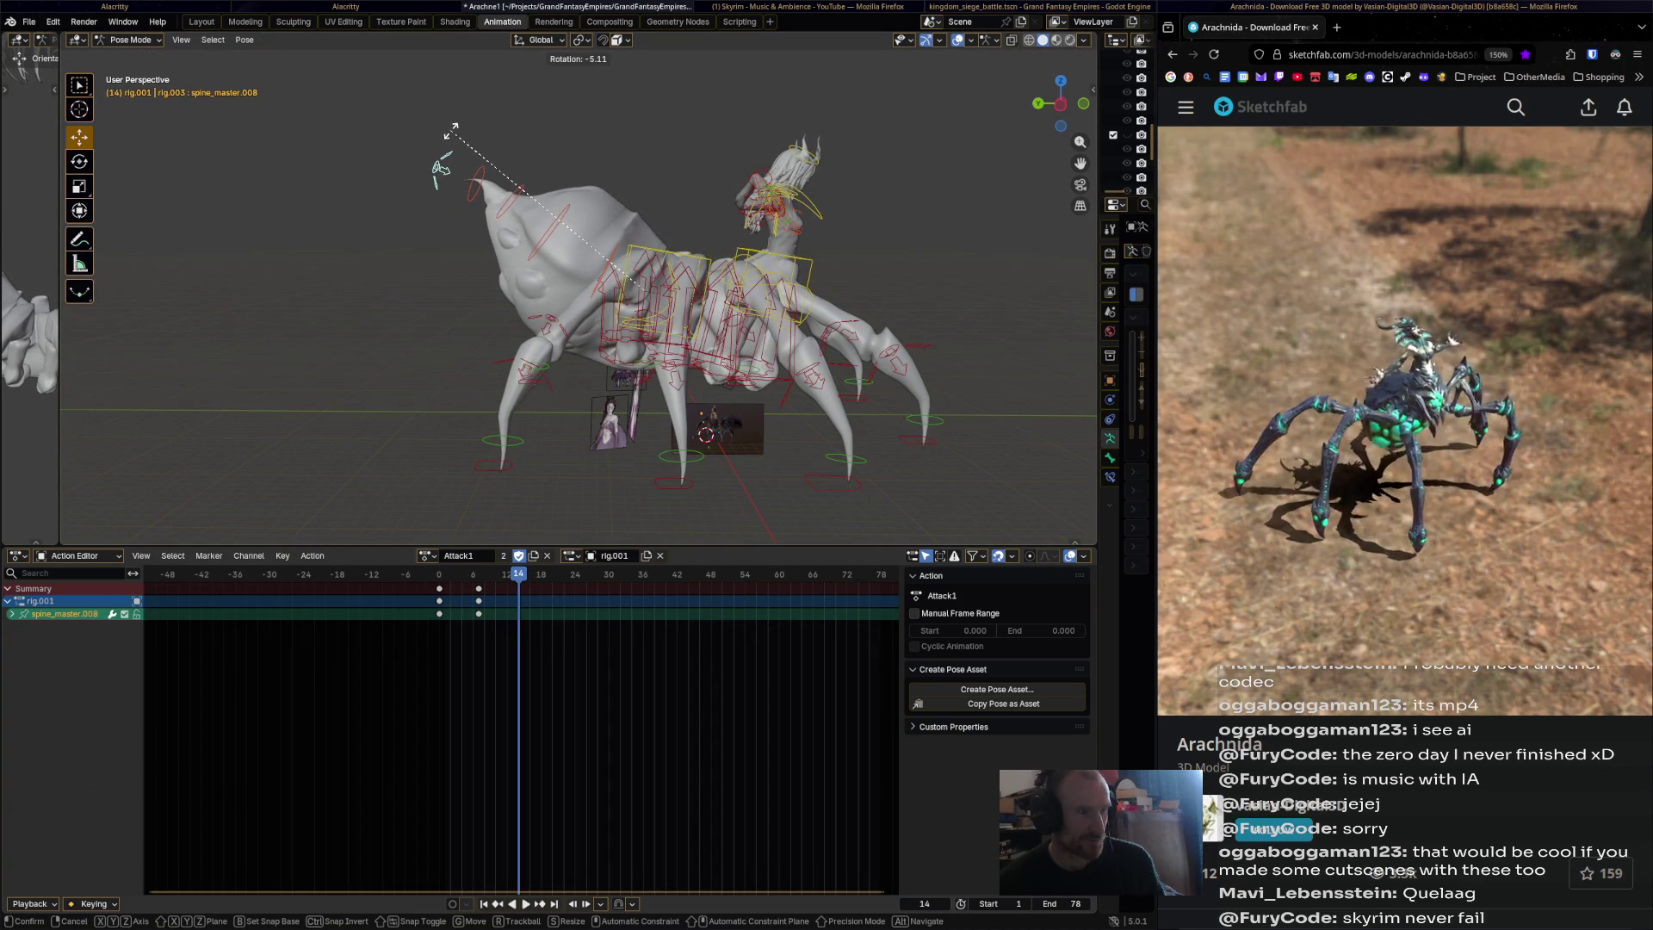
{"action": "left_click", "coordinate": [441, 168]}
{"action": "key", "text": "i"}
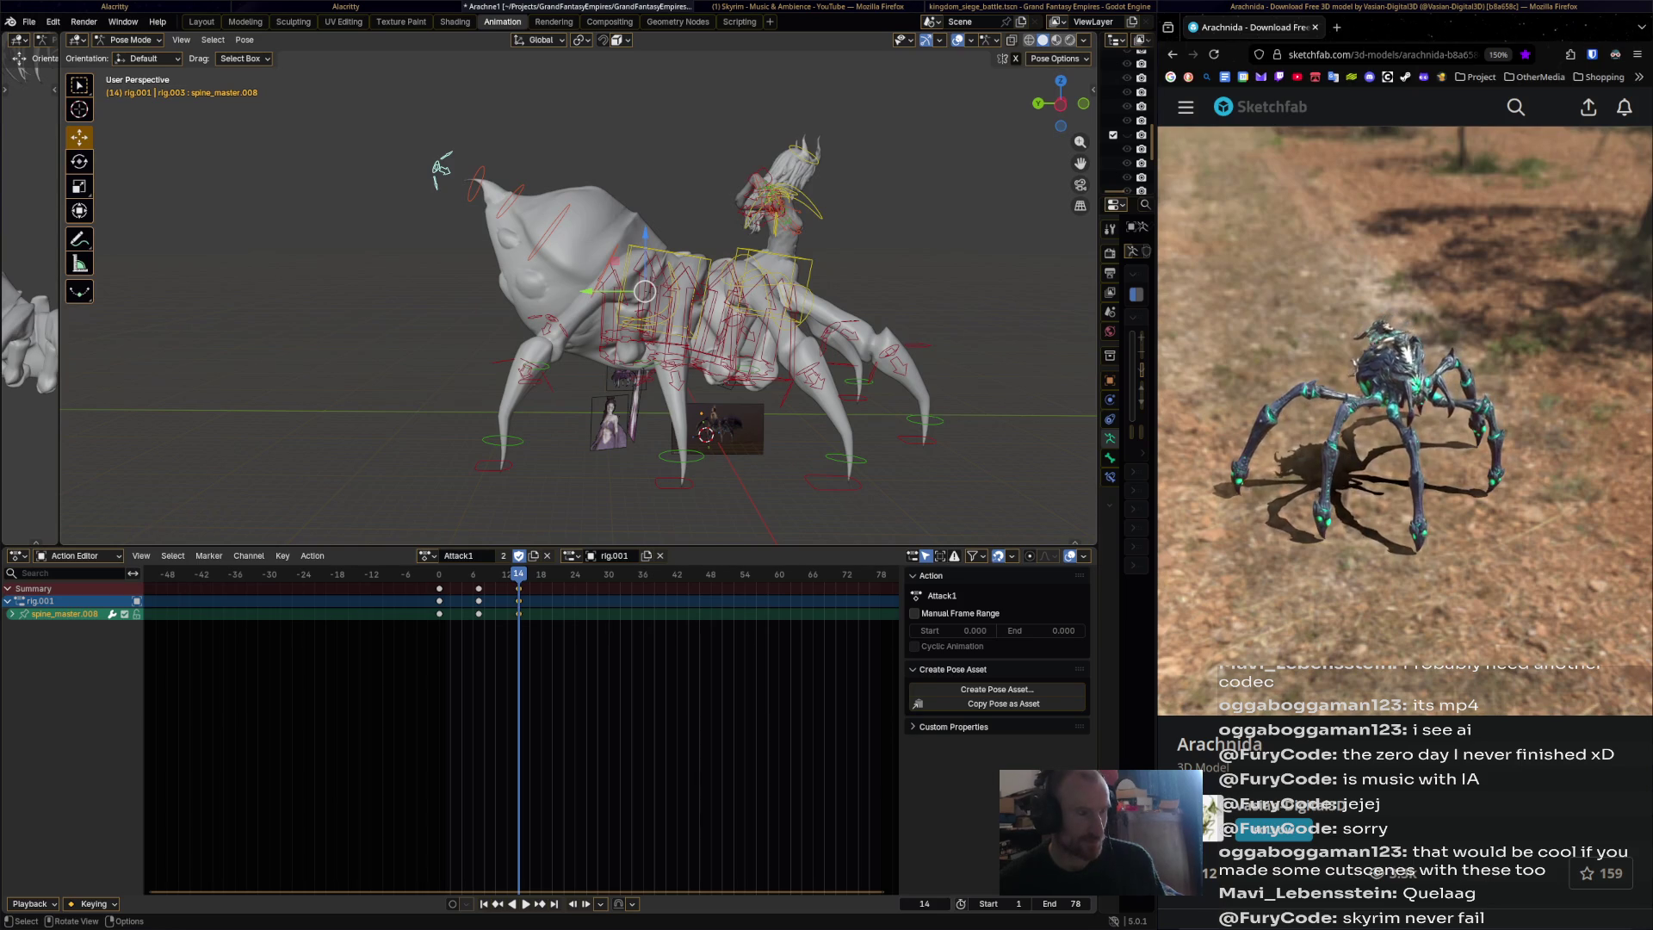
Preview to frame 21, undo a stray key, and show all bone channels at frame 22.
{"action": "left_click", "coordinate": [655, 297]}
{"action": "key", "text": "space"}
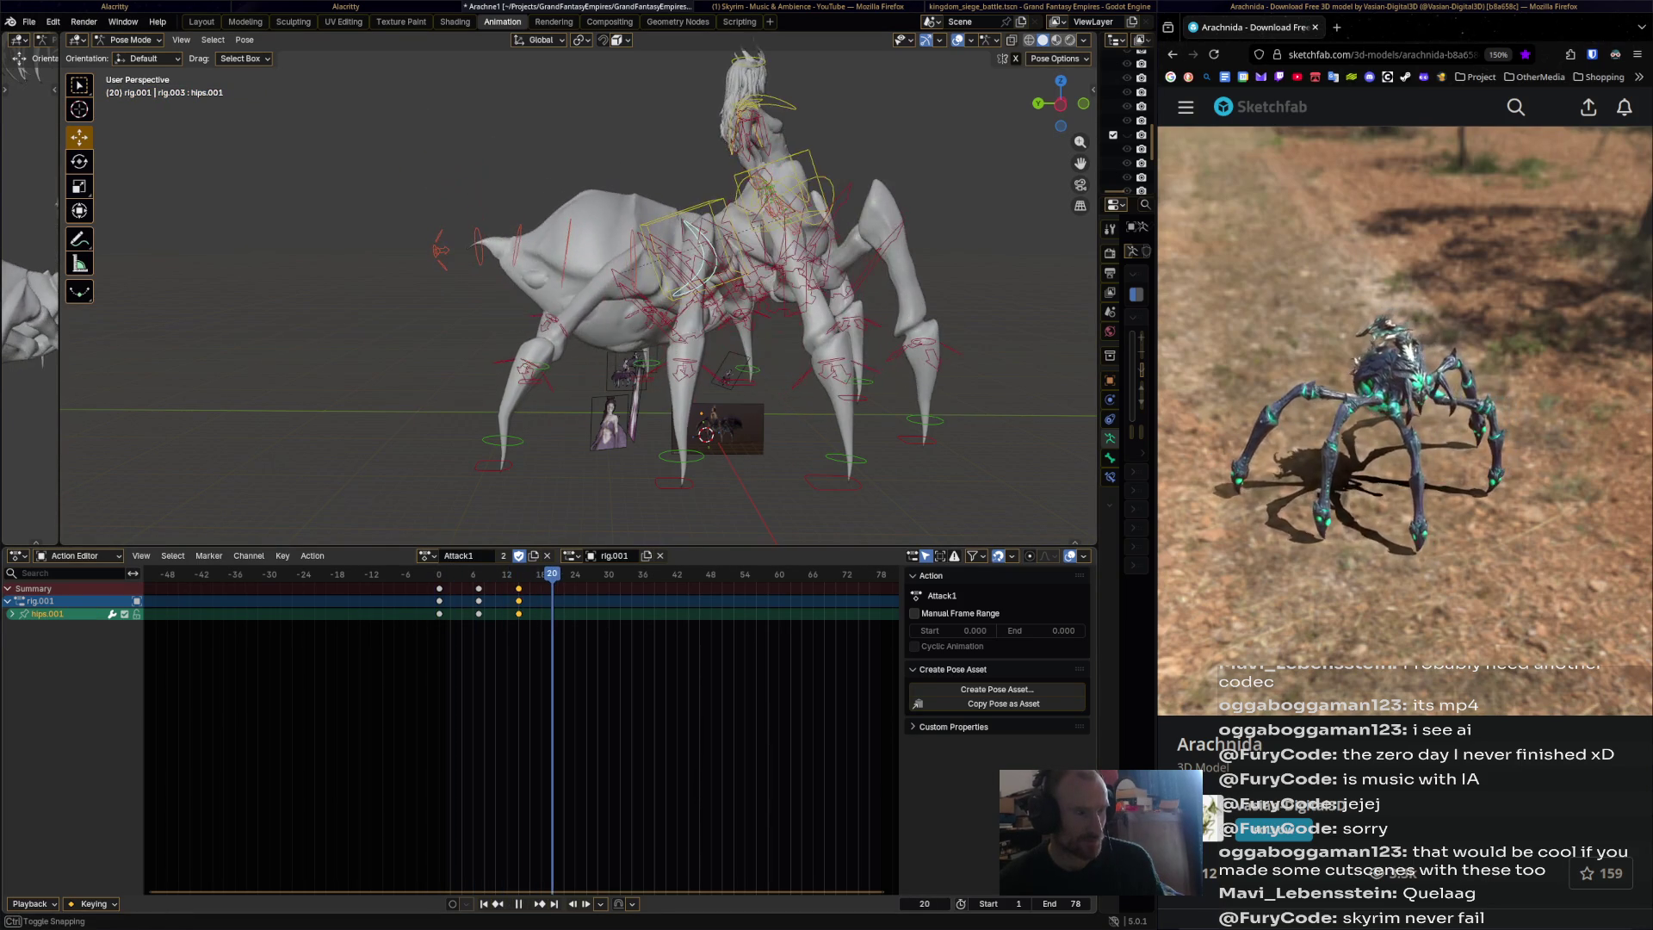
{"action": "key", "text": "space"}
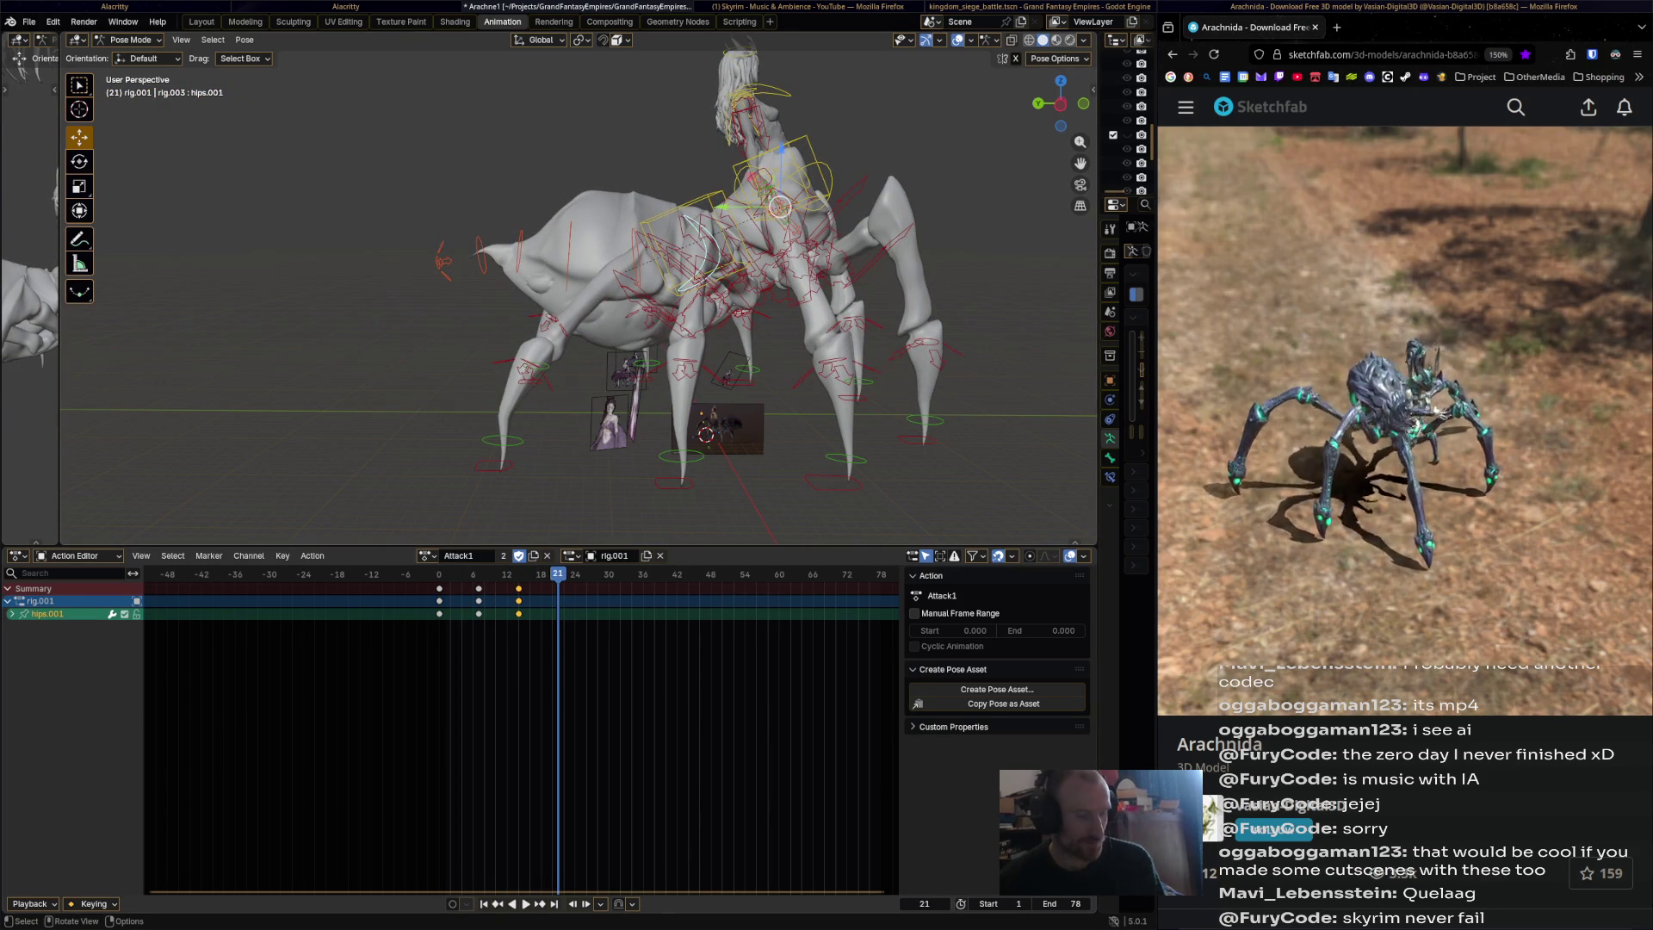
{"action": "key", "text": "i"}
{"action": "key", "text": "ctrl+z"}
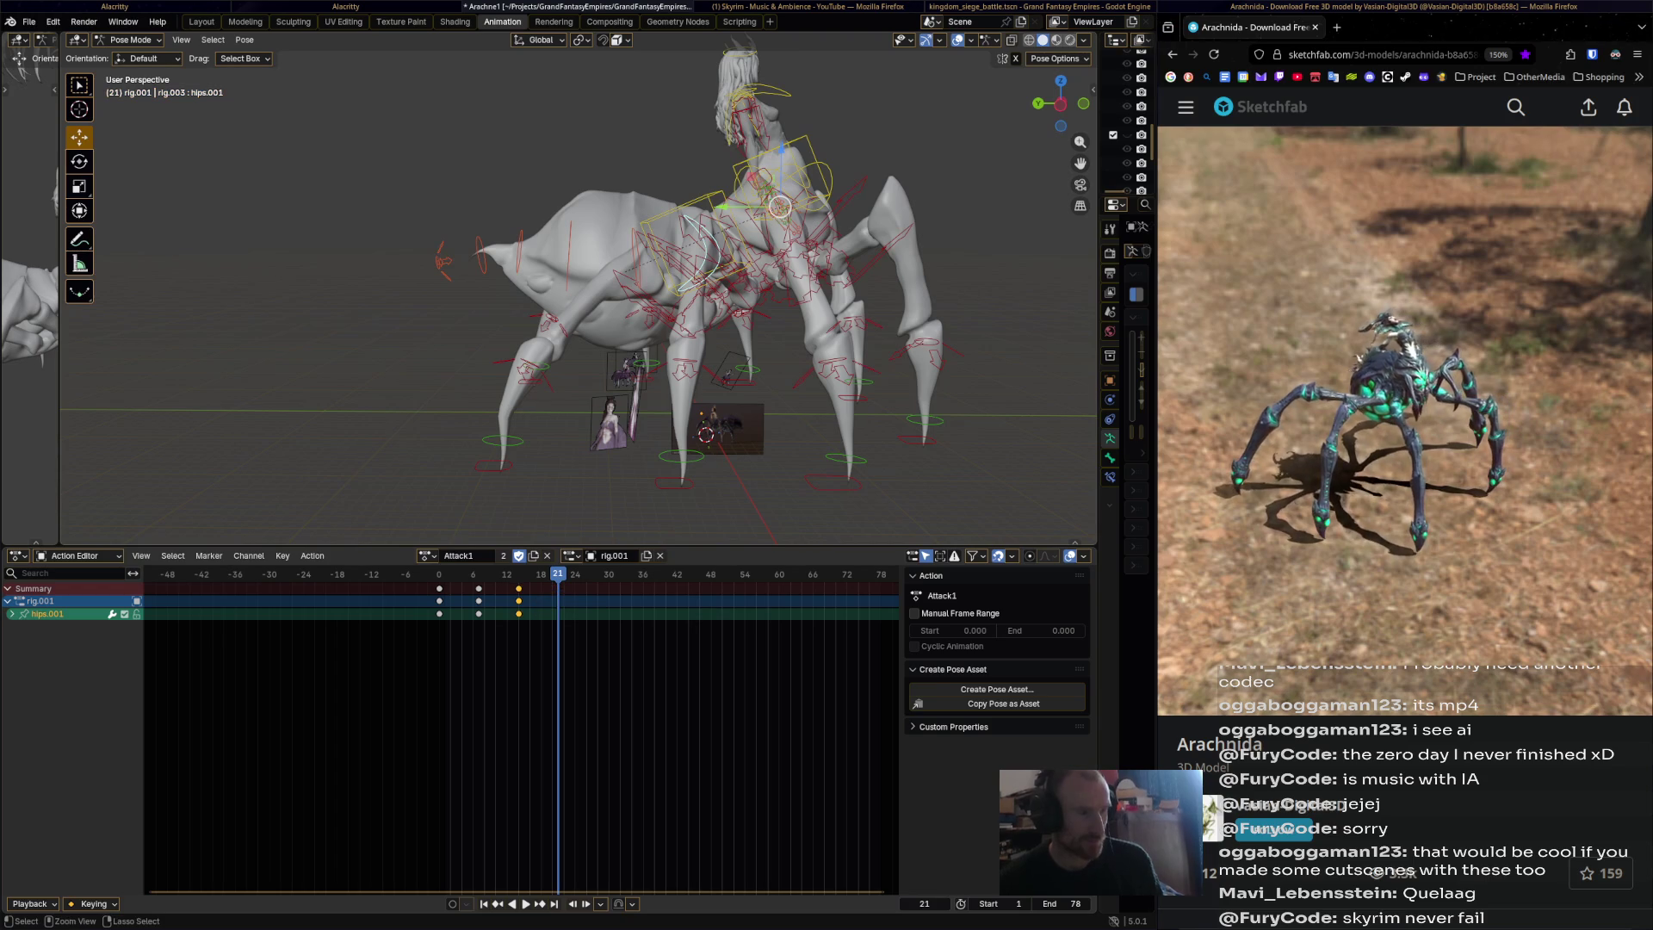
{"action": "key", "text": "a"}
{"action": "key", "text": "Right"}
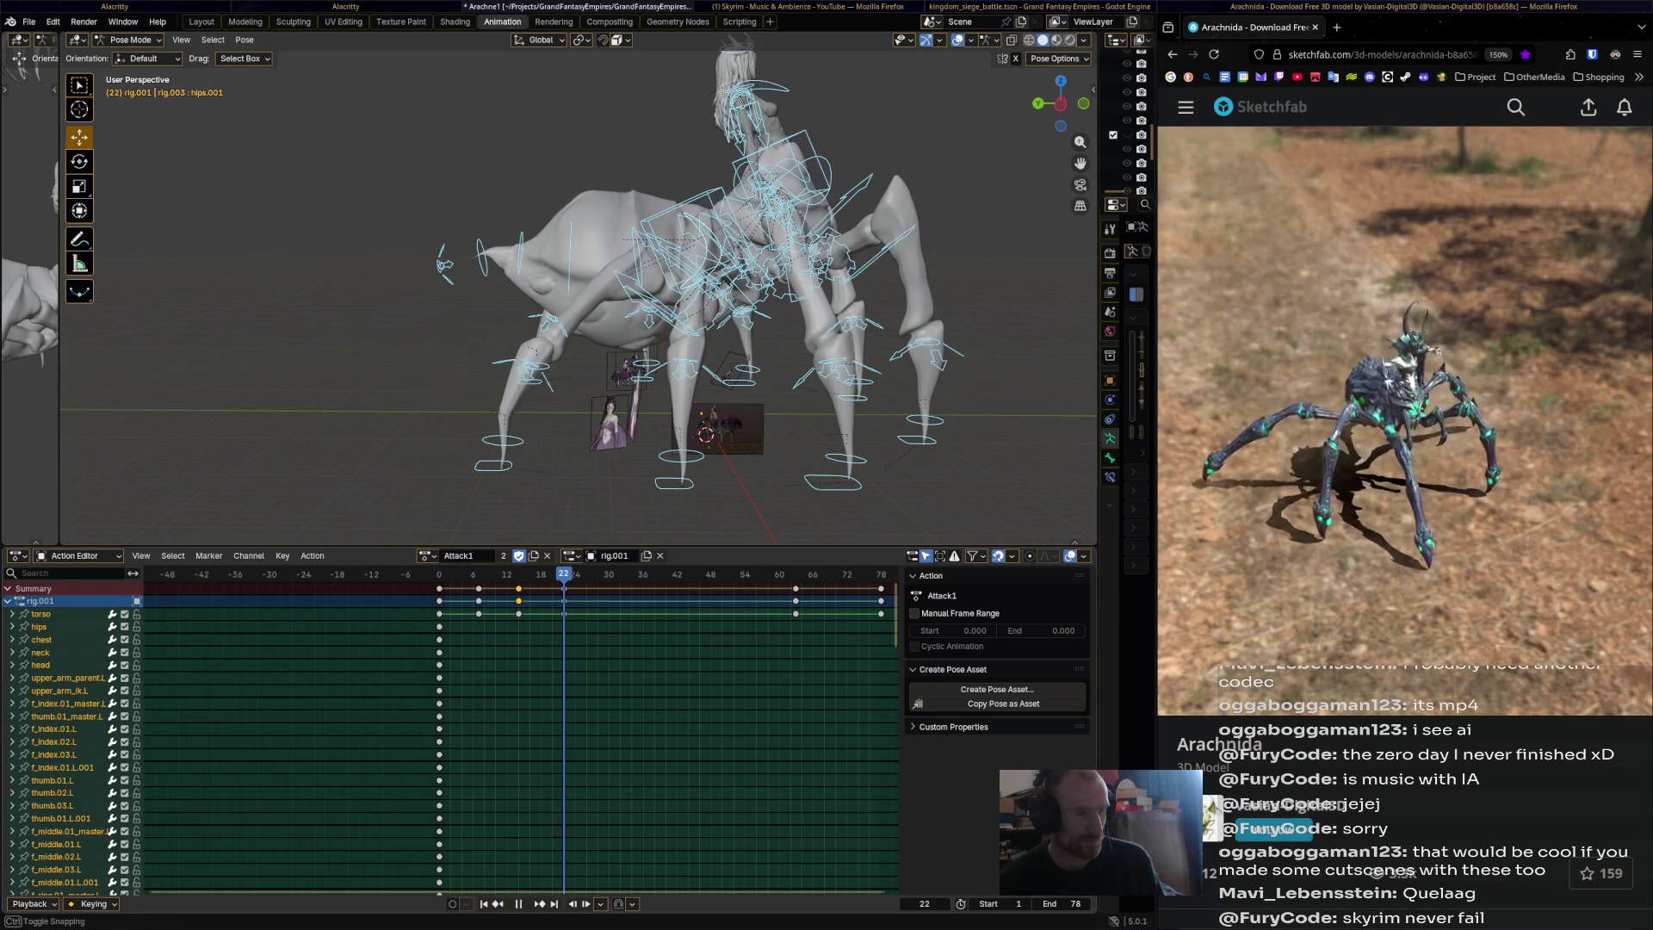
Retime the key columns: frame 7 to 6, 14 to 18, next to 30, 63 to 60.
{"action": "left_click", "coordinate": [479, 588]}
{"action": "key", "text": "g"}
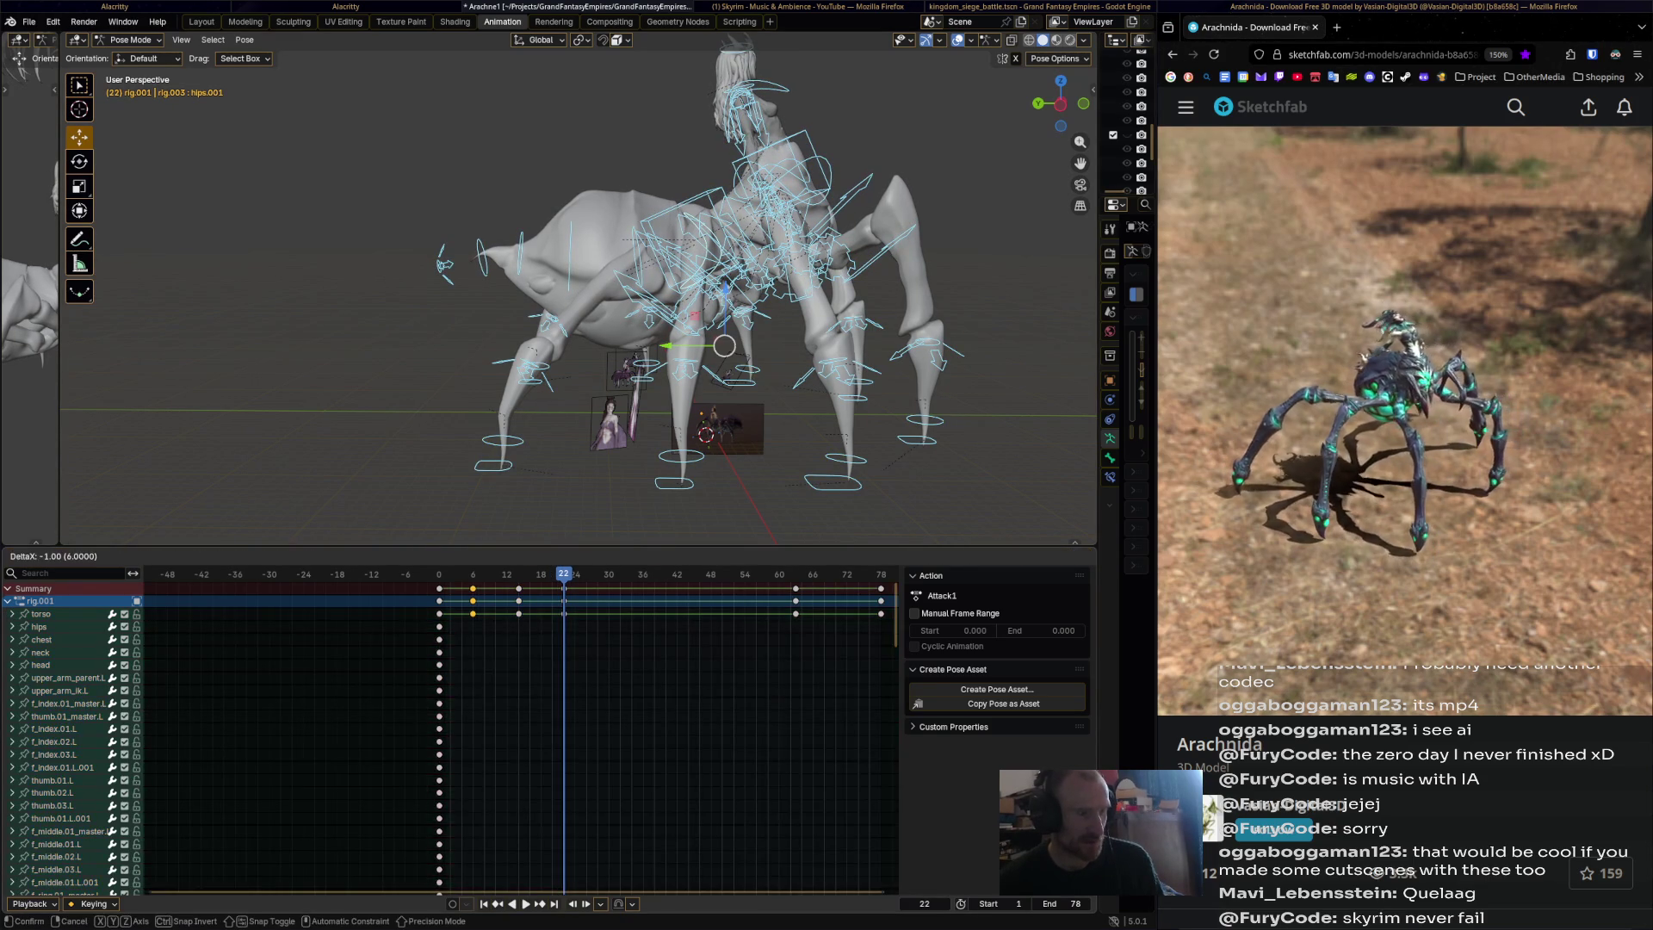
{"action": "key", "text": "Return"}
{"action": "left_click", "coordinate": [518, 588]}
{"action": "key", "text": "g"}
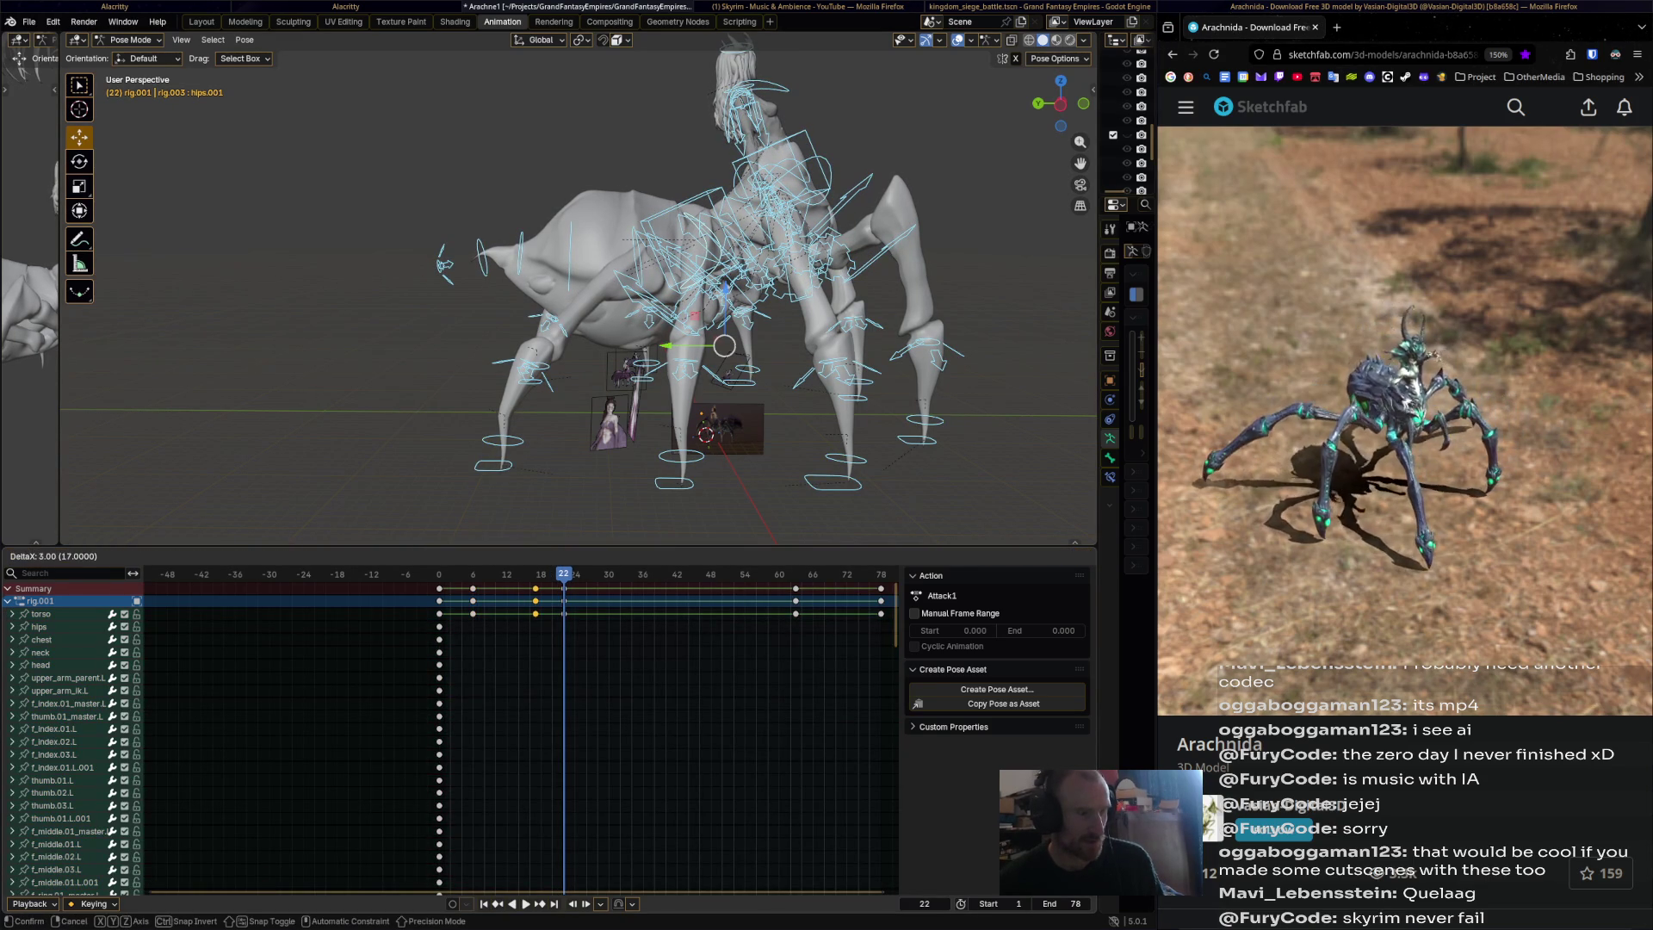
{"action": "key", "text": "Return"}
{"action": "key", "text": "g"}
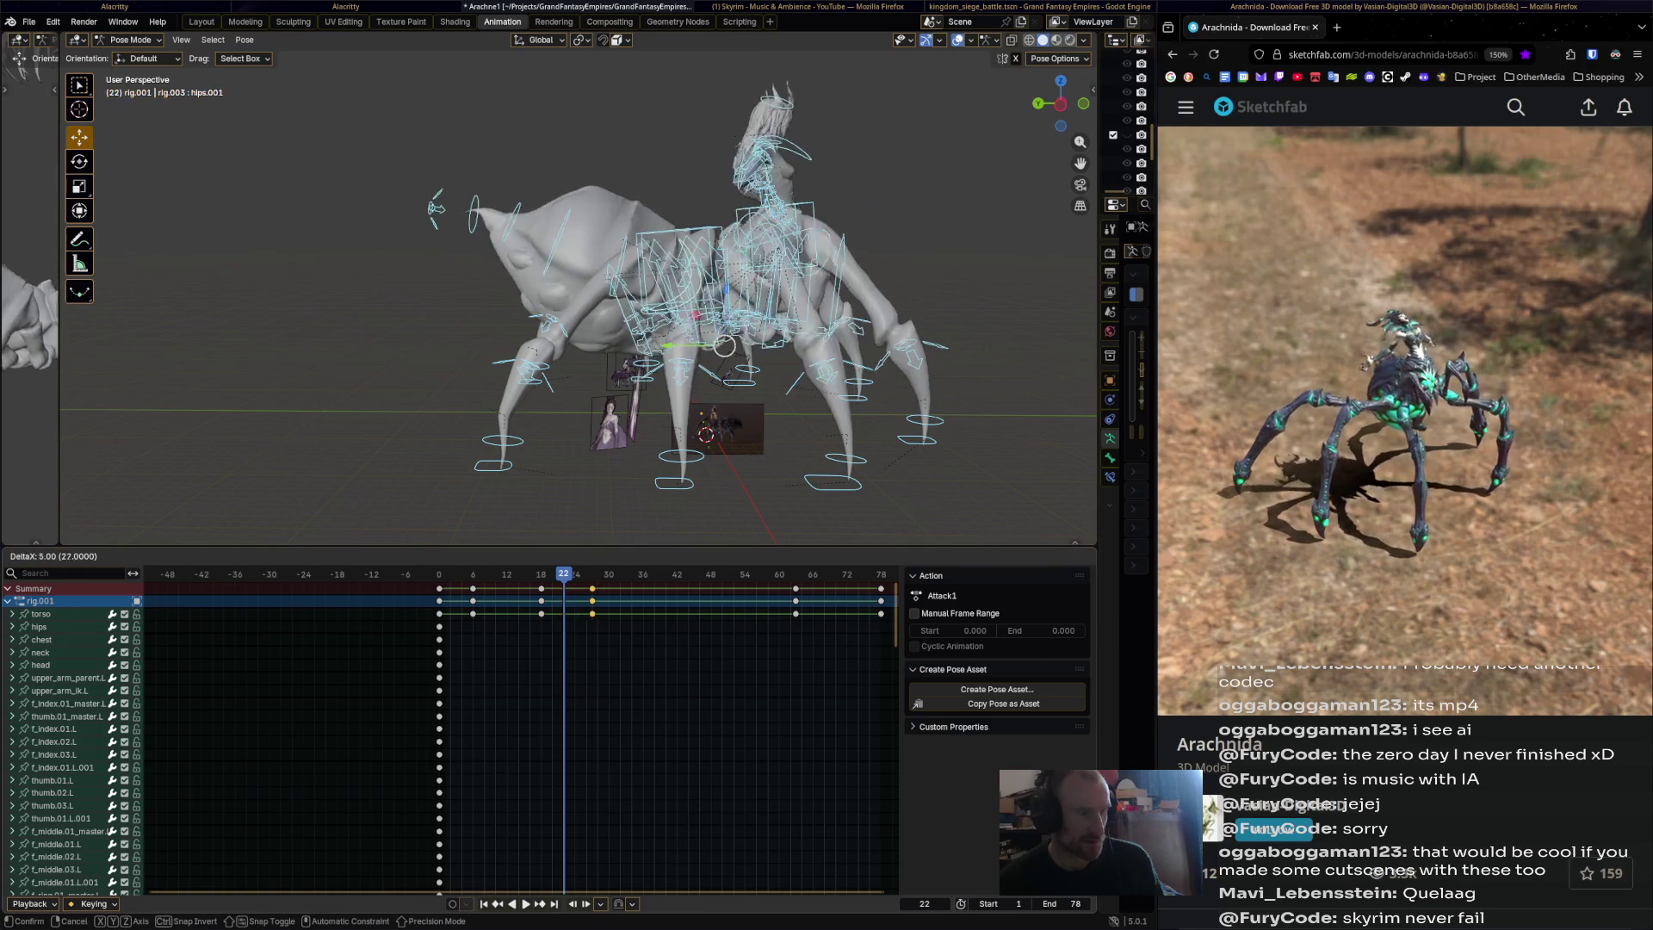
{"action": "key", "text": "Return"}
{"action": "left_click_drag", "start_coordinate": [796, 601], "coordinate": [778, 601]}
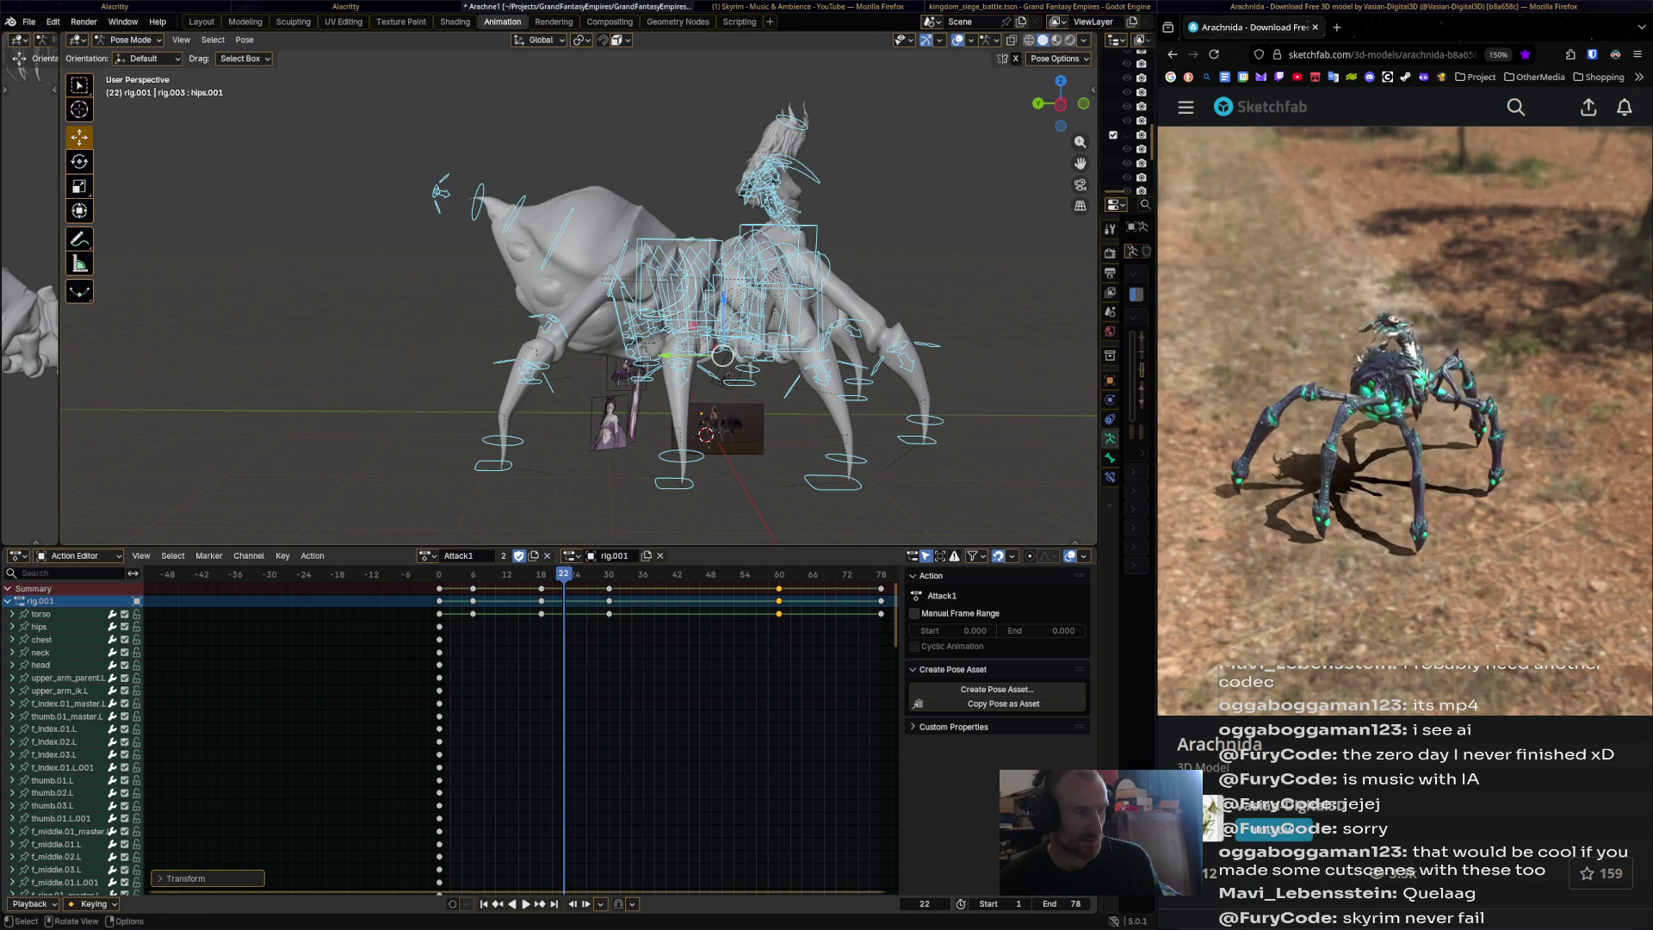
Rotate spine_master.008 and hips.001, key the pose at frame 30, and preview to frame 42.
{"action": "key", "text": "space"}
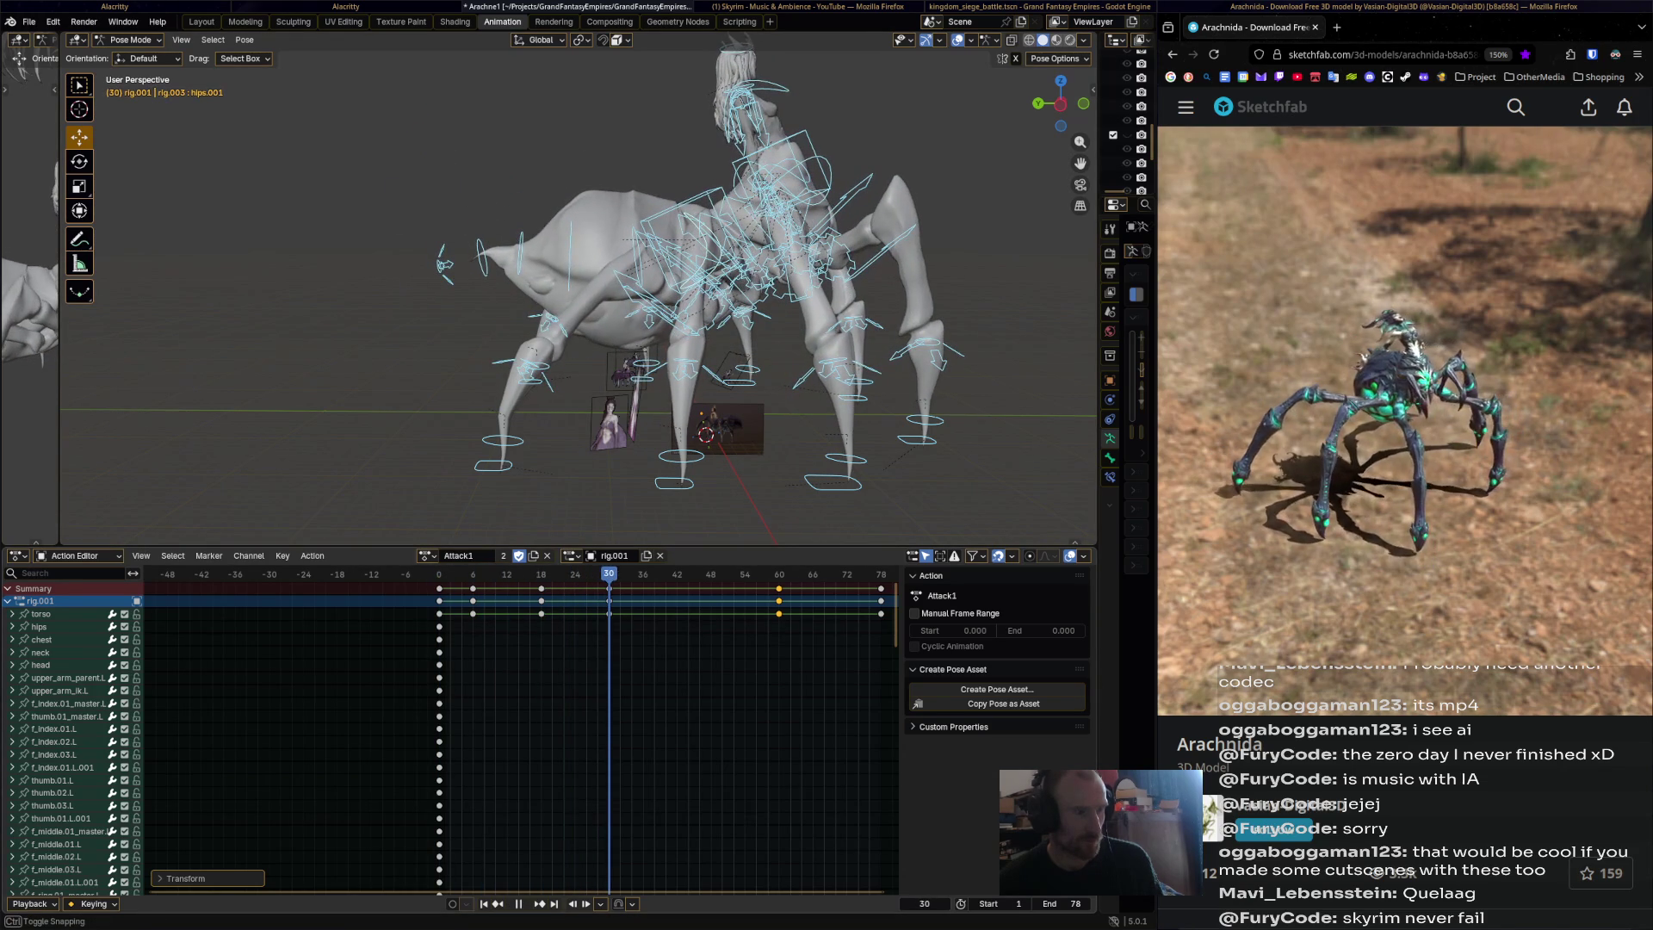
{"action": "key", "text": "space"}
{"action": "left_click", "coordinate": [706, 232]}
{"action": "key", "text": "r"}
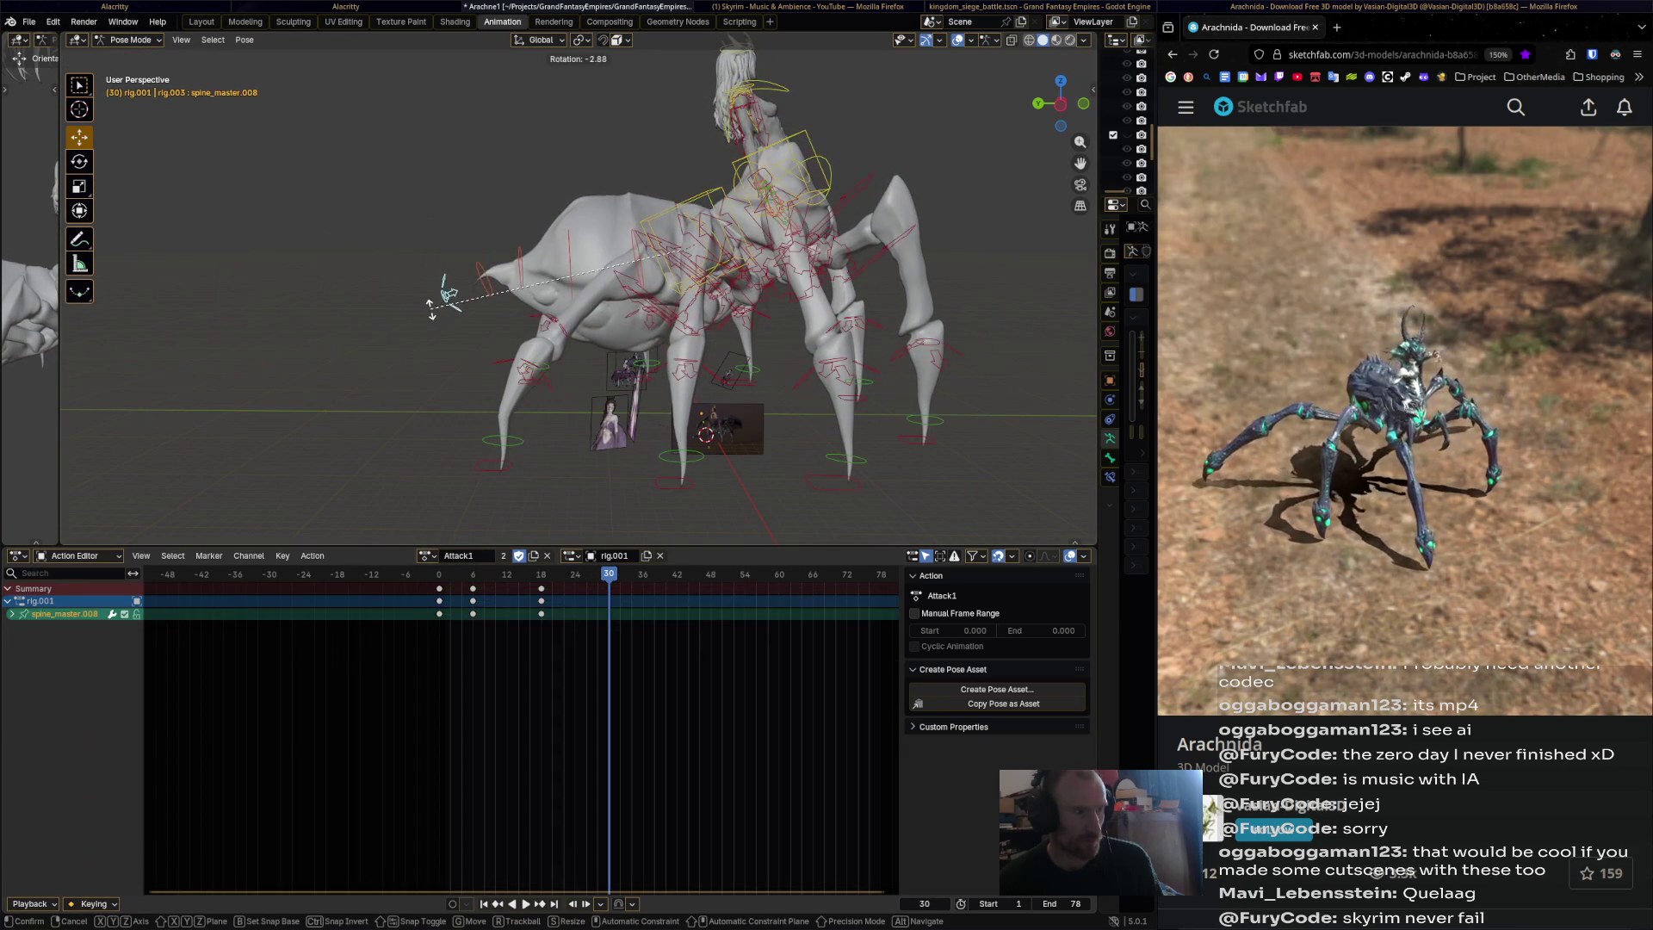
{"action": "left_click", "coordinate": [459, 388]}
{"action": "left_click", "coordinate": [689, 229]}
{"action": "key", "text": "r"}
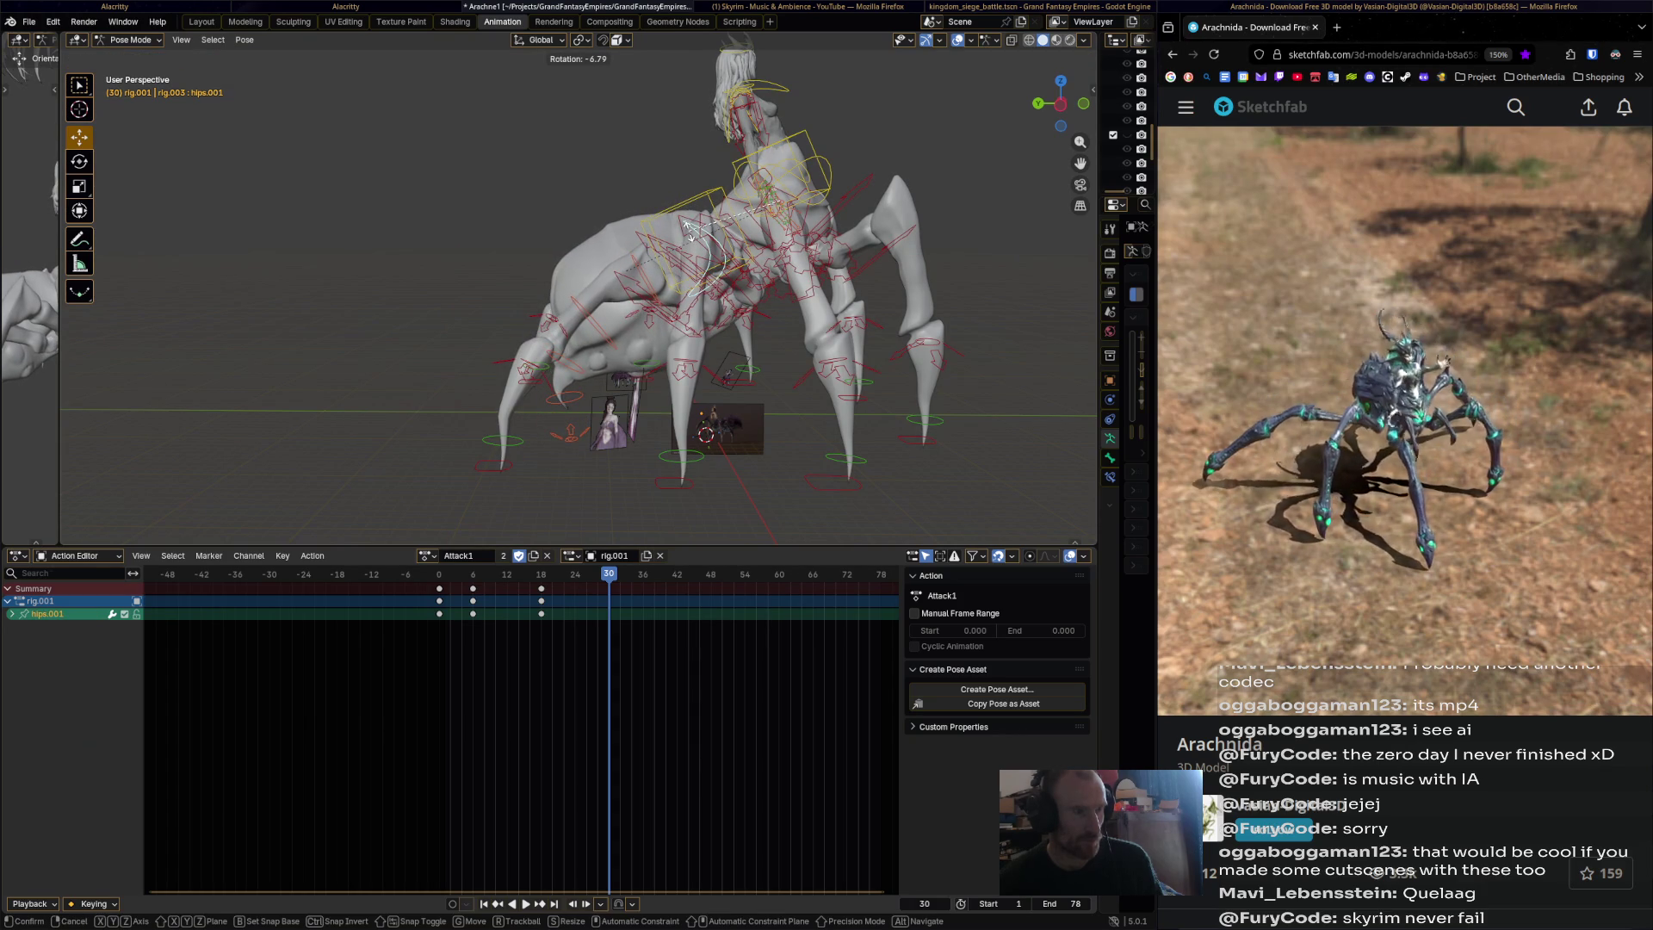
{"action": "left_click", "coordinate": [689, 225]}
{"action": "key", "text": "i"}
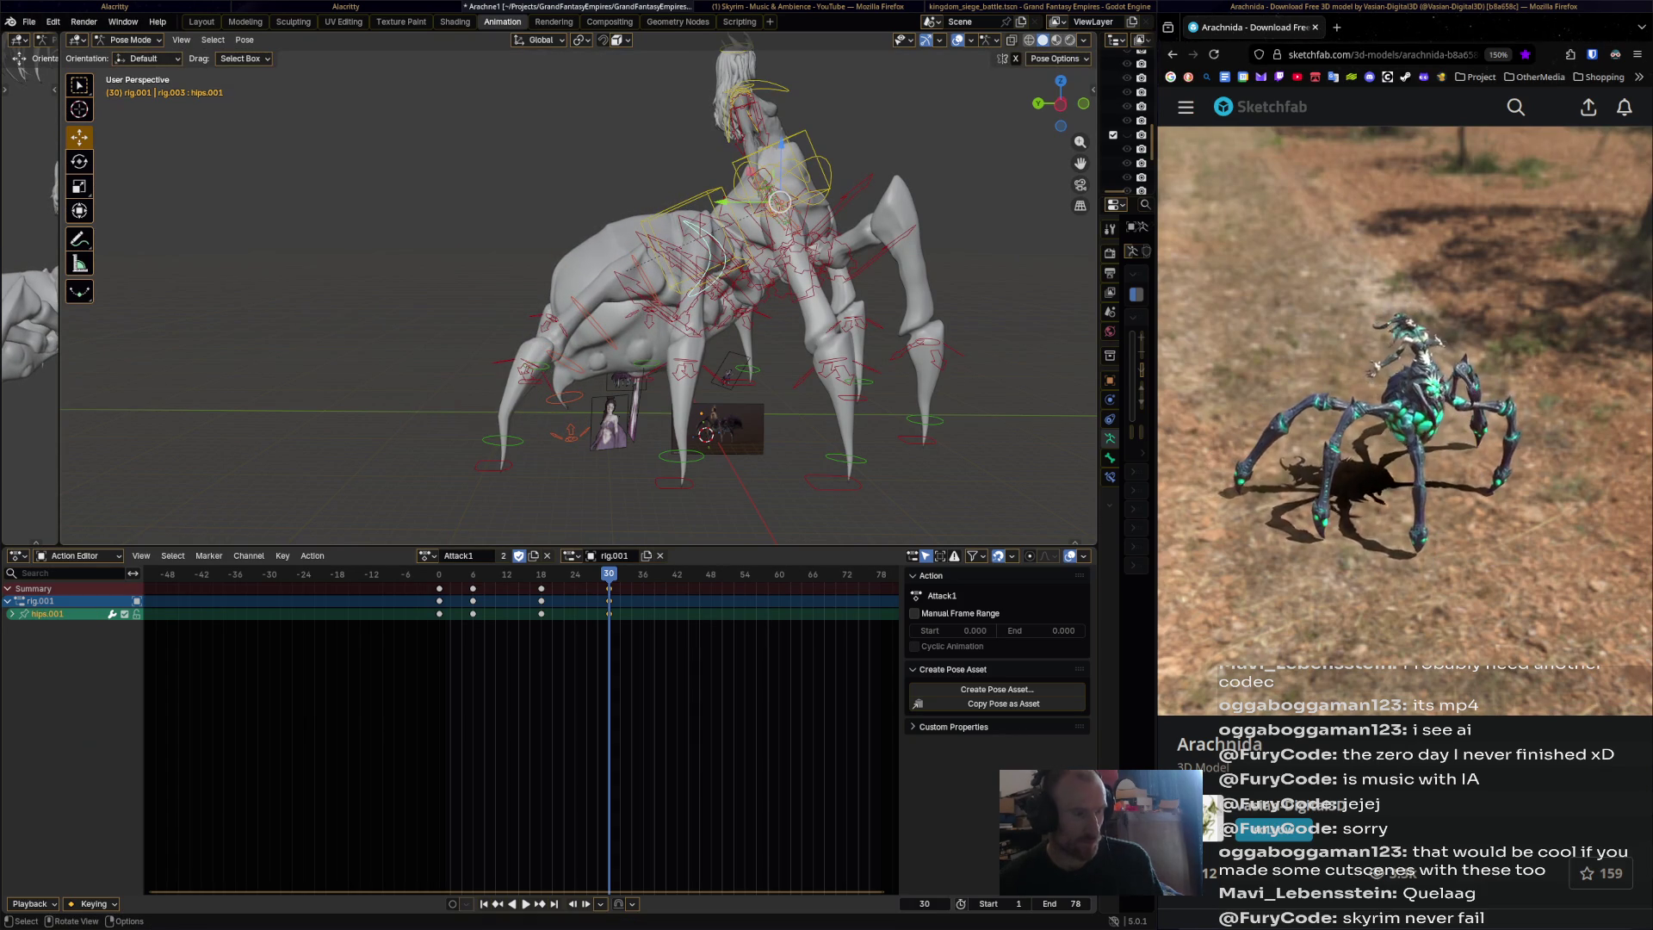
{"action": "left_click", "coordinate": [686, 254]}
{"action": "key", "text": "space"}
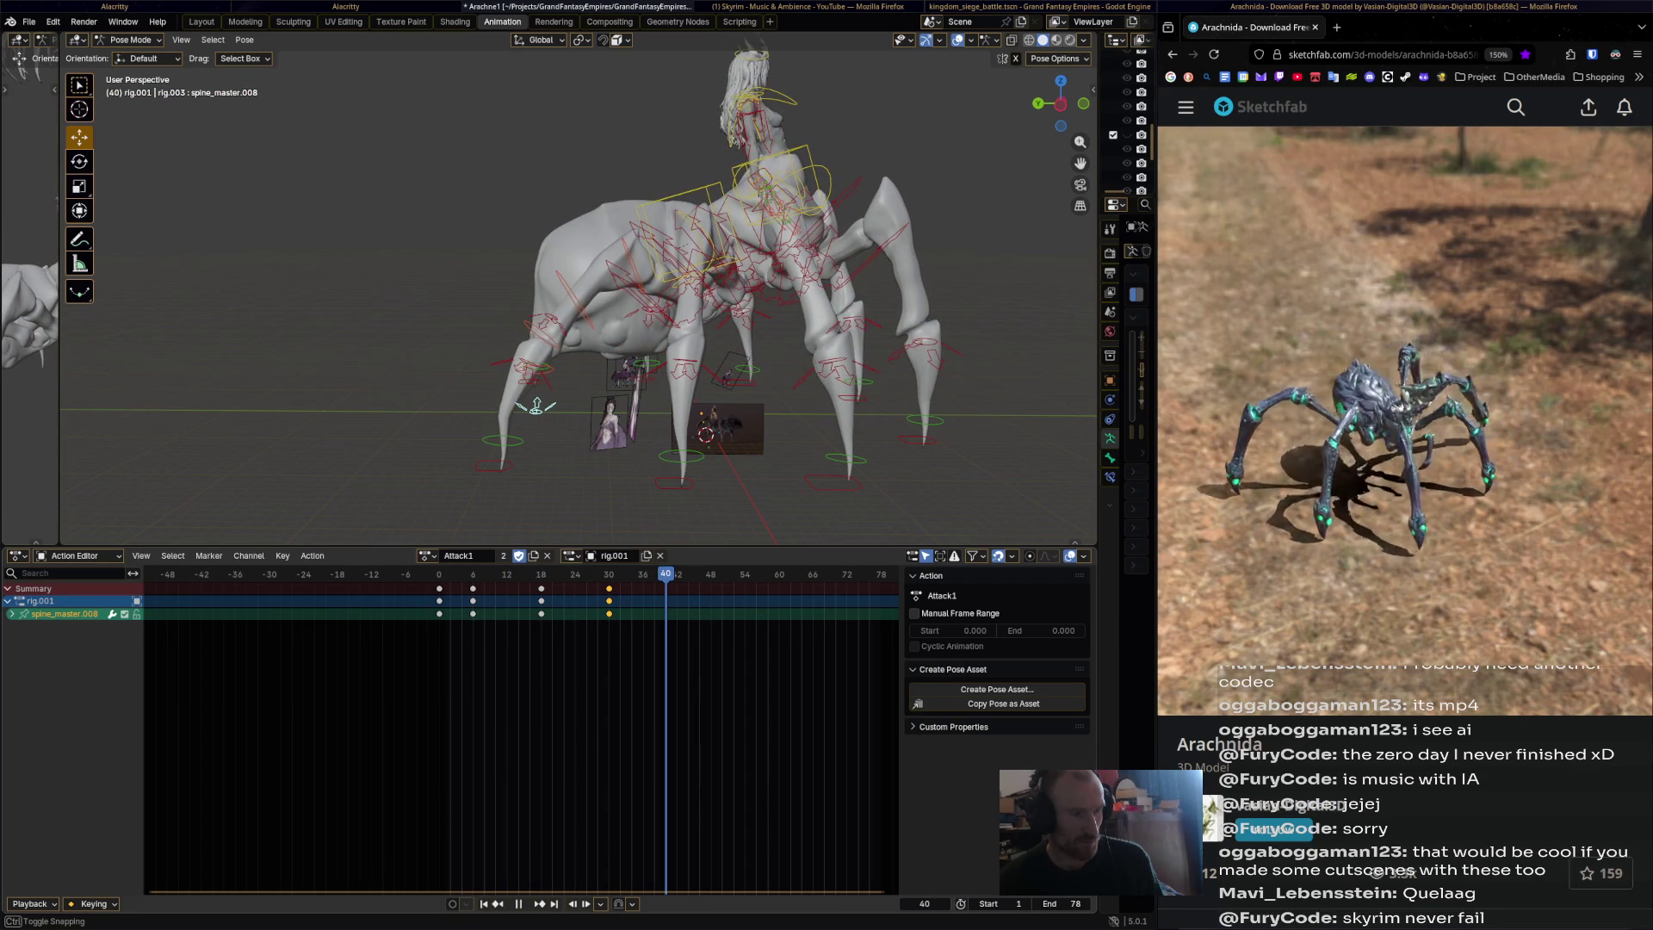
{"action": "key", "text": "space"}
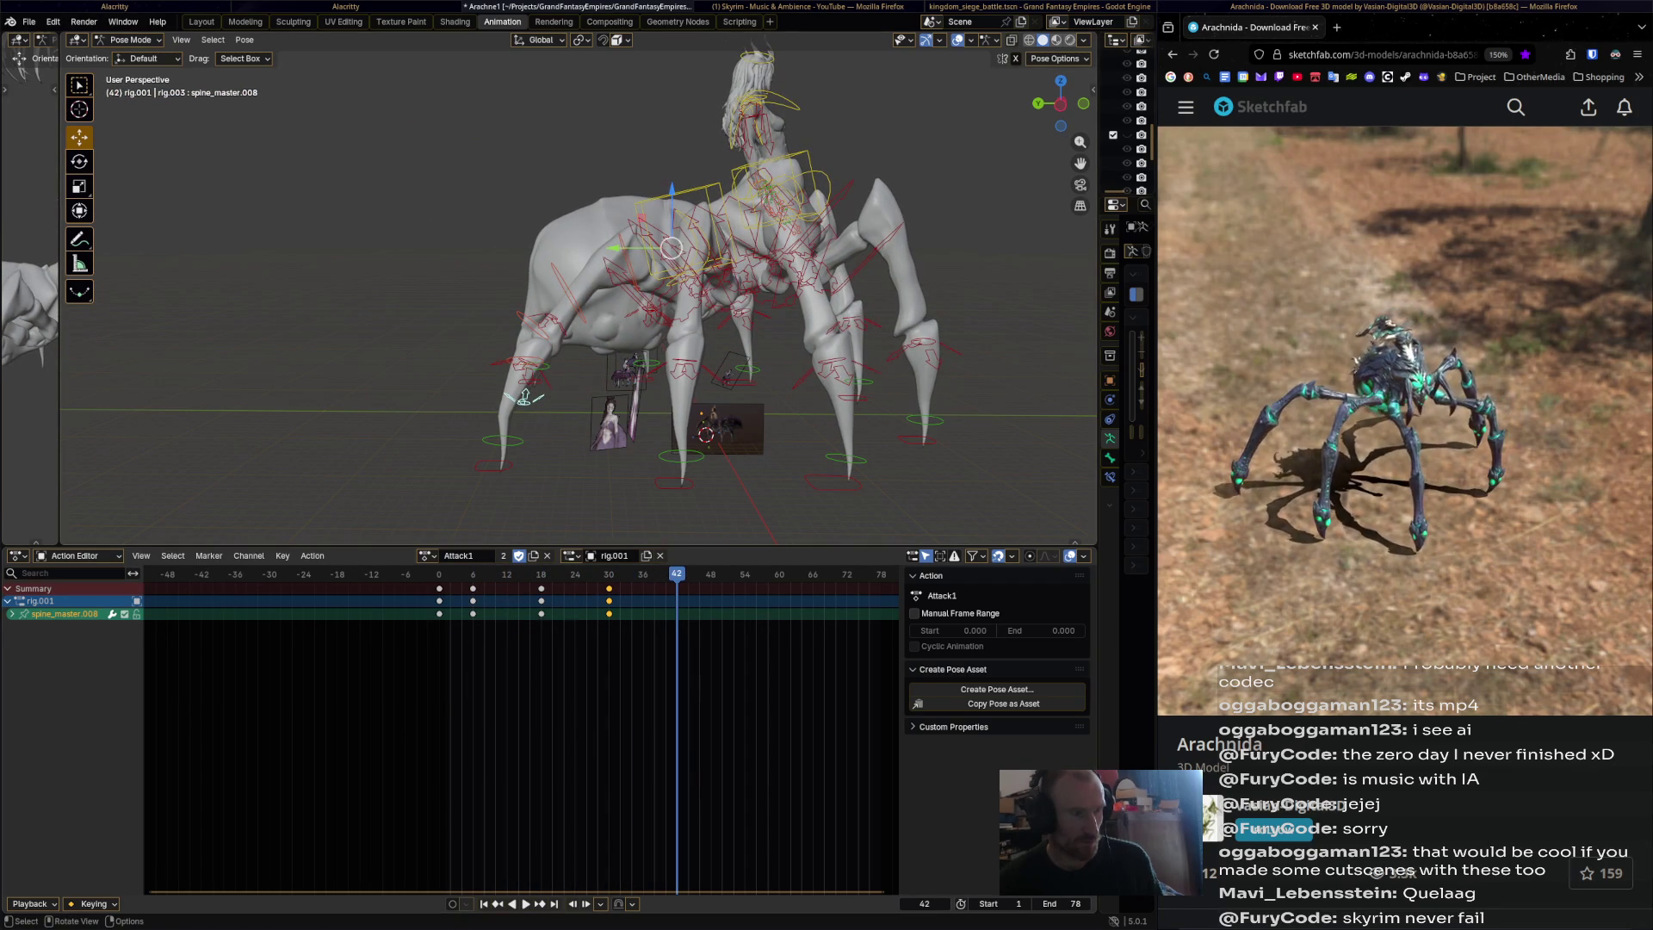
Rotate hips.001 and spine_master.008 and key the new pose at frame 42.
{"action": "left_click", "coordinate": [689, 249]}
{"action": "middle_click_drag", "start_coordinate": [688, 250], "coordinate": [741, 250]}
{"action": "key", "text": "r"}
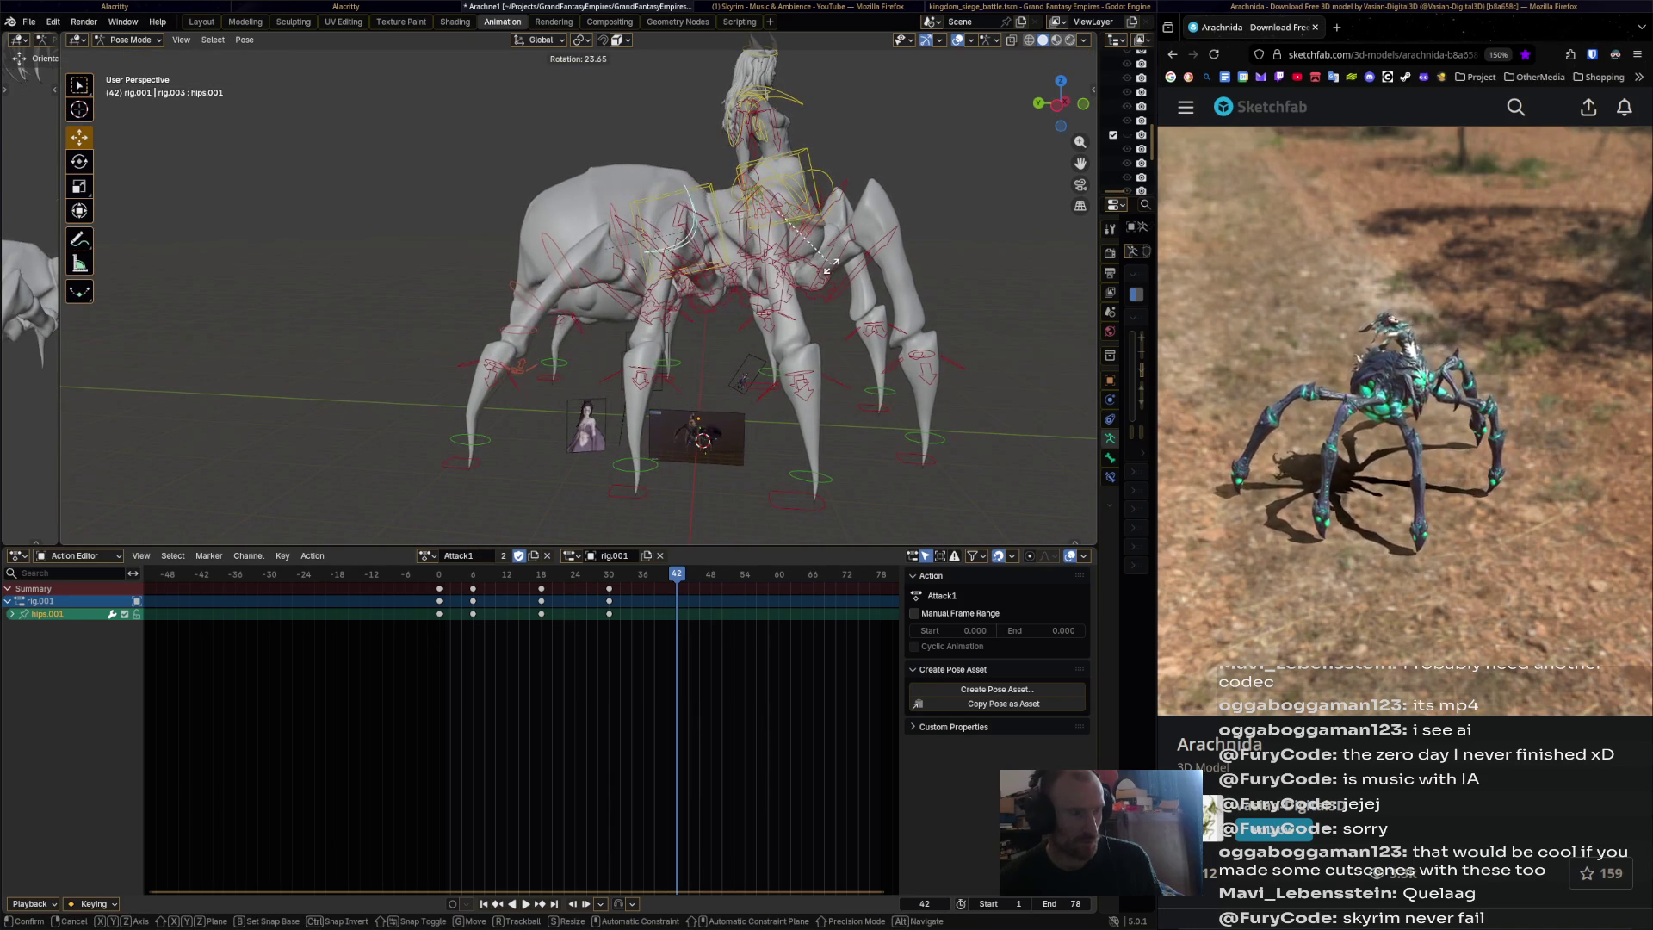
{"action": "left_click", "coordinate": [824, 276]}
{"action": "left_click", "coordinate": [540, 297]}
{"action": "key", "text": "r"}
{"action": "left_click", "coordinate": [552, 372]}
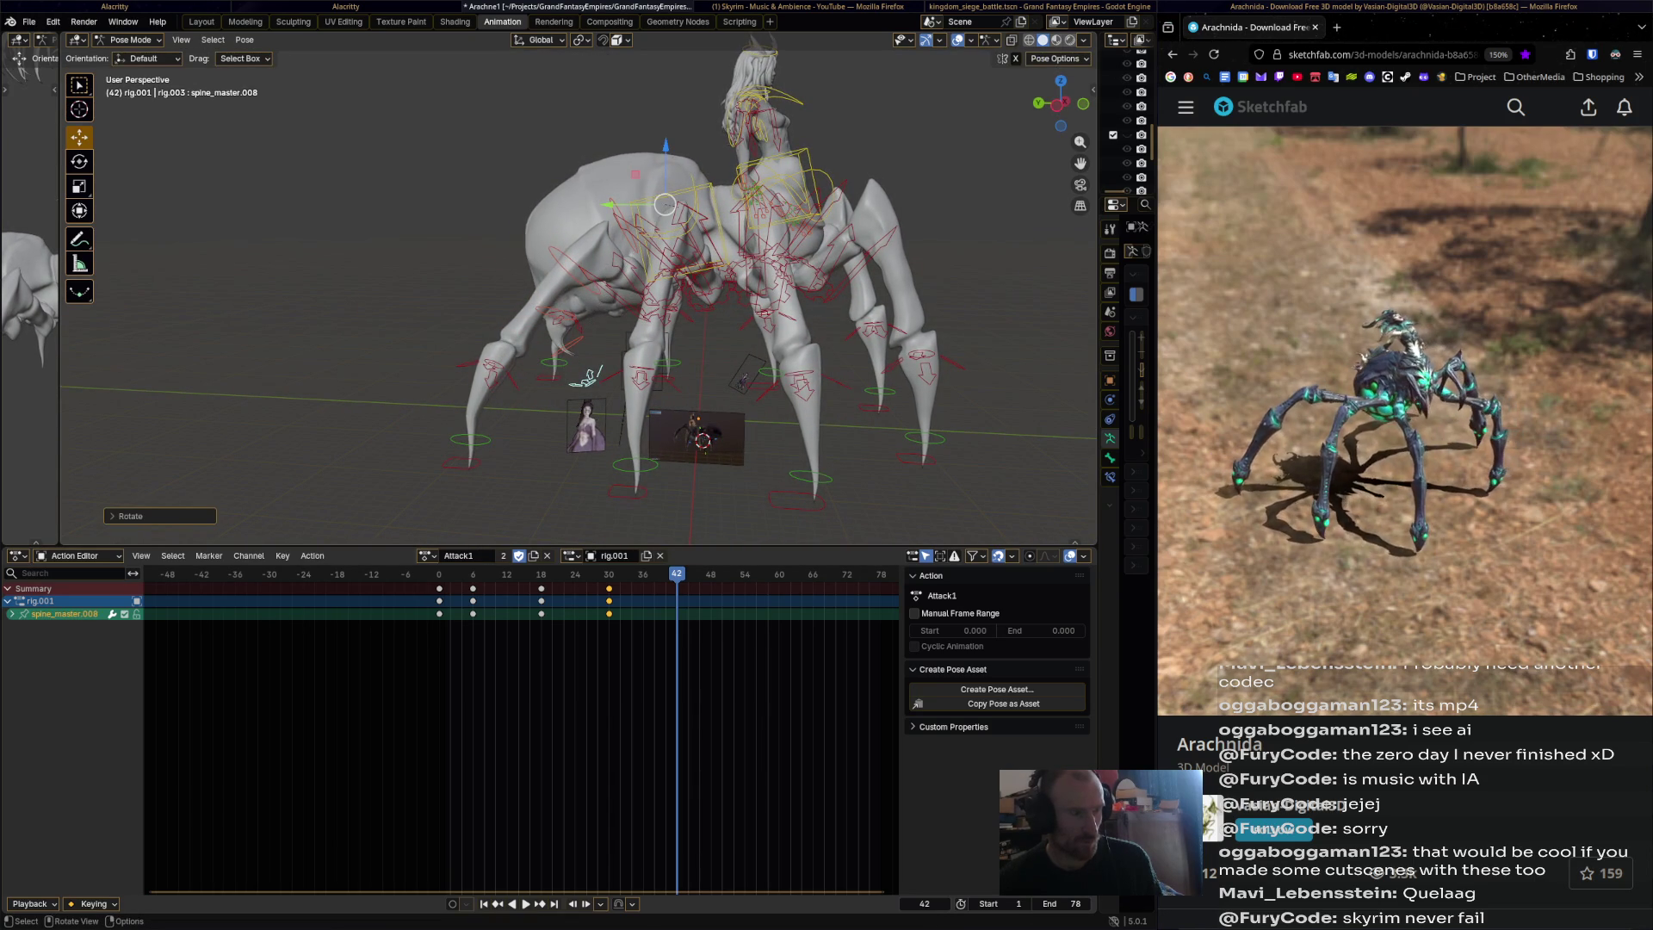
{"action": "key", "text": "i"}
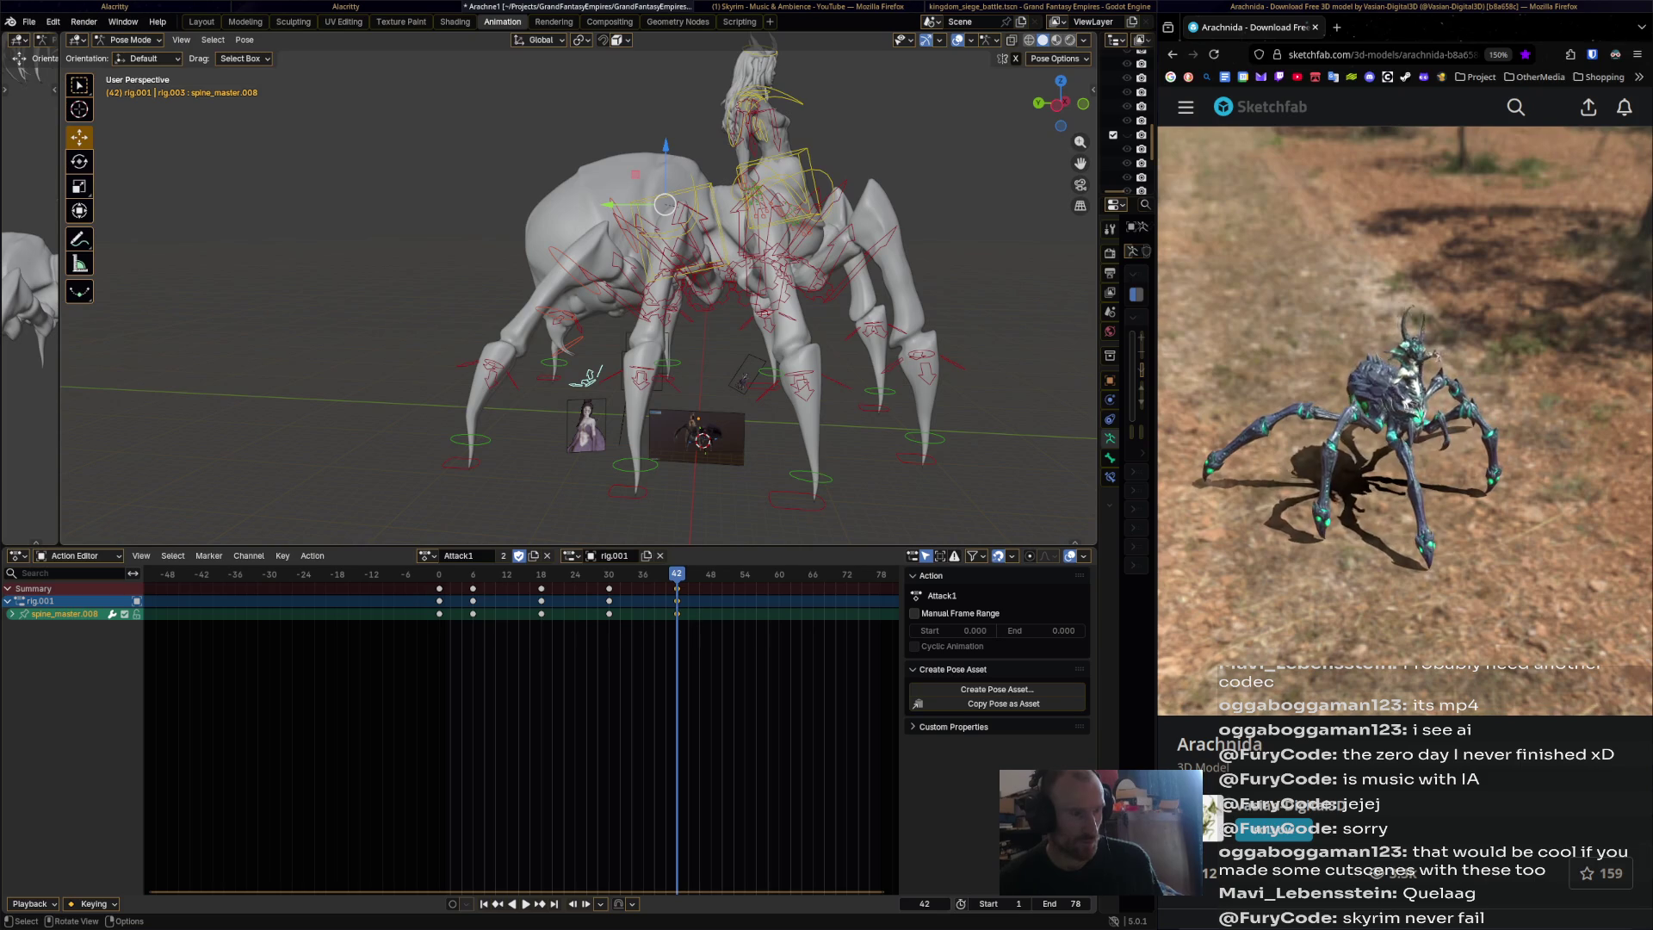
Replay from the start, then rotate hips and spine and key the pose at frame 57.
{"action": "left_click", "coordinate": [676, 213]}
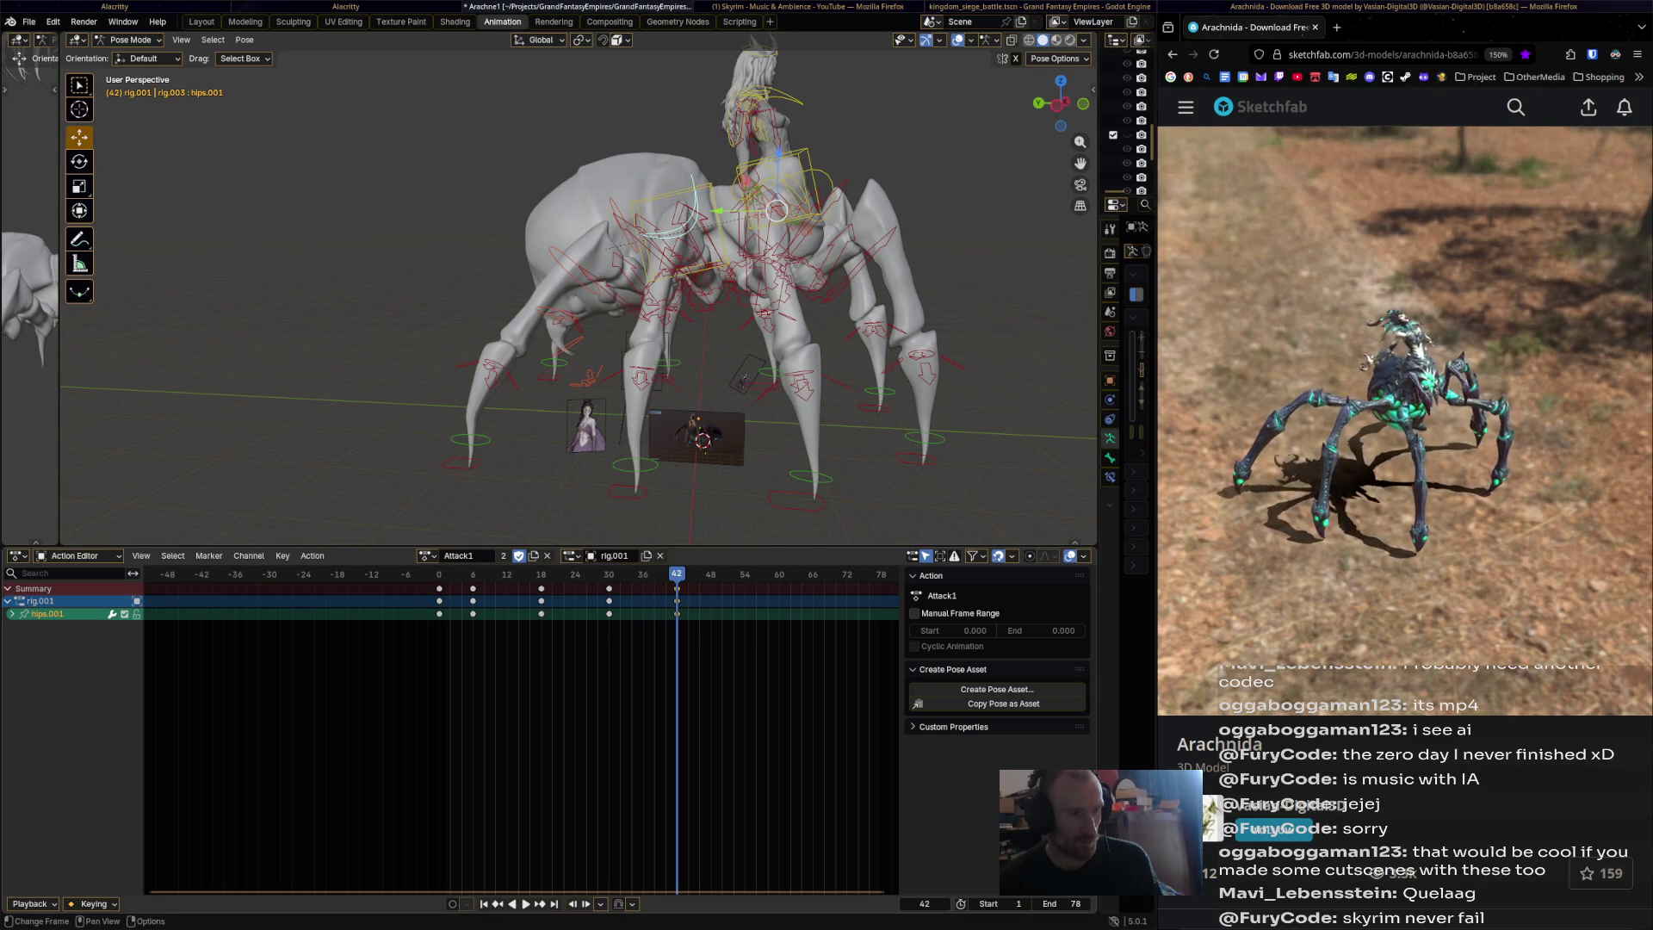
{"action": "key", "text": "shift+Left"}
{"action": "key", "text": "space"}
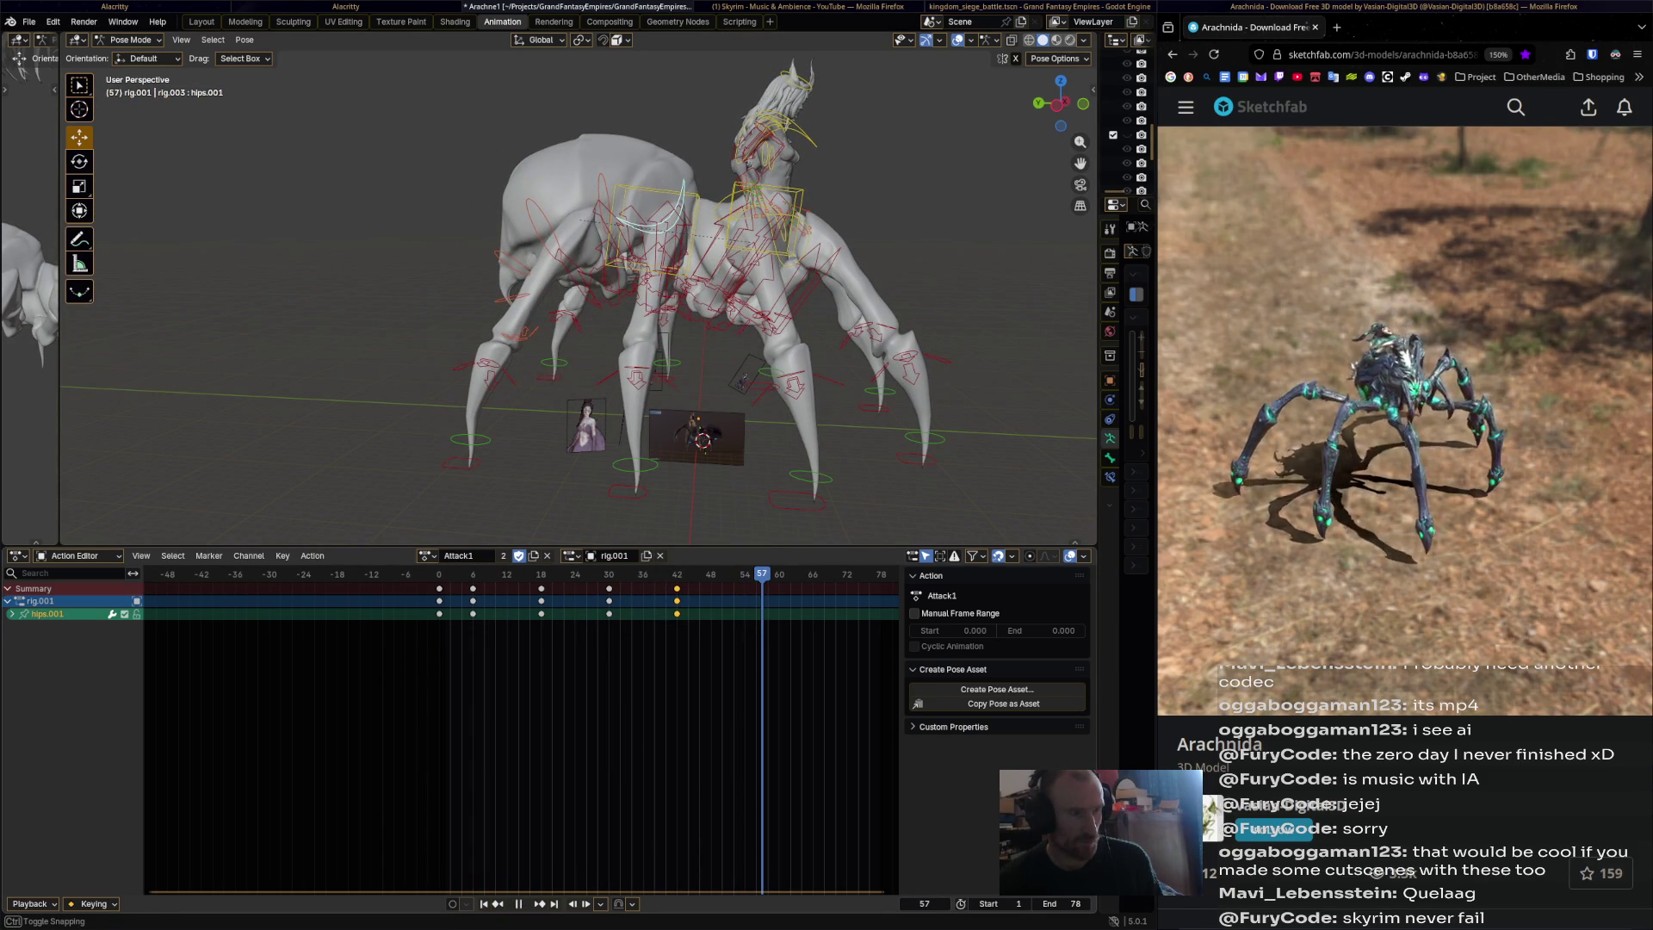
{"action": "key", "text": "space"}
{"action": "key", "text": "r"}
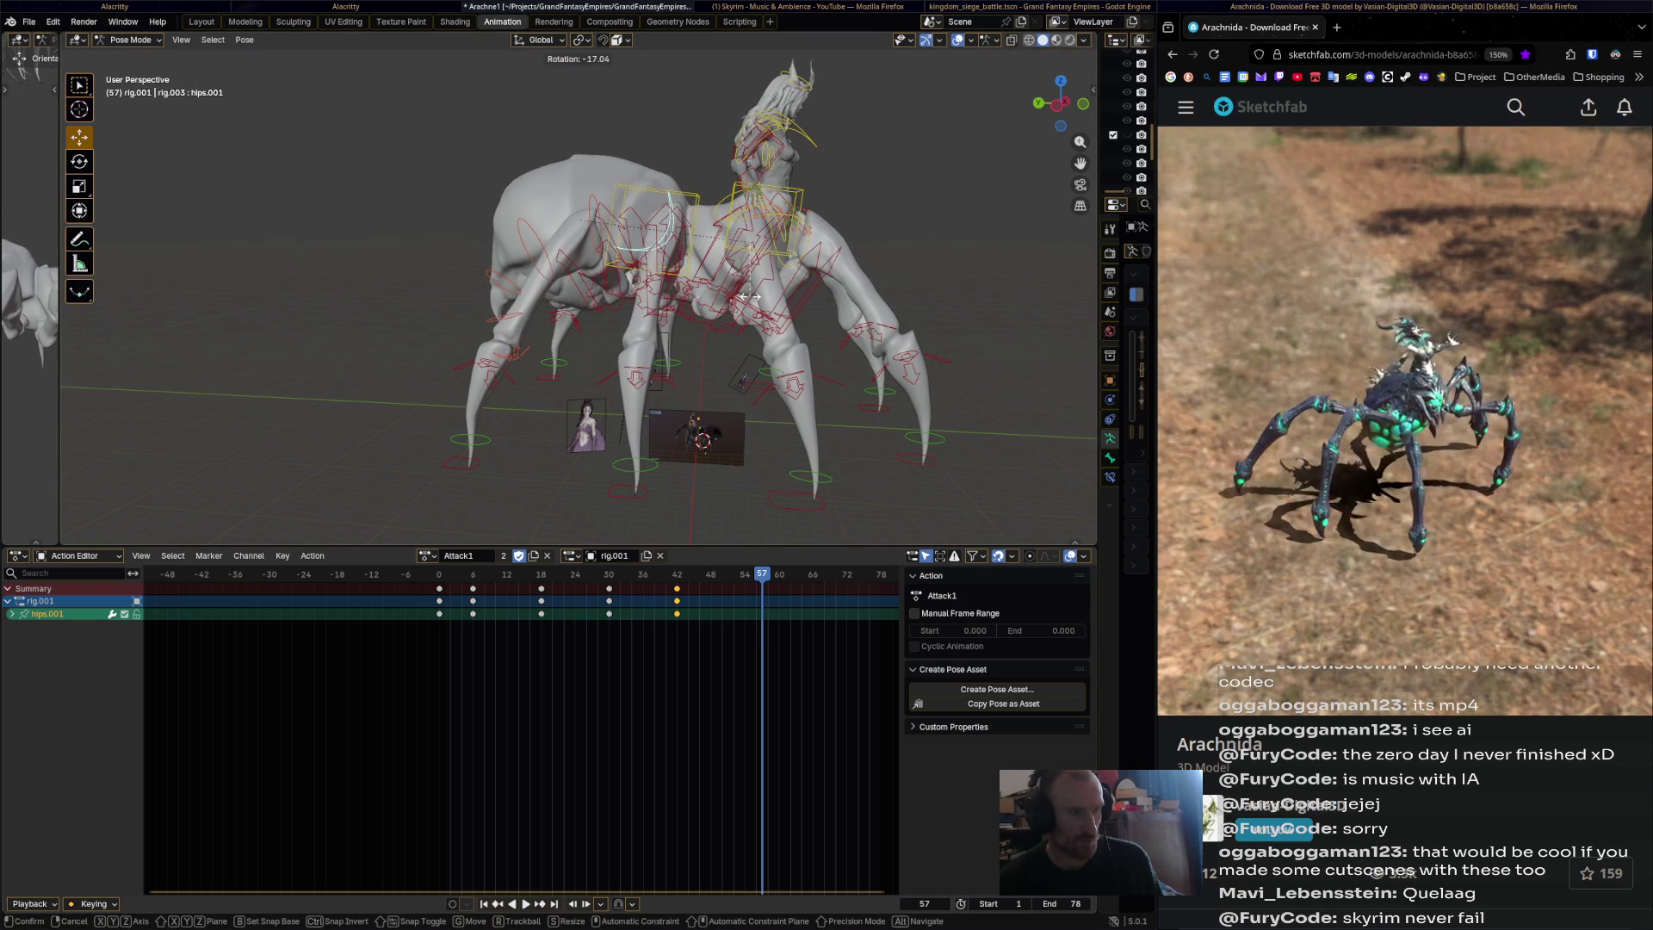
{"action": "left_click", "coordinate": [749, 296]}
{"action": "left_click", "coordinate": [644, 220]}
{"action": "key", "text": "r"}
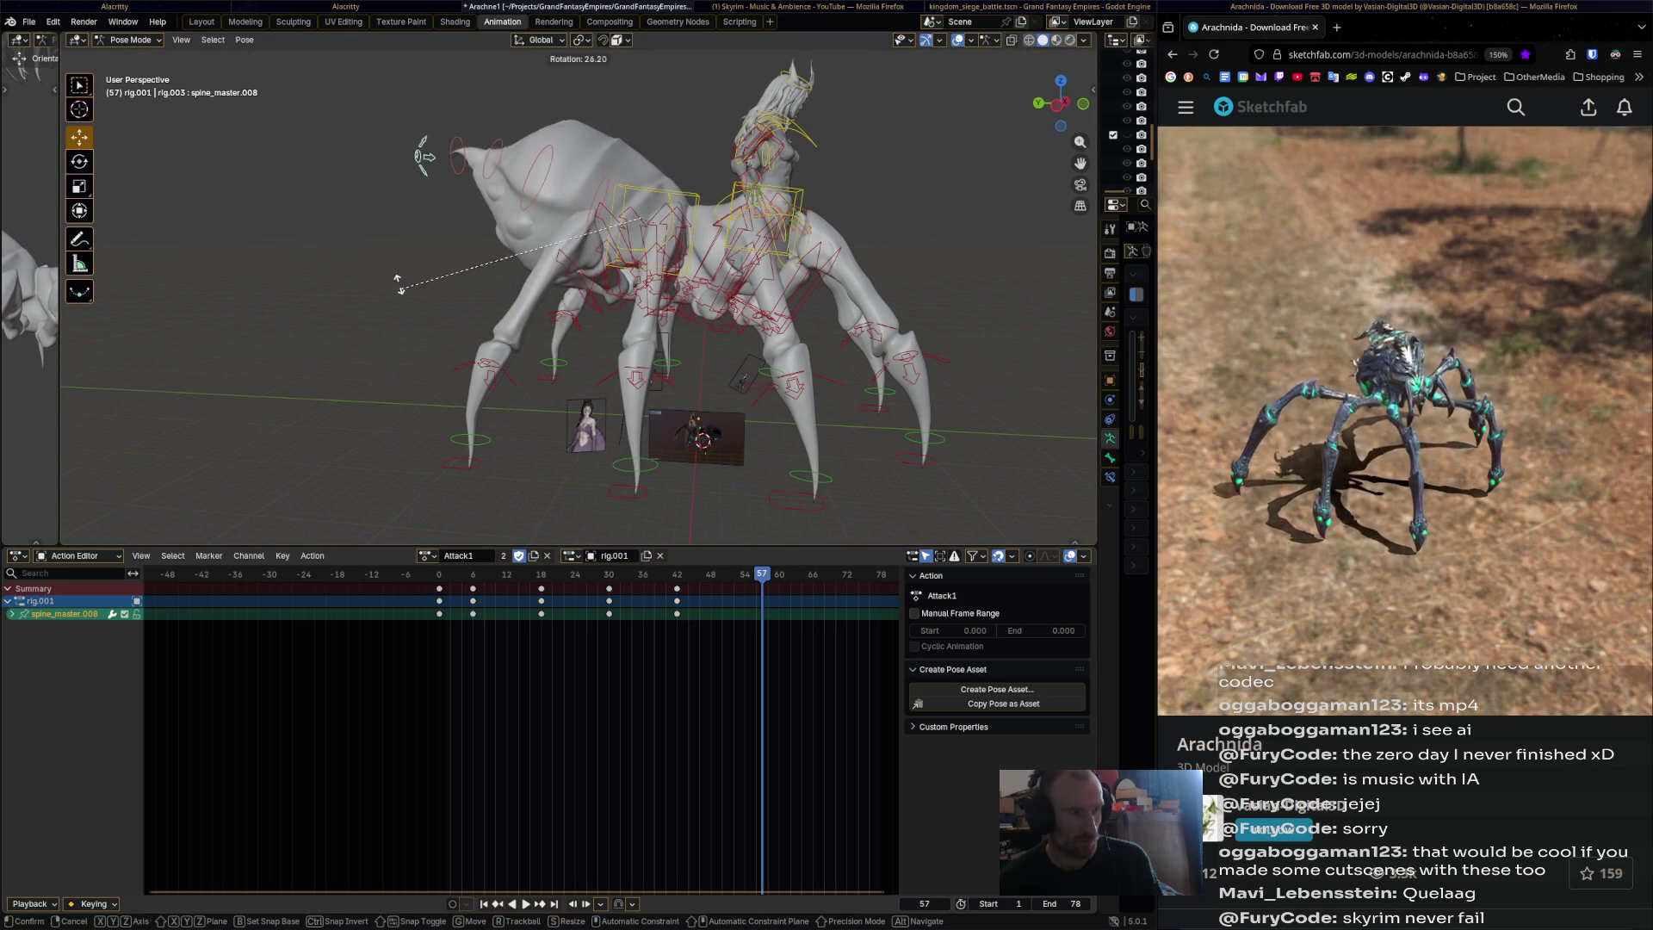
{"action": "key", "text": "Return"}
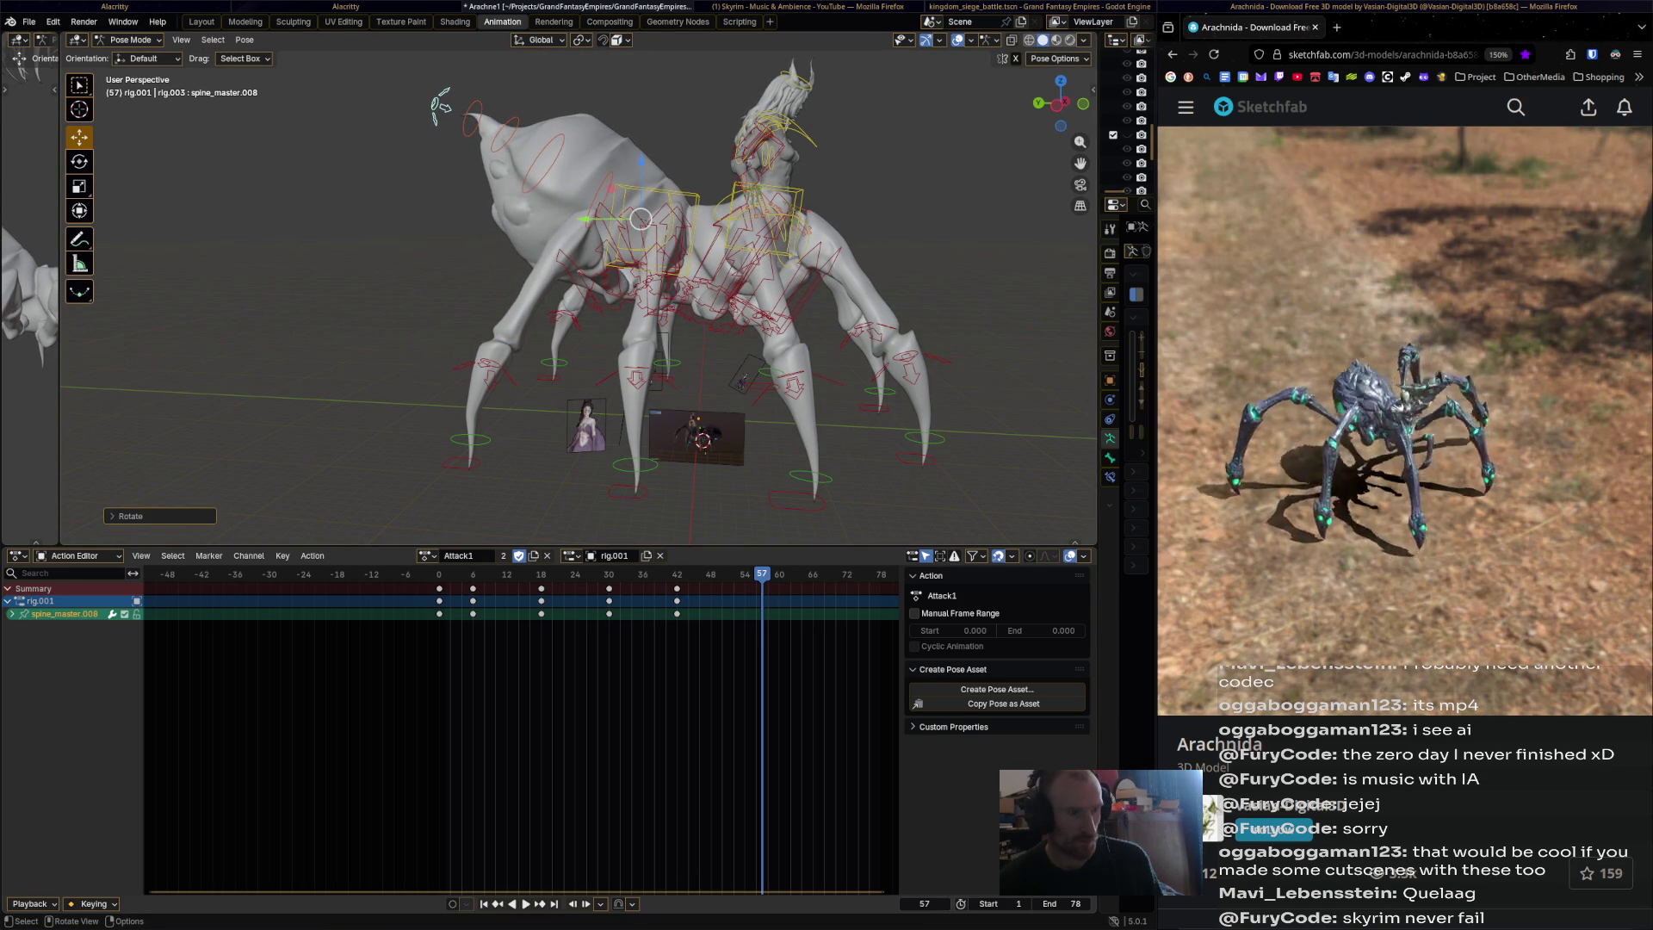
{"action": "key", "text": "i"}
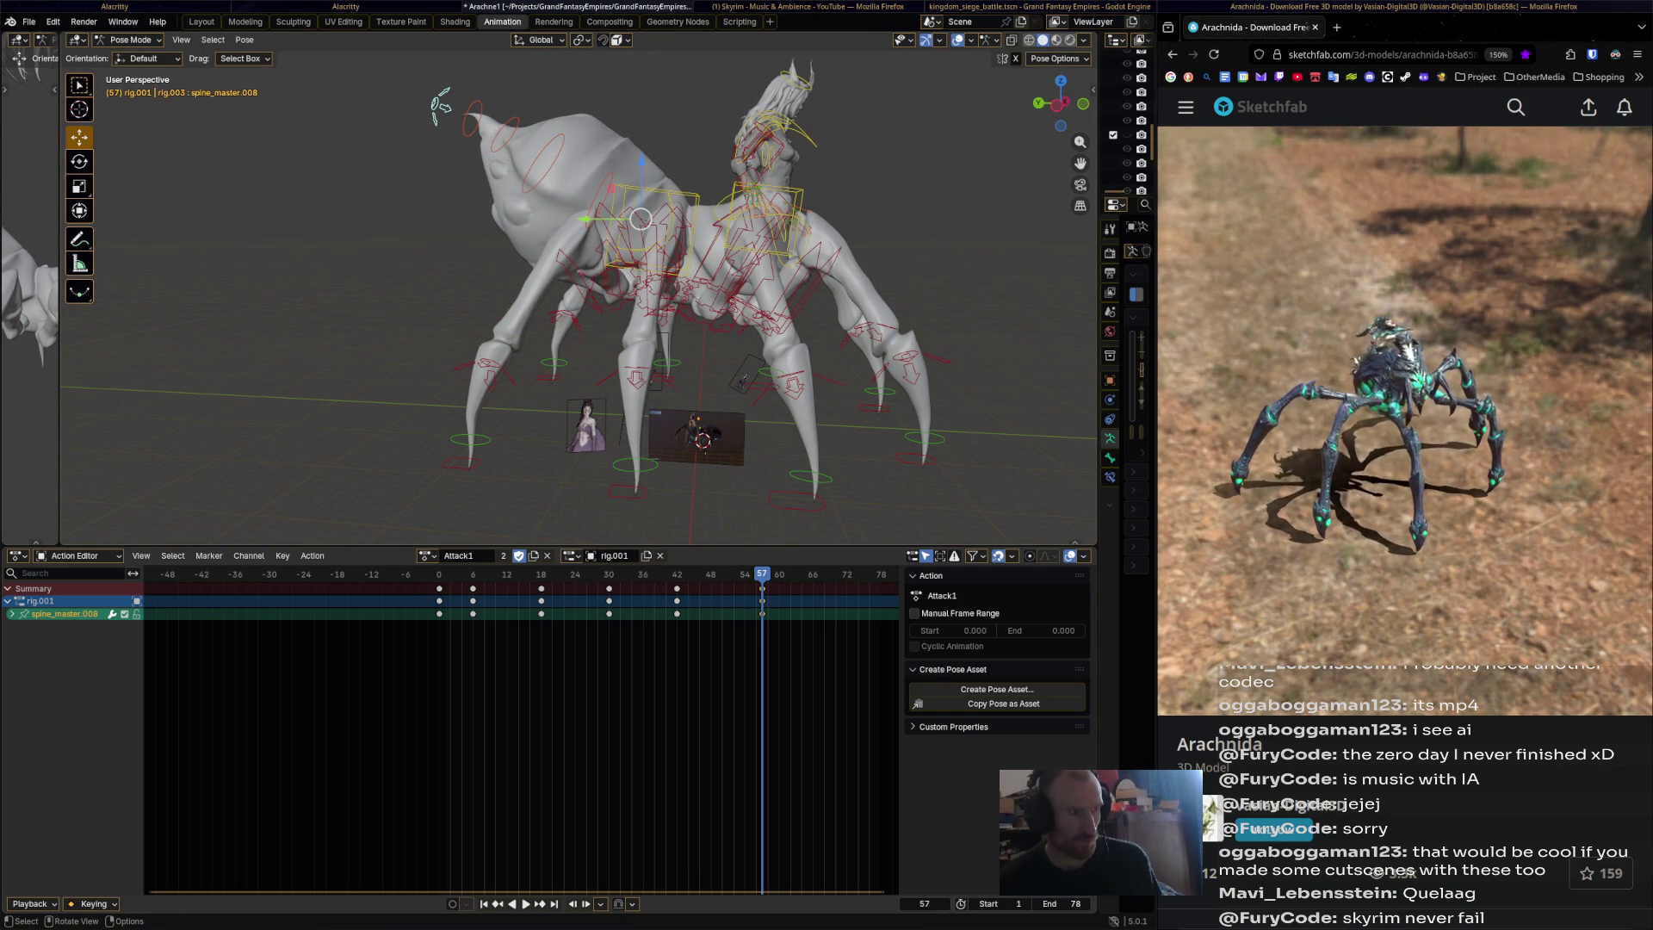
Shift the hips and spine keys to frame 60 and paste the frame-0 pose at frame 78.
{"action": "left_click", "coordinate": [663, 226]}
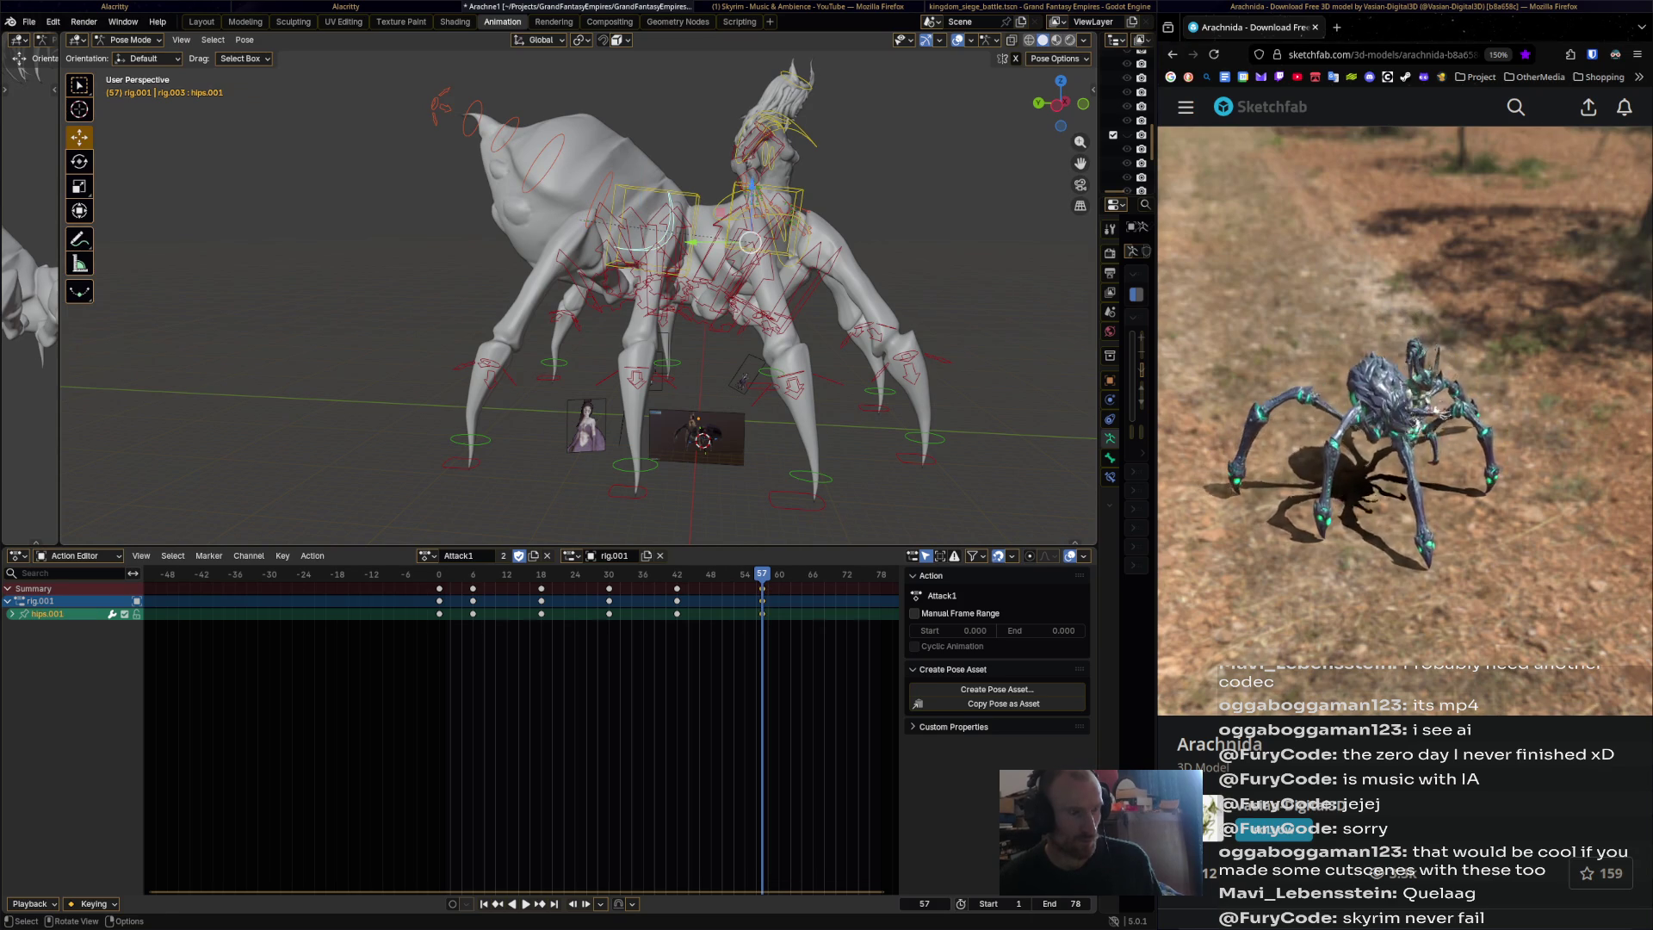
{"action": "left_click", "coordinate": [441, 105], "text": "shift"}
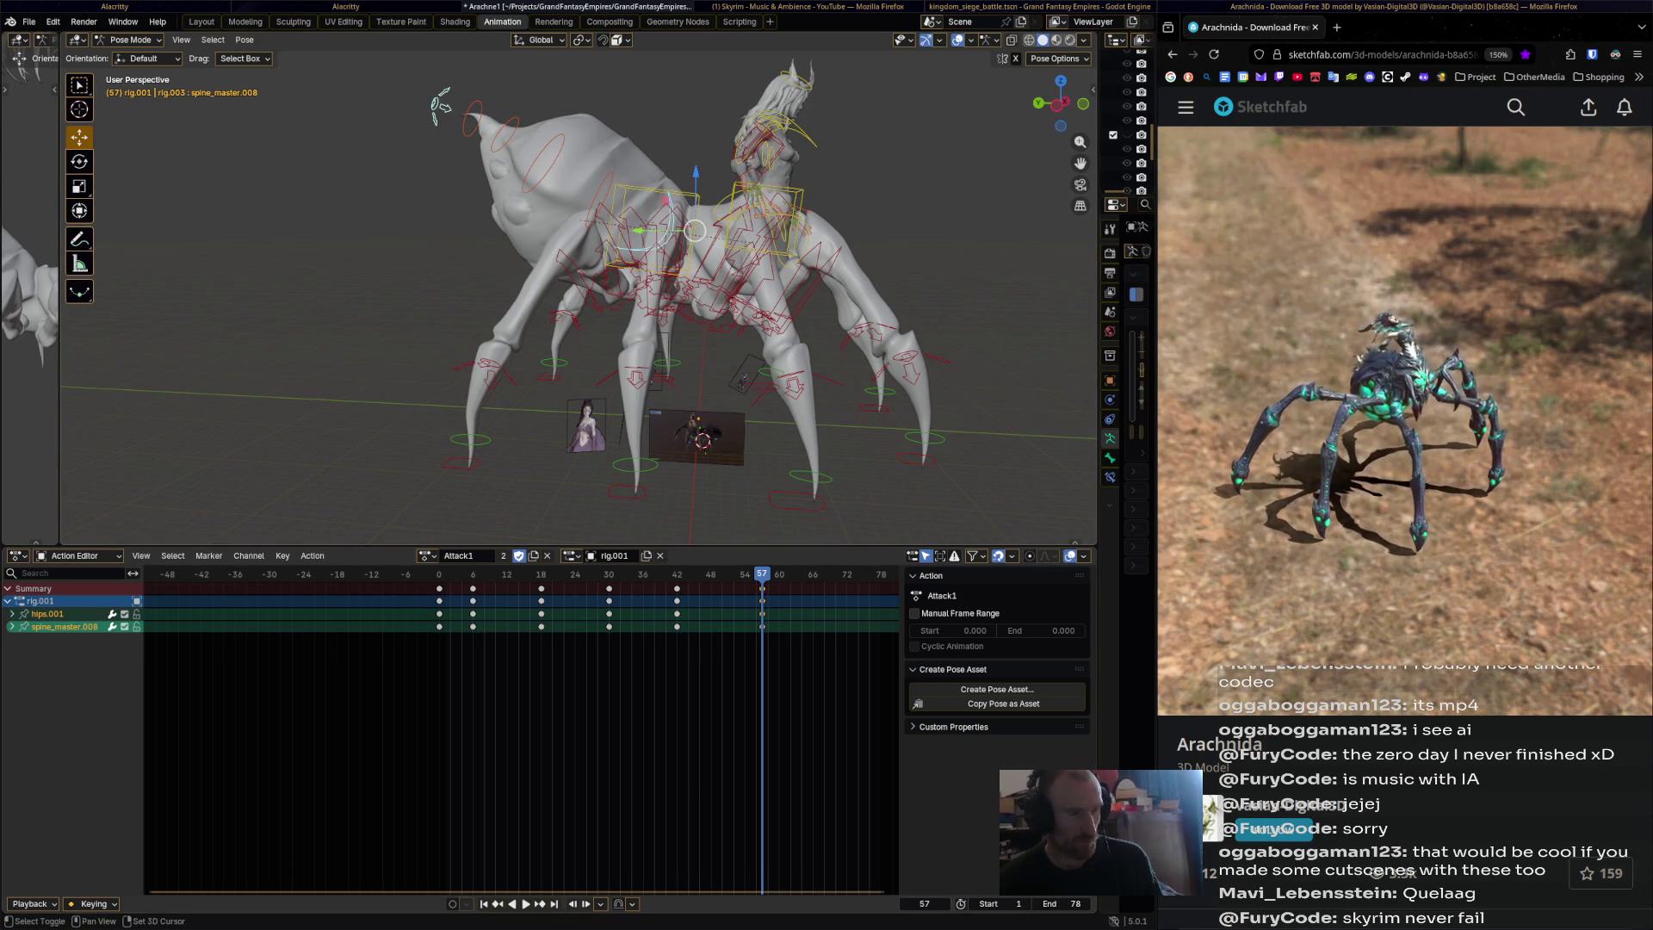
{"action": "key", "text": "g"}
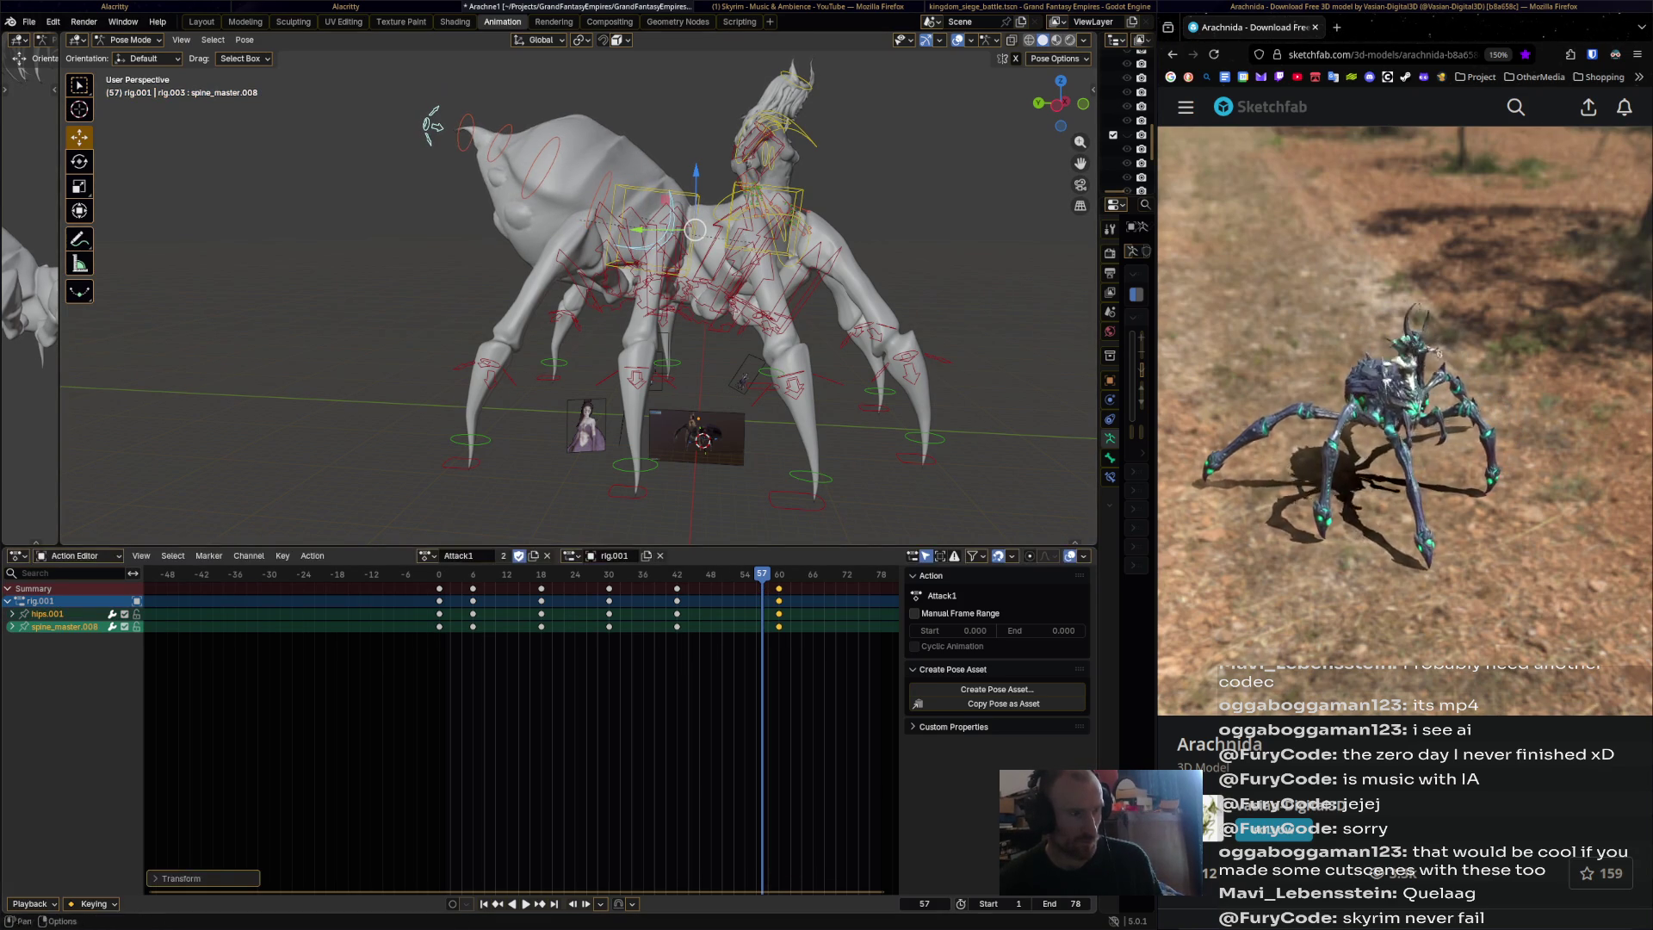
{"action": "left_click", "coordinate": [439, 588]}
{"action": "right_click", "coordinate": [439, 588]}
{"action": "left_click", "coordinate": [439, 588]}
{"action": "key", "text": "shift+Right"}
{"action": "key", "text": "ctrl+v"}
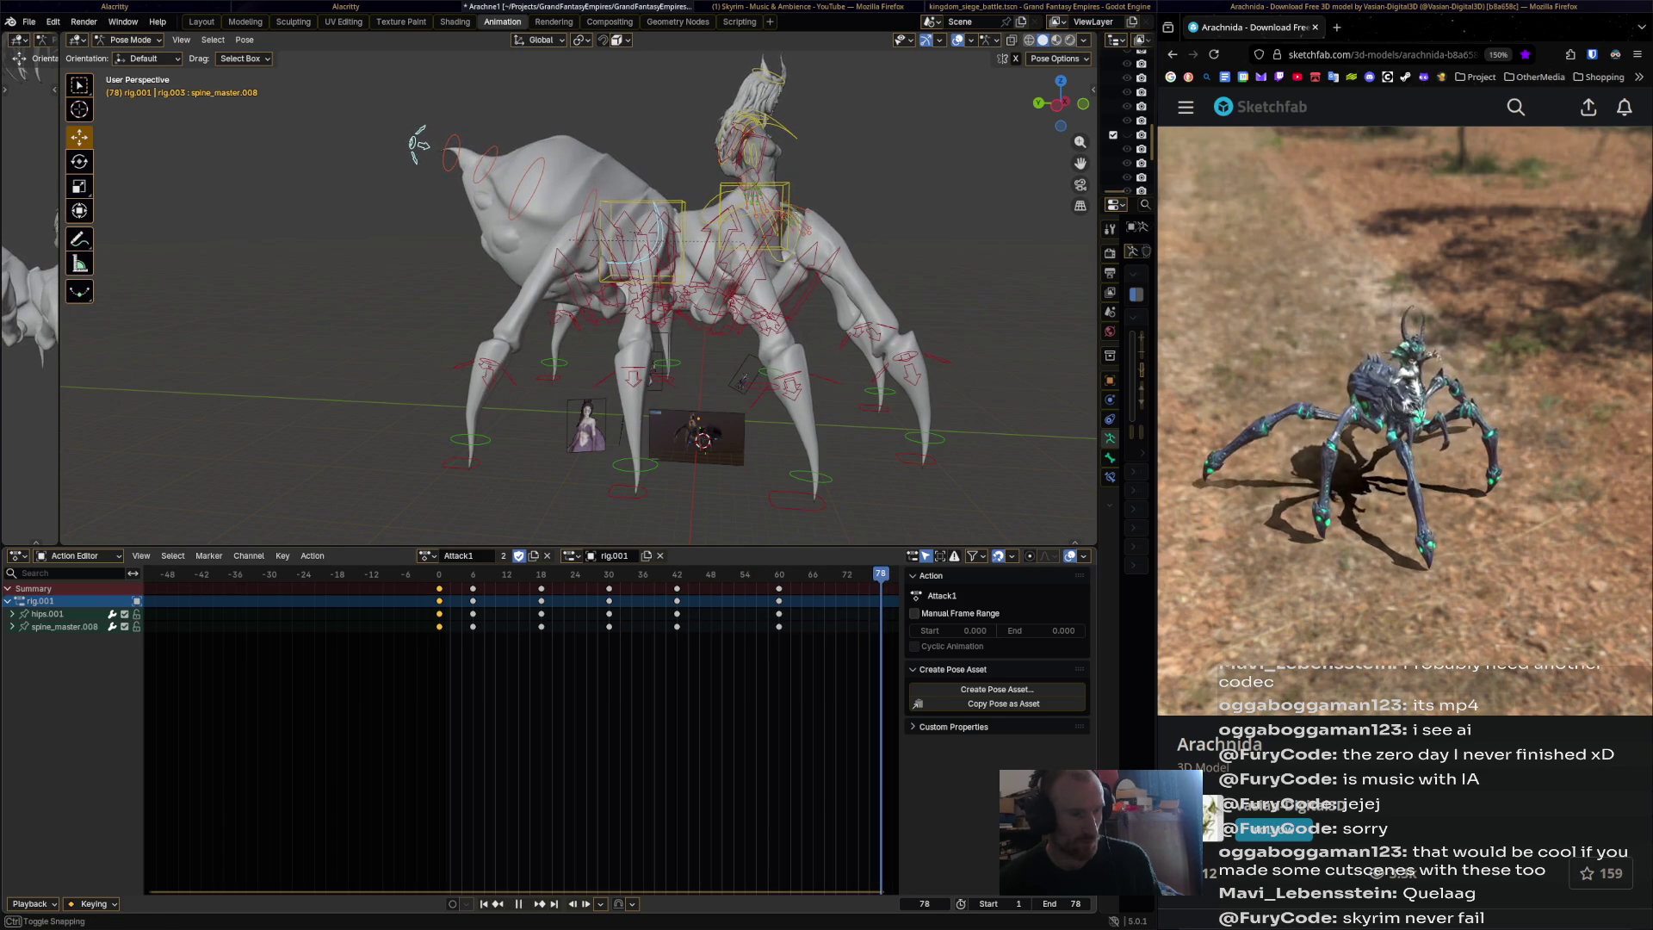
{"action": "key", "text": "space"}
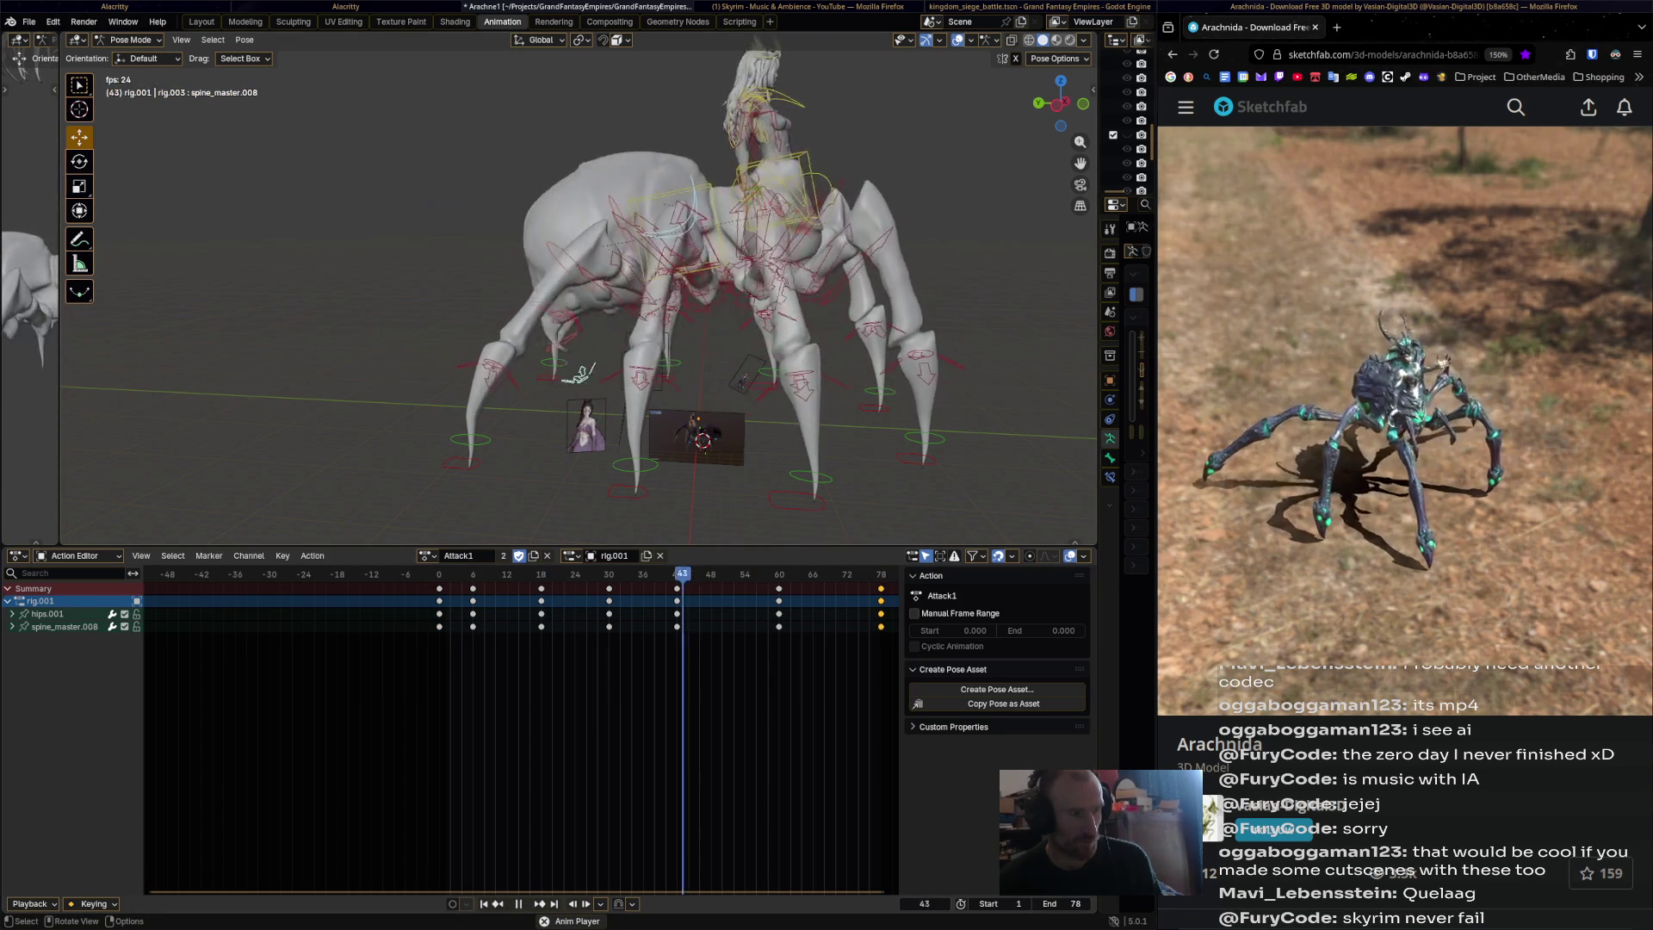
{"action": "key", "text": "space"}
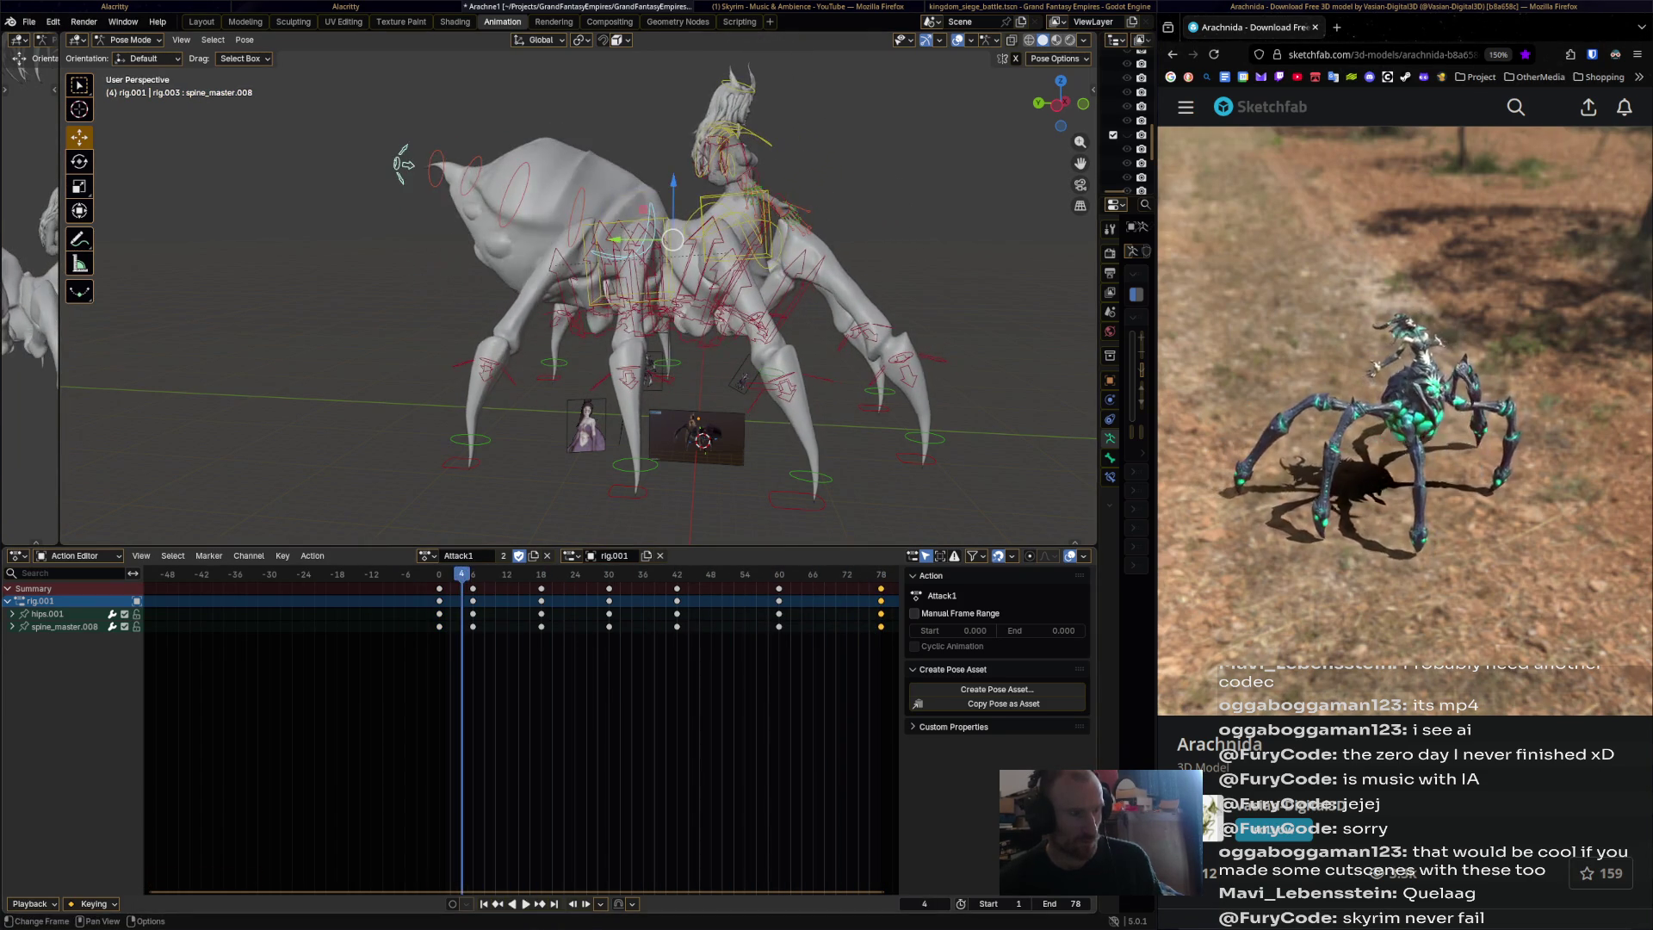
{"action": "key", "text": "space"}
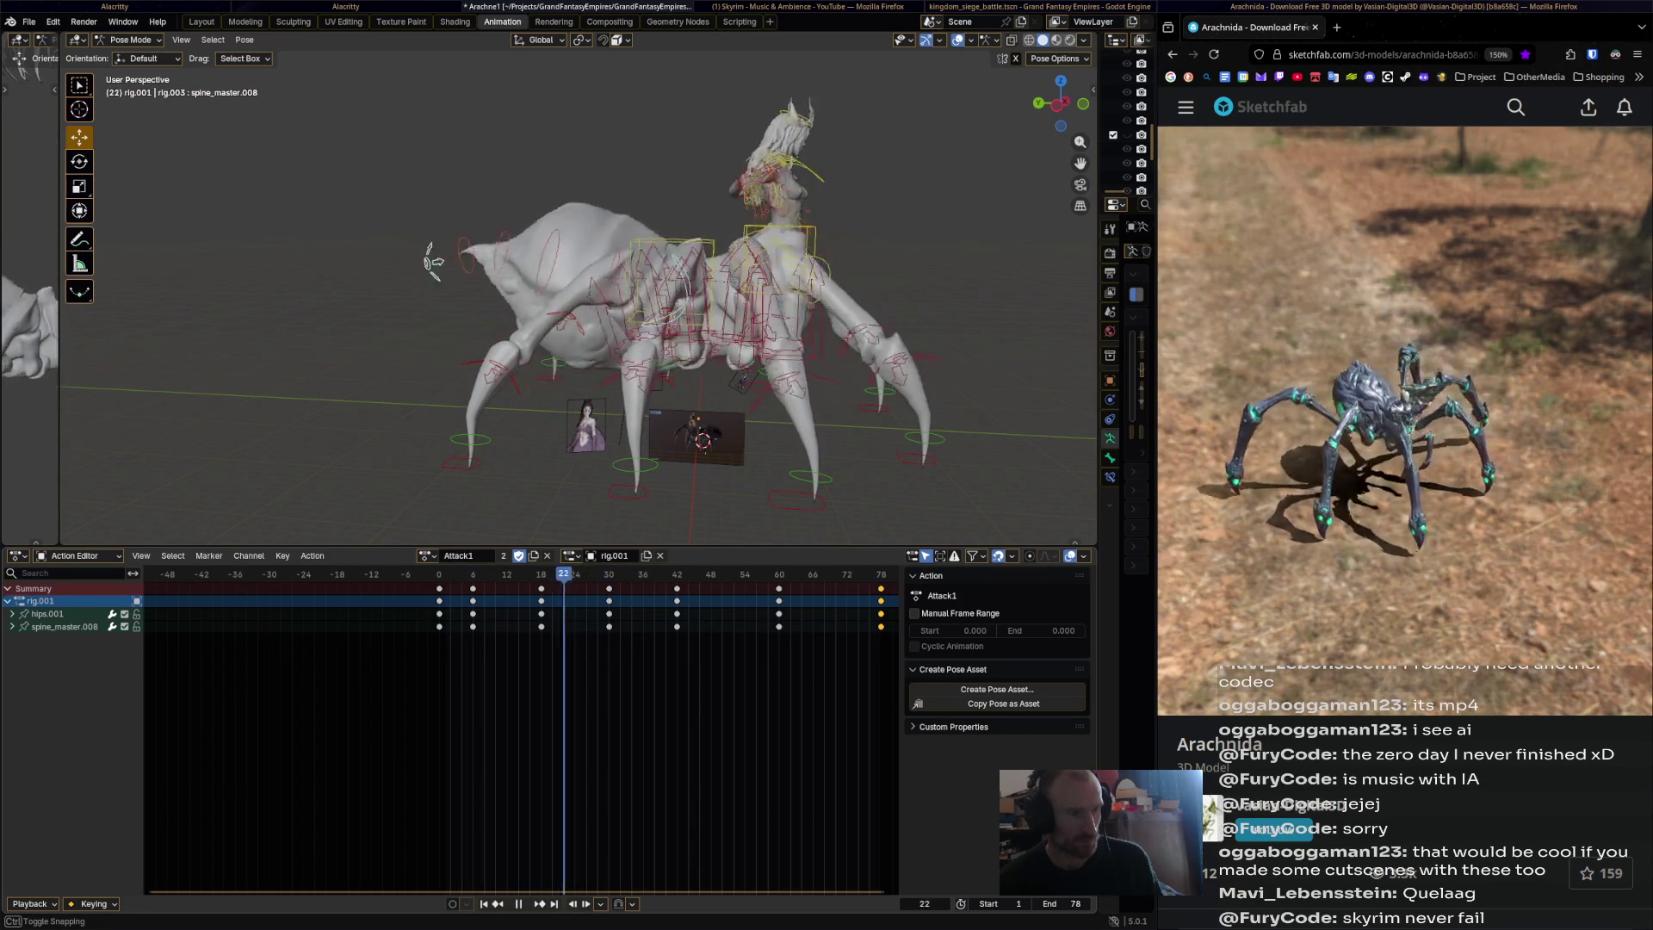
{"action": "key", "text": "space"}
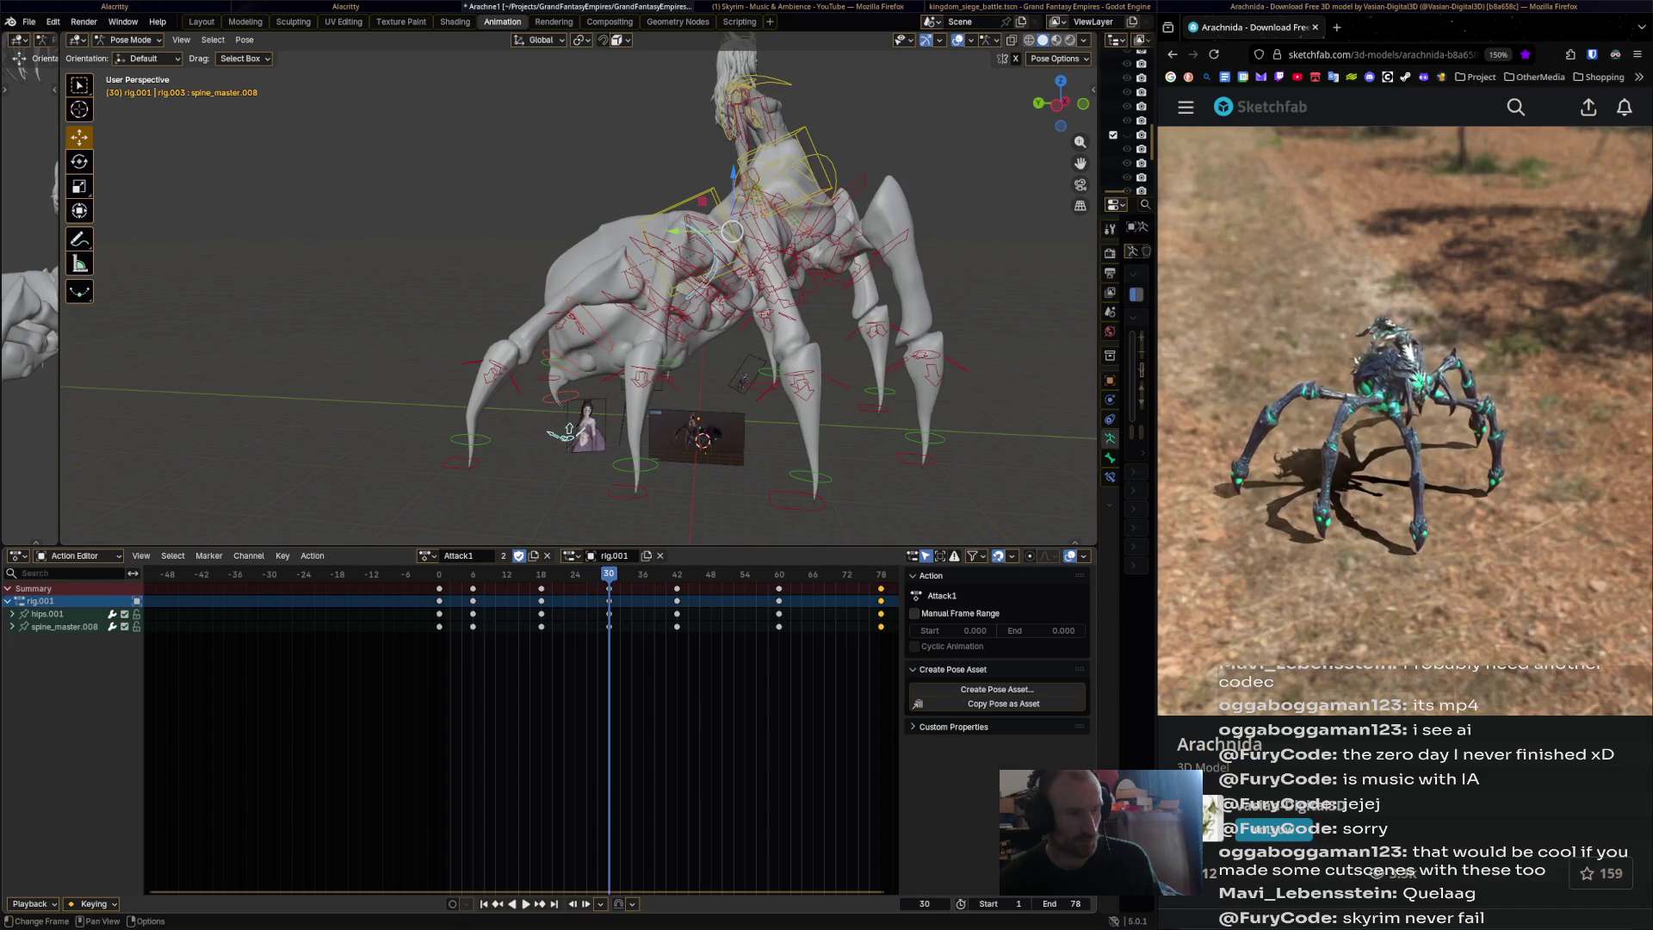
{"action": "left_click", "coordinate": [923, 457]}
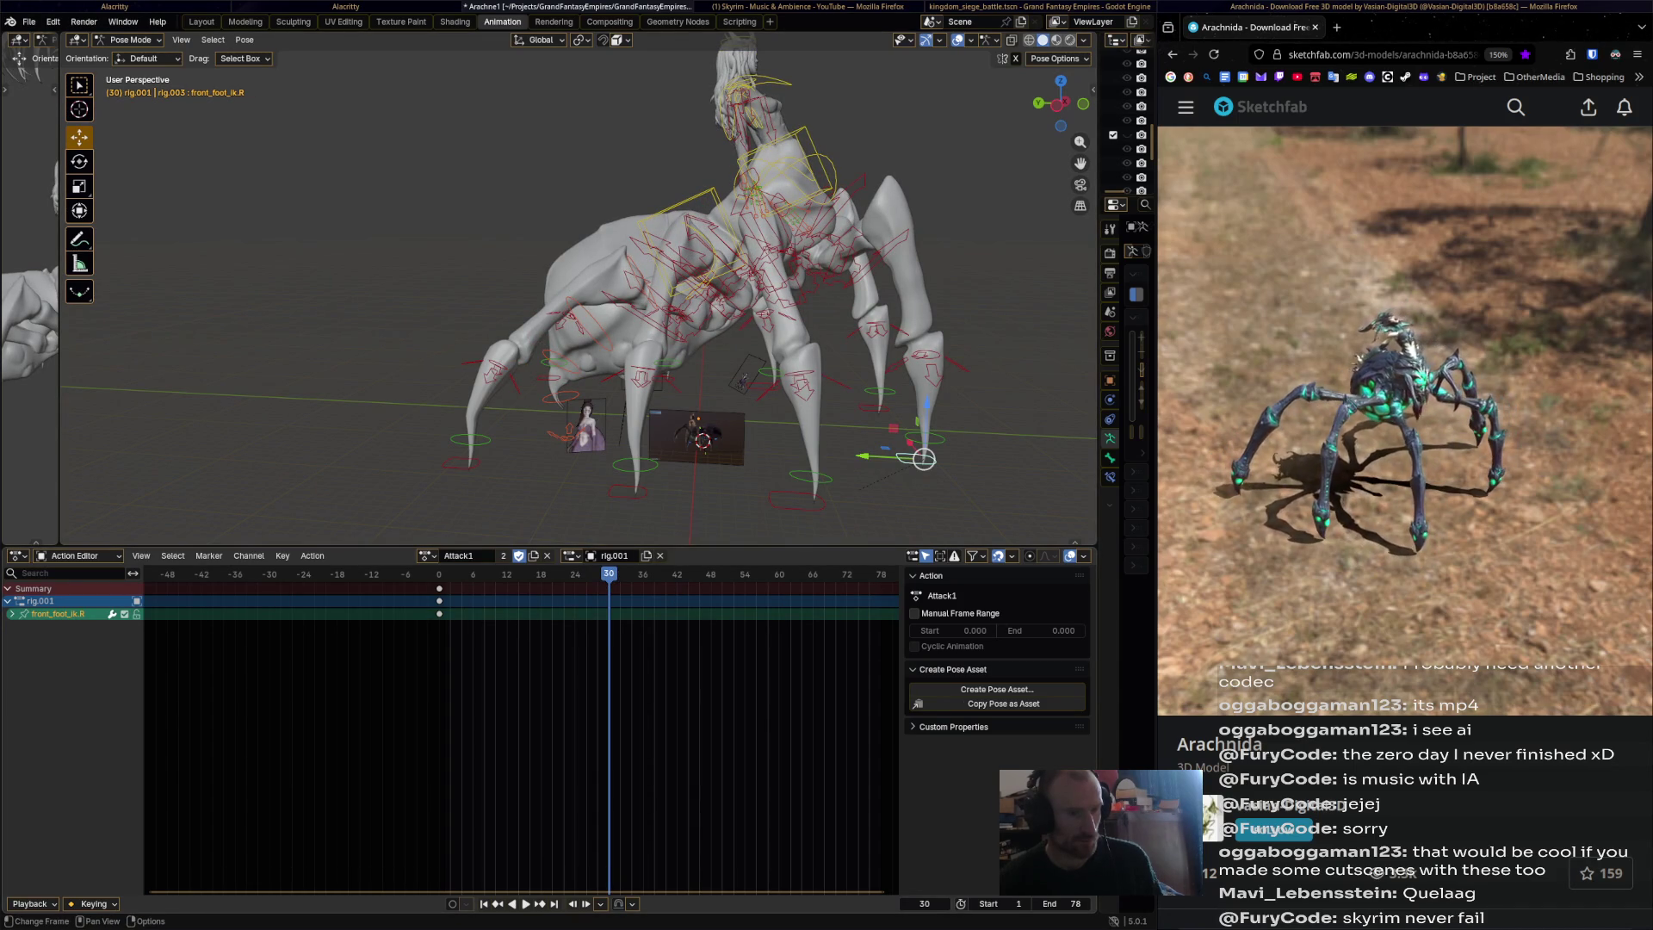
Raise front_foot_ik.R up and outward and keyframe it at frame 30.
{"action": "left_click_drag", "start_coordinate": [924, 459], "coordinate": [971, 400]}
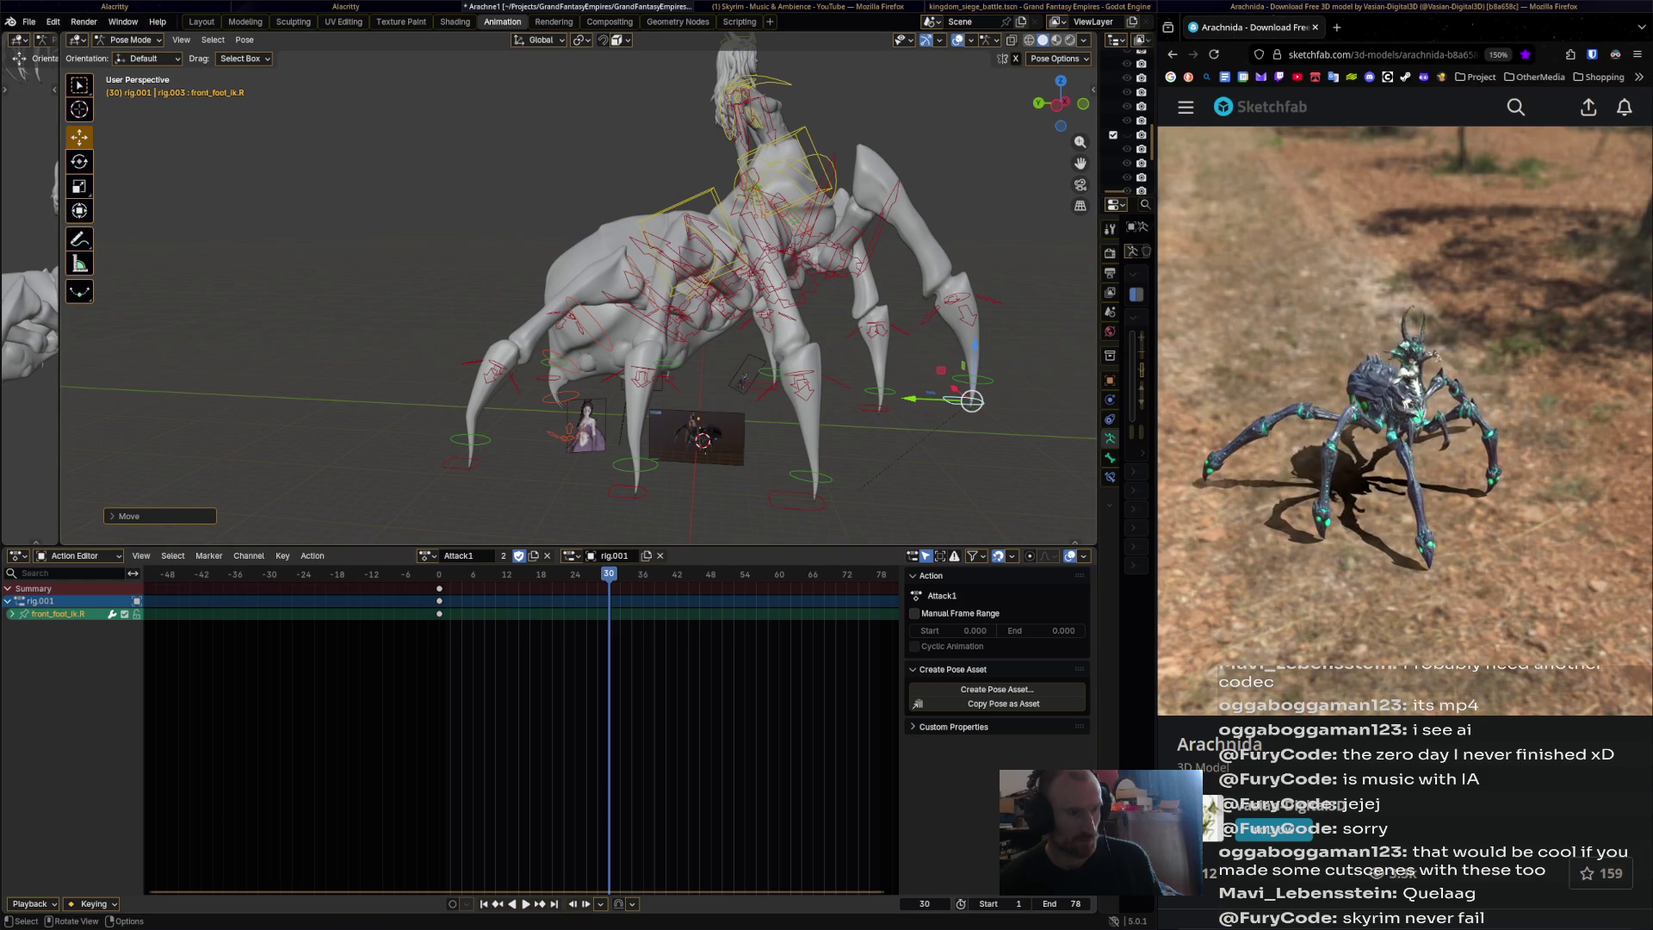
{"action": "key", "text": "g"}
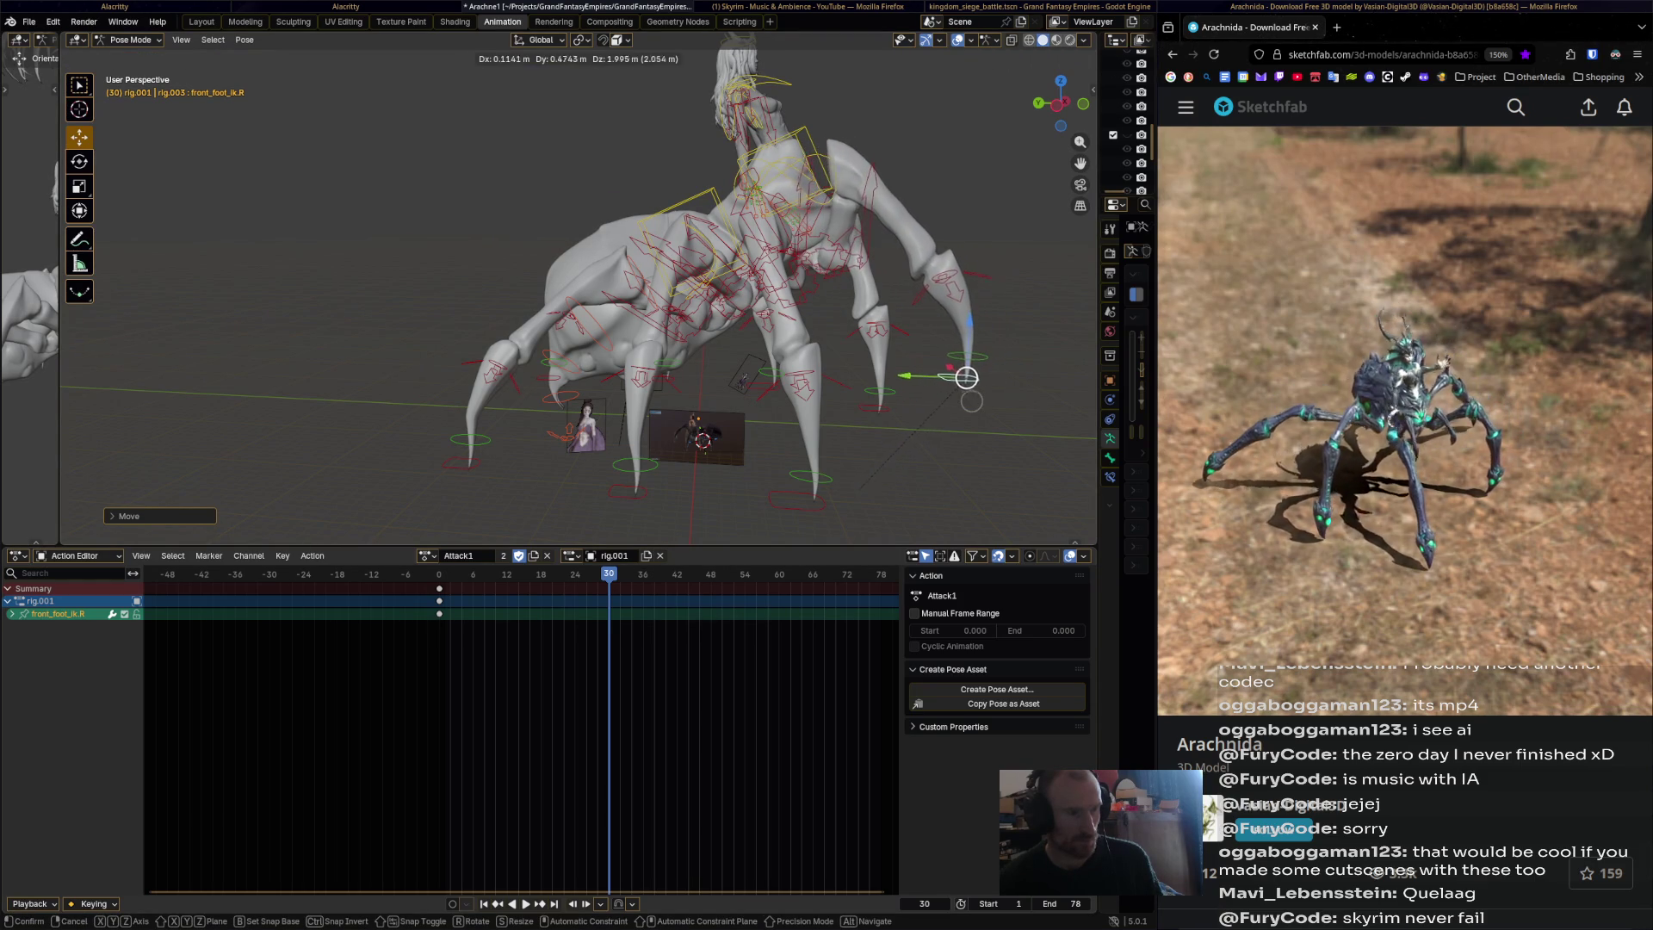
{"action": "left_click", "coordinate": [969, 377]}
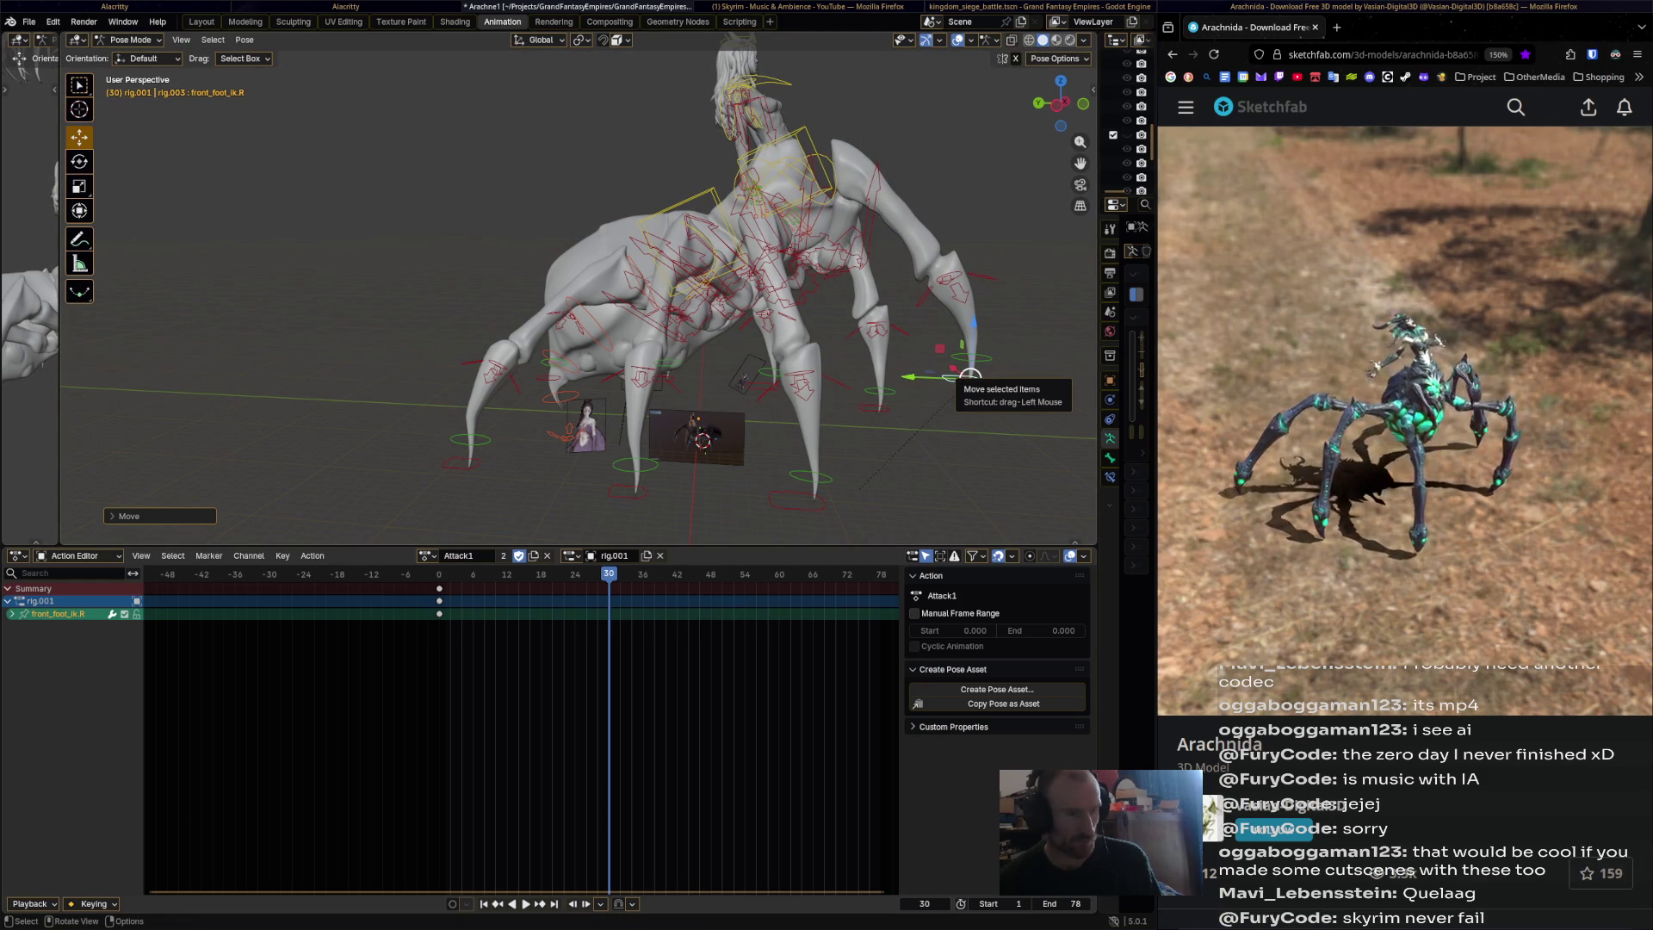
{"action": "key", "text": "i"}
Hold the right front foot until frame 24 by pasting its frame-0 keys there.
{"action": "key", "text": "shift+Left"}
{"action": "key", "text": "space"}
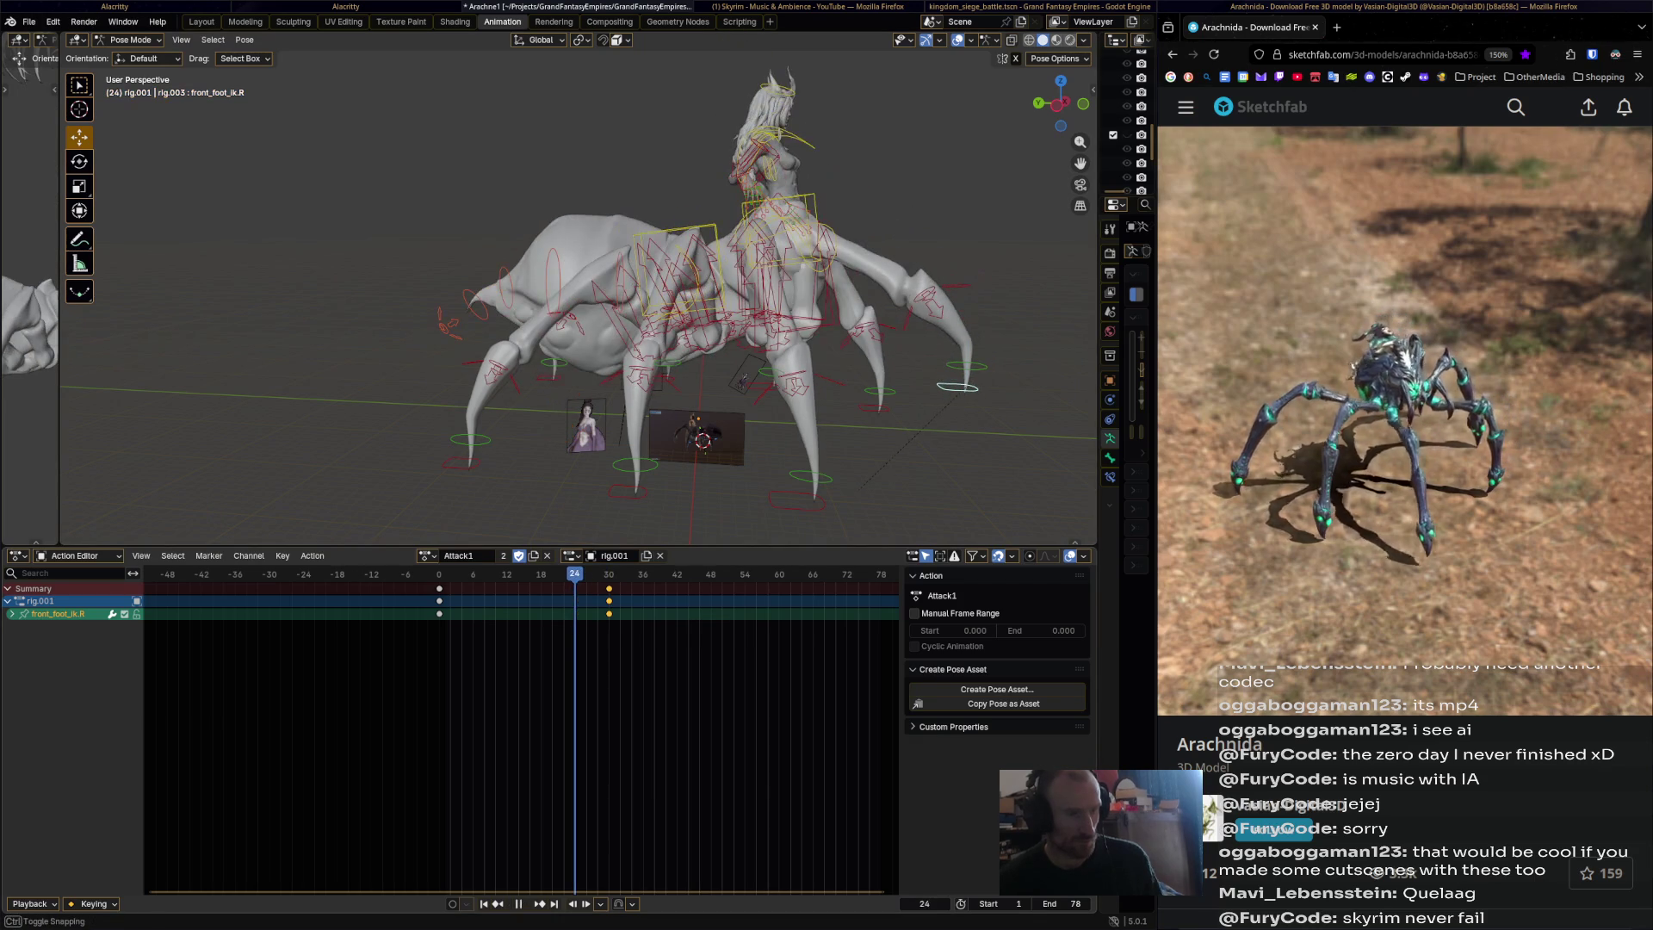
{"action": "key", "text": "space"}
{"action": "key", "text": "g"}
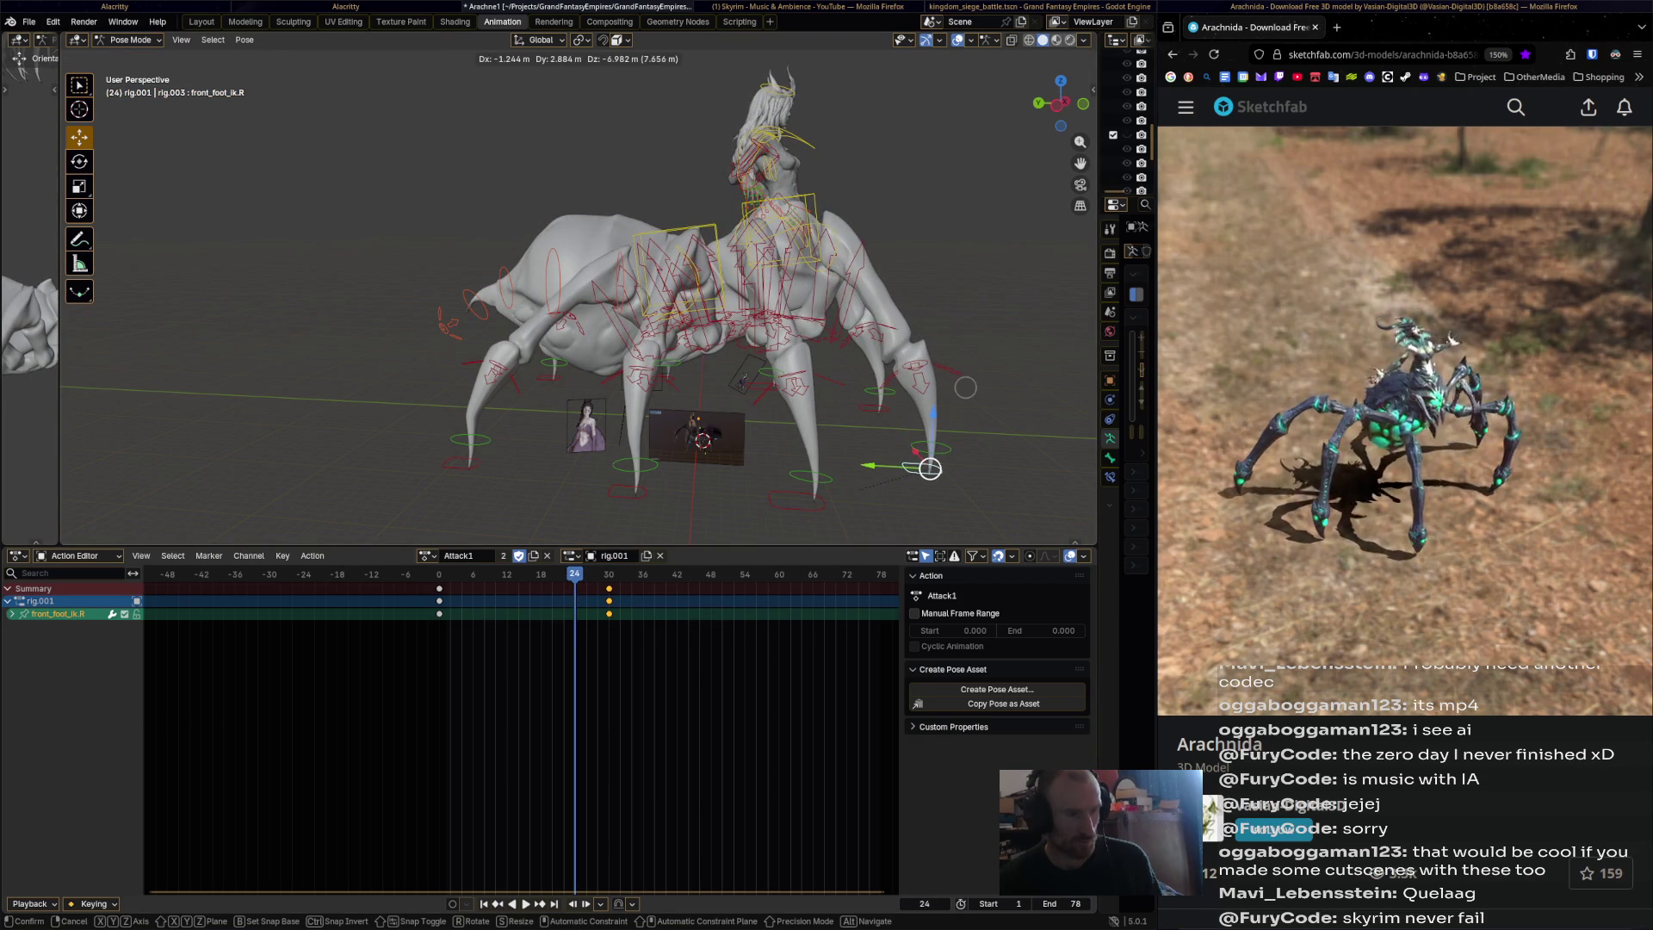
{"action": "left_click", "coordinate": [965, 388]}
{"action": "left_click", "coordinate": [439, 588]}
{"action": "right_click", "coordinate": [439, 588]}
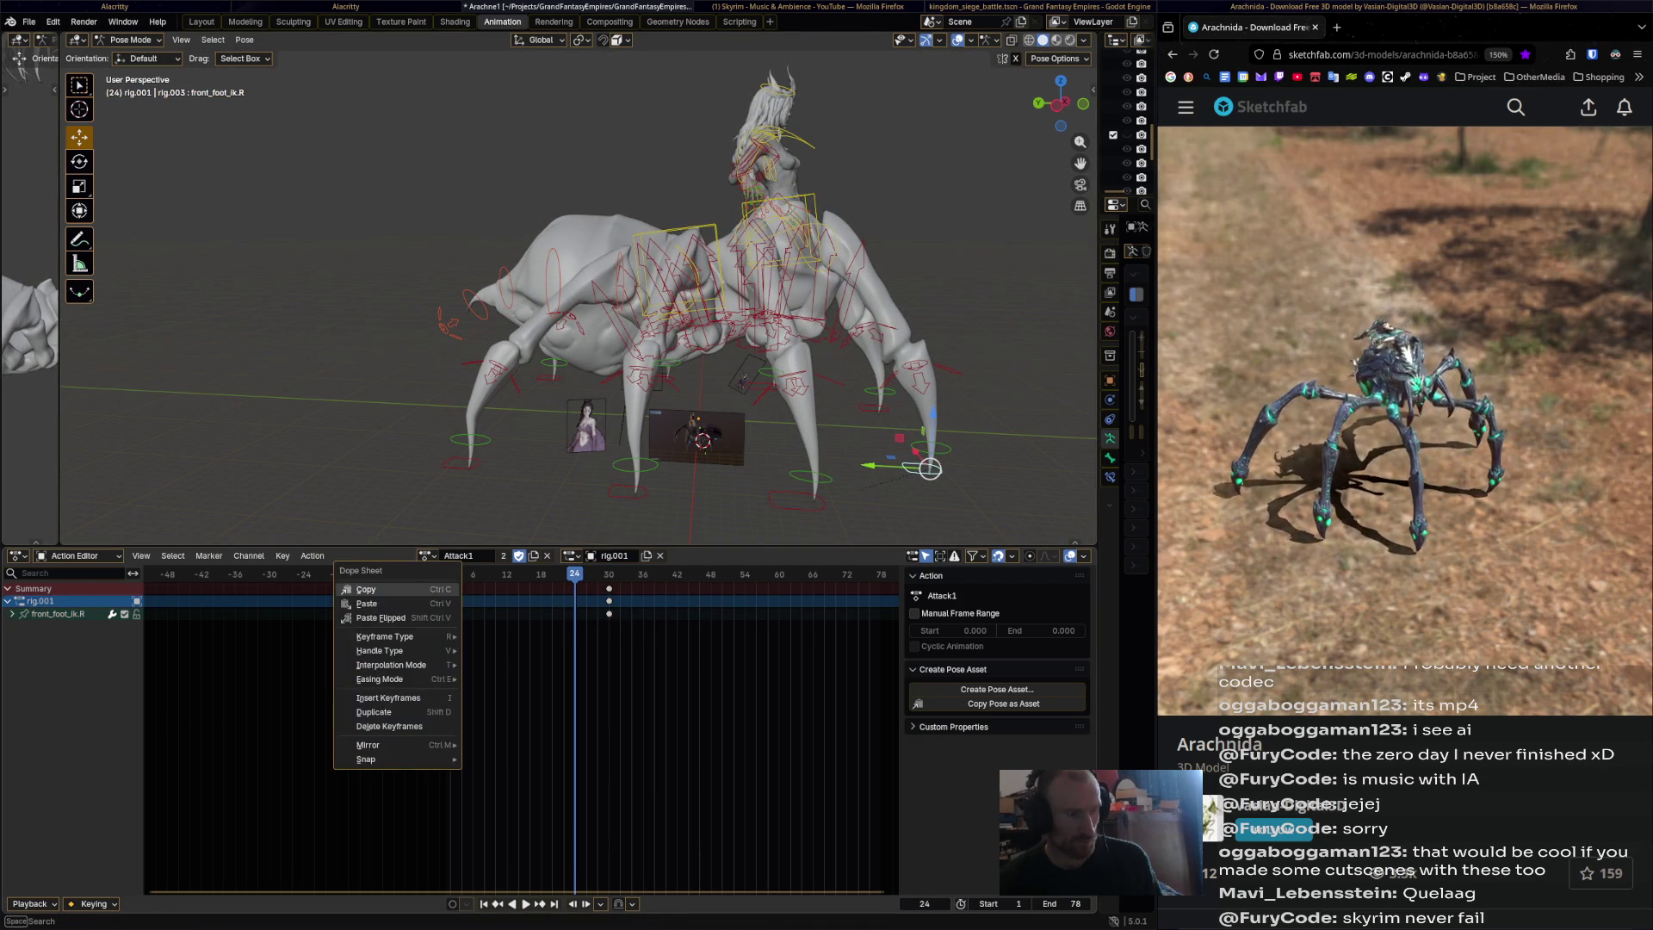
{"action": "left_click", "coordinate": [366, 589]}
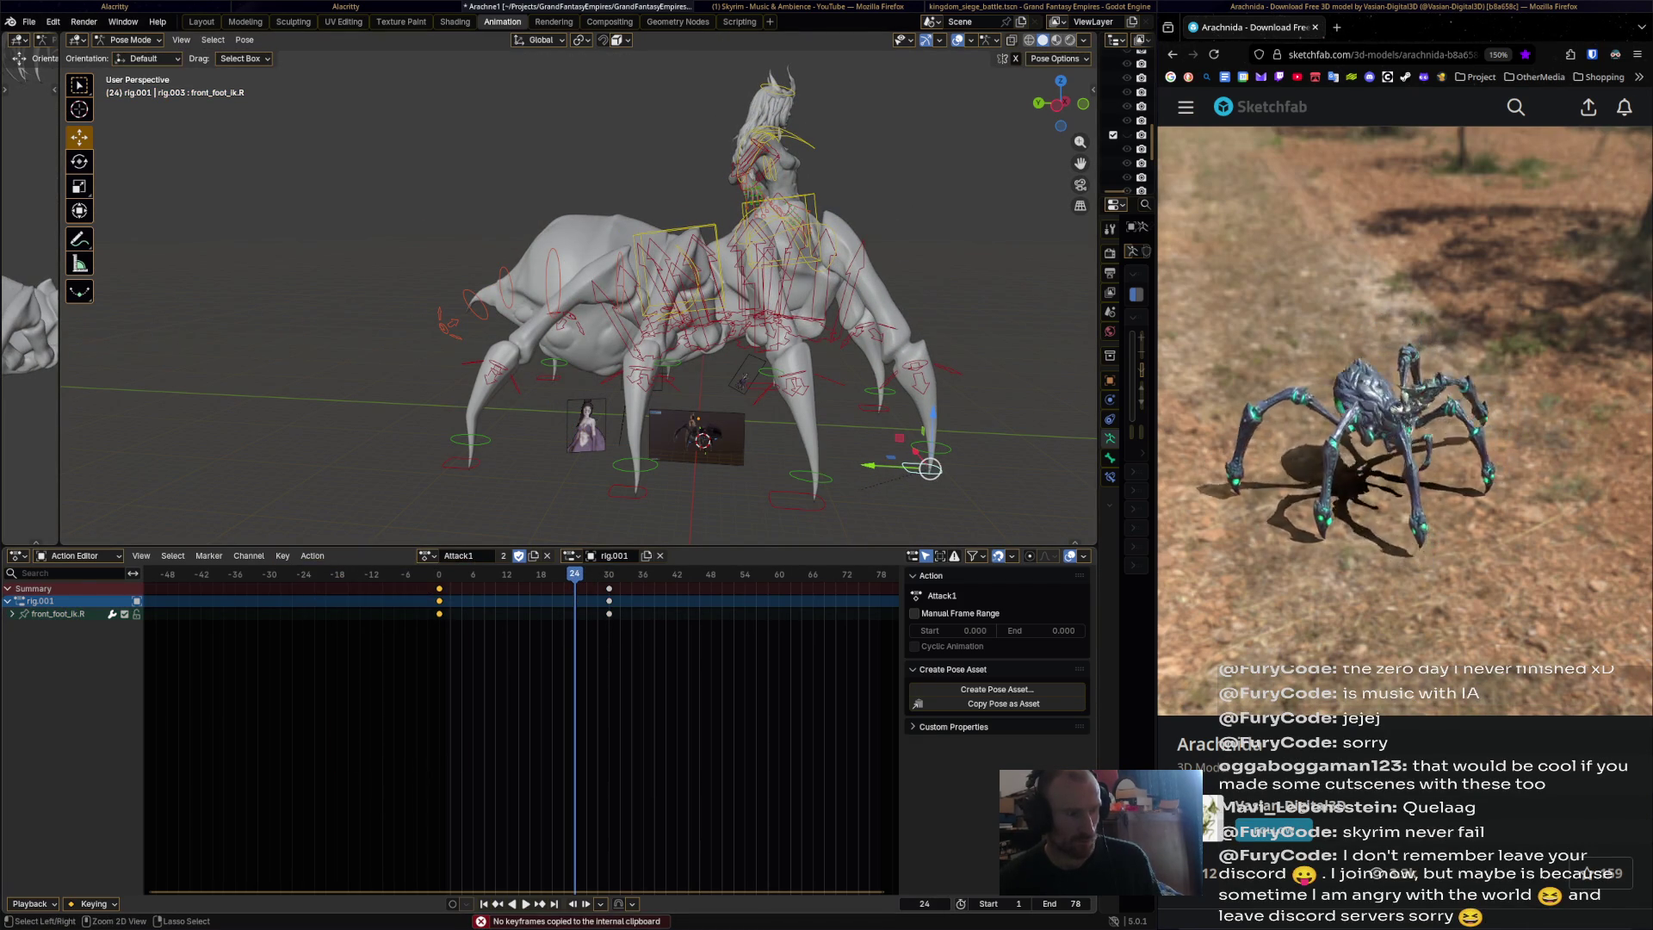
{"action": "key", "text": "ctrl+v"}
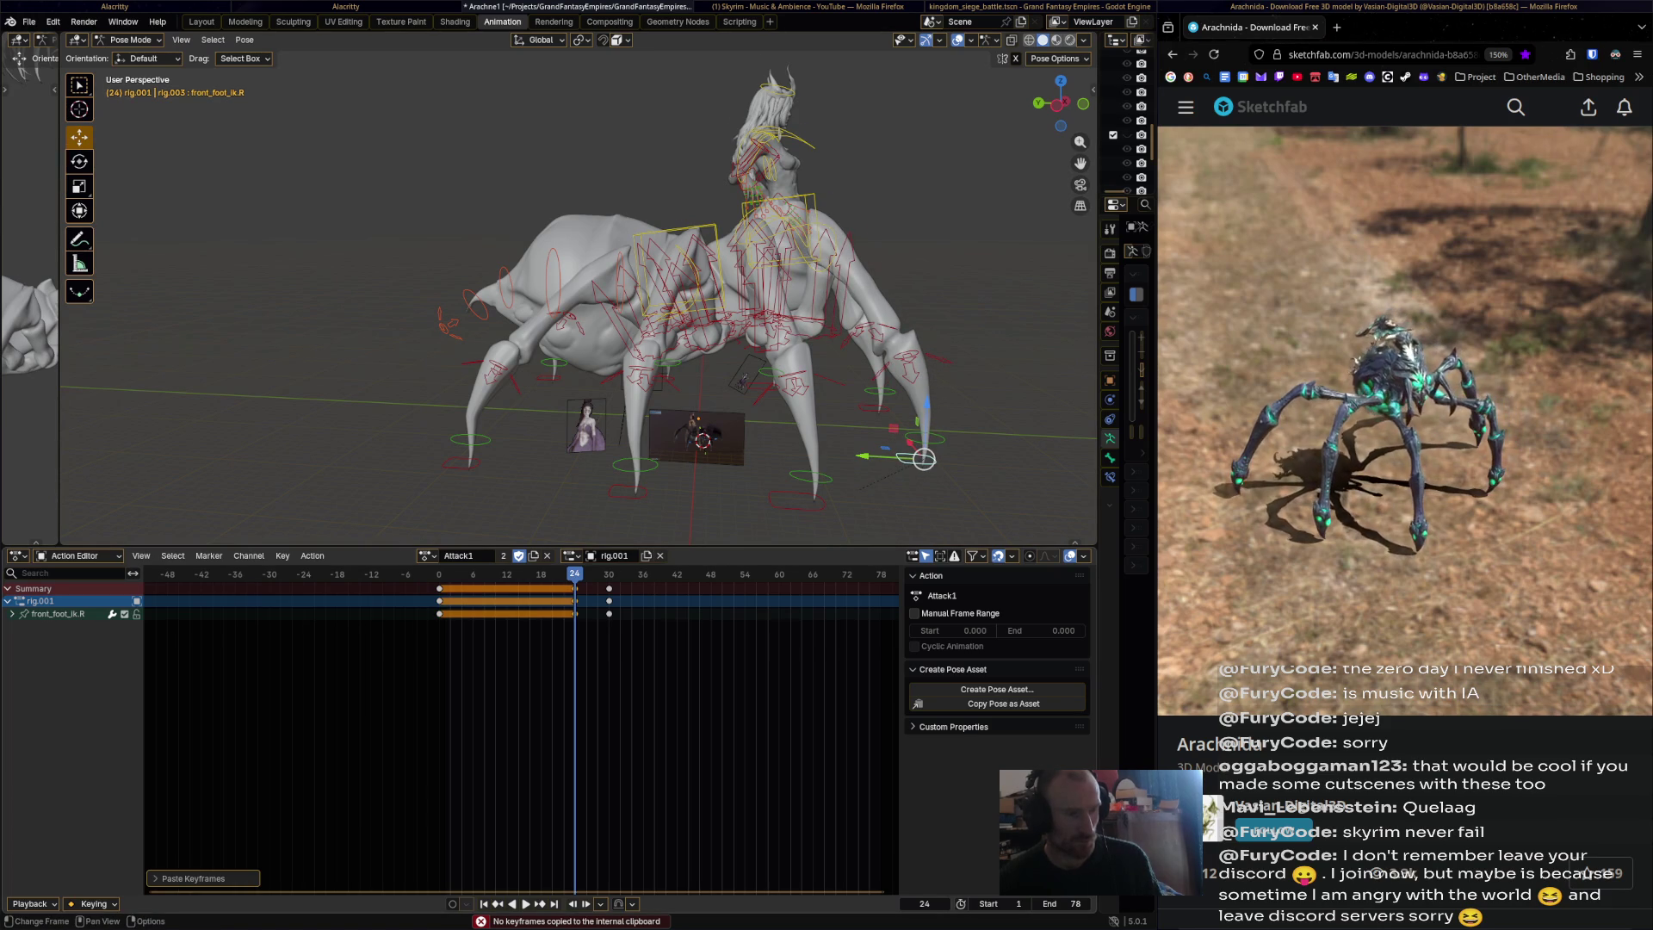
Set front_foot_ik.R back down at frame 36 and keyframe it.
{"action": "key", "text": "space"}
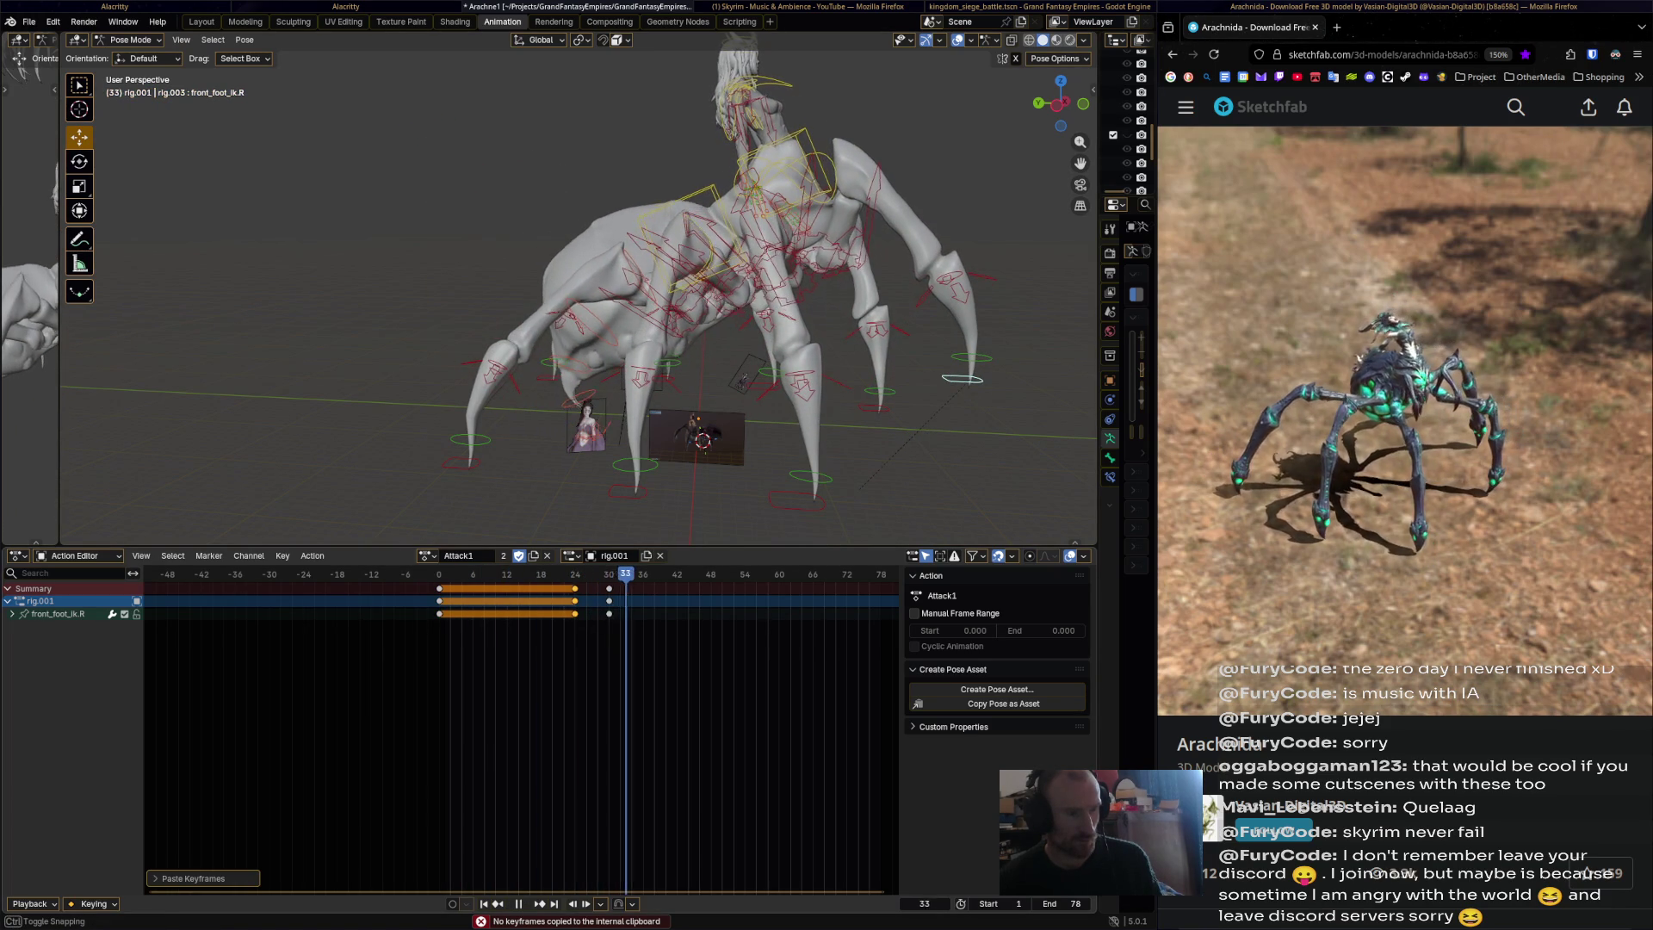
{"action": "key", "text": "space"}
{"action": "left_click_drag", "start_coordinate": [970, 379], "coordinate": [936, 461]}
{"action": "middle_click_drag", "start_coordinate": [936, 461], "coordinate": [940, 435]}
{"action": "left_click_drag", "start_coordinate": [950, 430], "coordinate": [949, 424]}
{"action": "key", "text": "i"}
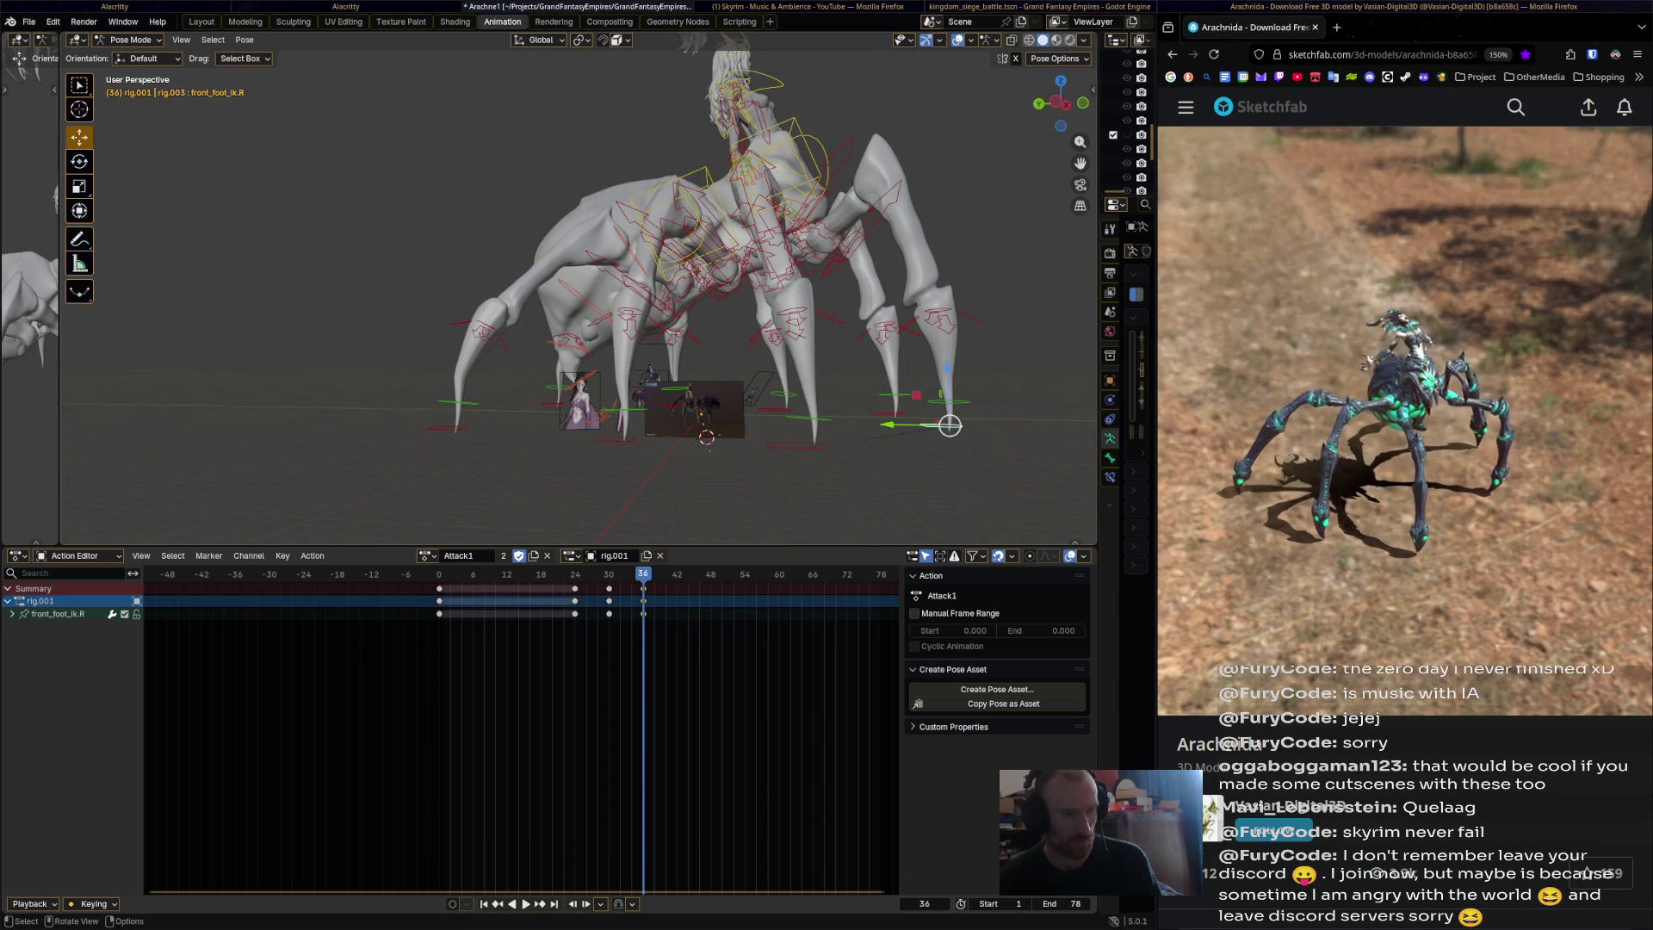
{"action": "left_click", "coordinate": [896, 413]}
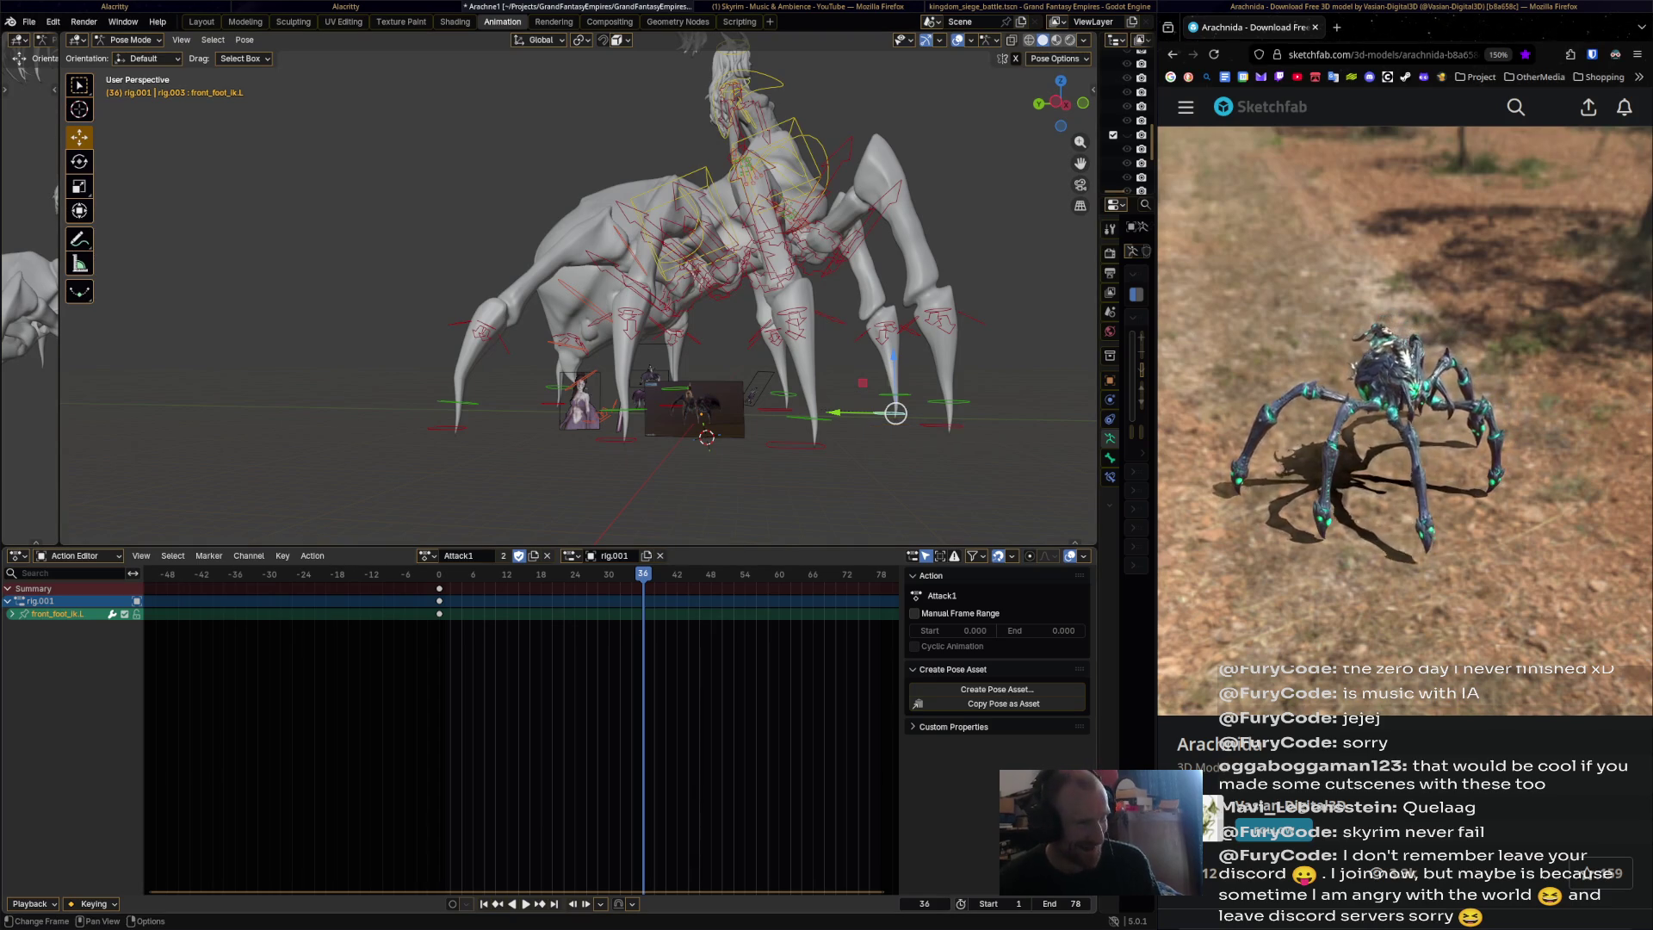
Lift front_foot_ik.L and keyframe the raised poses at frames 30 and 36.
{"action": "key", "text": "space"}
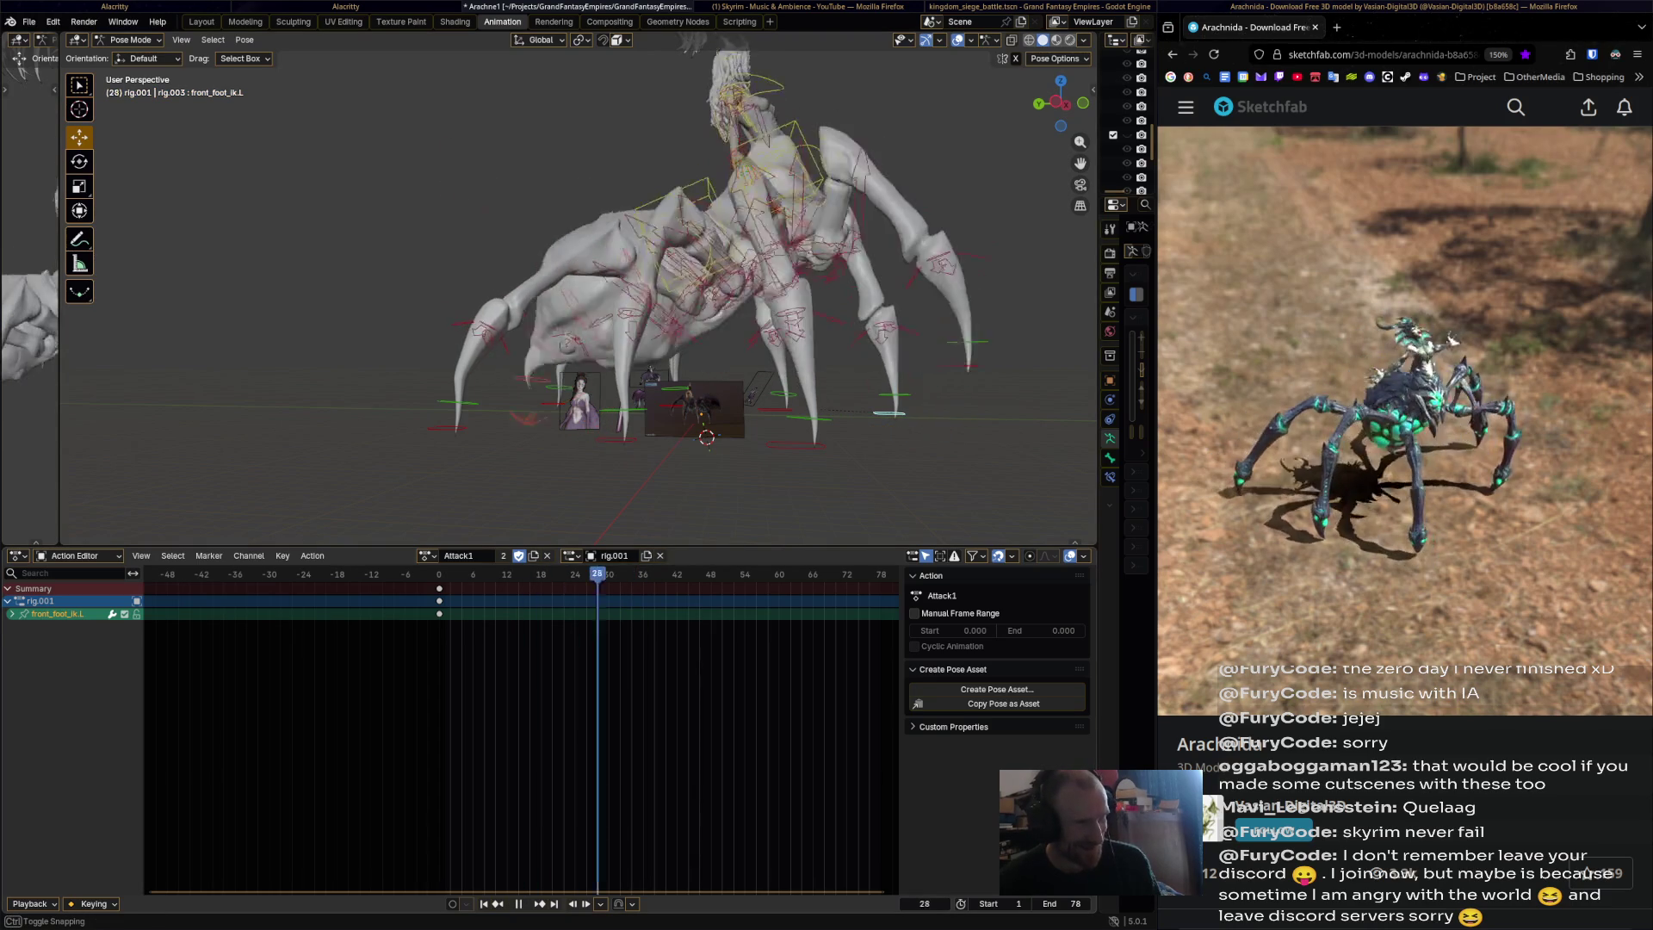
{"action": "key", "text": "space"}
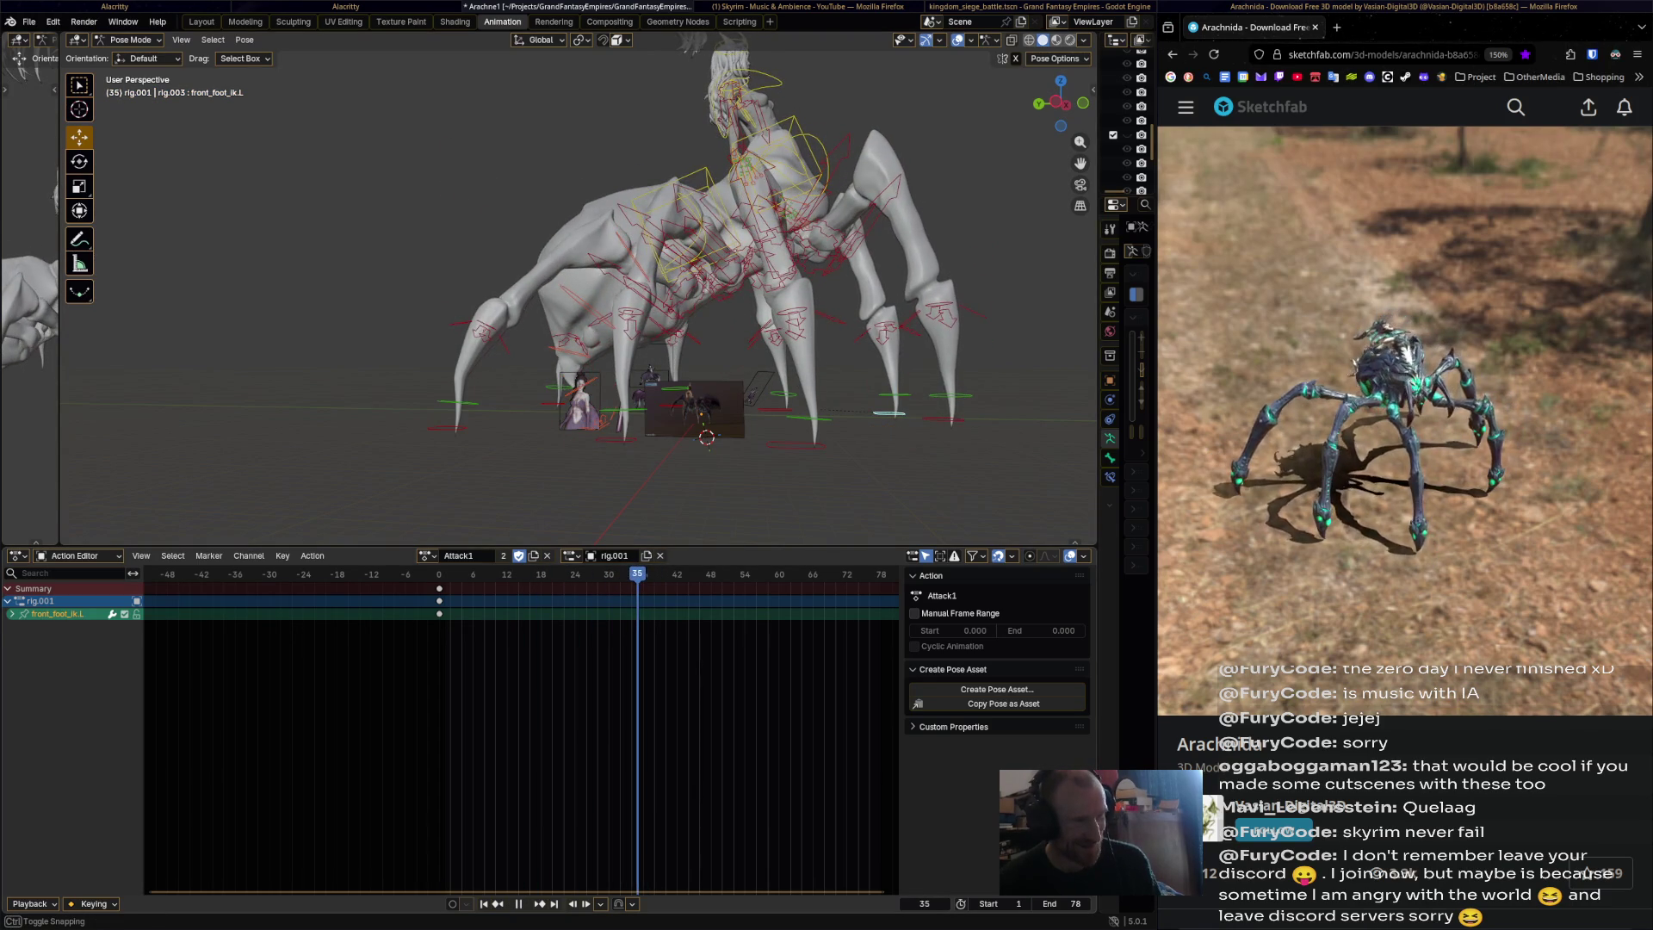
{"action": "key", "text": "space"}
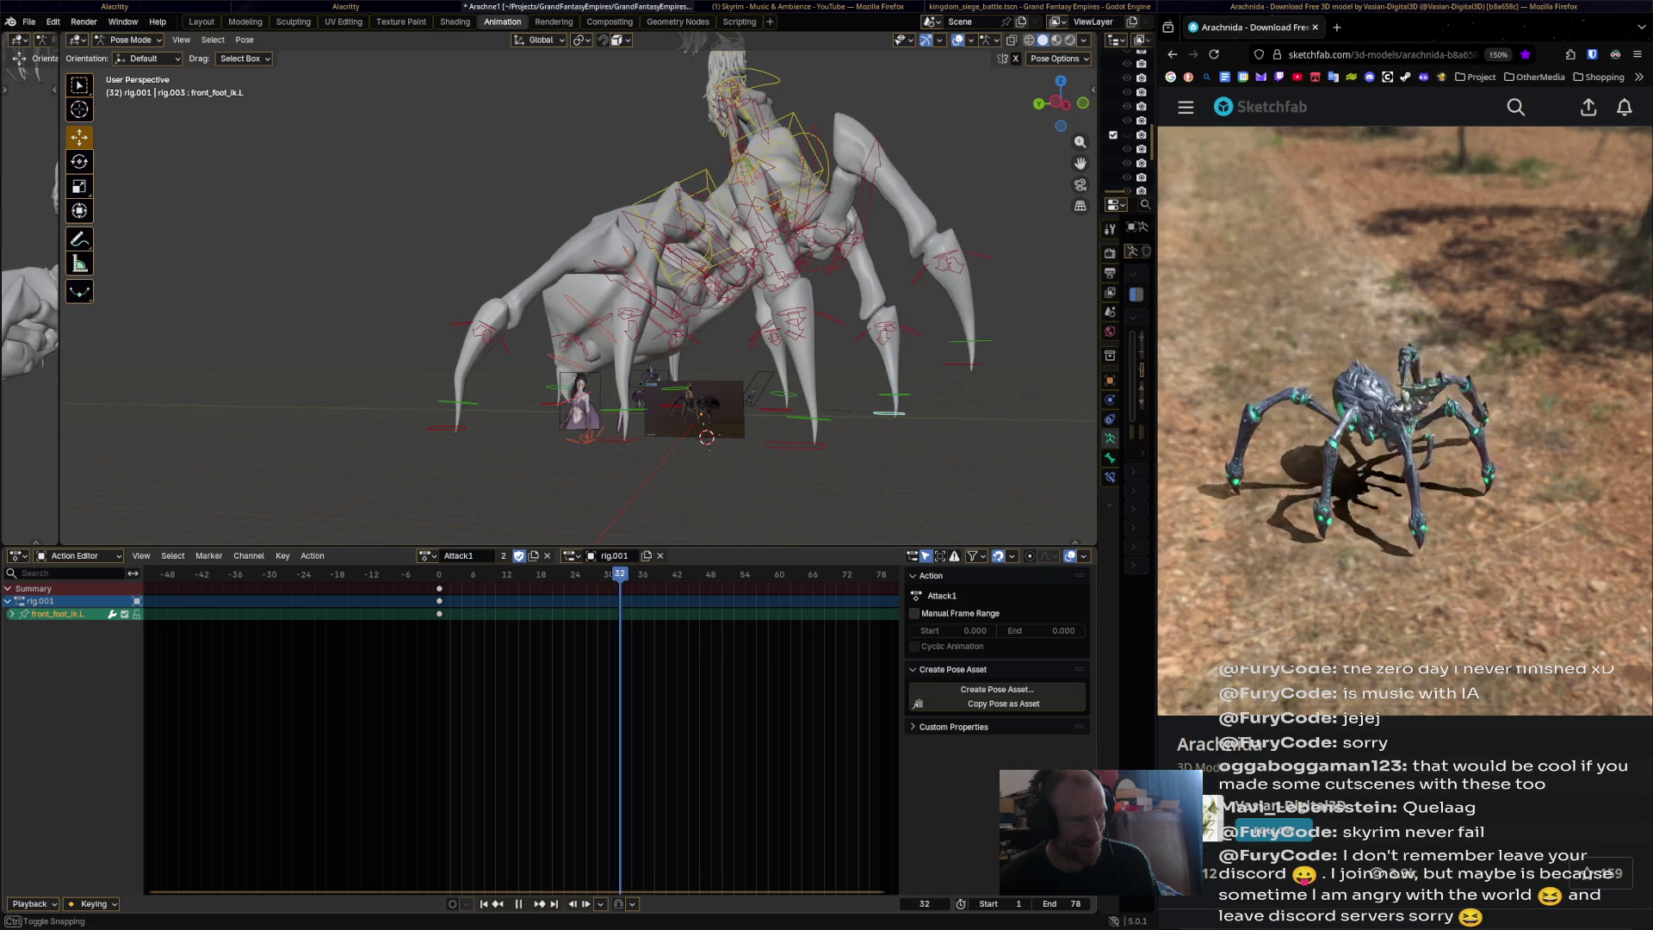
{"action": "key", "text": "space"}
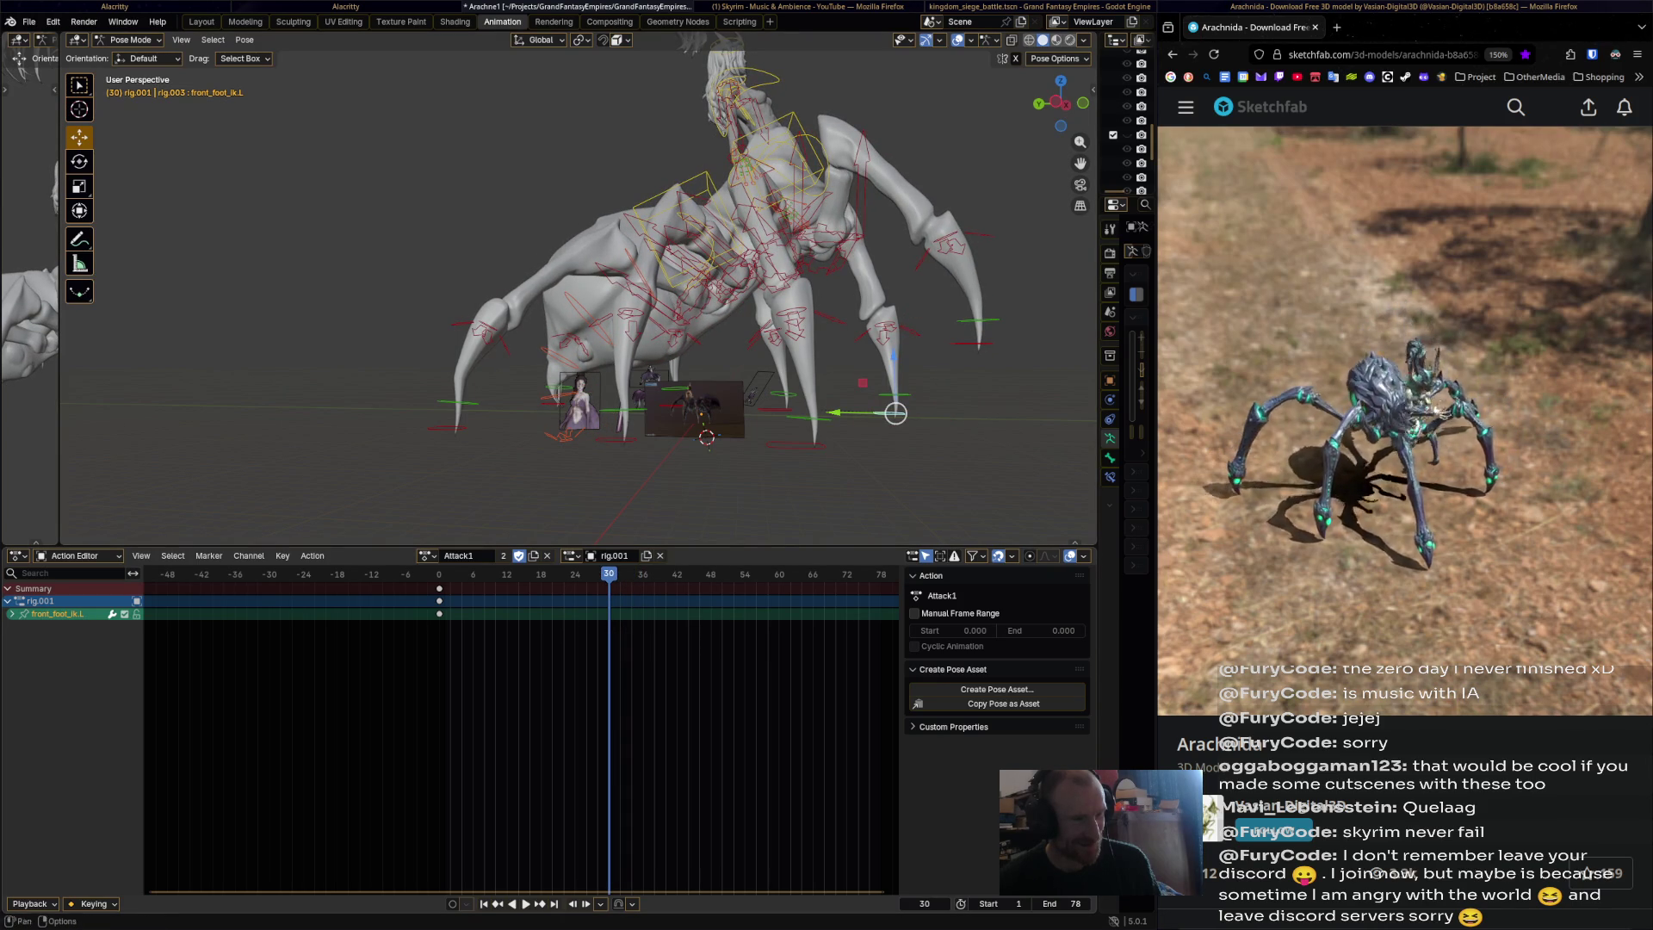
{"action": "left_click_drag", "start_coordinate": [896, 413], "coordinate": [906, 387]}
{"action": "key", "text": "i"}
{"action": "key", "text": "space"}
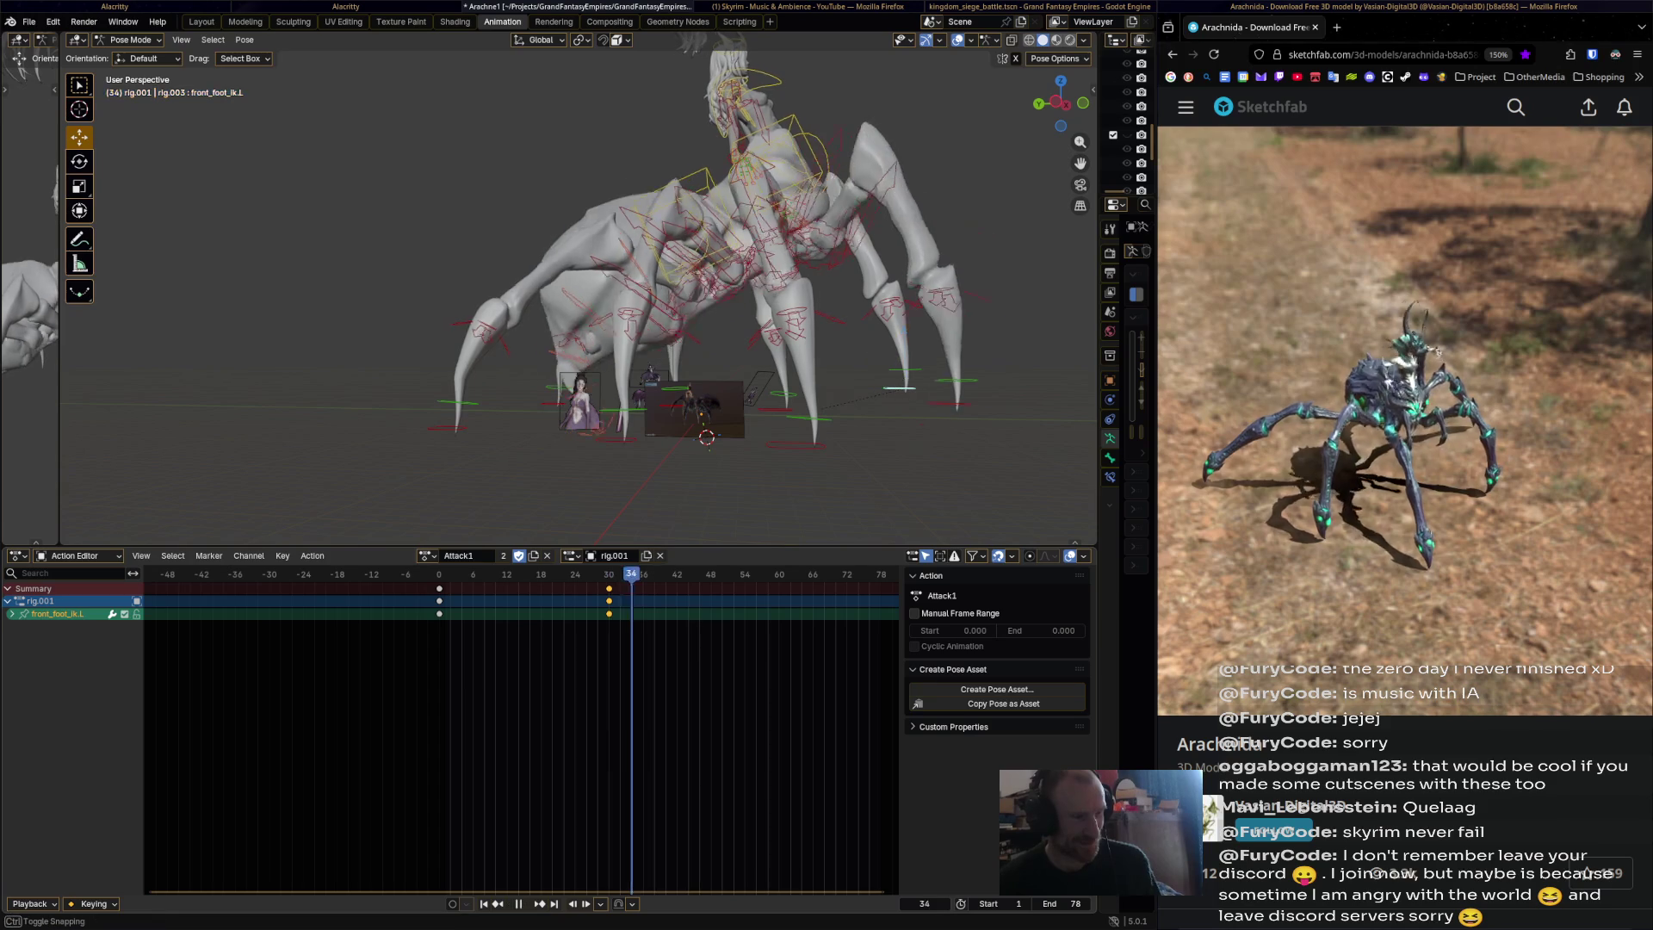
{"action": "key", "text": "space"}
{"action": "left_click_drag", "start_coordinate": [904, 384], "coordinate": [942, 351]}
{"action": "key", "text": "i"}
Return the left front foot to its frame-0 pose at frame 42.
{"action": "key", "text": "space"}
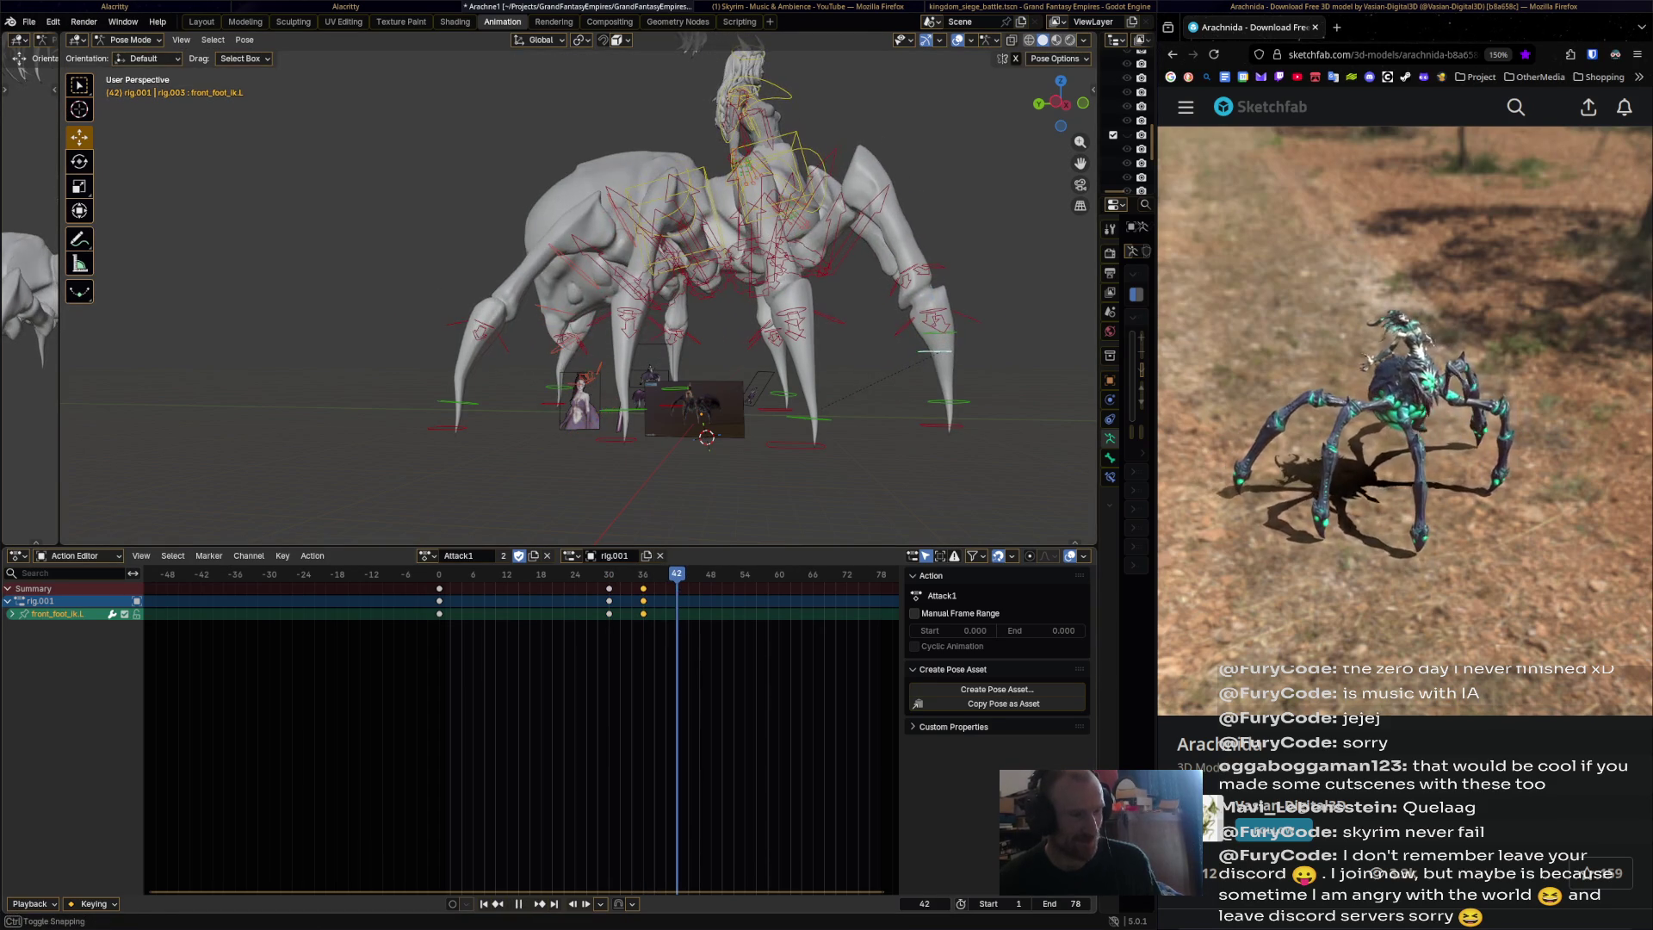
{"action": "left_click_drag", "start_coordinate": [942, 351], "coordinate": [906, 418]}
{"action": "key", "text": "i"}
{"action": "key", "text": "ctrl+z"}
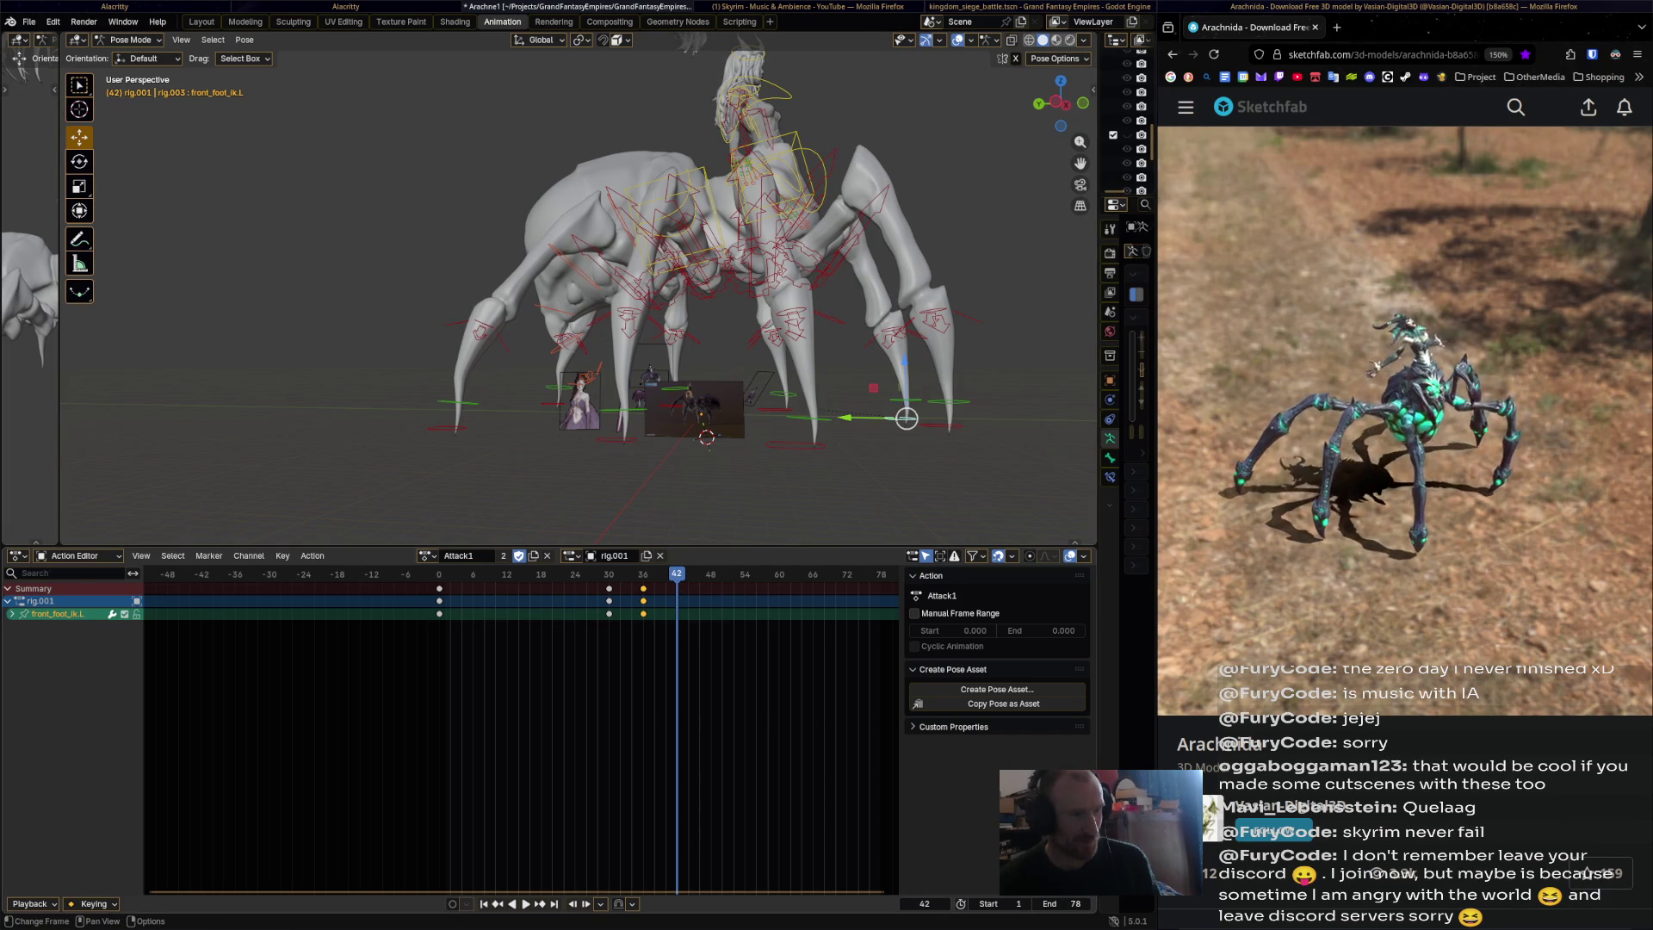
{"action": "left_click", "coordinate": [440, 588]}
{"action": "key", "text": "ctrl+v"}
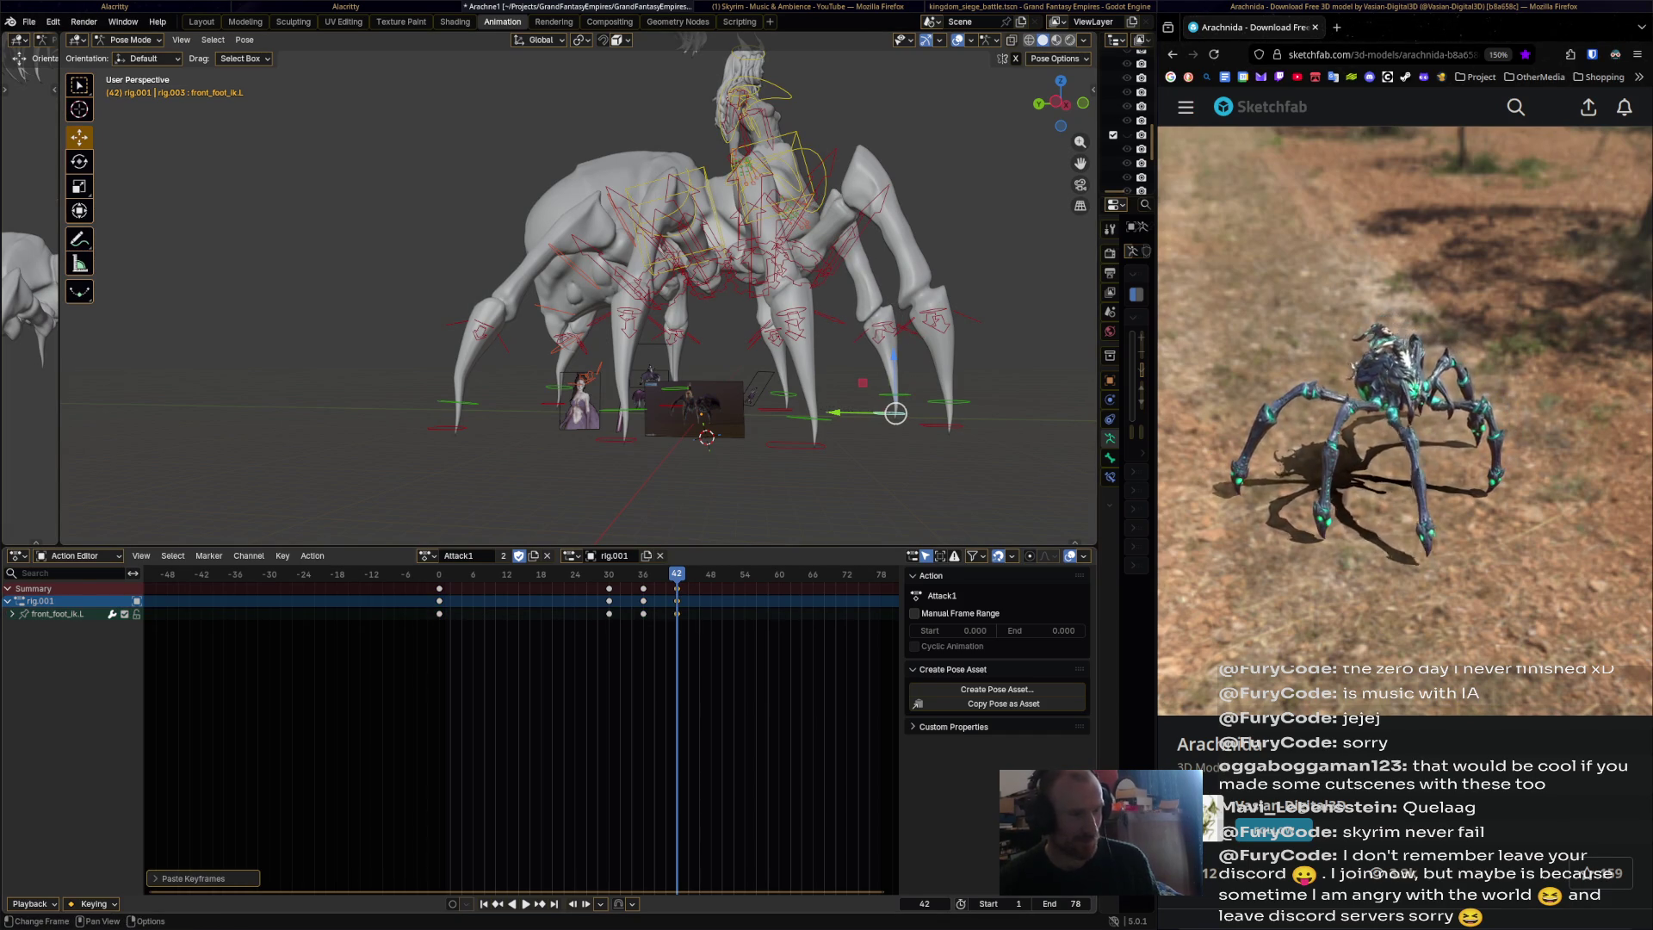
Play back the Attack1 animation from the start and orbit around the spider rig.
{"action": "key", "text": "space"}
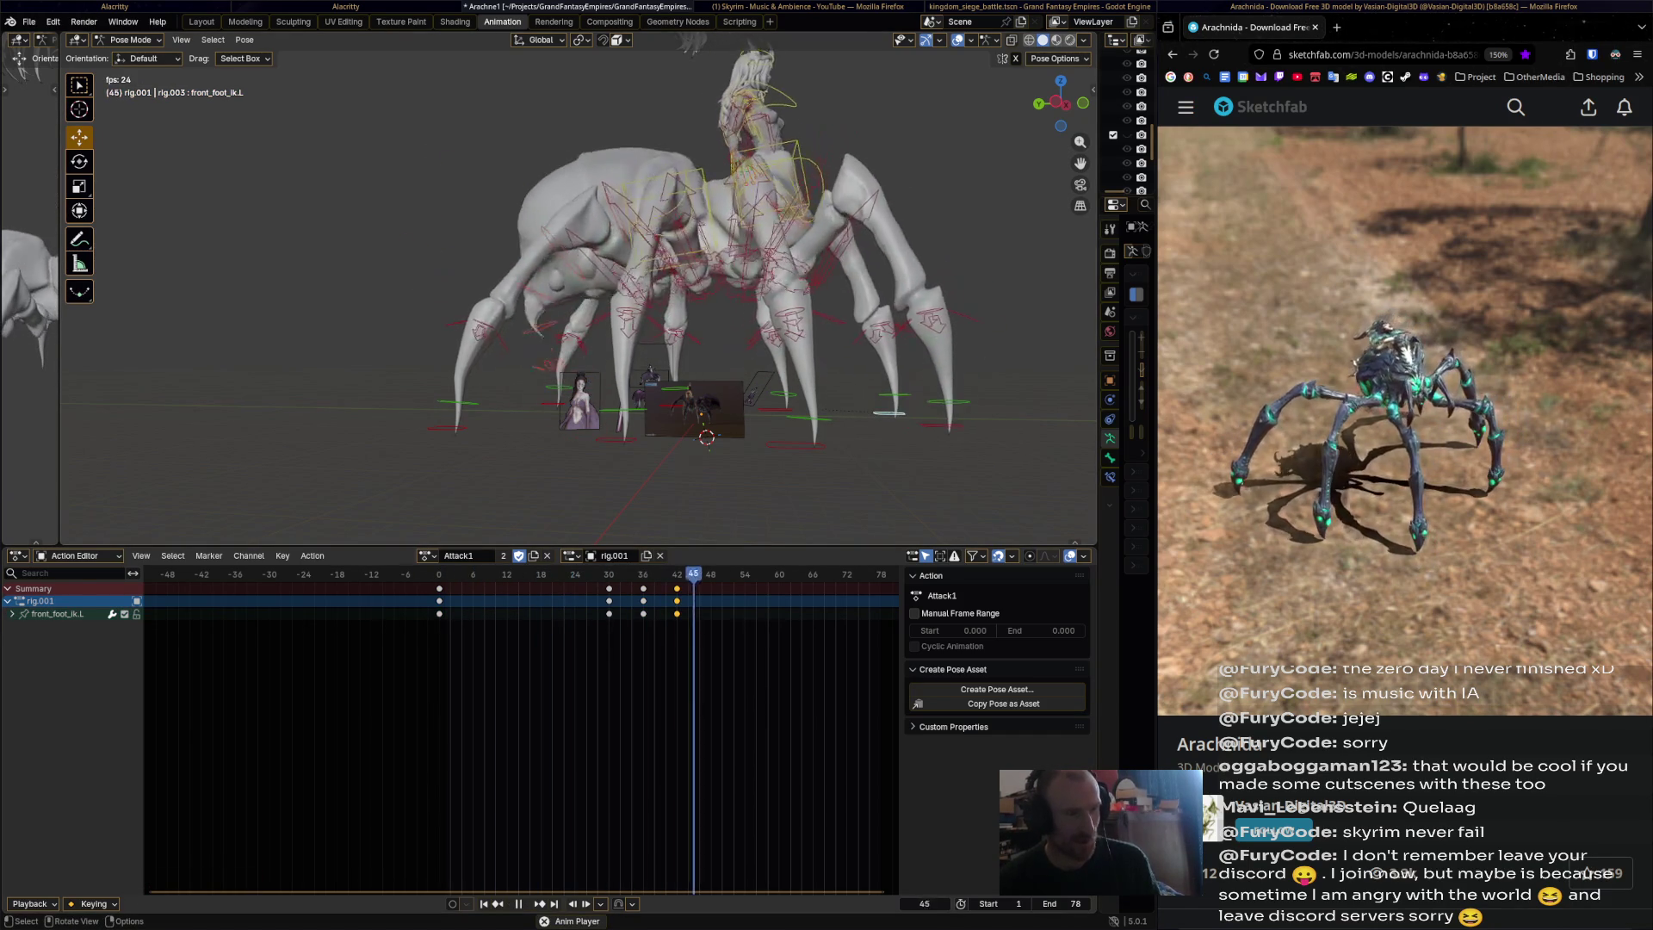
{"action": "key", "text": "space"}
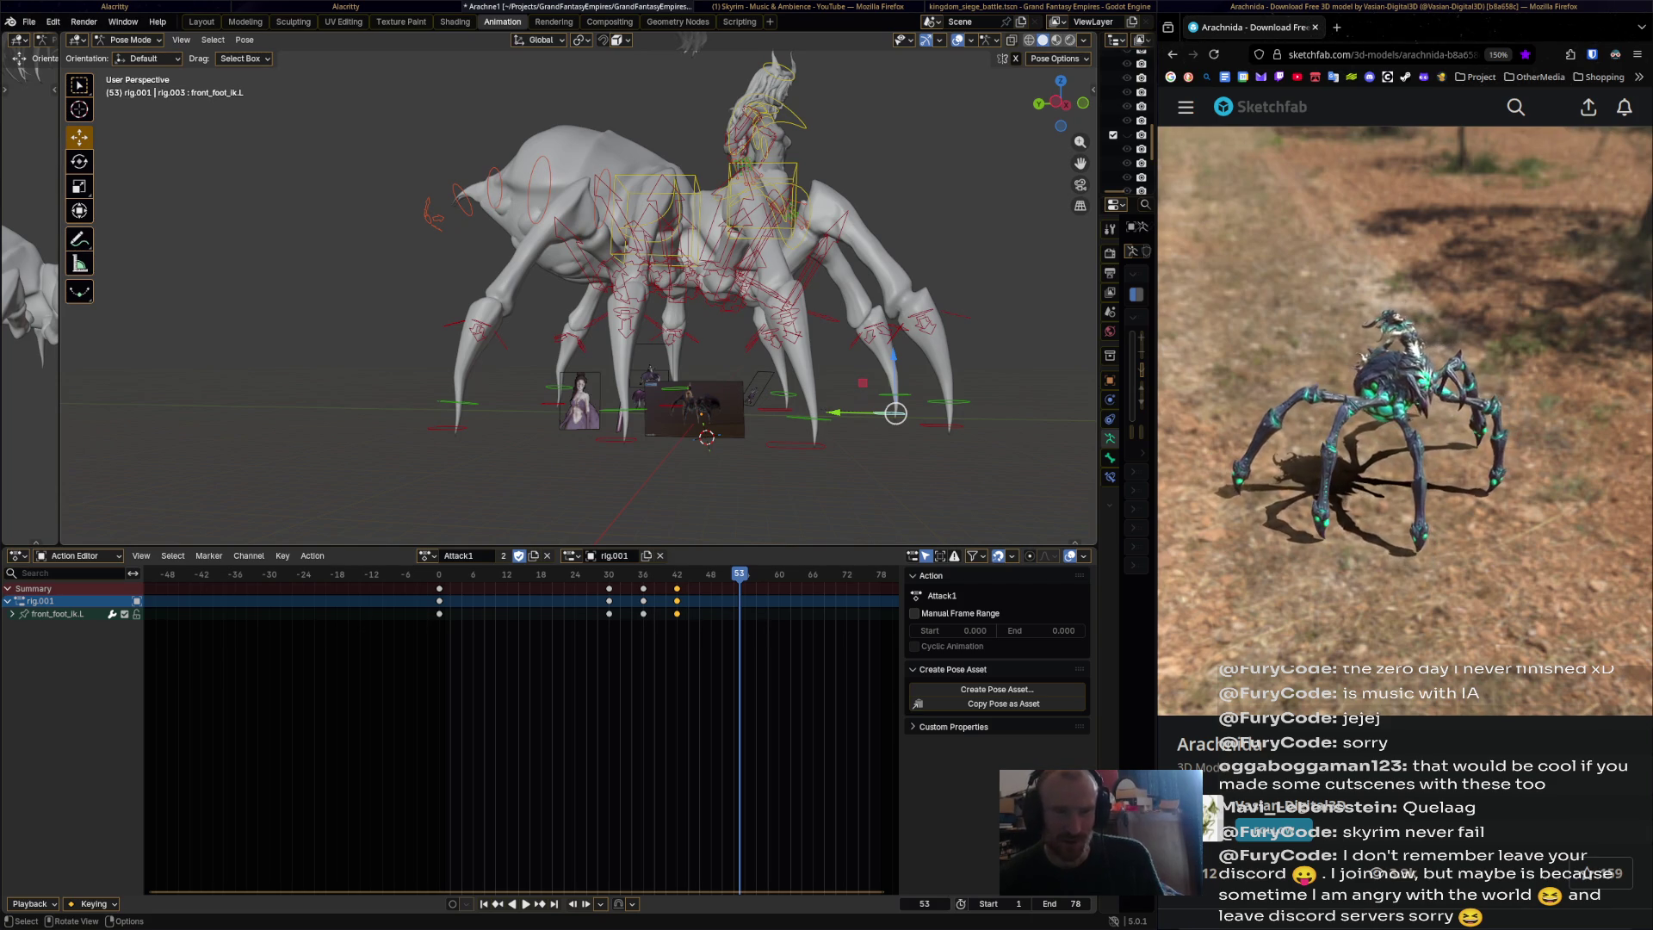
{"action": "key", "text": "ctrl+shift+space"}
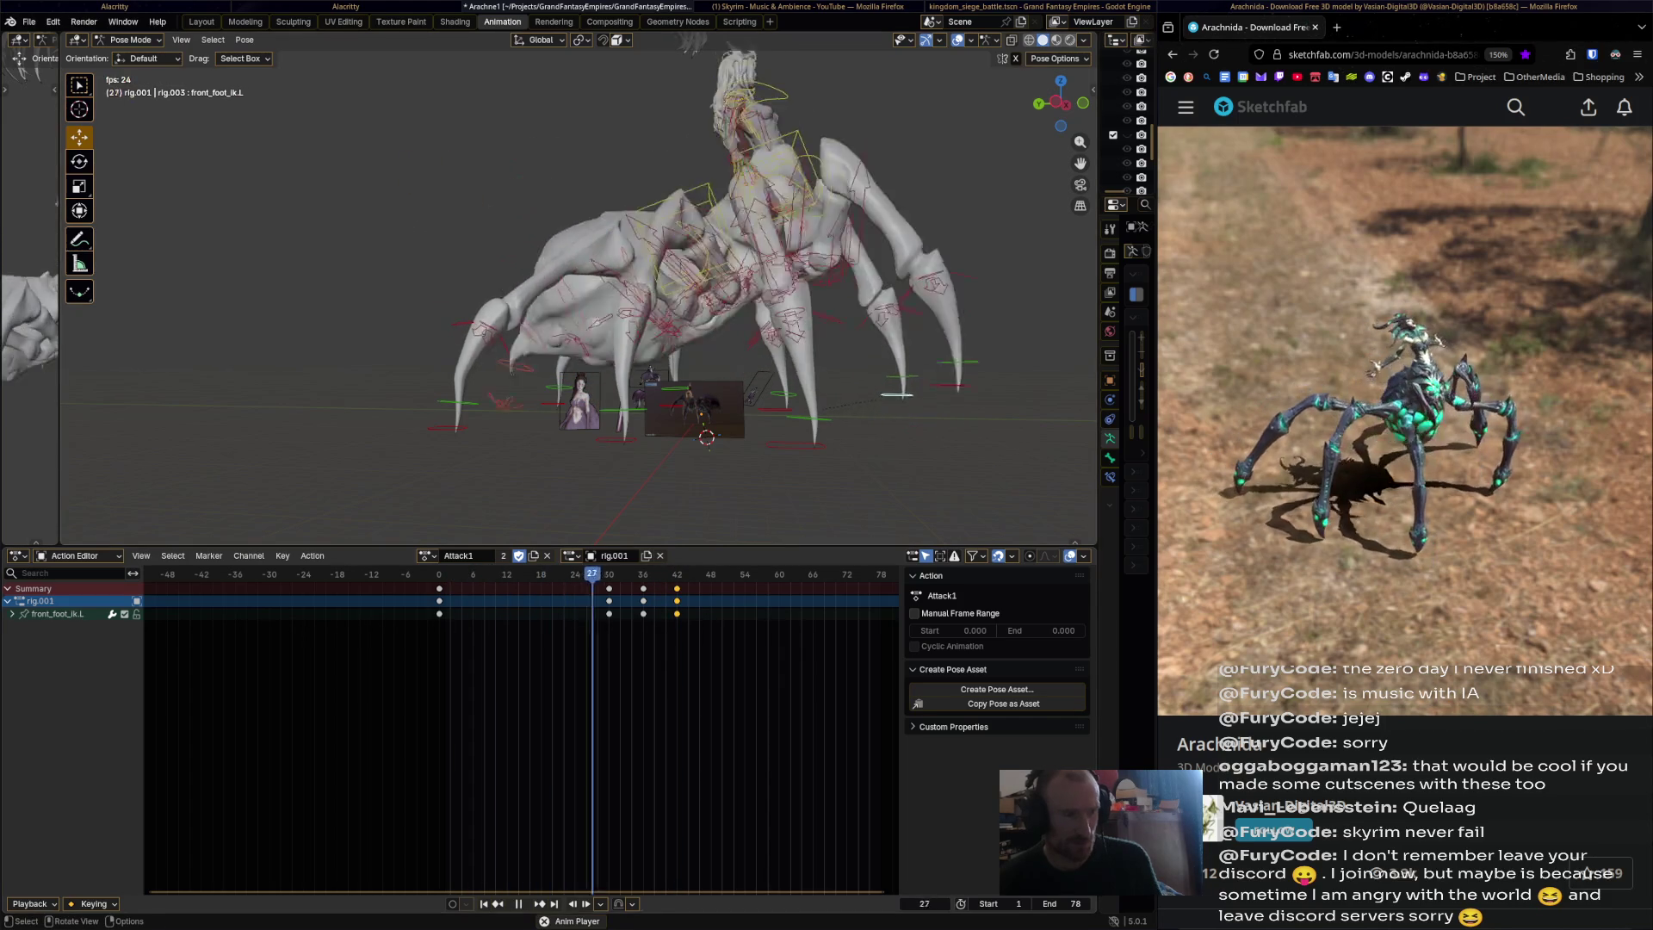
{"action": "key", "text": "space"}
{"action": "mouse_move", "coordinate": [689, 344]}
{"action": "middle_mouse_down"}
{"action": "mouse_move", "coordinate": [654, 344]}
{"action": "mouse_move", "coordinate": [616, 411]}
{"action": "mouse_move", "coordinate": [555, 420]}
{"action": "middle_mouse_up"}
{"action": "key", "text": "space"}
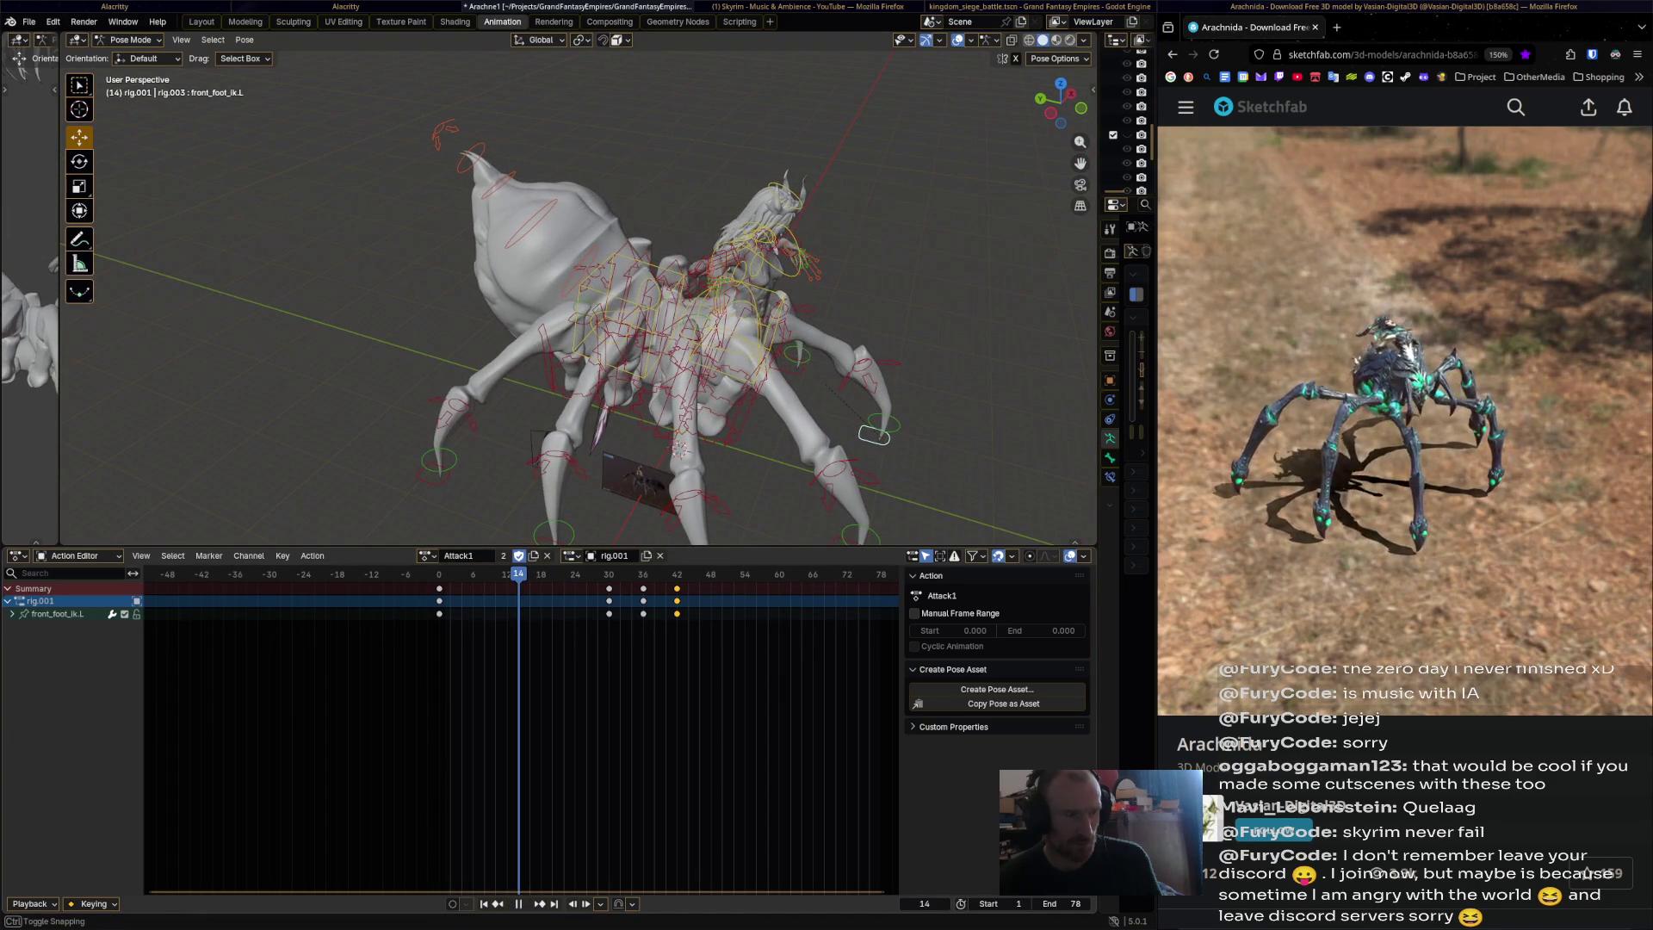
{"action": "key", "text": "space"}
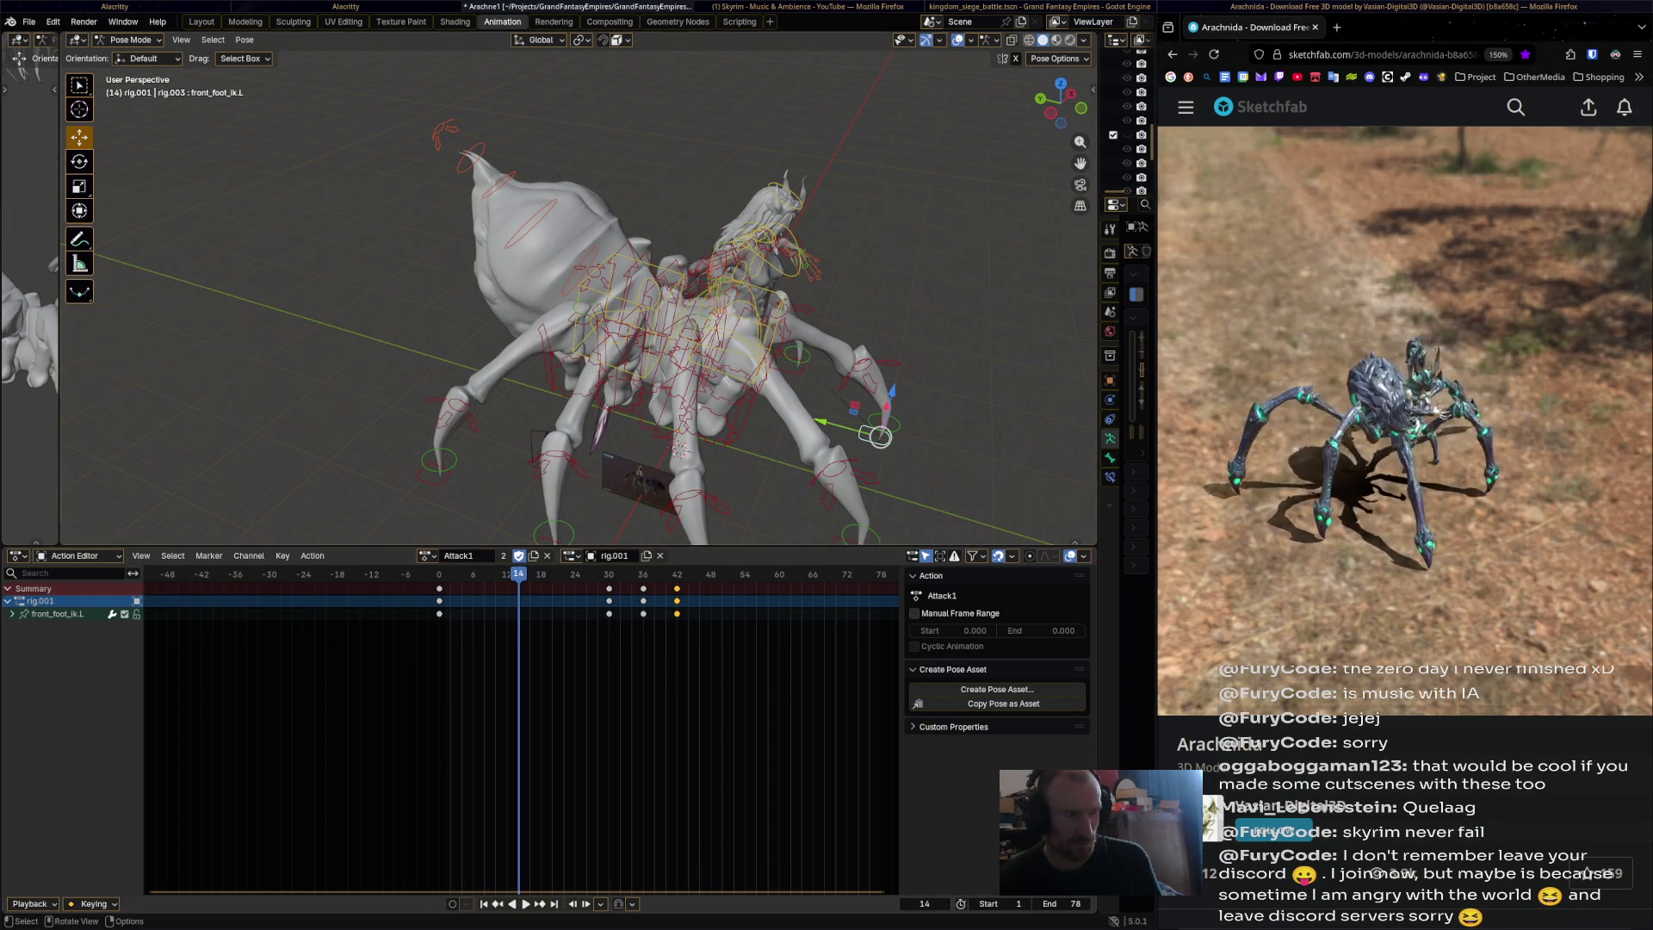
Move front_foot_ik.R.003 to a new spot at frame 12.
{"action": "key", "text": "Left"}
{"action": "key", "text": "Left"}
{"action": "left_click", "coordinate": [438, 471]}
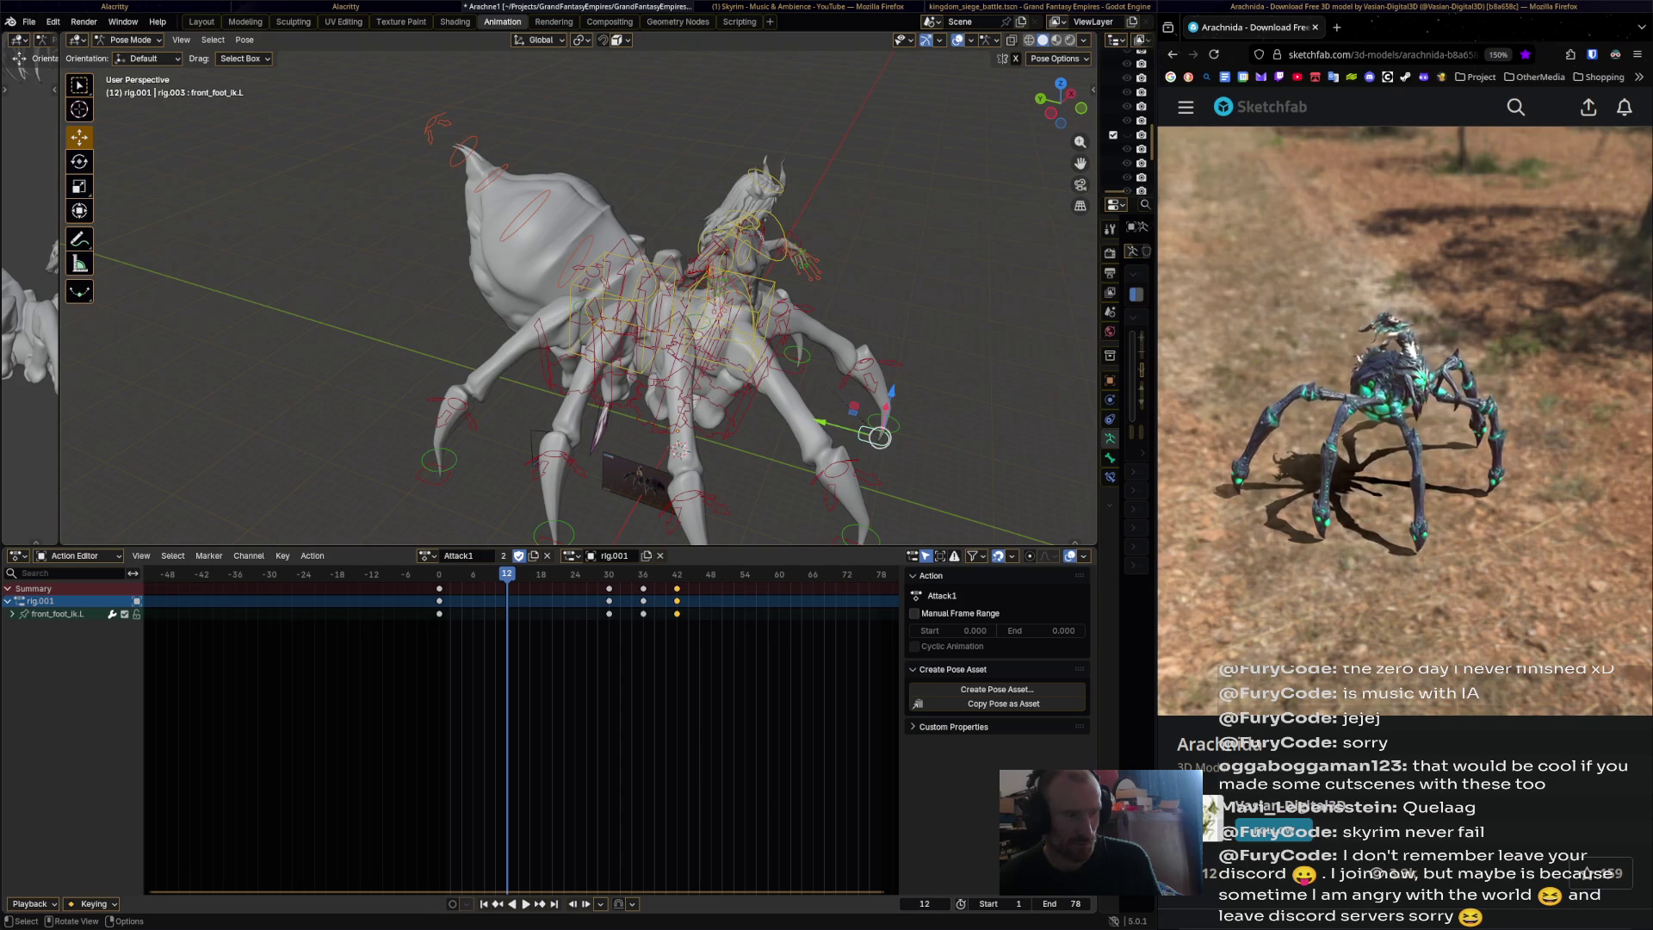
{"action": "left_click_drag", "start_coordinate": [439, 476], "coordinate": [394, 443]}
Key front_foot_ik.R.003 at frame 12, paste its keys at 6, and key a lowered pose at 18.
{"action": "key", "text": "i"}
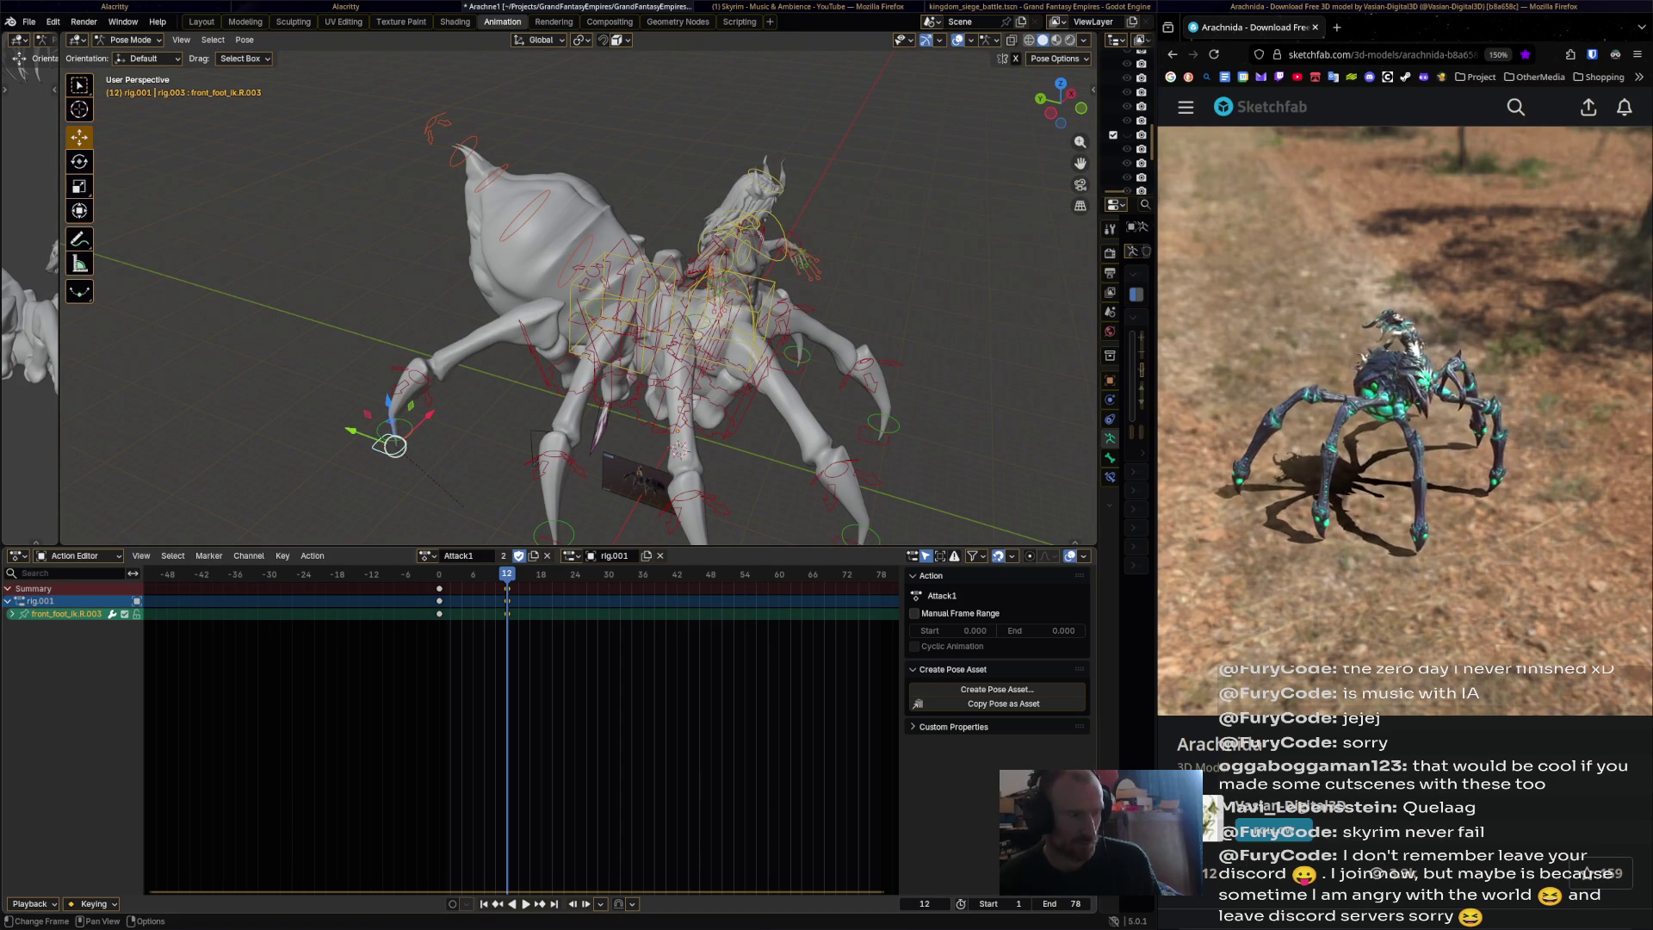
{"action": "key", "text": "Left"}
{"action": "key", "text": "Left"}
{"action": "key", "text": "Left"}
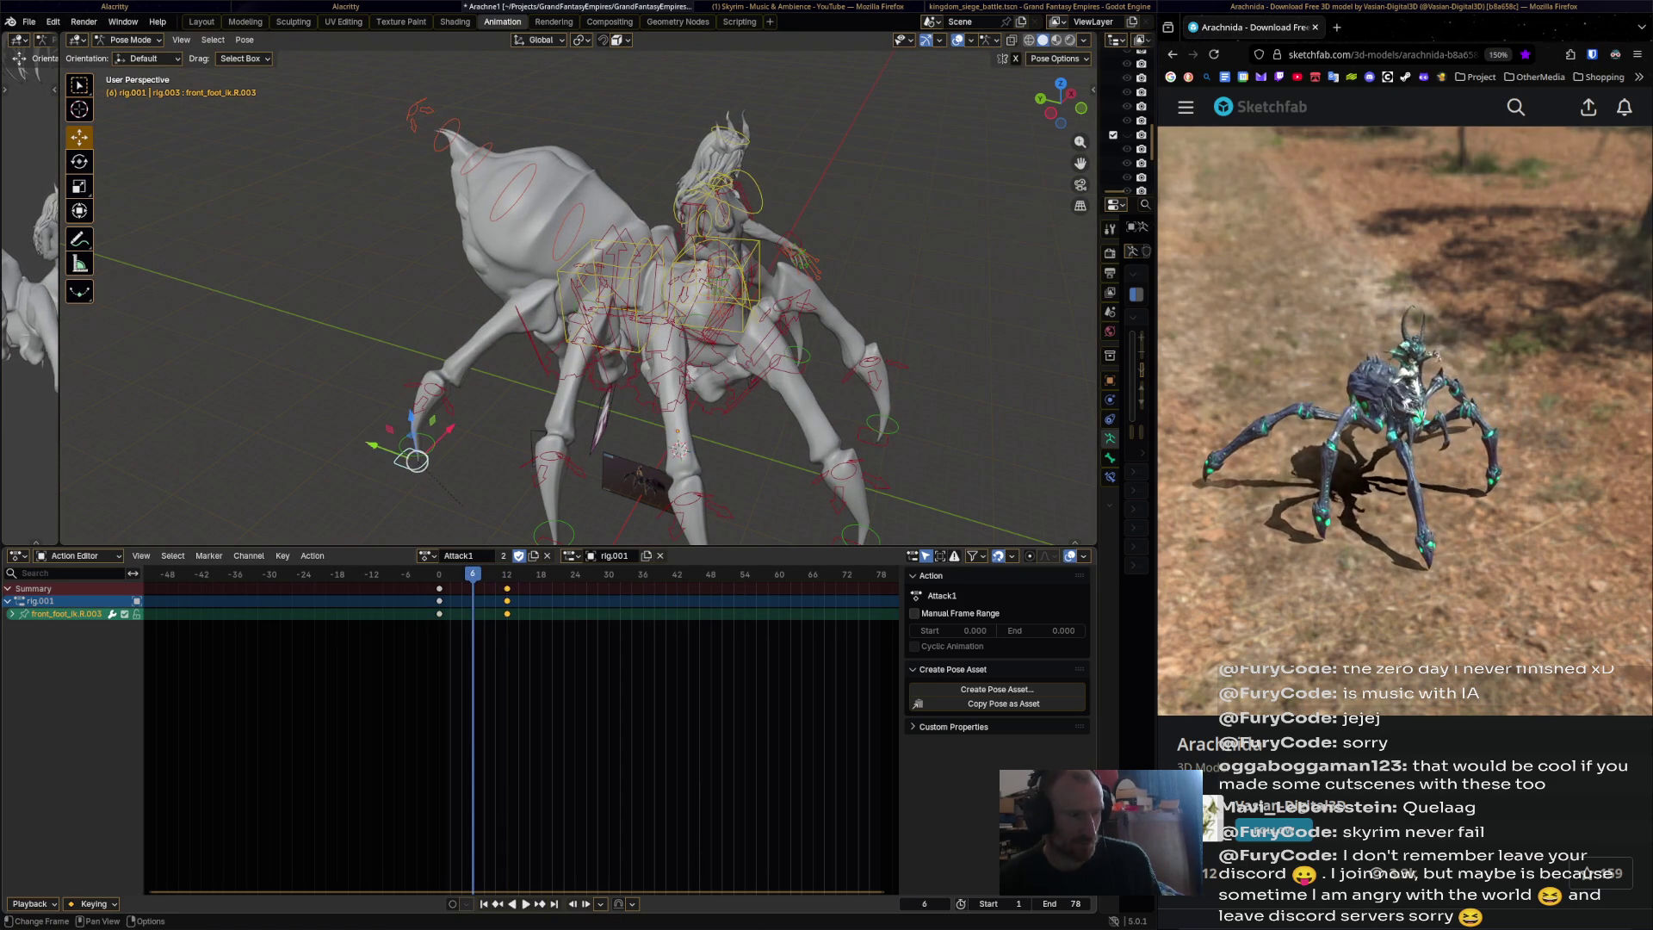
{"action": "key", "text": "ctrl+v"}
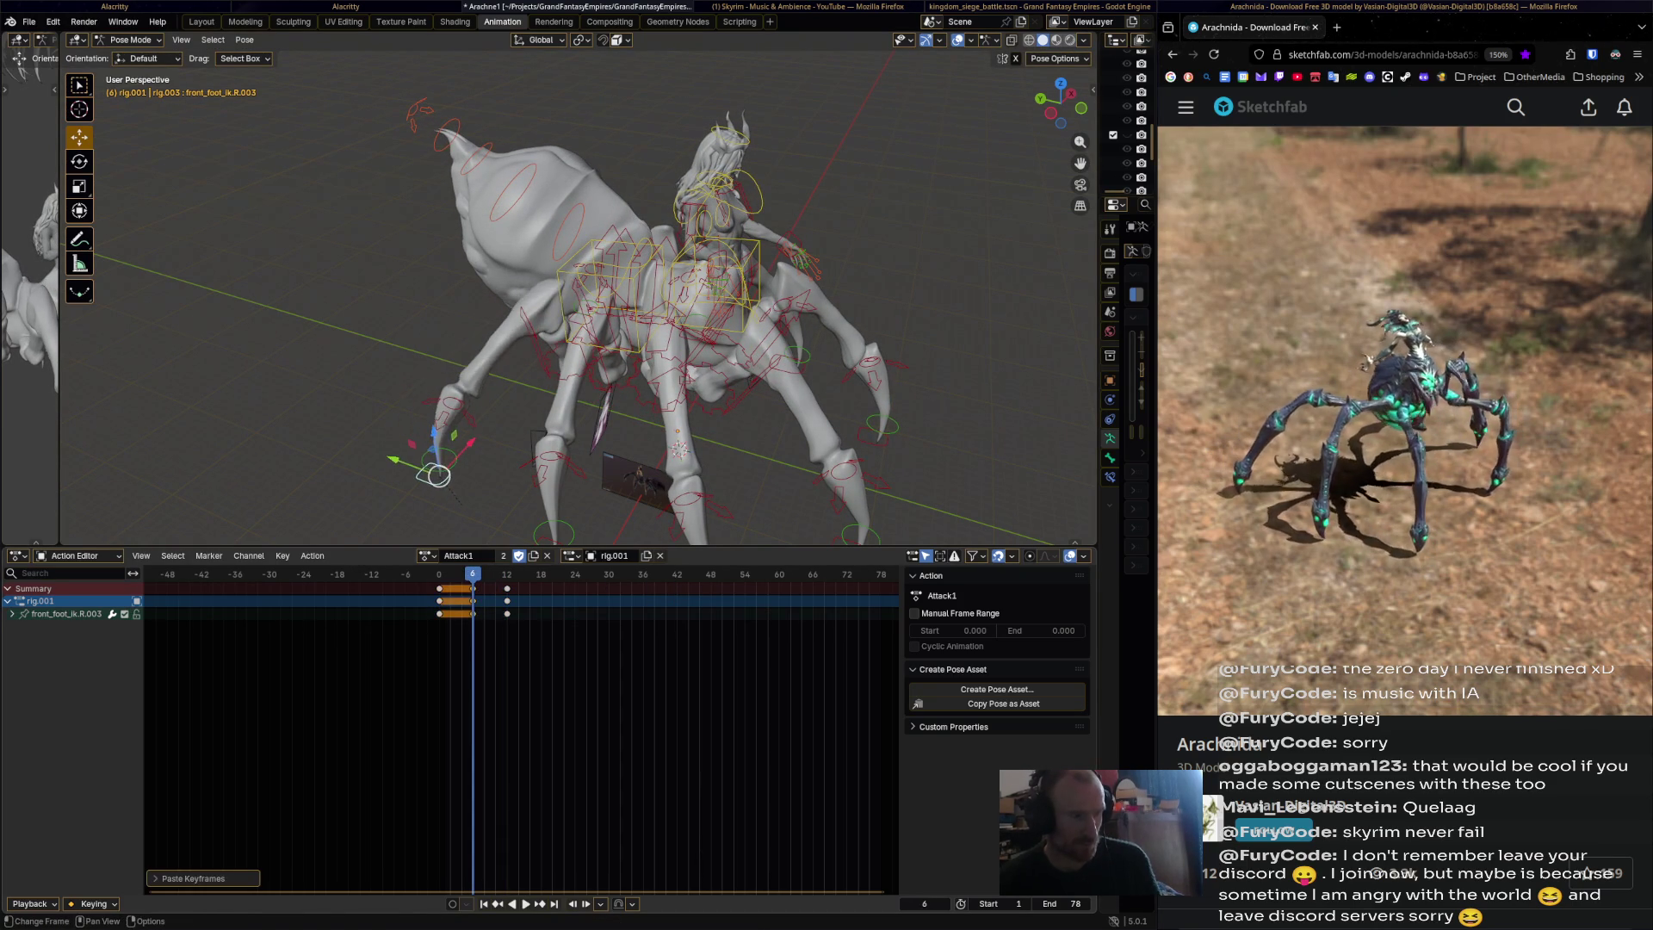
{"action": "key", "text": "Right"}
{"action": "key", "text": "Right"}
{"action": "key", "text": "Right"}
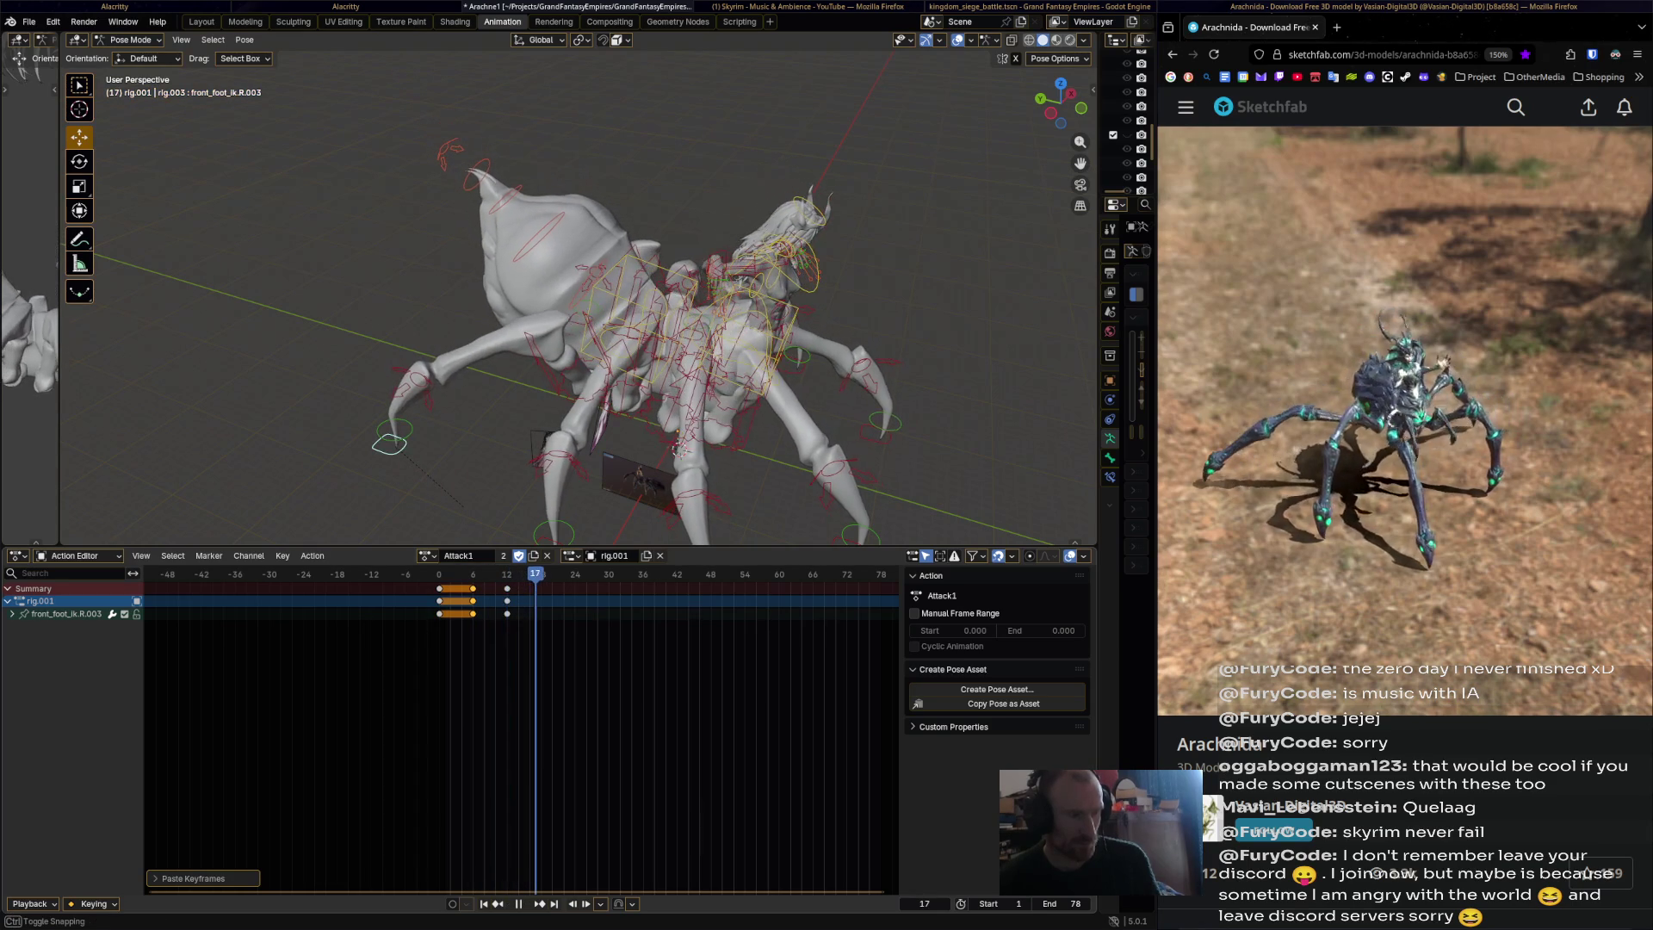
{"action": "middle_click_drag", "start_coordinate": [677, 448], "coordinate": [684, 441]}
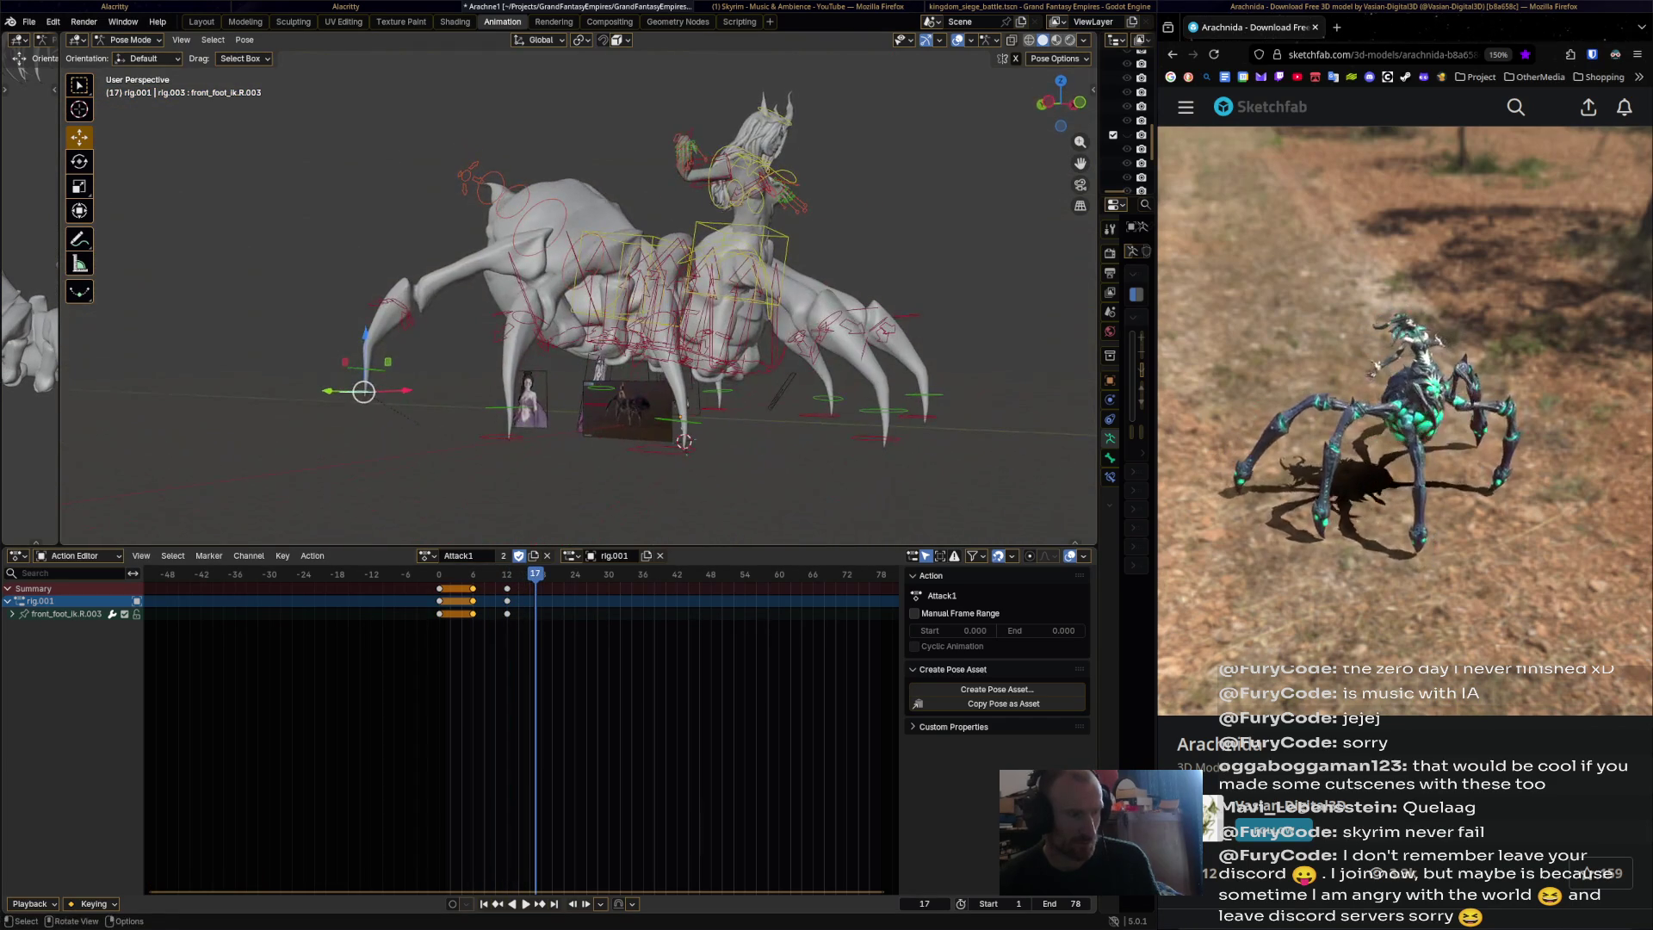
{"action": "key", "text": "Right"}
{"action": "left_click_drag", "start_coordinate": [363, 390], "coordinate": [348, 428]}
{"action": "key", "text": "i"}
Select front_foot_ik.L.002 and return to frame 6.
{"action": "mouse_move", "coordinate": [348, 428]}
{"action": "middle_mouse_down"}
{"action": "mouse_move", "coordinate": [389, 370]}
{"action": "mouse_move", "coordinate": [464, 391]}
{"action": "middle_mouse_up"}
{"action": "left_click", "coordinate": [437, 465]}
{"action": "mouse_move", "coordinate": [437, 466]}
{"action": "middle_mouse_down"}
{"action": "mouse_move", "coordinate": [400, 463]}
{"action": "mouse_move", "coordinate": [465, 396]}
{"action": "middle_mouse_up"}
{"action": "left_click", "coordinate": [786, 436]}
{"action": "middle_click_drag", "start_coordinate": [786, 435], "coordinate": [749, 422]}
{"action": "left_click", "coordinate": [574, 487]}
{"action": "key", "text": "Down"}
{"action": "key", "text": "Down"}
{"action": "mouse_move", "coordinate": [575, 487]}
{"action": "middle_mouse_down"}
{"action": "mouse_move", "coordinate": [543, 482]}
{"action": "mouse_move", "coordinate": [676, 454]}
{"action": "middle_mouse_up"}
Key front_foot_ik.L.002 in a new pose at frame 6 and raise it at frame 12.
{"action": "left_click_drag", "start_coordinate": [676, 454], "coordinate": [711, 433]}
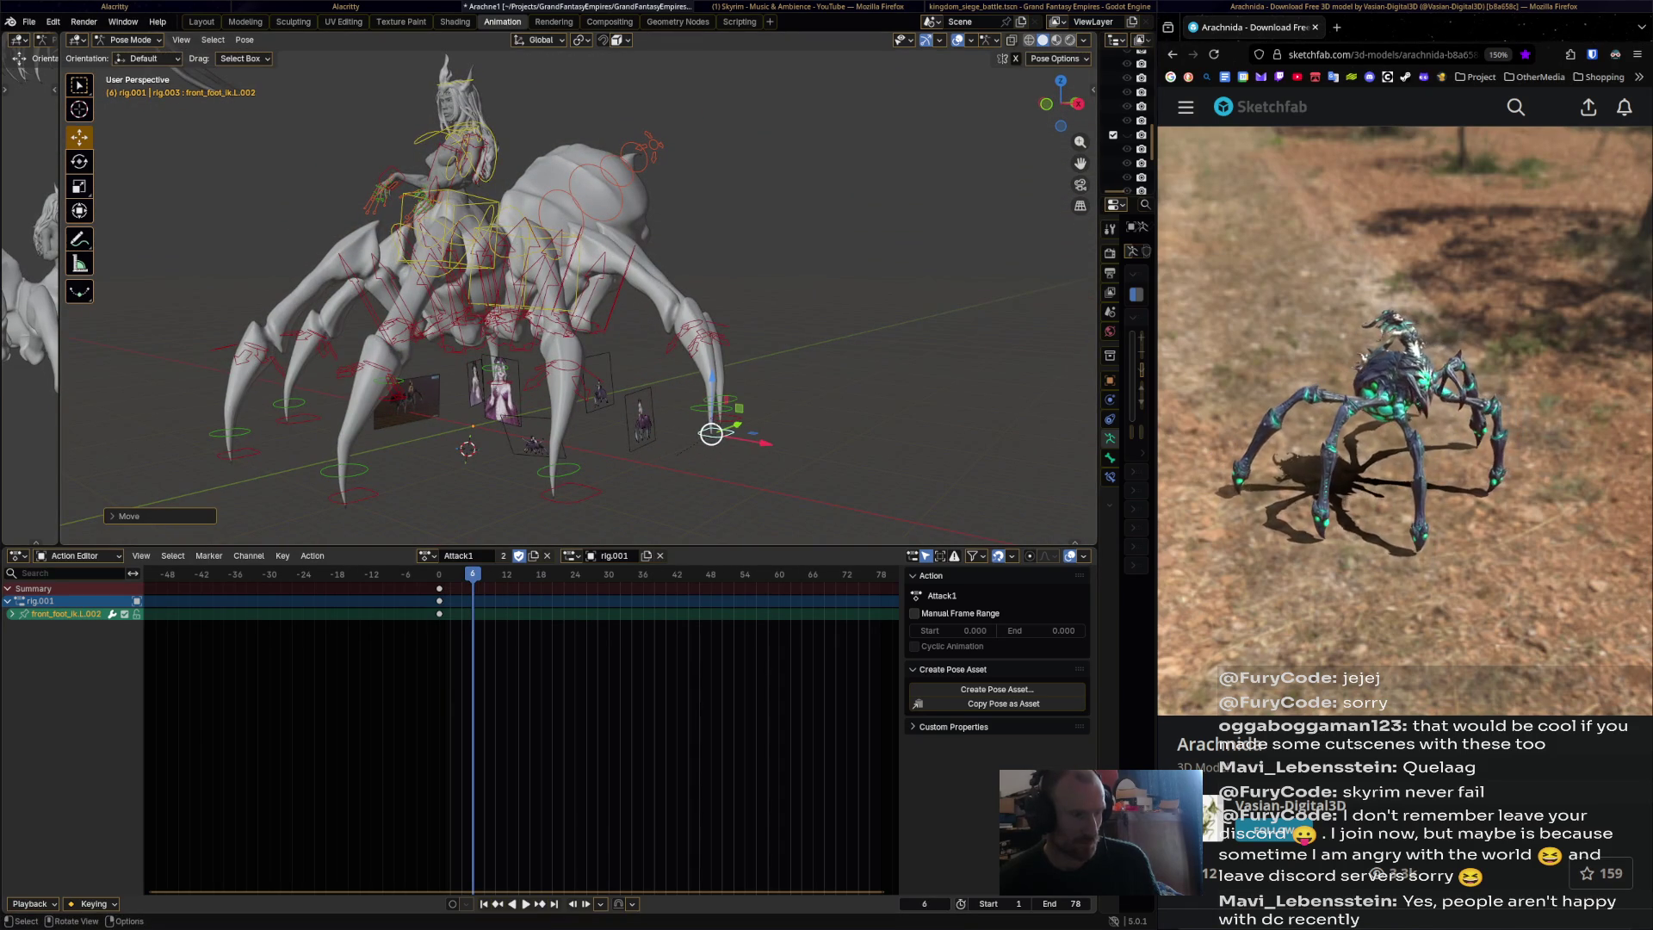
{"action": "key", "text": "i"}
{"action": "key", "text": "Up"}
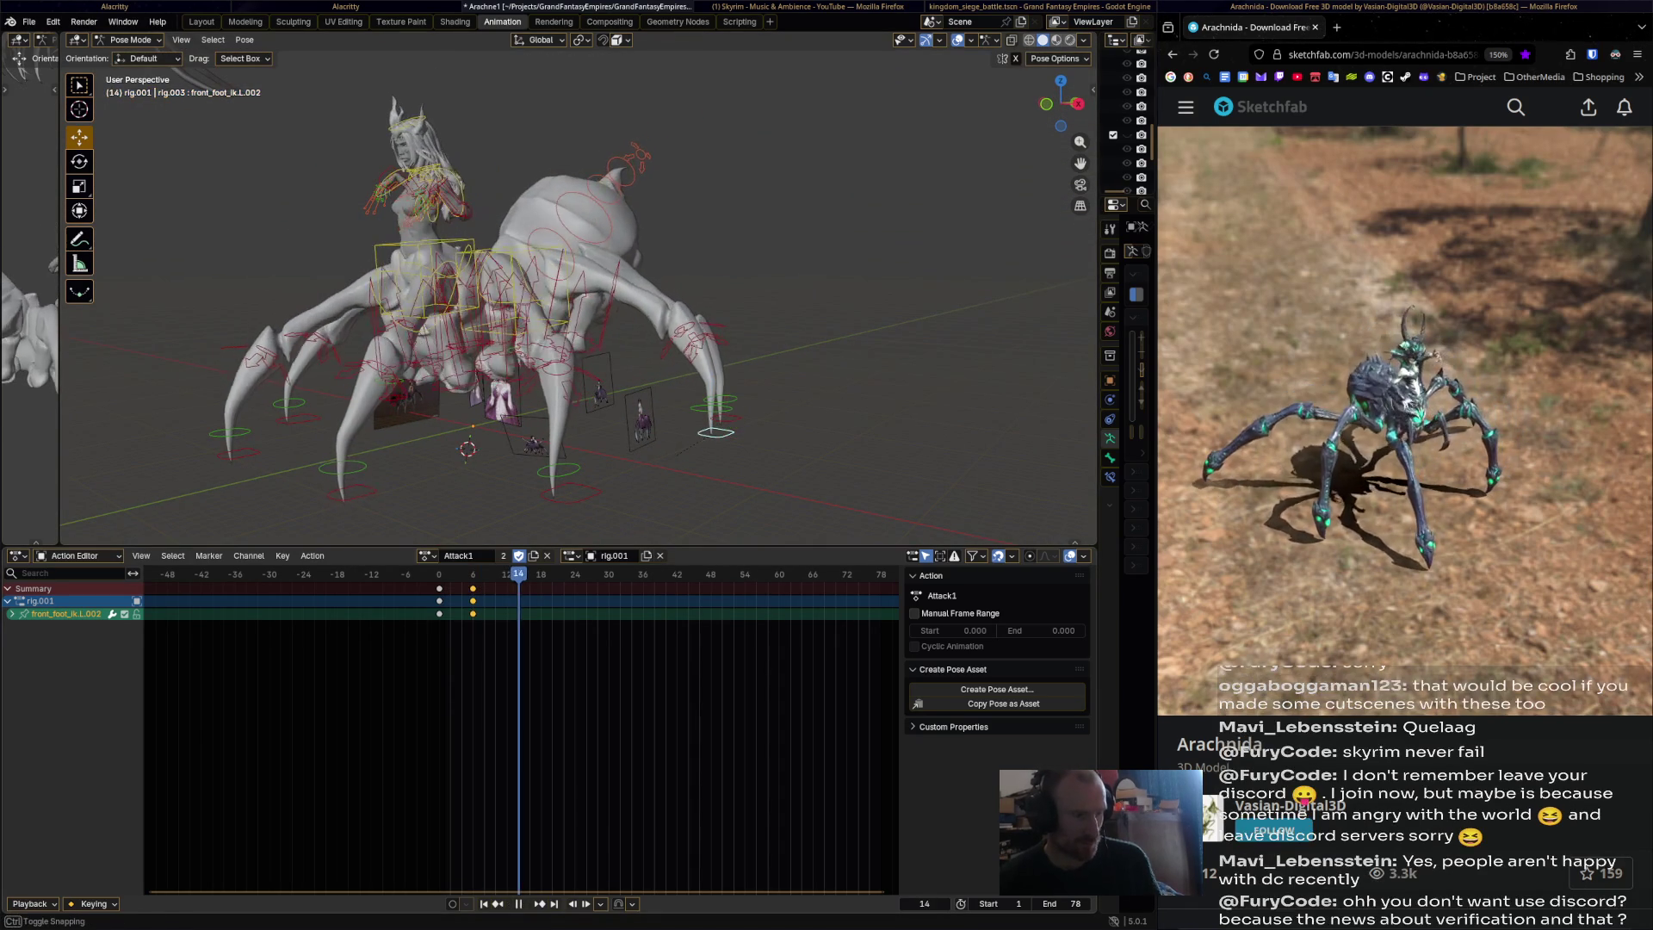
{"action": "key", "text": "g"}
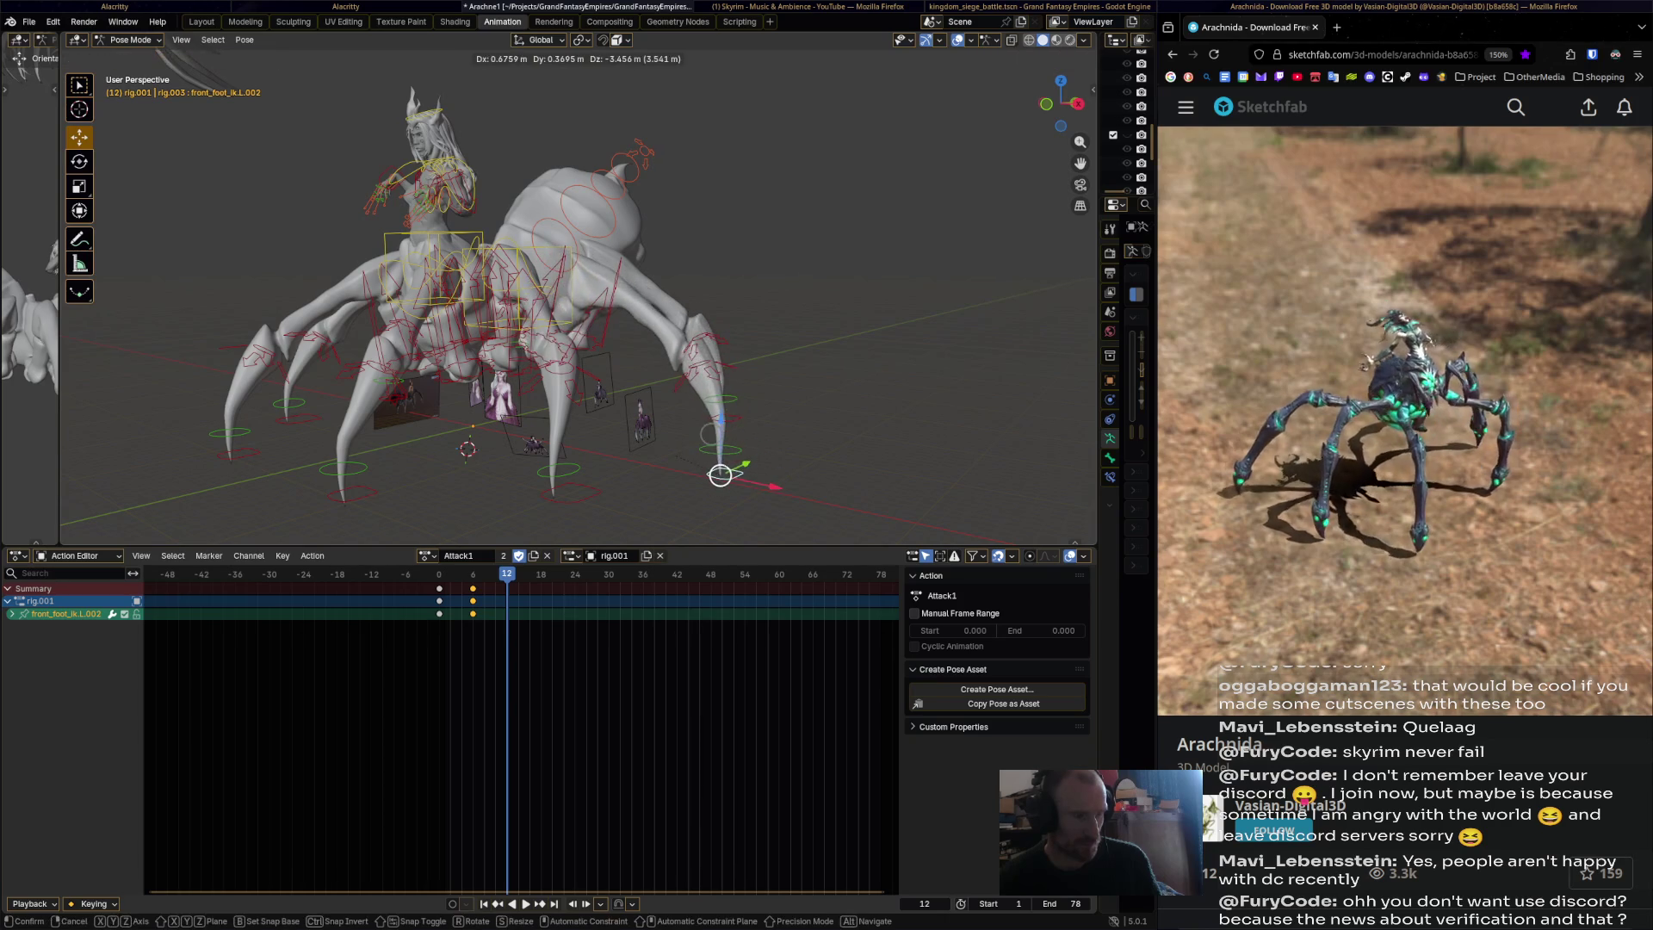
{"action": "left_click", "coordinate": [716, 435]}
{"action": "middle_click_drag", "start_coordinate": [716, 434], "coordinate": [747, 448]}
{"action": "key", "text": "g"}
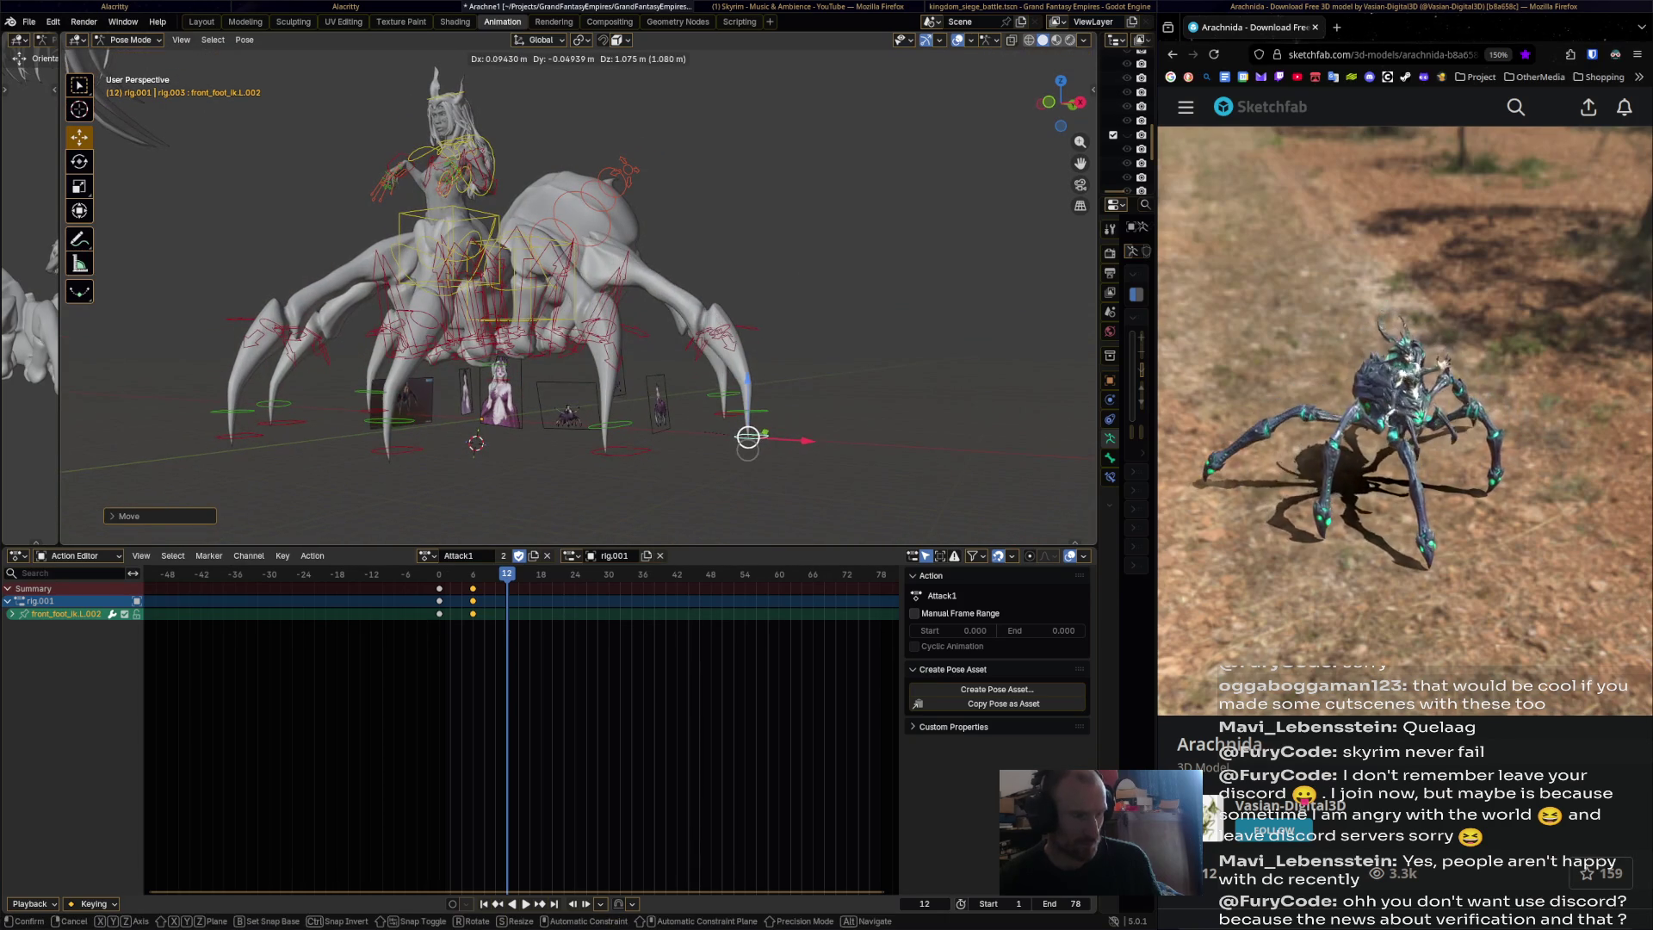
{"action": "left_click", "coordinate": [743, 429]}
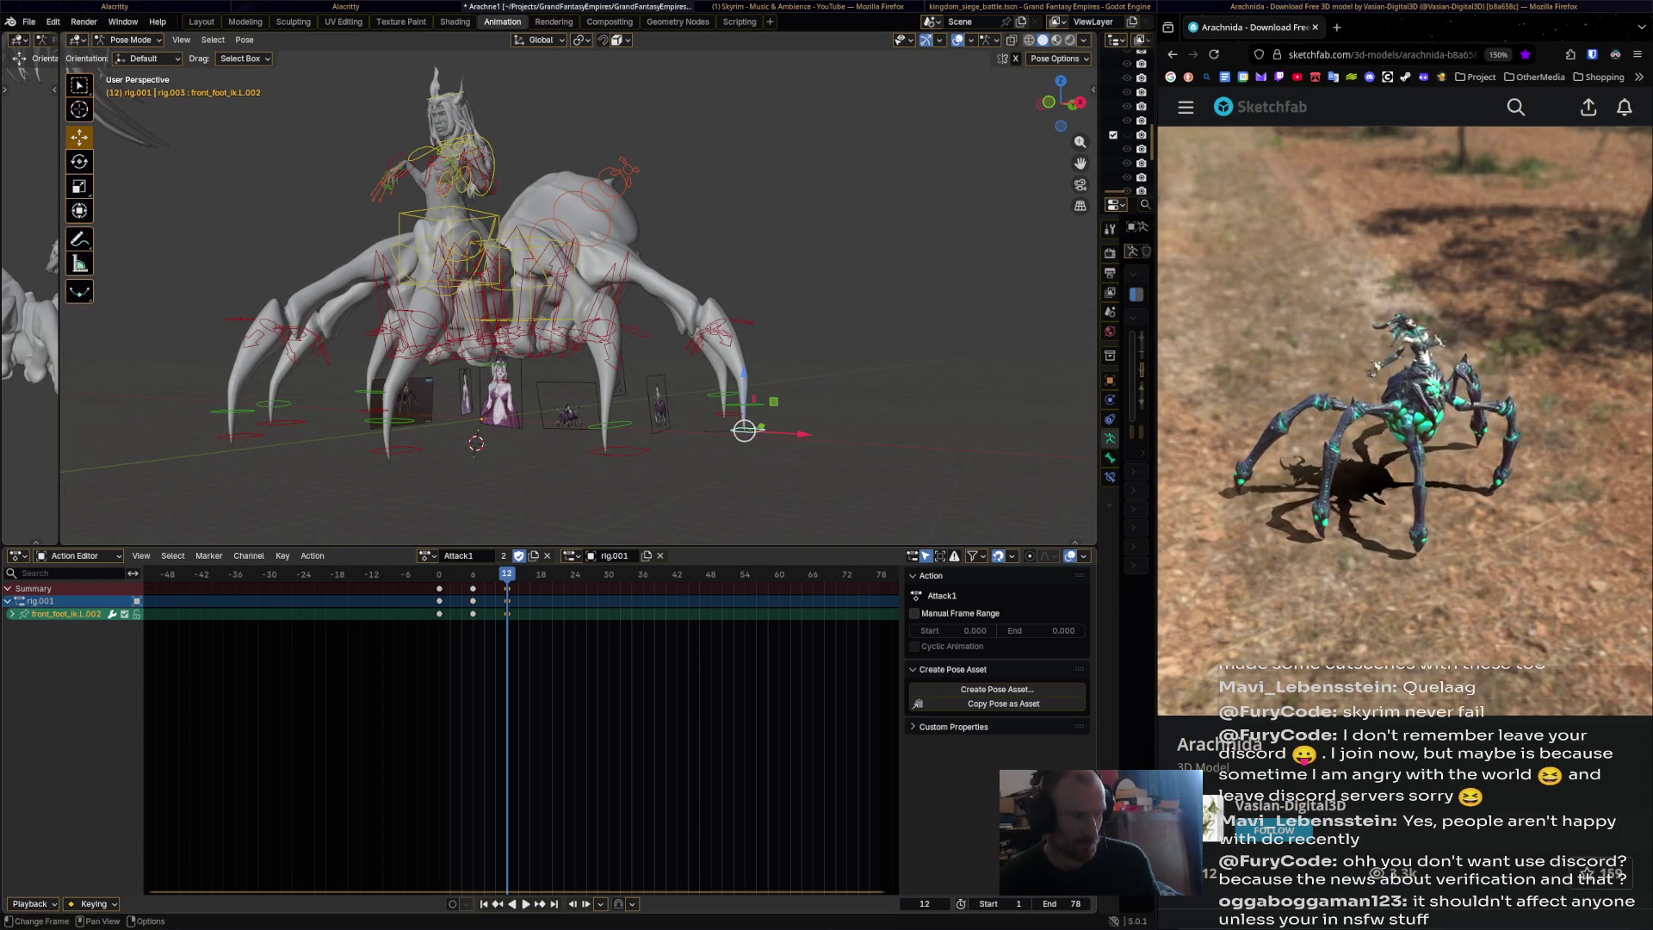
Preview the step, then reposition the front_foot_ik.L.002 control.
{"action": "key", "text": "shift+Left"}
{"action": "key", "text": "space"}
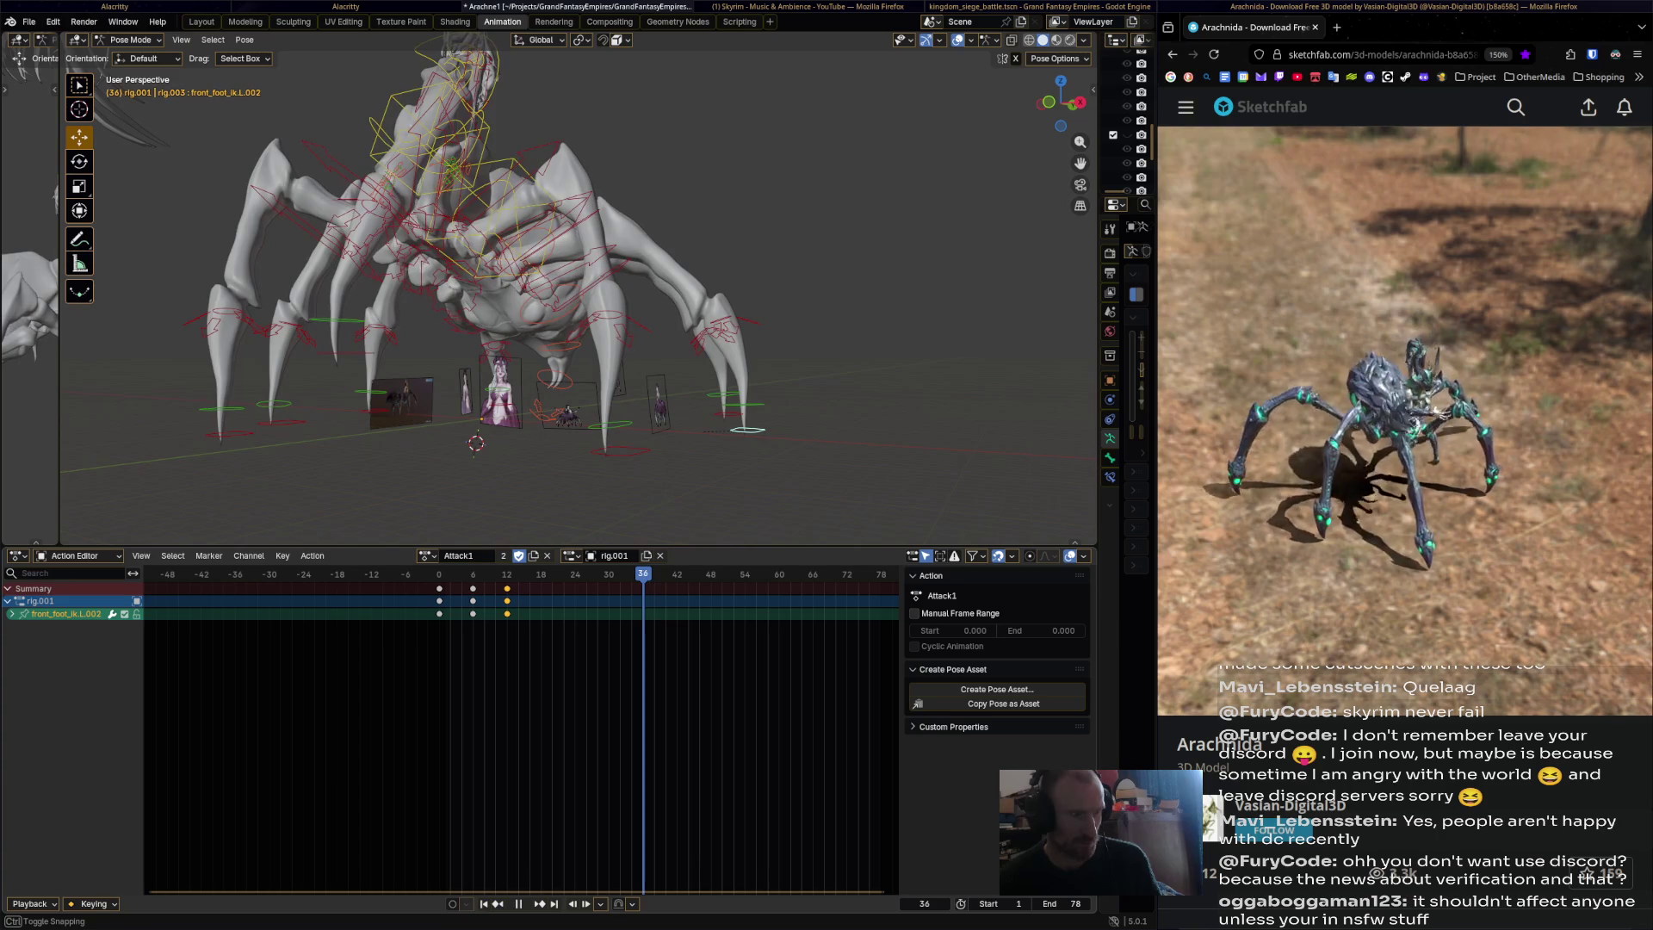
{"action": "key", "text": "space"}
{"action": "left_click_drag", "start_coordinate": [744, 429], "coordinate": [734, 392]}
{"action": "left_click", "coordinate": [723, 377]}
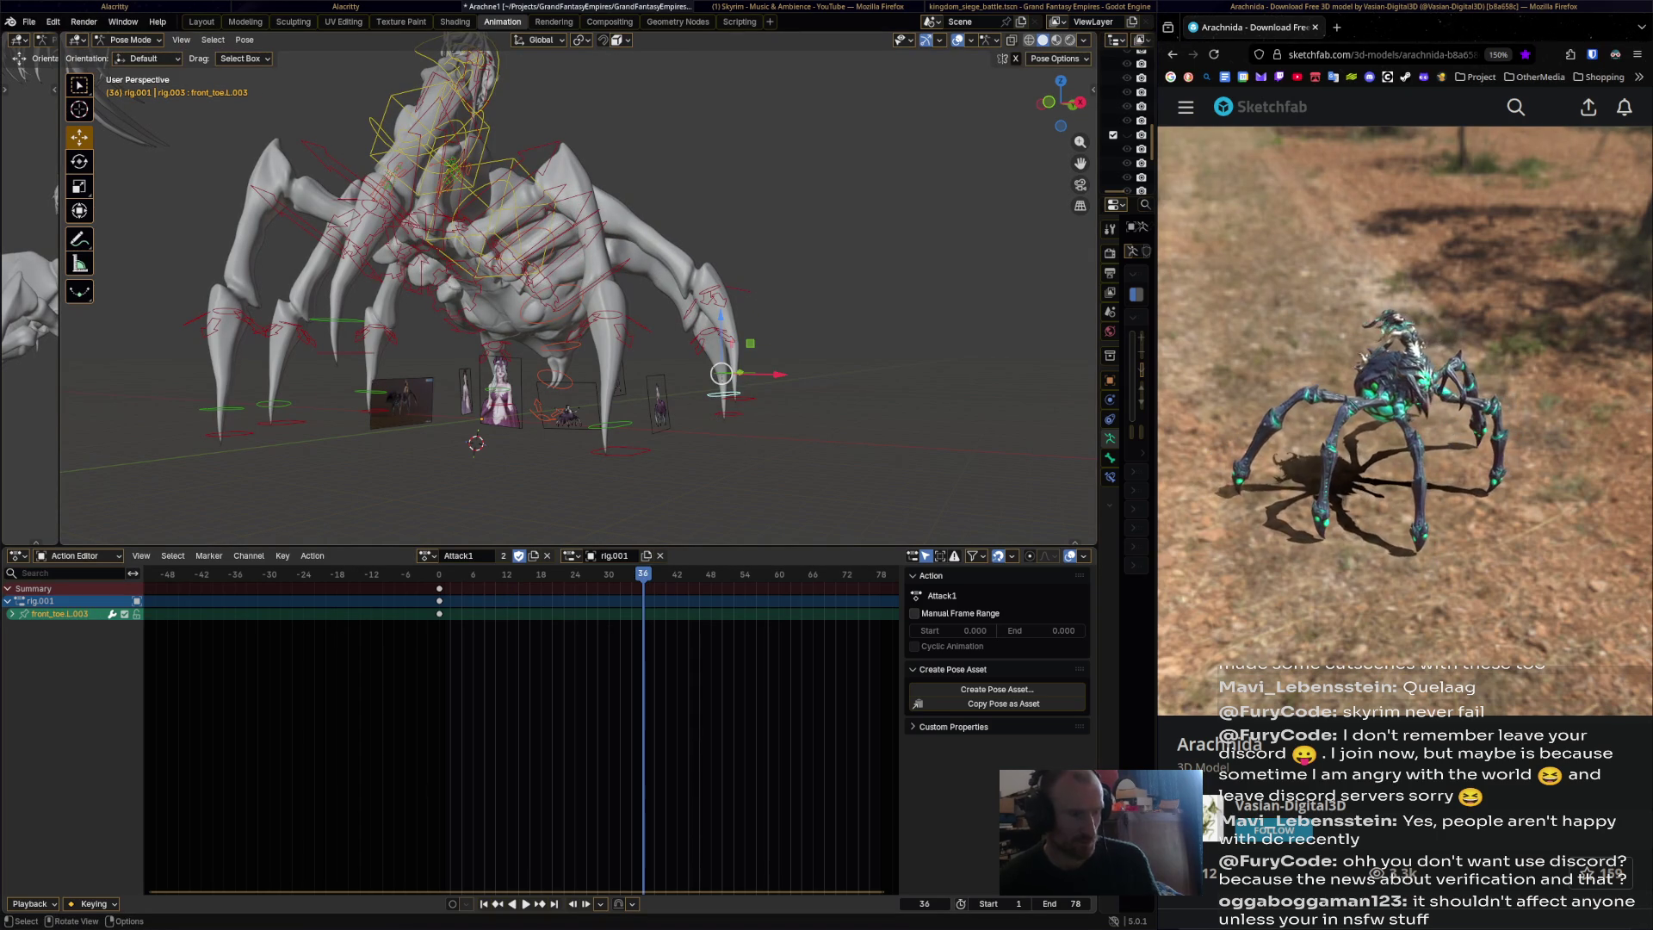
{"action": "key", "text": "alt+a"}
{"action": "left_click", "coordinate": [735, 395]}
{"action": "middle_click_drag", "start_coordinate": [734, 395], "coordinate": [709, 410]}
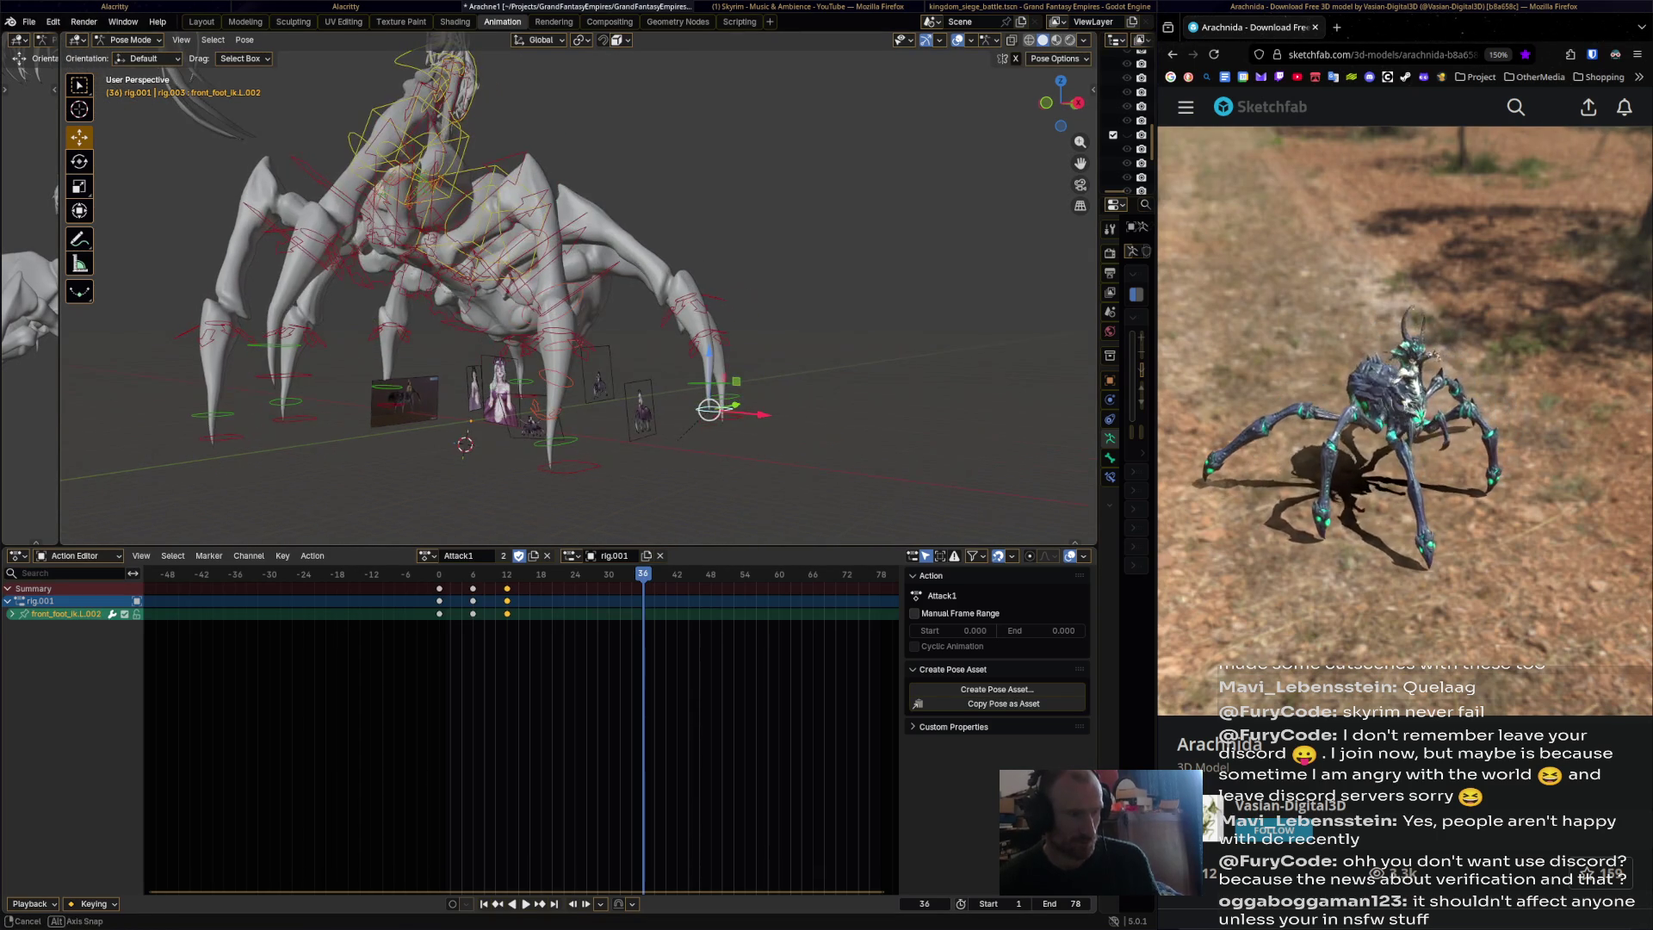
{"action": "left_click_drag", "start_coordinate": [708, 409], "coordinate": [732, 454]}
{"action": "mouse_move", "coordinate": [732, 454]}
{"action": "middle_mouse_down"}
{"action": "mouse_move", "coordinate": [764, 415]}
{"action": "mouse_move", "coordinate": [789, 410]}
{"action": "mouse_move", "coordinate": [781, 425]}
{"action": "middle_mouse_up"}
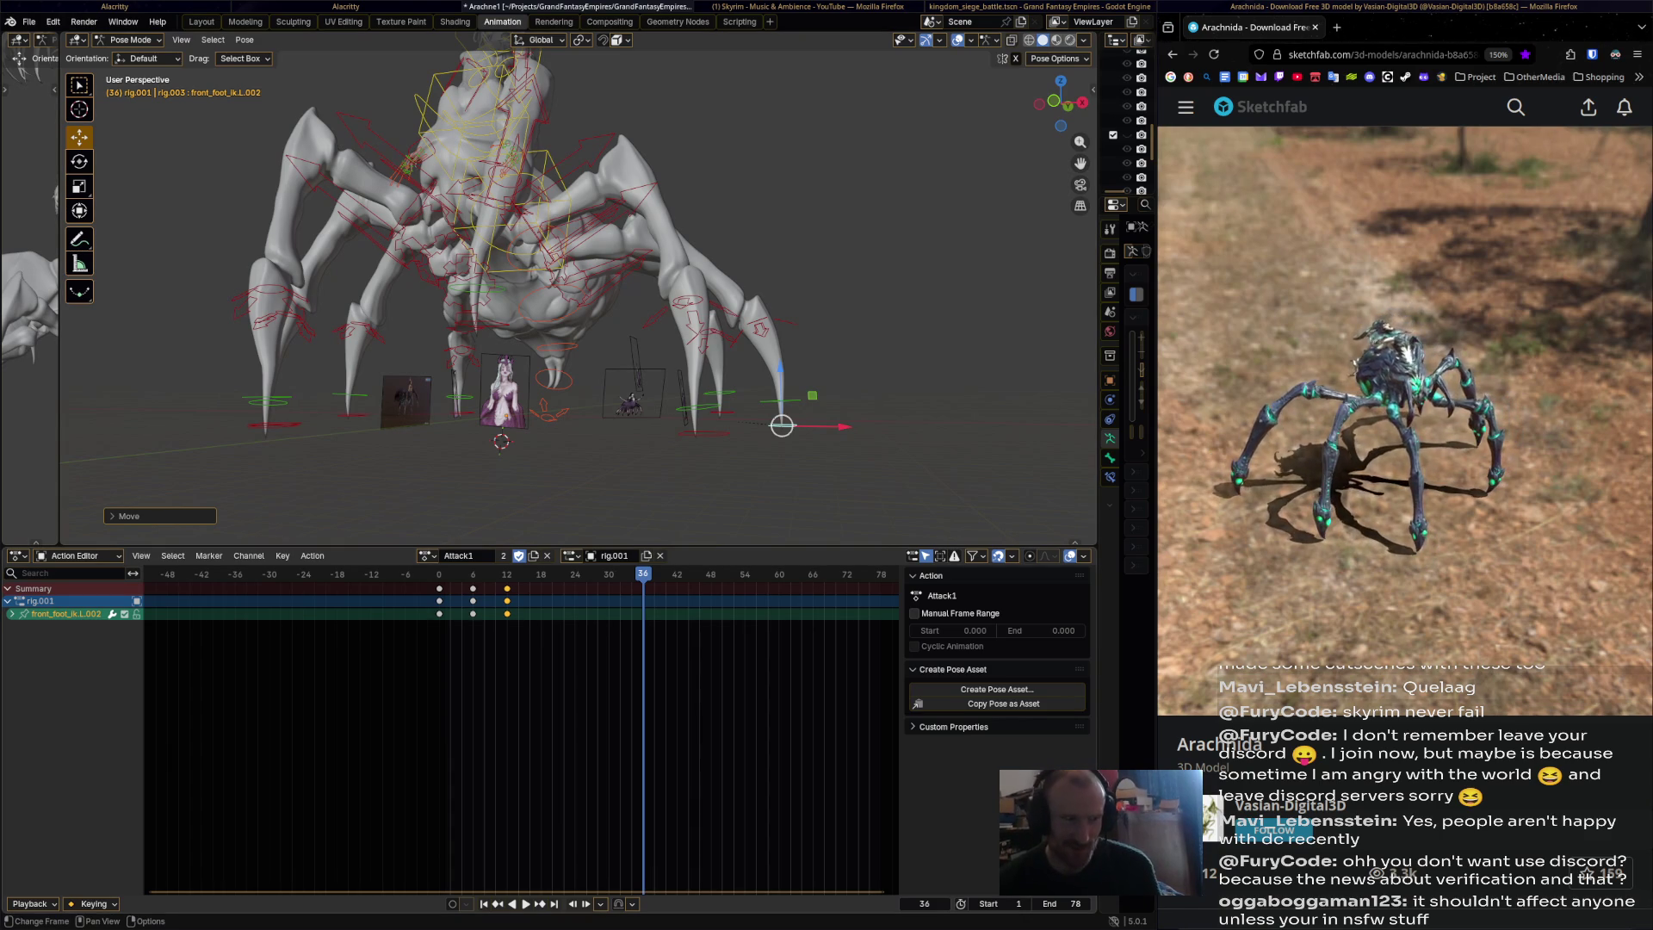
Copy the left foot's frame-12 keys and paste them at frame 36.
{"action": "left_click", "coordinate": [439, 601]}
{"action": "right_click", "coordinate": [439, 589]}
{"action": "left_click", "coordinate": [439, 589]}
{"action": "right_click", "coordinate": [439, 589]}
{"action": "left_click", "coordinate": [440, 589]}
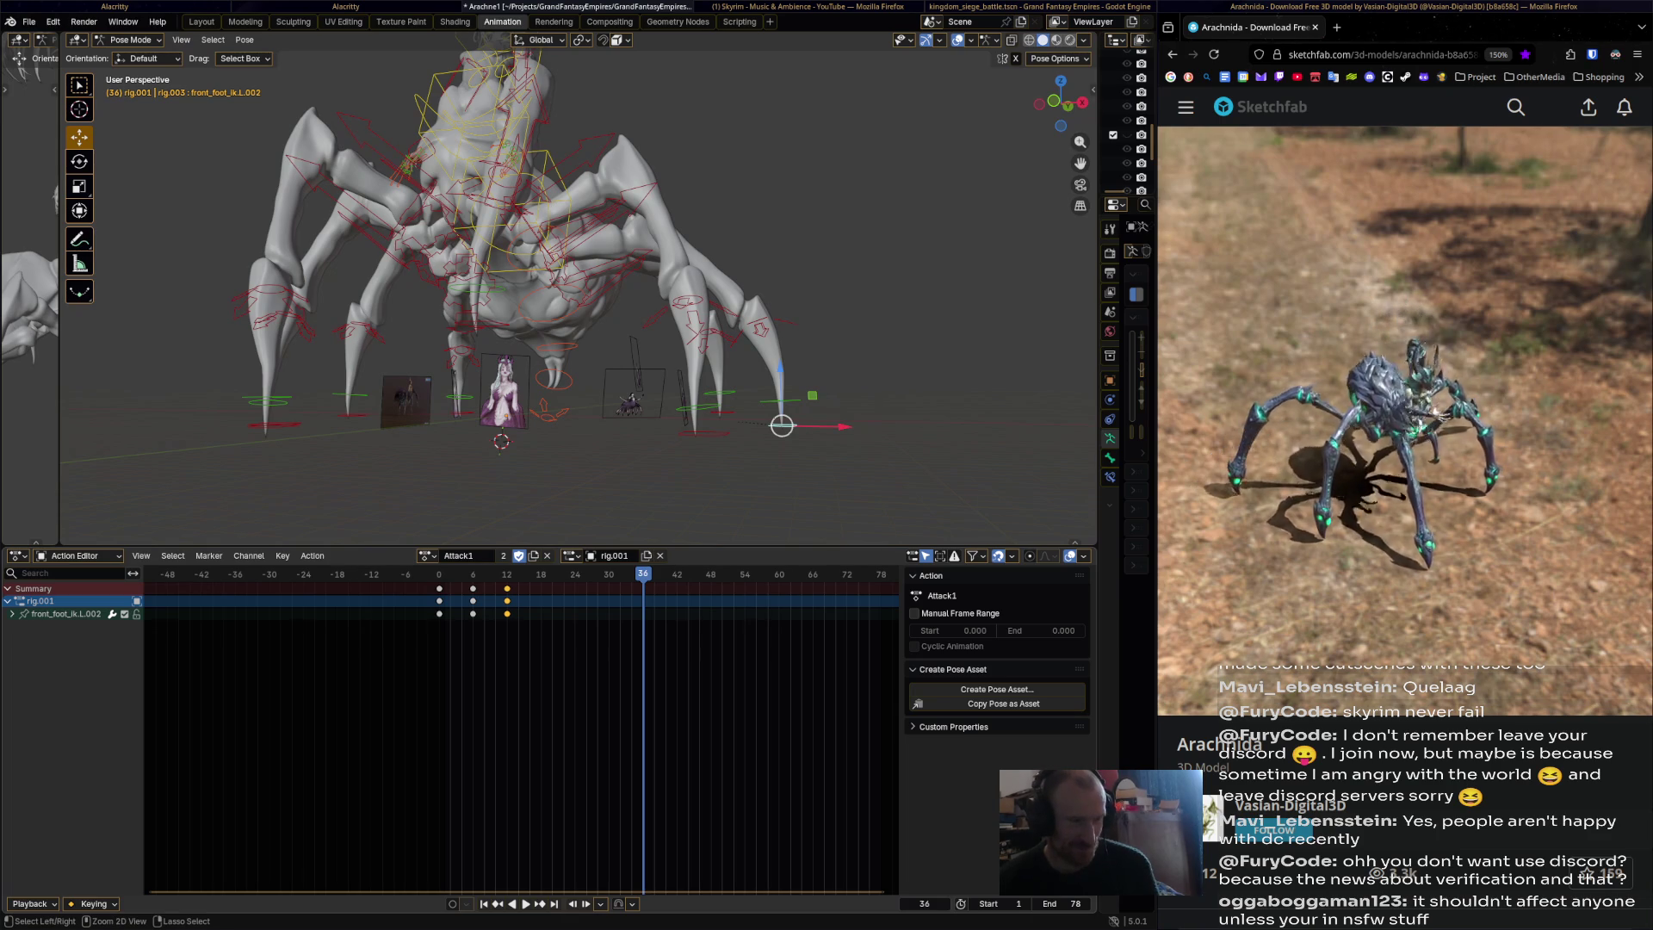
{"action": "key", "text": "ctrl+v"}
Key the left front foot's pose at frame 42.
{"action": "key", "text": "Right"}
{"action": "key", "text": "Right"}
{"action": "key", "text": "Right"}
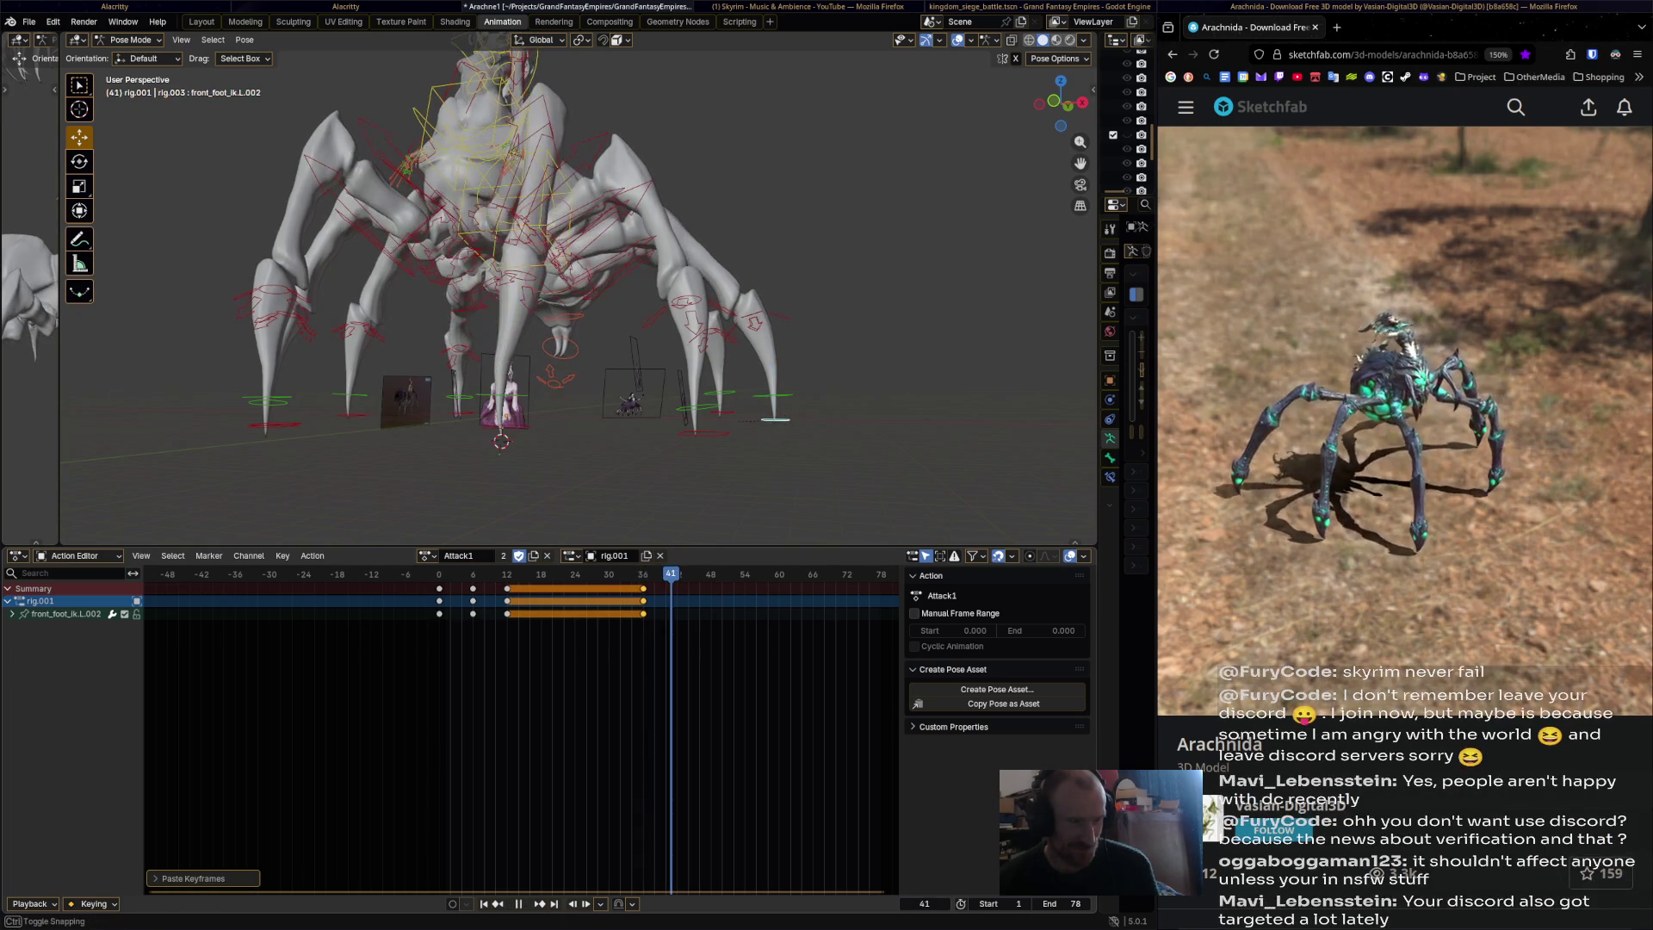
{"action": "left_click_drag", "start_coordinate": [774, 420], "coordinate": [755, 398]}
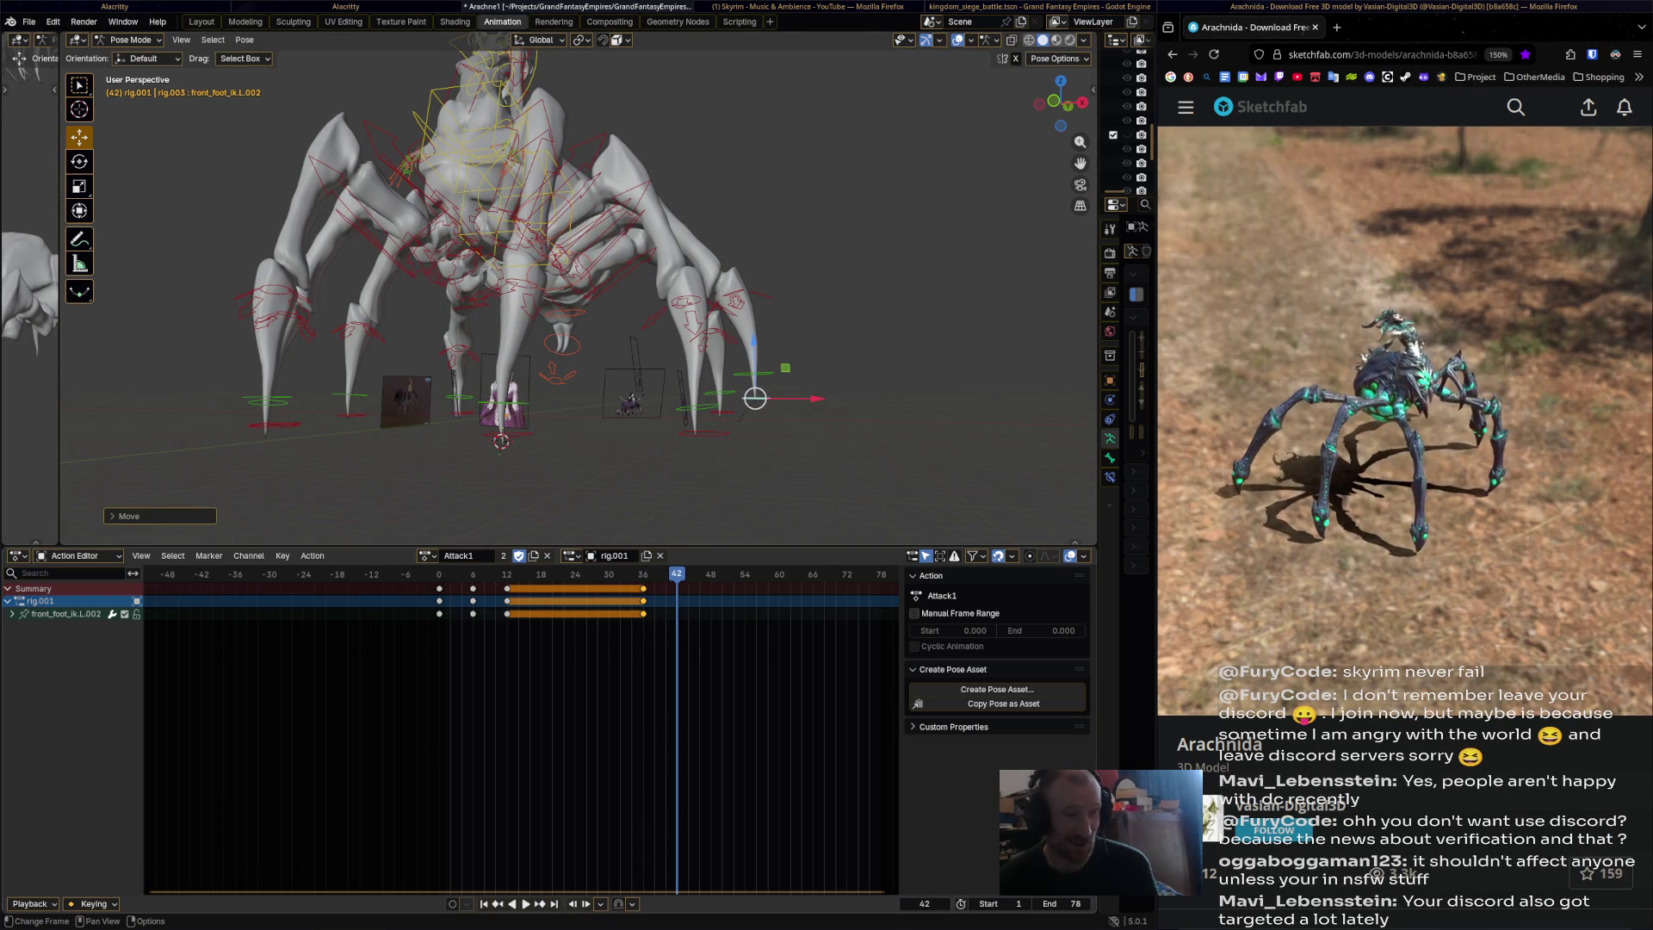
{"action": "left_click", "coordinate": [473, 588]}
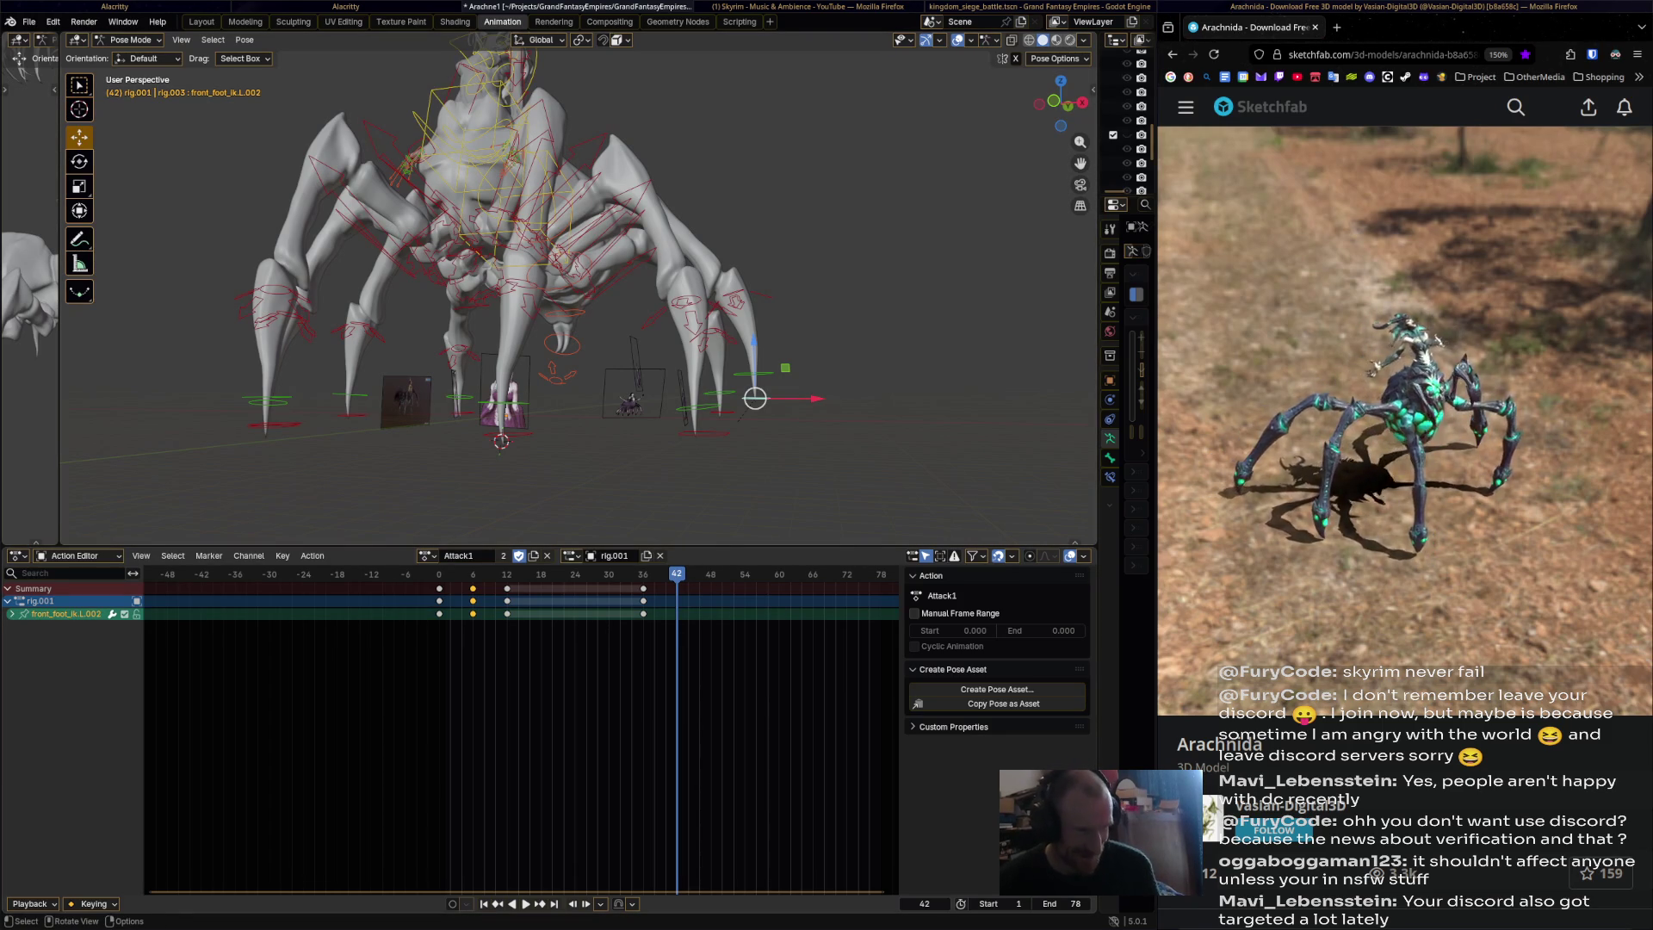
{"action": "key", "text": "ctrl+v"}
Copy the frame-0 keys and paste them at frame 48 to close the loop.
{"action": "key", "text": "space"}
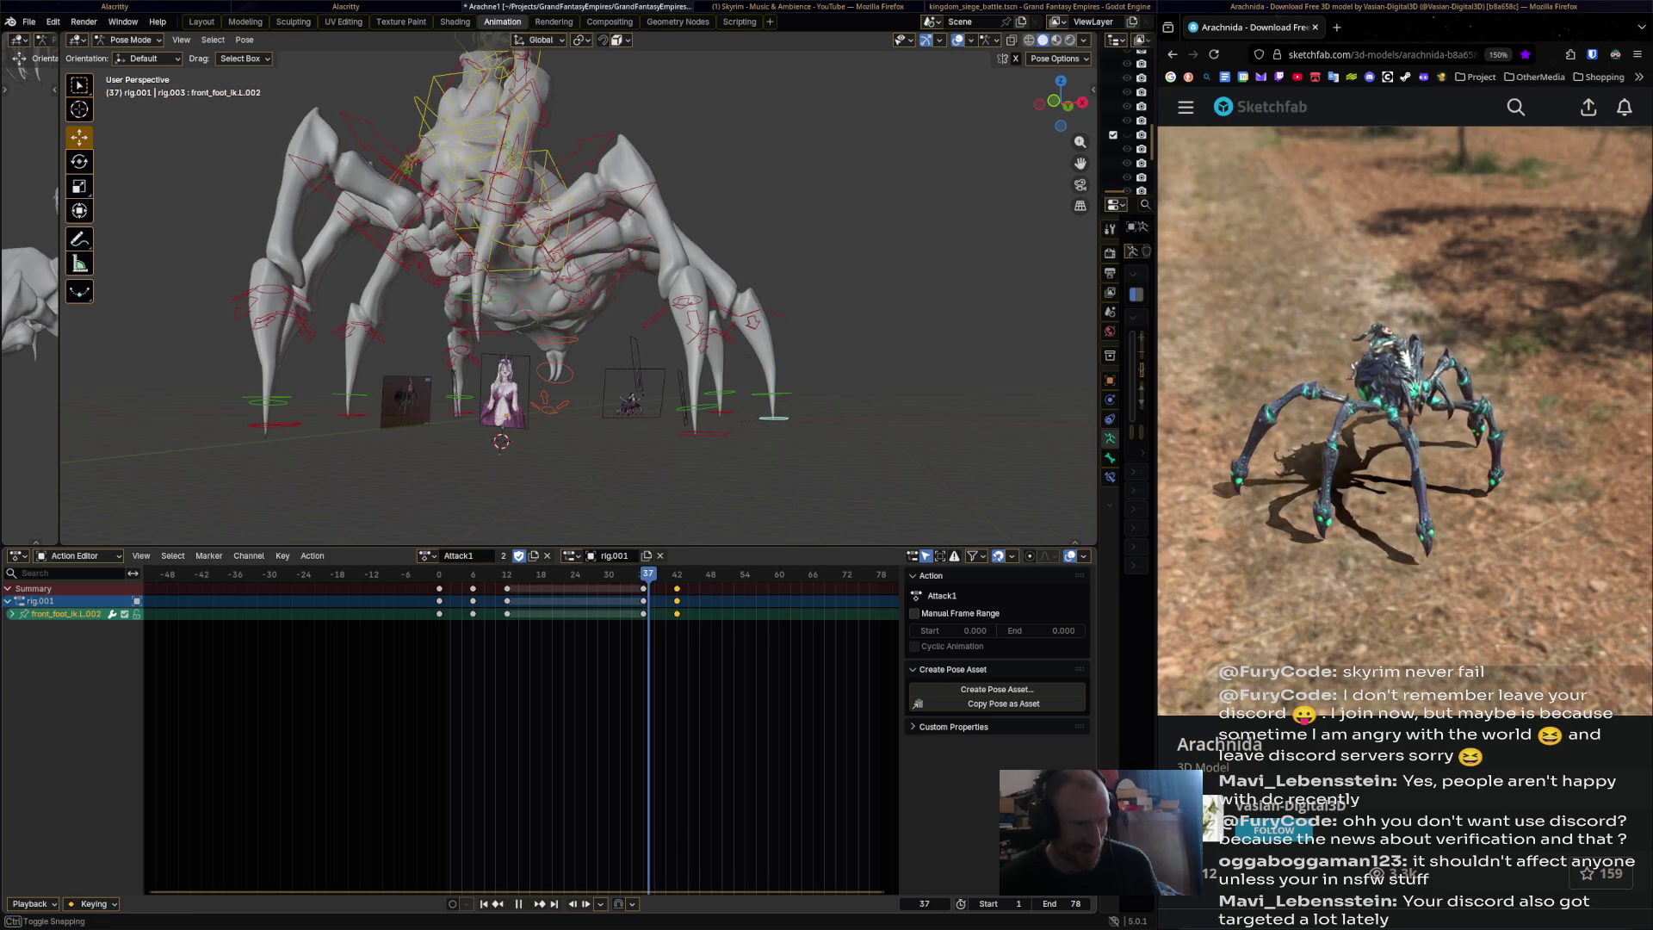
{"action": "key", "text": "space"}
{"action": "key", "text": "g"}
{"action": "key", "text": "Escape"}
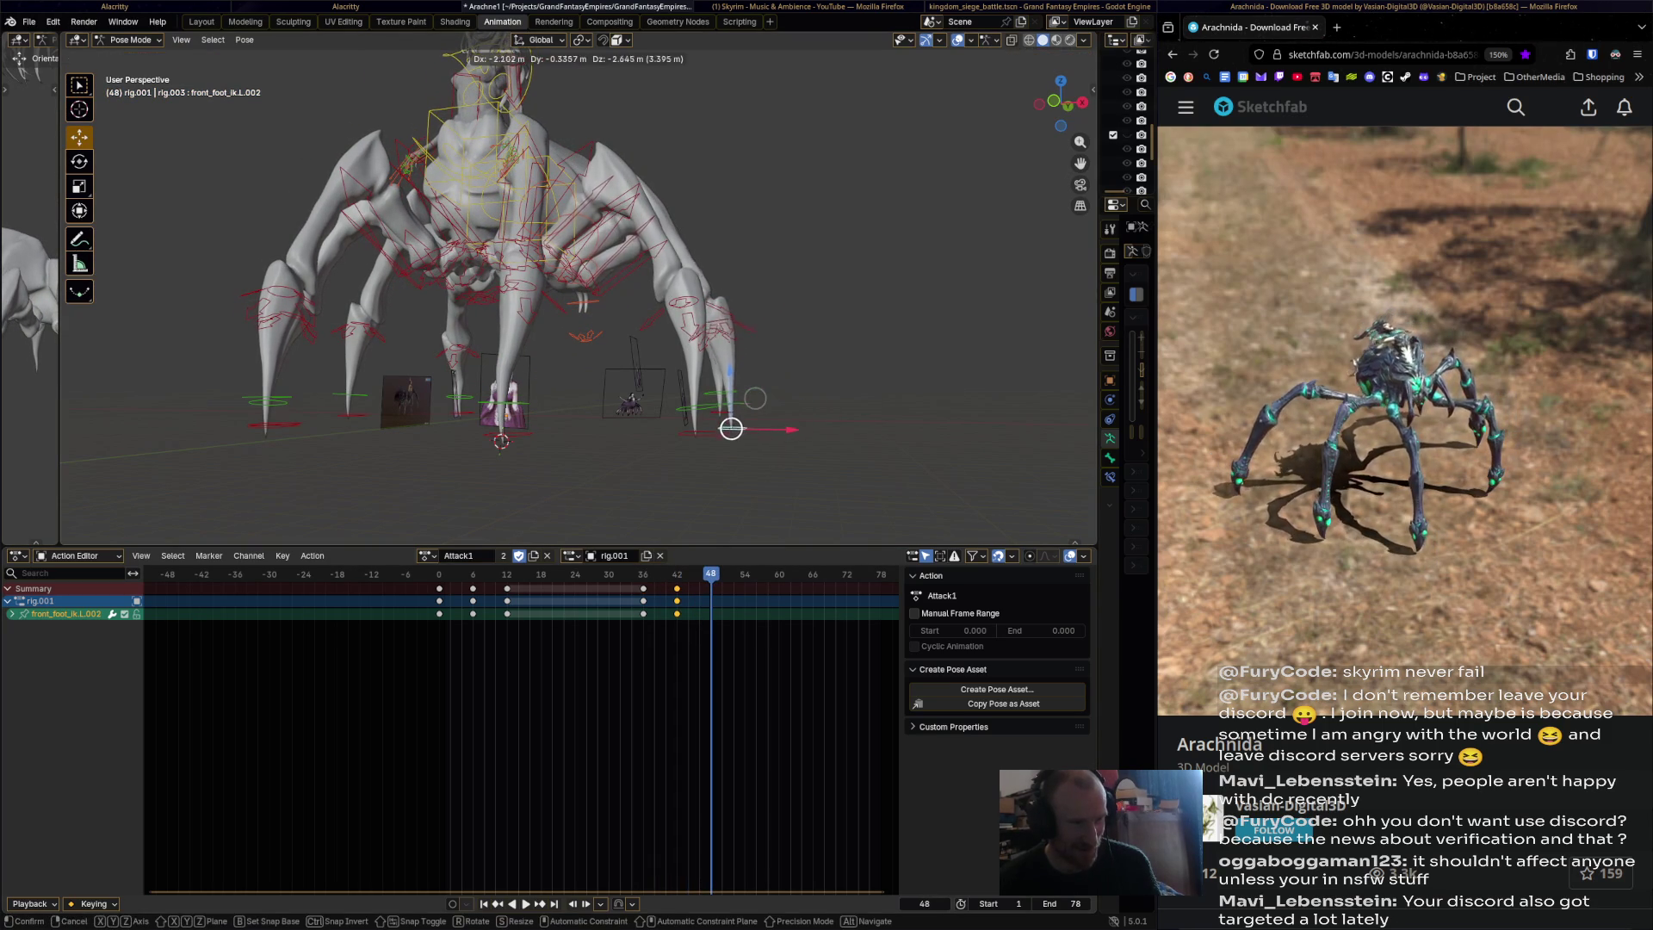
{"action": "left_click", "coordinate": [440, 600]}
{"action": "key", "text": "ctrl+c"}
{"action": "key", "text": "ctrl+v"}
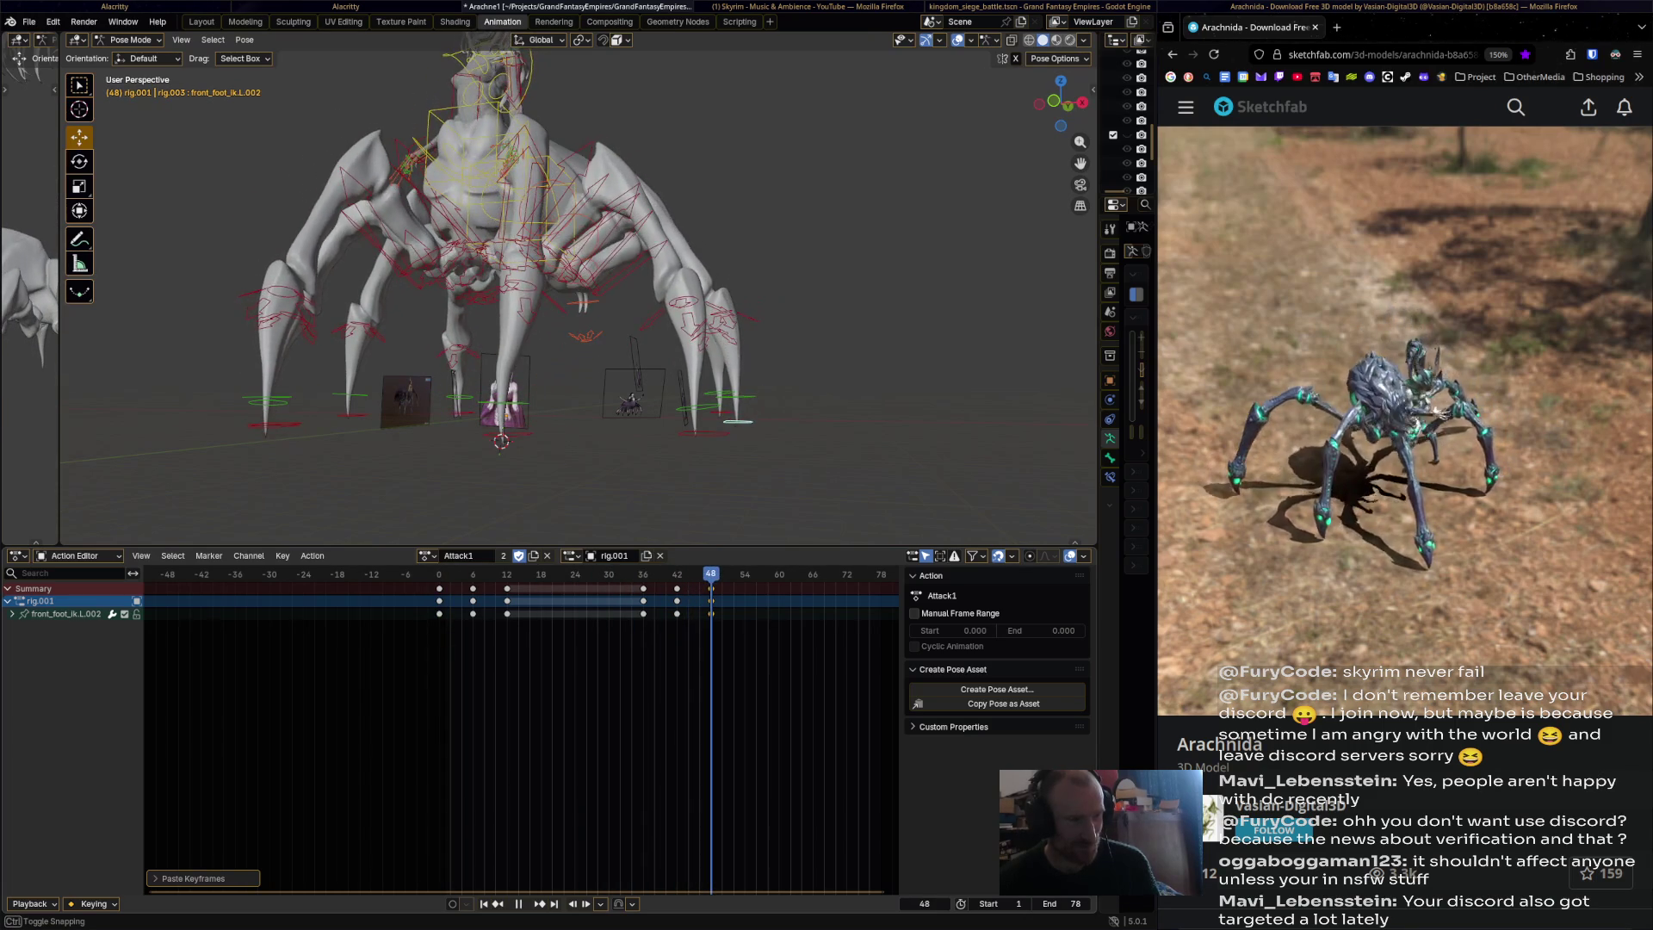
{"action": "key", "text": "space"}
{"action": "middle_click_drag", "start_coordinate": [603, 302], "coordinate": [706, 259]}
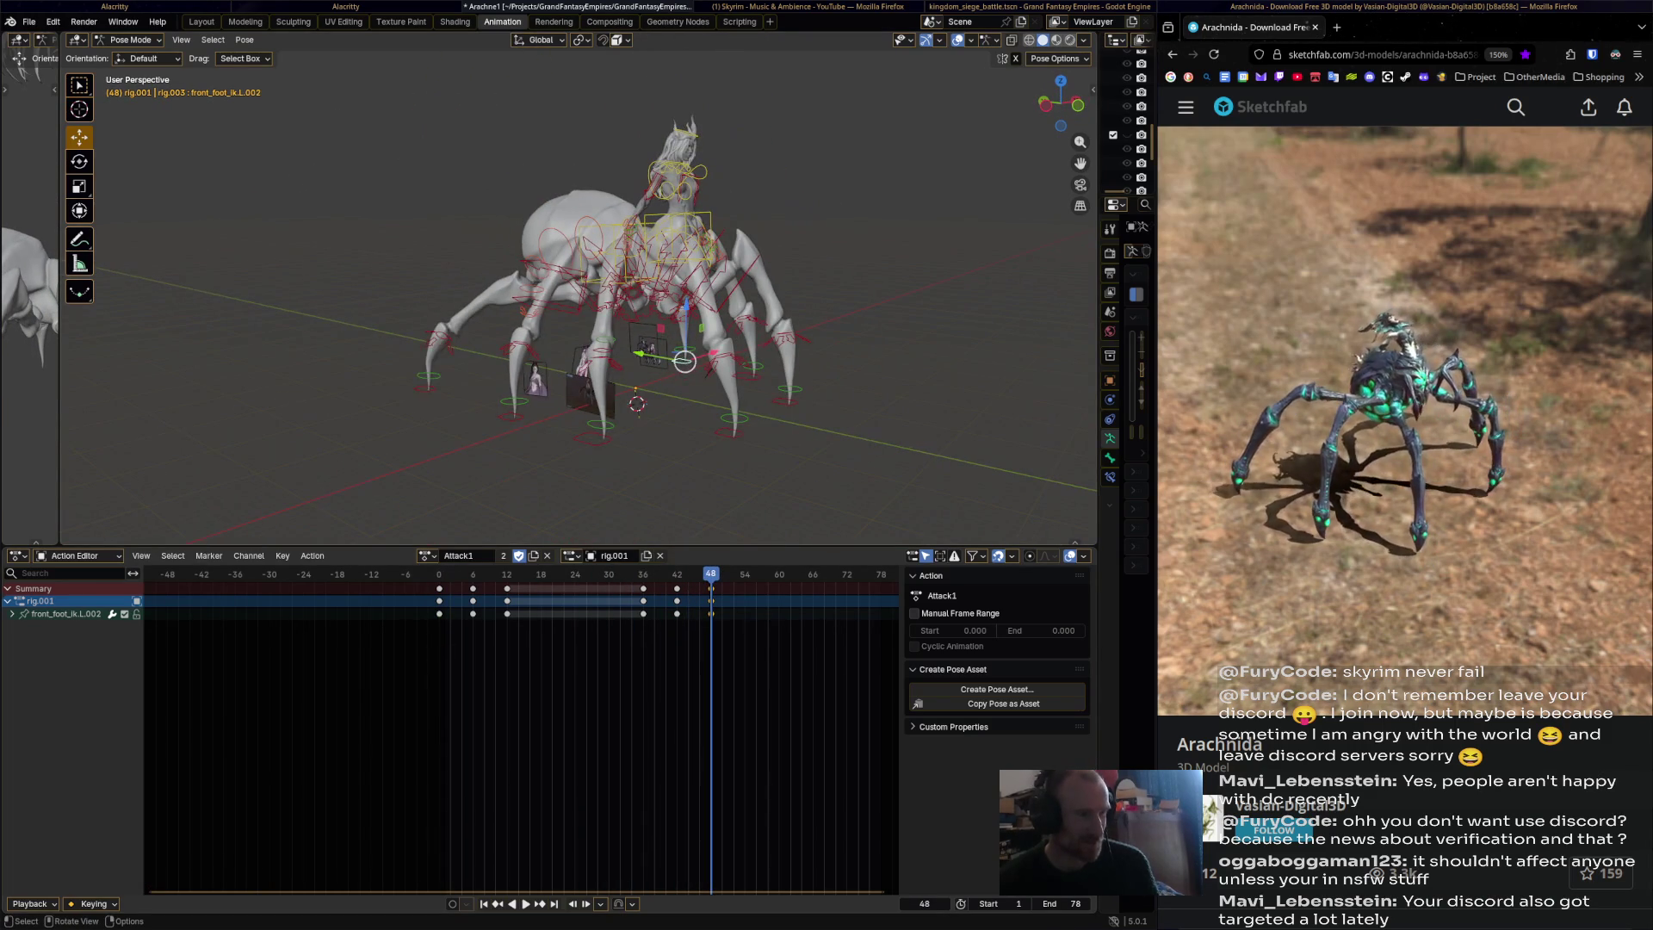
Paste front_foot_ik.R.003's copied keys at frame 30, deleting a bad paste first.
{"action": "left_click", "coordinate": [427, 383]}
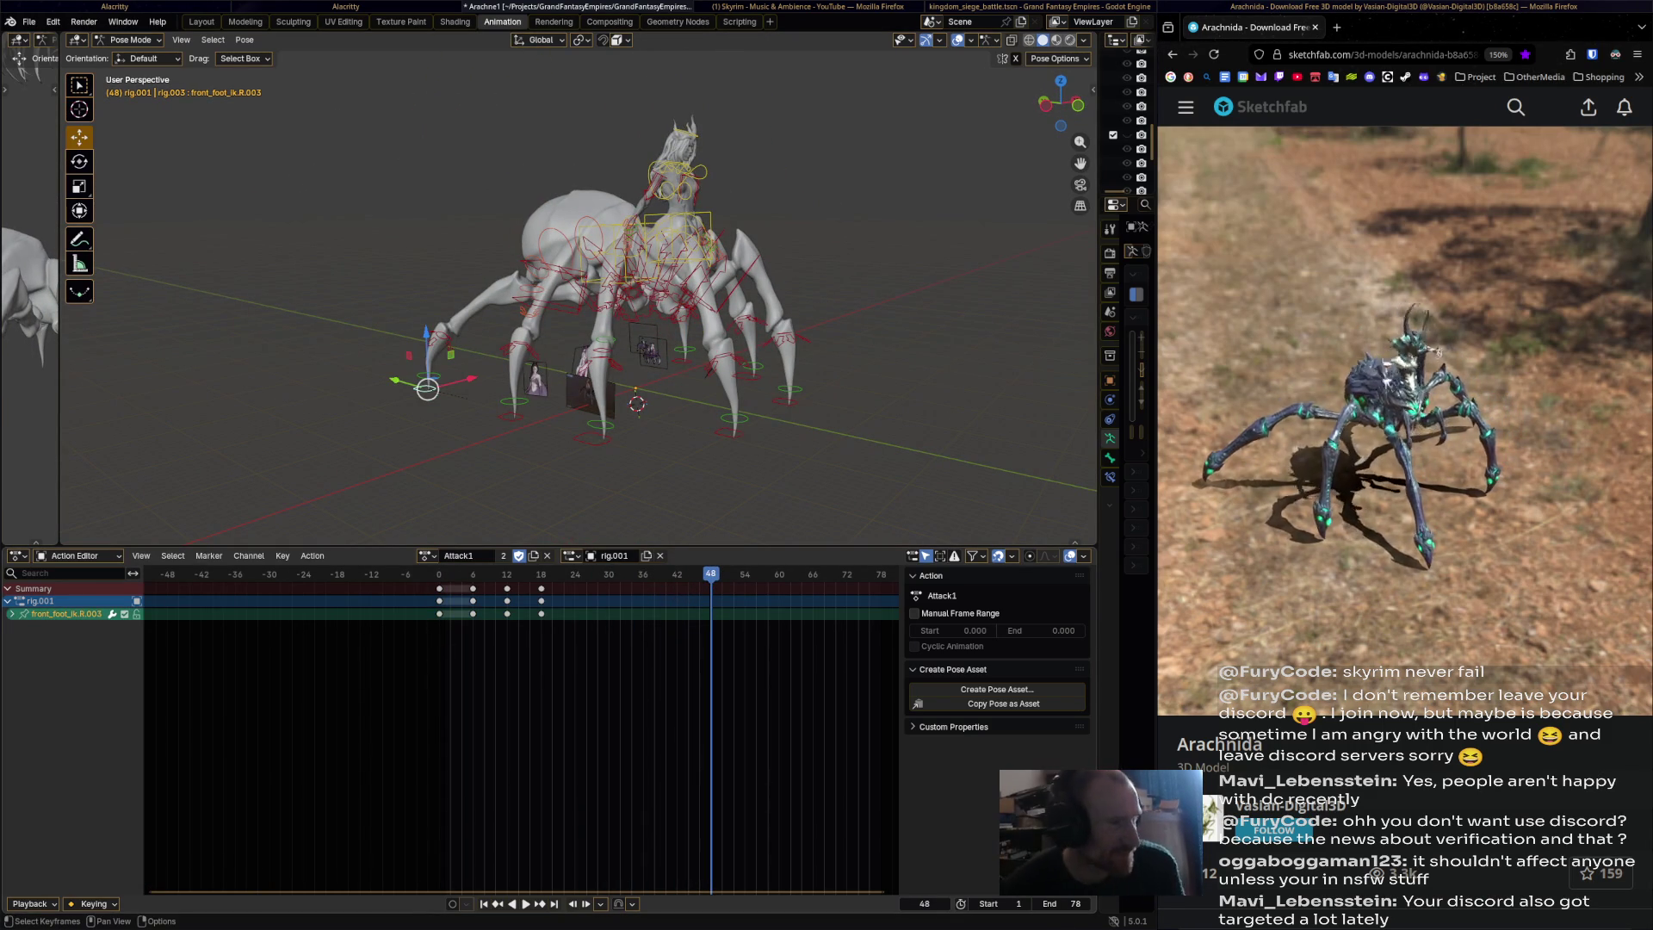
{"action": "left_click", "coordinate": [452, 637], "text": "ctrl"}
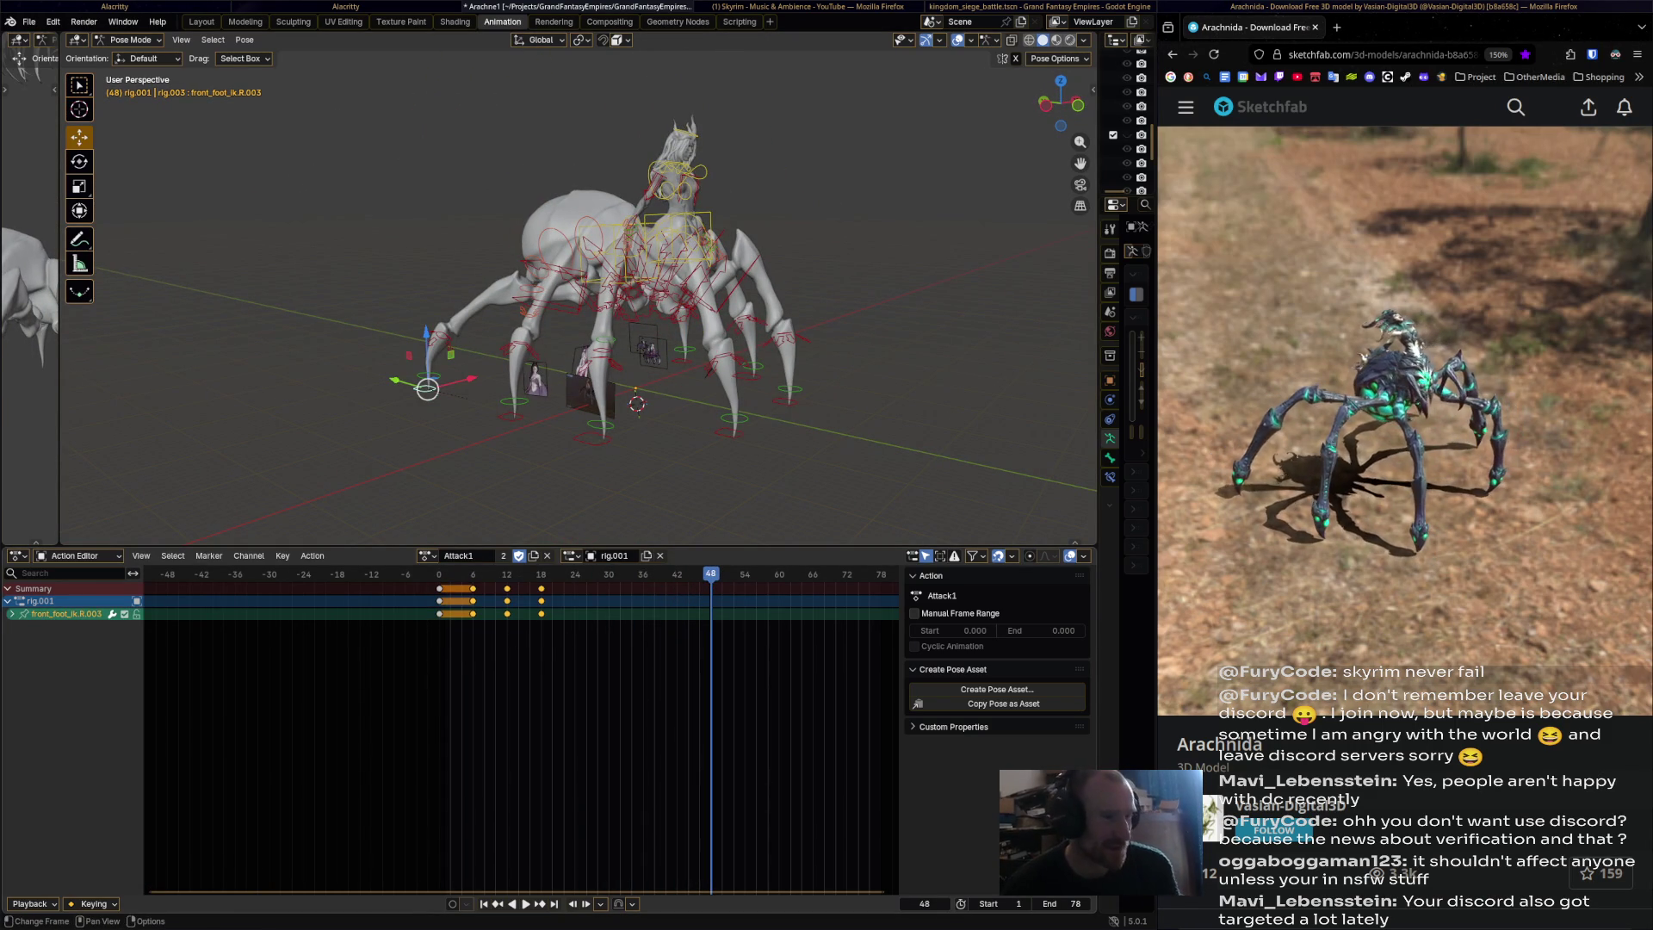
{"action": "key", "text": "space"}
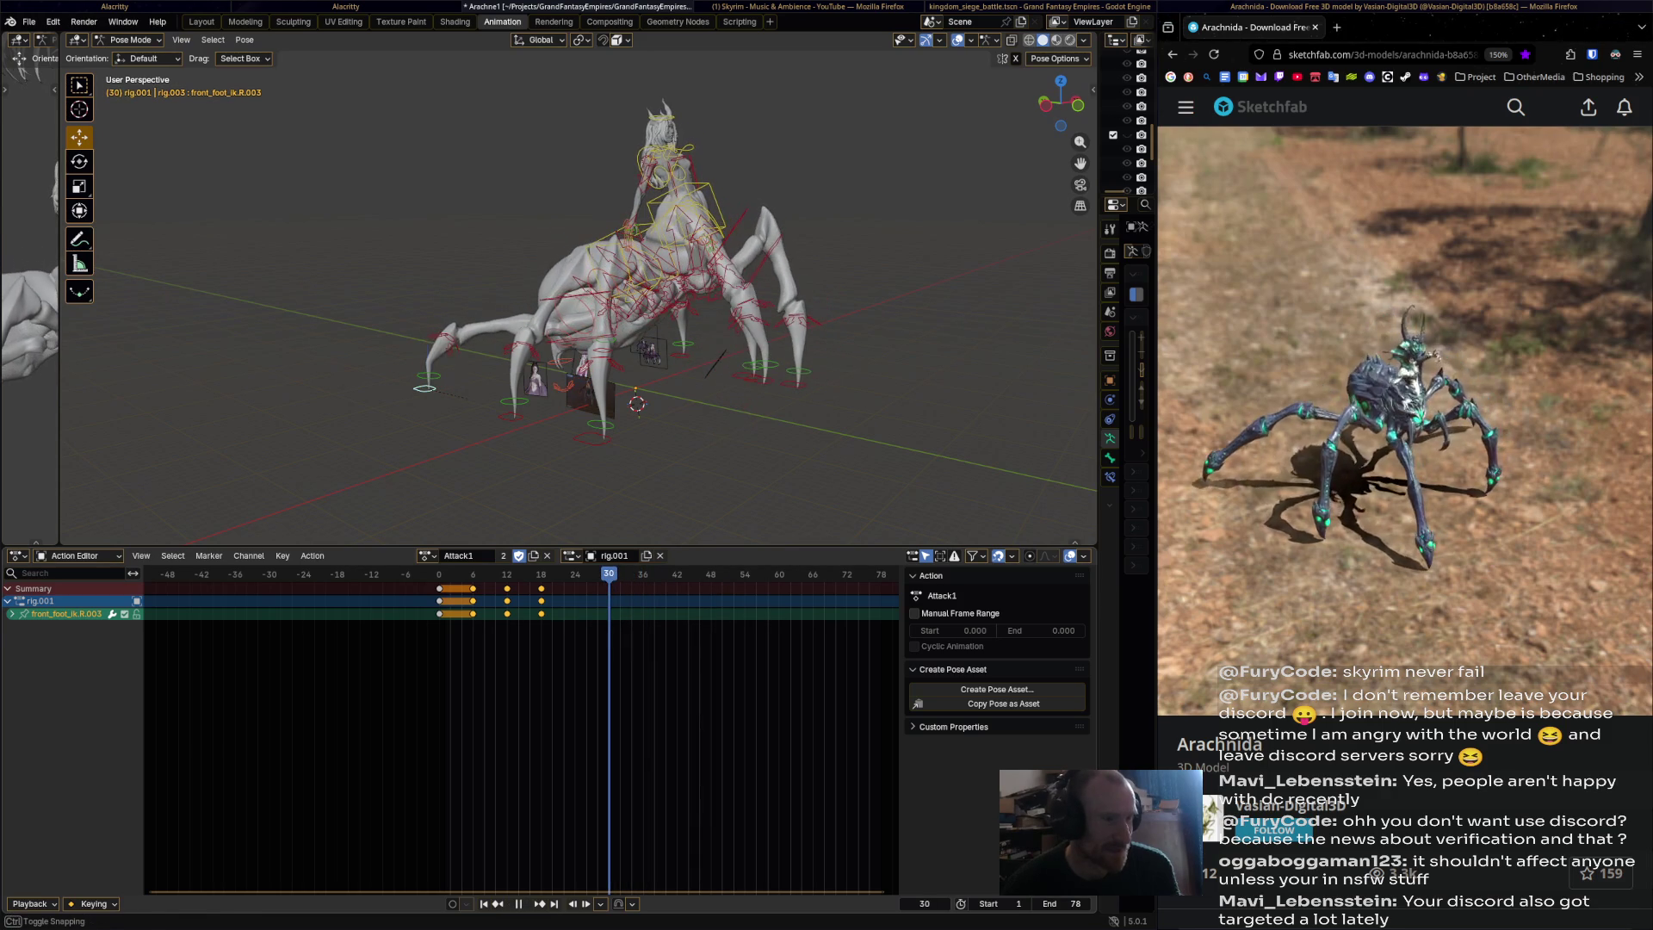
{"action": "key", "text": "space"}
{"action": "key", "text": "ctrl+v"}
{"action": "right_click", "coordinate": [538, 589]}
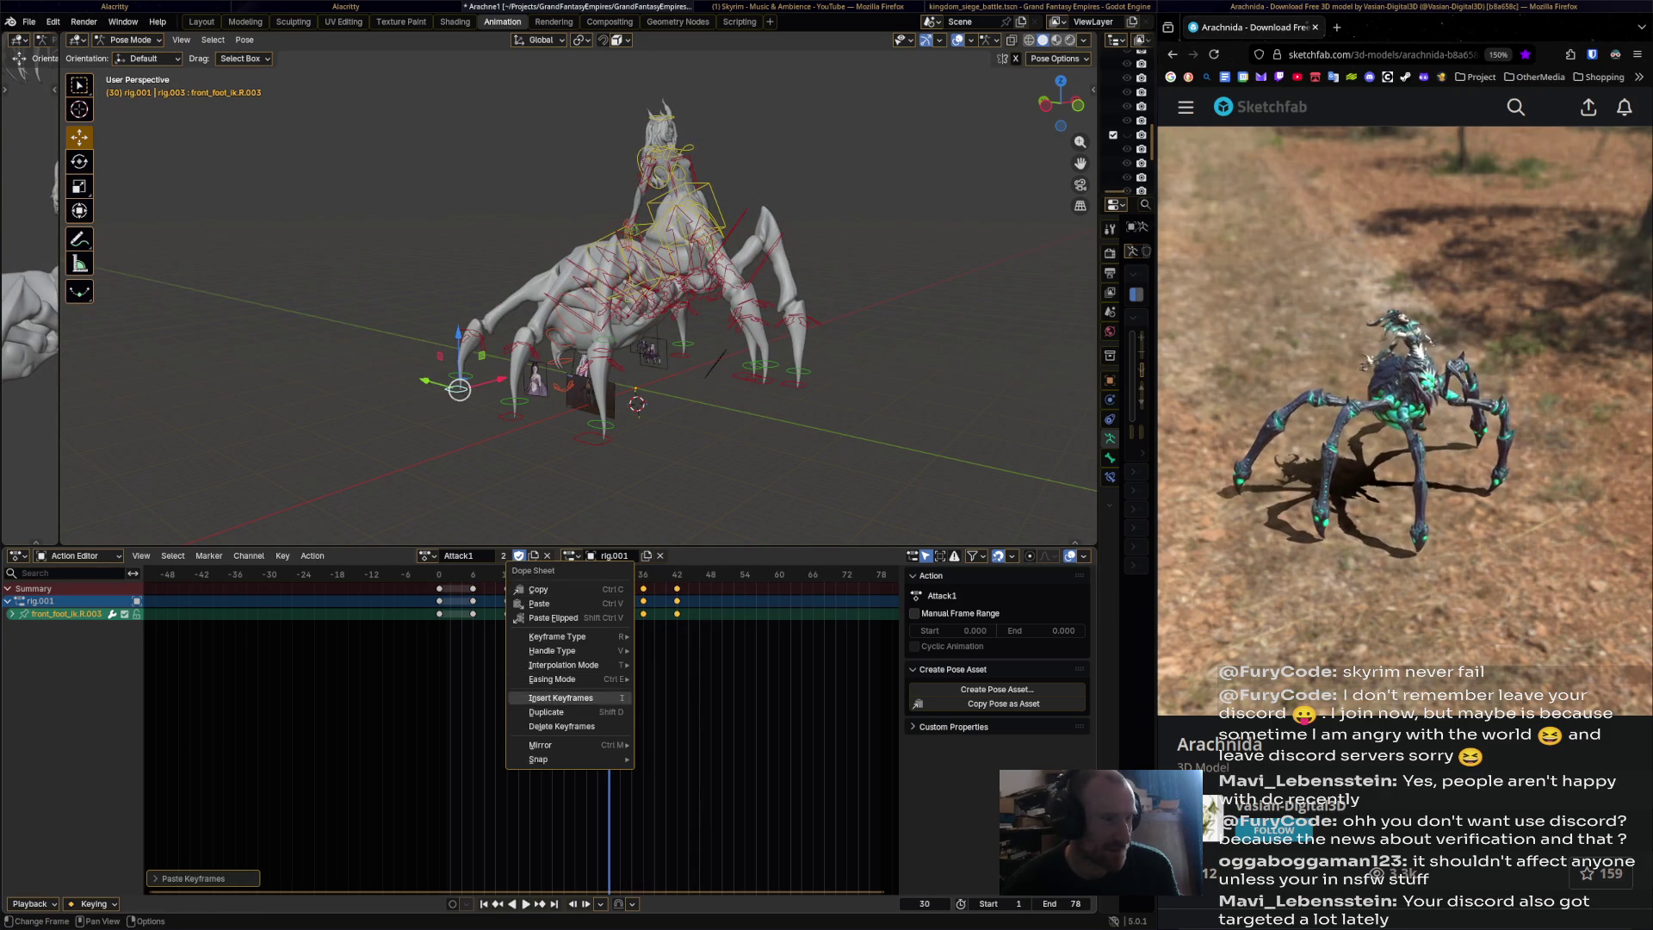
{"action": "left_click", "coordinate": [562, 725]}
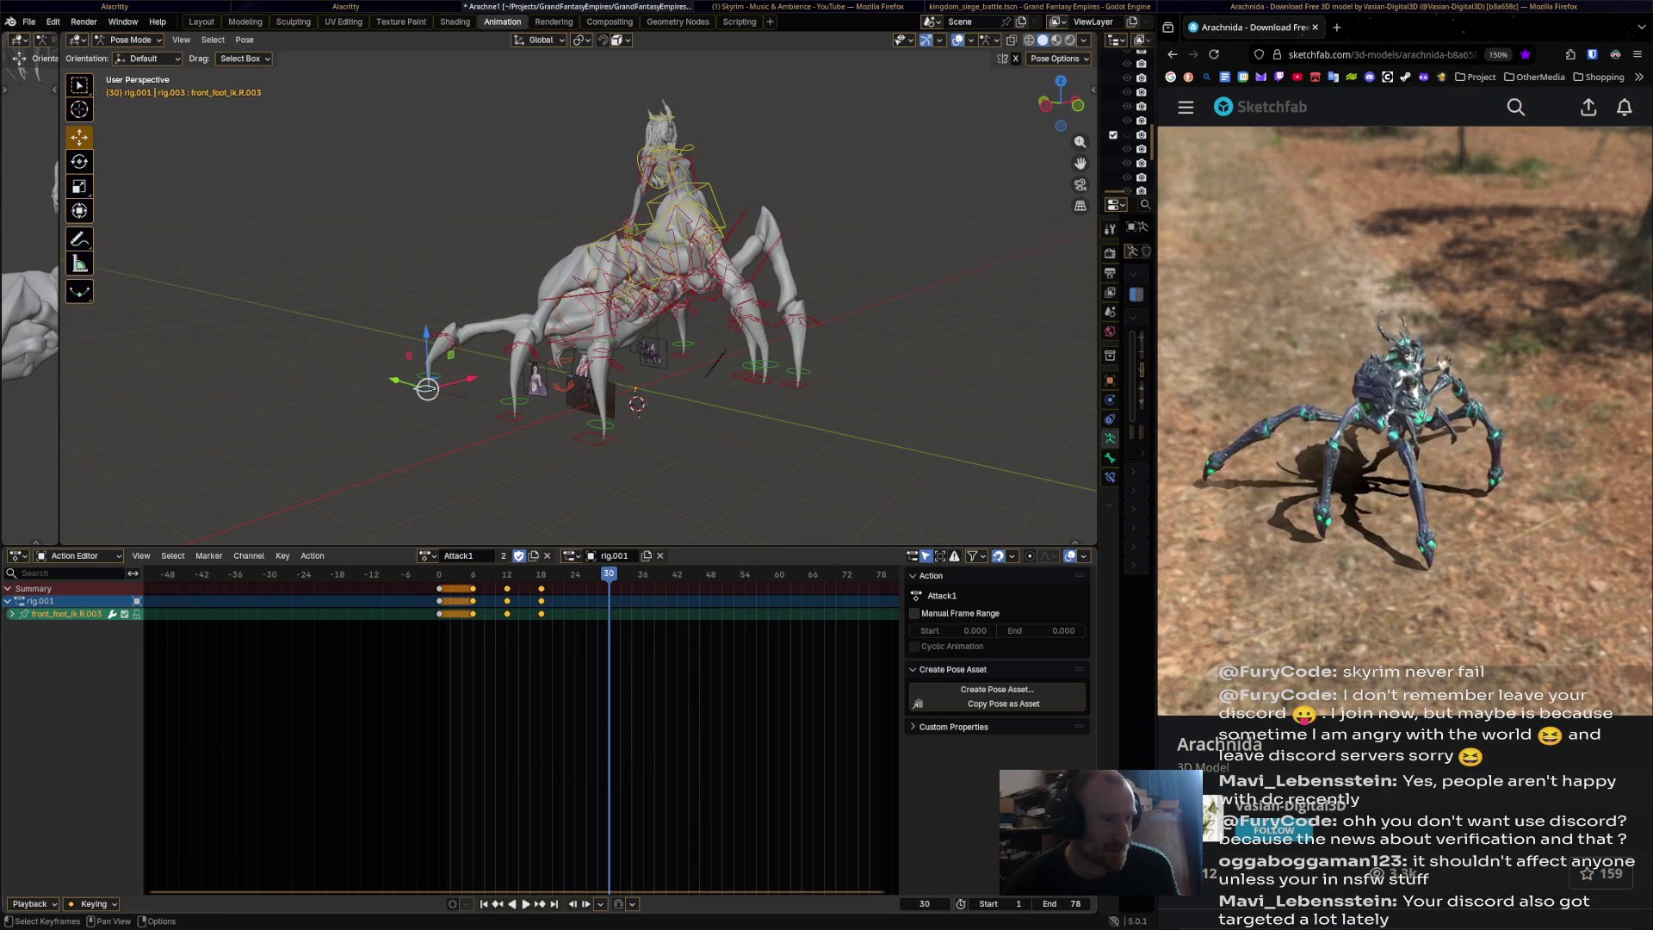
{"action": "right_click", "coordinate": [538, 590]}
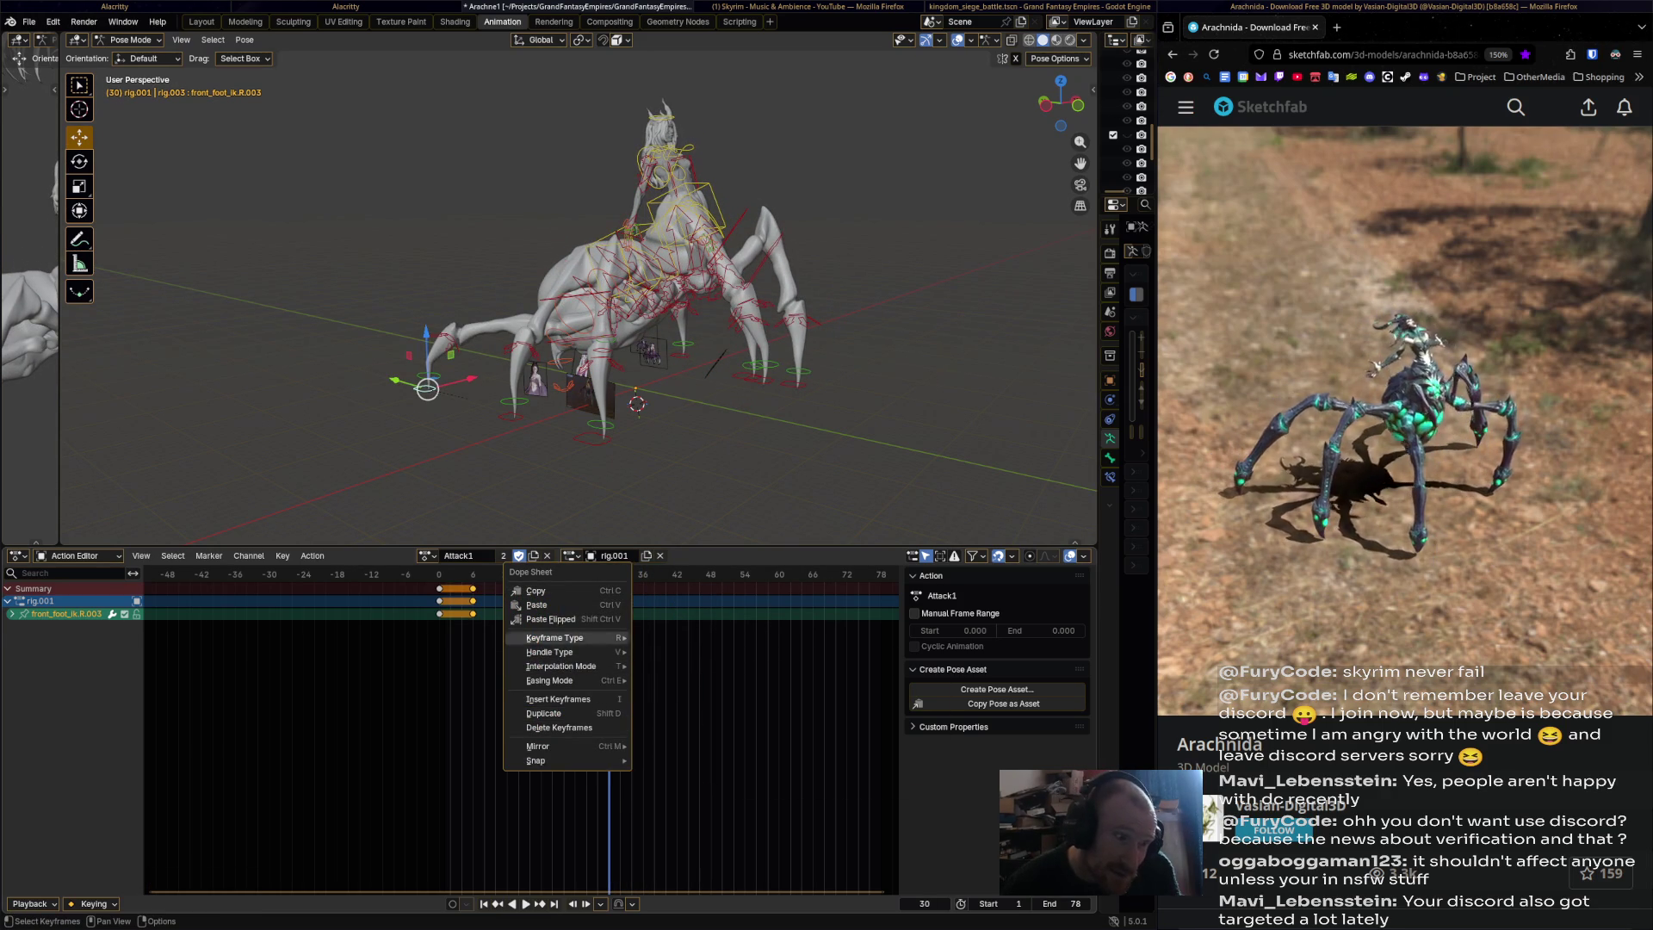
{"action": "left_click", "coordinate": [536, 605]}
Delete the keys at frames 30, 36 and 42 and re-paste the foot keys at frame 30.
{"action": "key", "text": "space"}
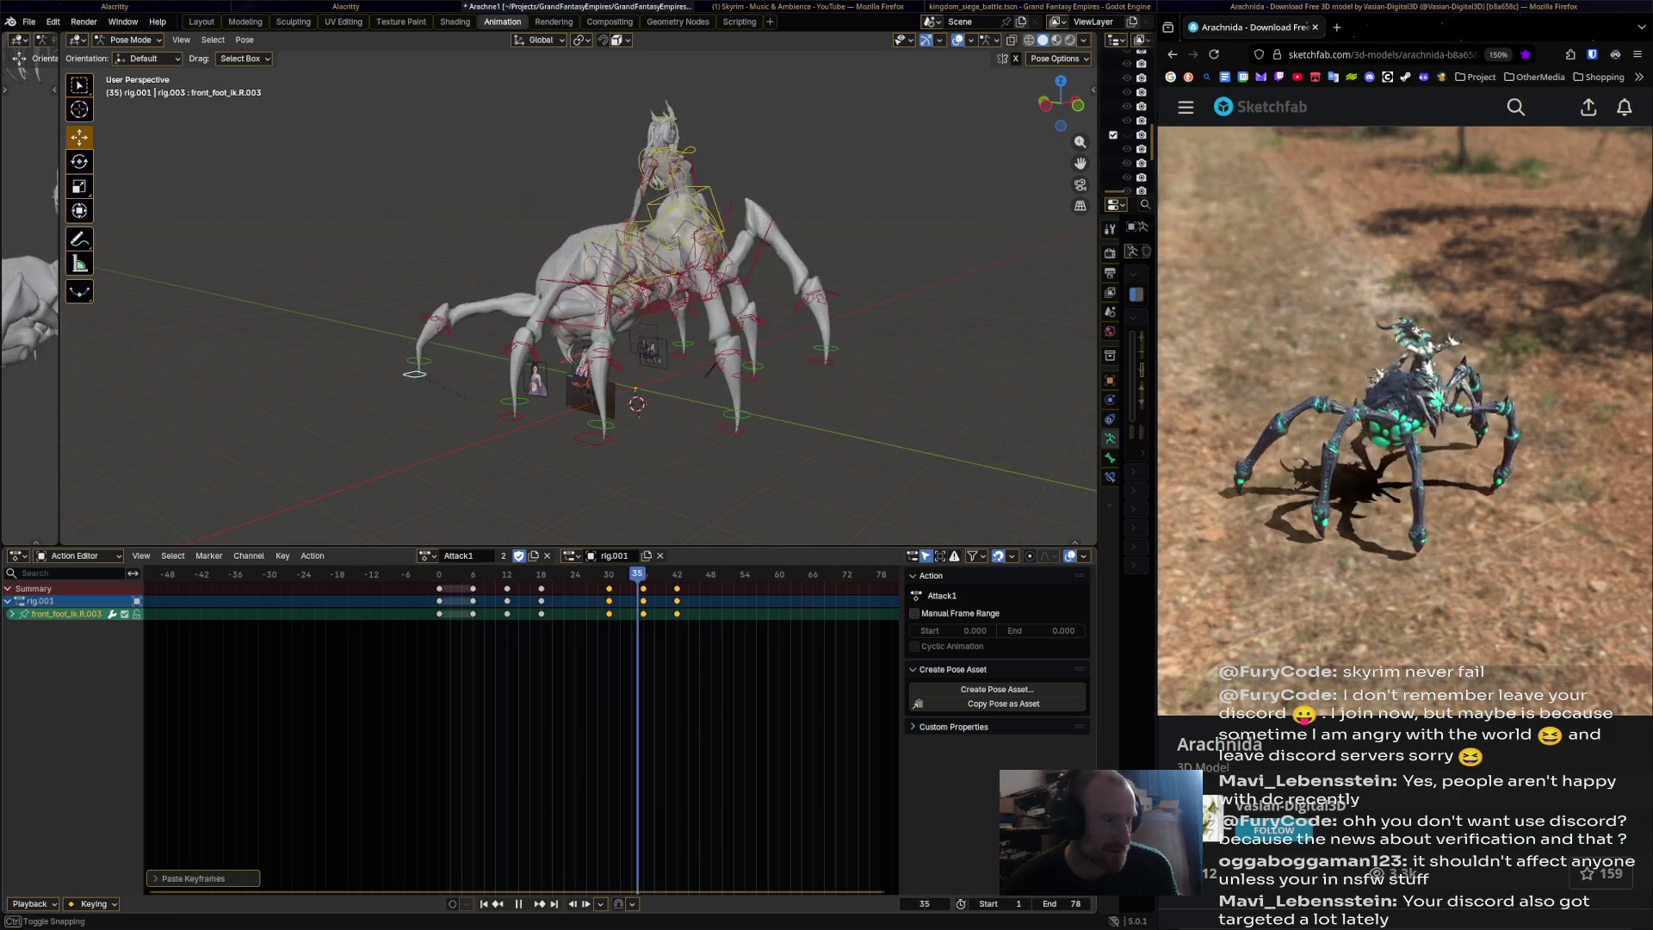
{"action": "key", "text": "space"}
{"action": "key", "text": "alt+a"}
{"action": "key", "text": "x"}
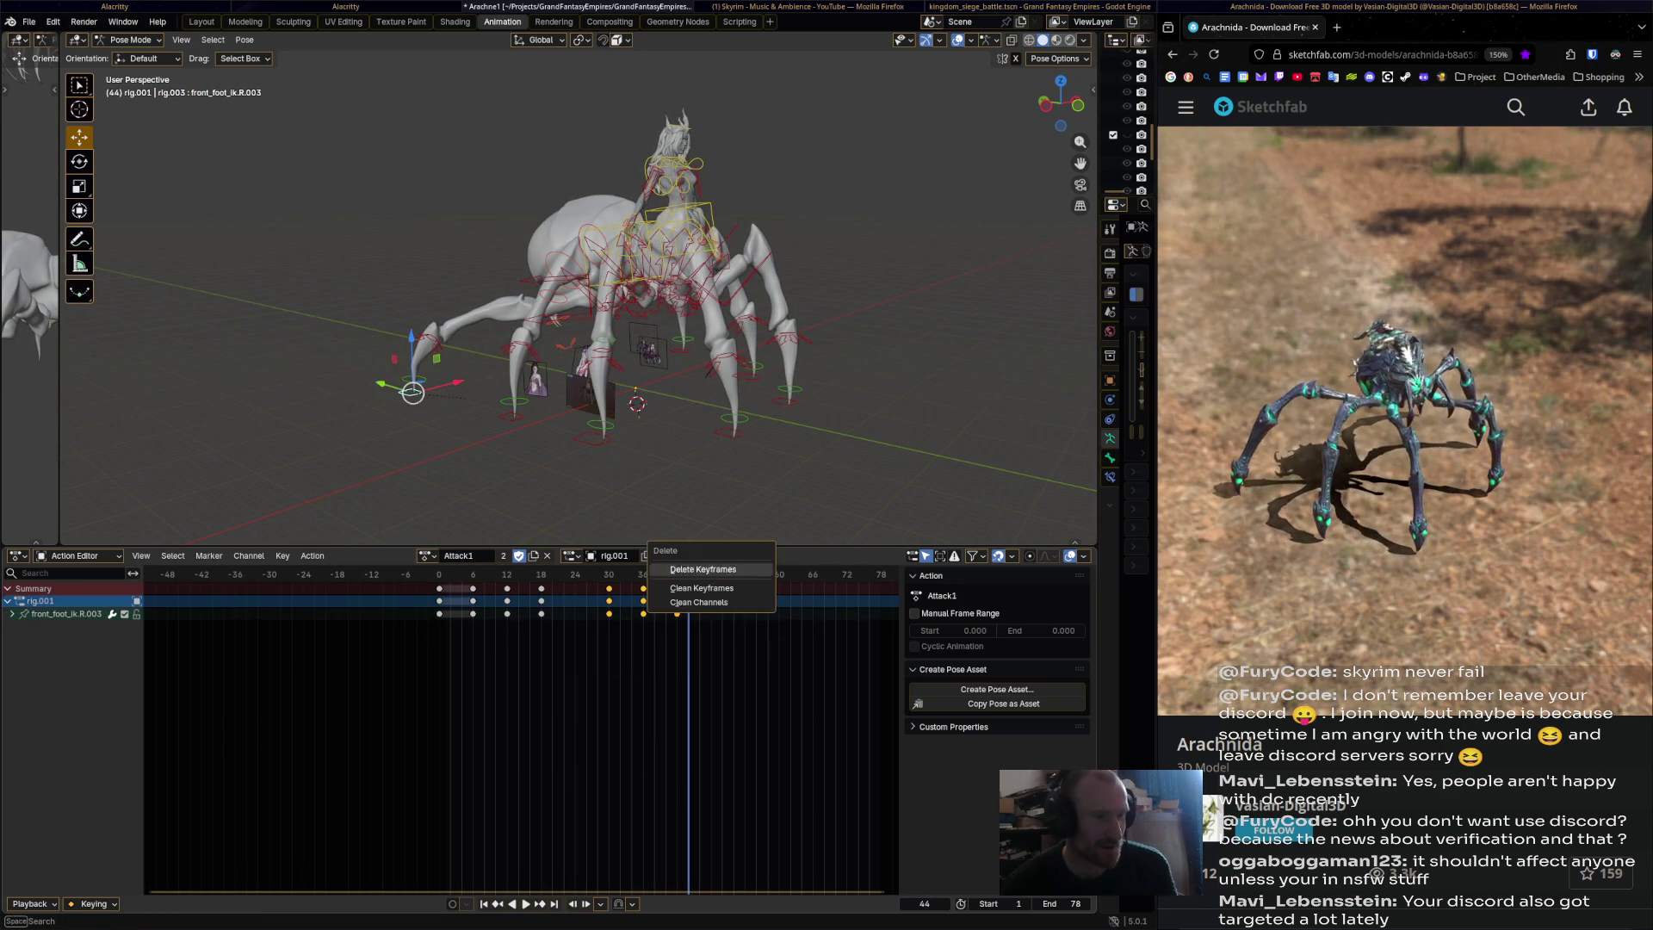
{"action": "left_click", "coordinate": [706, 569]}
{"action": "key", "text": "space"}
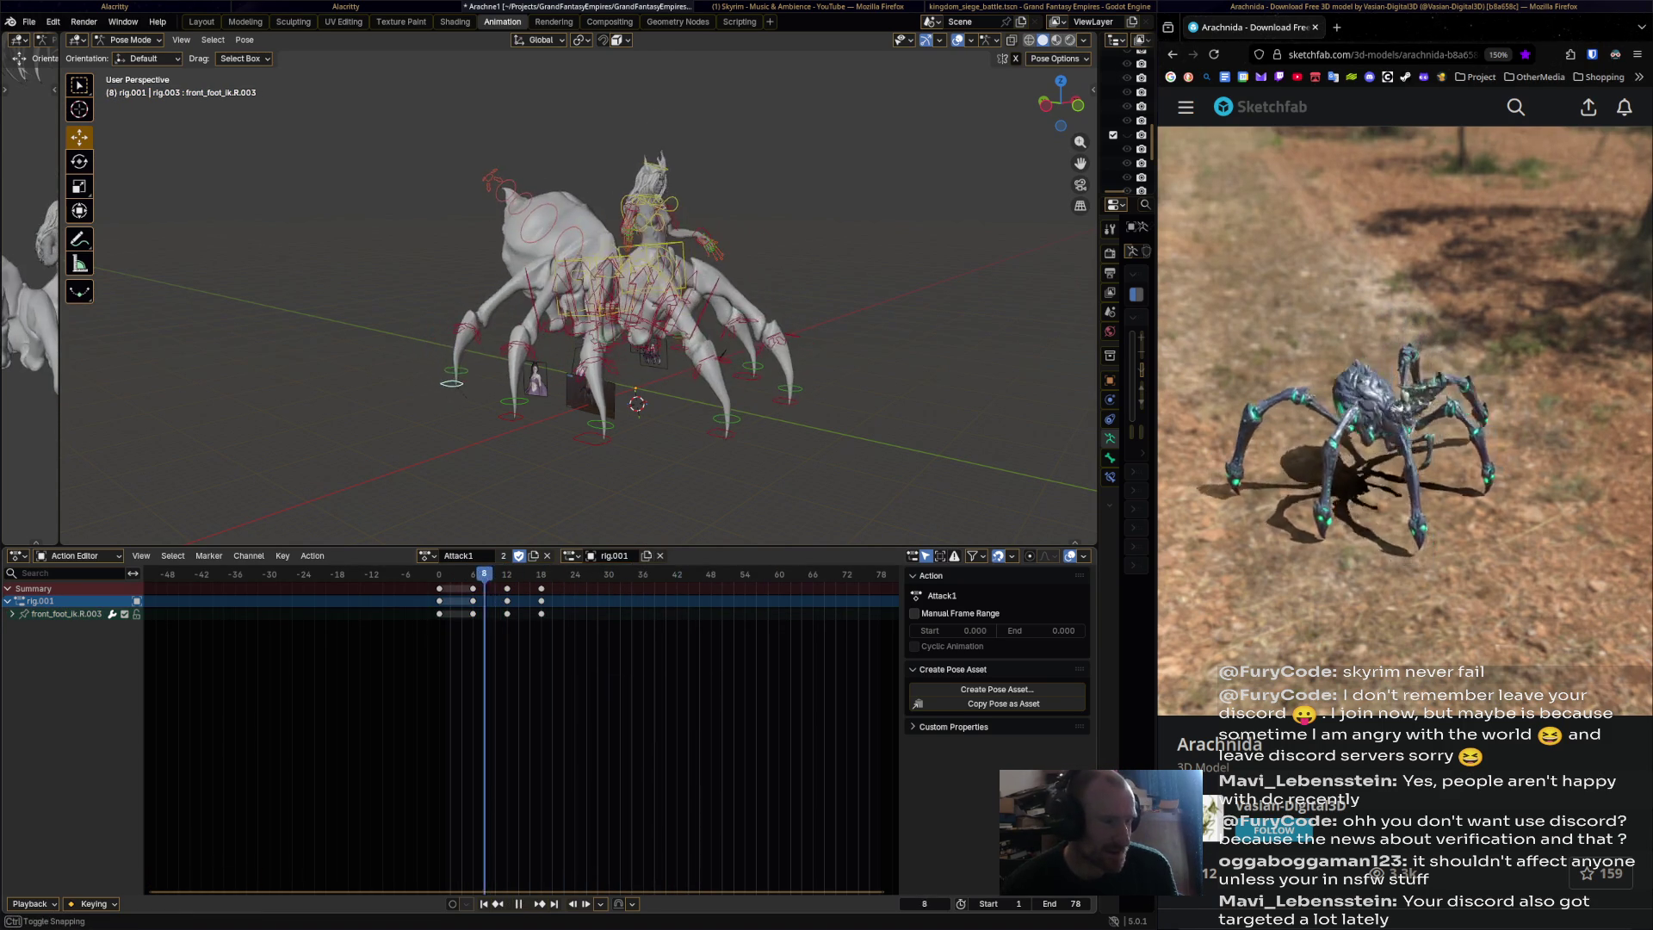
{"action": "key", "text": "space"}
{"action": "key", "text": "ctrl+v"}
{"action": "key", "text": "alt+a"}
{"action": "right_click", "coordinate": [465, 590]}
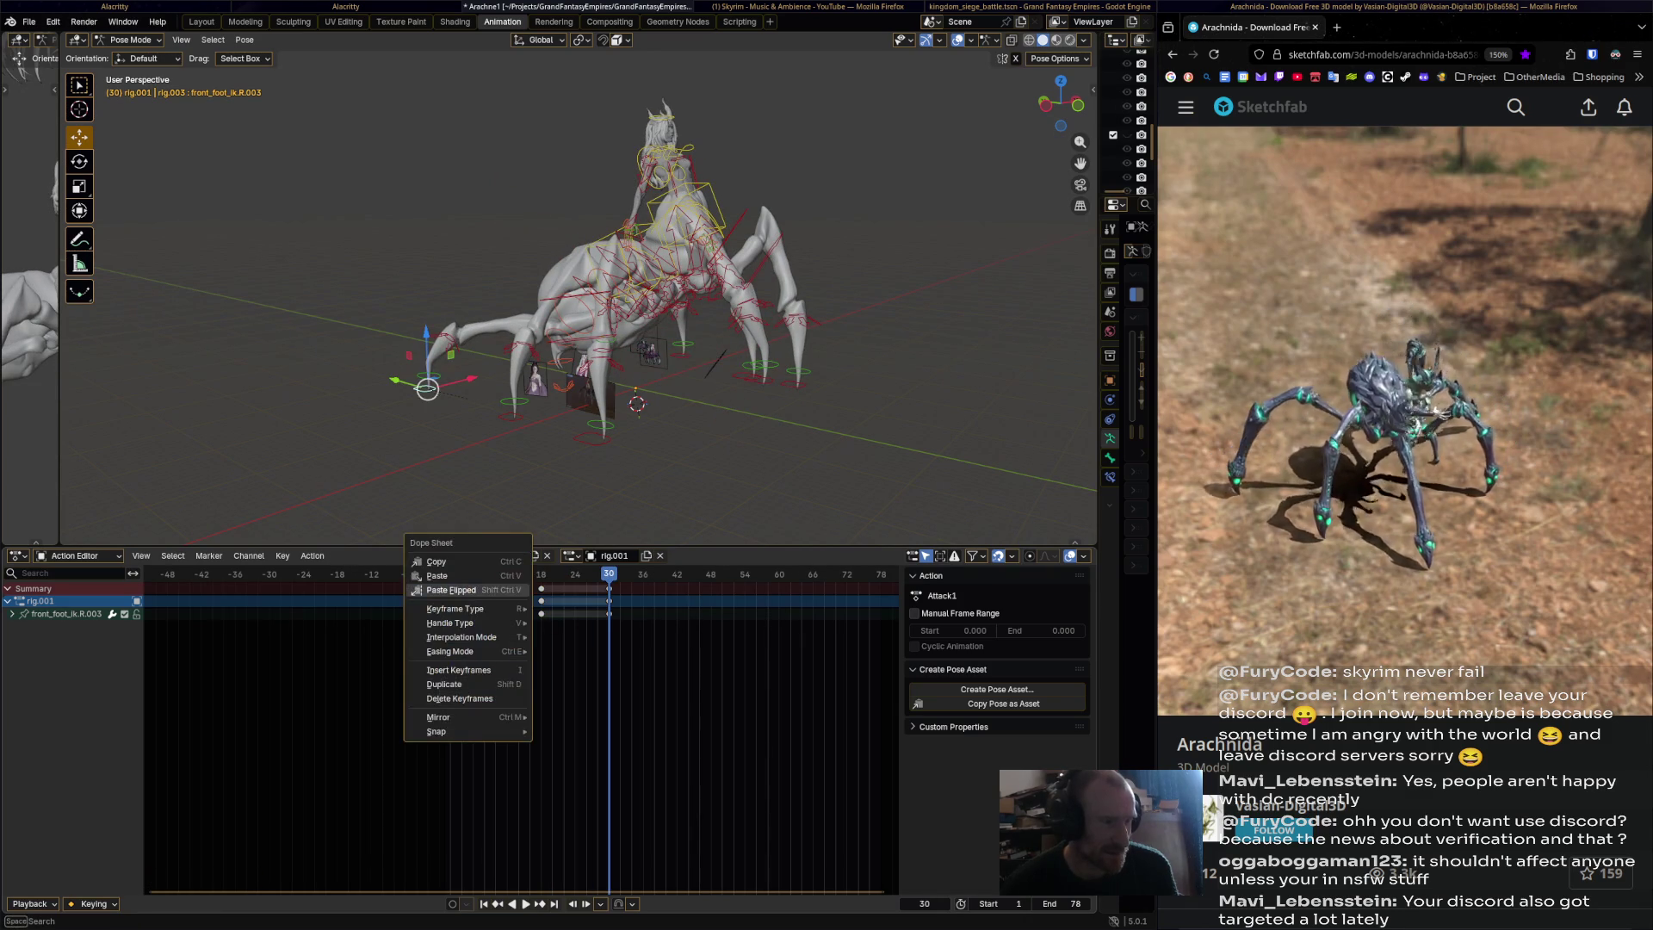
{"action": "key", "text": "Escape"}
Paste the foot keys at frame 36, then the frame 0–6 keys at frame 42.
{"action": "key", "text": "Right"}
{"action": "key", "text": "Right"}
{"action": "key", "text": "Right"}
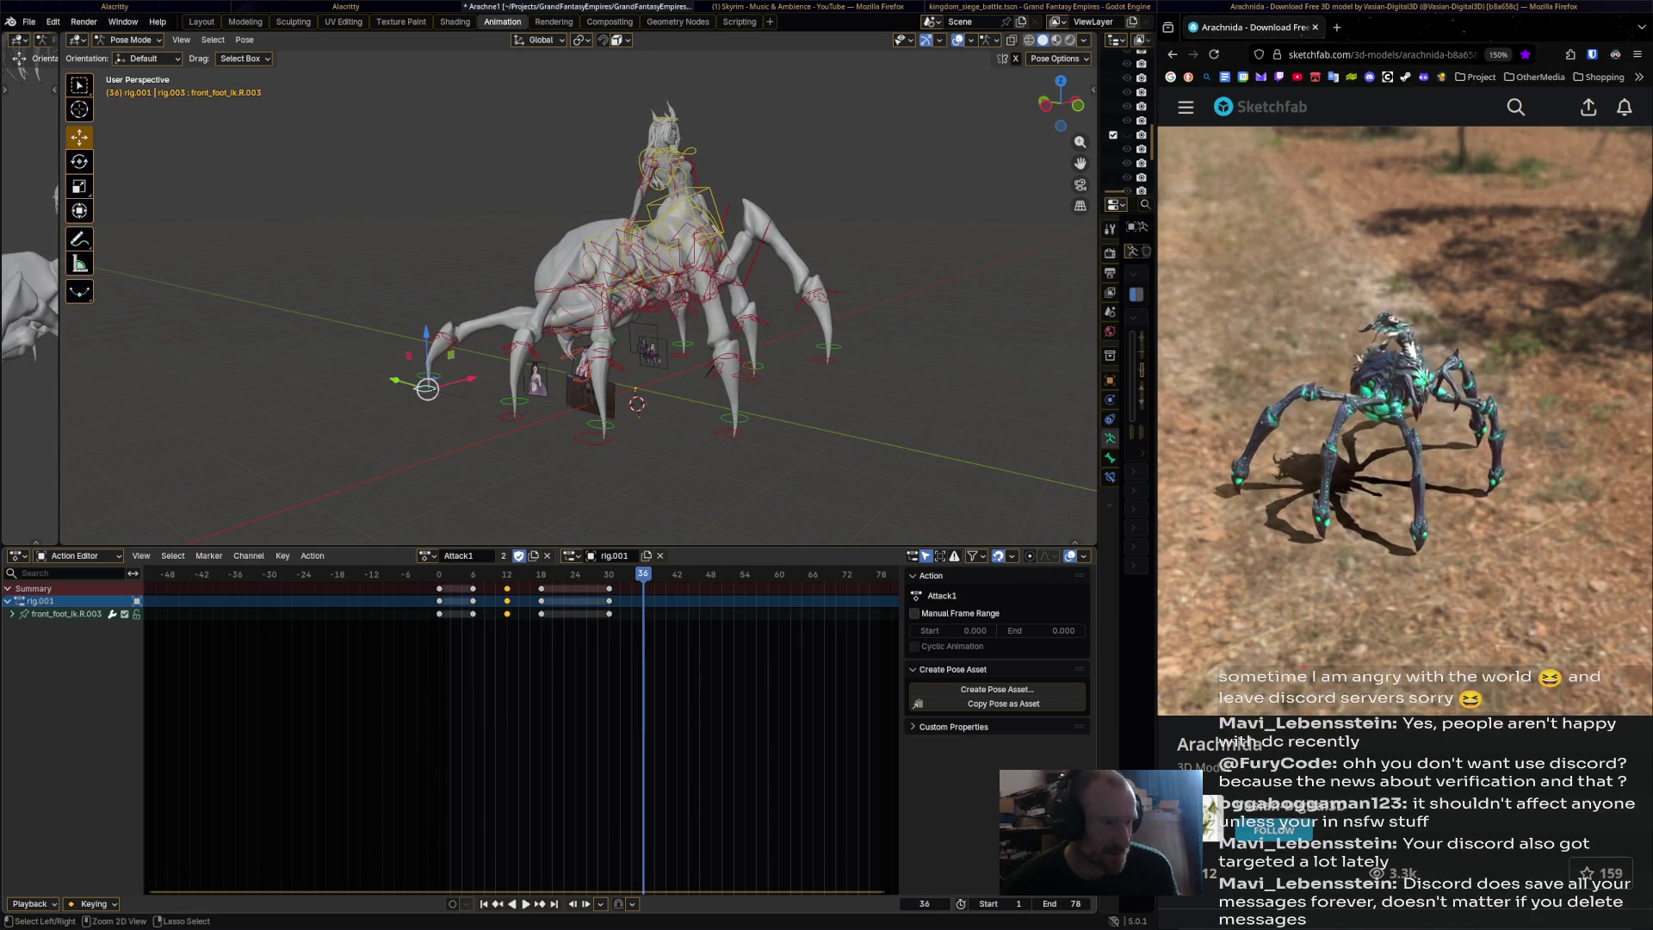
{"action": "key", "text": "ctrl+v"}
{"action": "left_click_drag", "start_coordinate": [430, 582], "coordinate": [481, 618]}
{"action": "right_click", "coordinate": [435, 572]}
{"action": "key", "text": "Escape"}
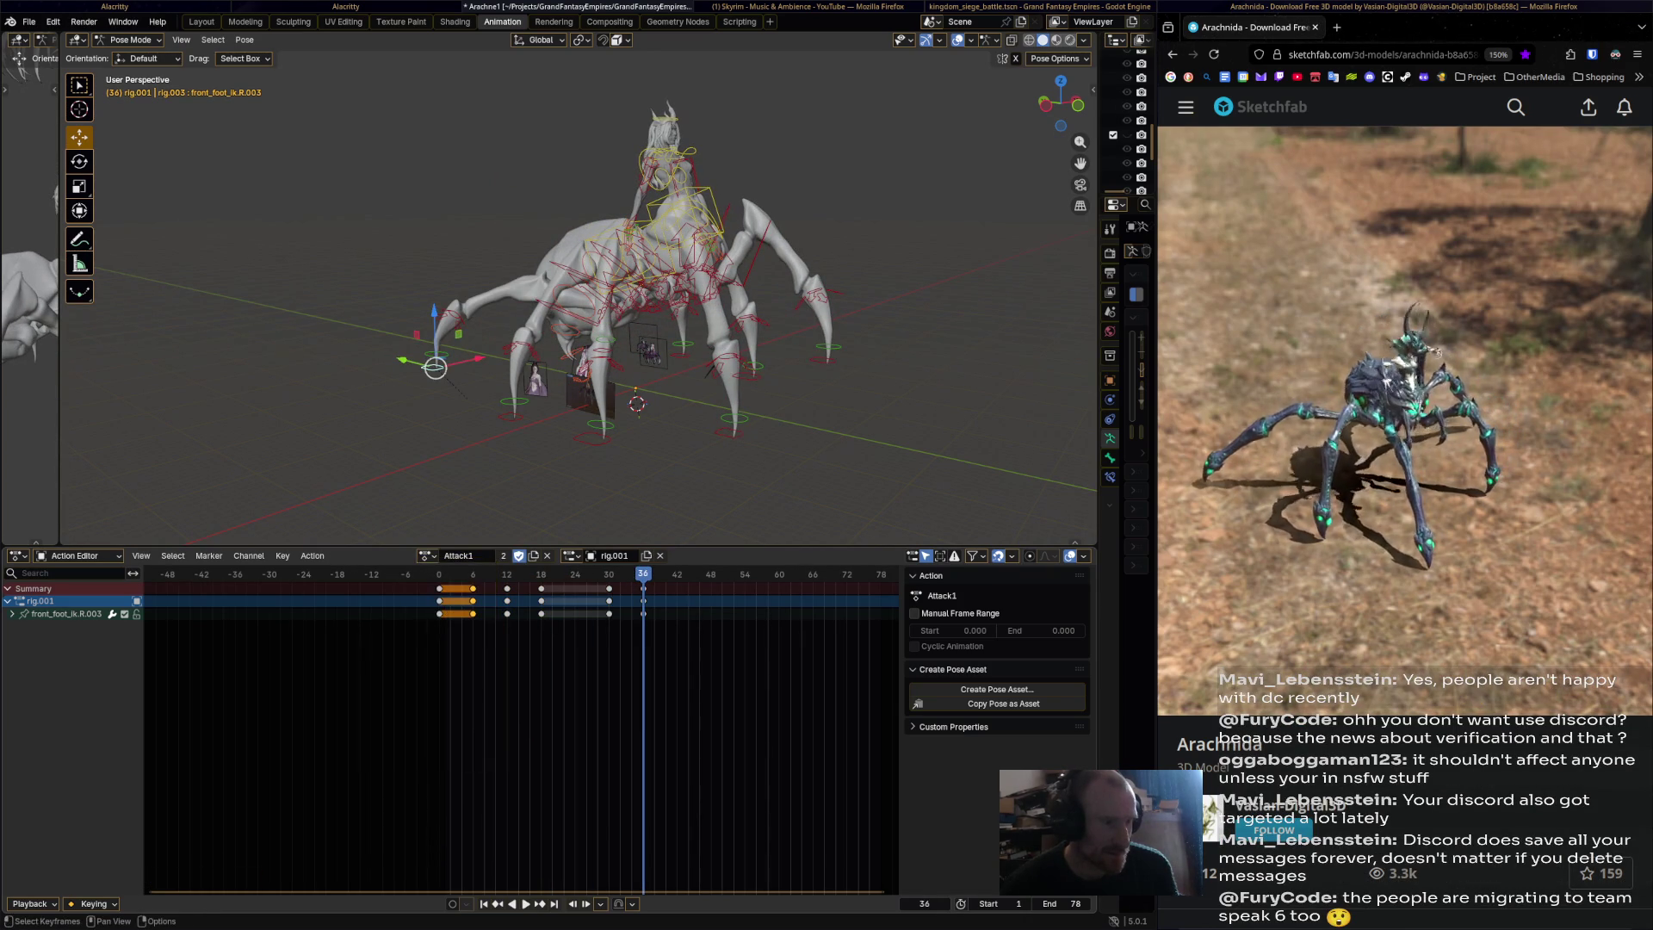
{"action": "key", "text": "space"}
{"action": "key", "text": "space"}
{"action": "key", "text": "ctrl+v"}
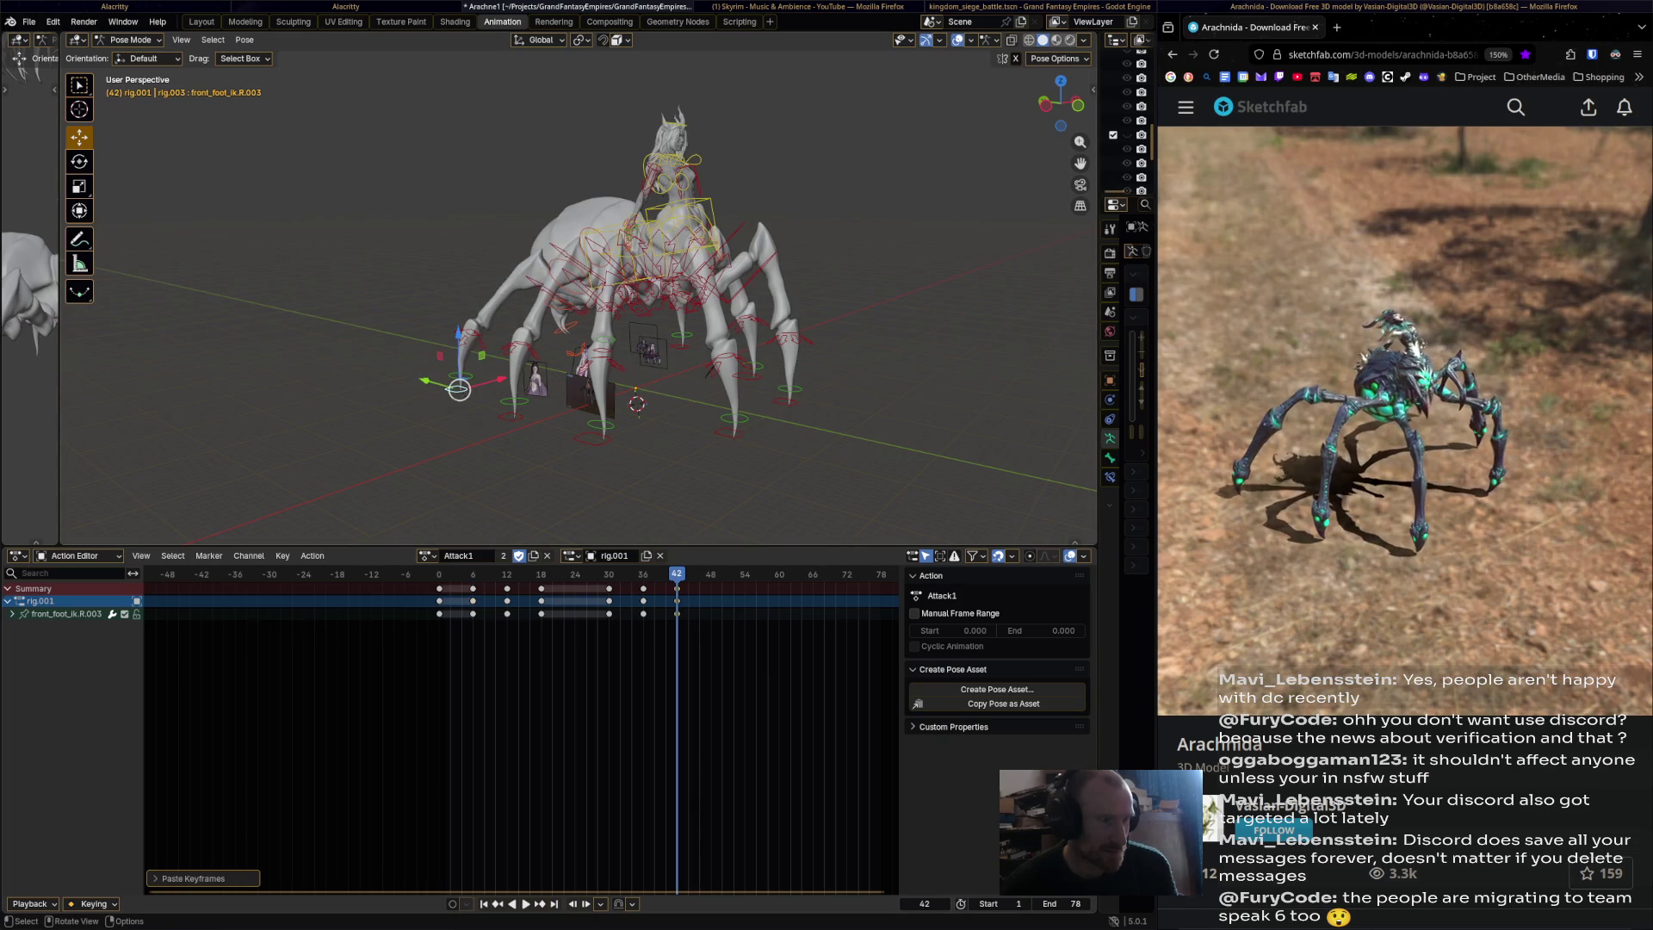
{"action": "left_click_drag", "start_coordinate": [677, 574], "coordinate": [439, 573]}
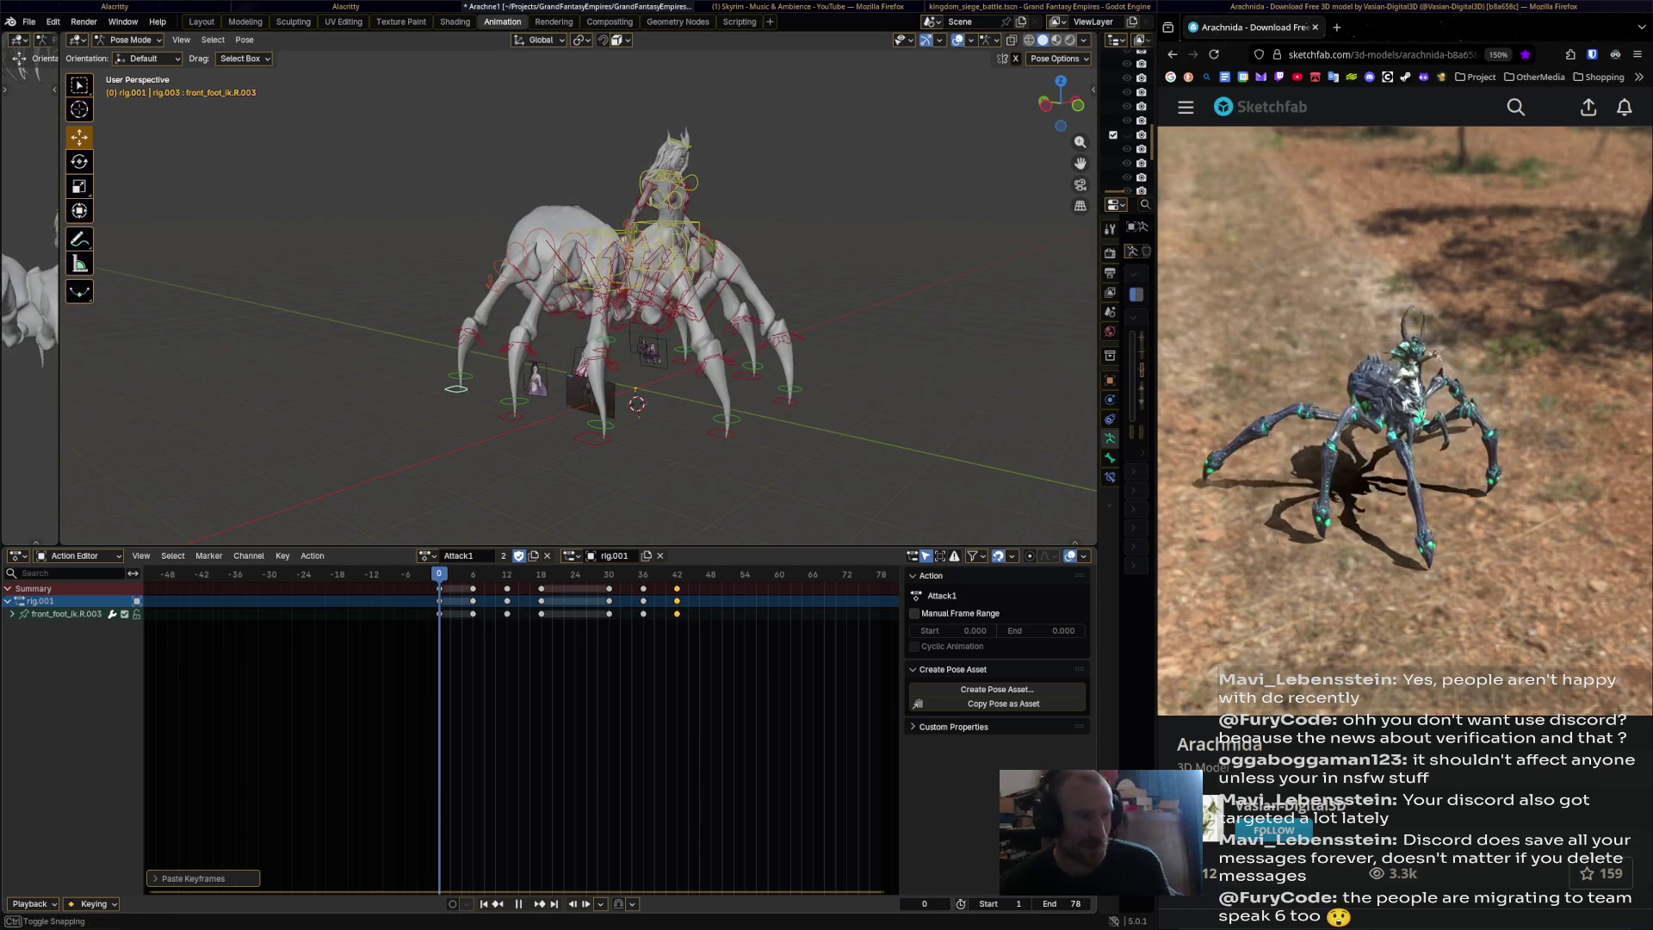
{"action": "key", "text": "alt+a"}
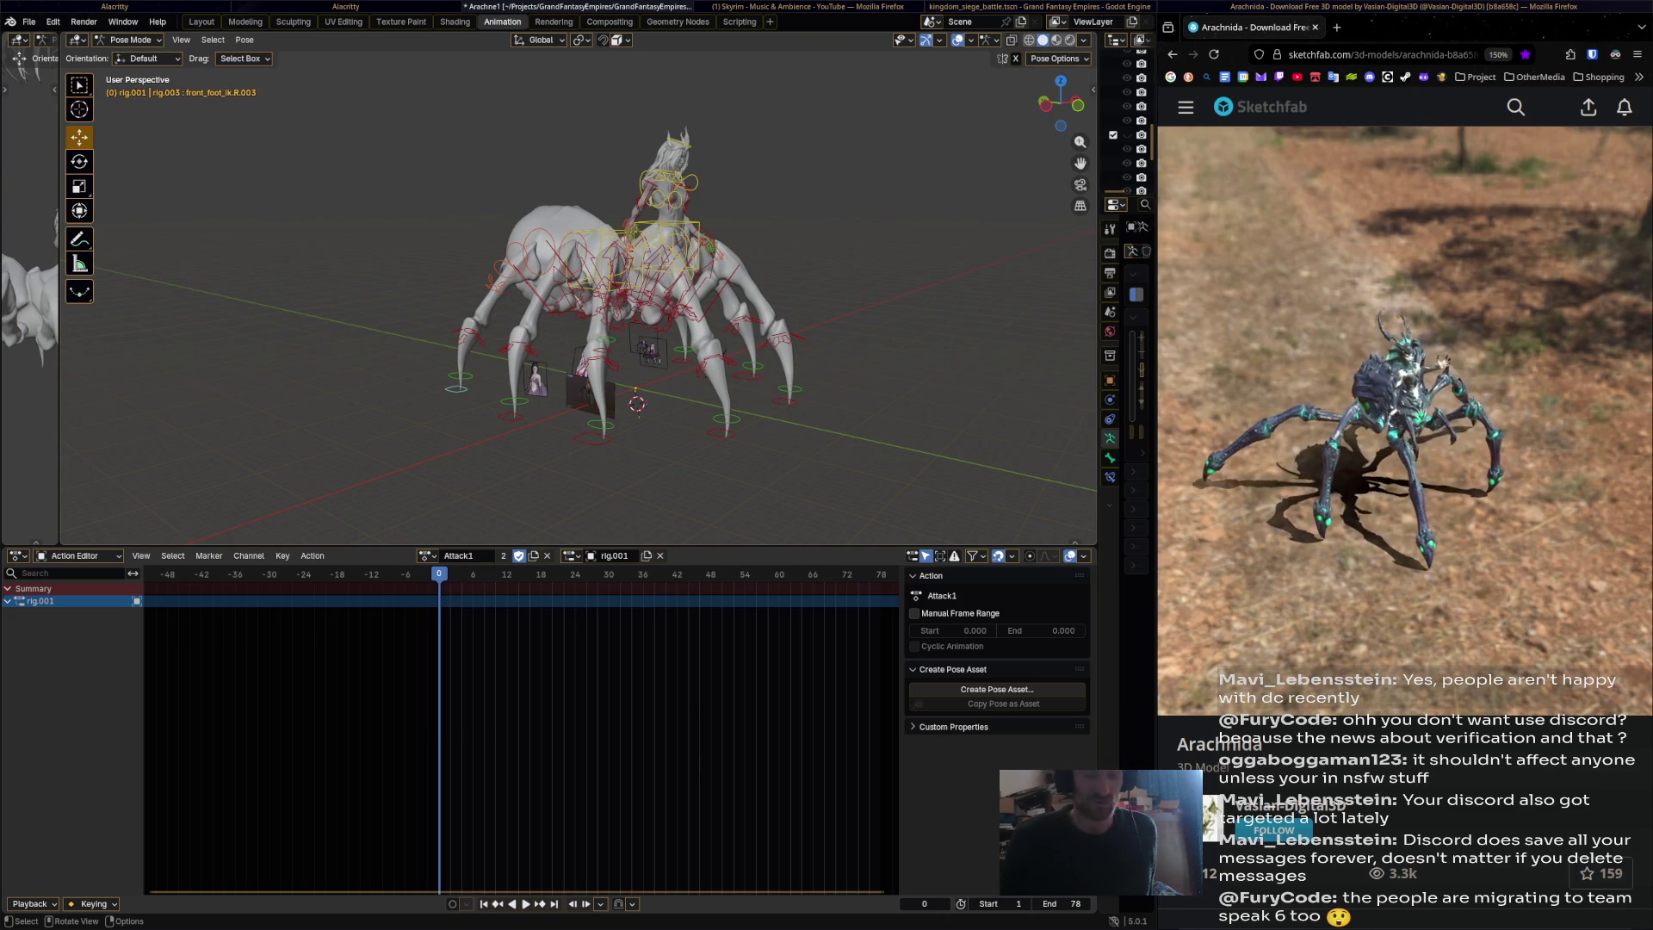
Select every rig bone with A and play Attack1 through to frame 49.
{"action": "key", "text": "a"}
{"action": "key", "text": "q"}
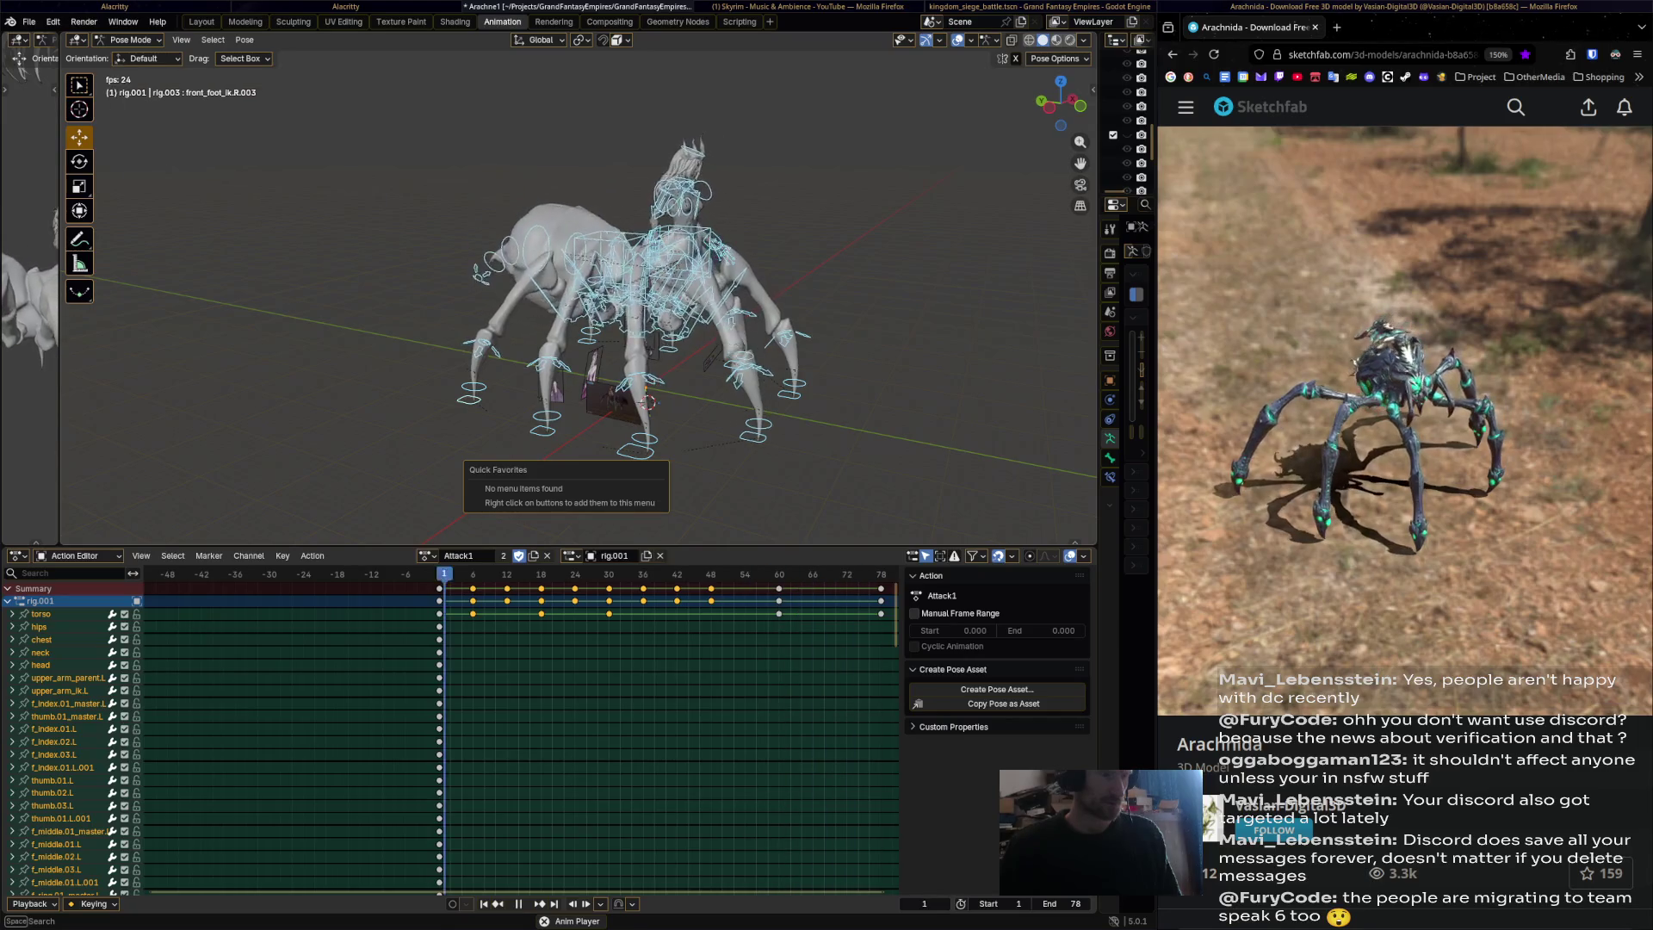
{"action": "key", "text": "space"}
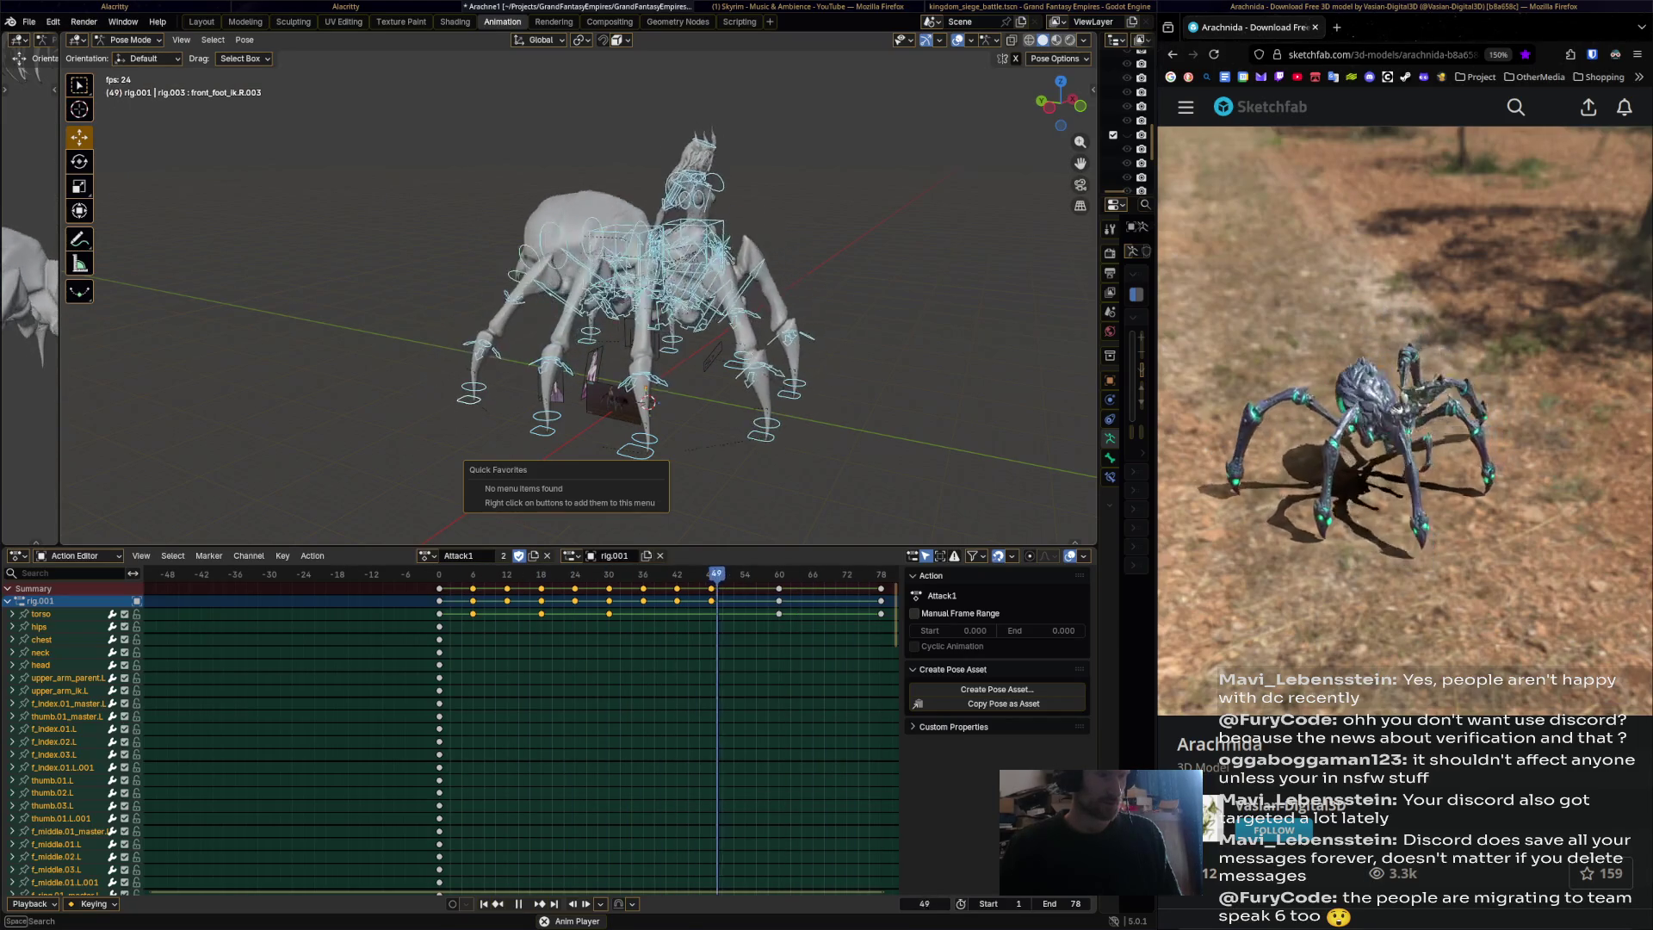
{"action": "key", "text": "Escape"}
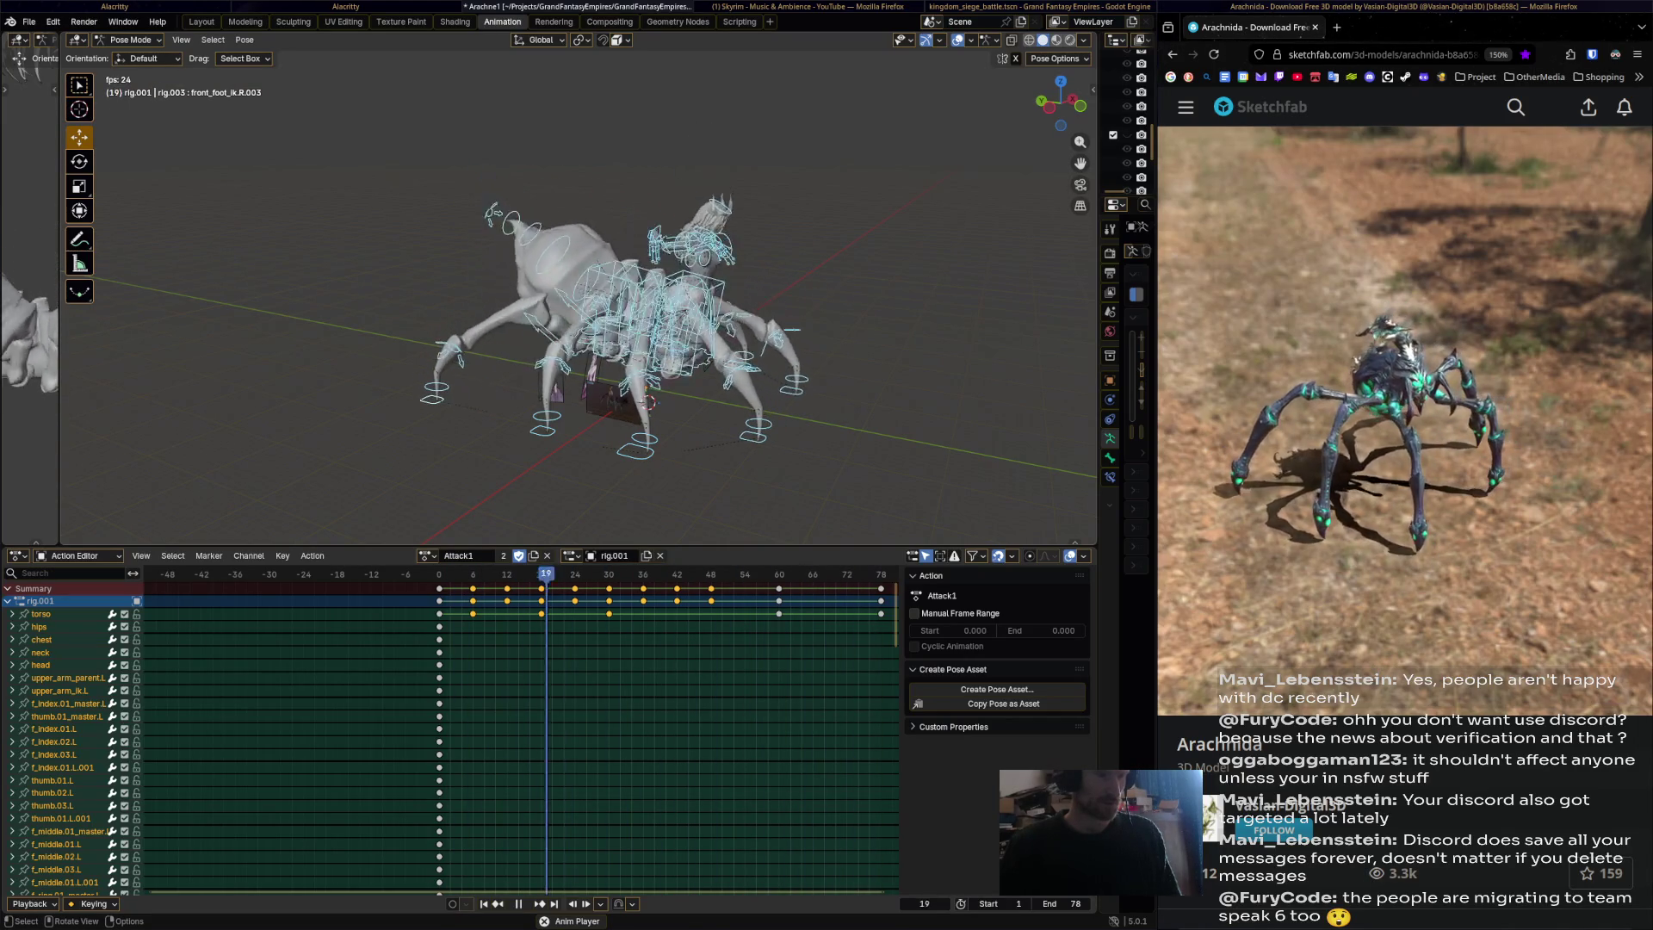
Select front_foot_ik.R and slide its frame-36 keys later in the Attack1 action.
{"action": "key", "text": "space"}
{"action": "key", "text": "Right"}
{"action": "key", "text": "Right"}
{"action": "key", "text": "Right"}
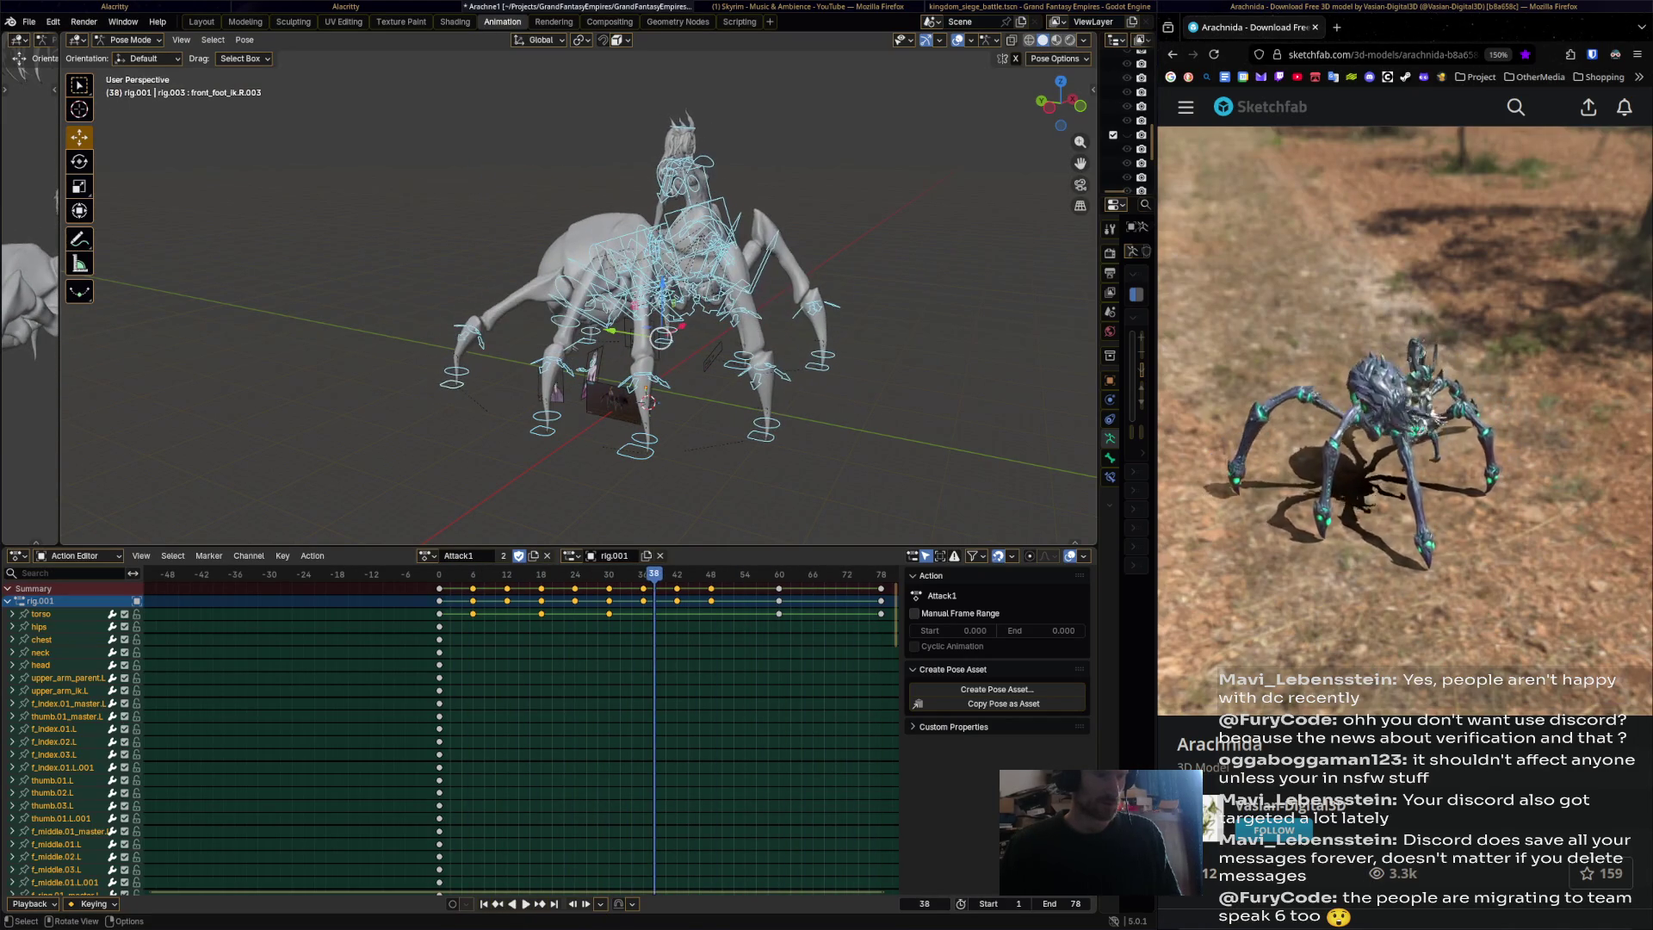
{"action": "left_click", "coordinate": [764, 424]}
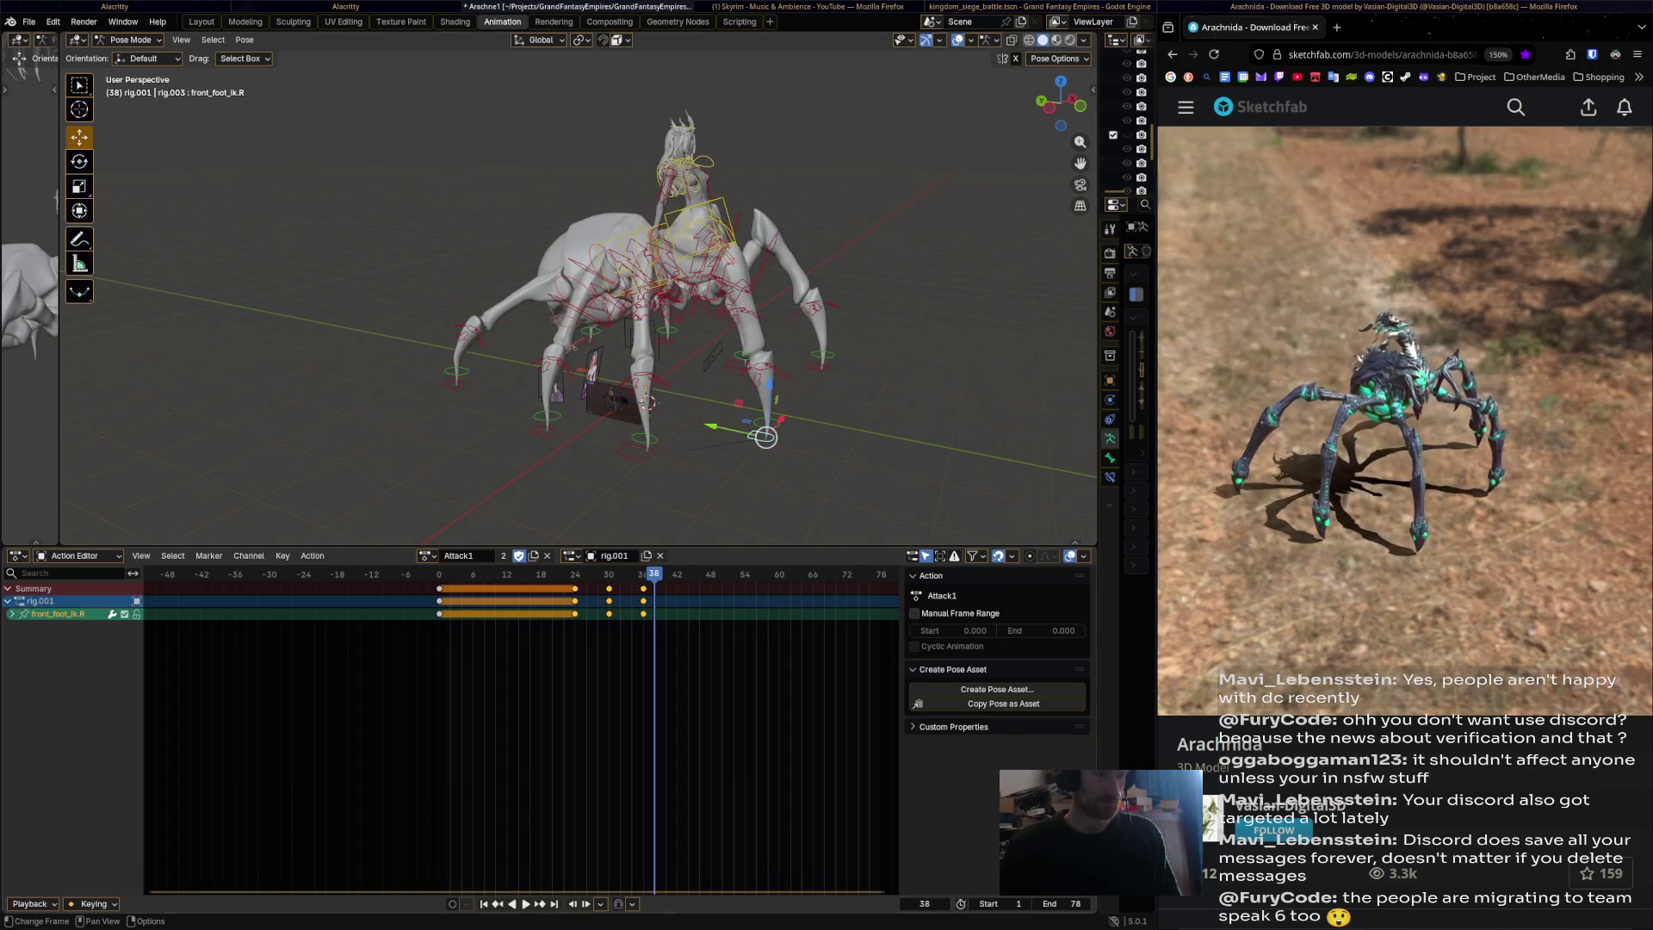
{"action": "left_click_drag", "start_coordinate": [654, 574], "coordinate": [626, 573]}
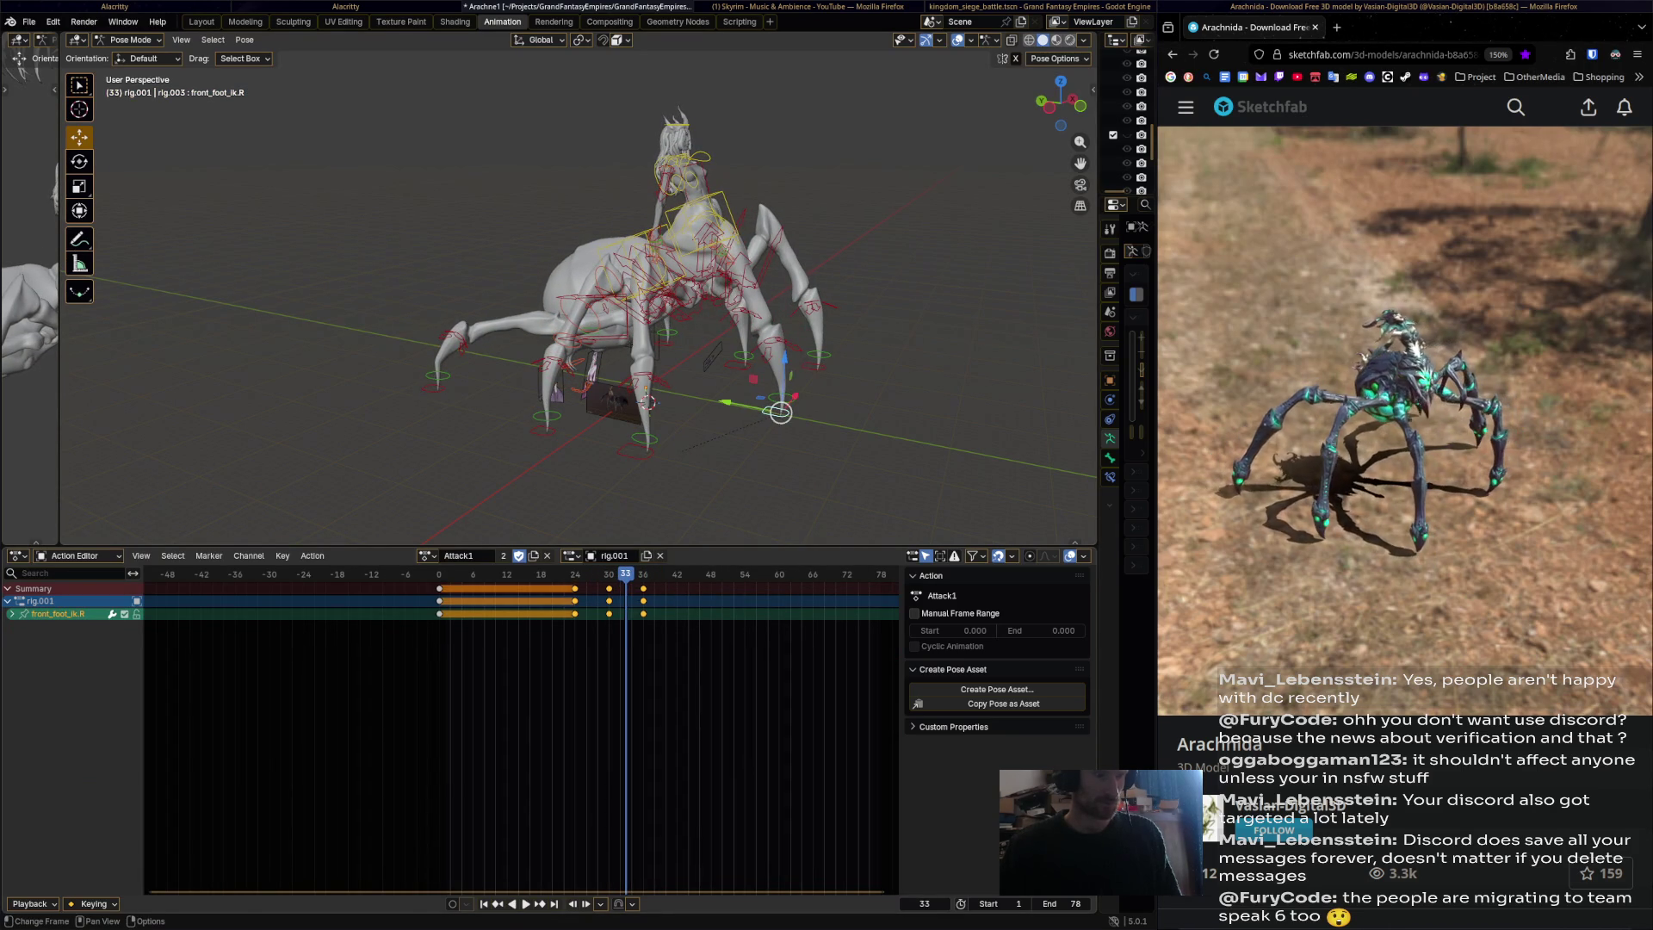
{"action": "left_click", "coordinate": [643, 588]}
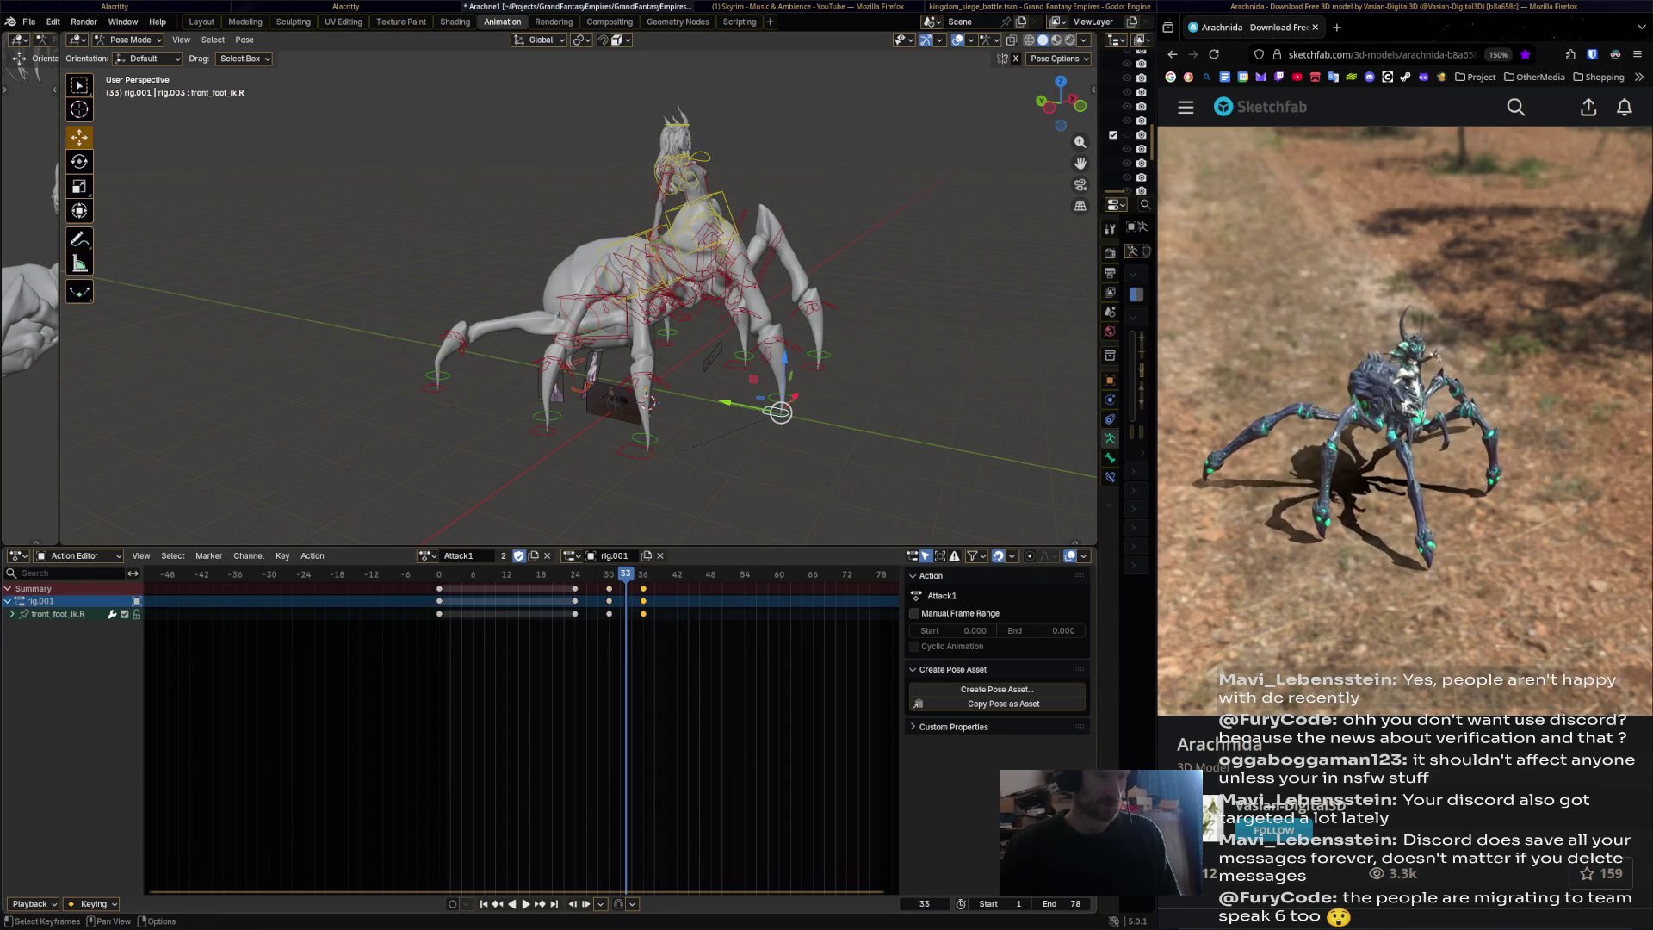
{"action": "key", "text": "g"}
{"action": "key", "text": "Return"}
{"action": "key", "text": "Right"}
{"action": "key", "text": "Right"}
{"action": "key", "text": "Right"}
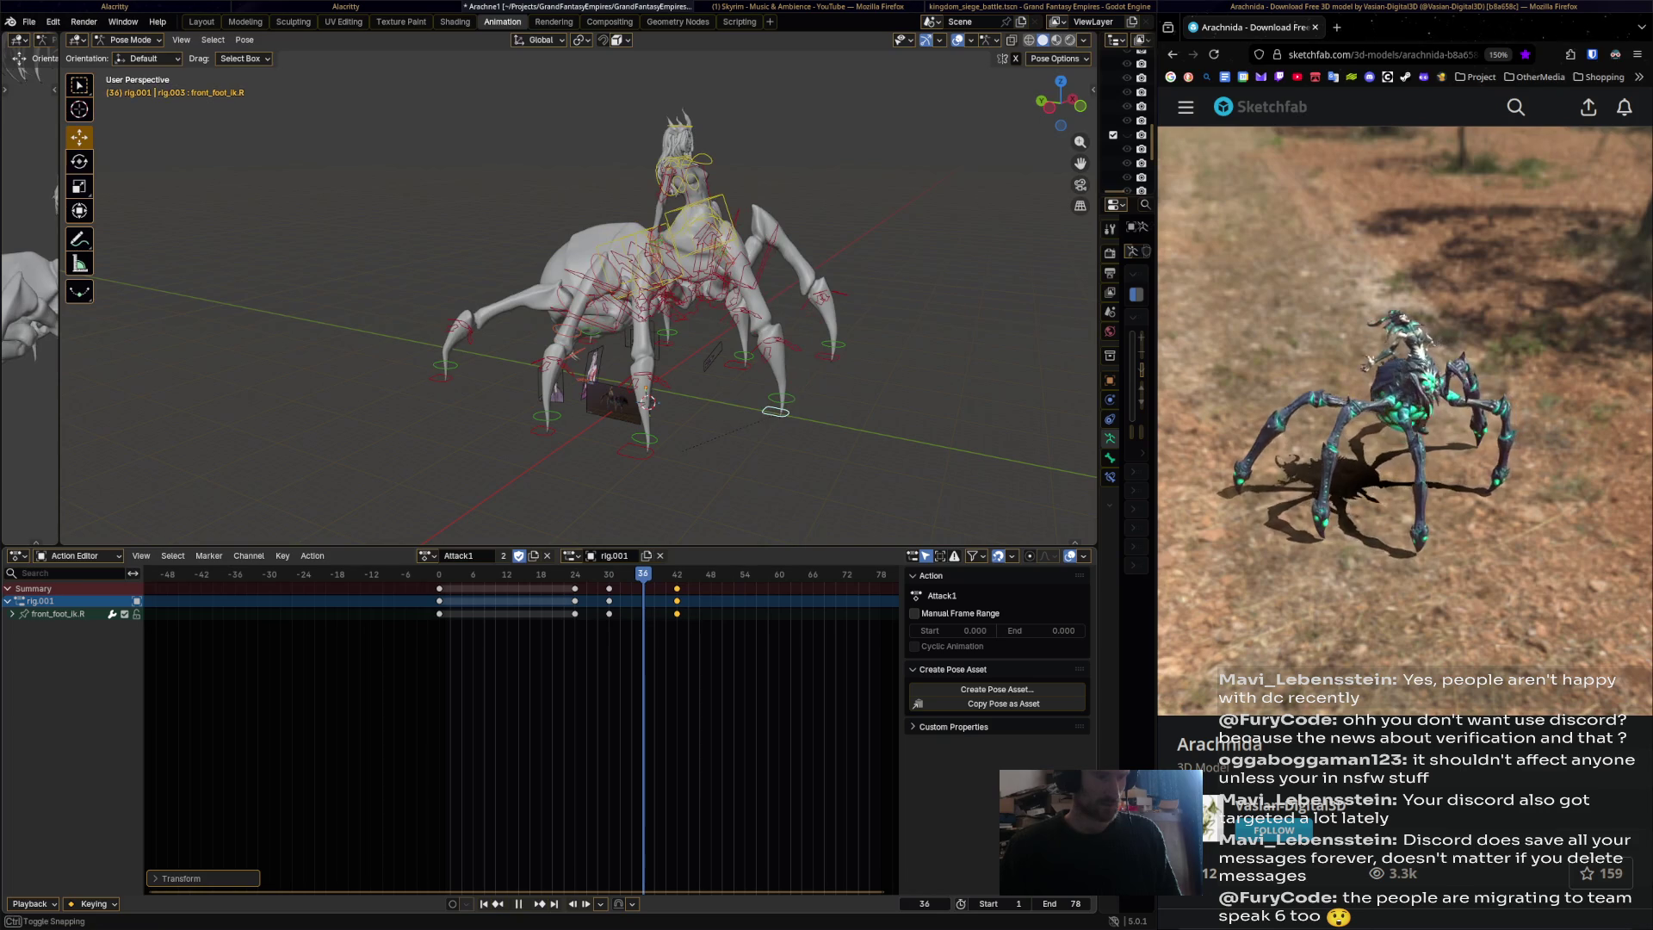
Push the right front foot out along Y to extend the leg, key it, and play.
{"action": "middle_click_drag", "start_coordinate": [603, 388], "coordinate": [654, 387]}
{"action": "key", "text": "g"}
{"action": "key", "text": "y"}
{"action": "key", "text": "y"}
{"action": "key", "text": "y"}
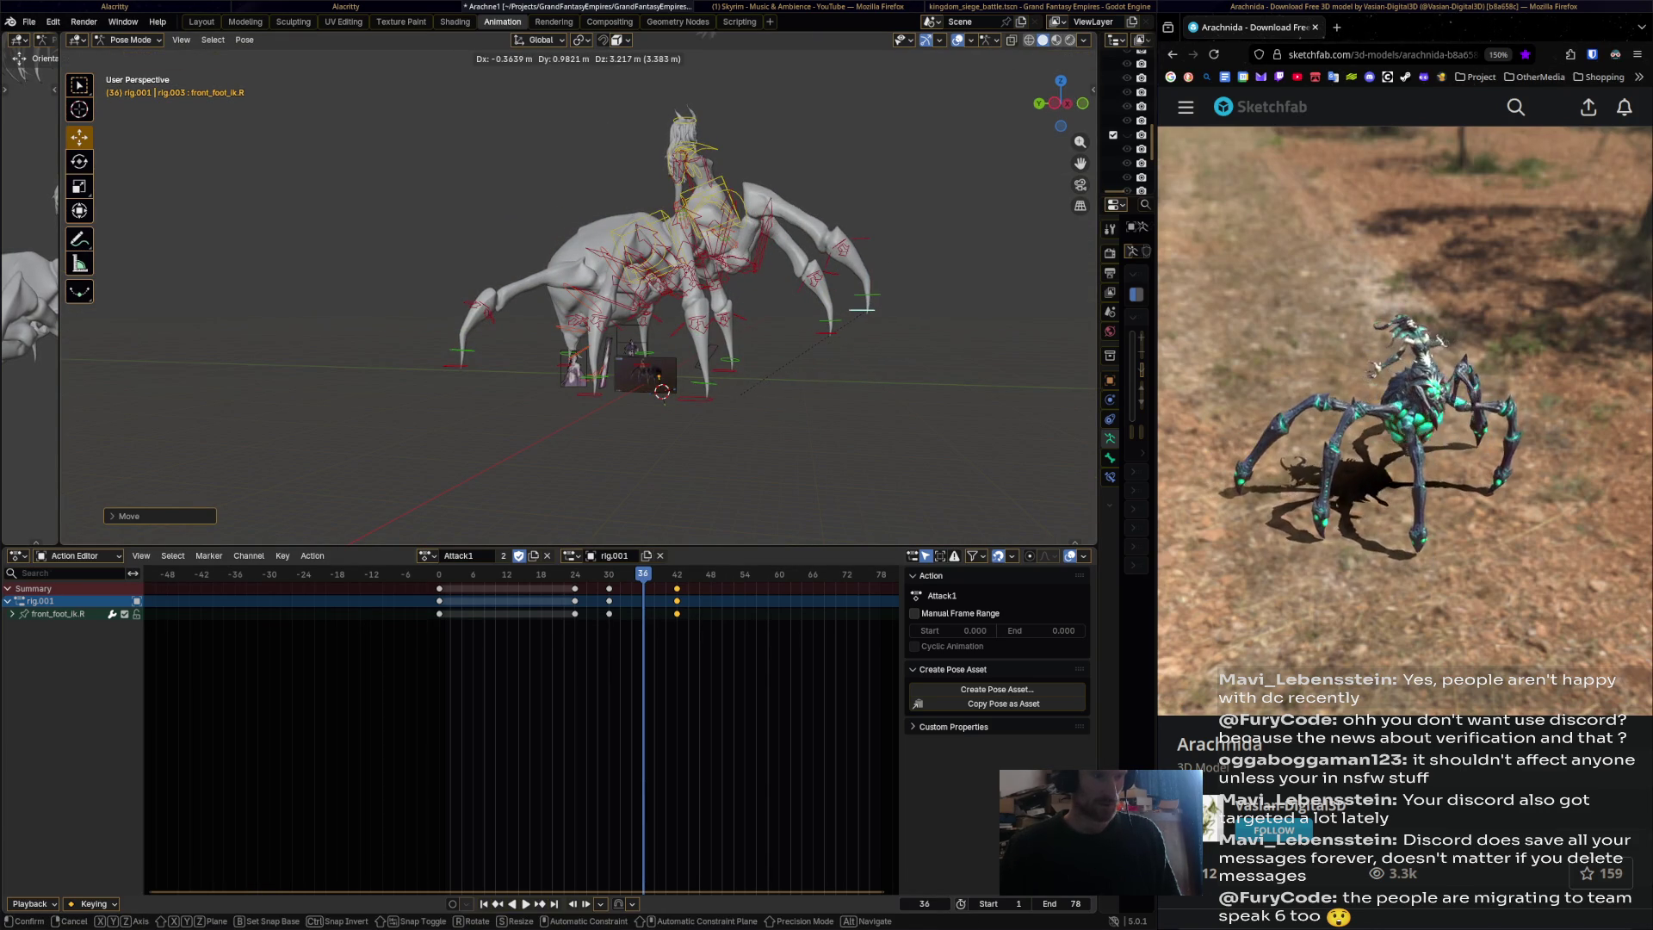
{"action": "left_click", "coordinate": [863, 308]}
{"action": "left_click_drag", "start_coordinate": [867, 309], "coordinate": [885, 309]}
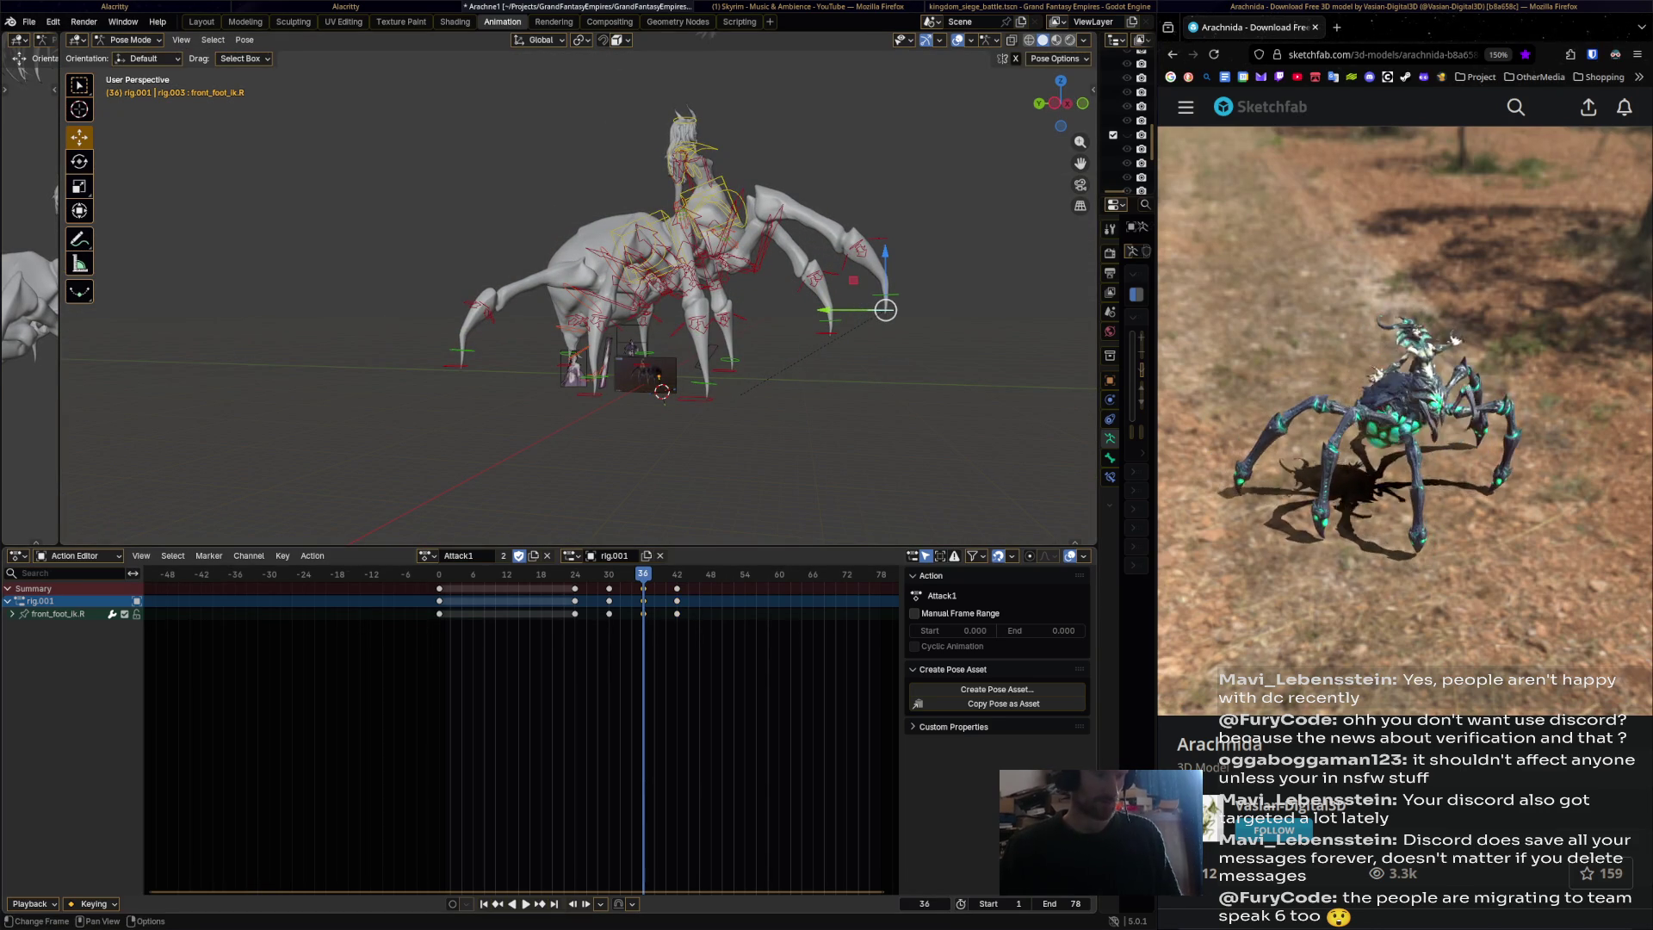
{"action": "key", "text": "i"}
{"action": "key", "text": "space"}
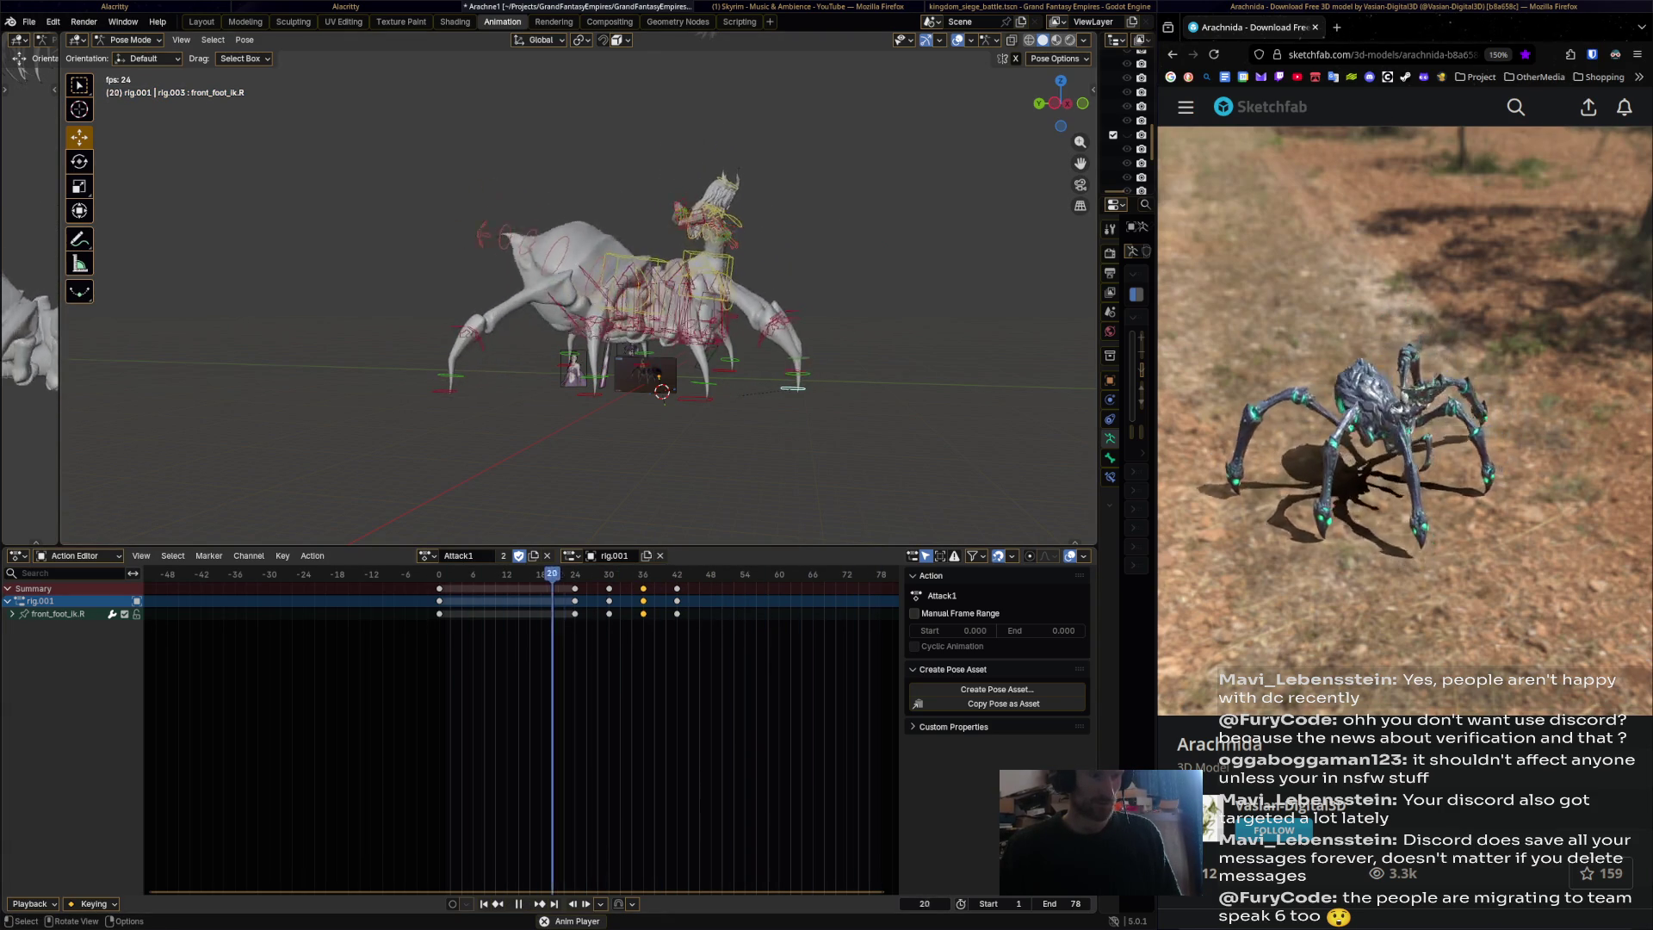
Back at frame 36, move the foot IK up and outward, then review the playback.
{"action": "key", "text": "space"}
{"action": "left_click", "coordinate": [660, 574]}
{"action": "left_click_drag", "start_coordinate": [660, 573], "coordinate": [643, 573]}
{"action": "mouse_move", "coordinate": [886, 310]}
{"action": "left_mouse_down"}
{"action": "mouse_move", "coordinate": [955, 277]}
{"action": "mouse_move", "coordinate": [941, 284]}
{"action": "mouse_move", "coordinate": [912, 250]}
{"action": "mouse_move", "coordinate": [919, 234]}
{"action": "left_mouse_up"}
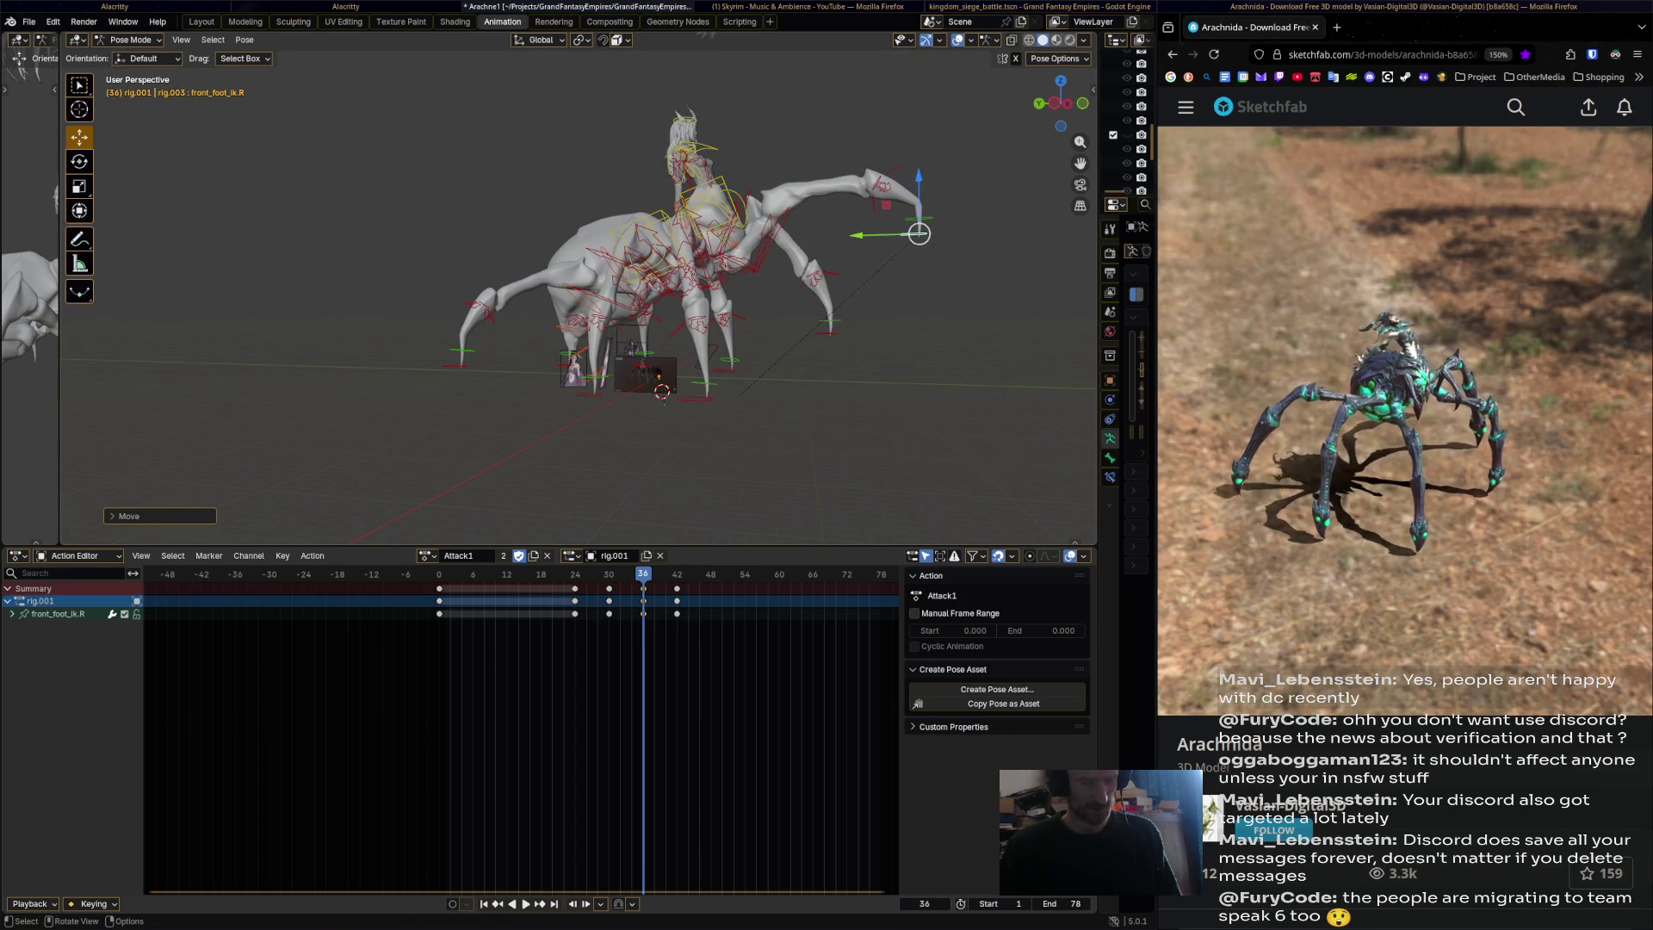
{"action": "key", "text": "space"}
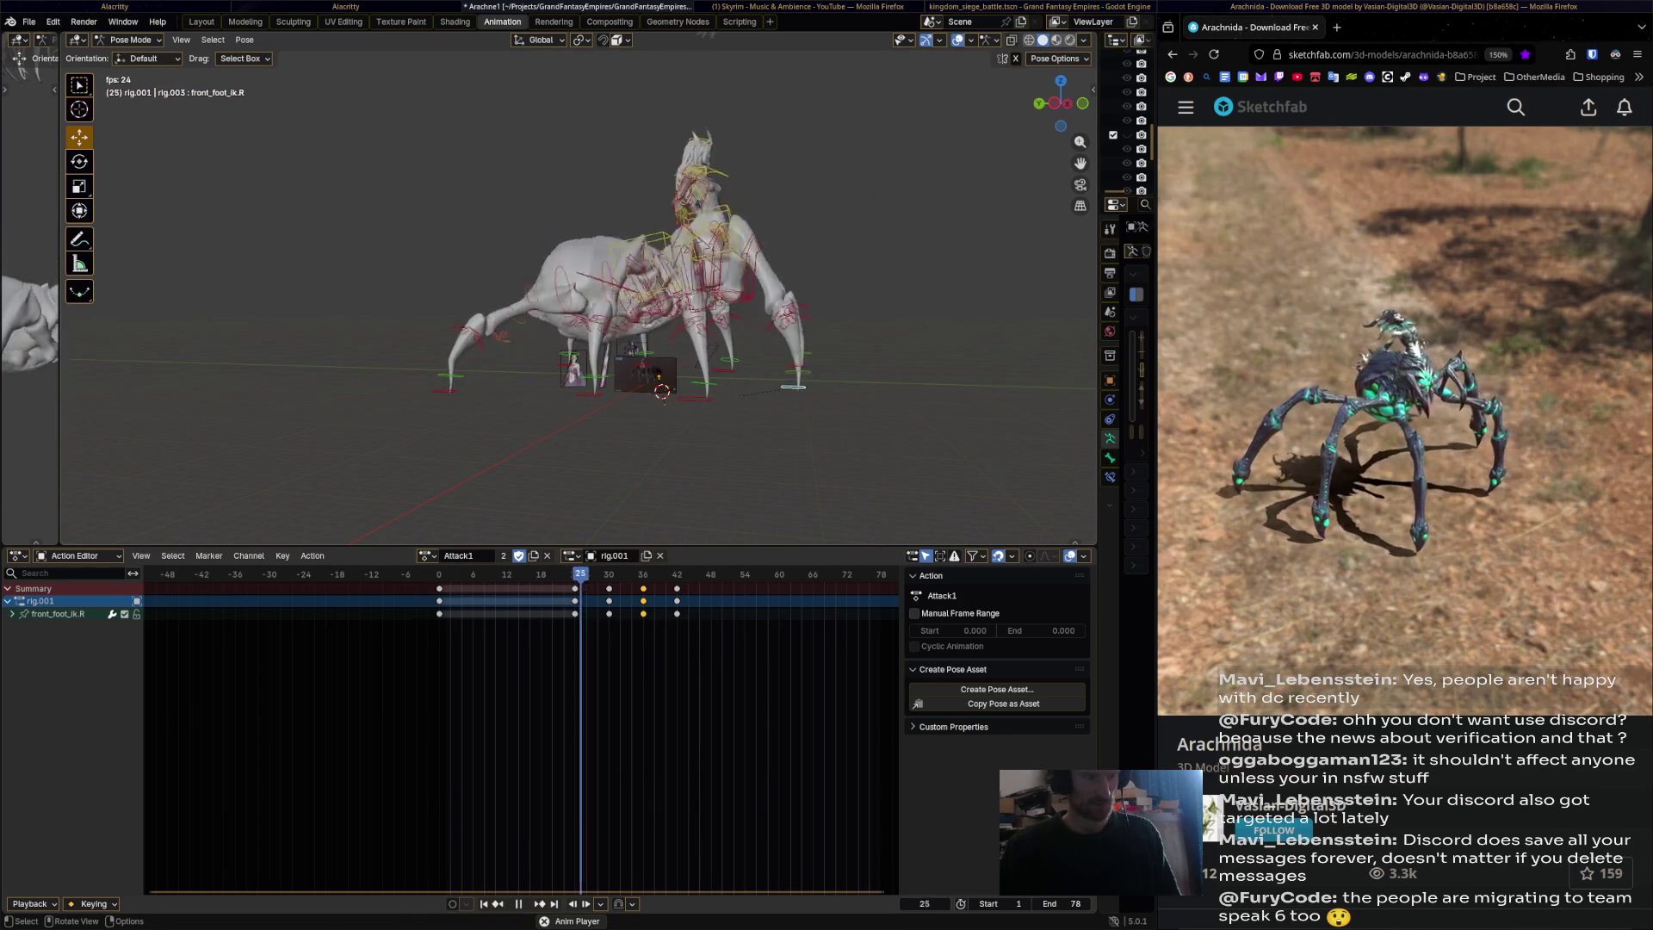
{"action": "key", "text": "space"}
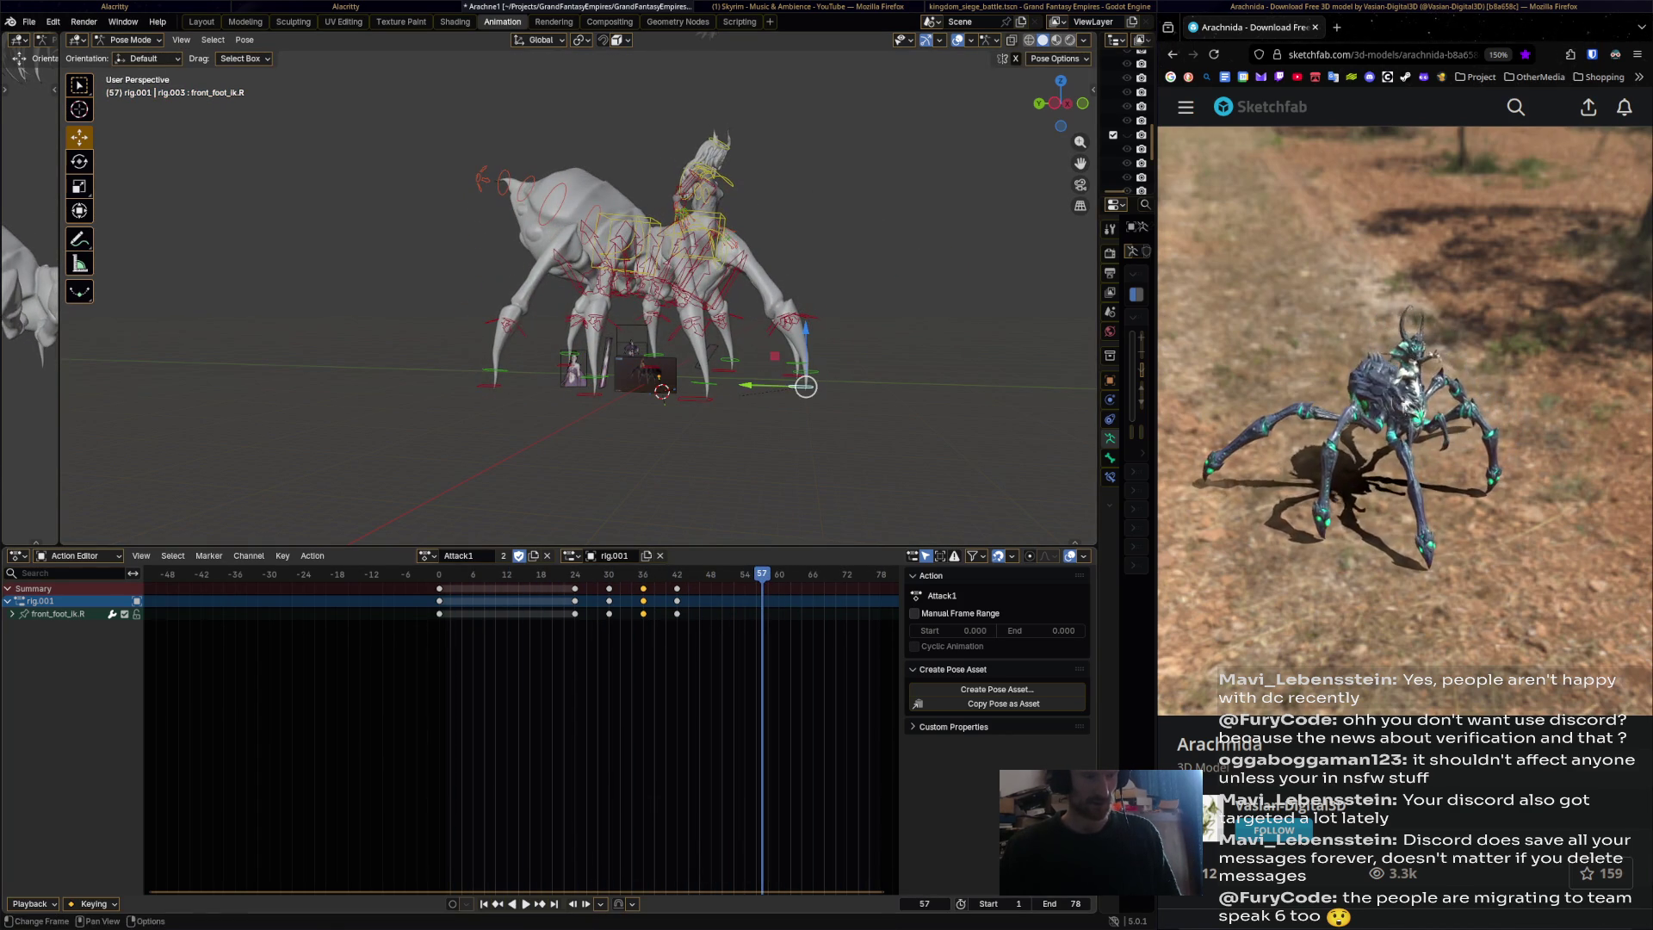
{"action": "key", "text": "space"}
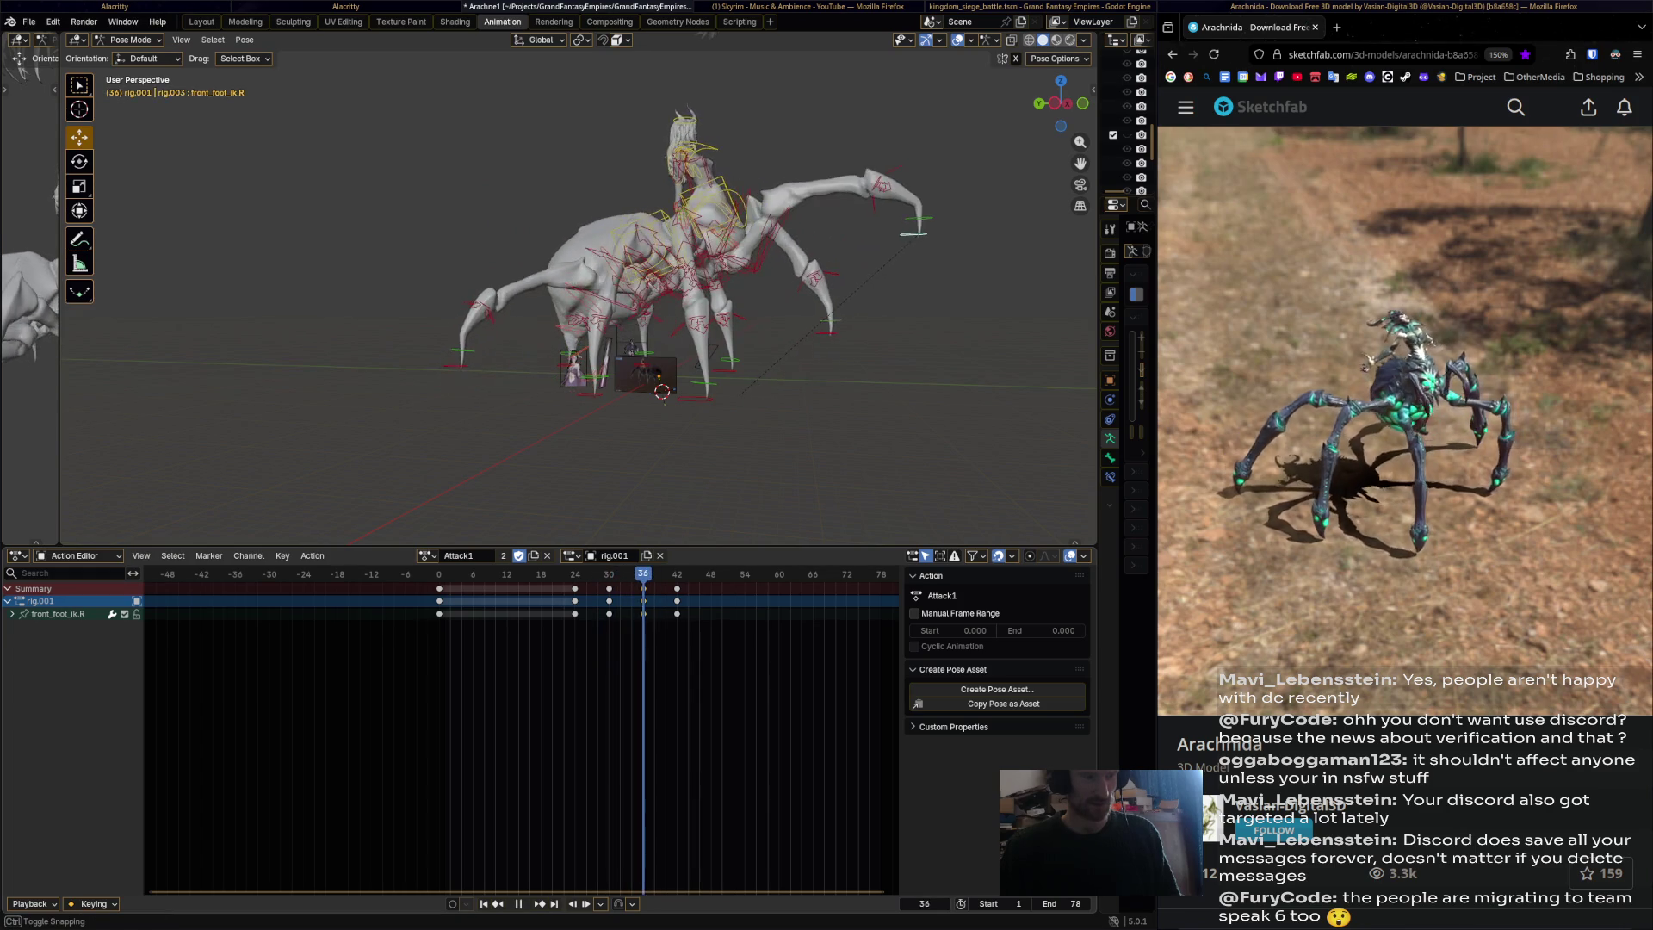
{"action": "key", "text": "i"}
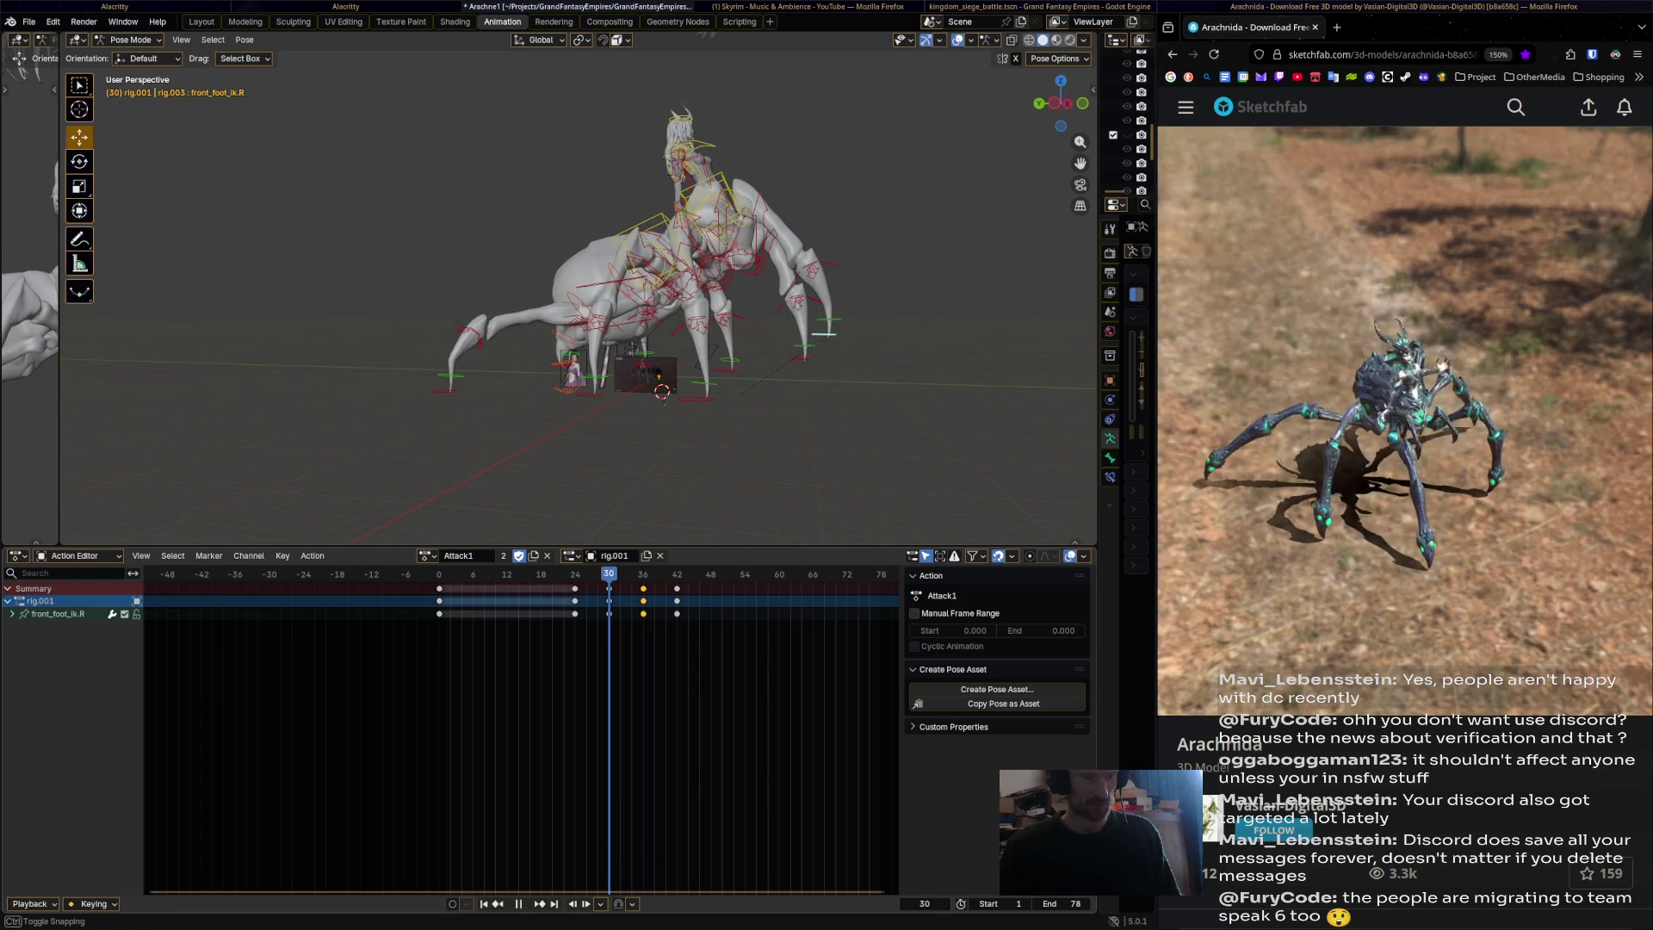
{"action": "key", "text": "Escape"}
Move the foot IK down and left, rotate and reposition it, then play the animation.
{"action": "left_click_drag", "start_coordinate": [918, 234], "coordinate": [893, 334]}
{"action": "key", "text": "r"}
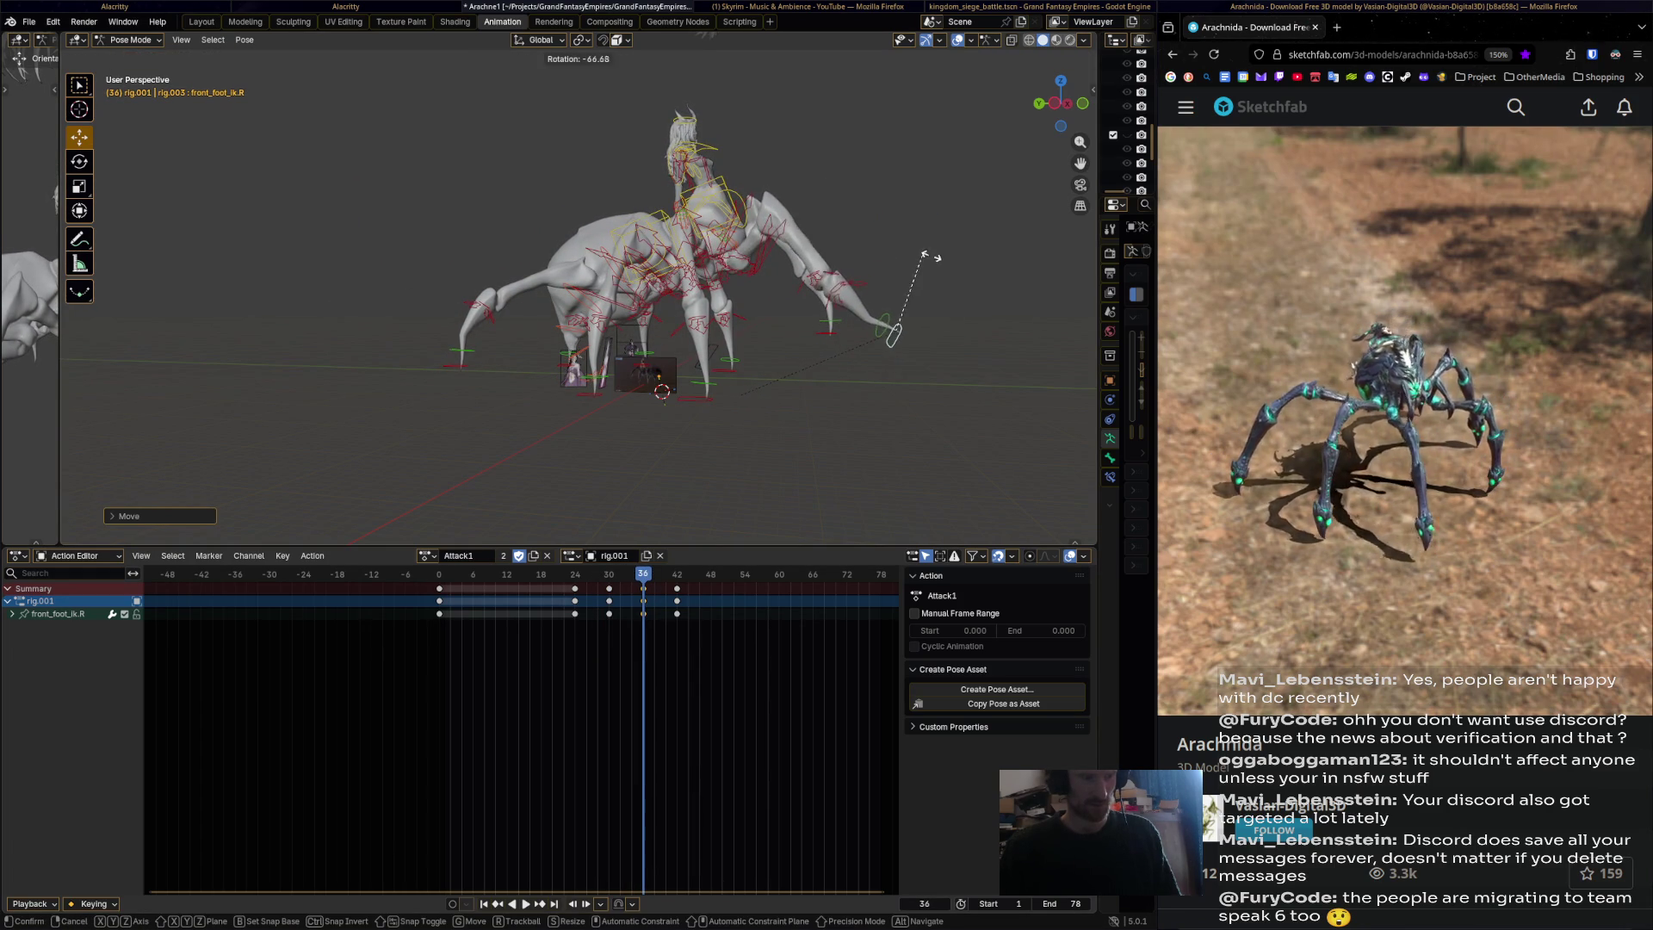
{"action": "left_click", "coordinate": [896, 327]}
{"action": "key", "text": "g"}
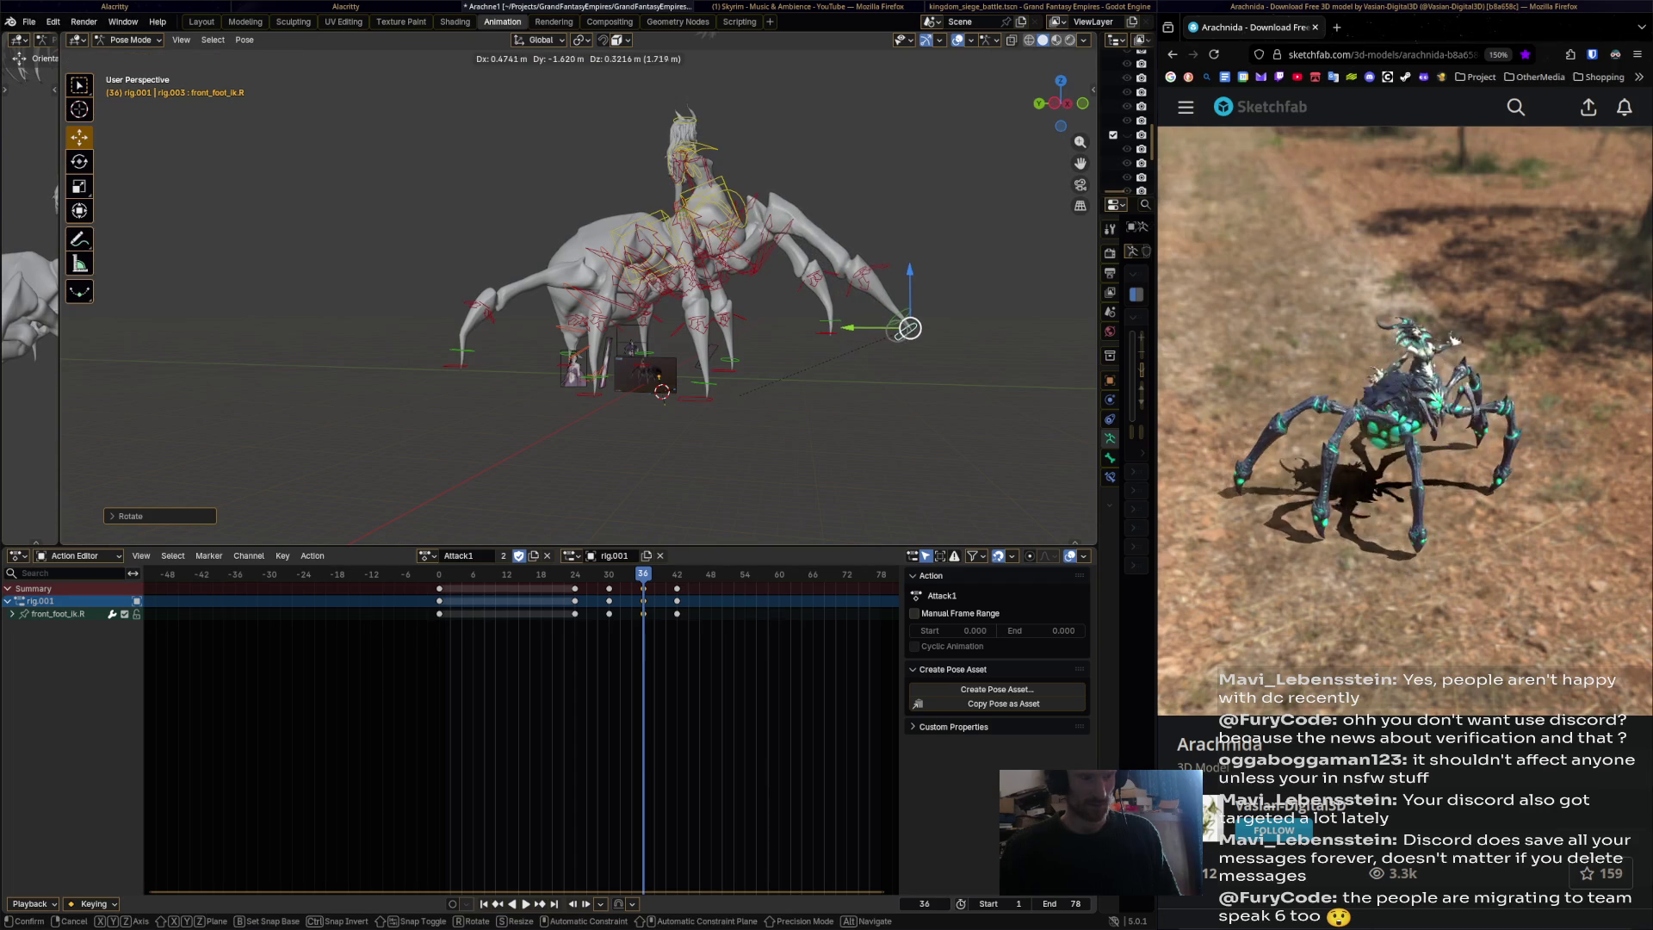
{"action": "left_click", "coordinate": [916, 338]}
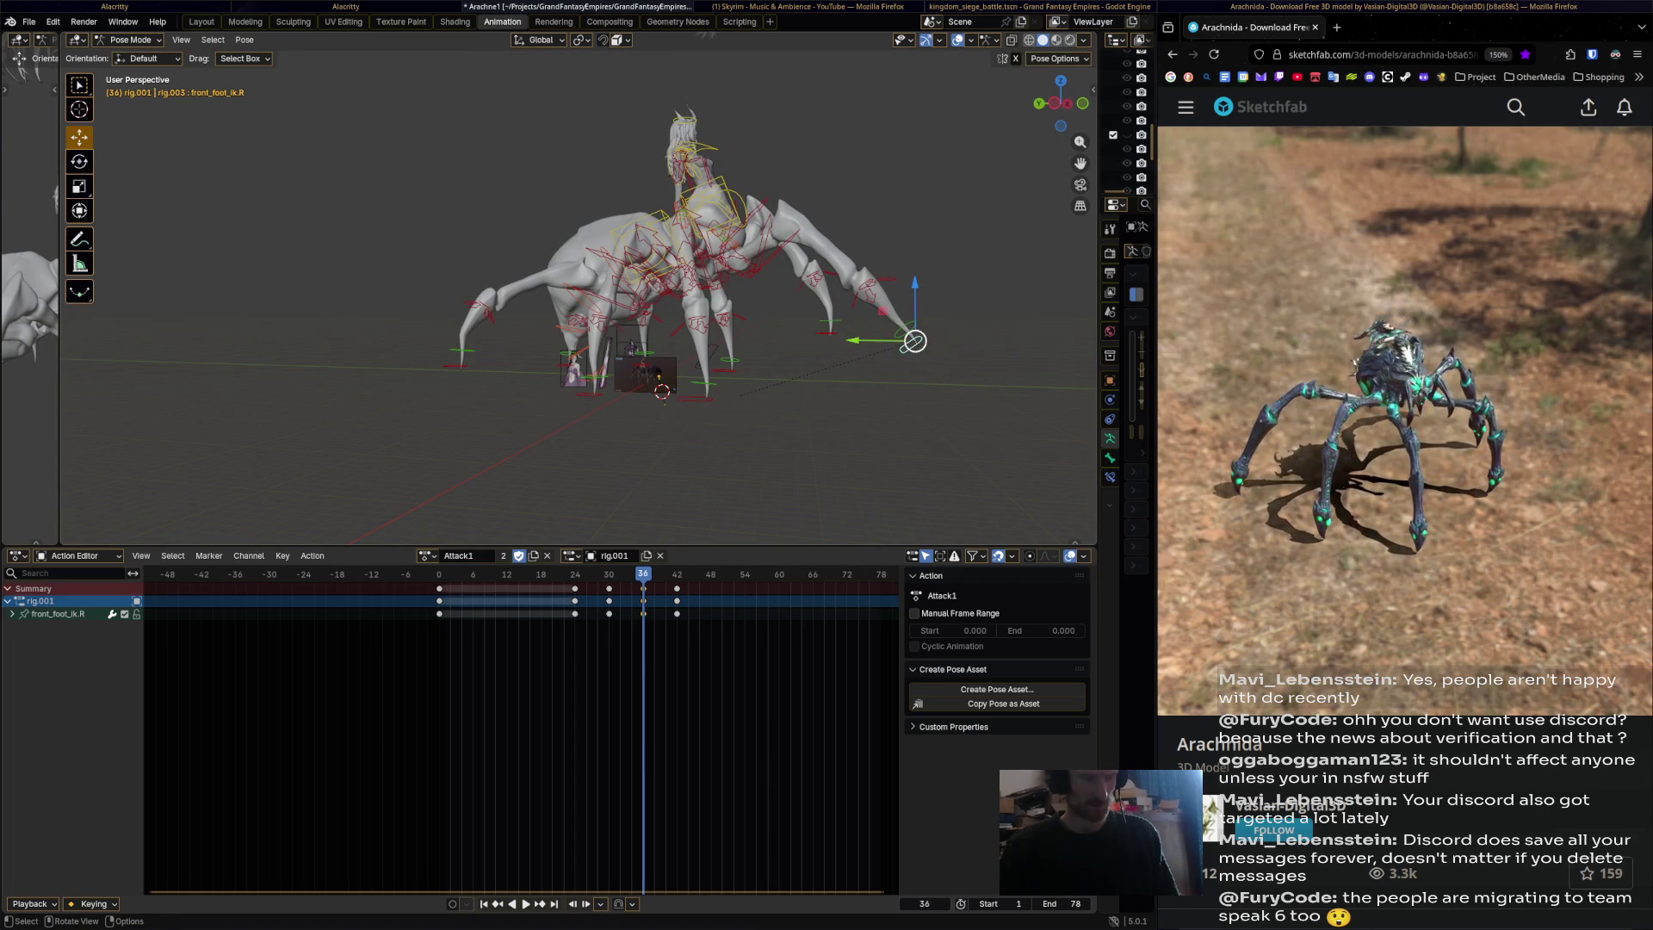
{"action": "key", "text": "space"}
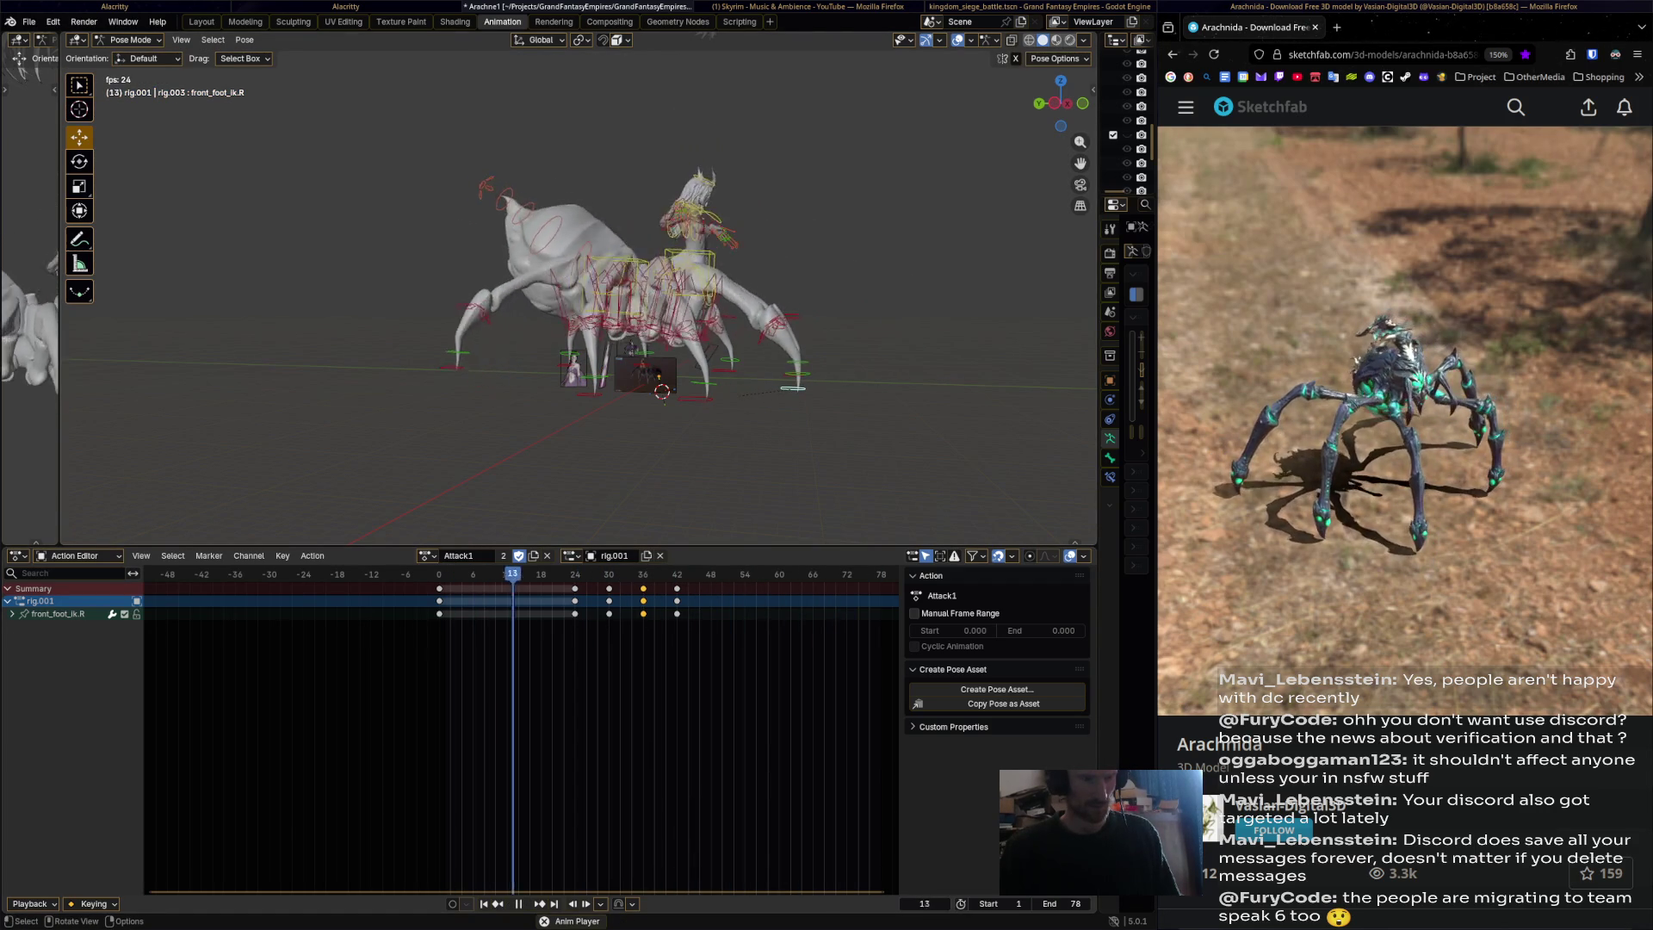
Slide the front_foot_ik.R keyframes to frames 60 and 42, then play back to review the timing.
{"action": "key", "text": "space"}
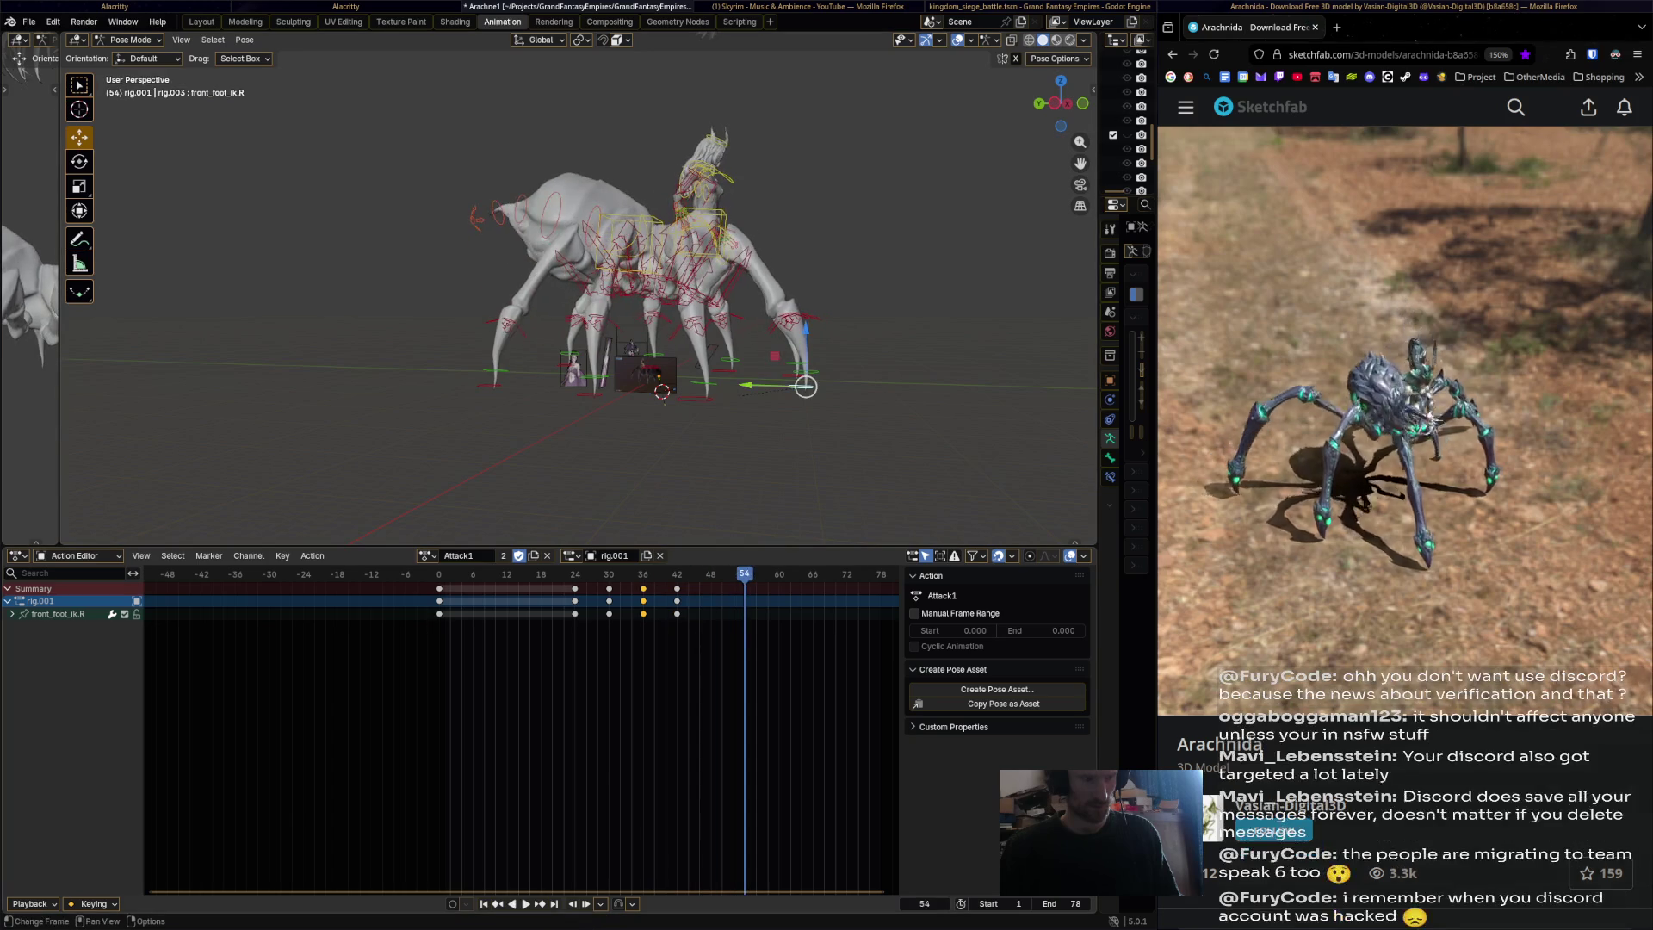
{"action": "key", "text": "g"}
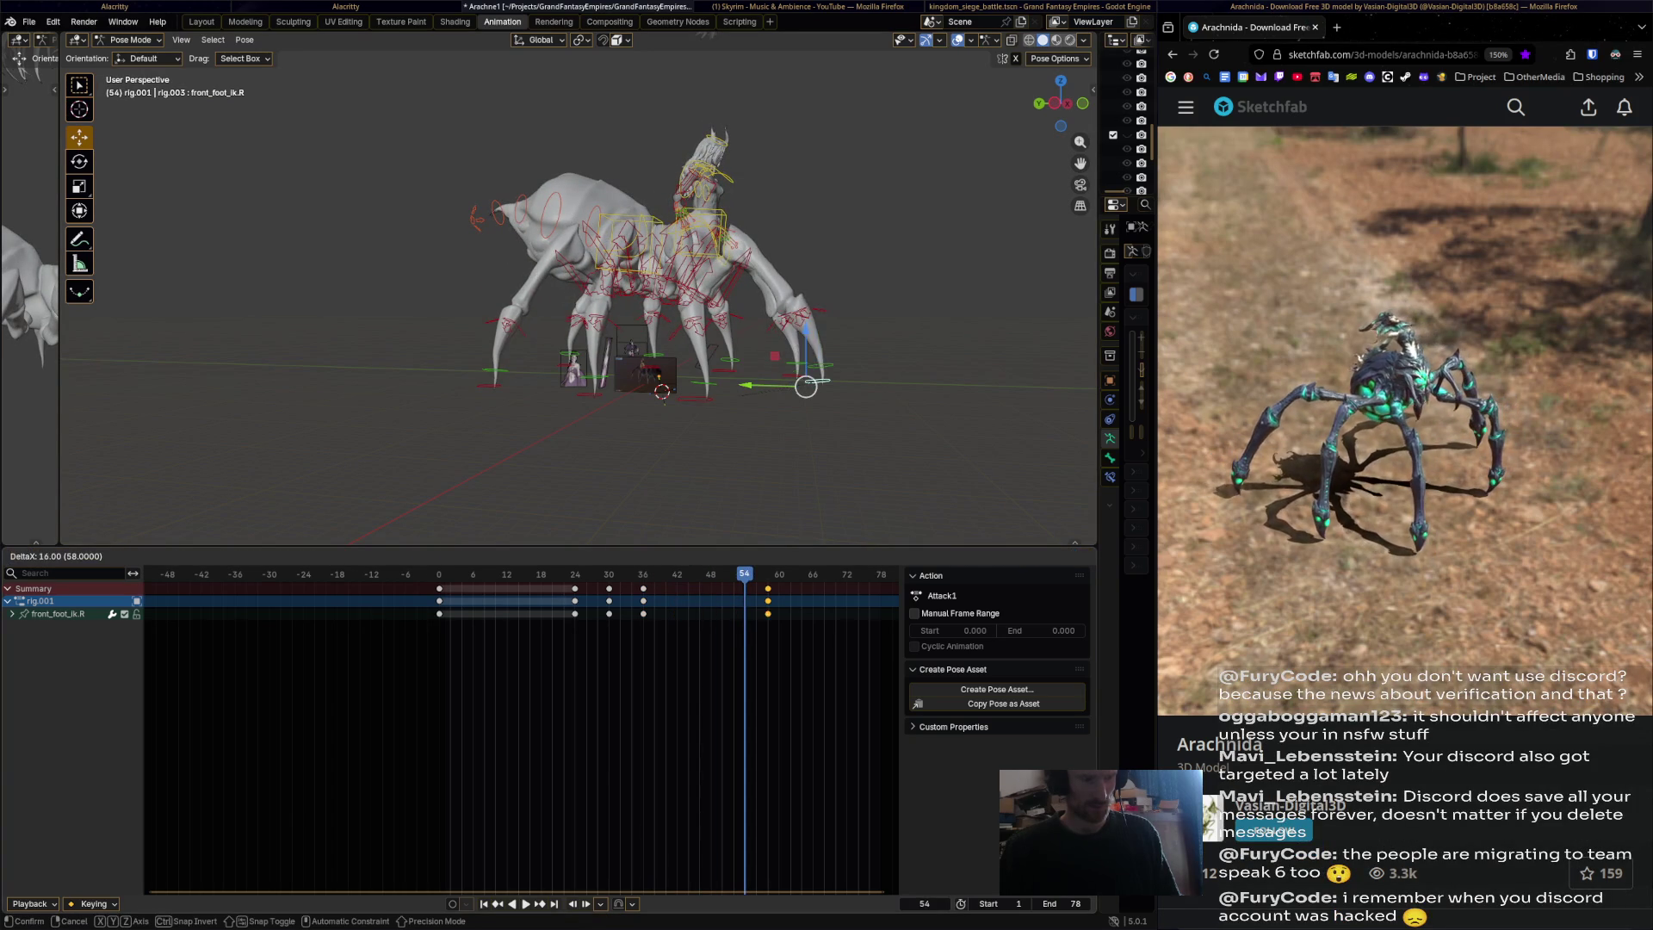
{"action": "key", "text": "Return"}
{"action": "key", "text": "g"}
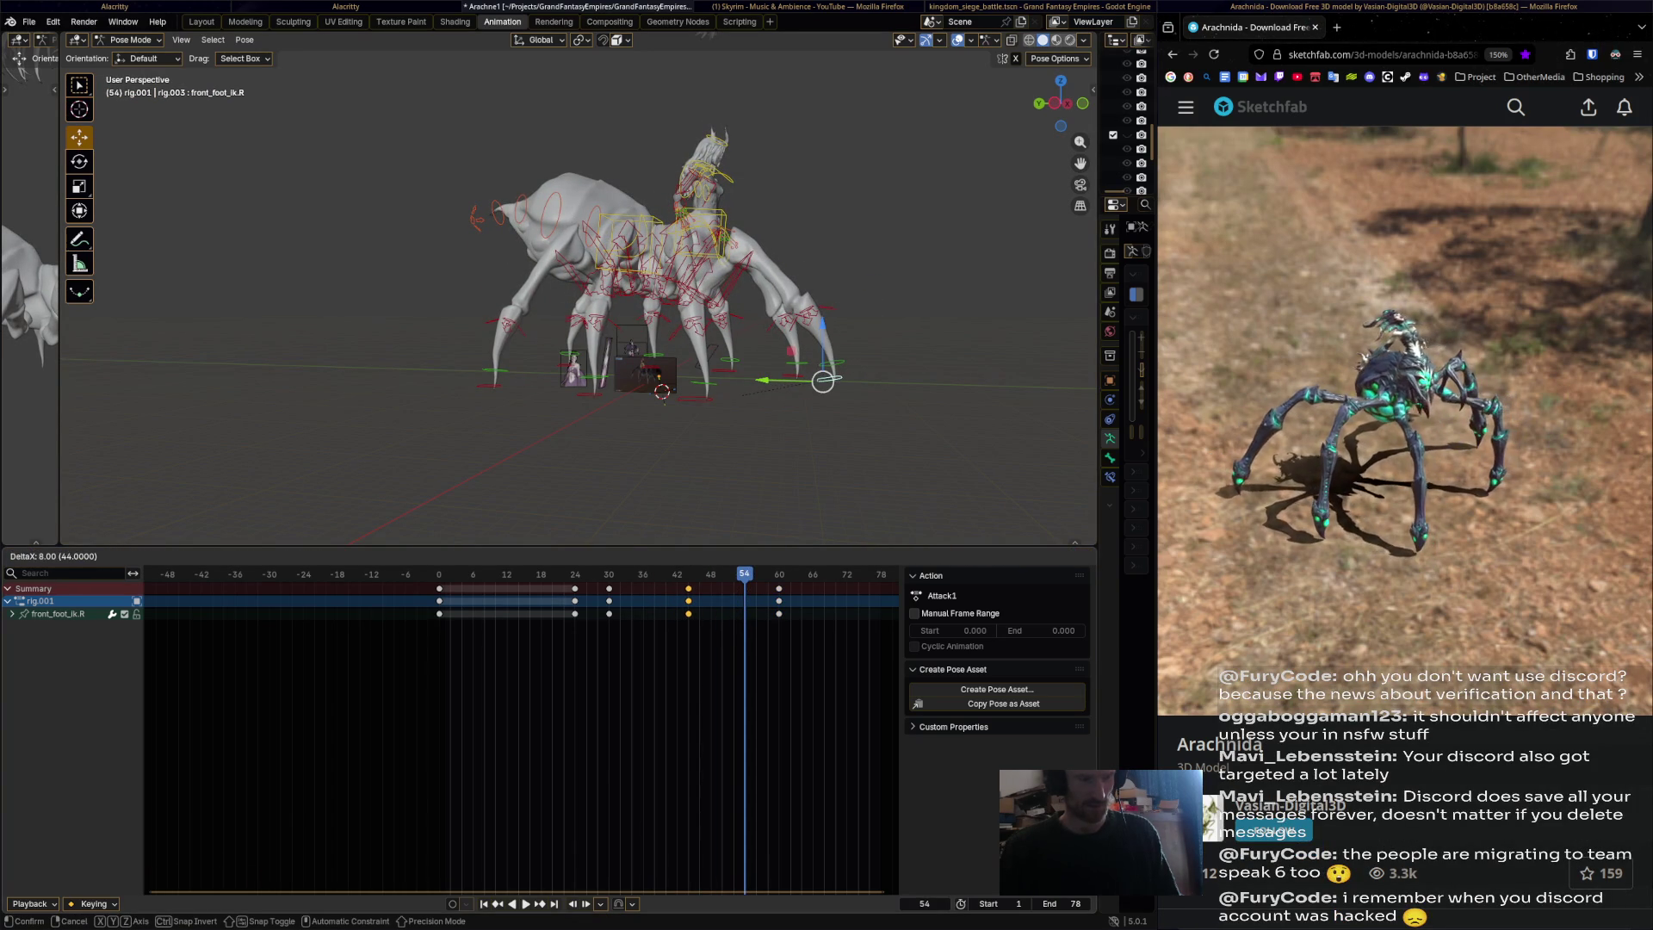
{"action": "key", "text": "Return"}
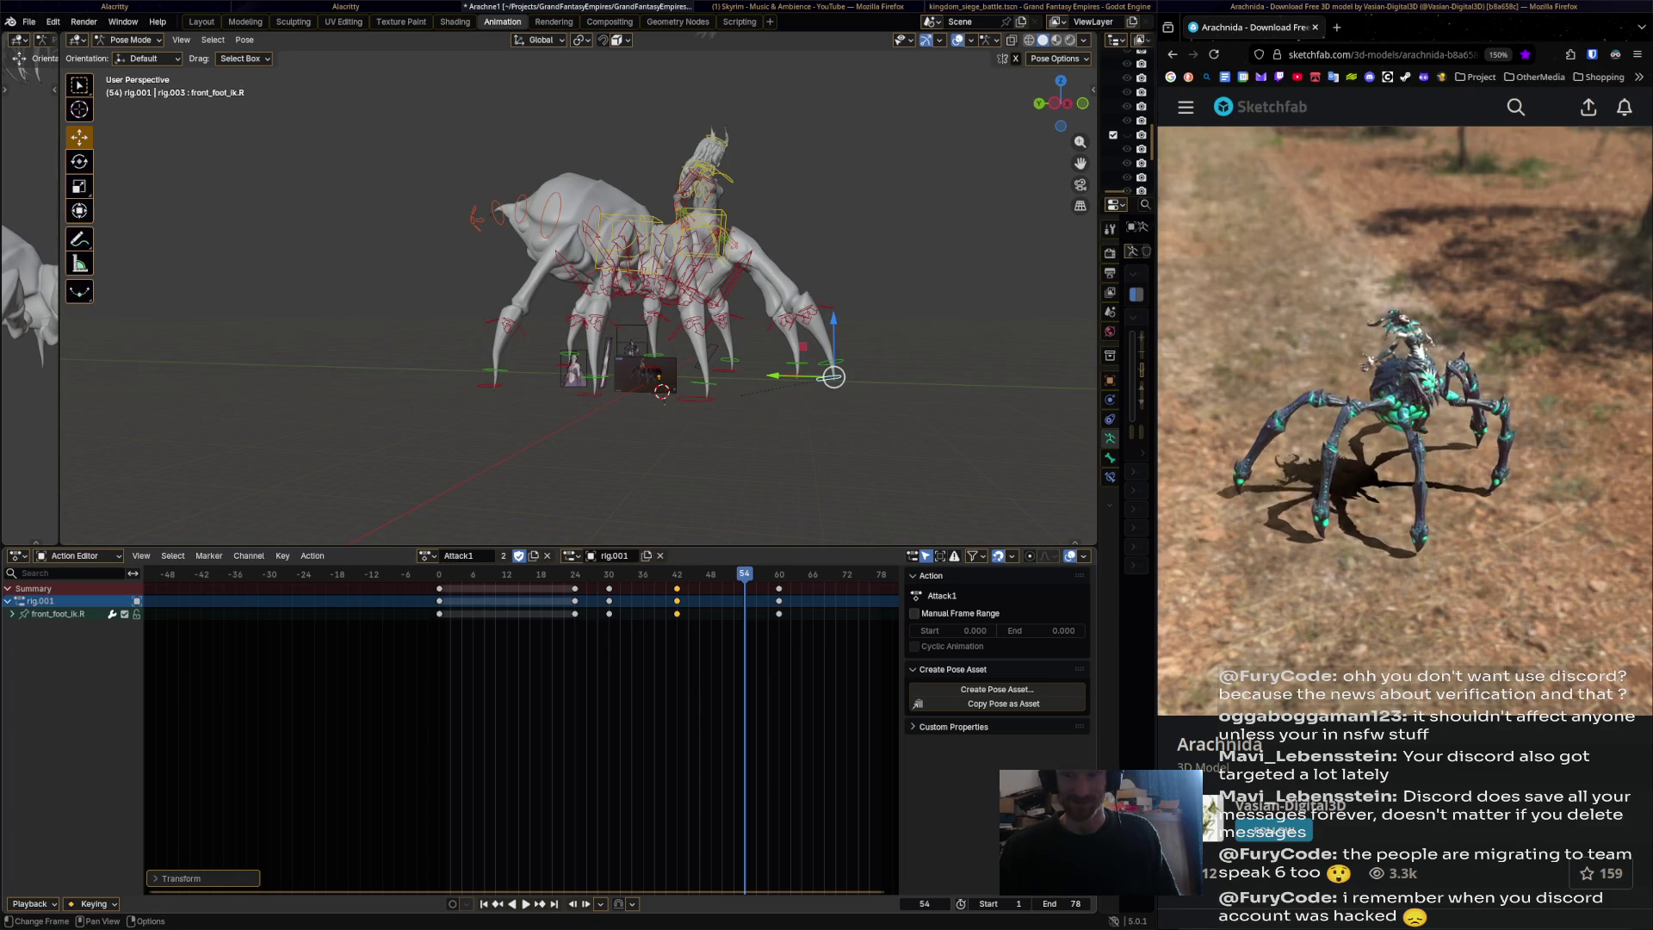
{"action": "key", "text": "space"}
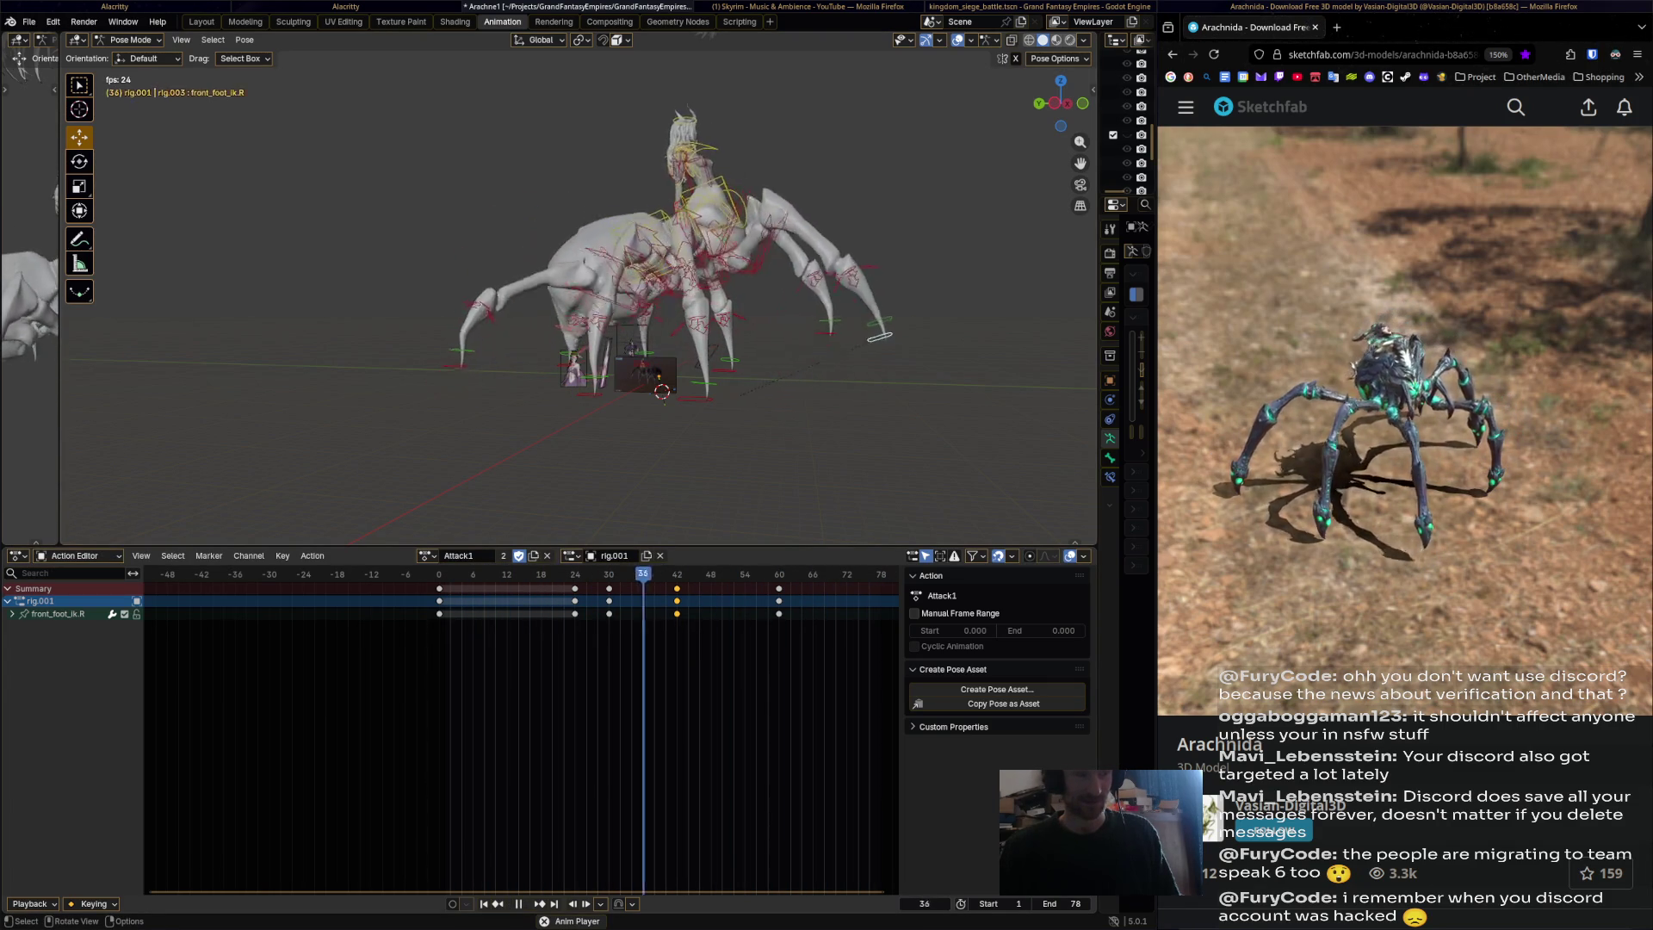
{"action": "mouse_move", "coordinate": [602, 302]}
{"action": "middle_mouse_down"}
{"action": "mouse_move", "coordinate": [430, 312]}
{"action": "mouse_move", "coordinate": [1050, 305]}
{"action": "mouse_move", "coordinate": [878, 305]}
{"action": "middle_mouse_up"}
{"action": "key", "text": "space"}
{"action": "key", "text": "space"}
{"action": "key", "text": "Escape"}
{"action": "key", "text": "a"}
{"action": "key", "text": "alt+a"}
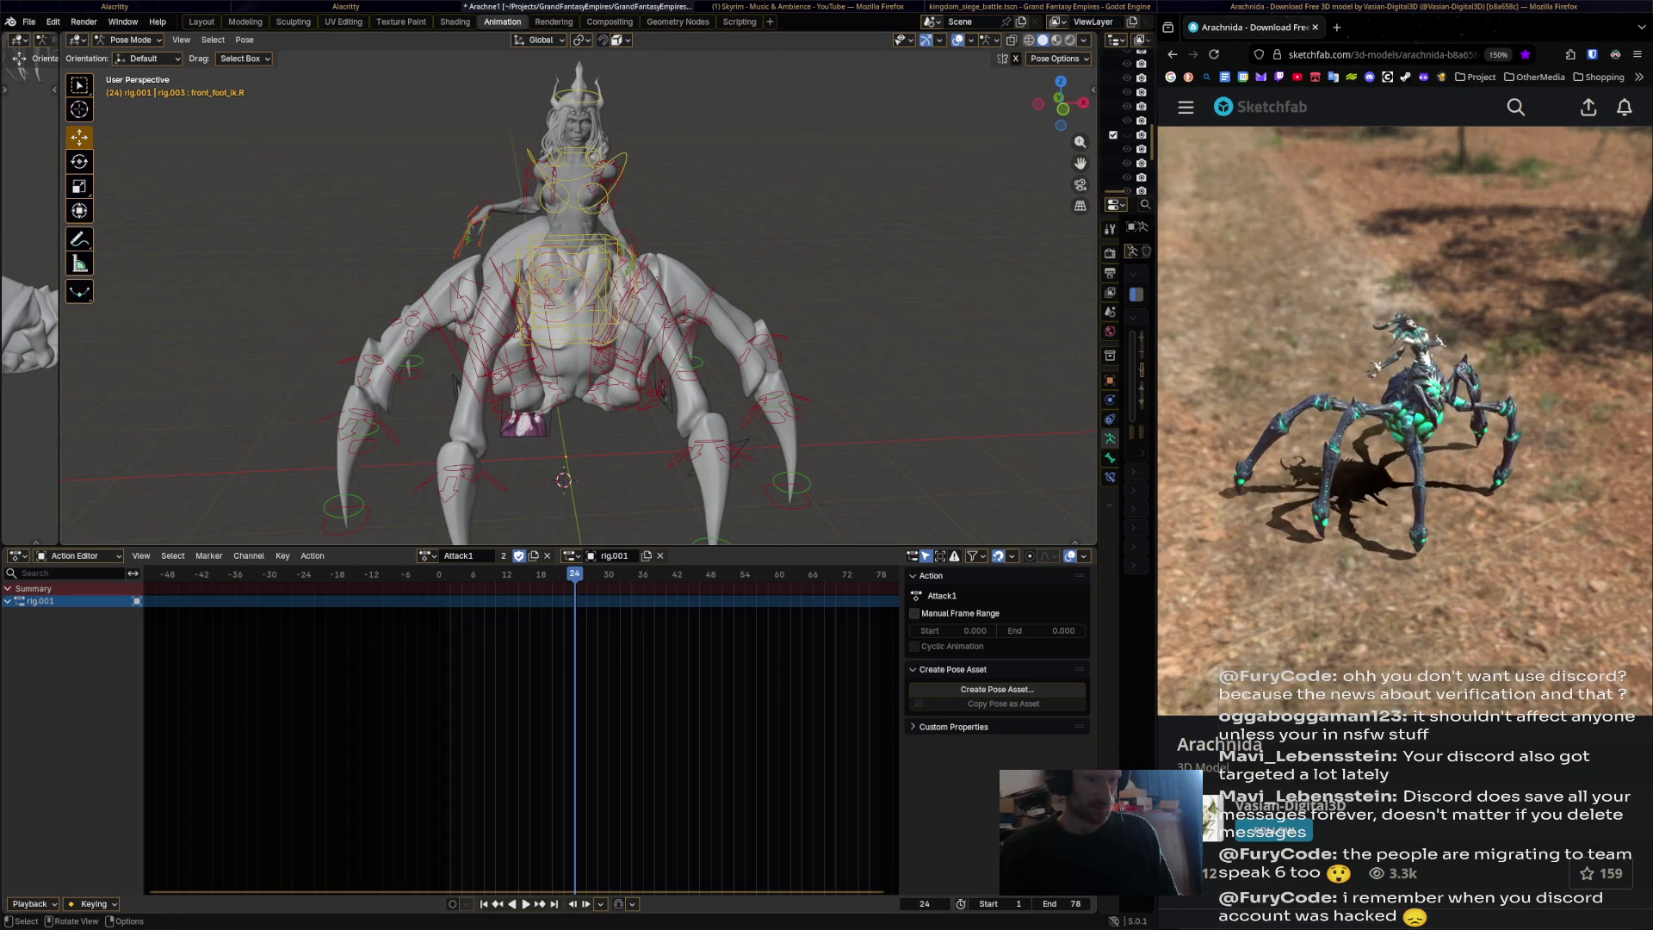
{"action": "middle_click_drag", "start_coordinate": [602, 344], "coordinate": [704, 347]}
{"action": "key", "text": "a"}
{"action": "key", "text": "space"}
{"action": "left_click", "coordinate": [439, 574]}
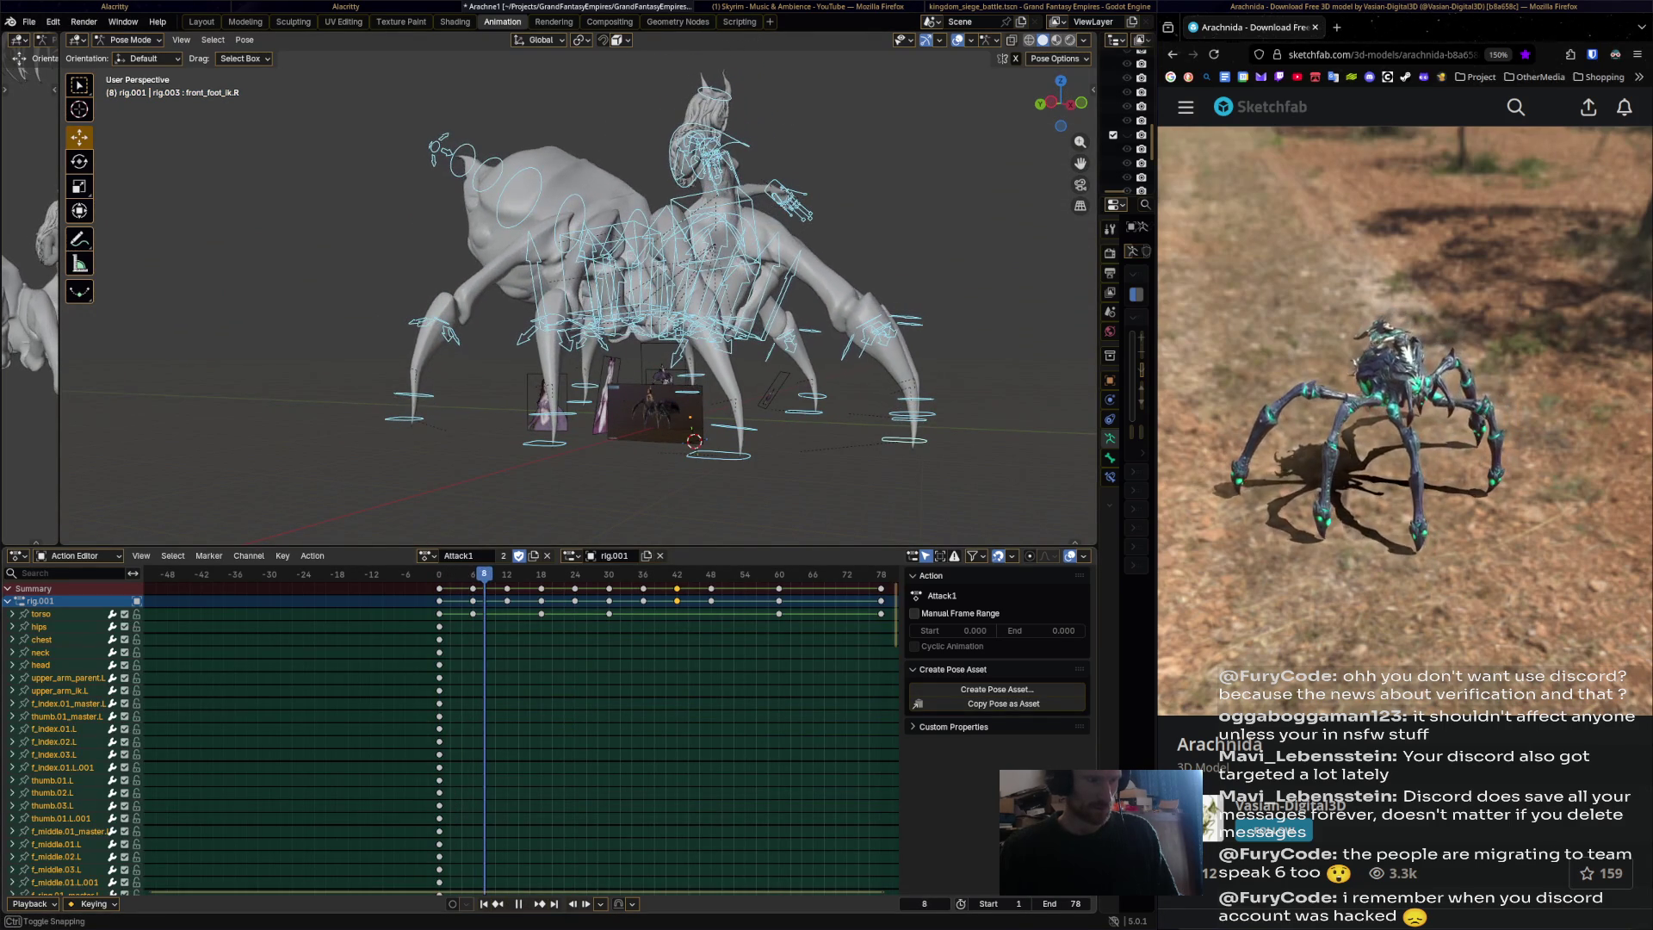
{"action": "key", "text": "Escape"}
{"action": "middle_click_drag", "start_coordinate": [603, 345], "coordinate": [740, 344]}
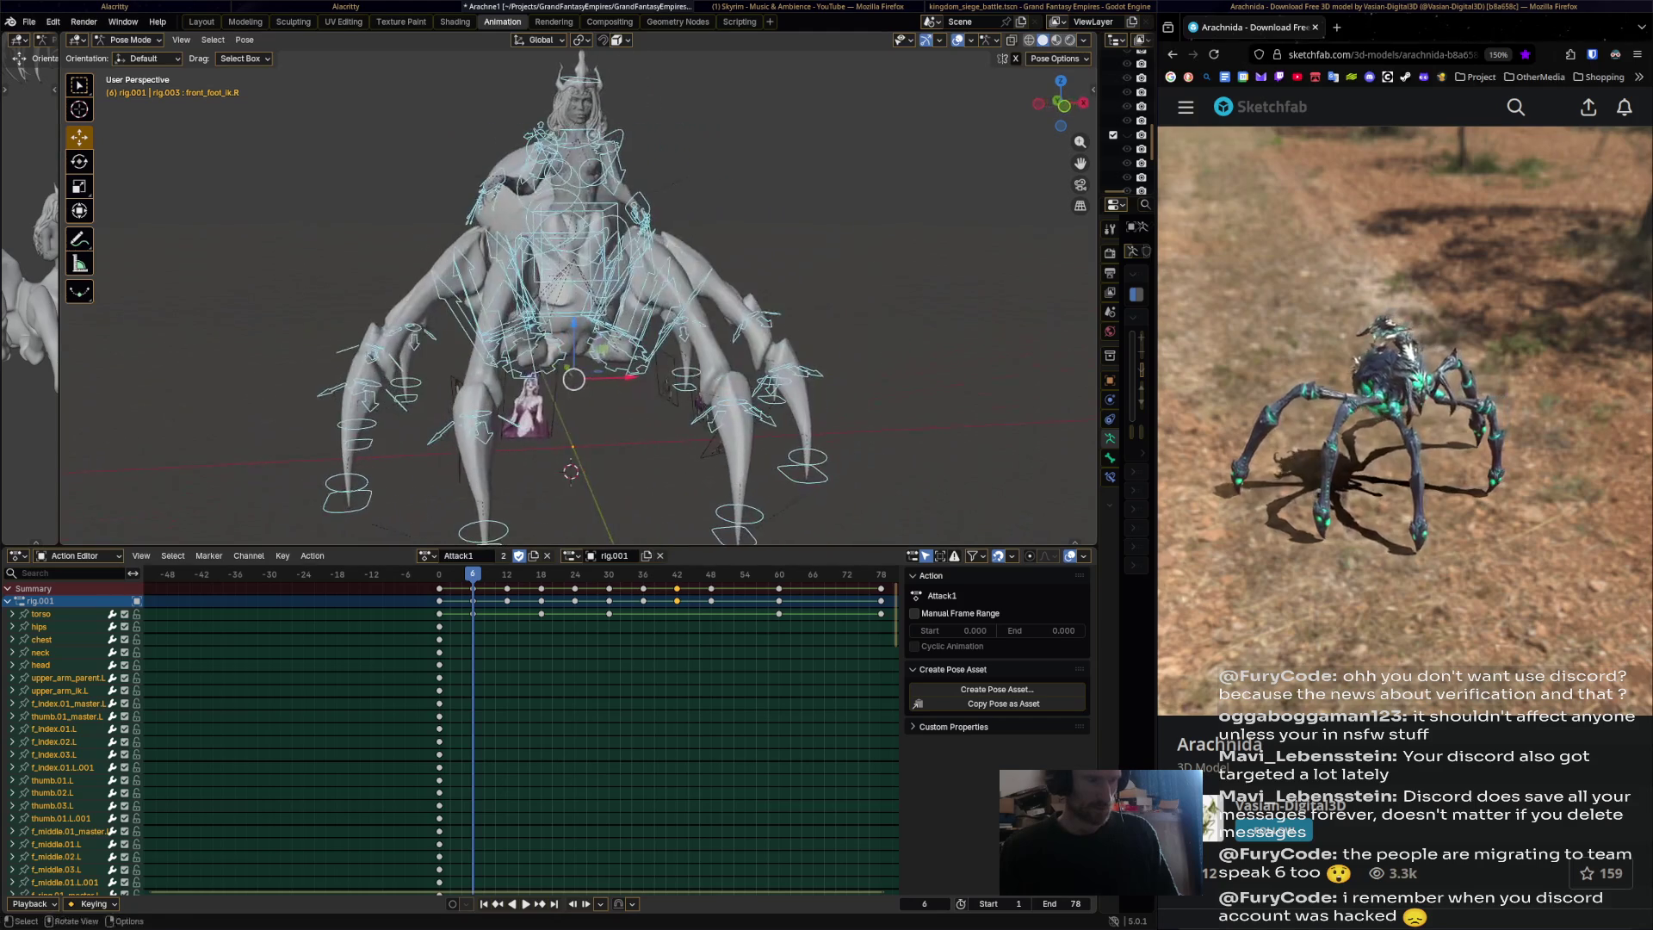
{"action": "key", "text": "space"}
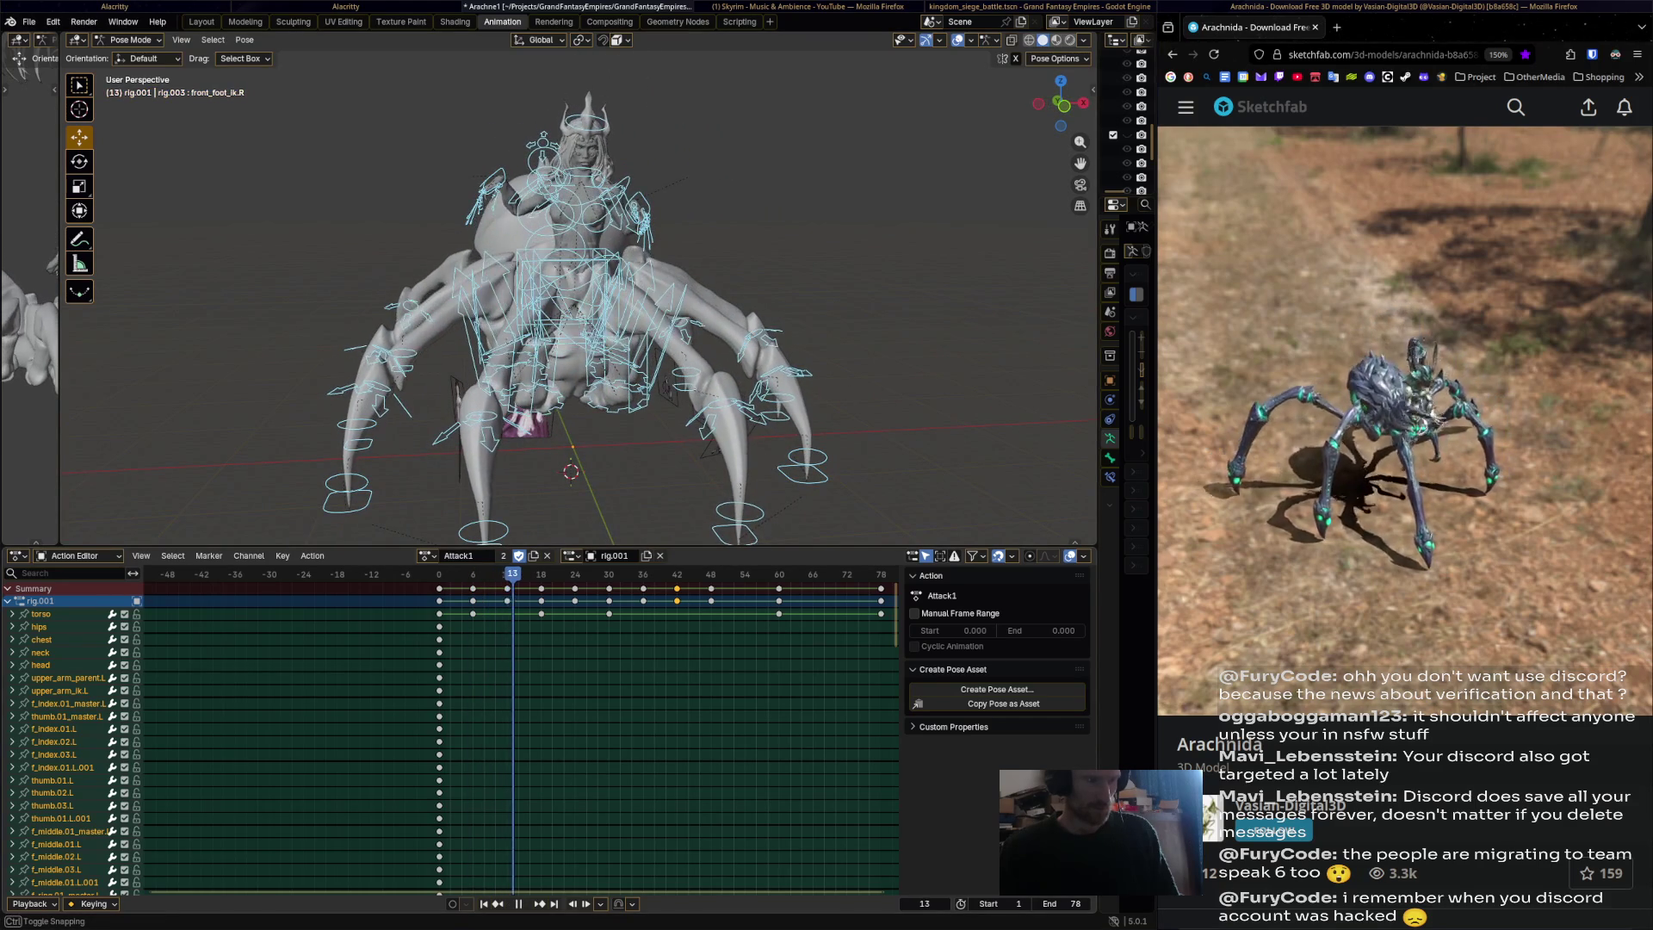
{"action": "middle_click_drag", "start_coordinate": [741, 344], "coordinate": [809, 310]}
{"action": "left_click", "coordinate": [618, 328]}
{"action": "left_click", "coordinate": [618, 327]}
{"action": "mouse_move", "coordinate": [619, 327]}
{"action": "middle_mouse_down"}
{"action": "mouse_move", "coordinate": [517, 319]}
{"action": "mouse_move", "coordinate": [551, 310]}
{"action": "middle_mouse_up"}
Rotate hips.001 and spine.010 and keyframe the pose at frame 12.
{"action": "key", "text": "r"}
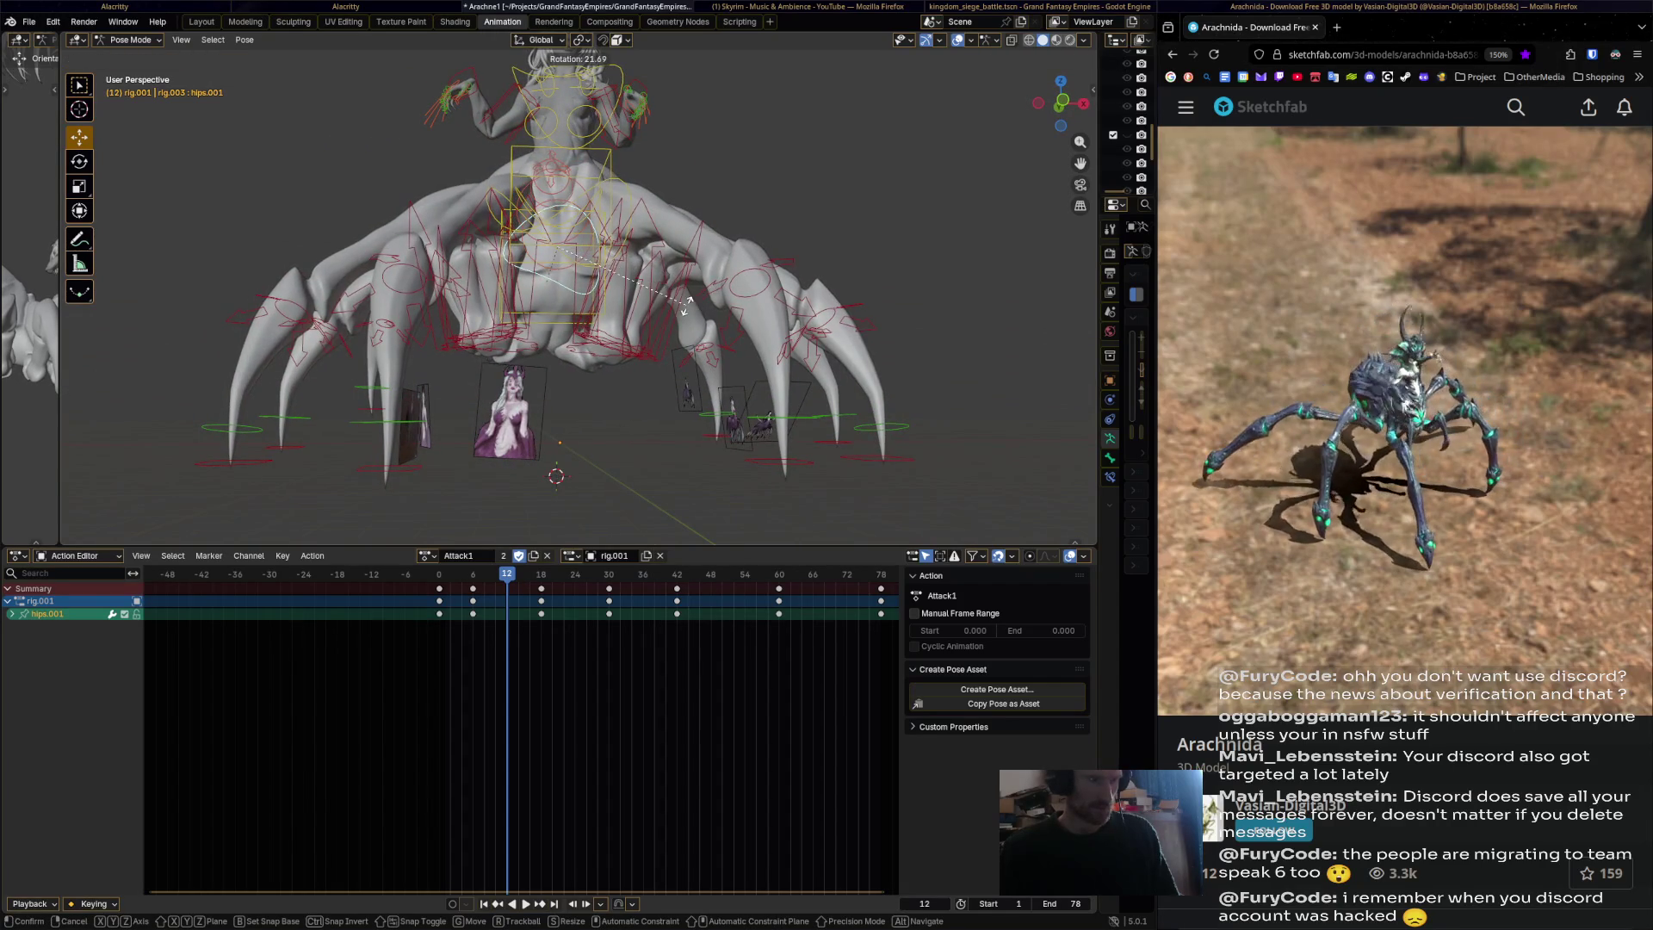
{"action": "left_click", "coordinate": [689, 301]}
{"action": "mouse_move", "coordinate": [689, 301]}
{"action": "middle_mouse_down"}
{"action": "mouse_move", "coordinate": [668, 389]}
{"action": "mouse_move", "coordinate": [699, 392]}
{"action": "middle_mouse_up"}
{"action": "key", "text": "r"}
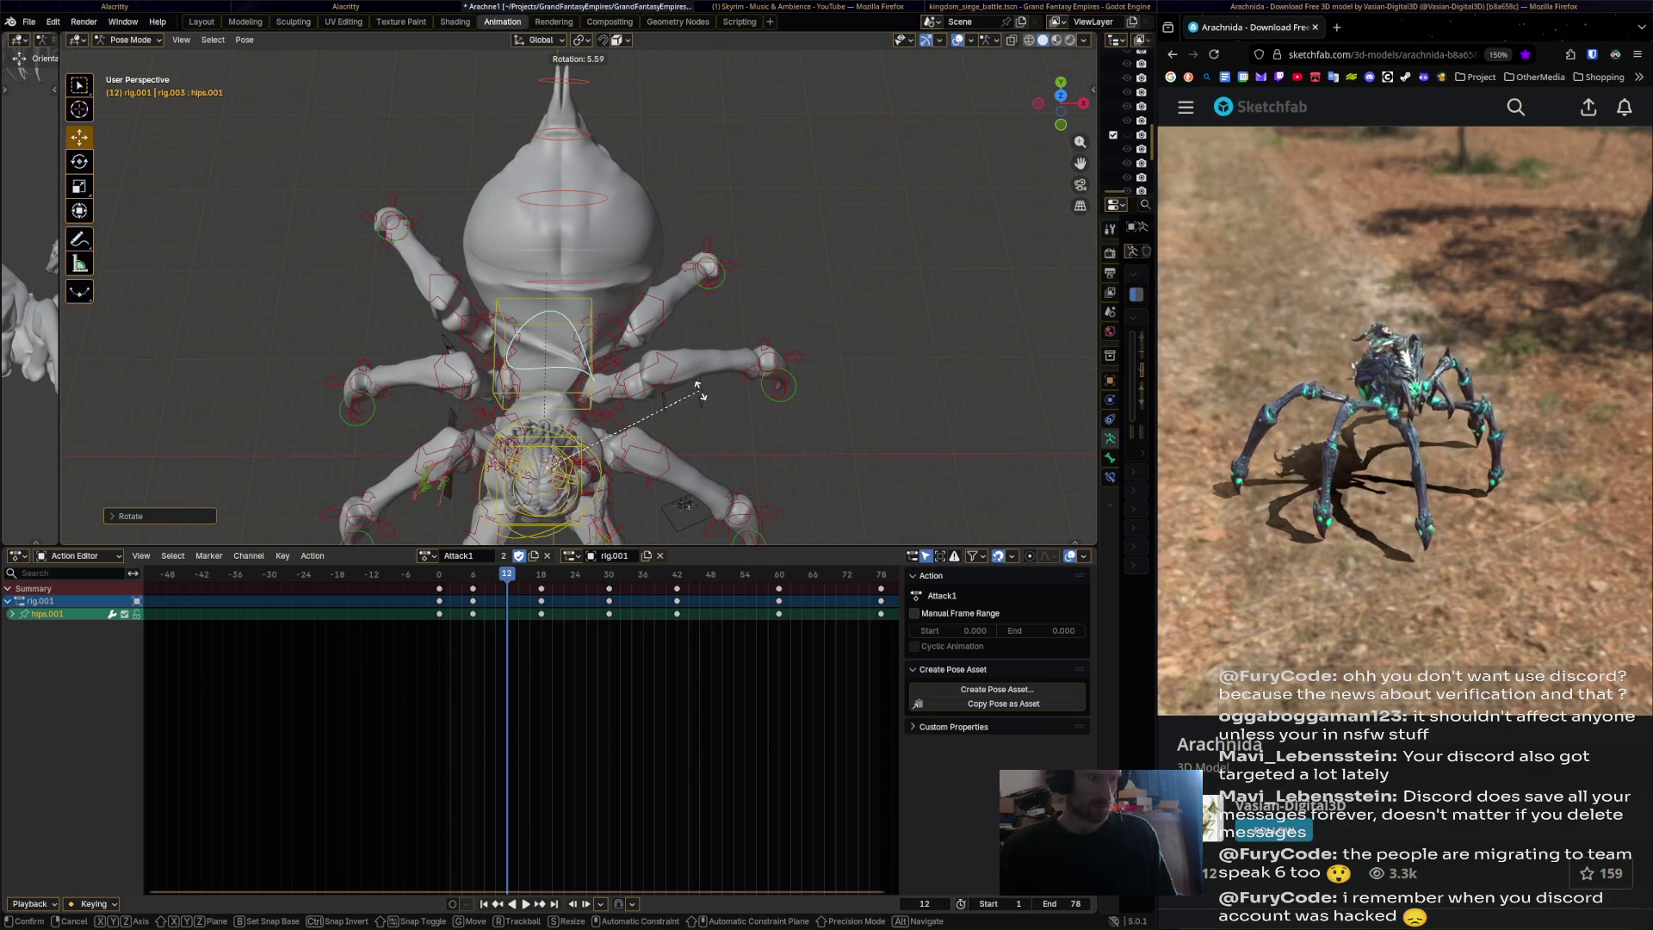
{"action": "left_click", "coordinate": [698, 389]}
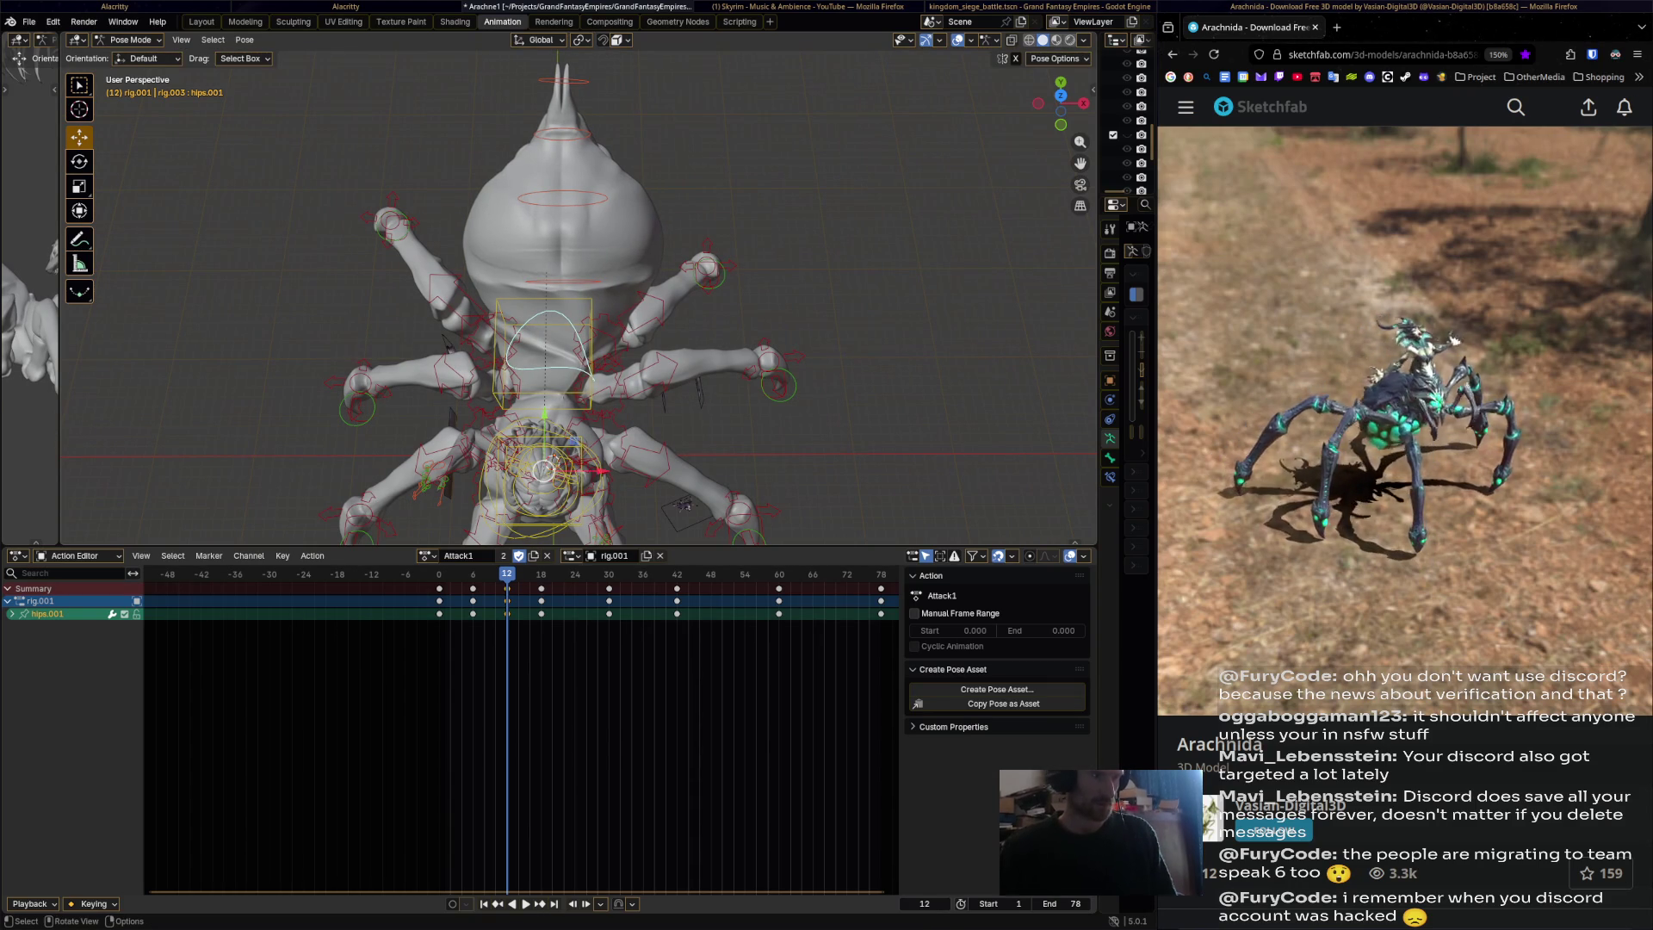
{"action": "left_click", "coordinate": [555, 103], "text": "shift"}
{"action": "key", "text": "r"}
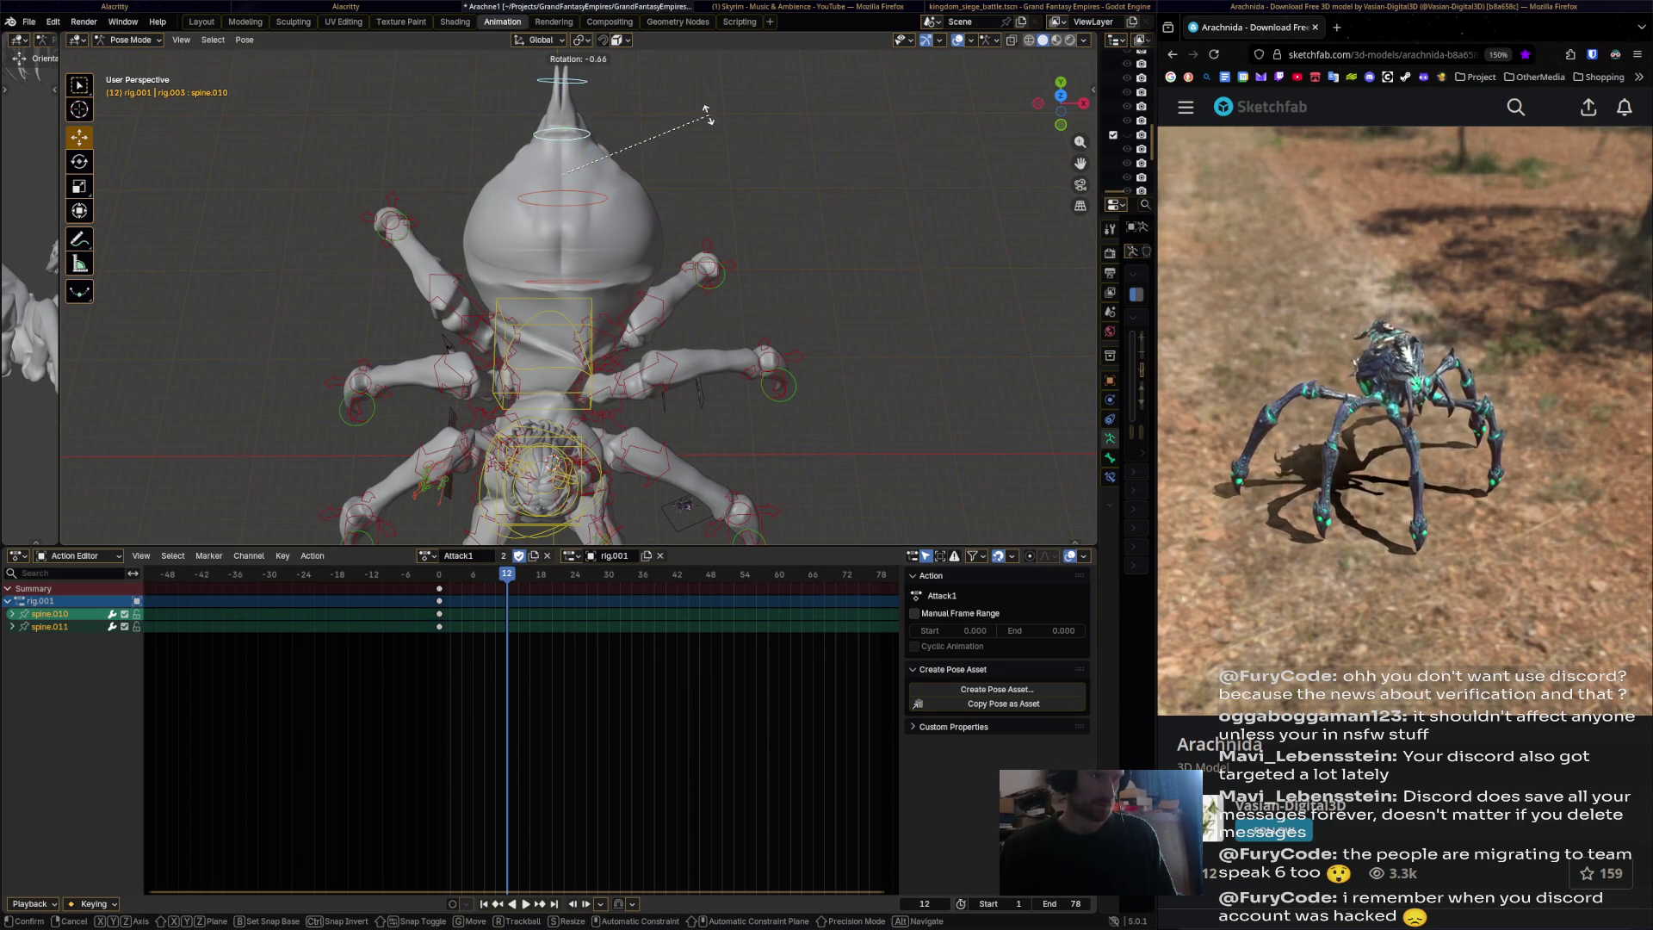
{"action": "key", "text": "i"}
{"action": "key", "text": "space"}
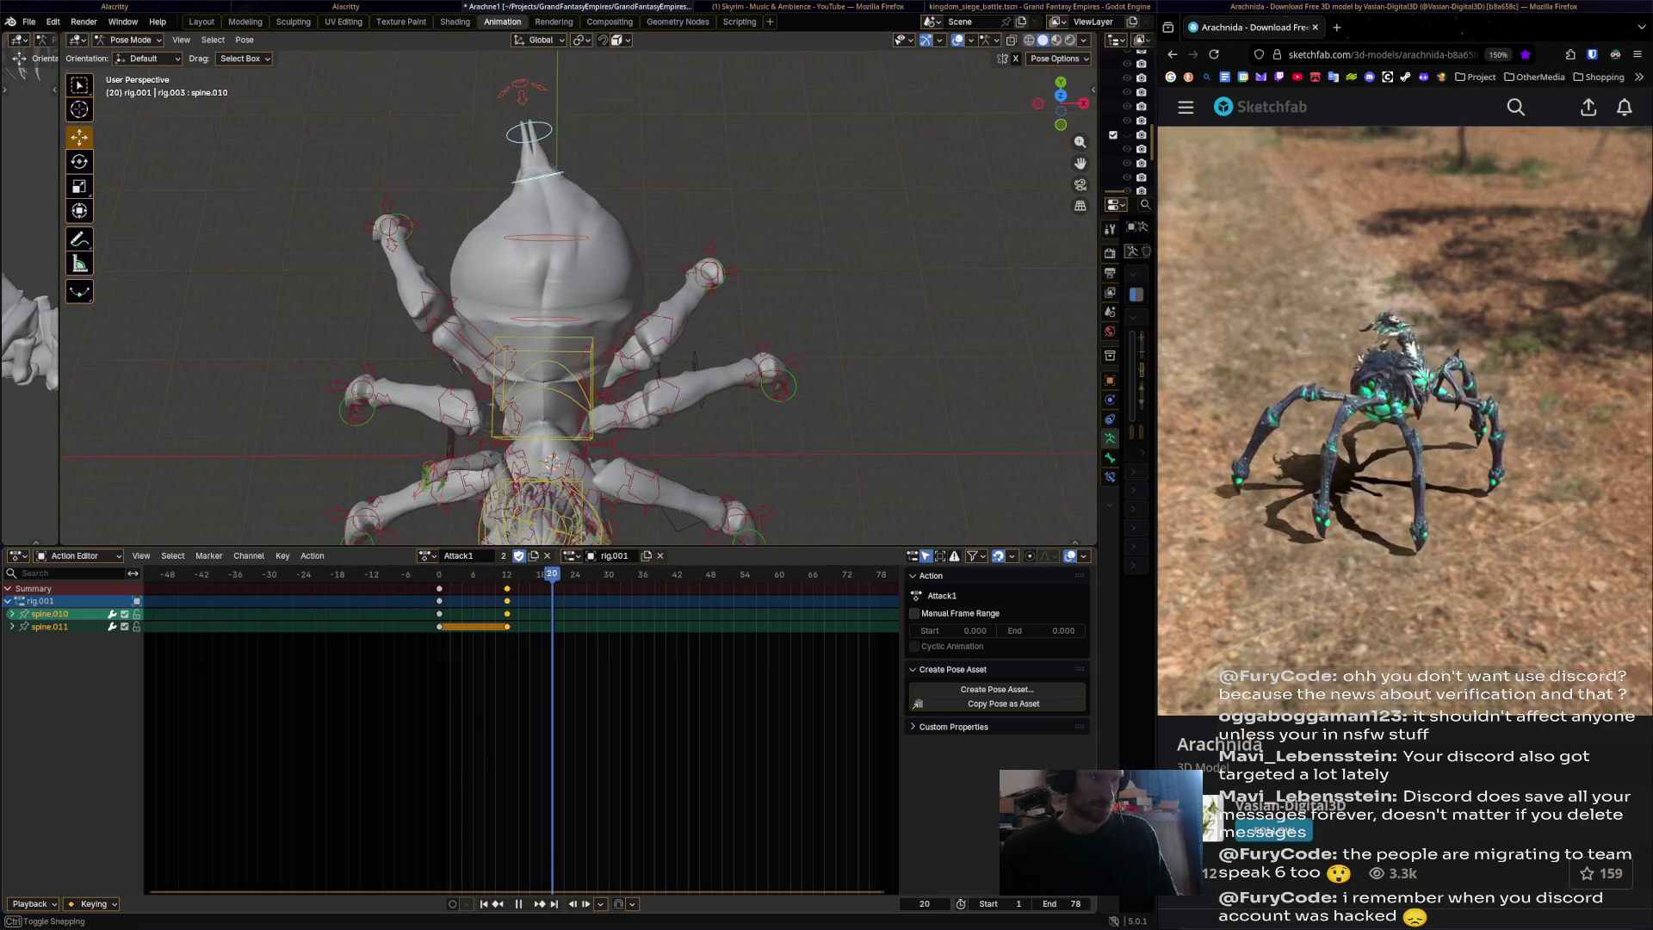
{"action": "key", "text": "space"}
Rotate hips.001 and spine.011 at frame 24, then play back the poses.
{"action": "mouse_move", "coordinate": [542, 433]}
{"action": "middle_mouse_down"}
{"action": "mouse_move", "coordinate": [706, 431]}
{"action": "mouse_move", "coordinate": [538, 422]}
{"action": "middle_mouse_up"}
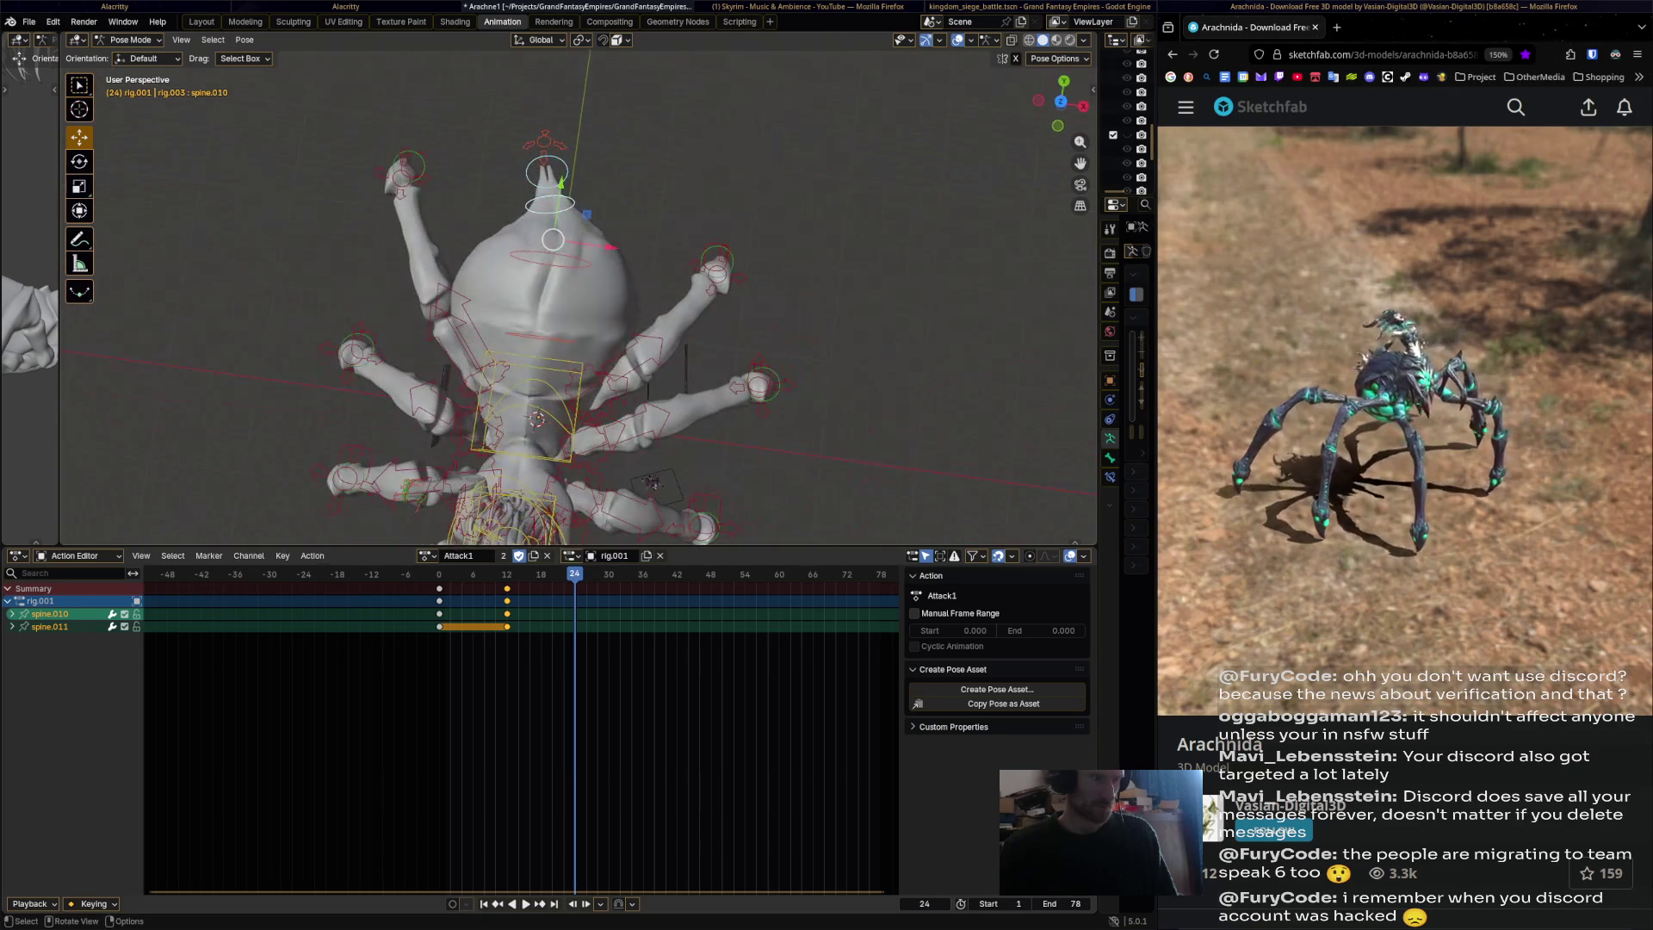
{"action": "left_click", "coordinate": [537, 420]}
{"action": "key", "text": "r"}
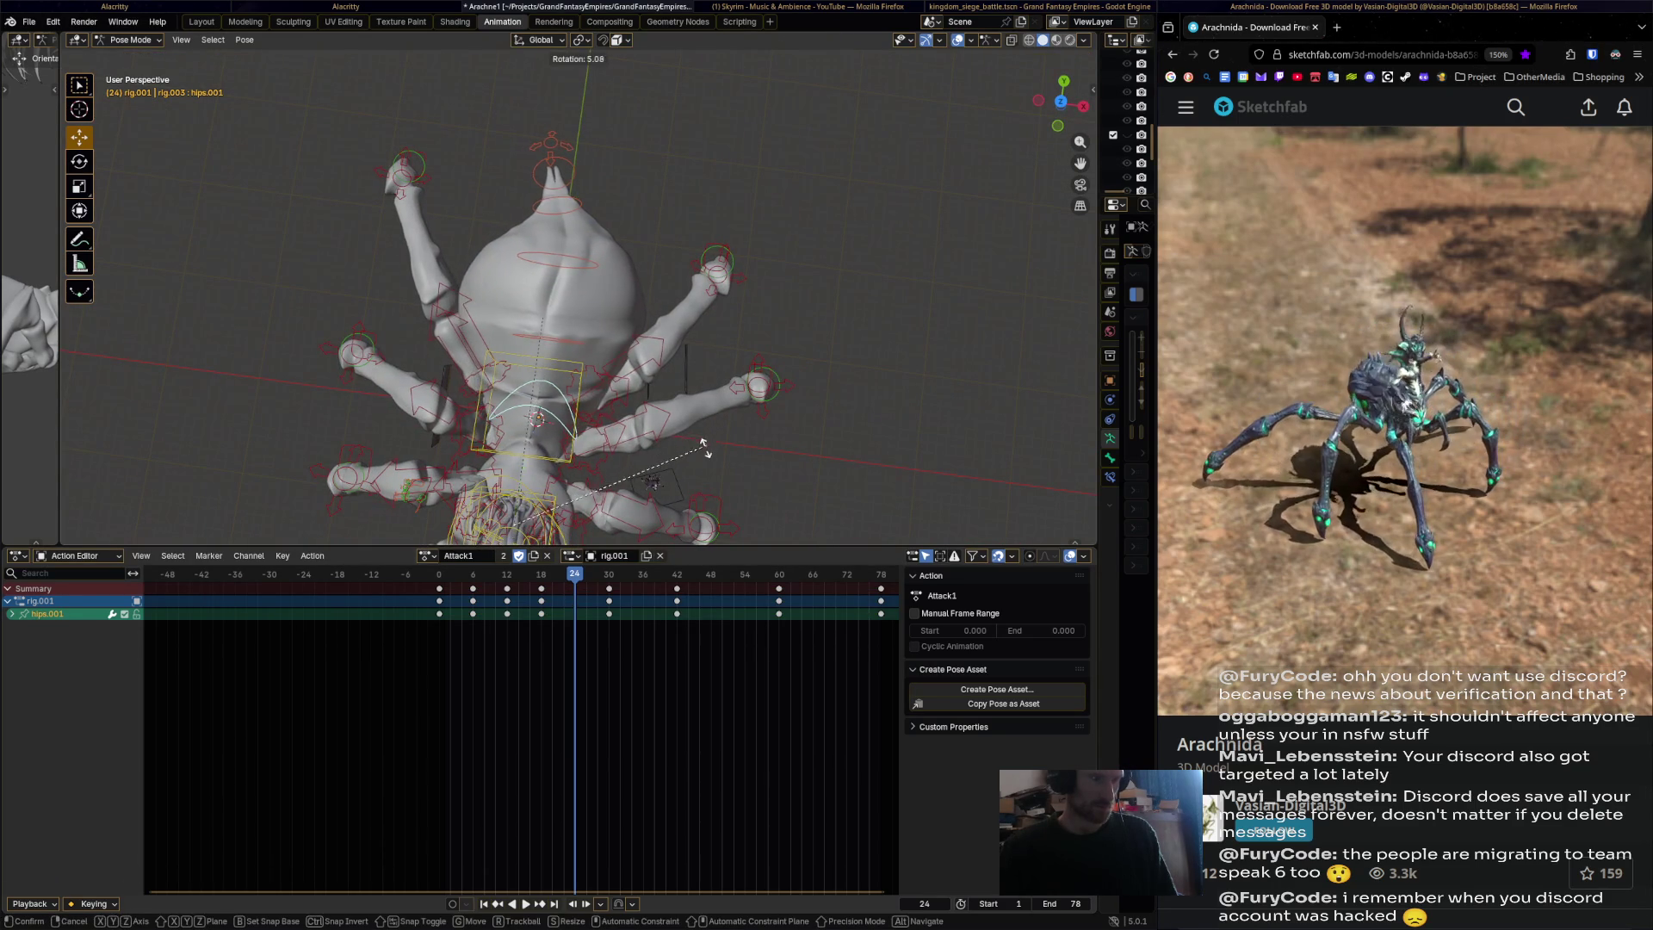
{"action": "key", "text": "Return"}
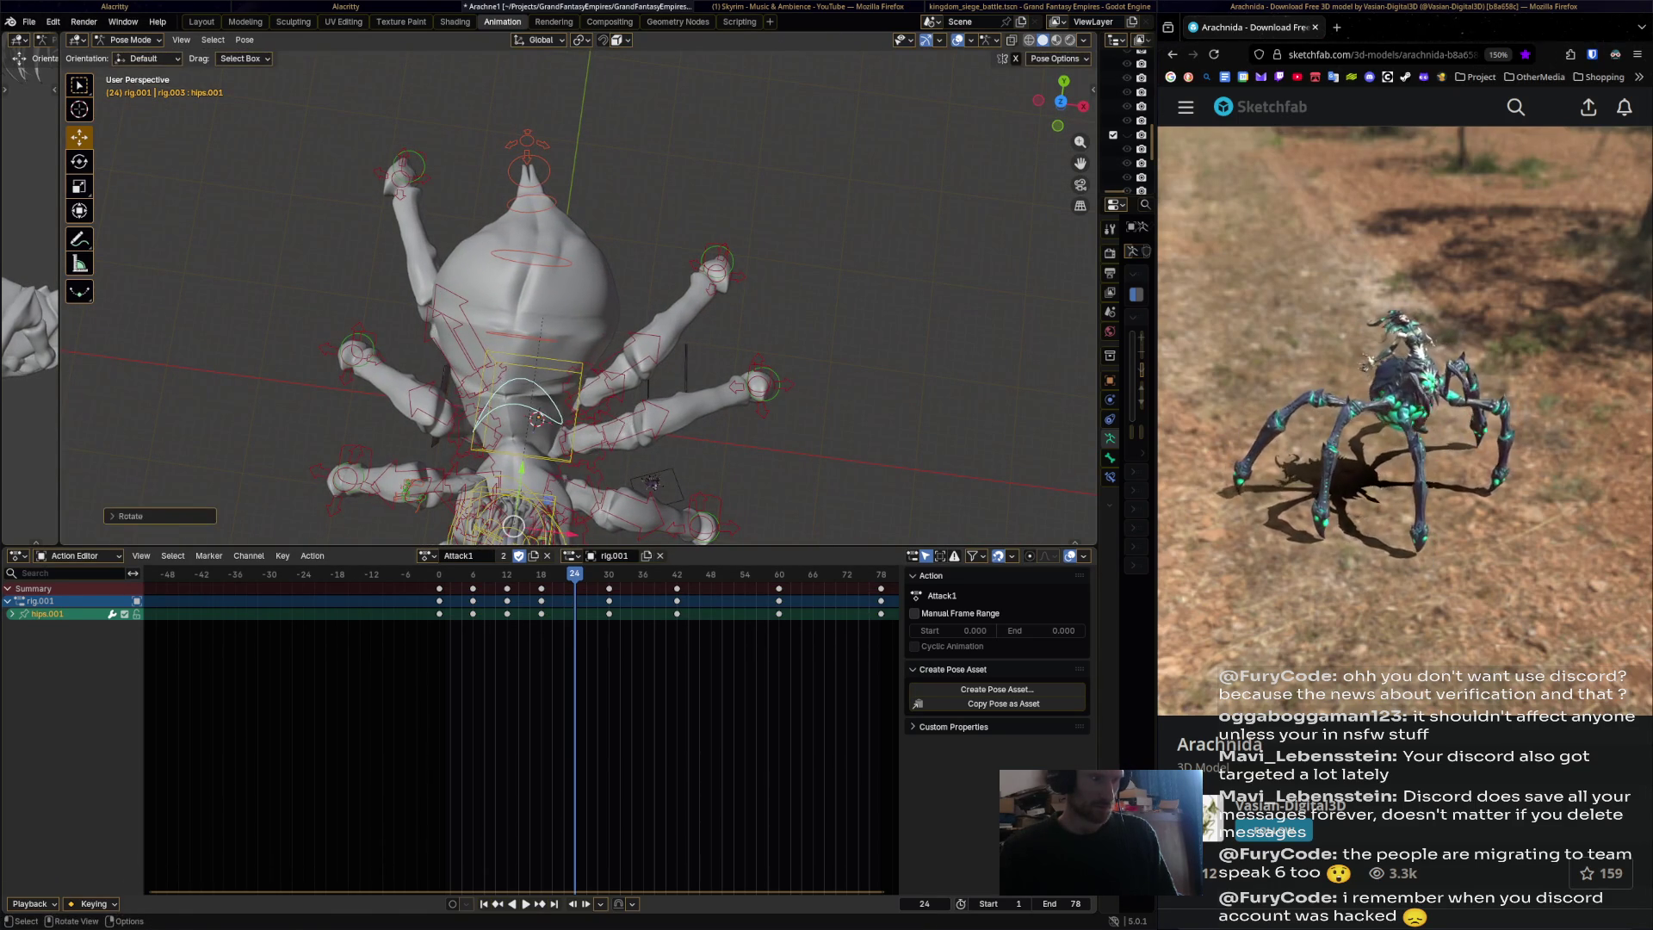
{"action": "left_click", "coordinate": [531, 204]}
{"action": "key", "text": "r"}
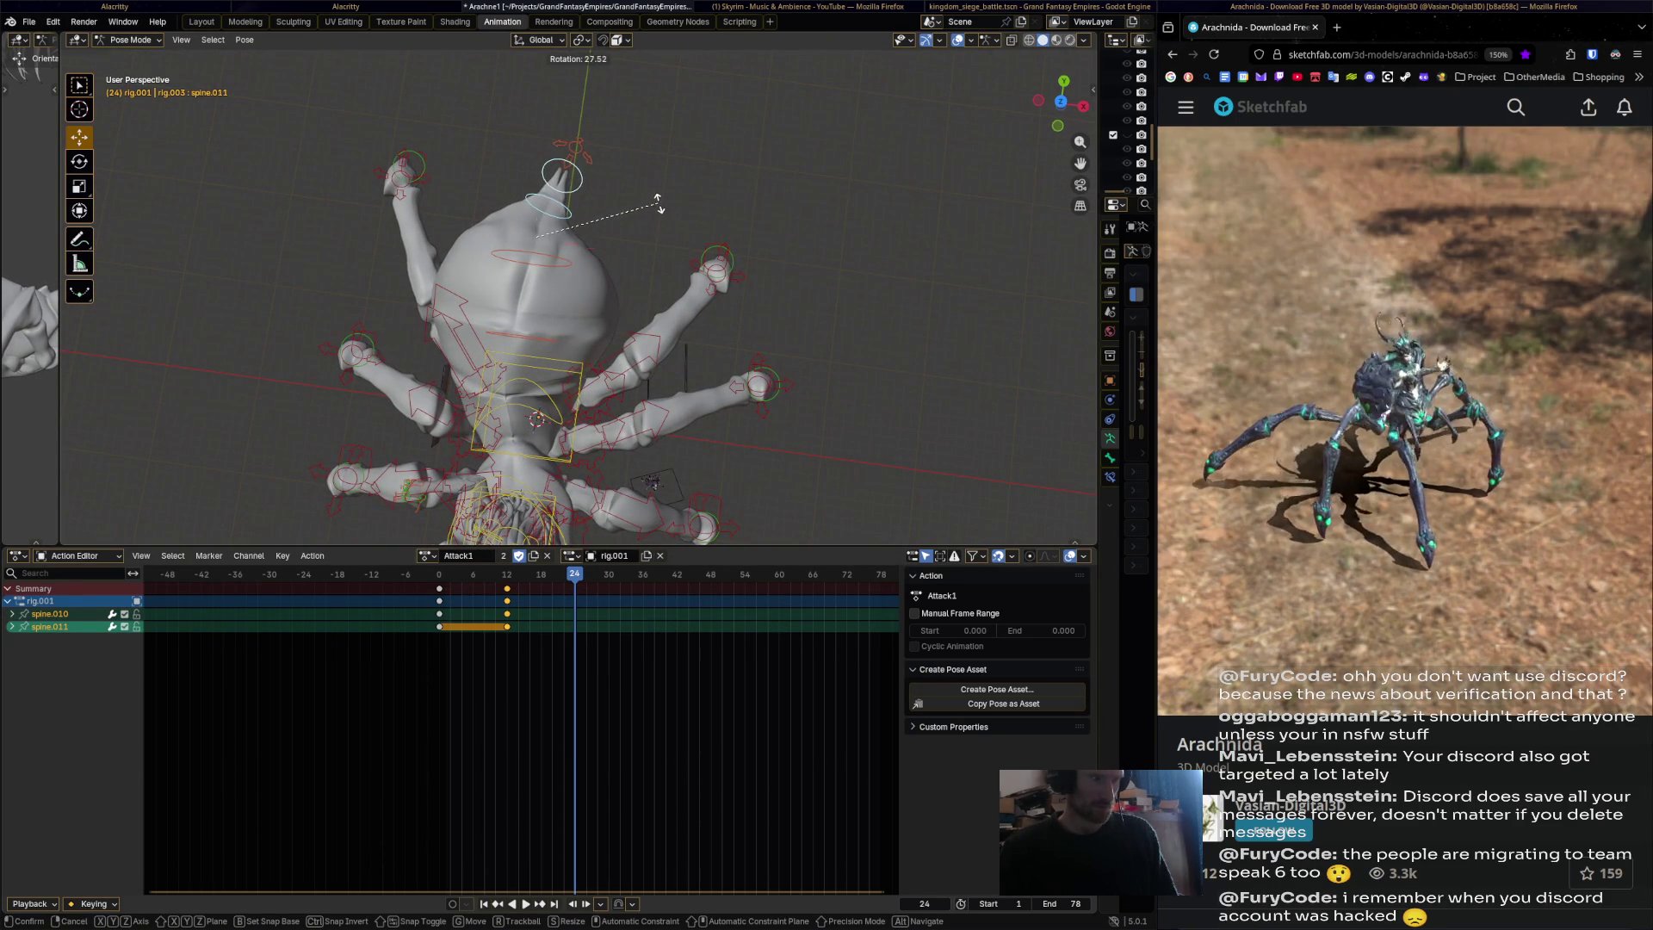
{"action": "key", "text": "Return"}
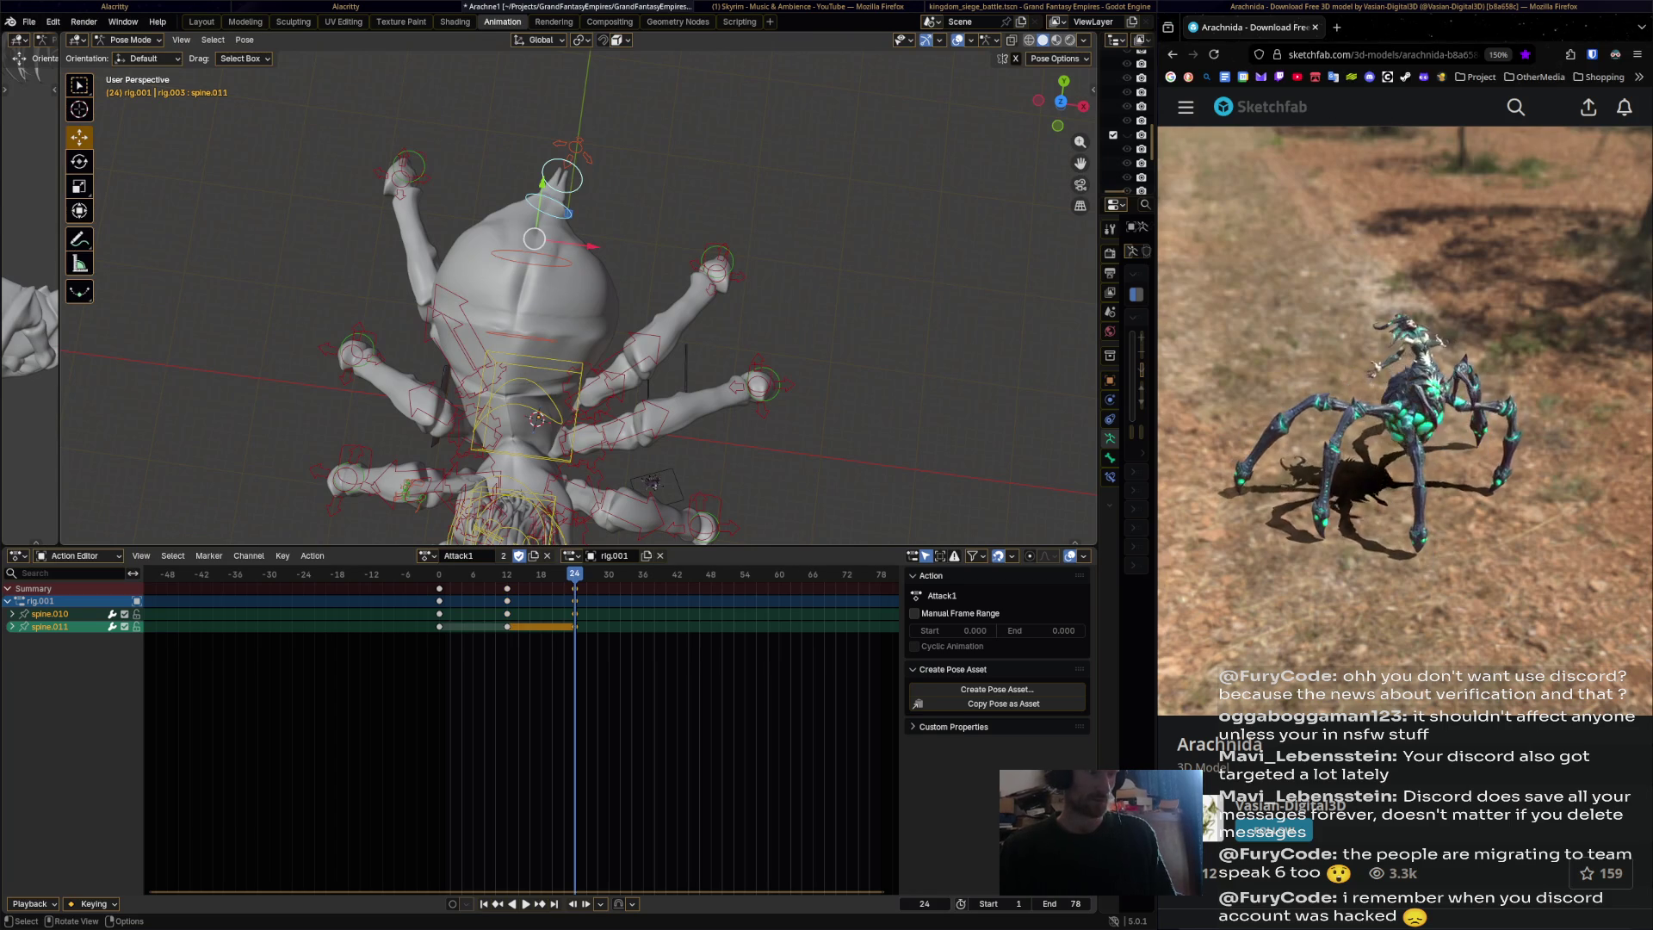
{"action": "left_click", "coordinate": [517, 381]}
{"action": "key", "text": "space"}
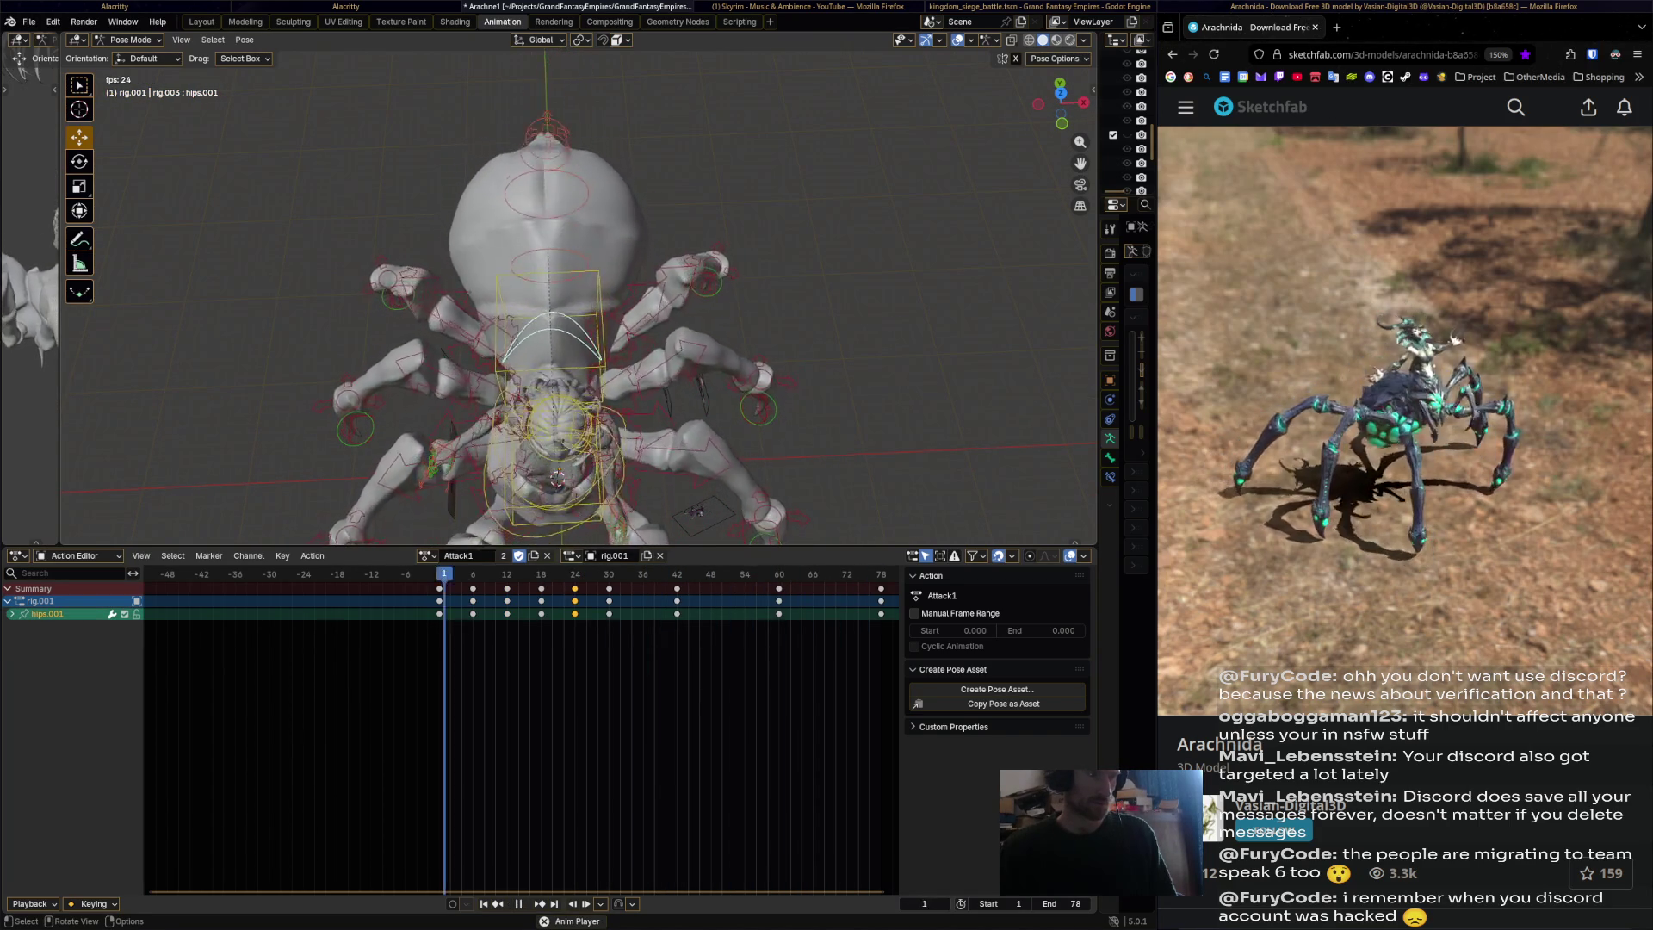
Review the Attack1 playback from a tilted angle.
{"action": "key", "text": "space"}
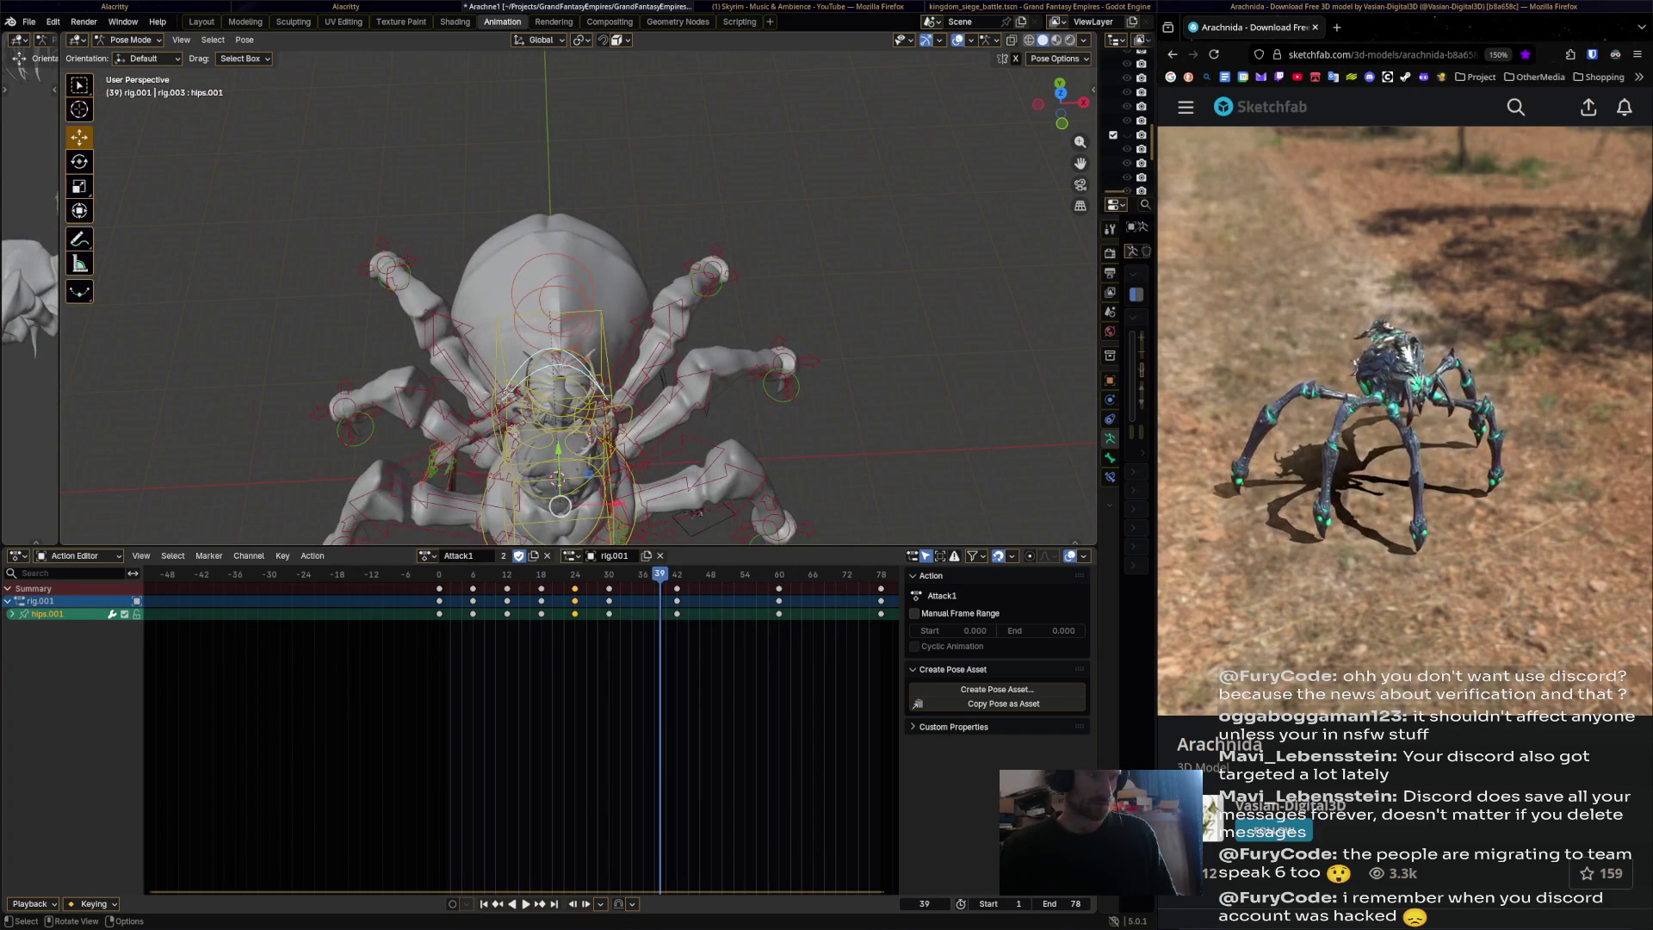
{"action": "middle_click_drag", "start_coordinate": [693, 513], "coordinate": [665, 462]}
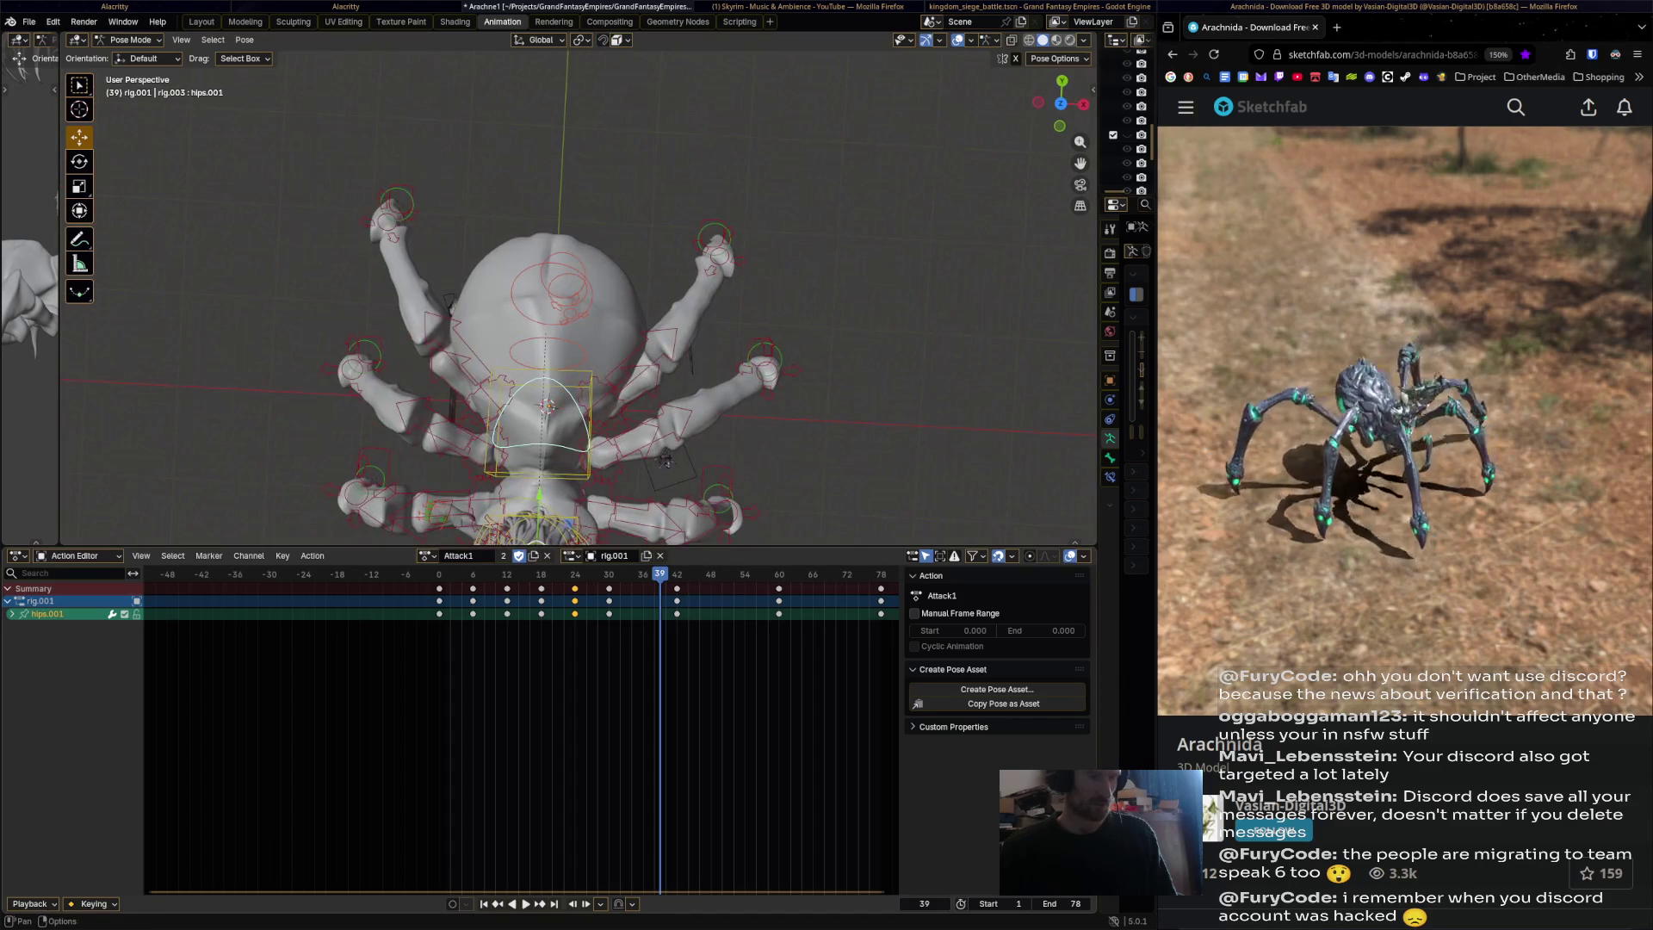
{"action": "key", "text": "space"}
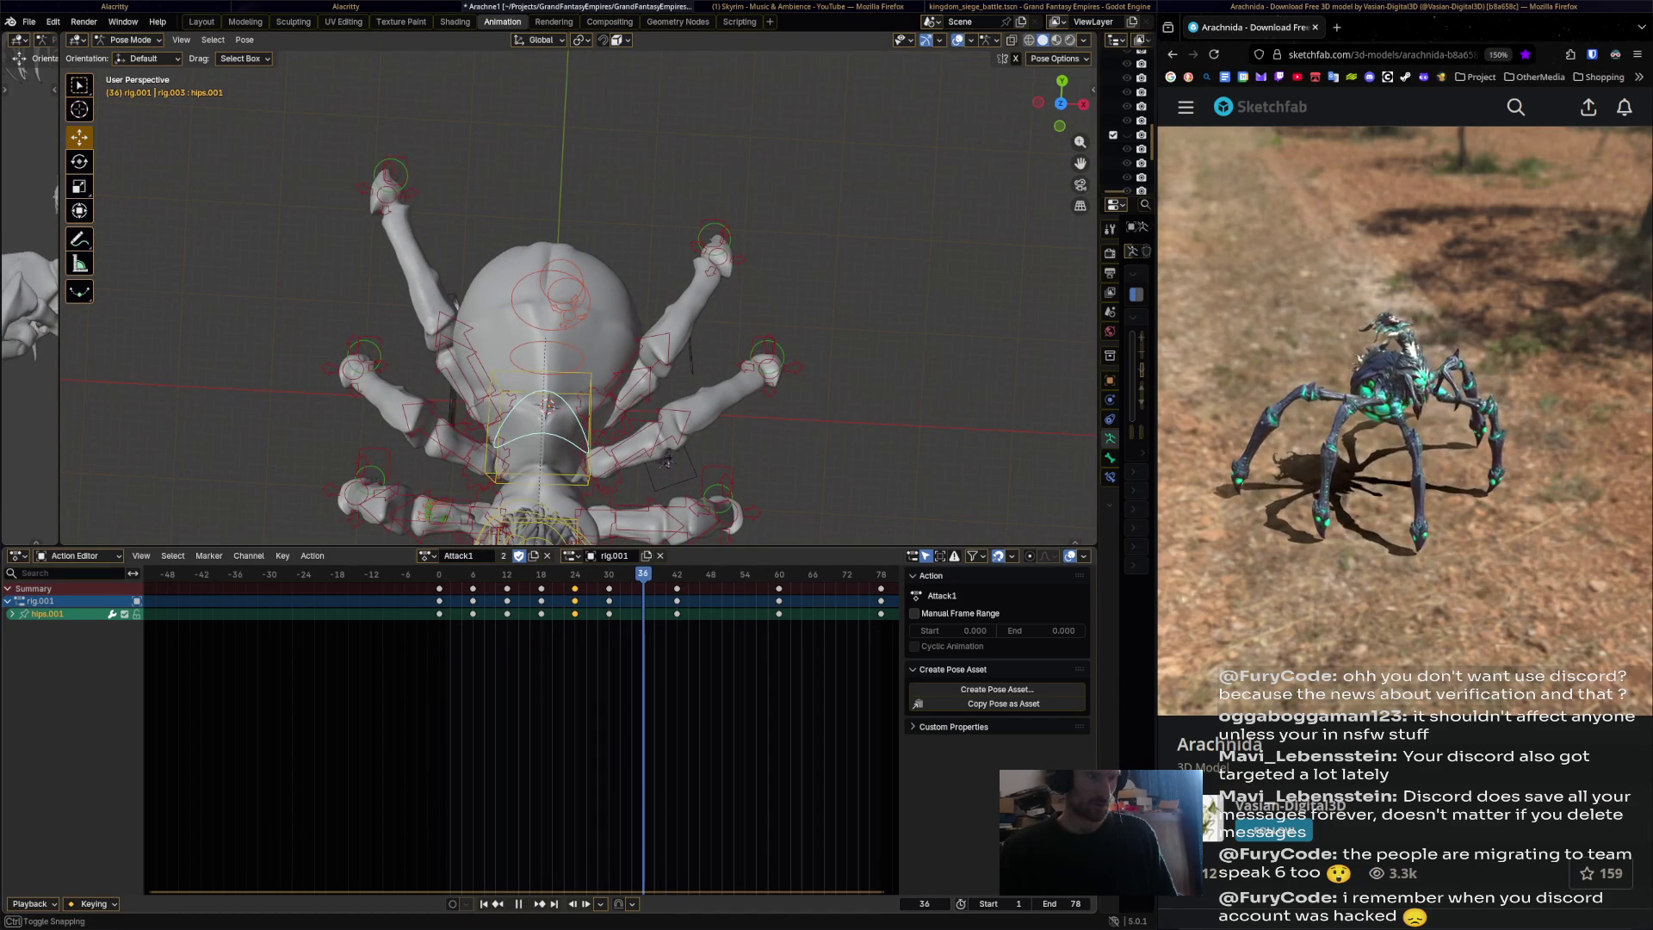
{"action": "key", "text": "space"}
Select spine.010 and spine.011 and clear all their transforms via Pose > Clear Transform > All.
{"action": "mouse_move", "coordinate": [482, 361]}
{"action": "middle_mouse_down"}
{"action": "mouse_move", "coordinate": [321, 362]}
{"action": "mouse_move", "coordinate": [465, 469]}
{"action": "middle_mouse_up"}
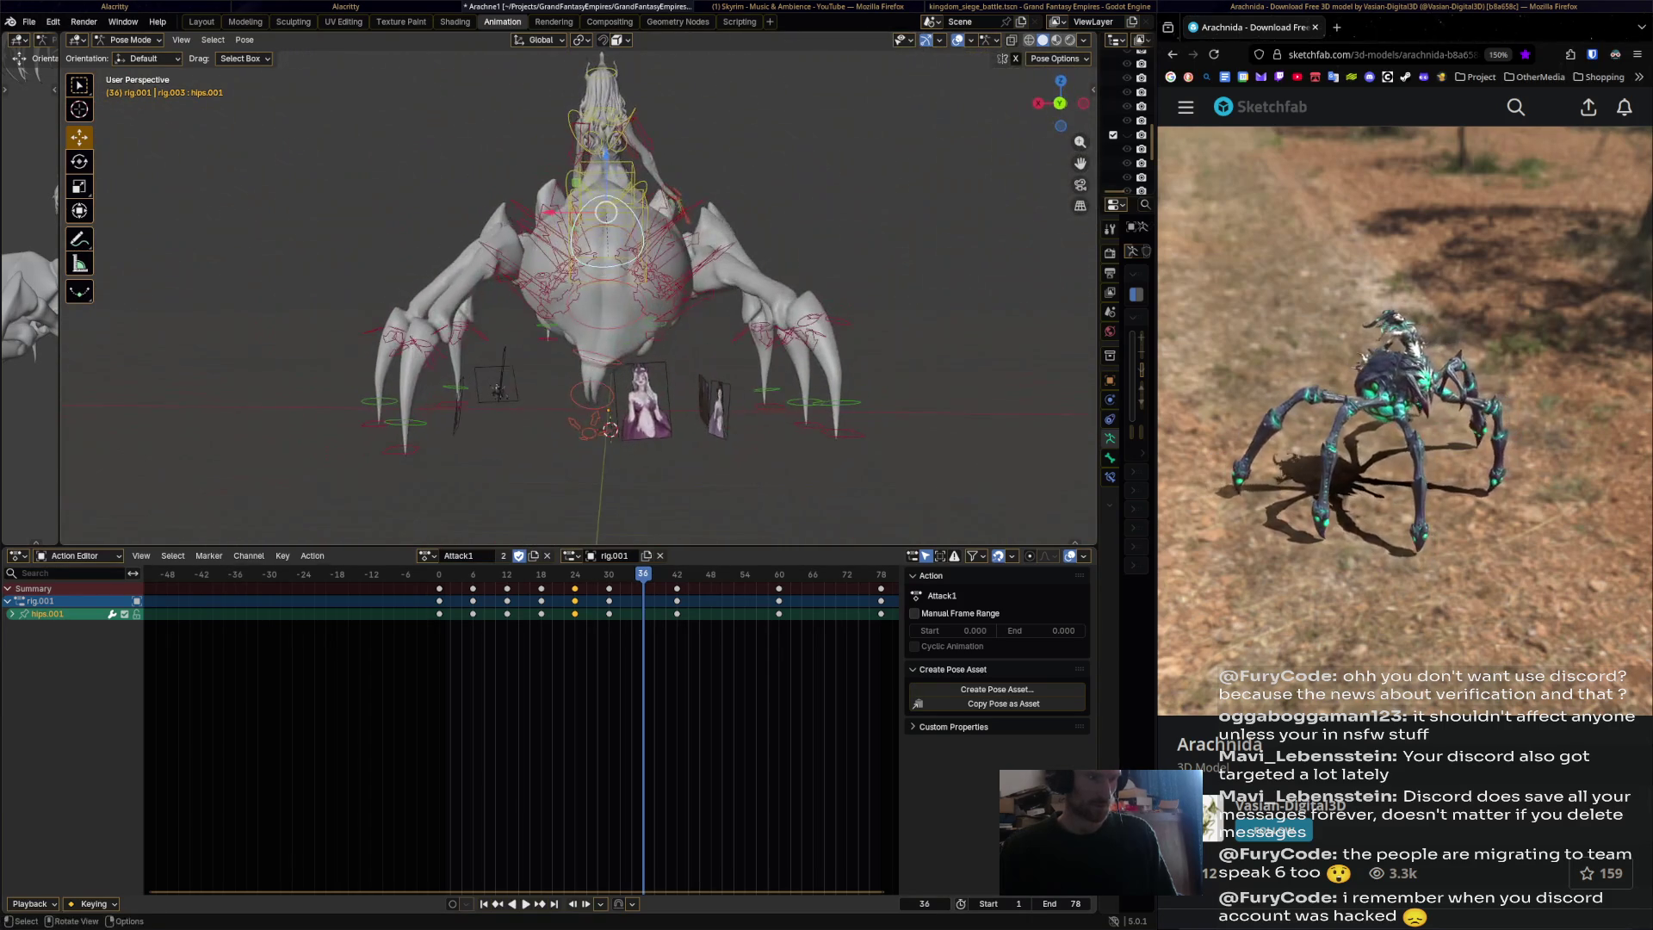
{"action": "scroll", "coordinate": [603, 344], "scroll_direction": "up", "scroll_amount": 3}
{"action": "left_click", "coordinate": [626, 445]}
{"action": "left_click", "coordinate": [618, 392], "text": "shift"}
{"action": "key", "text": "r"}
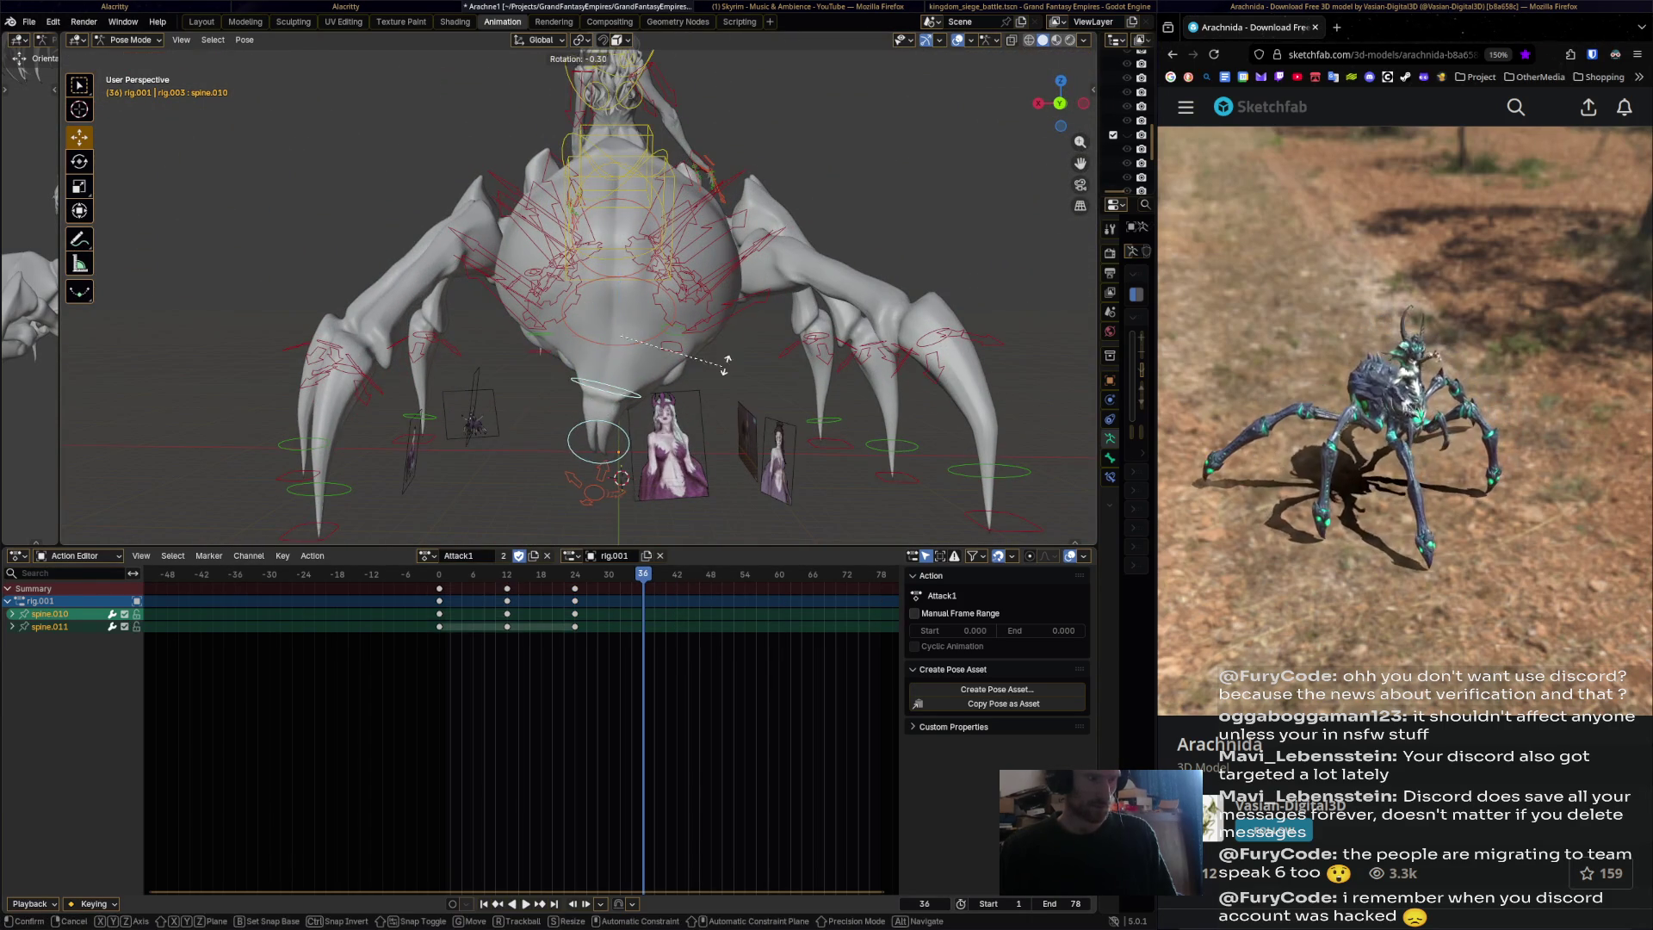
{"action": "left_click", "coordinate": [607, 392]}
{"action": "right_click", "coordinate": [603, 392]}
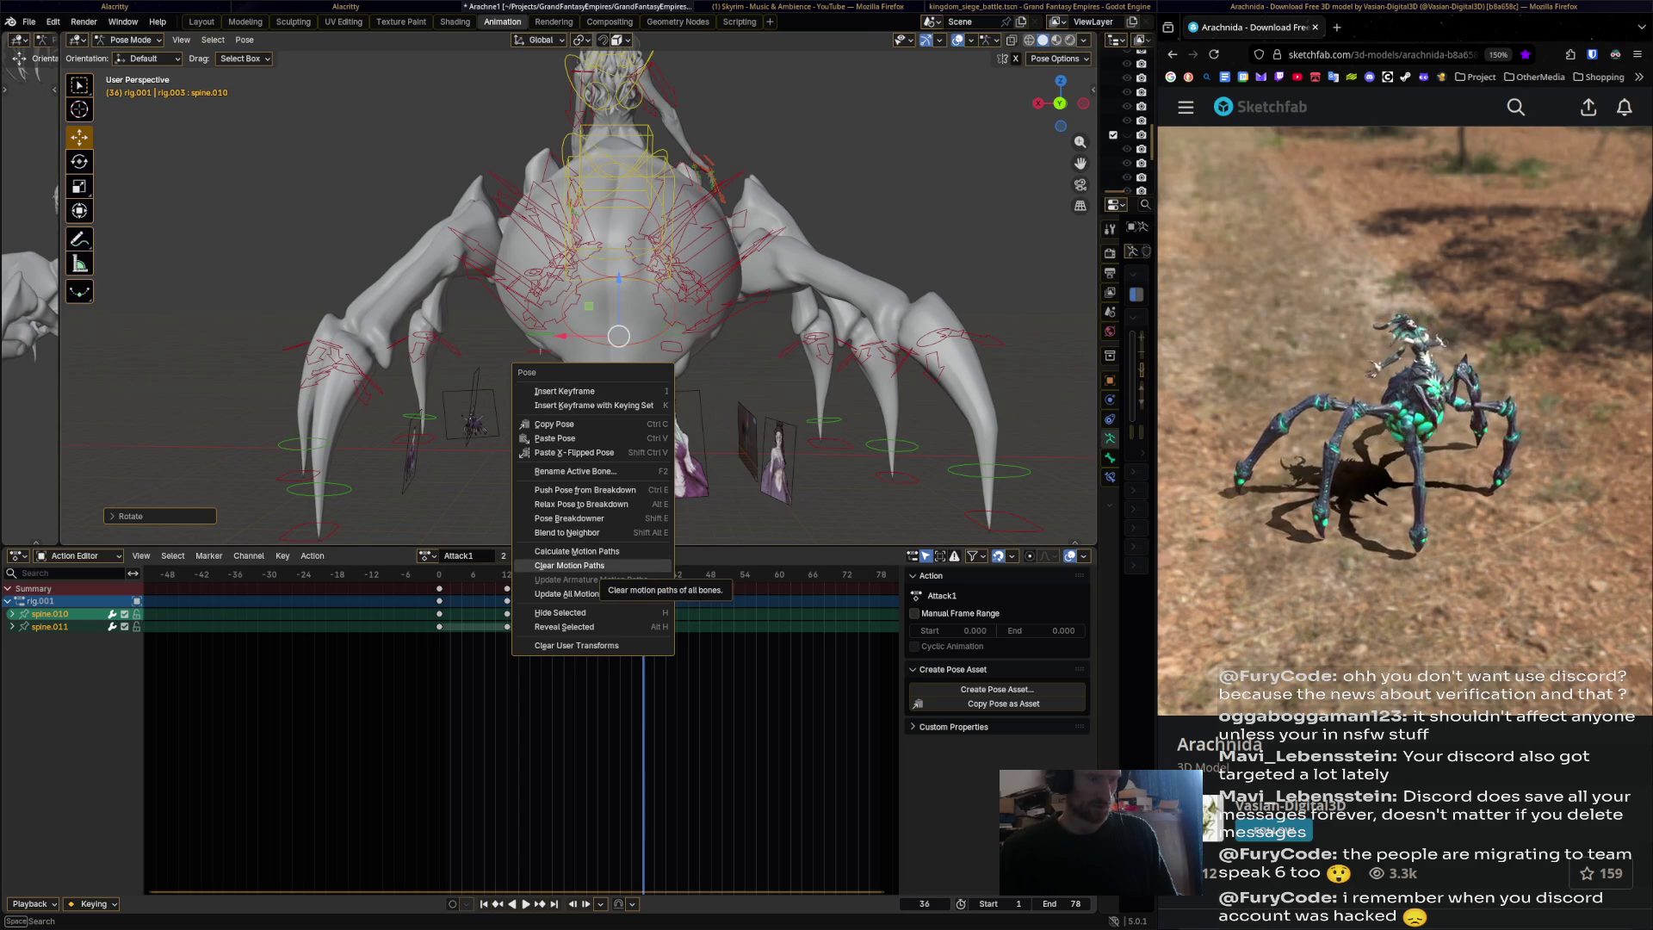
{"action": "left_click", "coordinate": [244, 40]}
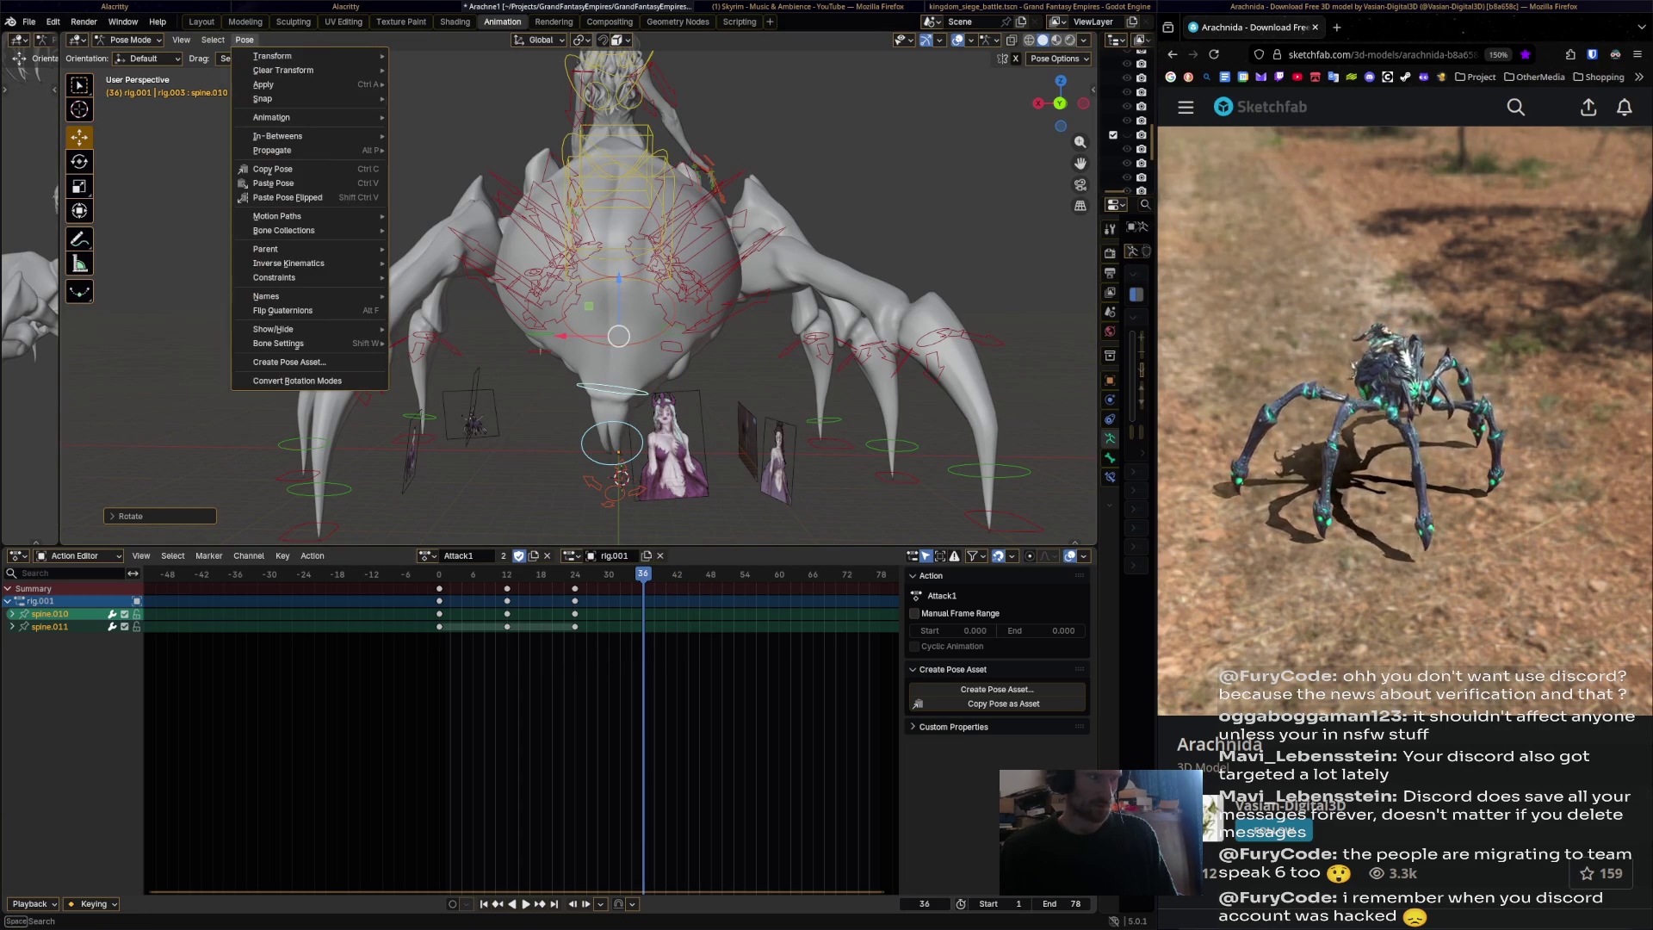
{"action": "mouse_move", "coordinate": [293, 70]}
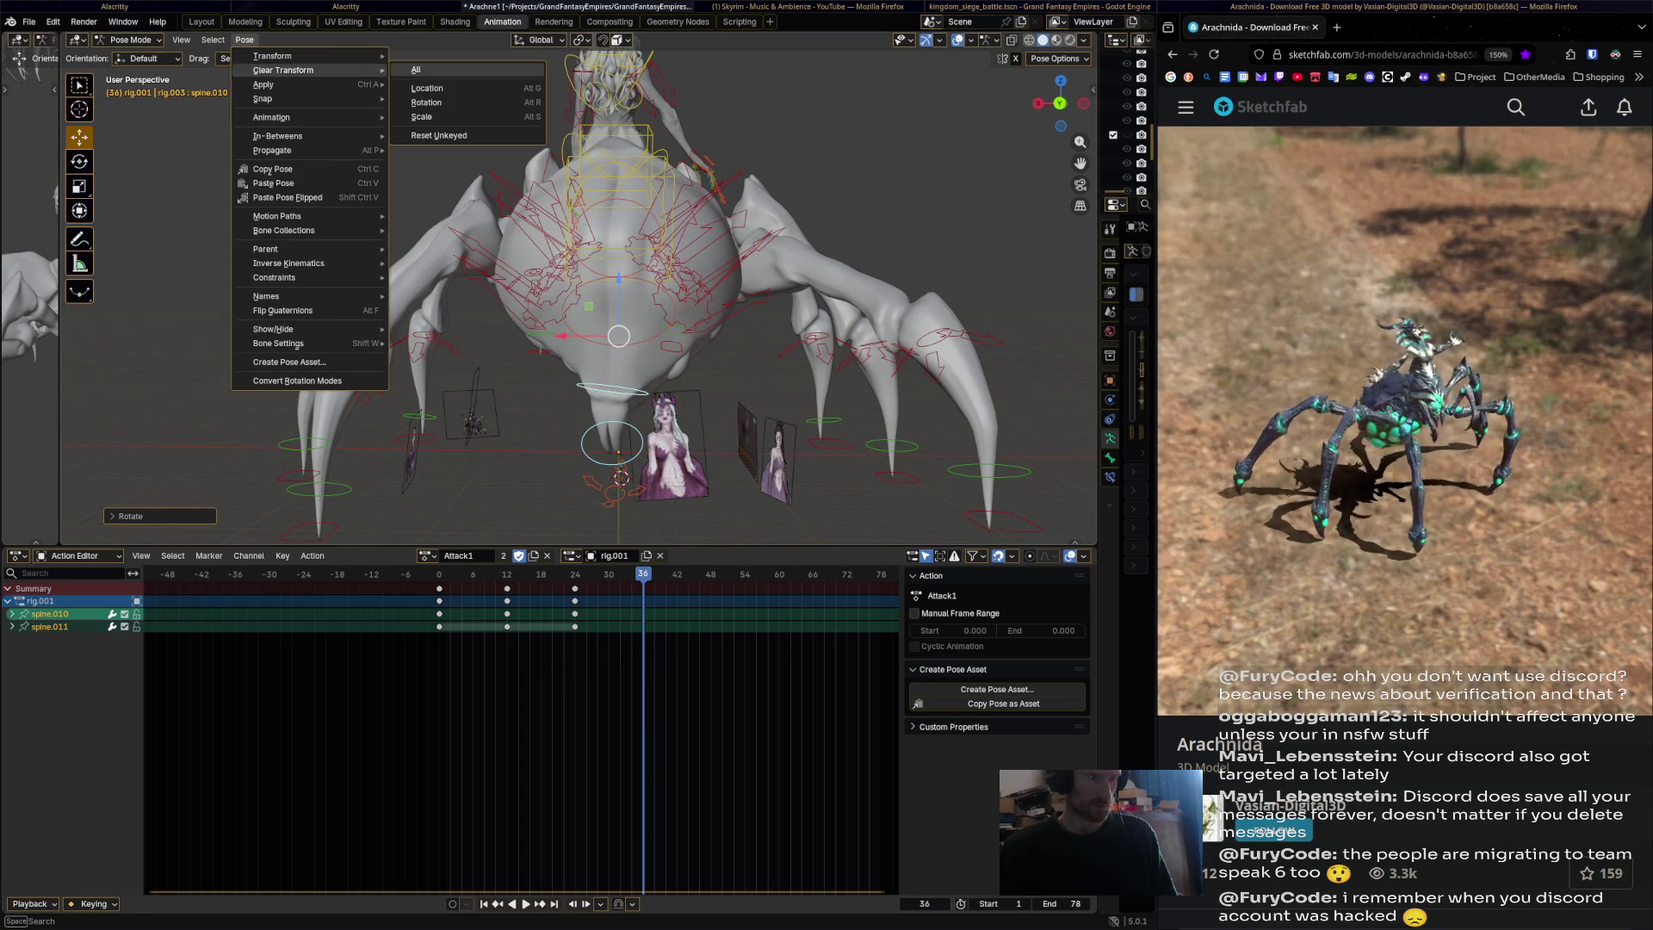
{"action": "left_click", "coordinate": [422, 70]}
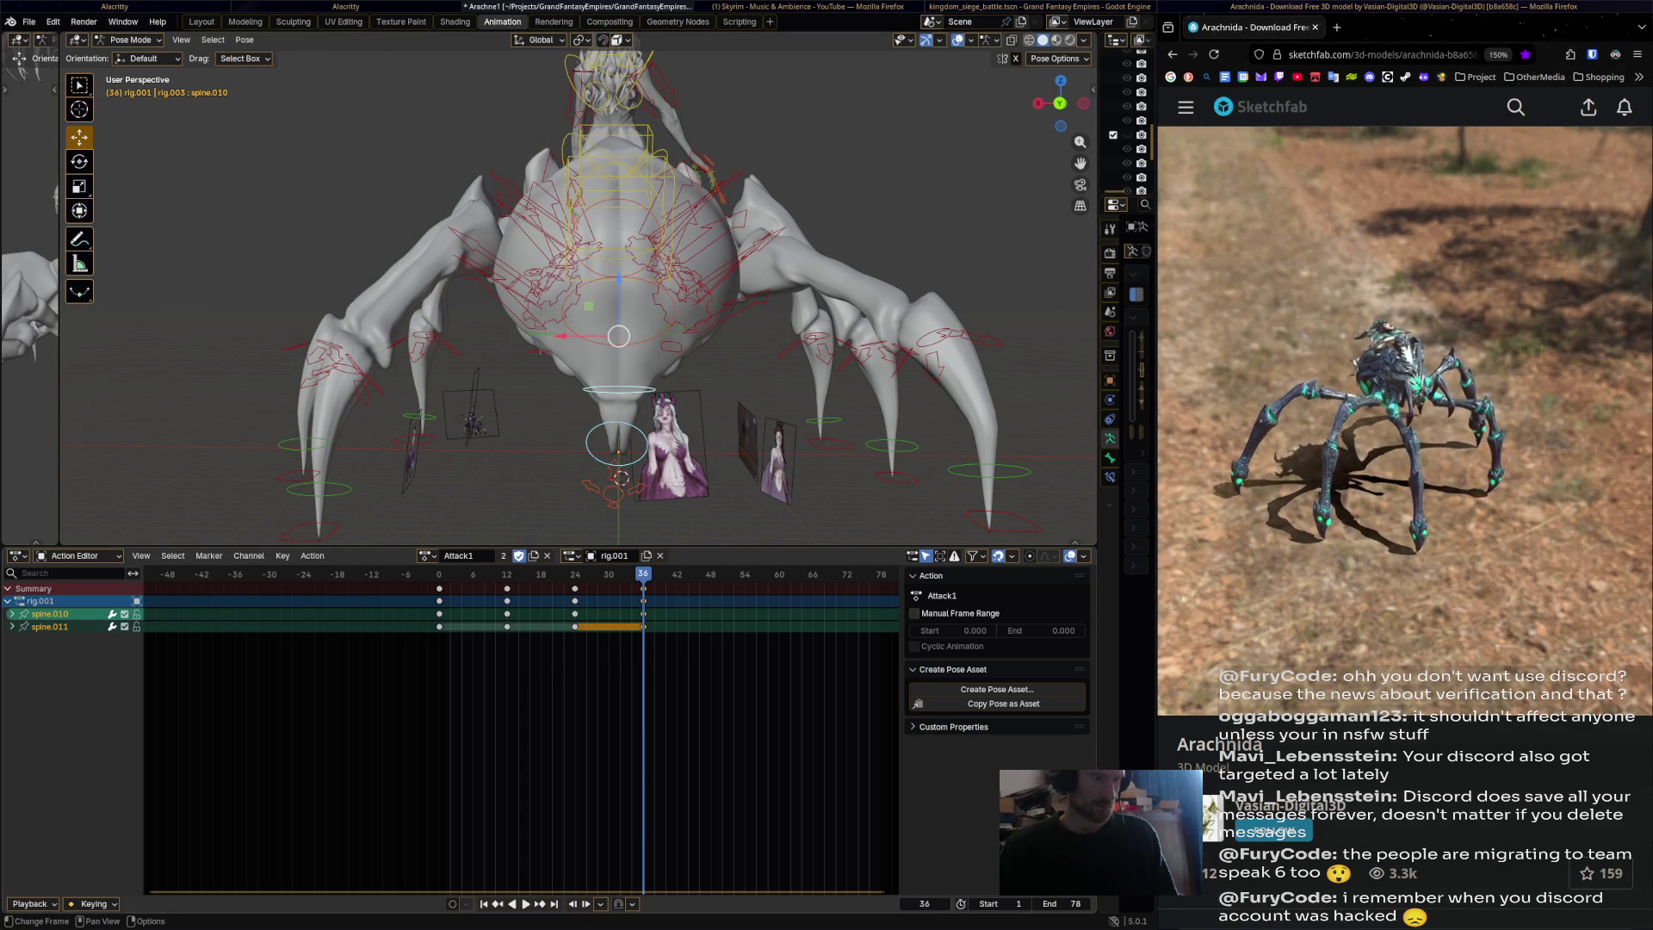
Play the animation from the start to check the loop.
{"action": "key", "text": "space"}
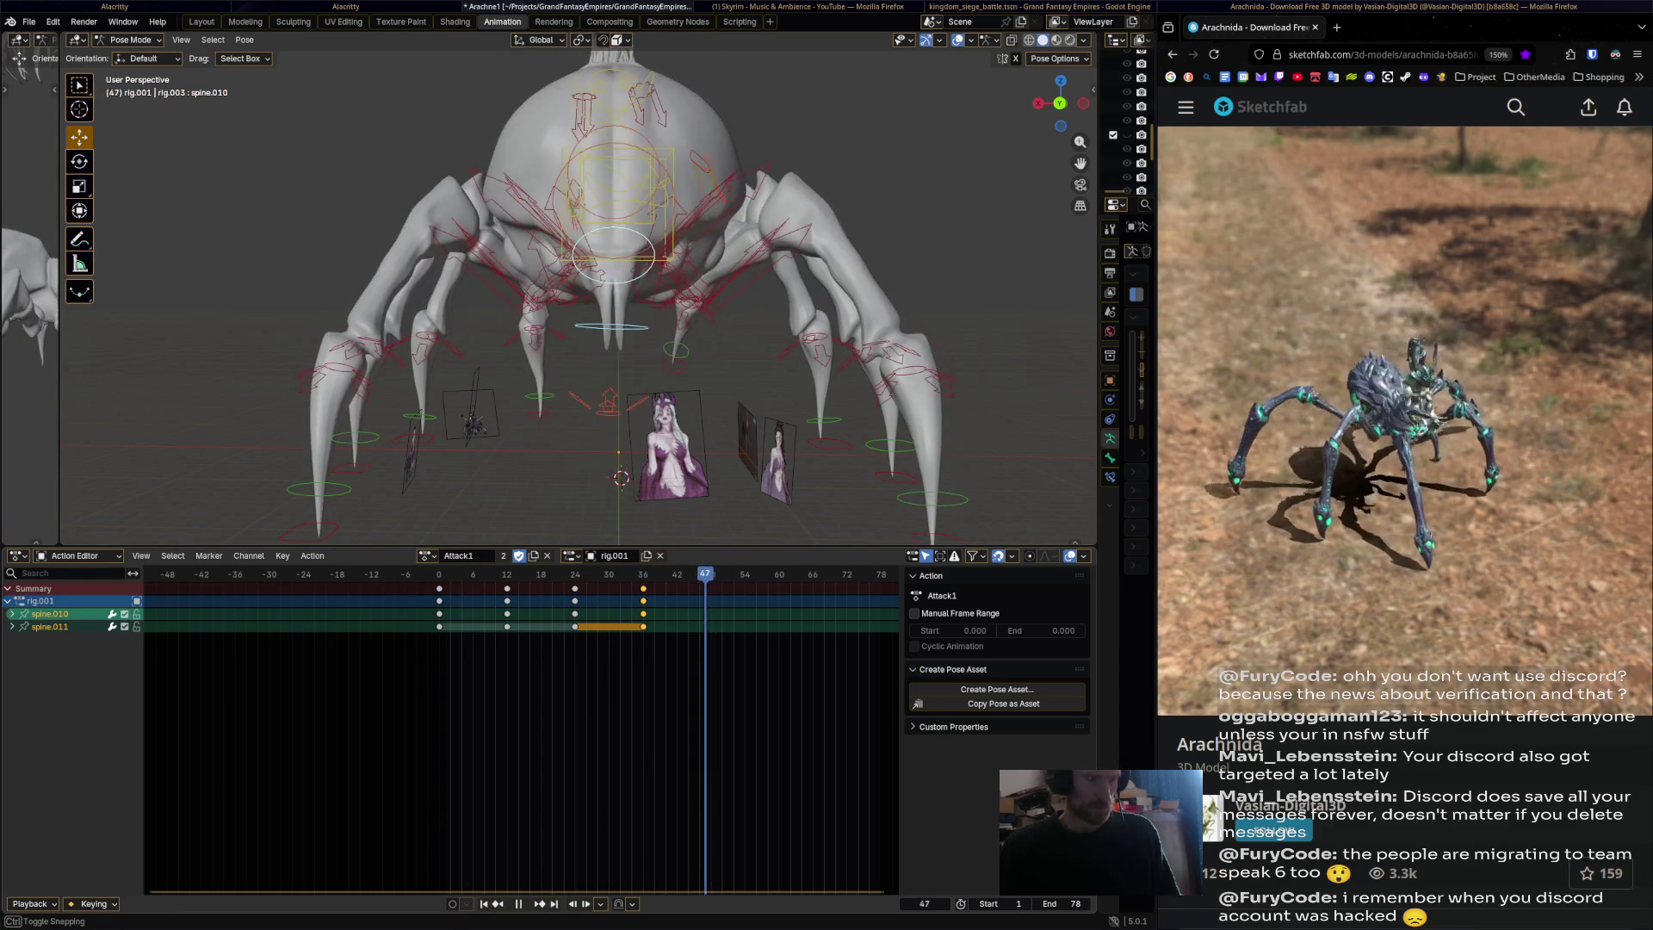
{"action": "key", "text": "space"}
{"action": "mouse_move", "coordinate": [551, 302]}
{"action": "middle_mouse_down"}
{"action": "mouse_move", "coordinate": [431, 284]}
{"action": "mouse_move", "coordinate": [482, 413]}
{"action": "middle_mouse_up"}
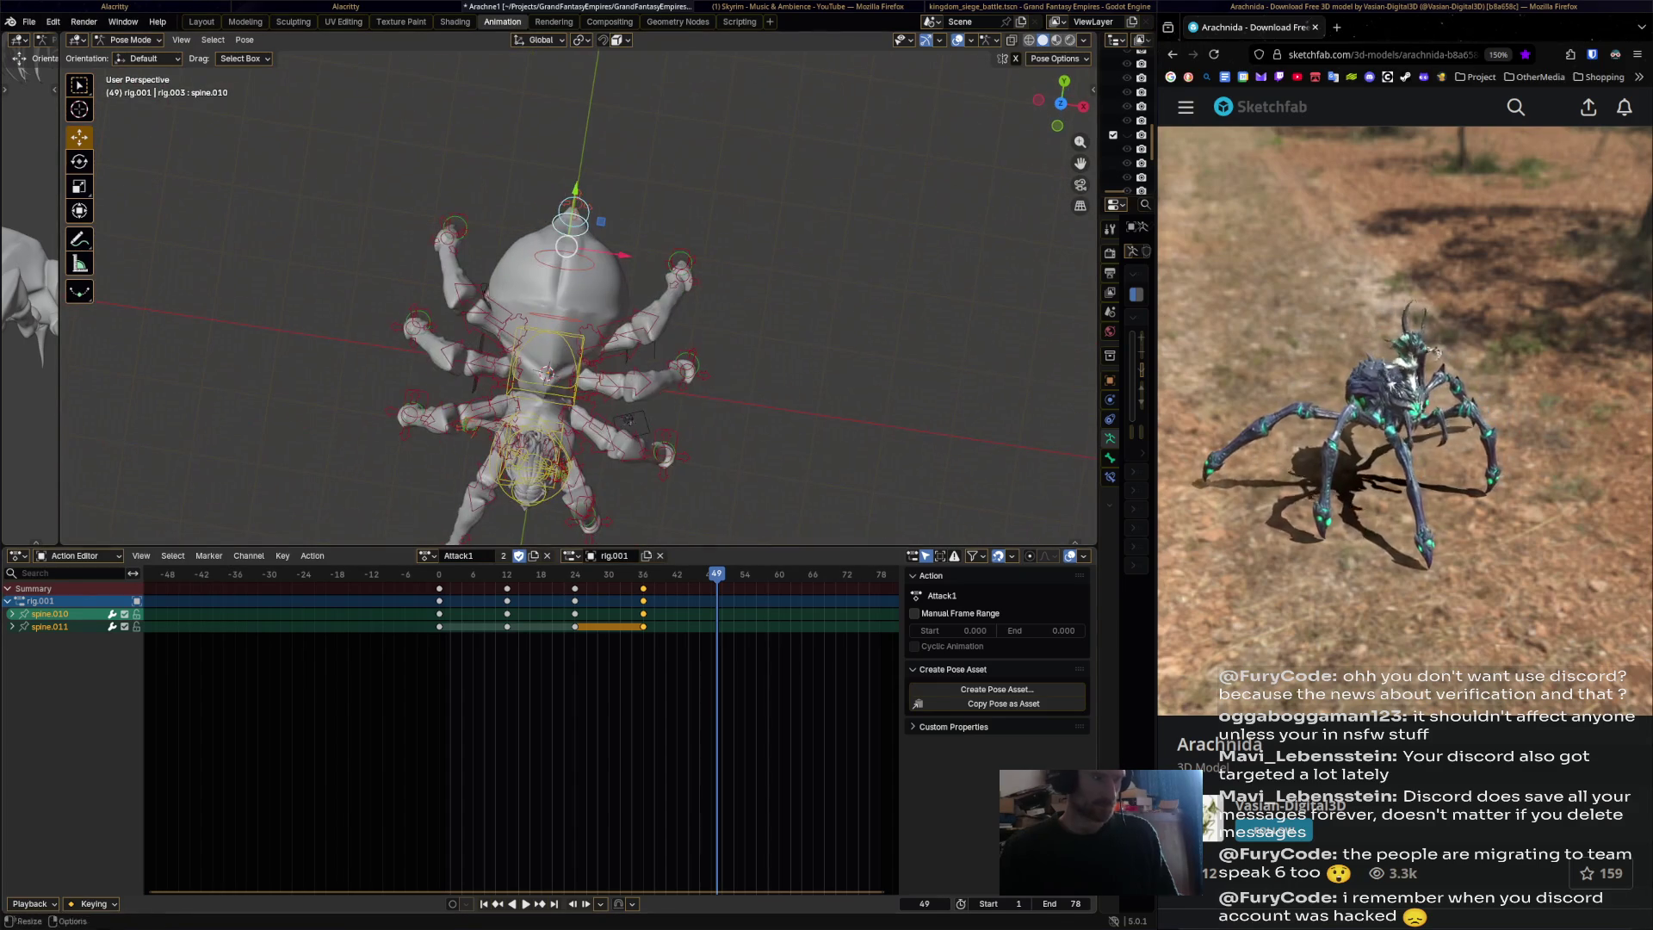
{"action": "key", "text": "shift+Left"}
{"action": "key", "text": "space"}
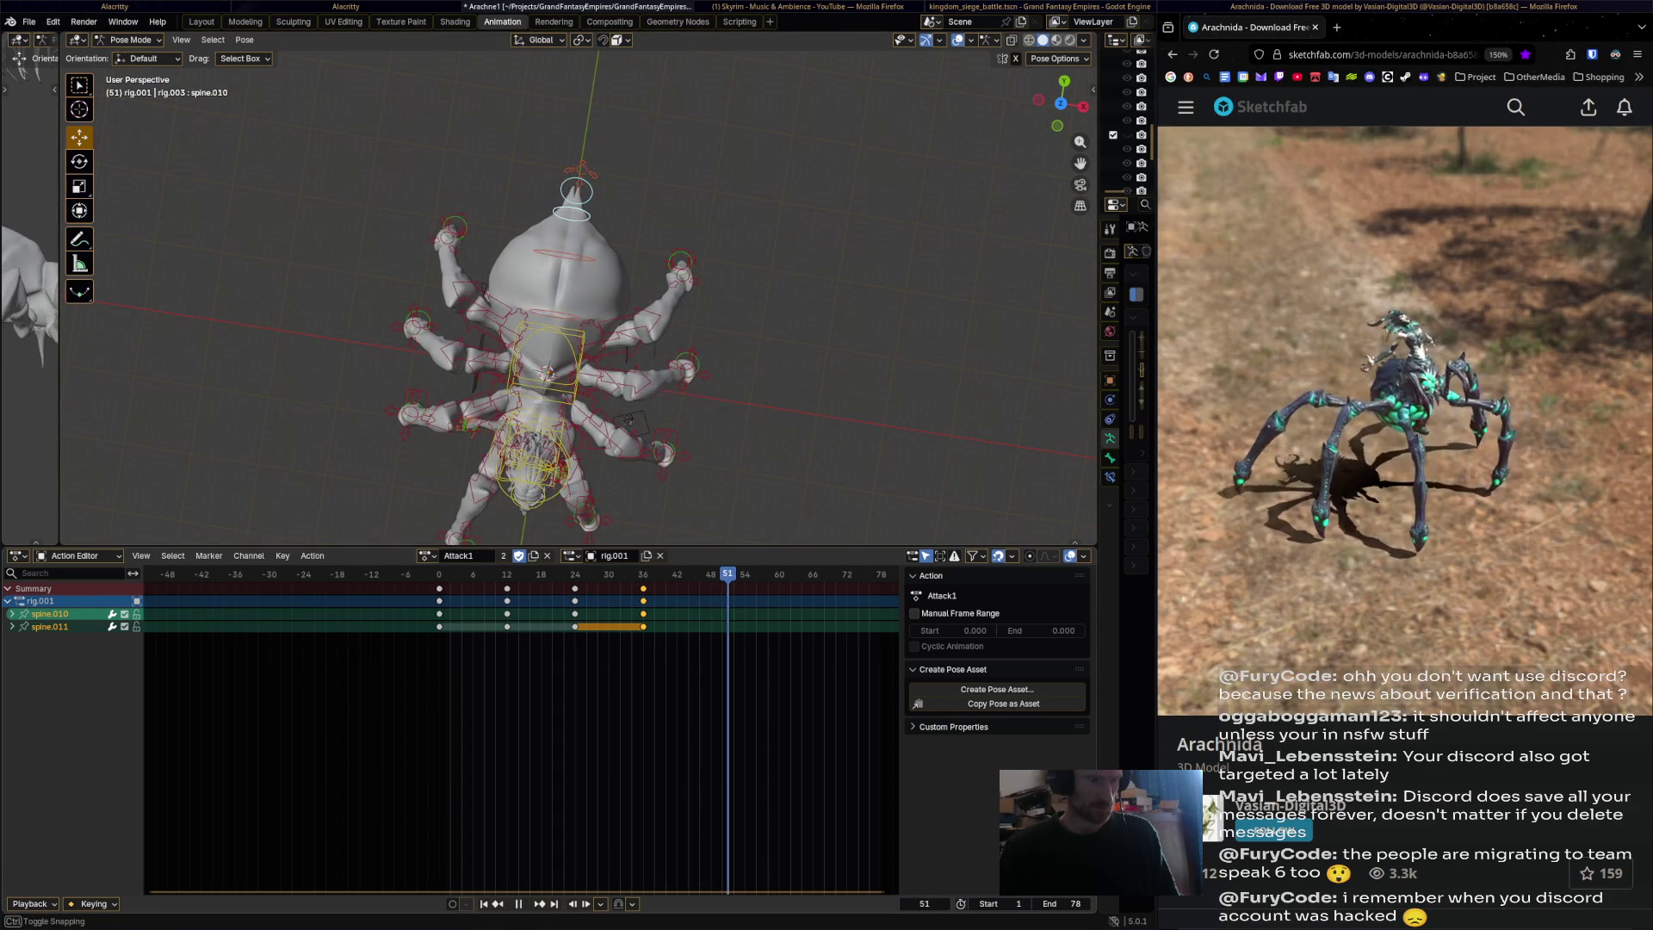
Select the hips bone, rotate it and key the pose at frame 52.
{"action": "key", "text": "space"}
{"action": "left_click", "coordinate": [627, 420]}
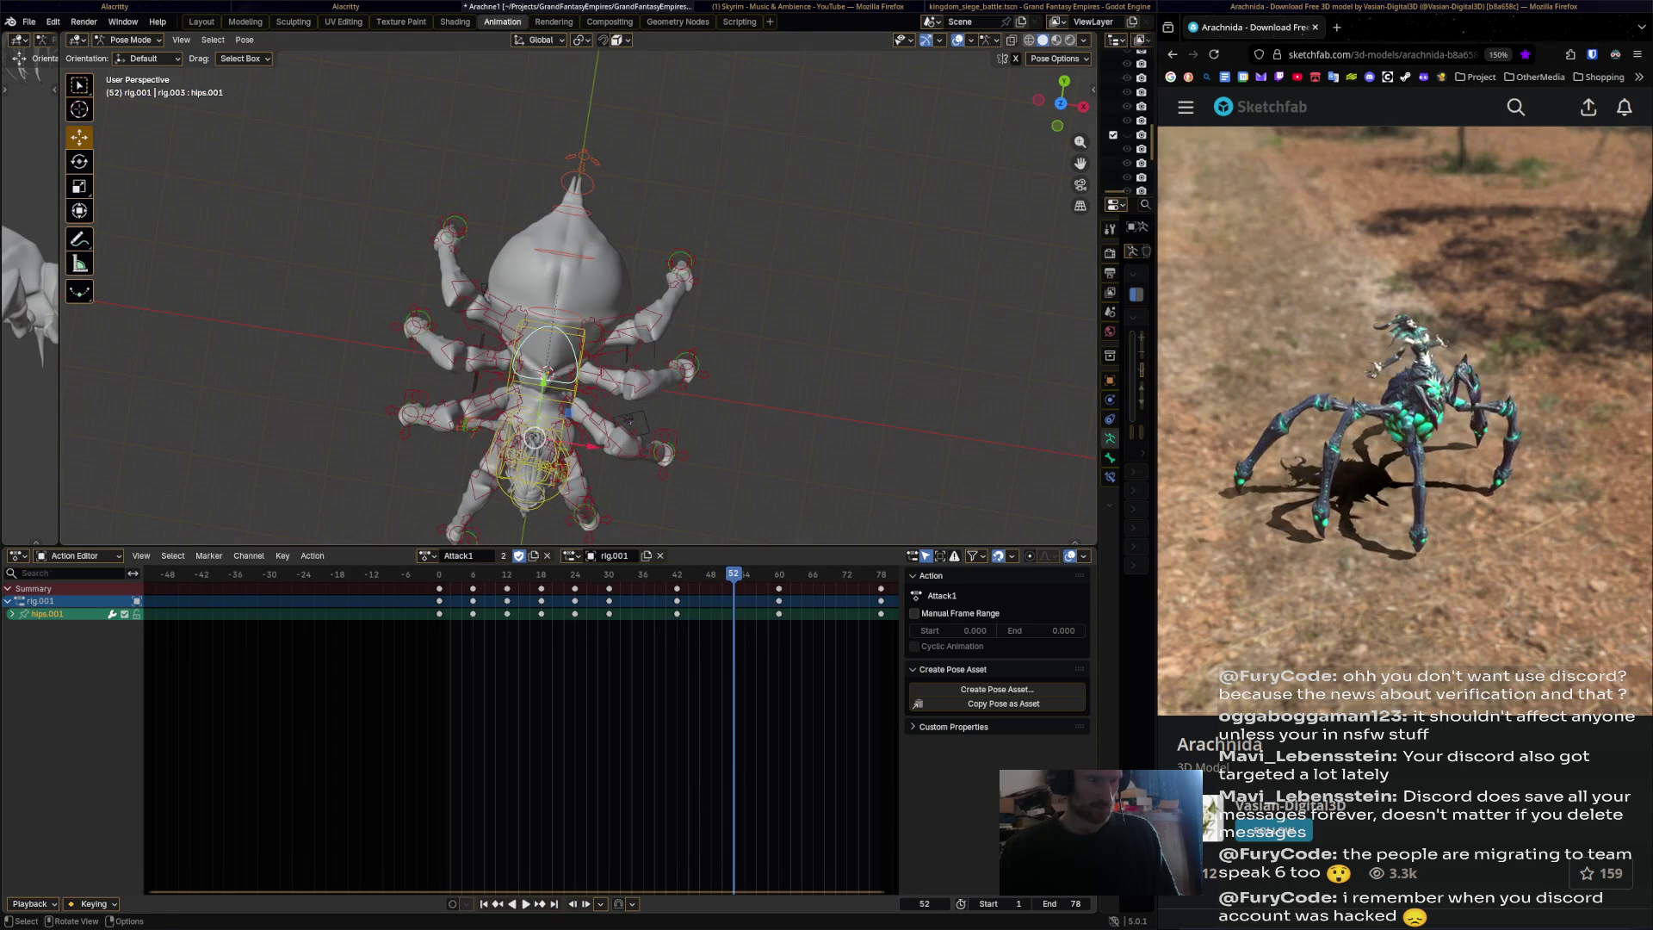
{"action": "key", "text": "space"}
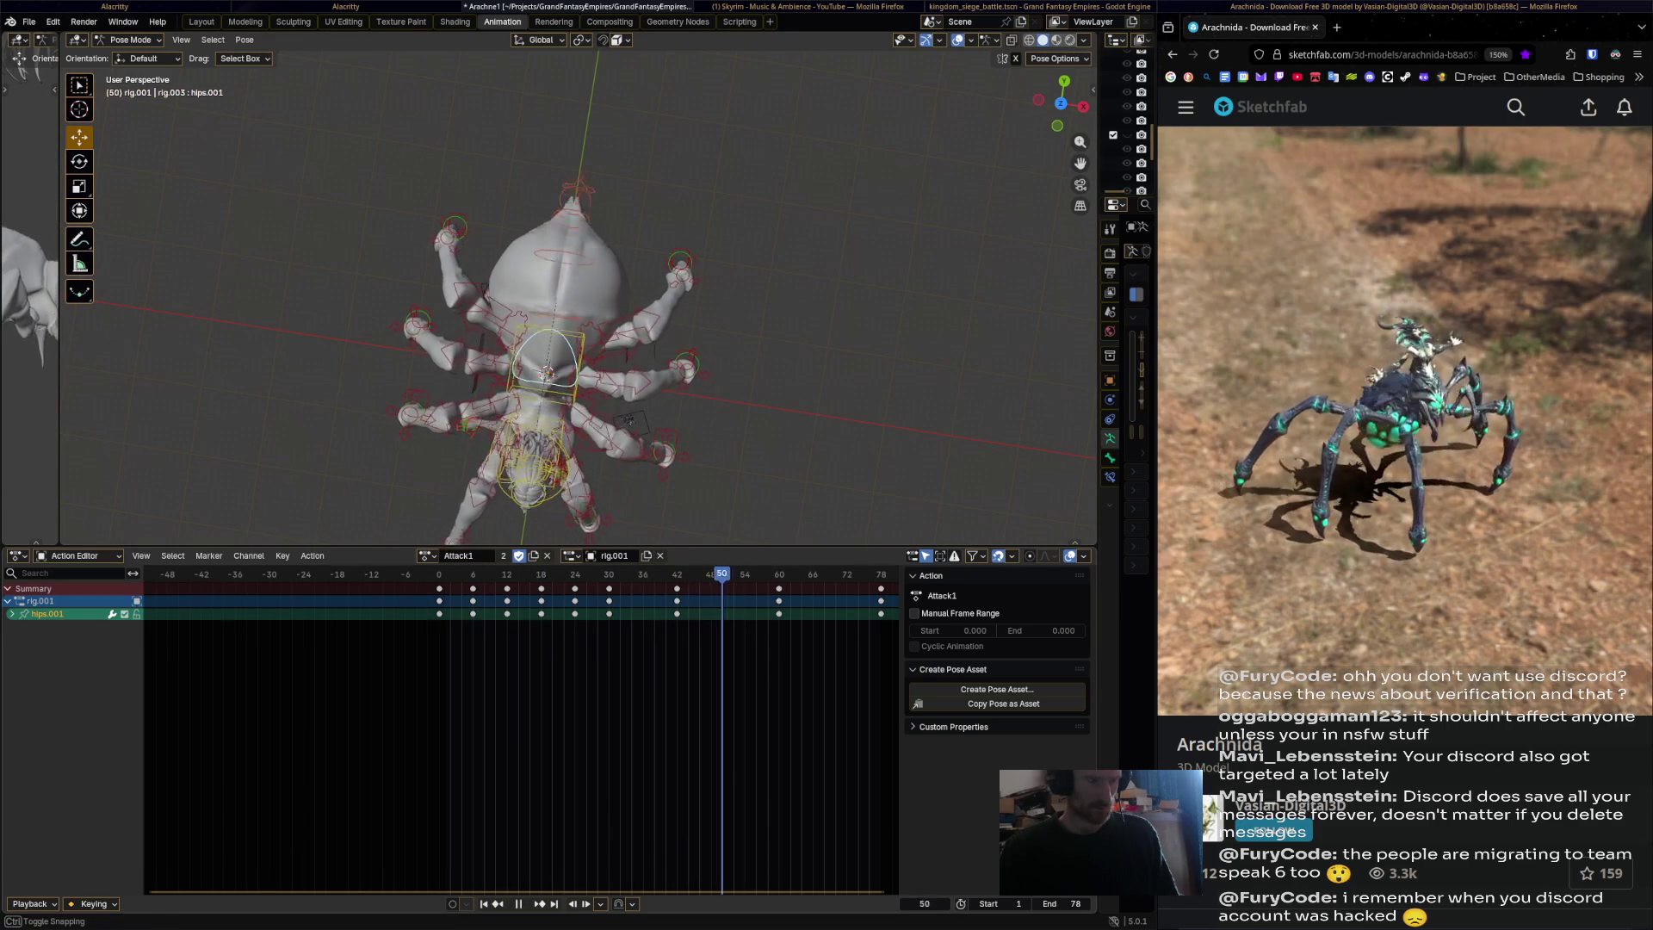
{"action": "key", "text": "r"}
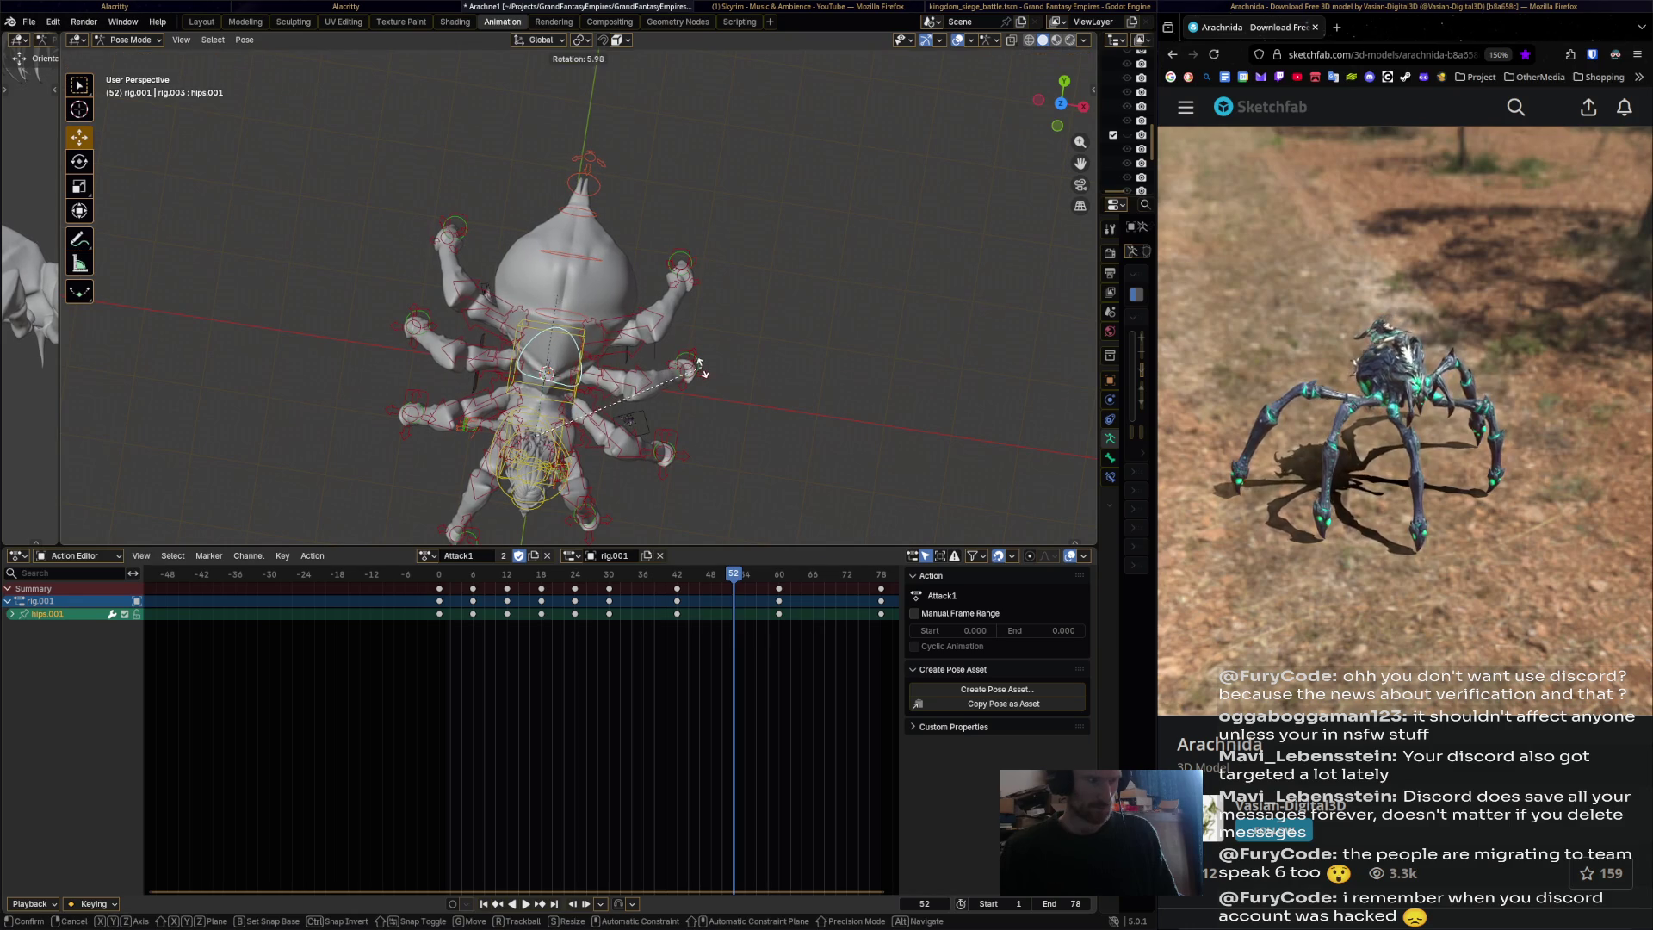
{"action": "left_click", "coordinate": [699, 366]}
{"action": "key", "text": "i"}
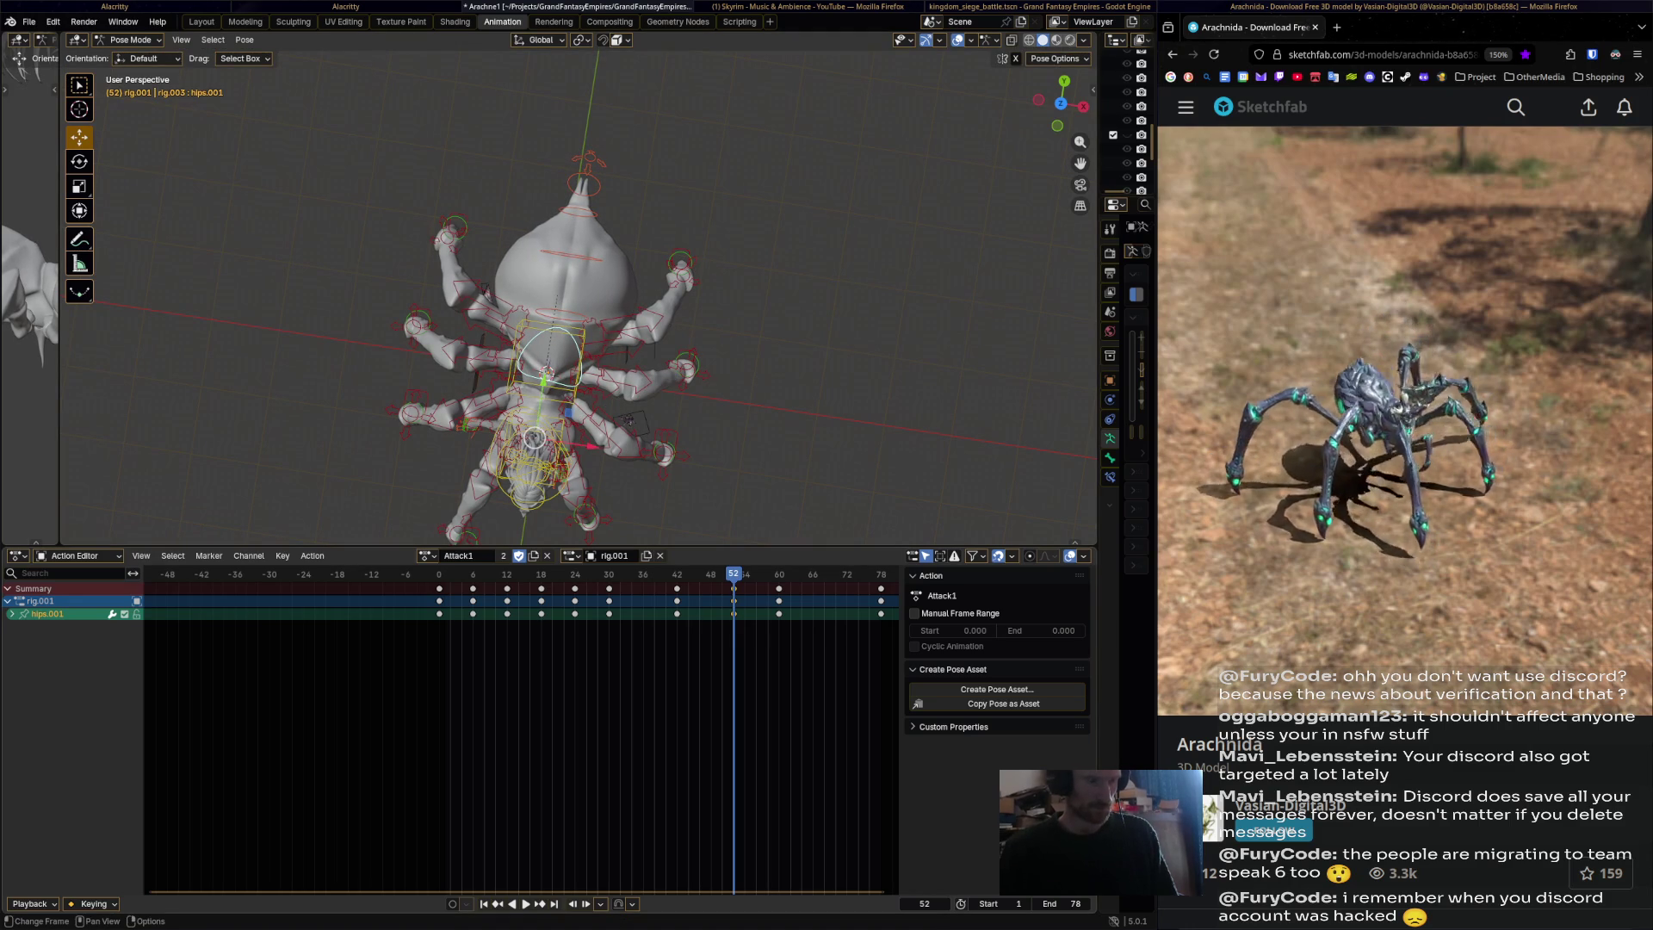
Rotate the hips again, key it at frame 69, and play back to frame 78.
{"action": "scroll", "coordinate": [685, 352], "scroll_direction": "down", "scroll_amount": 17, "text": "alt"}
{"action": "key", "text": "r"}
{"action": "left_click", "coordinate": [685, 352]}
{"action": "key", "text": "i"}
{"action": "key", "text": "space"}
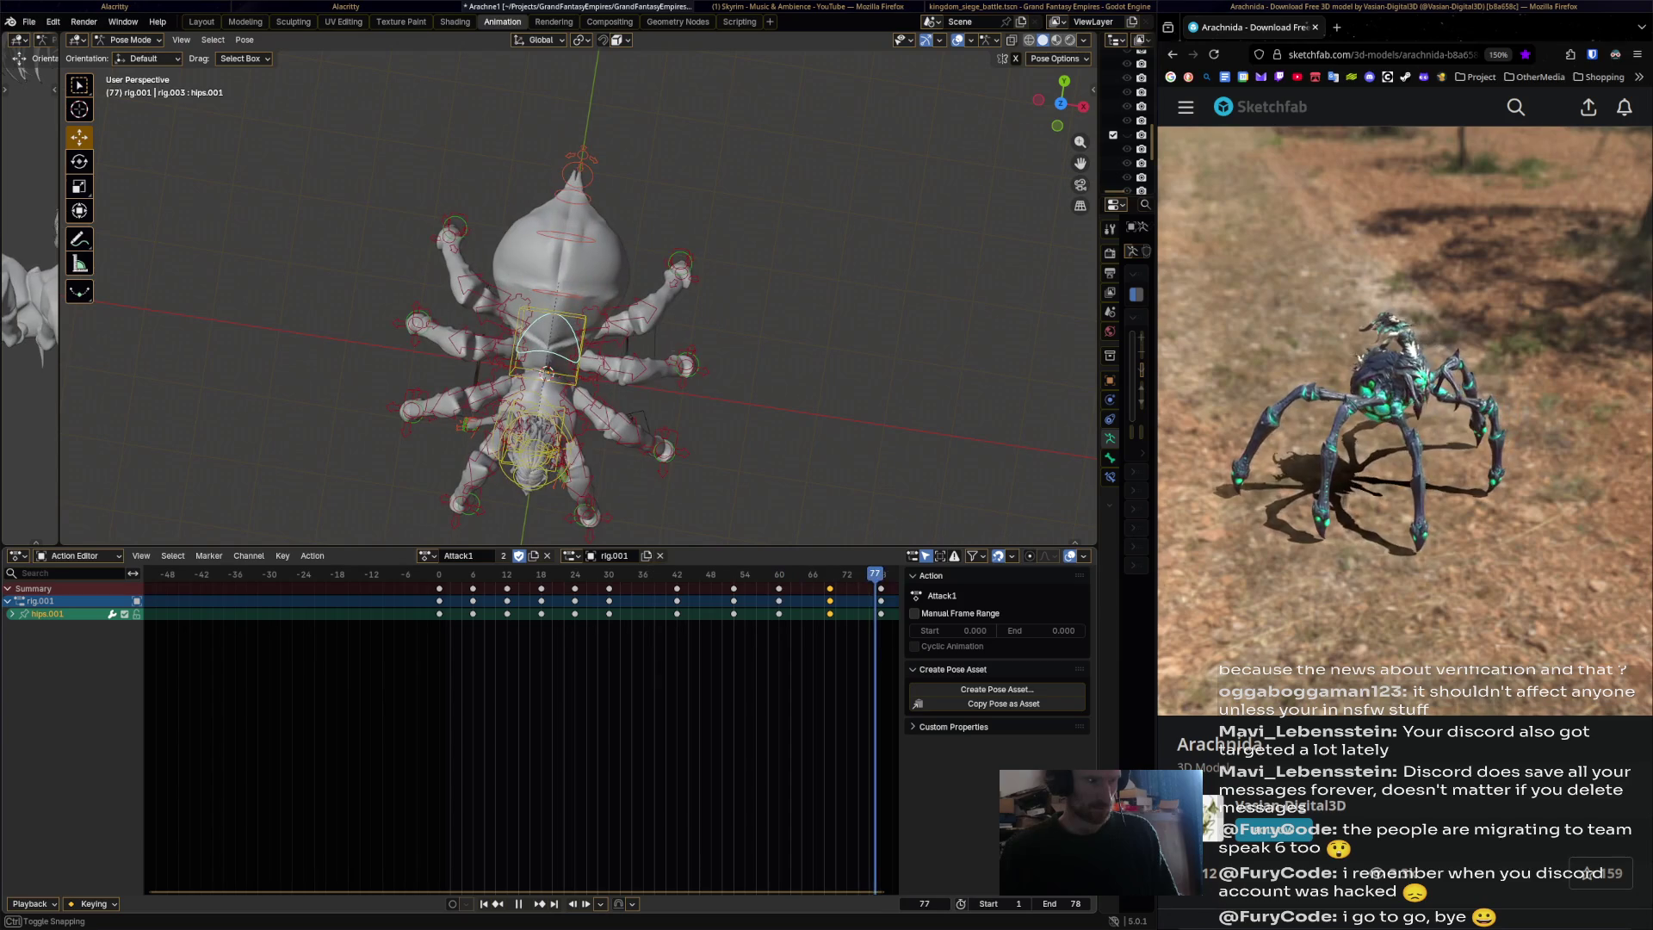
{"action": "key", "text": "space"}
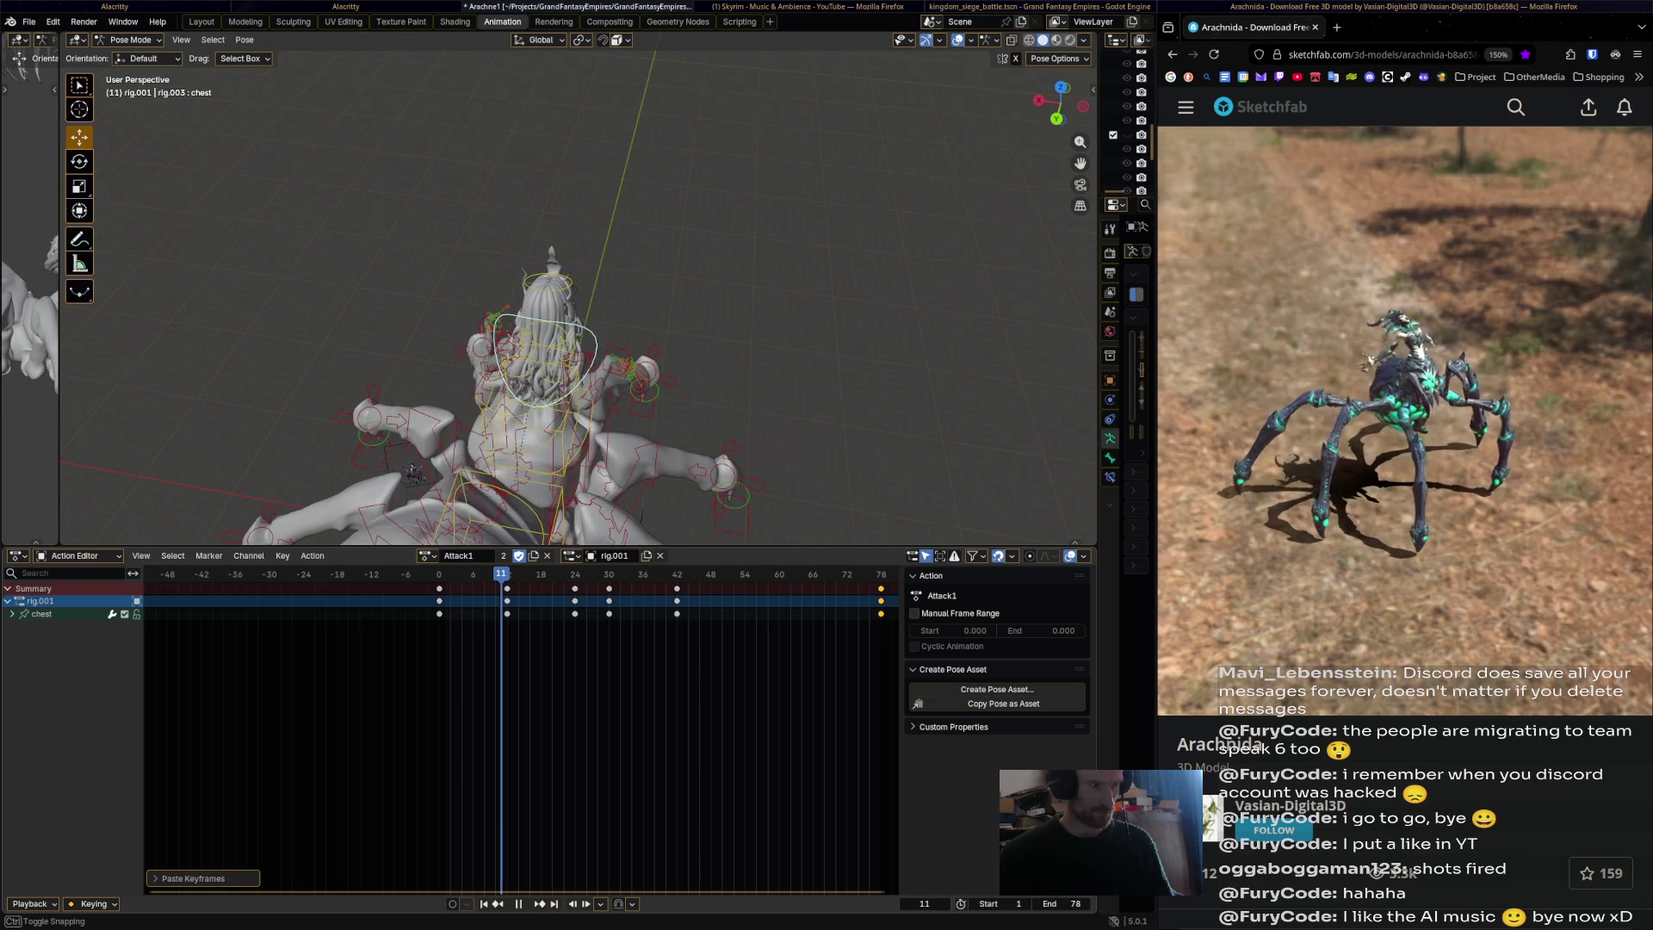
Select hand_ik.R, move the right hand down, and key it at frame 18.
{"action": "key", "text": "space"}
{"action": "middle_click_drag", "start_coordinate": [516, 362], "coordinate": [614, 333]}
{"action": "left_click", "coordinate": [614, 333]}
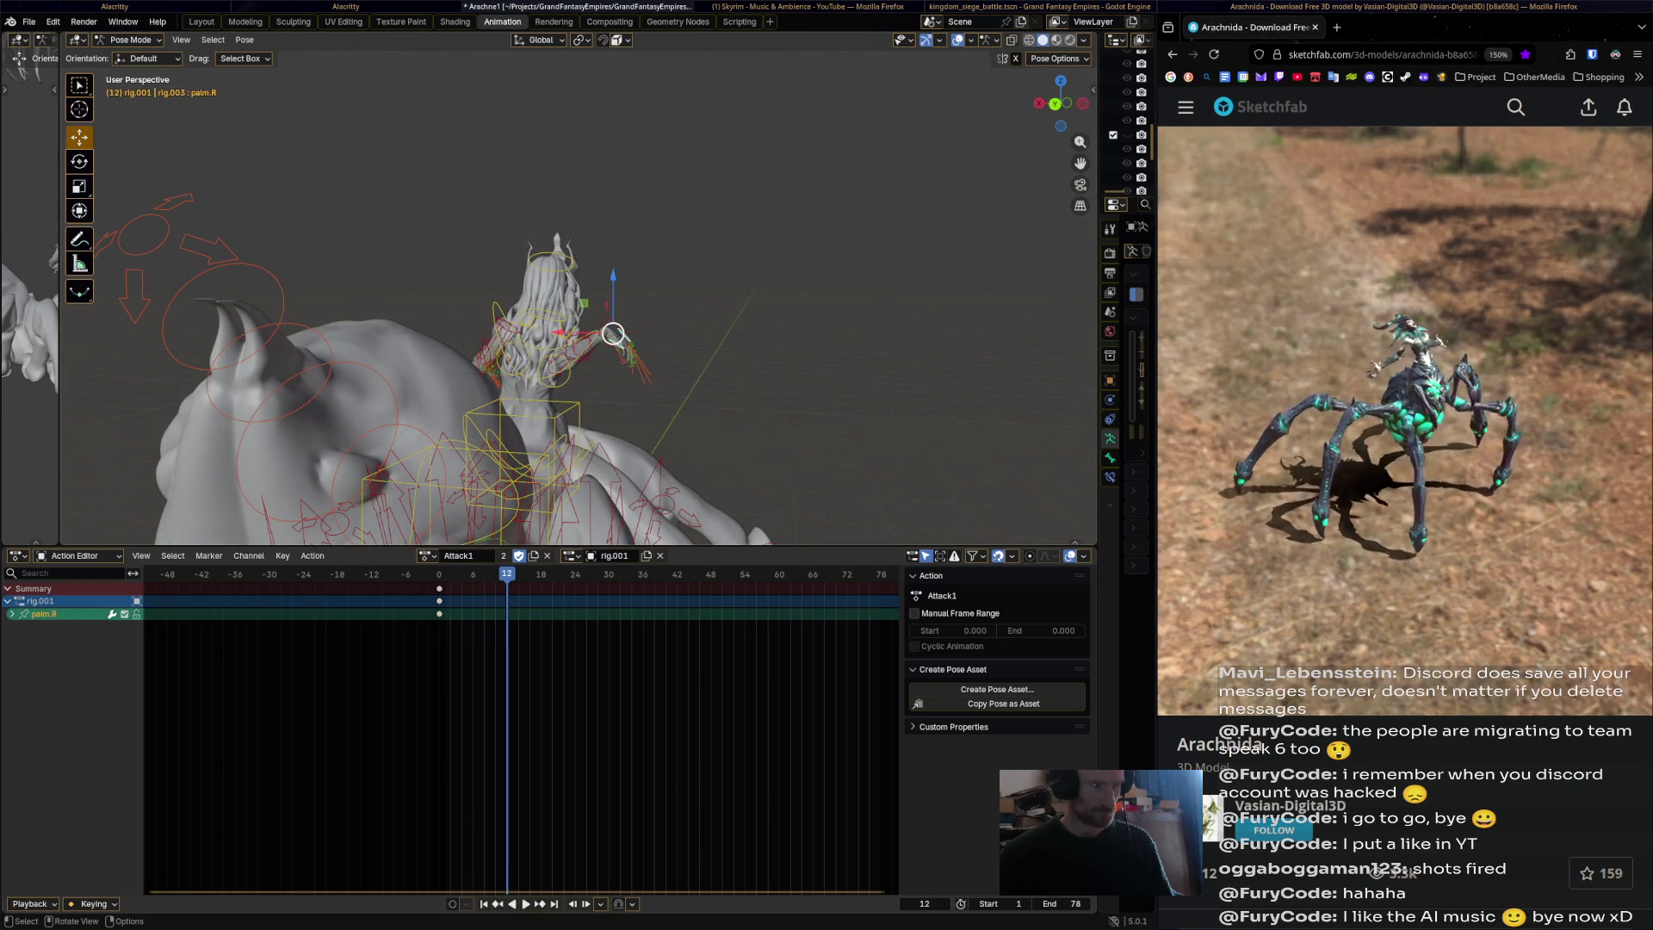
{"action": "mouse_move", "coordinate": [606, 328]}
{"action": "left_mouse_down"}
{"action": "mouse_move", "coordinate": [594, 399]}
{"action": "mouse_move", "coordinate": [560, 443]}
{"action": "left_mouse_up"}
{"action": "middle_click_drag", "start_coordinate": [560, 443], "coordinate": [528, 434]}
{"action": "key", "text": "g"}
{"action": "left_click", "coordinate": [542, 439]}
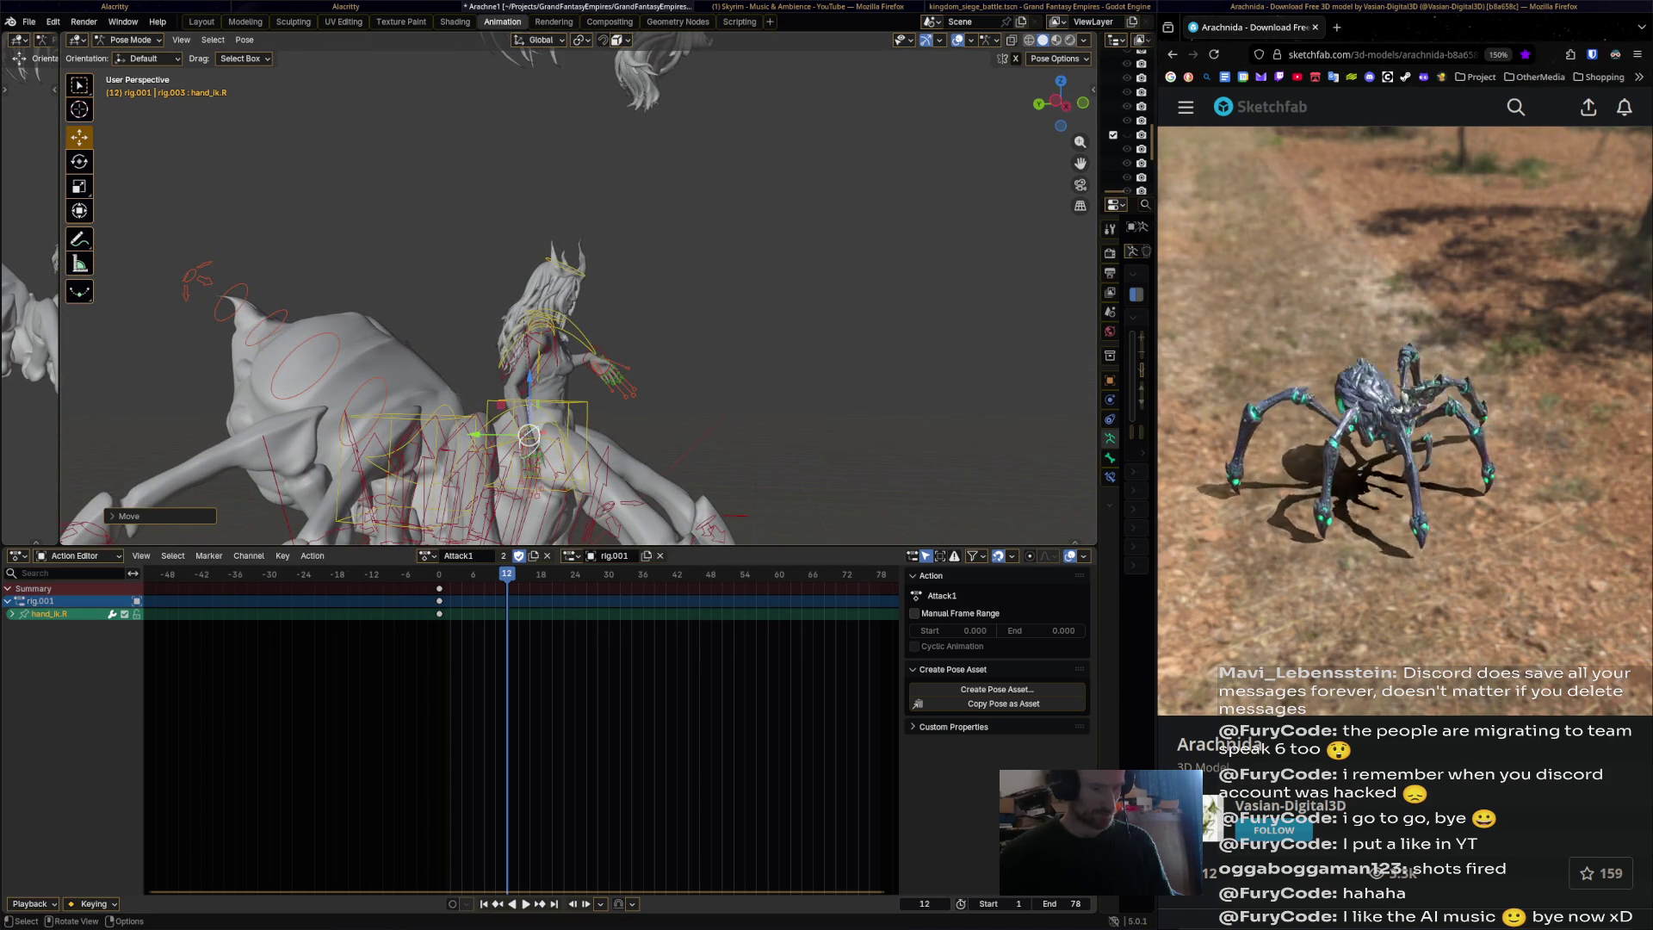
{"action": "mouse_move", "coordinate": [529, 442]}
{"action": "middle_mouse_down"}
{"action": "mouse_move", "coordinate": [508, 443]}
{"action": "mouse_move", "coordinate": [542, 441]}
{"action": "mouse_move", "coordinate": [529, 442]}
{"action": "middle_mouse_up"}
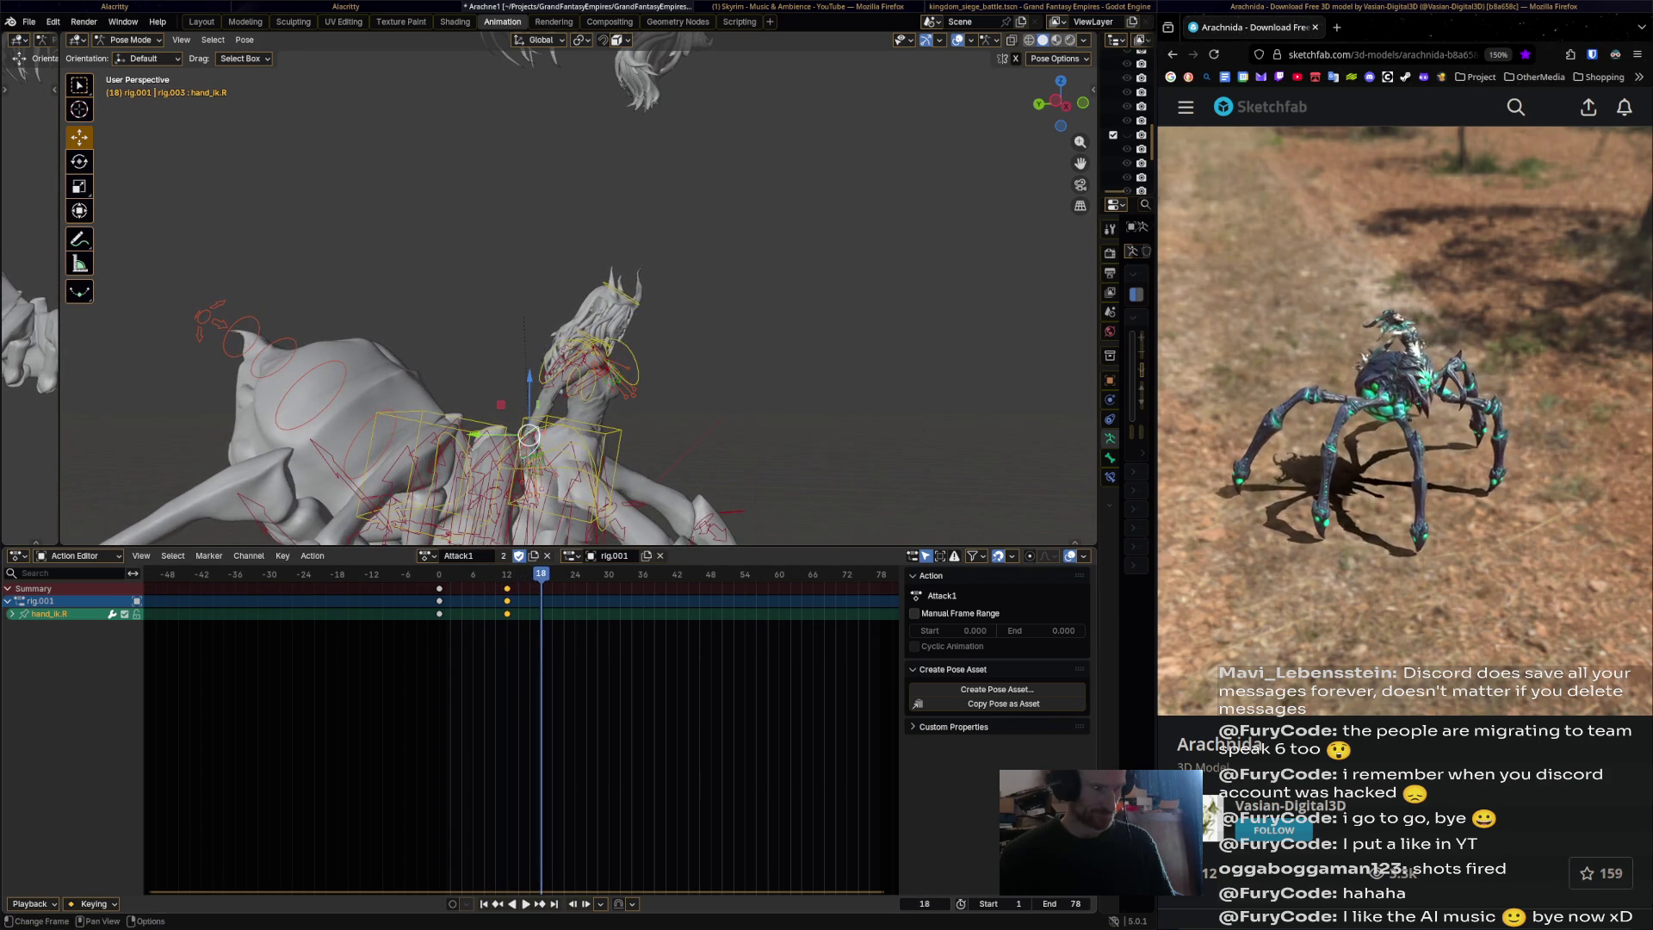
{"action": "left_click_drag", "start_coordinate": [529, 434], "coordinate": [557, 453]}
{"action": "middle_click_drag", "start_coordinate": [557, 454], "coordinate": [549, 454]}
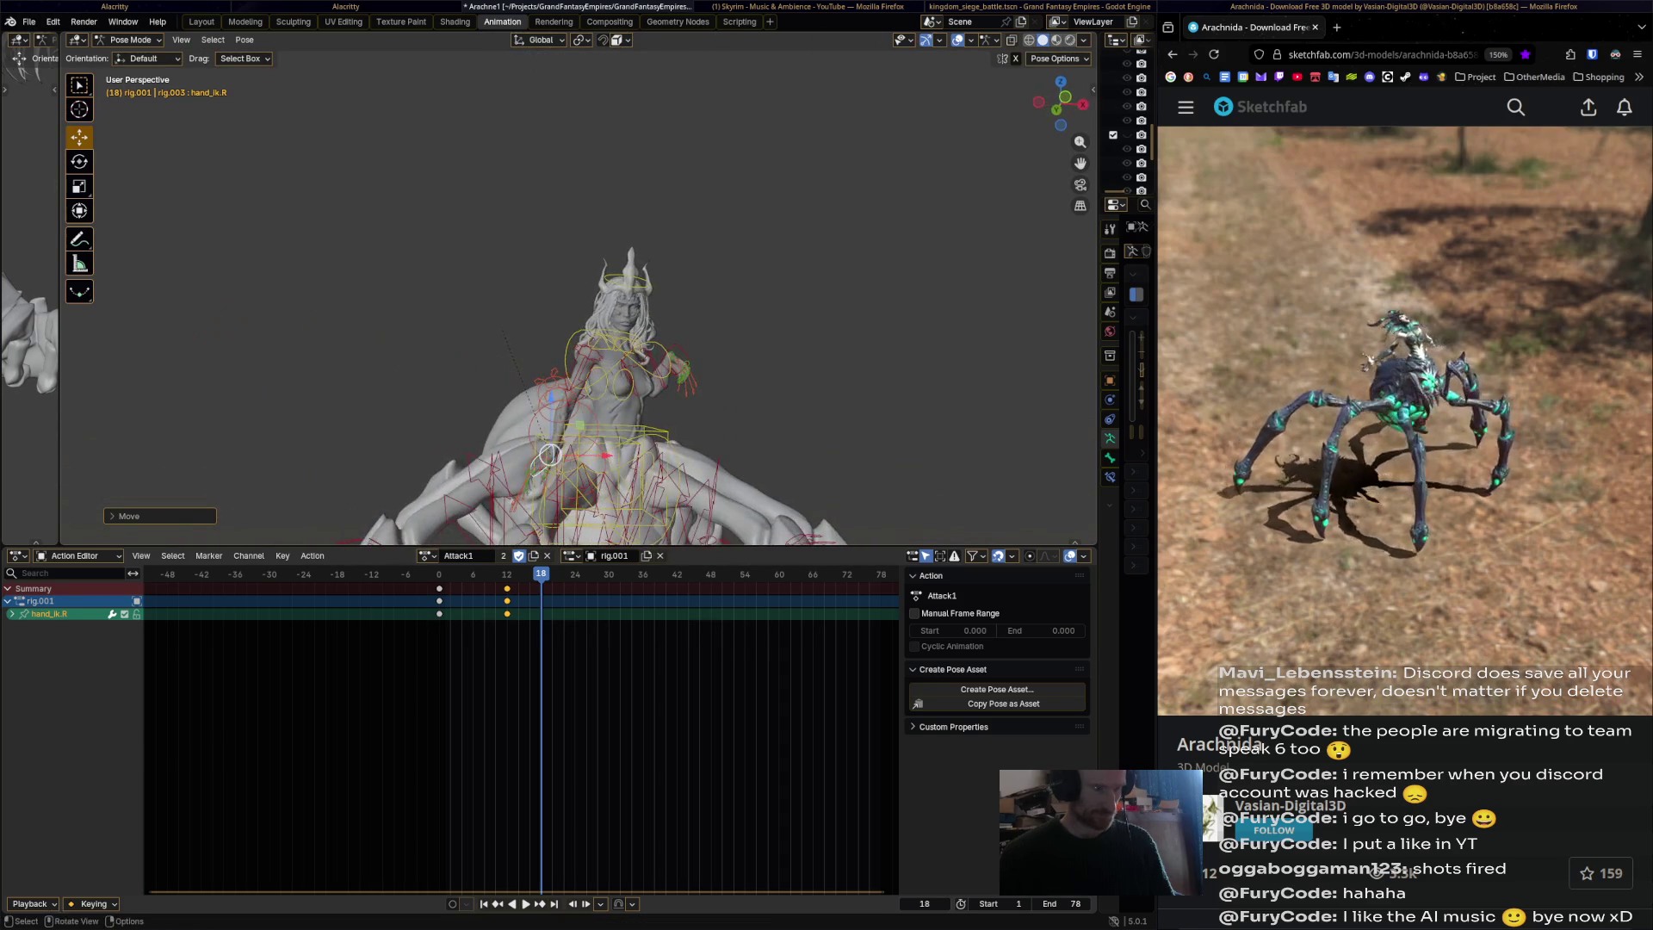
{"action": "key", "text": "i"}
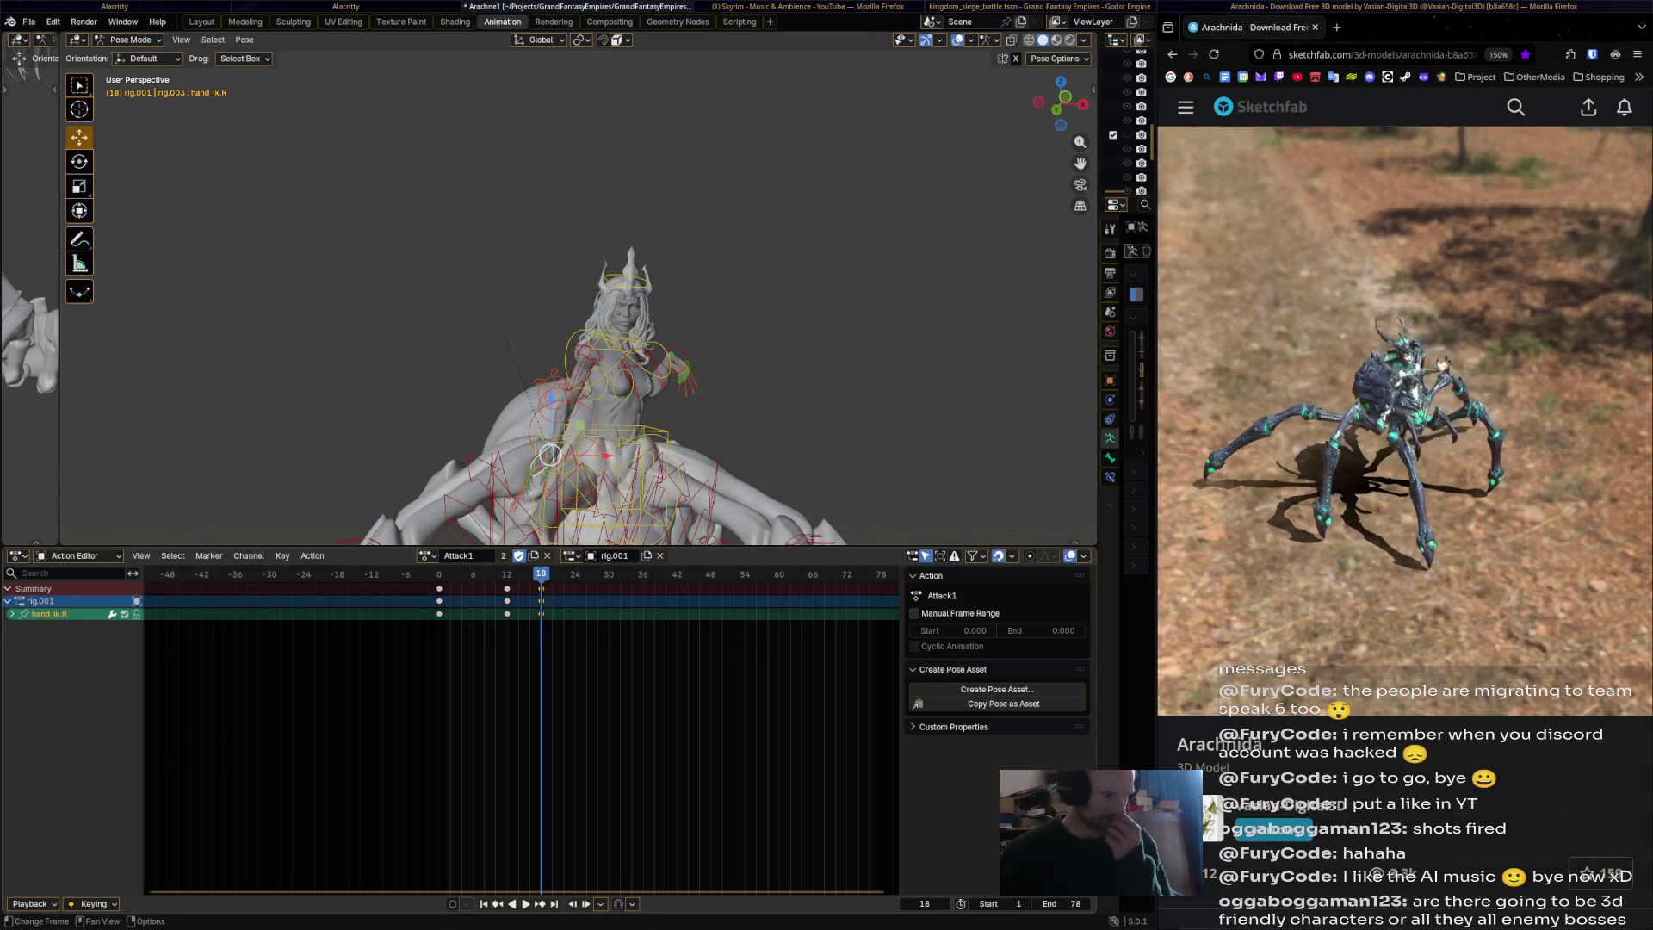
Play to frame 24 and raise the right hand IK into a new position.
{"action": "key", "text": "space"}
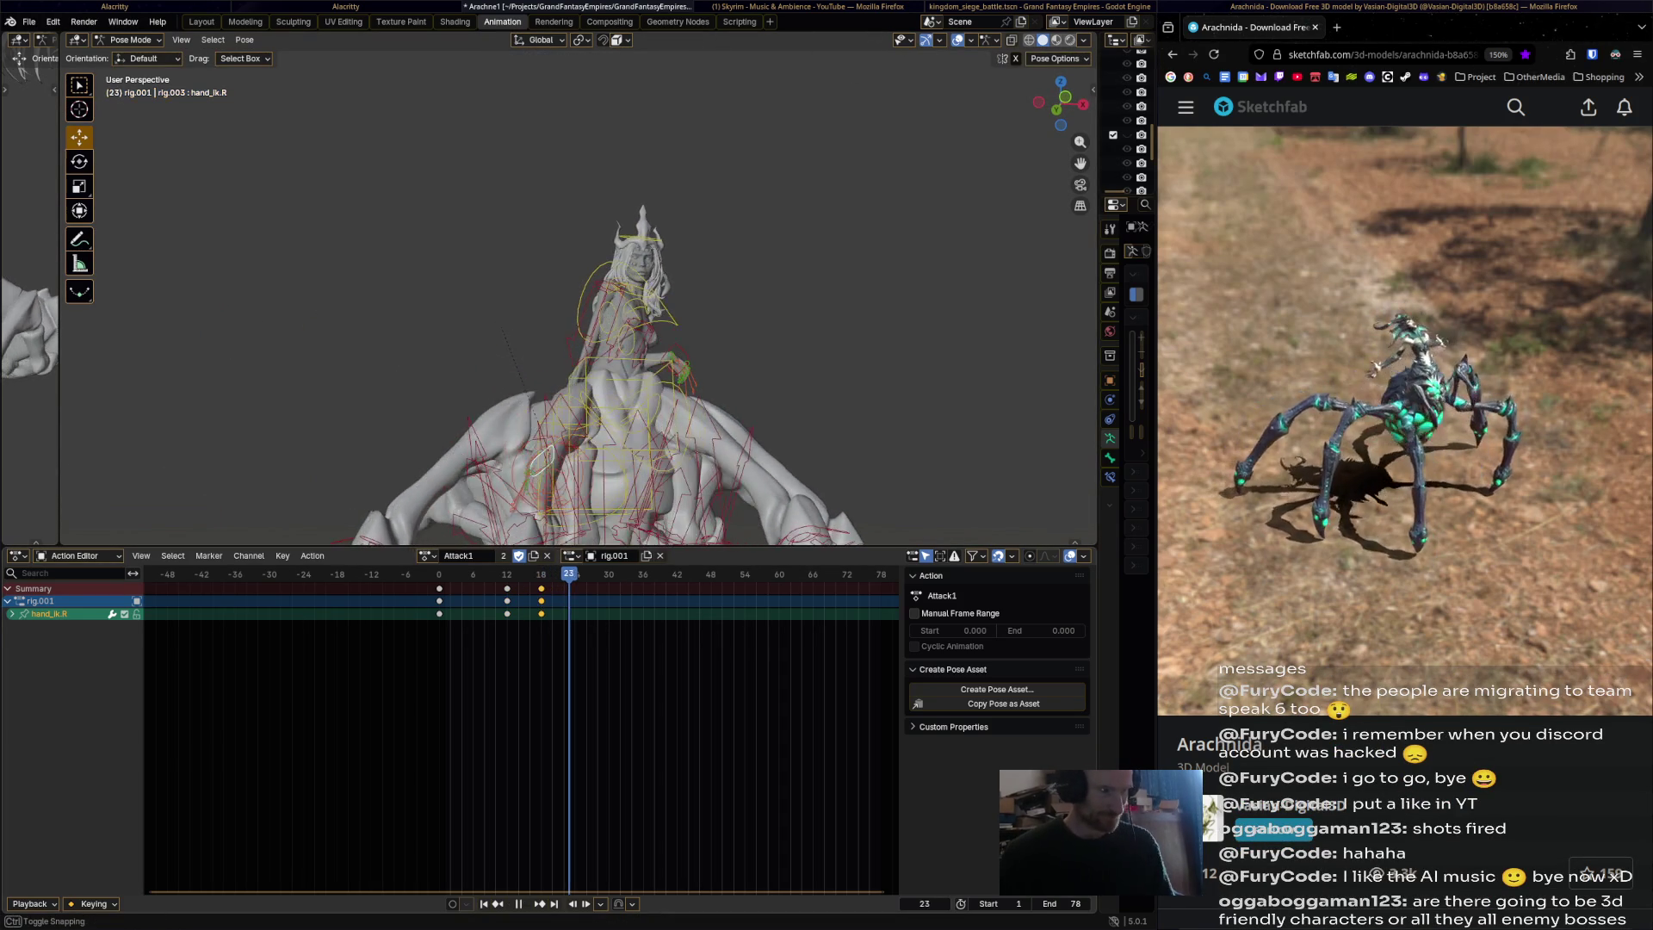
{"action": "key", "text": "space"}
{"action": "middle_click_drag", "start_coordinate": [550, 454], "coordinate": [559, 456]}
{"action": "key", "text": "g"}
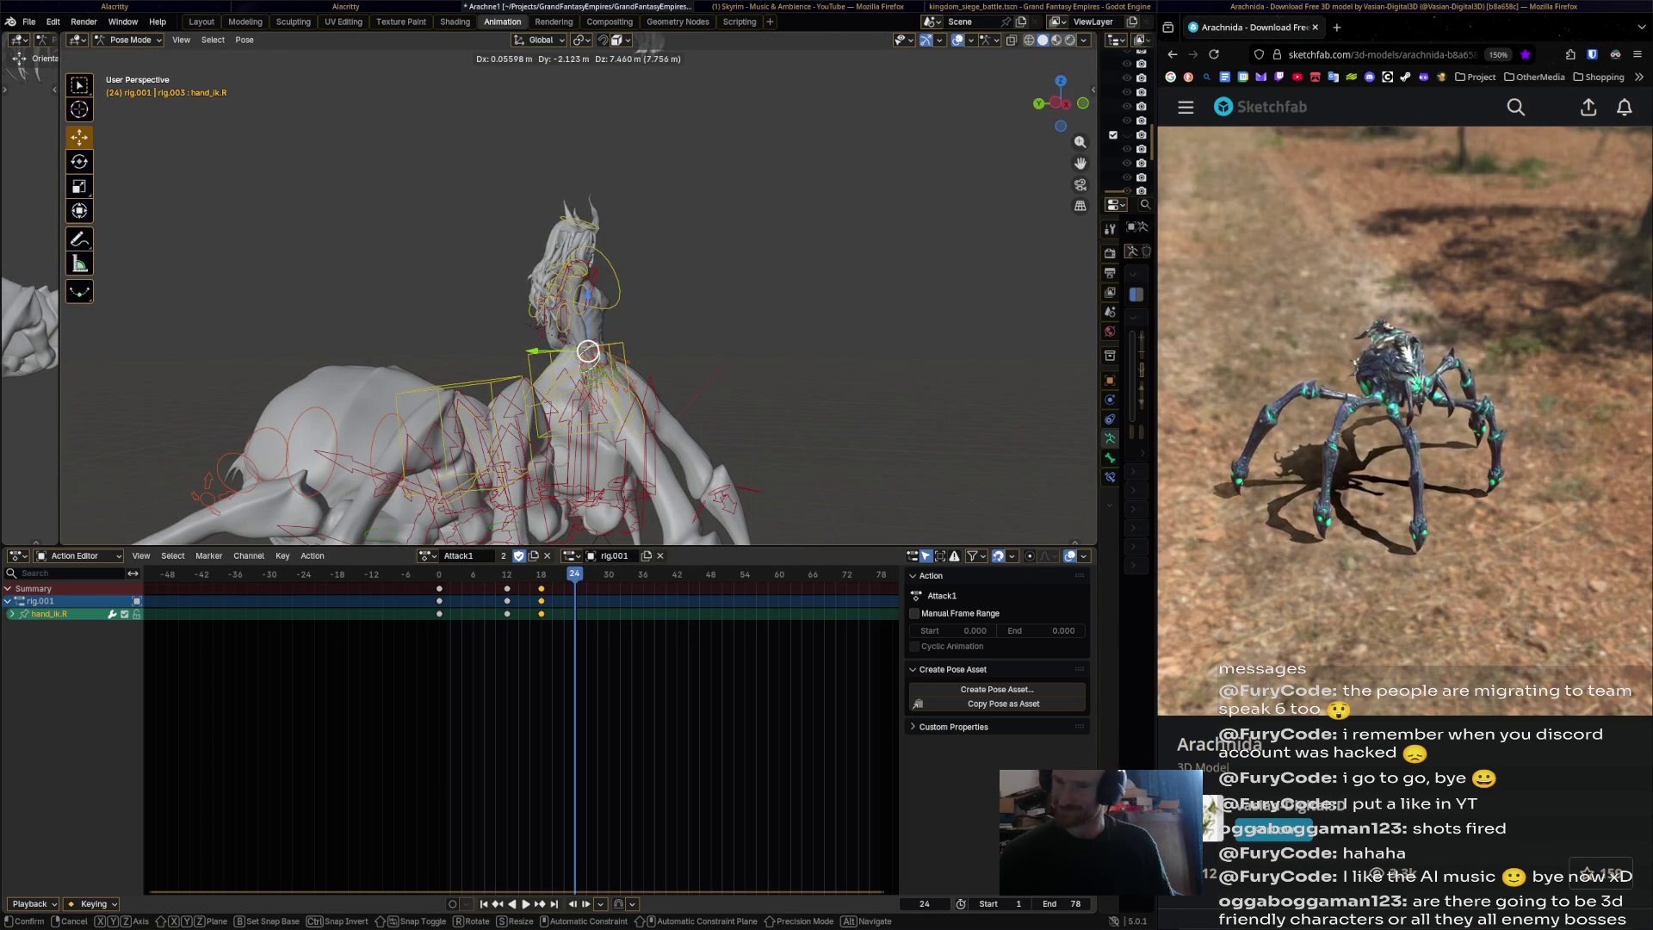
{"action": "left_click", "coordinate": [588, 351]}
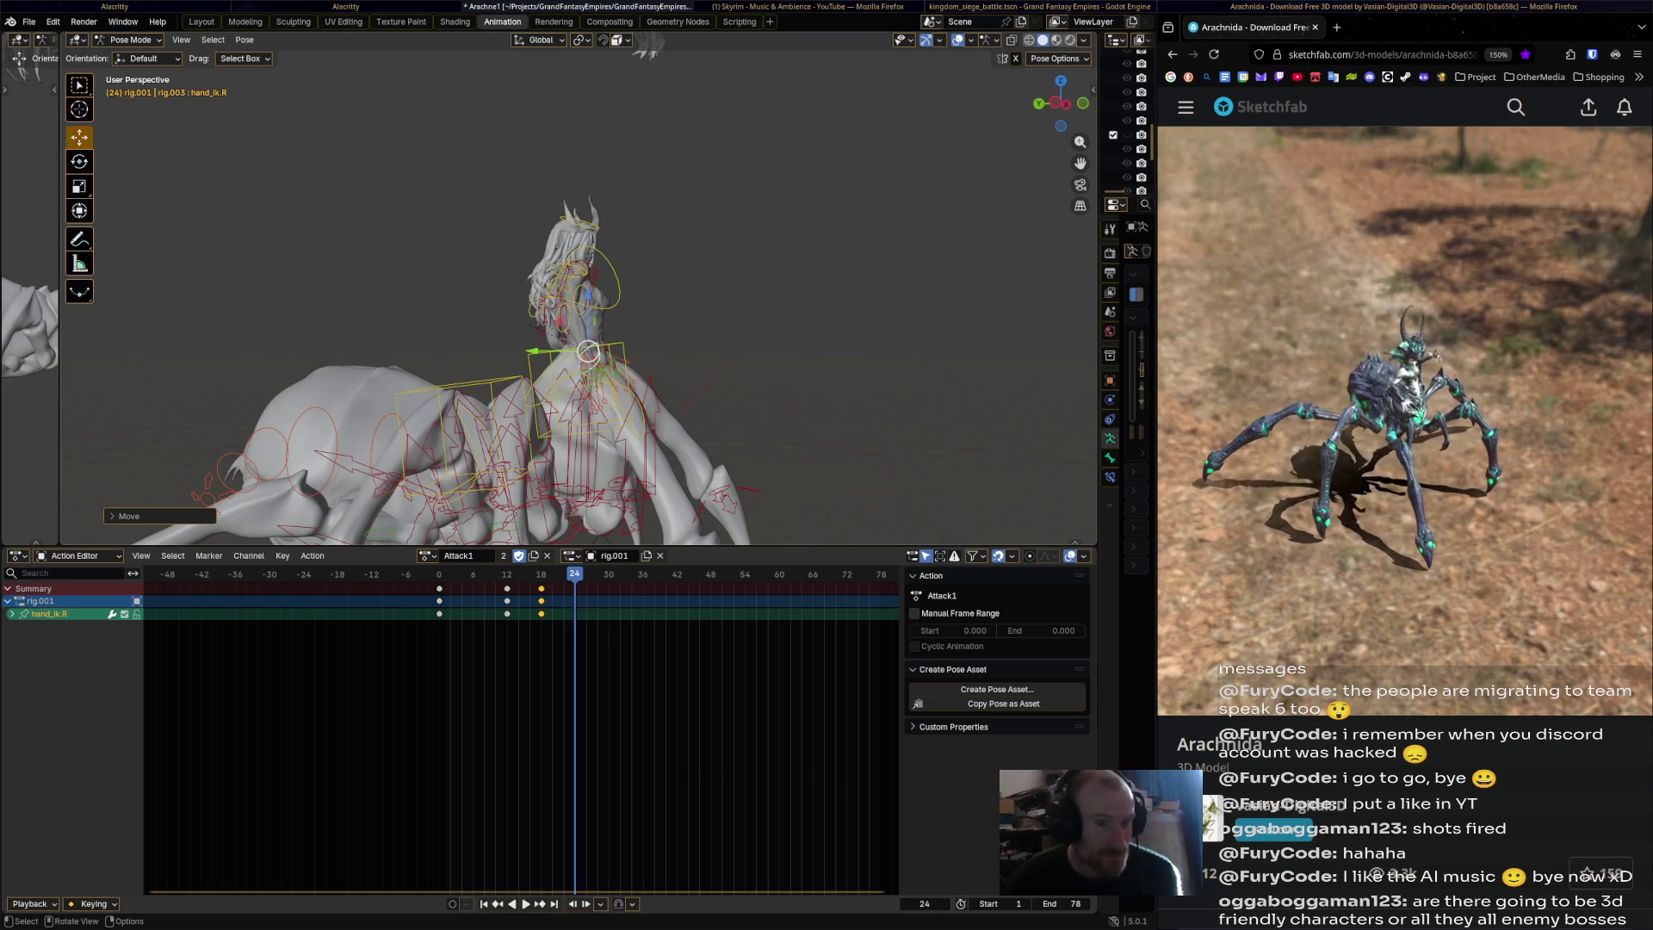
Rotate and reposition hand_ik.R, then key the hand pose at frame 24.
{"action": "middle_click_drag", "start_coordinate": [585, 344], "coordinate": [593, 341]}
{"action": "key", "text": "r"}
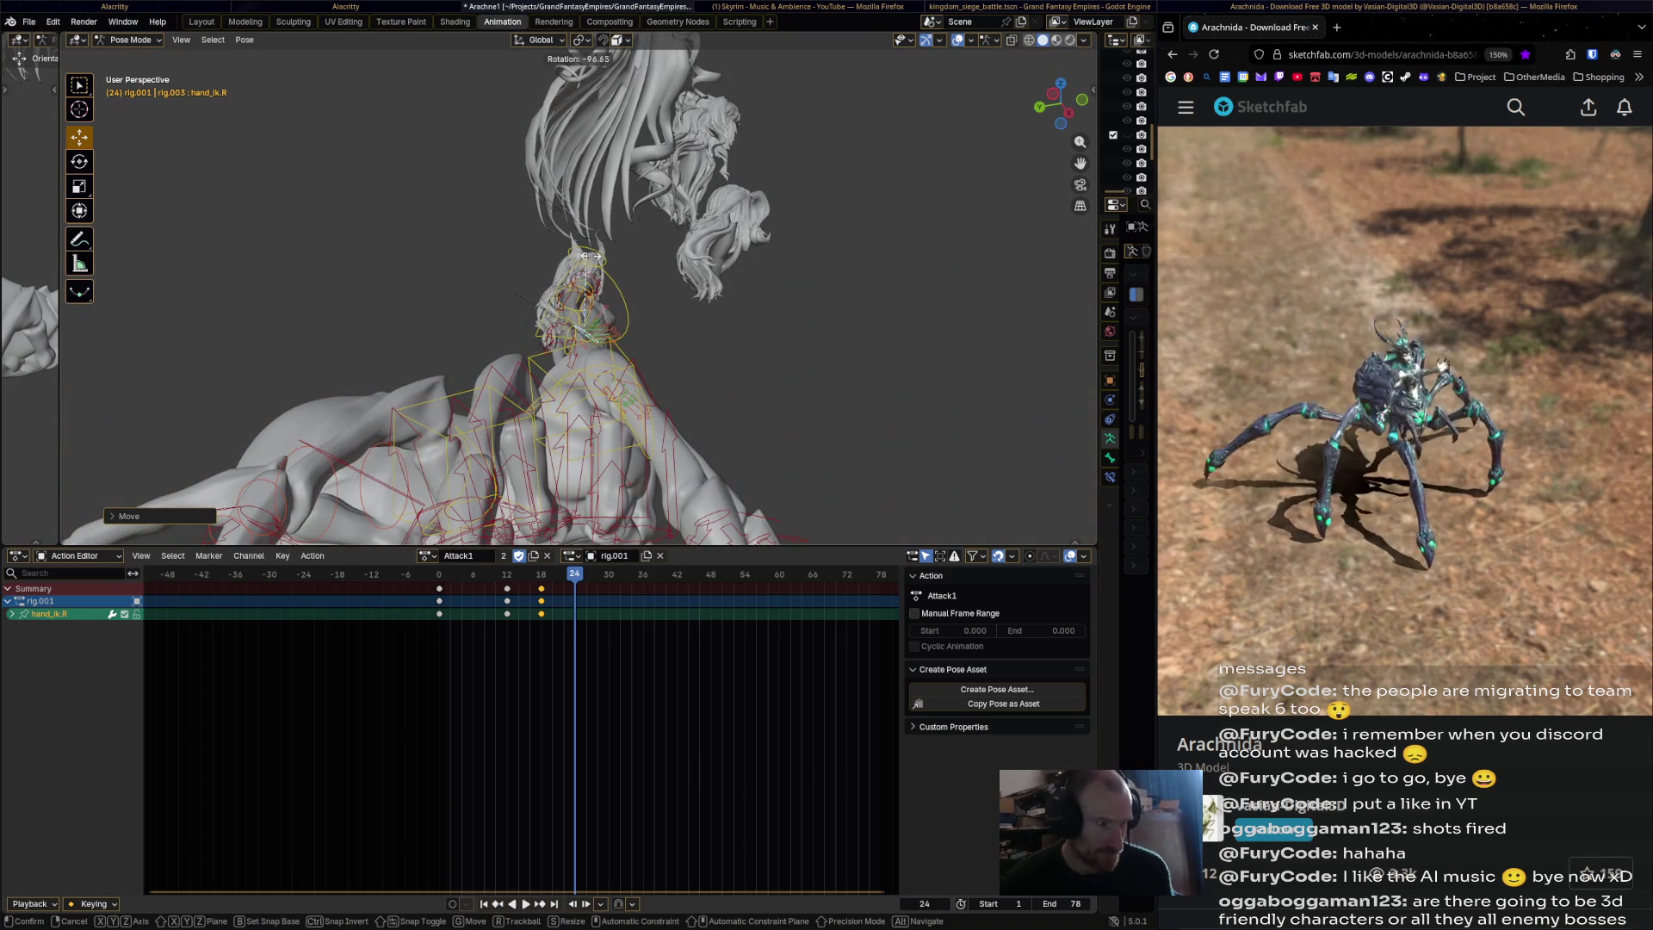
{"action": "left_click", "coordinate": [587, 252]}
{"action": "mouse_move", "coordinate": [586, 344]}
{"action": "middle_mouse_down"}
{"action": "mouse_move", "coordinate": [642, 349]}
{"action": "mouse_move", "coordinate": [563, 353]}
{"action": "mouse_move", "coordinate": [581, 356]}
{"action": "middle_mouse_up"}
{"action": "key", "text": "g"}
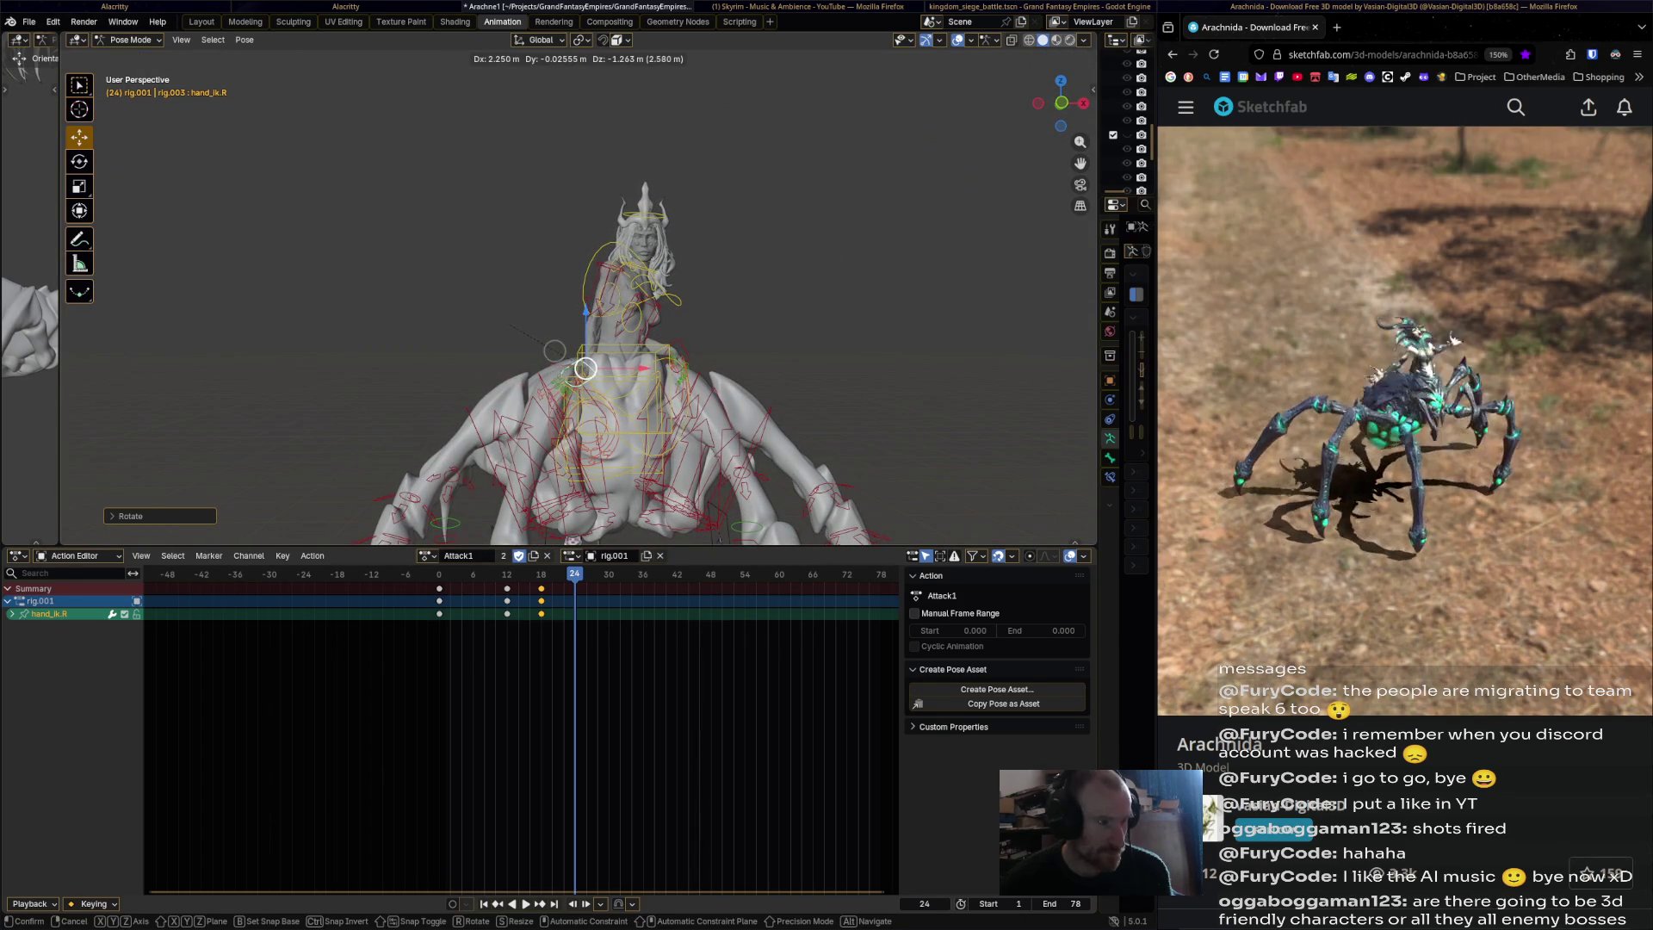
{"action": "left_click", "coordinate": [577, 373]}
{"action": "middle_click_drag", "start_coordinate": [577, 373], "coordinate": [592, 366]}
{"action": "key", "text": "g"}
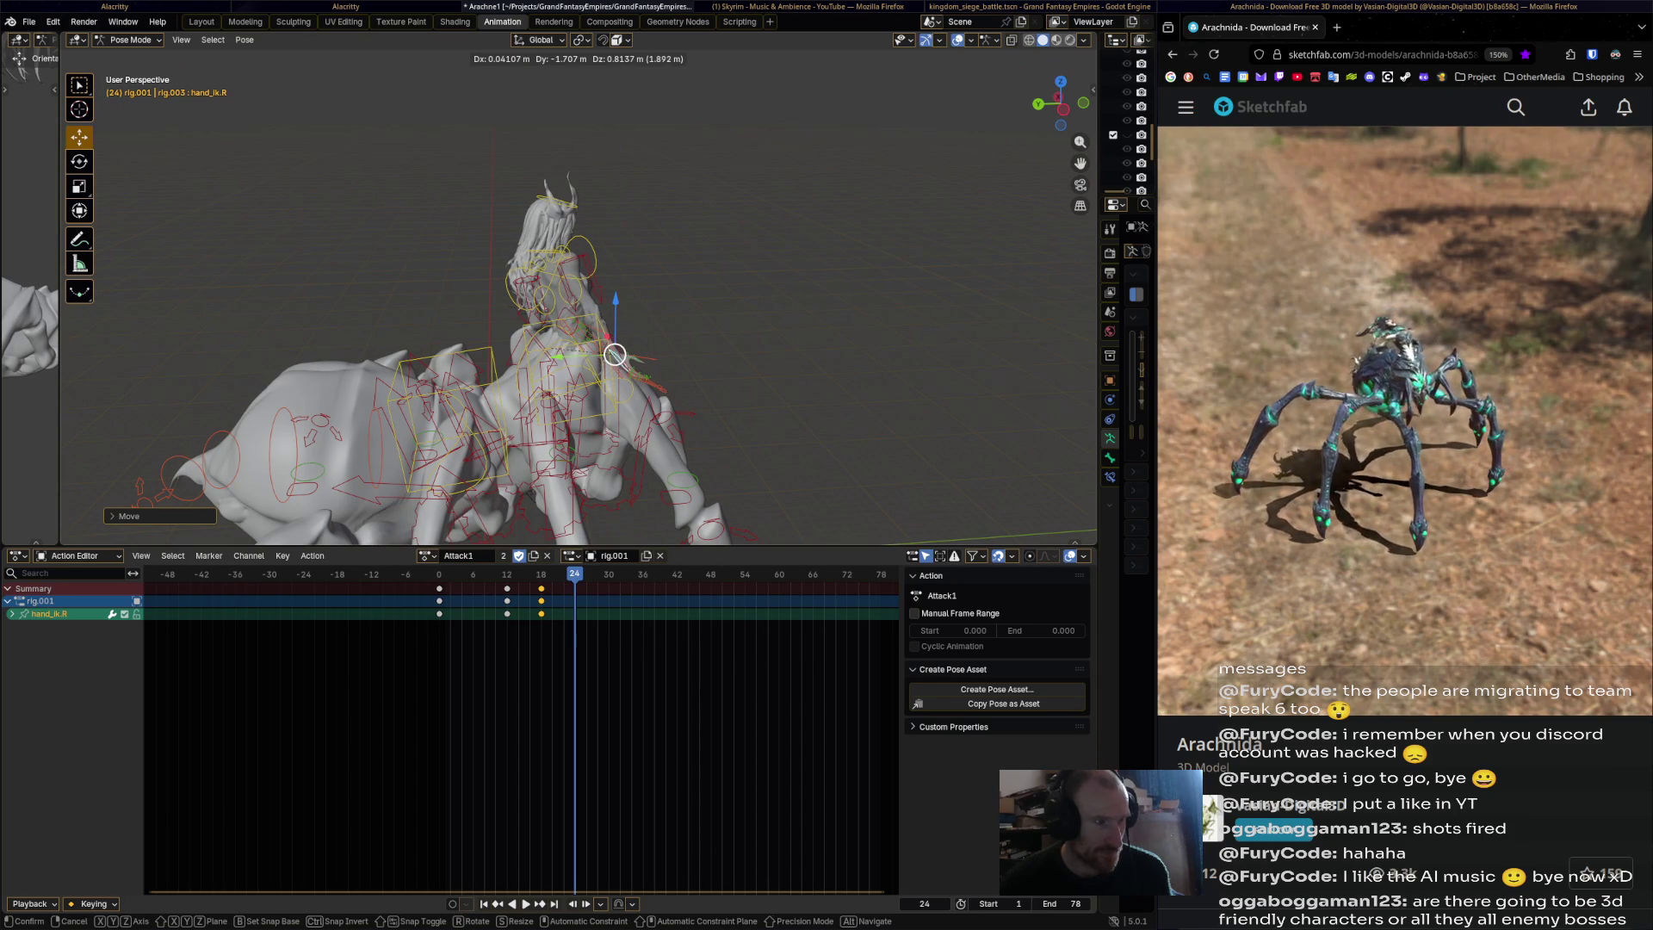
{"action": "left_click", "coordinate": [615, 354]}
{"action": "key", "text": "i"}
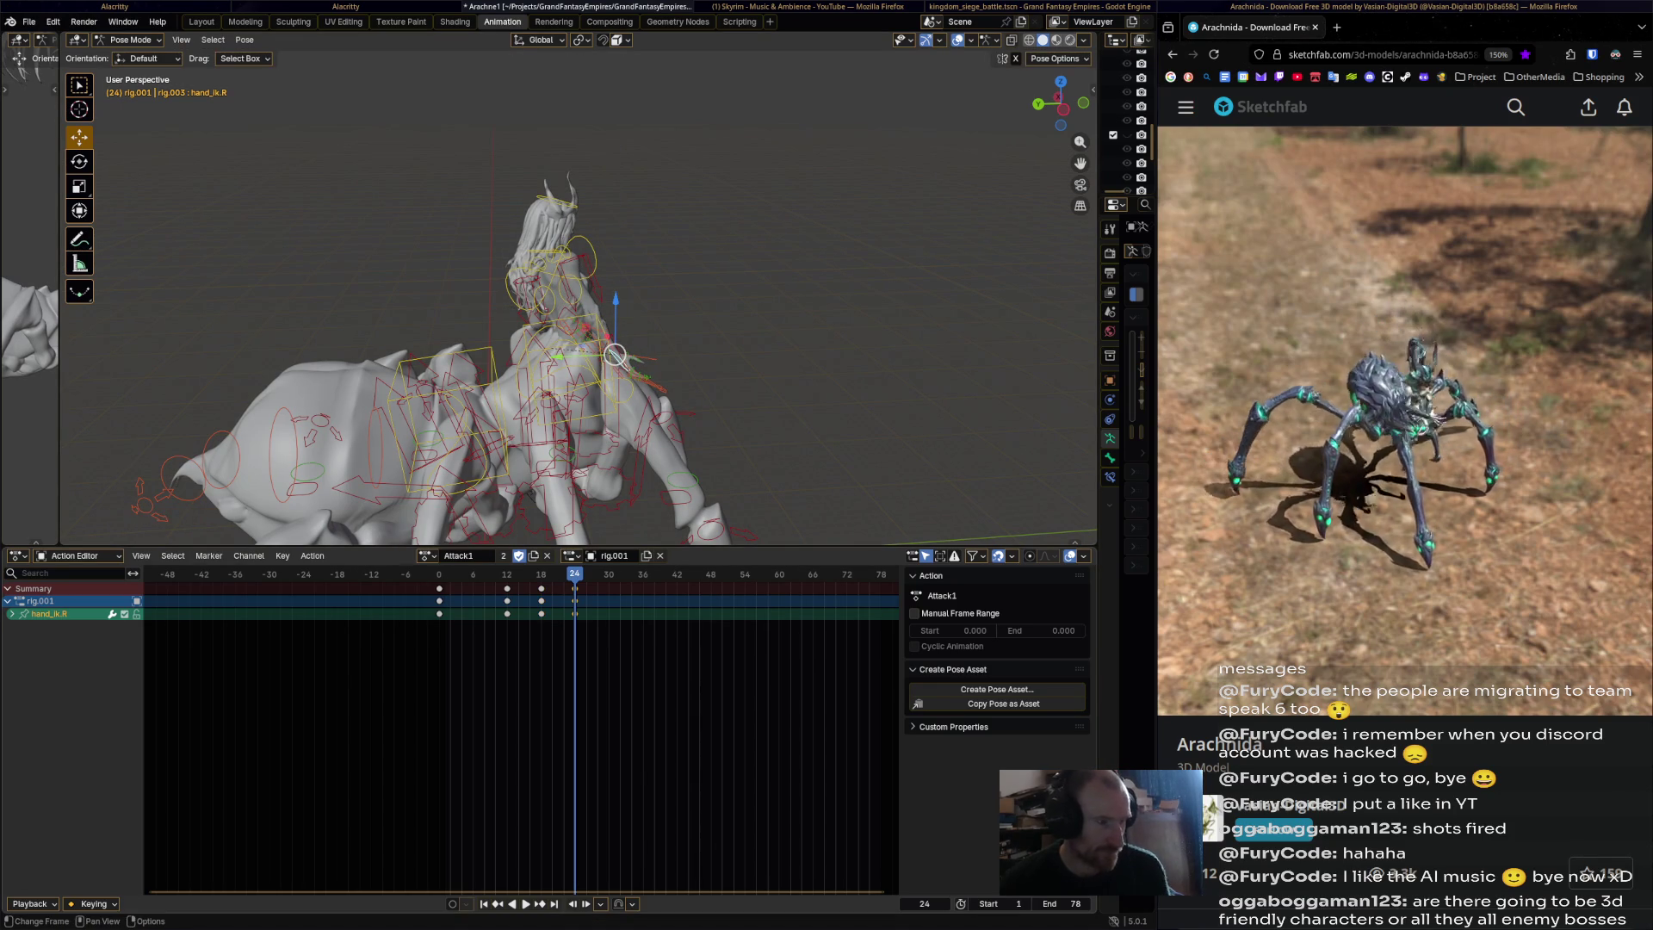
Raise the right hand IK and key it at frame 30.
{"action": "key", "text": "space"}
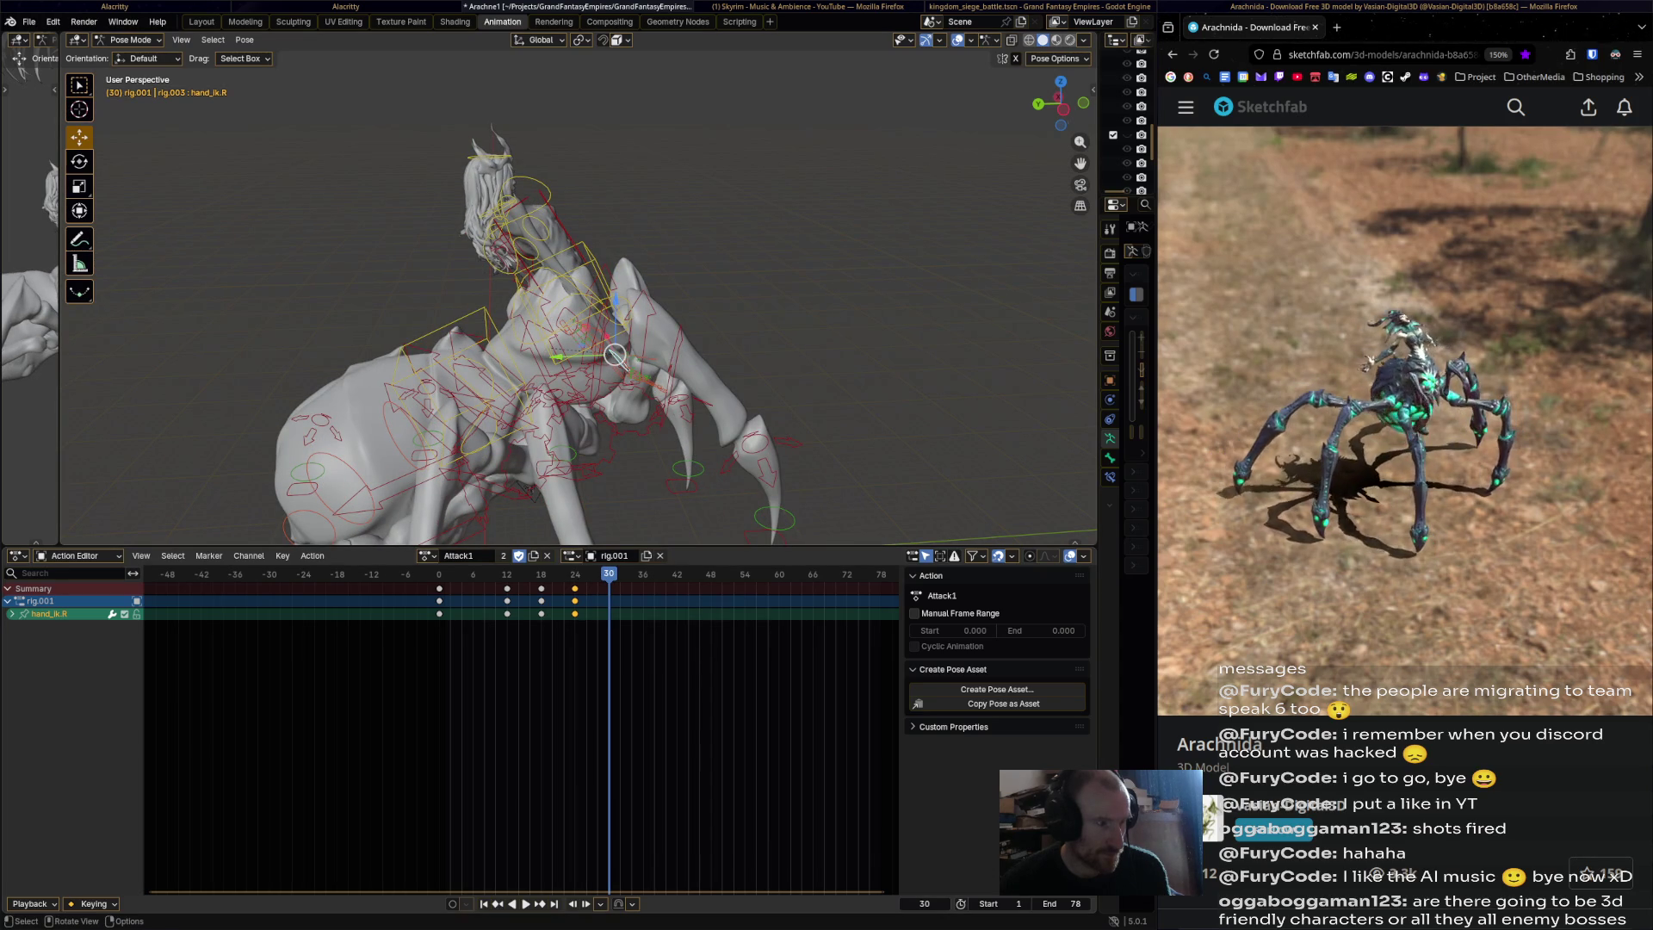
{"action": "mouse_move", "coordinate": [614, 354]}
{"action": "left_mouse_down"}
{"action": "mouse_move", "coordinate": [646, 276]}
{"action": "mouse_move", "coordinate": [646, 214]}
{"action": "mouse_move", "coordinate": [610, 170]}
{"action": "left_mouse_up"}
{"action": "key", "text": "i"}
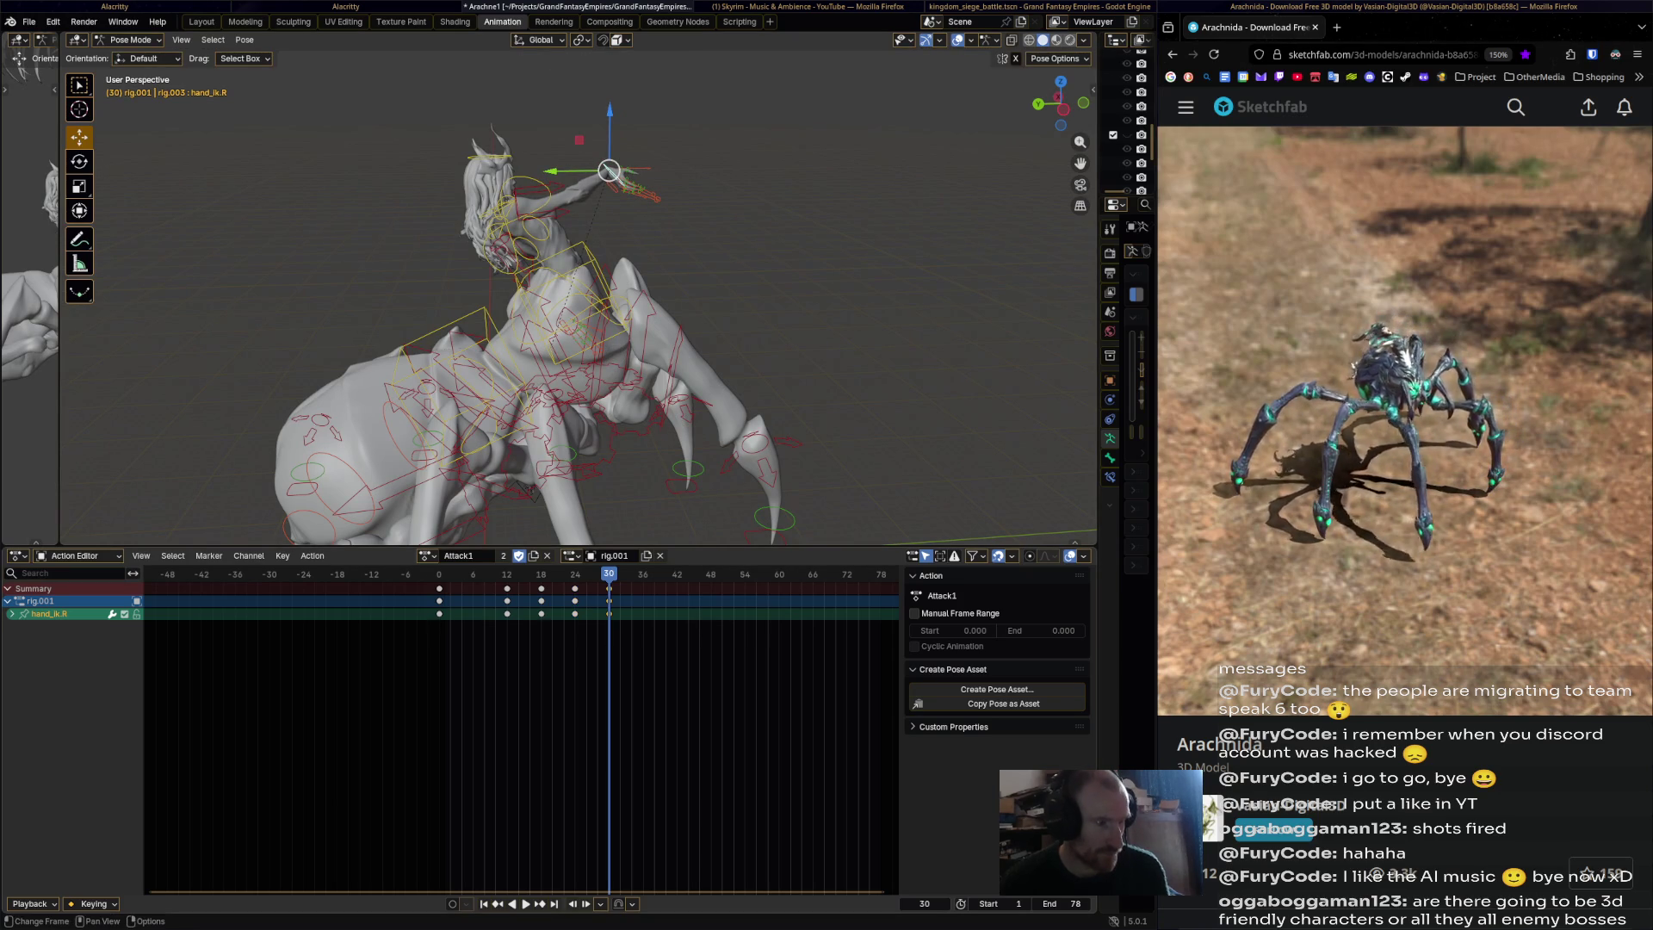
{"action": "key", "text": "space"}
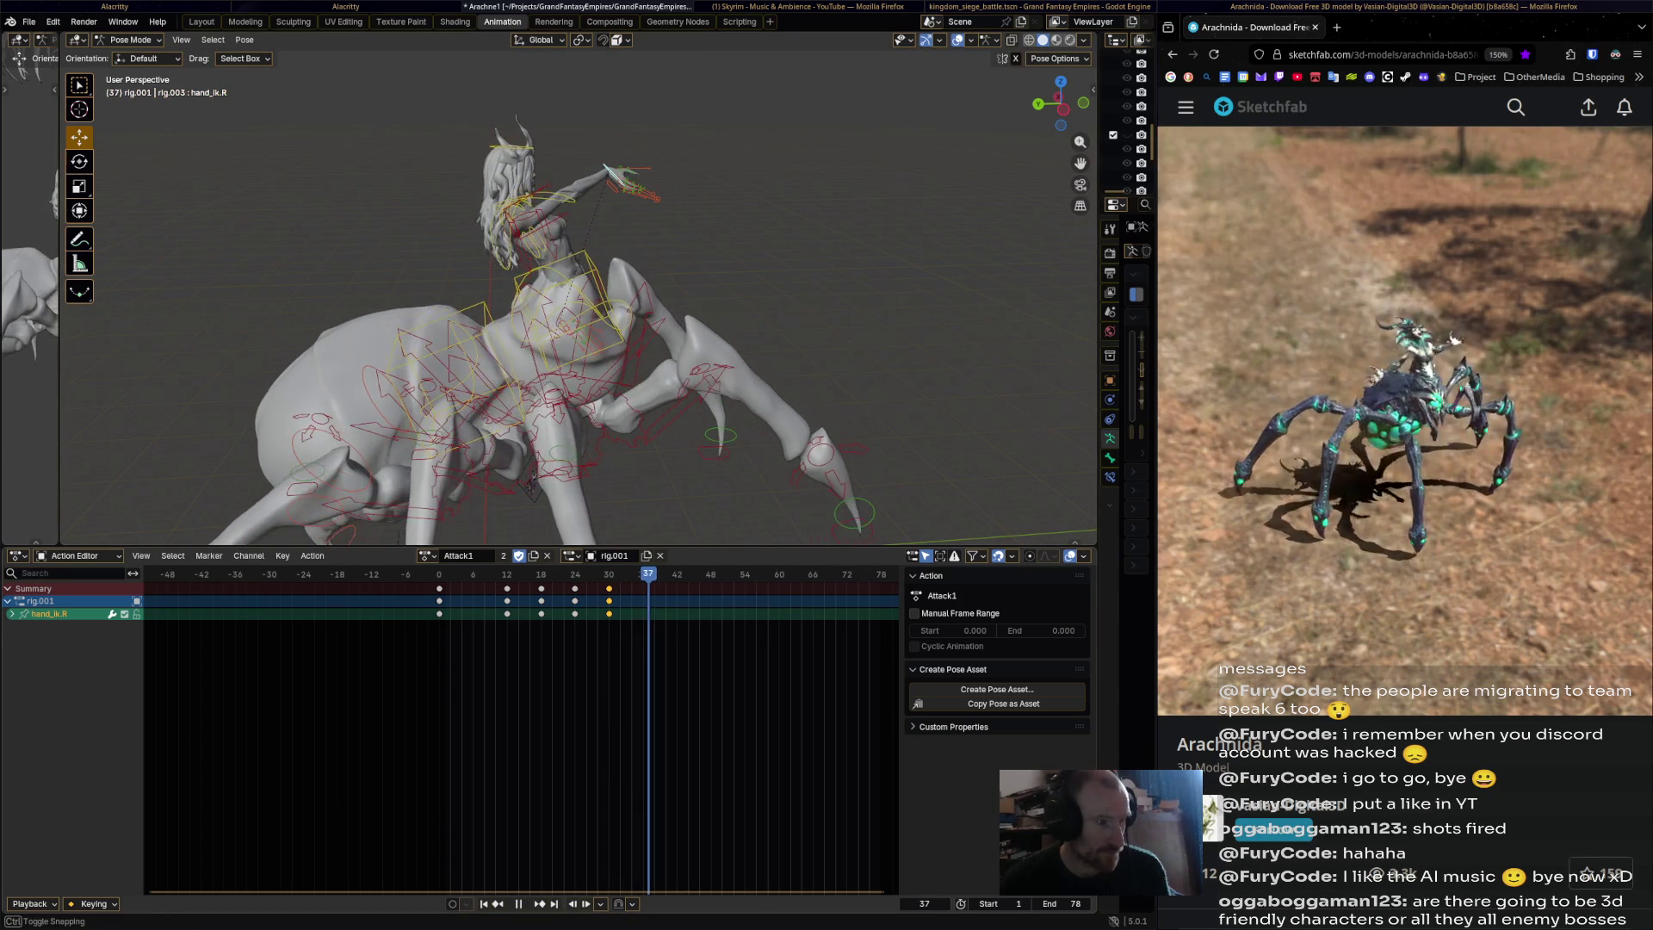
At frame 36, move the hand up and left, rotate it, and key the pose.
{"action": "key", "text": "Left"}
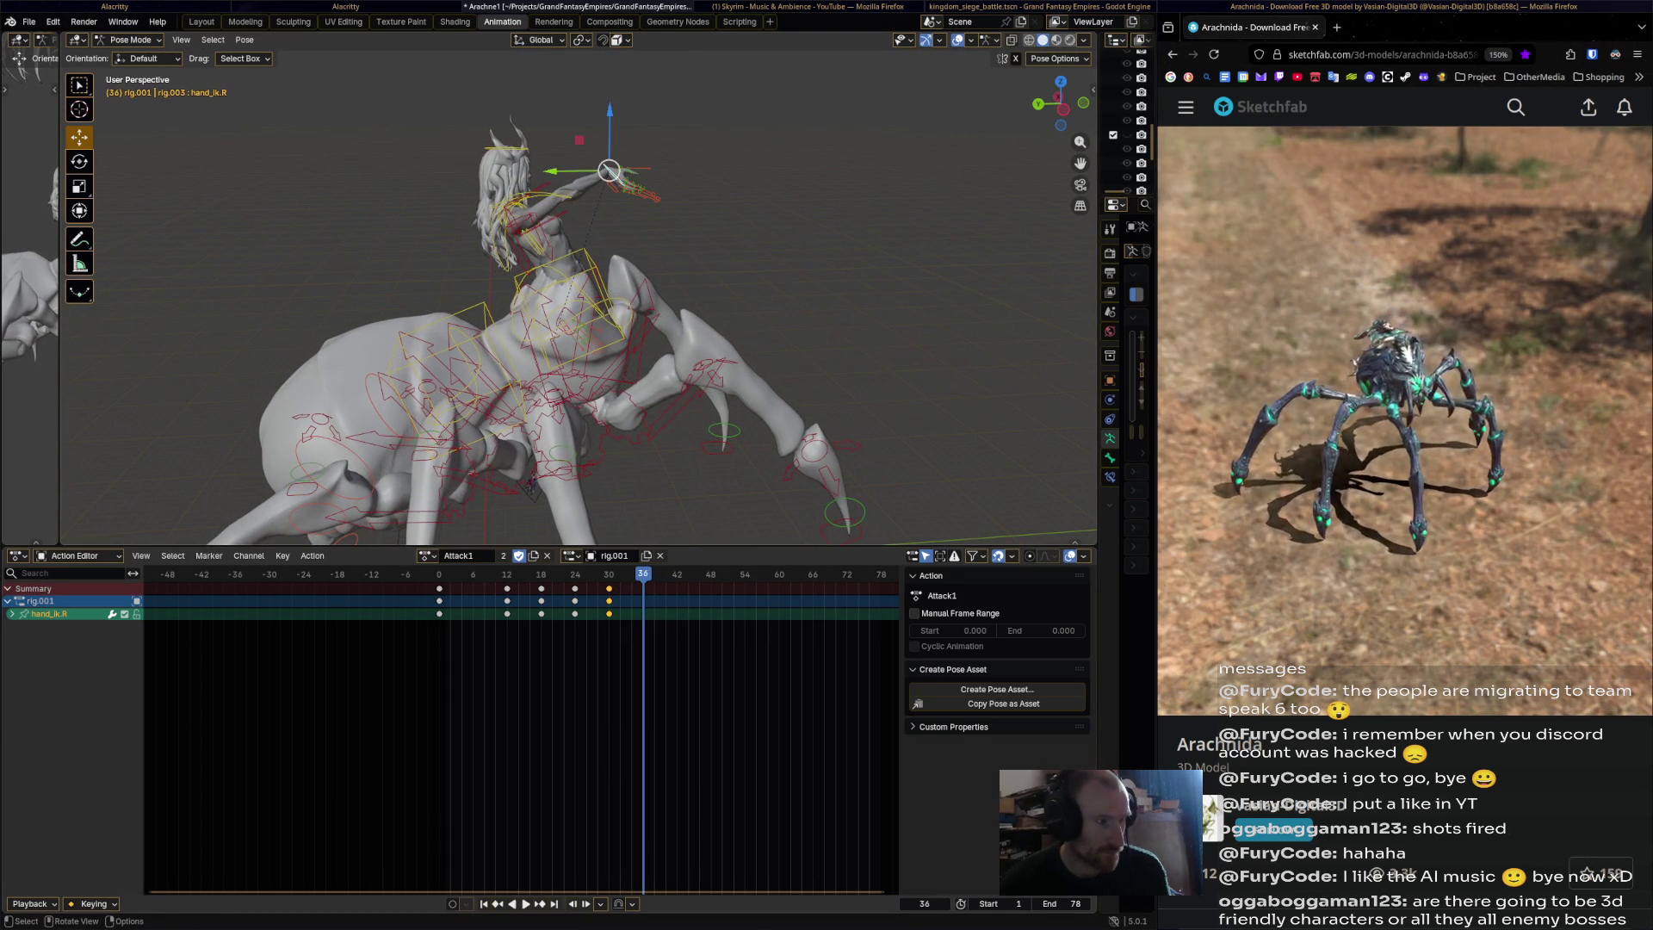
{"action": "key", "text": "g"}
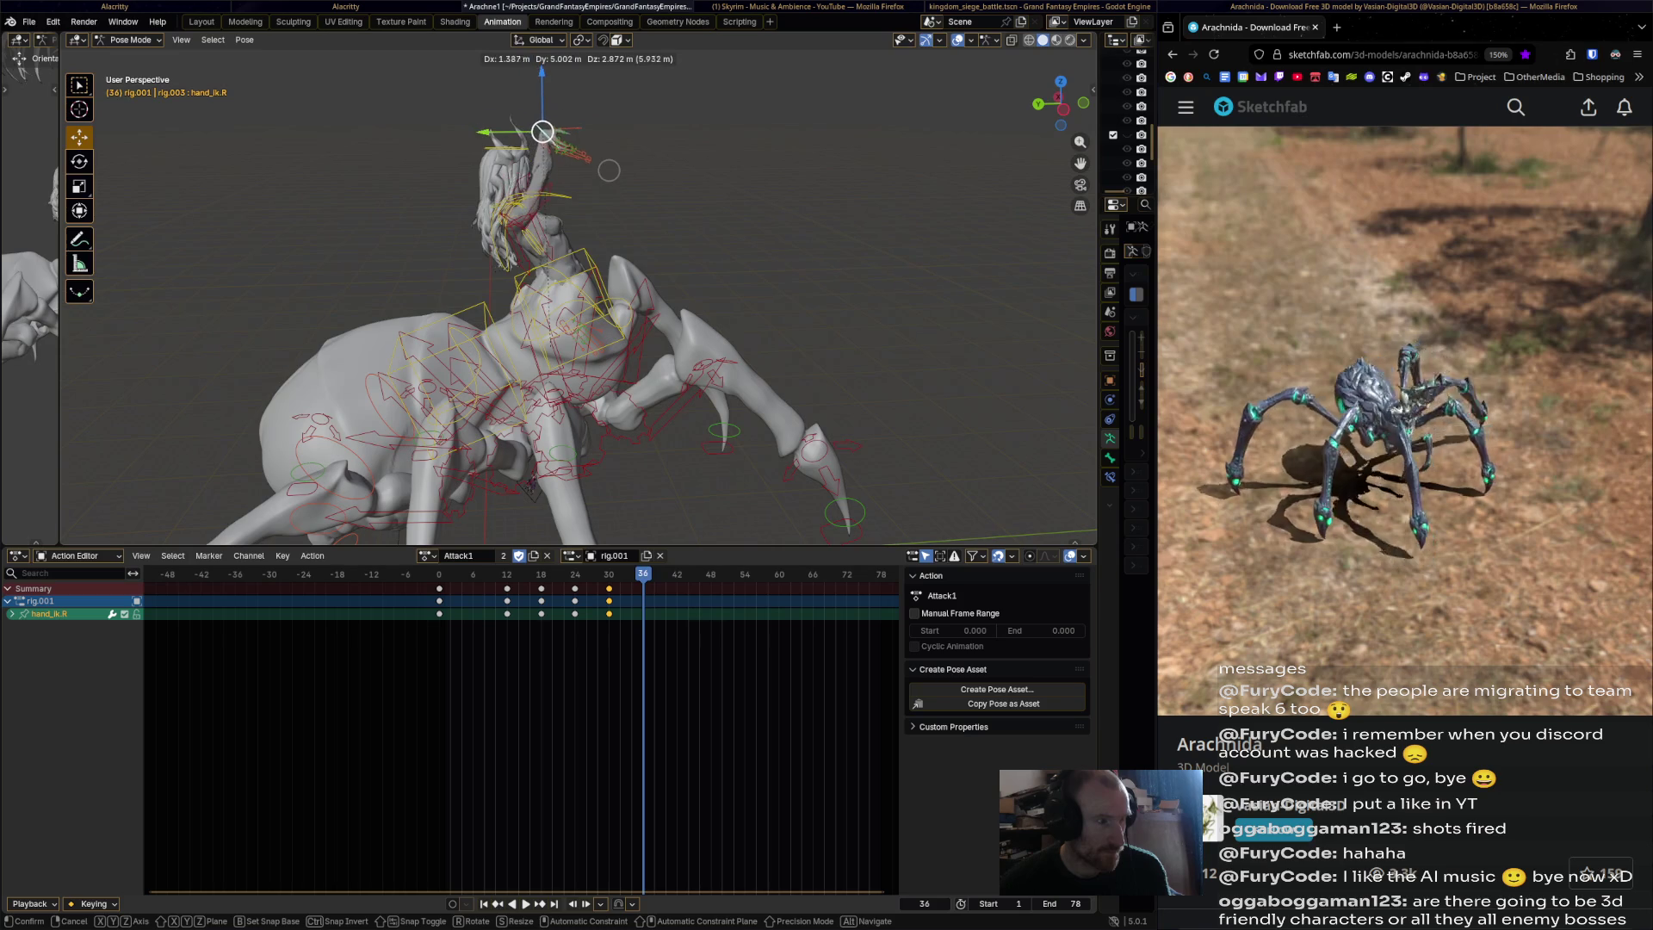
{"action": "left_click", "coordinate": [609, 171]}
{"action": "middle_click_drag", "start_coordinate": [609, 171], "coordinate": [533, 176]}
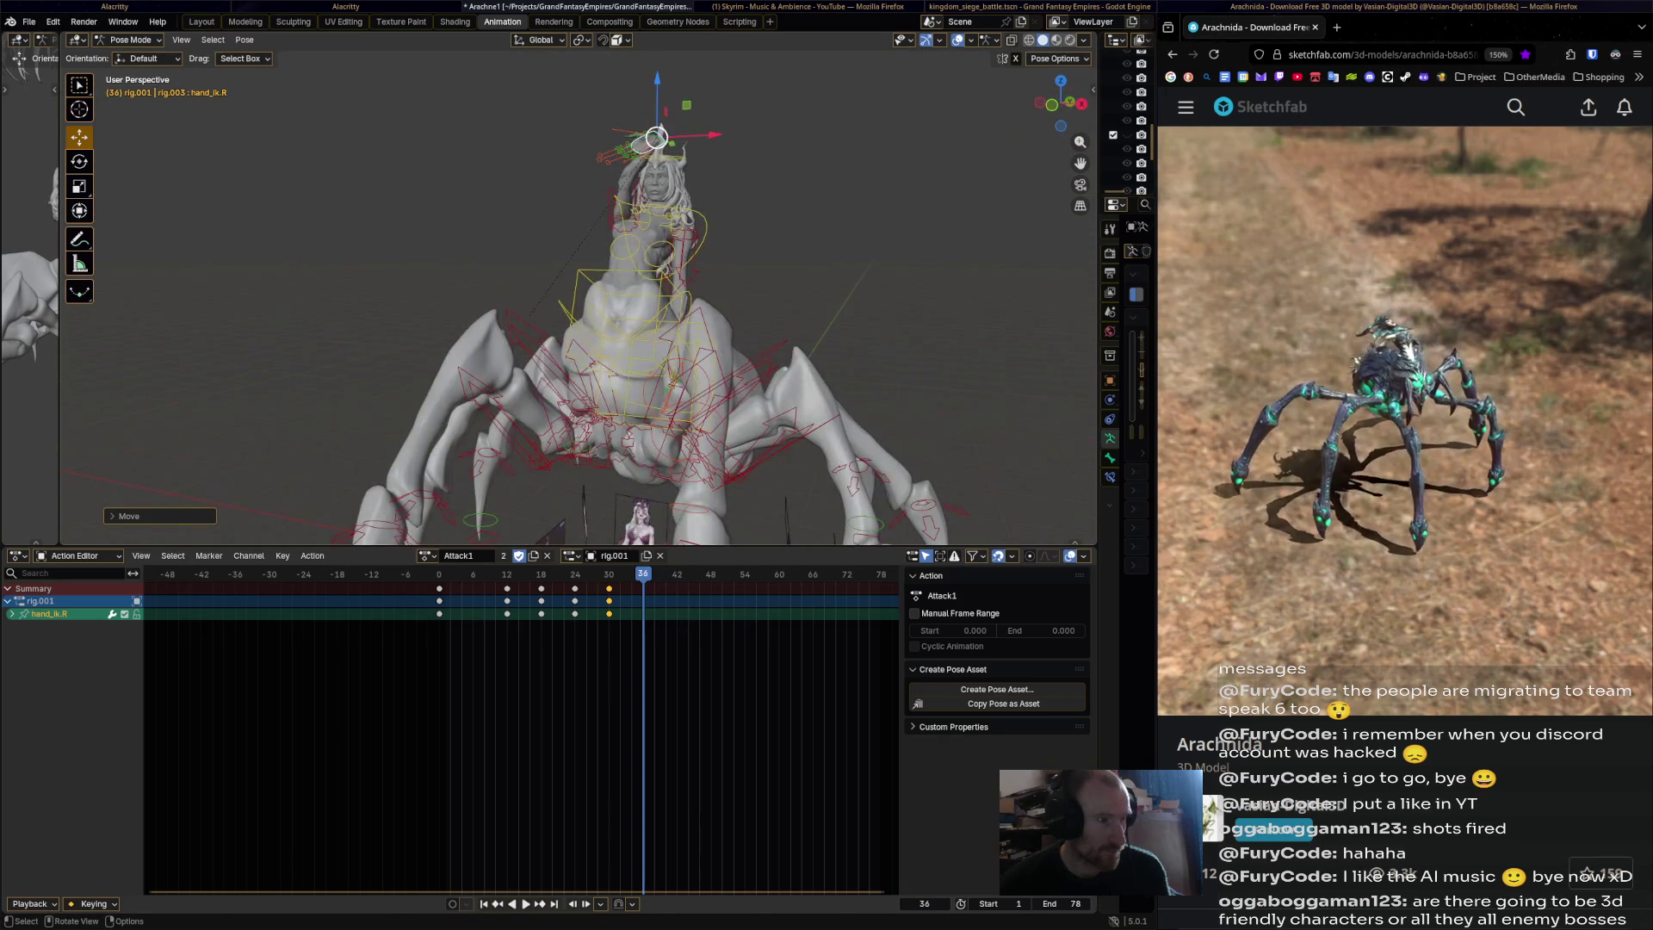
{"action": "key", "text": "r"}
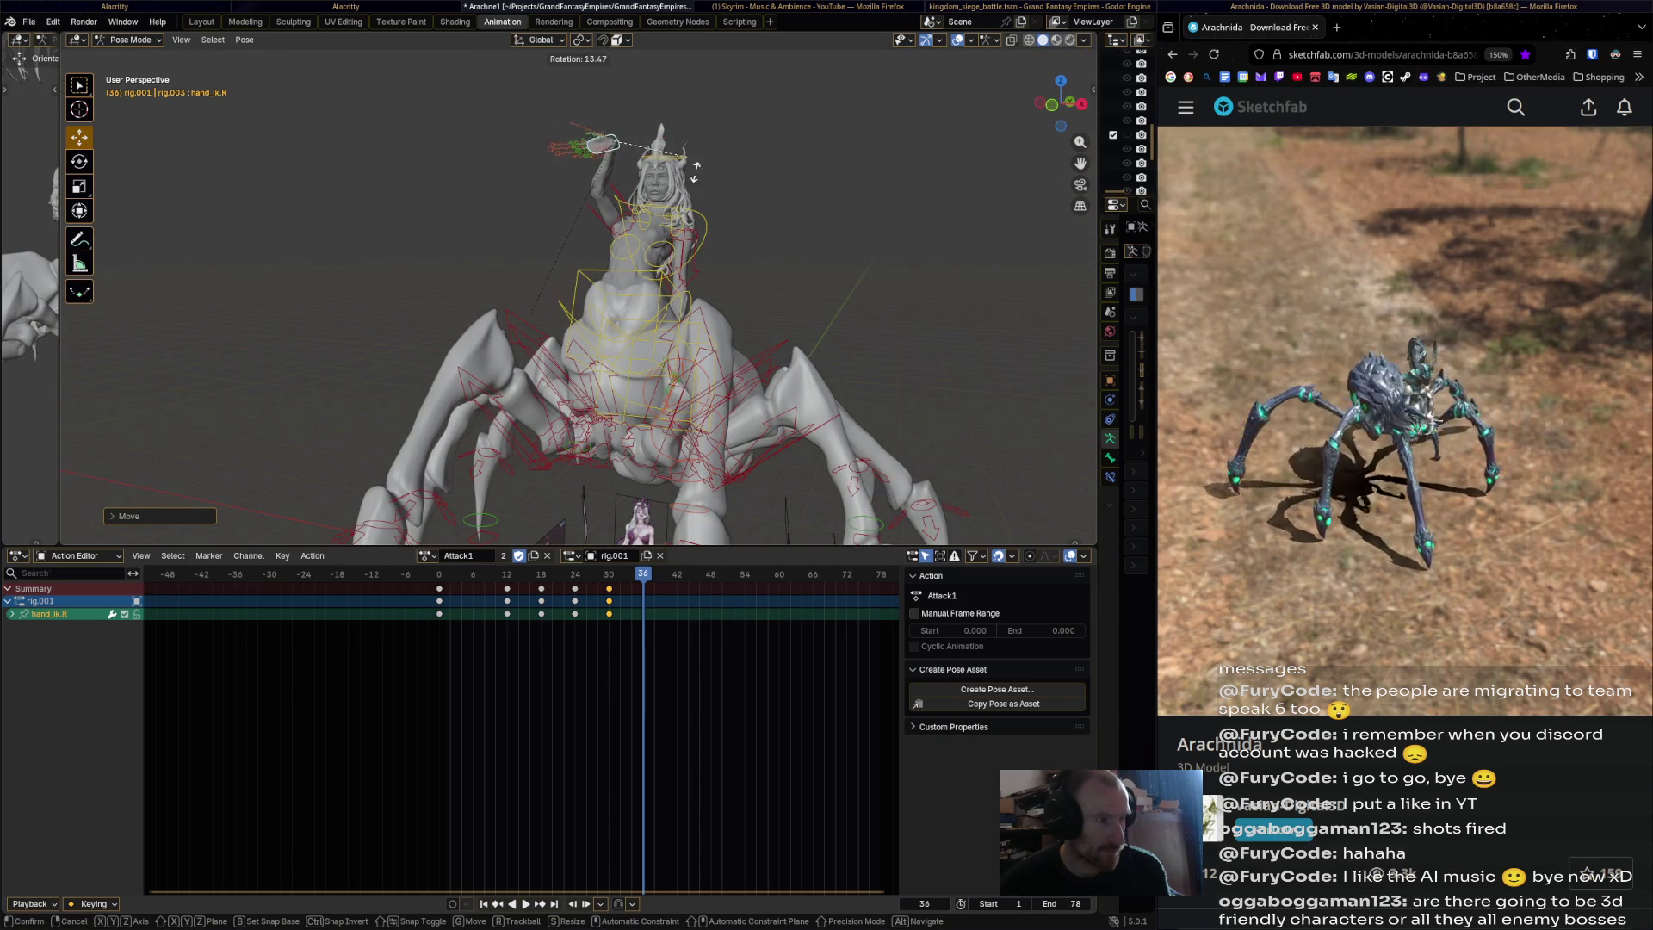
{"action": "left_click", "coordinate": [521, 255]}
{"action": "middle_click_drag", "start_coordinate": [522, 255], "coordinate": [379, 262]}
{"action": "key", "text": "i"}
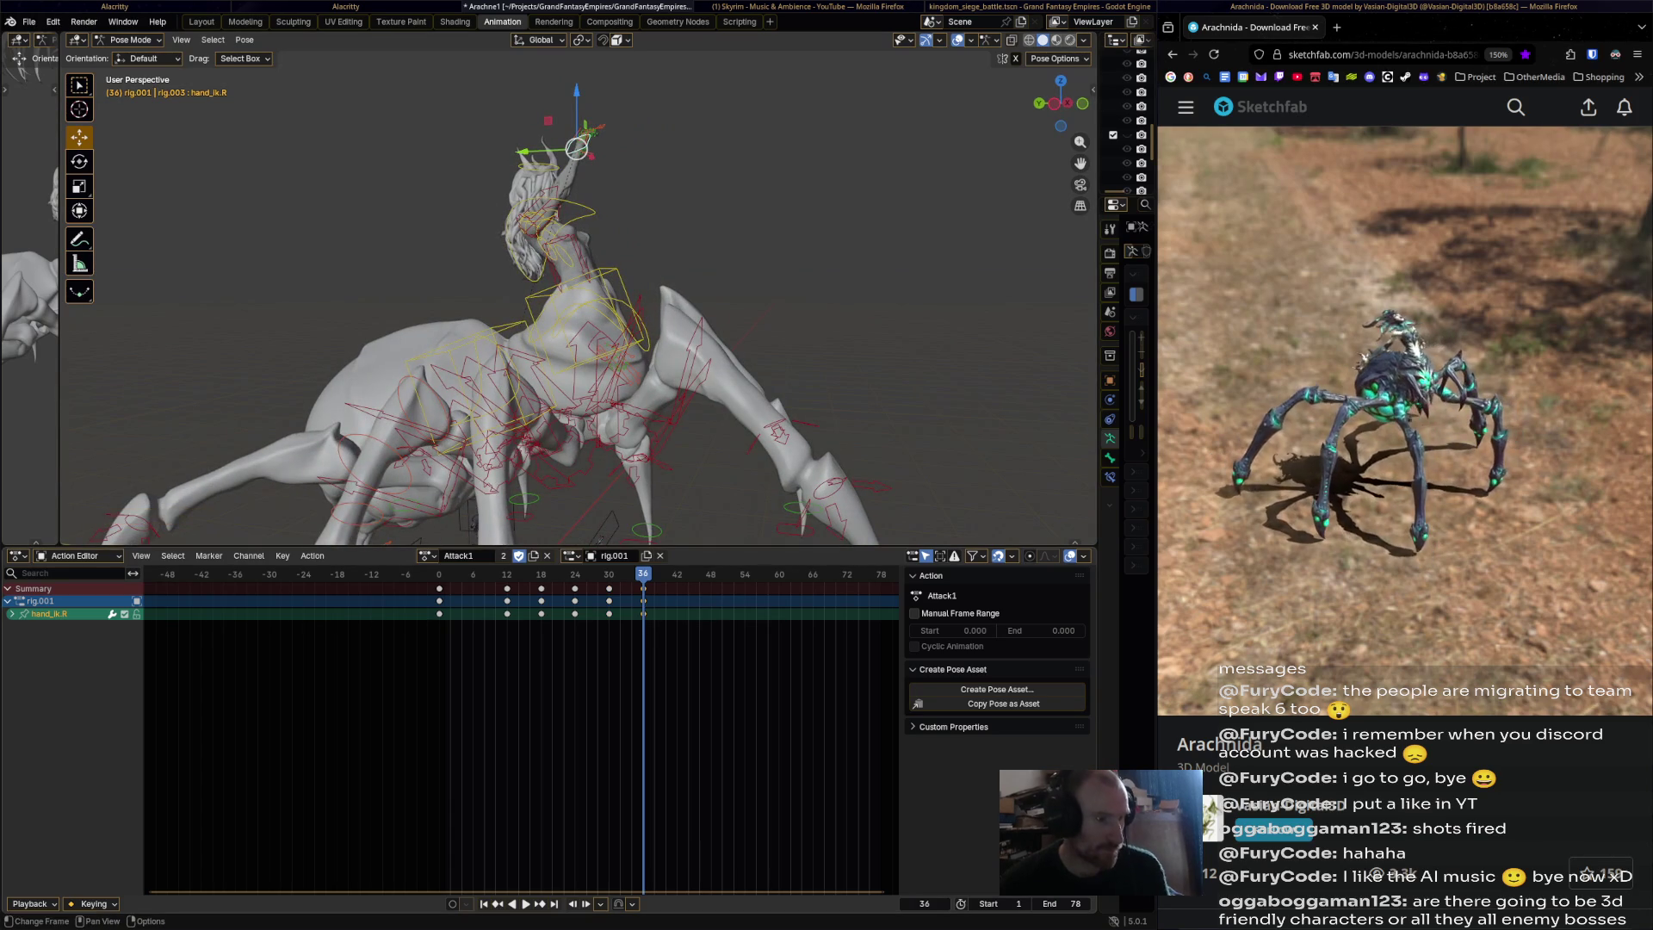
Play the Attack1 action from the start to review the hand motion.
{"action": "key", "text": "shift+Left"}
{"action": "key", "text": "space"}
{"action": "middle_click_drag", "start_coordinate": [379, 261], "coordinate": [534, 261]}
{"action": "key", "text": "space"}
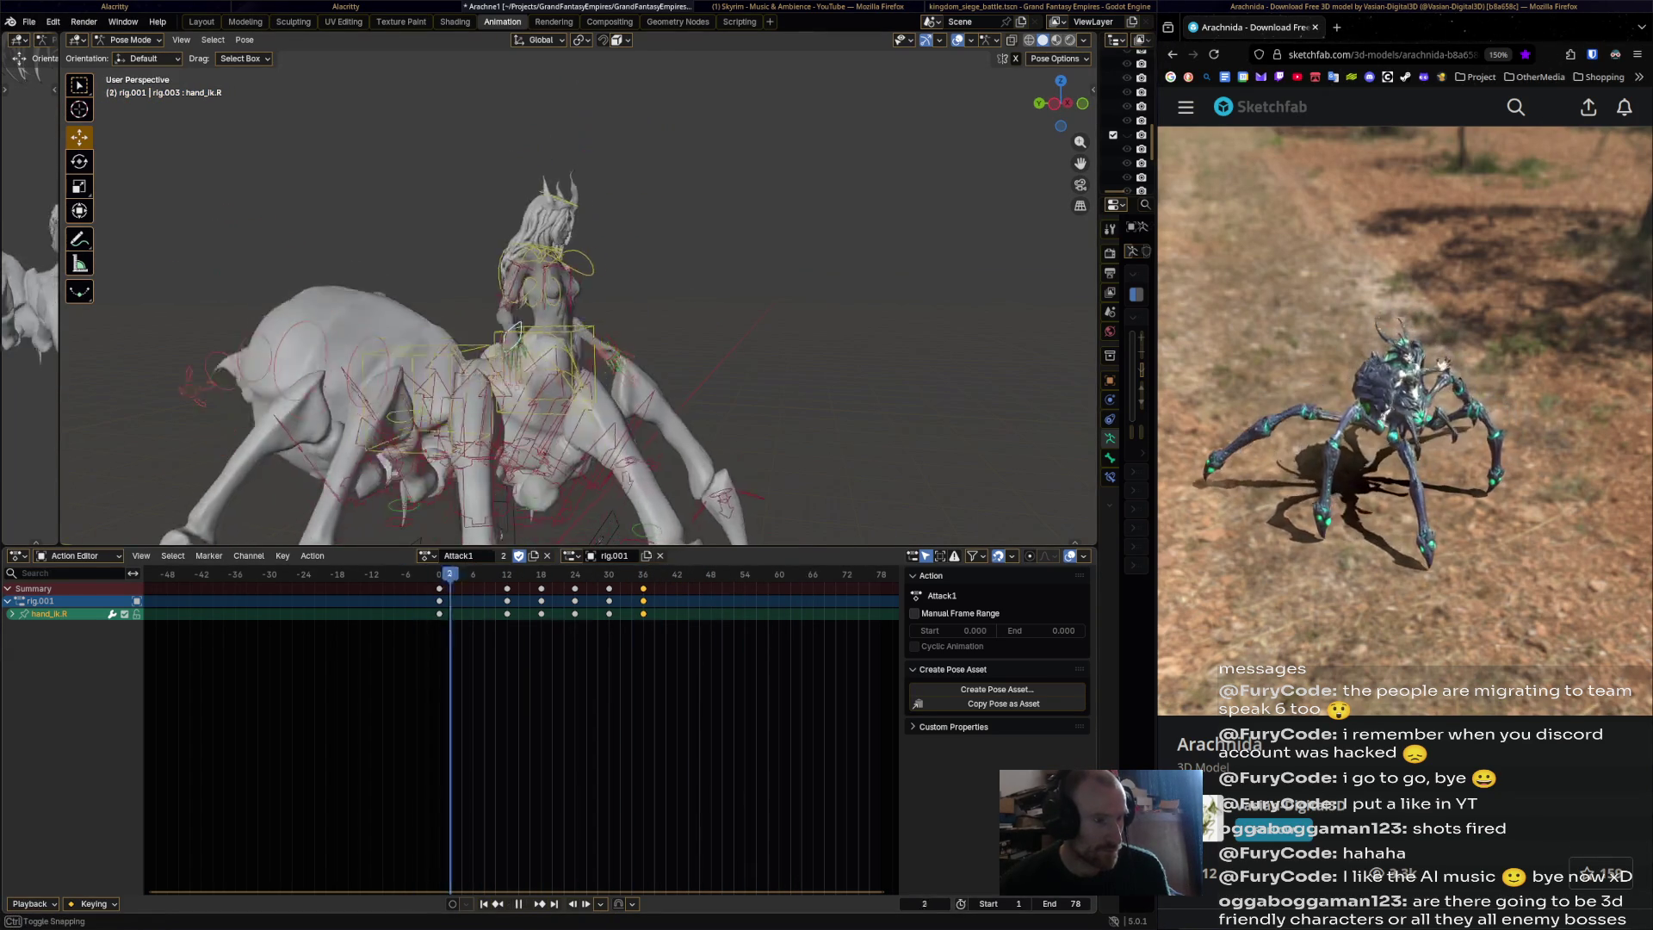
Copy the frame 0 keys of every channel and paste them at frame 78 to loop Attack1.
{"action": "left_click", "coordinate": [439, 588]}
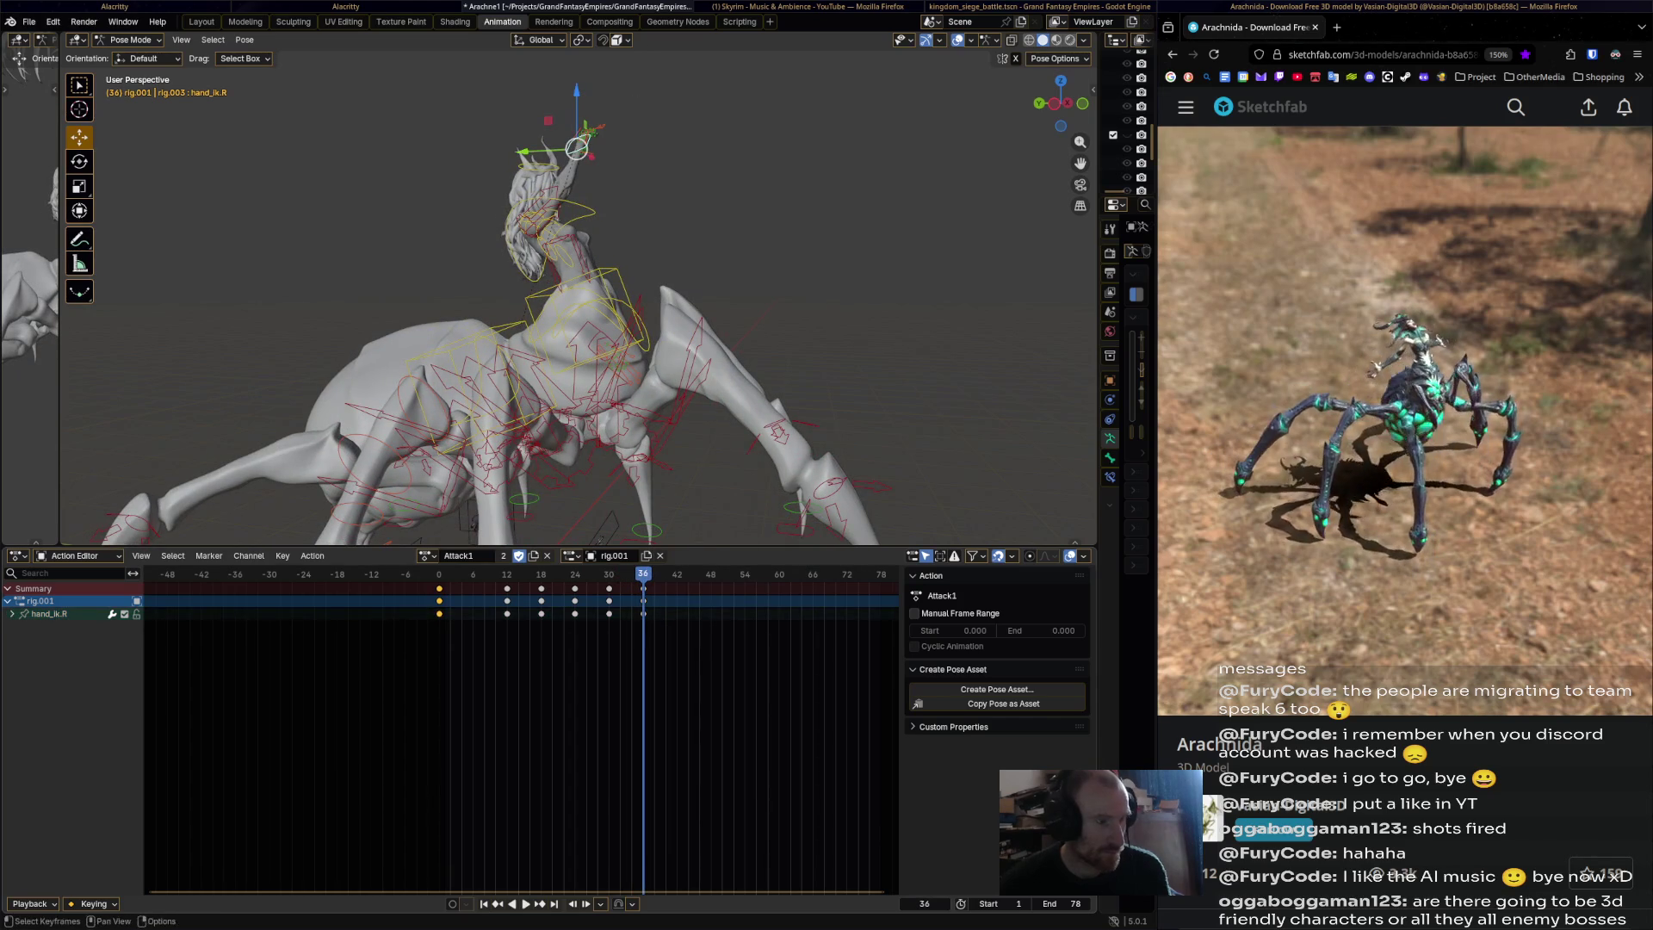
{"action": "key", "text": "space"}
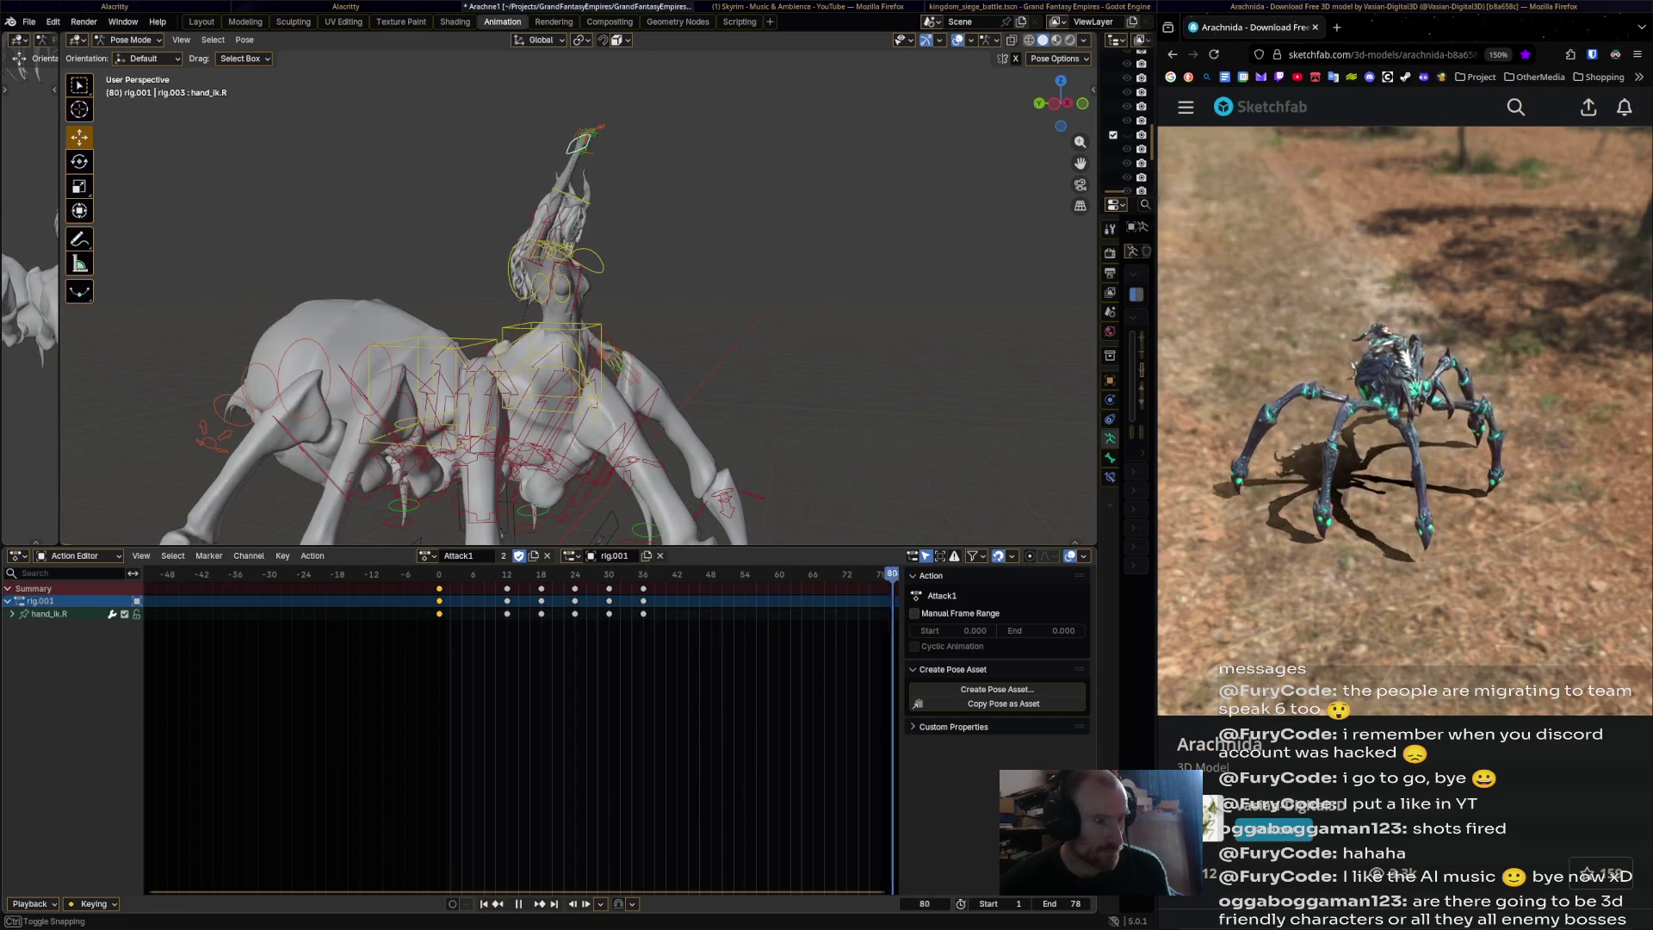
{"action": "key", "text": "ctrl+v"}
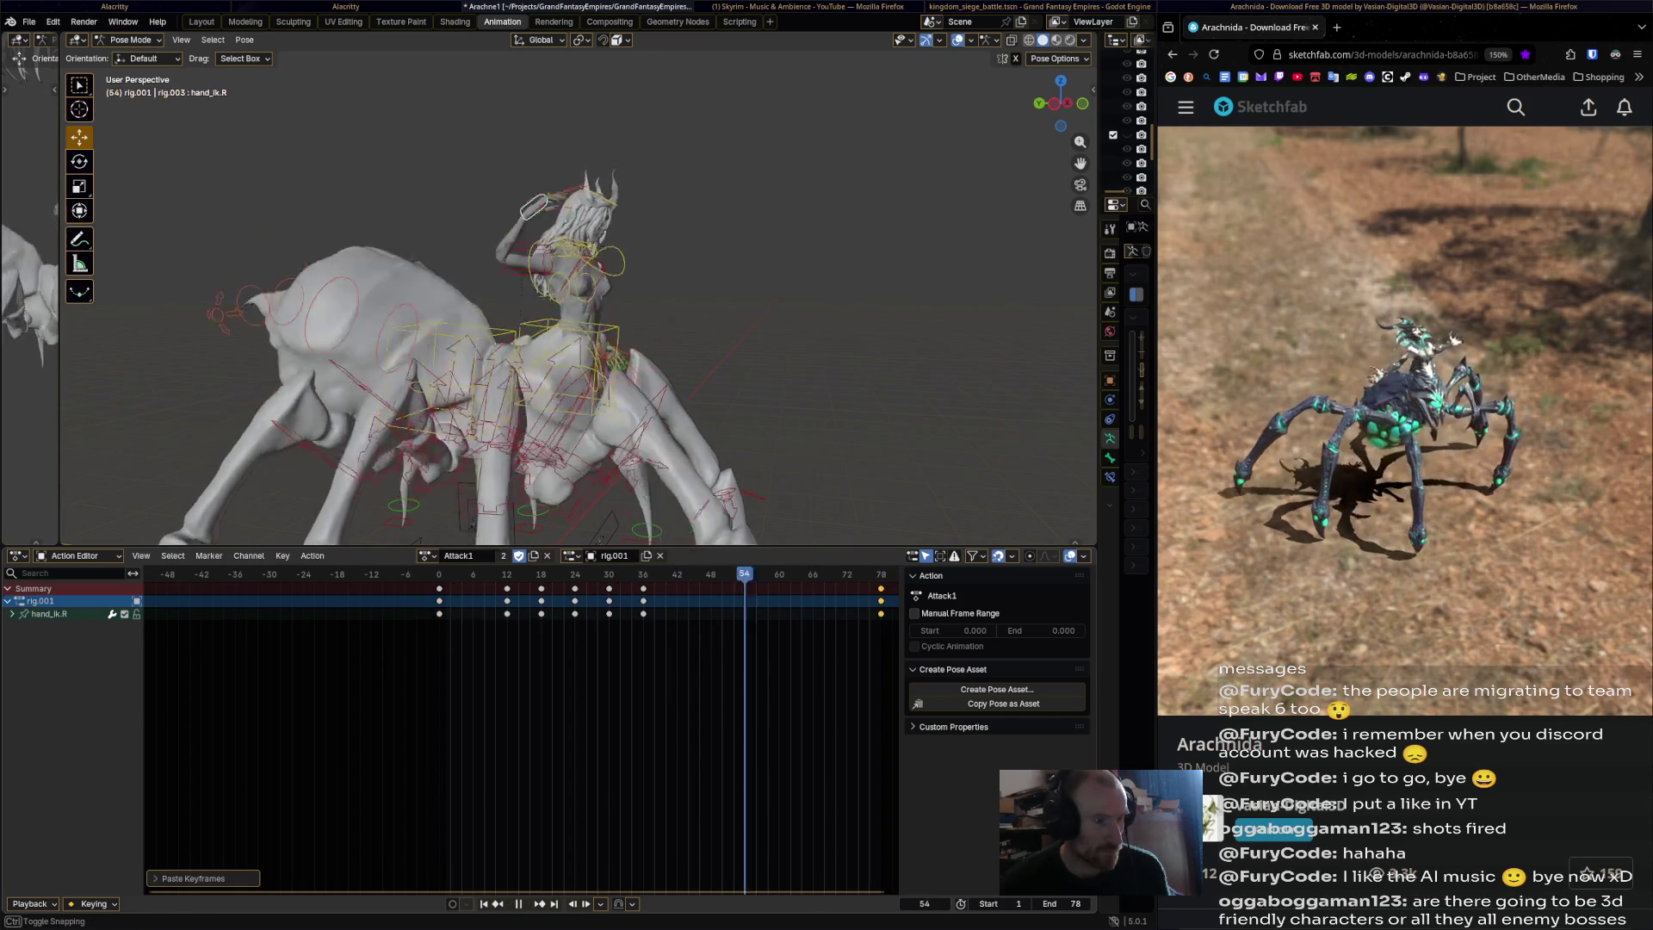
{"action": "middle_click_drag", "start_coordinate": [551, 301], "coordinate": [448, 308]}
Rotate the raised right hand IK control further at frame 36.
{"action": "left_click", "coordinate": [439, 573]}
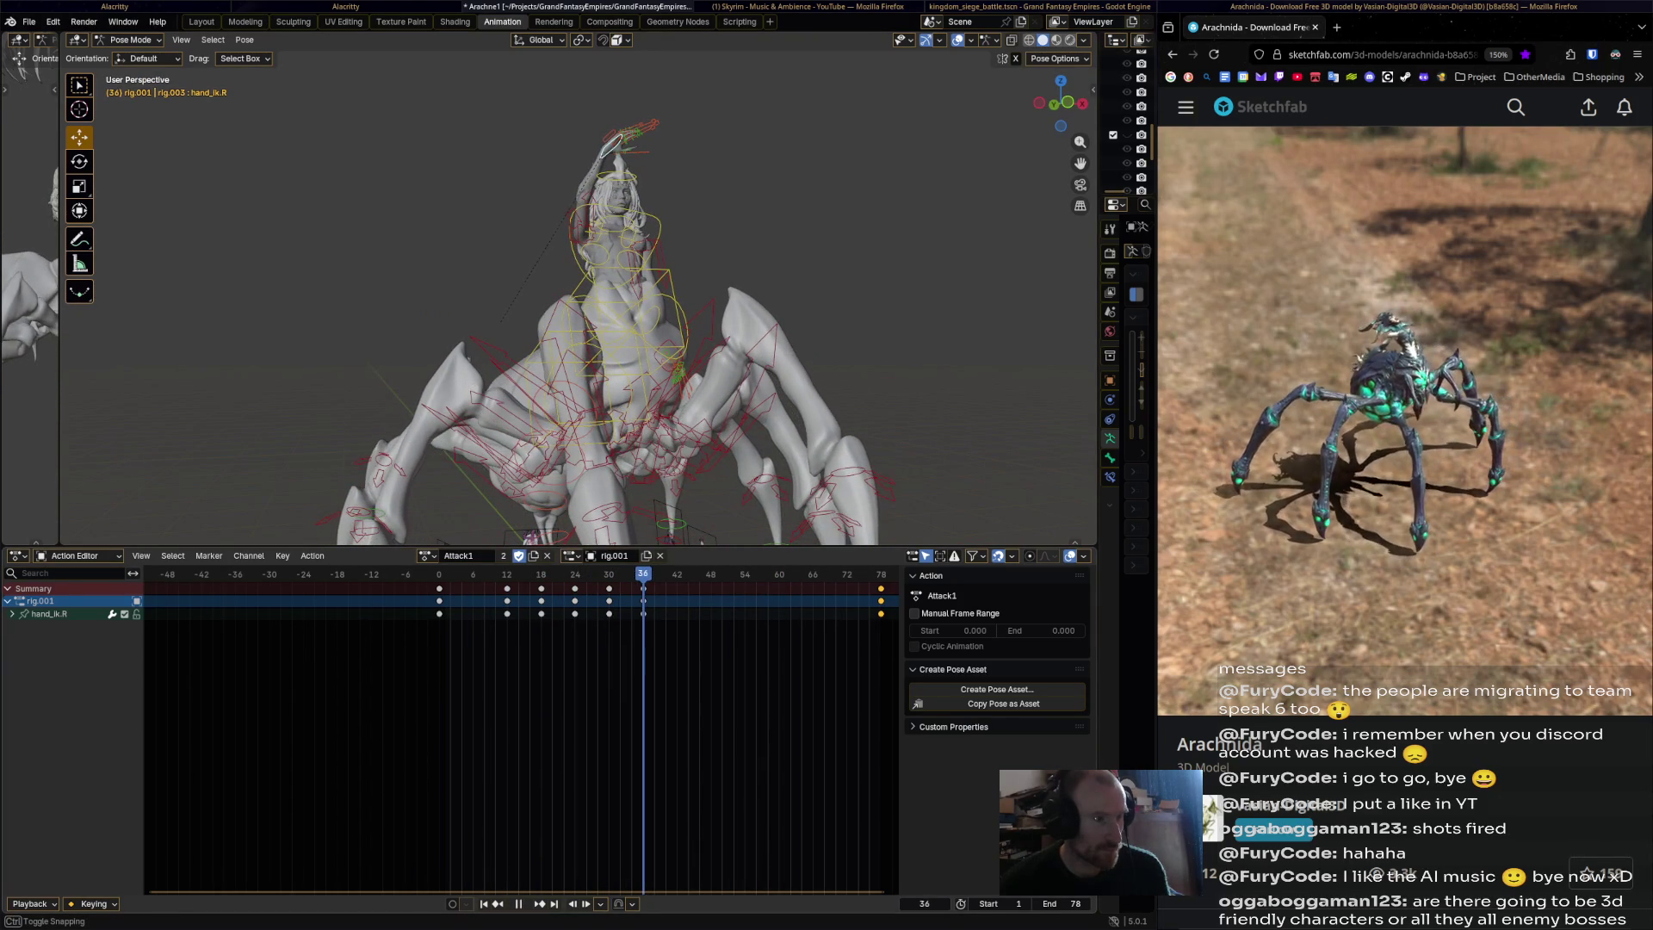
{"action": "mouse_move", "coordinate": [603, 258]}
{"action": "middle_mouse_down"}
{"action": "mouse_move", "coordinate": [641, 387]}
{"action": "mouse_move", "coordinate": [732, 226]}
{"action": "middle_mouse_up"}
{"action": "key", "text": "r"}
{"action": "left_click", "coordinate": [550, 101]}
{"action": "middle_click_drag", "start_coordinate": [551, 344], "coordinate": [561, 224]}
Deselect all keys and play Attack1 to review the loop.
{"action": "key", "text": "alt+a"}
{"action": "key", "text": "space"}
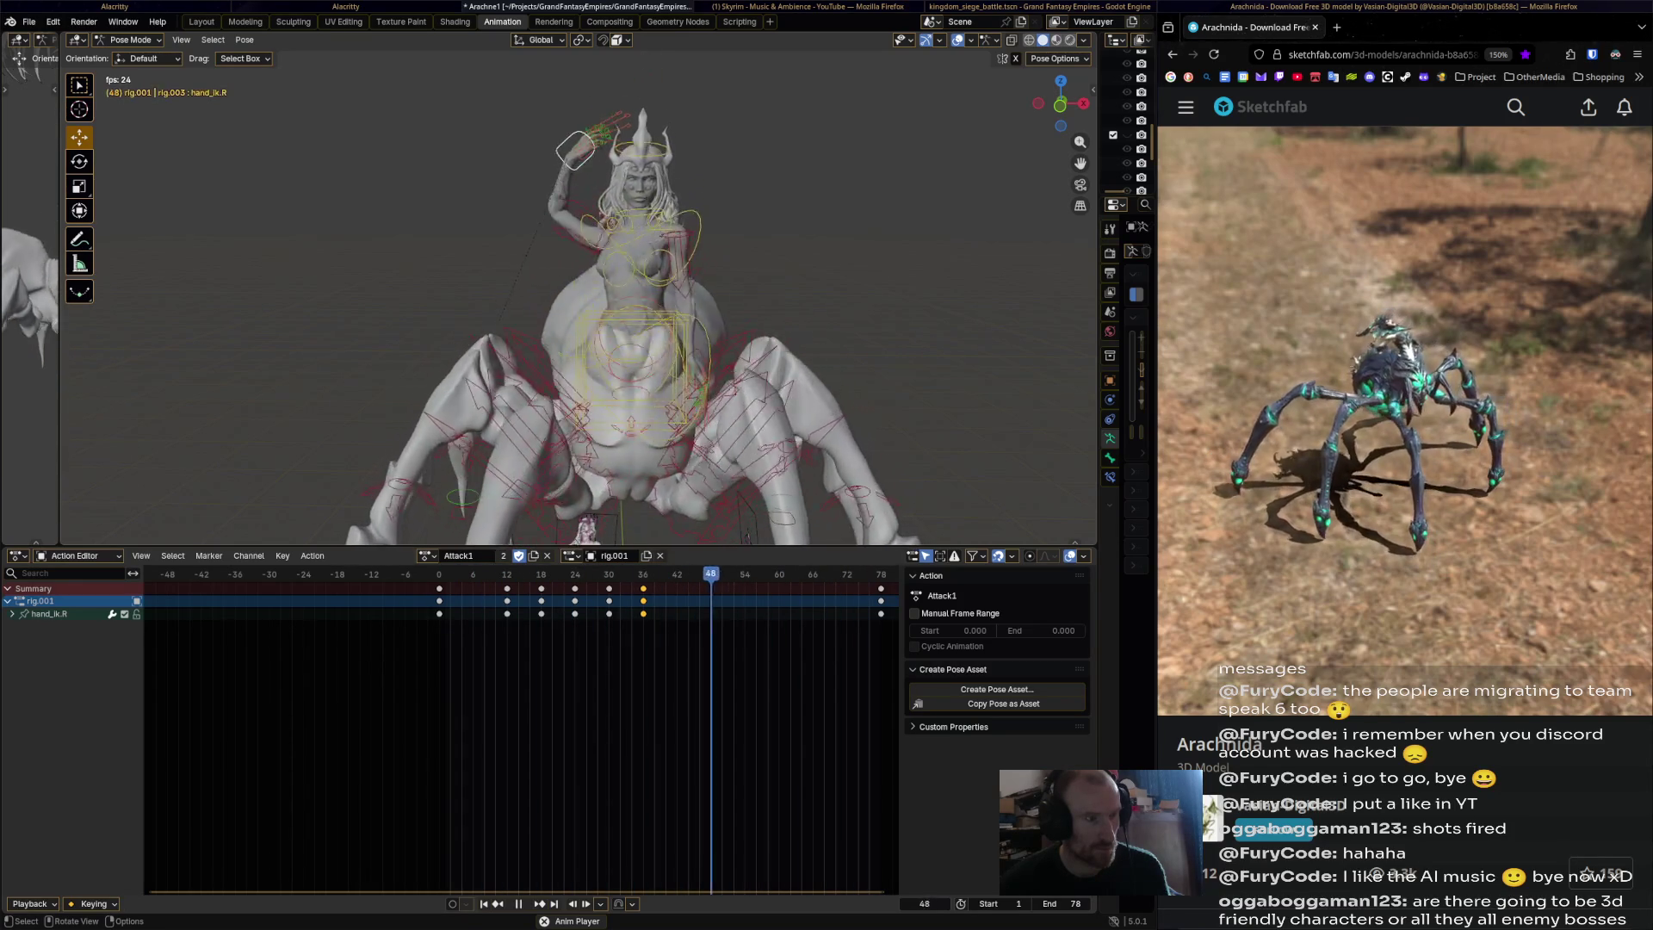
{"action": "key", "text": "space"}
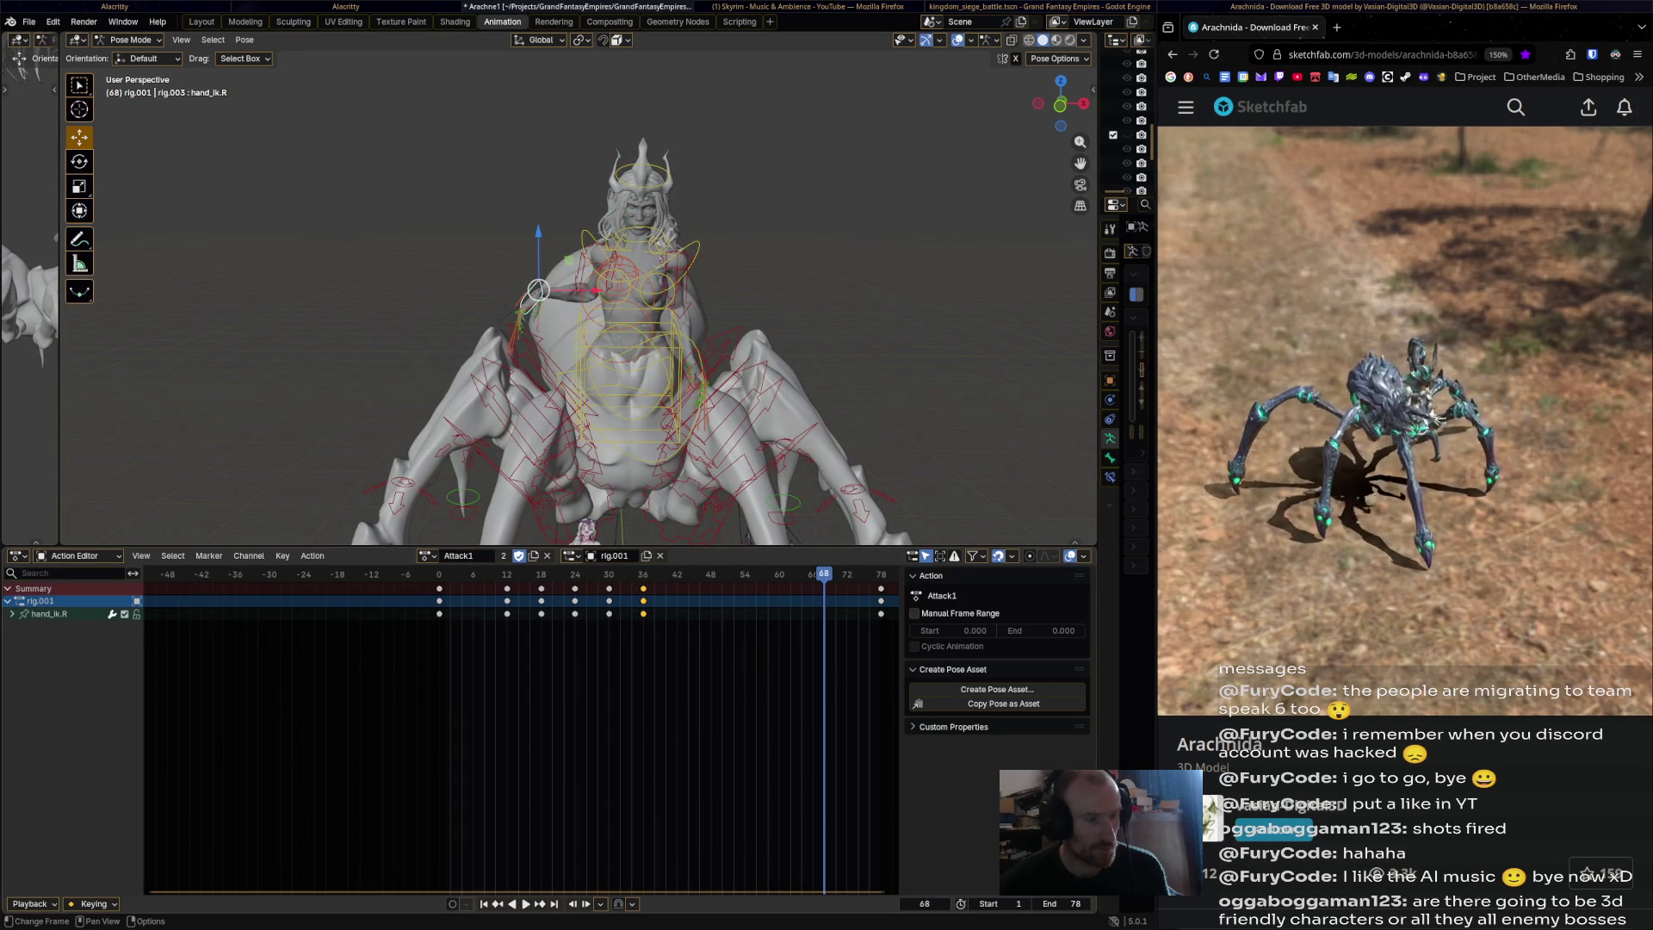
{"action": "key", "text": "space"}
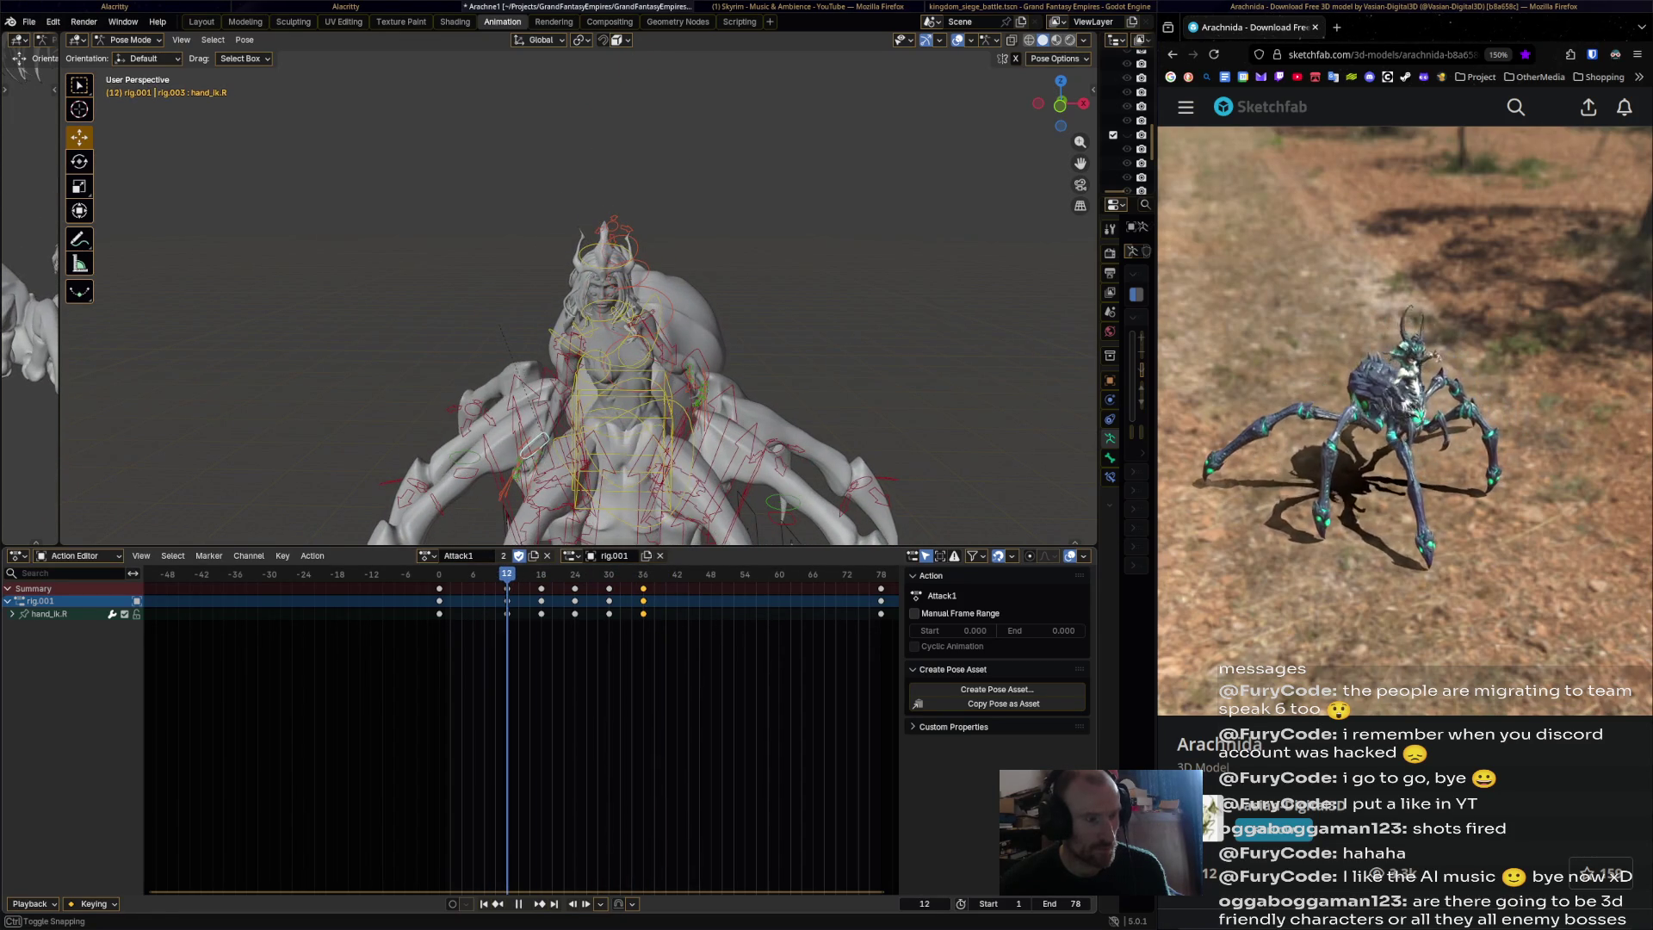
Move and rotate the left hand IK control into a new pose and key it at frame 12.
{"action": "left_click", "coordinate": [698, 435]}
{"action": "key", "text": "g"}
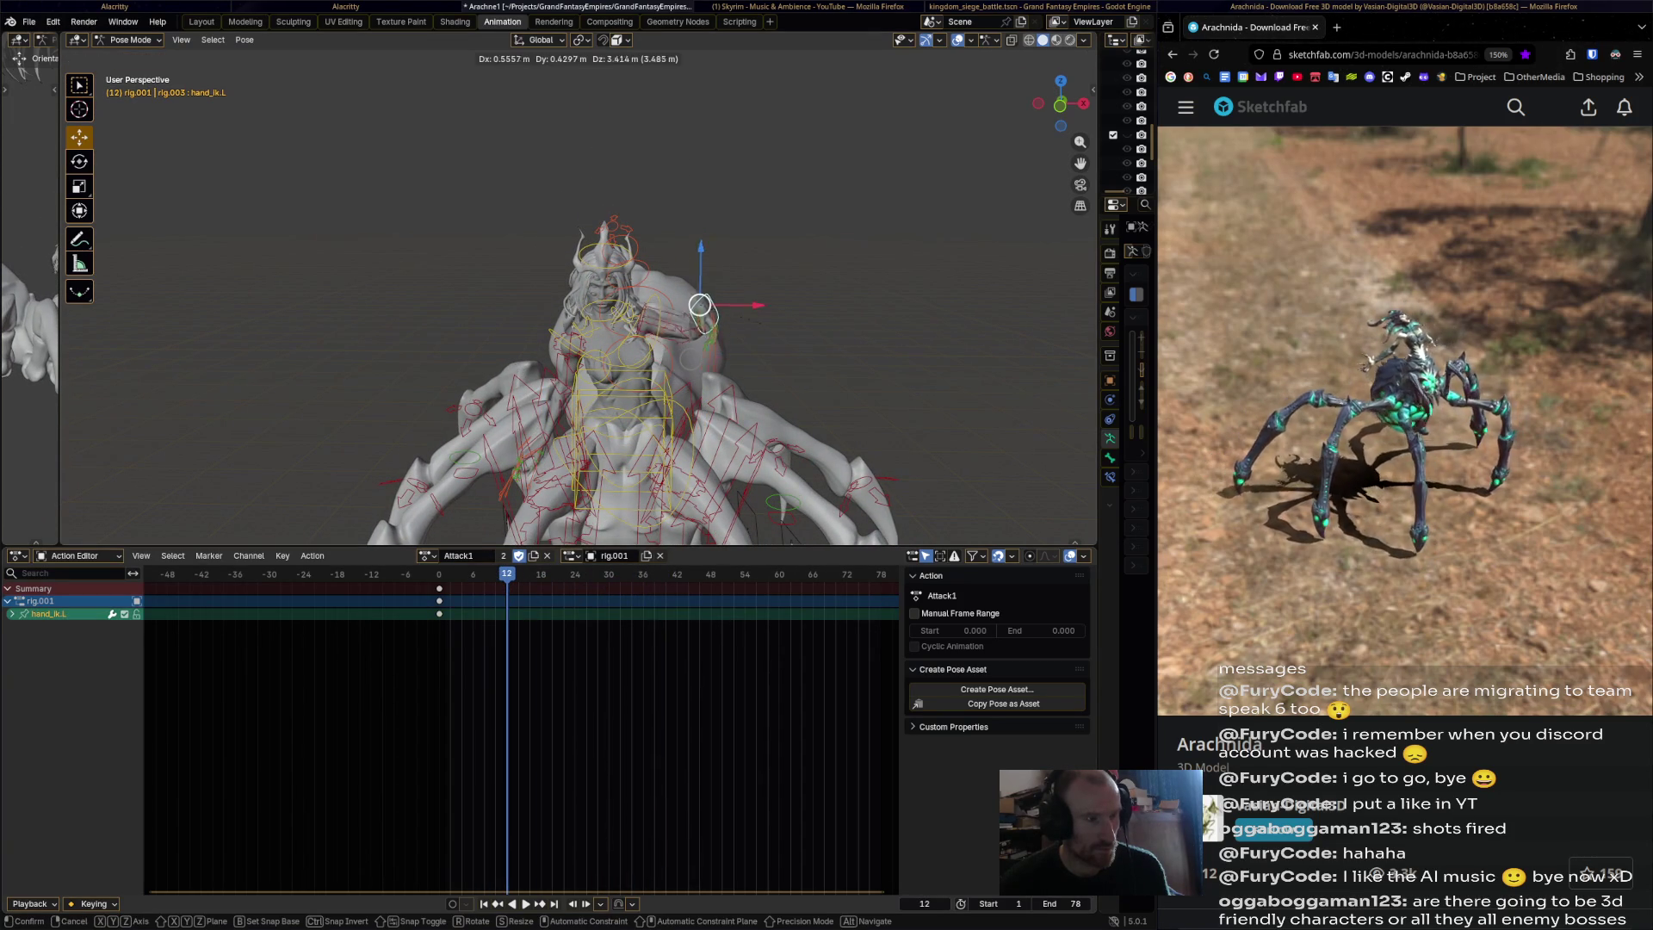
{"action": "left_click", "coordinate": [701, 288]}
{"action": "key", "text": "r"}
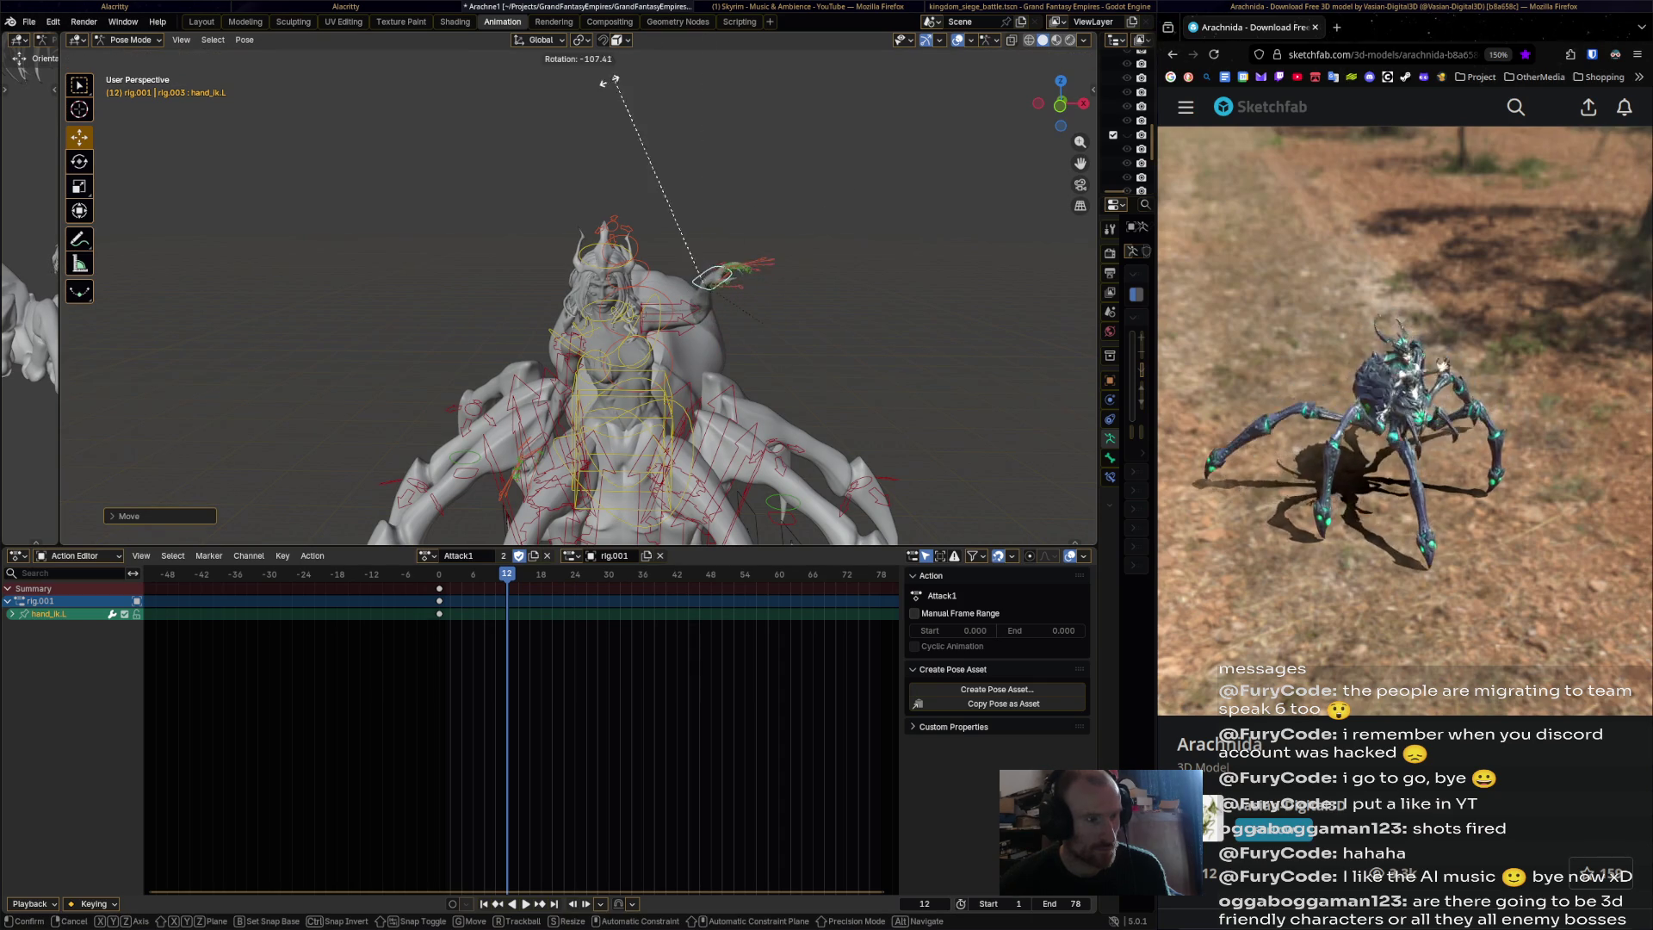
{"action": "left_click", "coordinate": [576, 140]}
{"action": "middle_click_drag", "start_coordinate": [575, 139], "coordinate": [655, 153]}
{"action": "scroll", "coordinate": [506, 511], "scroll_direction": "up", "scroll_amount": 2}
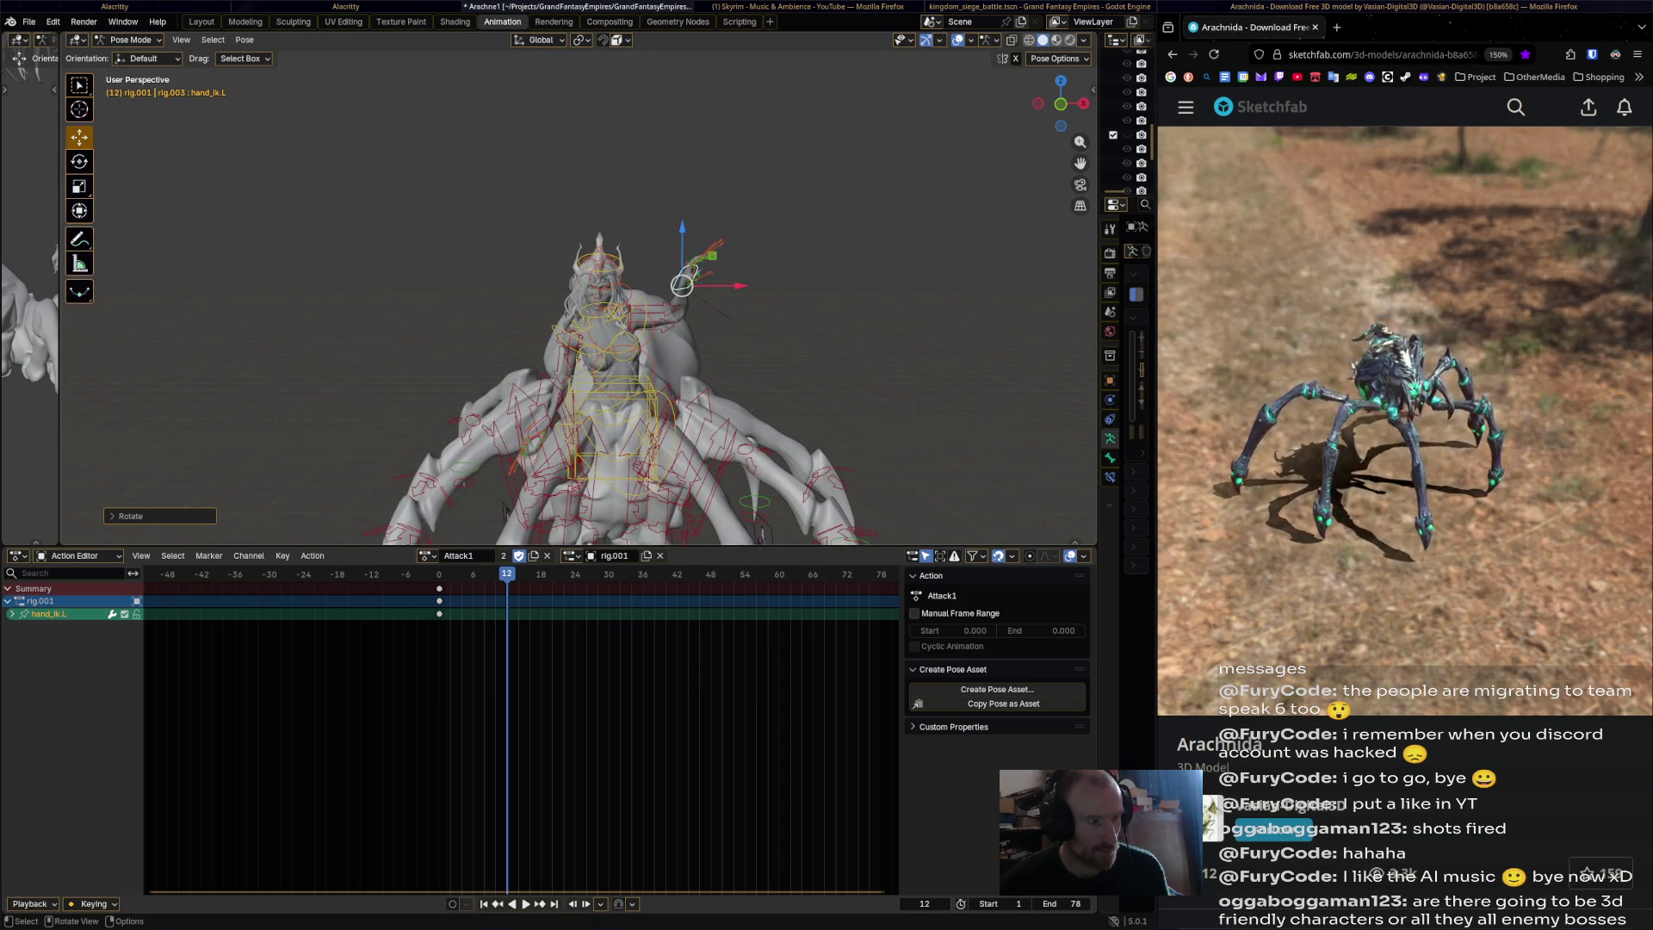
{"action": "key", "text": "i"}
Reposition and rotate hand_ik.L again and key that pose at frame 30.
{"action": "key", "text": "shift+Left"}
{"action": "key", "text": "space"}
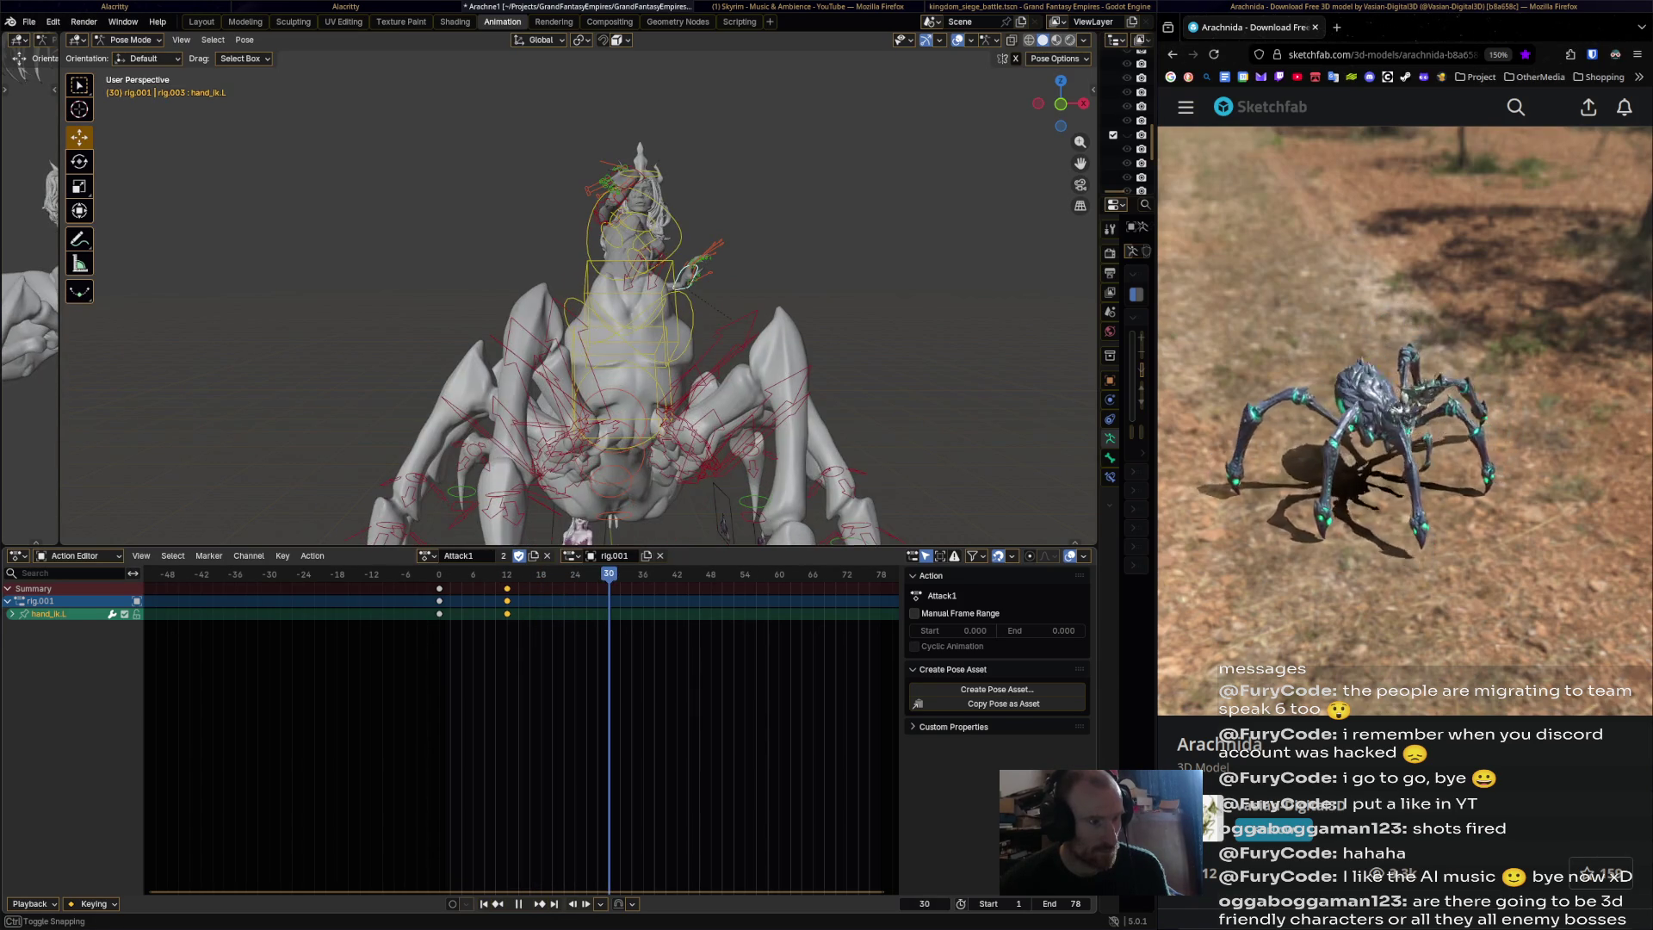
{"action": "middle_click_drag", "start_coordinate": [602, 345], "coordinate": [582, 340]}
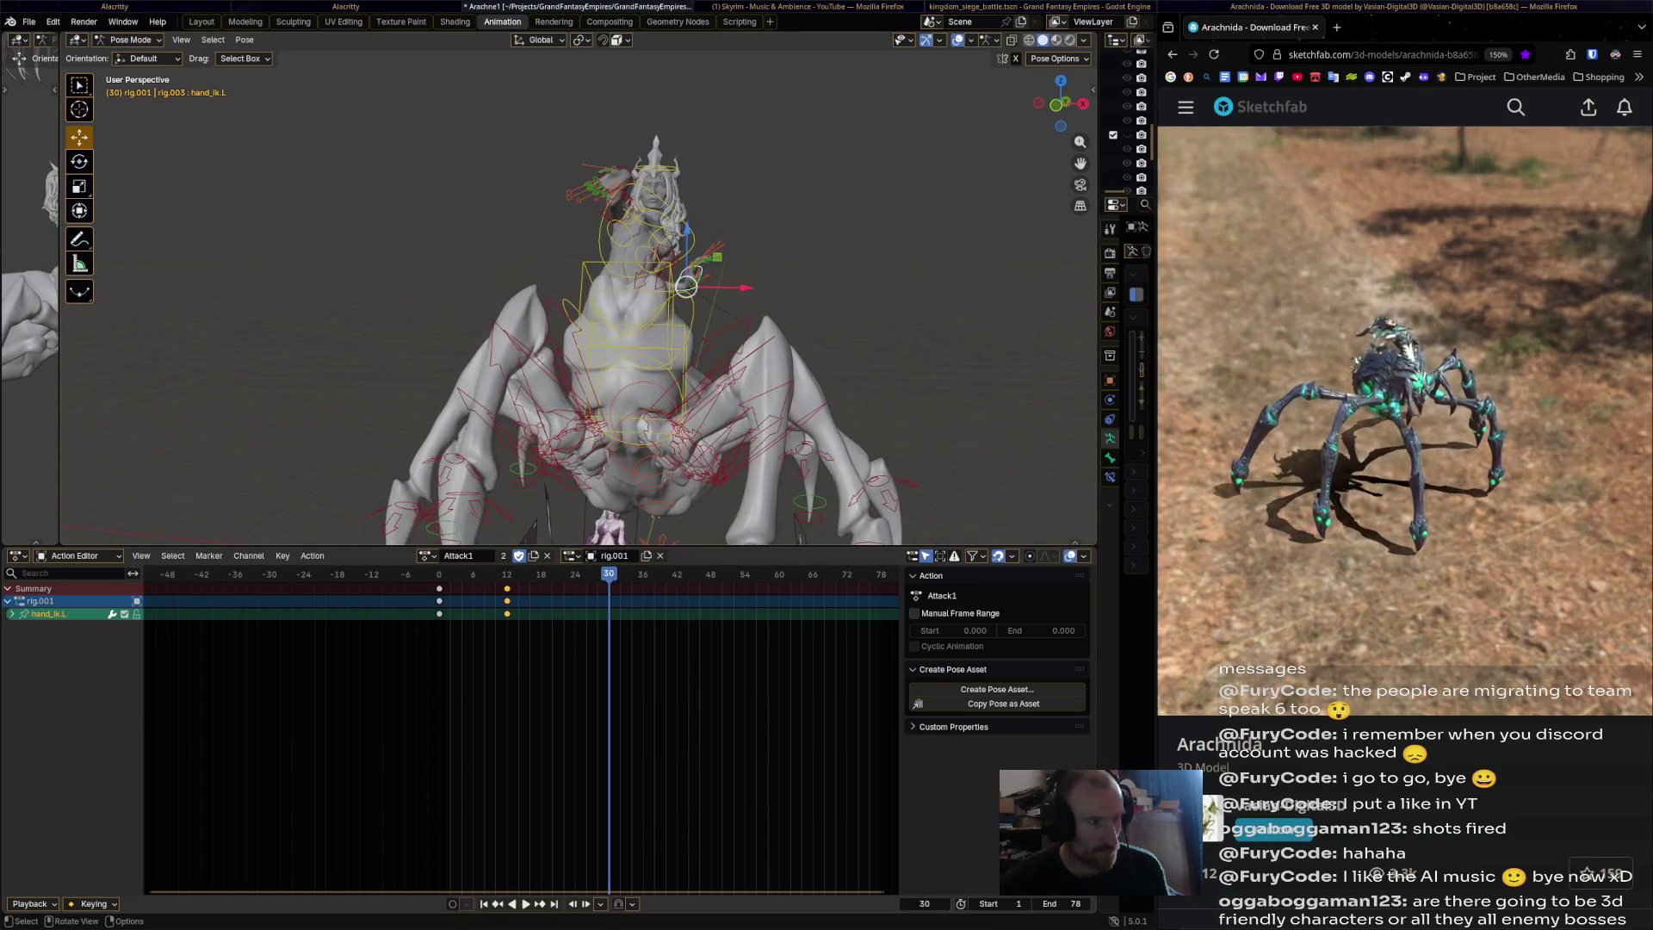
{"action": "left_click_drag", "start_coordinate": [686, 286], "coordinate": [740, 308]}
{"action": "mouse_move", "coordinate": [740, 307]}
{"action": "middle_mouse_down"}
{"action": "mouse_move", "coordinate": [629, 336]}
{"action": "mouse_move", "coordinate": [706, 318]}
{"action": "mouse_move", "coordinate": [818, 375]}
{"action": "middle_mouse_up"}
{"action": "key", "text": "r"}
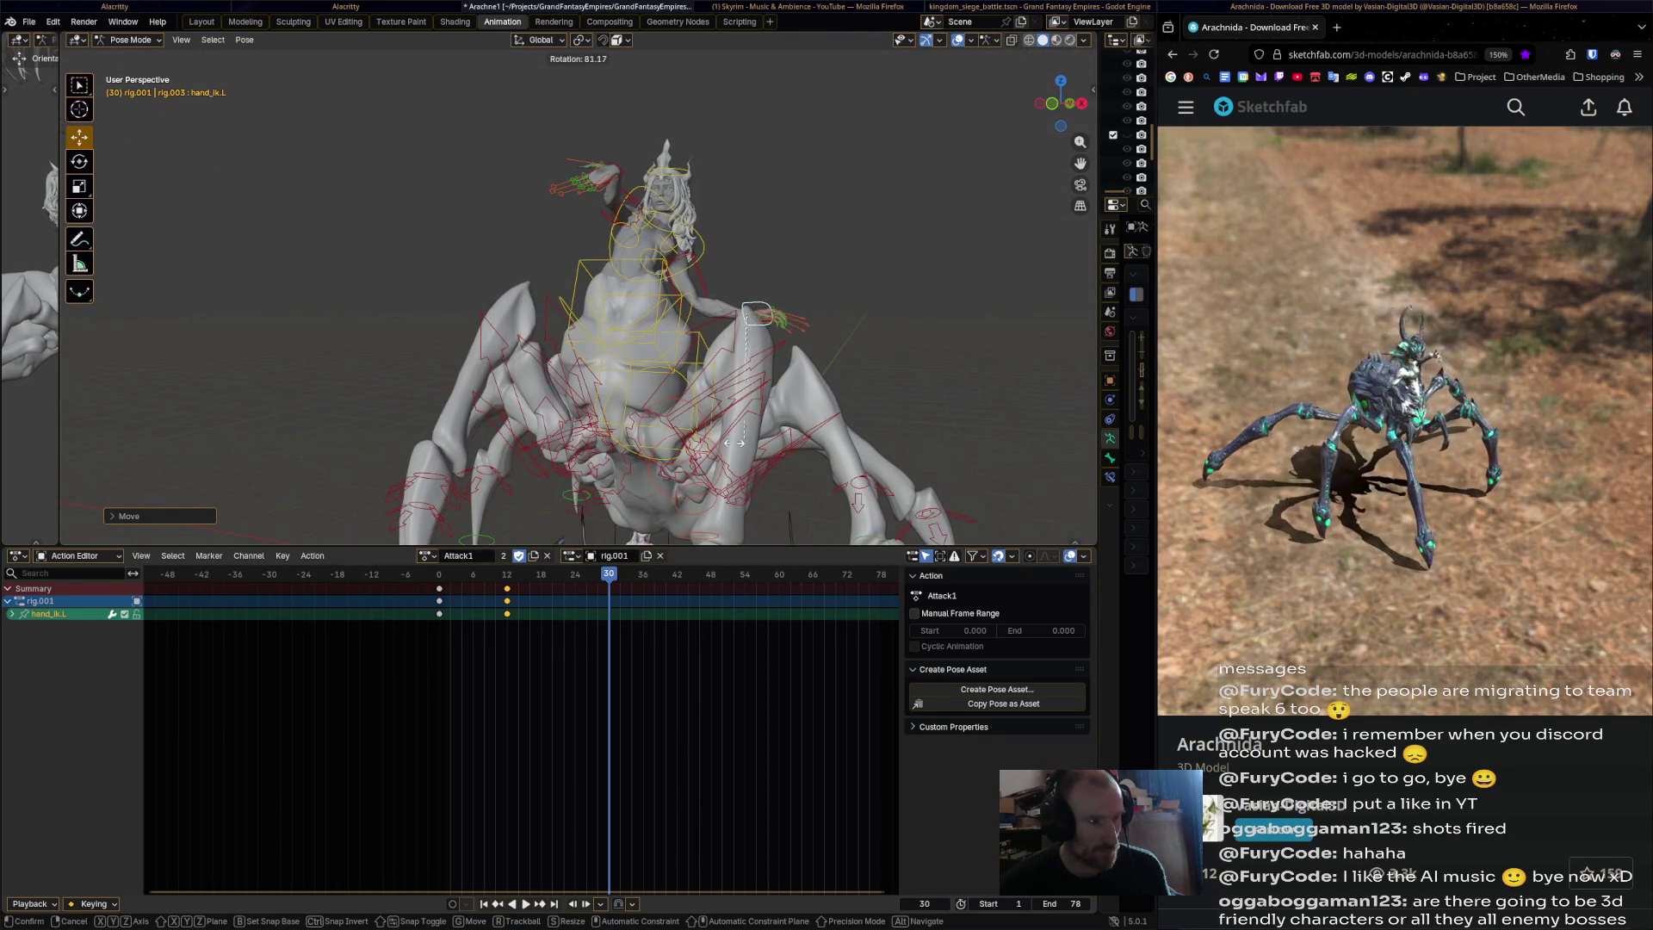
{"action": "left_click", "coordinate": [751, 439]}
{"action": "middle_click_drag", "start_coordinate": [751, 439], "coordinate": [663, 413]}
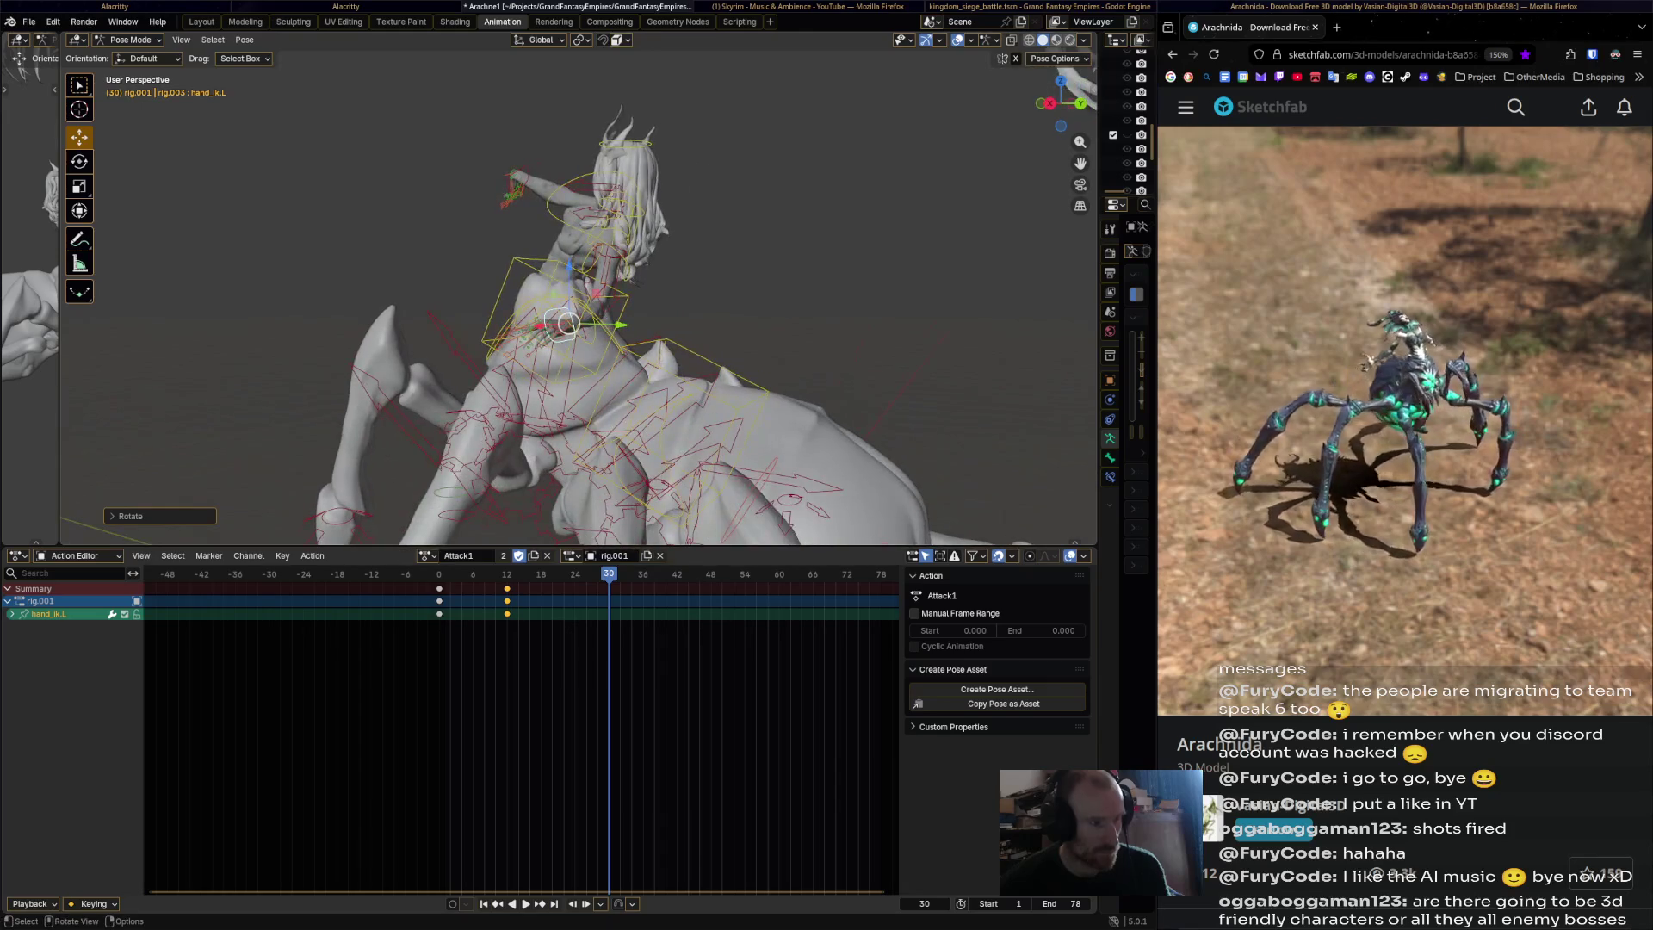
{"action": "key", "text": "i"}
Play Attack1 to inspect the left hand motion, then deselect its keys.
{"action": "key", "text": "space"}
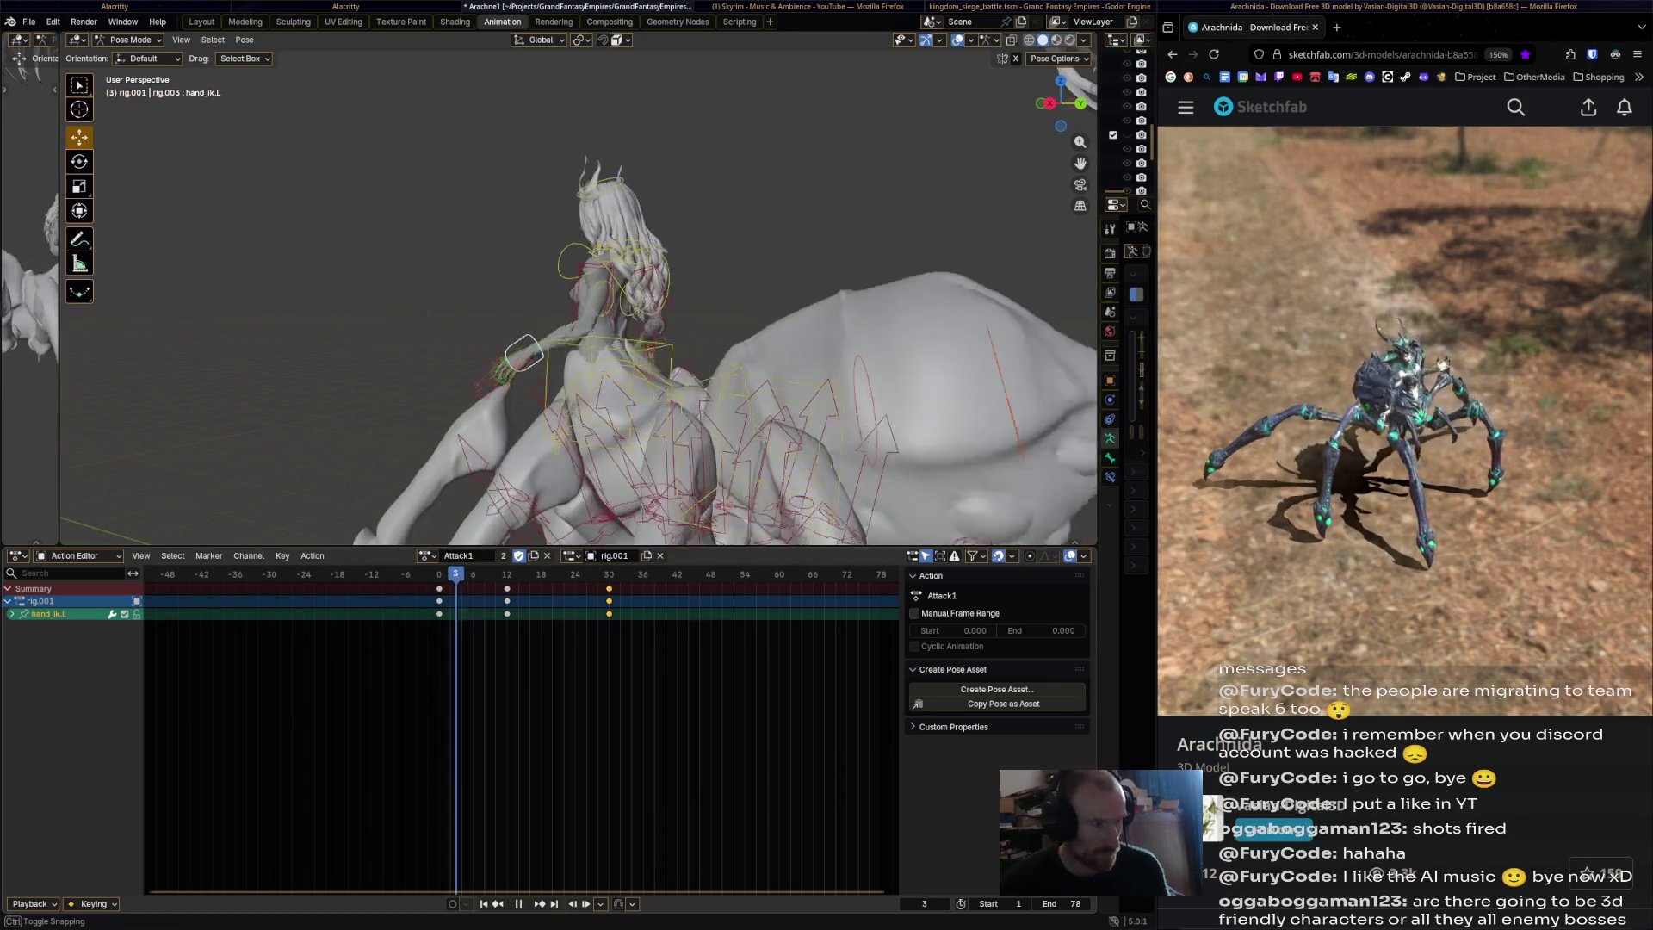
{"action": "middle_click_drag", "start_coordinate": [663, 414], "coordinate": [585, 422]}
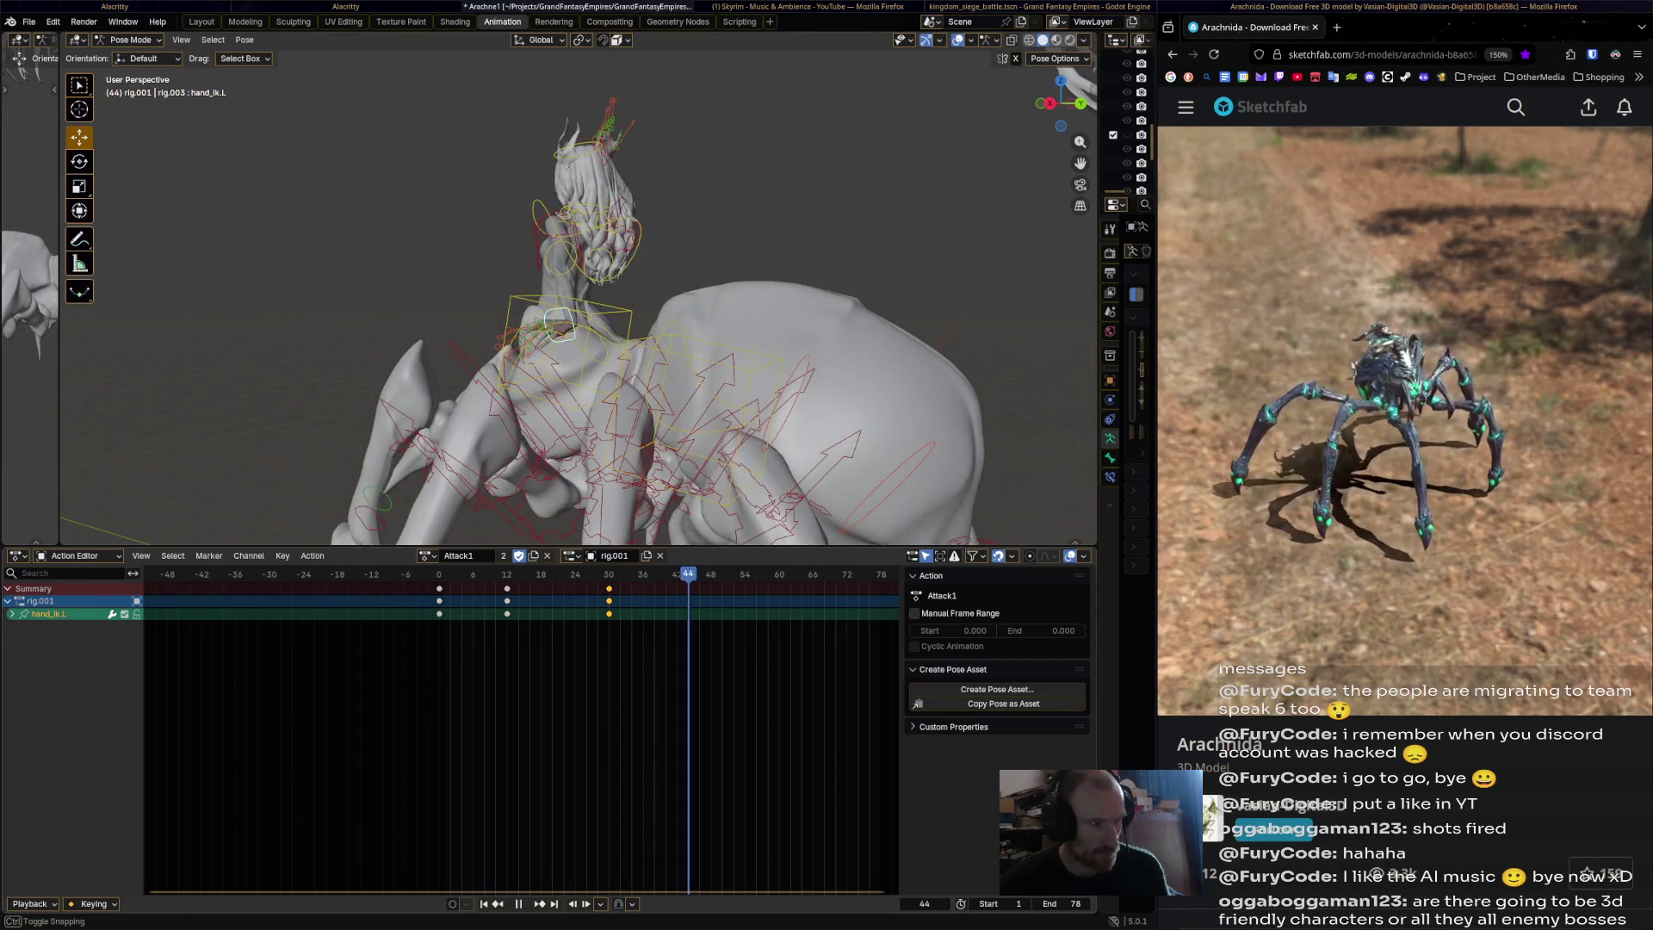
{"action": "key", "text": "space"}
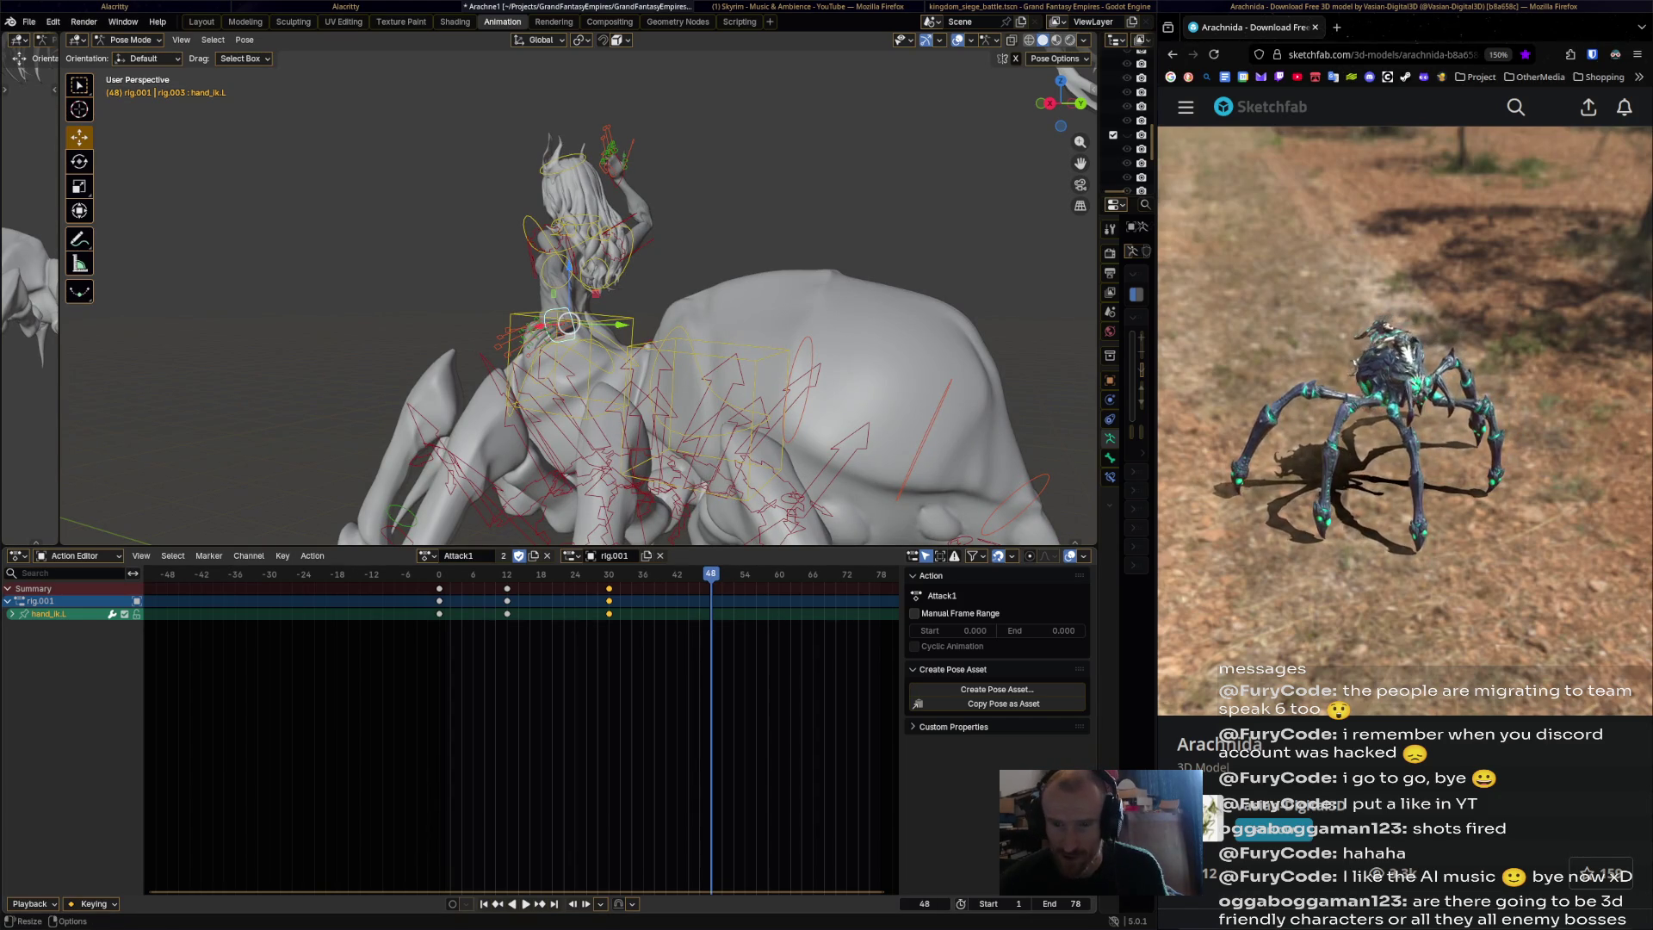
{"action": "middle_click_drag", "start_coordinate": [568, 327], "coordinate": [689, 338]}
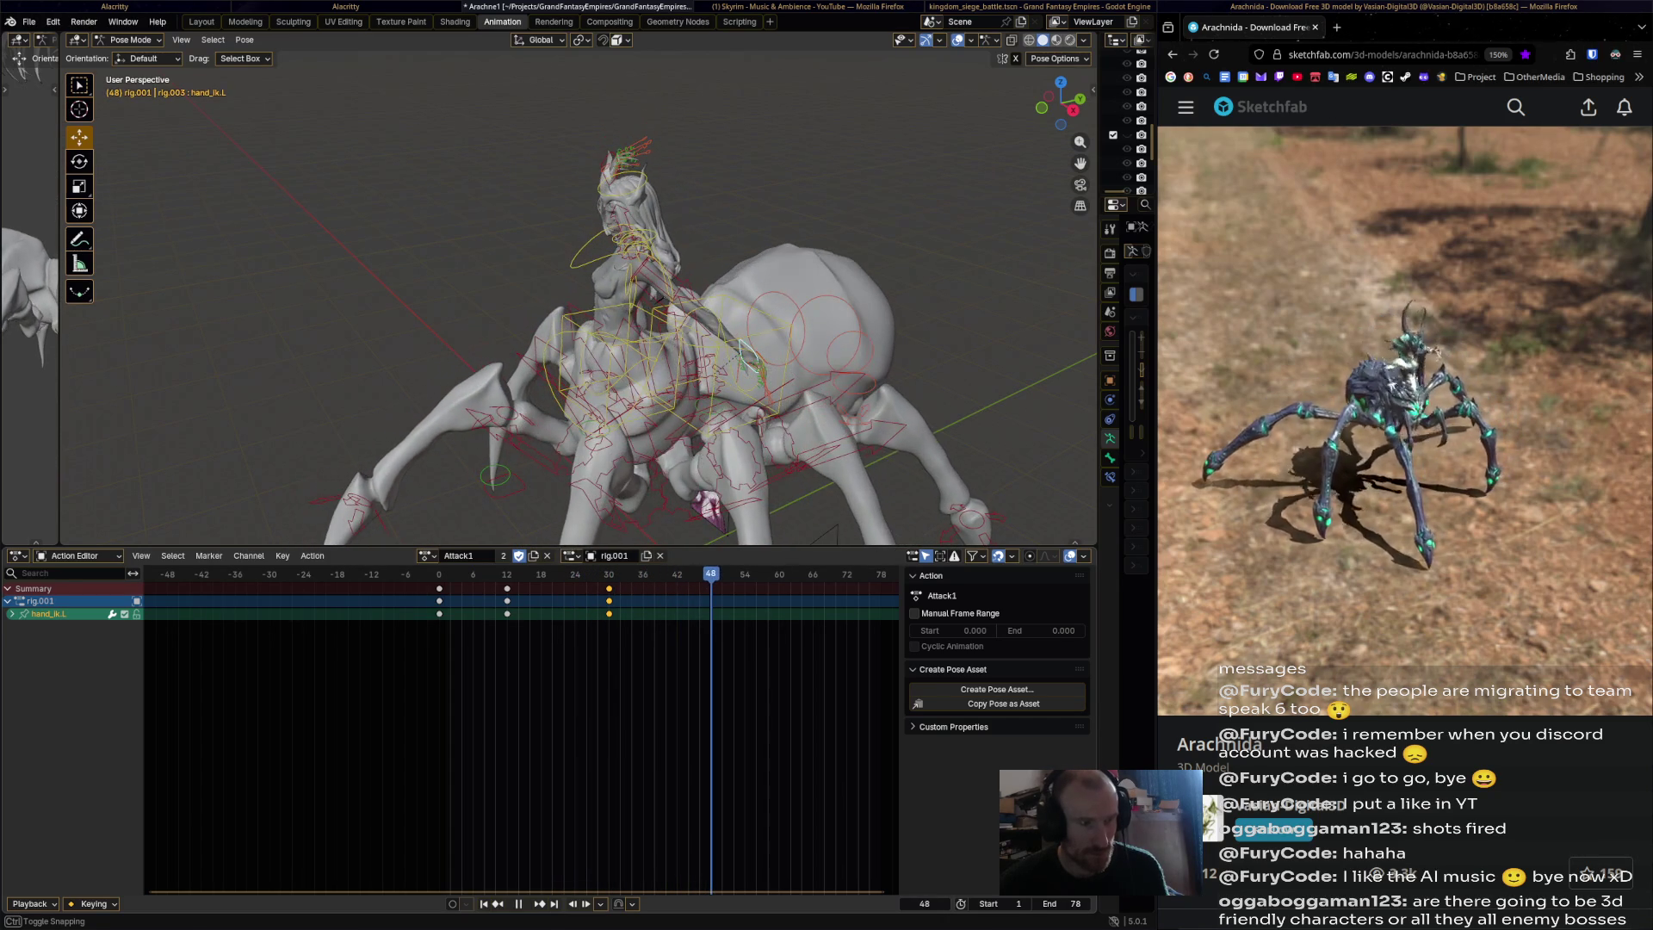
{"action": "middle_click_drag", "start_coordinate": [655, 344], "coordinate": [585, 331]}
{"action": "key", "text": "space"}
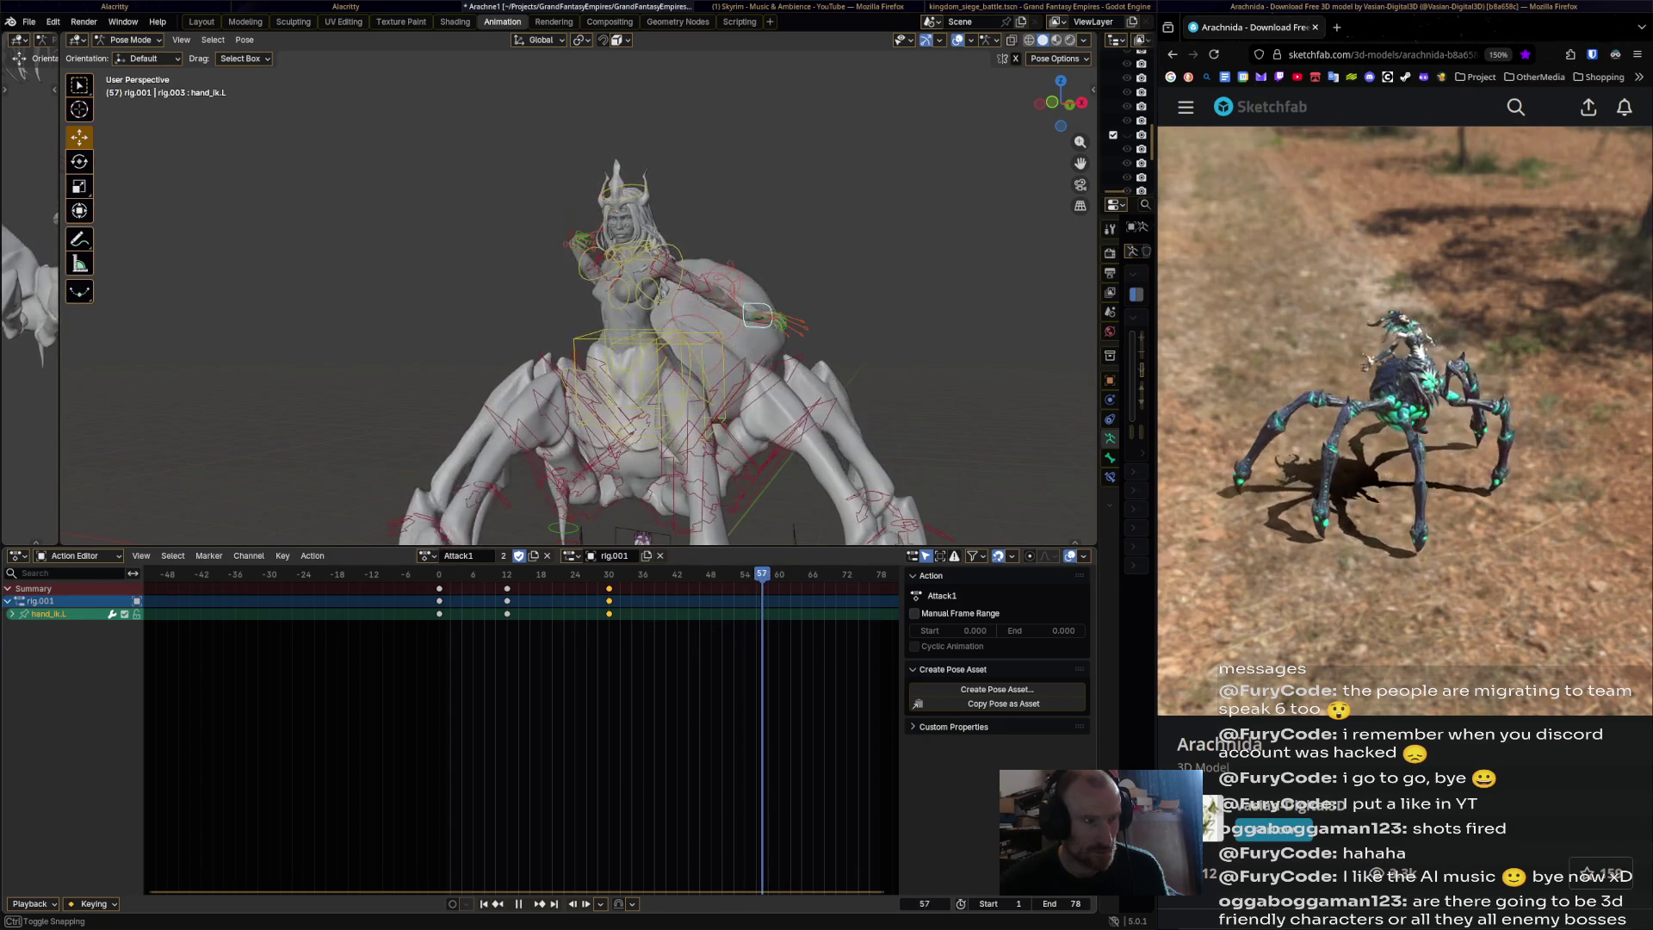
{"action": "key", "text": "space"}
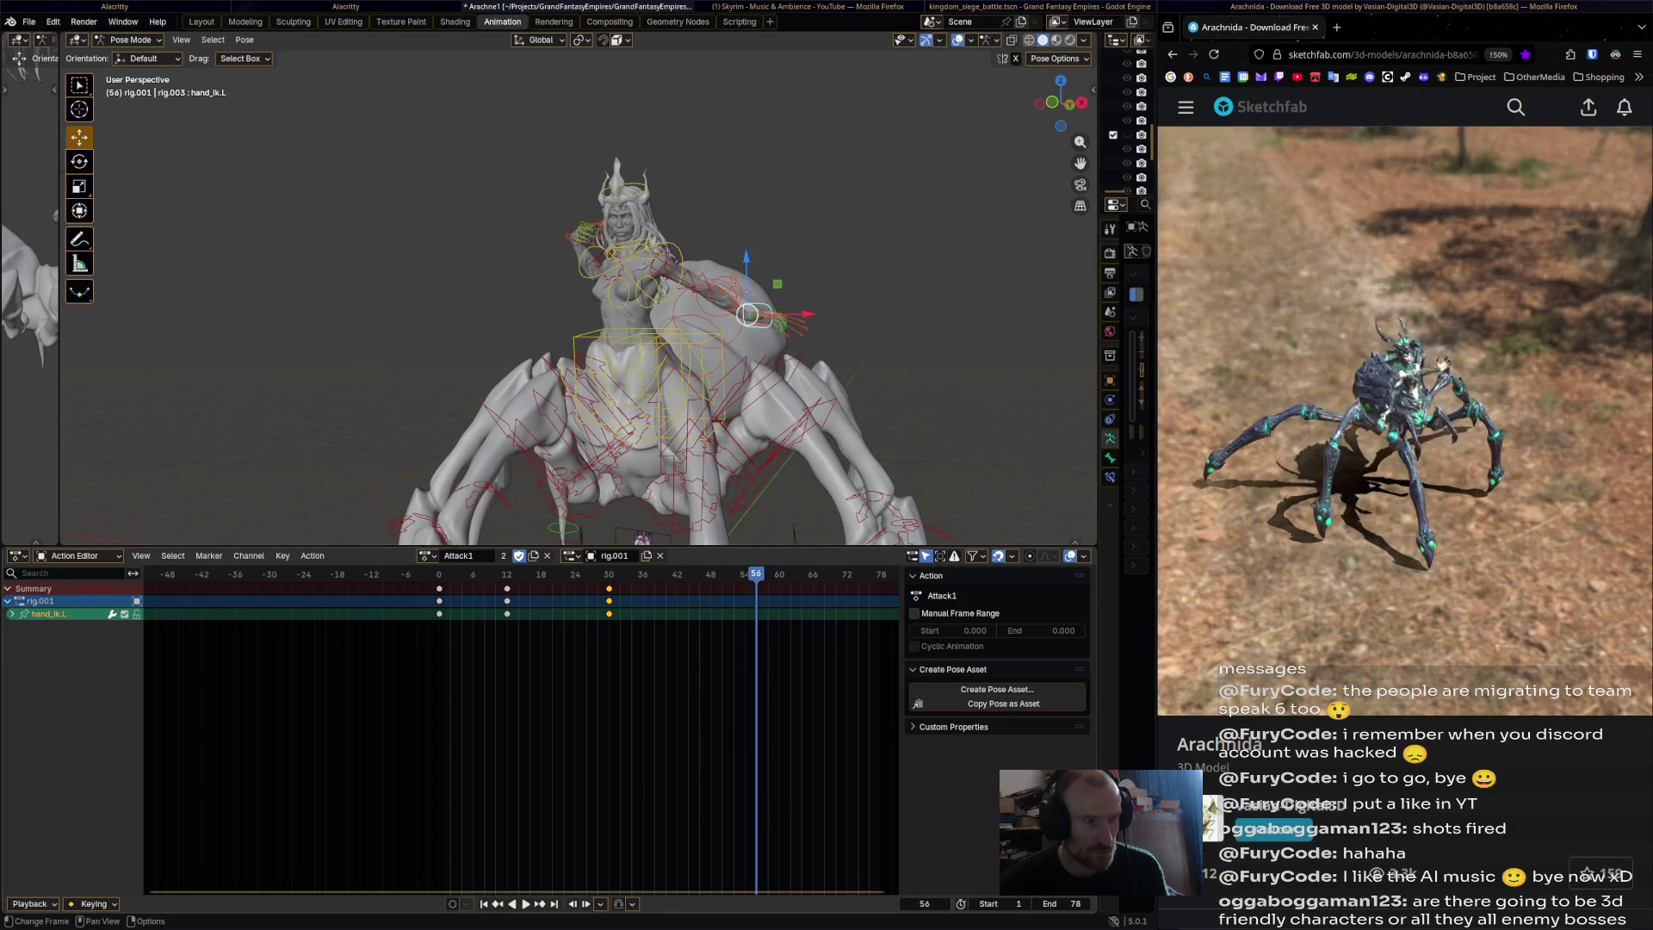
{"action": "key", "text": "alt+a"}
{"action": "key", "text": "ctrl+c"}
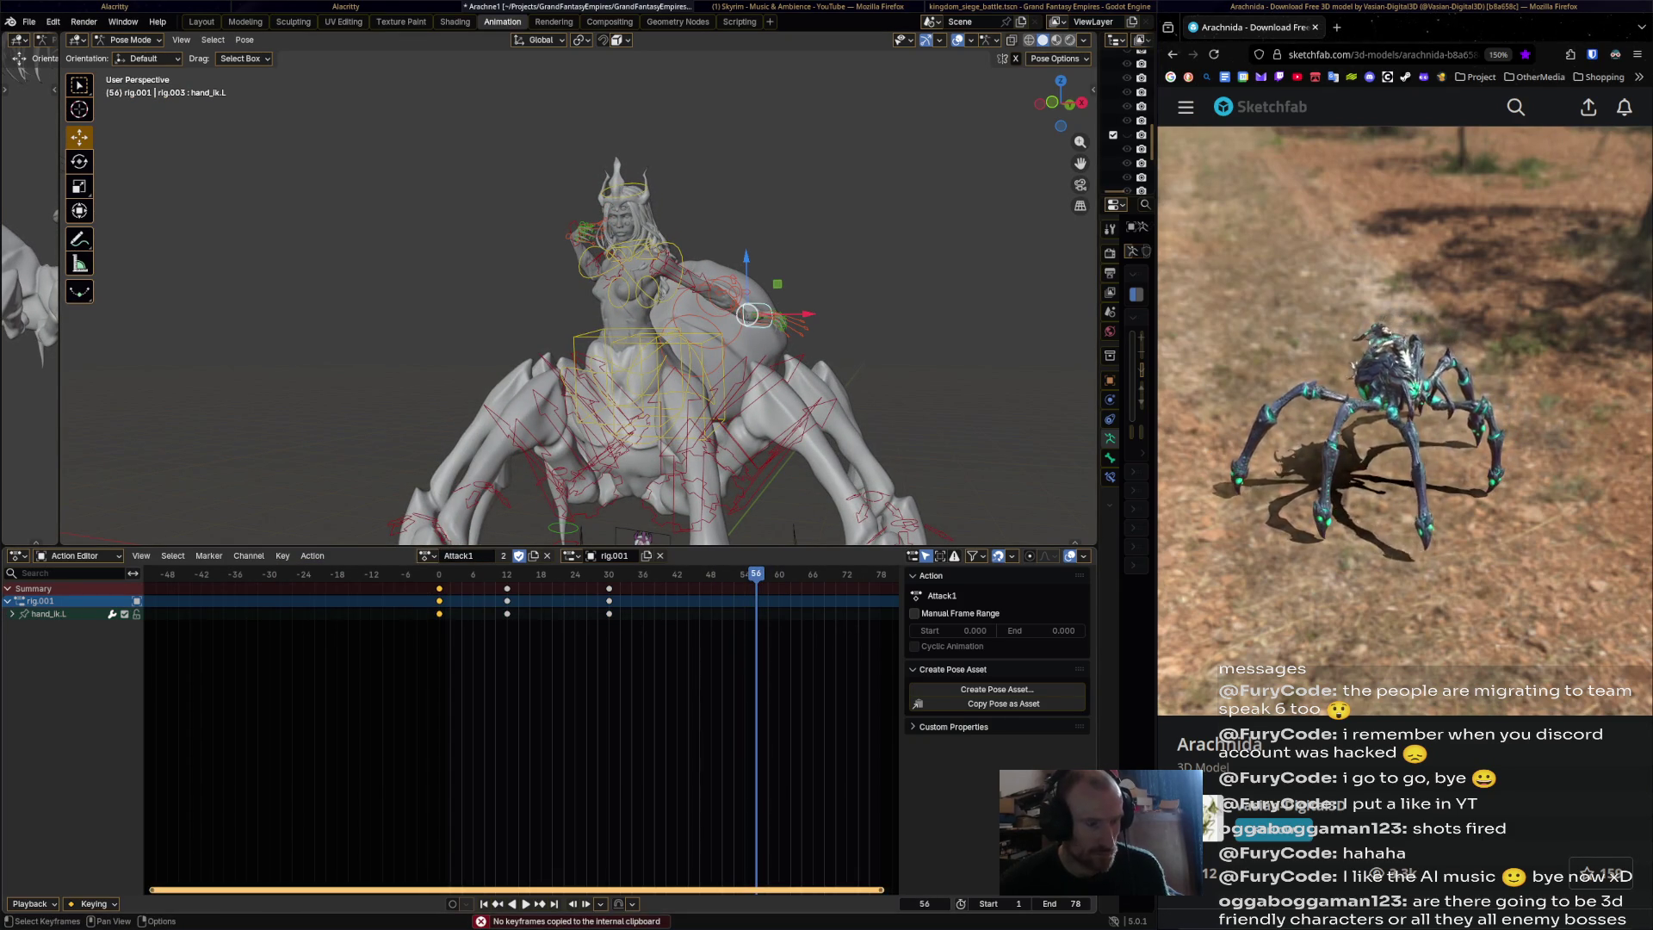
Paste the starting left hand pose at the last frame, 78.
{"action": "scroll", "coordinate": [517, 732], "scroll_direction": "down", "scroll_amount": 4, "text": "ctrl"}
{"action": "key", "text": "shift+Right"}
{"action": "key", "text": "ctrl+v"}
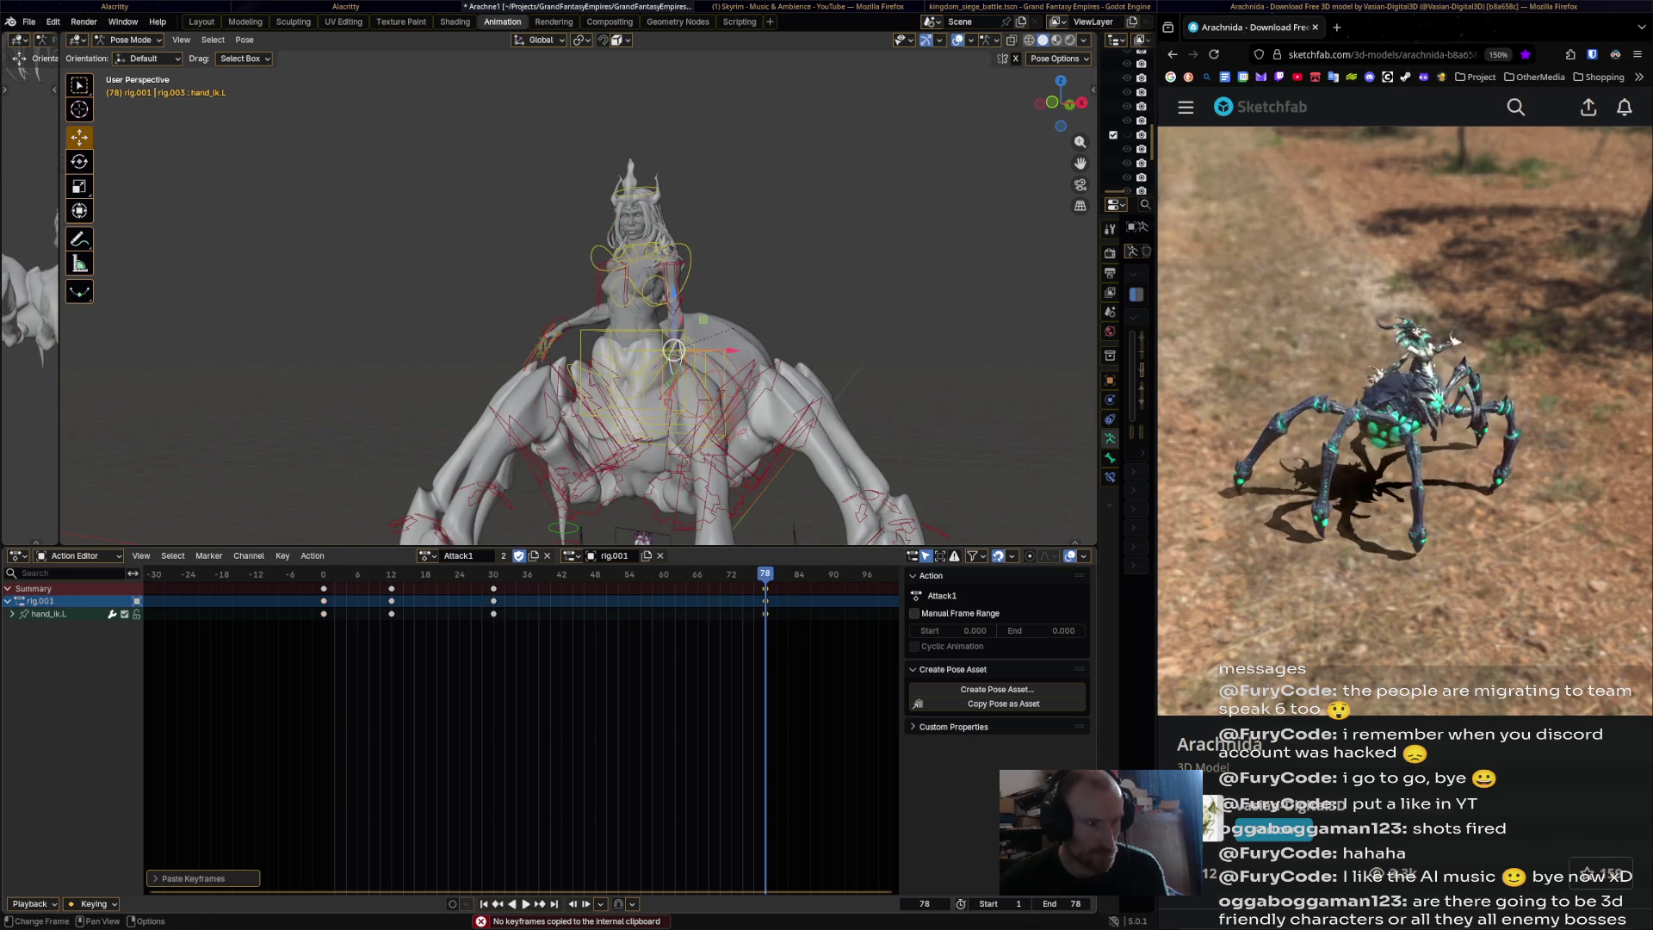
Play Attack1 from frame 0 and review the looping motion from several angles.
{"action": "key", "text": "shift+ctrl+space"}
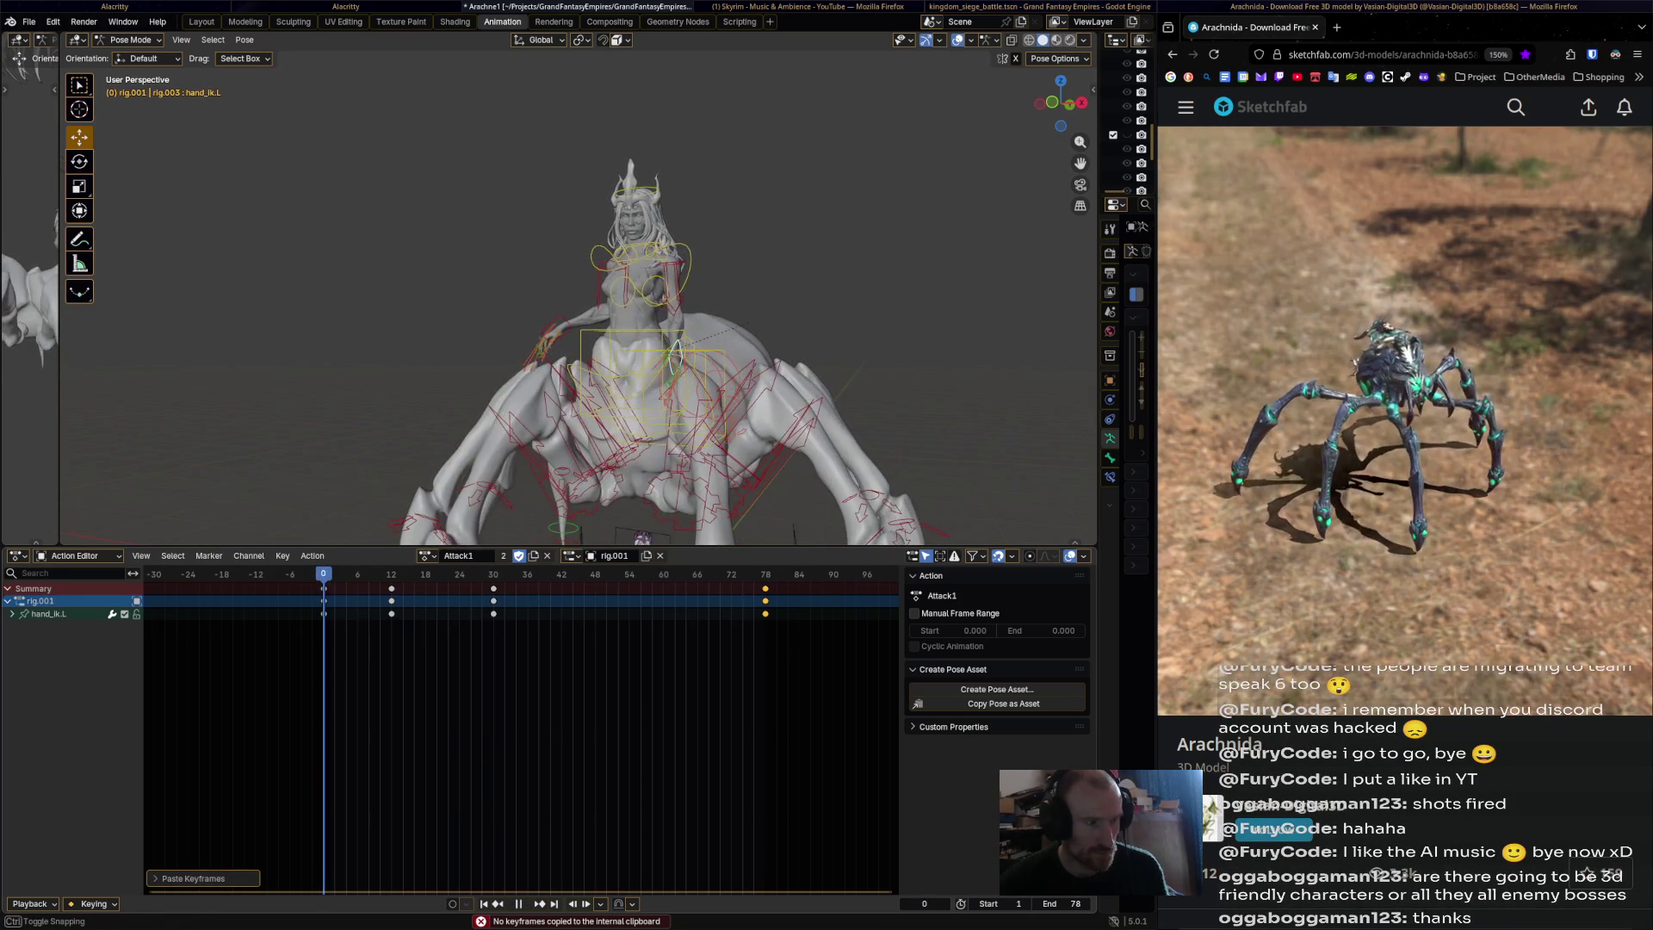
{"action": "key", "text": "space"}
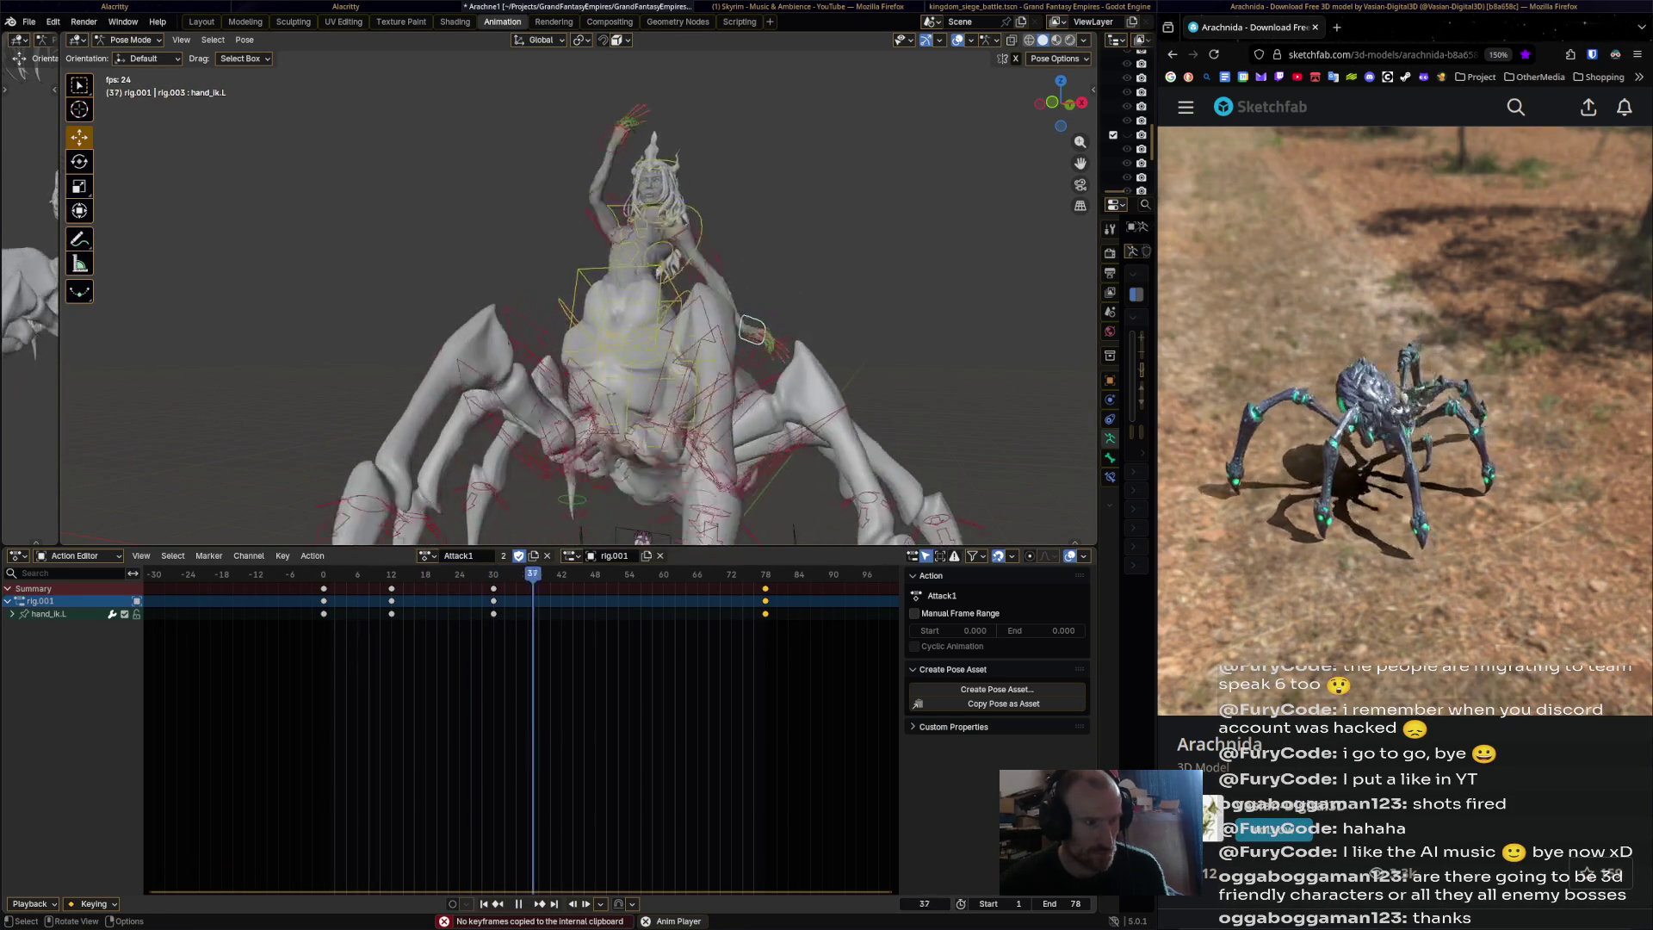
{"action": "middle_click_drag", "start_coordinate": [603, 258], "coordinate": [516, 259]}
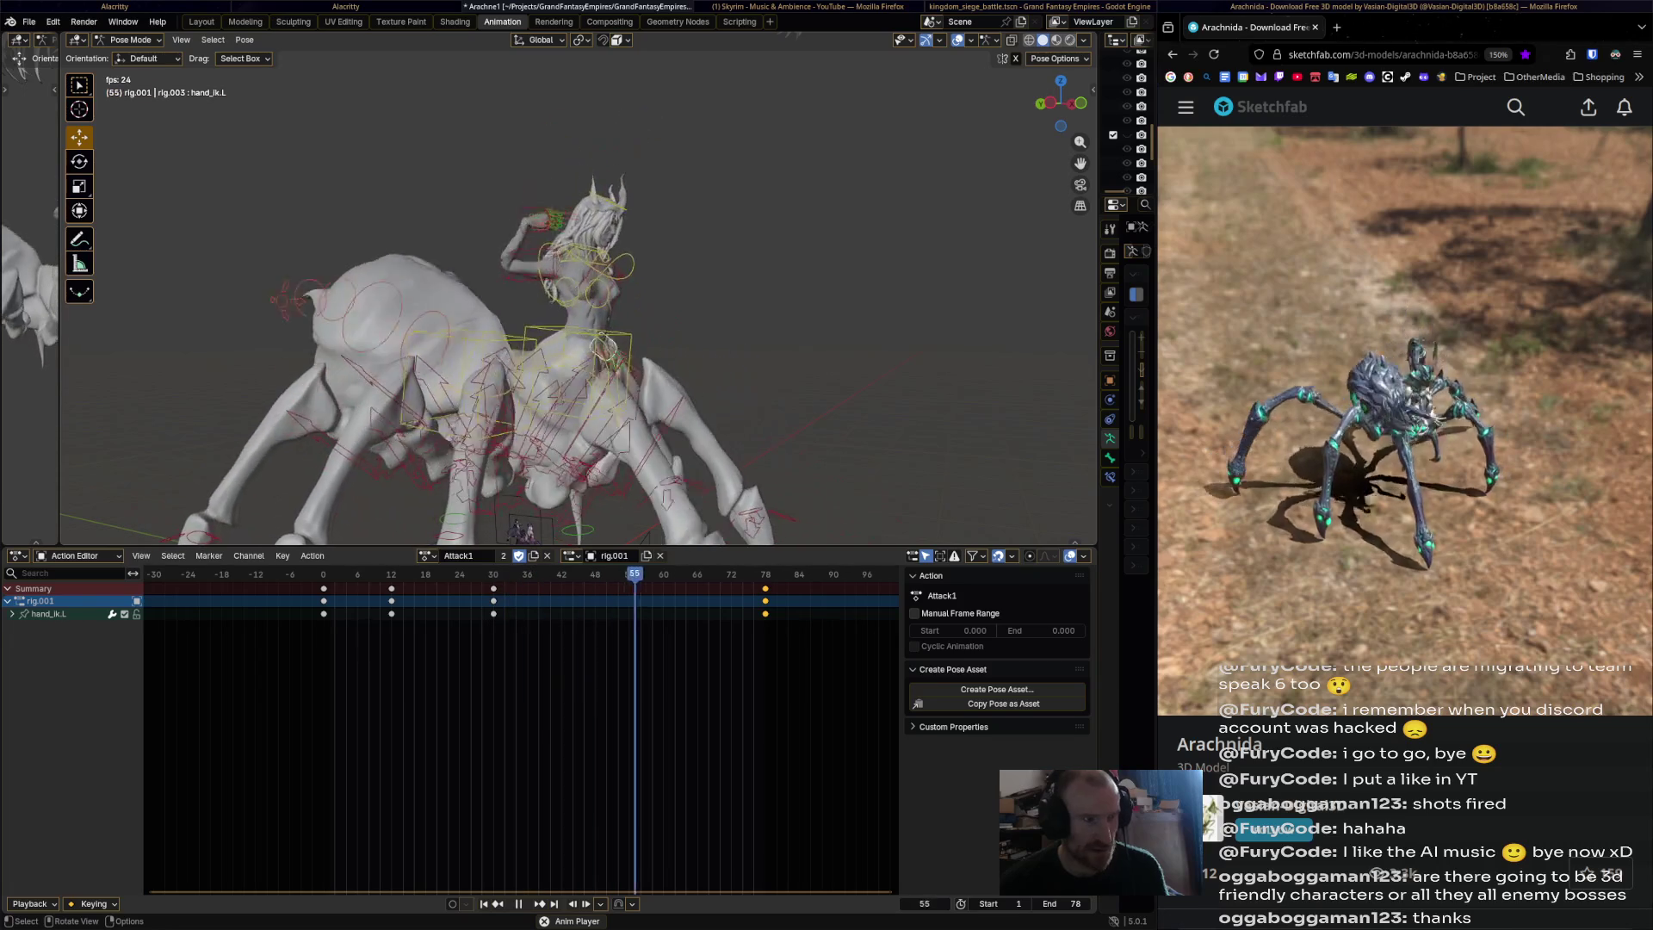
{"action": "key", "text": "space"}
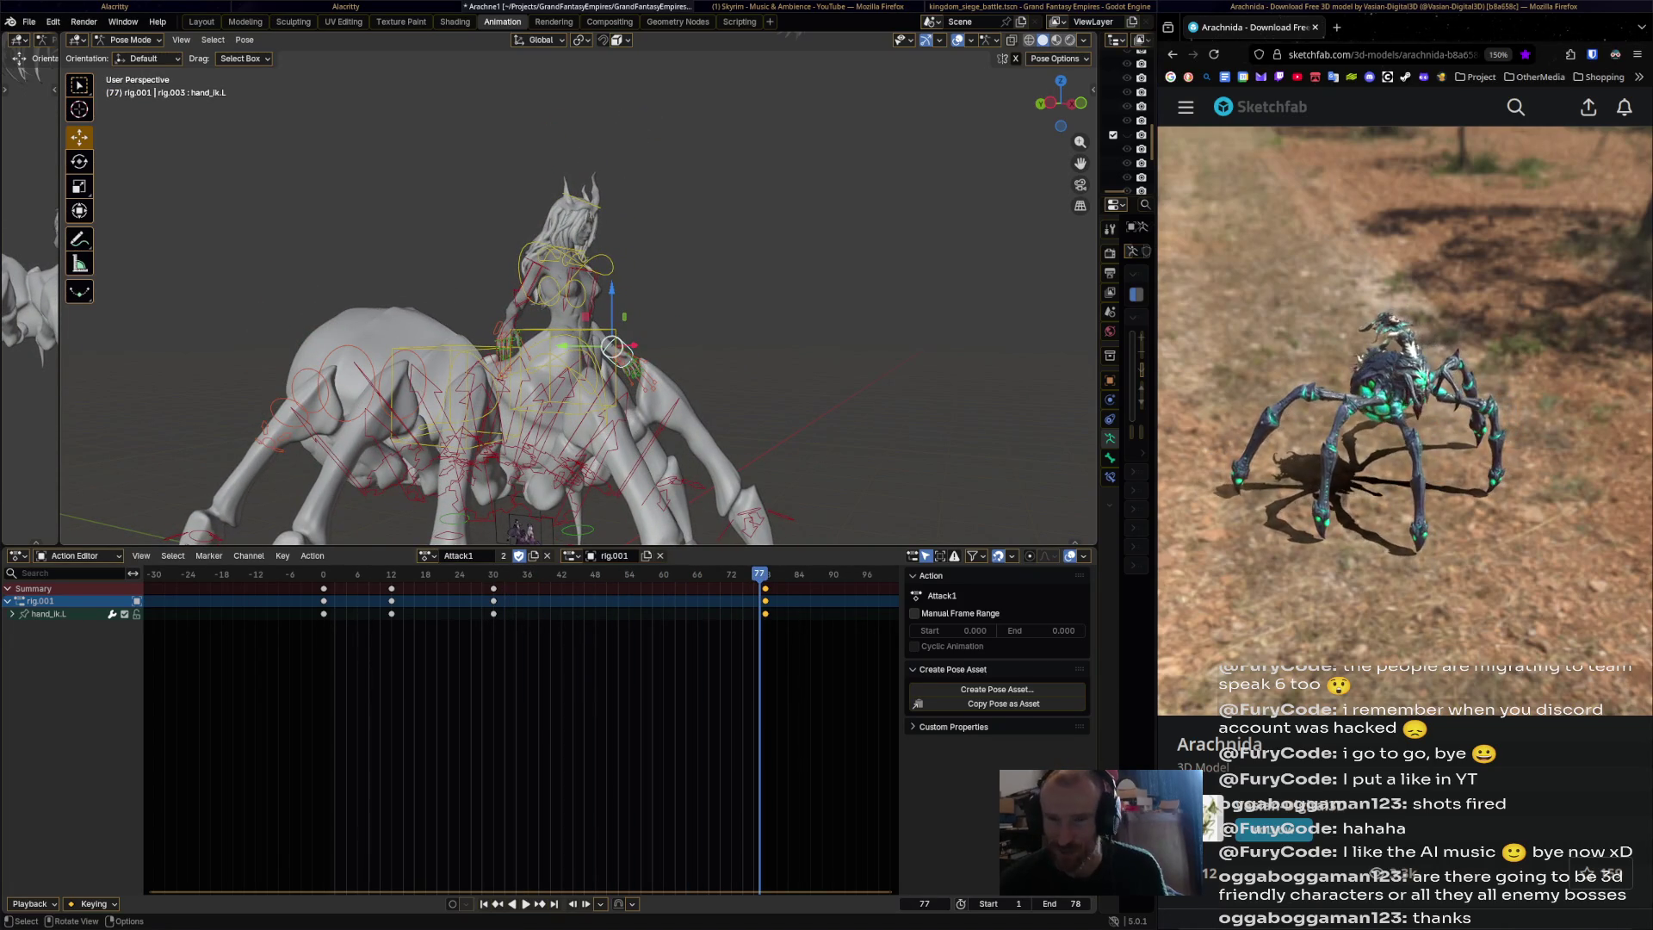
{"action": "key", "text": "space"}
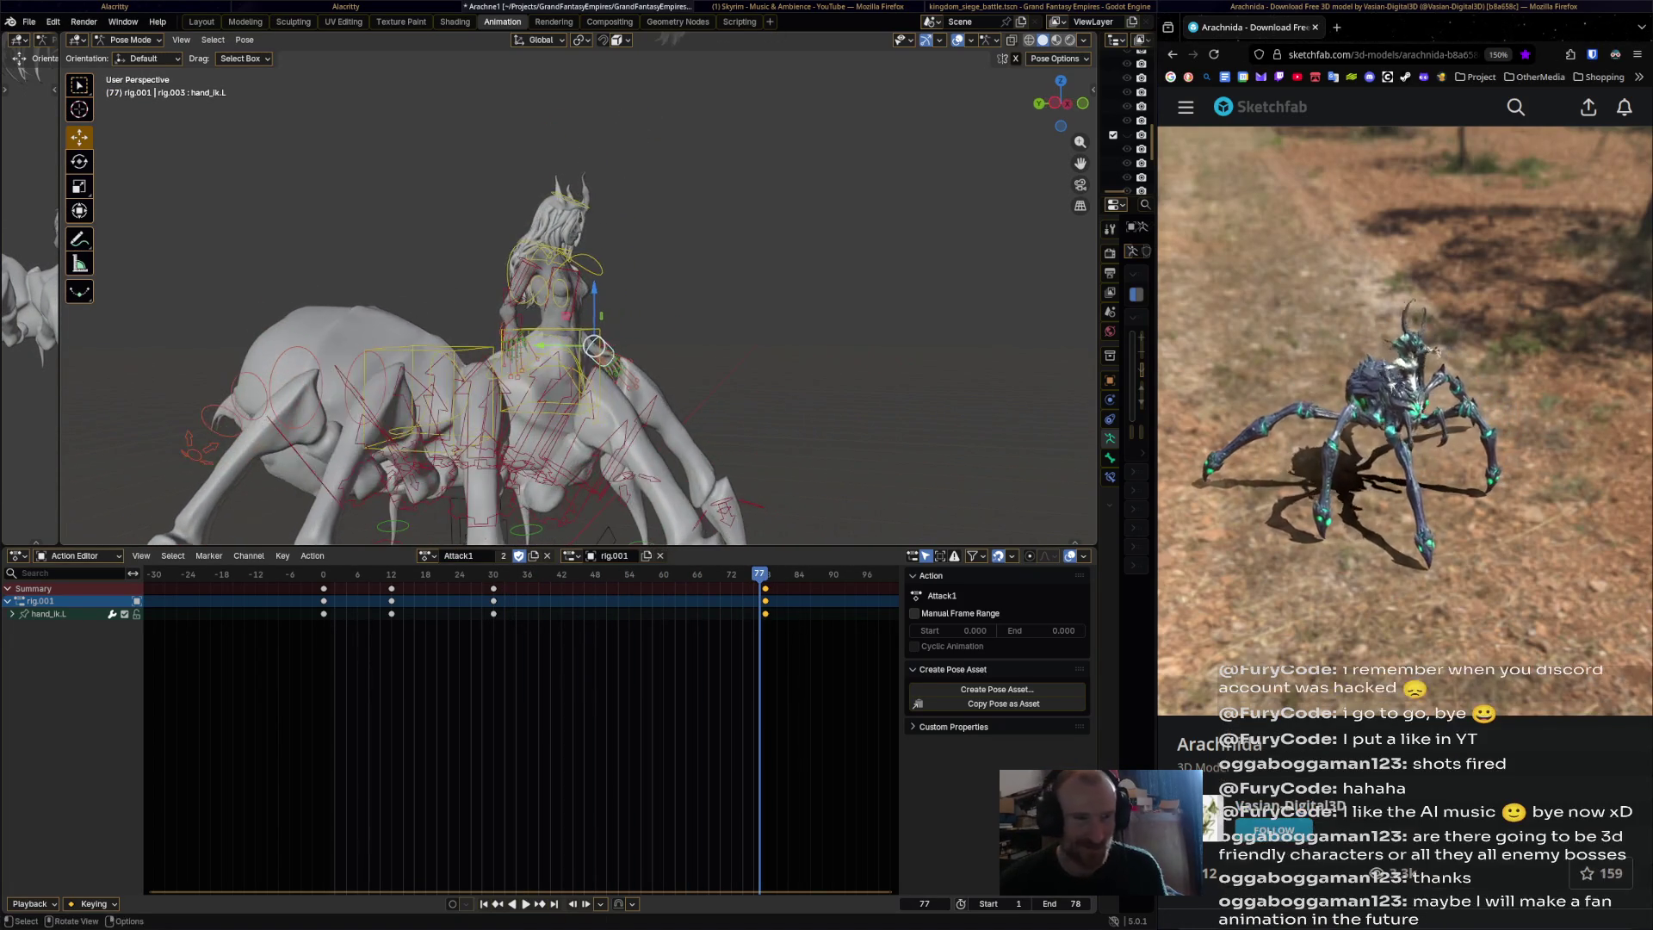
{"action": "middle_click_drag", "start_coordinate": [517, 259], "coordinate": [594, 258]}
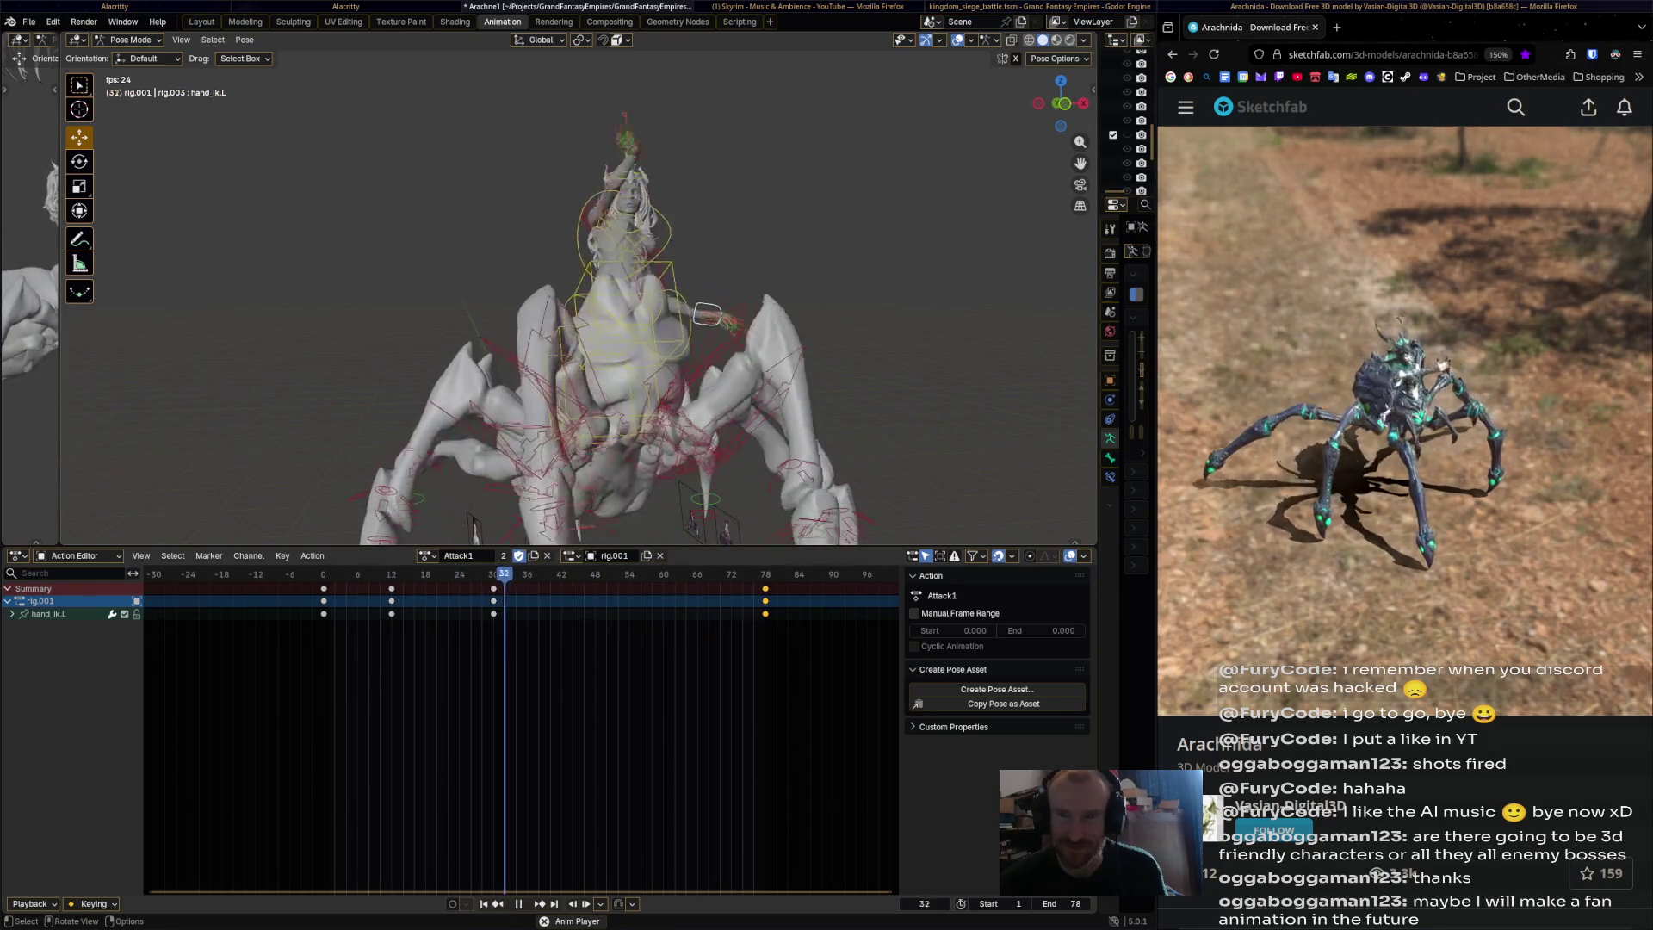
{"action": "key", "text": "space"}
{"action": "middle_click_drag", "start_coordinate": [602, 344], "coordinate": [603, 319]}
Rotate the left hand IK control further to add a new key at frame 52.
{"action": "mouse_move", "coordinate": [612, 574]}
{"action": "left_mouse_down"}
{"action": "mouse_move", "coordinate": [372, 574]}
{"action": "mouse_move", "coordinate": [414, 574]}
{"action": "left_mouse_up"}
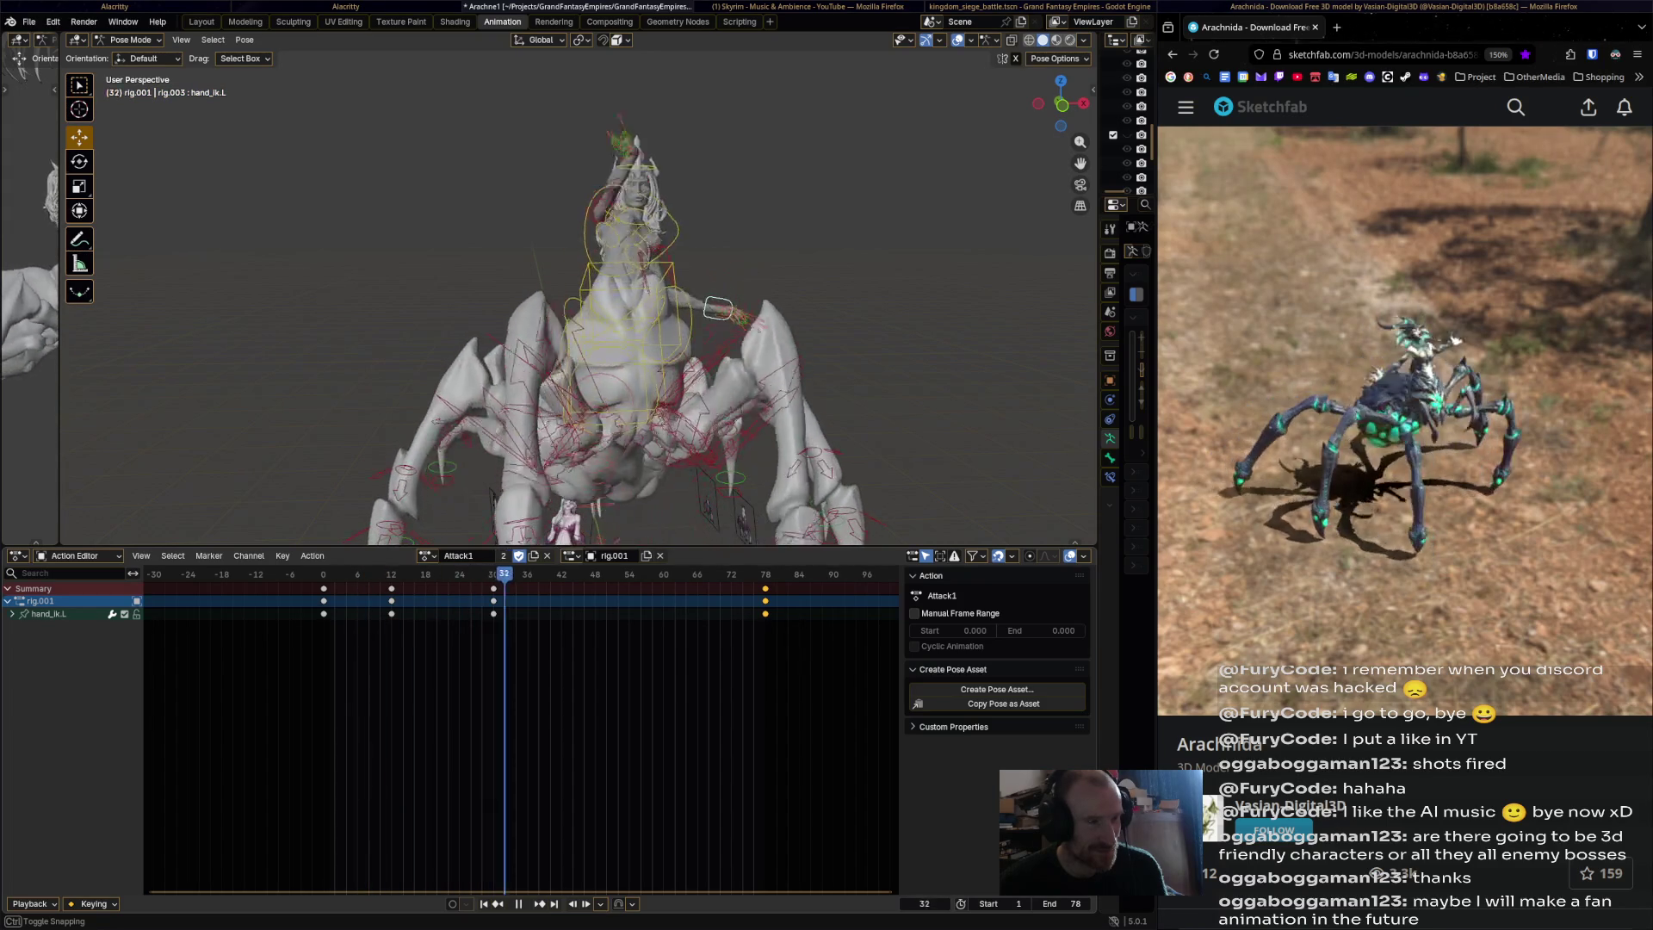
{"action": "middle_click_drag", "start_coordinate": [694, 333], "coordinate": [861, 301]}
{"action": "key", "text": "r"}
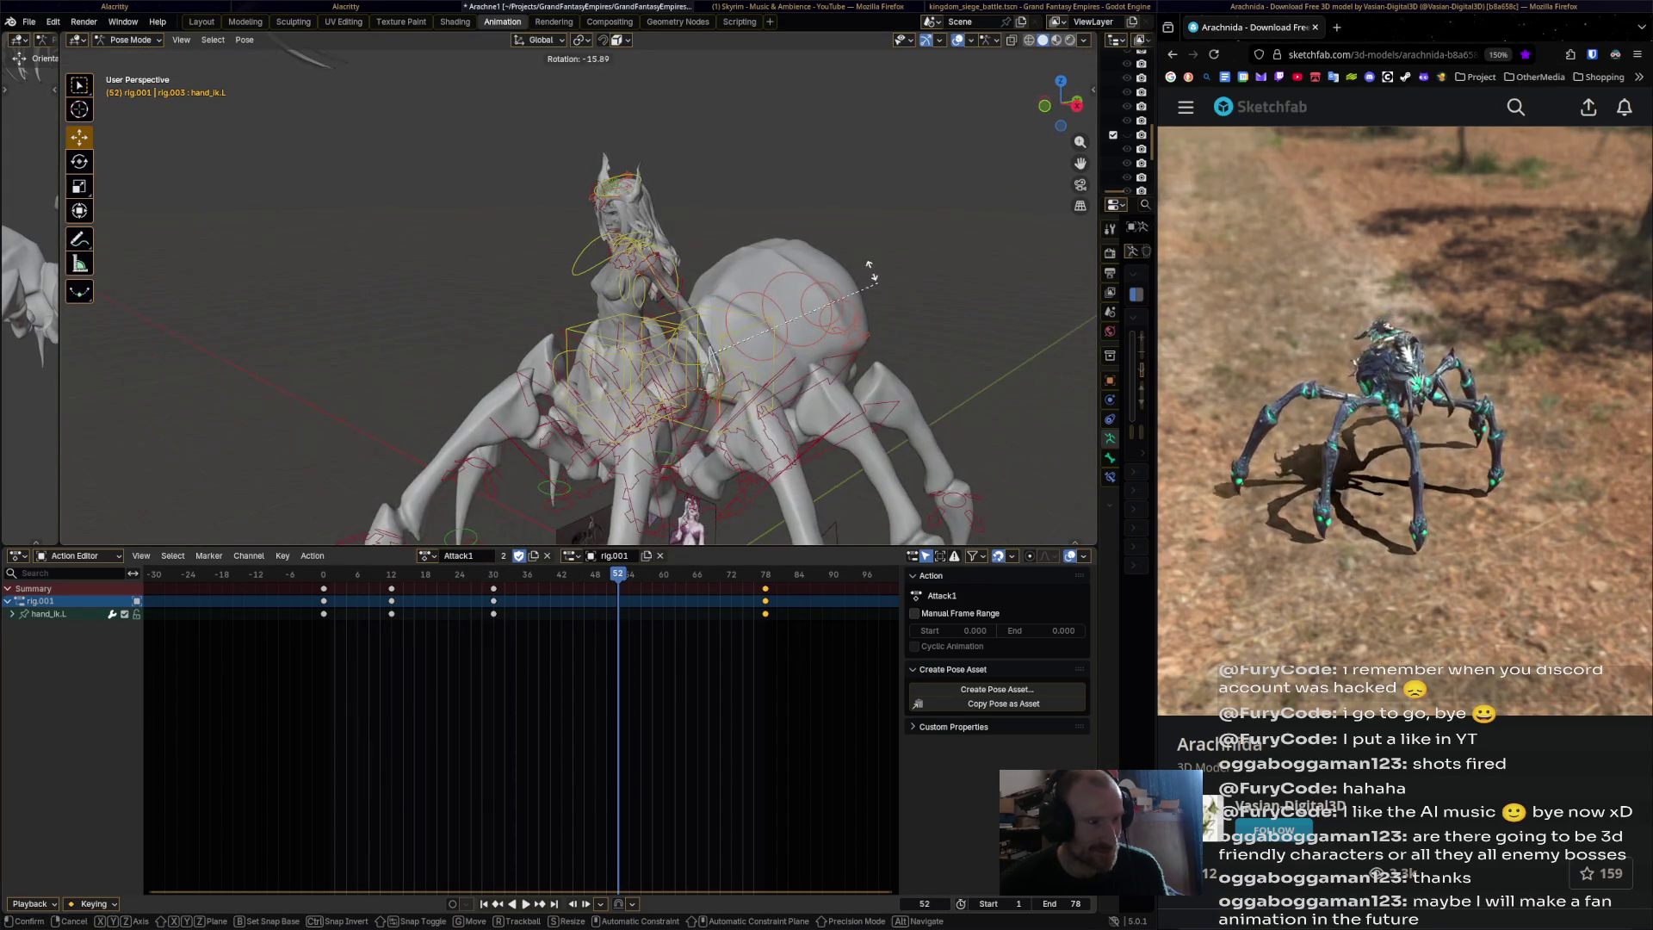
{"action": "left_click", "coordinate": [791, 174]}
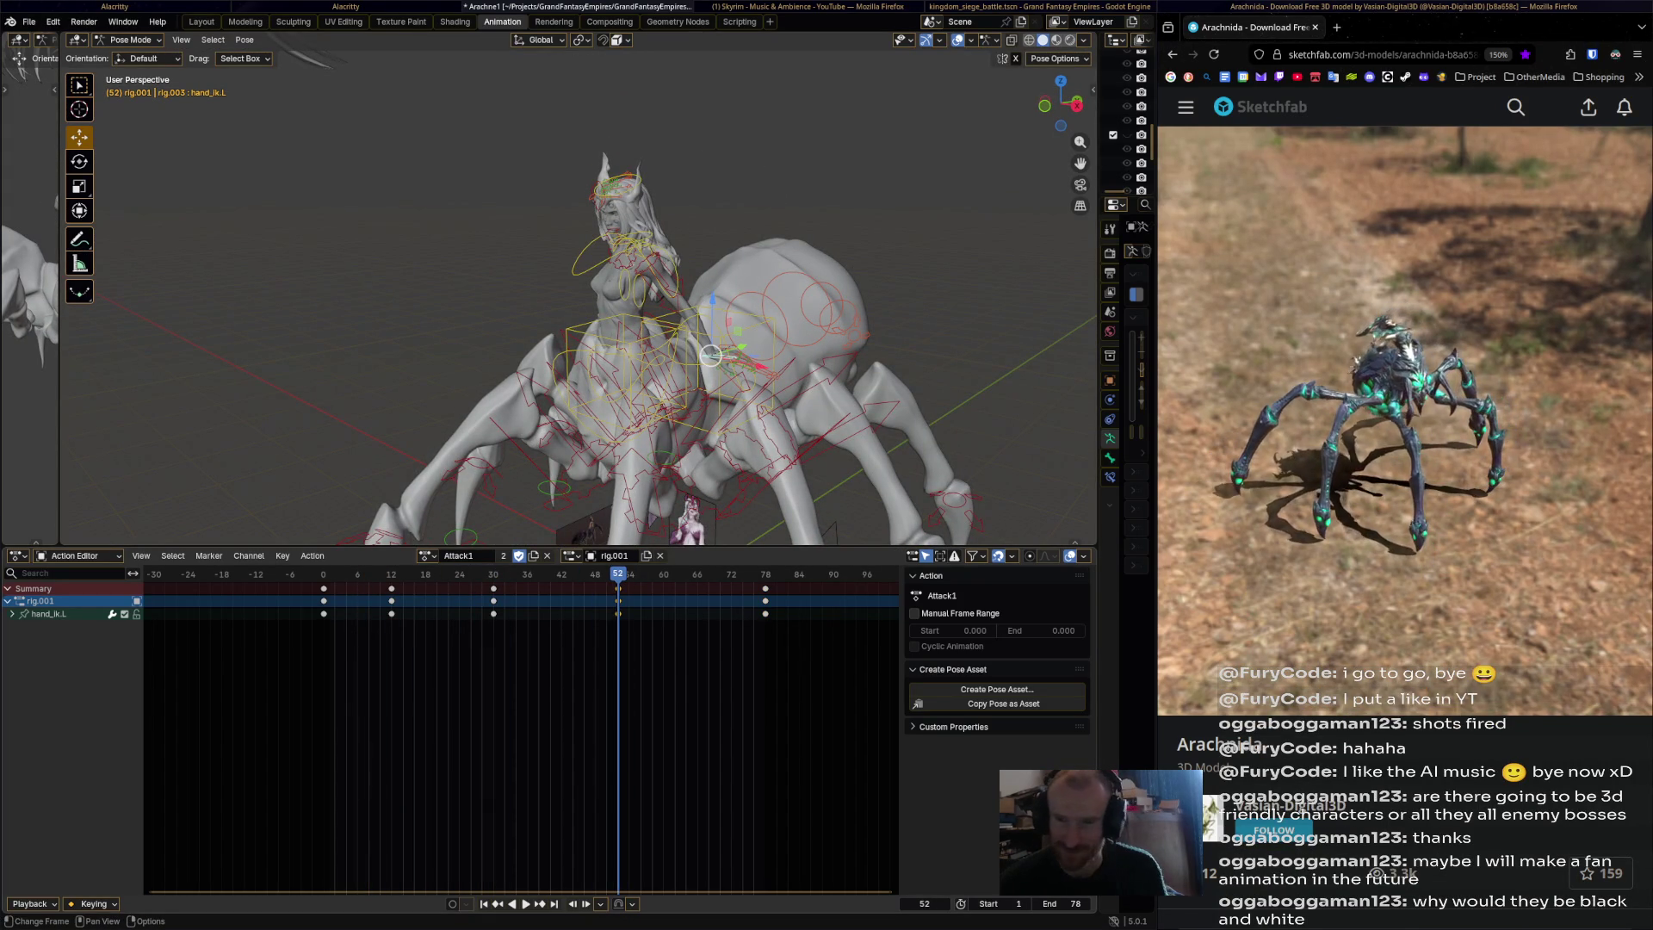
Play Attack1 to check the new left hand pose, then select the head bone.
{"action": "key", "text": "space"}
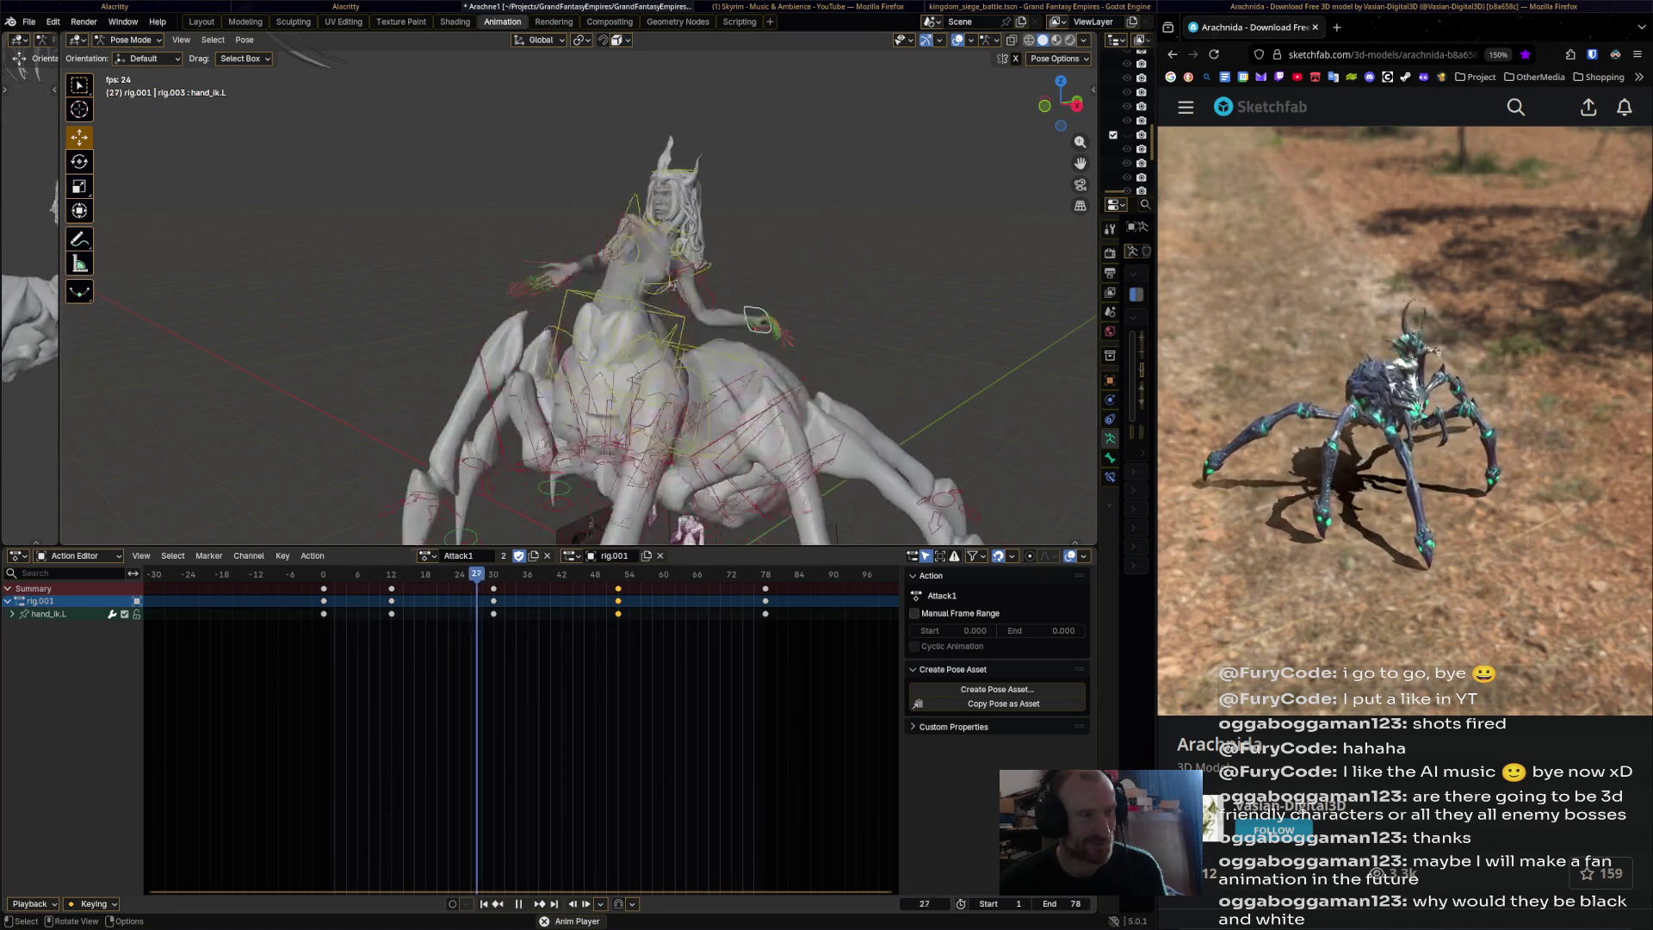
{"action": "middle_click_drag", "start_coordinate": [603, 301], "coordinate": [706, 305]}
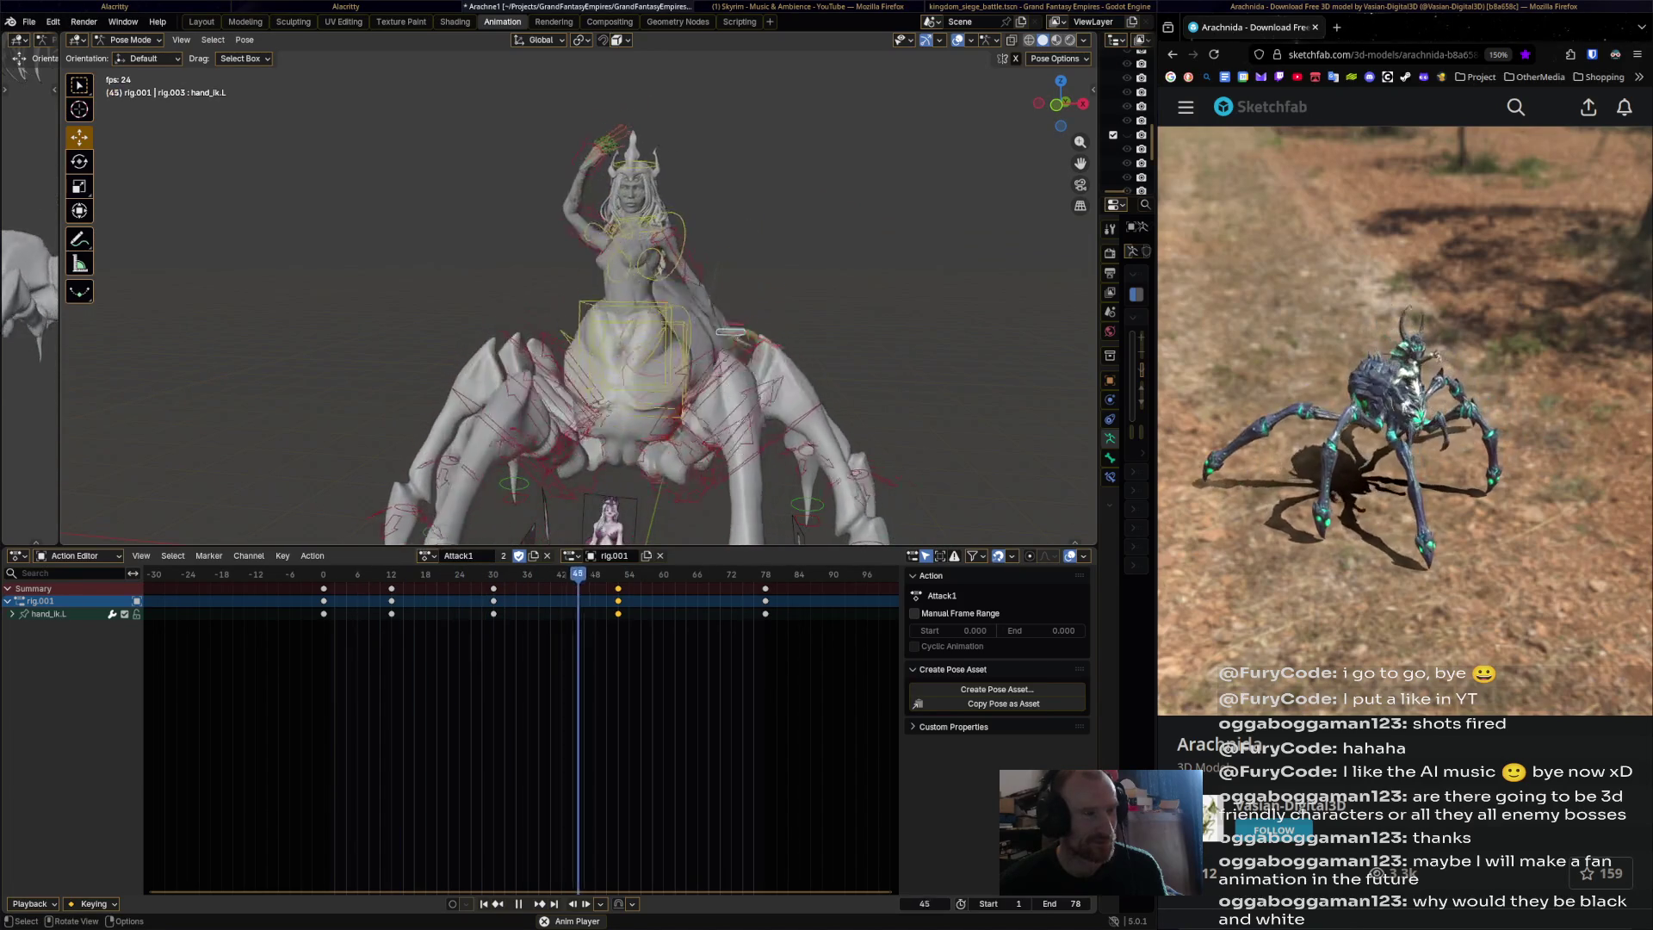
{"action": "middle_click_drag", "start_coordinate": [602, 301], "coordinate": [500, 306]}
{"action": "key", "text": "space"}
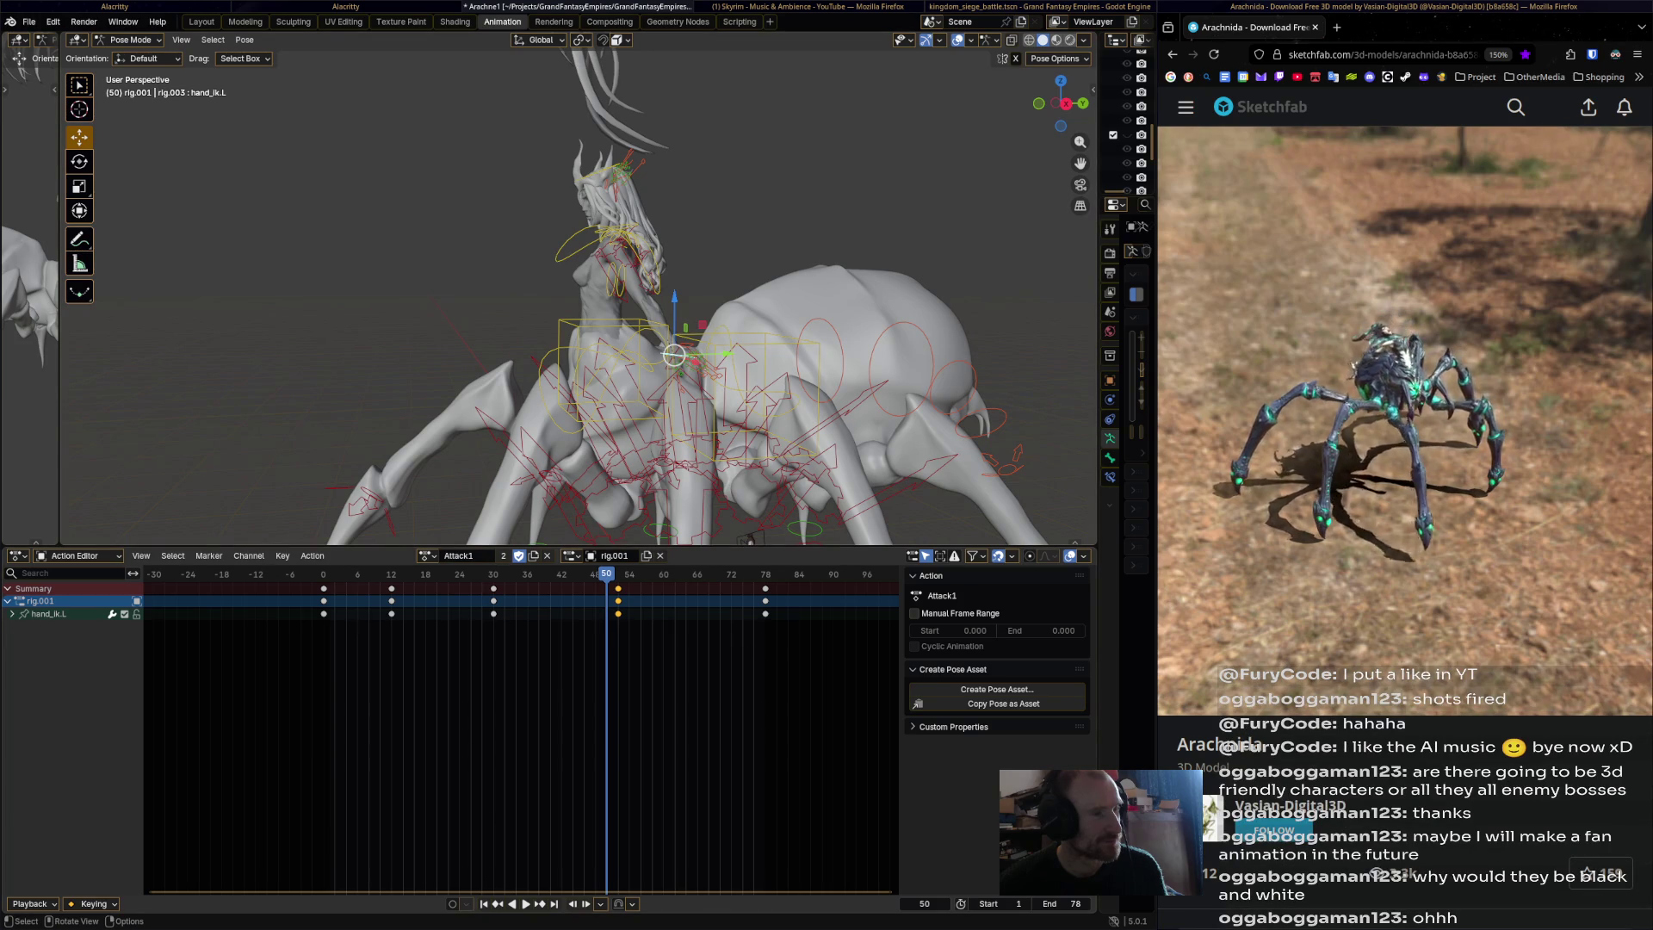
{"action": "left_click", "coordinate": [603, 168]}
{"action": "key", "text": "space"}
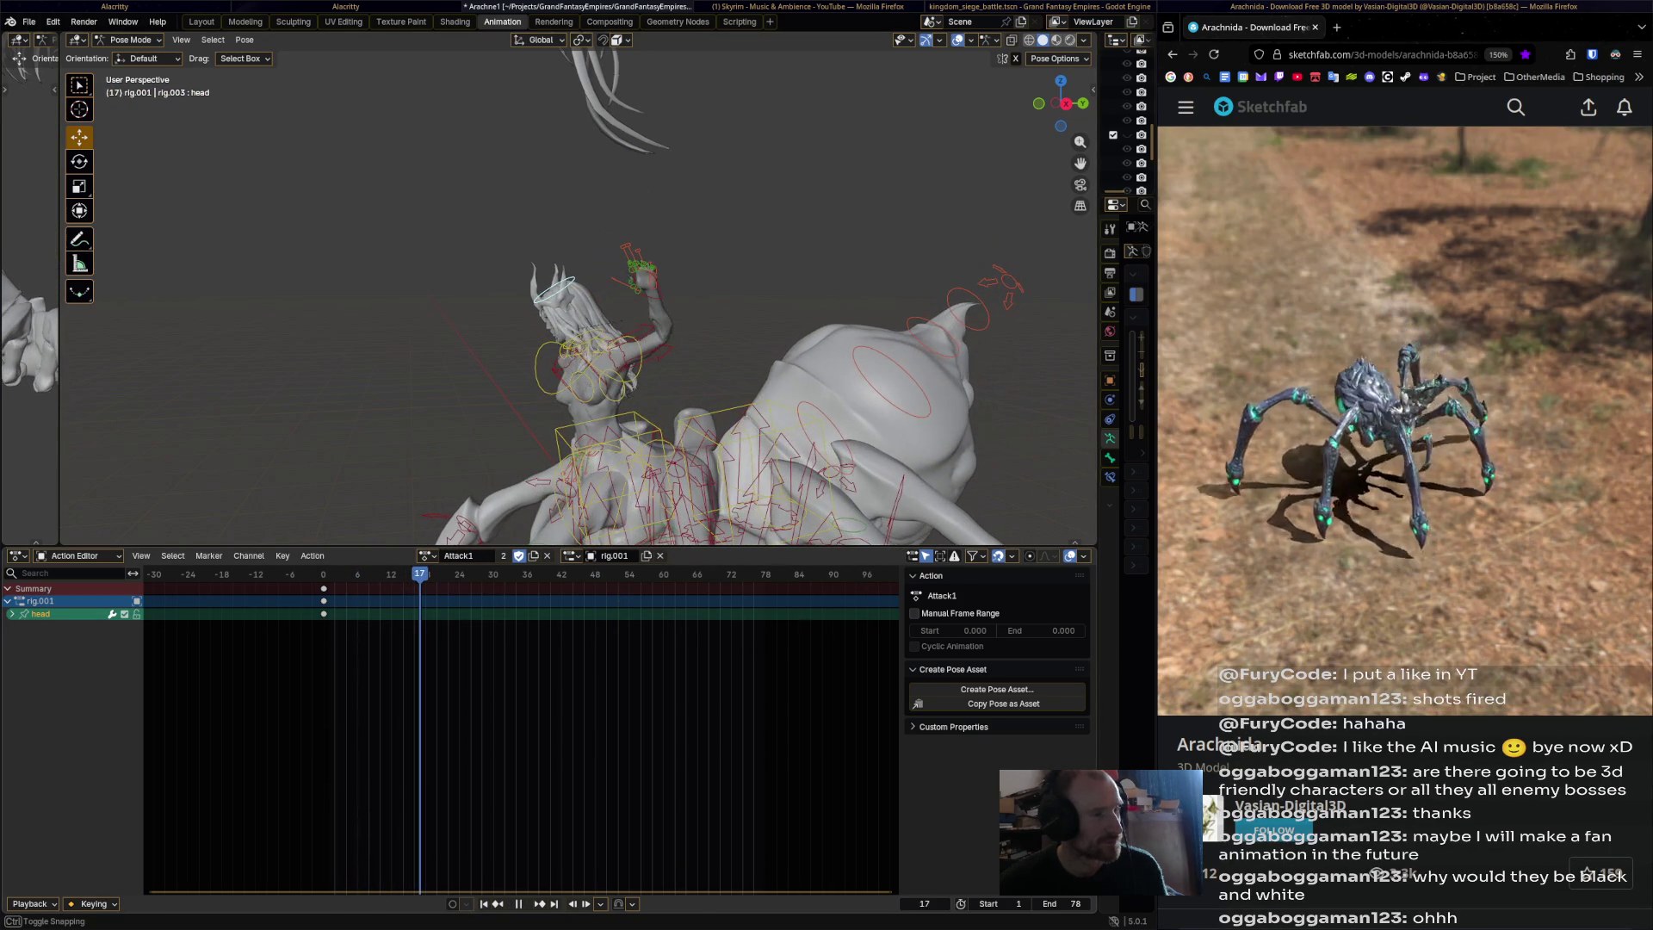
Rotate the head bone at frame 18 and key the pose.
{"action": "key", "text": "space"}
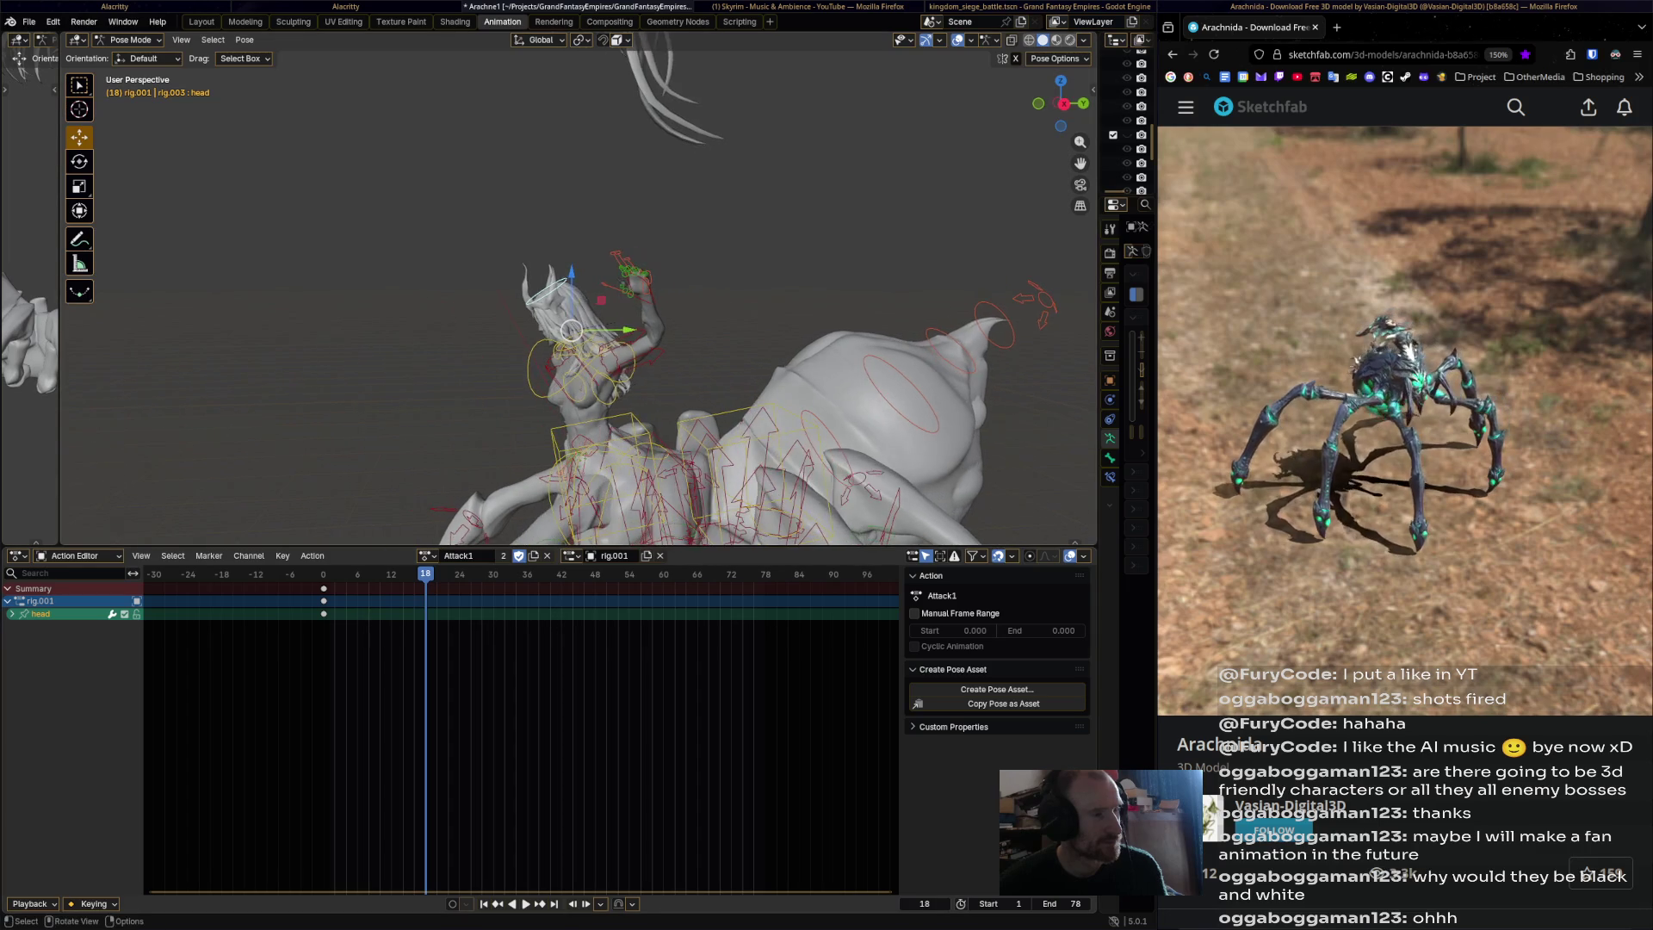
{"action": "key", "text": "r"}
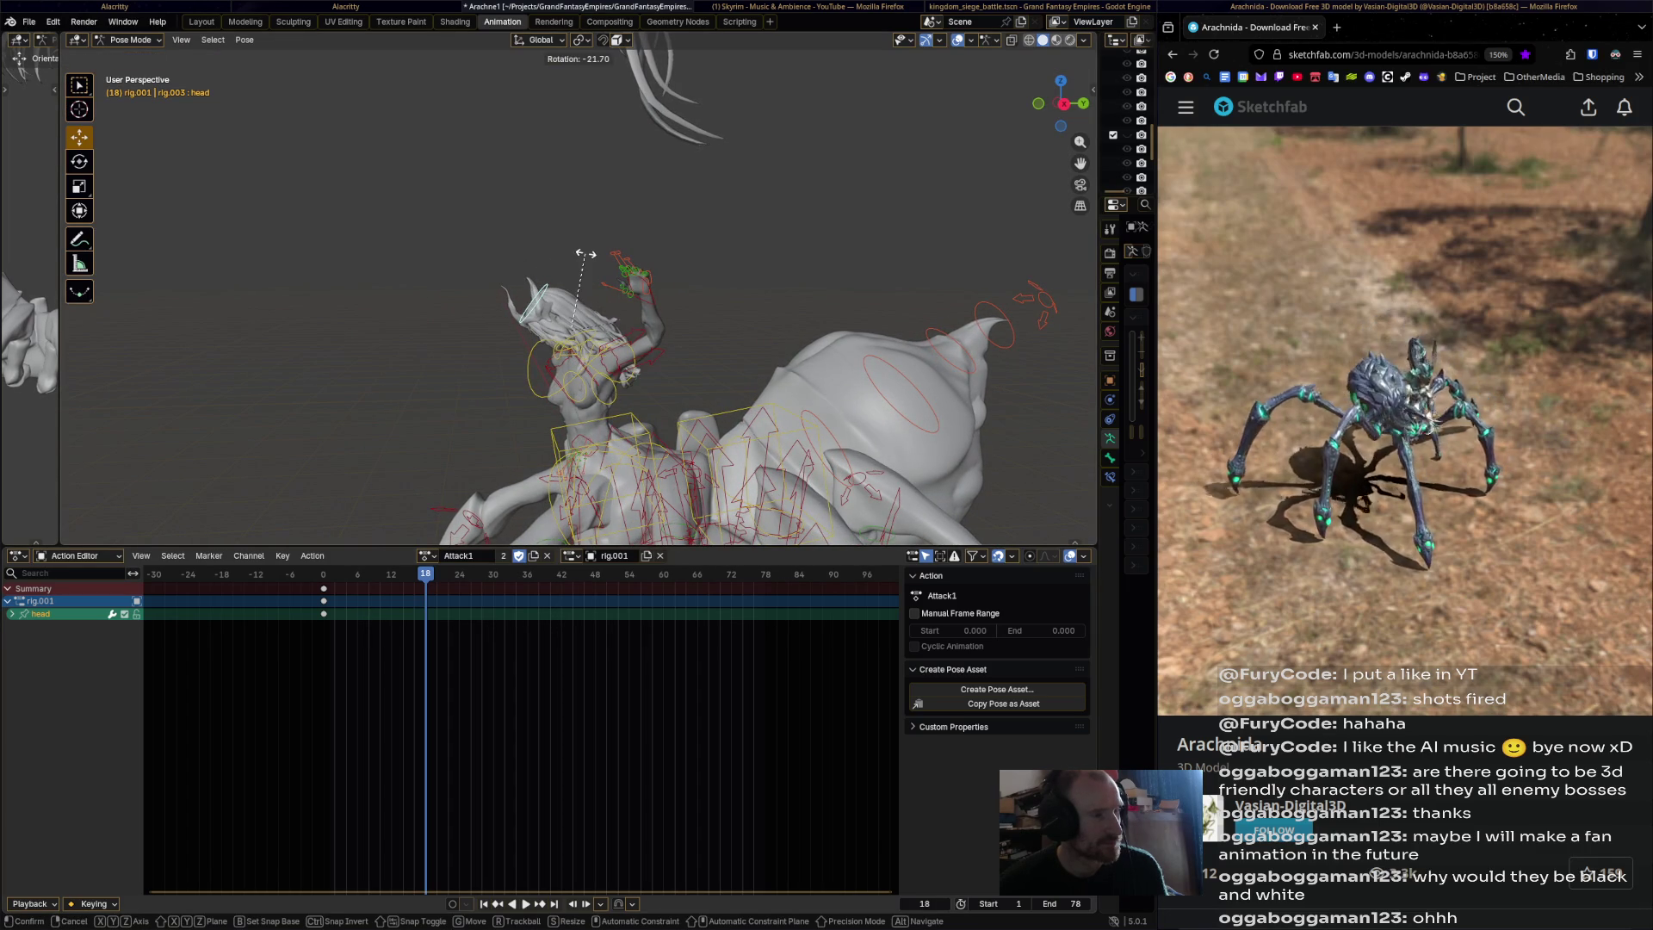
{"action": "left_click", "coordinate": [586, 254]}
{"action": "key", "text": "i"}
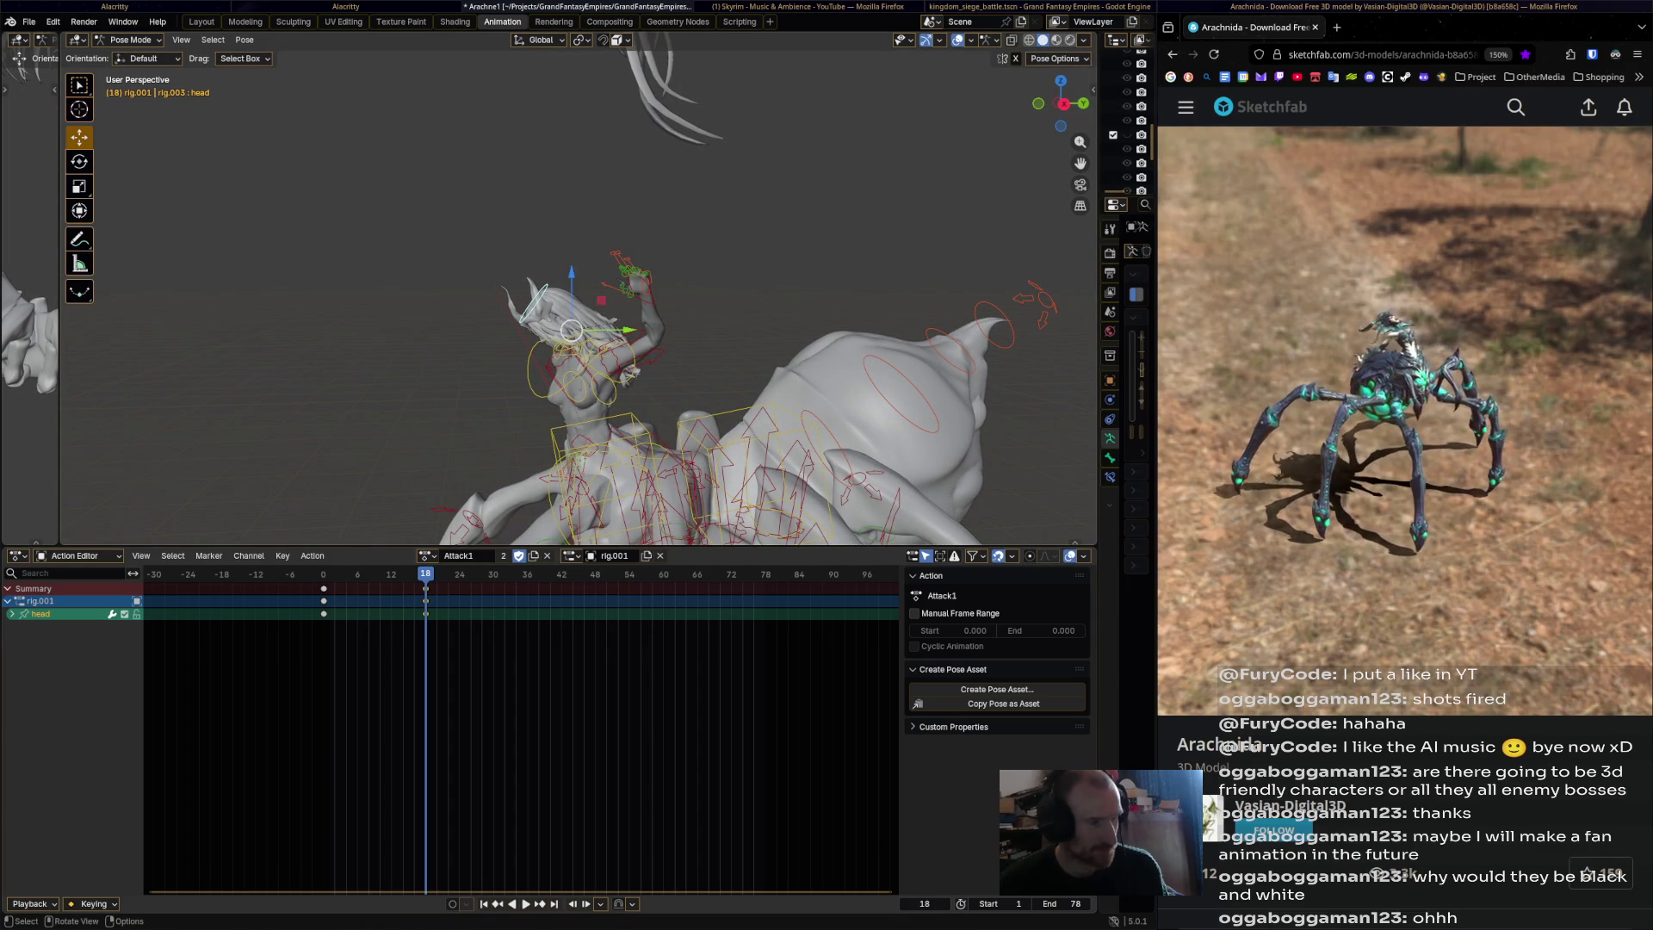
{"action": "key", "text": "space"}
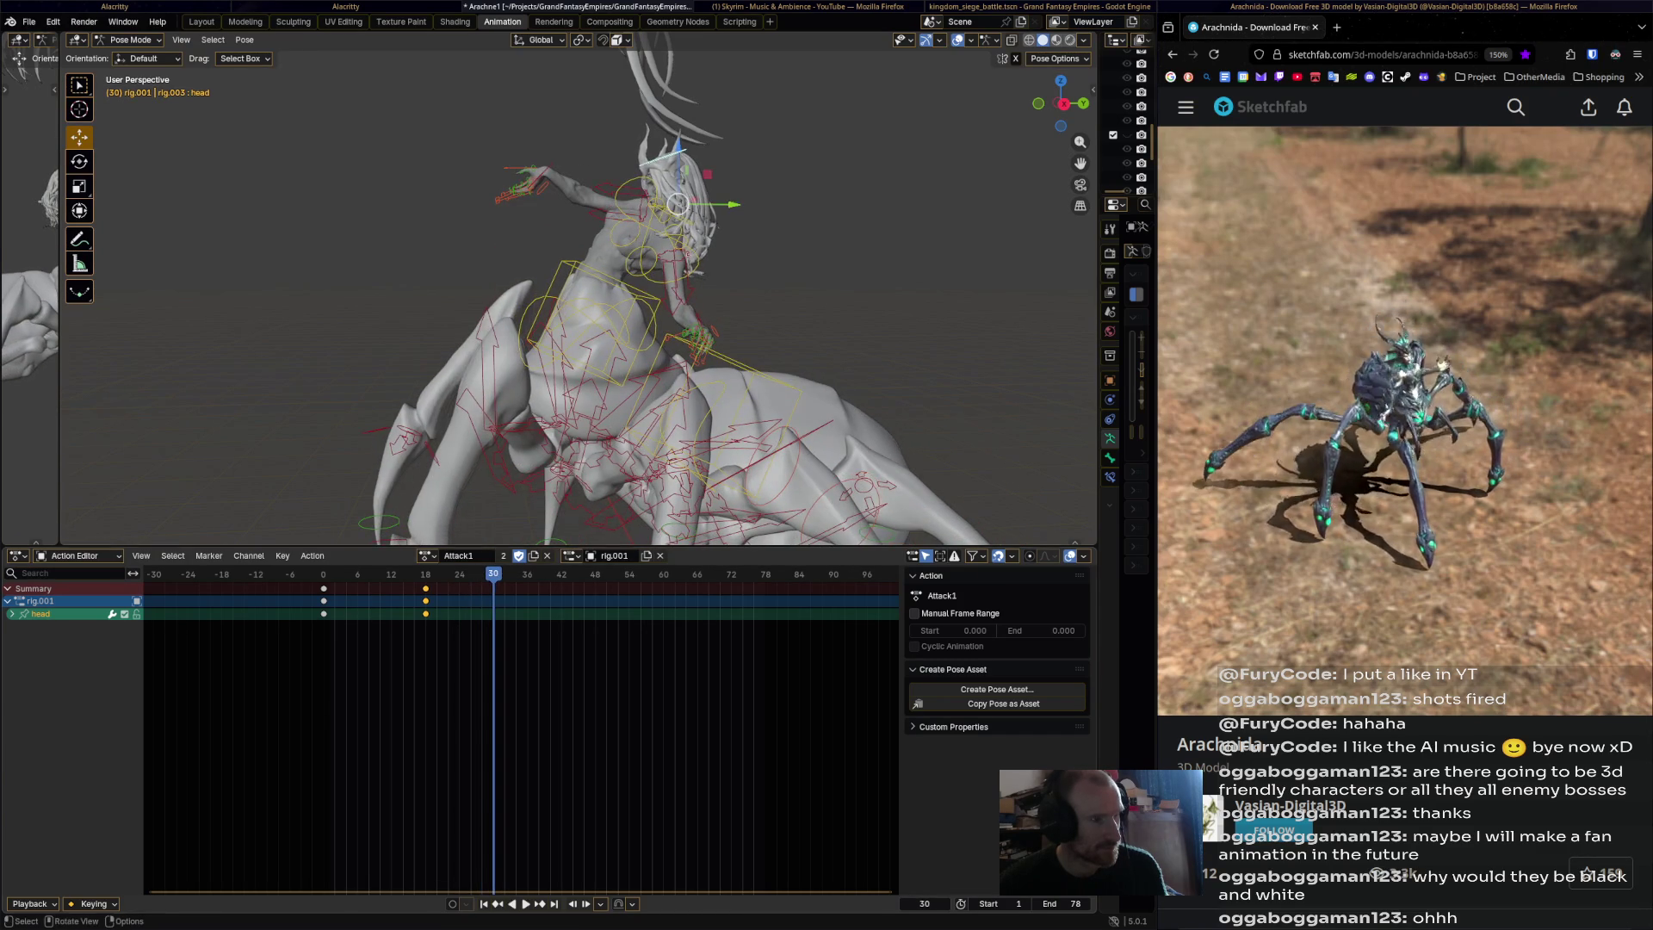
Rotate the head at frame 30 and key it.
{"action": "key", "text": "r"}
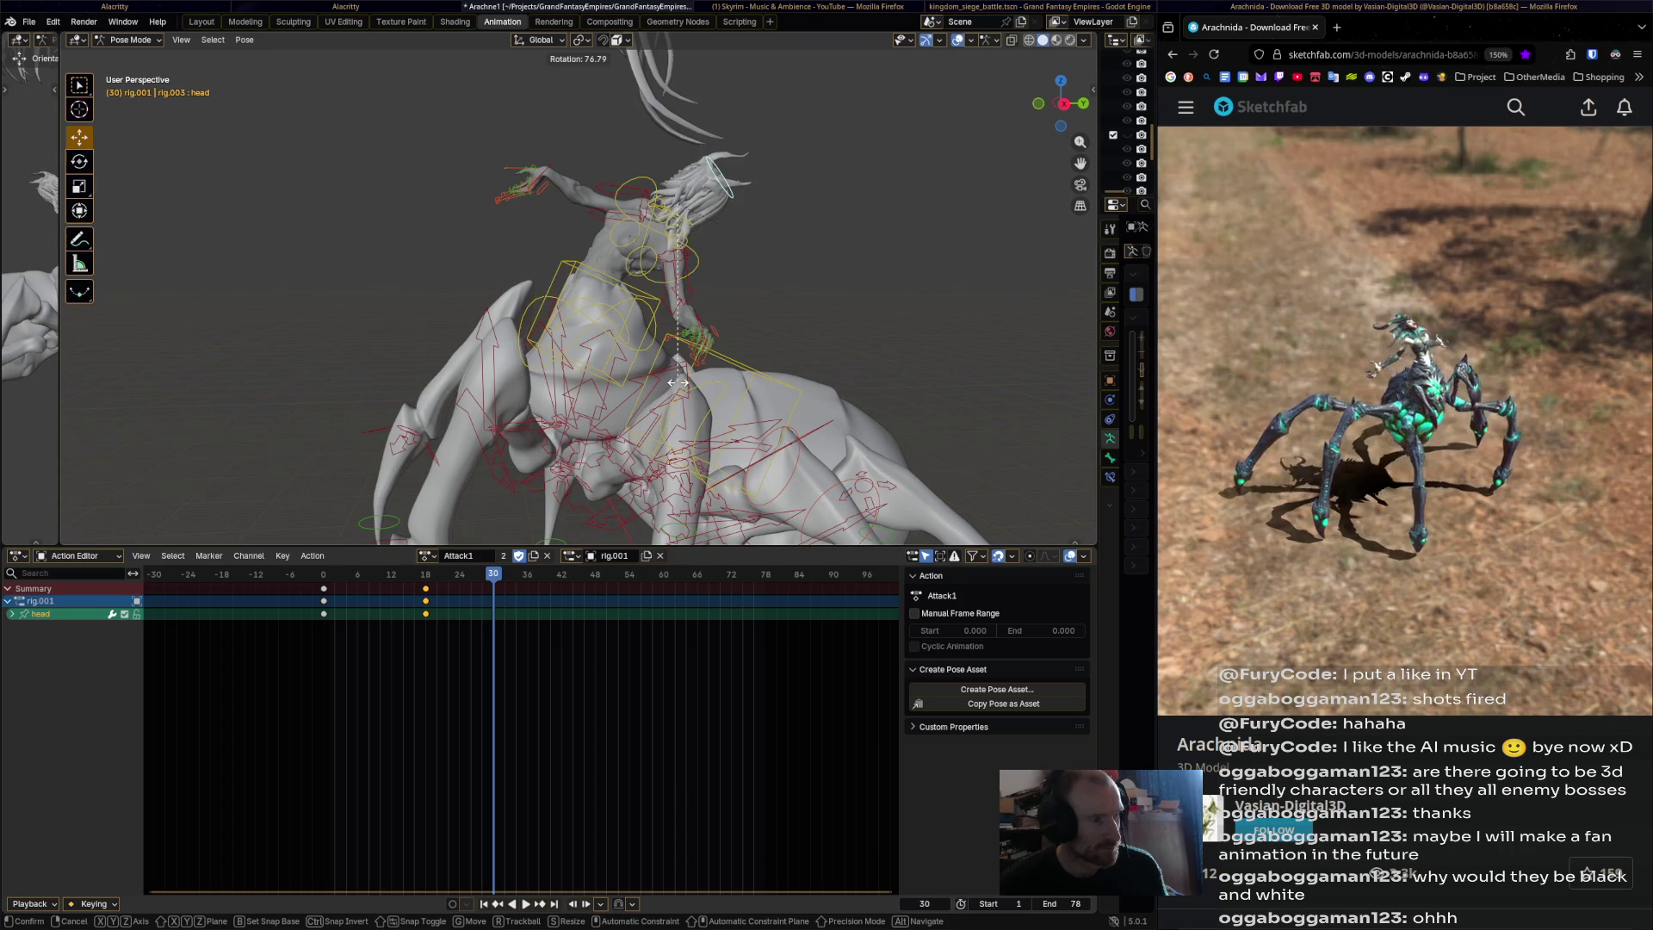
{"action": "left_click", "coordinate": [678, 204]}
{"action": "key", "text": "i"}
{"action": "key", "text": "space"}
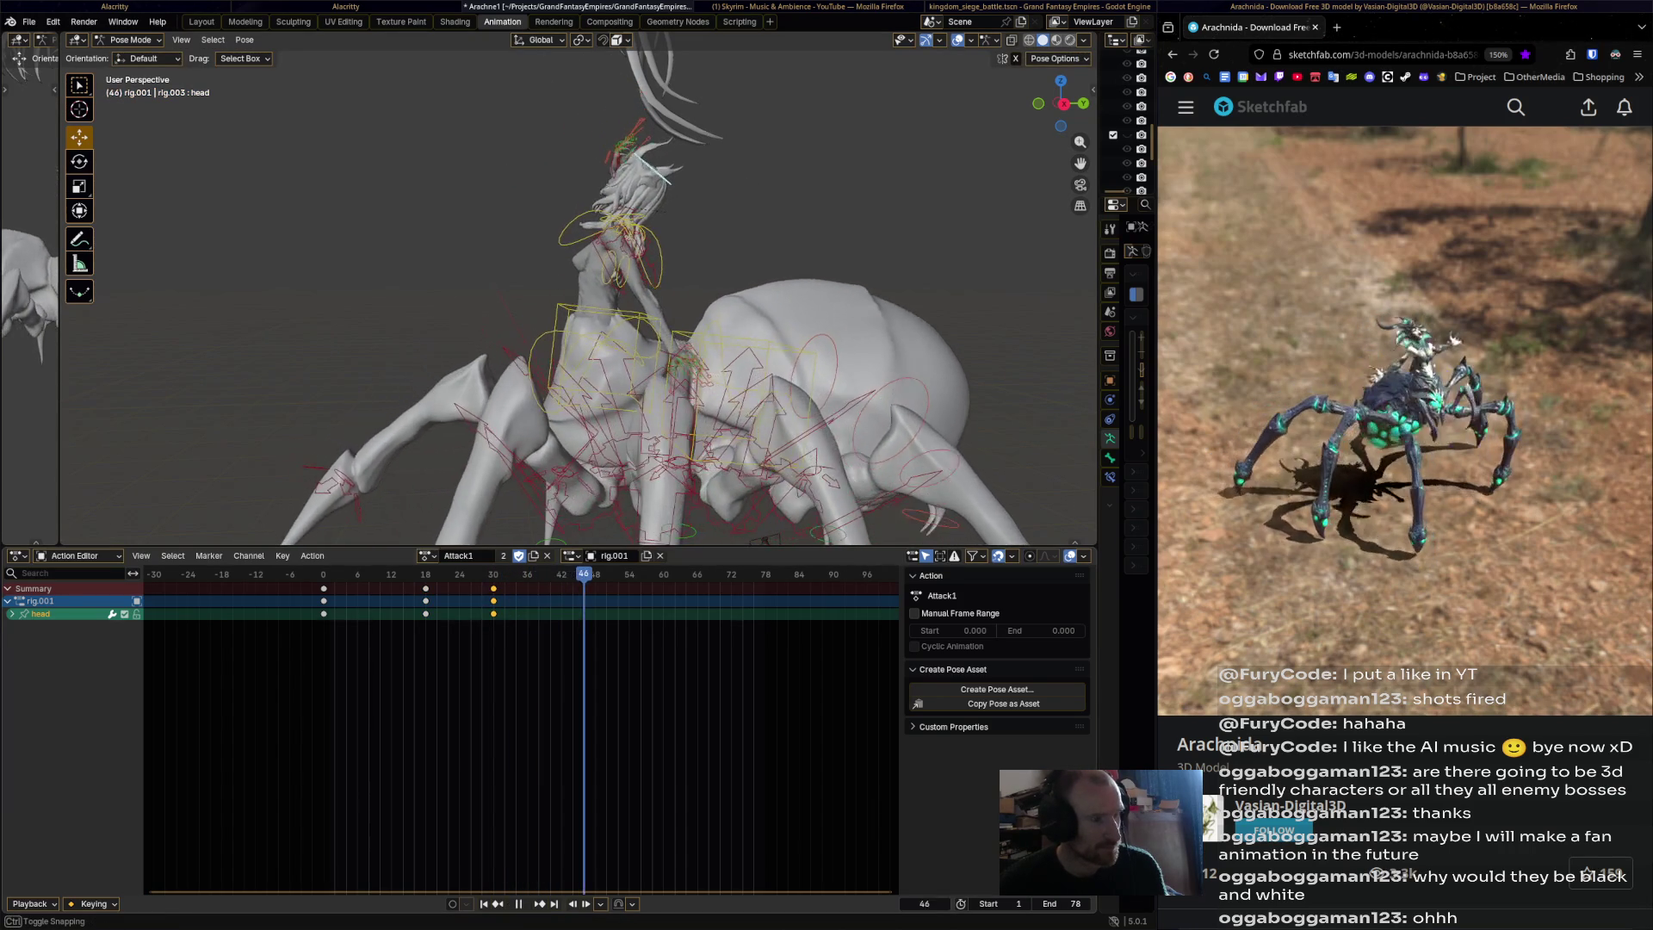
Rotate the head back upright and key it at frame 48.
{"action": "key", "text": "r"}
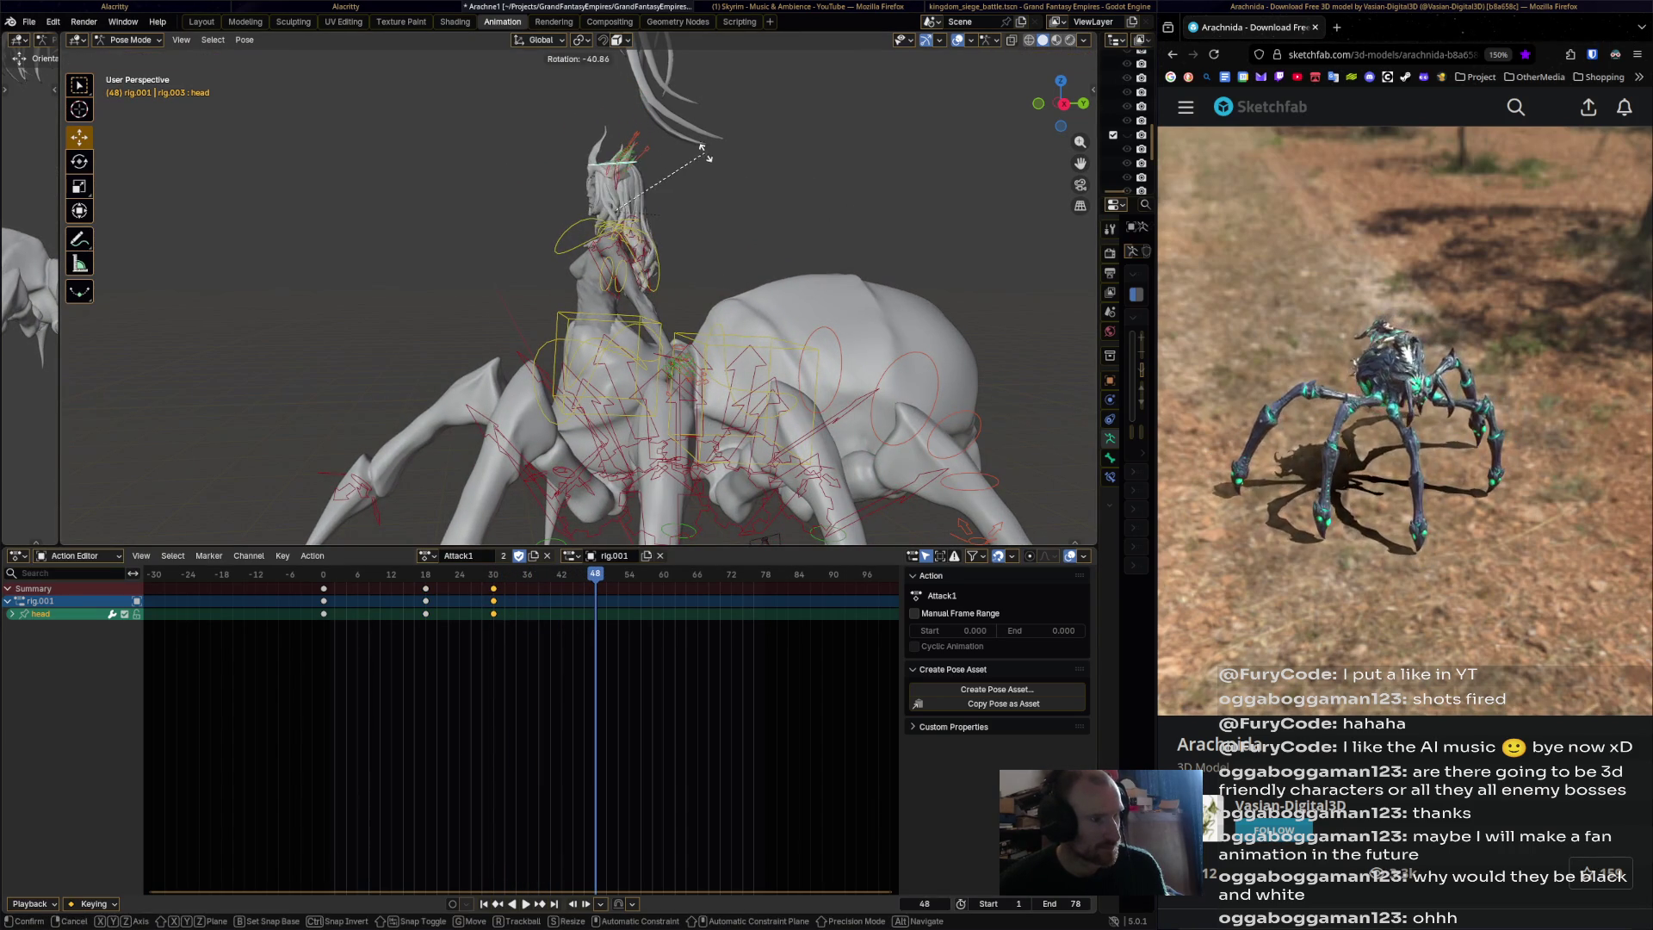
{"action": "key", "text": "Return"}
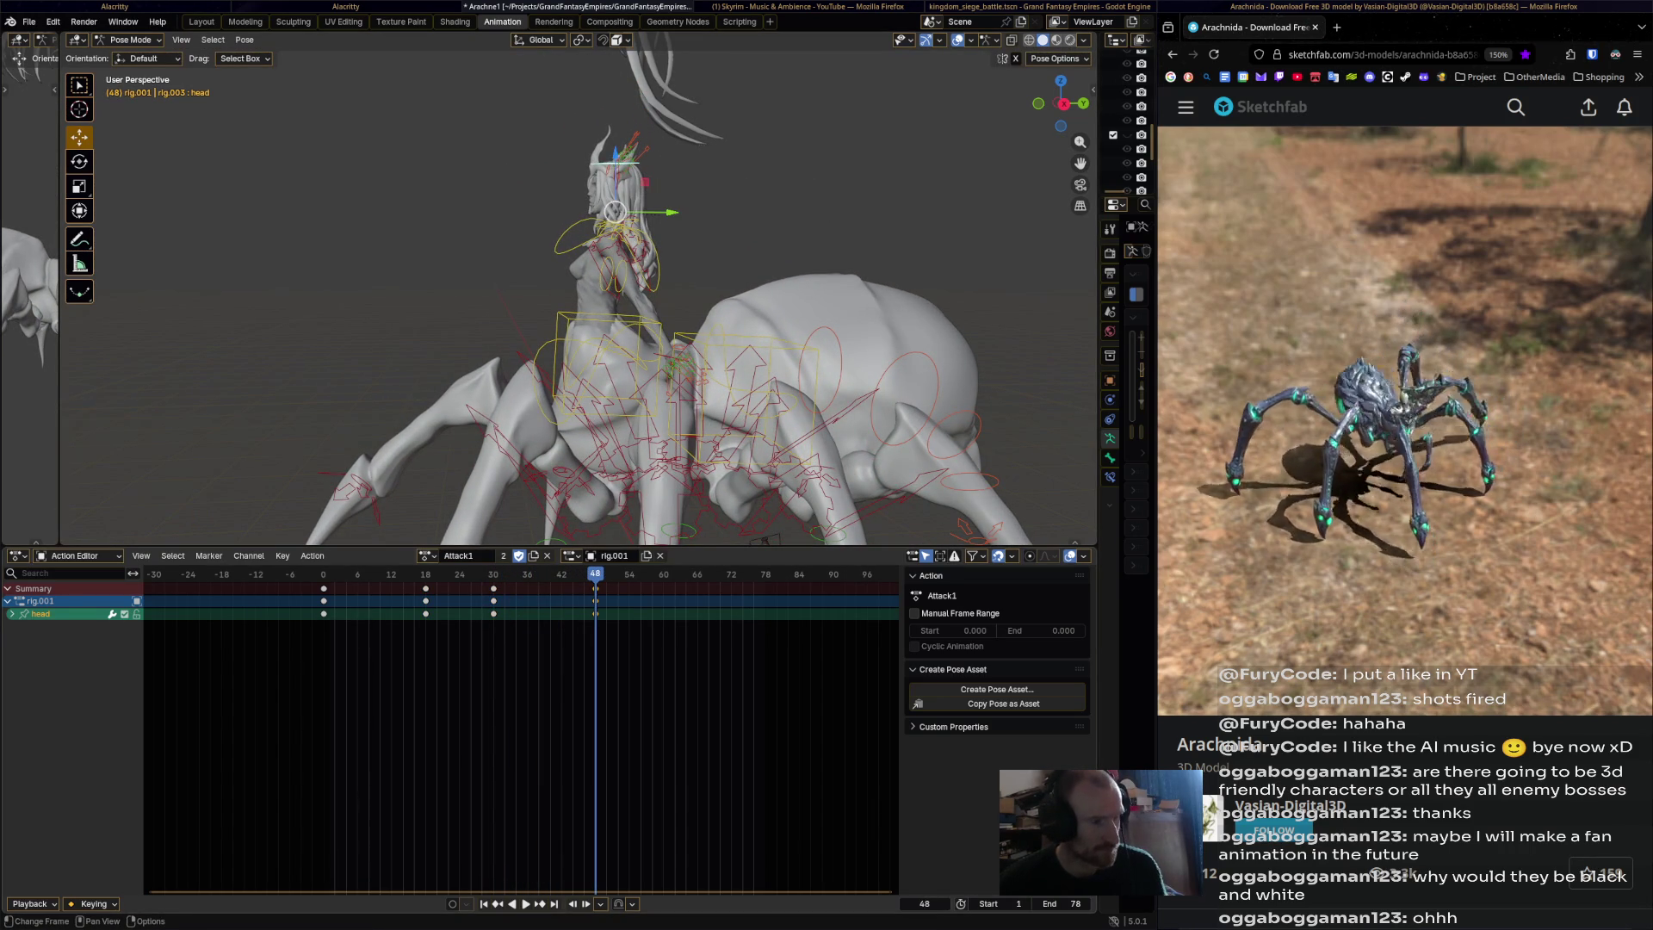
{"action": "key", "text": "space"}
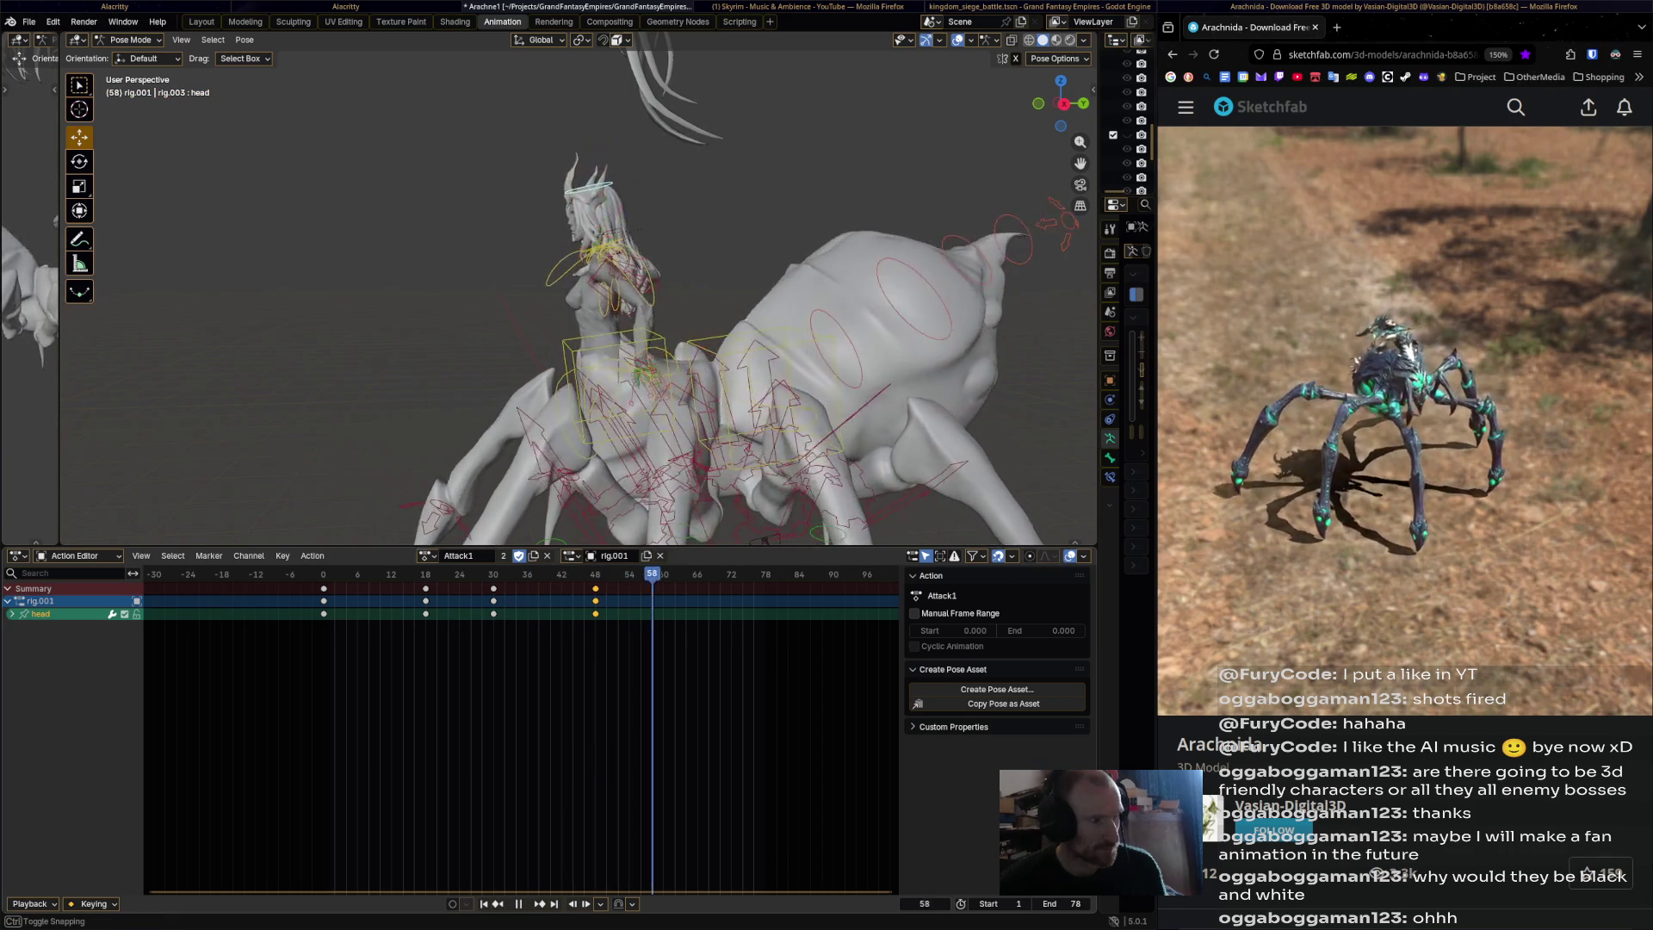
{"action": "key", "text": "Escape"}
Rotate and key the head at frame 60, then refine that rotation.
{"action": "key", "text": "r"}
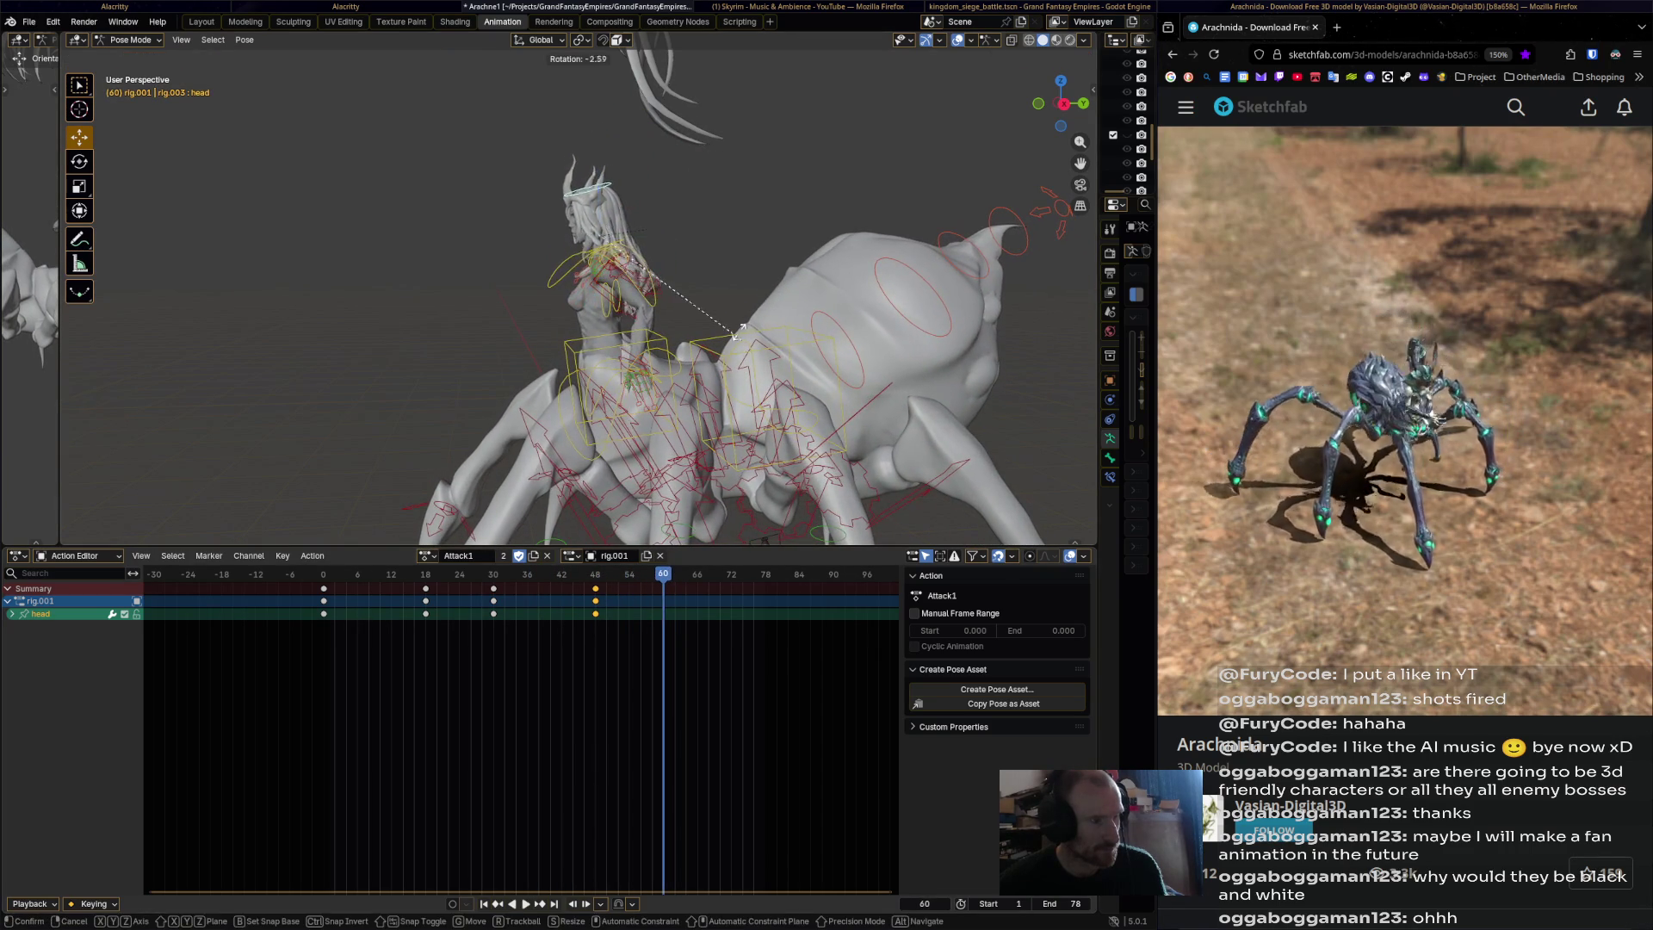
{"action": "left_click", "coordinate": [721, 284]}
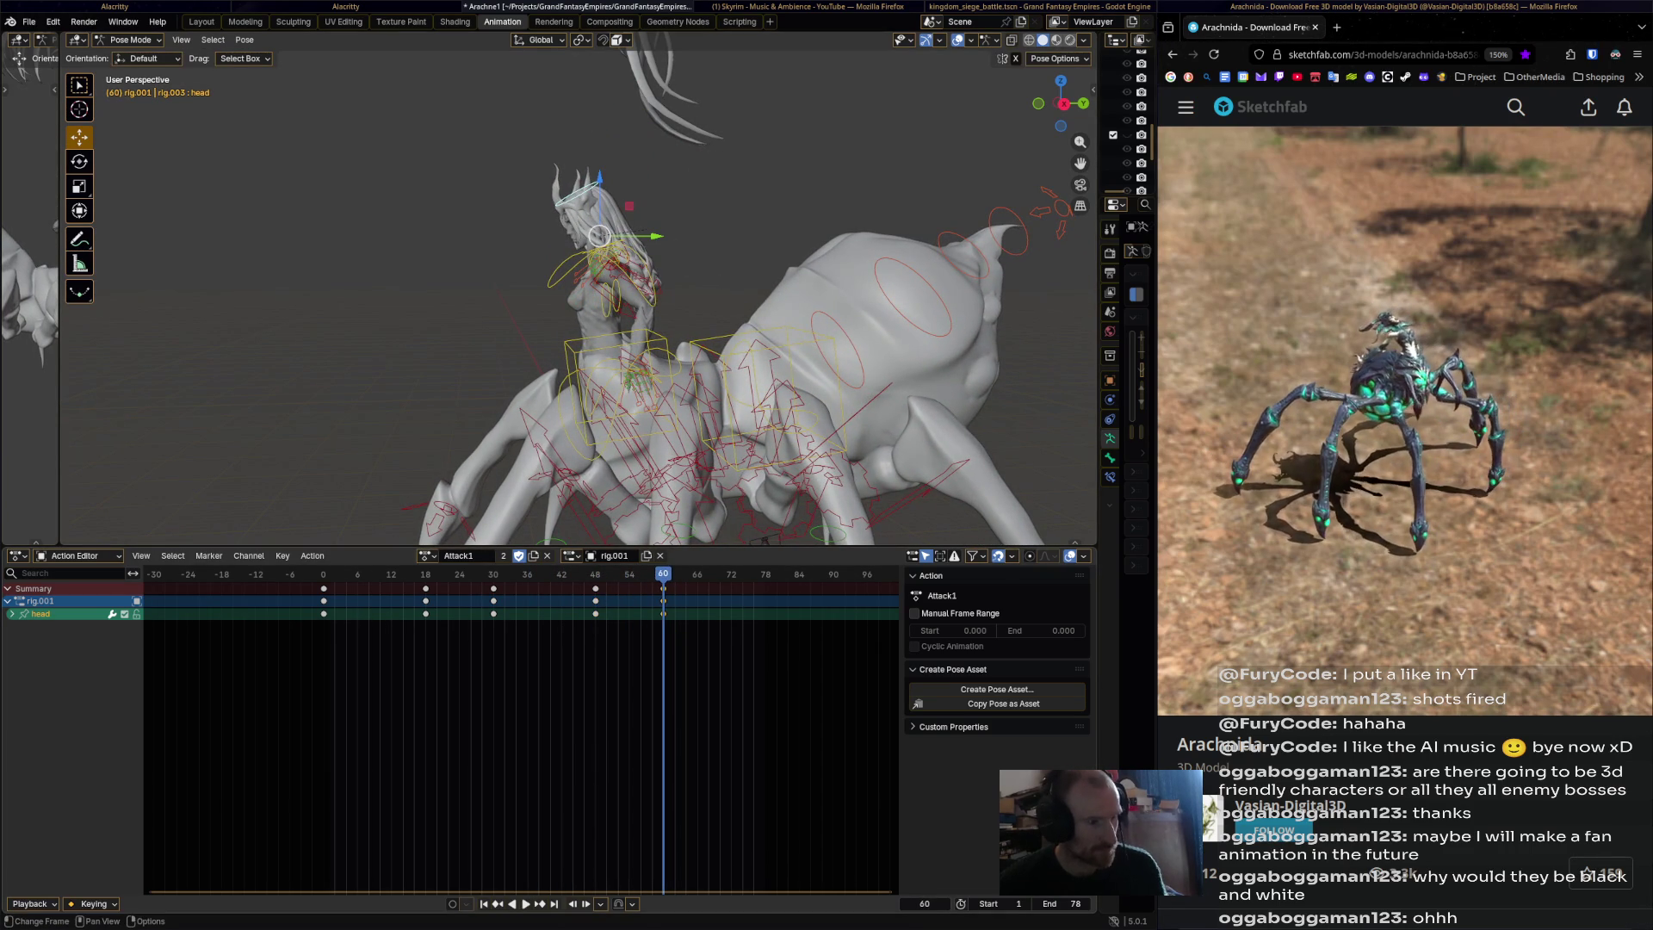
{"action": "key", "text": "i"}
{"action": "key", "text": "space"}
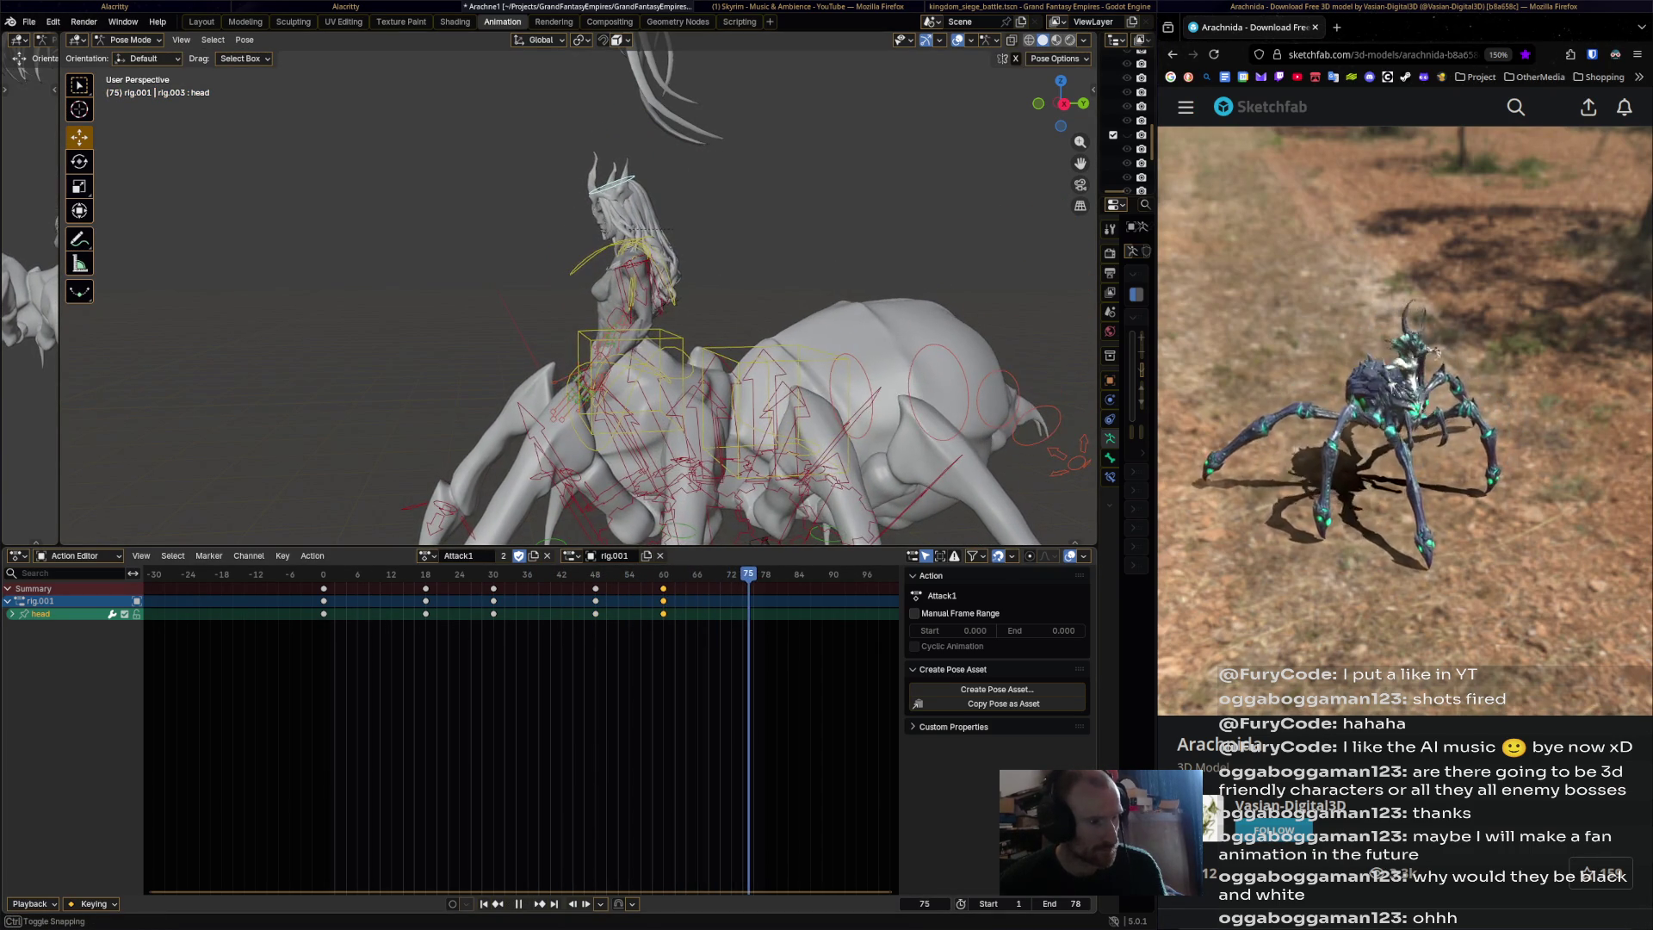
{"action": "key", "text": "Escape"}
{"action": "key", "text": "r"}
{"action": "key", "text": "Return"}
Copy the head's frame 0 keys to frame 78 and replay the looping attack.
{"action": "key", "text": "i"}
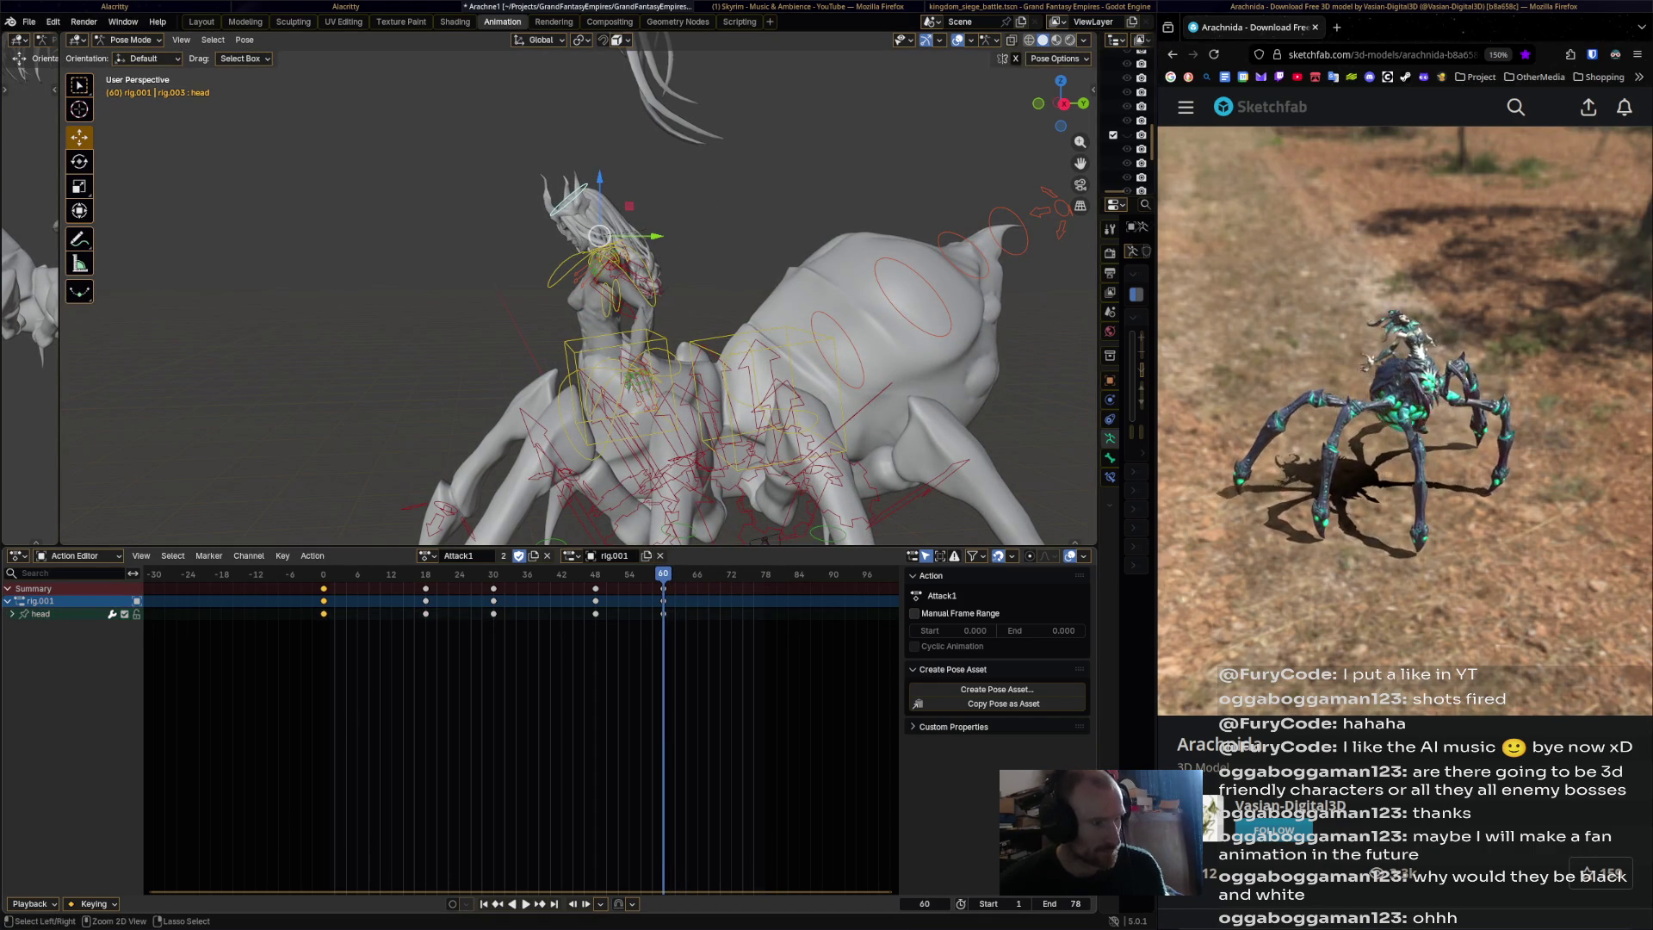
{"action": "key", "text": "space"}
{"action": "key", "text": "i"}
{"action": "key", "text": "space"}
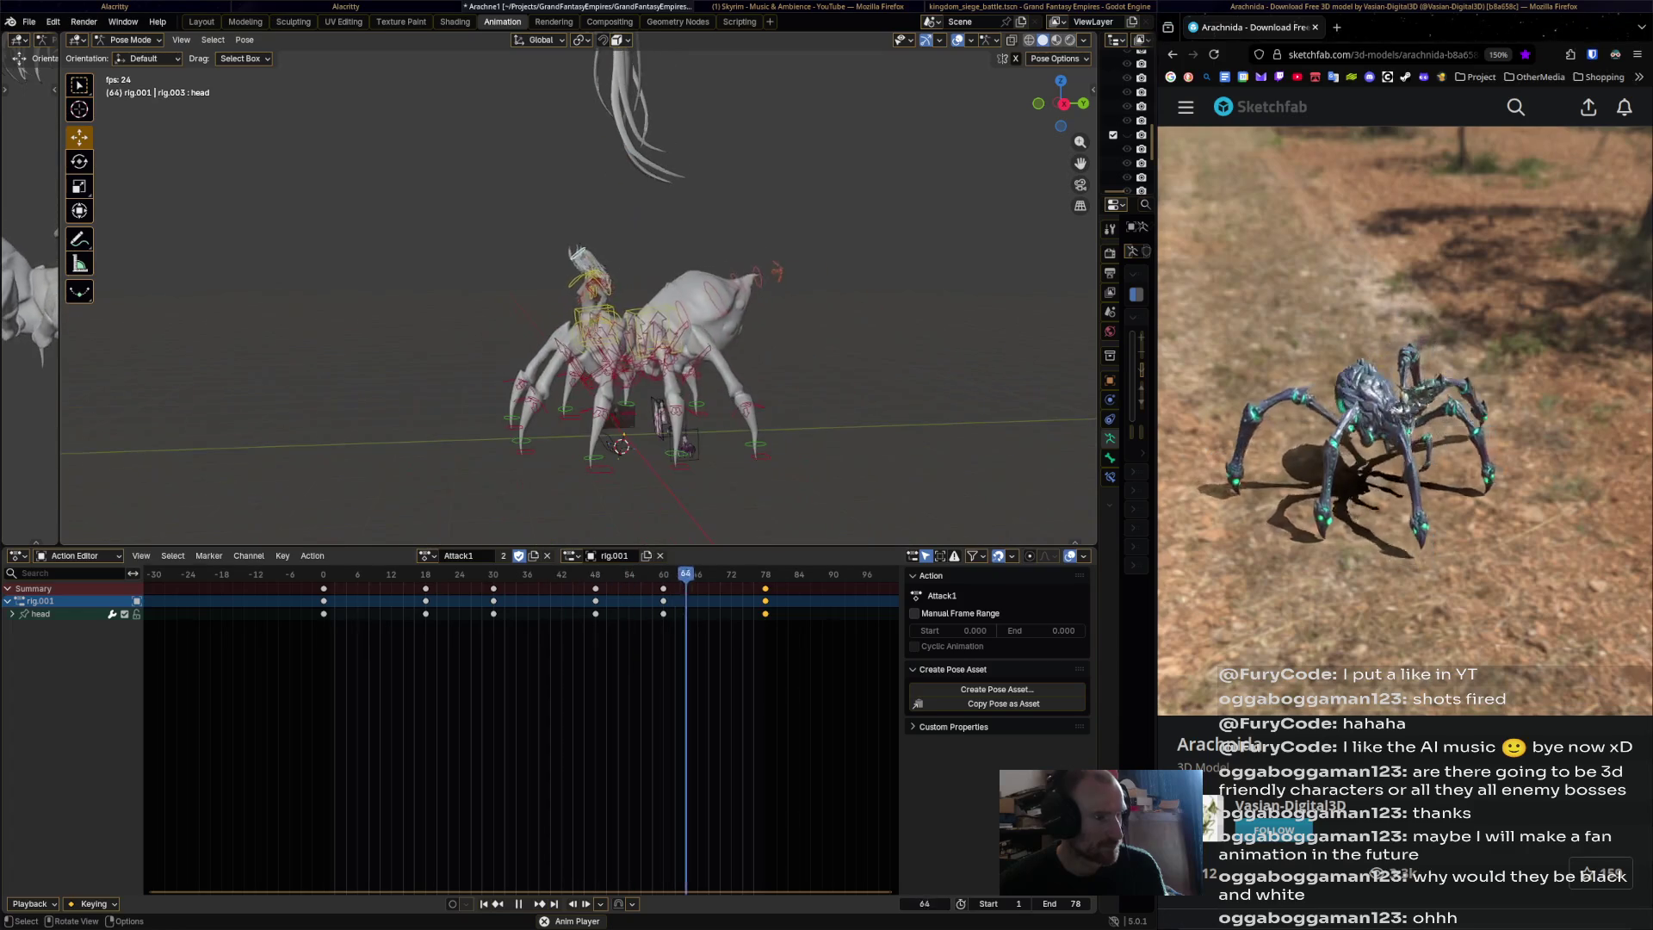
Stop playback and save Arachne1.blend.
{"action": "key", "text": "alt+a"}
{"action": "mouse_move", "coordinate": [577, 258]}
{"action": "middle_mouse_down"}
{"action": "mouse_move", "coordinate": [620, 284]}
{"action": "mouse_move", "coordinate": [775, 286]}
{"action": "middle_mouse_up"}
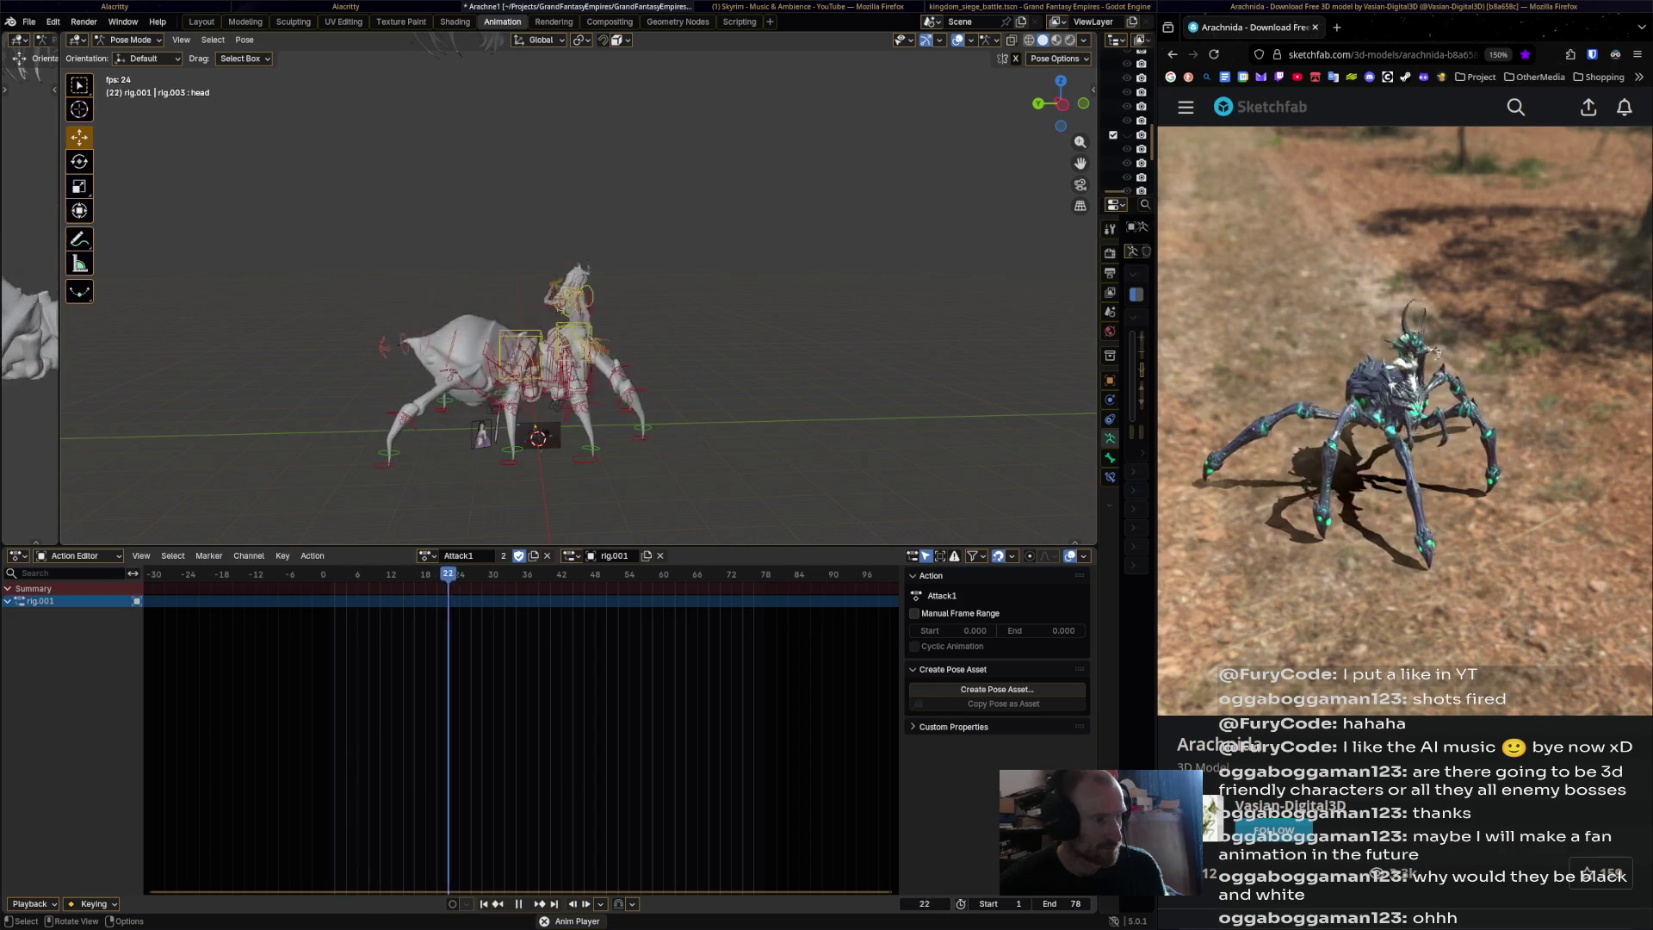
{"action": "key", "text": "space"}
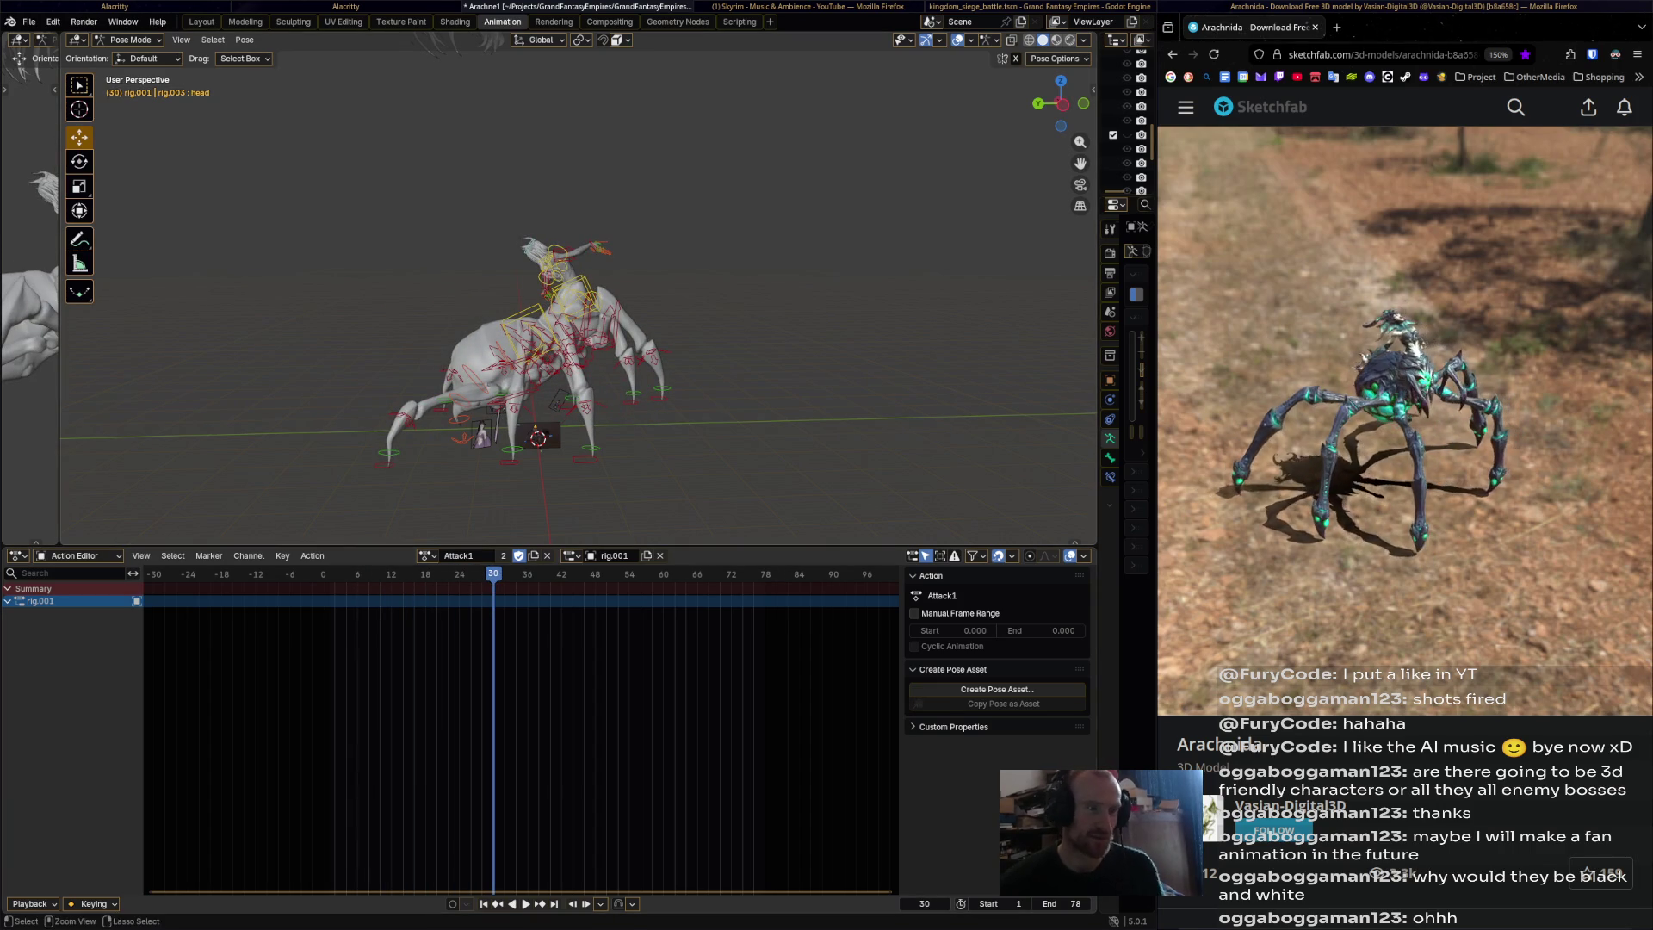
{"action": "key", "text": "ctrl+s"}
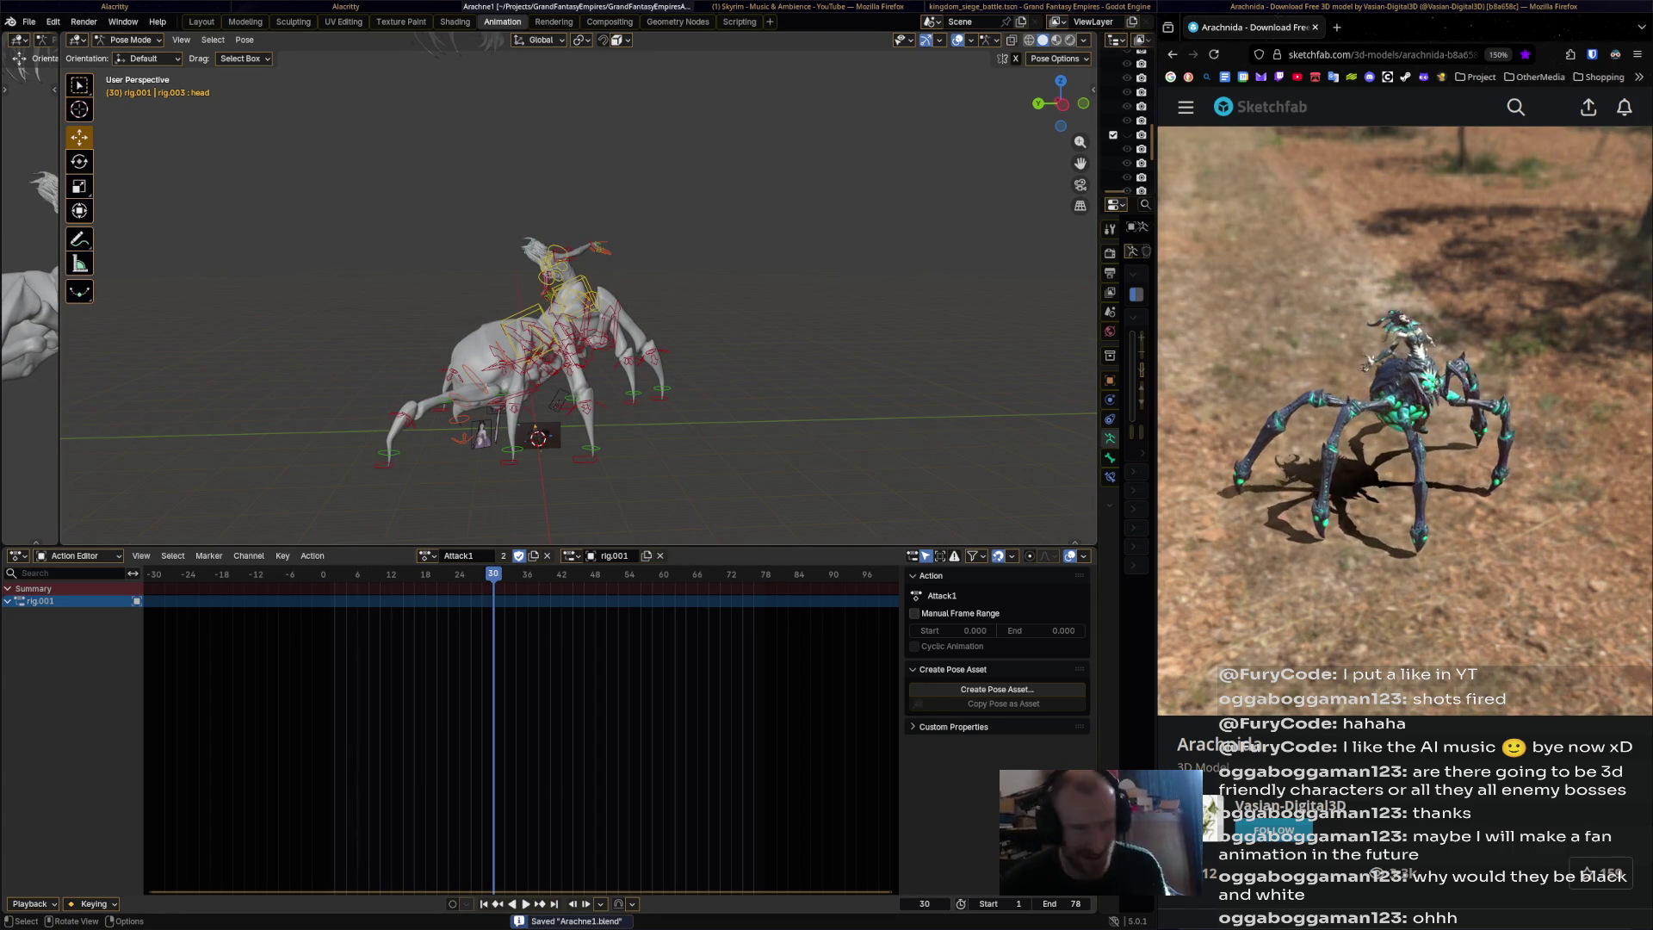
Switch the rig's action to Attack2, then put the YouTube music video full screen.
{"action": "key", "text": "space"}
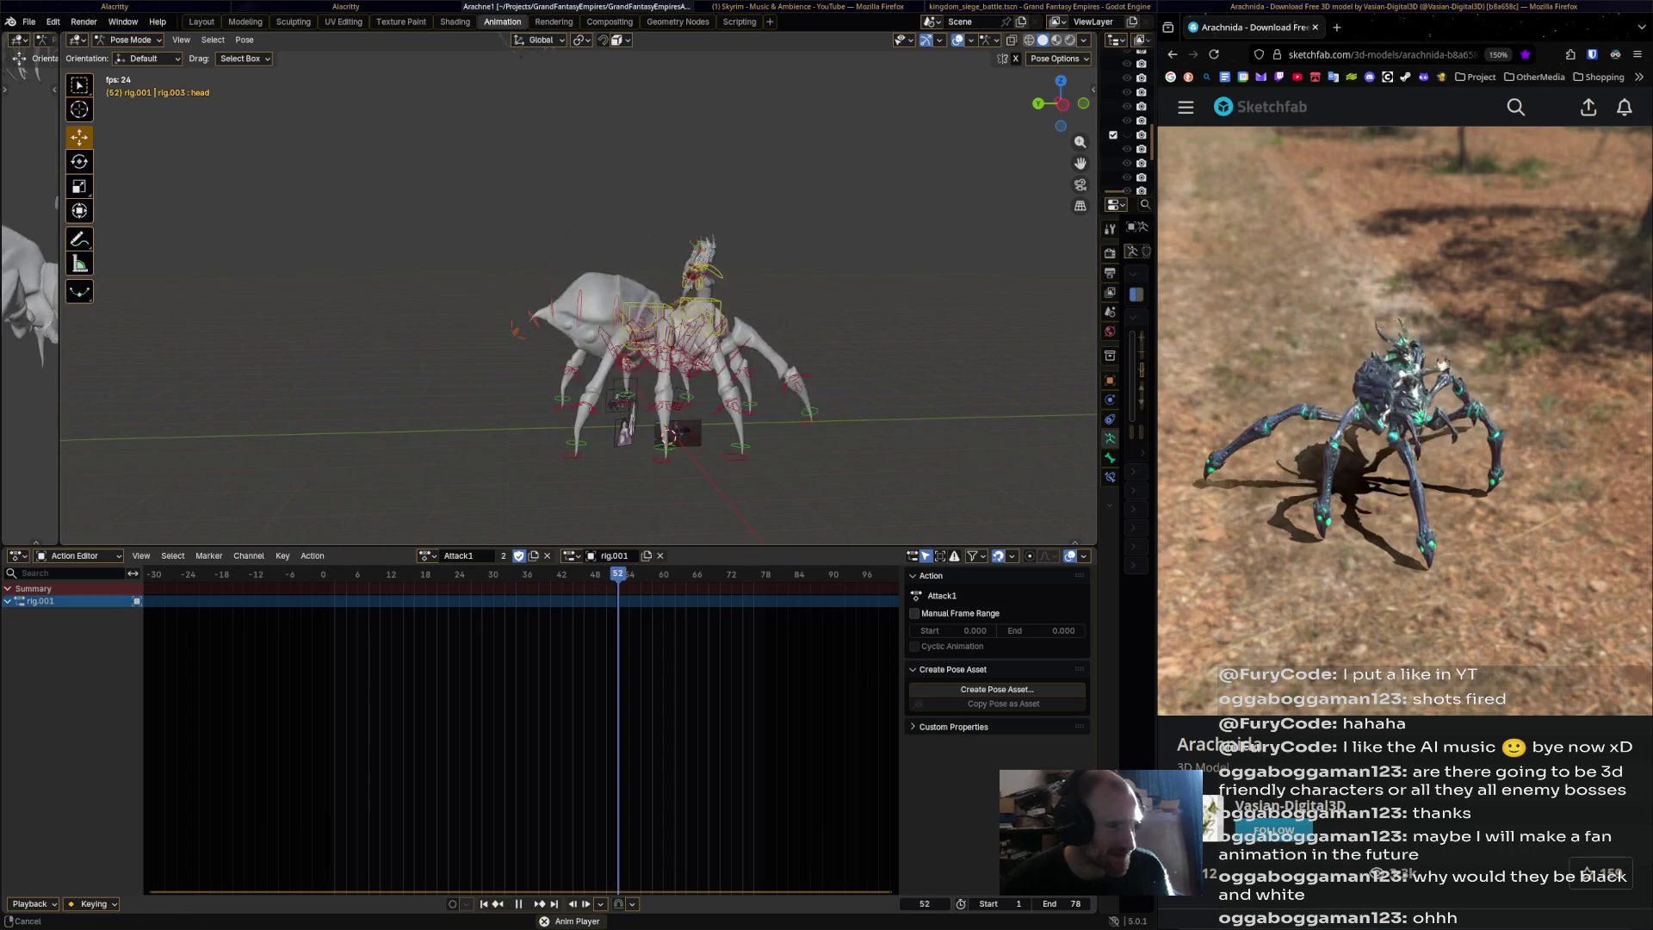
{"action": "scroll", "coordinate": [576, 301], "scroll_direction": "up", "scroll_amount": 5}
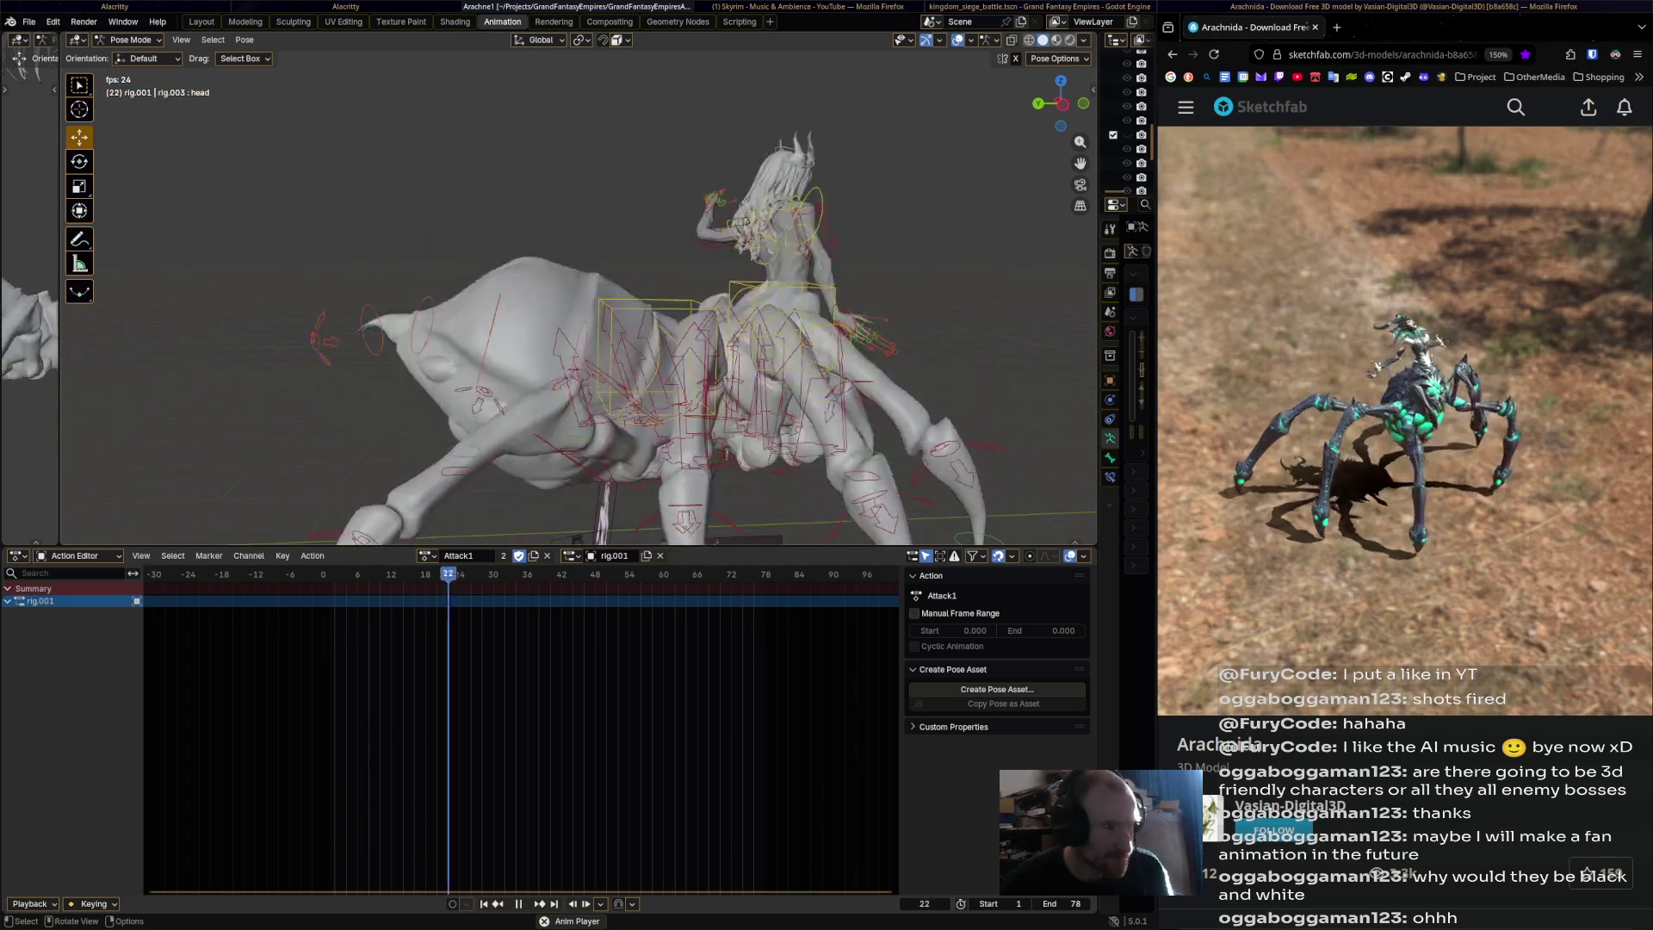
{"action": "scroll", "coordinate": [577, 301], "scroll_direction": "down", "scroll_amount": 5}
{"action": "key", "text": "space"}
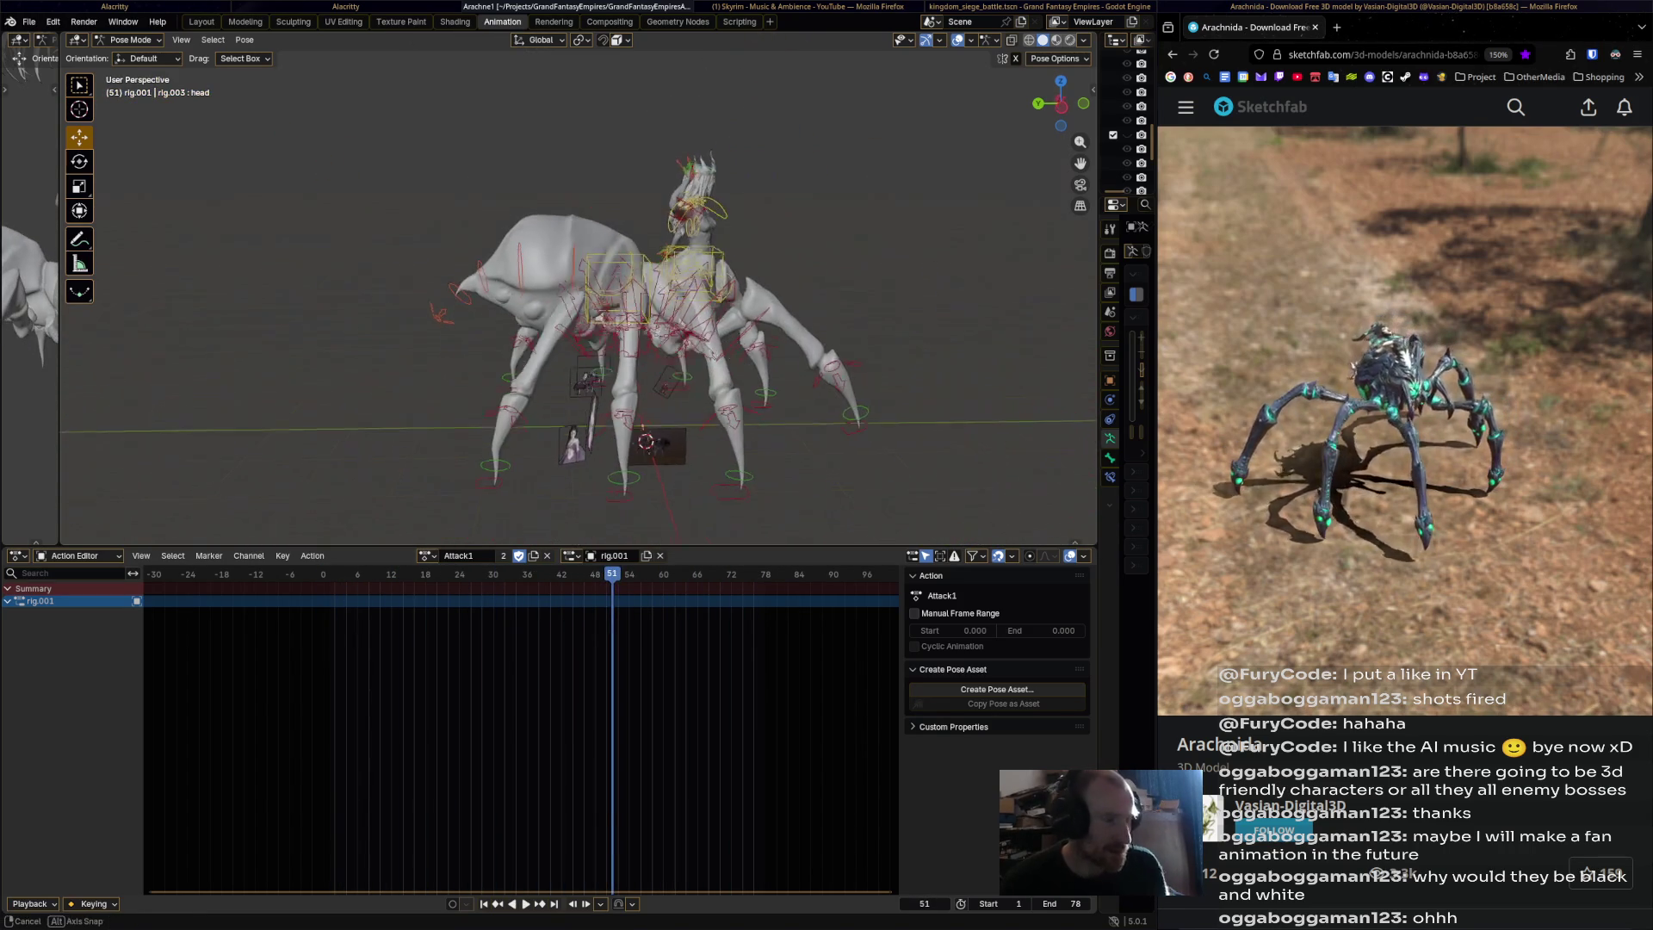
{"action": "left_click", "coordinate": [428, 556]}
{"action": "left_click", "coordinate": [465, 604]}
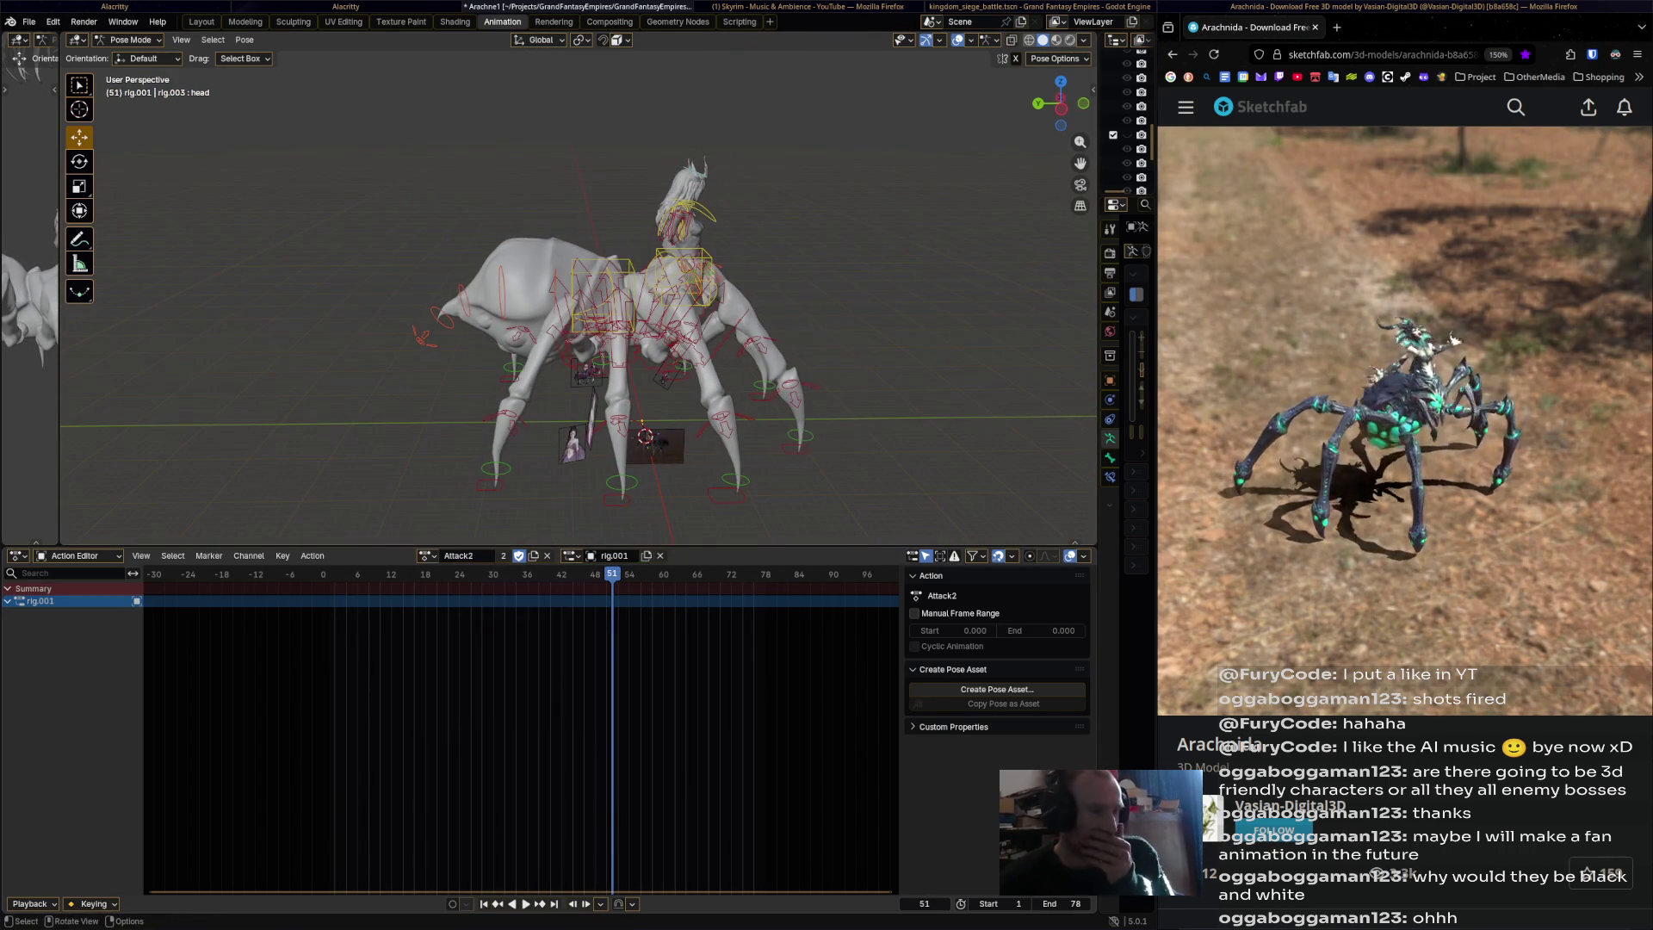
{"action": "left_click", "coordinate": [806, 6]}
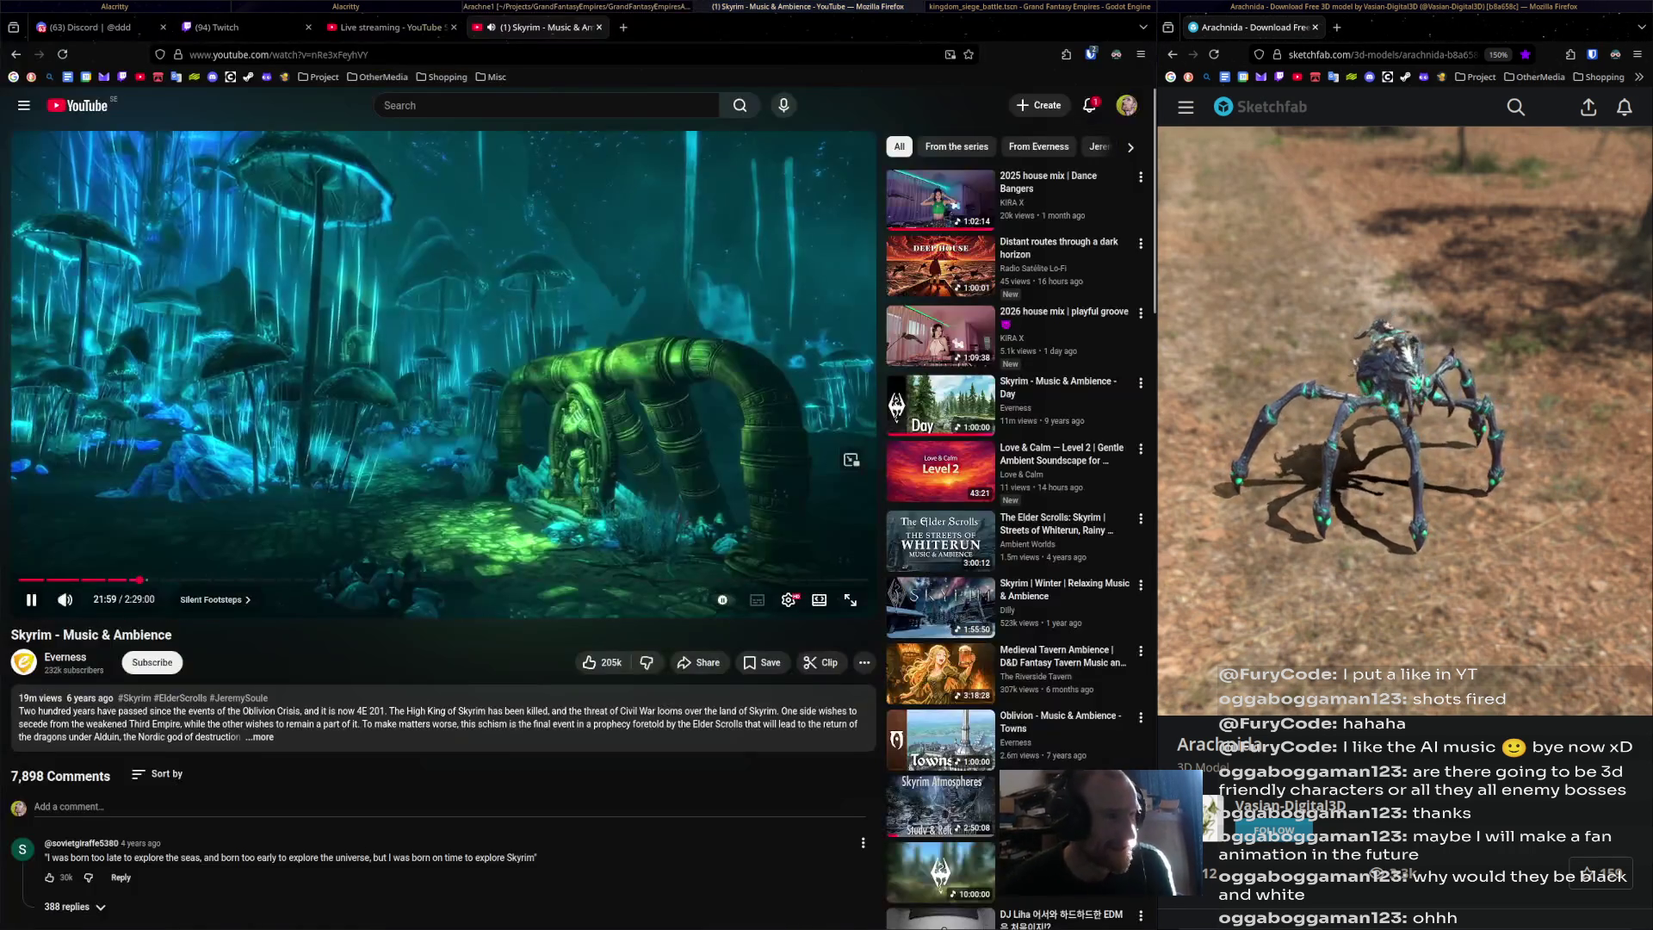
{"action": "key", "text": "f"}
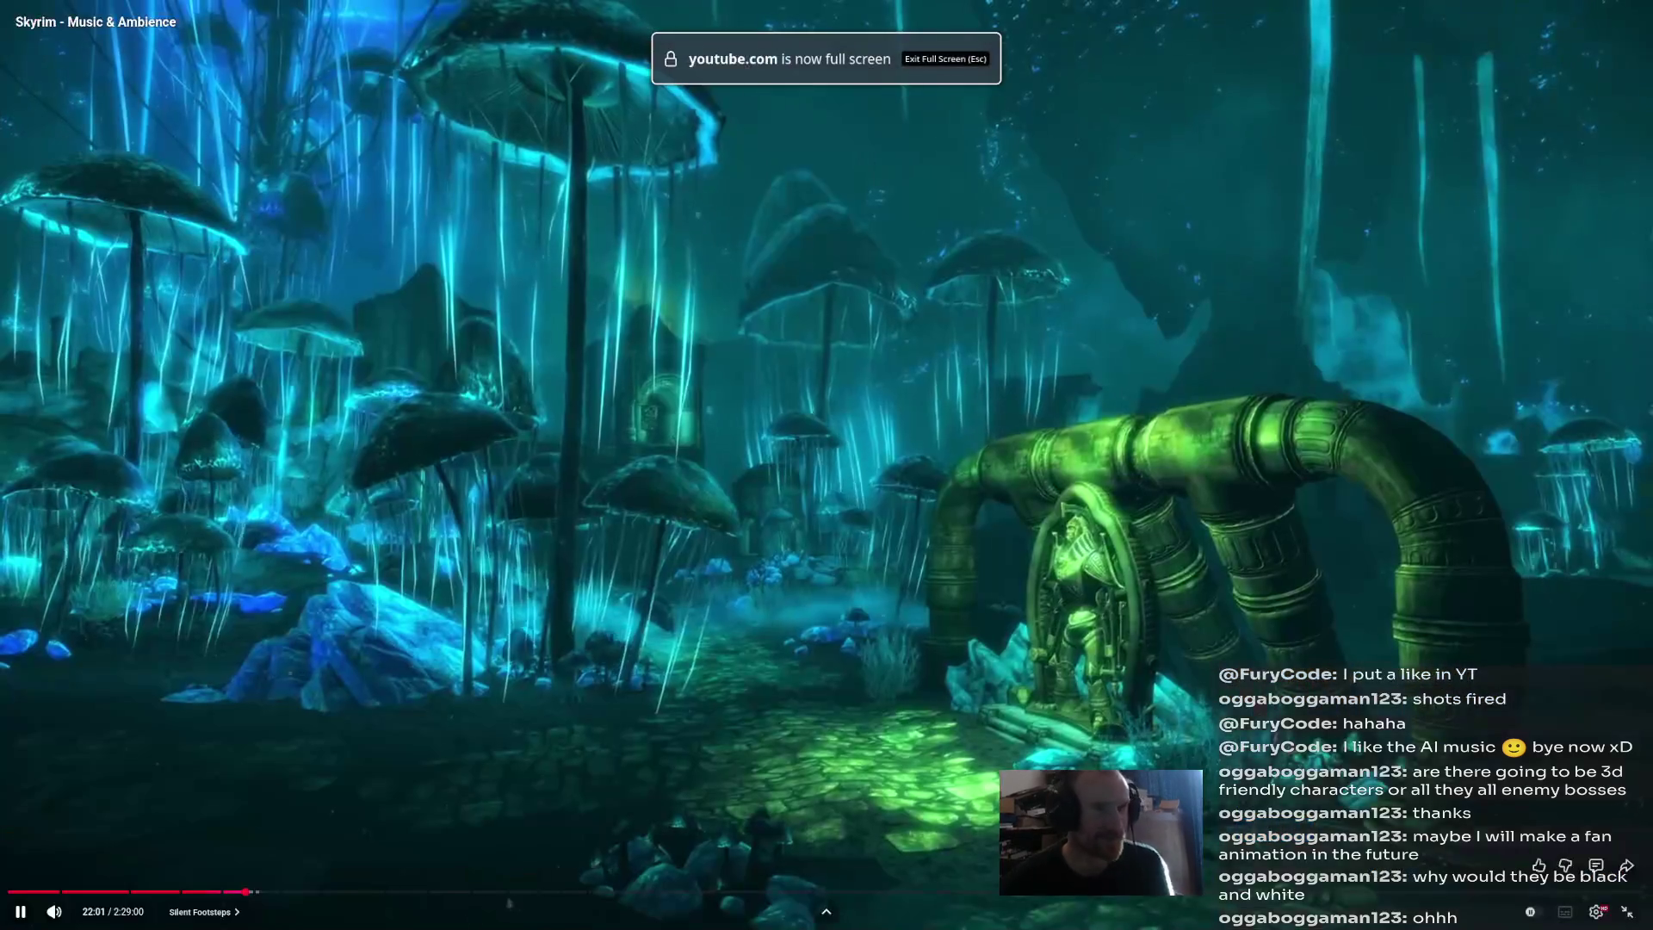
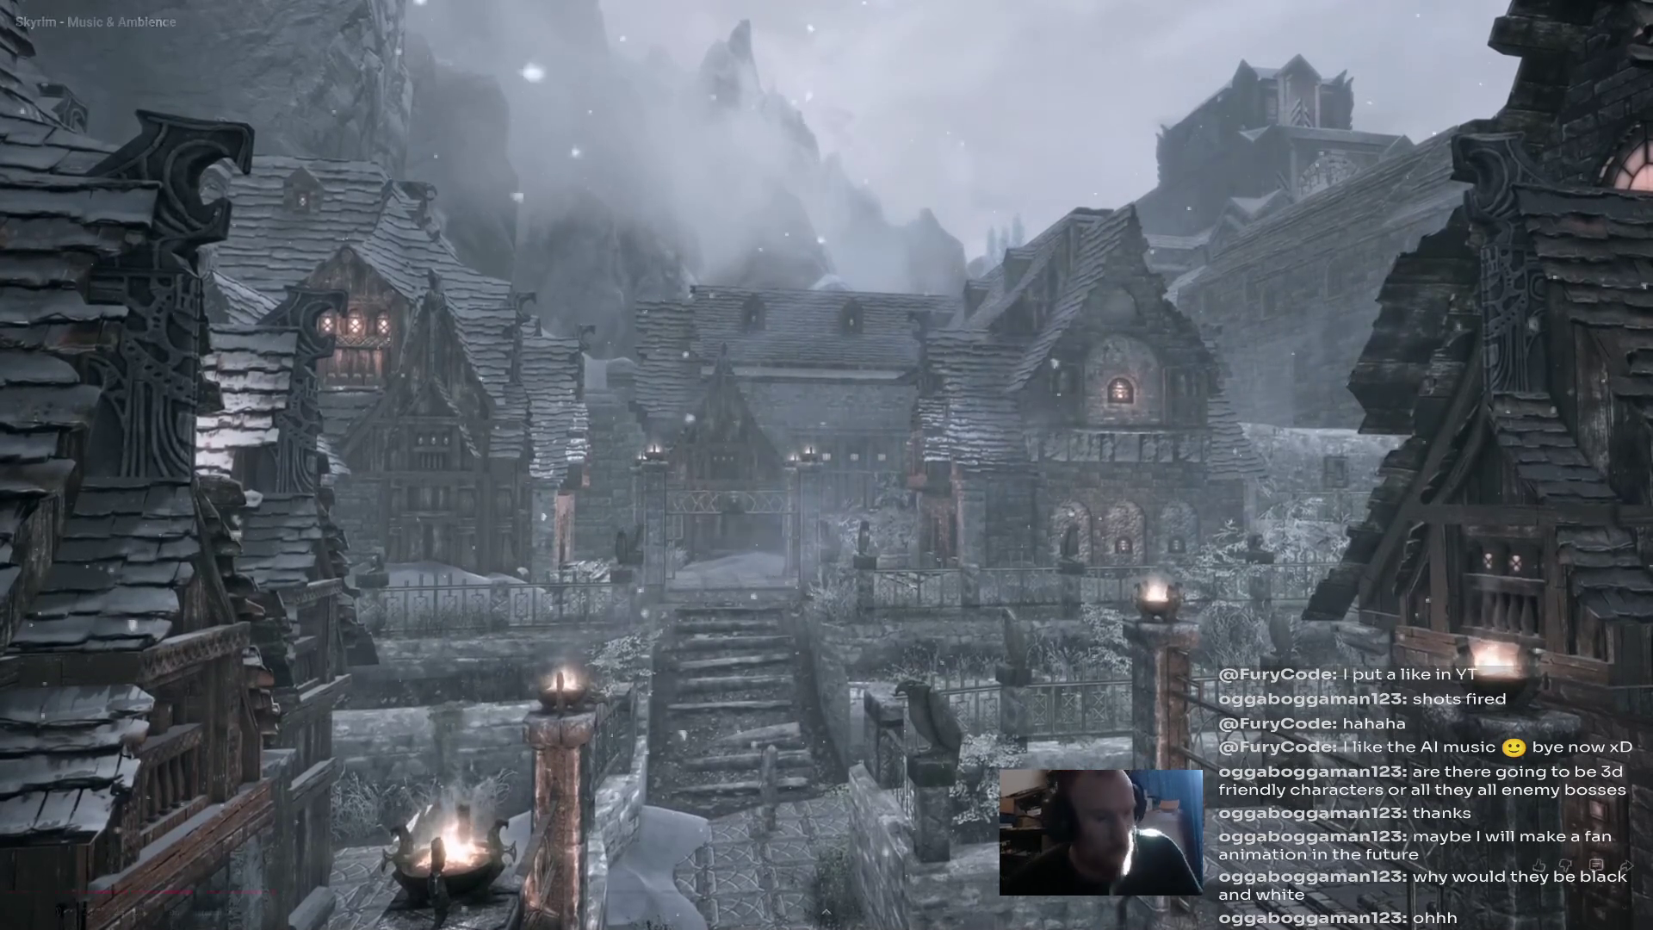
Exit the Skyrim video's fullscreen and switch focus to the btop system monitor.
{"action": "key", "text": "Escape"}
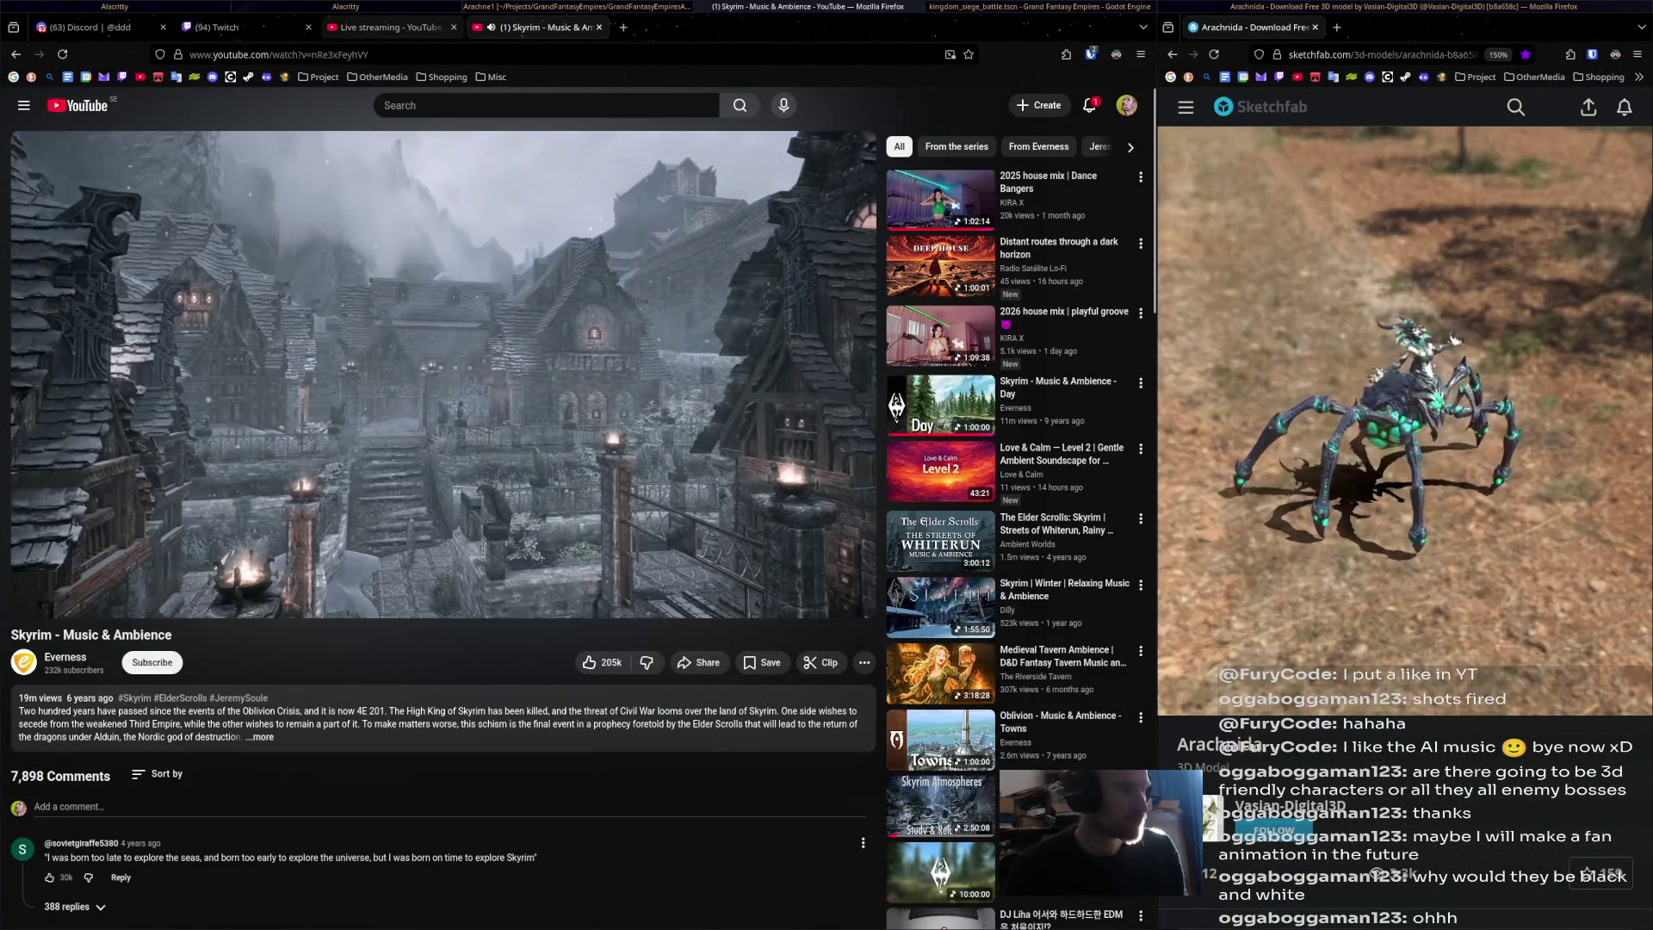
{"action": "mouse_move", "coordinate": [387, 26]}
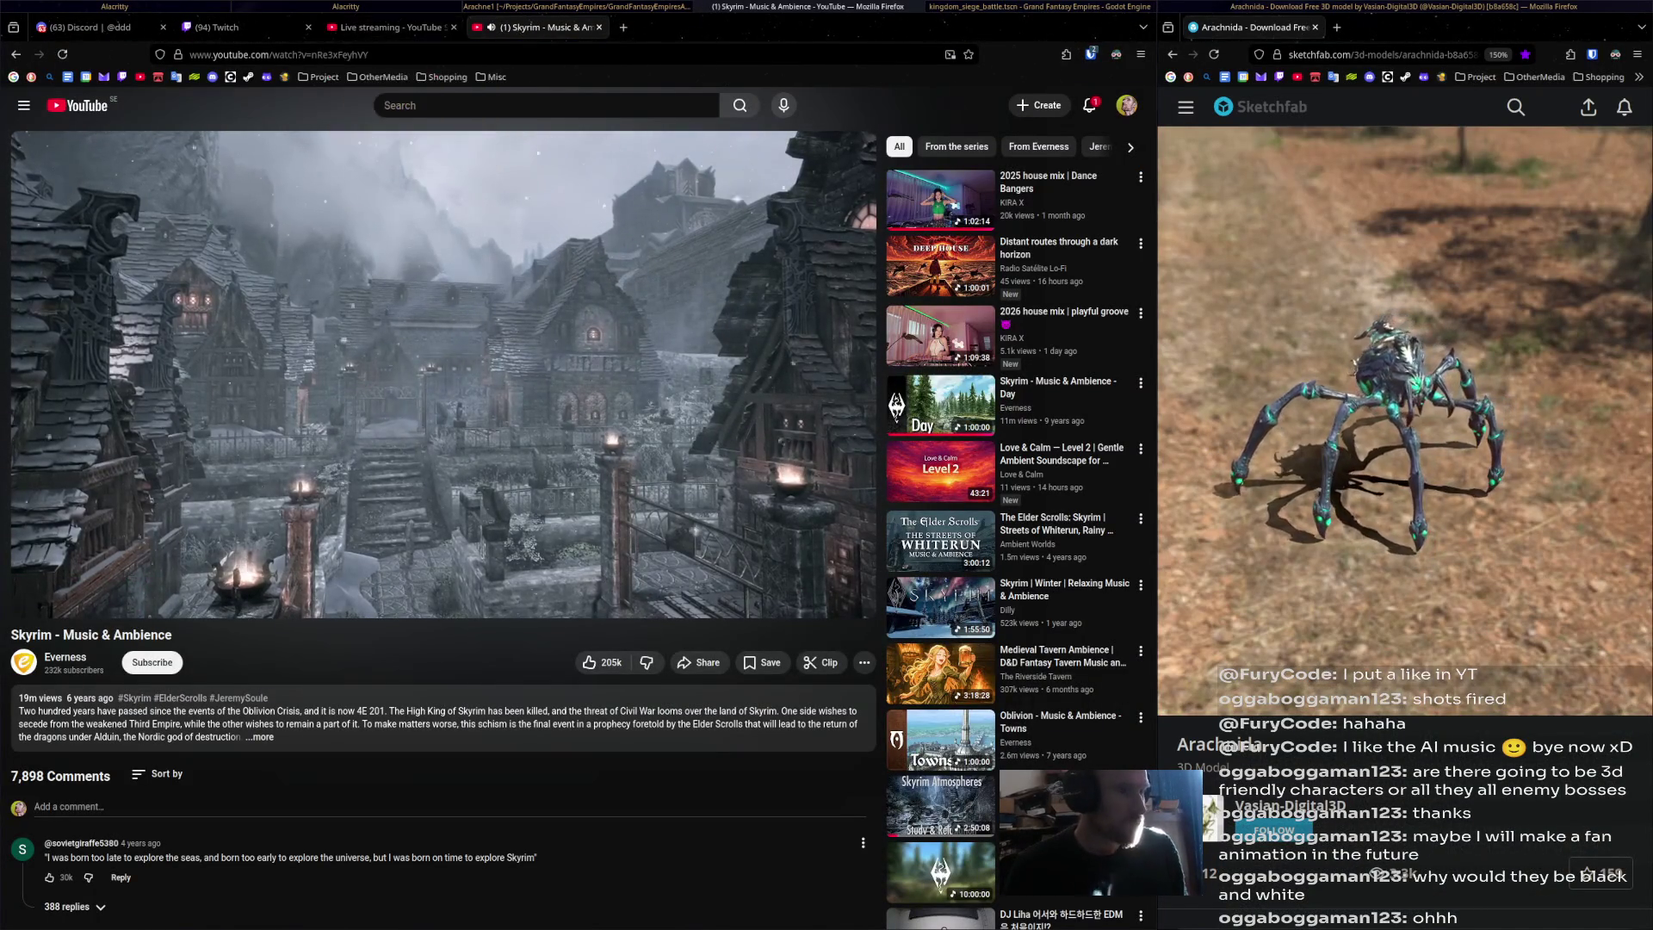
{"action": "key", "text": "super+Right"}
{"action": "key", "text": "super+Left"}
{"action": "key", "text": "super+Left"}
{"action": "key", "text": "super+Left"}
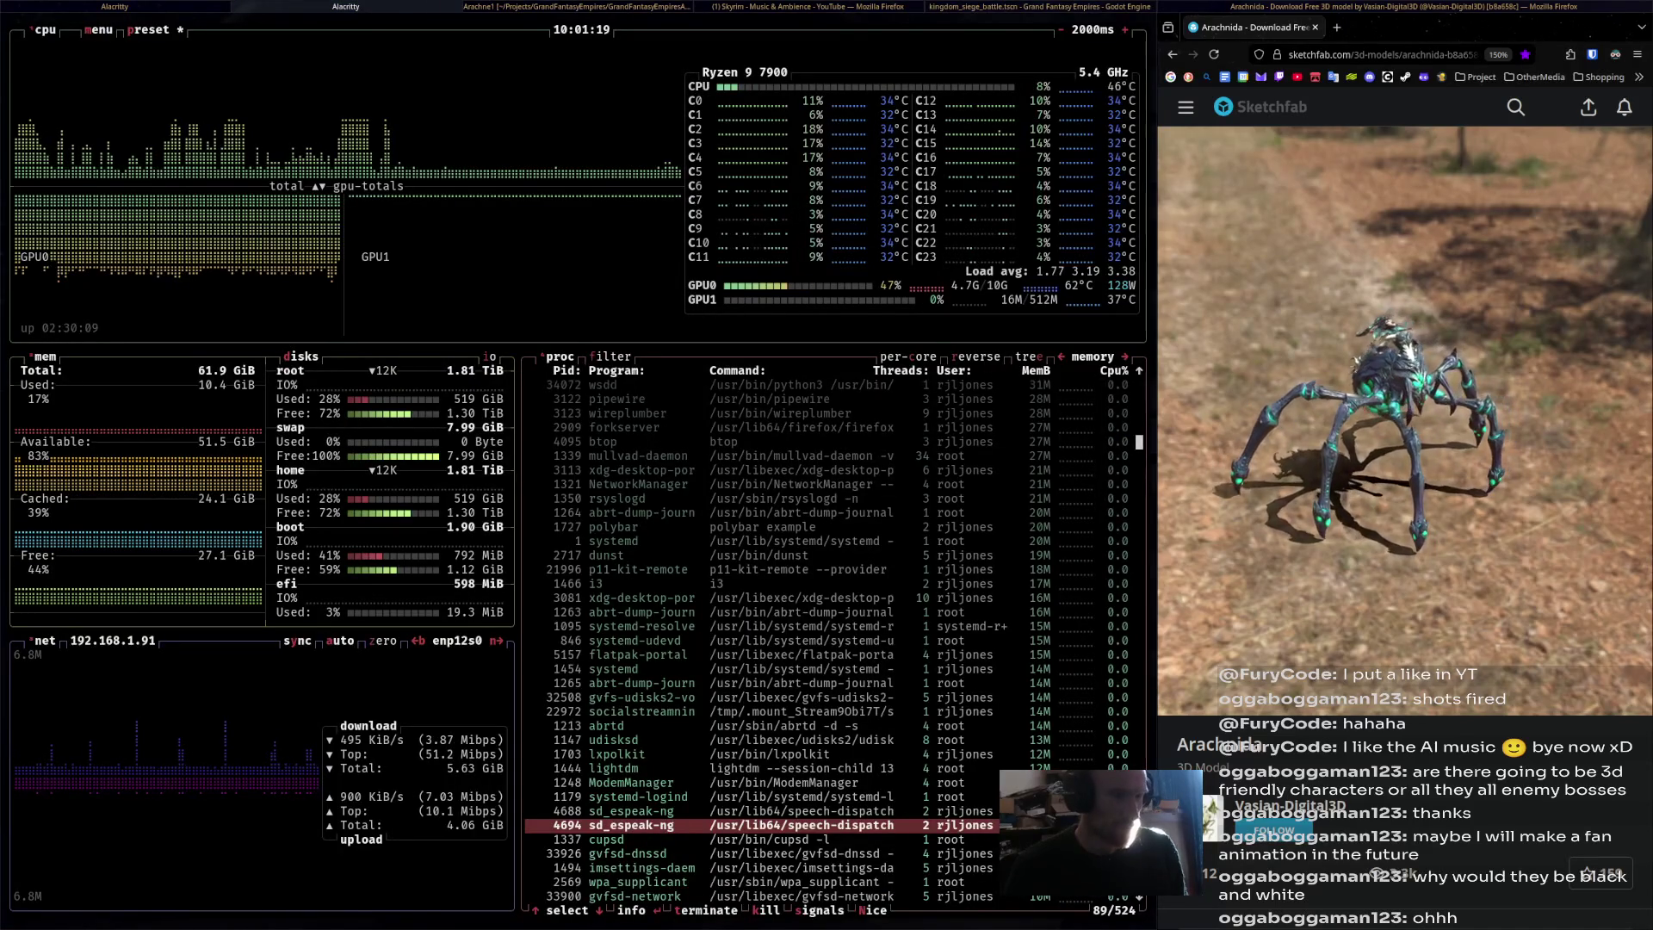
Close the Sketchfab window and the Steam log terminal, then bring up Blender's Arachne rig.
{"action": "key", "text": "super+Right"}
{"action": "key", "text": "super+shift+q"}
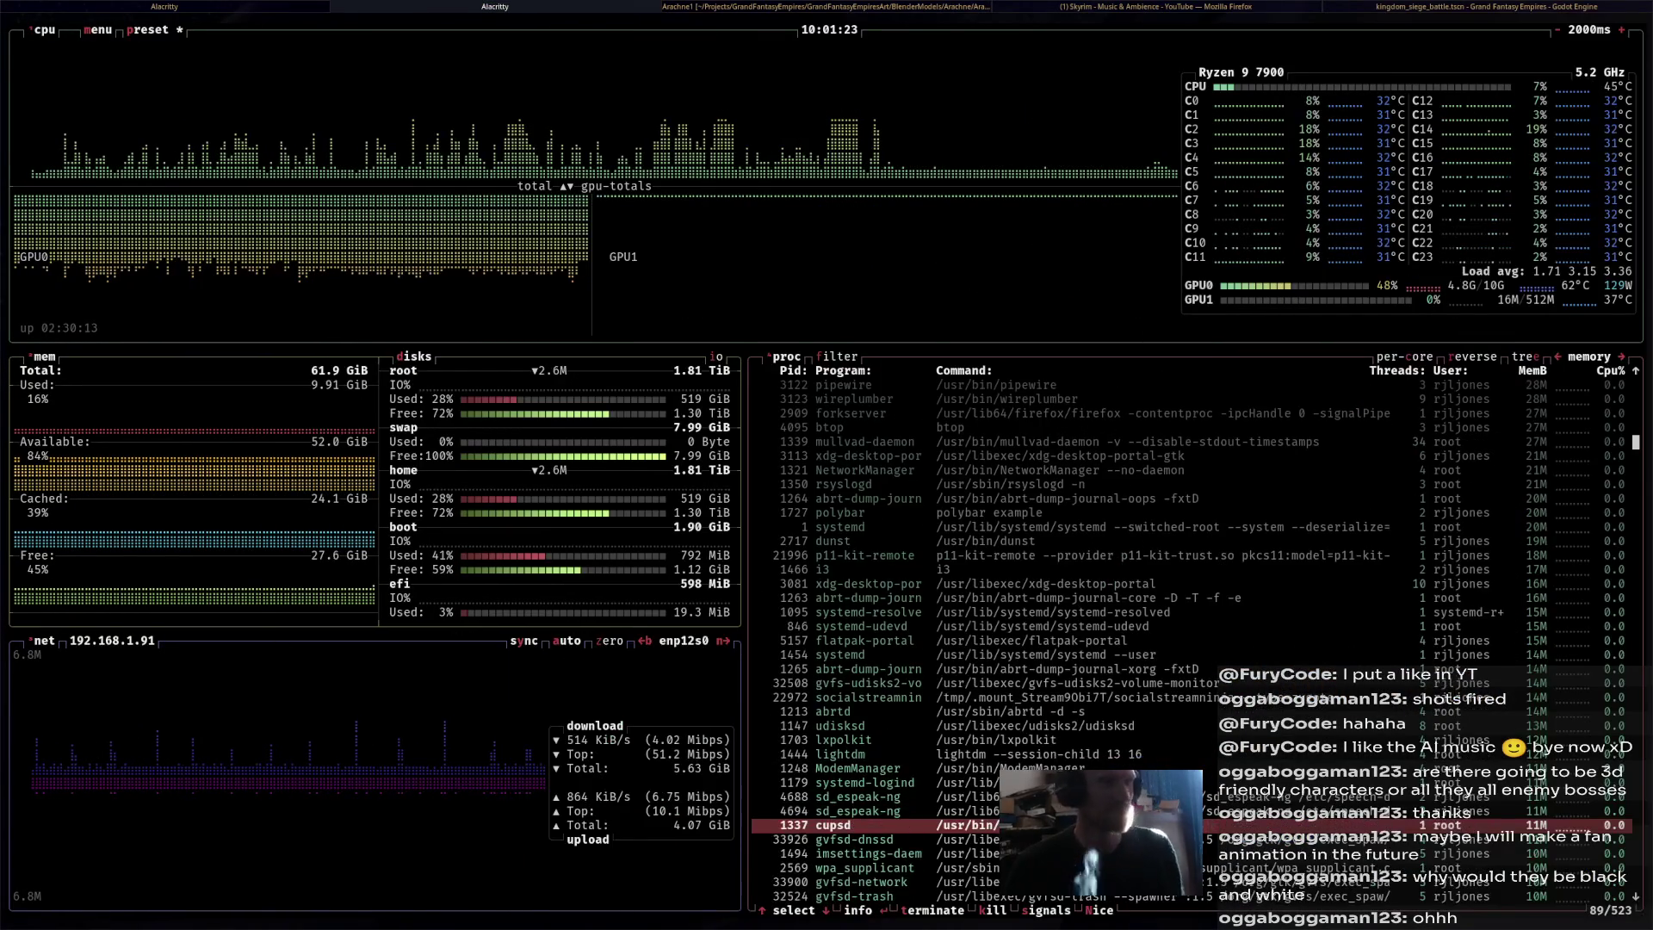
{"action": "key", "text": "super+Left"}
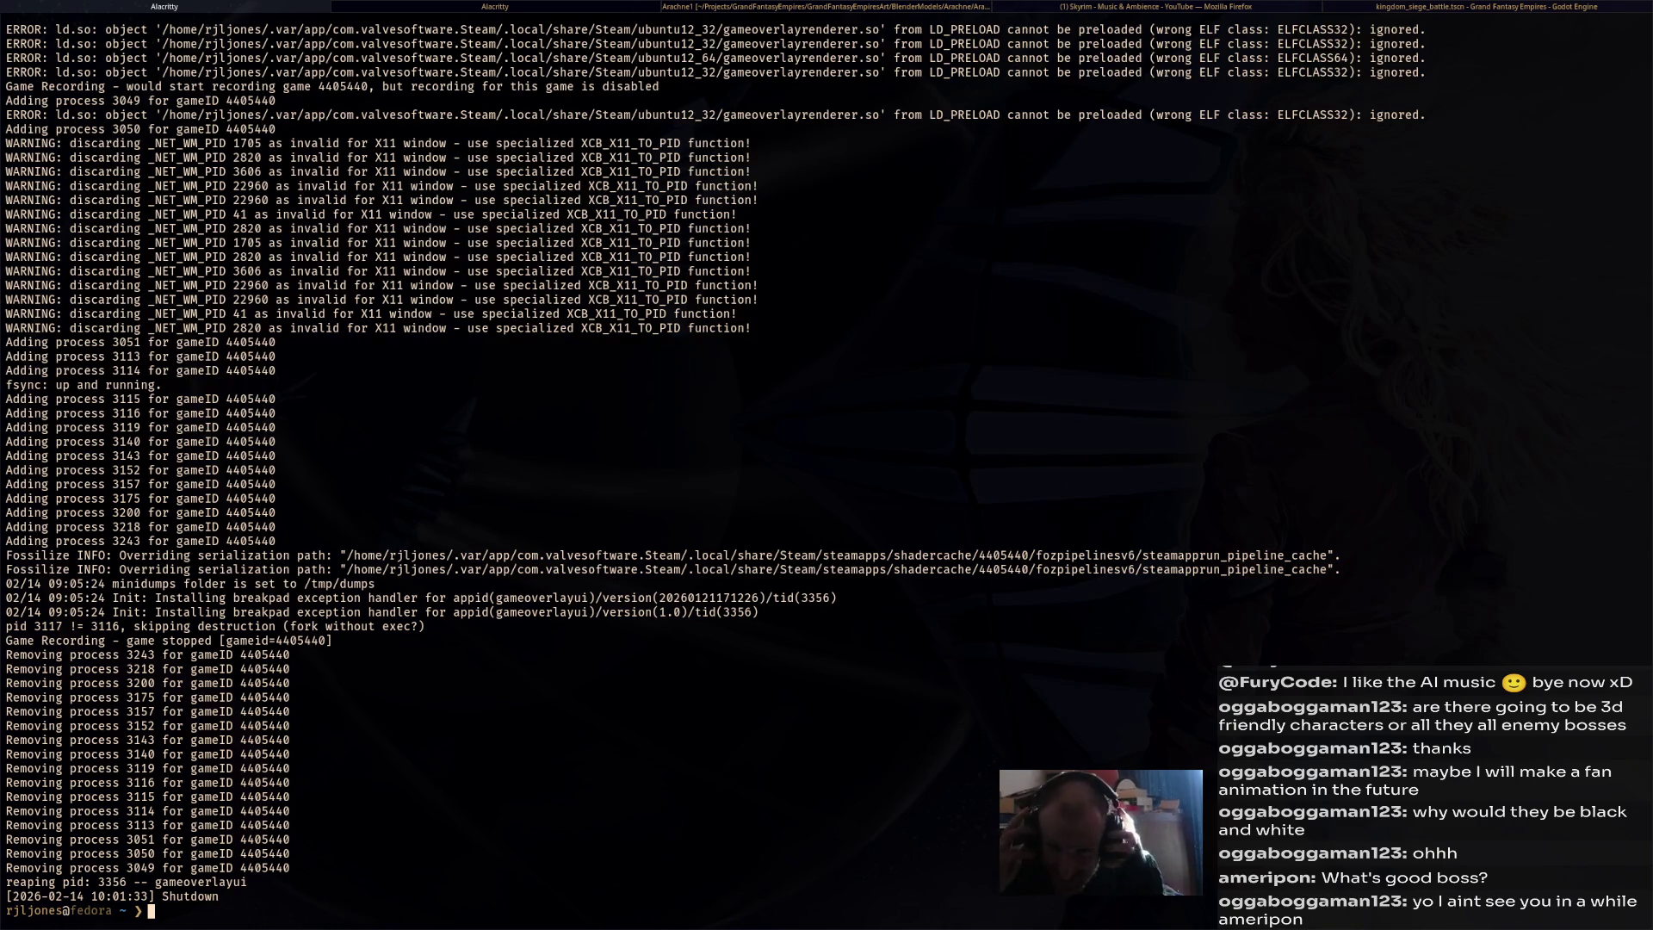
{"action": "key", "text": "ctrl+d"}
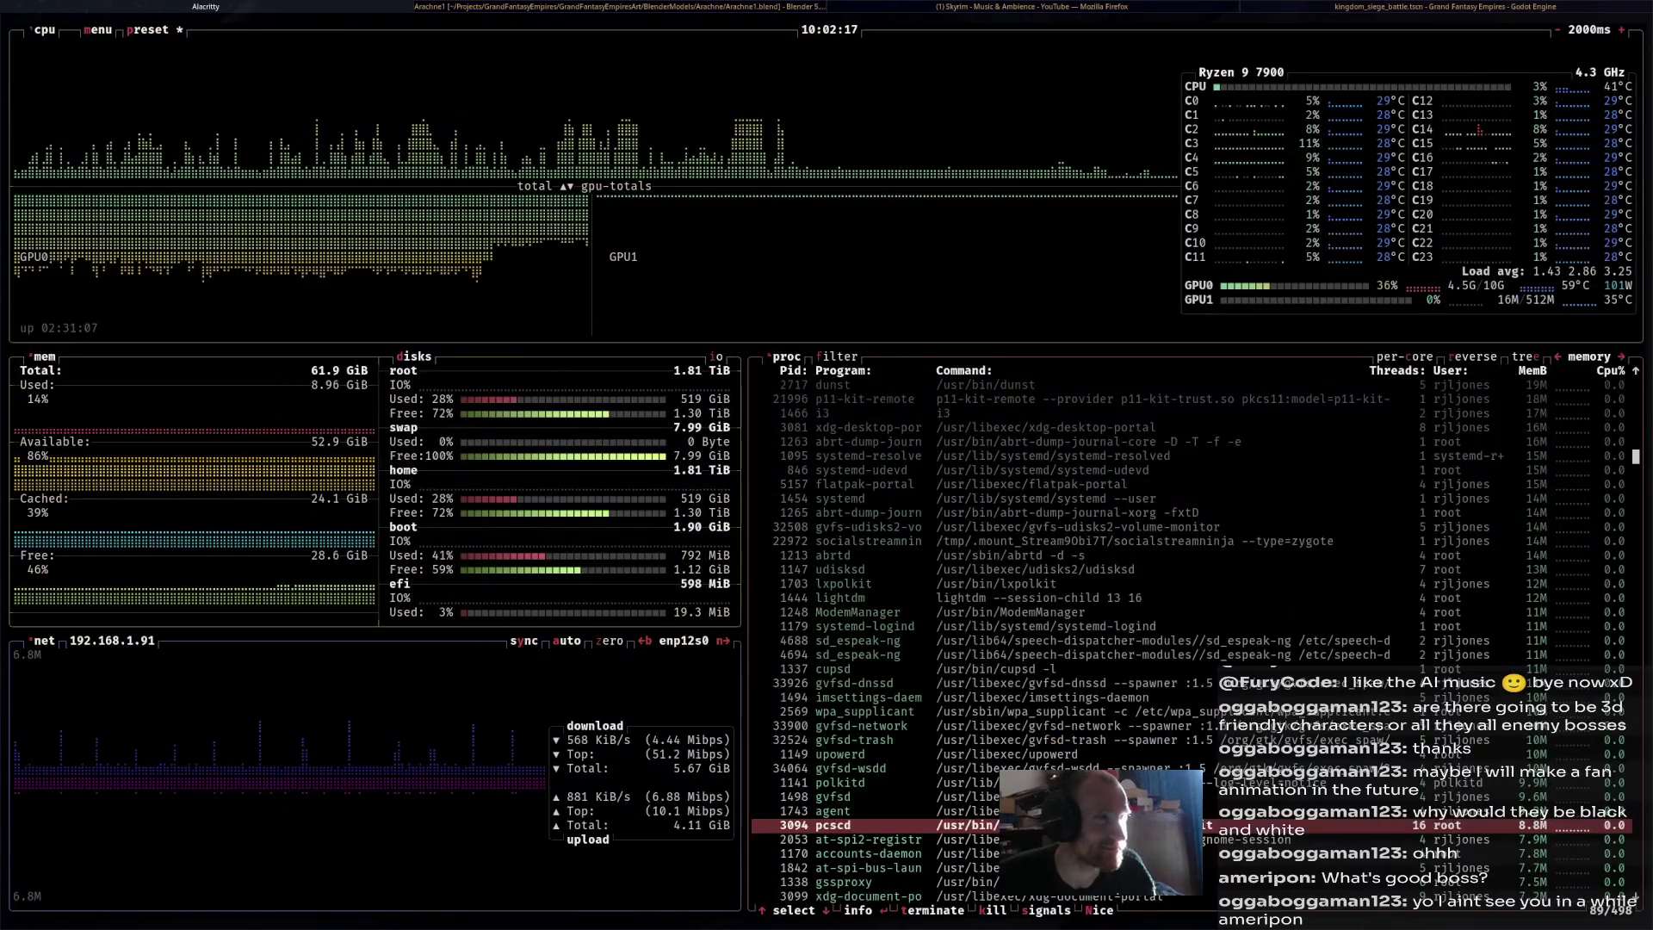
{"action": "key", "text": "super+Right"}
{"action": "middle_click_drag", "start_coordinate": [826, 344], "coordinate": [852, 336]}
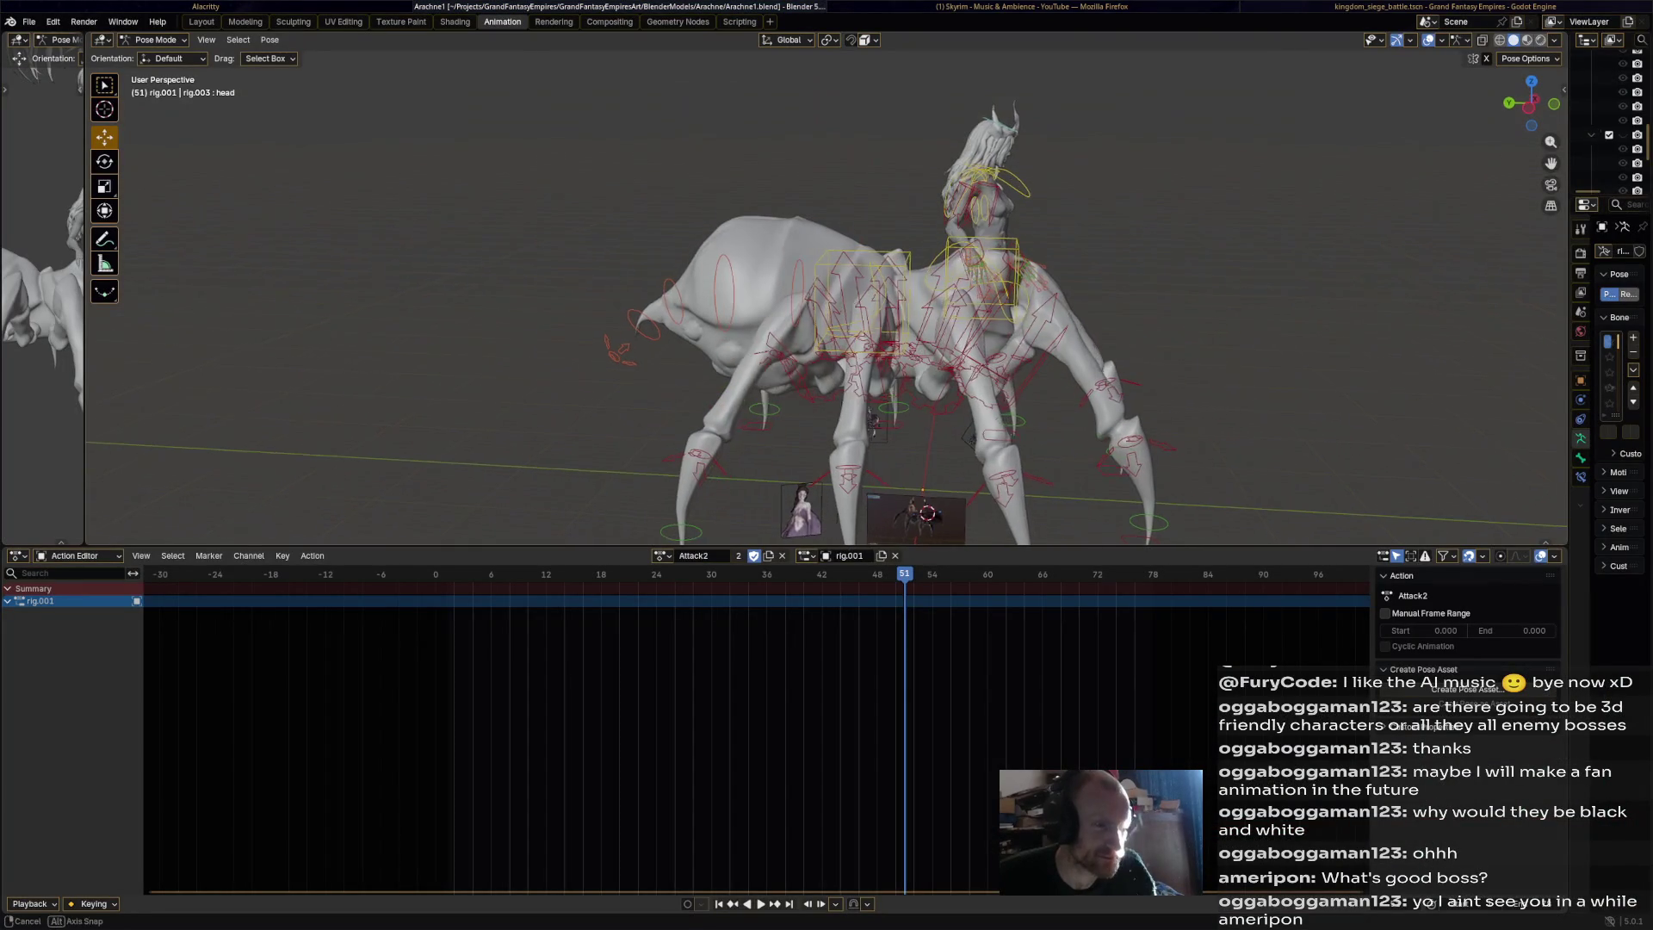
Lower the viewport/Action Editor border to enlarge the 3D view and rewind Attack2 to frame 1.
{"action": "left_click_drag", "start_coordinate": [827, 548], "coordinate": [827, 650]}
{"action": "left_click_drag", "start_coordinate": [474, 688], "coordinate": [445, 689]}
{"action": "middle_click_drag", "start_coordinate": [826, 345], "coordinate": [813, 345]}
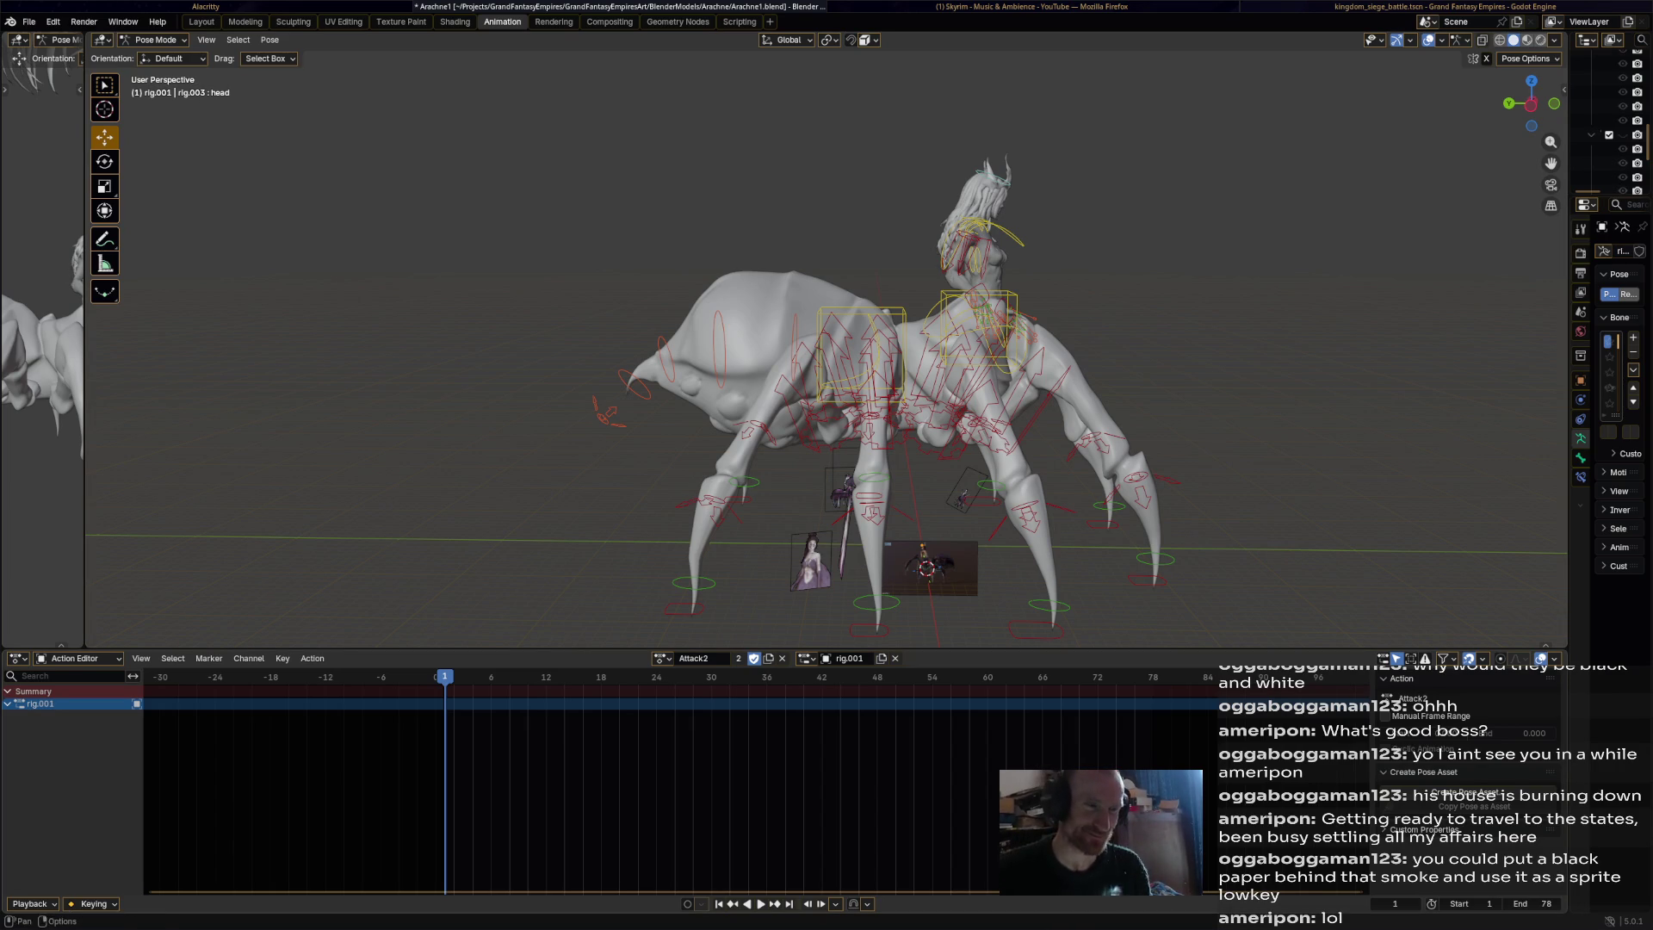
At frame 0, select all bones, then narrow the selection to torso and torso.001.
{"action": "left_click", "coordinate": [436, 677]}
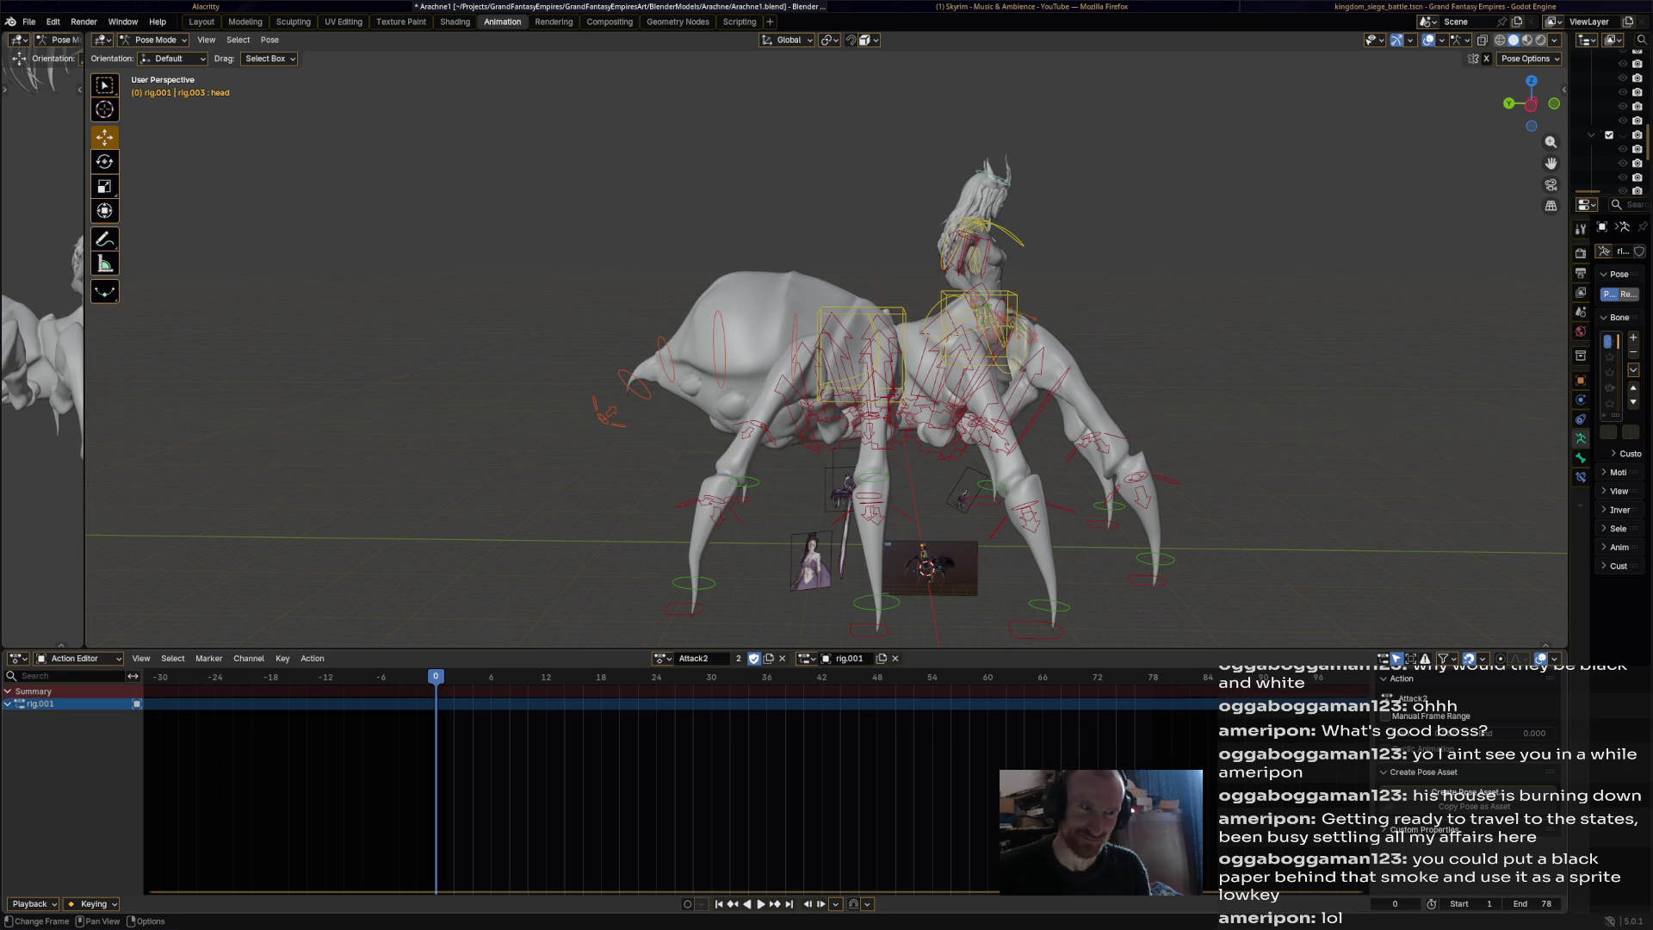
{"action": "key", "text": "a"}
{"action": "key", "text": "KP_Decimal"}
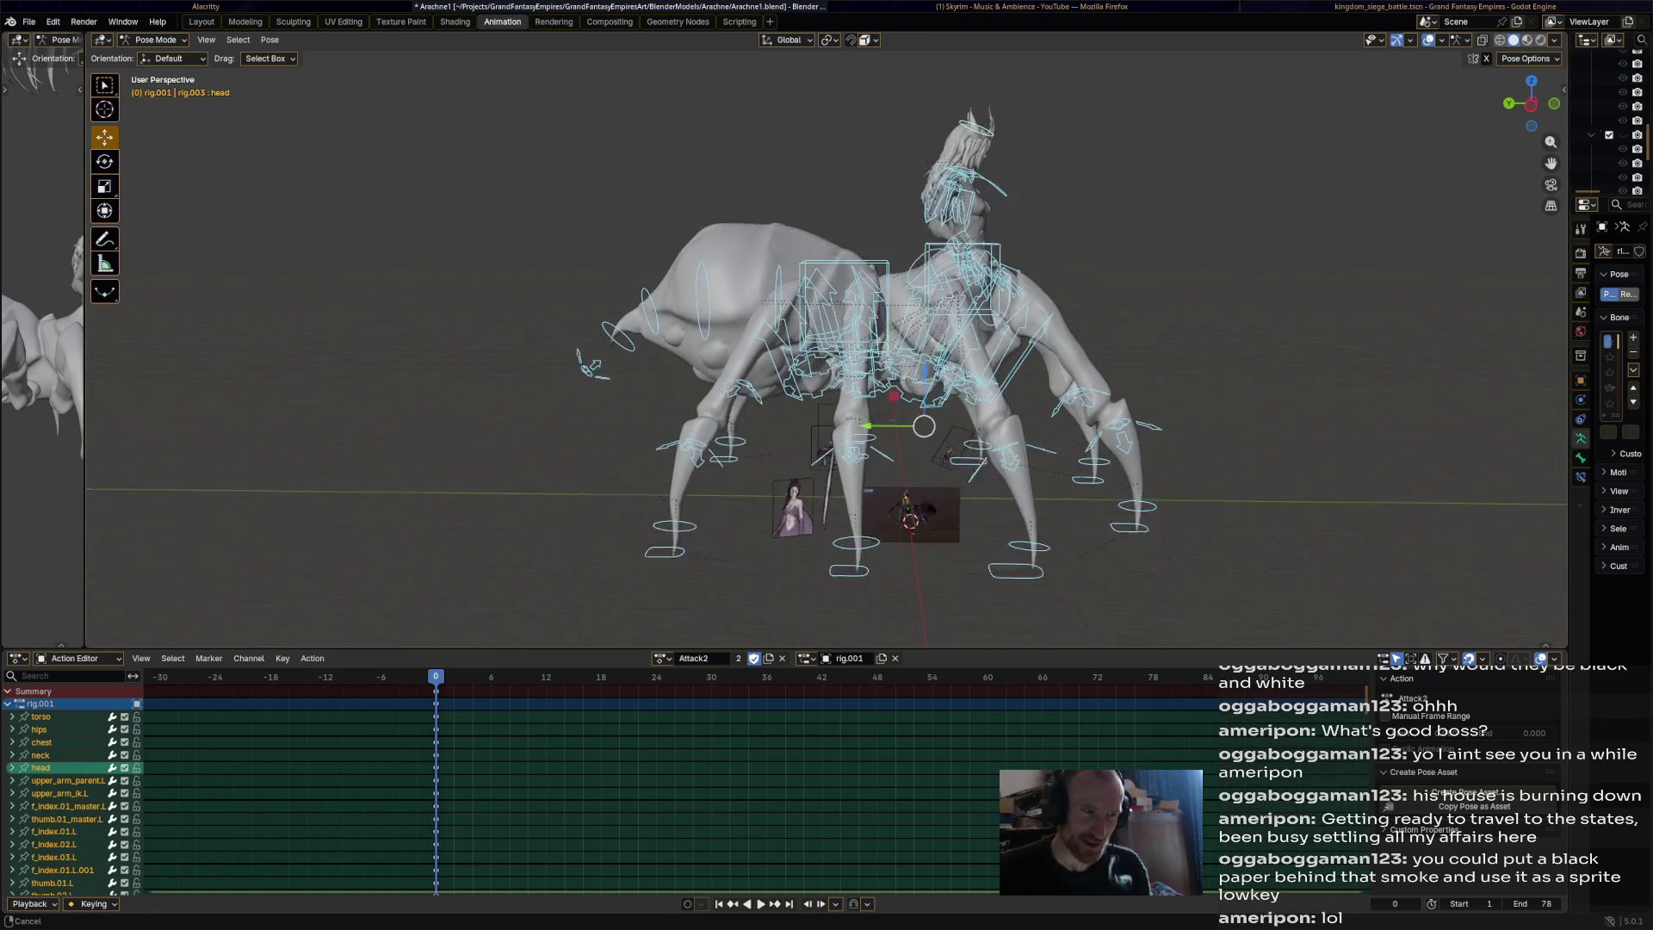
{"action": "left_click", "coordinate": [988, 535]}
{"action": "left_click", "coordinate": [1109, 475]}
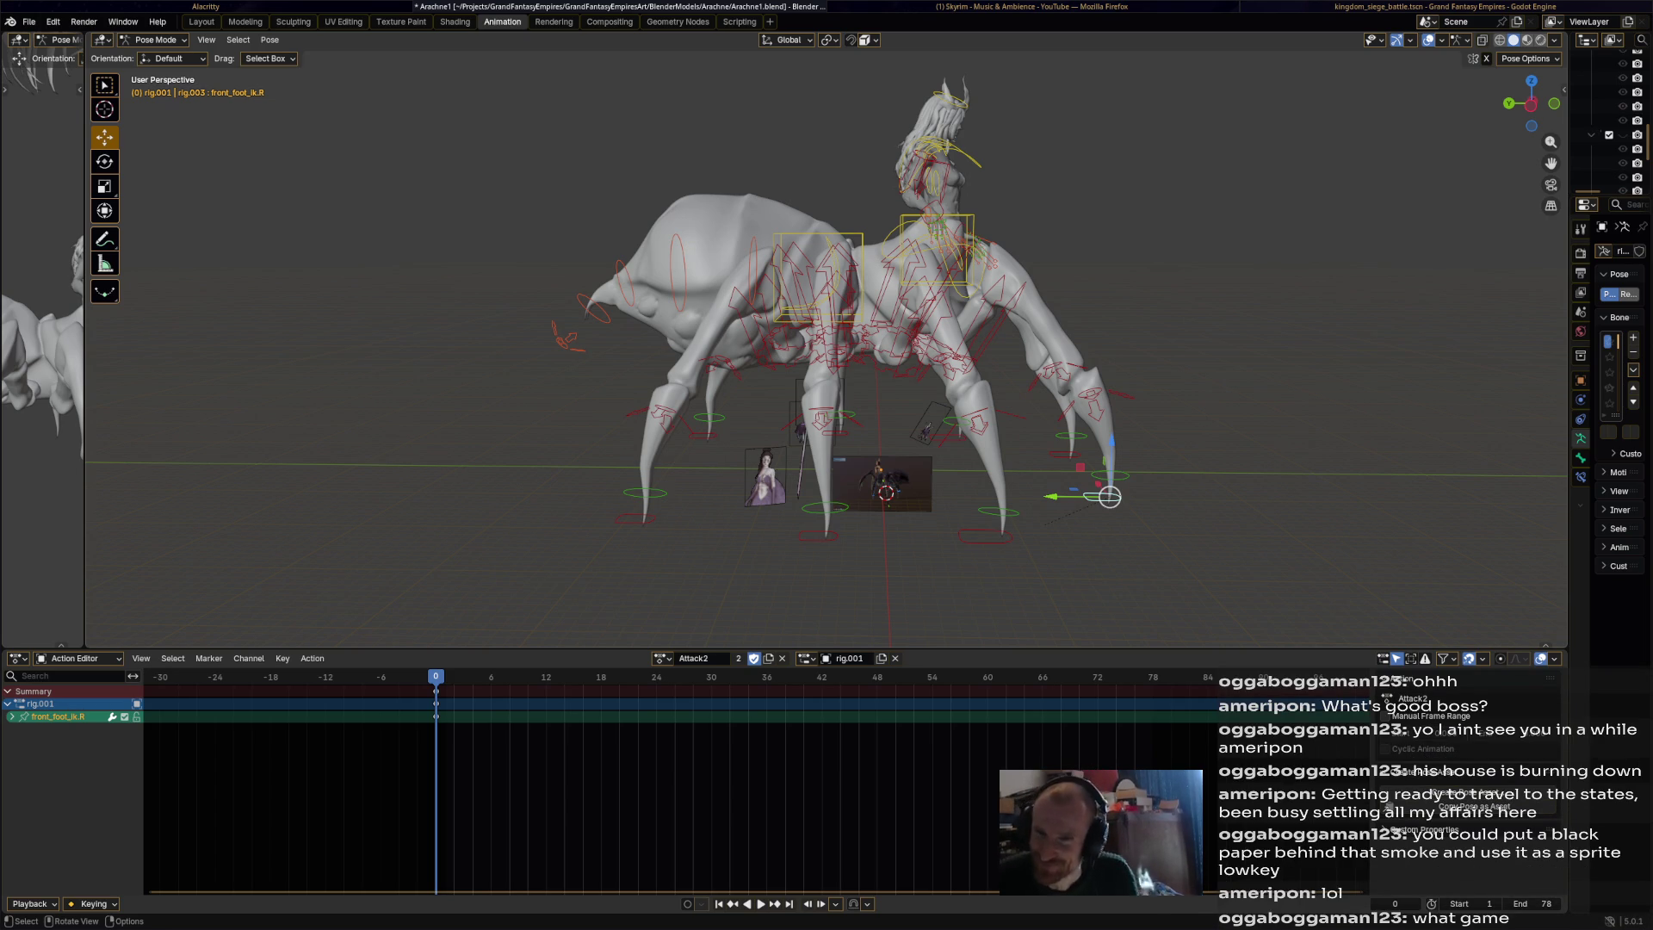
{"action": "left_click", "coordinate": [937, 250]}
{"action": "left_click", "coordinate": [818, 276], "text": "shift"}
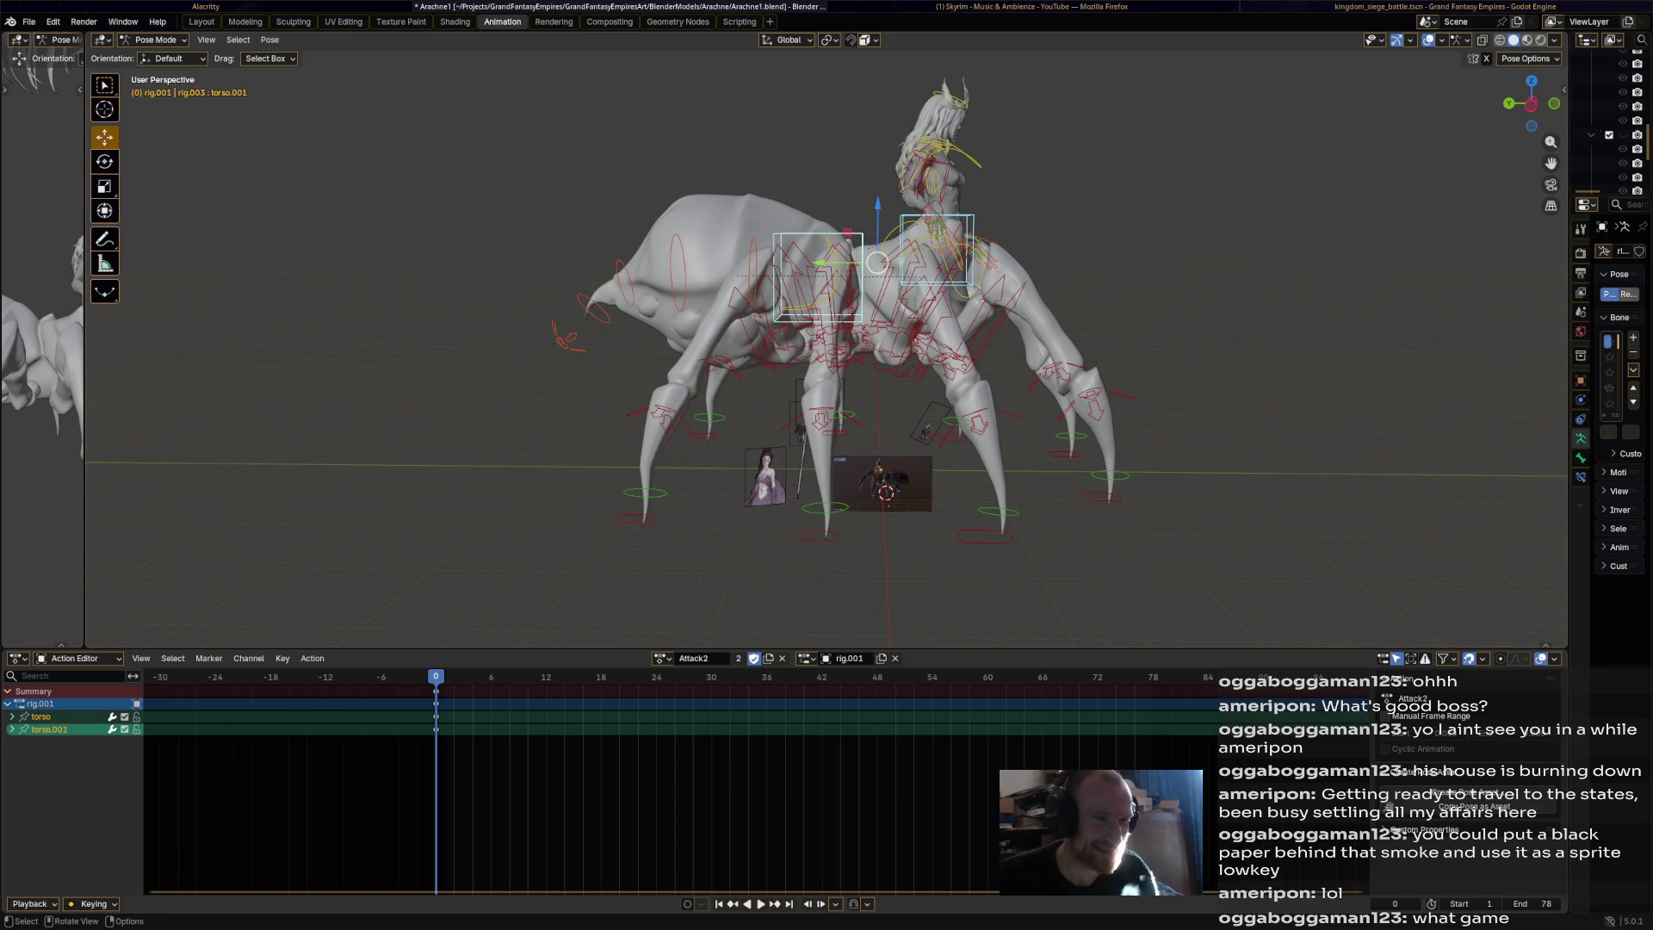
{"action": "key", "text": "Right"}
{"action": "key", "text": "Right"}
{"action": "key", "text": "Right"}
Key the torso bones at frame 6, then shift them down-left and rotate them for frame 12.
{"action": "key", "text": "i"}
{"action": "key", "text": "space"}
{"action": "key", "text": "space"}
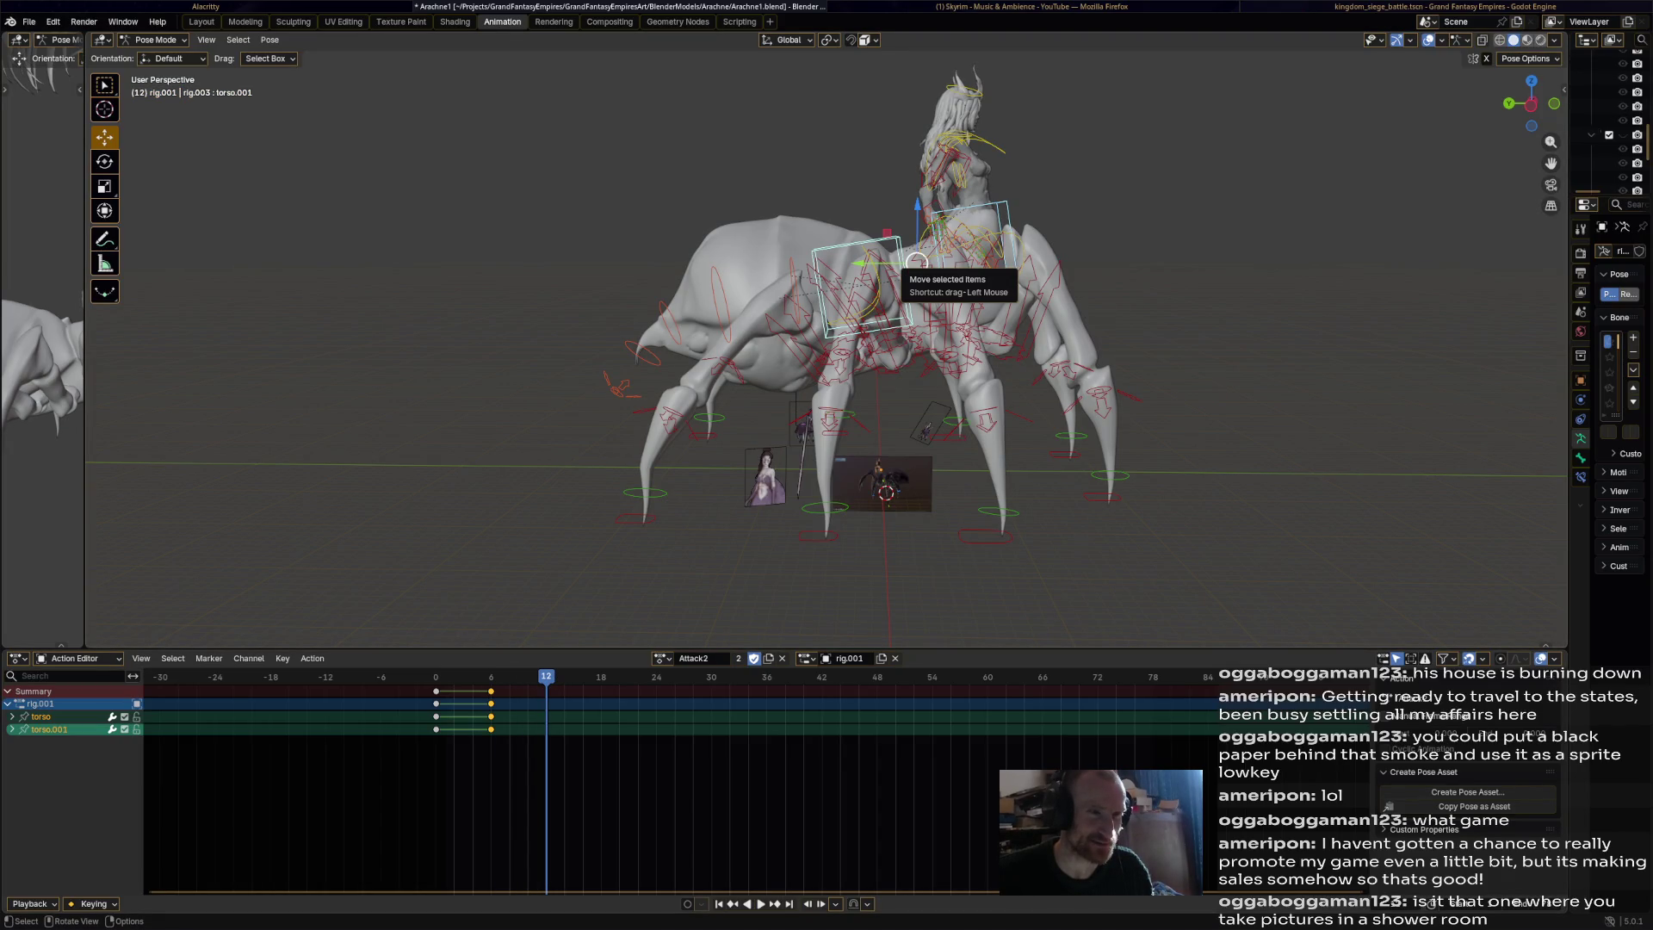
{"action": "mouse_move", "coordinate": [916, 261]}
{"action": "left_mouse_down"}
{"action": "mouse_move", "coordinate": [898, 310]}
{"action": "mouse_move", "coordinate": [826, 289]}
{"action": "left_mouse_up"}
{"action": "key", "text": "r"}
{"action": "left_click", "coordinate": [889, 310]}
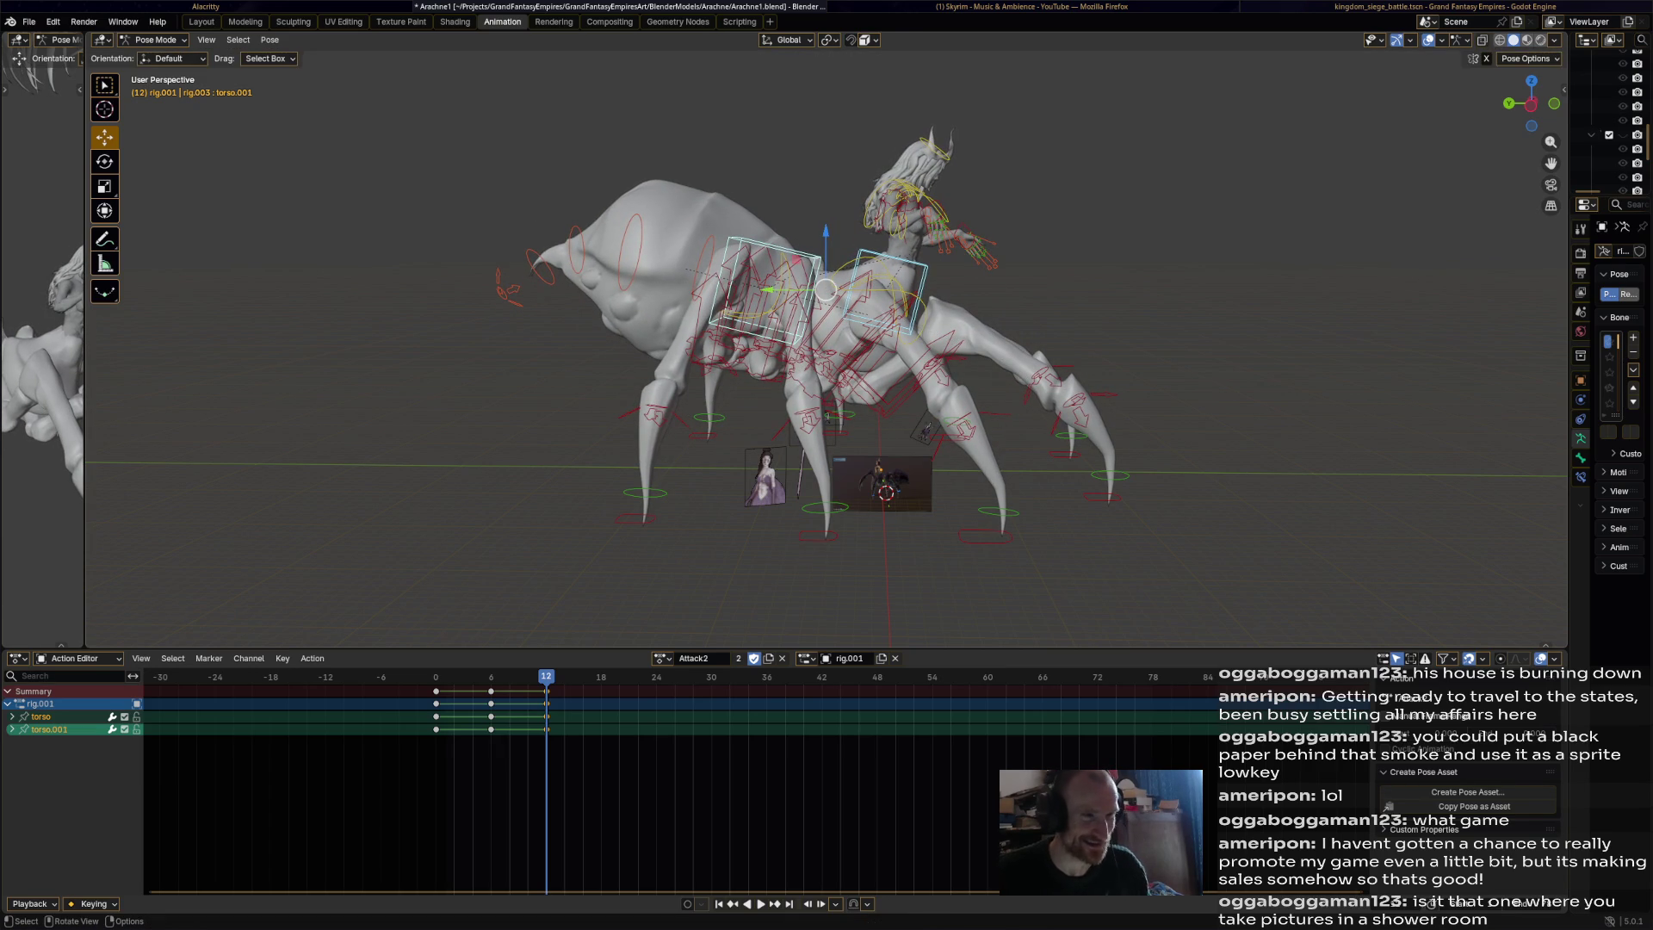
Tilt and key the torso bones at frame 30, then paste the starting pose at frame 78.
{"action": "key", "text": "space"}
{"action": "key", "text": "space"}
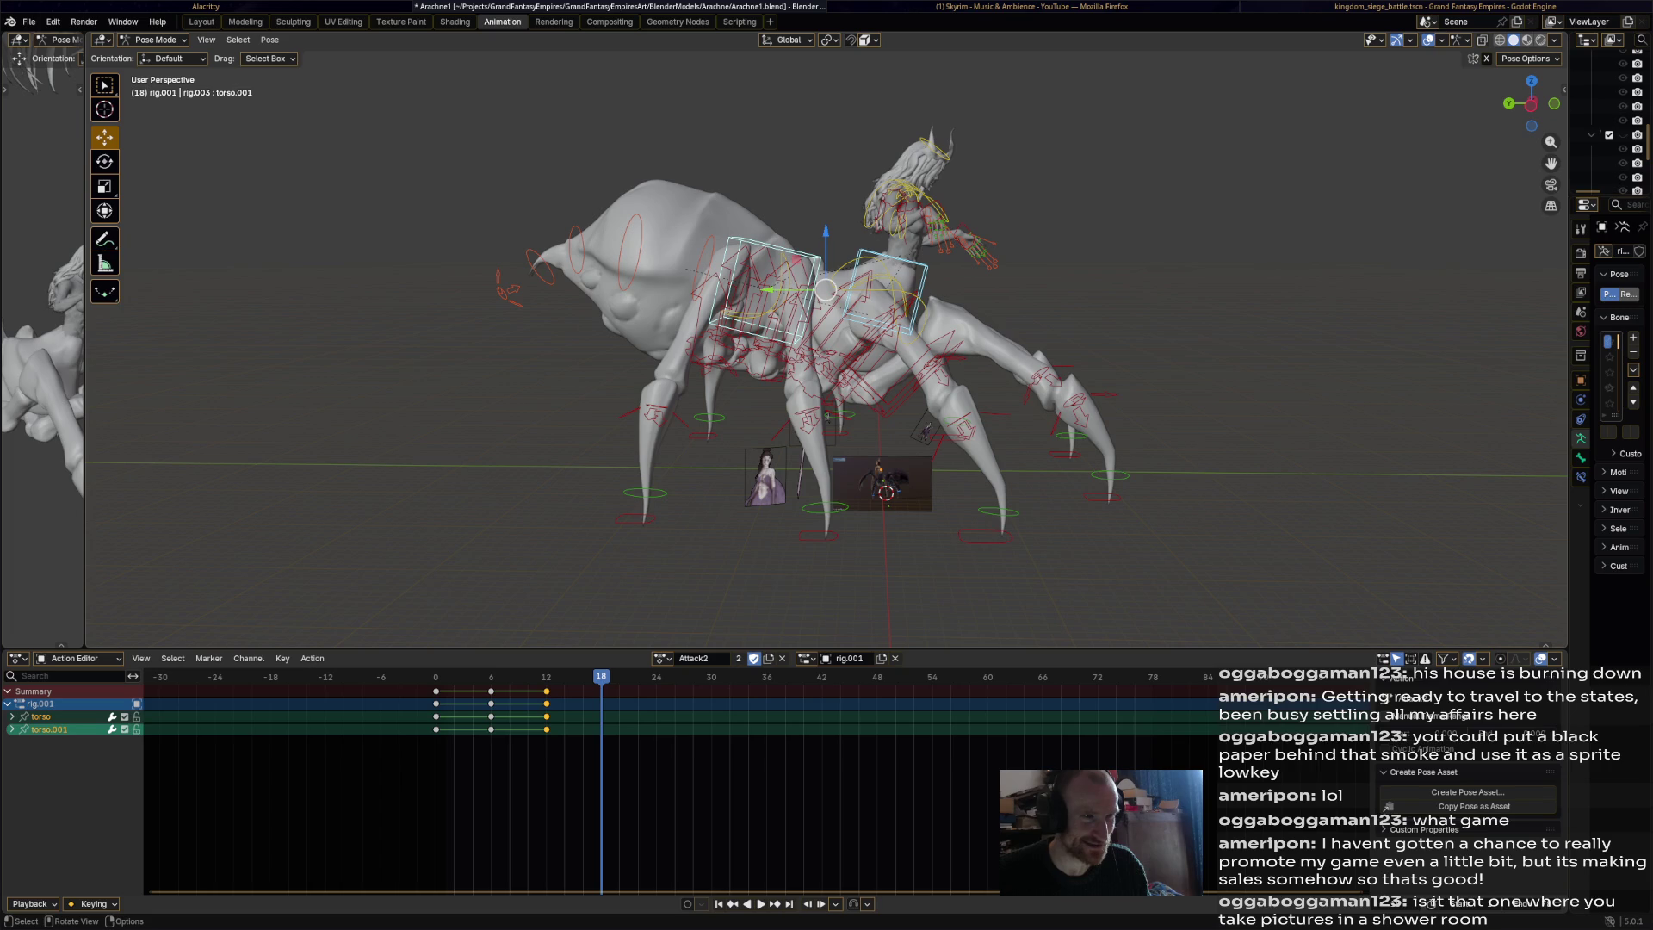
{"action": "key", "text": "space"}
{"action": "key", "text": "space"}
{"action": "left_click_drag", "start_coordinate": [826, 293], "coordinate": [840, 285]}
{"action": "key", "text": "r"}
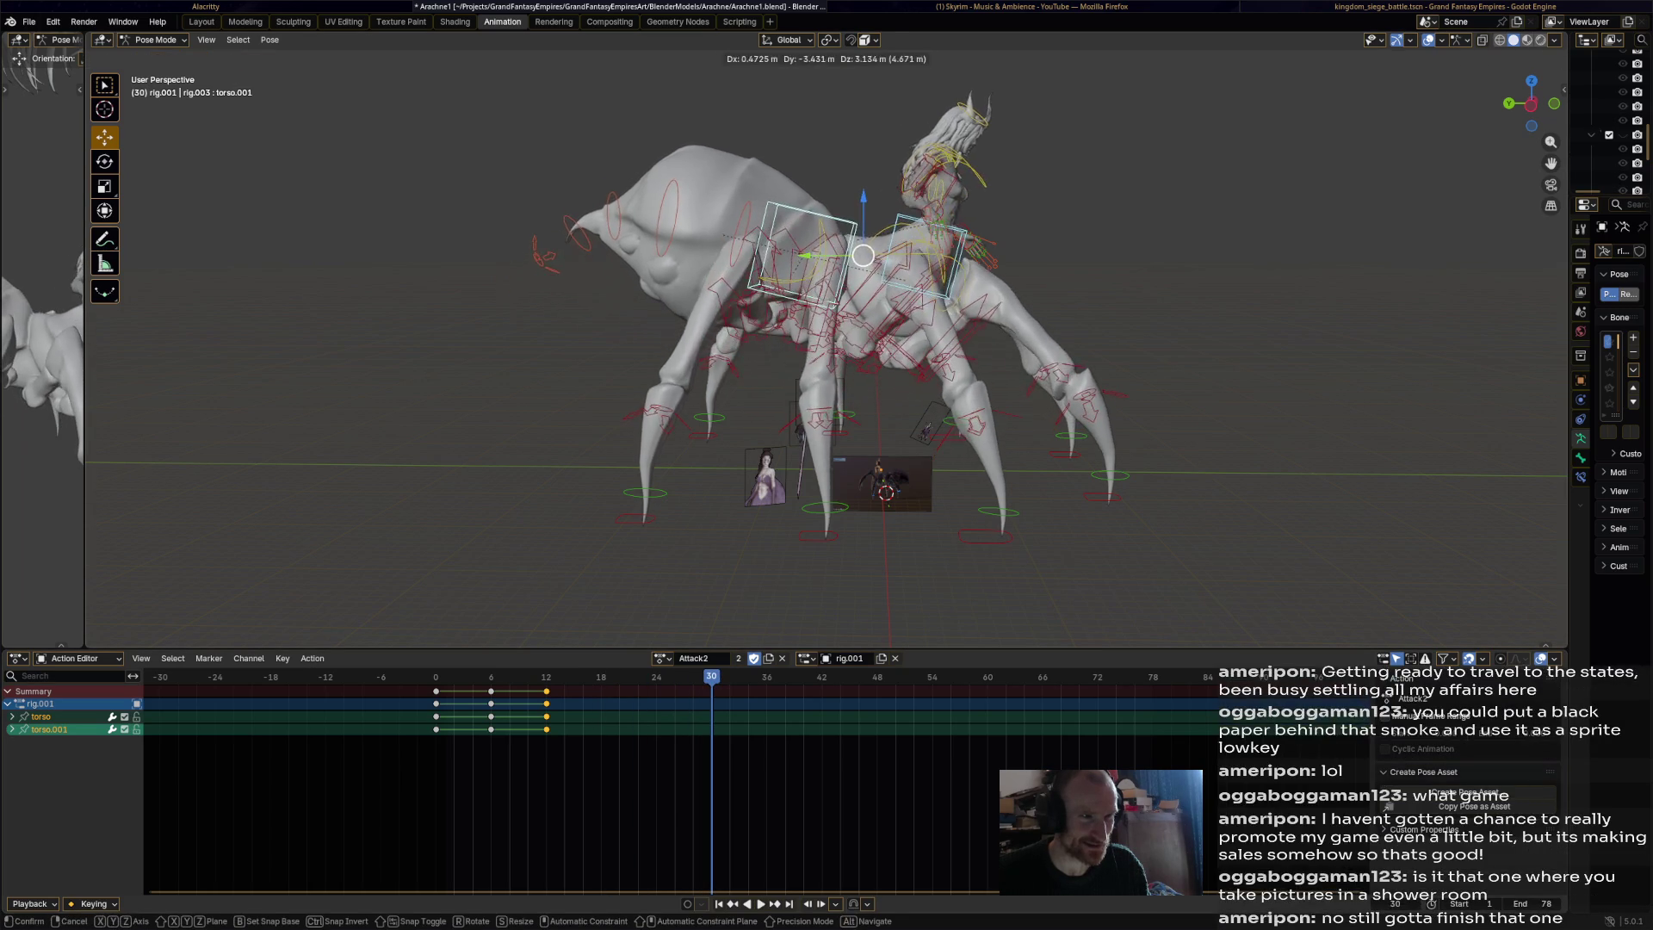
{"action": "key", "text": "Return"}
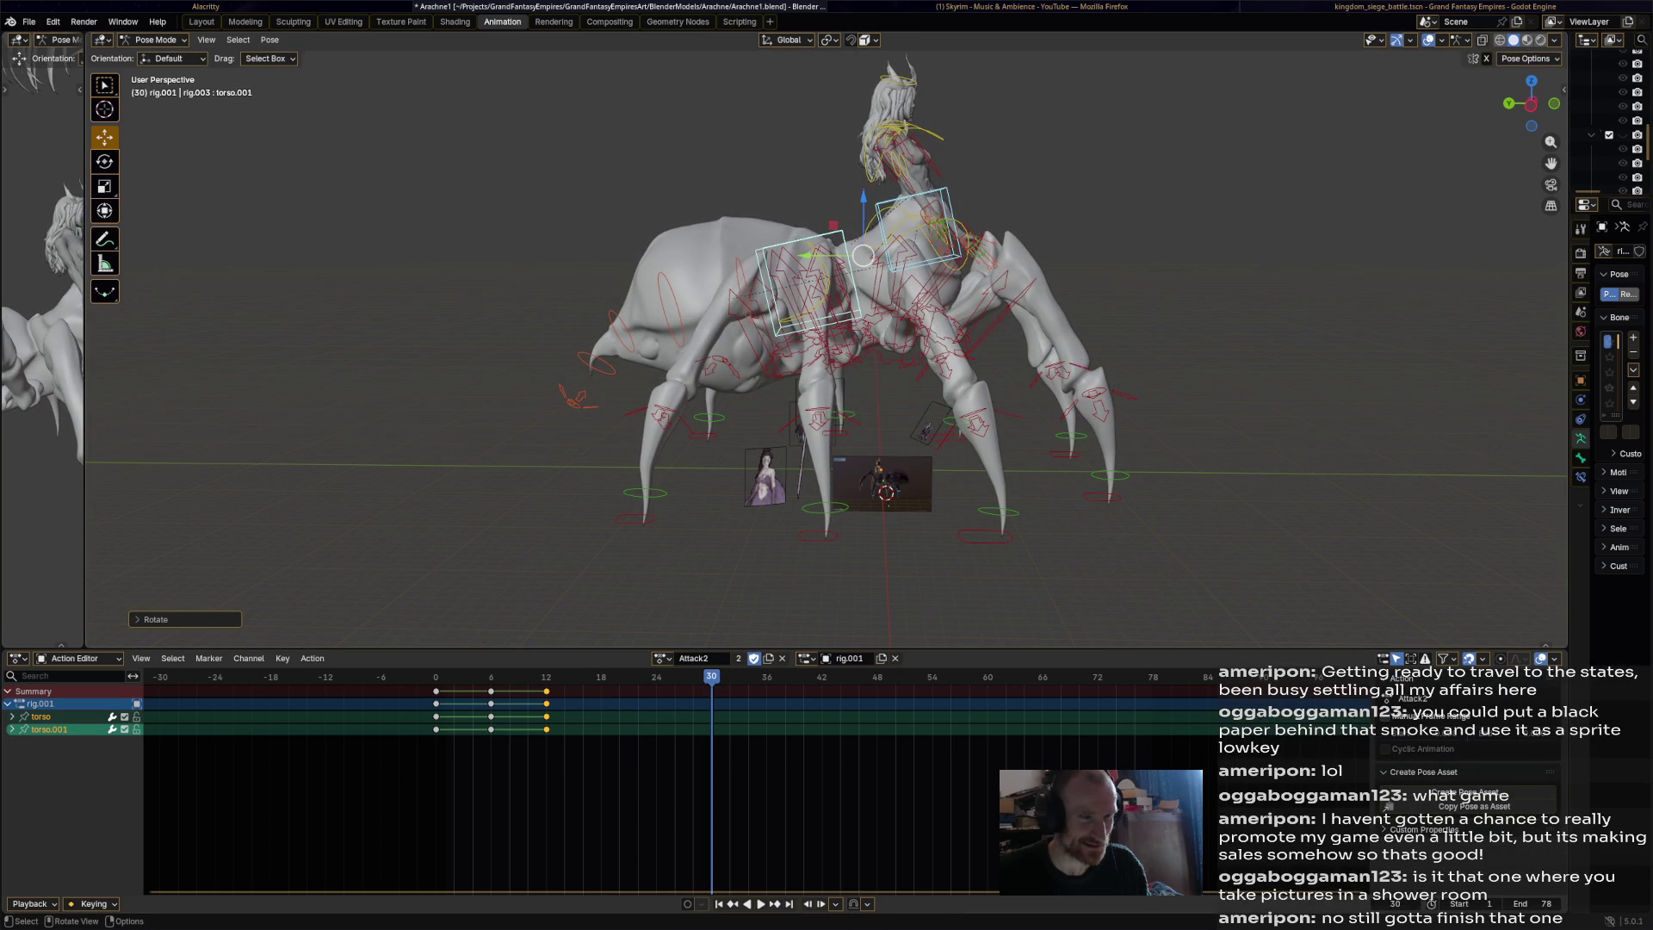
{"action": "key", "text": "i"}
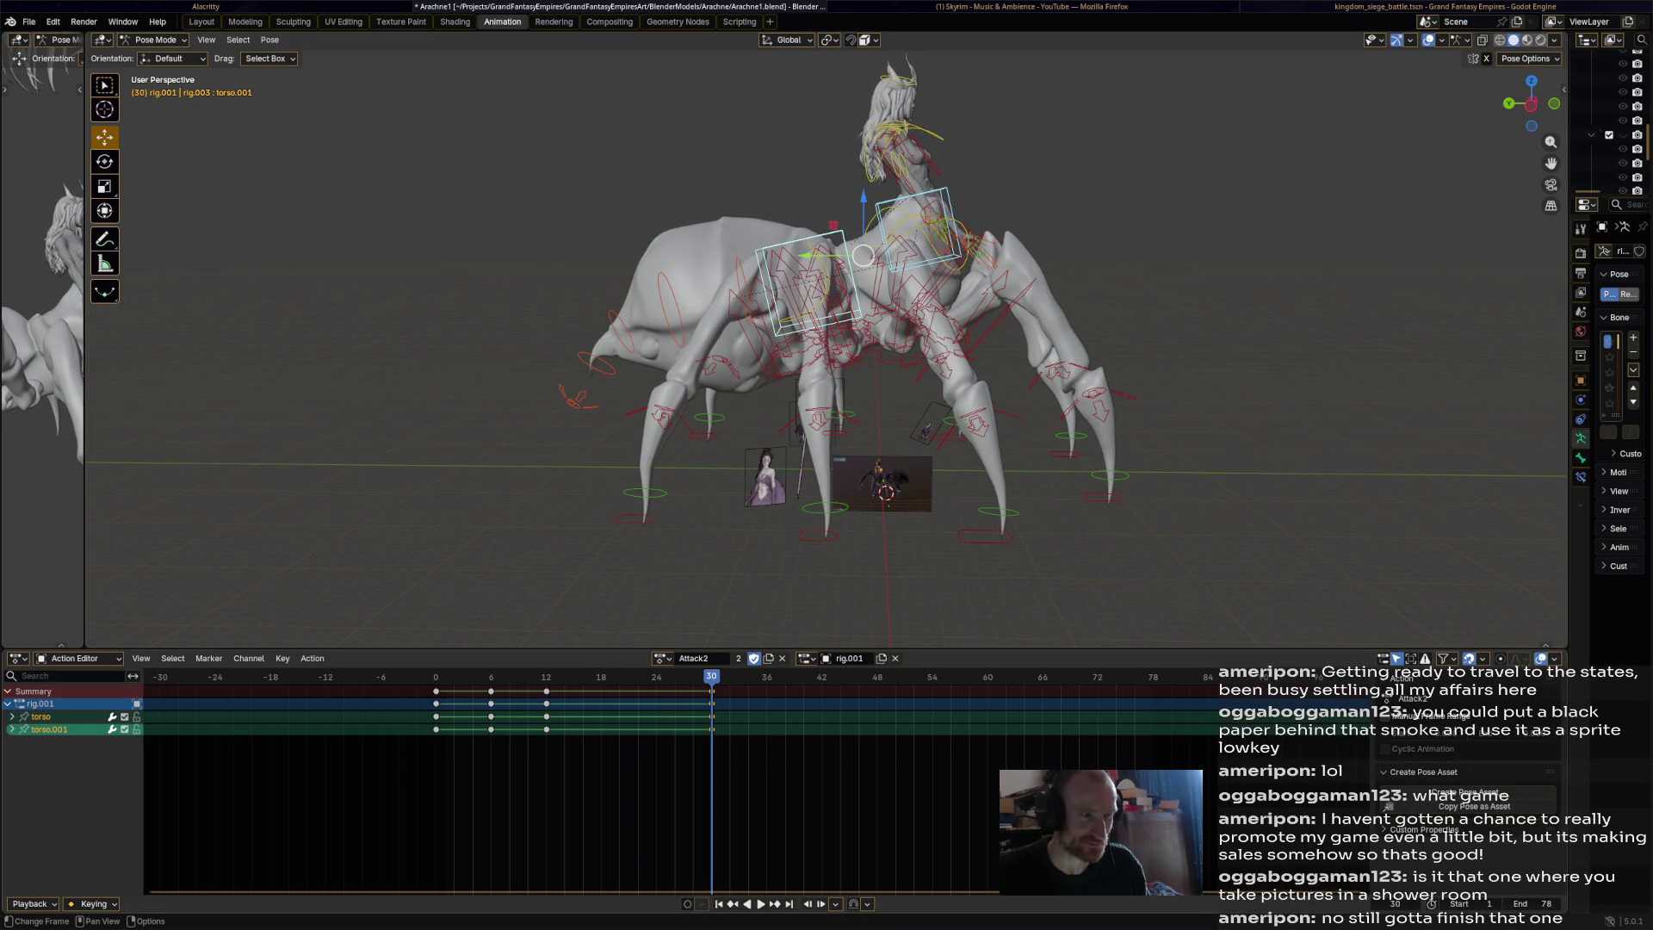
{"action": "key", "text": "space"}
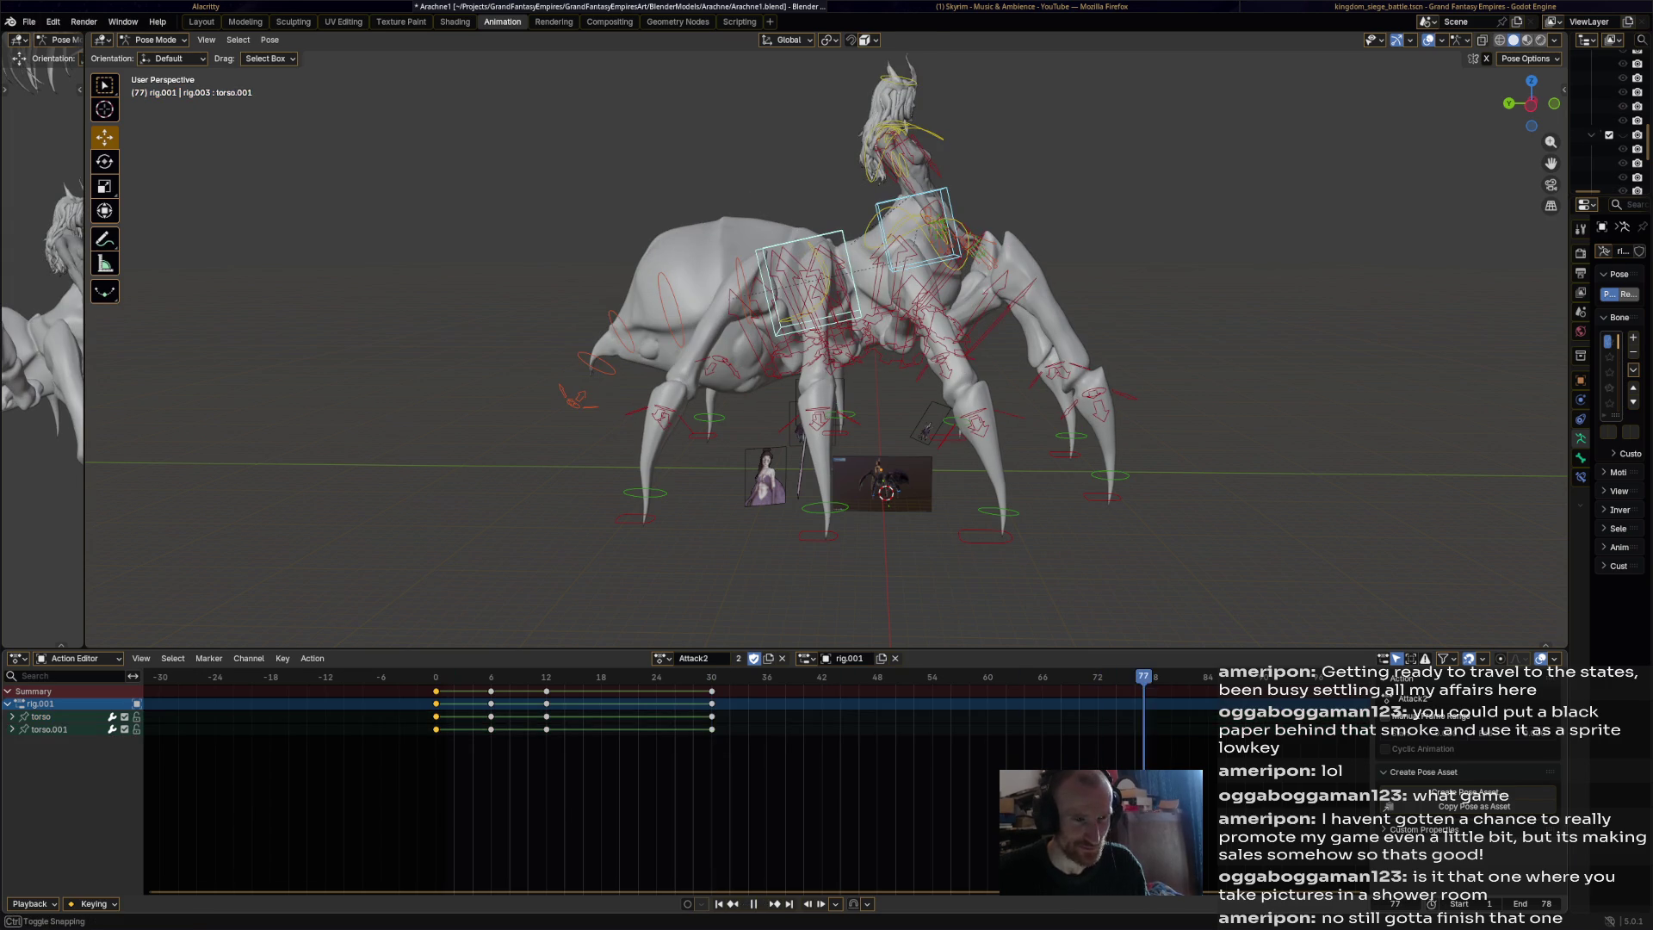
{"action": "key", "text": "ctrl+v"}
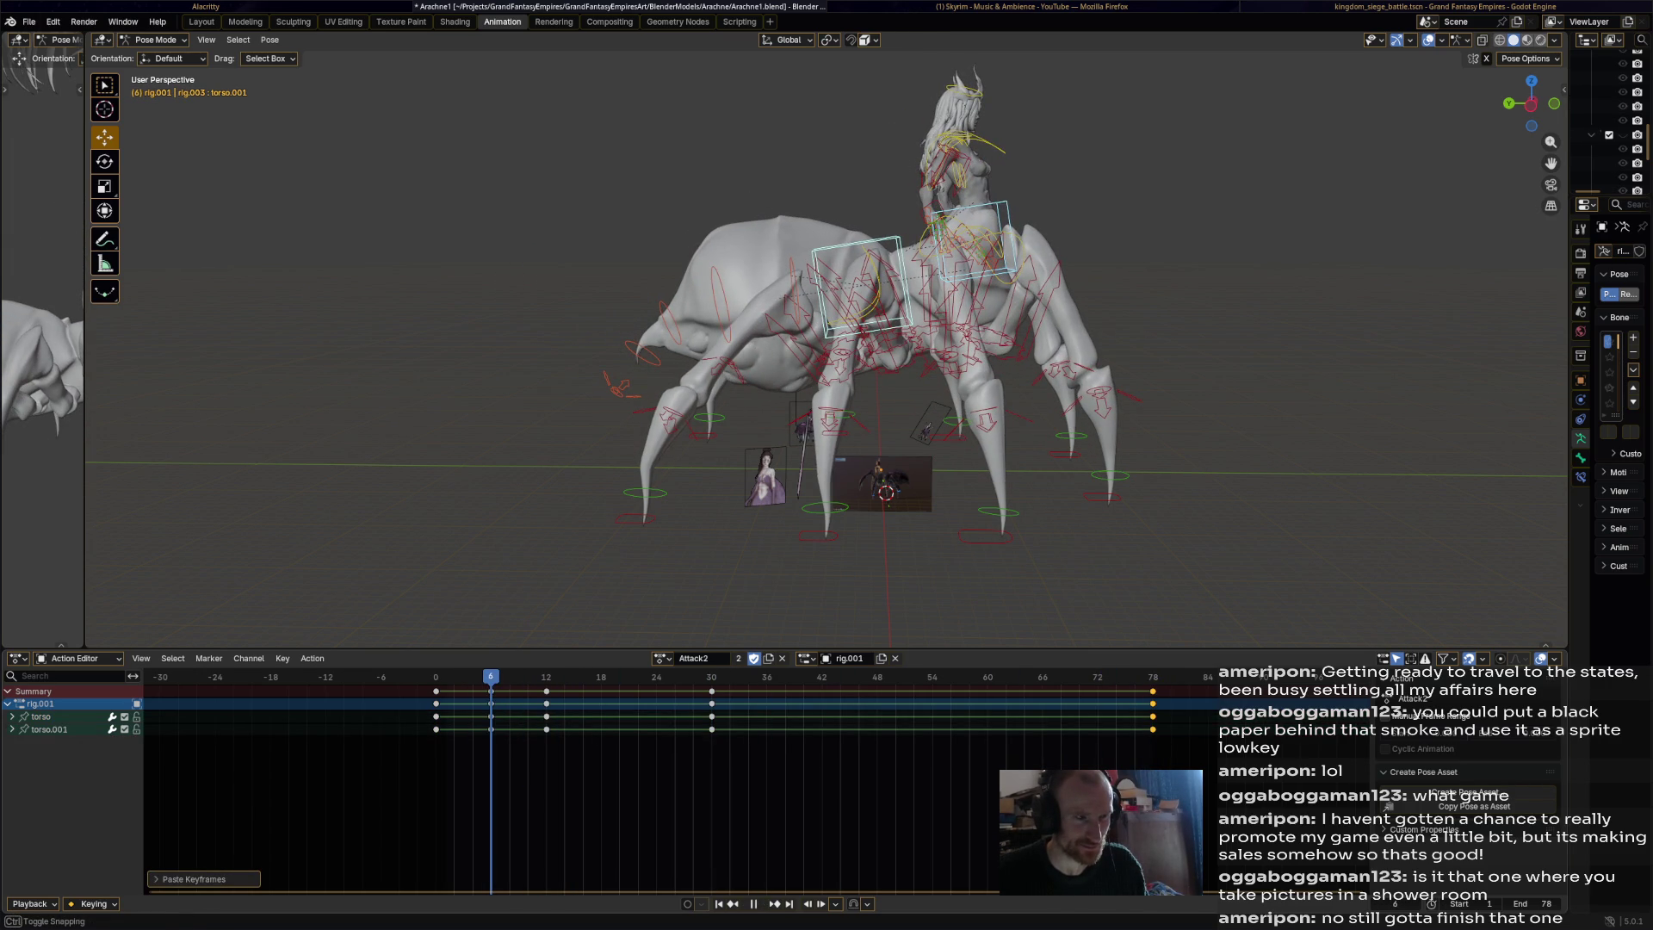
Raise the front_foot_ik.R control and key it at frames 6 and 12.
{"action": "key", "text": "space"}
{"action": "key", "text": "alt+a"}
{"action": "left_click", "coordinate": [1110, 482]}
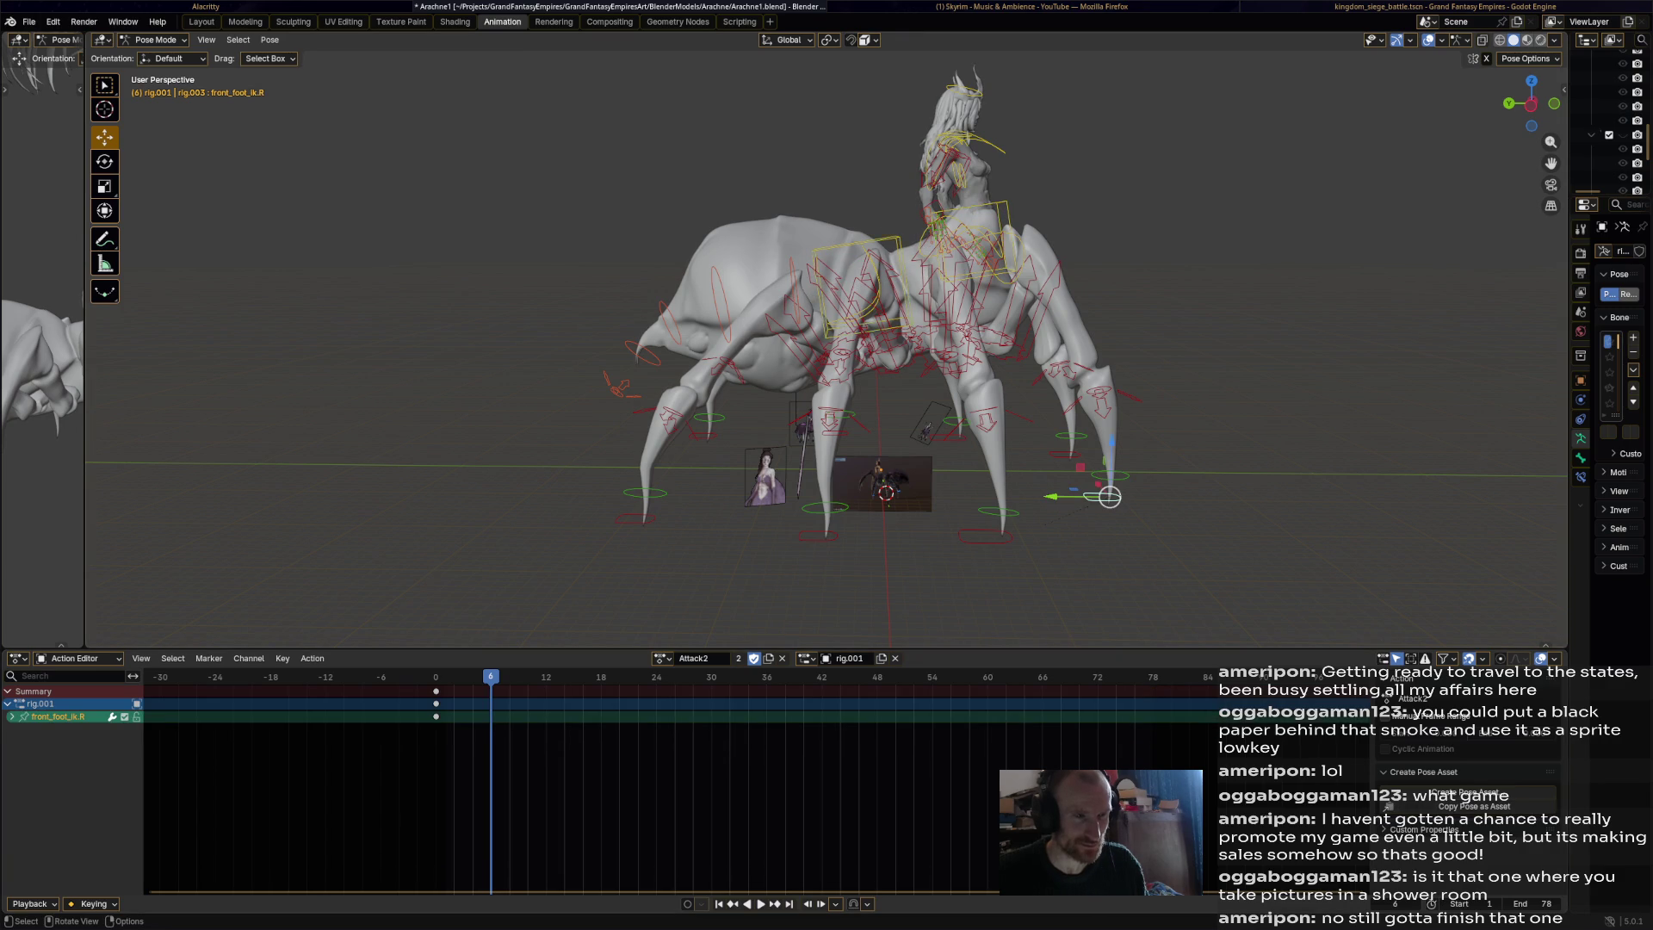
{"action": "key", "text": "g"}
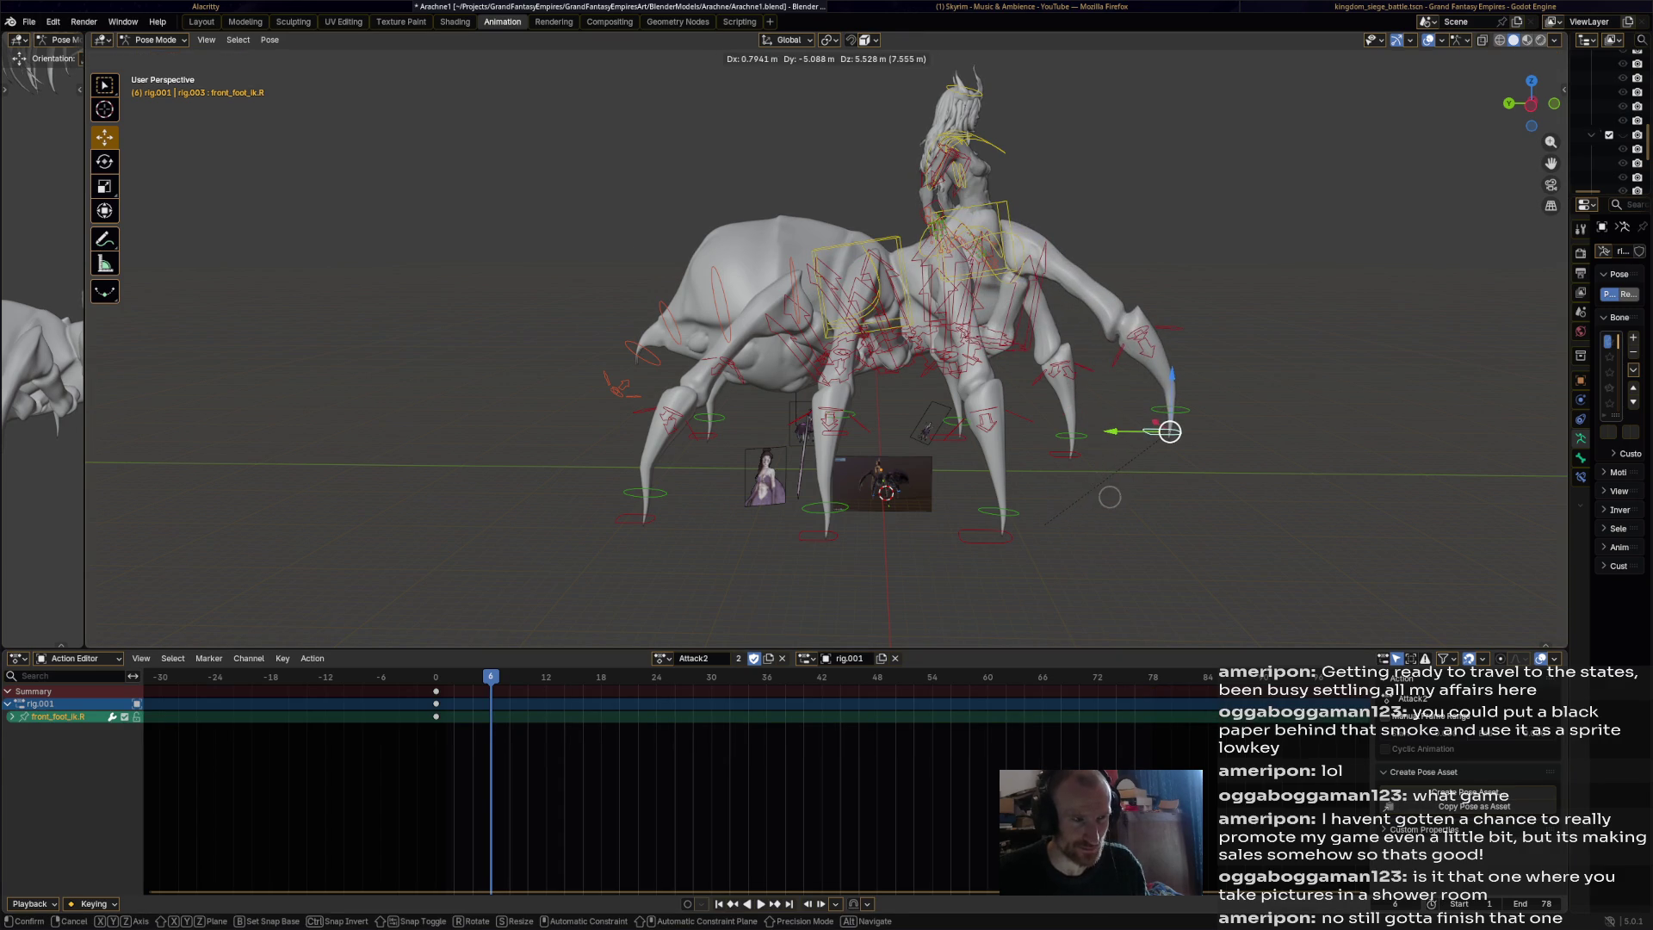
{"action": "left_click", "coordinate": [1110, 497]}
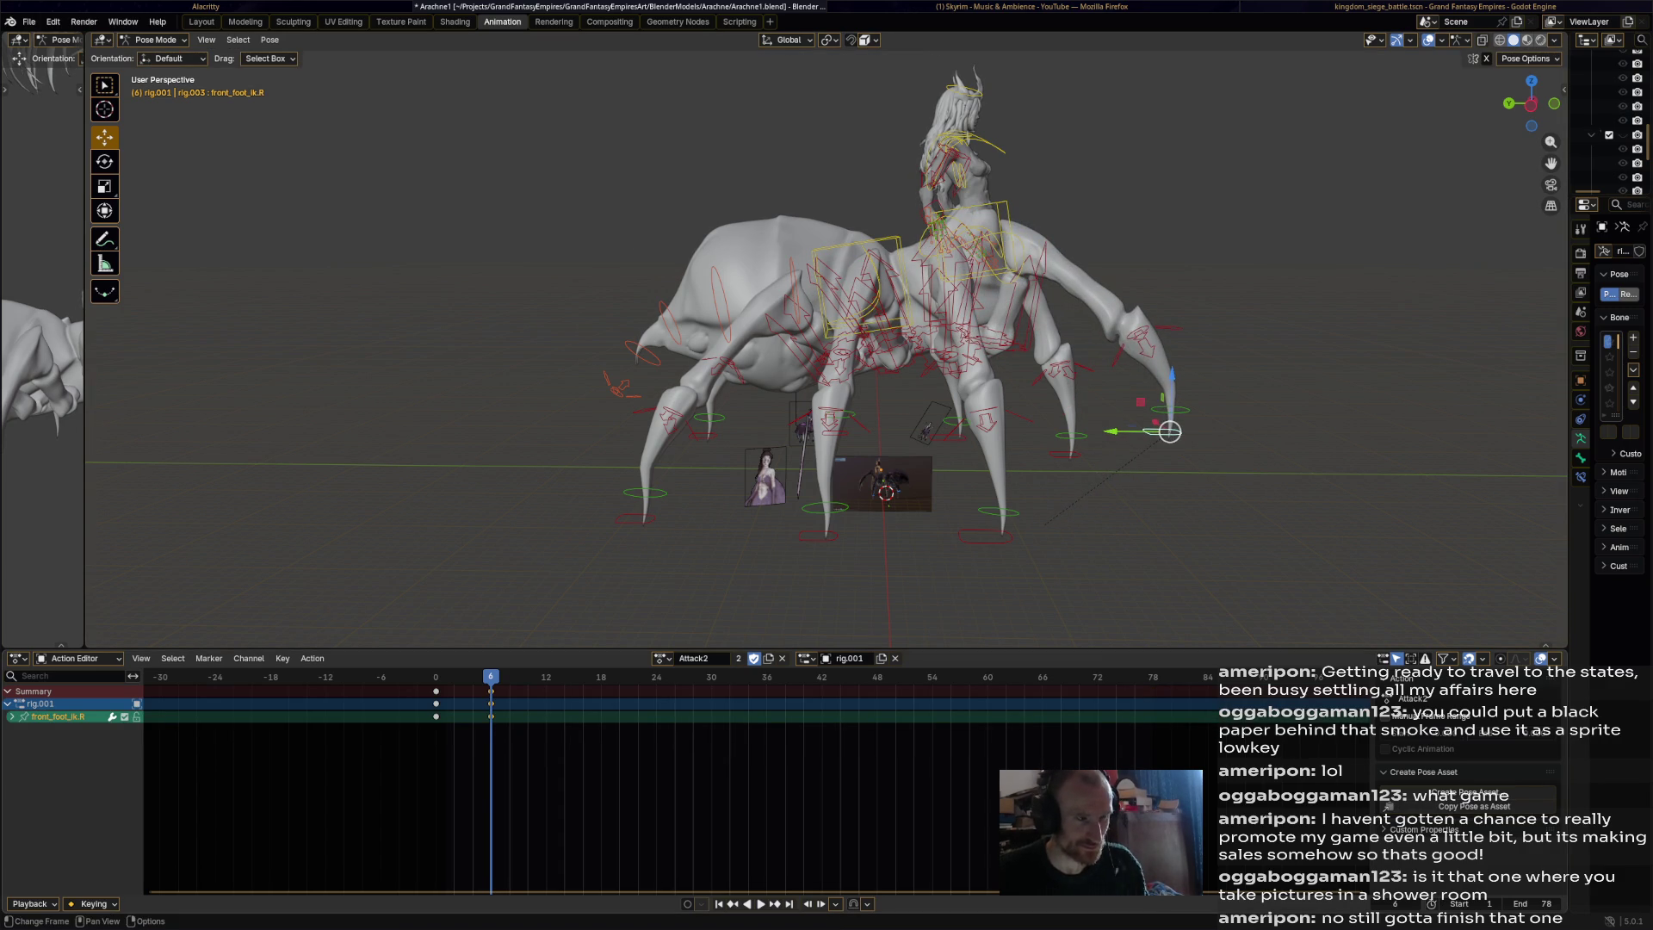
{"action": "key", "text": "space"}
{"action": "key", "text": "space"}
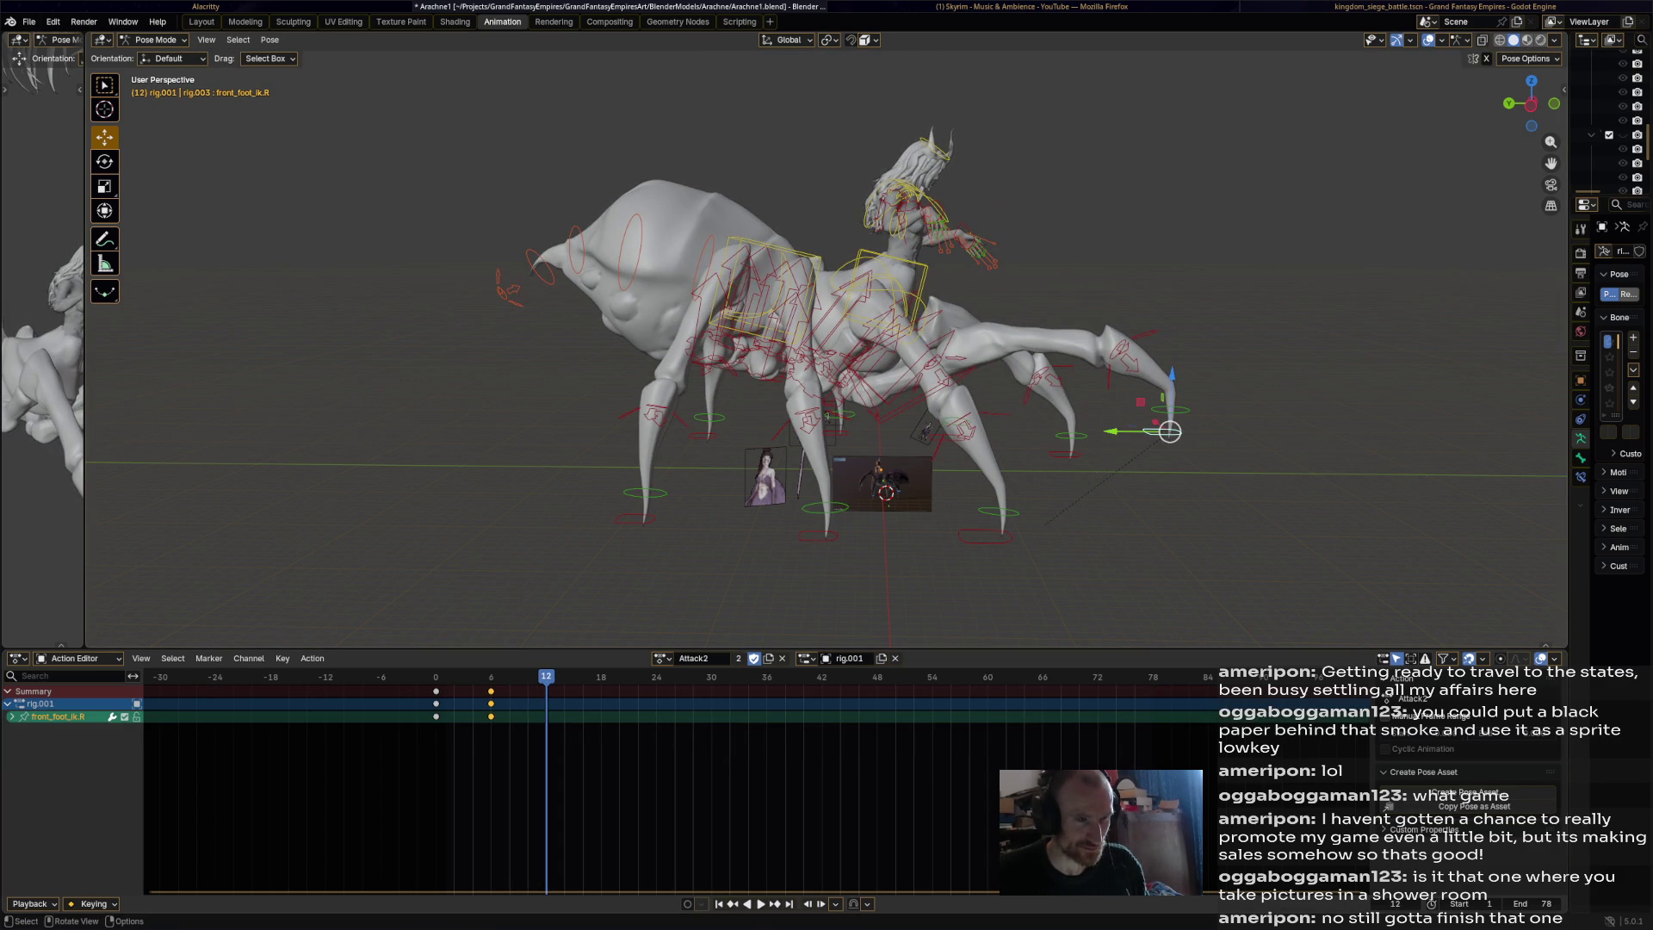
{"action": "key", "text": "g"}
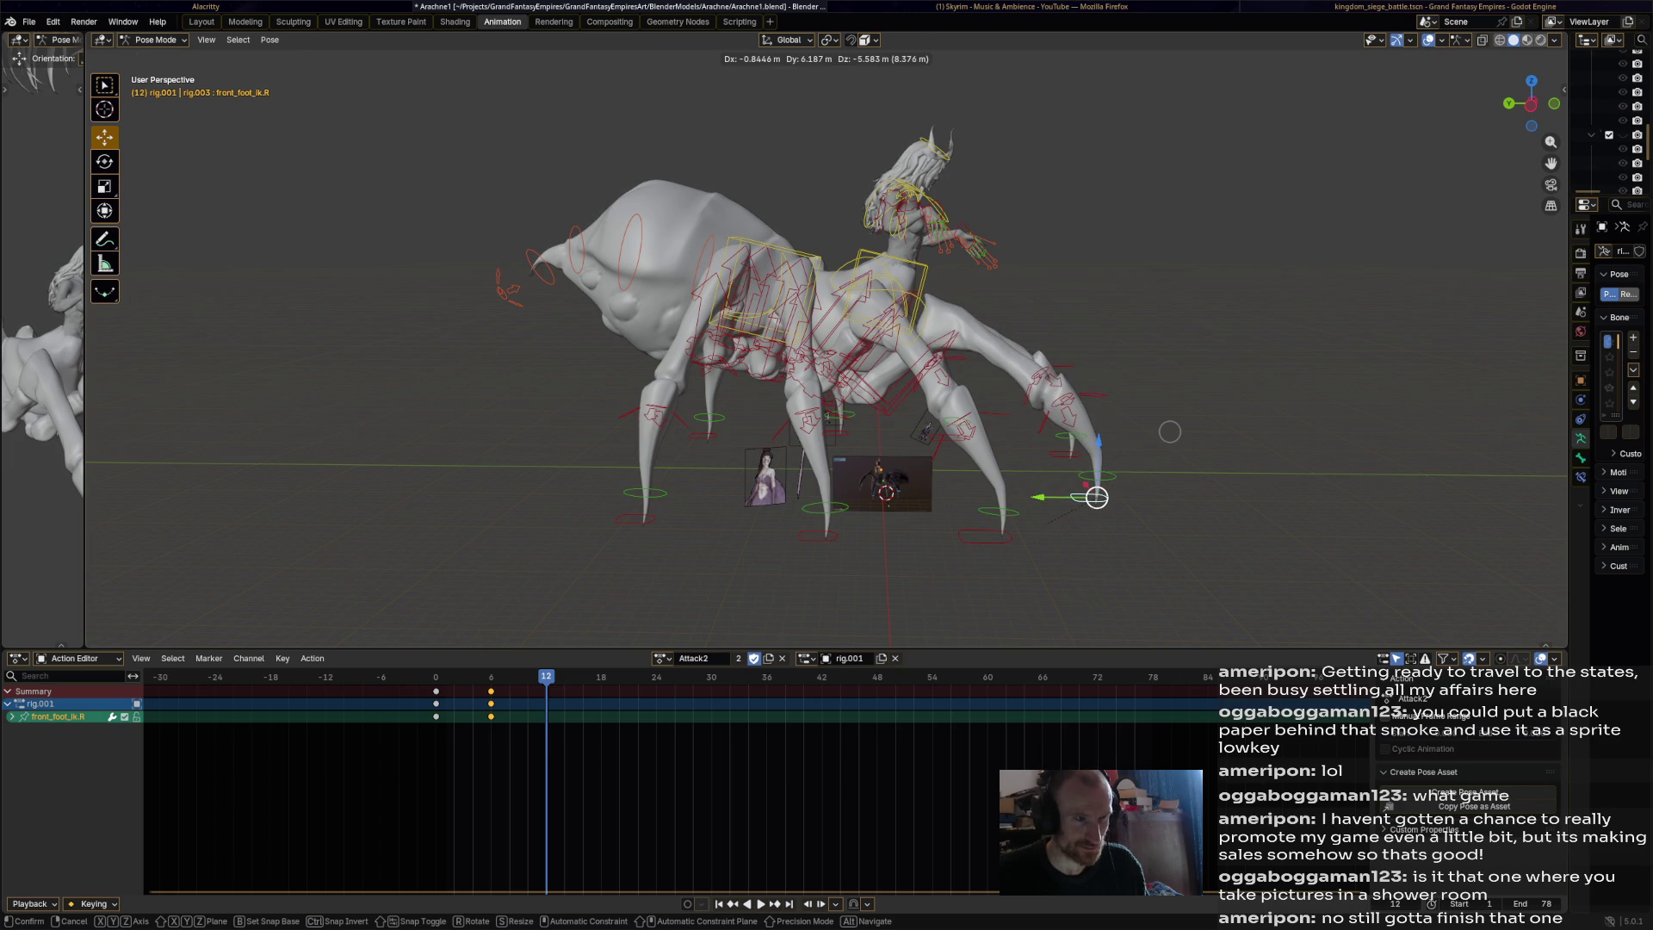
{"action": "left_click", "coordinate": [1170, 432]}
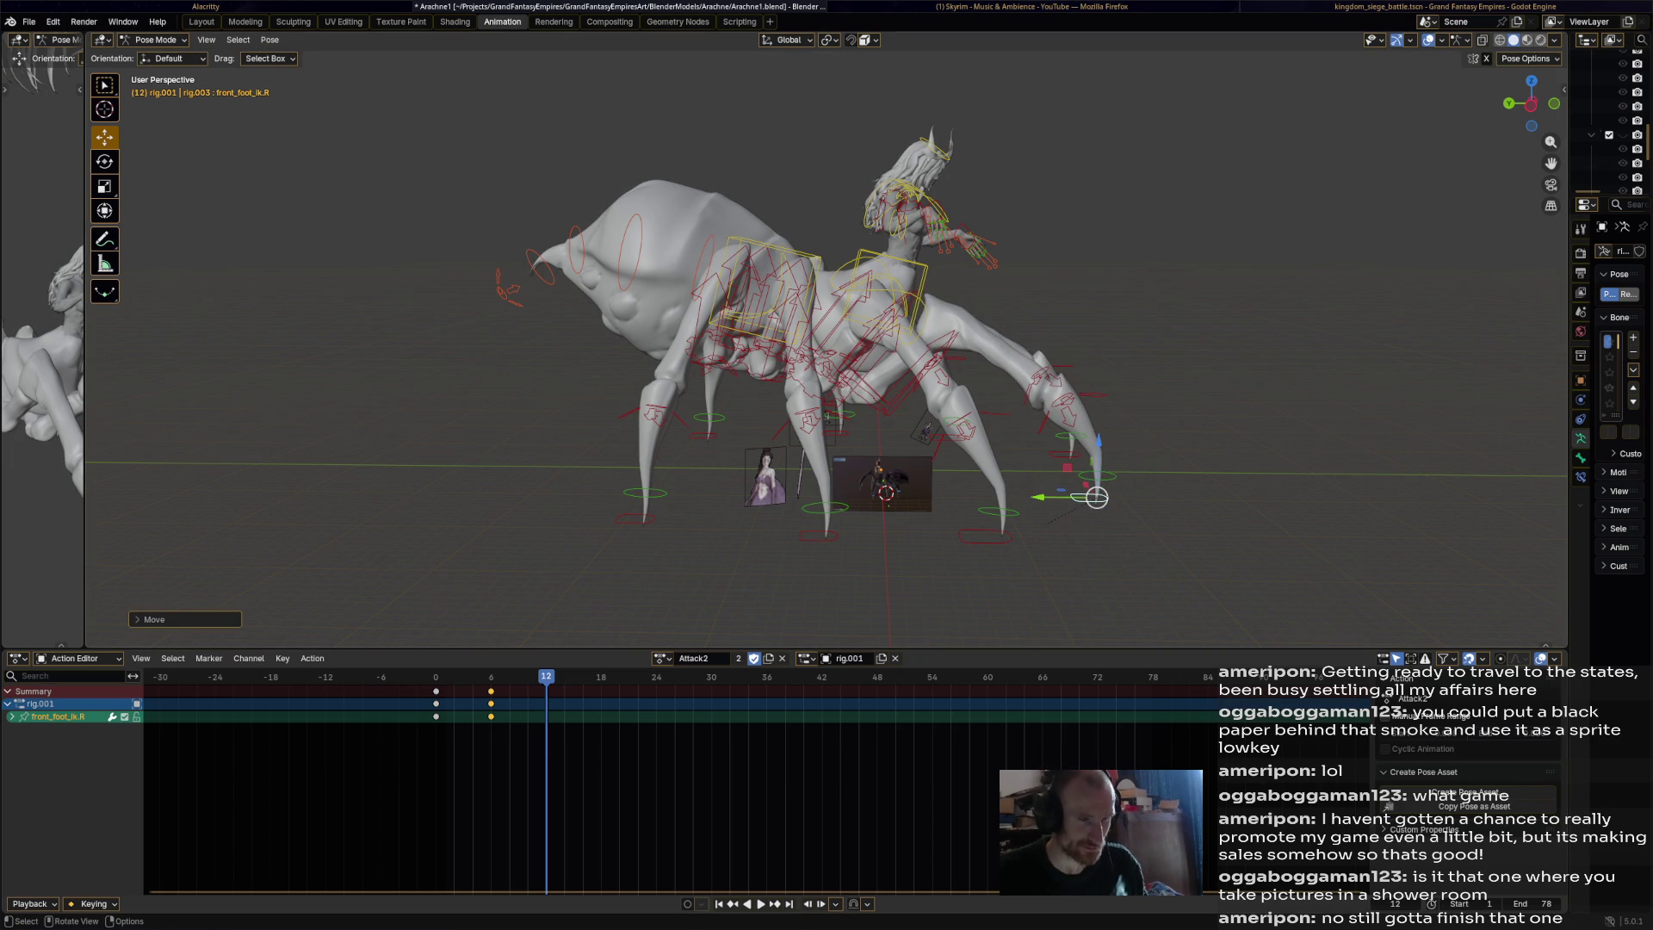
{"action": "key", "text": "i"}
Copy the frame-6 foot keys, paste them at frame 12, and preview the leg motion.
{"action": "left_click", "coordinate": [490, 690]}
{"action": "right_click", "coordinate": [396, 681]}
{"action": "left_click", "coordinate": [396, 673]}
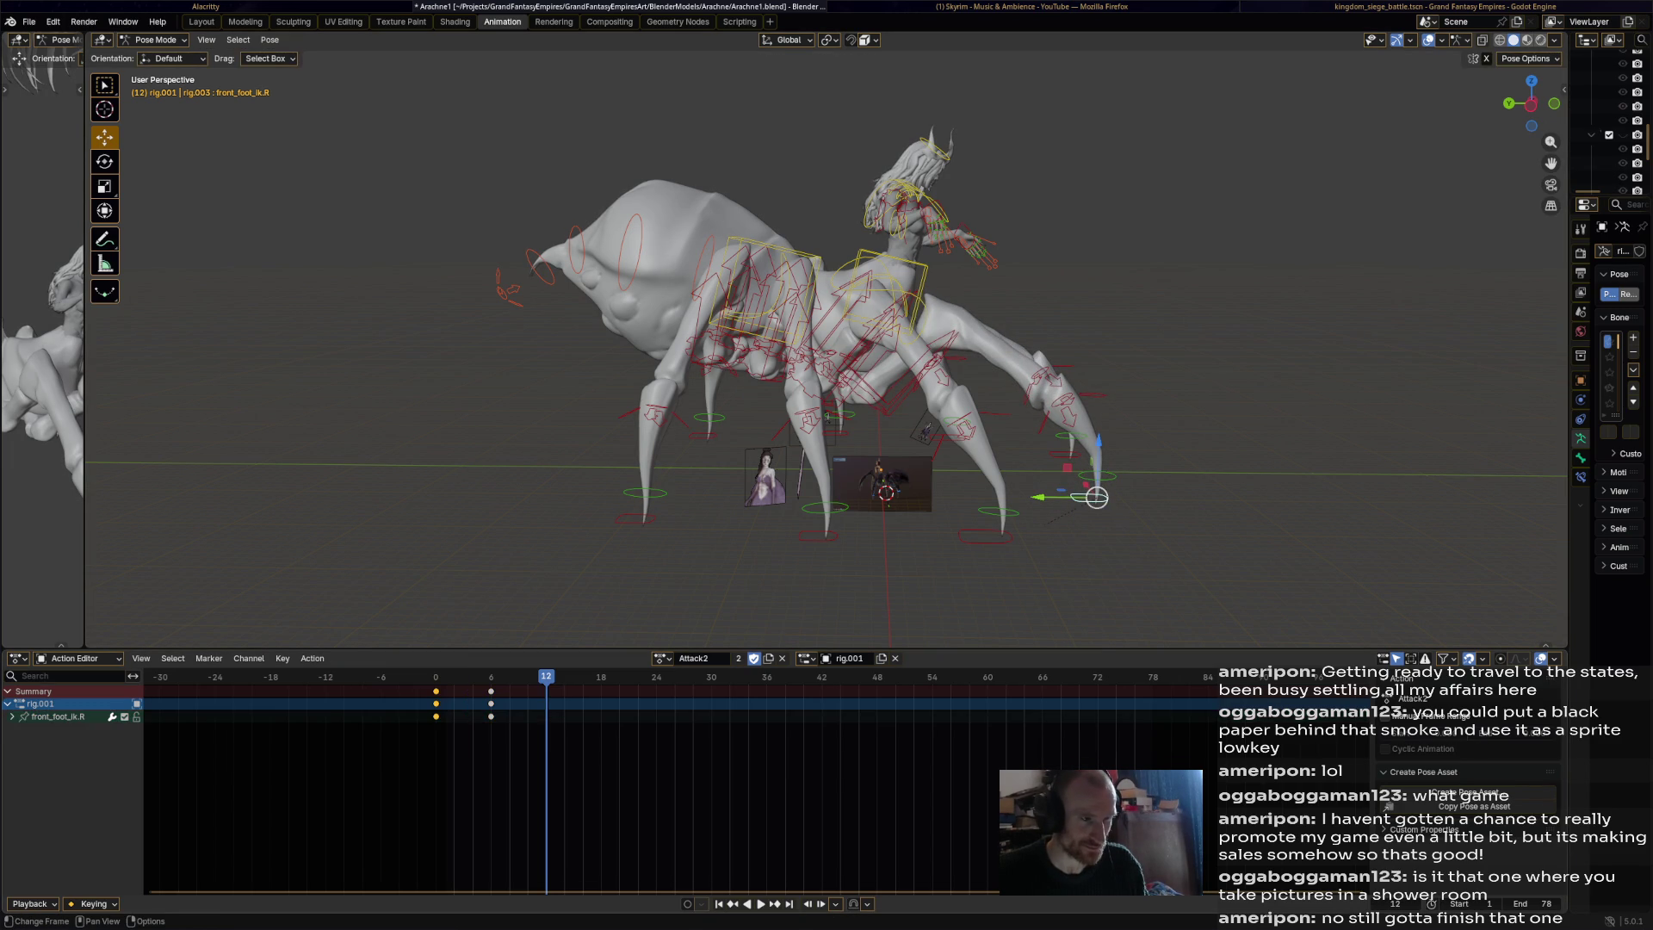
{"action": "key", "text": "ctrl+v"}
{"action": "key", "text": "space"}
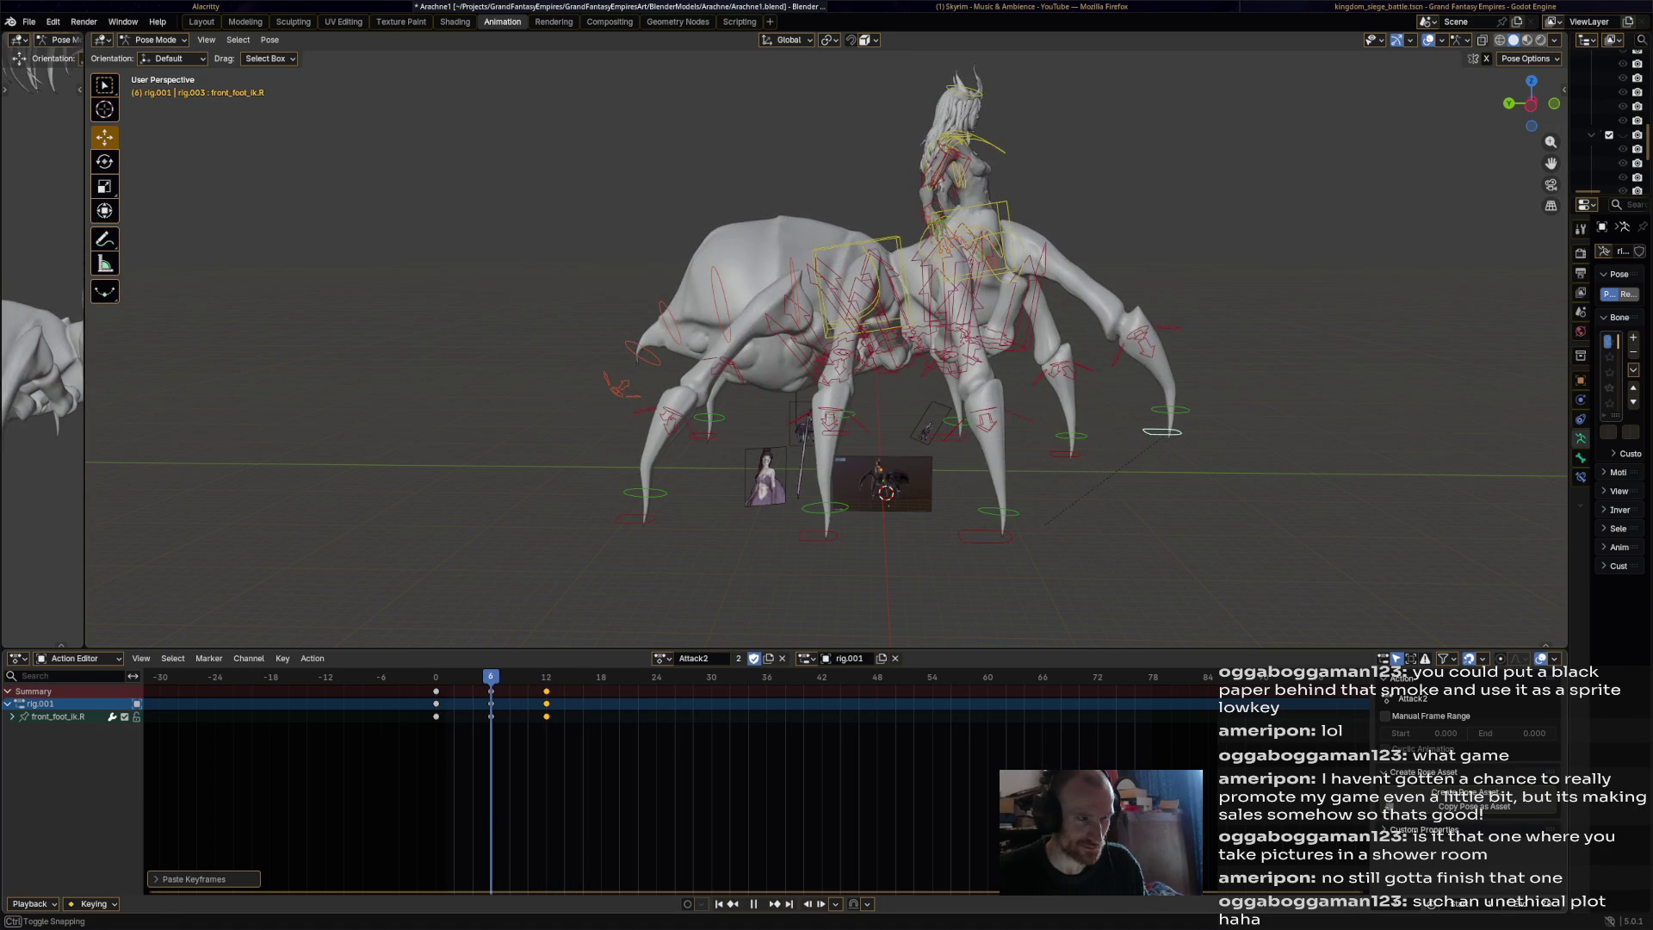
{"action": "key", "text": "space"}
{"action": "key", "text": "ctrl+shift+m"}
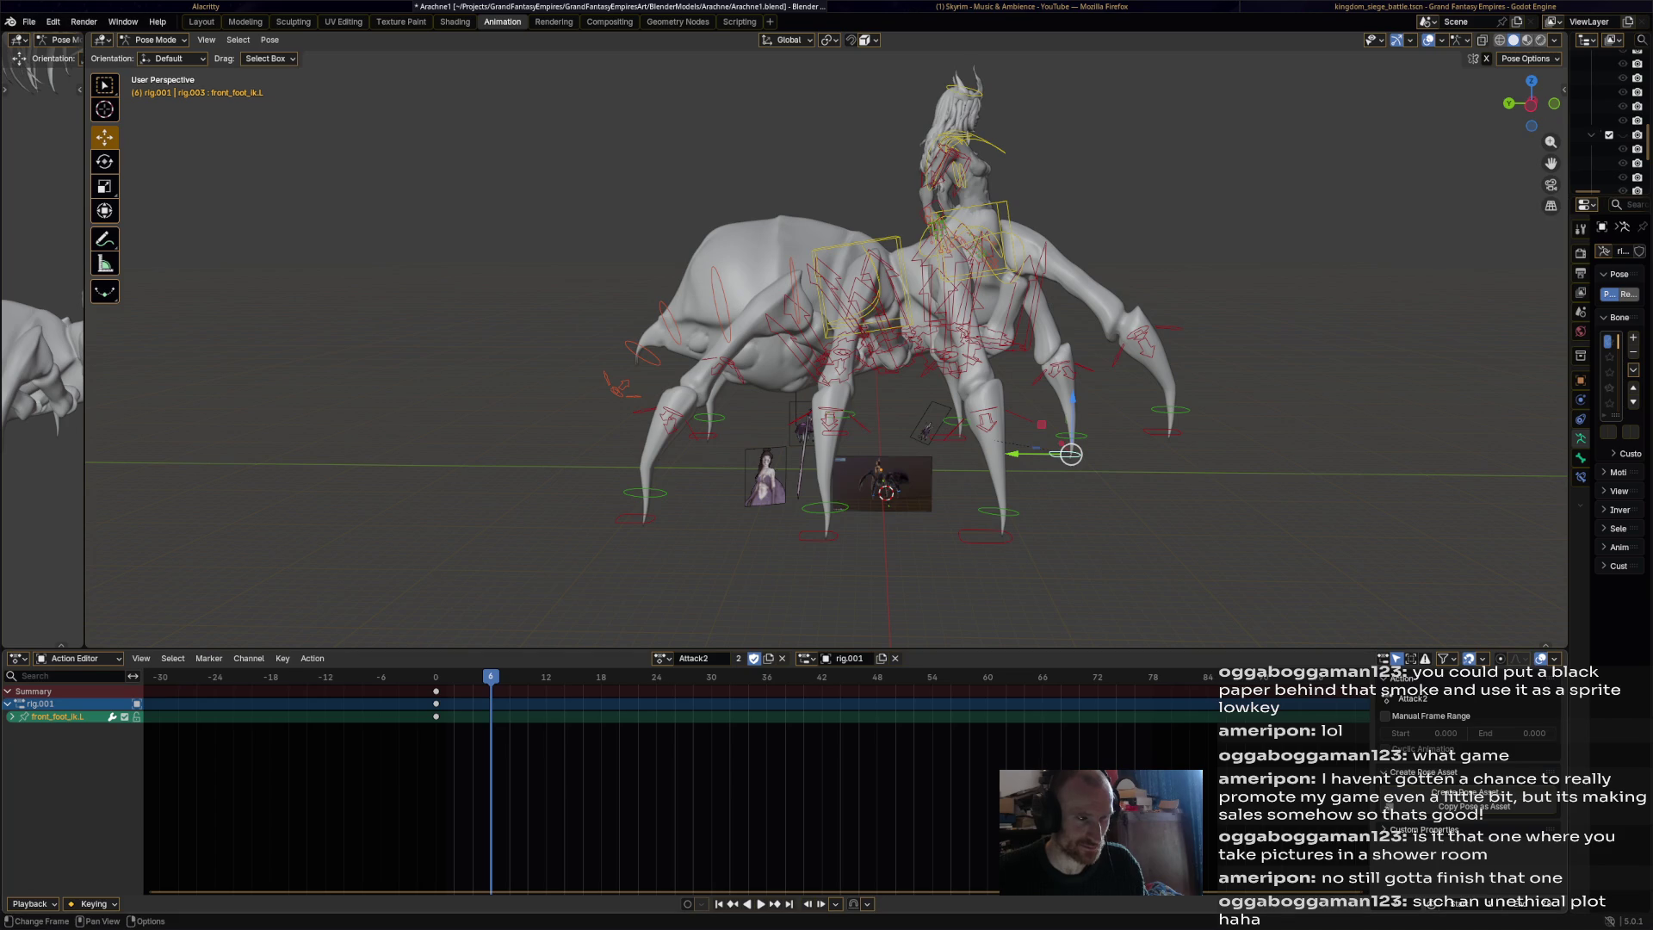
Paste the copied keys at frame 6 and key front_foot_ik.L lifted up and outward at frame 12.
{"action": "right_click", "coordinate": [387, 680]}
{"action": "left_click", "coordinate": [379, 694]}
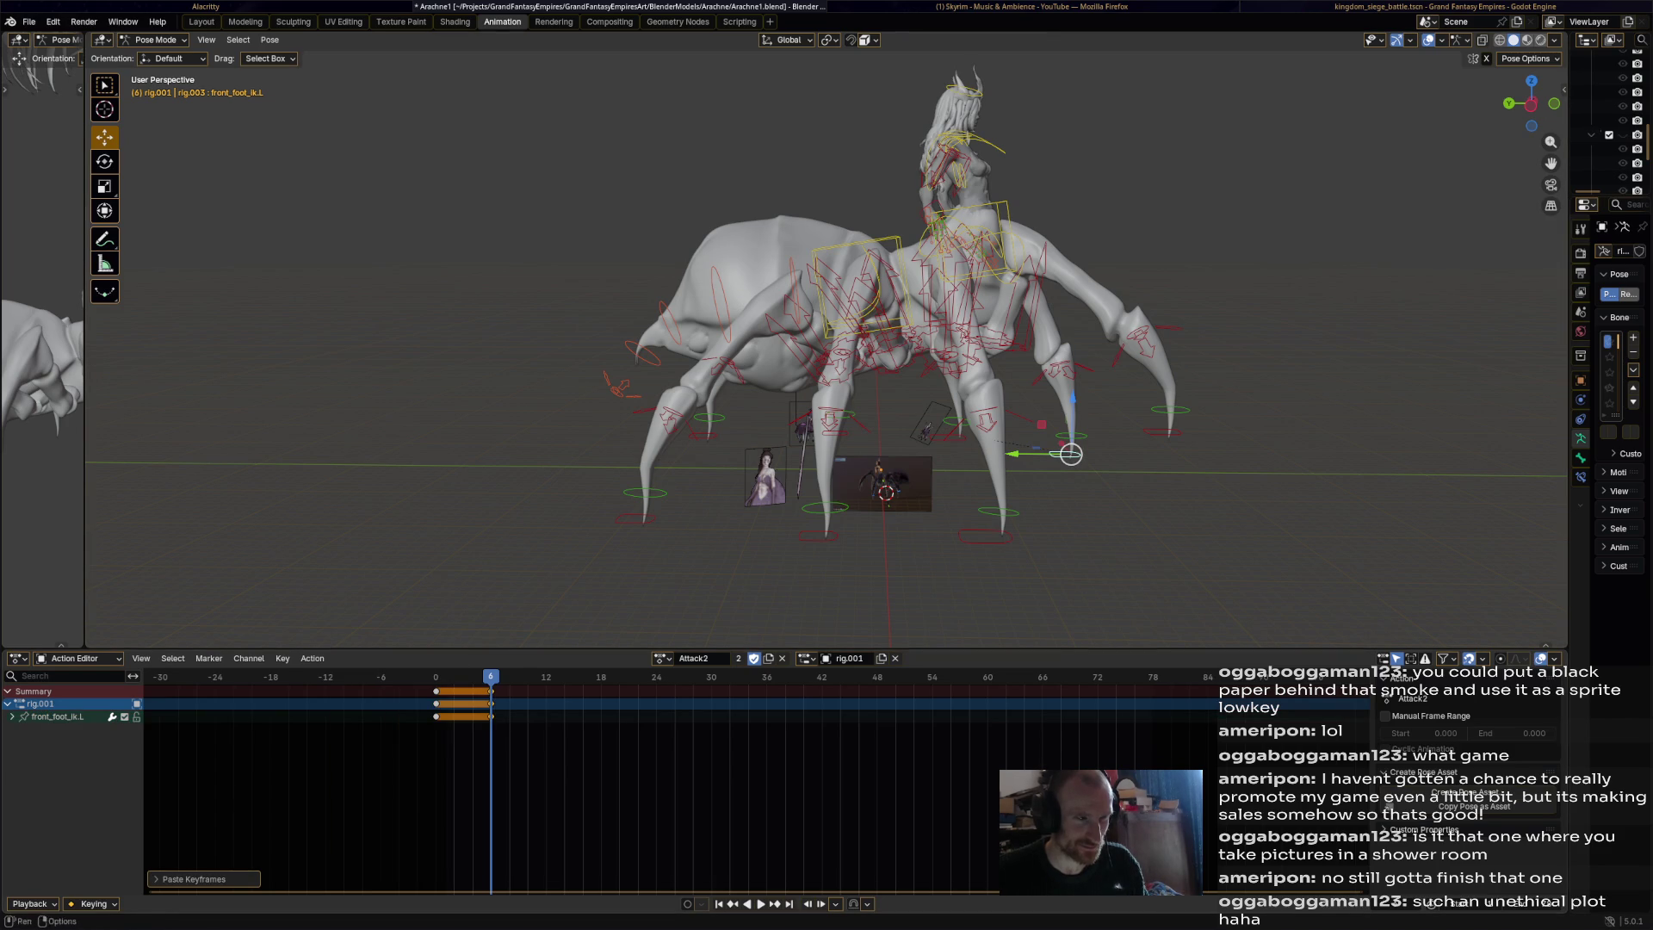
{"action": "key", "text": "space"}
{"action": "key", "text": "space"}
{"action": "left_click_drag", "start_coordinate": [1071, 454], "coordinate": [1099, 408]}
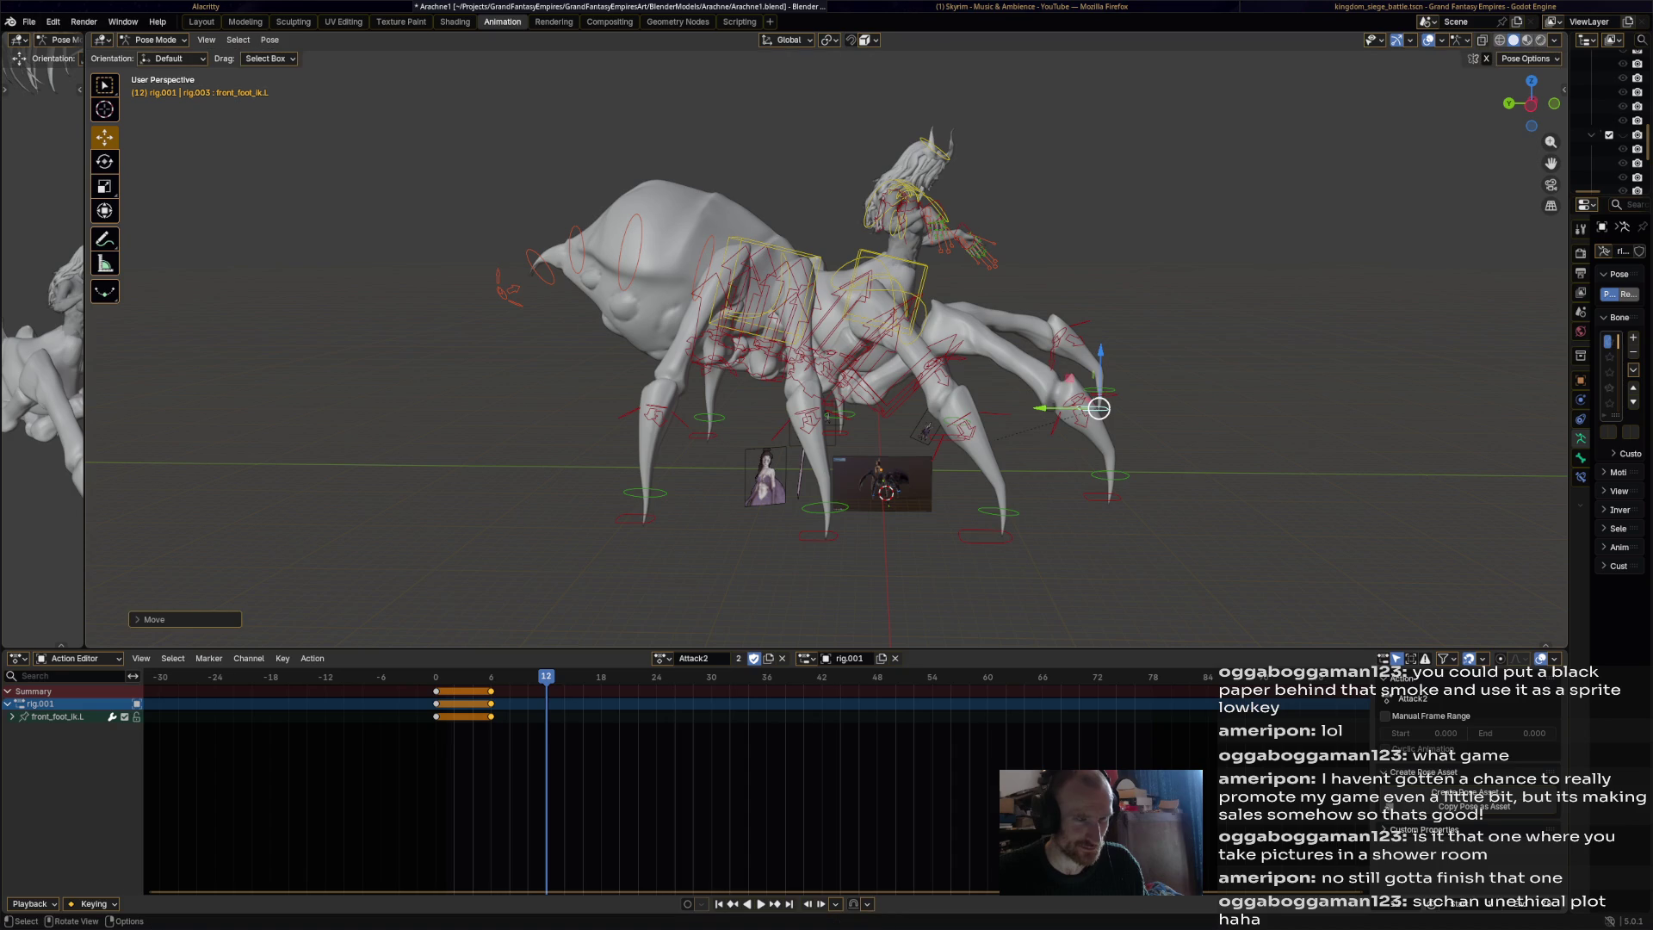
{"action": "key", "text": "i"}
At frame 18, lower the left front foot and paste the frame 0/6 starting keys.
{"action": "key", "text": "Right"}
{"action": "key", "text": "Right"}
{"action": "key", "text": "Right"}
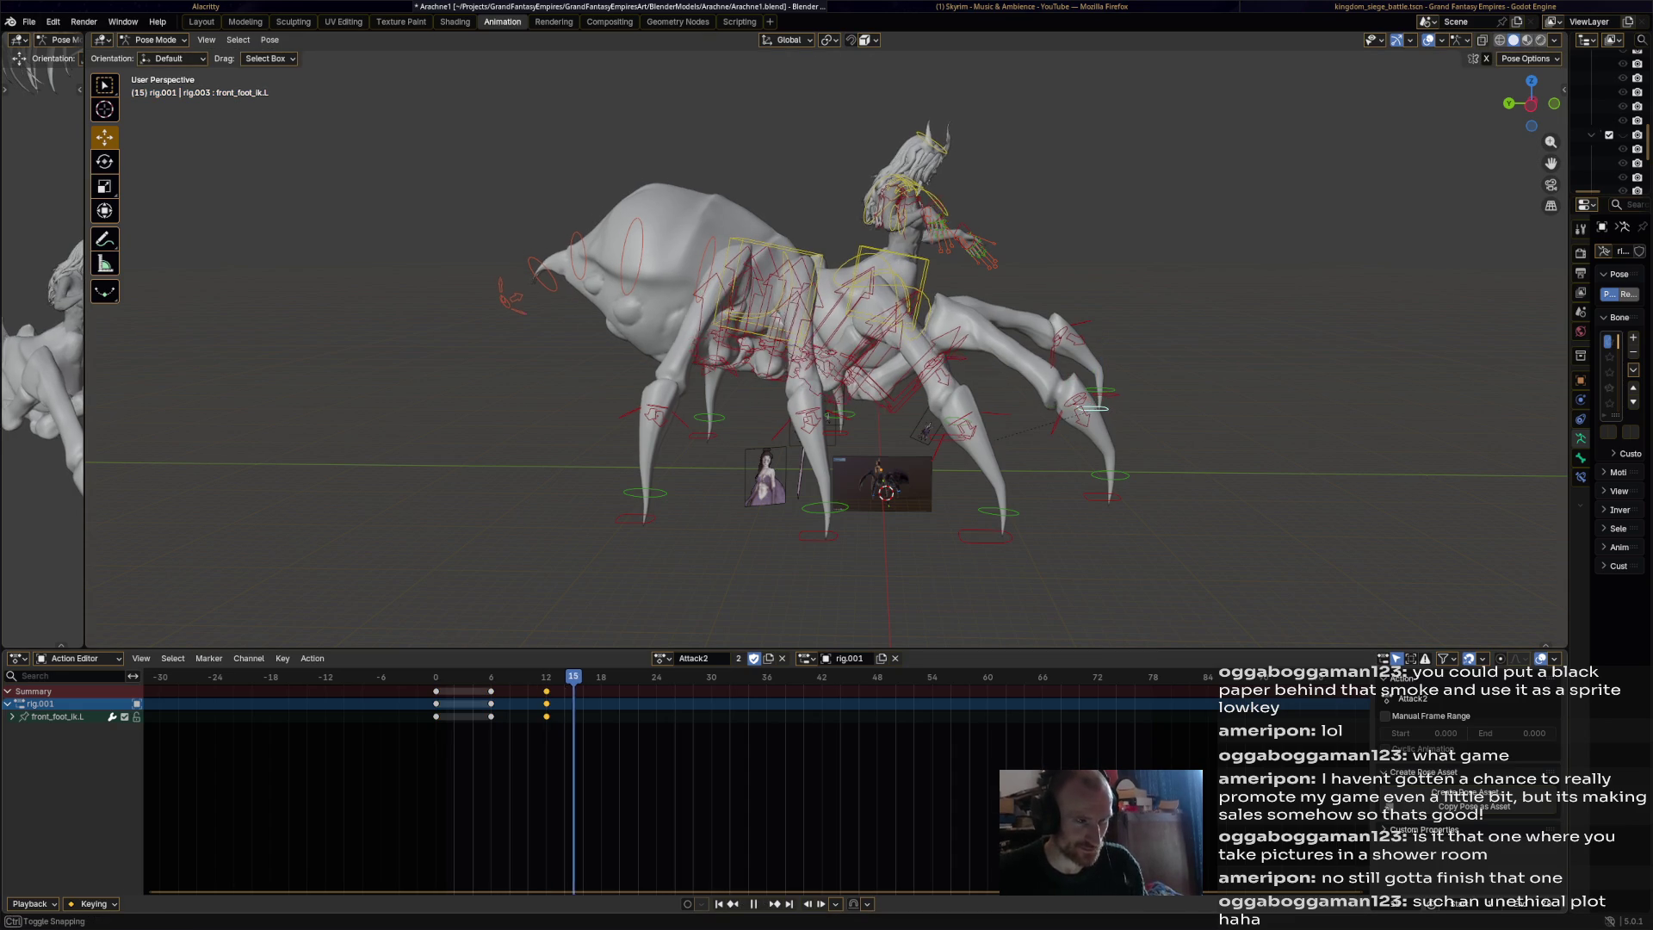
{"action": "left_click_drag", "start_coordinate": [1099, 408], "coordinate": [1059, 456]}
{"action": "left_click_drag", "start_coordinate": [422, 685], "coordinate": [516, 724]}
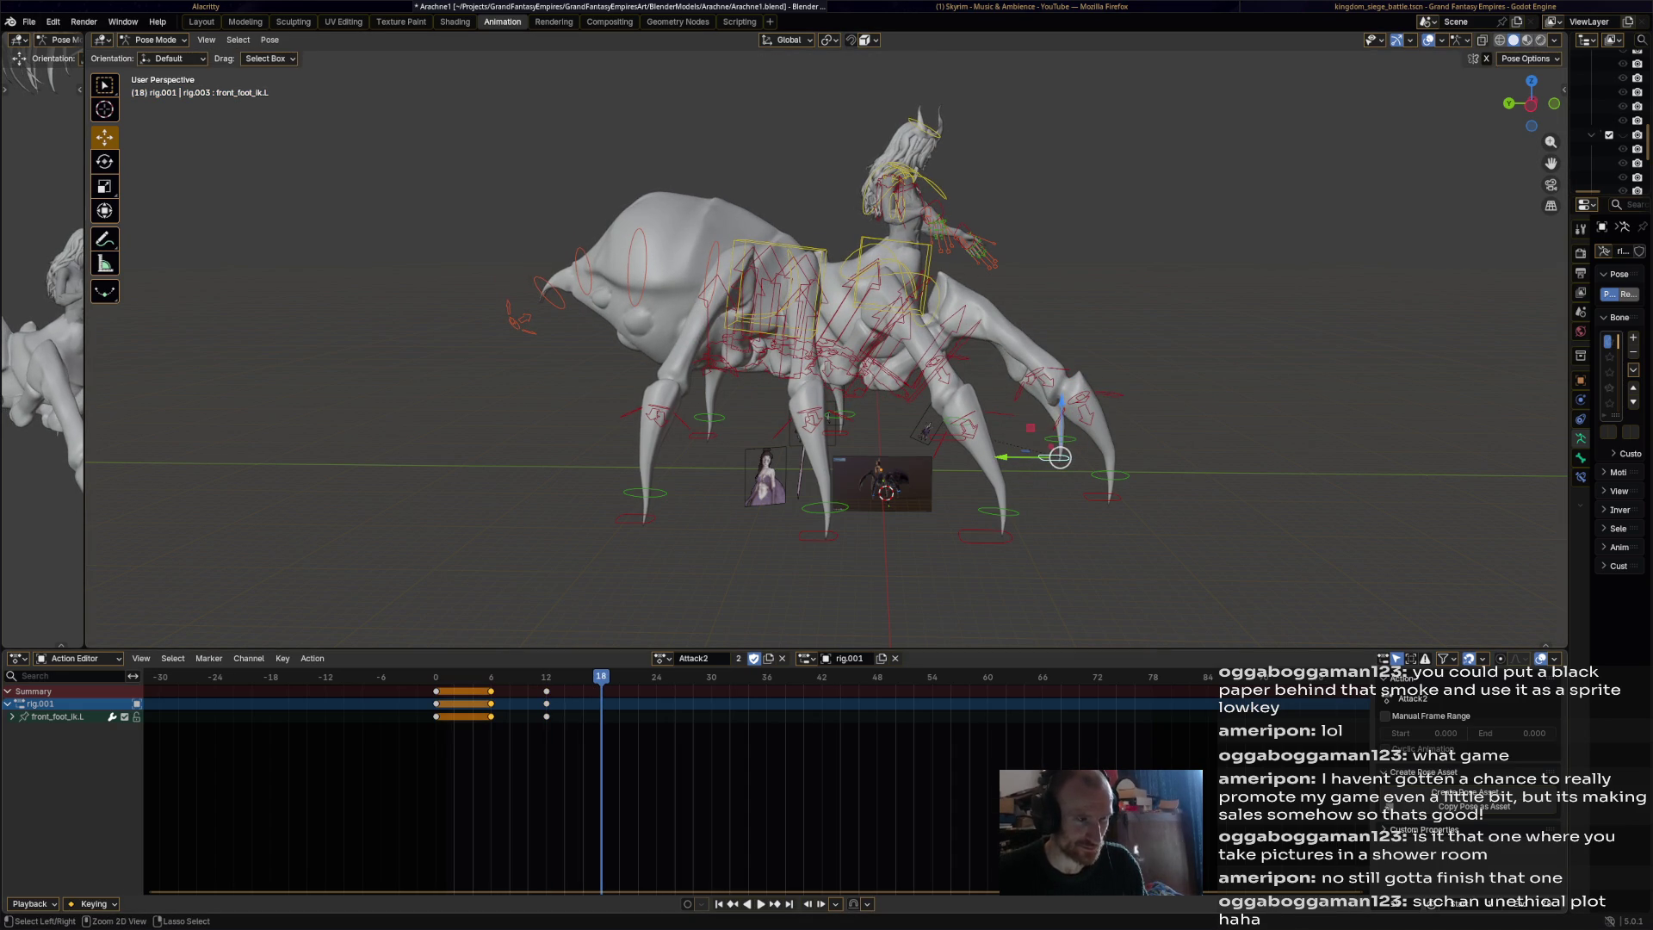
{"action": "key", "text": "ctrl+c"}
{"action": "key", "text": "ctrl+v"}
{"action": "key", "text": "space"}
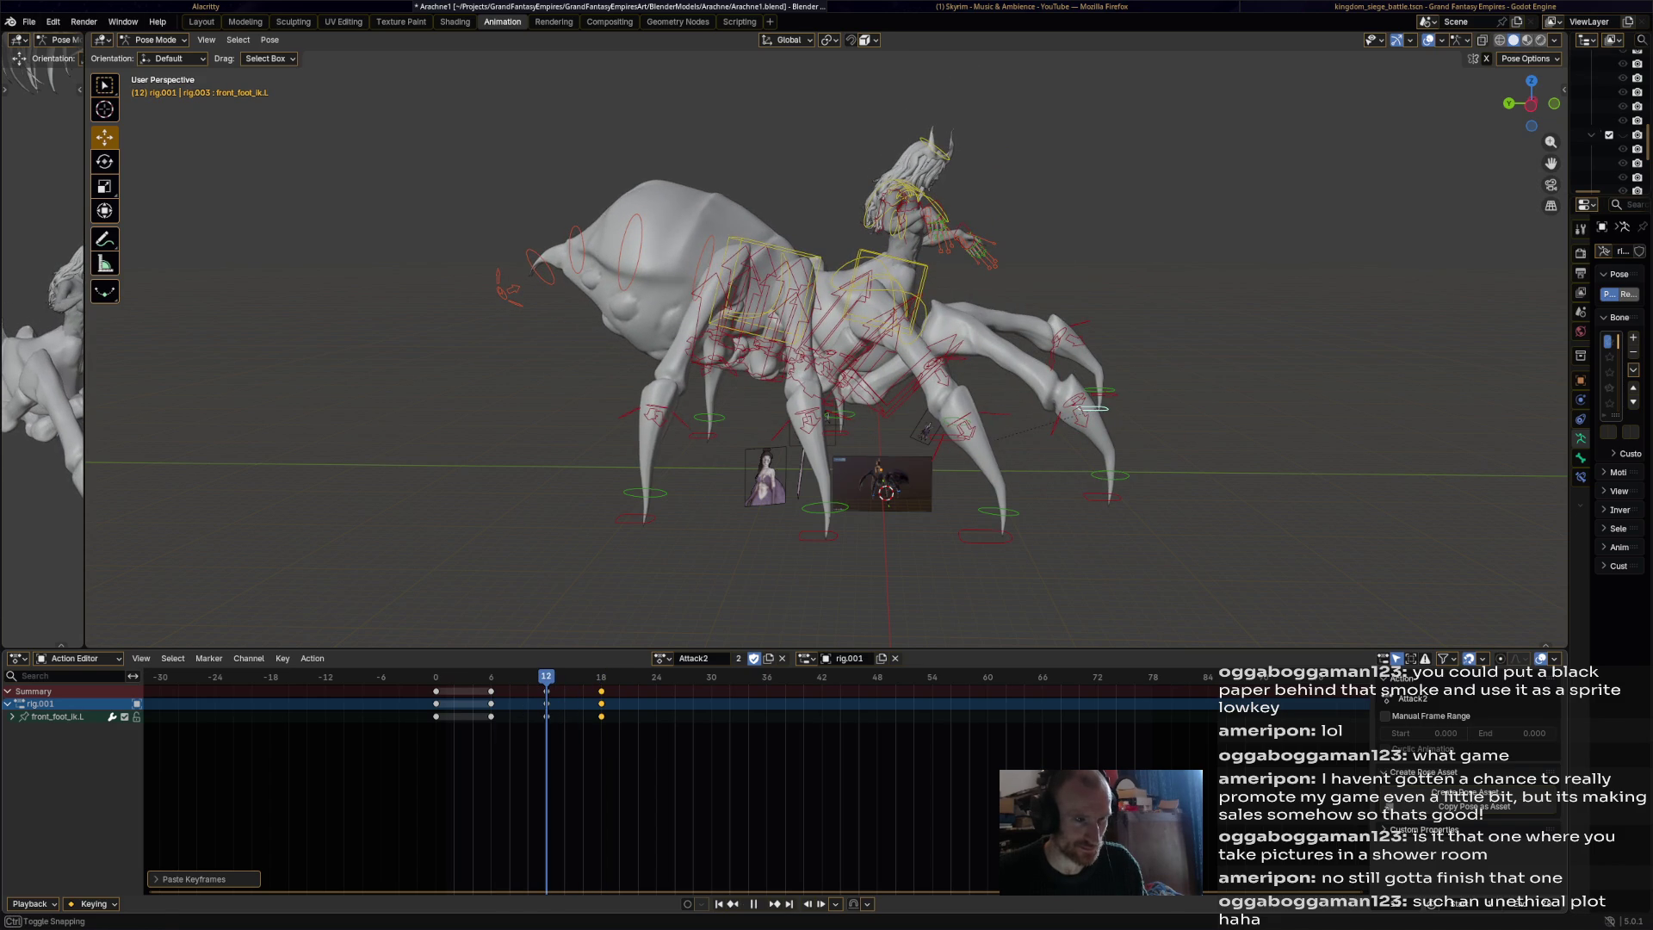
Replay the front-left step from a slightly orbited view and select front_foot_ik.R.001.
{"action": "key", "text": "g"}
{"action": "middle_click_drag", "start_coordinate": [827, 345], "coordinate": [848, 353]}
{"action": "key", "text": "space"}
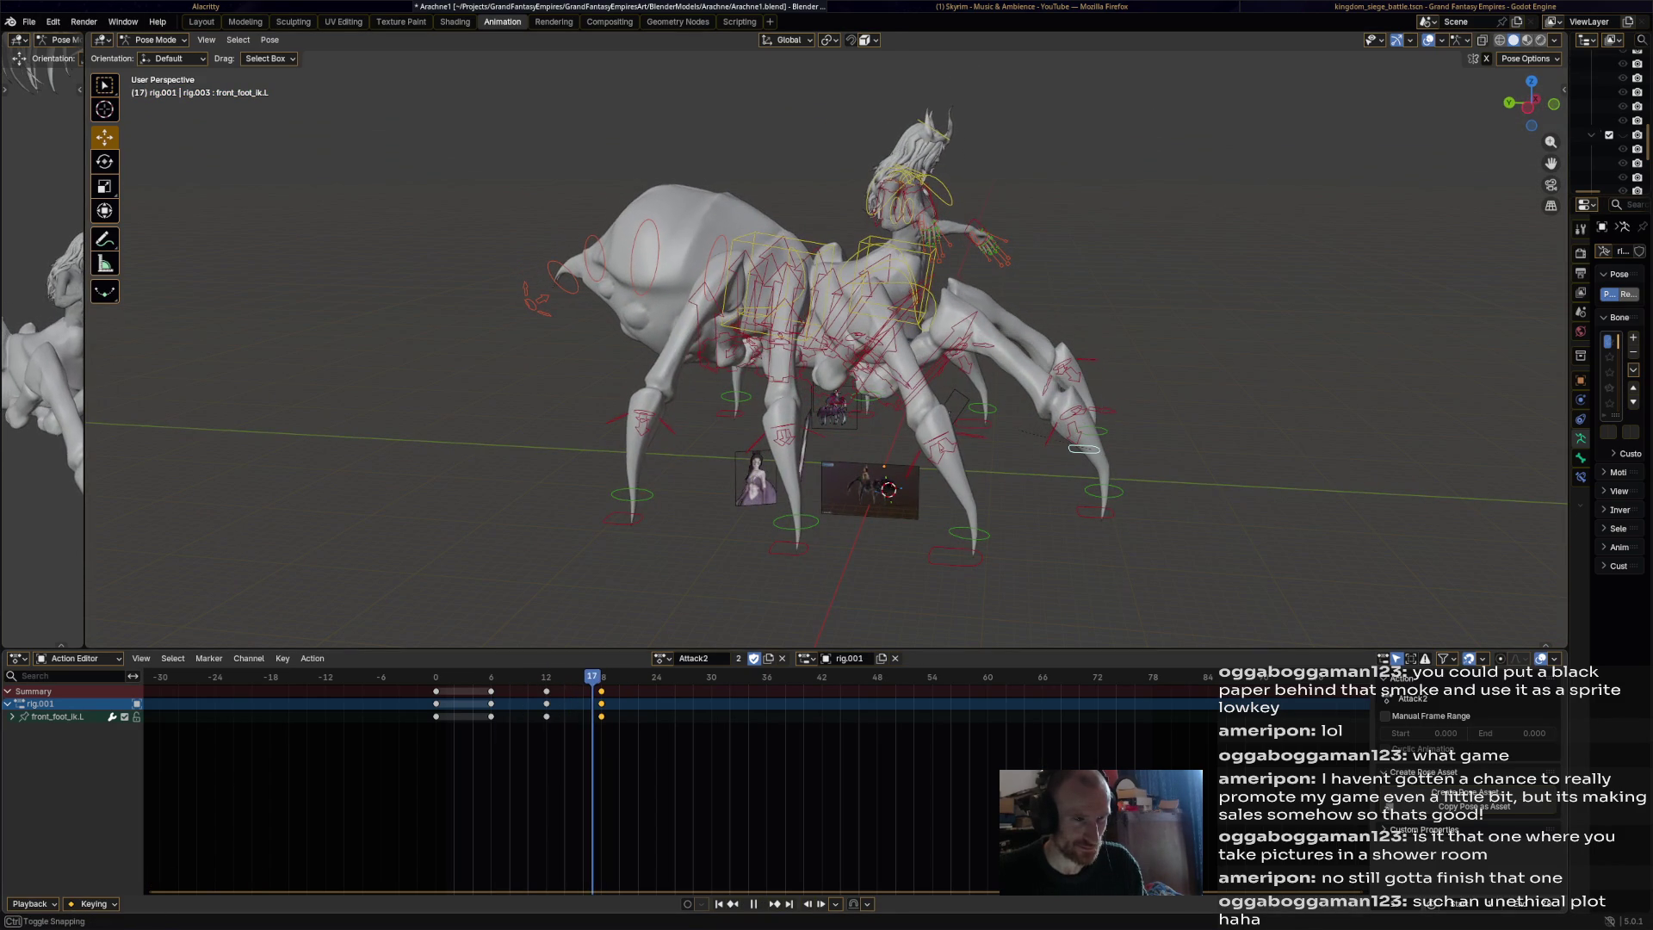
{"action": "key", "text": "space"}
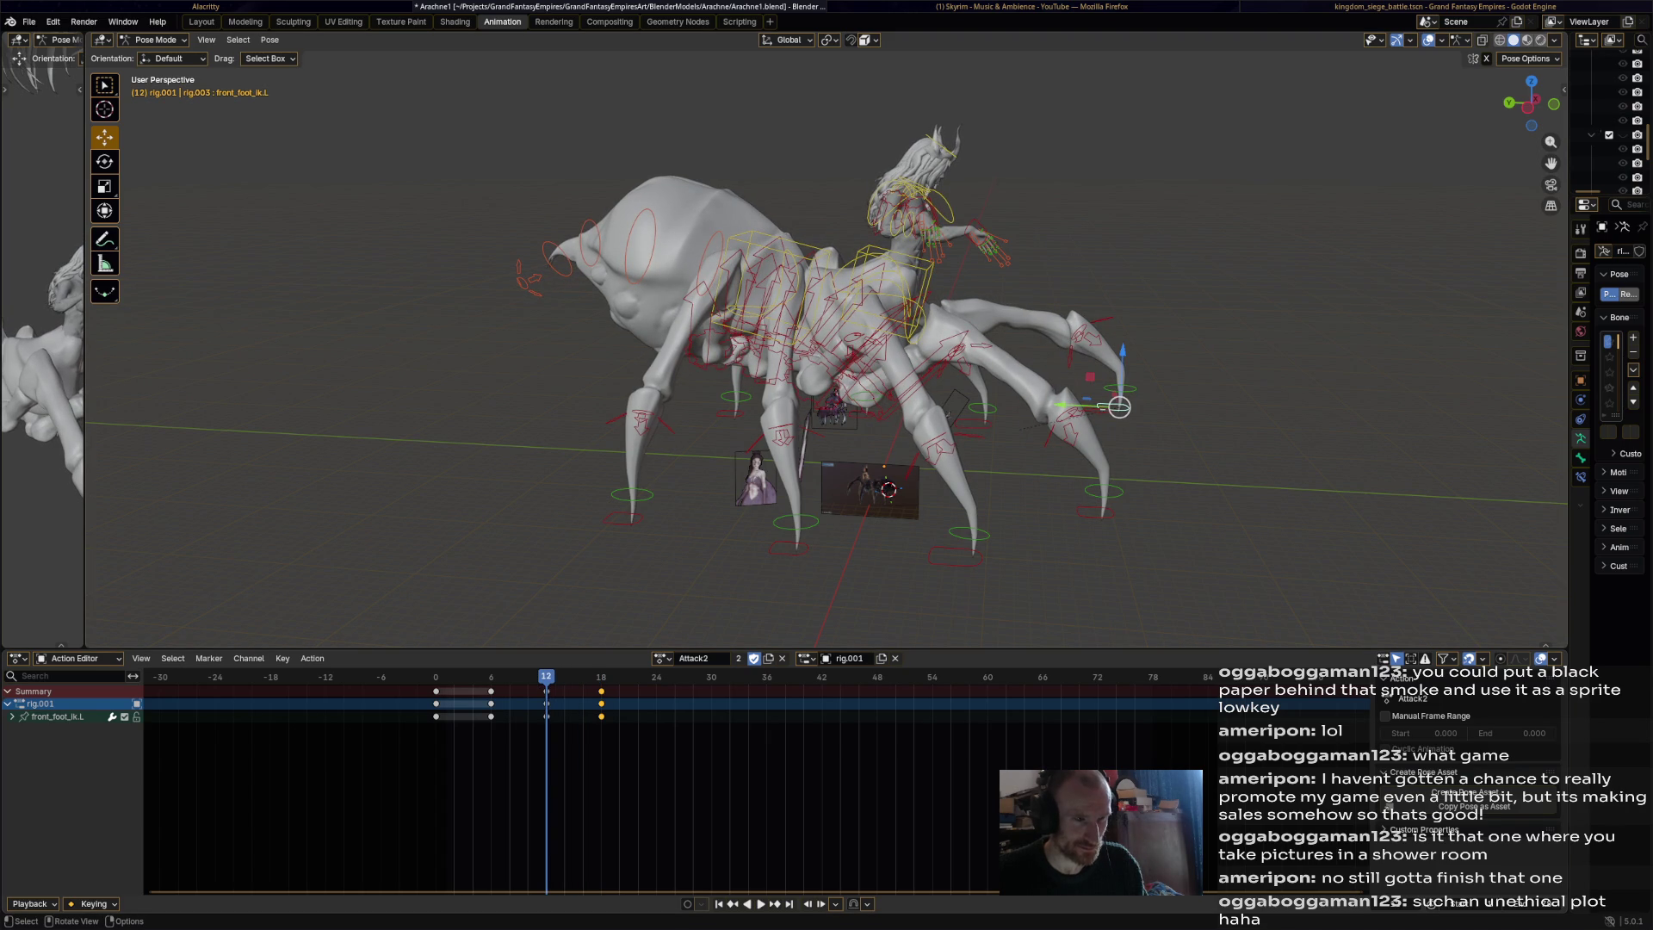
{"action": "left_click", "coordinate": [957, 557]}
{"action": "middle_click_drag", "start_coordinate": [957, 557], "coordinate": [935, 551]}
{"action": "key", "text": "space"}
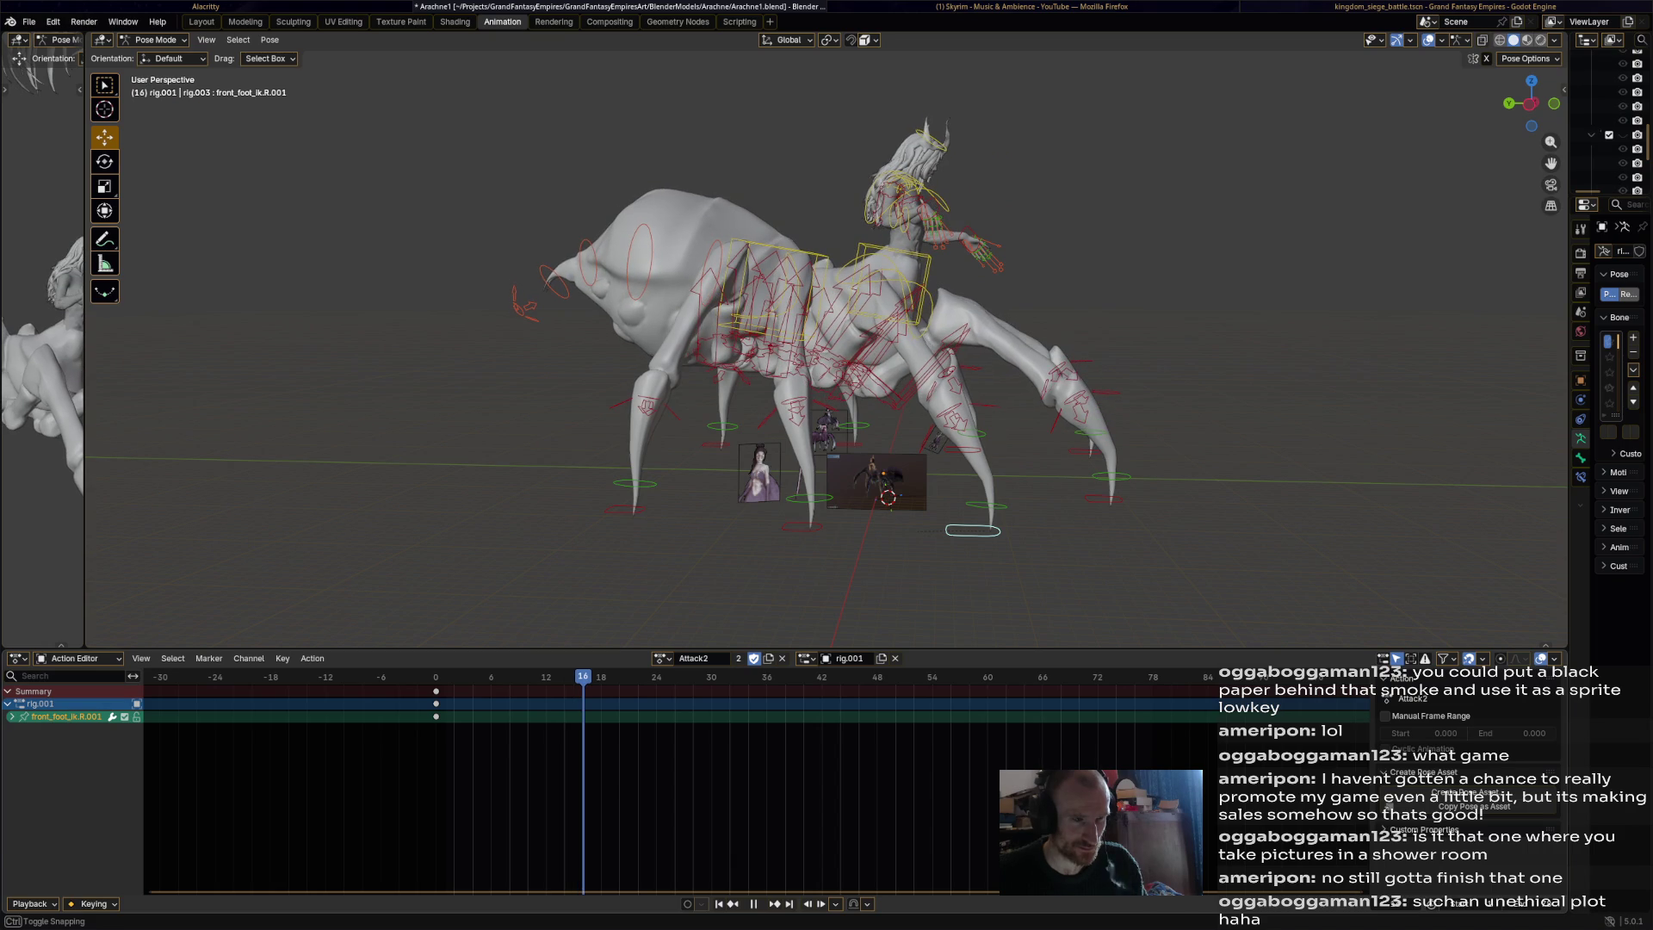
Lift front_foot_ik.R.001 up and outward, keying it at frames 12 and 18.
{"action": "key", "text": "space"}
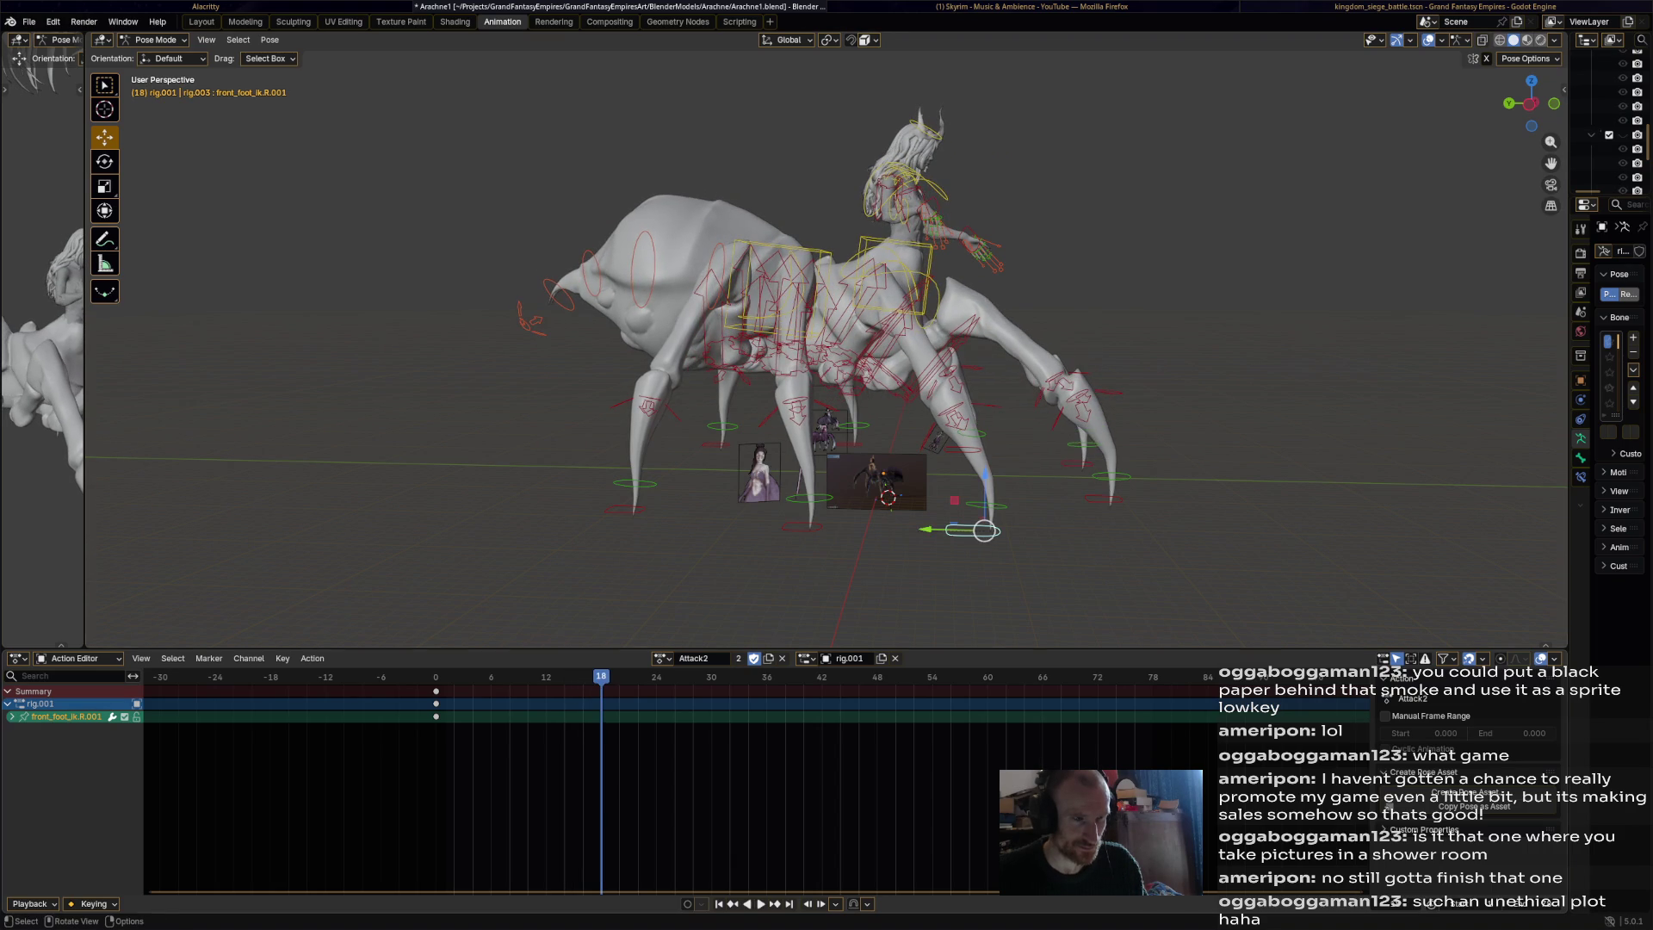
{"action": "mouse_move", "coordinate": [985, 529]}
{"action": "left_mouse_down"}
{"action": "mouse_move", "coordinate": [1009, 511]}
{"action": "mouse_move", "coordinate": [990, 515]}
{"action": "left_mouse_up"}
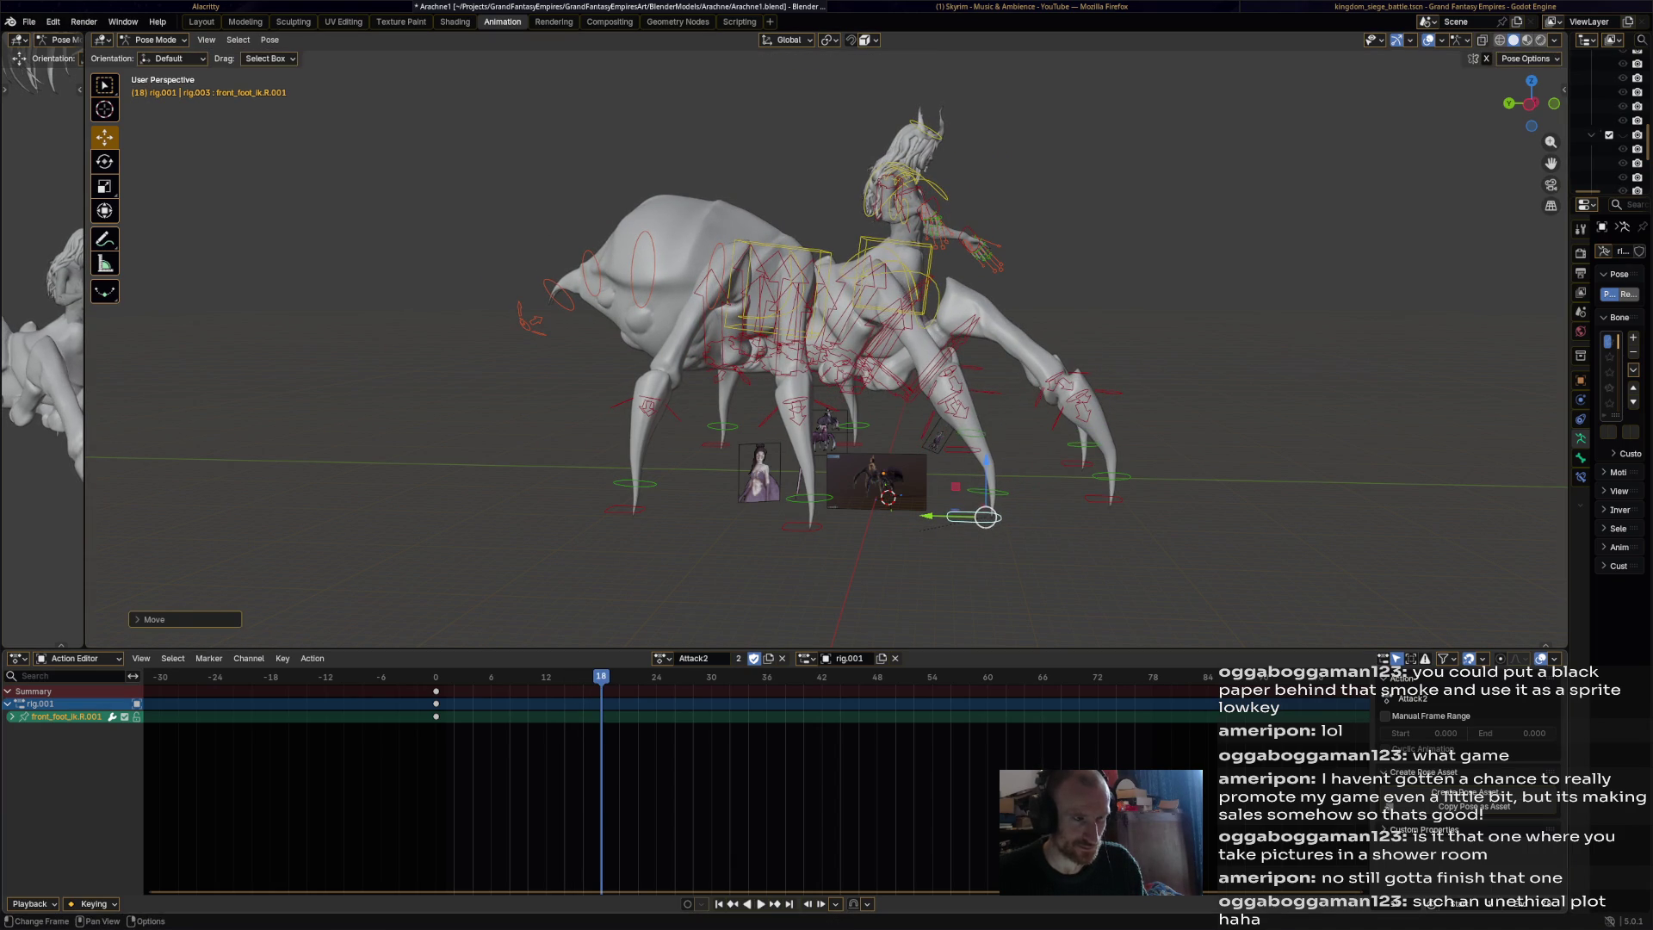
{"action": "key", "text": "space"}
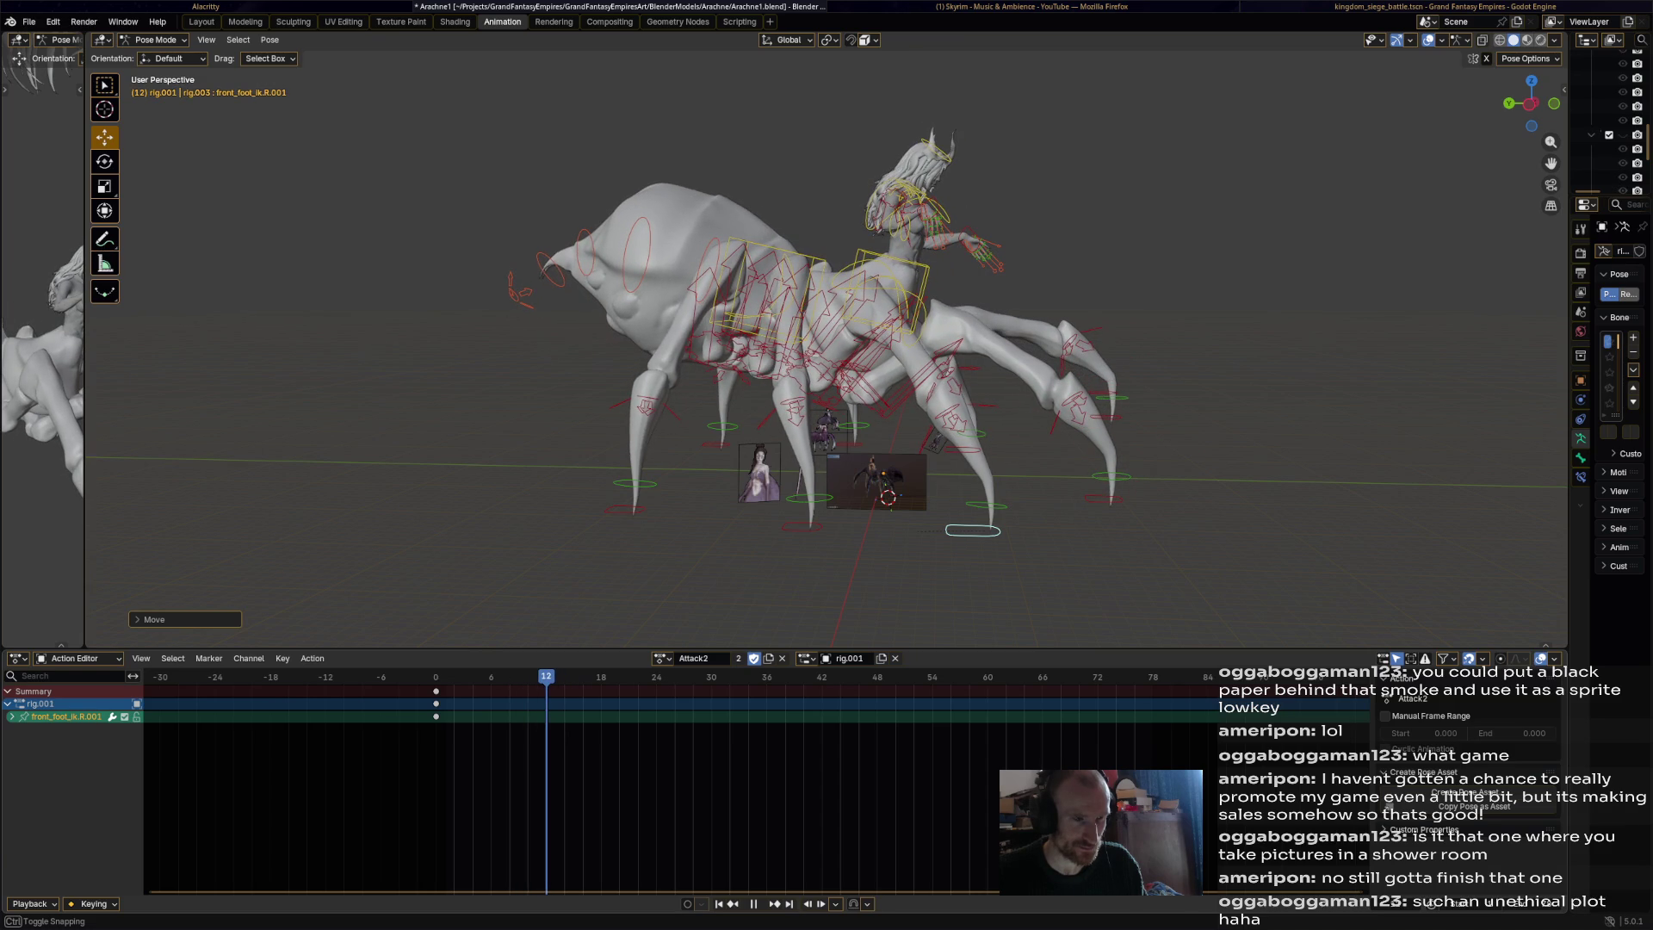
{"action": "key", "text": "space"}
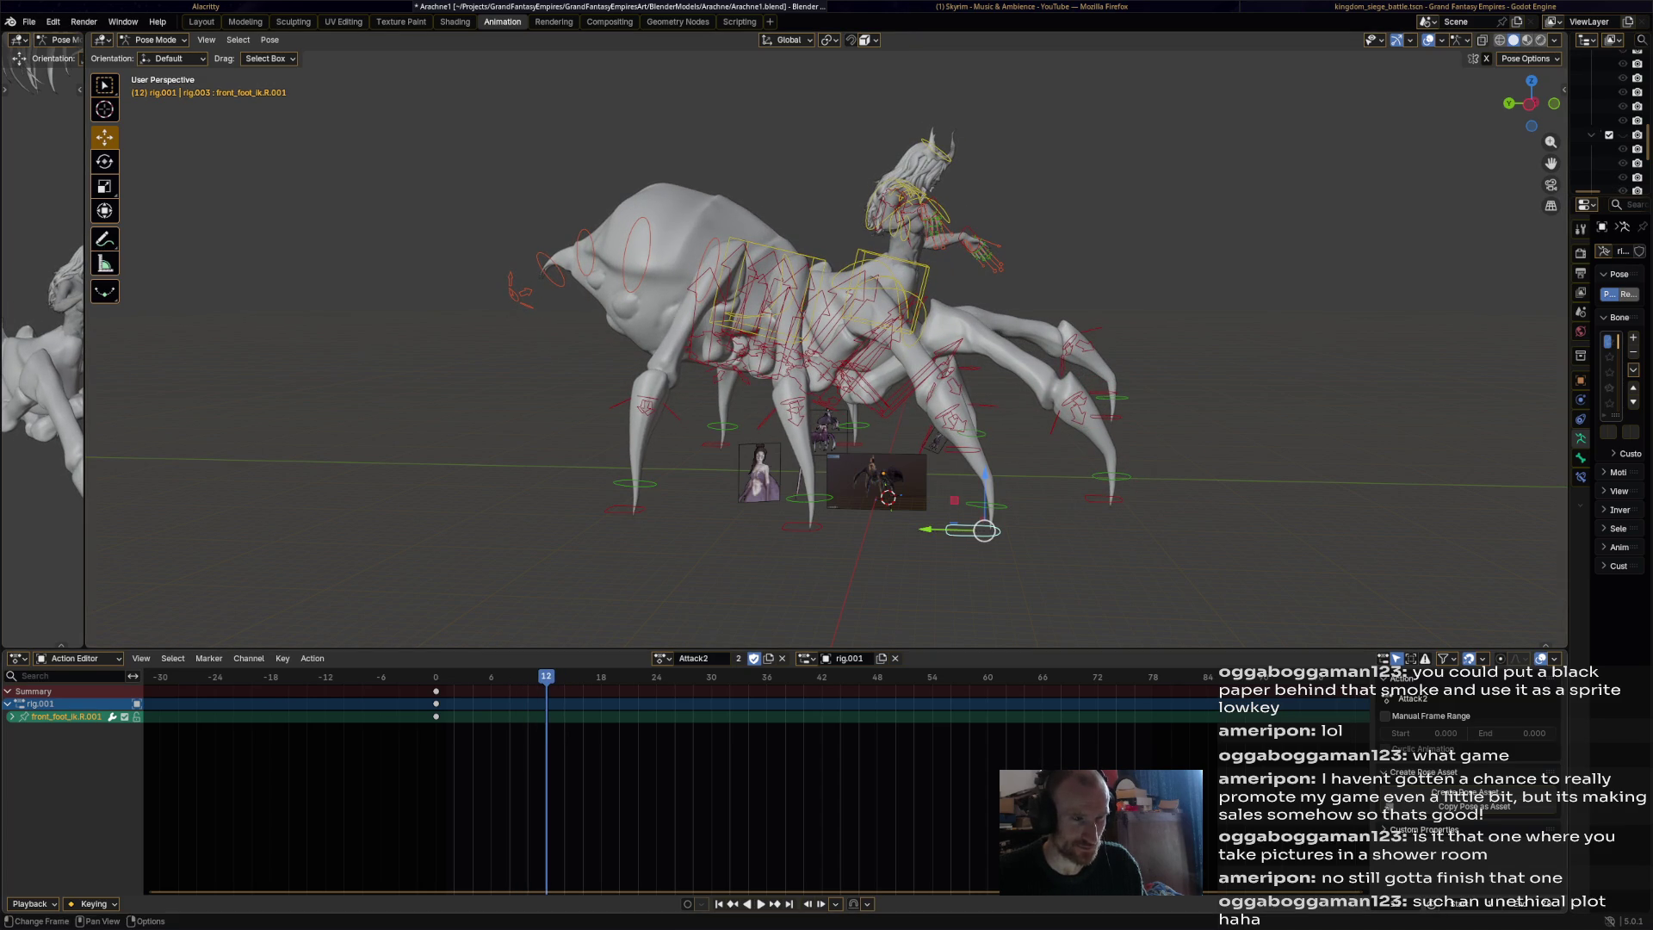
{"action": "key", "text": "i"}
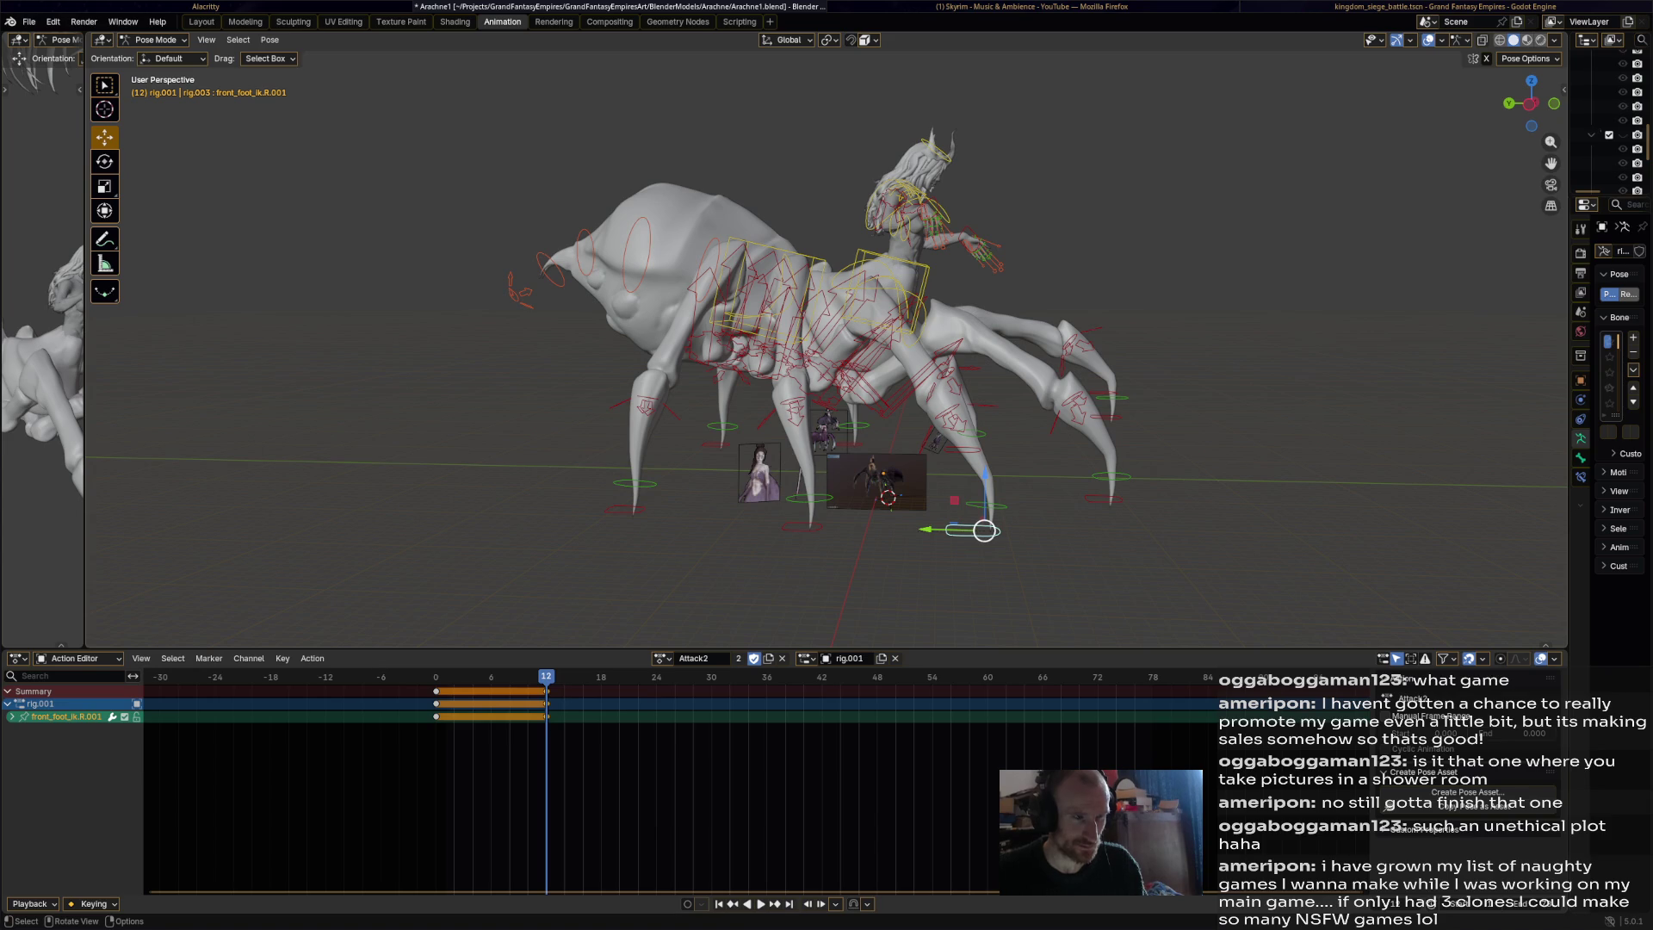
{"action": "key", "text": "Right"}
{"action": "key", "text": "Right"}
{"action": "key", "text": "Right"}
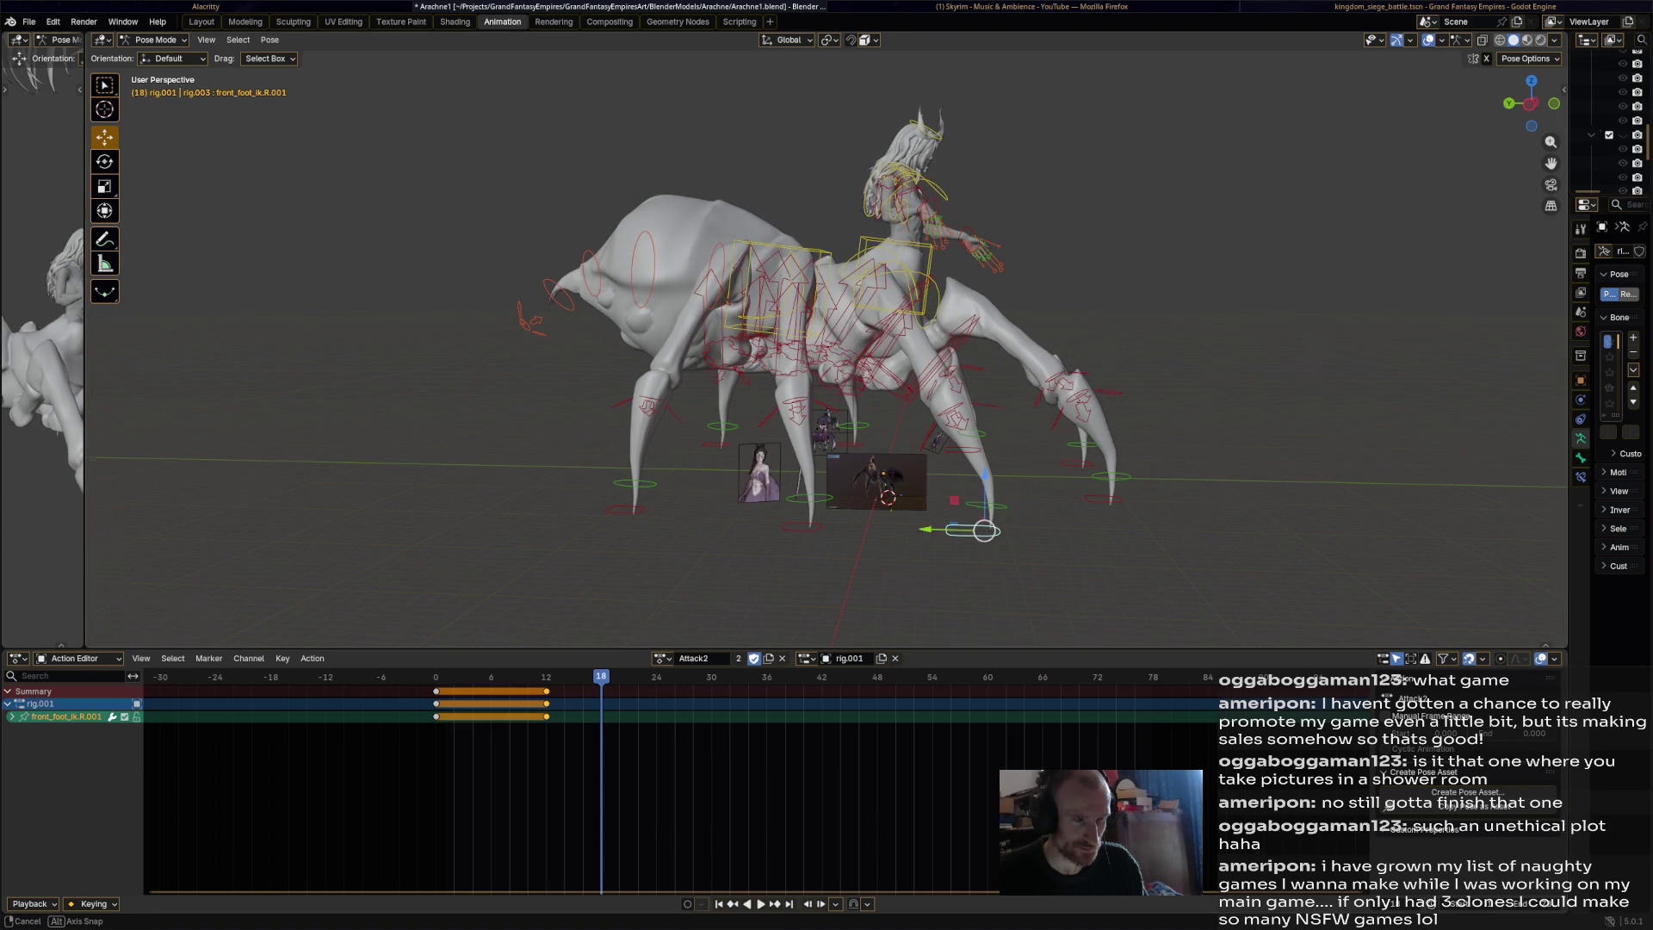
{"action": "left_click_drag", "start_coordinate": [1018, 525], "coordinate": [1050, 474]}
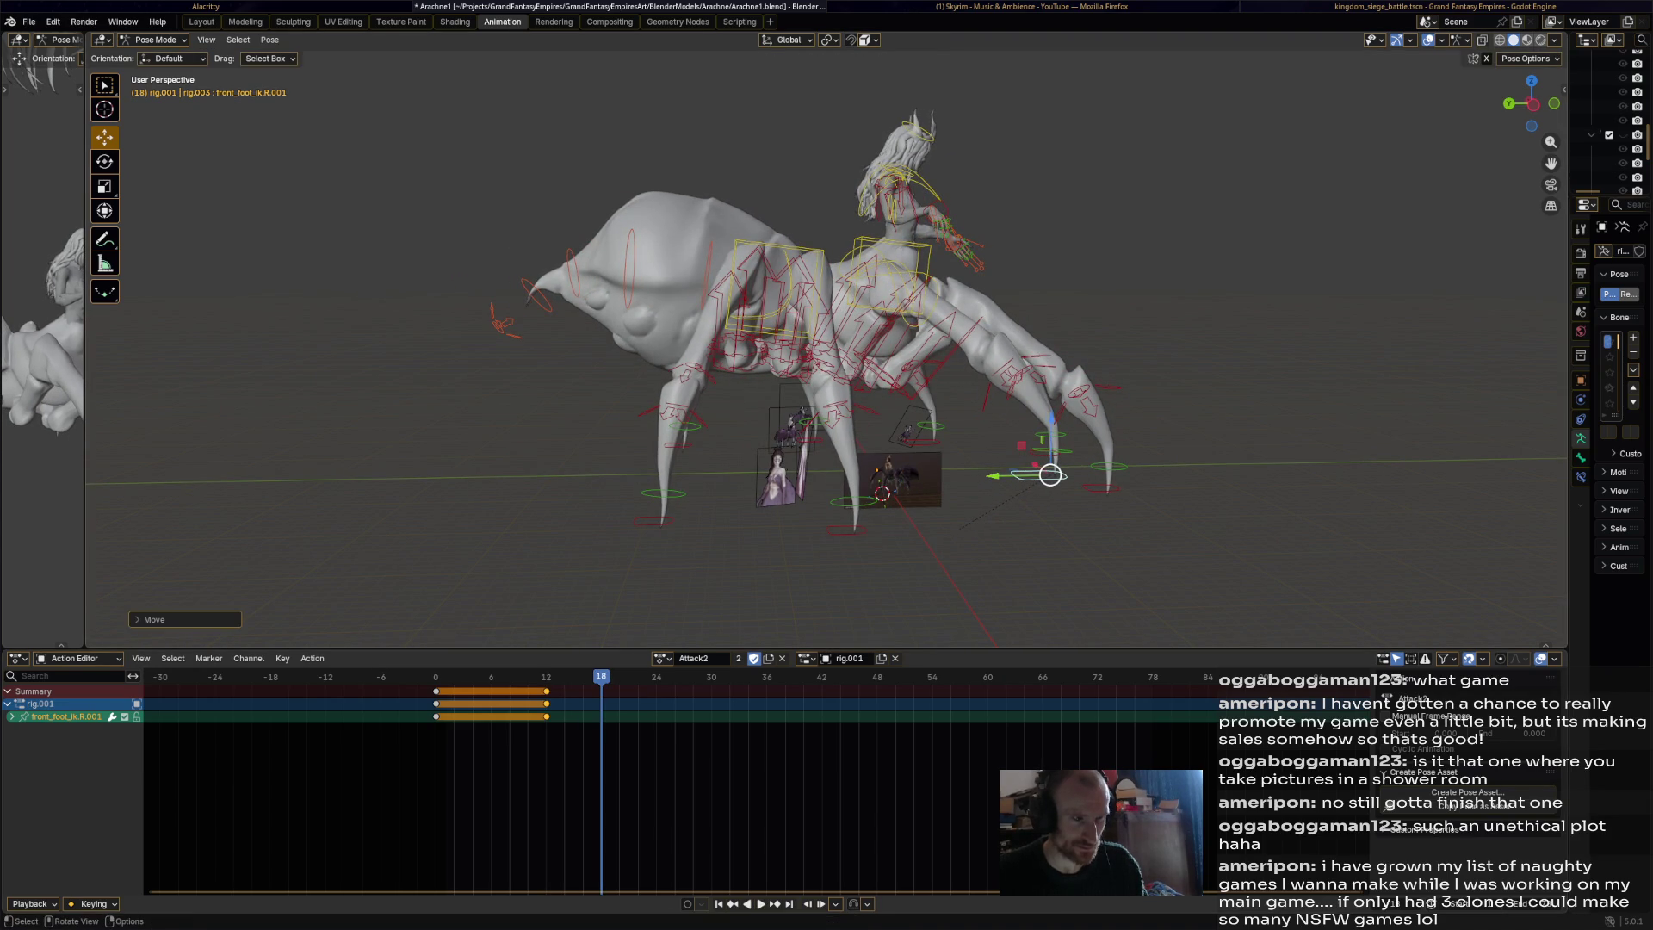
{"action": "key", "text": "i"}
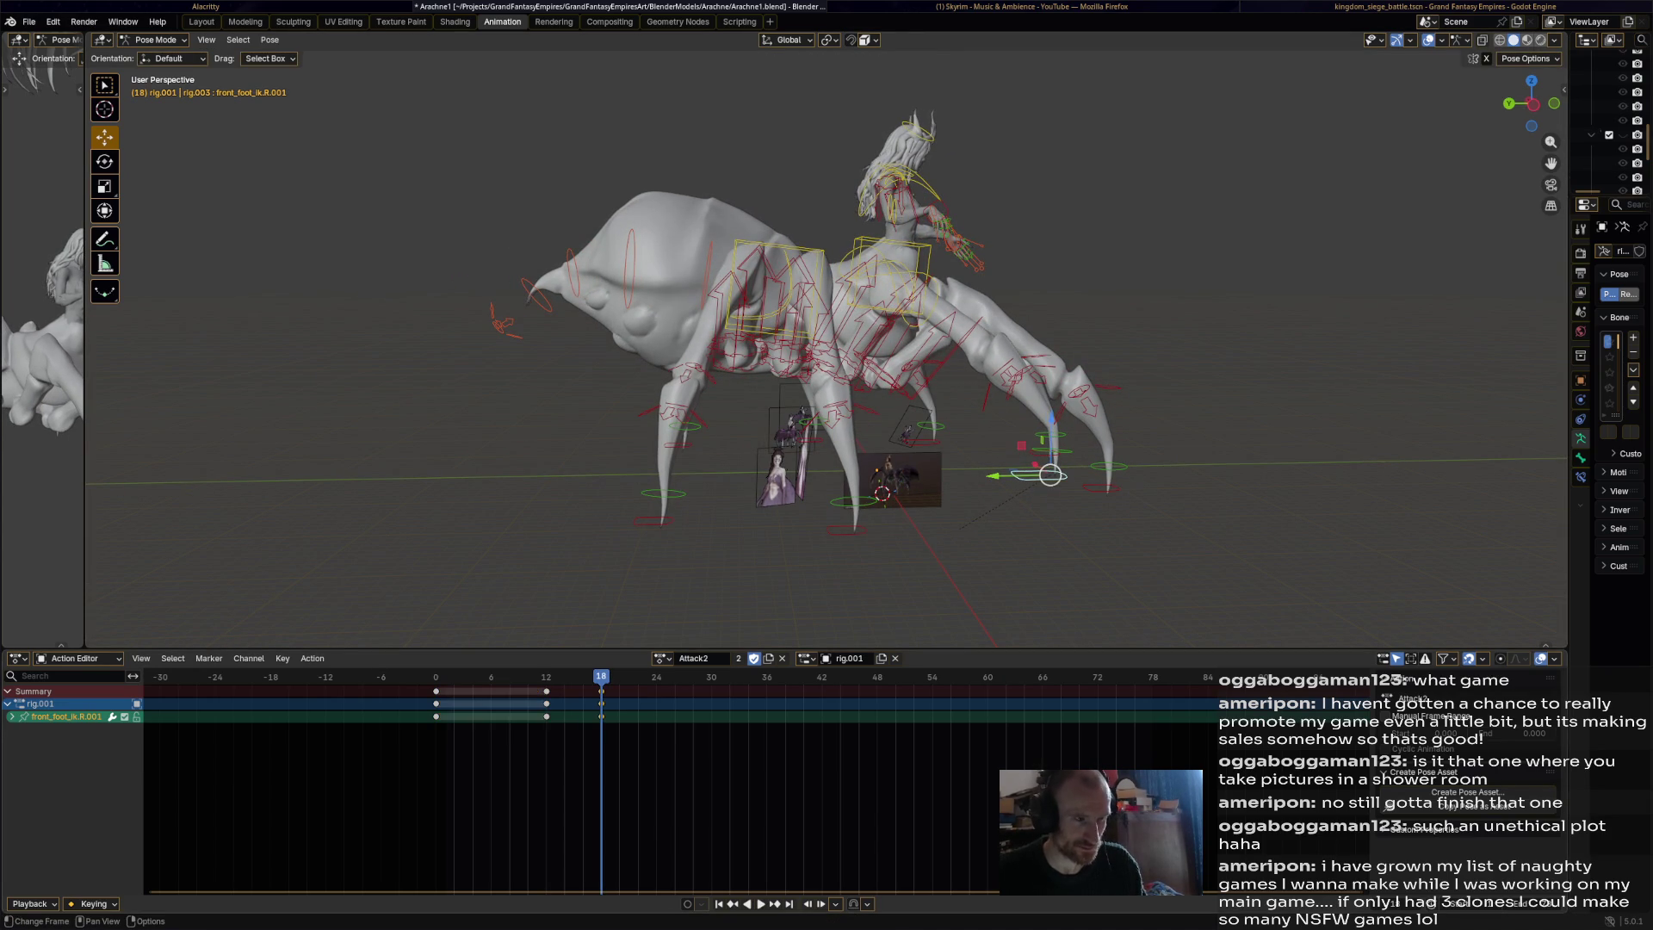
At frame 24, undo the trial key, paste the starting pose instead, and preview the step.
{"action": "key", "text": "Right"}
{"action": "key", "text": "Right"}
{"action": "key", "text": "Right"}
{"action": "mouse_move", "coordinate": [1051, 475]}
{"action": "left_mouse_down"}
{"action": "mouse_move", "coordinate": [1006, 518]}
{"action": "mouse_move", "coordinate": [966, 513]}
{"action": "left_mouse_up"}
{"action": "key", "text": "i"}
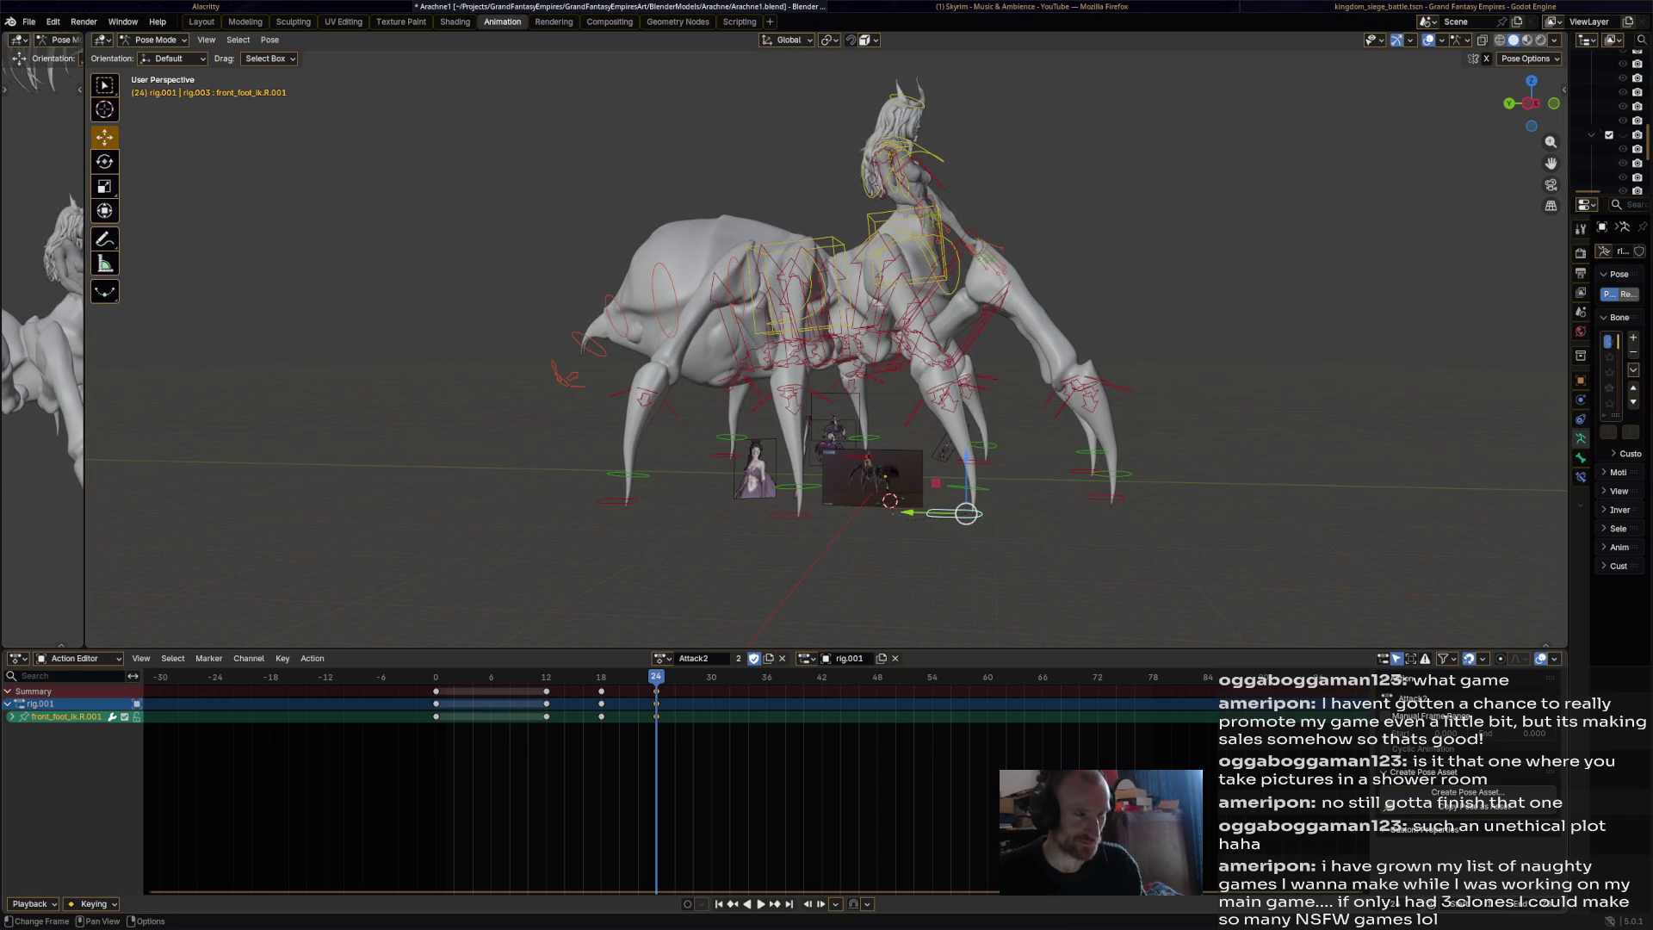
{"action": "key", "text": "ctrl+z"}
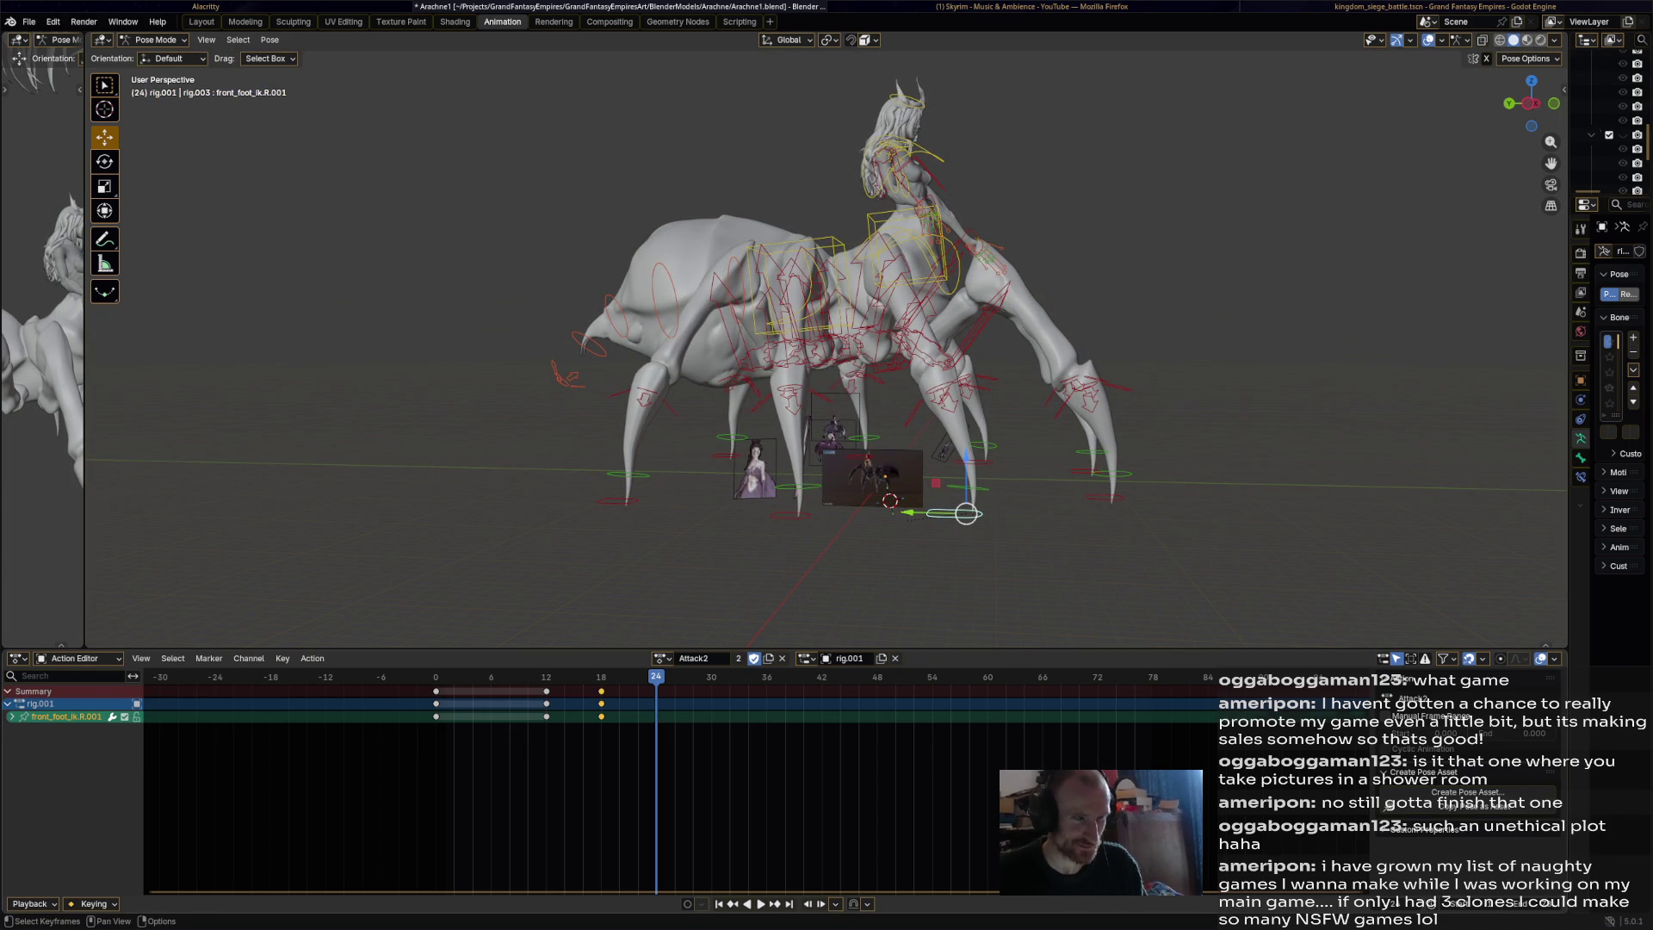
{"action": "key", "text": "ctrl+z"}
{"action": "key", "text": "ctrl+v"}
{"action": "key", "text": "space"}
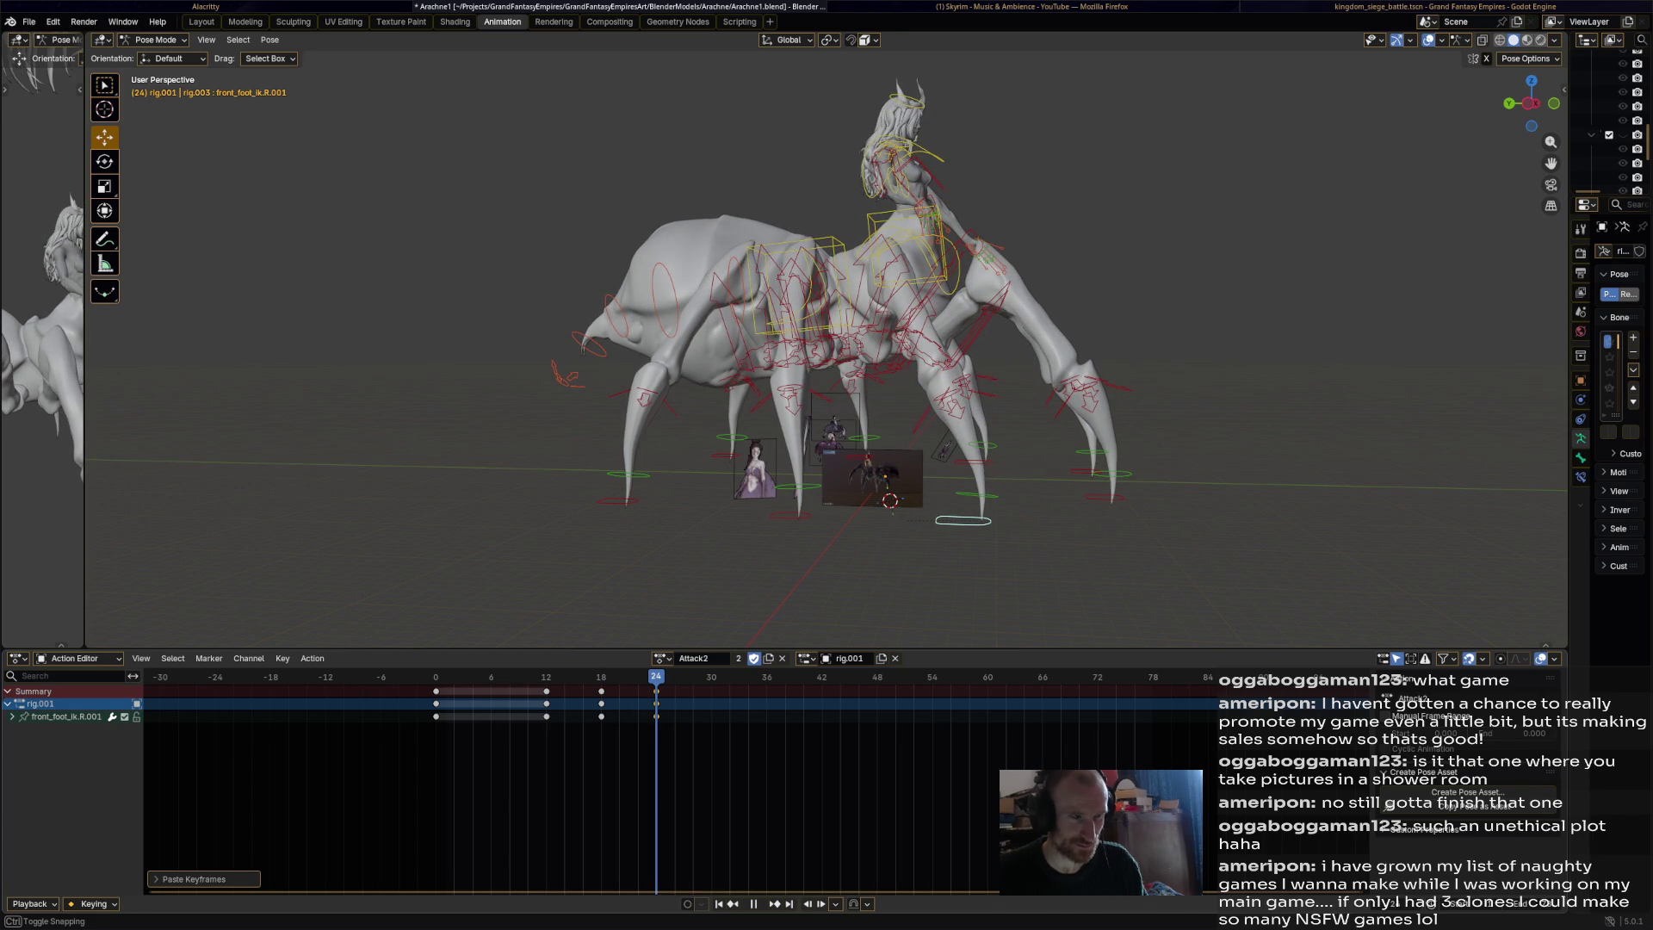
{"action": "key", "text": "space"}
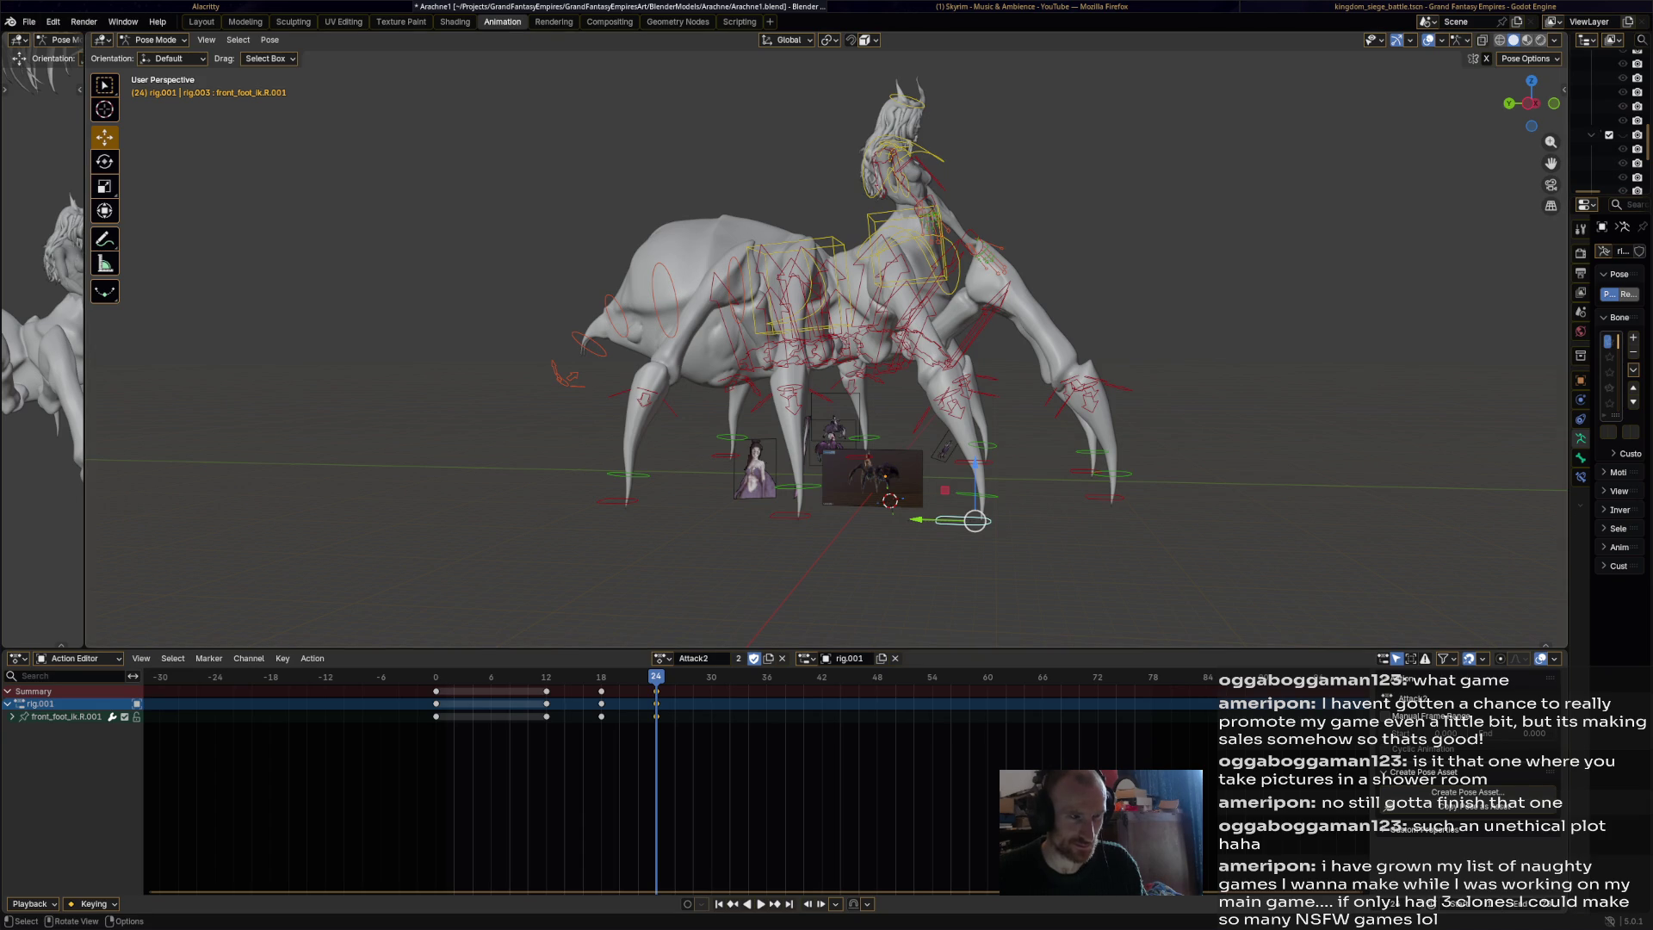
{"action": "left_click", "coordinate": [797, 515]}
Key front_foot_ik.R.002 raised up and outward at frame 24.
{"action": "middle_click_drag", "start_coordinate": [796, 515], "coordinate": [581, 515]}
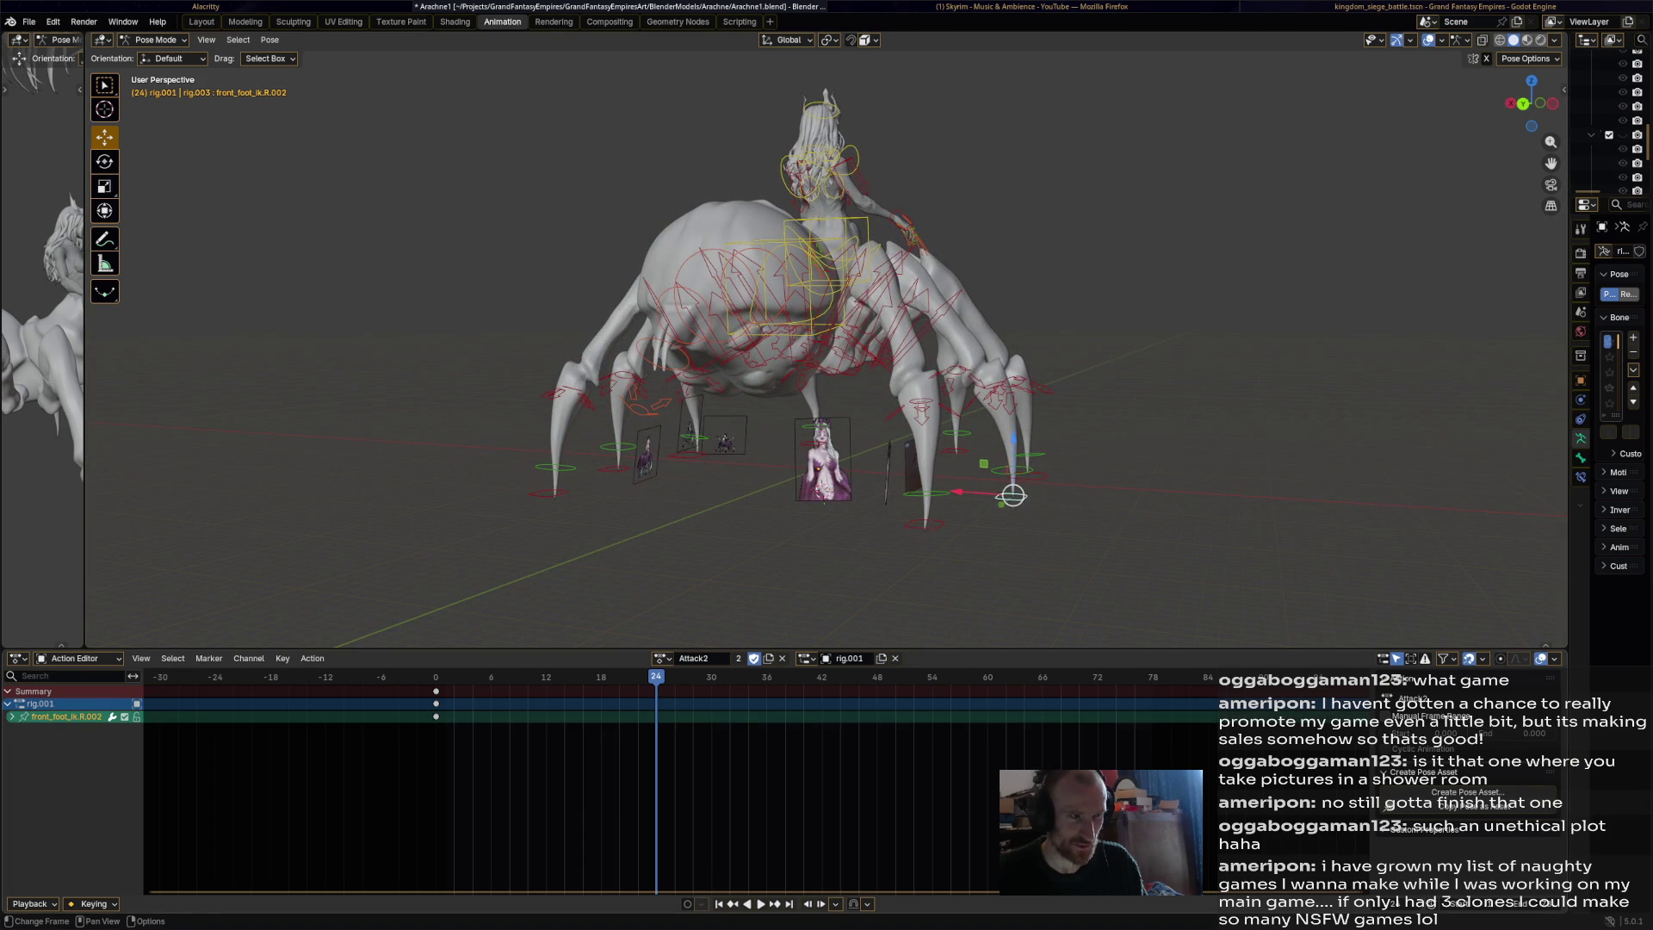
{"action": "key", "text": "a"}
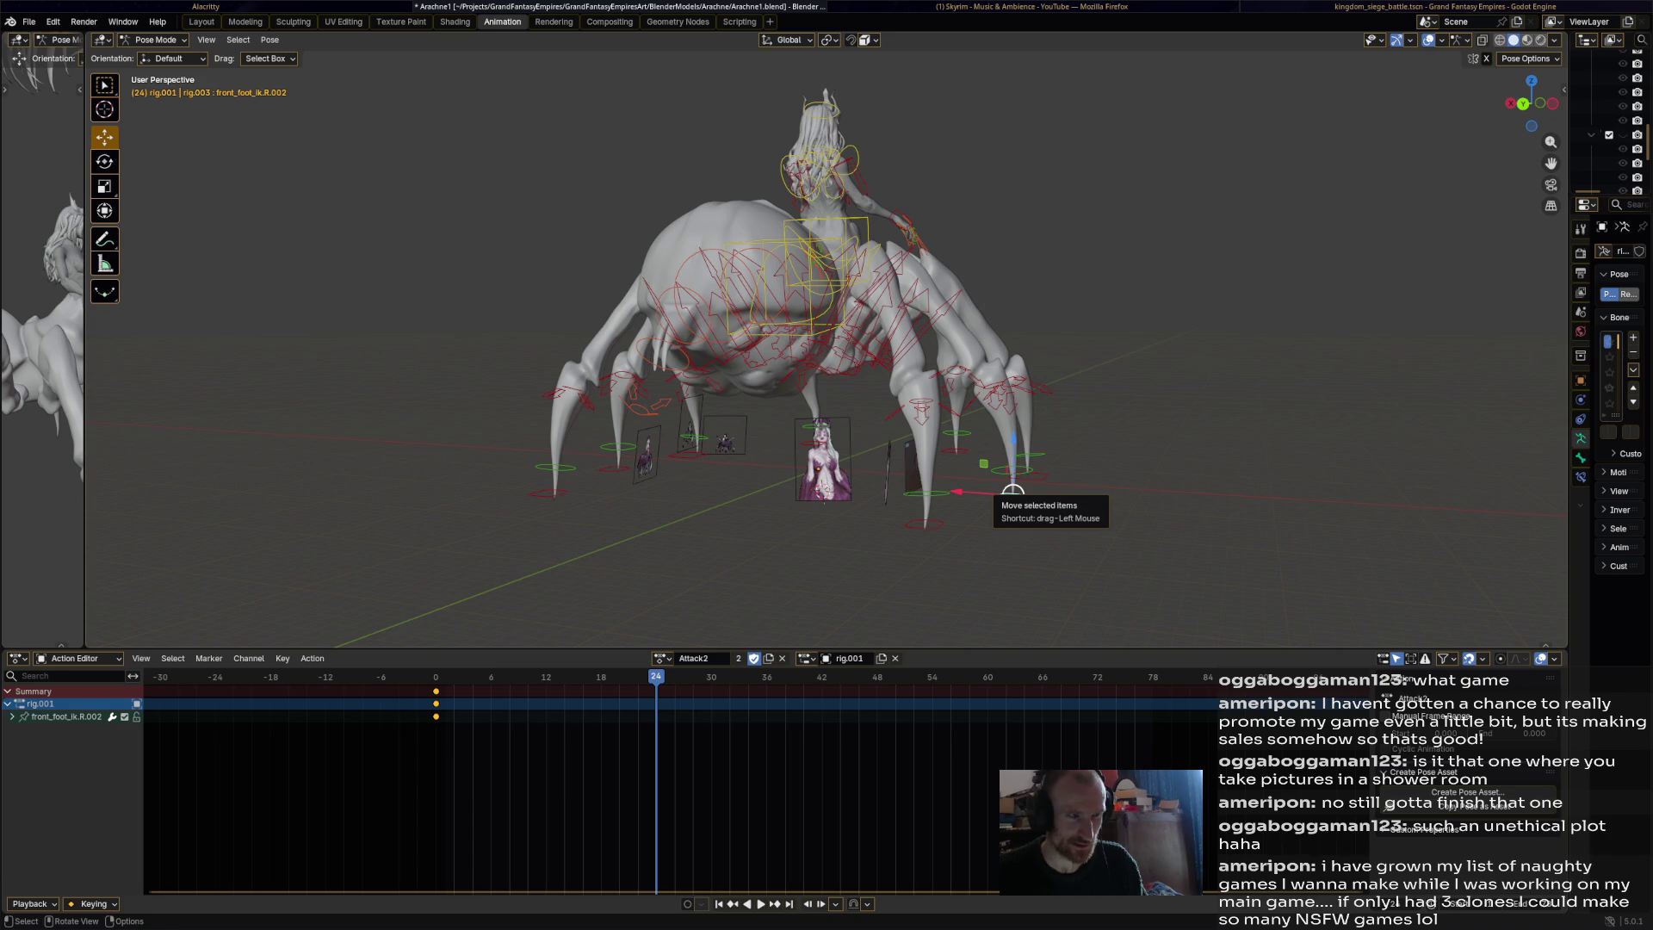
{"action": "left_click_drag", "start_coordinate": [1014, 490], "coordinate": [1048, 449]}
{"action": "key", "text": "i"}
{"action": "scroll", "coordinate": [1045, 452], "scroll_direction": "up", "scroll_amount": 6, "text": "alt"}
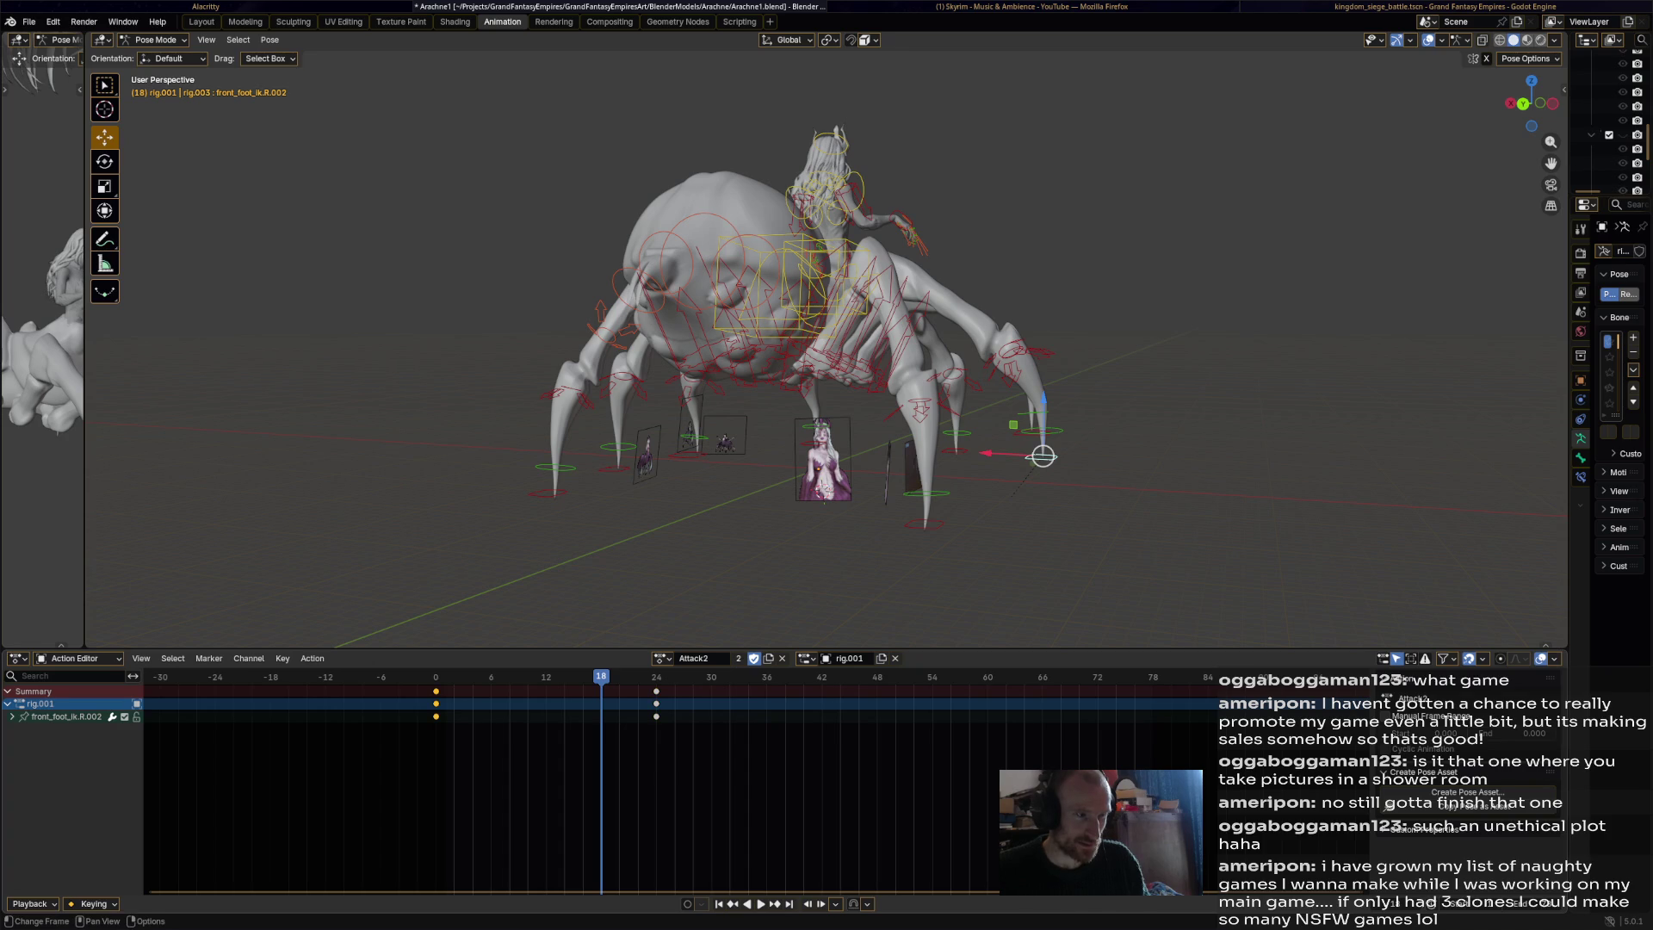
Paste the foot's rest pose at frames 18 and 30 and preview the step.
{"action": "key", "text": "ctrl+v"}
{"action": "middle_click_drag", "start_coordinate": [1043, 456], "coordinate": [939, 456]}
{"action": "key", "text": "space"}
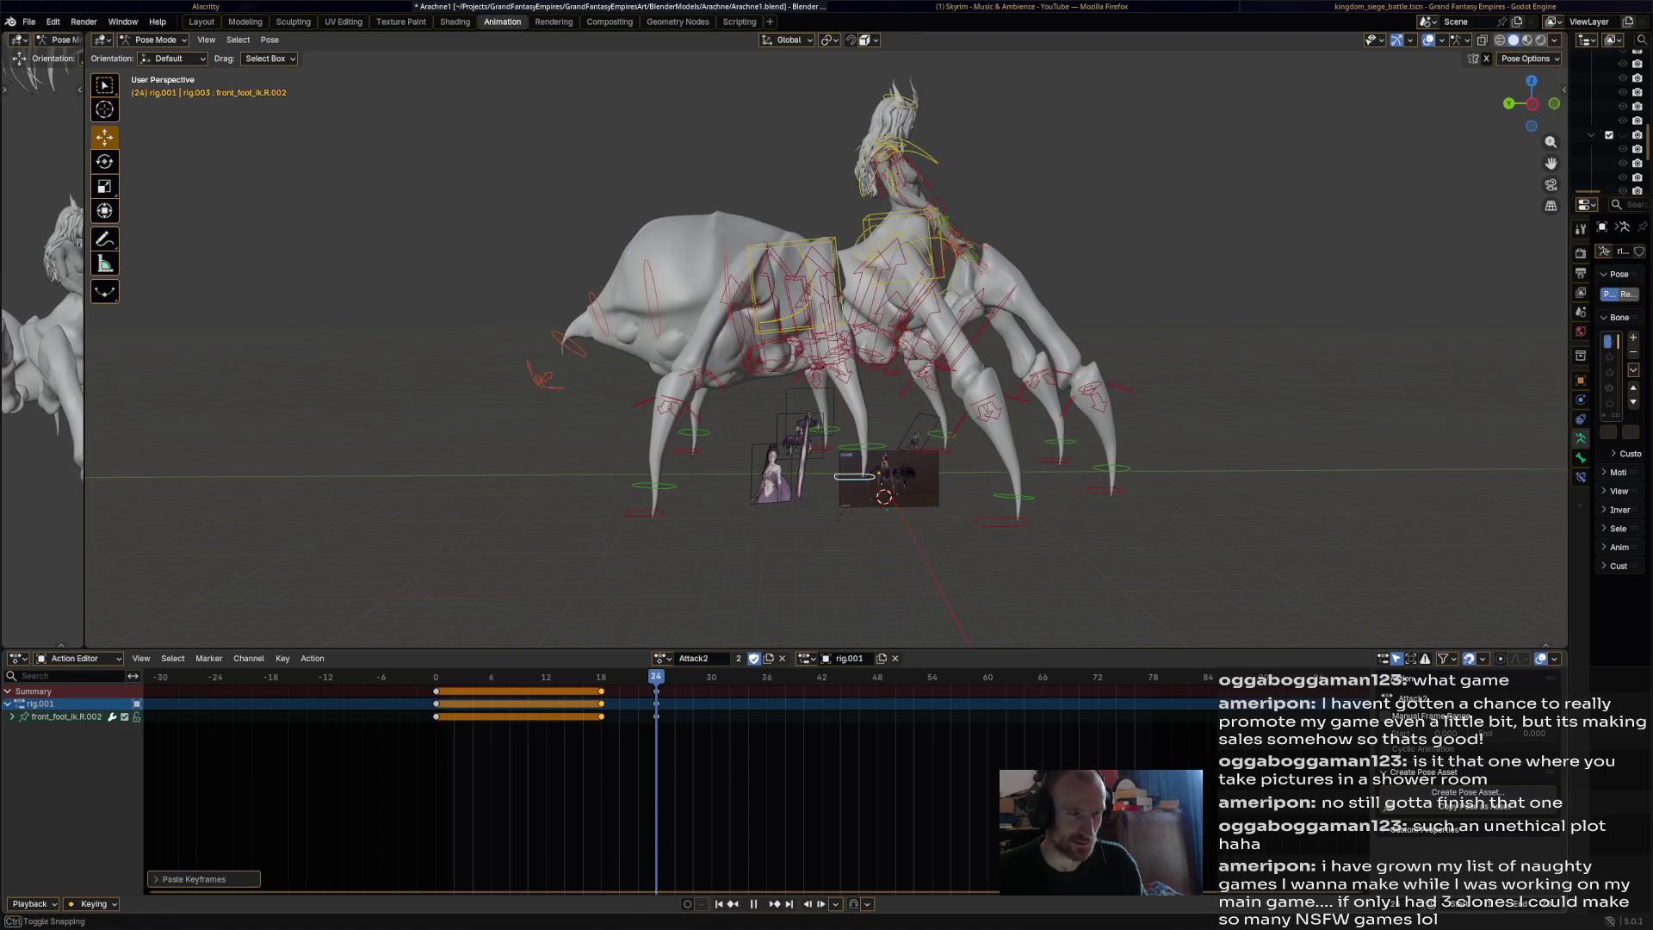
{"action": "key", "text": "space"}
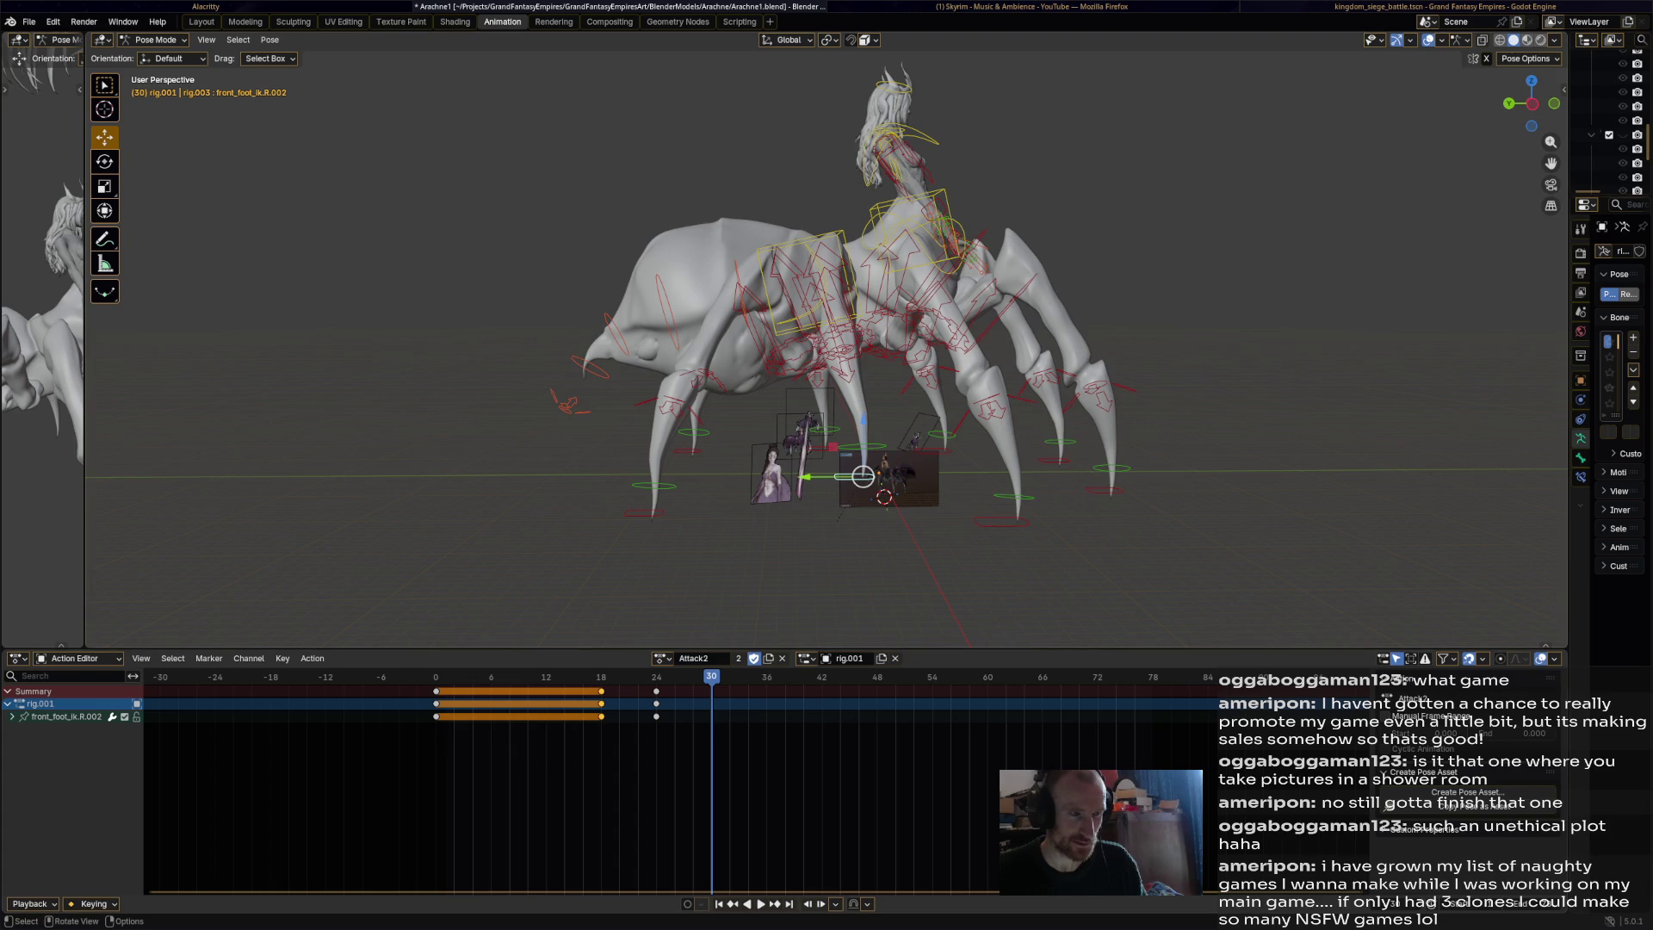
{"action": "left_click", "coordinate": [600, 676]}
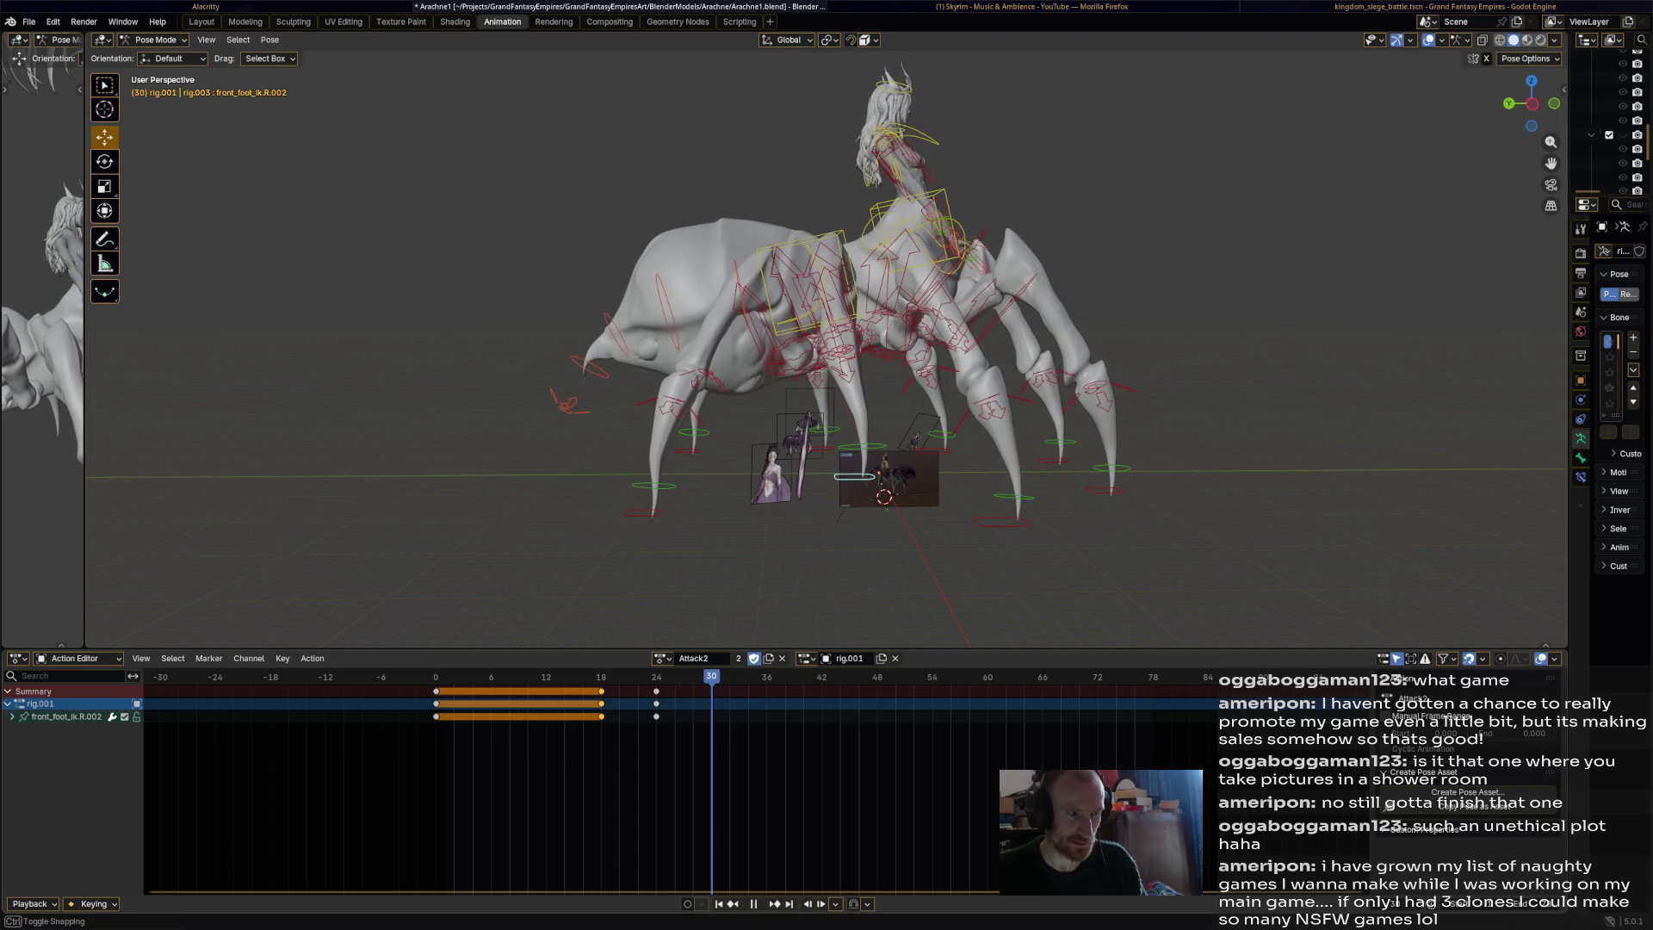
{"action": "key", "text": "ctrl+v"}
{"action": "key", "text": "space"}
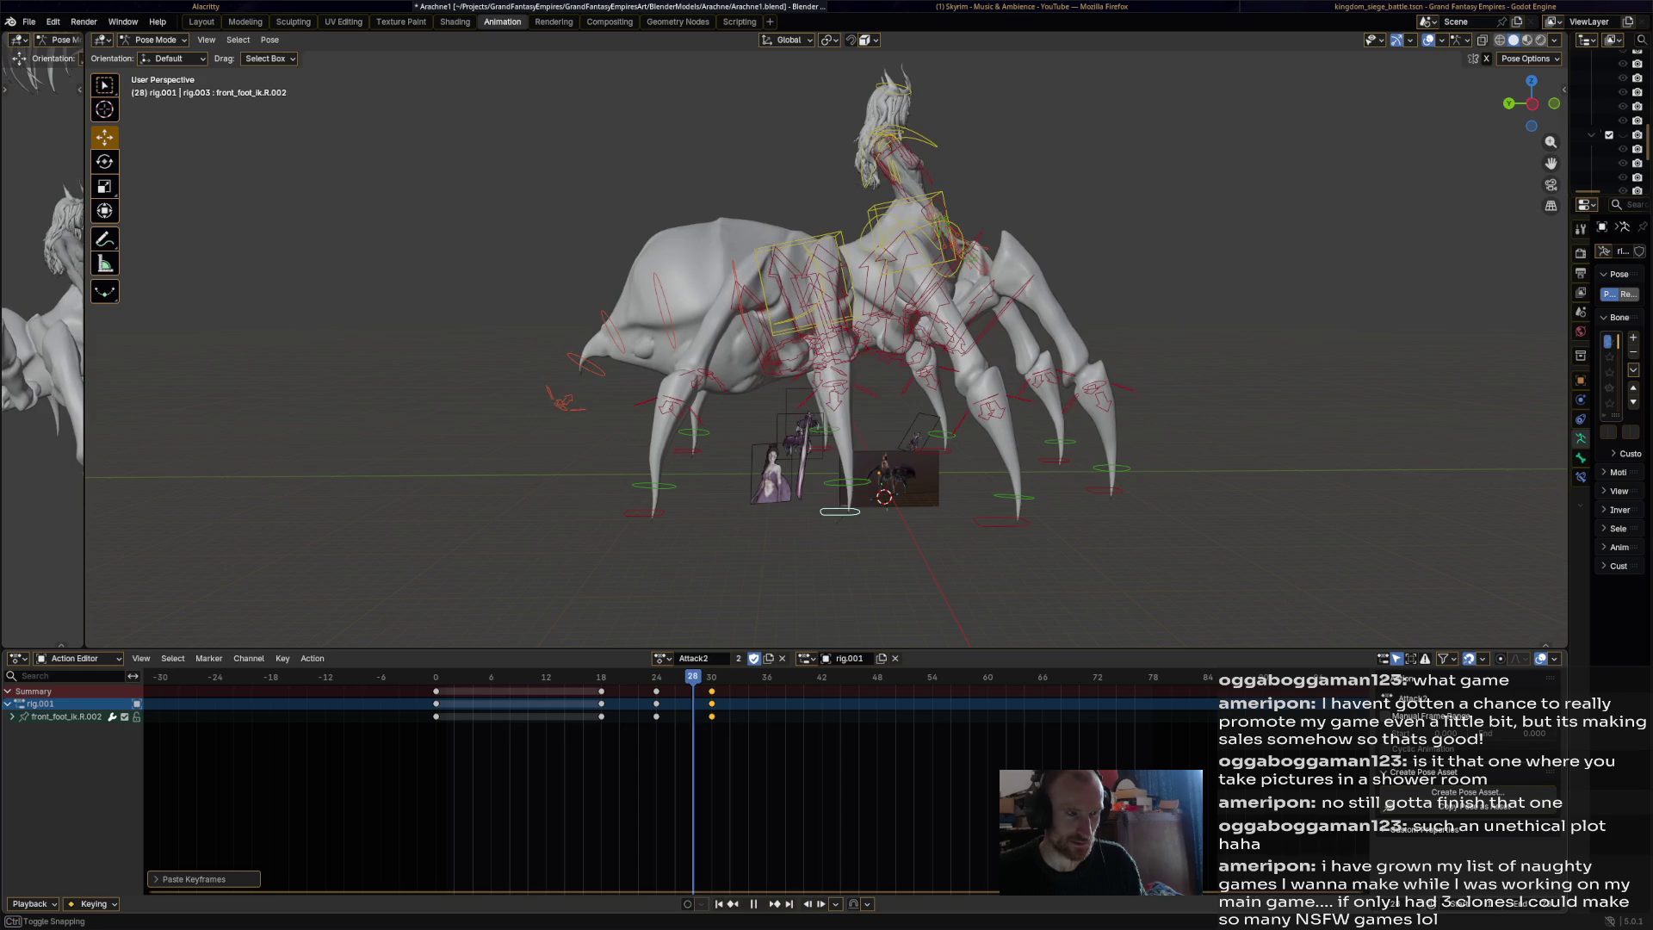
{"action": "key", "text": "space"}
Animate front_foot_ik.R.003: rest pose at 36, raised key at 42, rest pose at 48.
{"action": "left_click", "coordinate": [653, 484]}
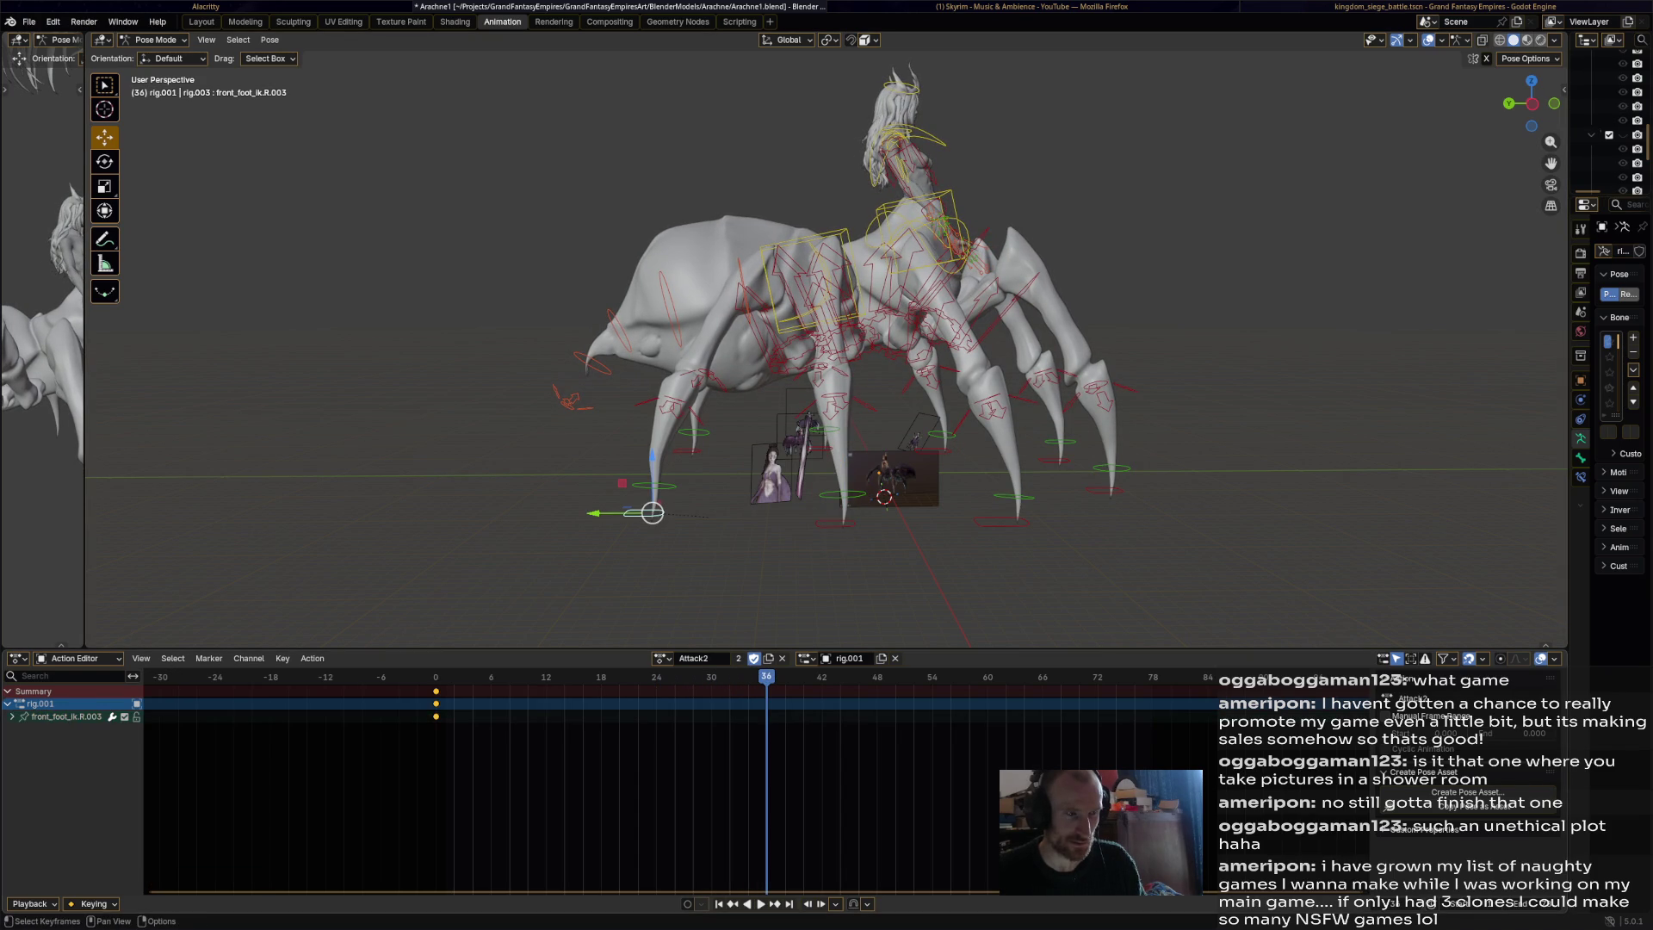
{"action": "key", "text": "ctrl+v"}
{"action": "left_click_drag", "start_coordinate": [652, 512], "coordinate": [613, 474]}
{"action": "key", "text": "space"}
{"action": "key", "text": "space"}
{"action": "key", "text": "i"}
{"action": "left_click_drag", "start_coordinate": [822, 676], "coordinate": [877, 677]}
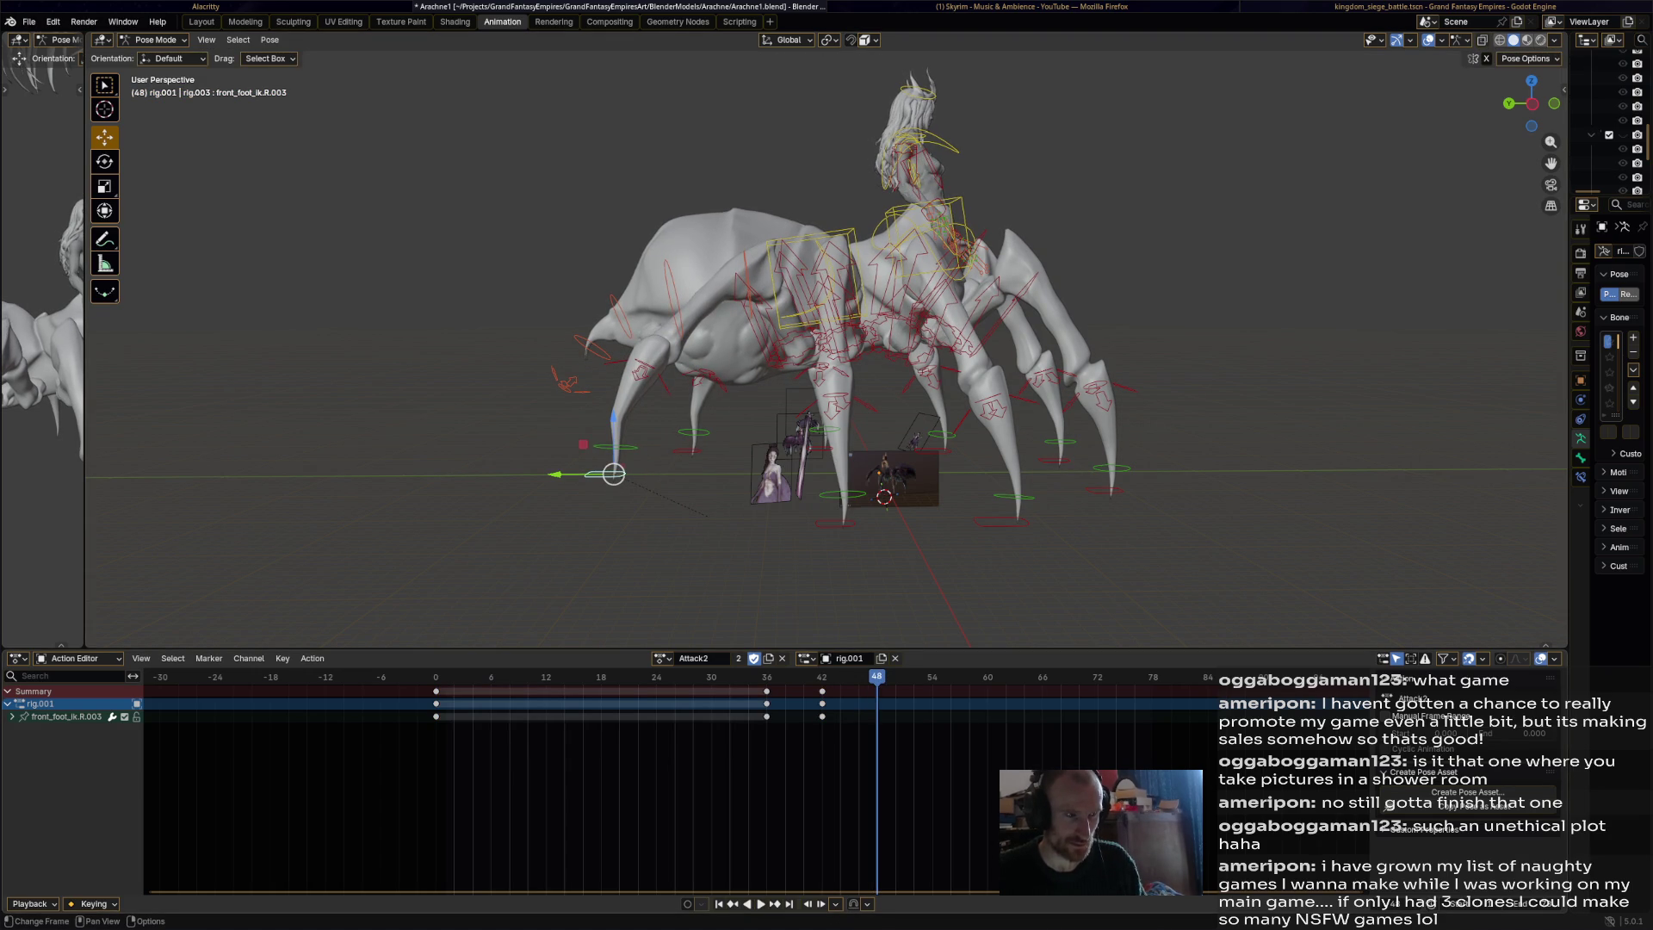
{"action": "key", "text": "ctrl+c"}
{"action": "key", "text": "ctrl+v"}
Play back the action, then orbit to the spider's other side and select front_foot_ik.L.001.
{"action": "key", "text": "space"}
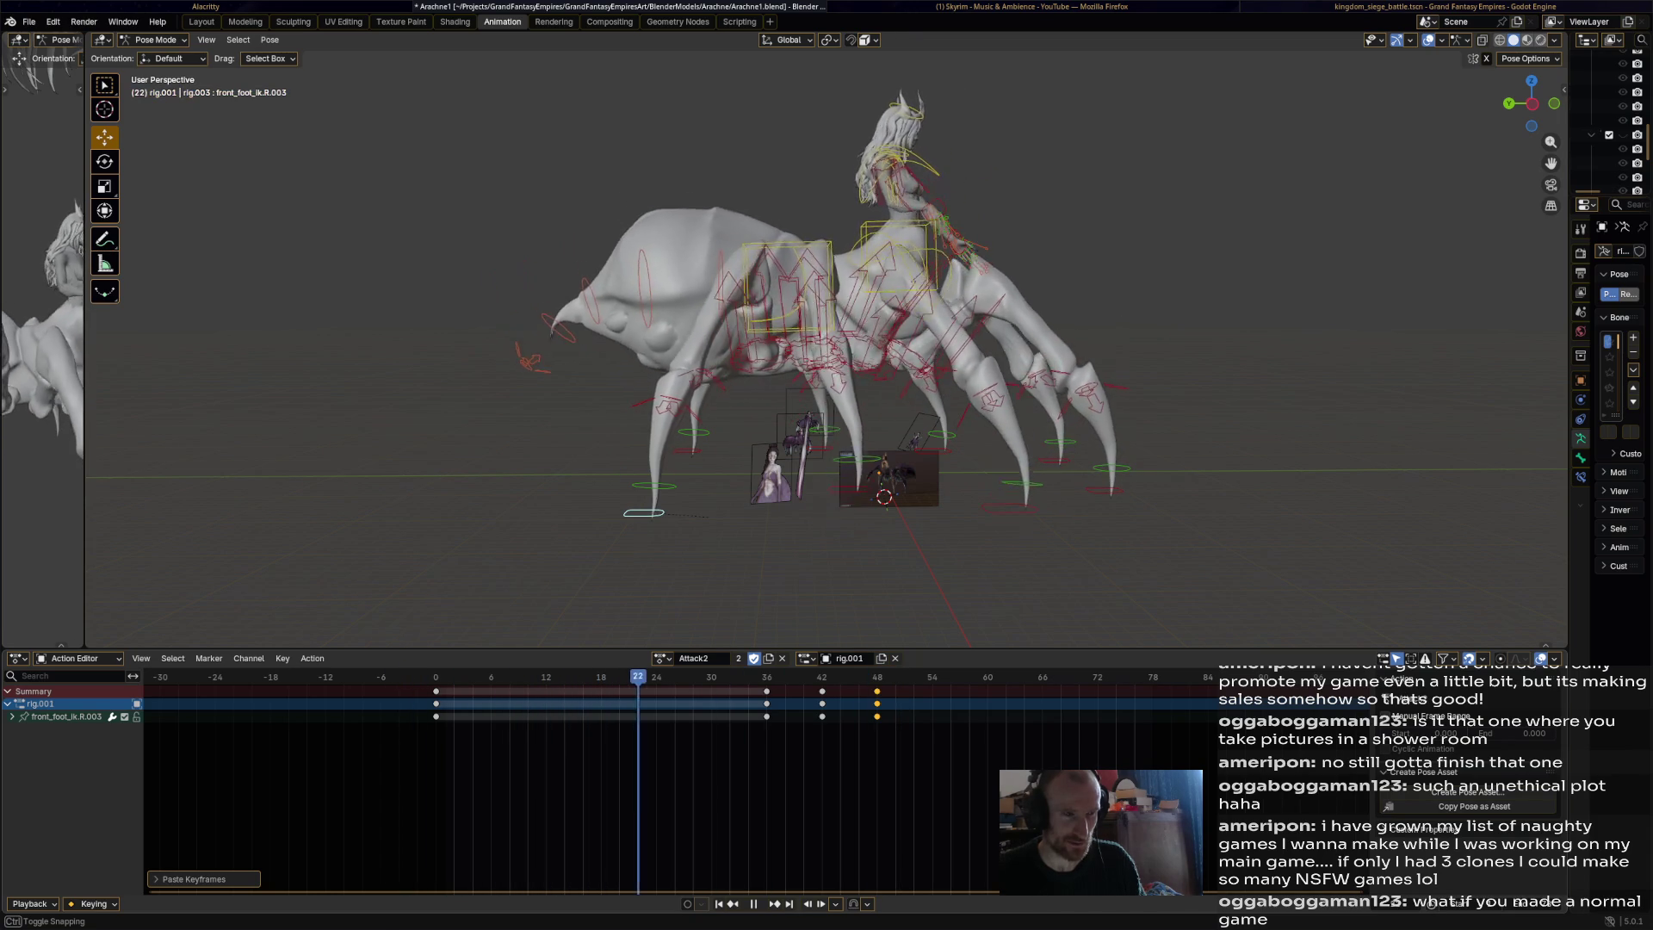
{"action": "key", "text": "space"}
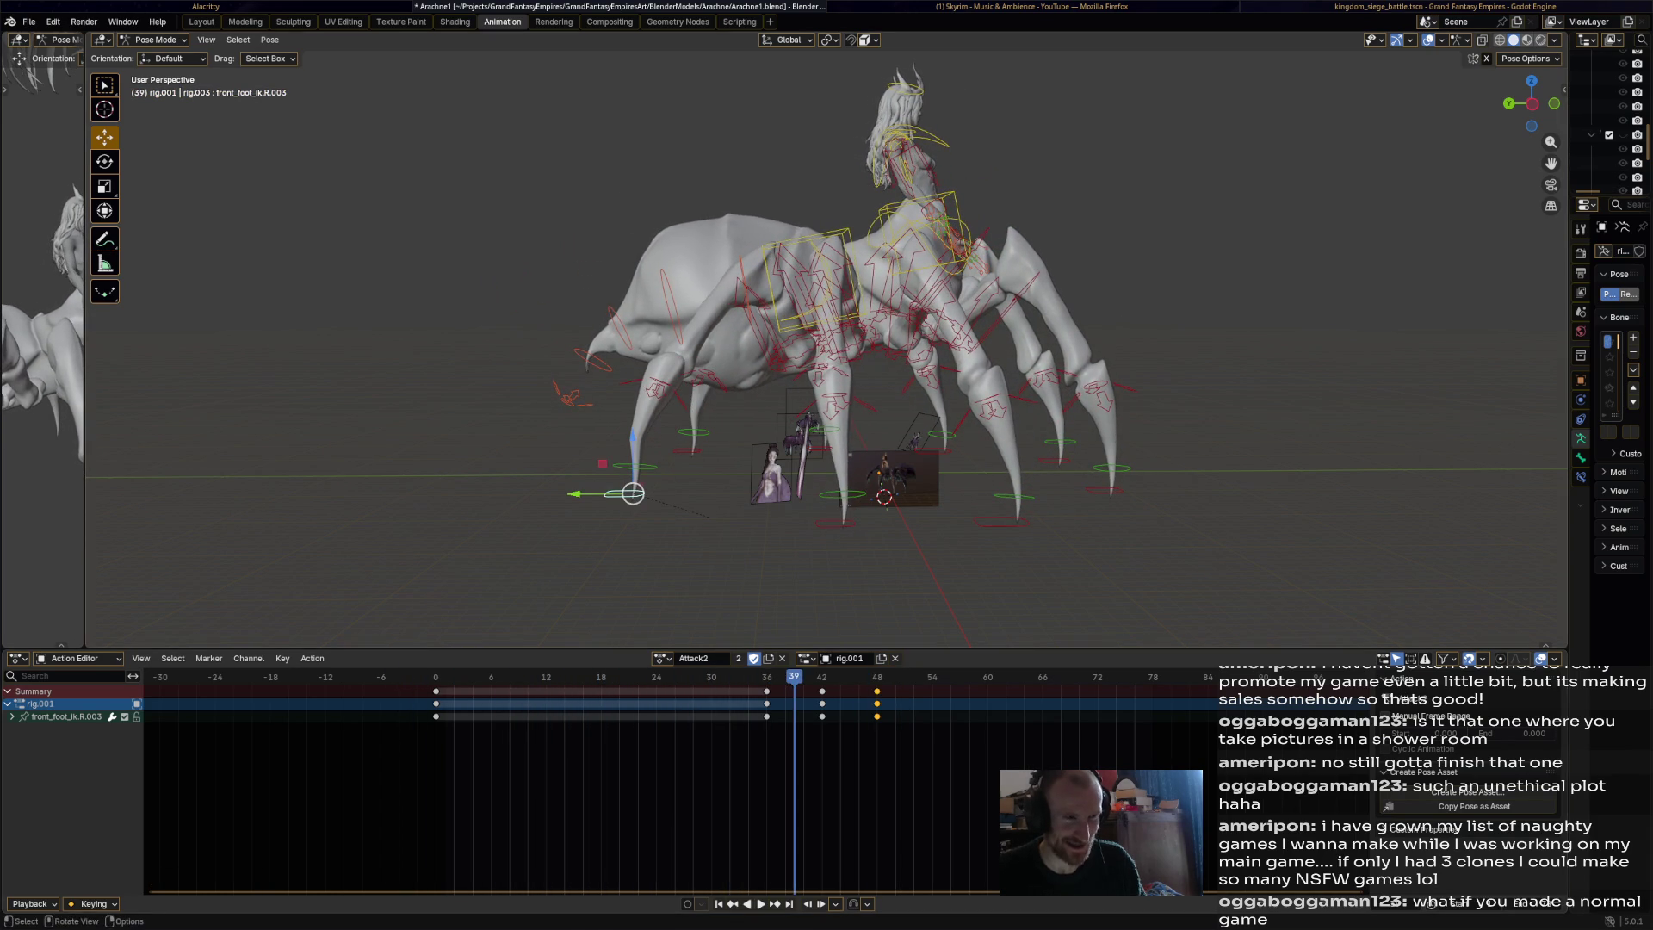
{"action": "key", "text": "space"}
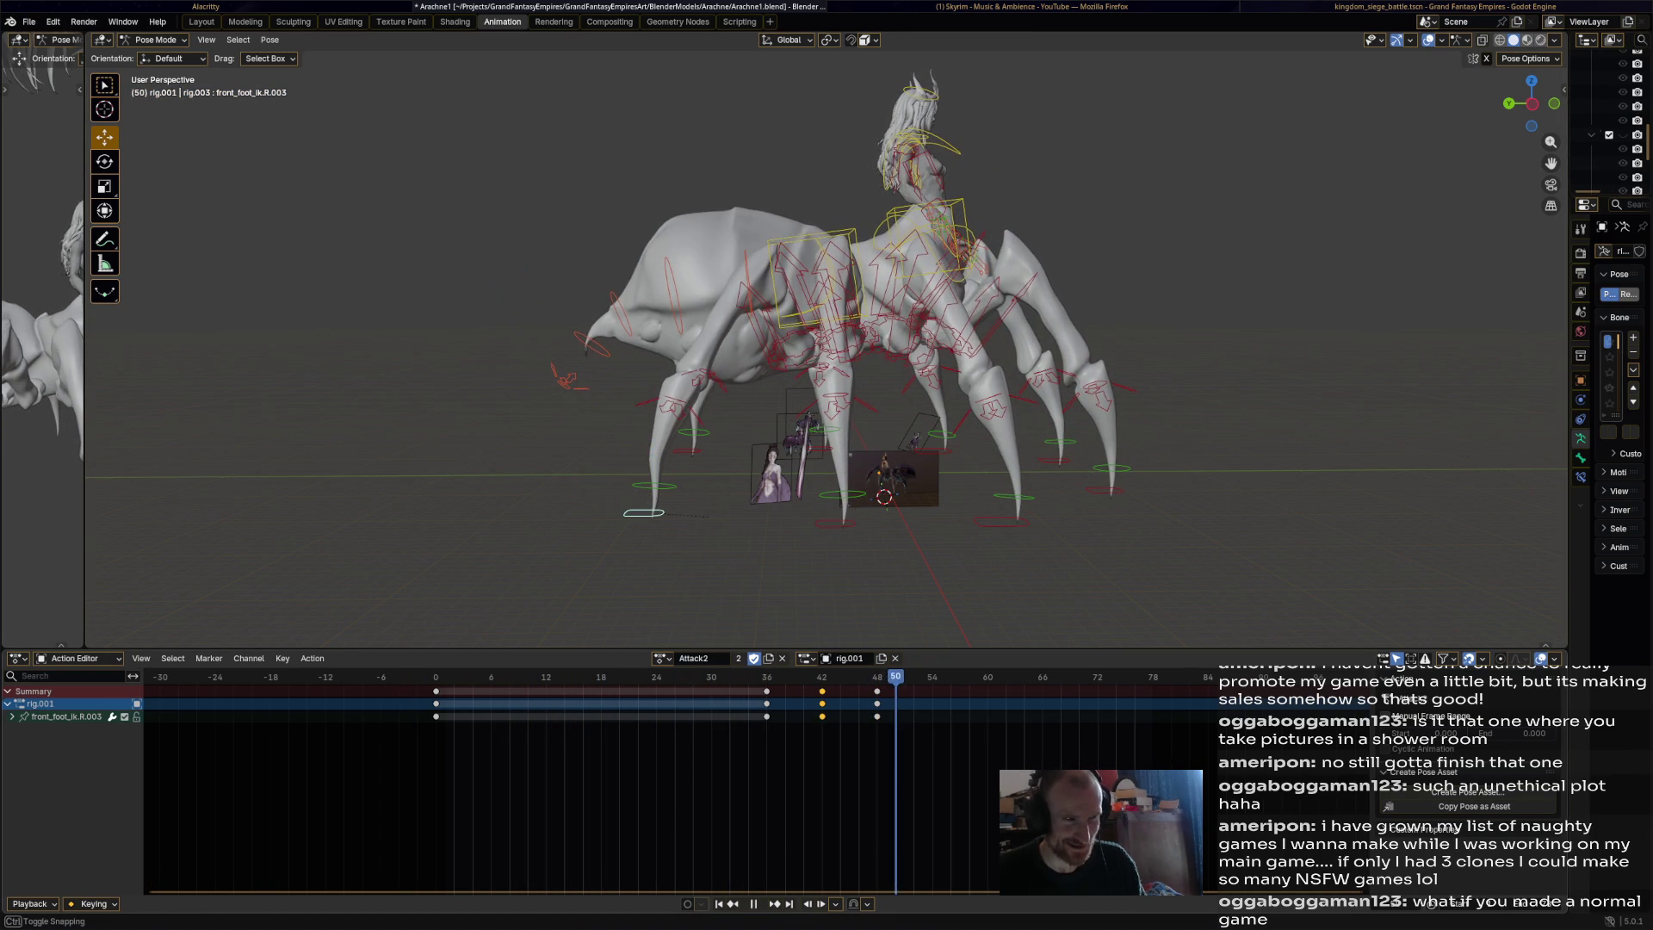
{"action": "key", "text": "space"}
{"action": "middle_click_drag", "start_coordinate": [861, 344], "coordinate": [516, 344]}
{"action": "left_click", "coordinate": [628, 555]}
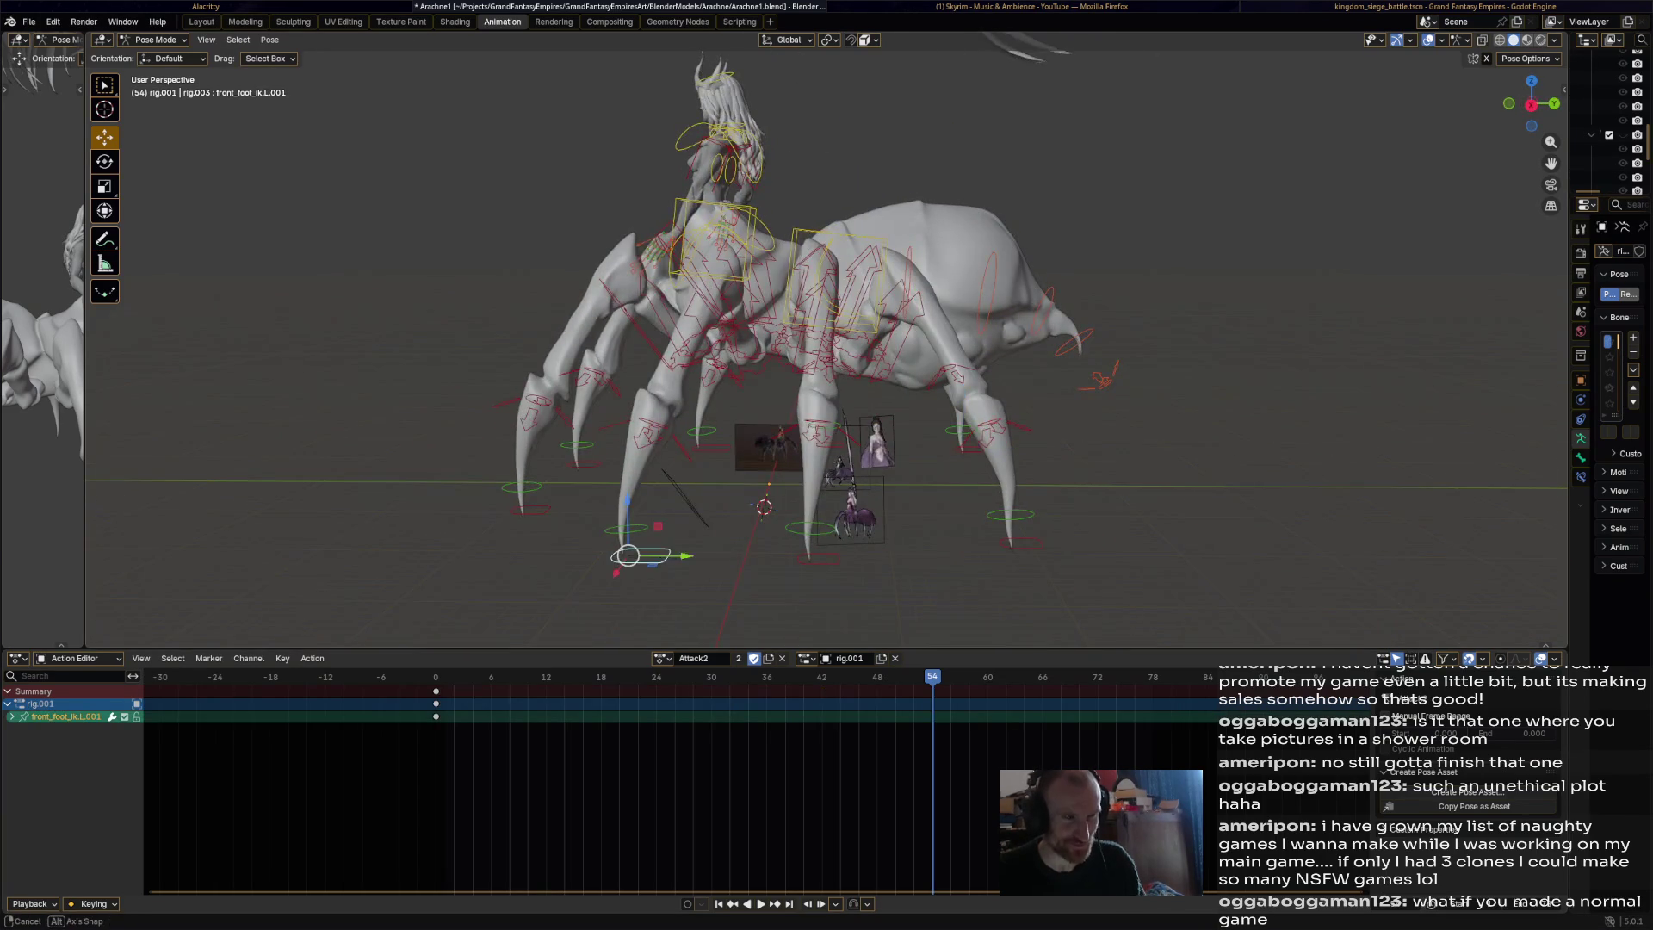
Key front_foot_ik.L.001 in its rest pose at frame 18.
{"action": "middle_click_drag", "start_coordinate": [628, 555], "coordinate": [603, 538]}
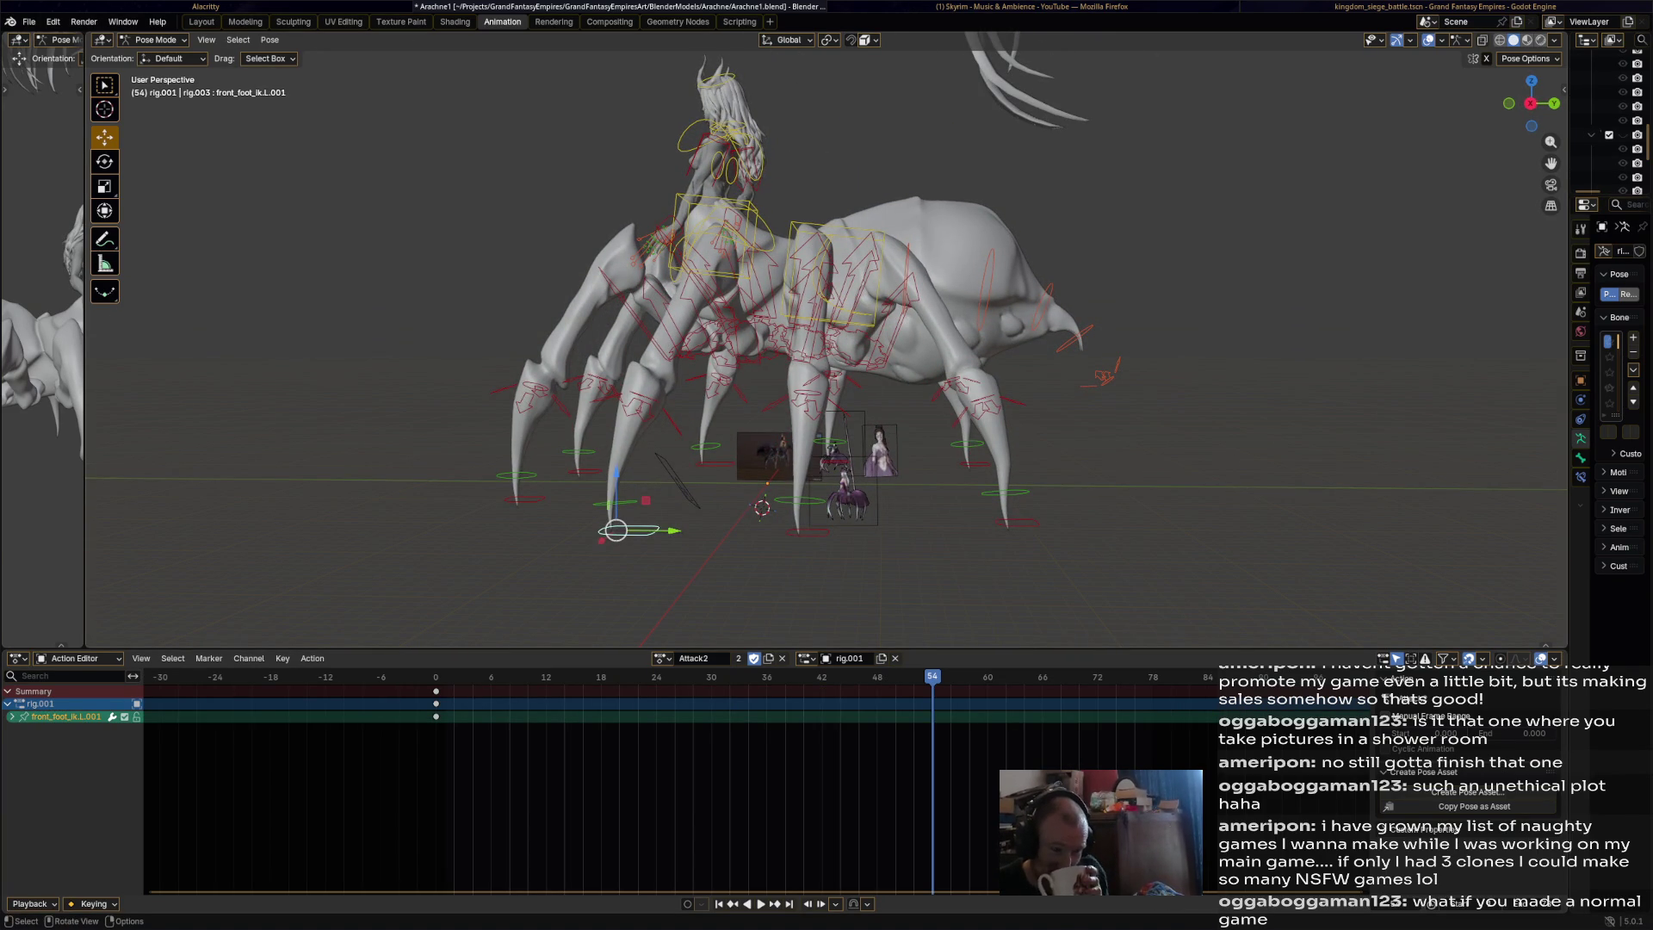
{"action": "key", "text": "space"}
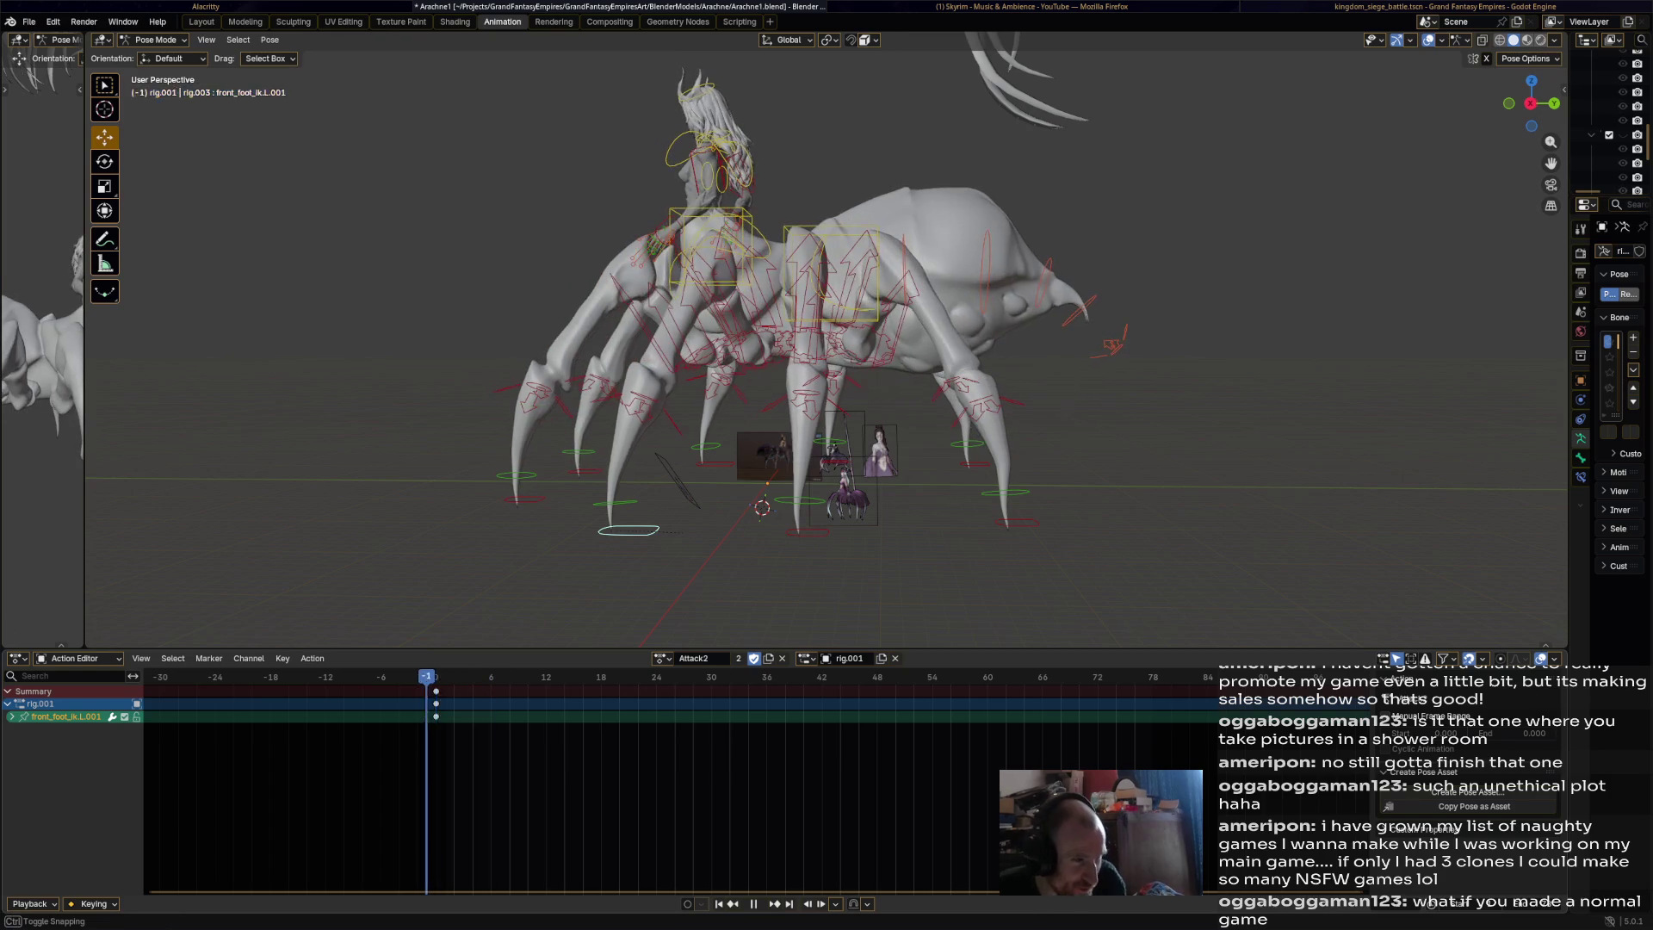
{"action": "key", "text": "space"}
{"action": "key", "text": "space"}
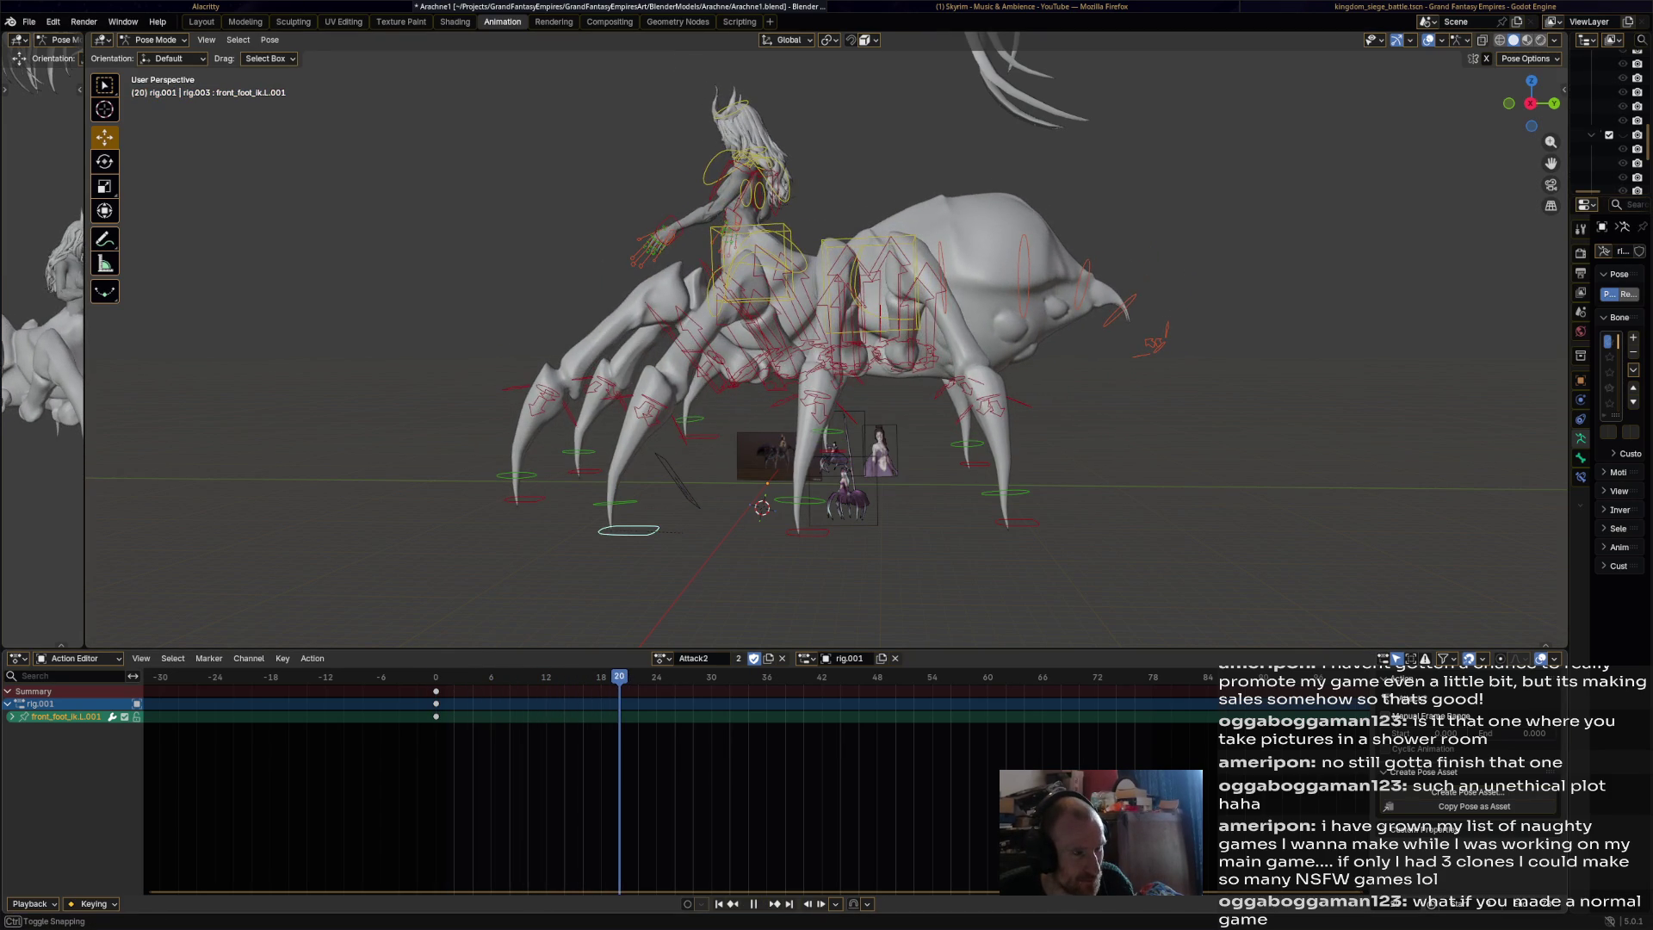
{"action": "key", "text": "space"}
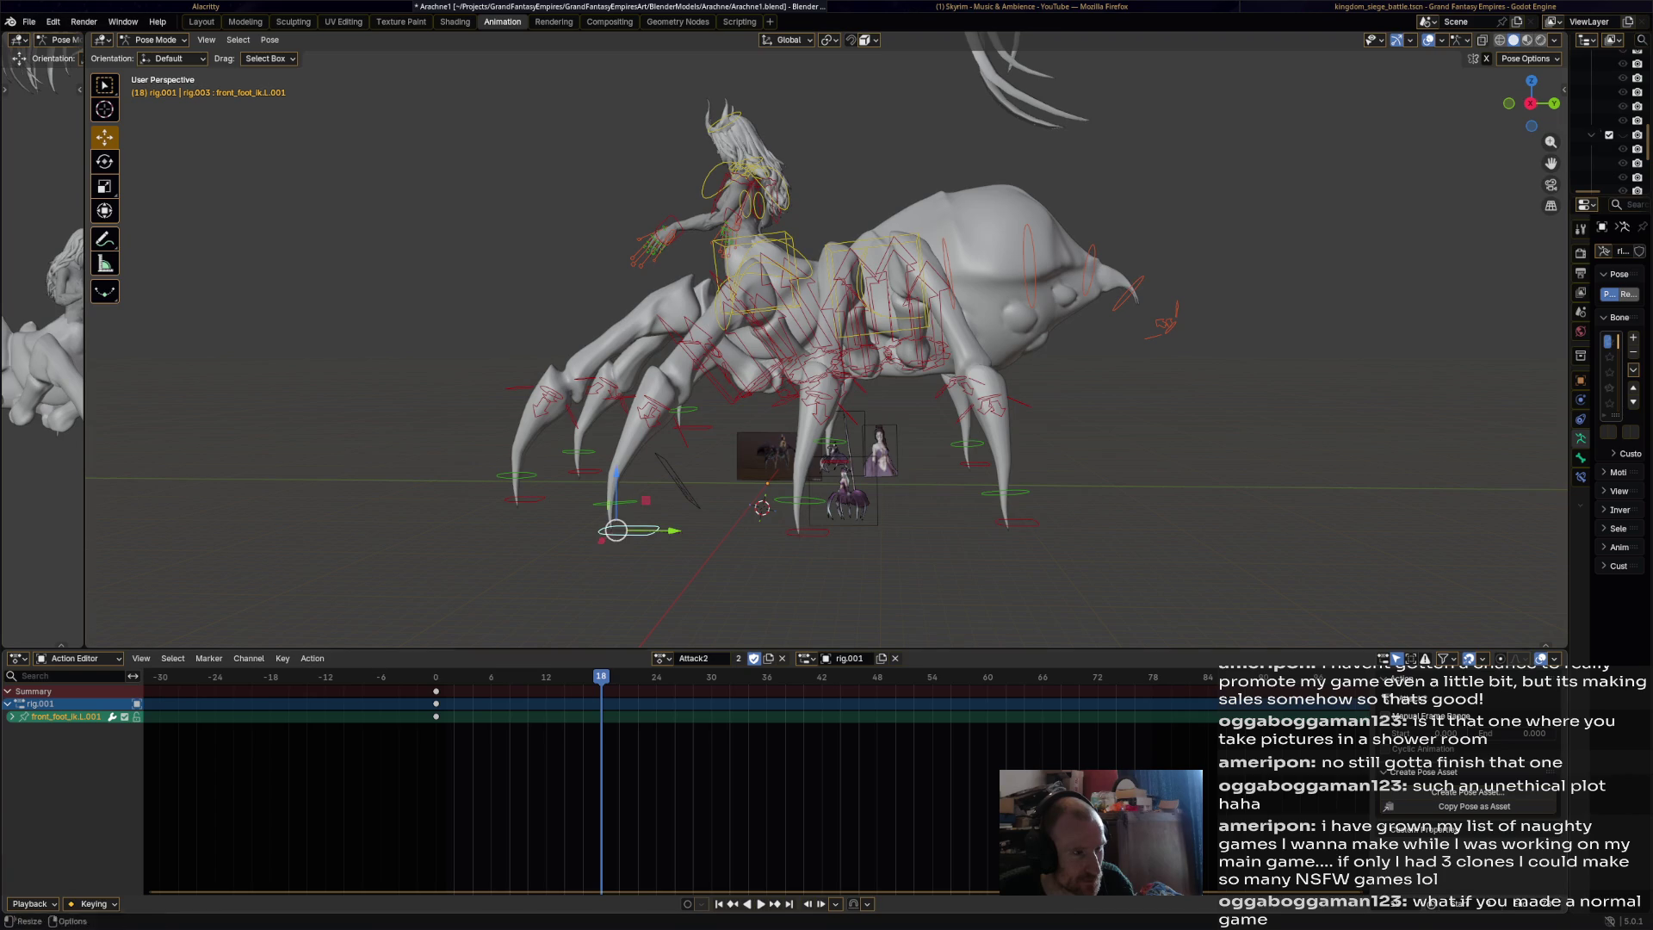
{"action": "left_click_drag", "start_coordinate": [616, 530], "coordinate": [598, 449]}
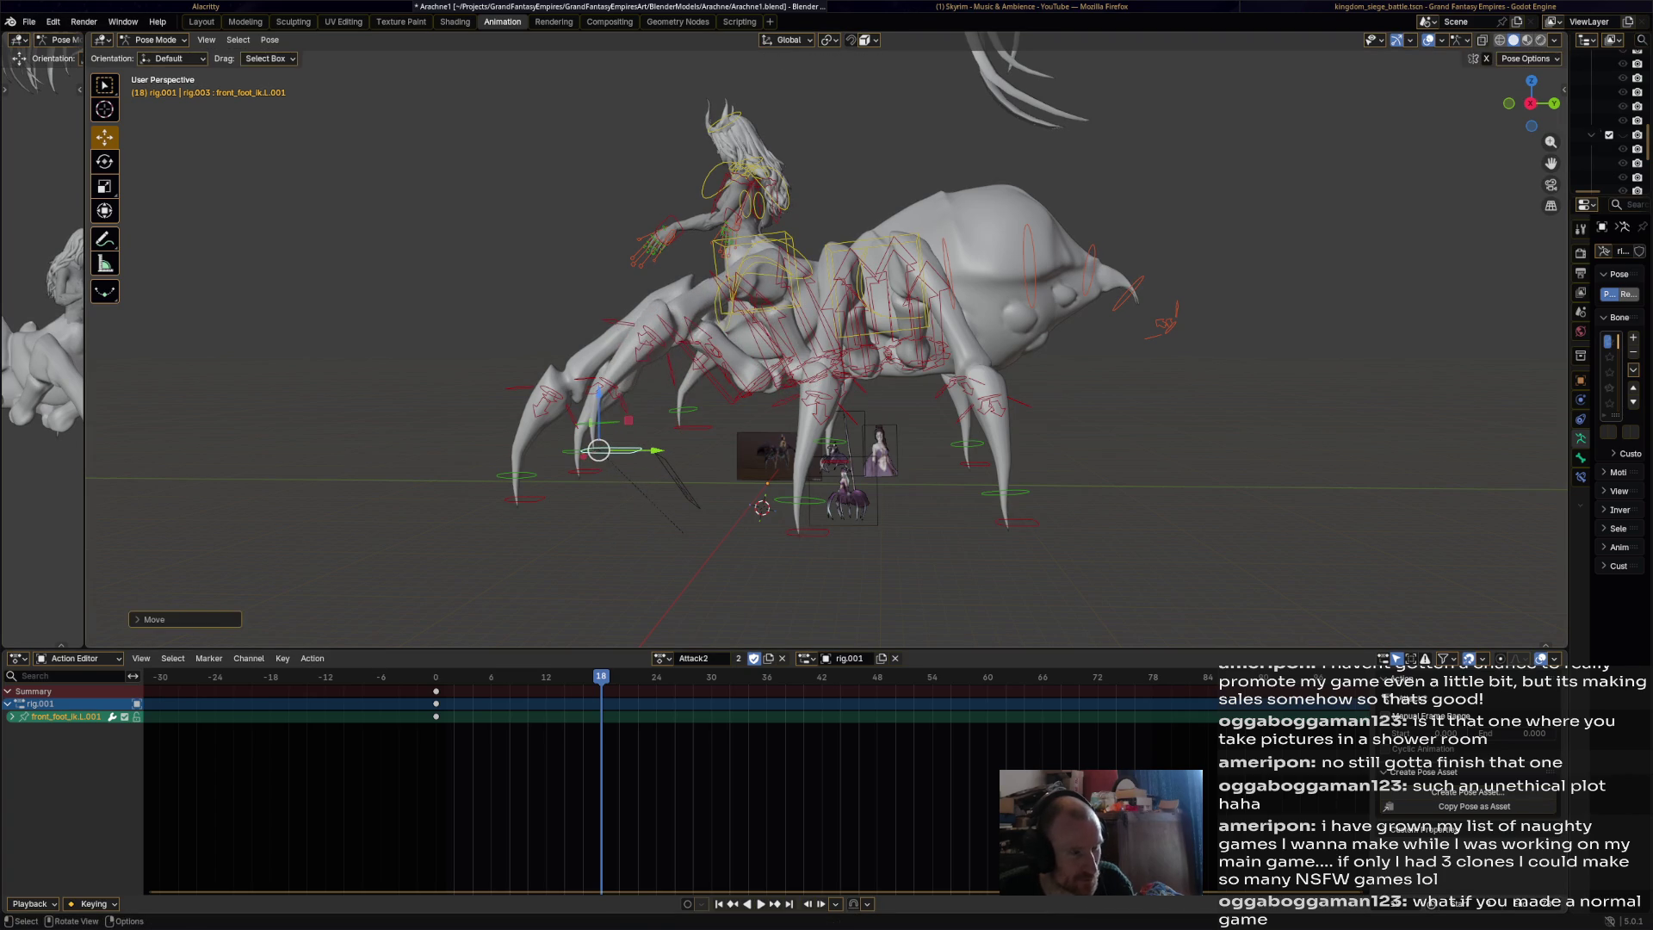
{"action": "key", "text": "i"}
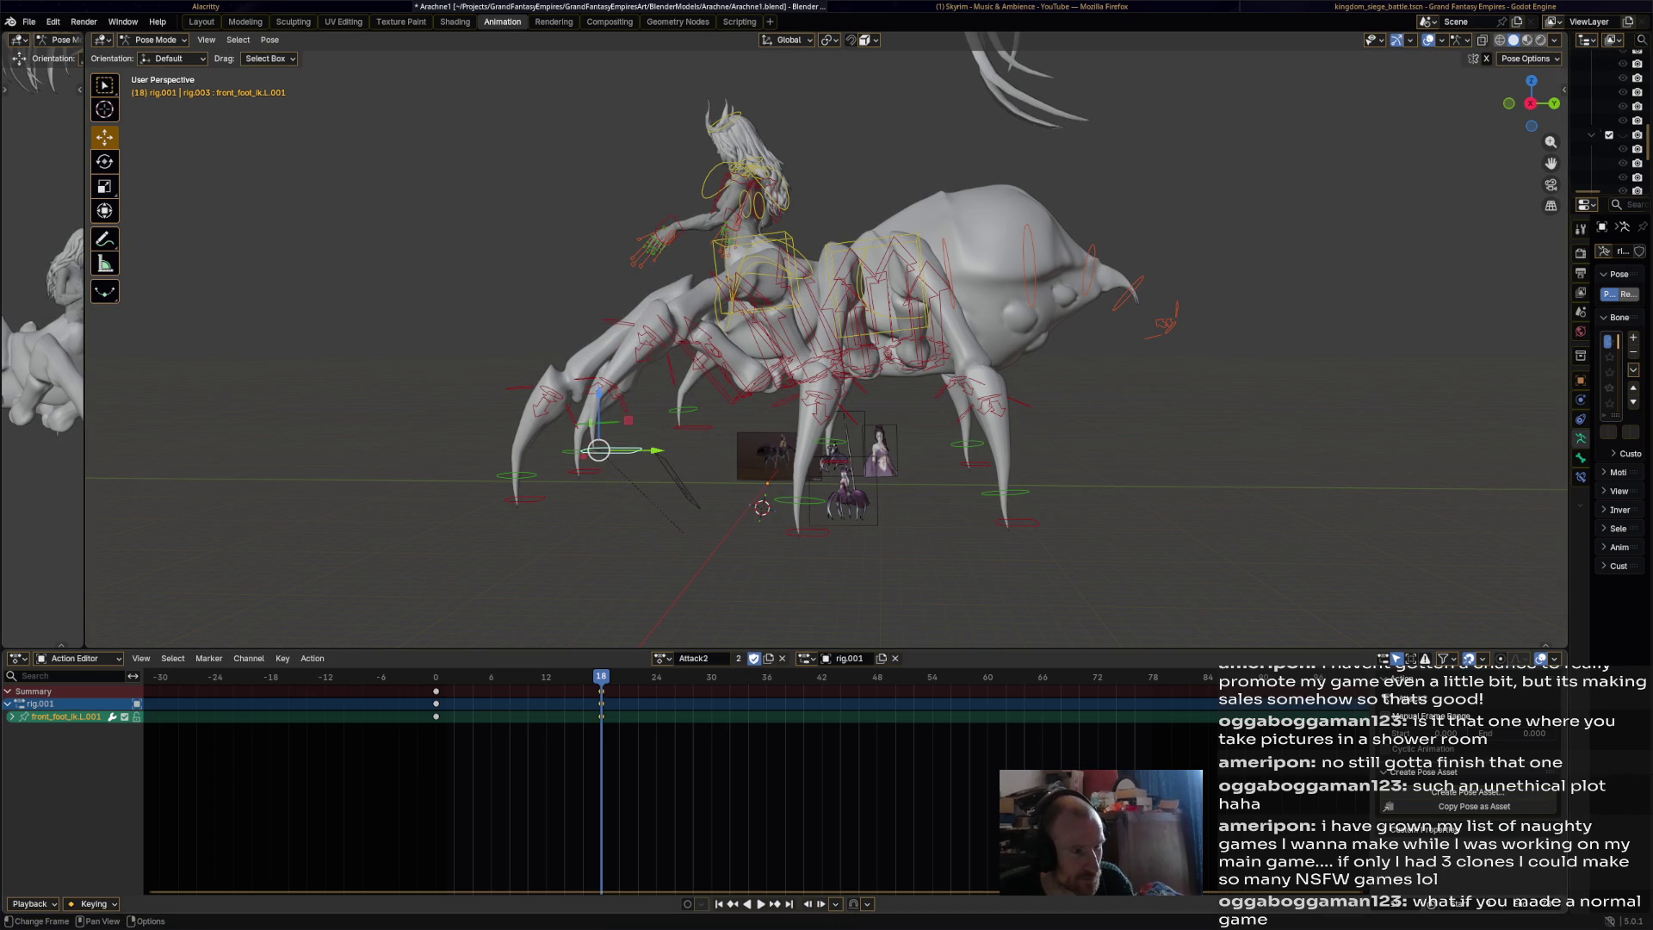
{"action": "key", "text": "g"}
{"action": "key", "text": "Return"}
{"action": "key", "text": "i"}
Raise front_foot_ik.L.001 and key it at frame 24.
{"action": "key", "text": "Right"}
{"action": "key", "text": "Right"}
{"action": "key", "text": "Right"}
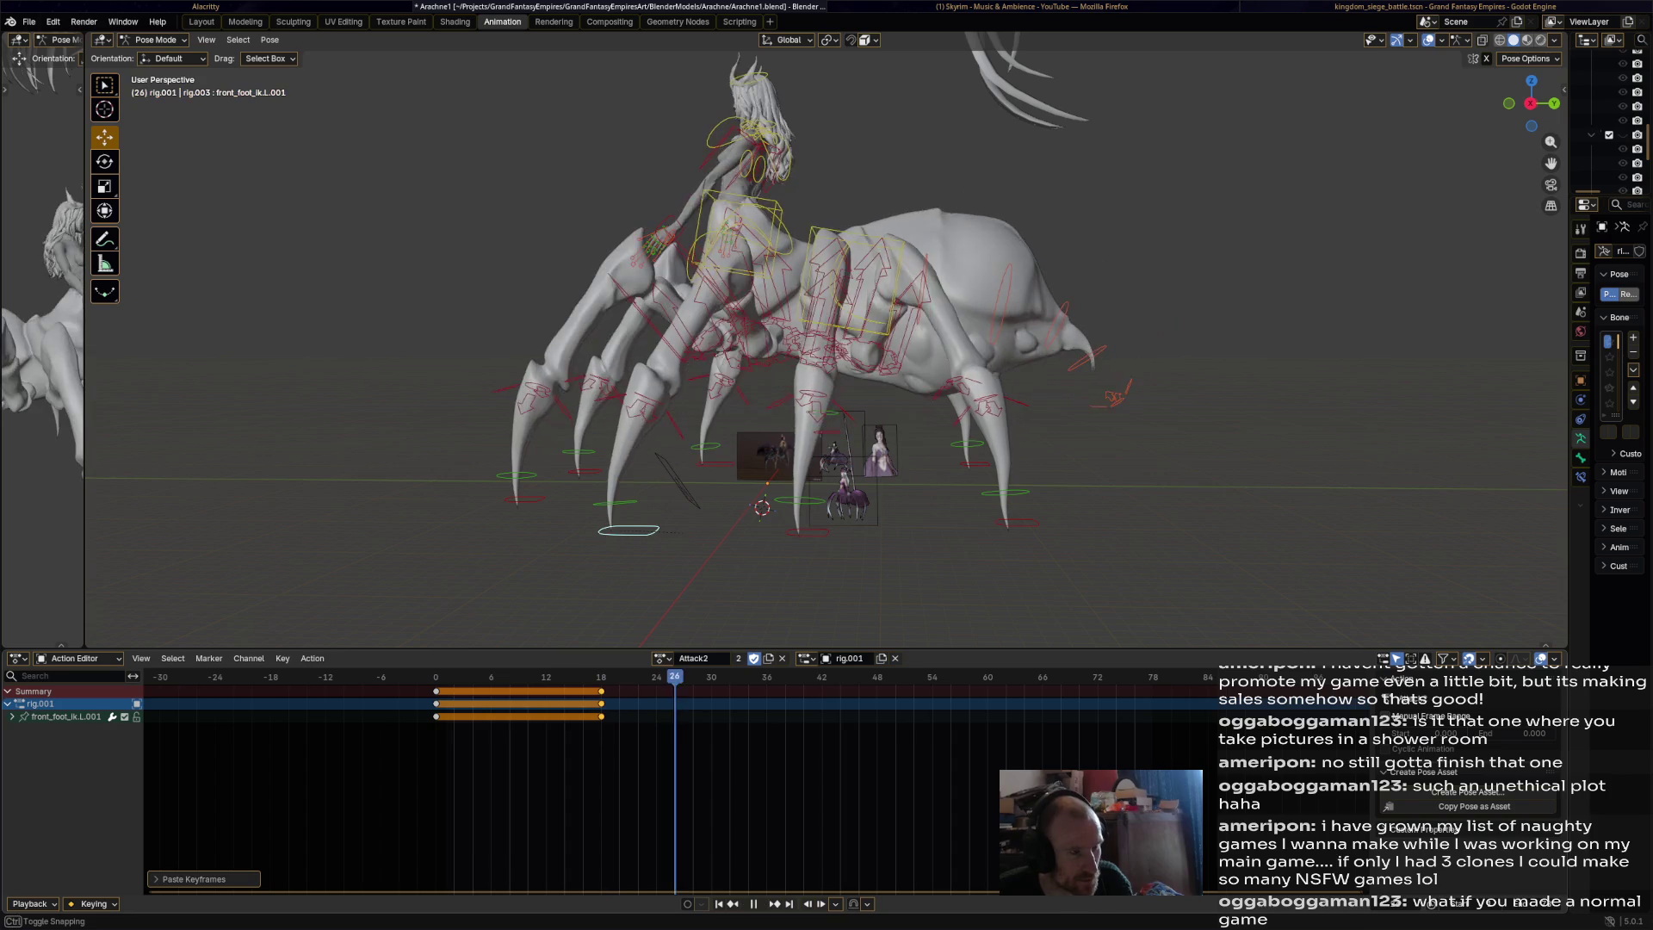
{"action": "left_click_drag", "start_coordinate": [616, 530], "coordinate": [617, 443]}
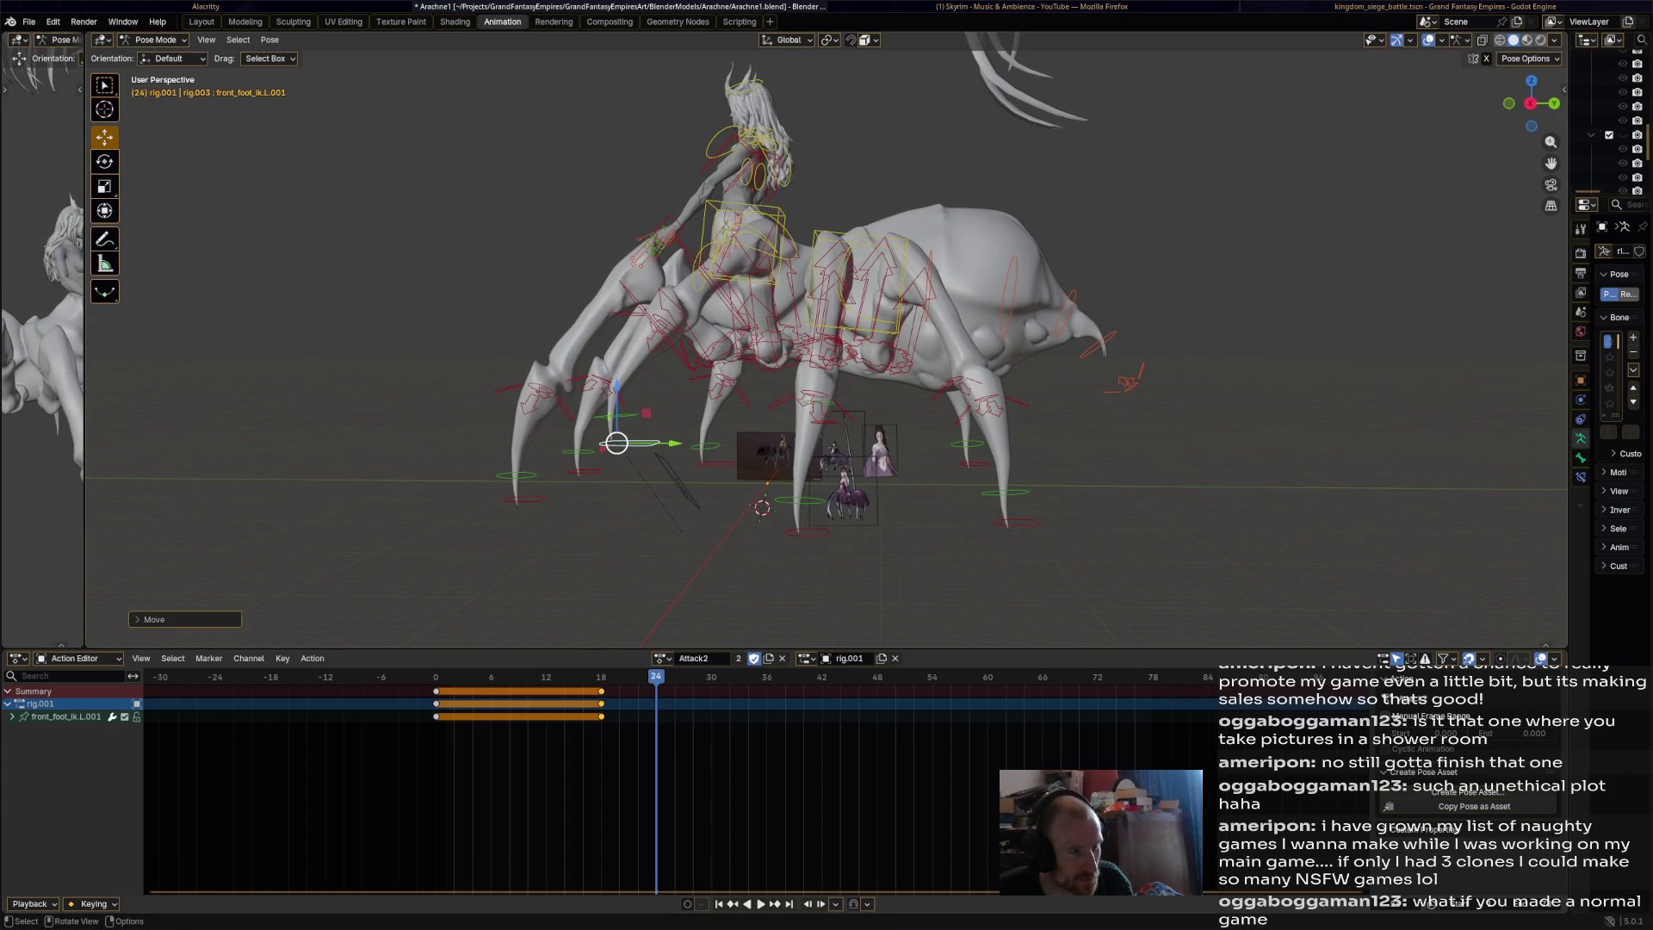
{"action": "key", "text": "i"}
Copy the frame 0 and 18 rest keys and paste them at frame 30.
{"action": "key", "text": "Right"}
{"action": "key", "text": "Right"}
{"action": "key", "text": "Right"}
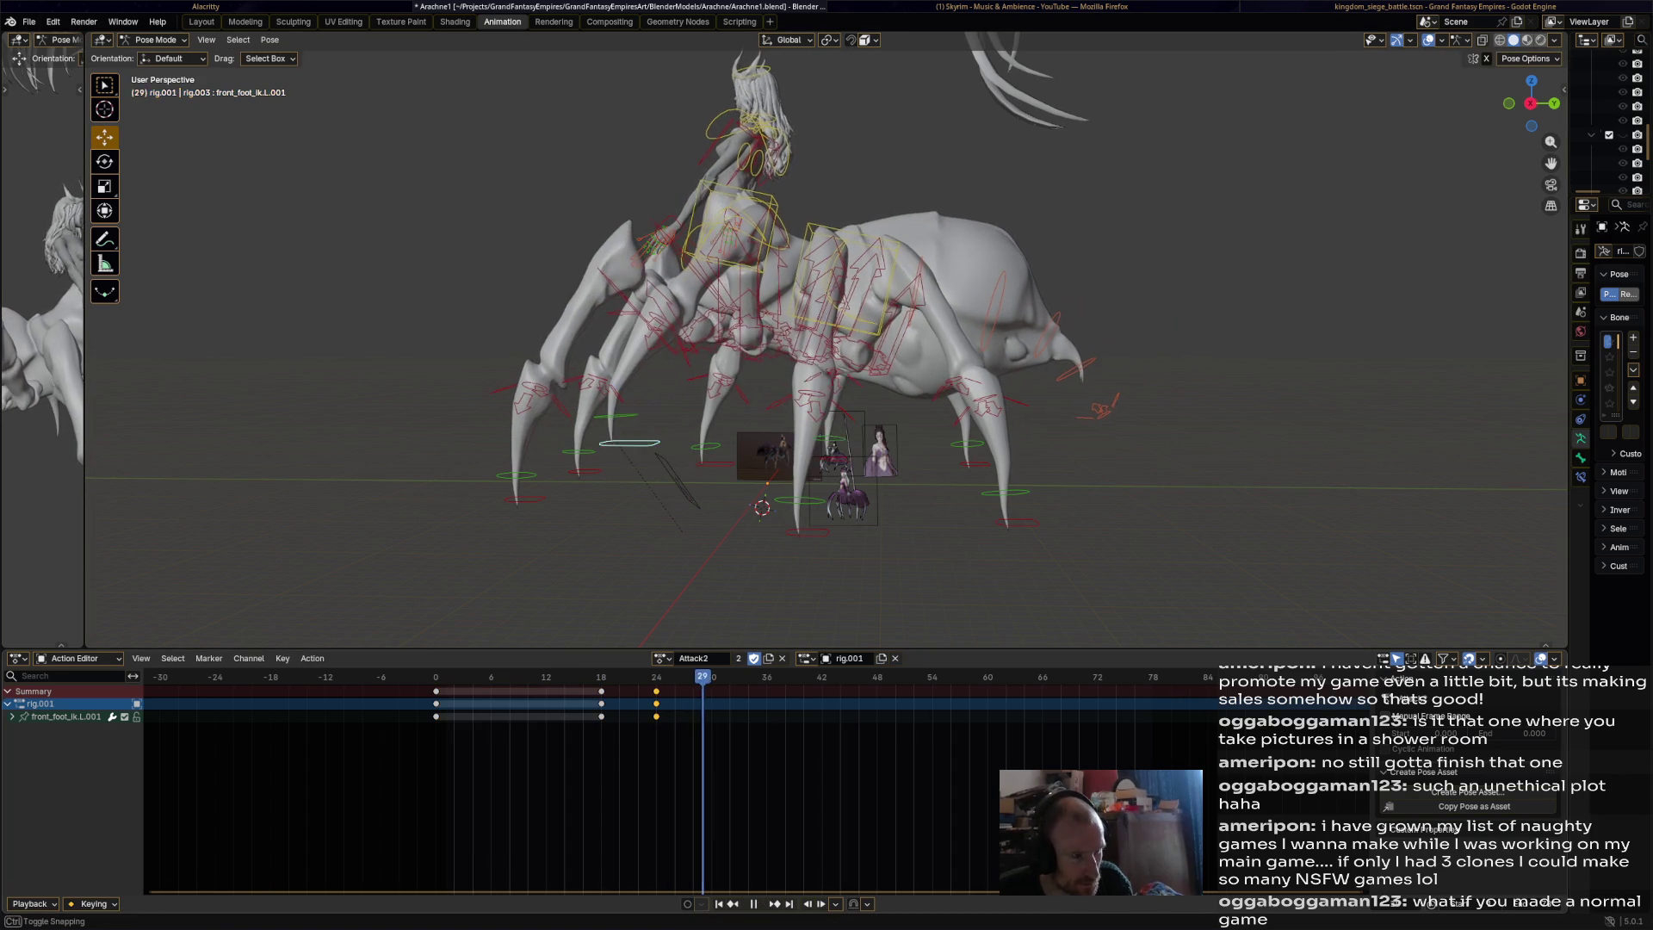
{"action": "left_click_drag", "start_coordinate": [413, 684], "coordinate": [620, 723]}
{"action": "key", "text": "ctrl+c"}
{"action": "key", "text": "ctrl+v"}
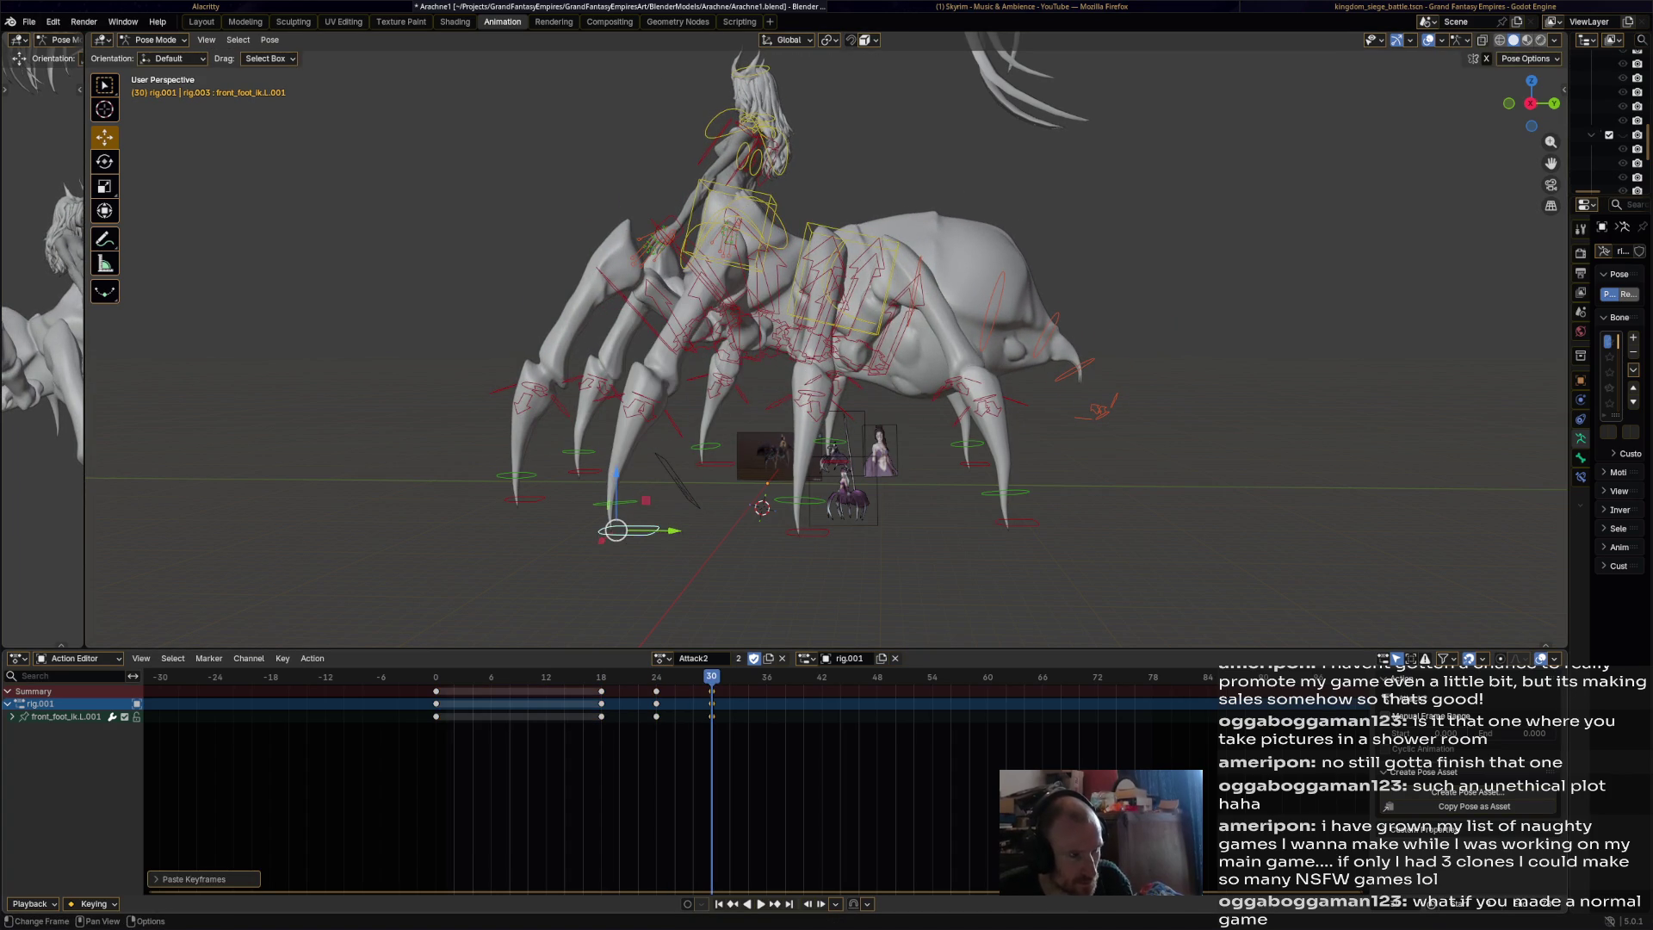
{"action": "left_click", "coordinate": [798, 508]}
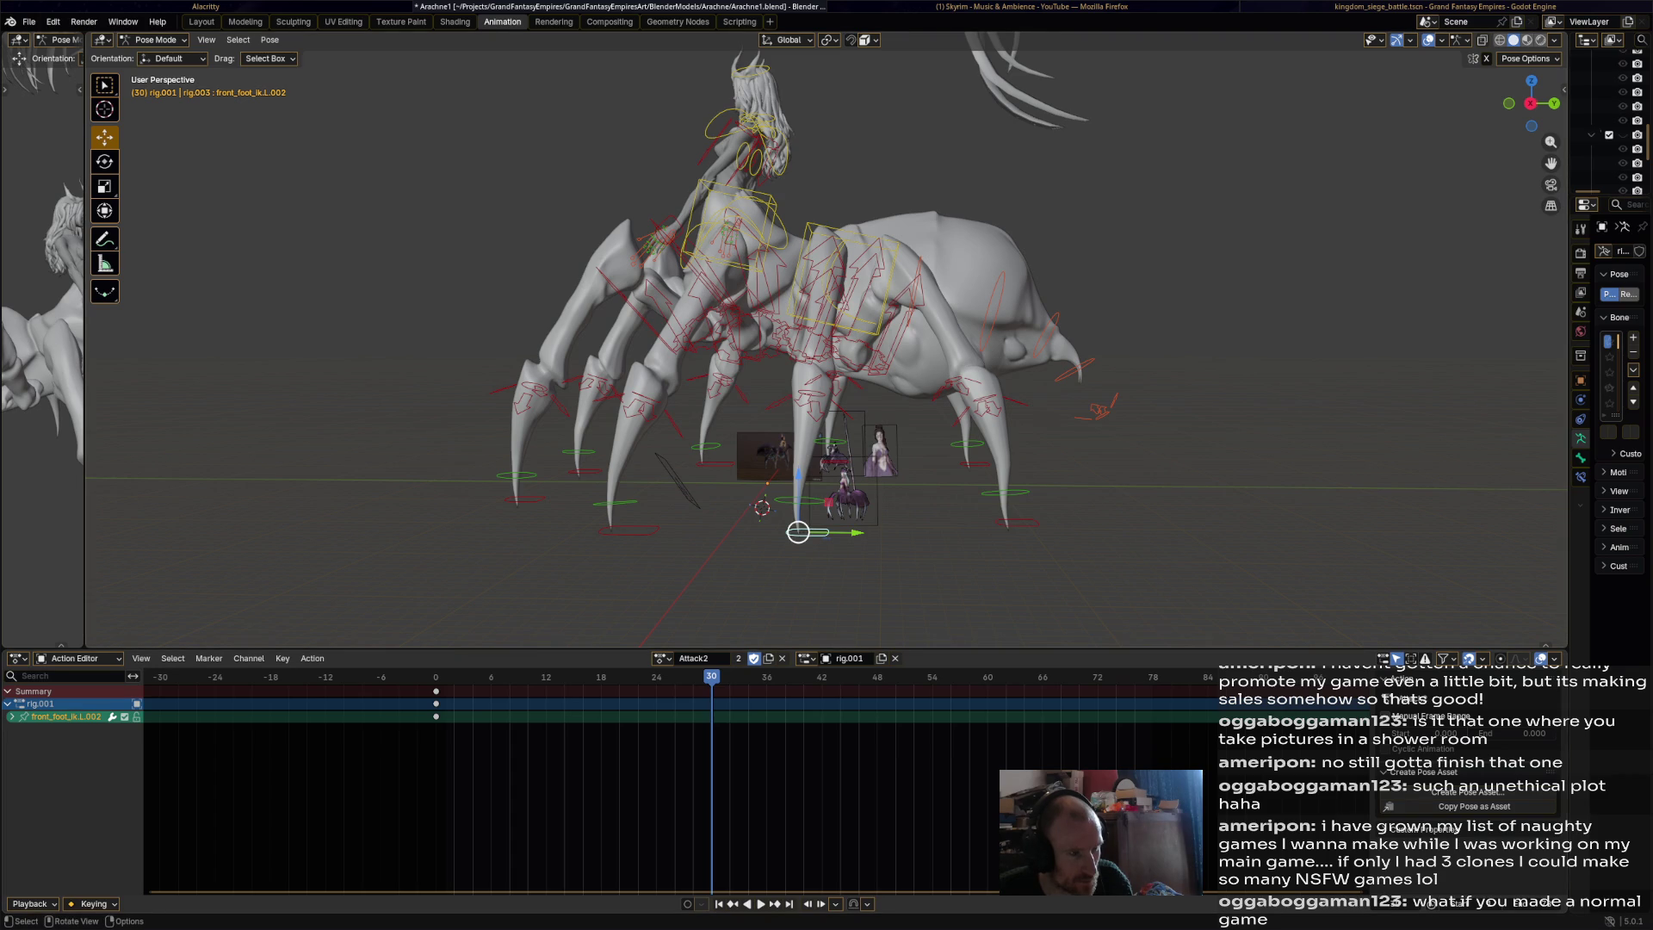
Paste front_foot_ik.L.002's rest keys at frame 30, then key it raised outward at 36.
{"action": "key", "text": "ctrl+c"}
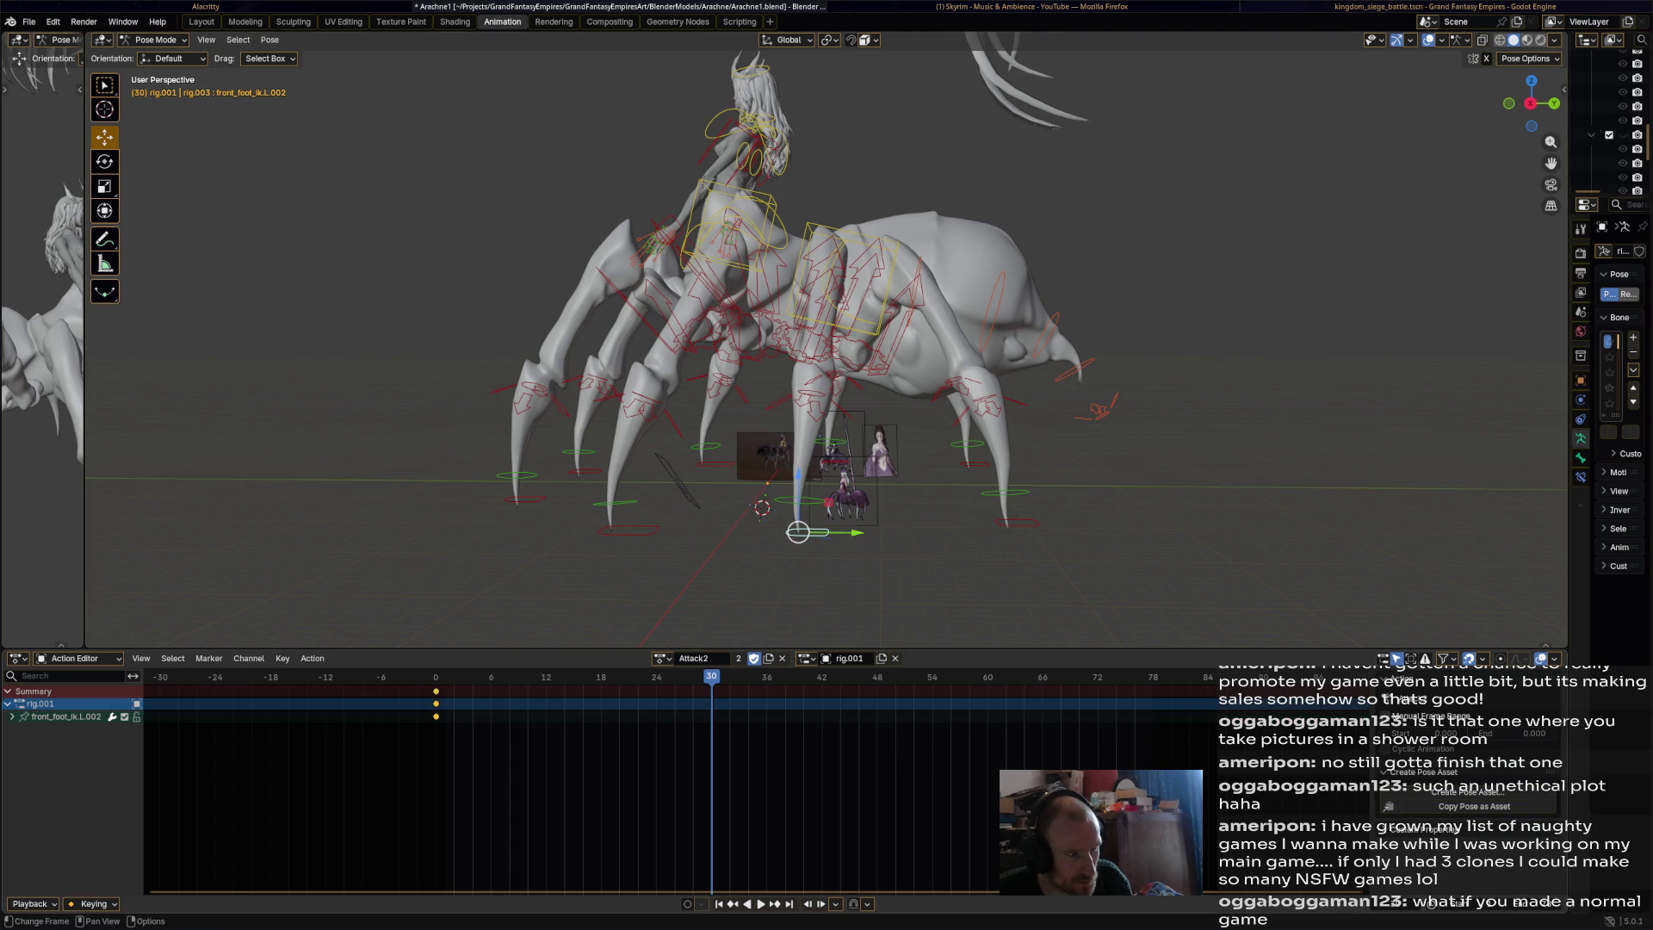
{"action": "key", "text": "ctrl+v"}
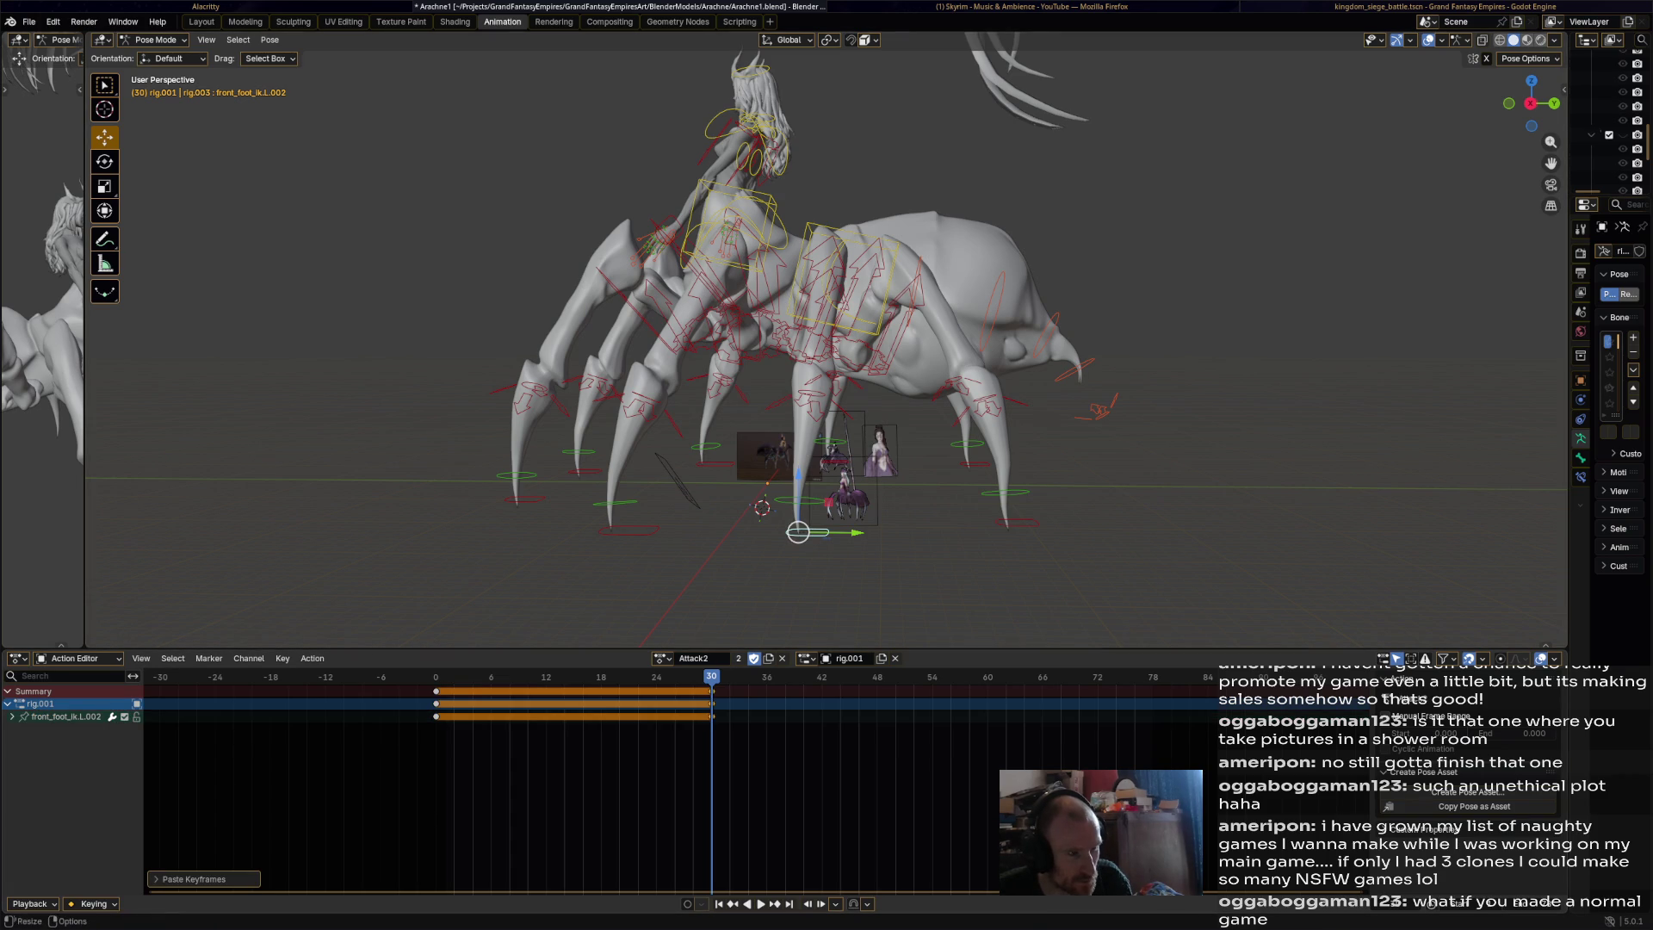
{"action": "key", "text": "Right"}
{"action": "key", "text": "Right"}
{"action": "key", "text": "Right"}
{"action": "middle_click_drag", "start_coordinate": [827, 344], "coordinate": [947, 345]}
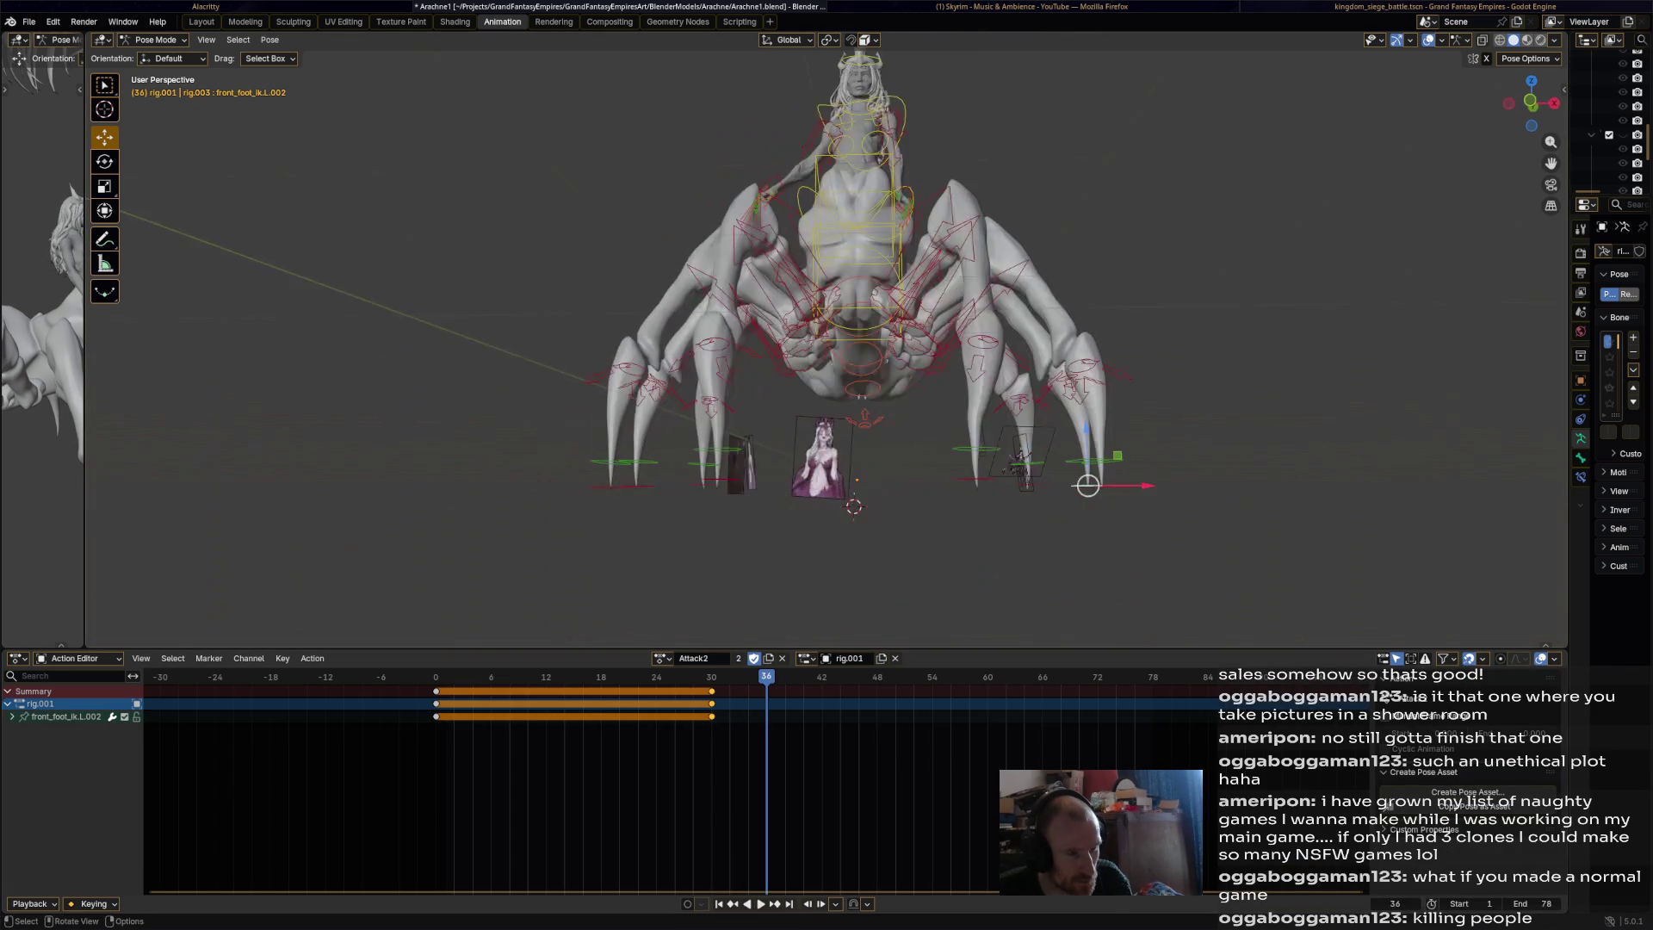
{"action": "left_click_drag", "start_coordinate": [1087, 485], "coordinate": [1113, 447]}
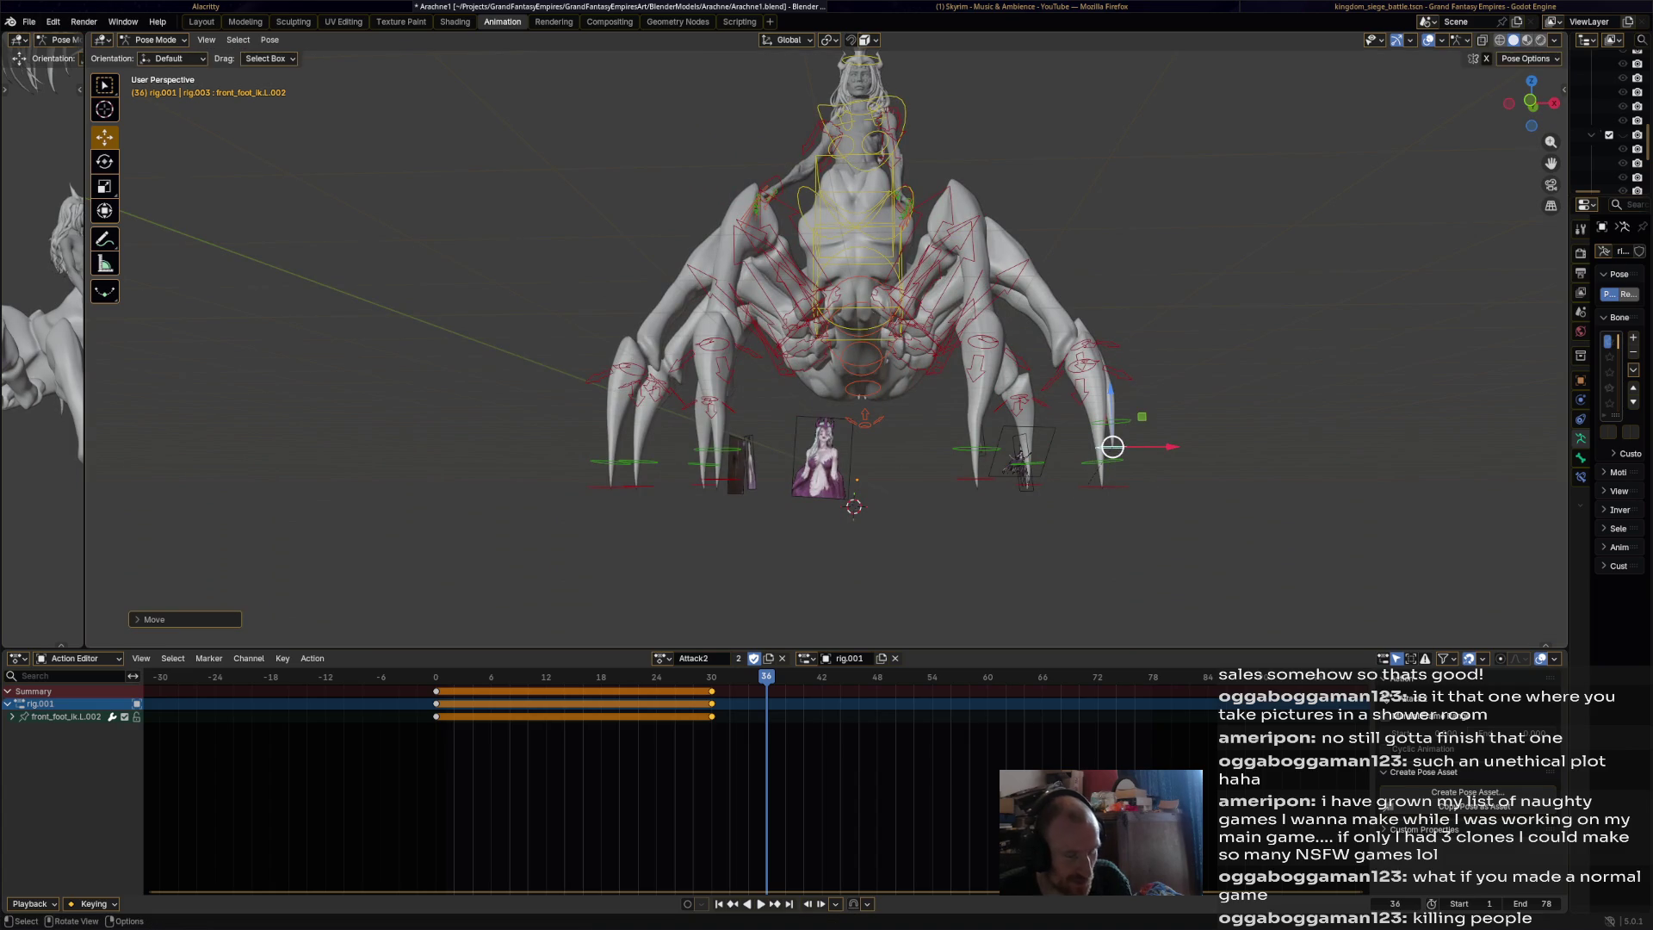
{"action": "key", "text": "i"}
Copy the frame-0 rest keys and paste them at frame 42 to land the foot.
{"action": "key", "text": "space"}
{"action": "key", "text": "space"}
{"action": "left_click", "coordinate": [436, 704]}
{"action": "key", "text": "ctrl+c"}
{"action": "key", "text": "ctrl+v"}
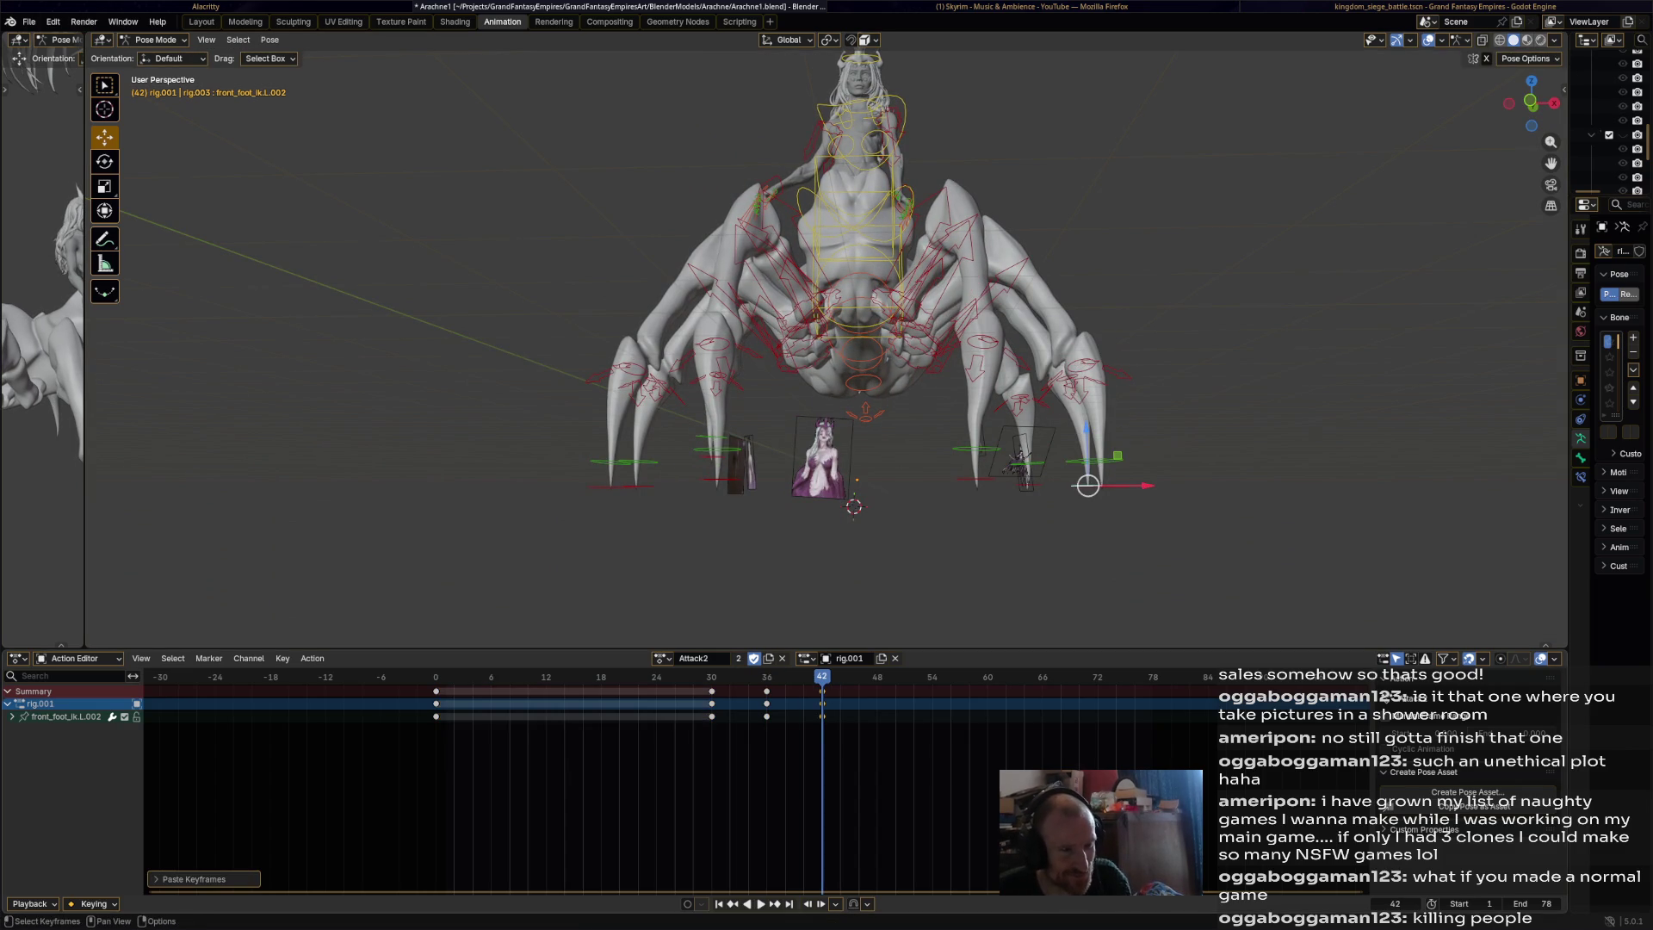
{"action": "middle_click_drag", "start_coordinate": [947, 431], "coordinate": [706, 447]}
{"action": "left_click", "coordinate": [1012, 461]}
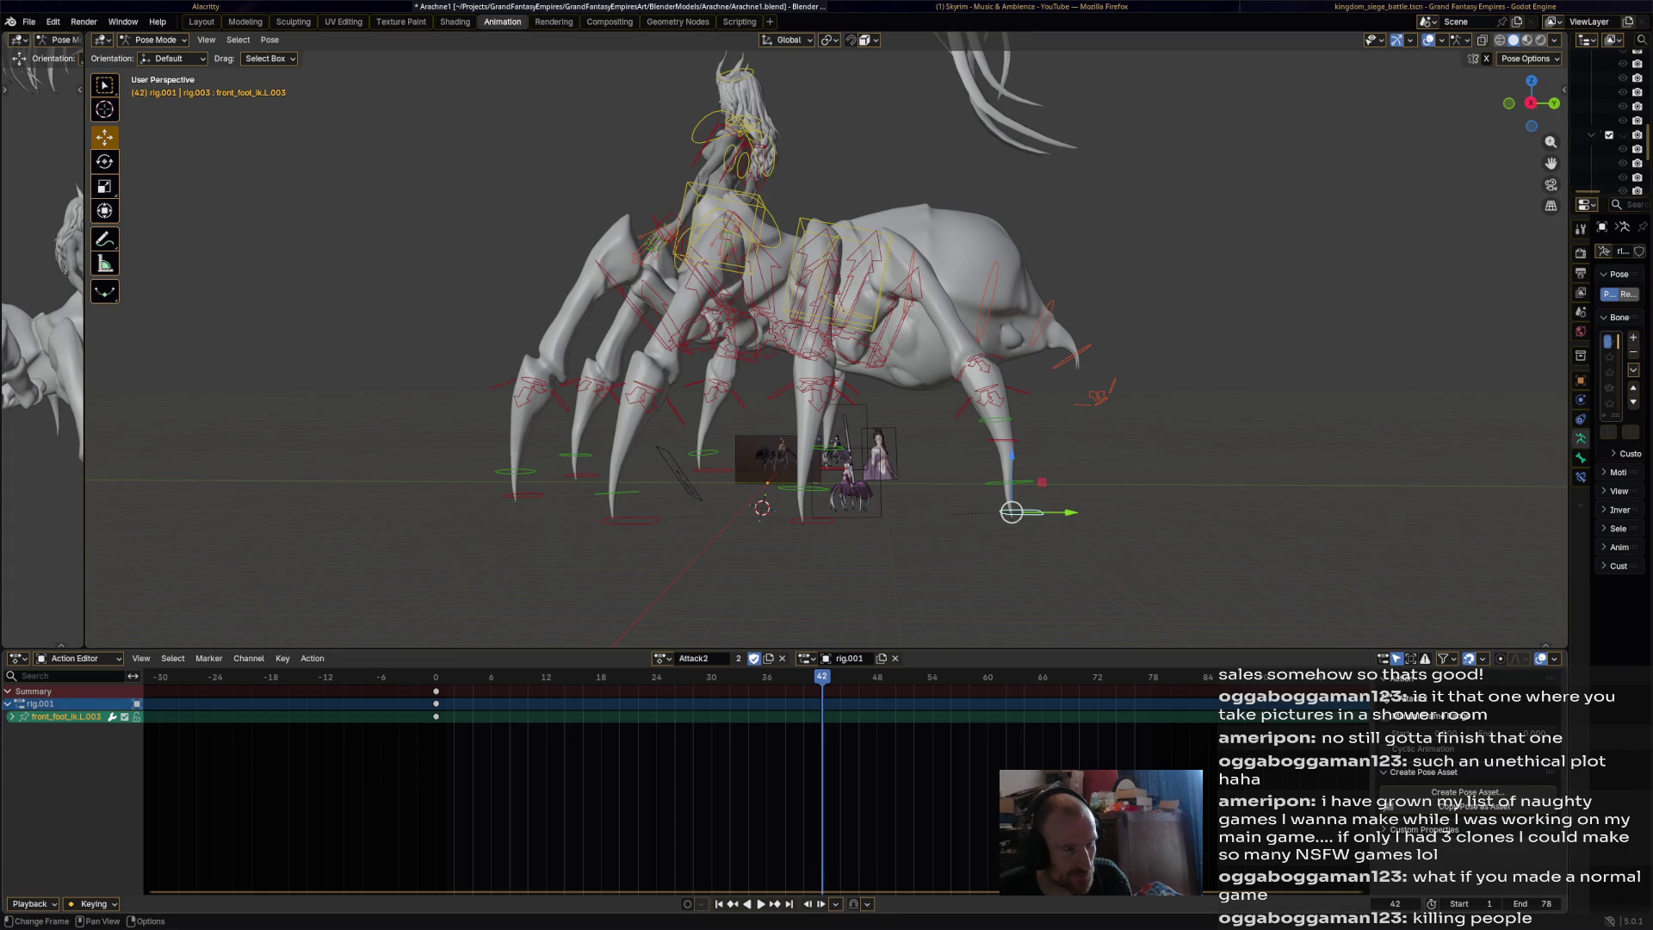
Key front_foot_ik.L.003 at rest at 42, raised forward at 48, and at rest at 54.
{"action": "key", "text": "ctrl+v"}
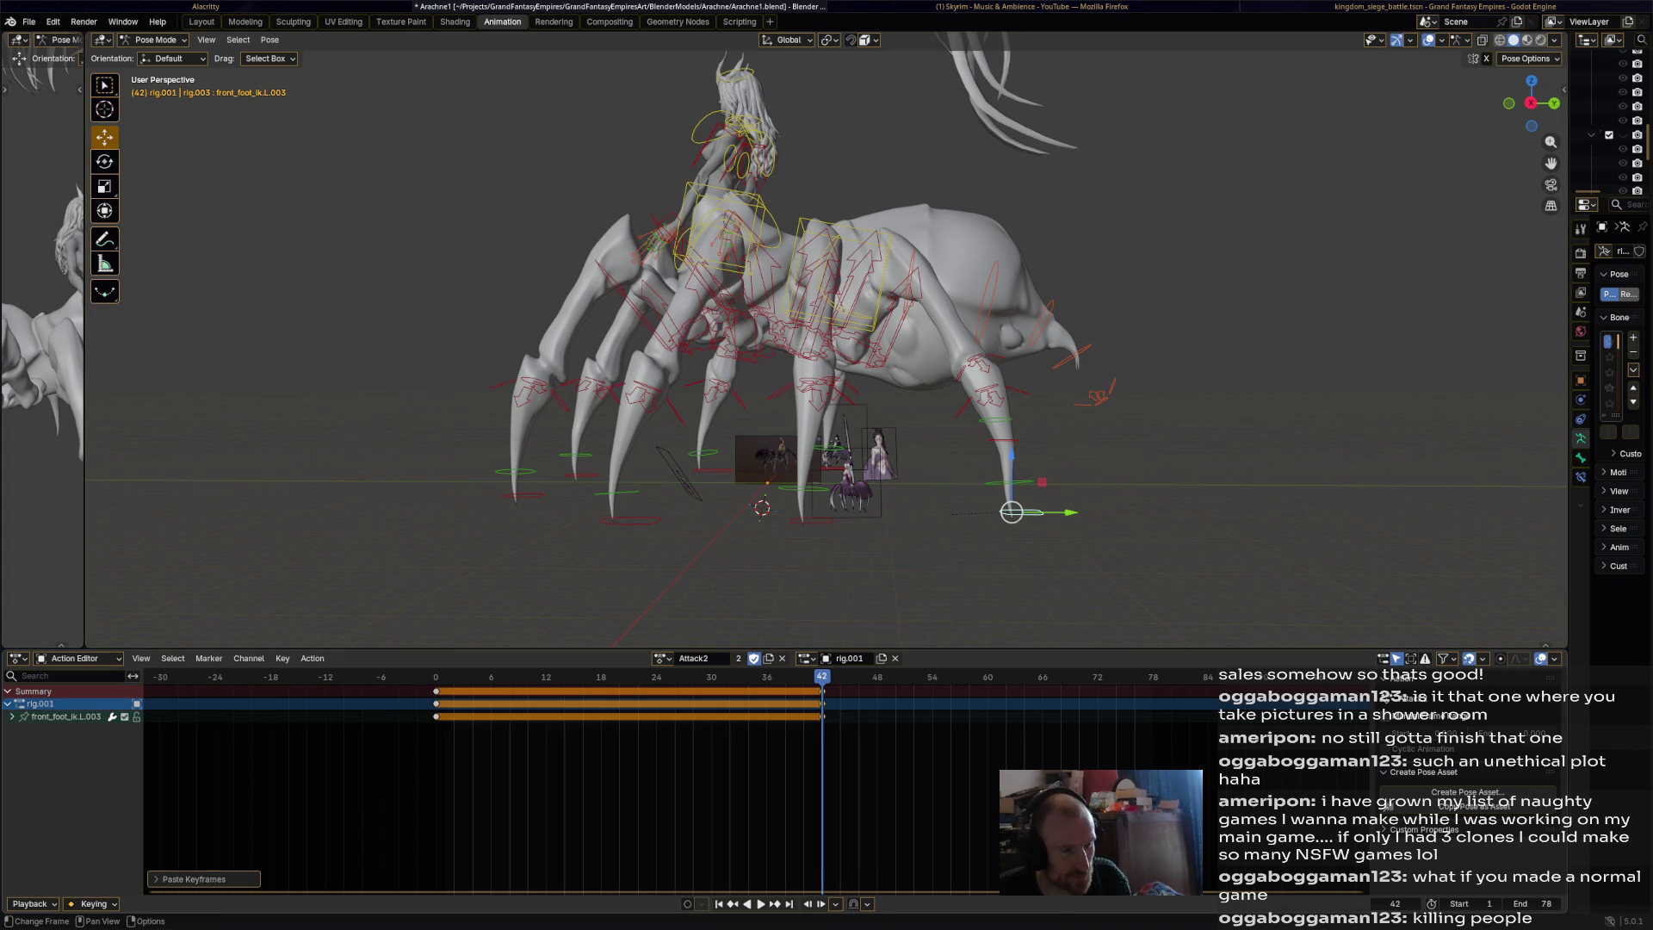
{"action": "scroll", "coordinate": [1011, 511], "scroll_direction": "down", "scroll_amount": 6, "text": "alt"}
{"action": "left_click_drag", "start_coordinate": [1012, 512], "coordinate": [1064, 462]}
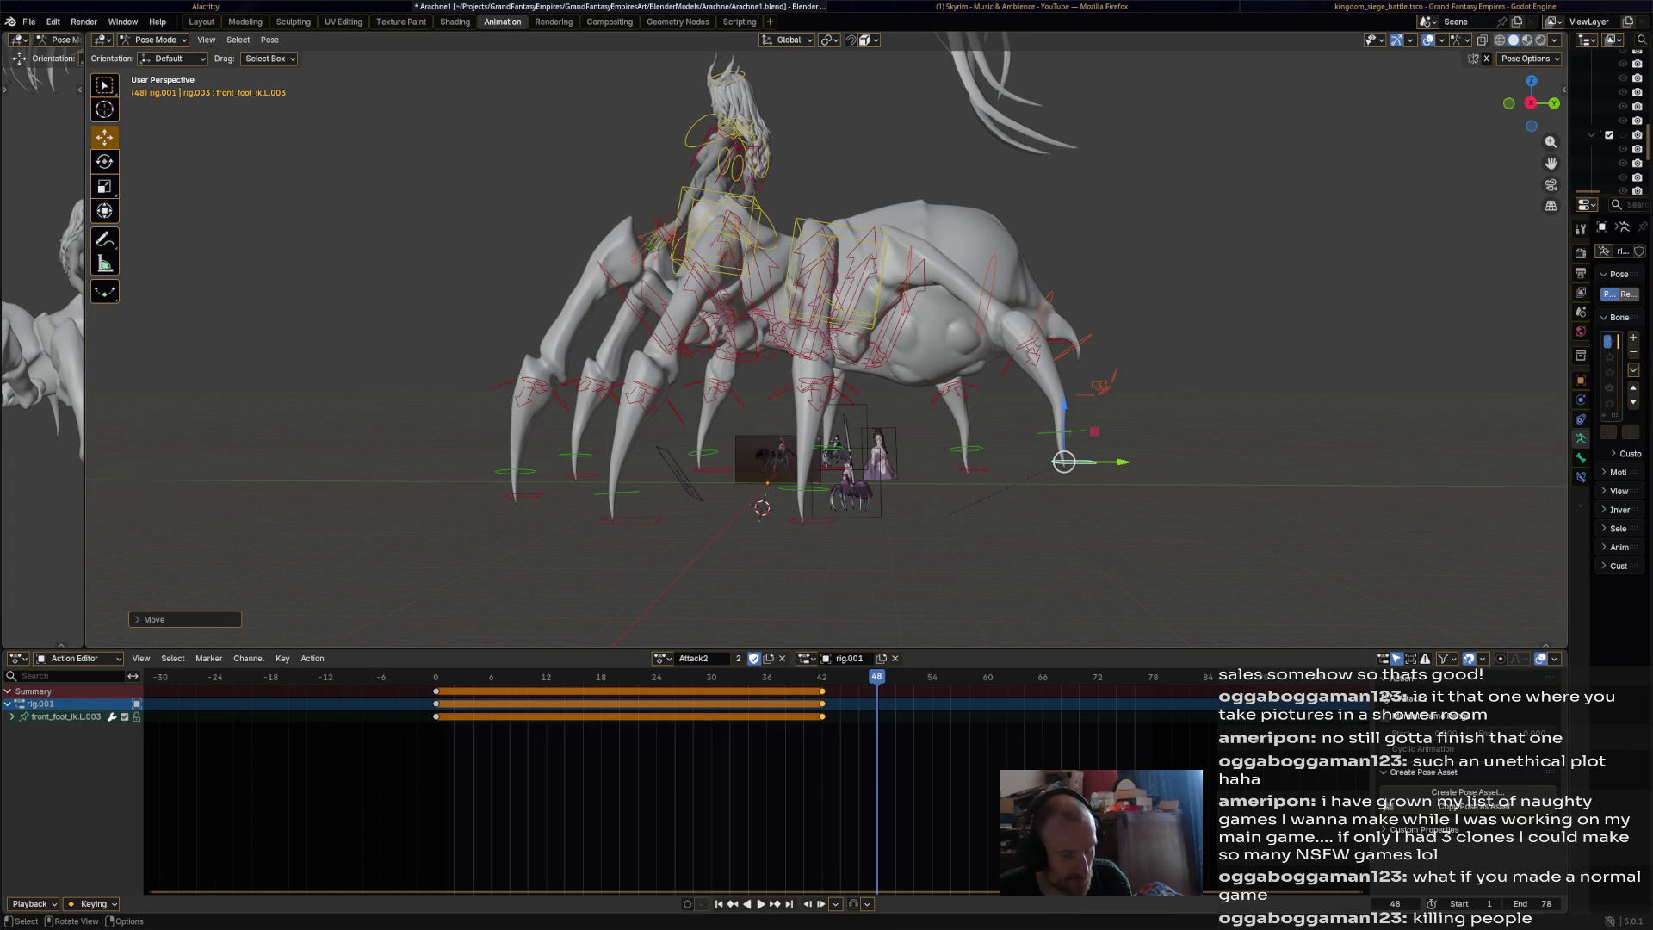
{"action": "key", "text": "i"}
{"action": "left_click", "coordinate": [435, 690]}
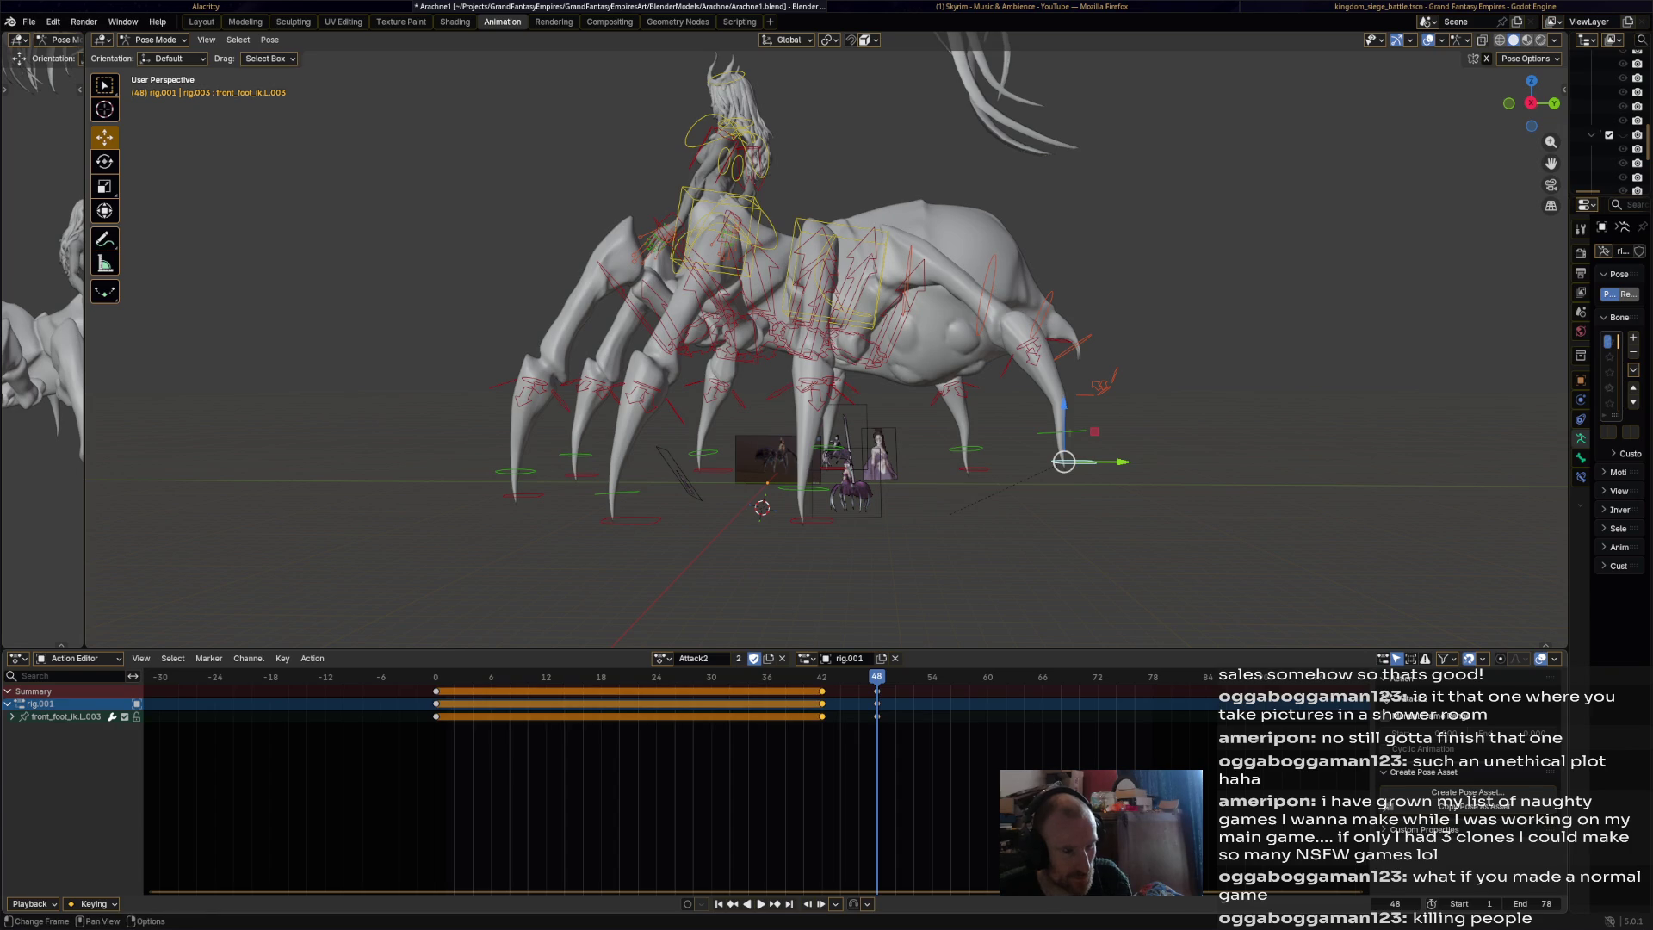
{"action": "key", "text": "ctrl+c"}
{"action": "key", "text": "ctrl+v"}
Play back the leg lift, viewing the spider from high and side angles.
{"action": "mouse_move", "coordinate": [931, 676]}
{"action": "left_mouse_down"}
{"action": "mouse_move", "coordinate": [461, 676]}
{"action": "mouse_move", "coordinate": [941, 676]}
{"action": "left_mouse_up"}
{"action": "key", "text": "space"}
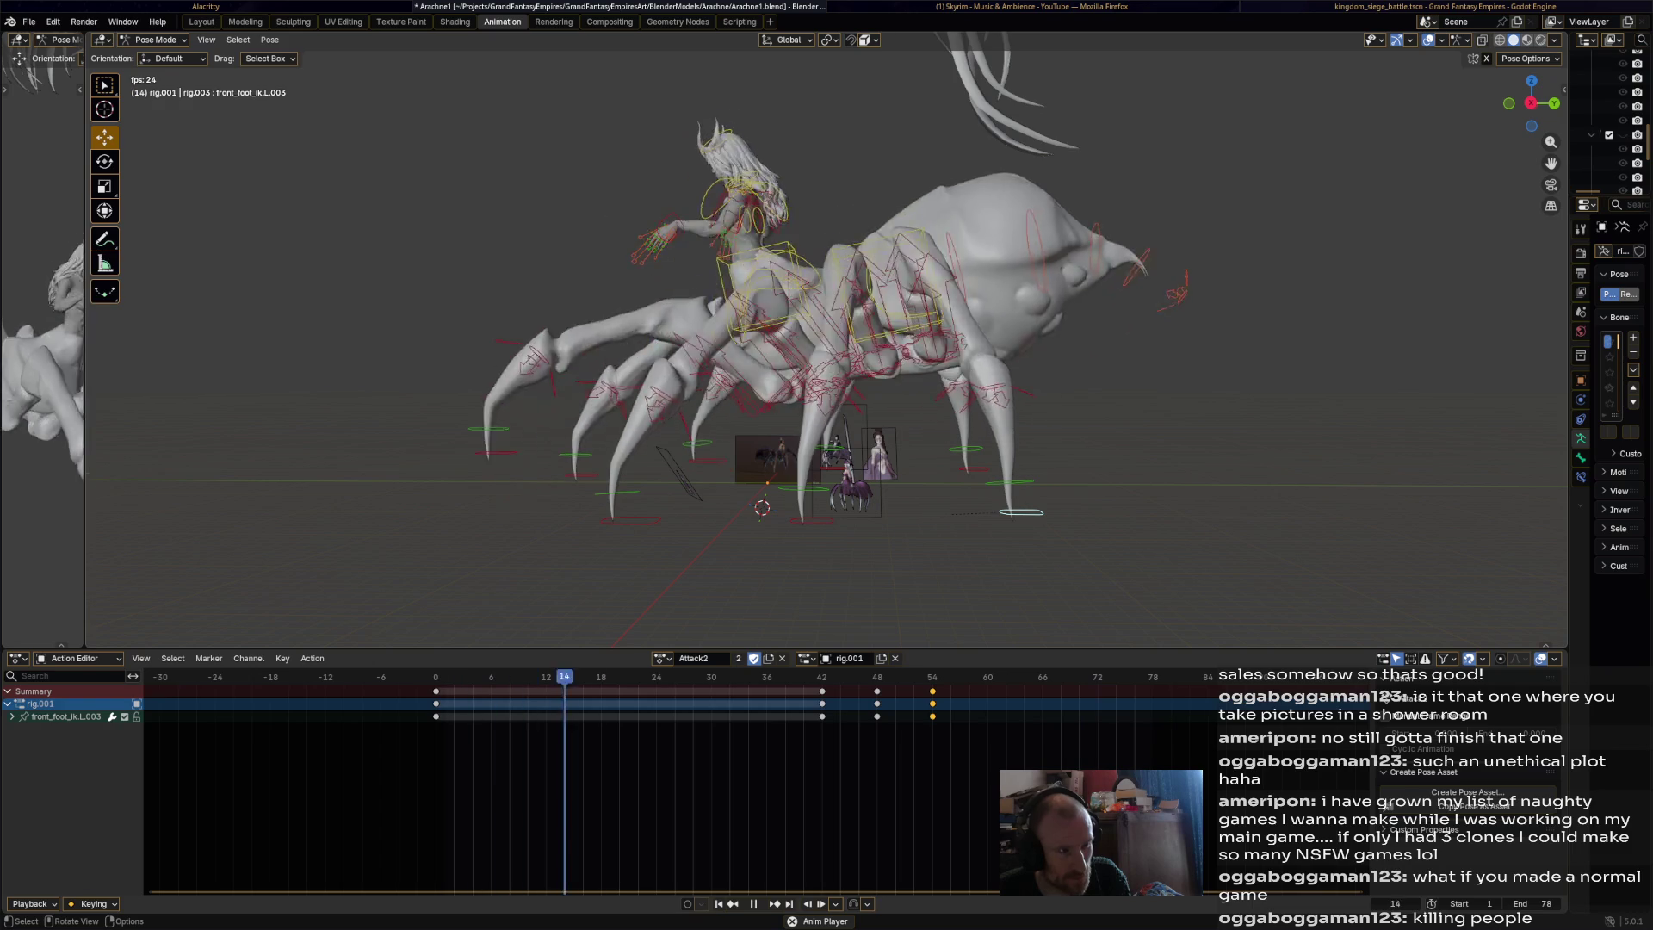
{"action": "mouse_move", "coordinate": [827, 344]}
{"action": "middle_mouse_down"}
{"action": "mouse_move", "coordinate": [861, 259]}
{"action": "mouse_move", "coordinate": [913, 241]}
{"action": "mouse_move", "coordinate": [939, 258]}
{"action": "middle_mouse_up"}
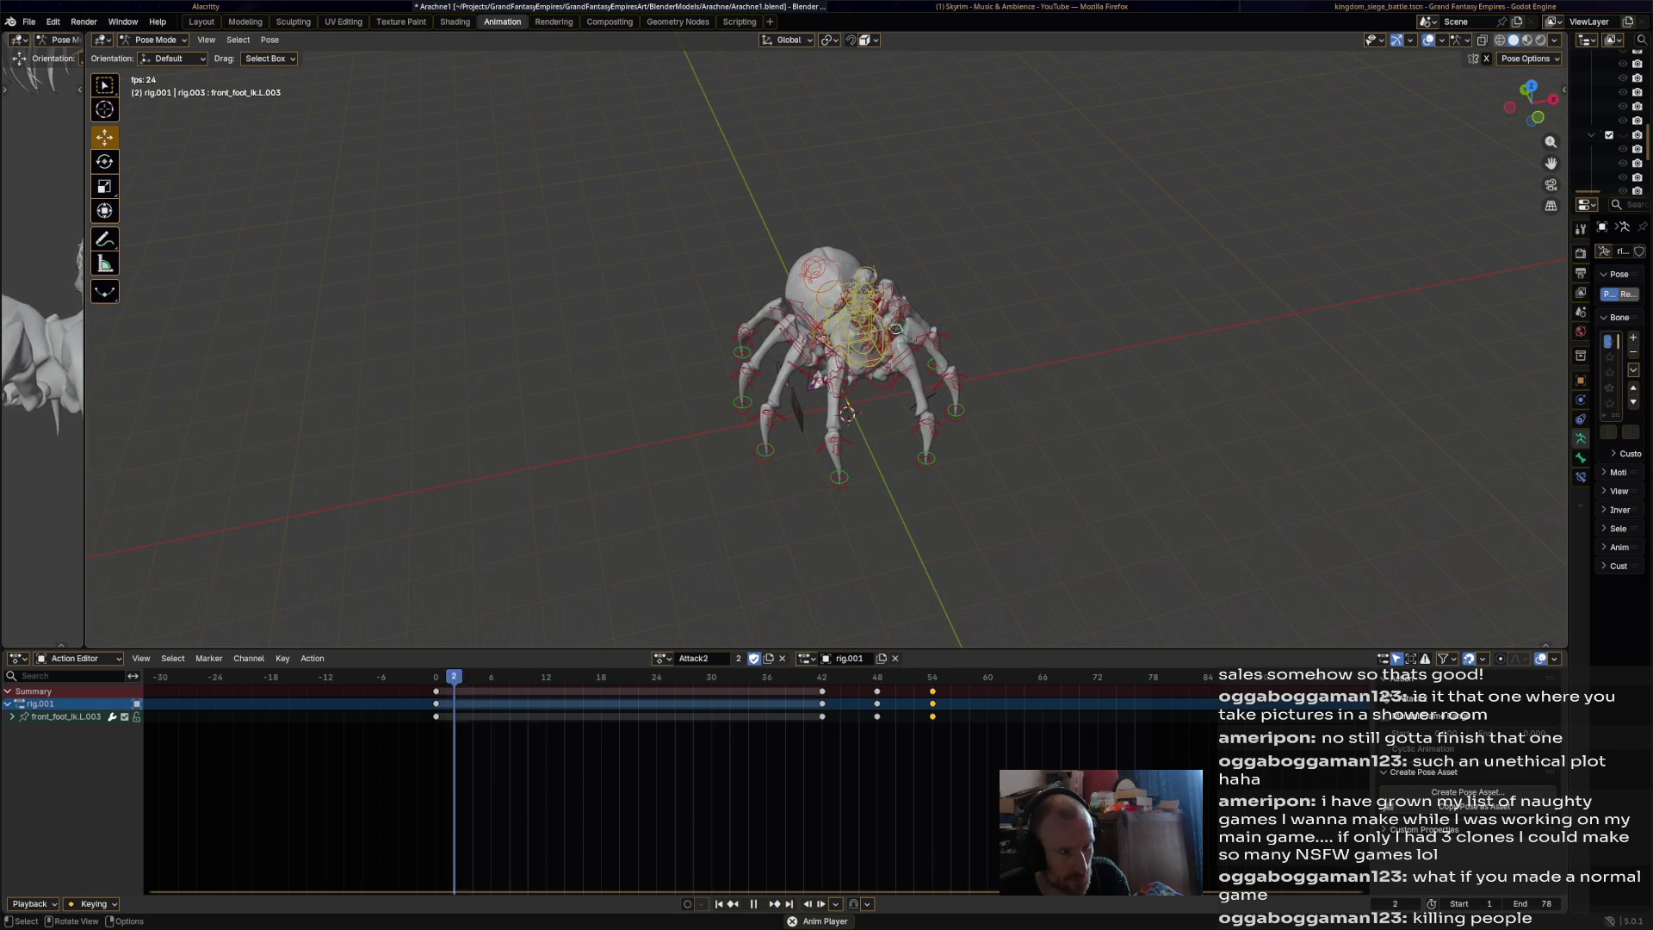
{"action": "mouse_move", "coordinate": [827, 388]}
{"action": "middle_mouse_down"}
{"action": "mouse_move", "coordinate": [899, 372]}
{"action": "mouse_move", "coordinate": [869, 405]}
{"action": "middle_mouse_up"}
{"action": "key", "text": "space"}
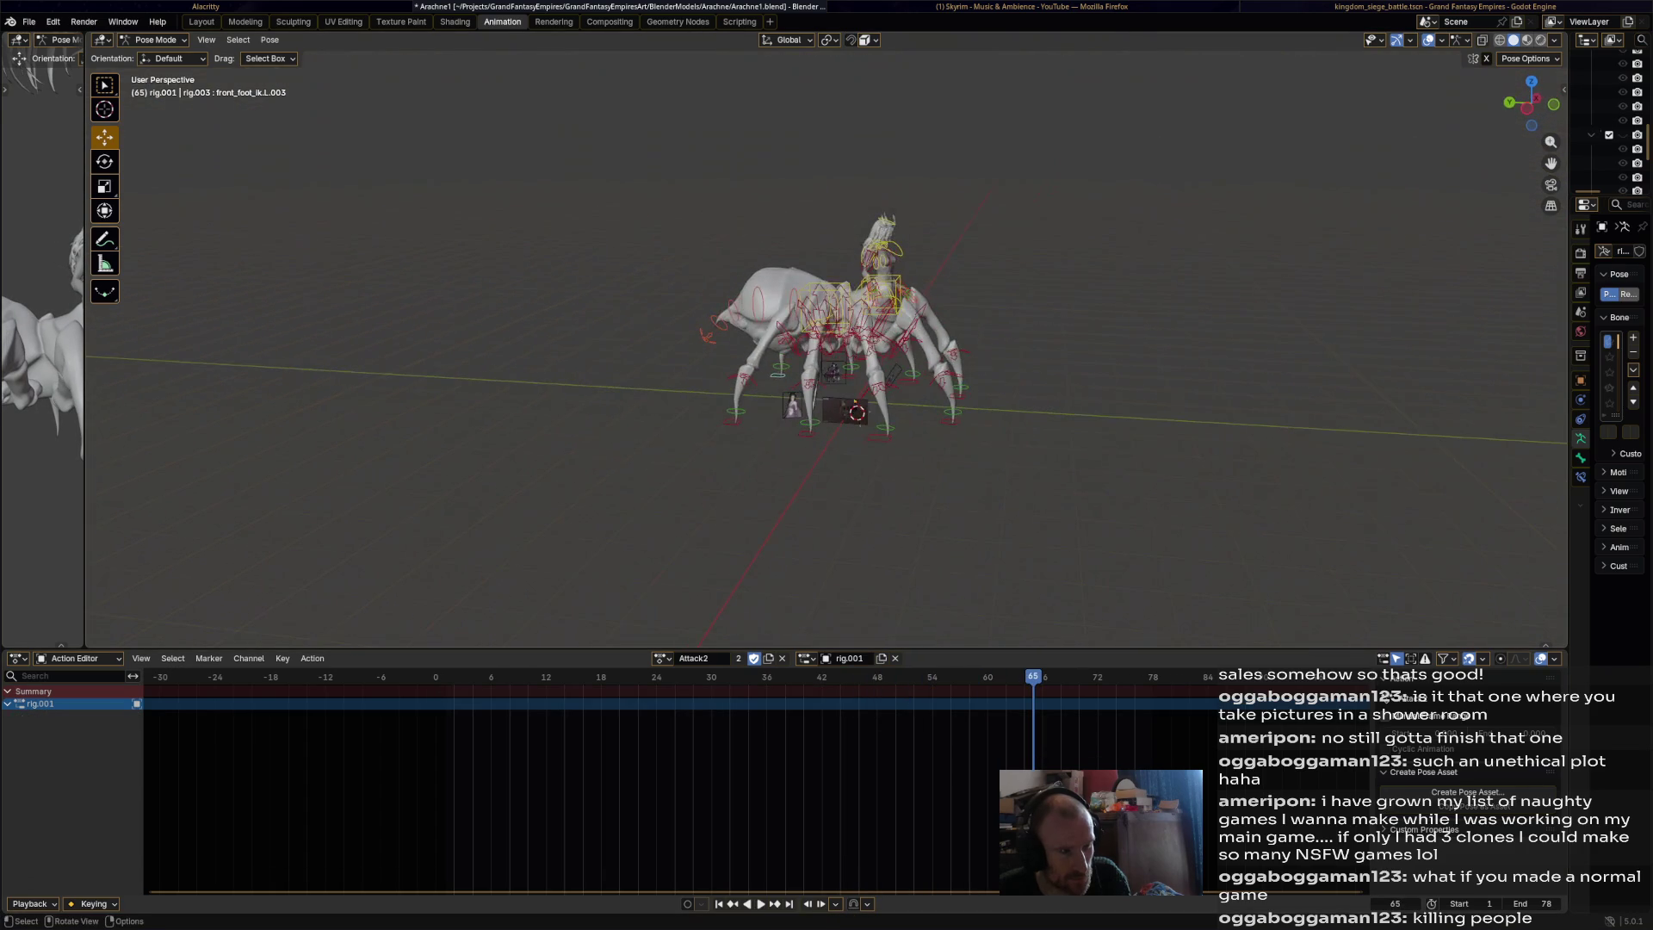
Select all bones and play the whole Attack2 action from the start.
{"action": "key", "text": "a"}
{"action": "key", "text": "shift+Left"}
{"action": "key", "text": "space"}
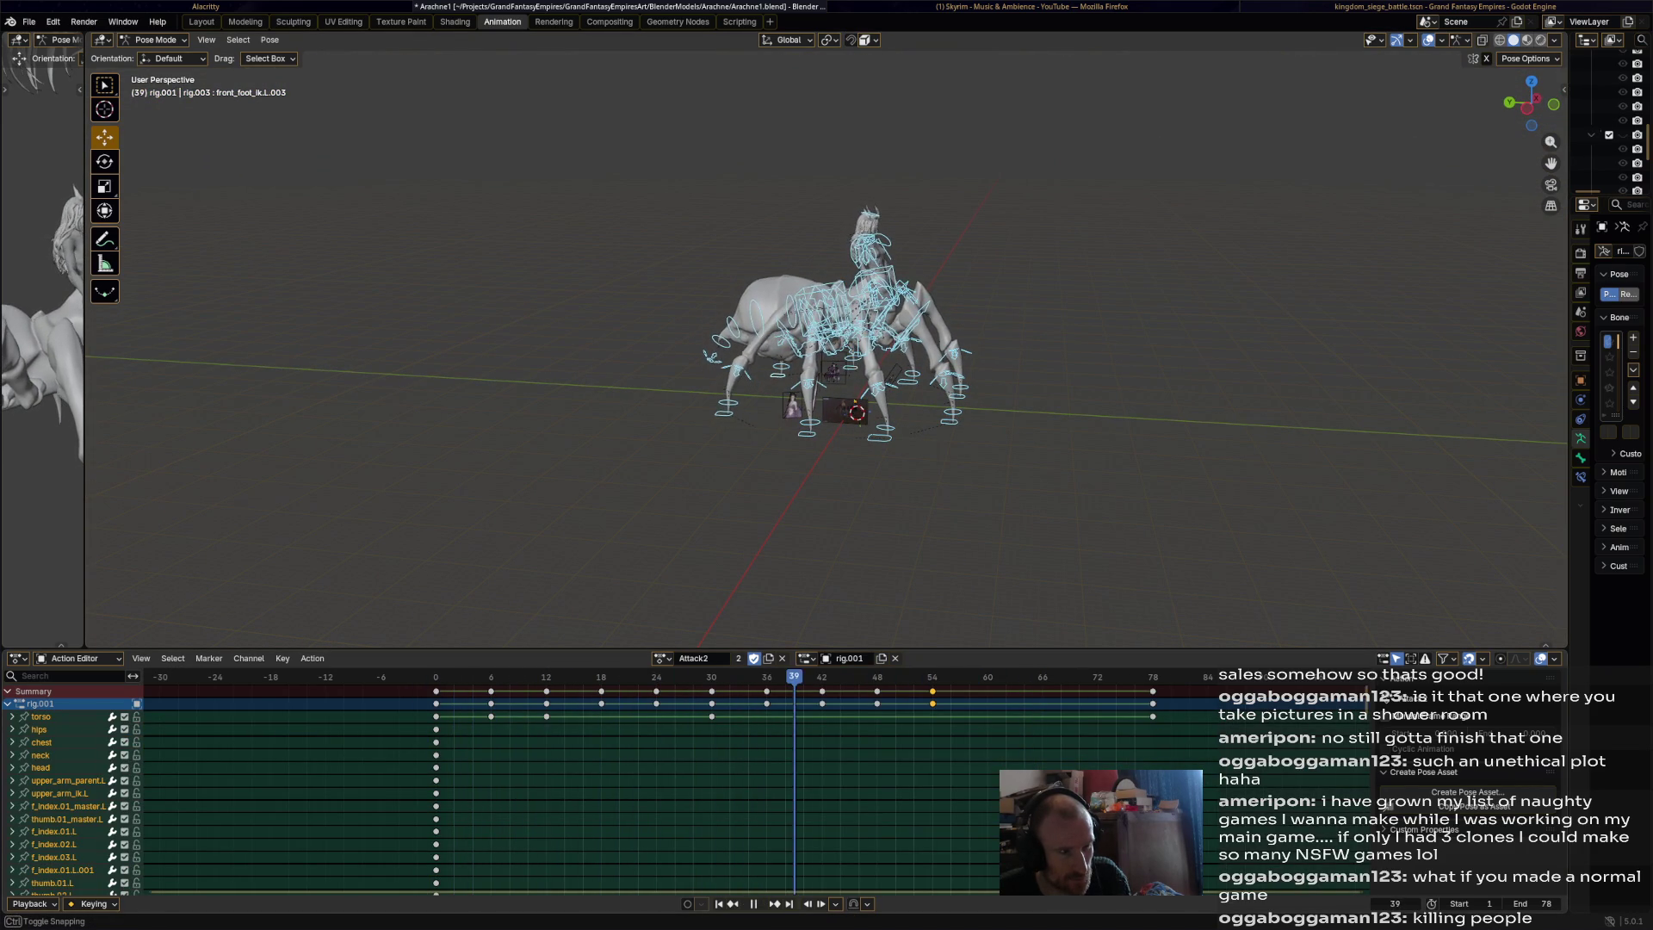
{"action": "key", "text": "shift+Left"}
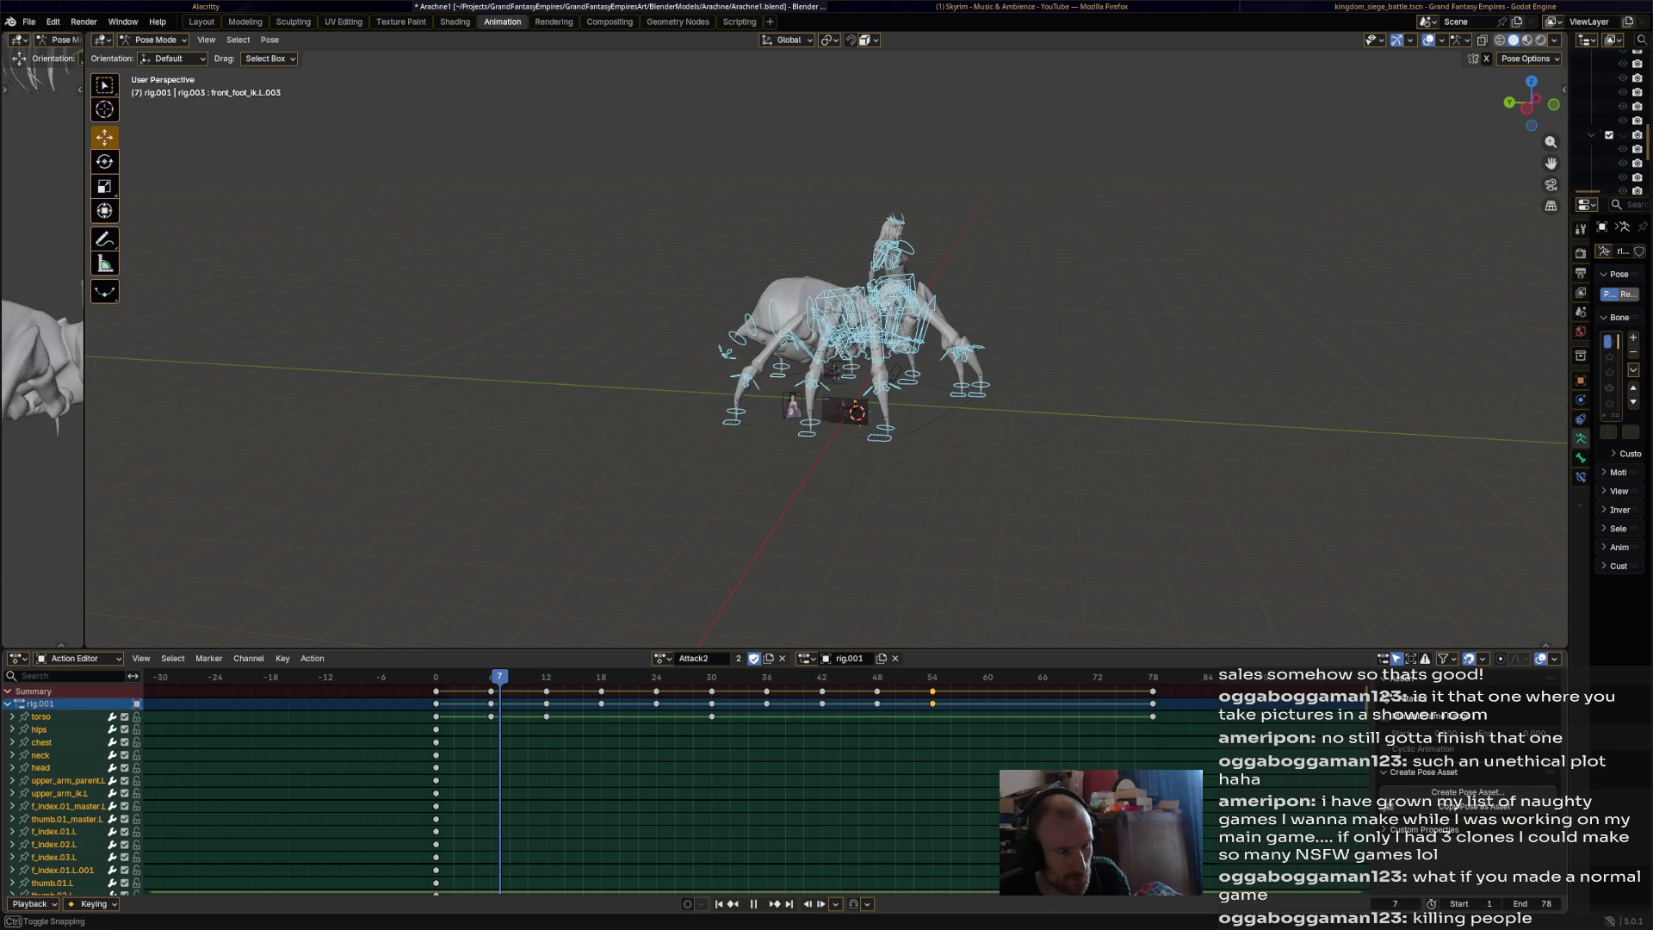
{"action": "left_click", "coordinate": [980, 394]}
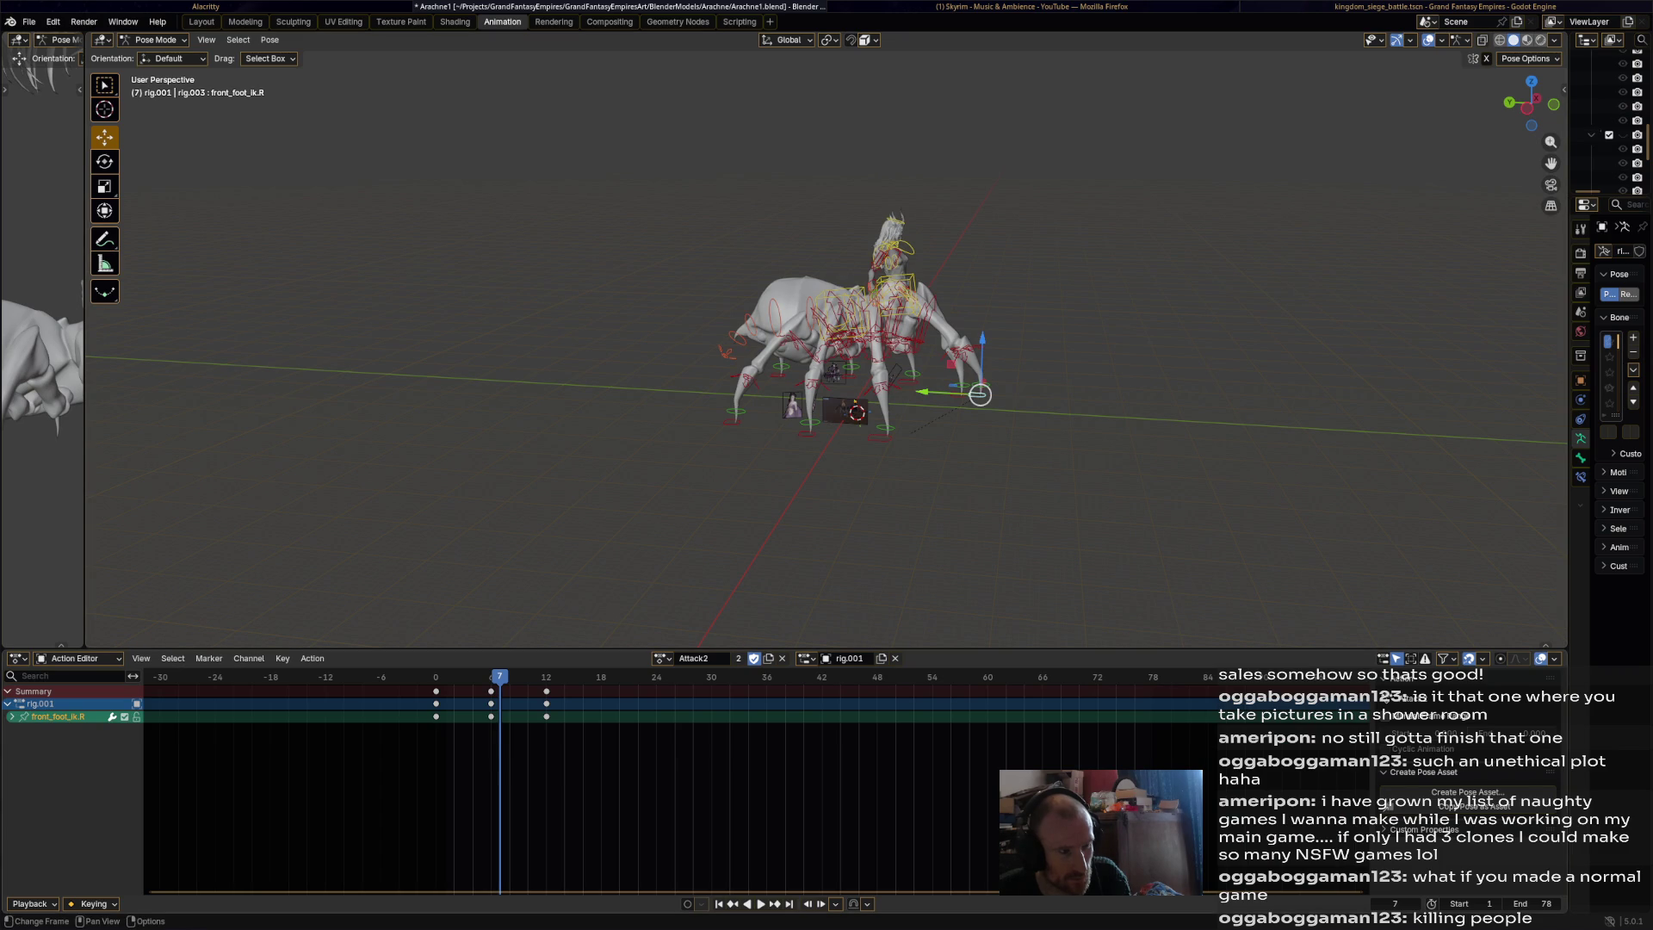
Preview the animation in reverse and forward to check the right front foot's step.
{"action": "key", "text": "shift+ctrl+space"}
{"action": "key", "text": "Escape"}
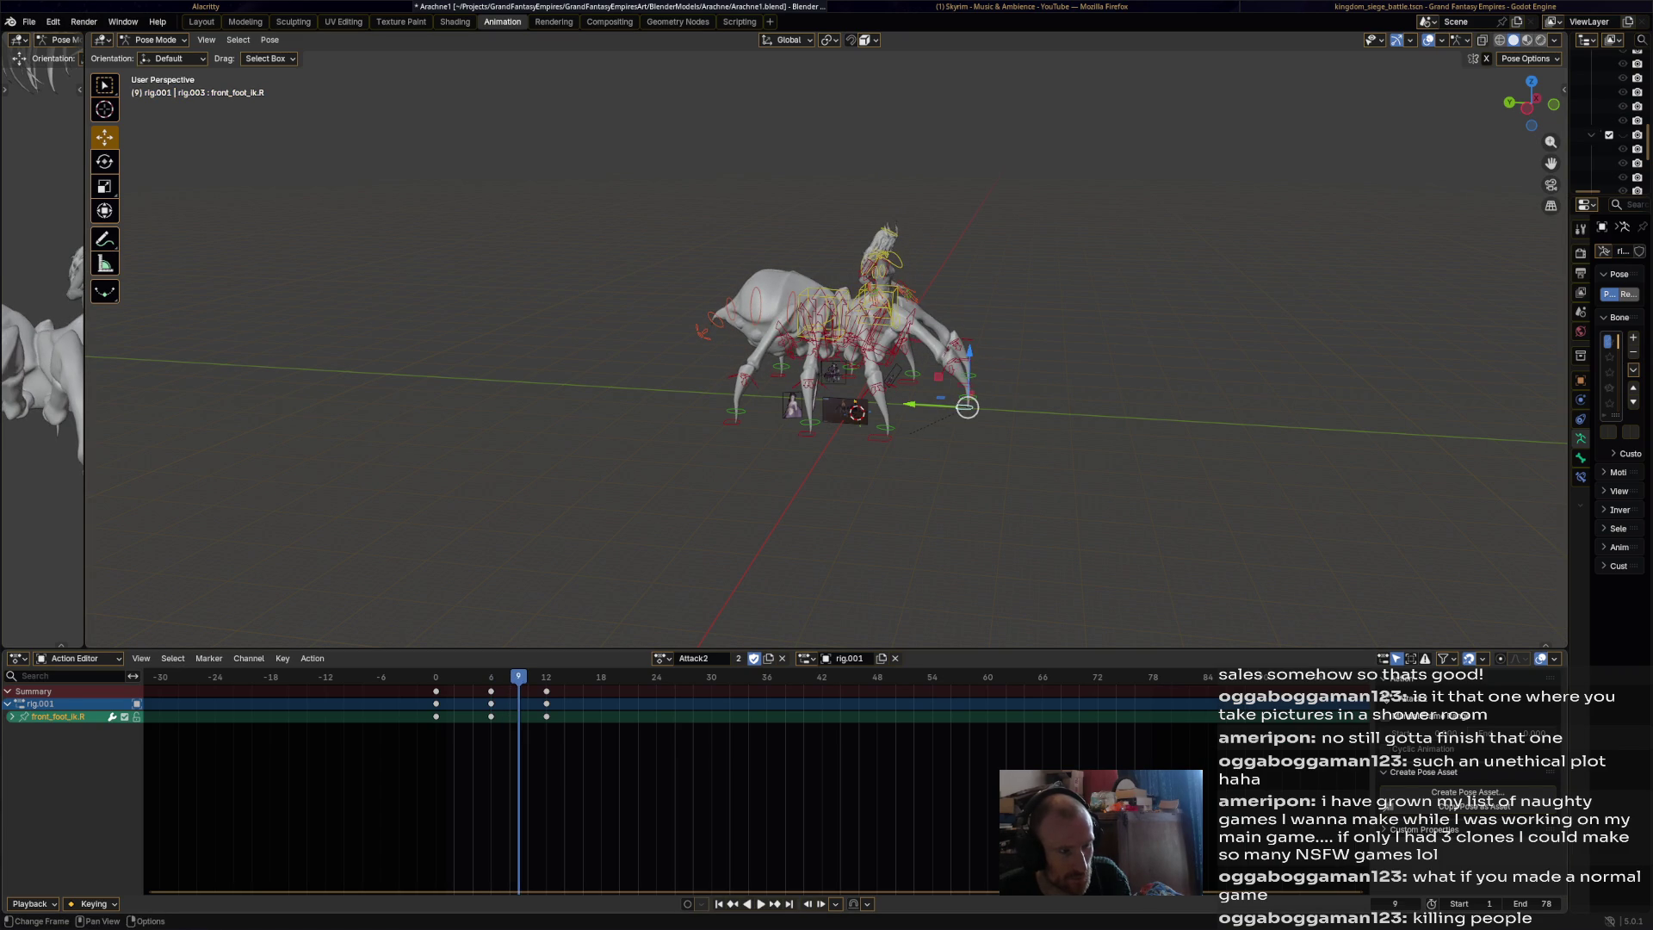
{"action": "key", "text": "ctrl+z"}
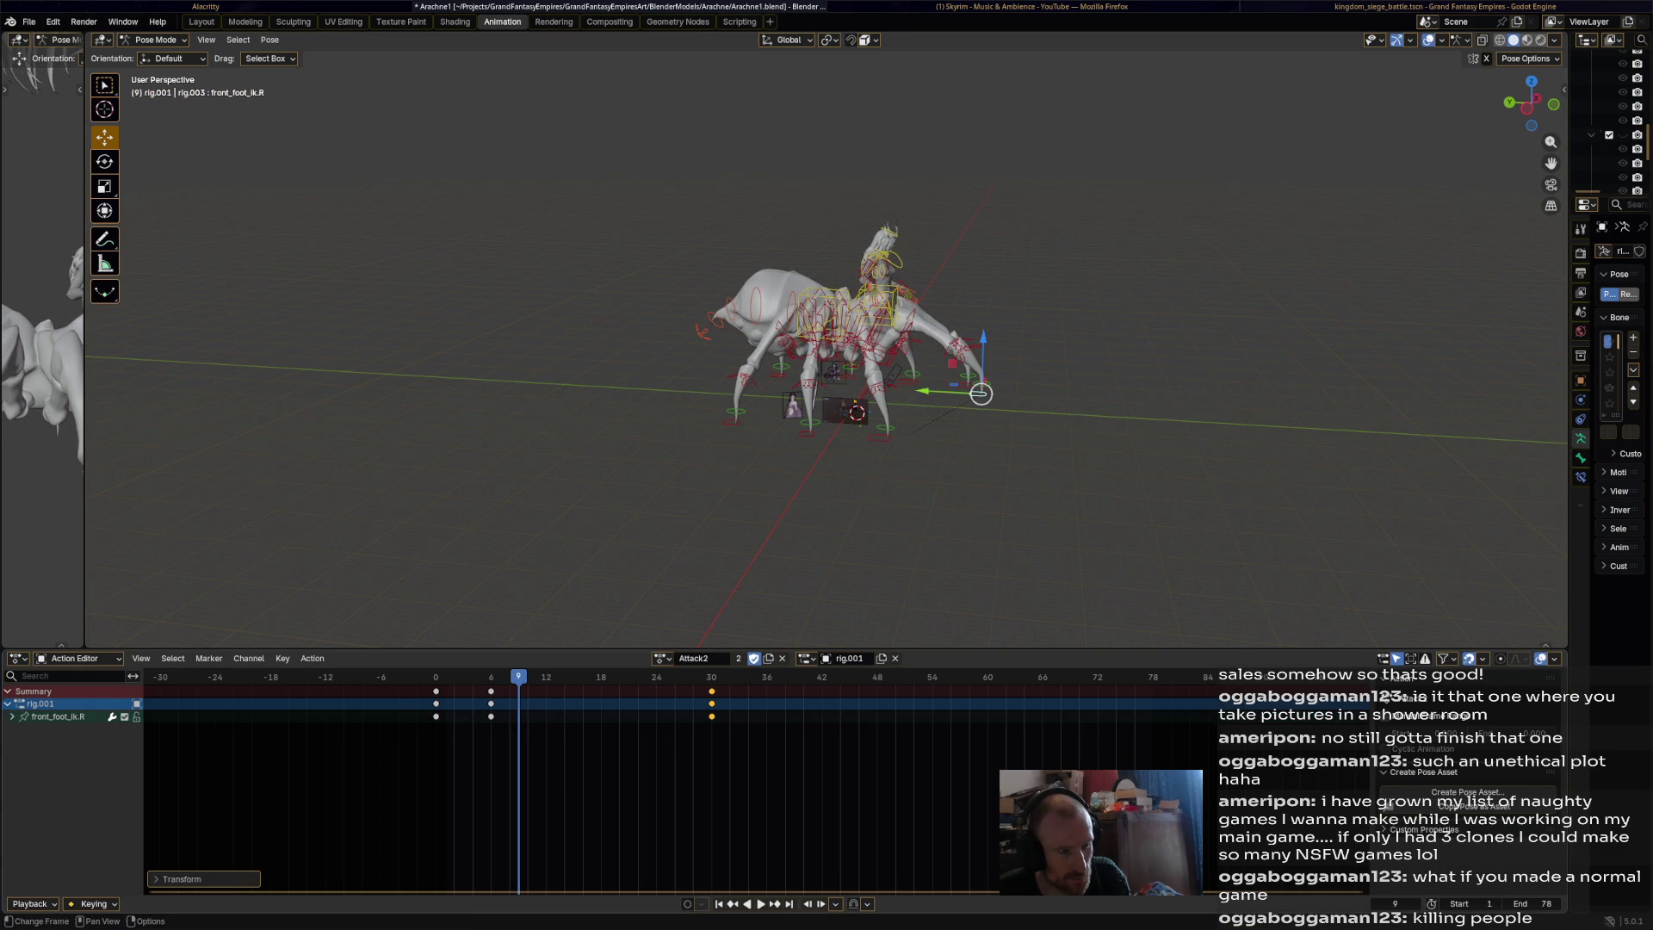
{"action": "key", "text": "space"}
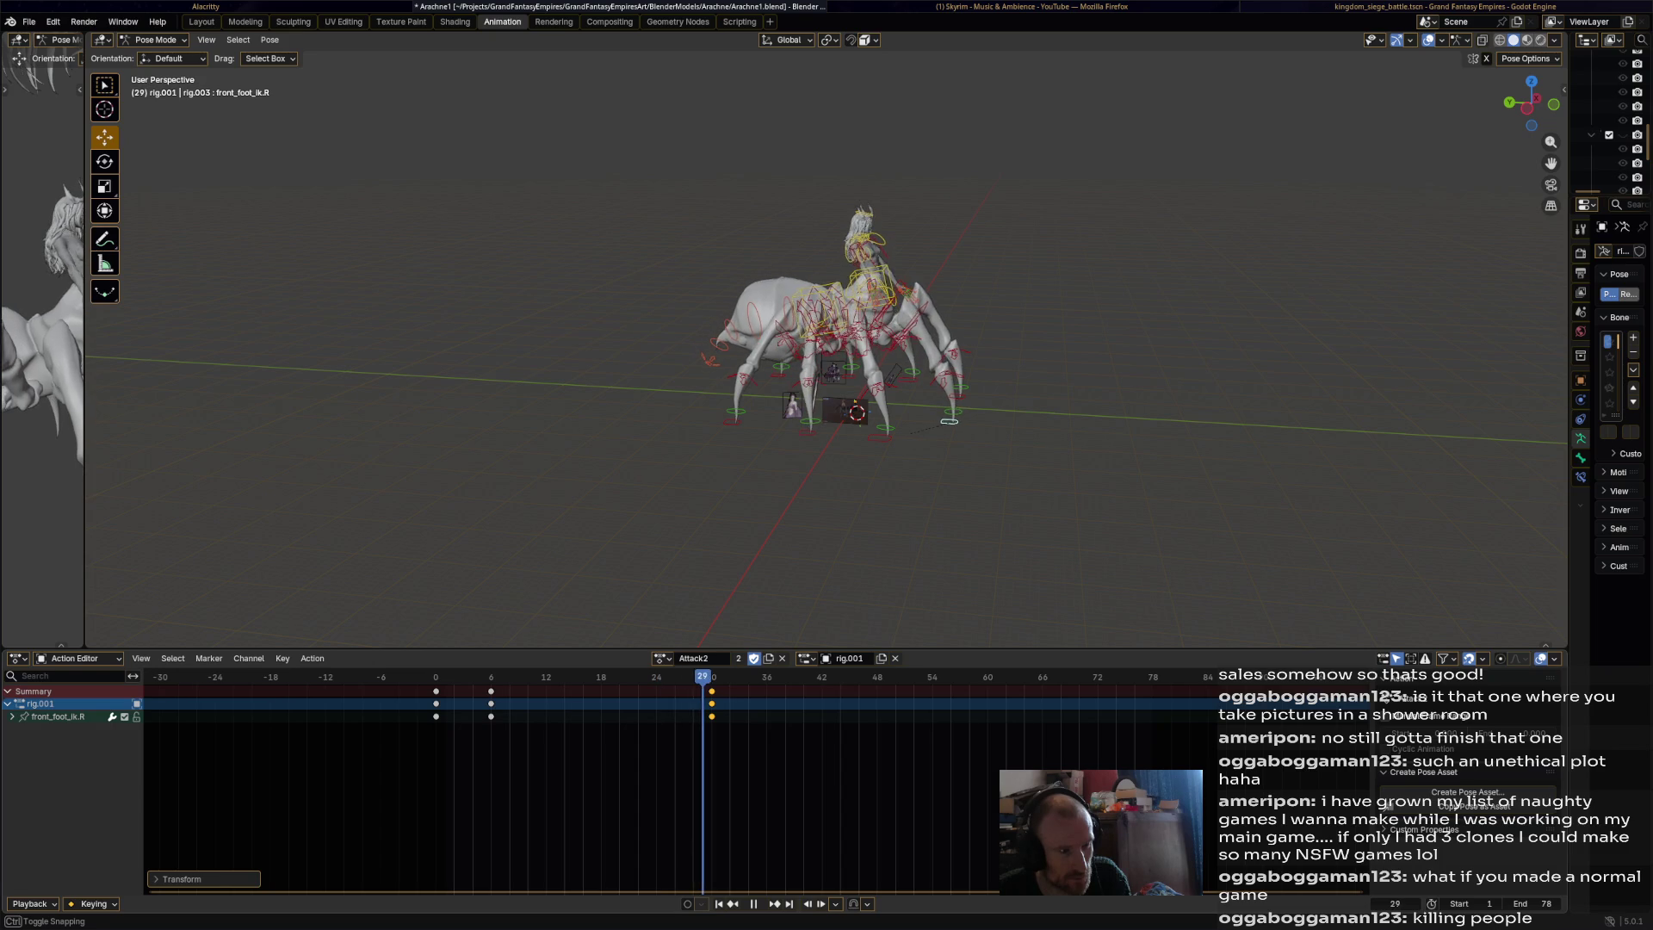
{"action": "key", "text": "Escape"}
Lift and turn front_foot_ik.R, then key it at frame 18.
{"action": "mouse_move", "coordinate": [966, 407]}
{"action": "left_mouse_down"}
{"action": "mouse_move", "coordinate": [967, 306]}
{"action": "mouse_move", "coordinate": [960, 323]}
{"action": "left_mouse_up"}
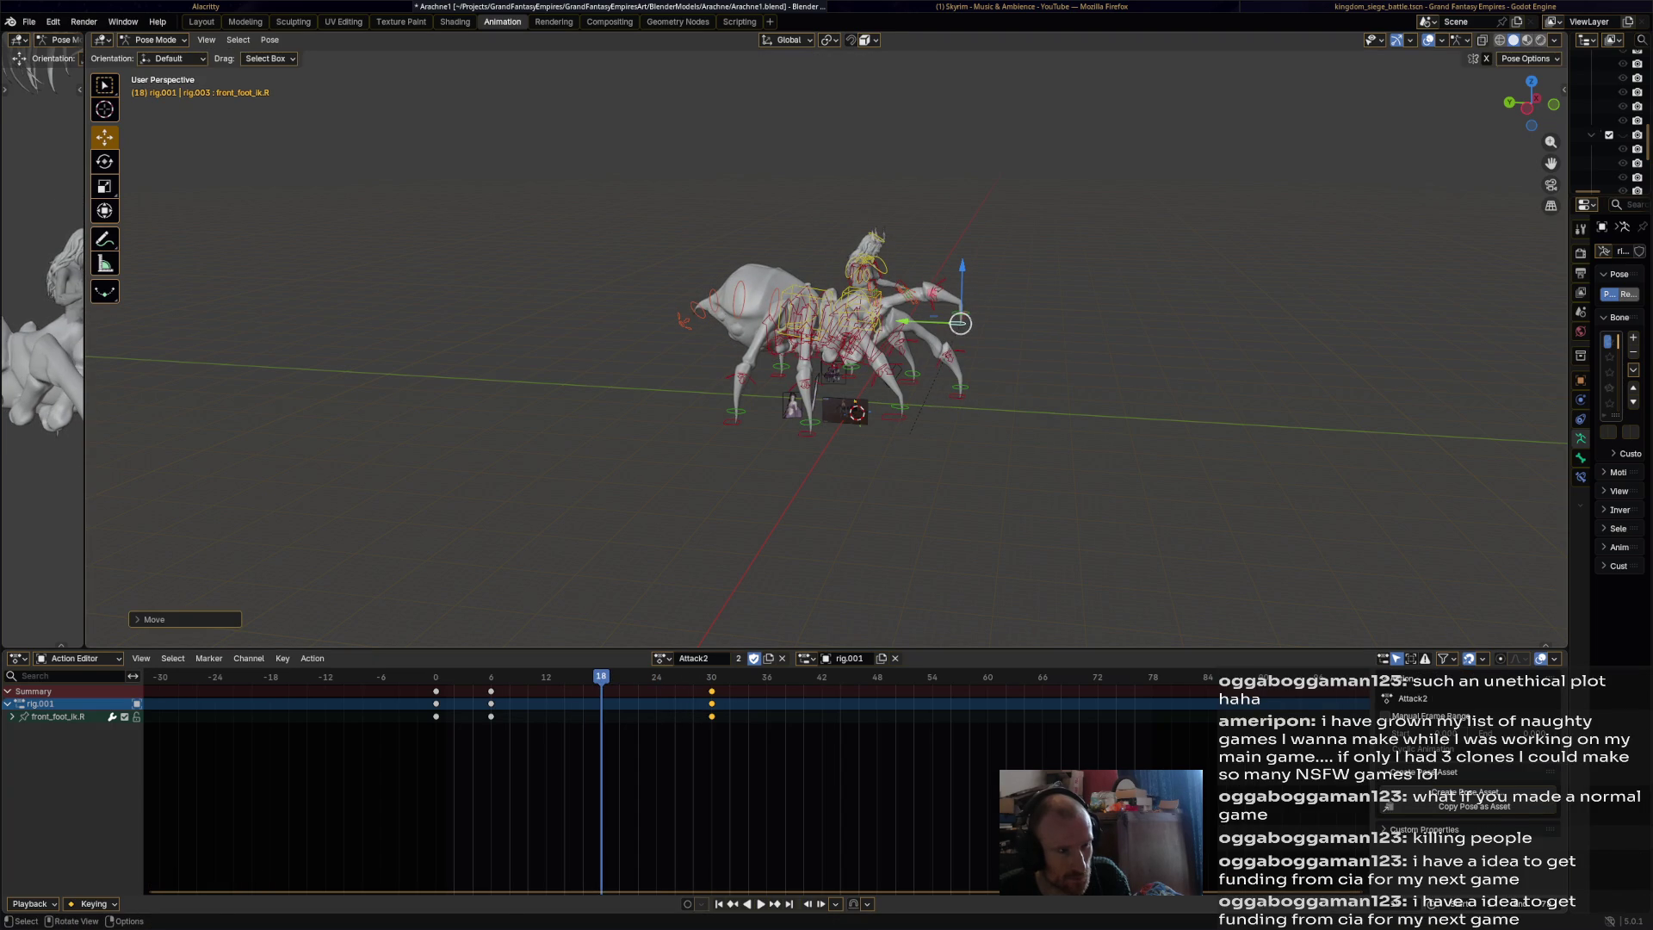
{"action": "key", "text": "r"}
{"action": "left_click", "coordinate": [960, 323]}
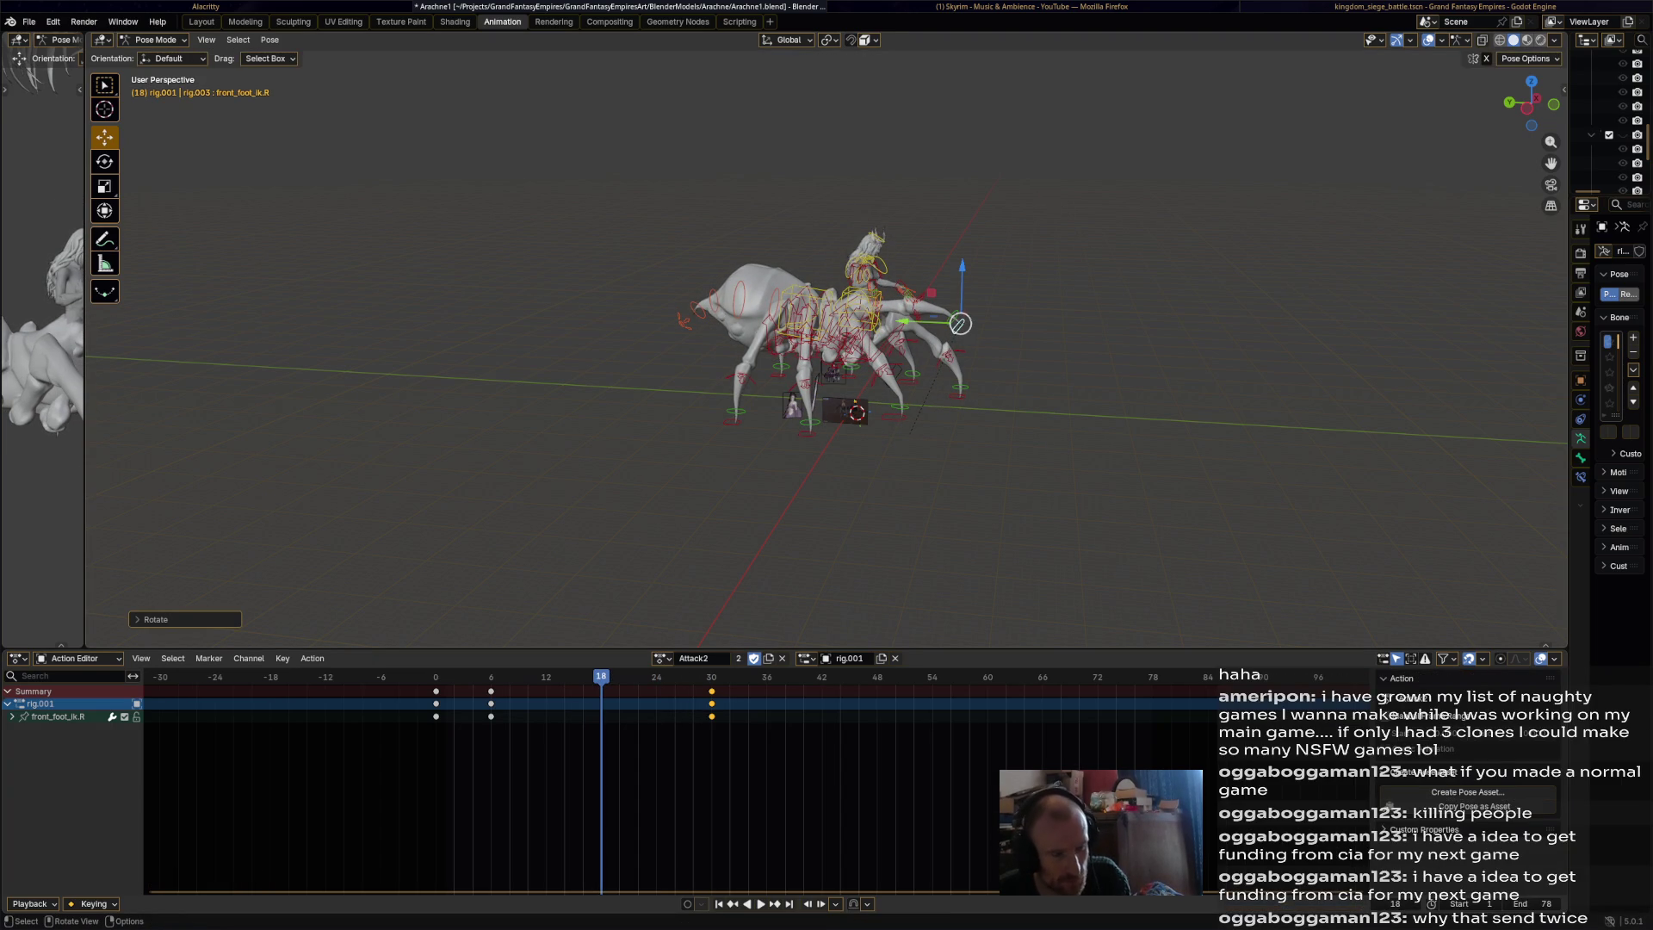
{"action": "key", "text": "i"}
Review the playback, then switch to the left front foot around frame 16.
{"action": "key", "text": "ctrl+shift+space"}
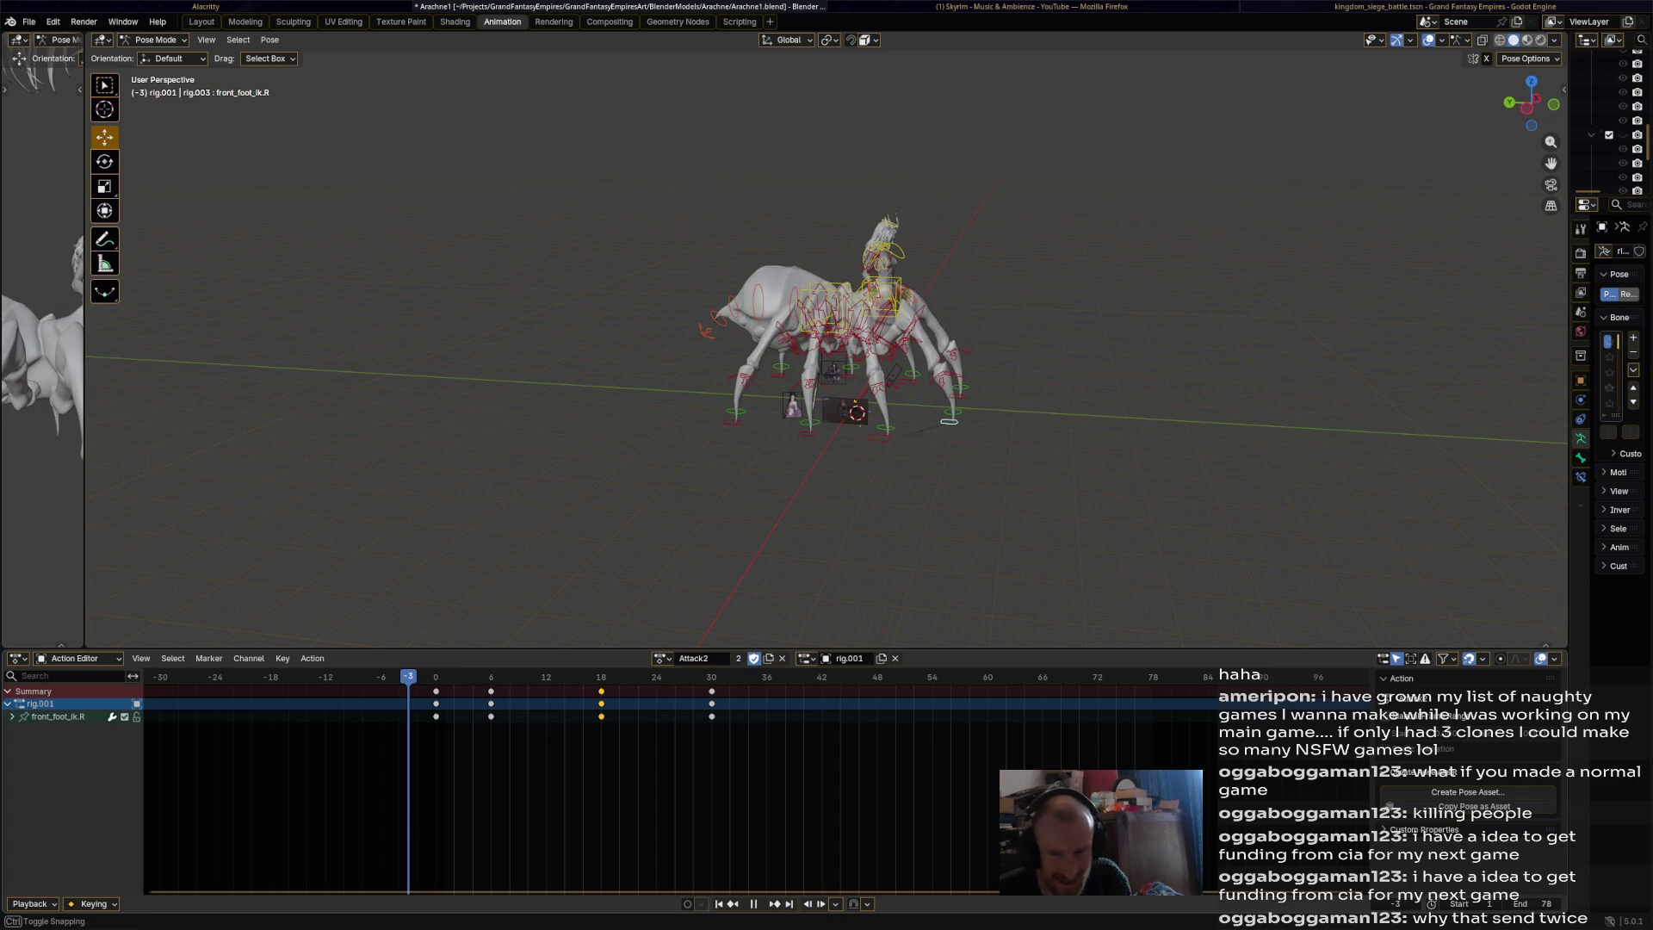
{"action": "key", "text": "space"}
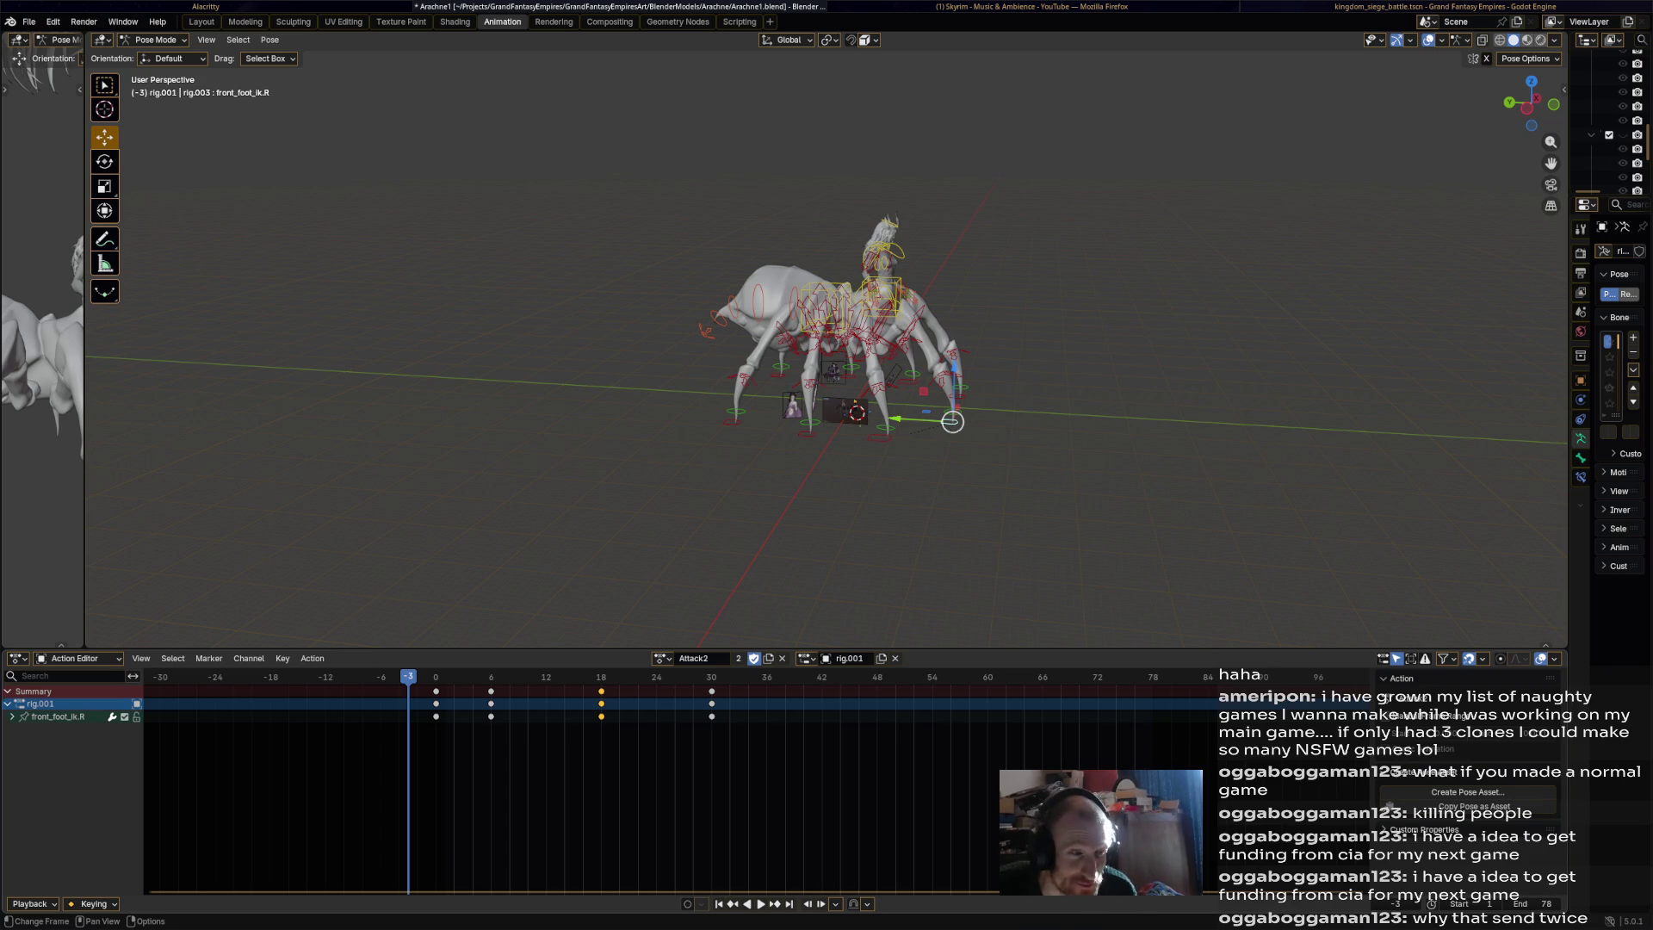
{"action": "key", "text": "space"}
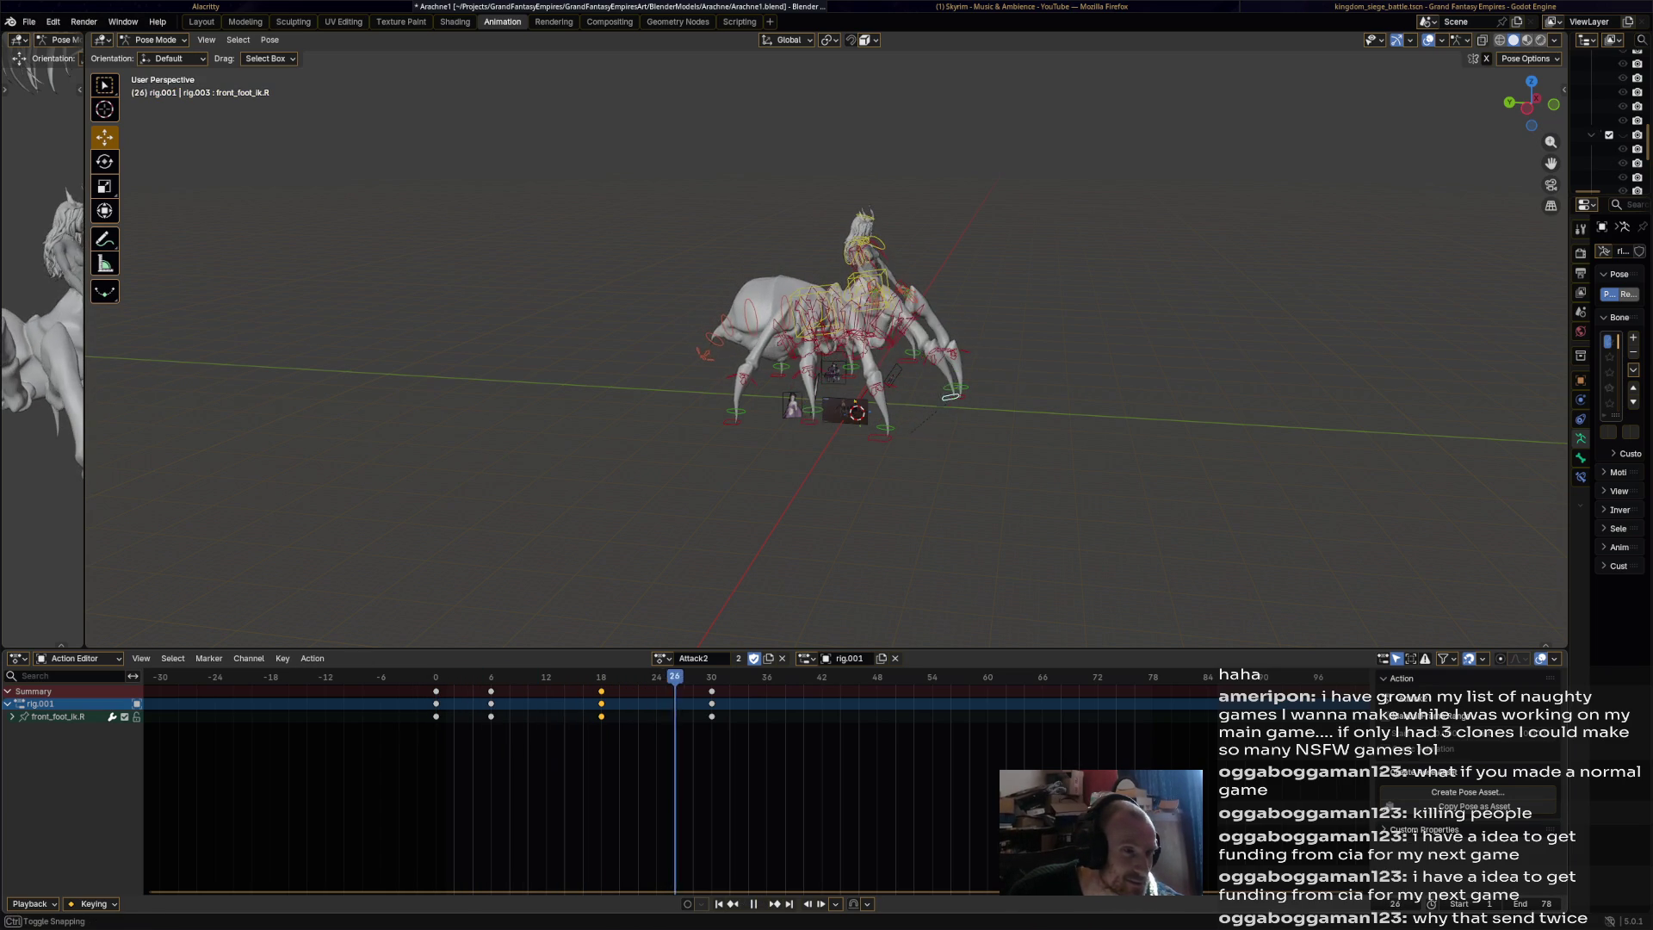
{"action": "key", "text": "space"}
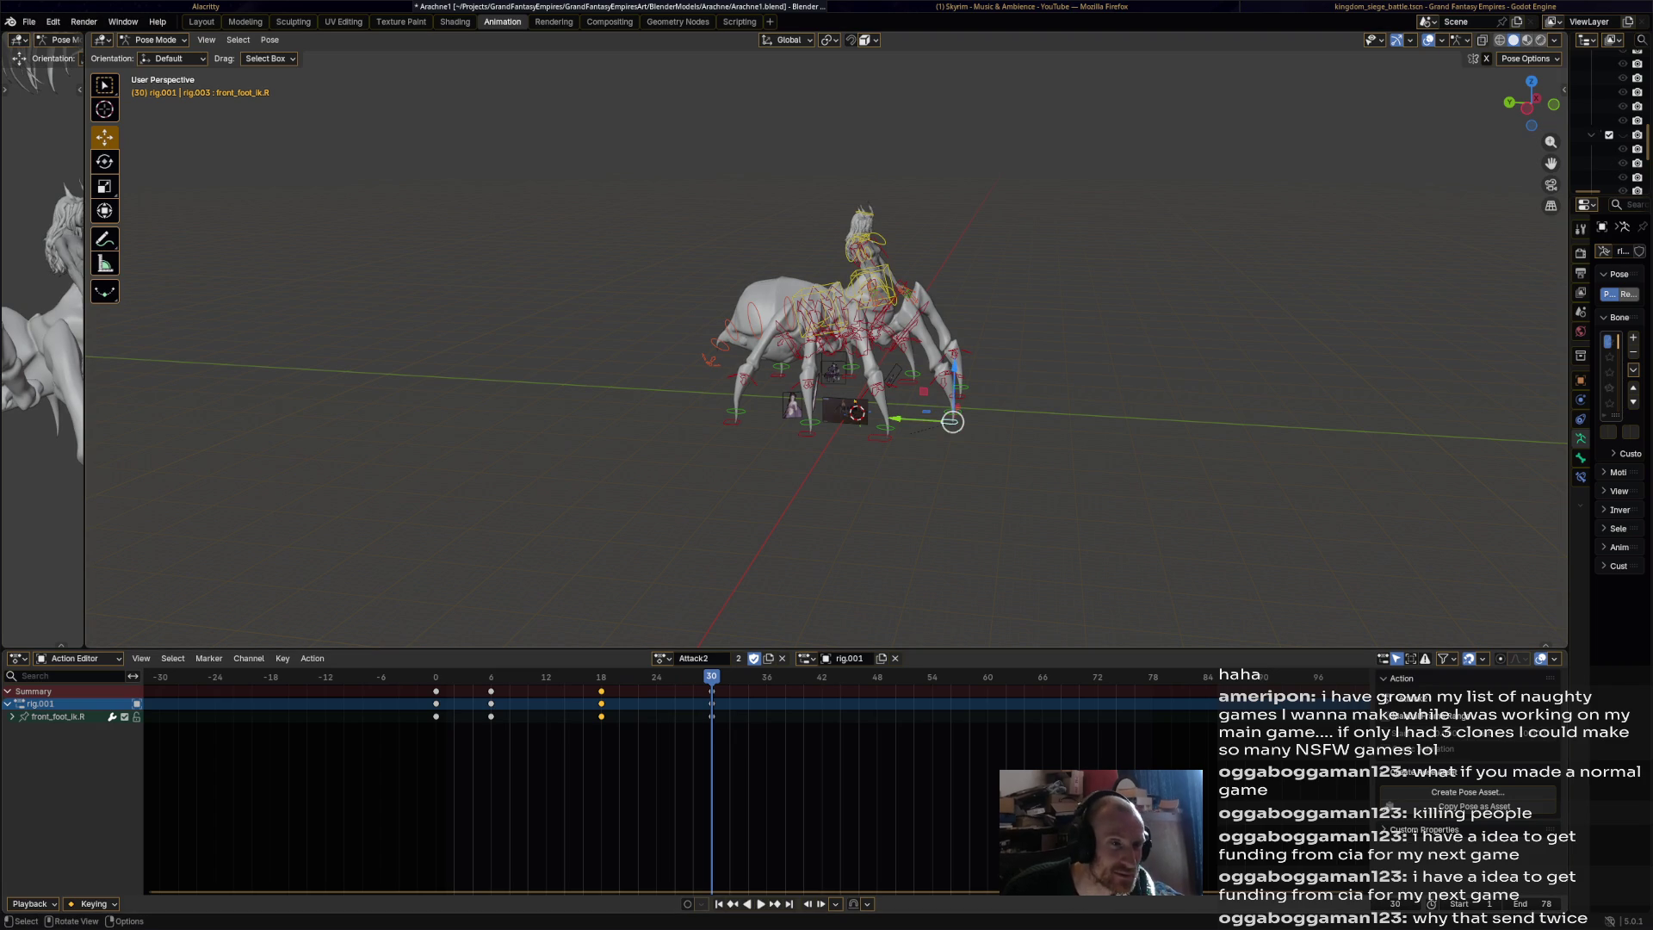
{"action": "key", "text": "ctrl+shift+m"}
{"action": "mouse_move", "coordinate": [711, 677]}
{"action": "left_mouse_down"}
{"action": "mouse_move", "coordinate": [546, 677]}
{"action": "mouse_move", "coordinate": [583, 677]}
{"action": "left_mouse_up"}
Move front_foot_ik.L's frame-18 key 30 frames later to frame 48.
{"action": "key", "text": "bracketright"}
{"action": "key", "text": "g"}
{"action": "key", "text": "Return"}
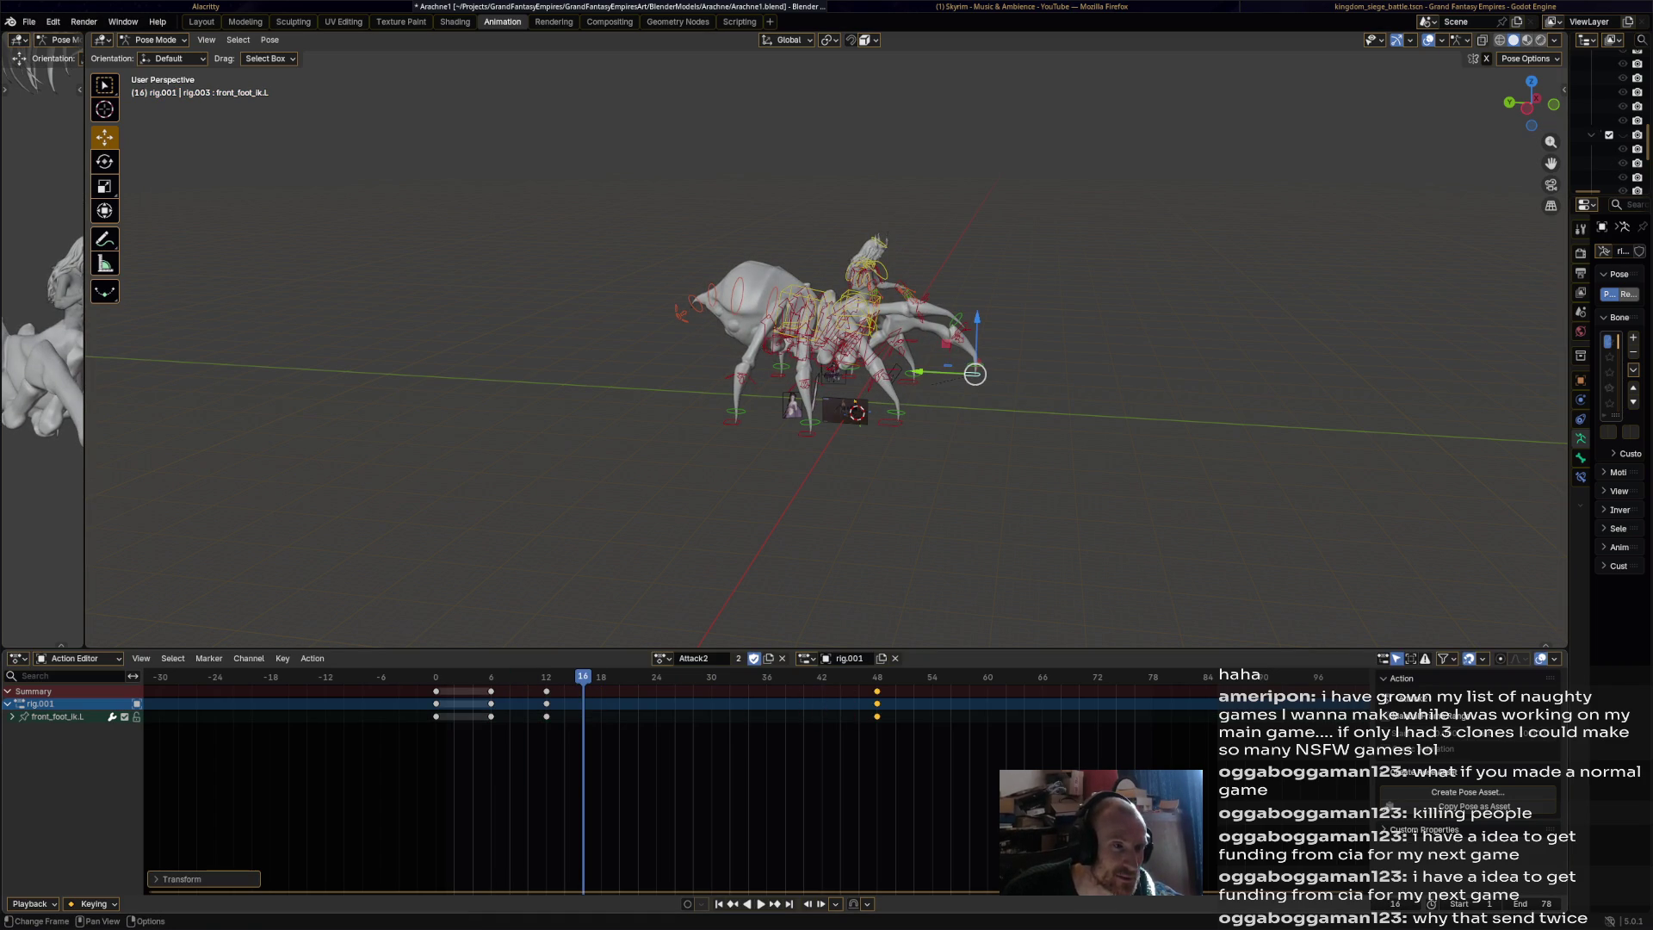
Rotate and lift the left front foot, key it, and shift the key to frame 30.
{"action": "left_click", "coordinate": [720, 676]}
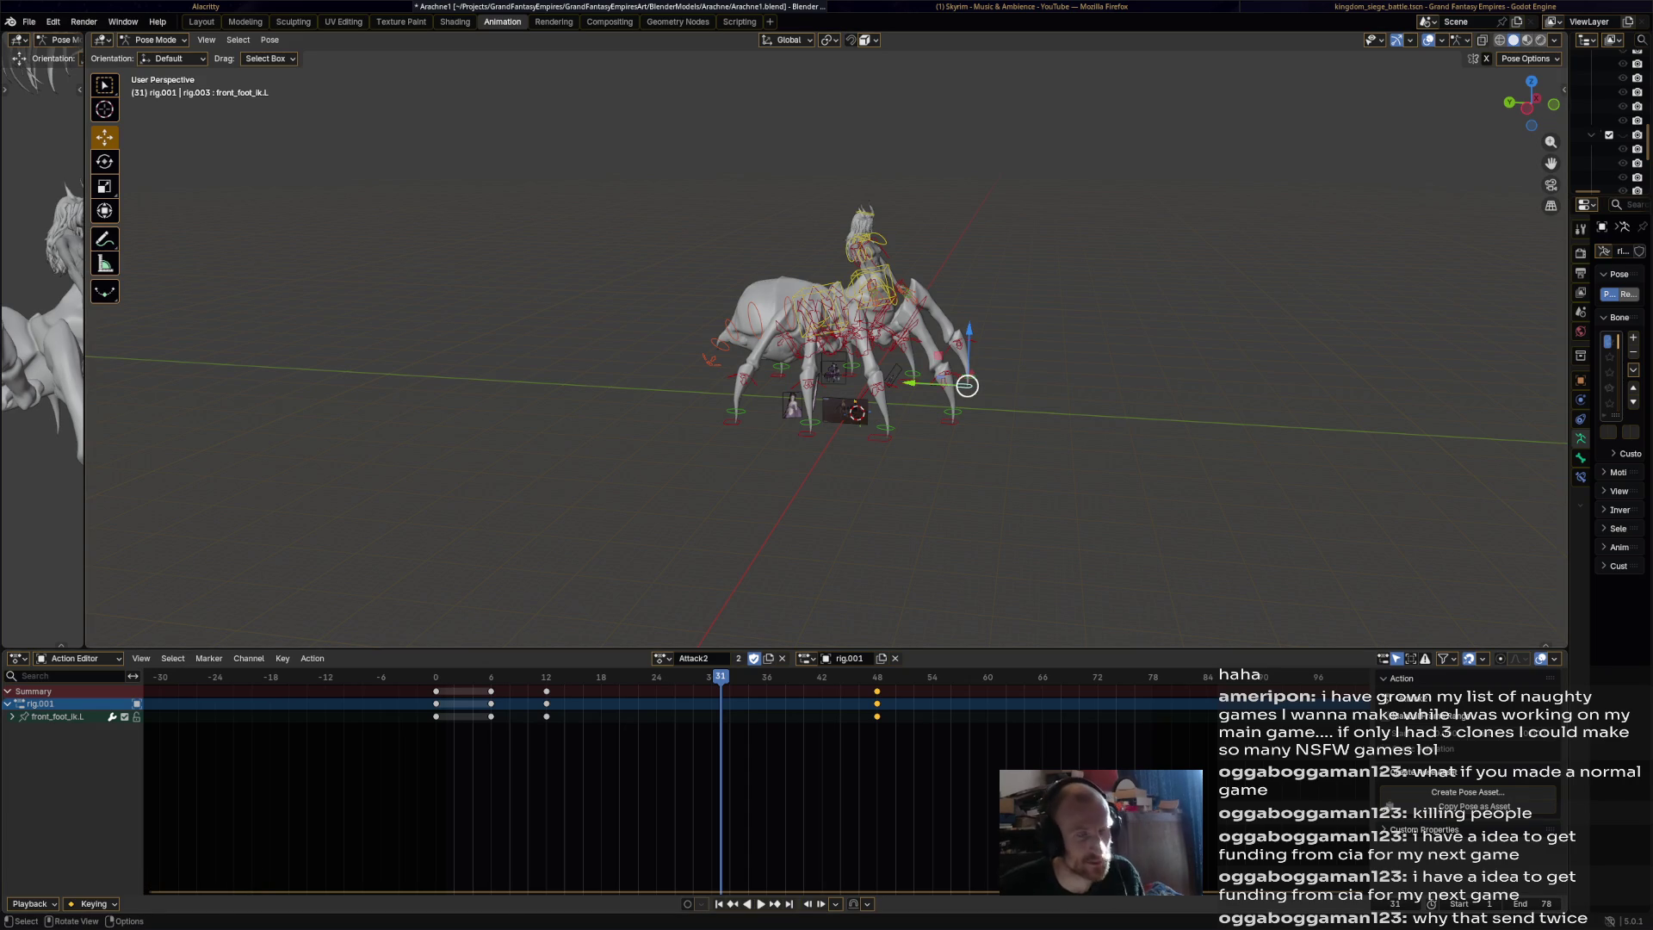
{"action": "key", "text": "r"}
{"action": "key", "text": "Return"}
{"action": "key", "text": "g"}
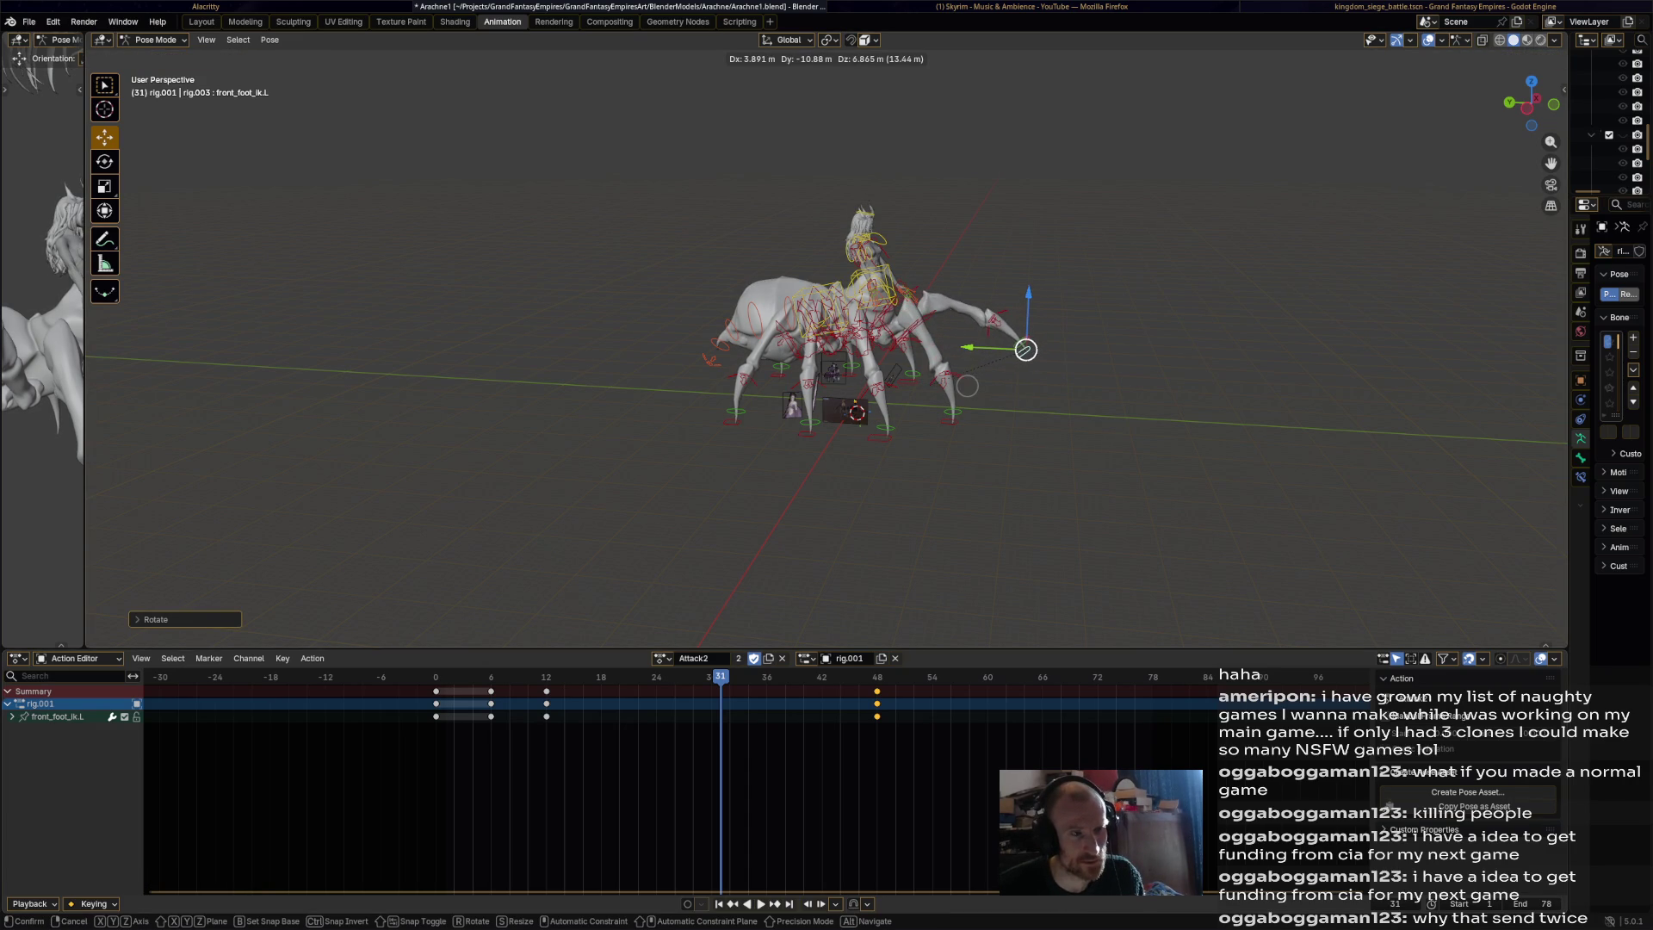
{"action": "key", "text": "Return"}
{"action": "key", "text": "i"}
{"action": "left_click", "coordinate": [714, 689]}
{"action": "left_click_drag", "start_coordinate": [721, 690], "coordinate": [711, 690]}
Play back the step, then select all bones and replay from near the start.
{"action": "key", "text": "space"}
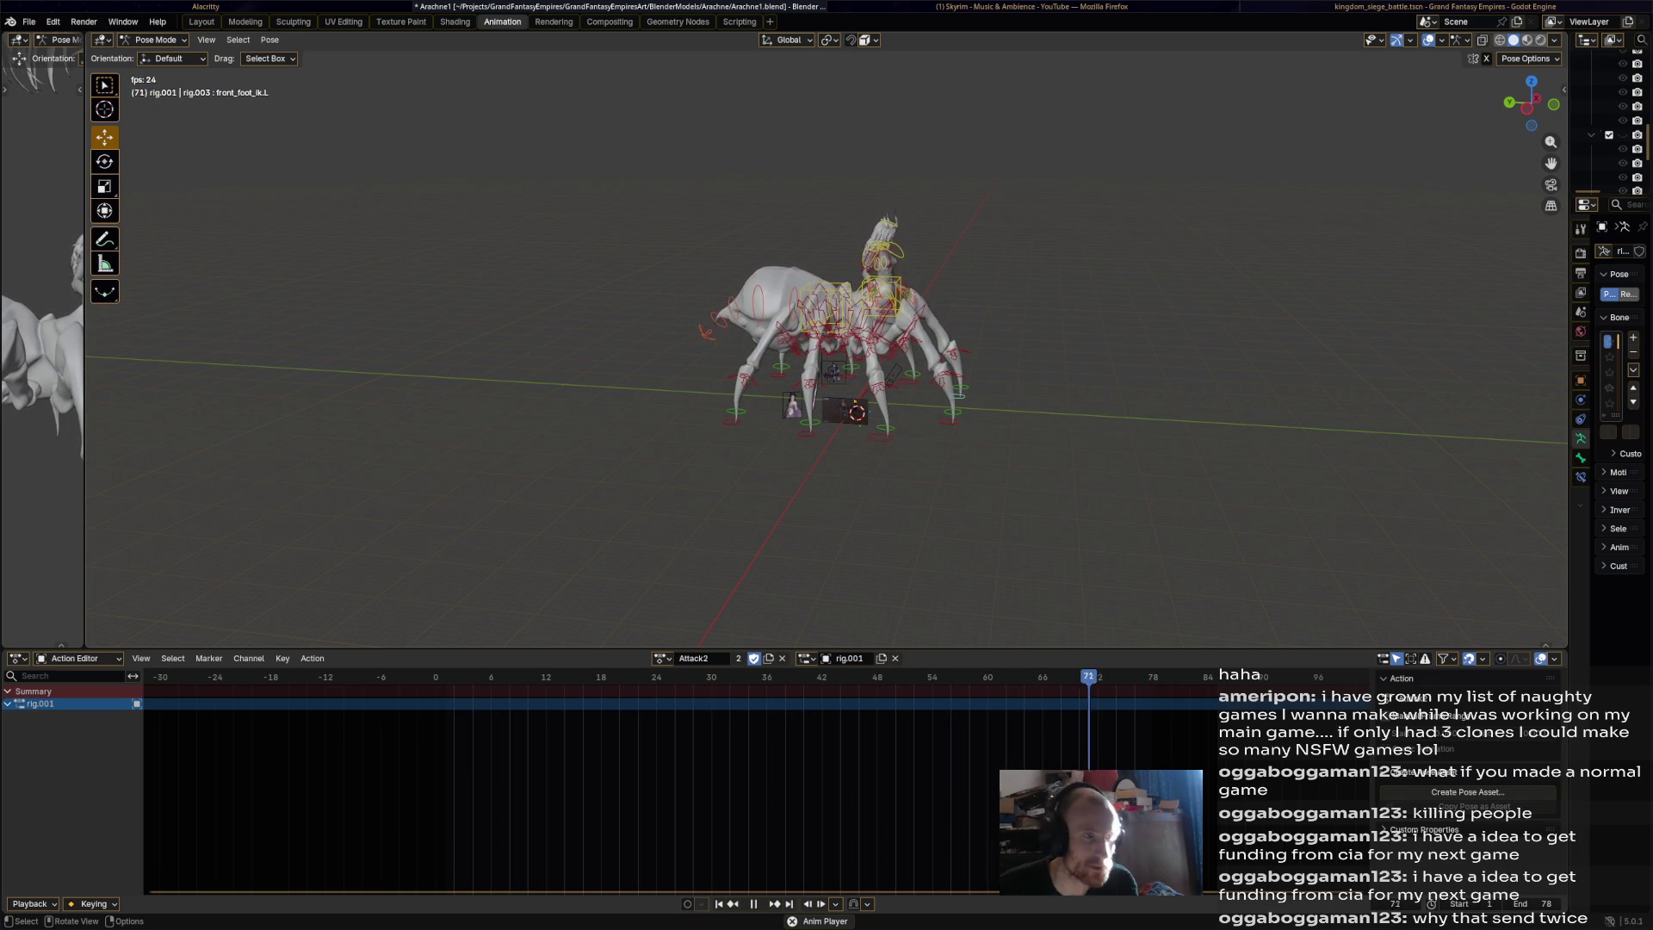
{"action": "key", "text": "space"}
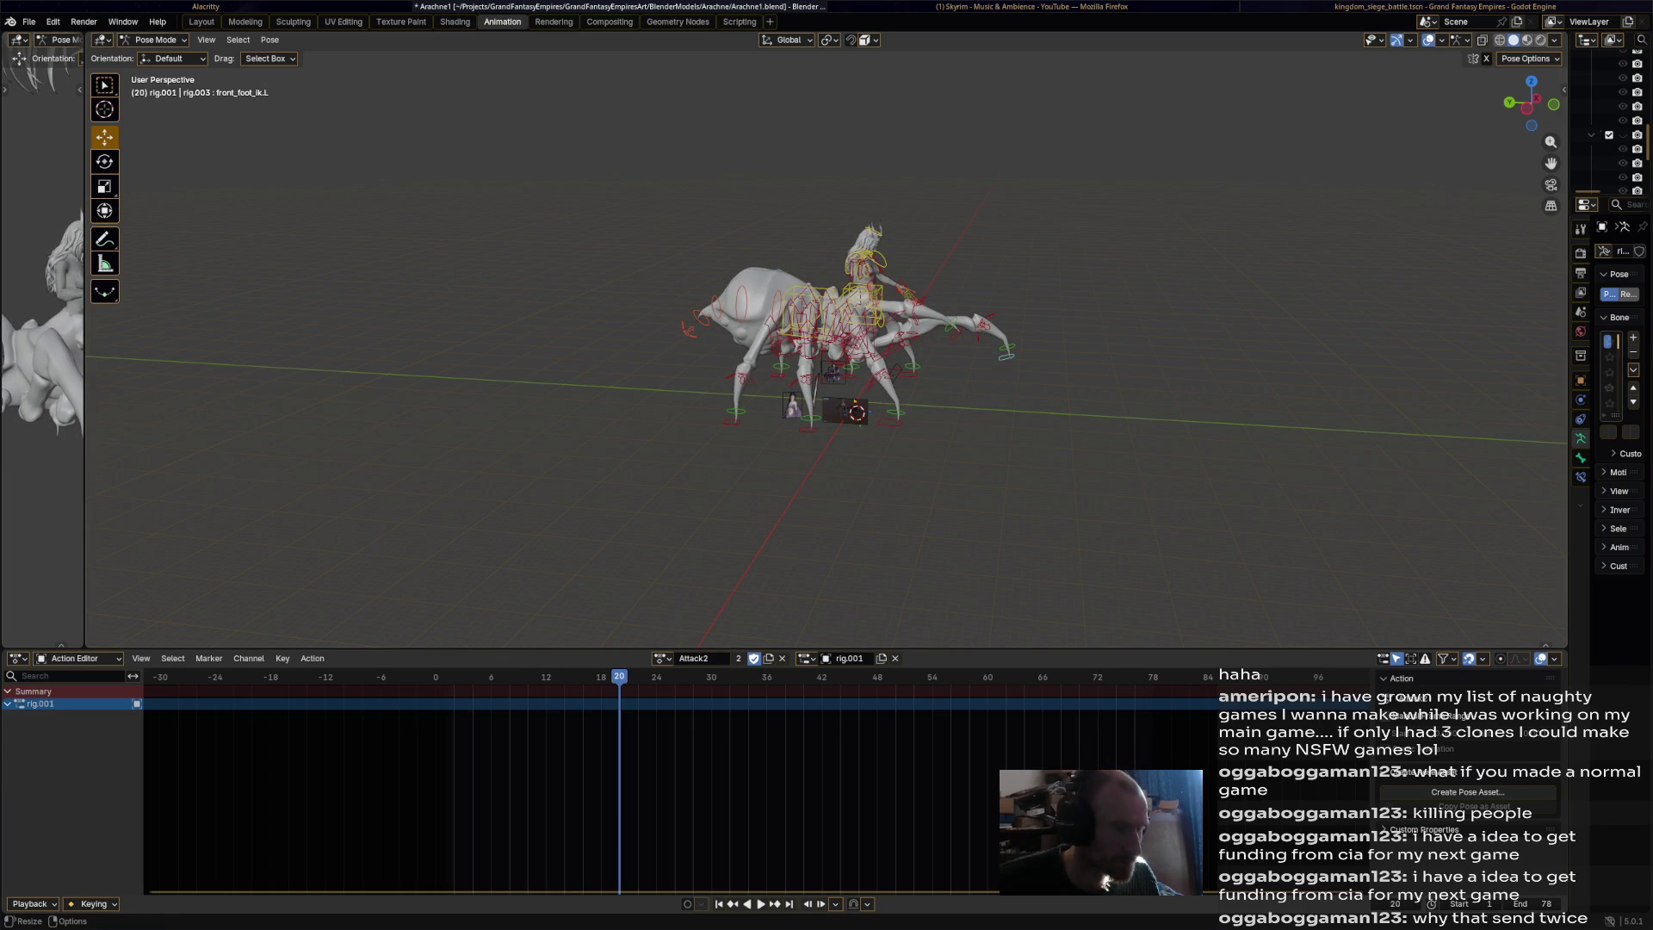
{"action": "key", "text": "a"}
{"action": "key", "text": "space"}
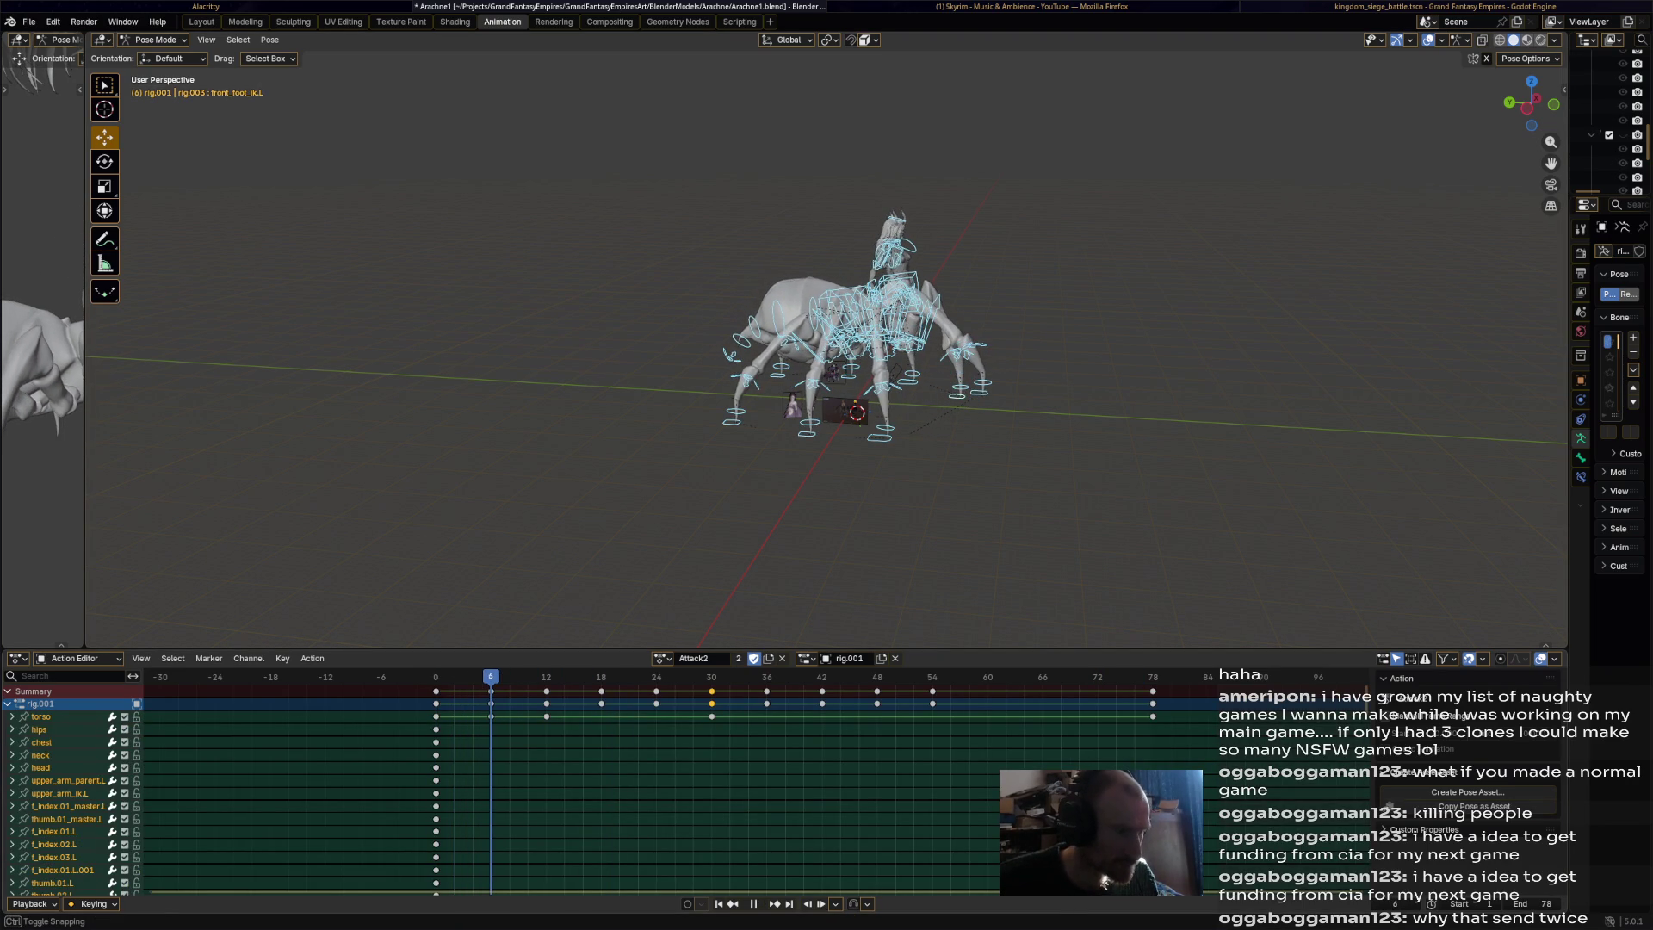
{"action": "scroll", "coordinate": [861, 361], "scroll_direction": "up", "scroll_amount": 5}
Rotate hips.001 and key it at frame 6, then preview.
{"action": "left_click", "coordinate": [990, 259]}
{"action": "mouse_move", "coordinate": [990, 259]}
{"action": "middle_mouse_down"}
{"action": "mouse_move", "coordinate": [1007, 258]}
{"action": "mouse_move", "coordinate": [990, 252]}
{"action": "middle_mouse_up"}
{"action": "key", "text": "r"}
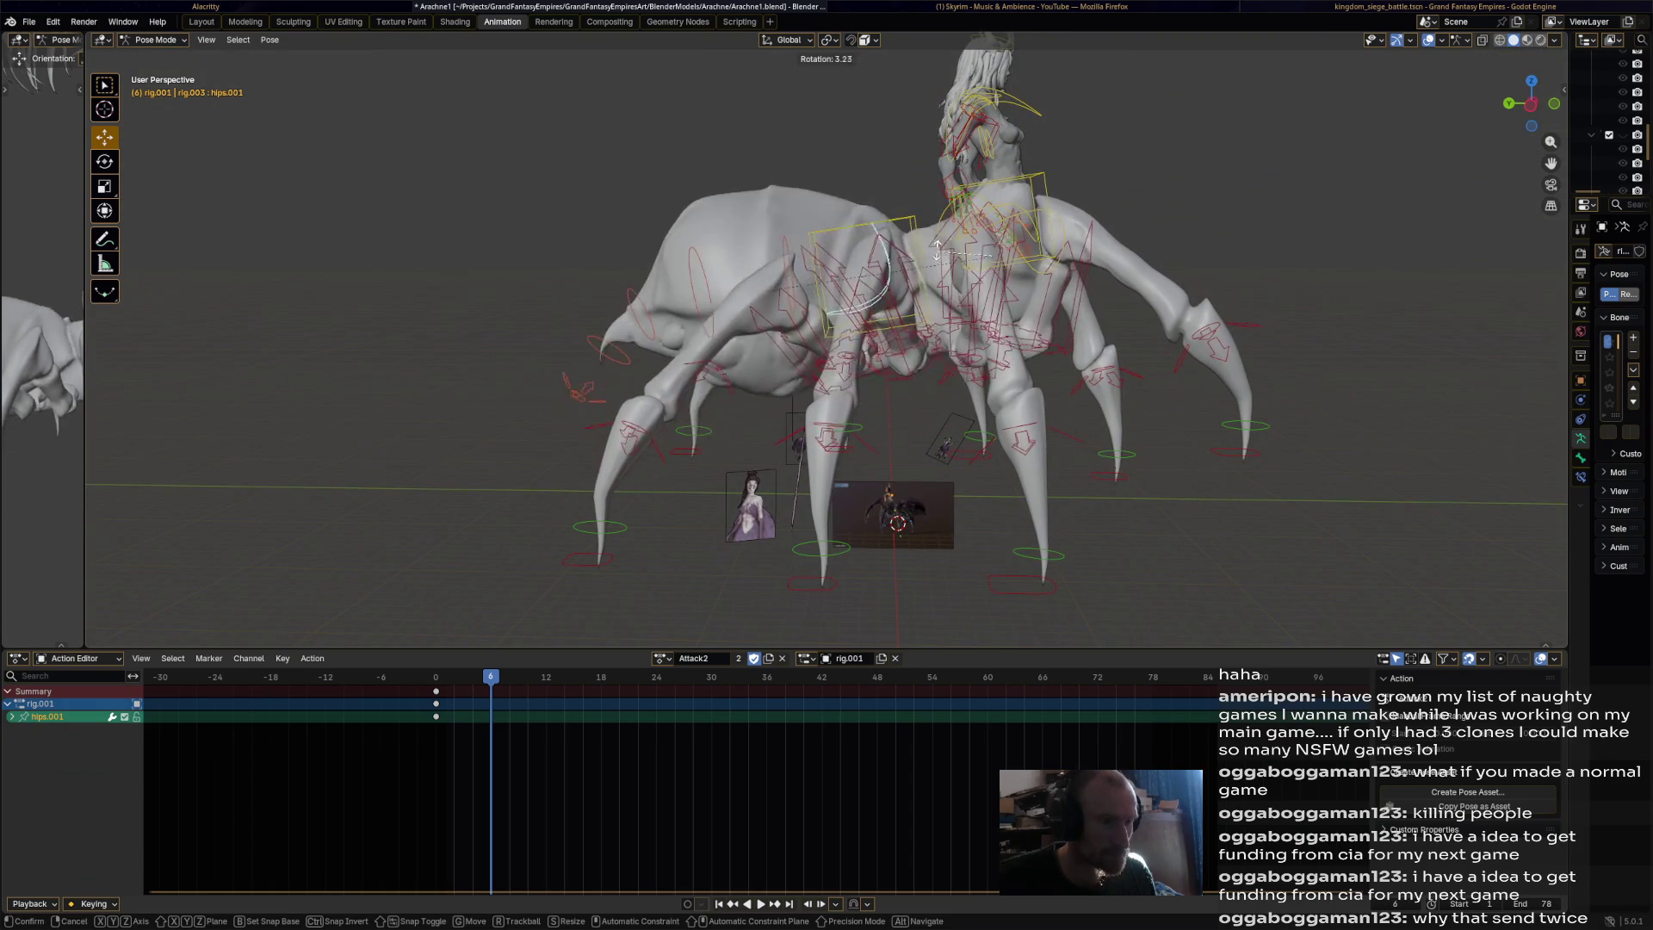
{"action": "left_click", "coordinate": [952, 215]}
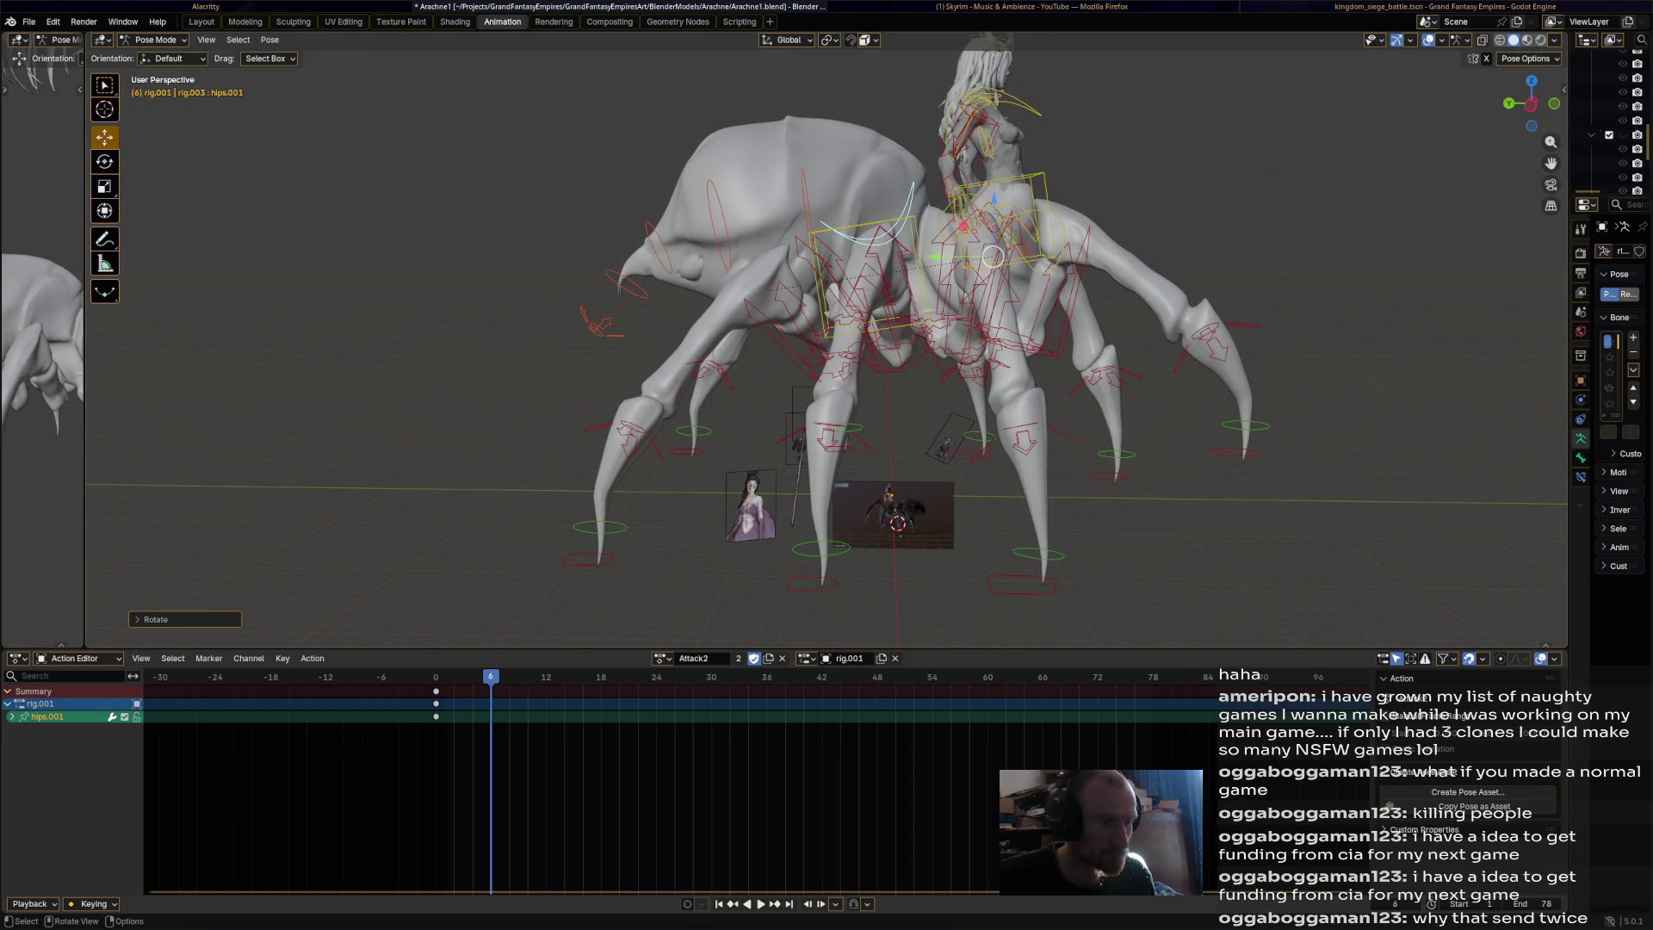
{"action": "key", "text": "i"}
{"action": "key", "text": "space"}
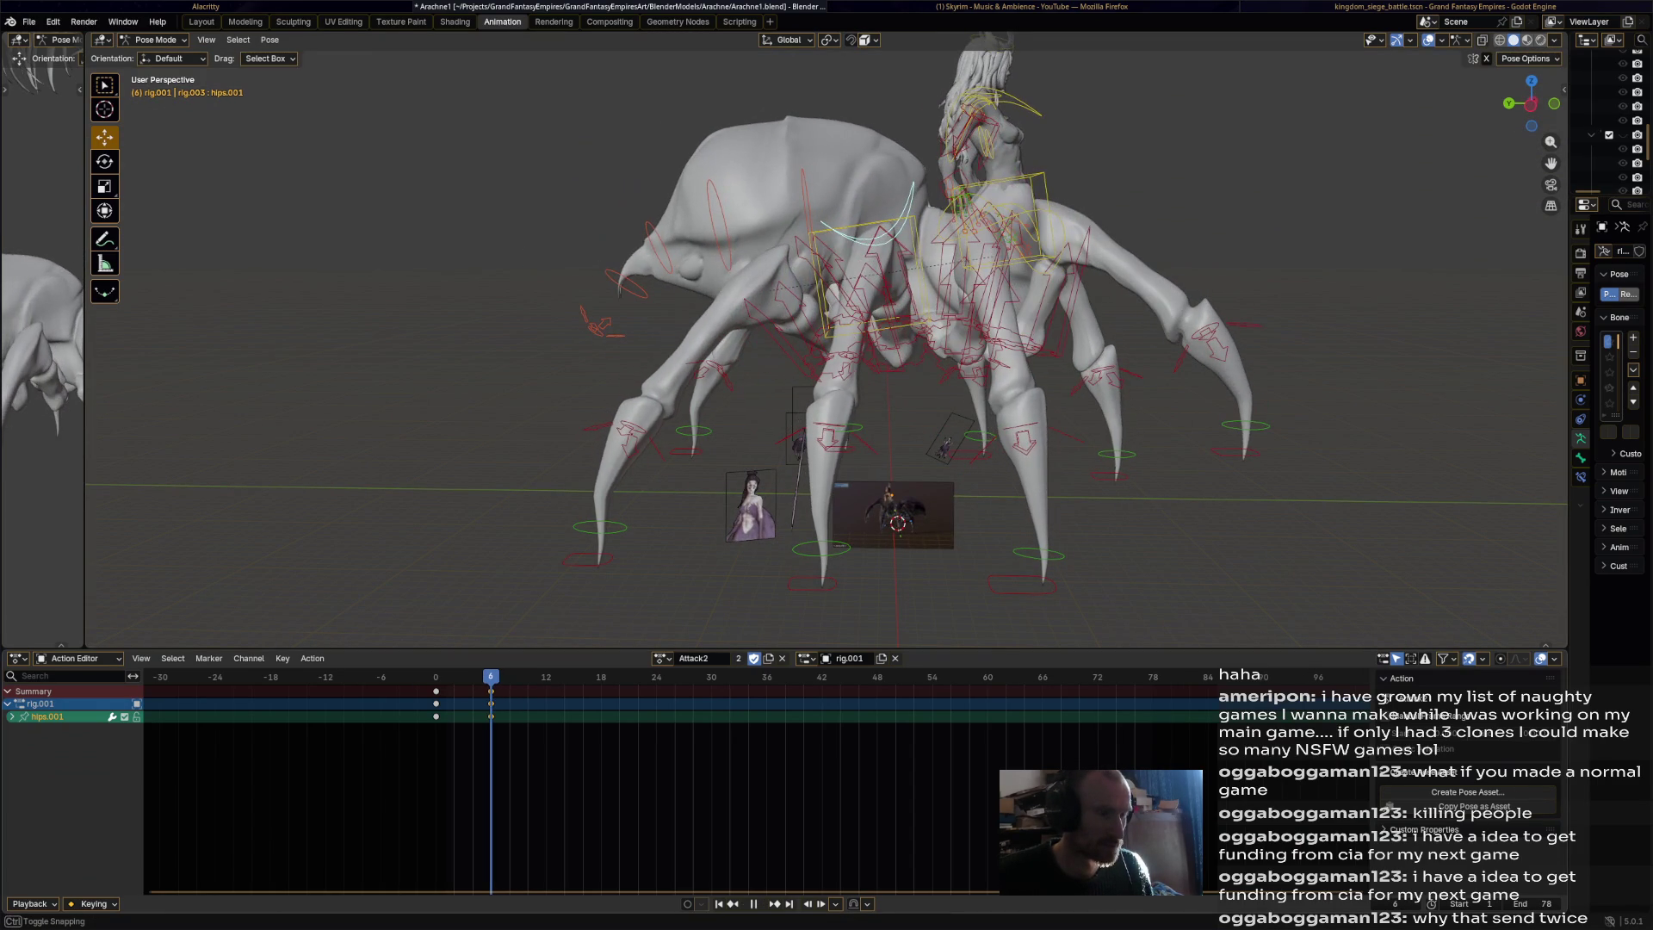
{"action": "key", "text": "space"}
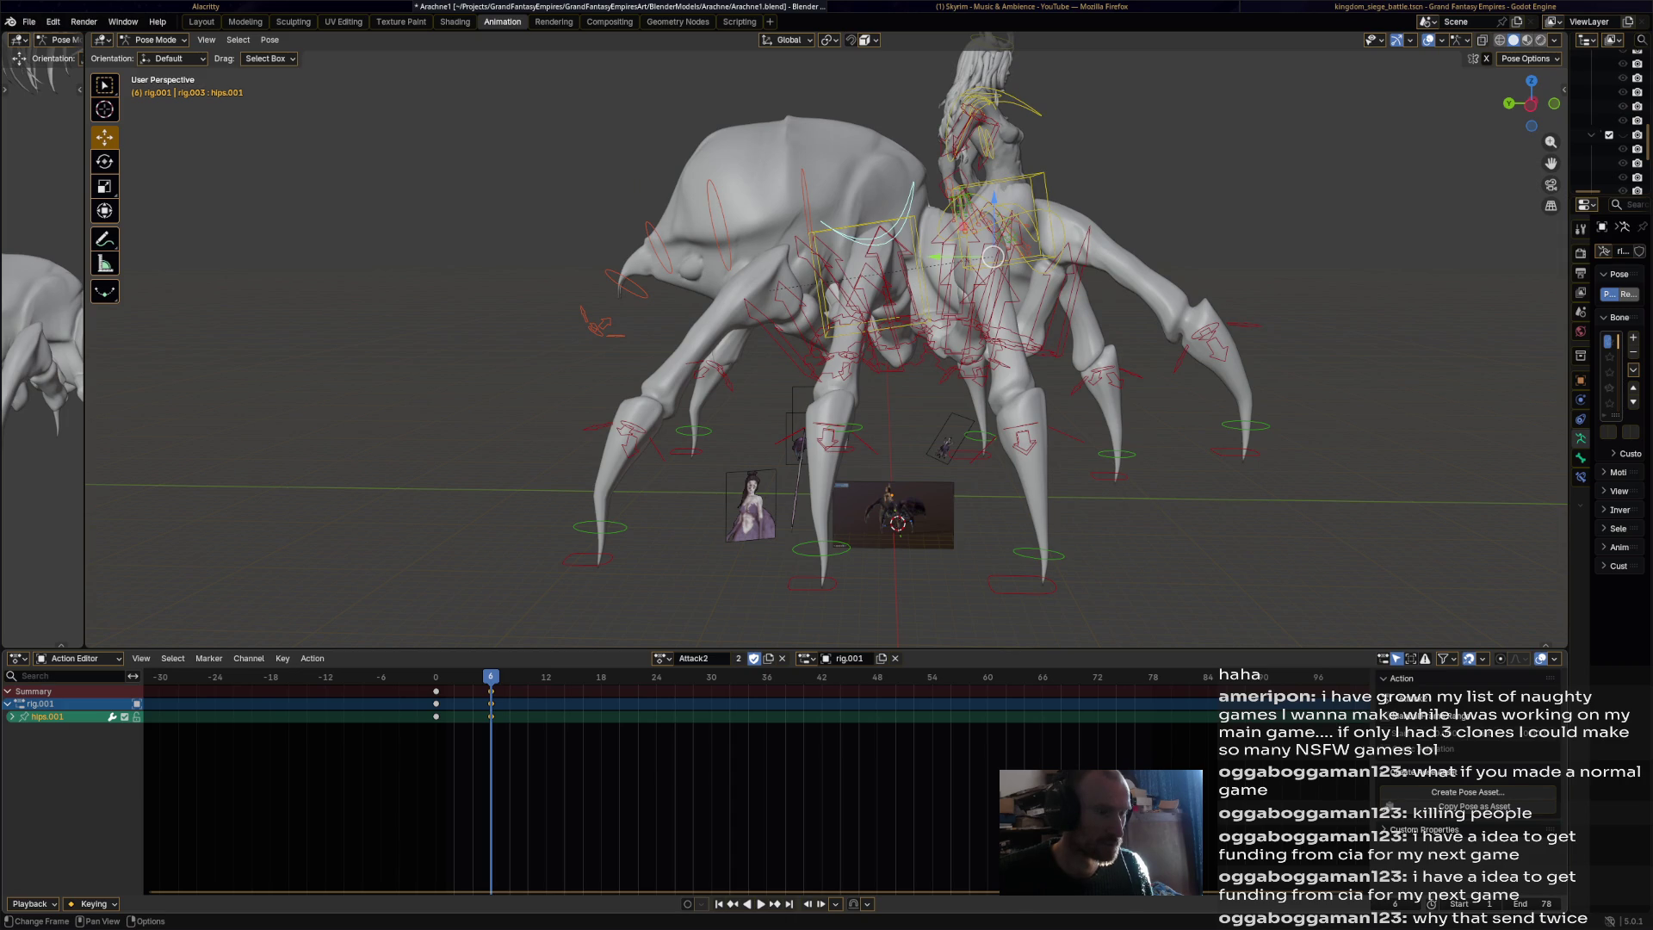
Tilt the spine_master.008 abdomen, key it at frame 6, and play to frame 18.
{"action": "left_click", "coordinate": [597, 325]}
{"action": "key", "text": "r"}
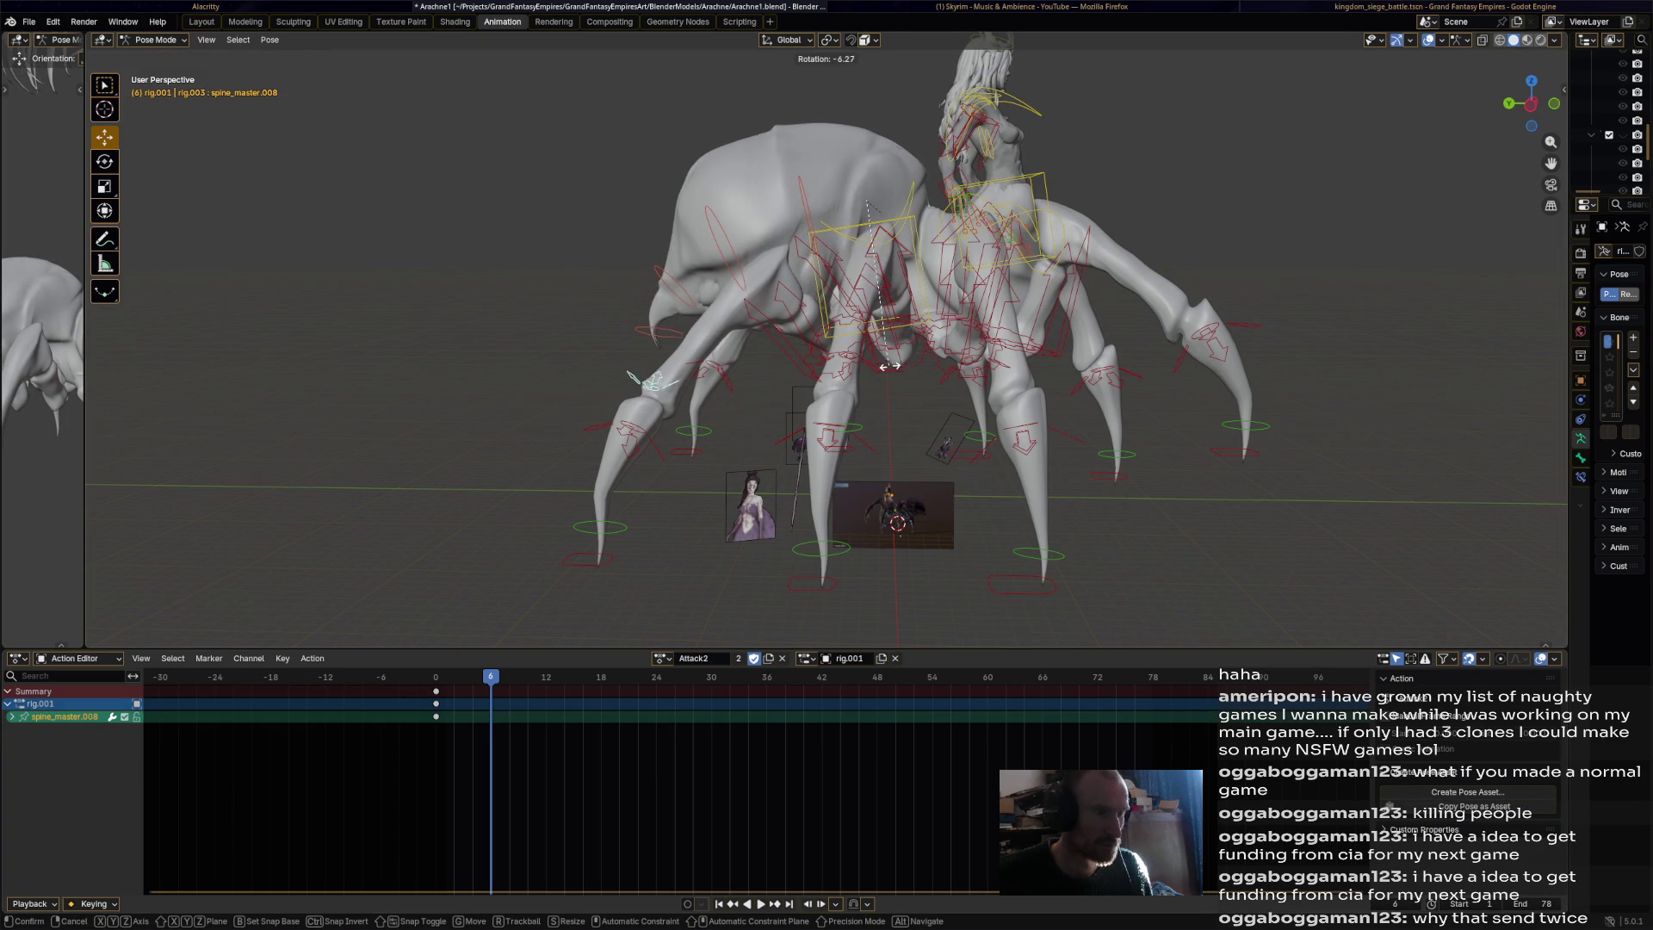
{"action": "left_click", "coordinate": [888, 366]}
{"action": "key", "text": "i"}
{"action": "key", "text": "space"}
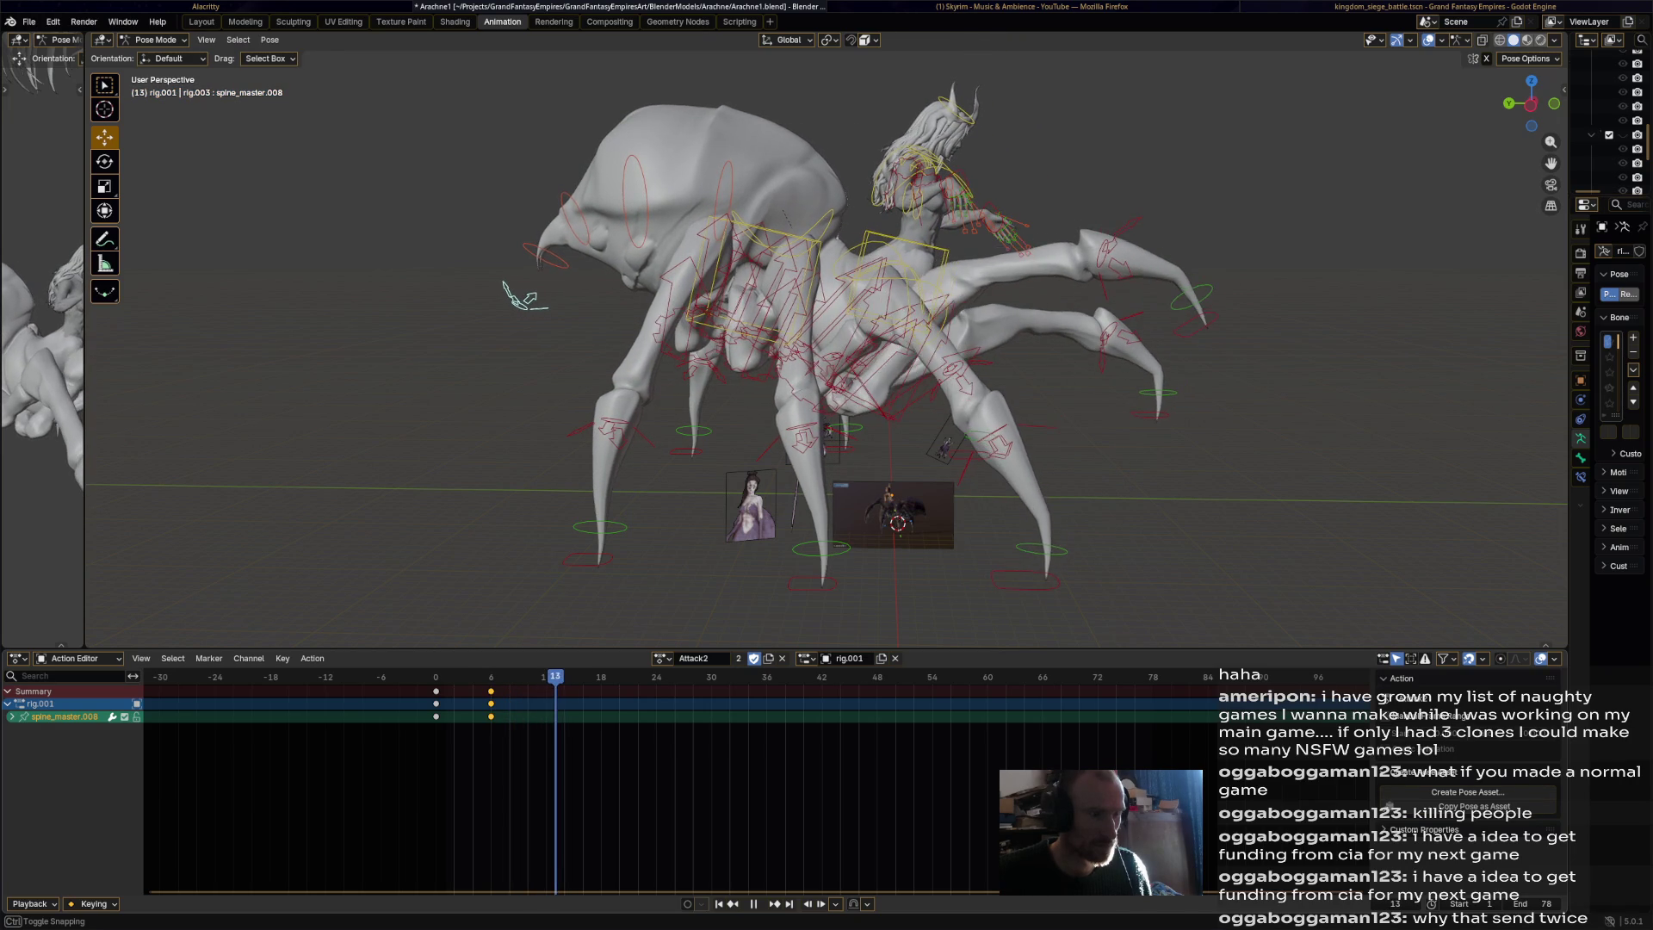
{"action": "key", "text": "space"}
Rotate hips.001 twice and key the pose at frame 18, then replay.
{"action": "left_click", "coordinate": [788, 247]}
{"action": "key", "text": "r"}
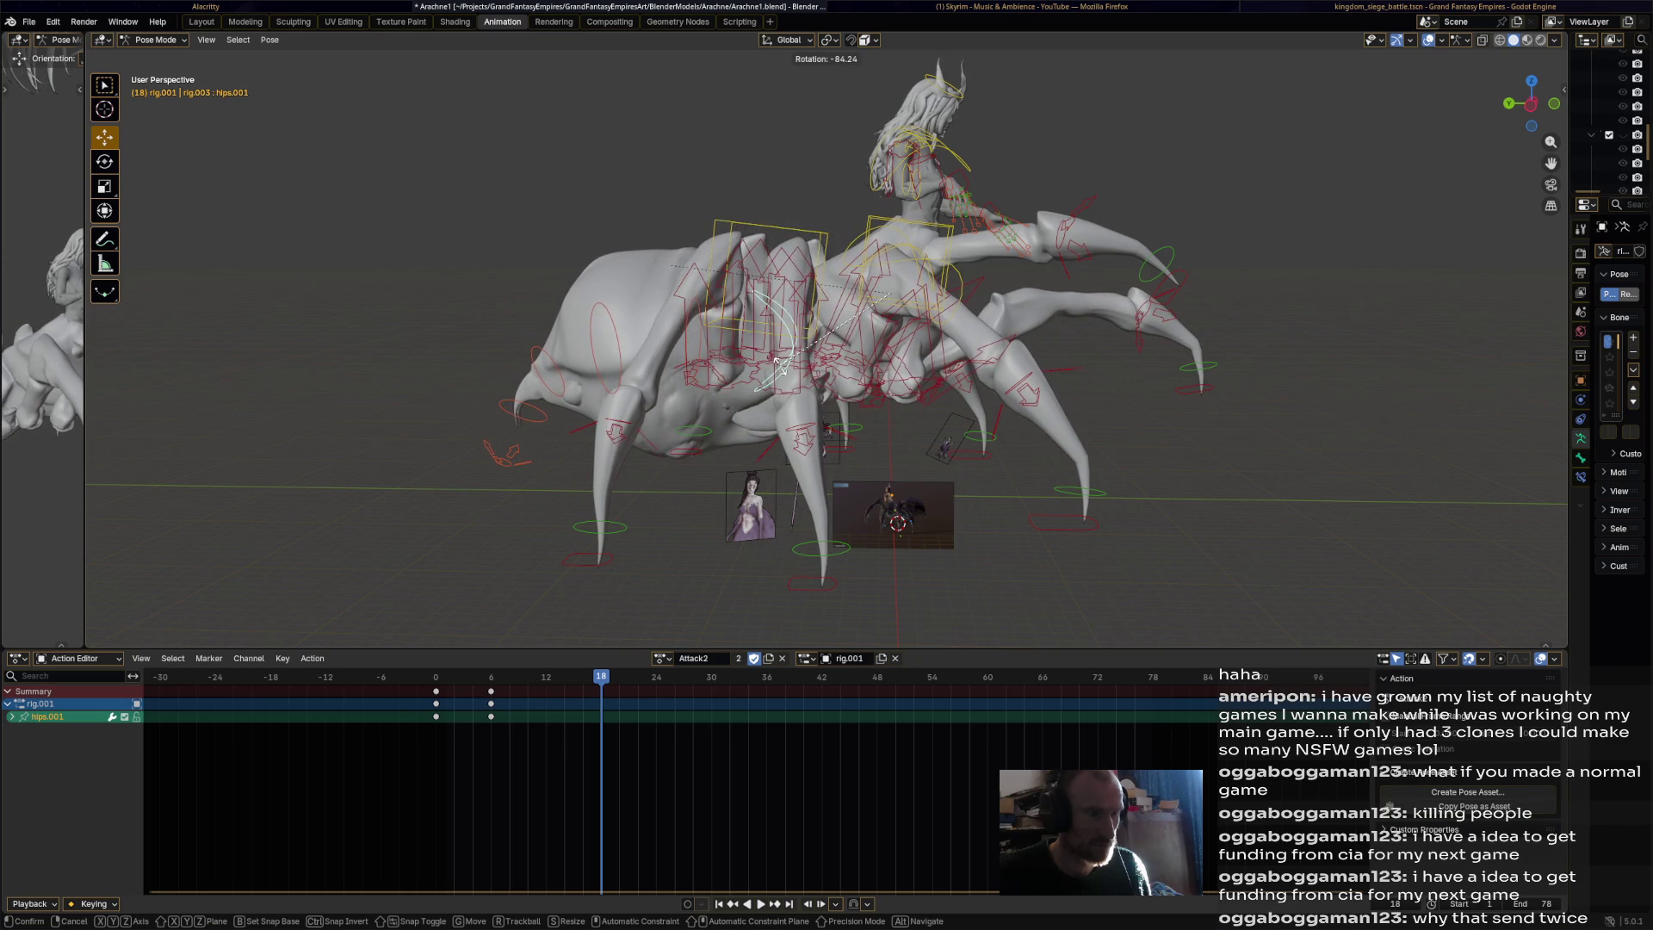
{"action": "left_click", "coordinate": [779, 364]}
{"action": "key", "text": "r"}
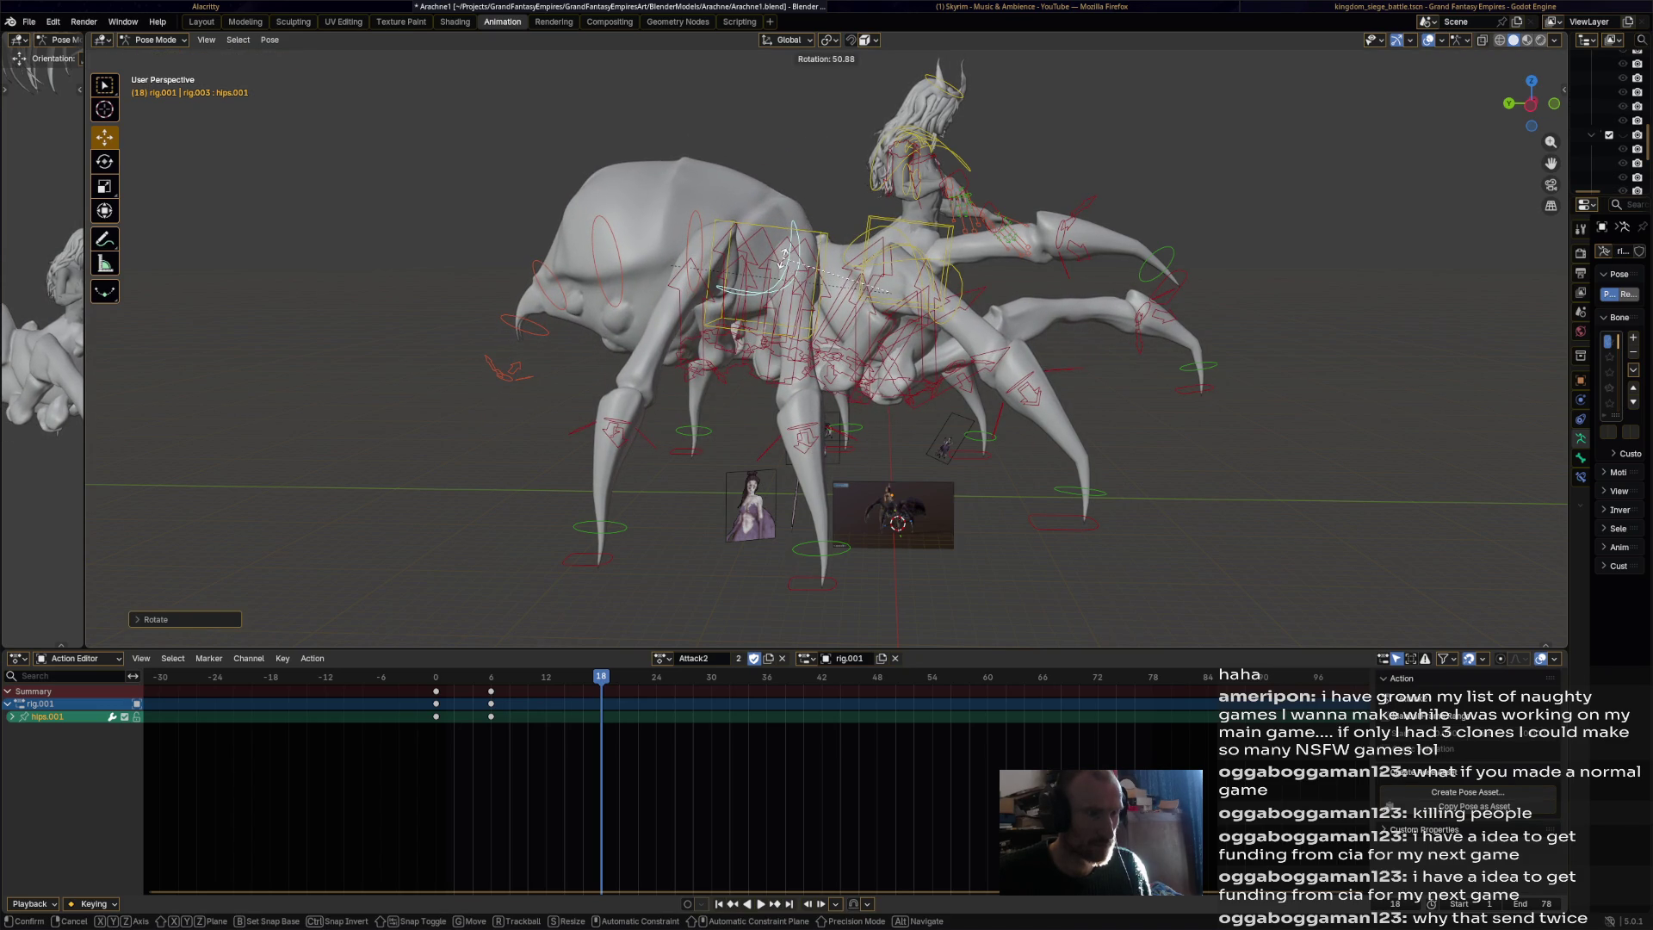
{"action": "left_click", "coordinate": [784, 224]}
{"action": "key", "text": "i"}
{"action": "key", "text": "shift+Left"}
{"action": "key", "text": "space"}
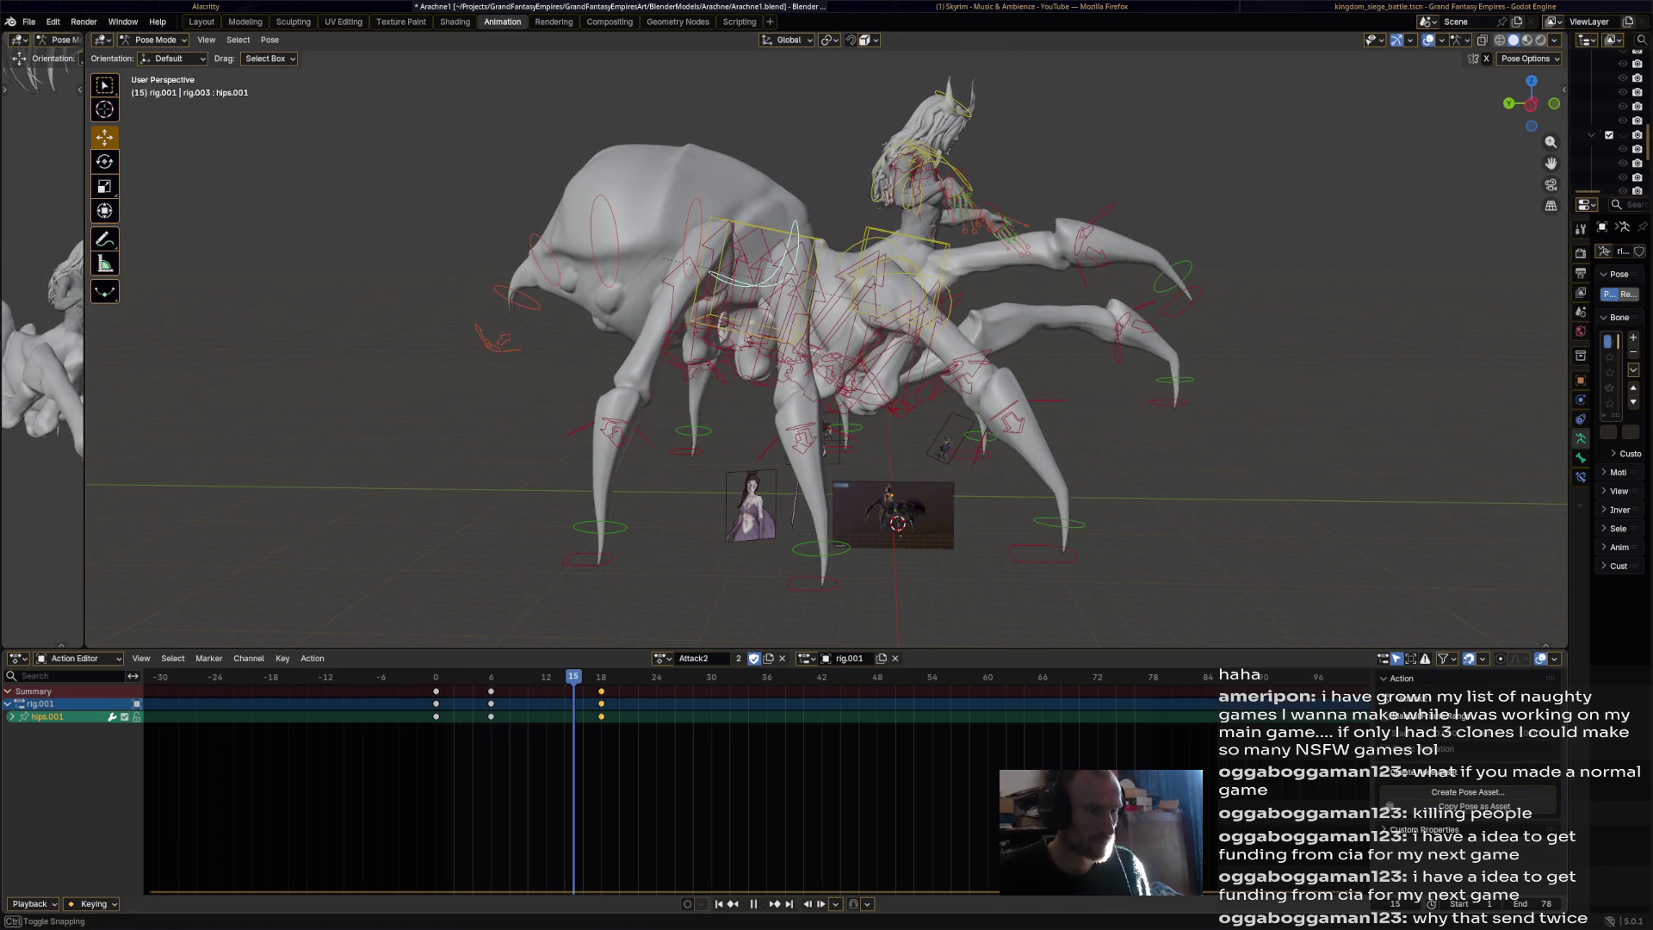
{"action": "key", "text": "space"}
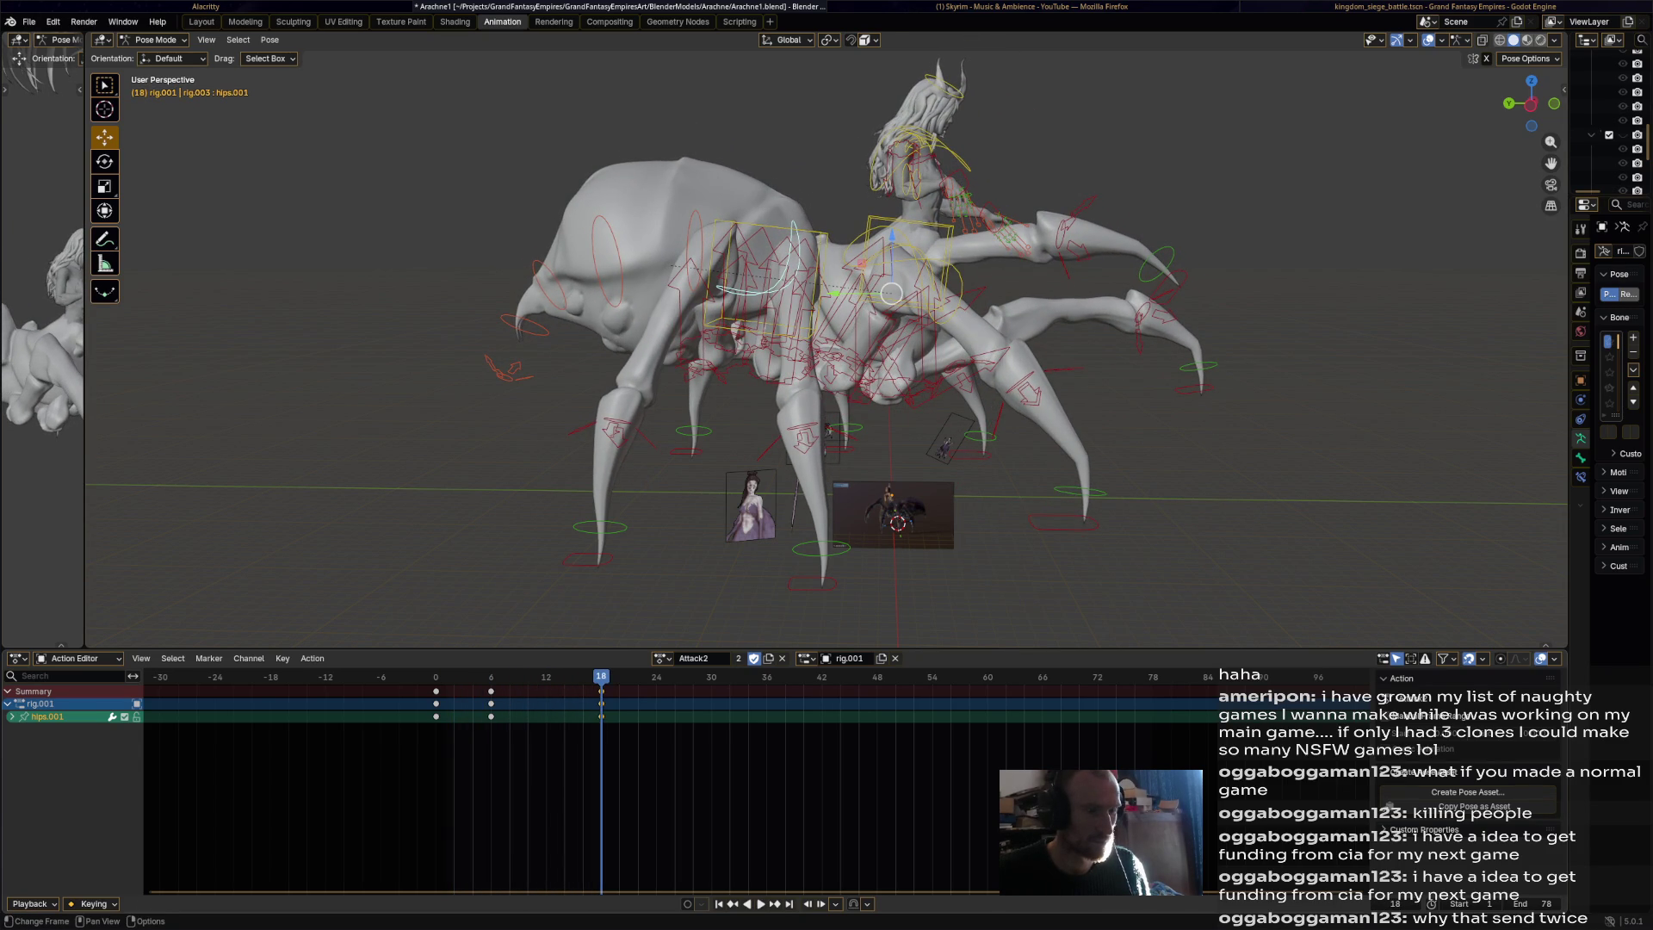
Rotate hips.001 and key it at frame 24.
{"action": "key", "text": "Right"}
{"action": "key", "text": "Right"}
{"action": "key", "text": "Right"}
{"action": "key", "text": "r"}
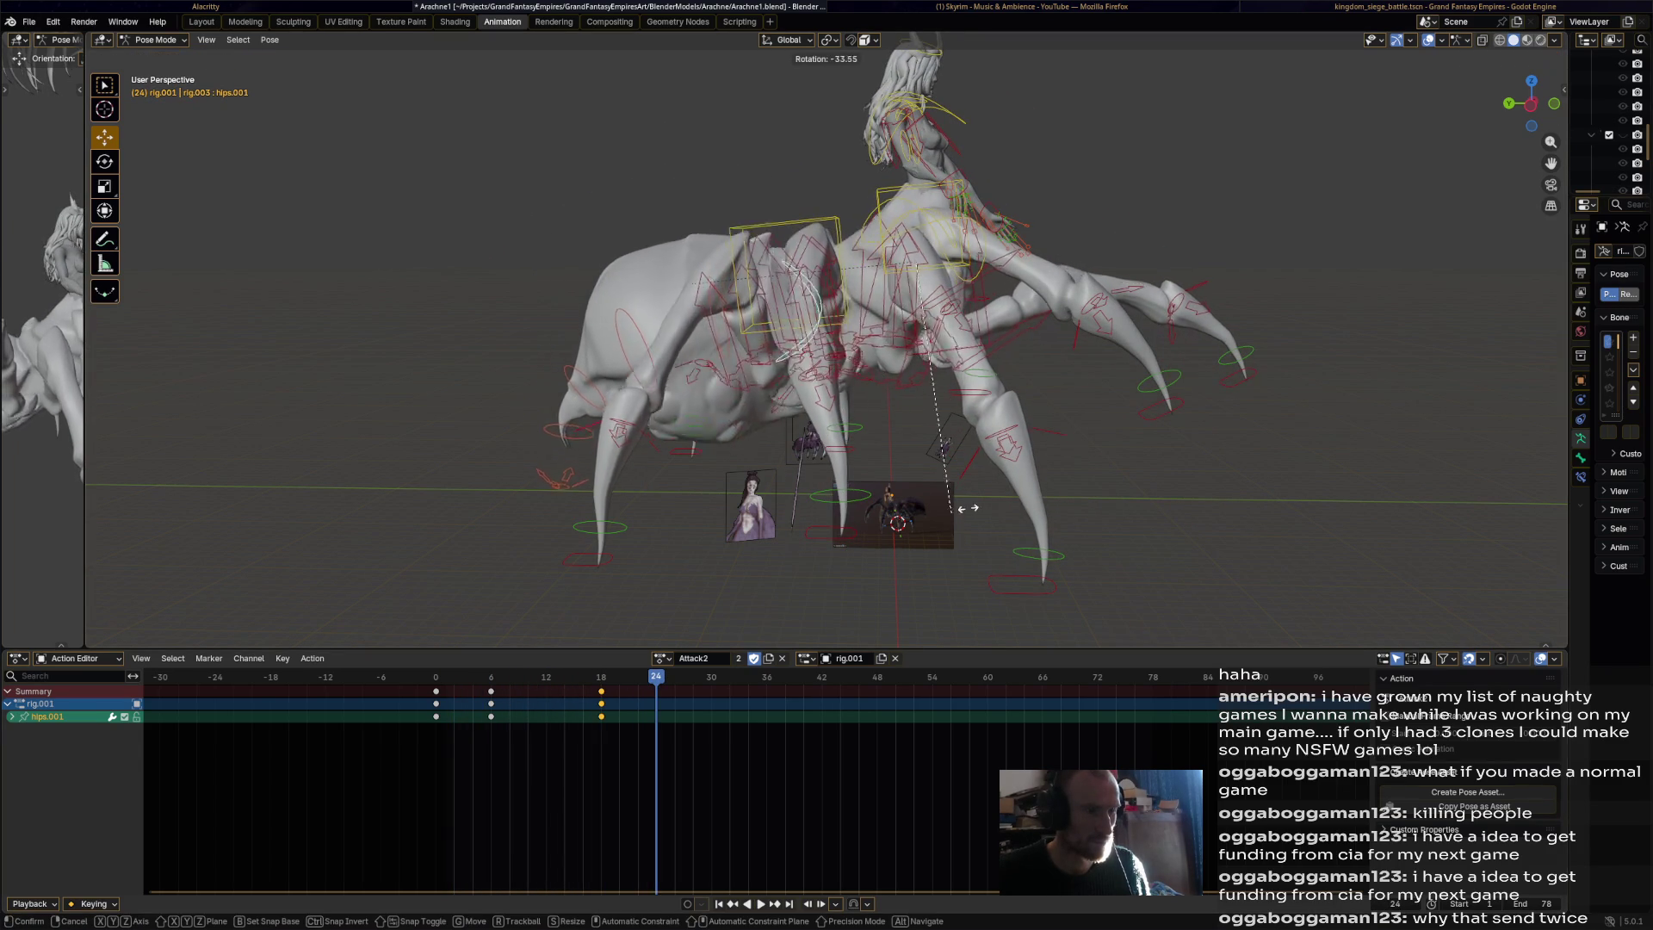
{"action": "left_click", "coordinate": [952, 514]}
{"action": "key", "text": "i"}
{"action": "key", "text": "space"}
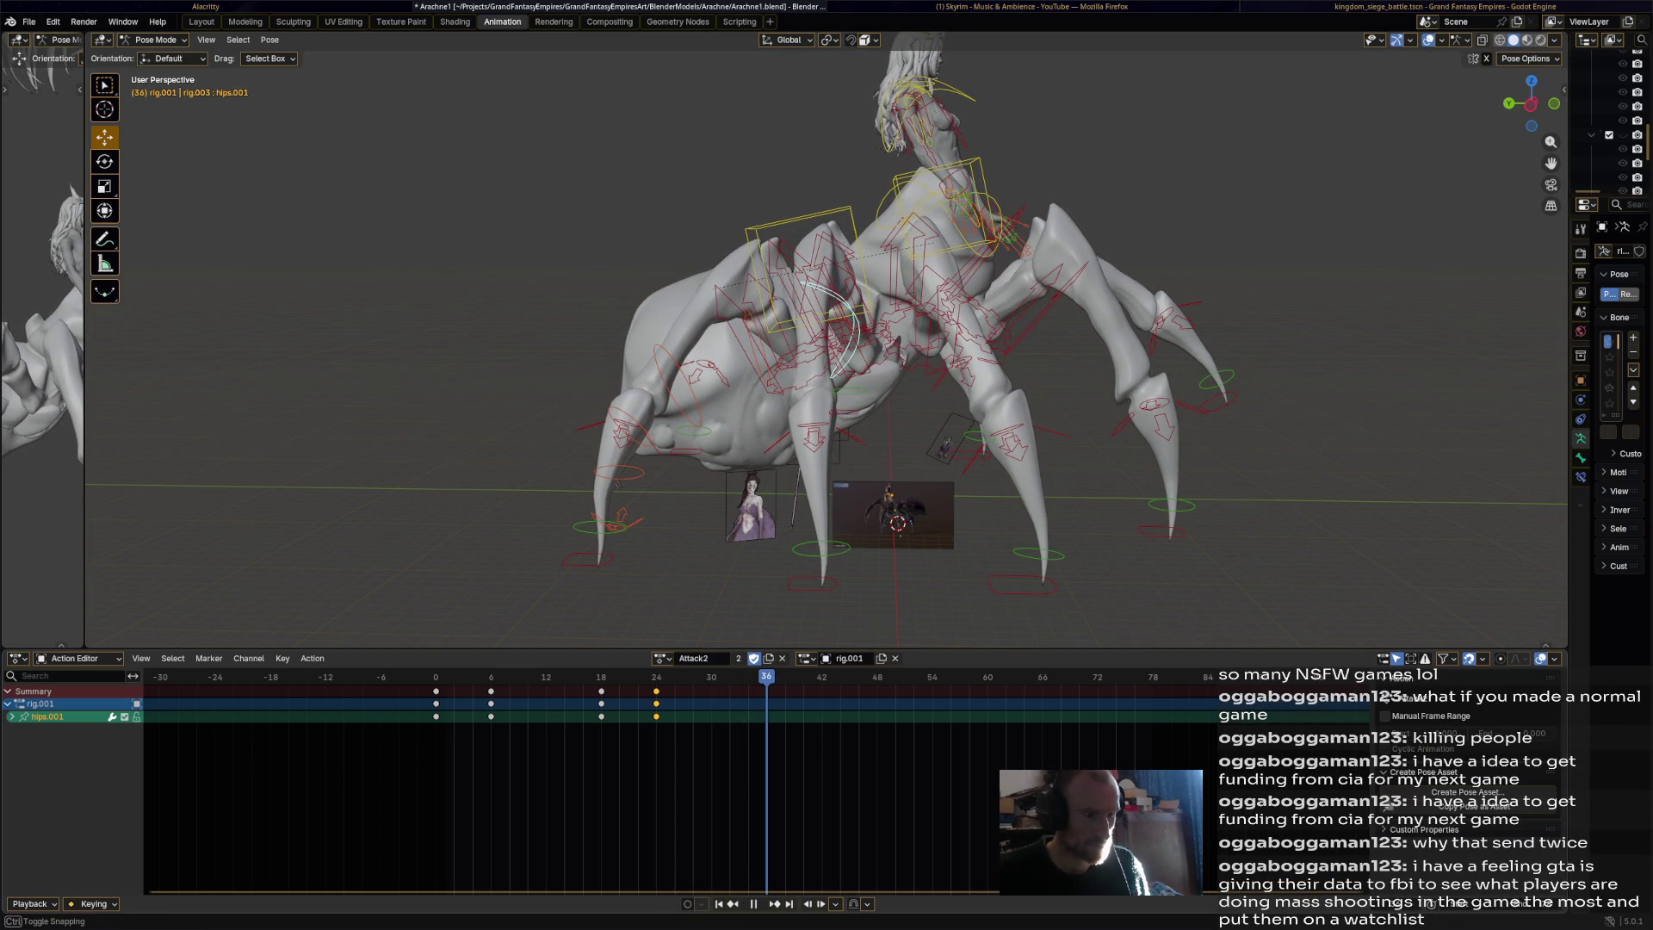
Rotate hips.001 again and key it at frame 36.
{"action": "key", "text": "r"}
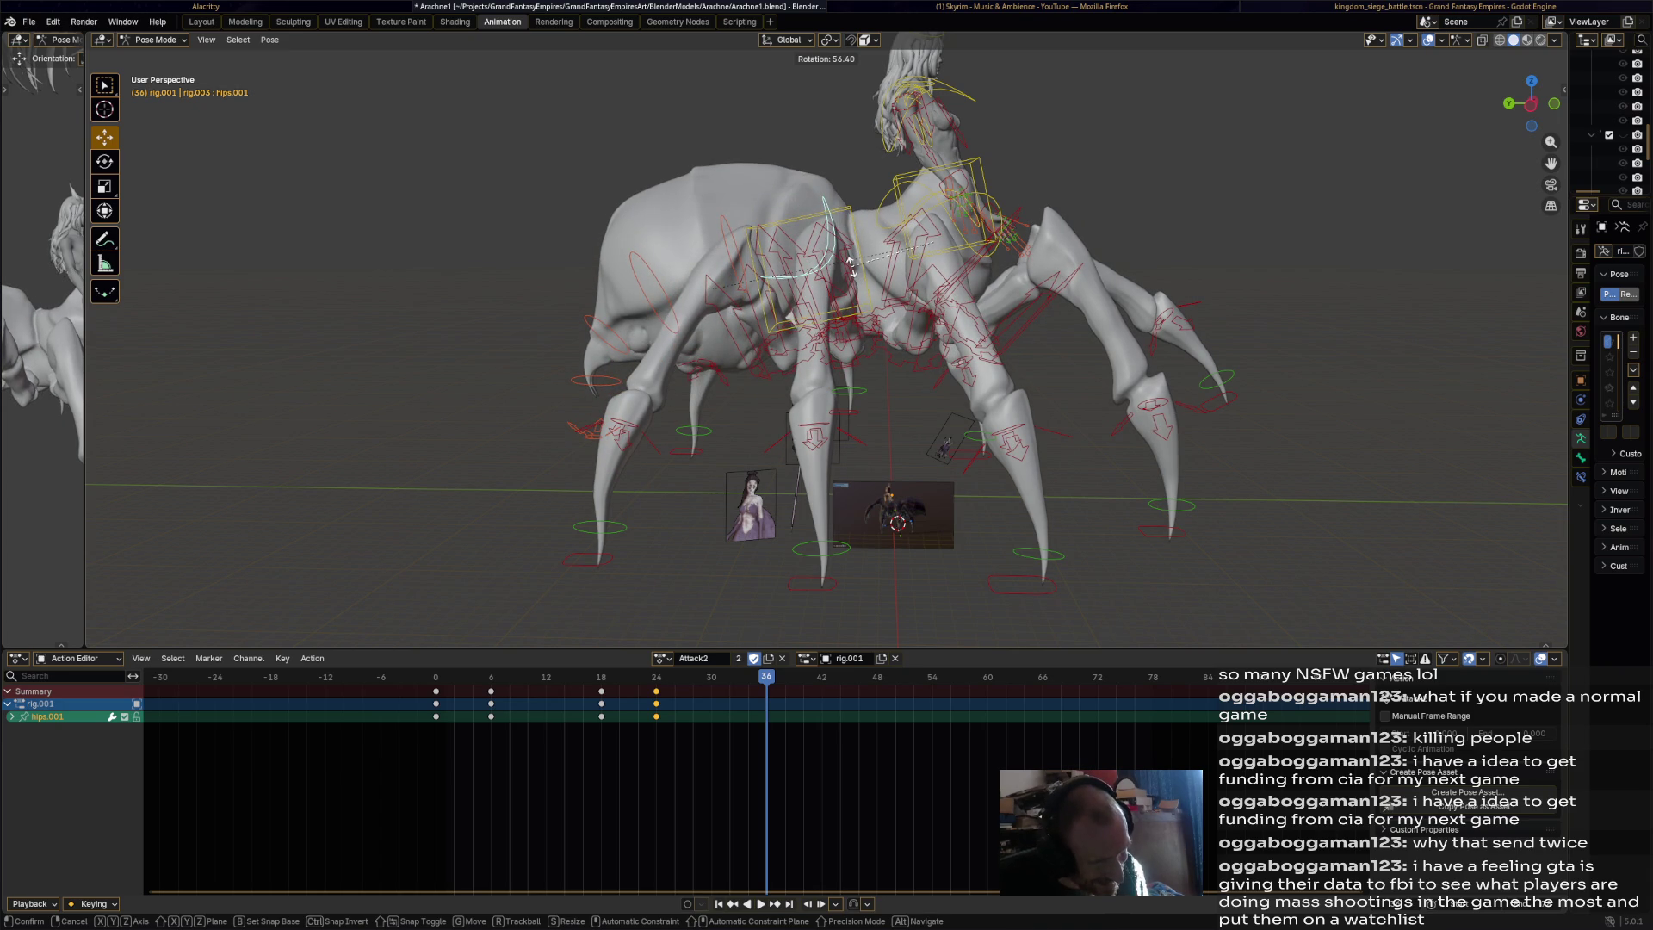
{"action": "key", "text": "Return"}
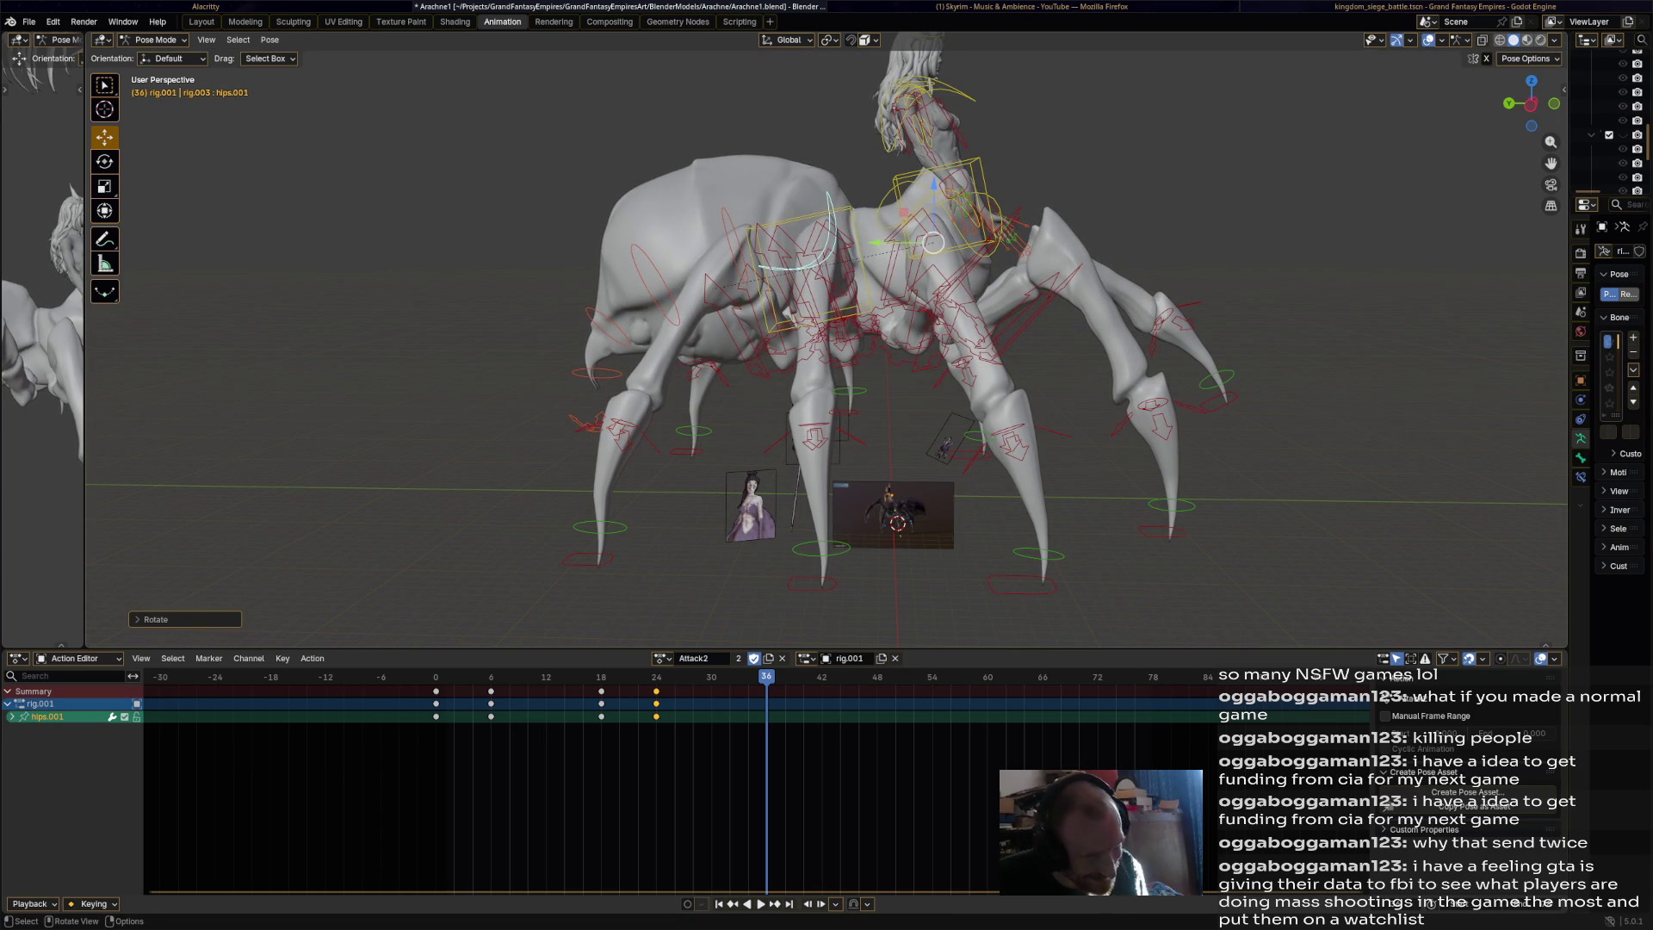
{"action": "key", "text": "i"}
{"action": "key", "text": "space"}
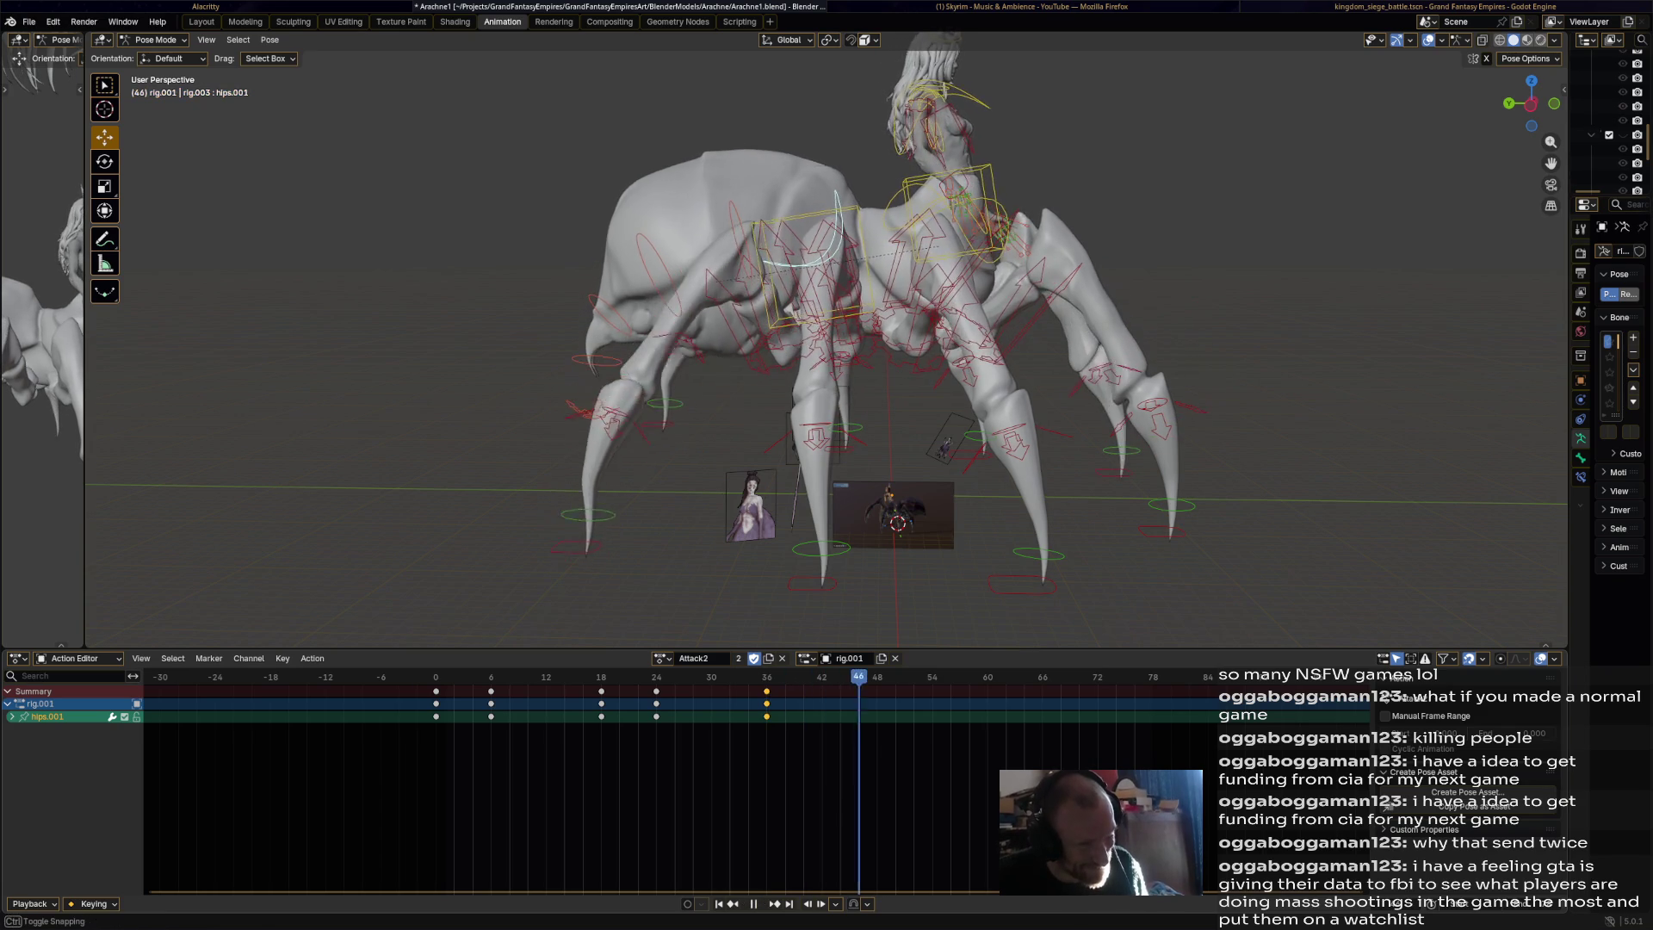
{"action": "key", "text": "space"}
Paste the frame-0 hips keys at frame 78 and preview the loop.
{"action": "left_click", "coordinate": [435, 690]}
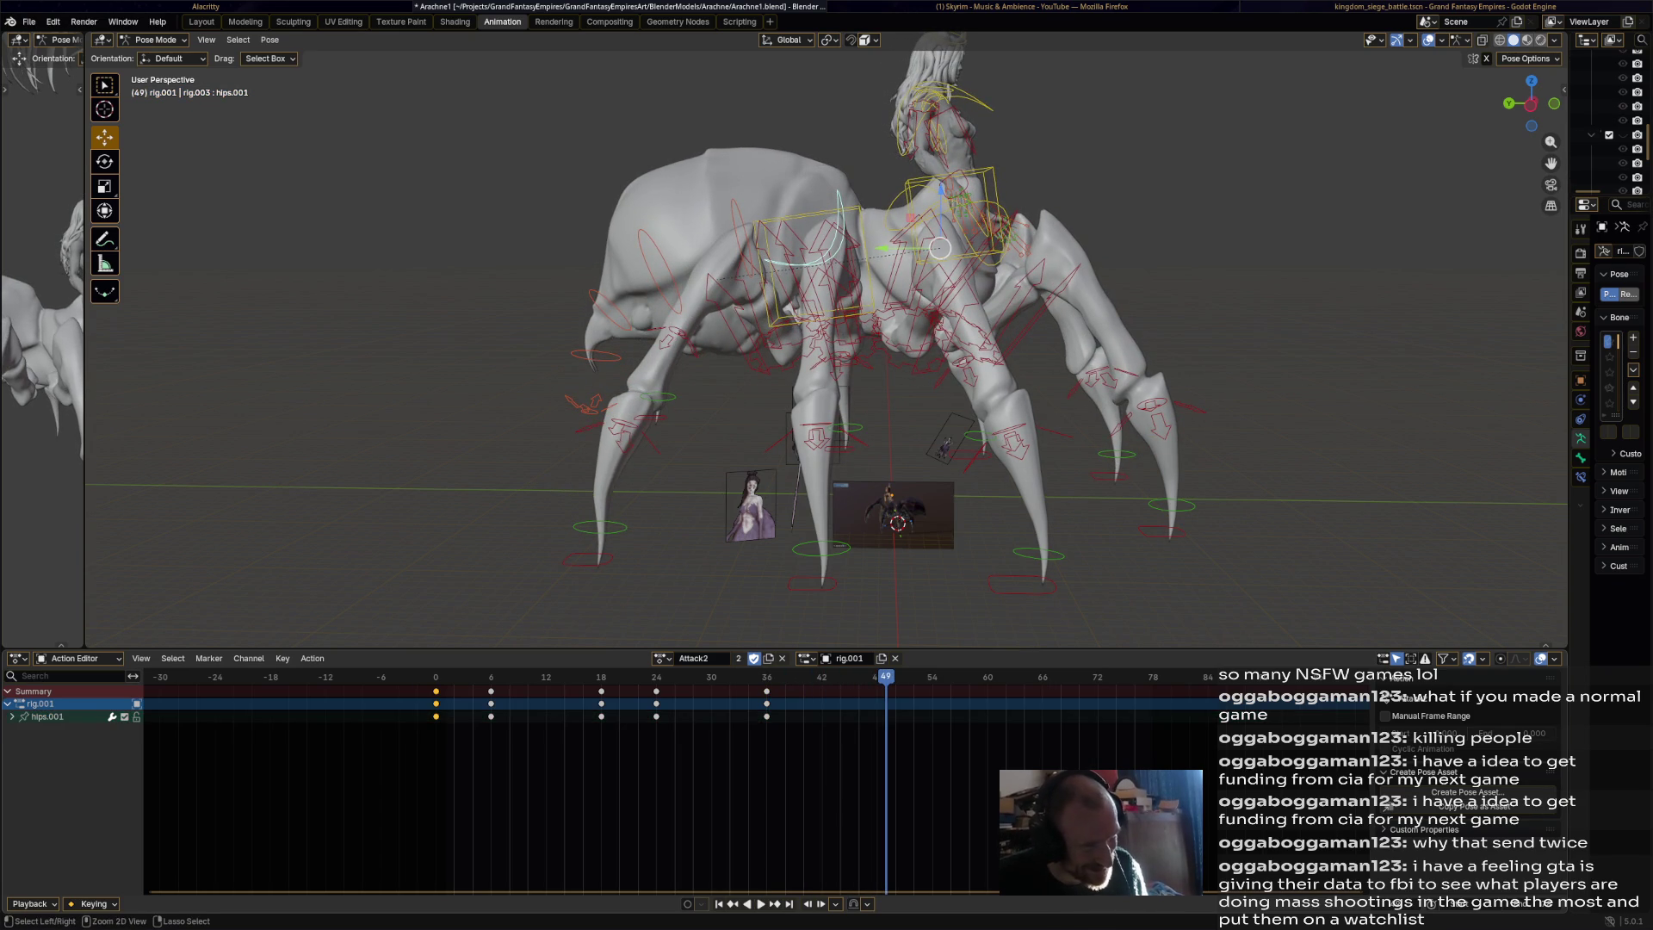
{"action": "left_click_drag", "start_coordinate": [886, 677], "coordinate": [1152, 677]}
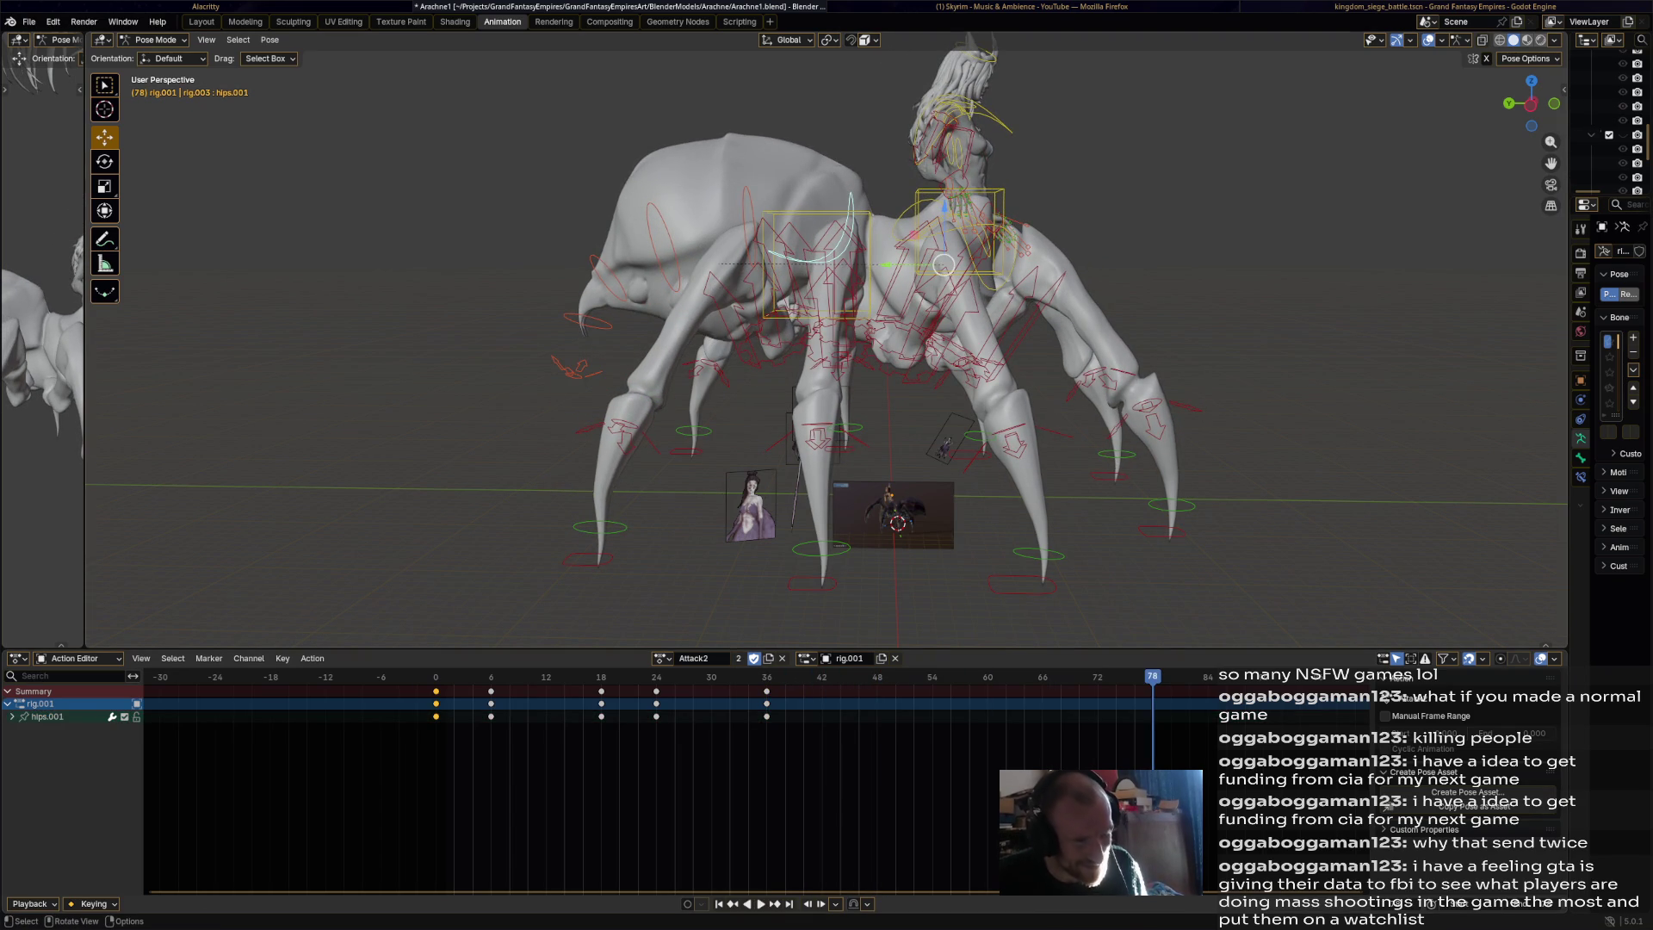
{"action": "key", "text": "ctrl+v"}
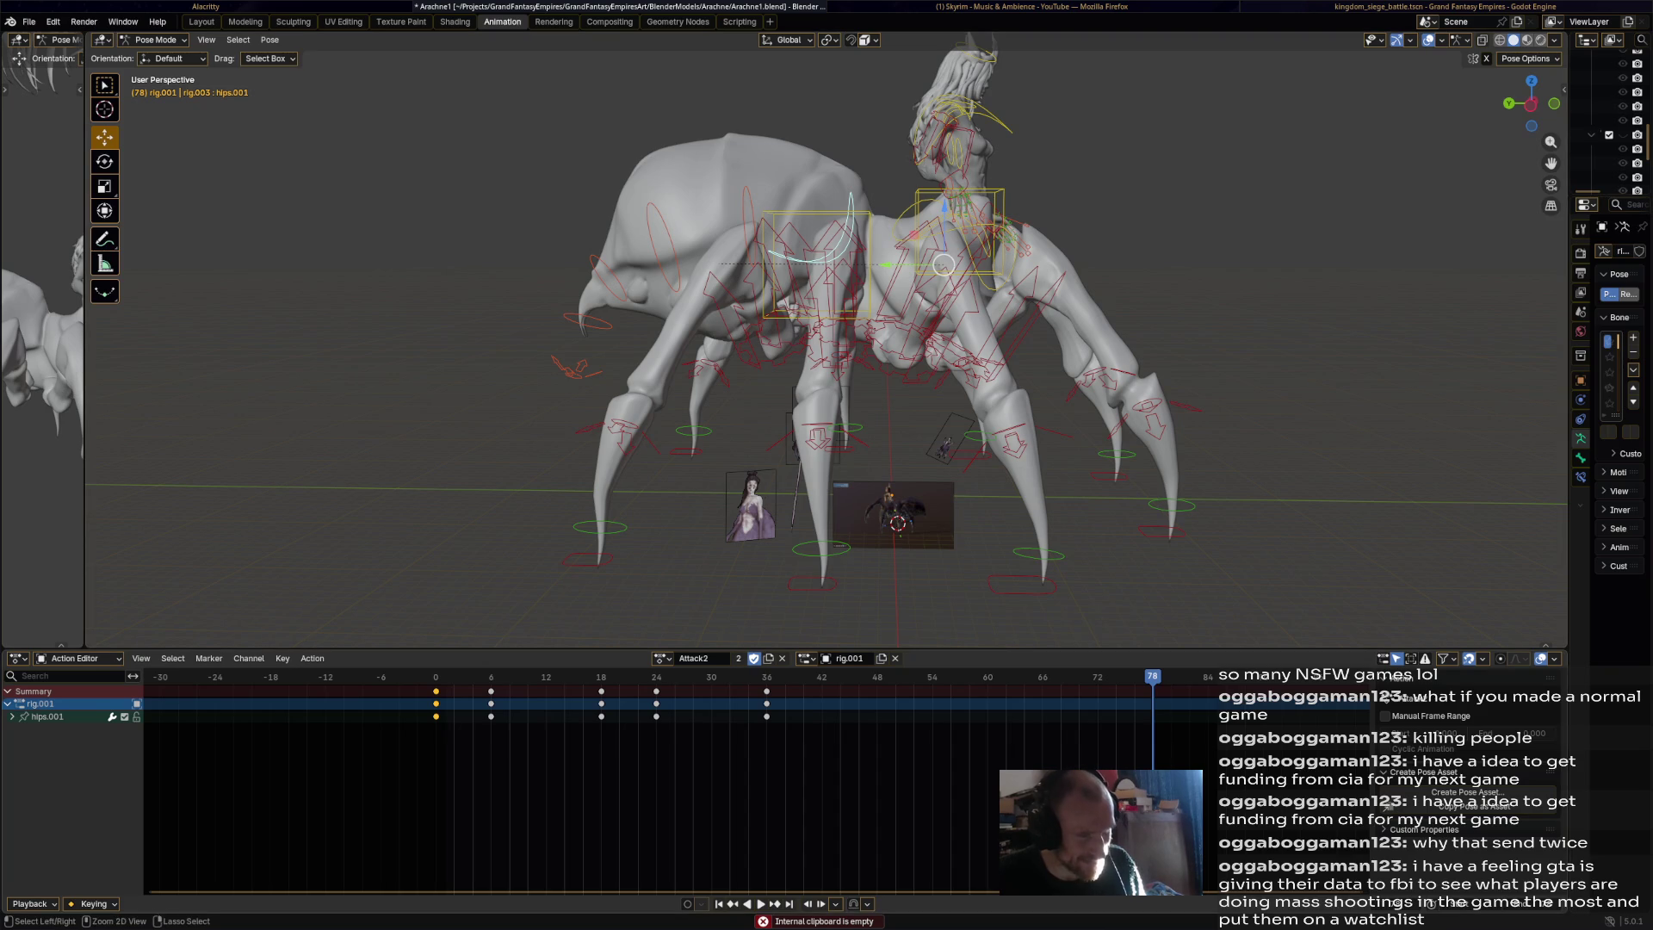
{"action": "key", "text": "ctrl+v"}
{"action": "key", "text": "space"}
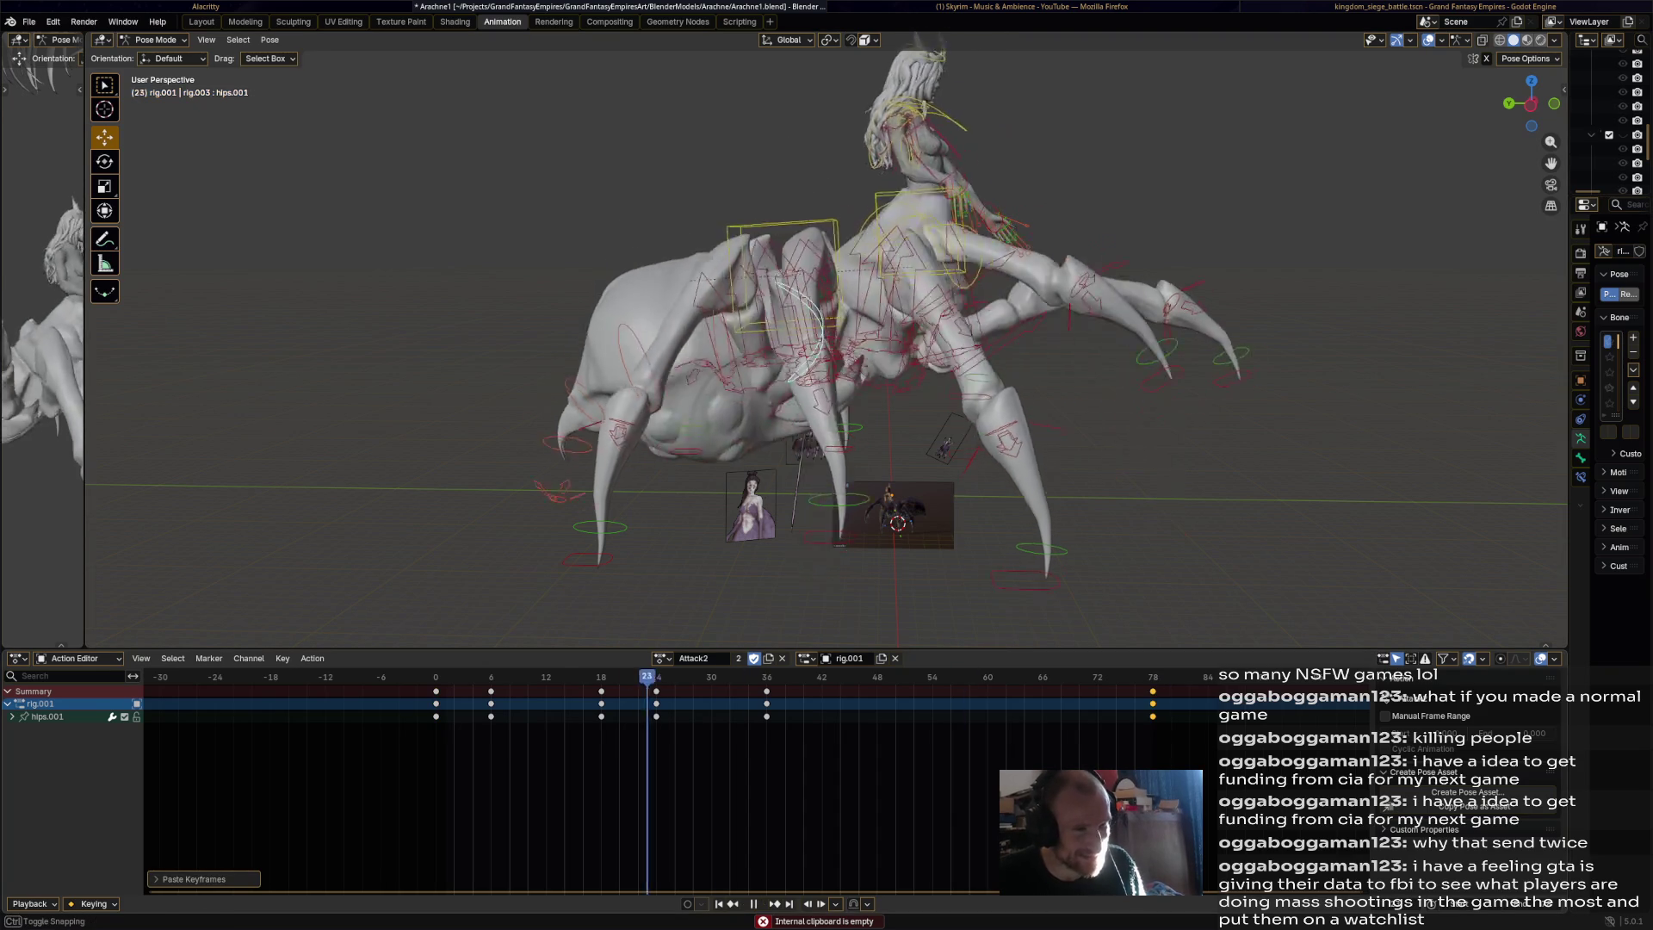
{"action": "key", "text": "space"}
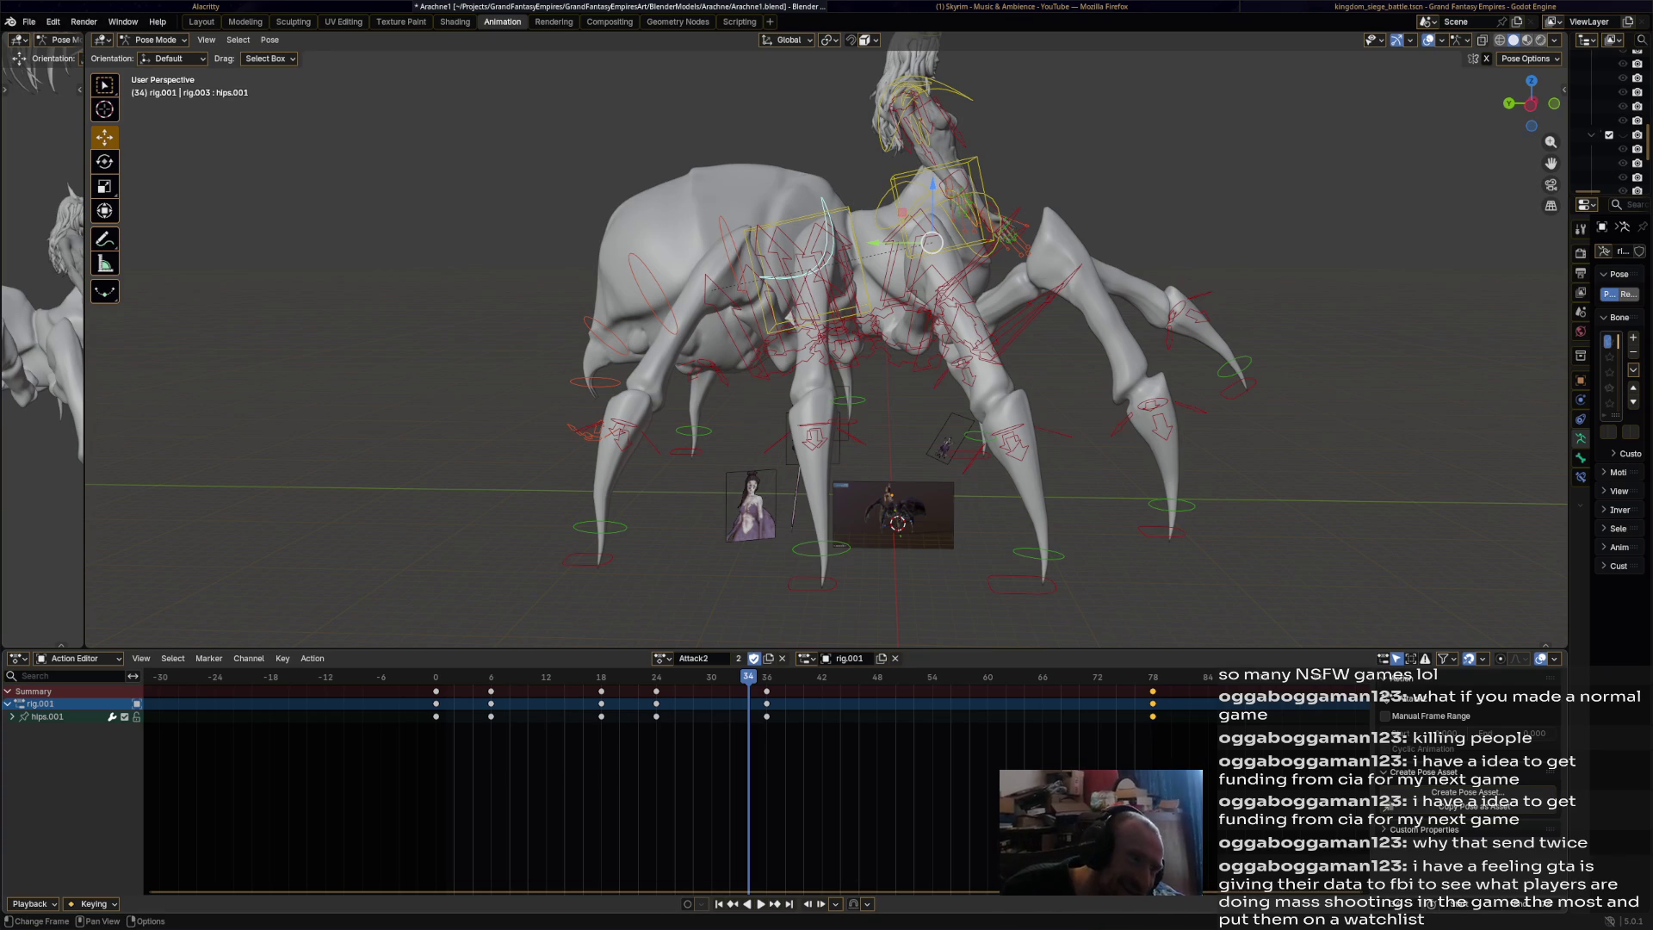
Review the Attack2 playback and select the spine_master.008 abdomen bone.
{"action": "key", "text": "space"}
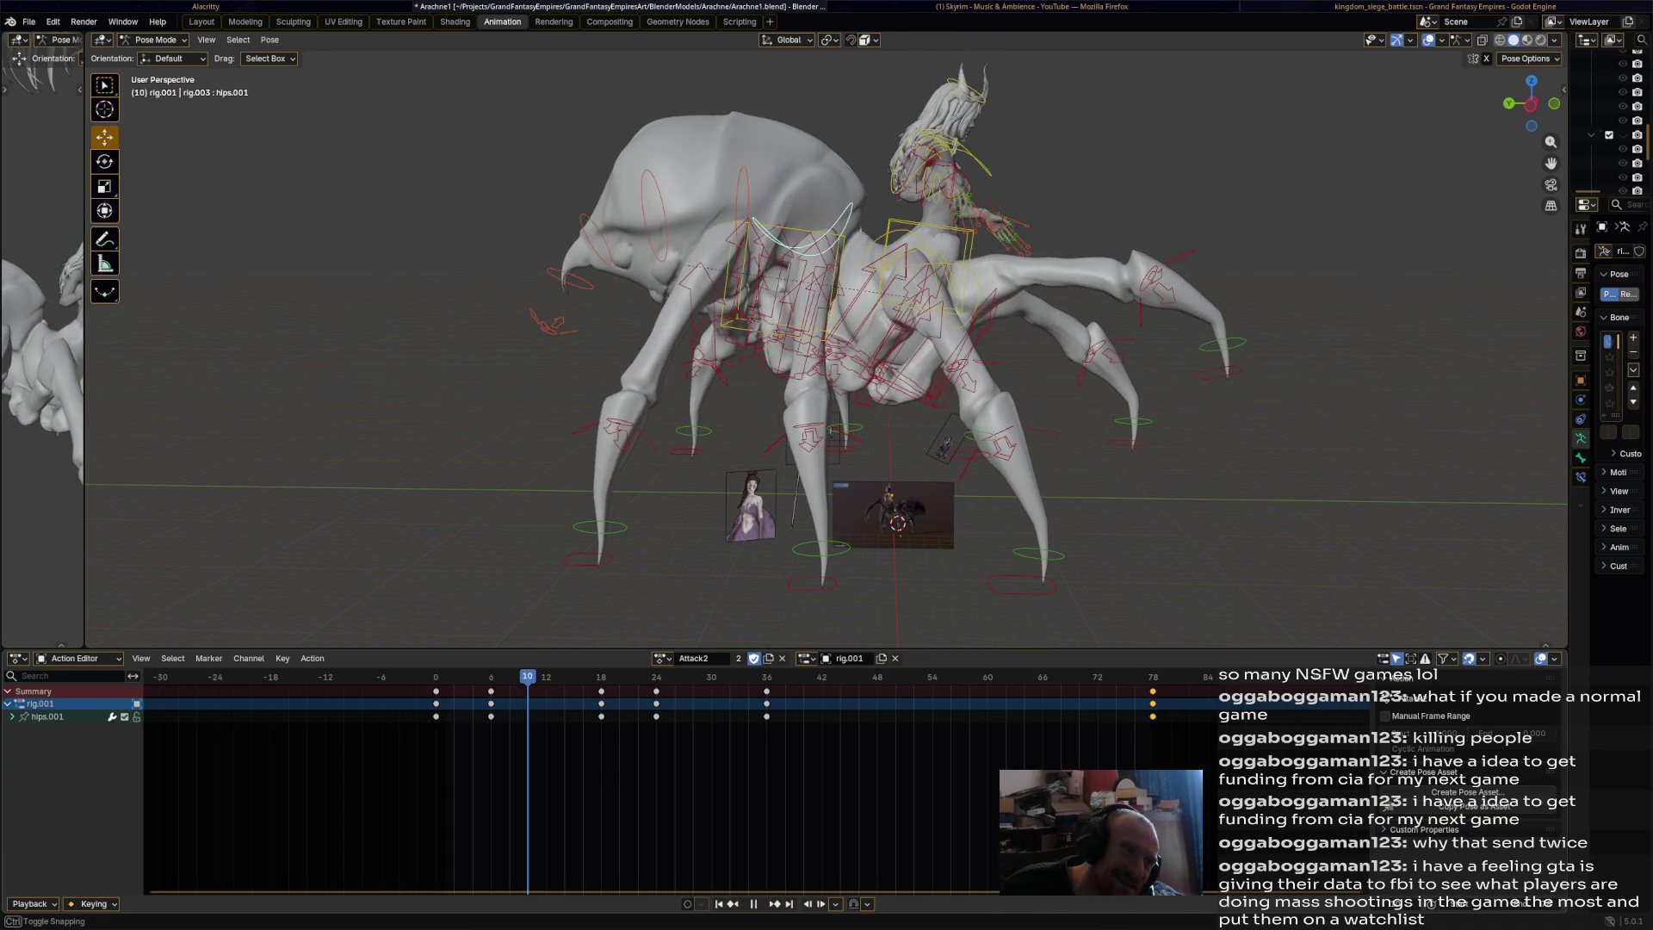
{"action": "key", "text": "space"}
{"action": "left_click", "coordinate": [505, 321]}
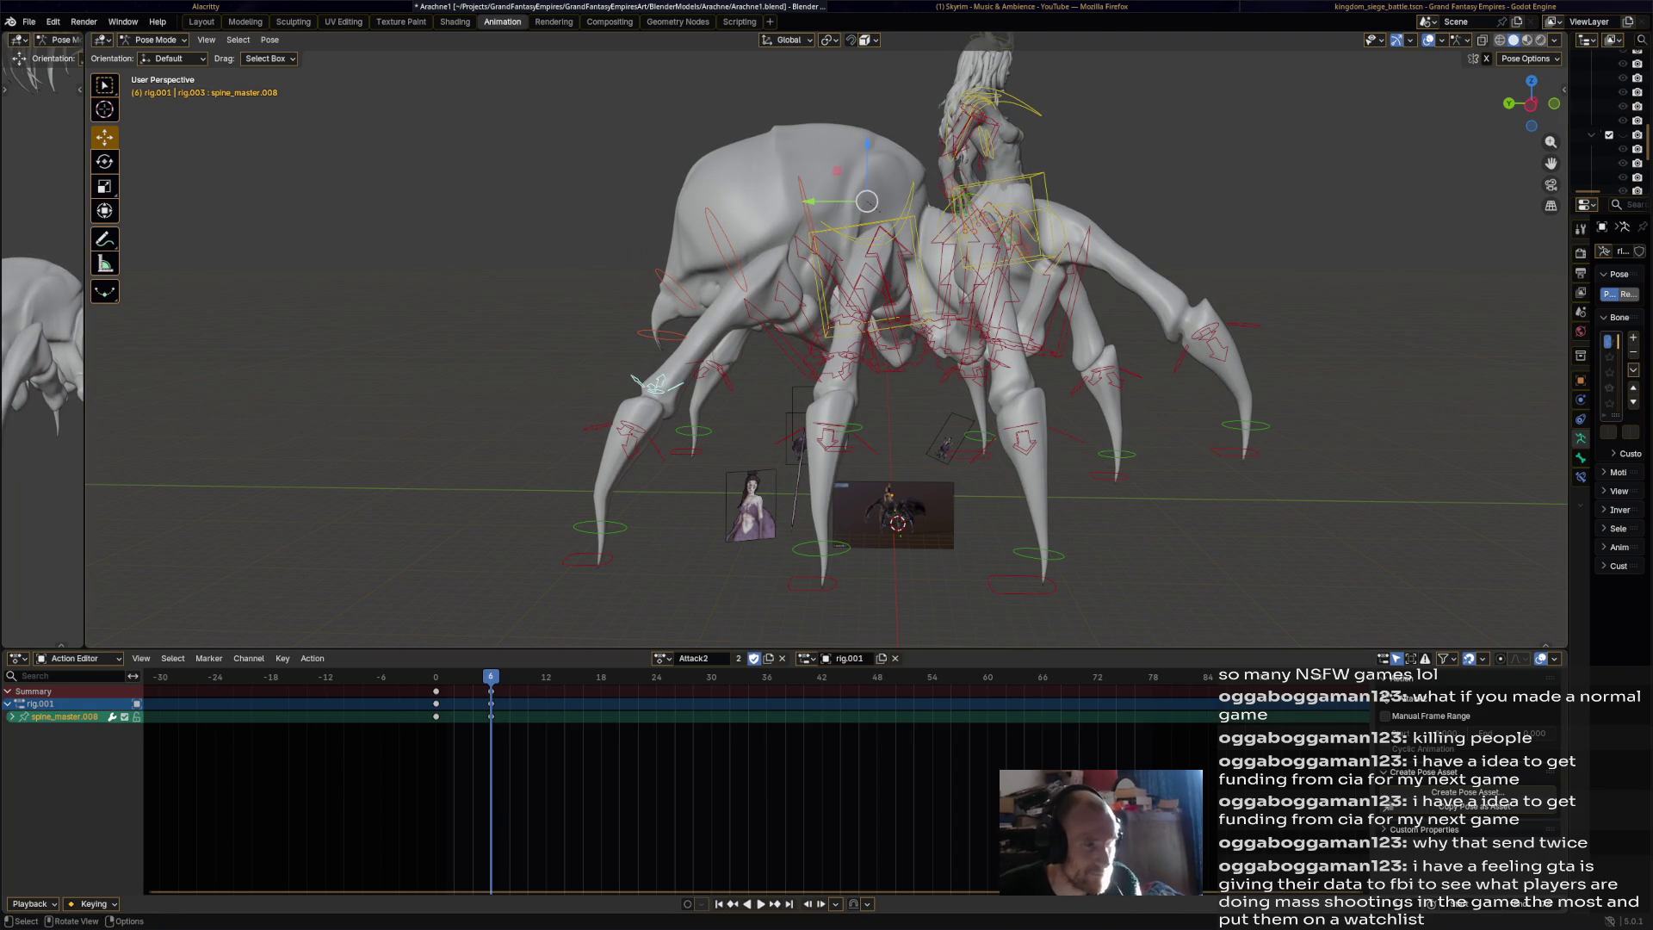
{"action": "key", "text": "space"}
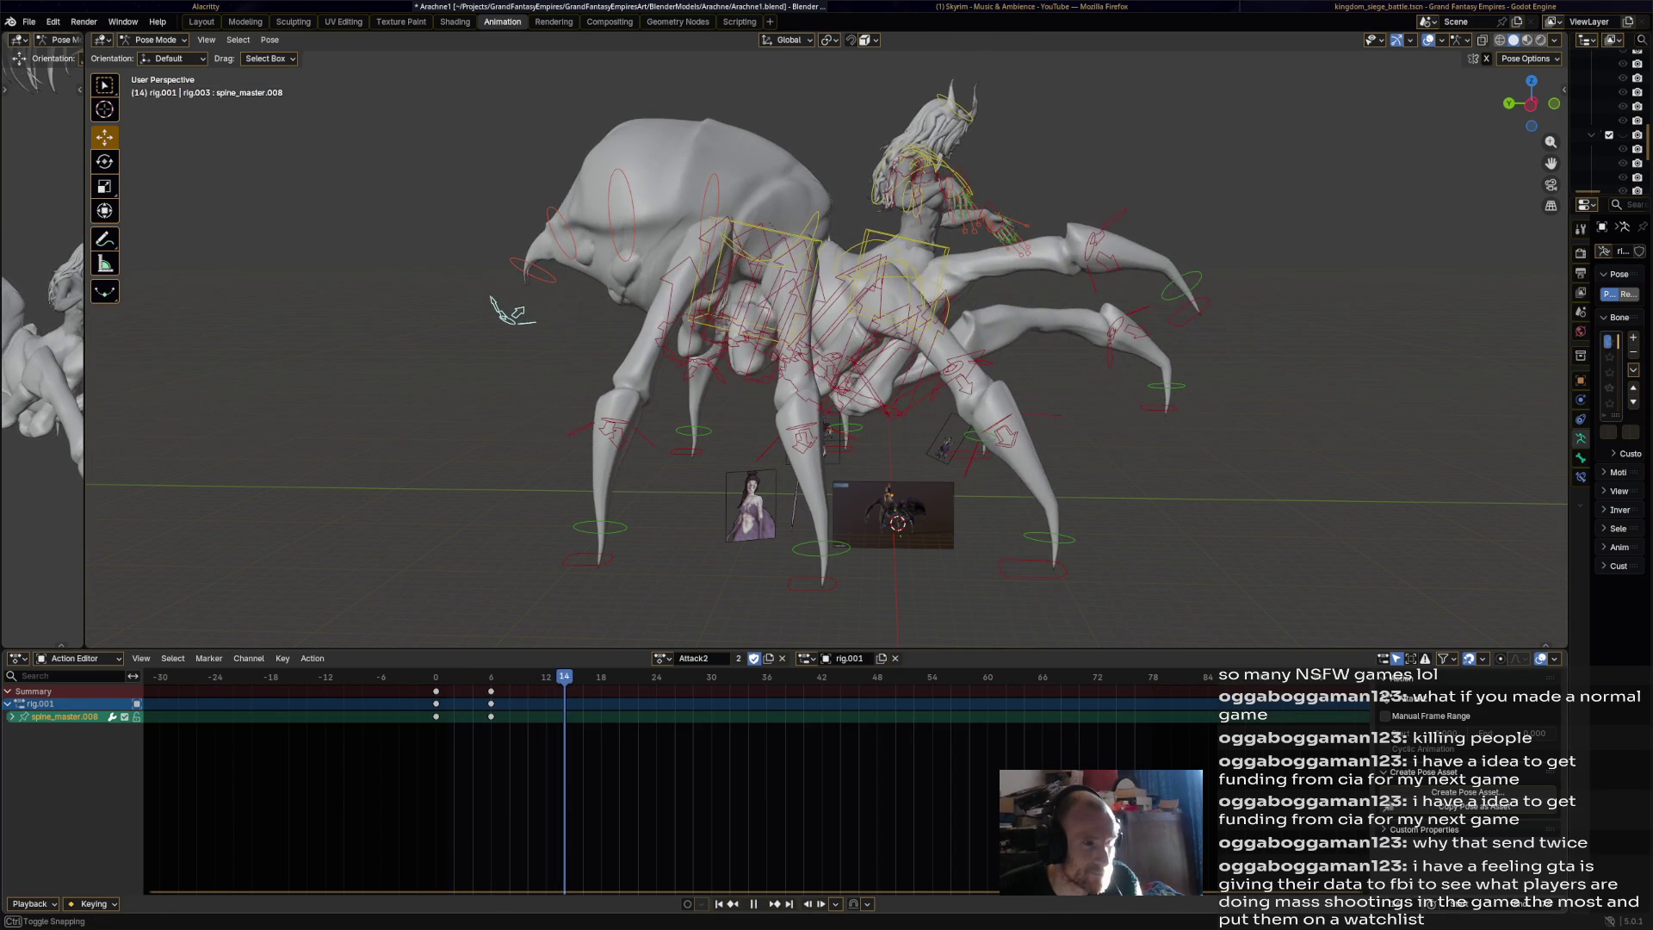
Rotate spine_master.008 and key it at frame 18.
{"action": "key", "text": "space"}
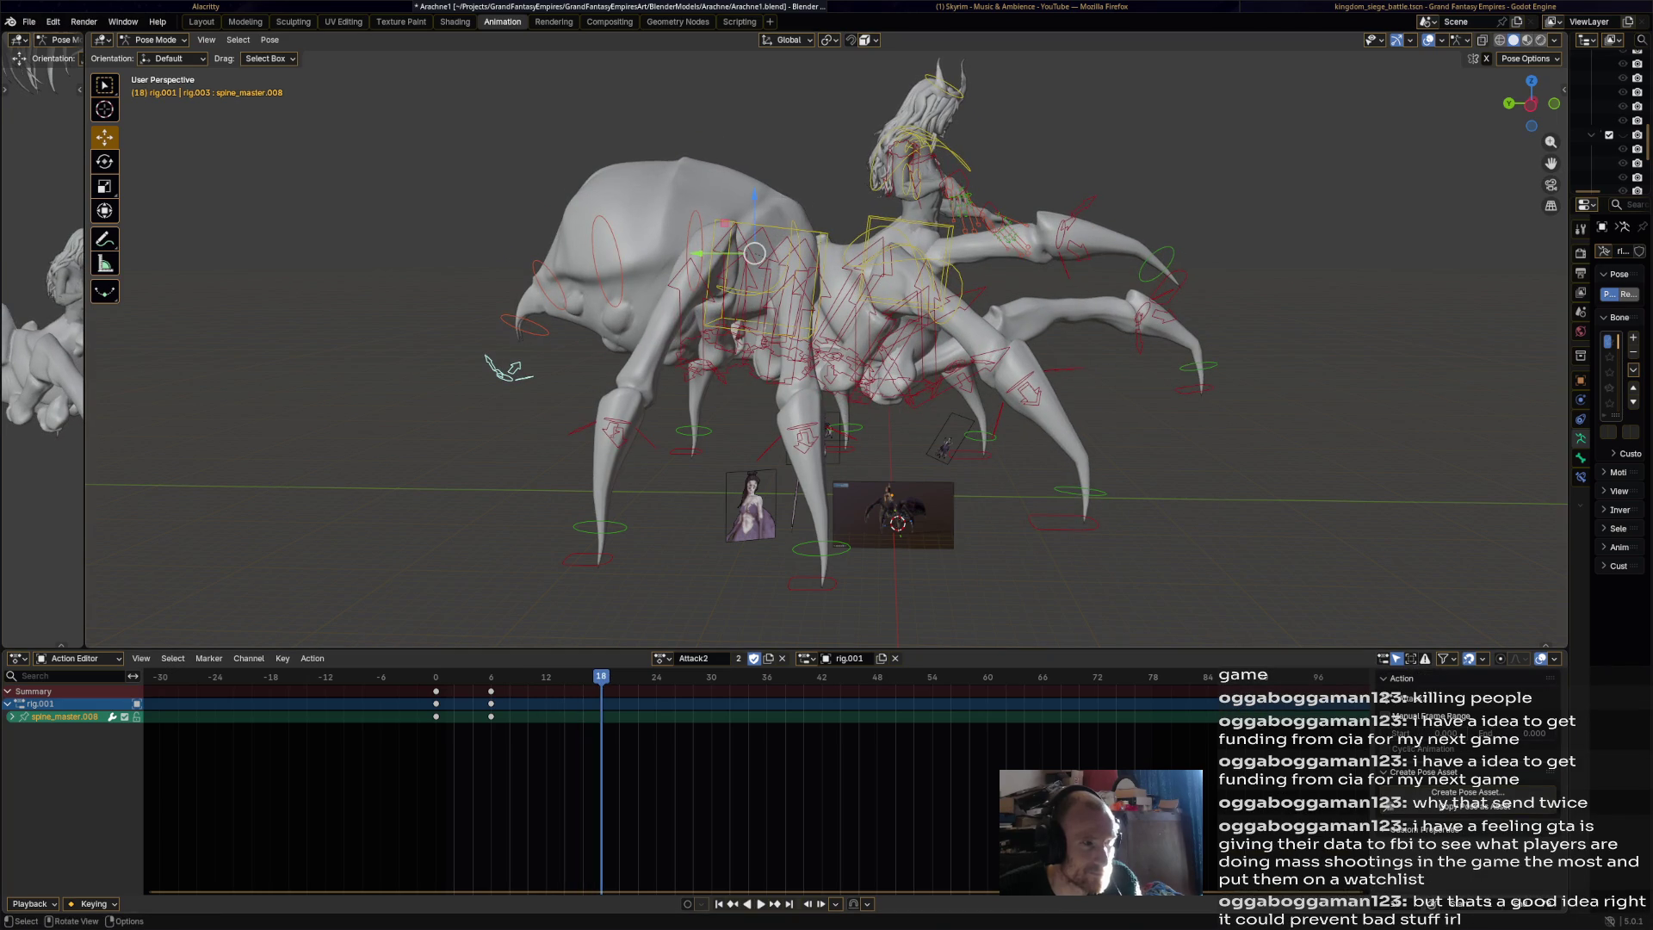
{"action": "key", "text": "r"}
{"action": "left_click", "coordinate": [472, 173]}
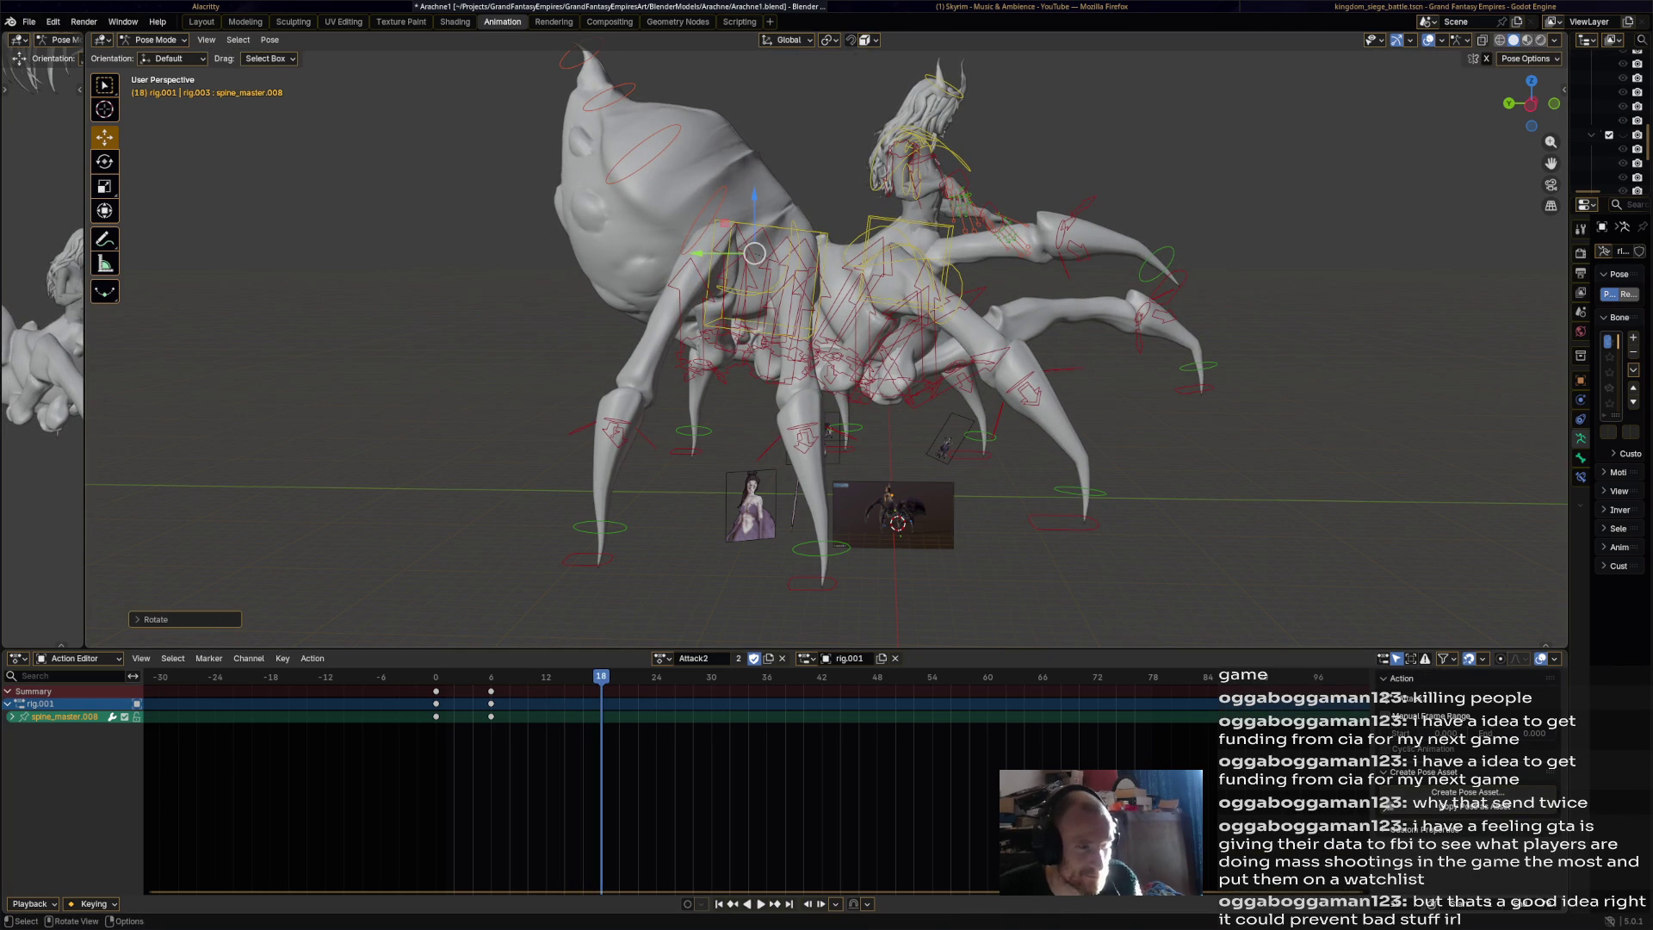
{"action": "key", "text": "i"}
{"action": "key", "text": "space"}
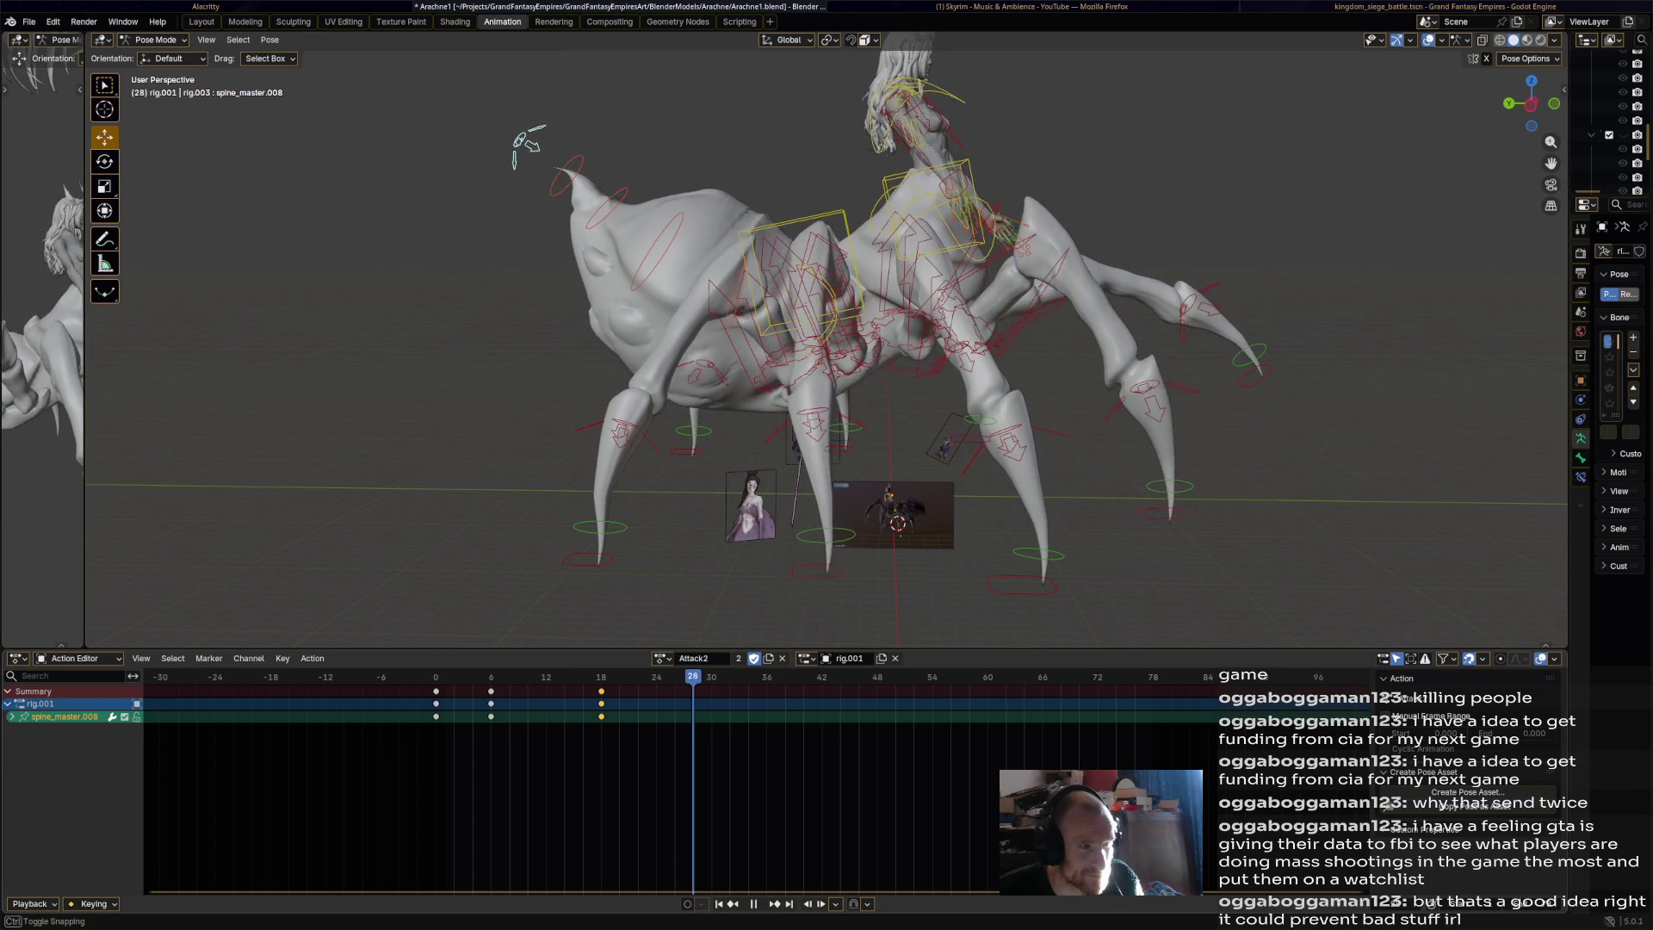
{"action": "key", "text": "space"}
Rotate spine_master.008 at frame 30 and paste the frame-0 keys at frame 78.
{"action": "key", "text": "r"}
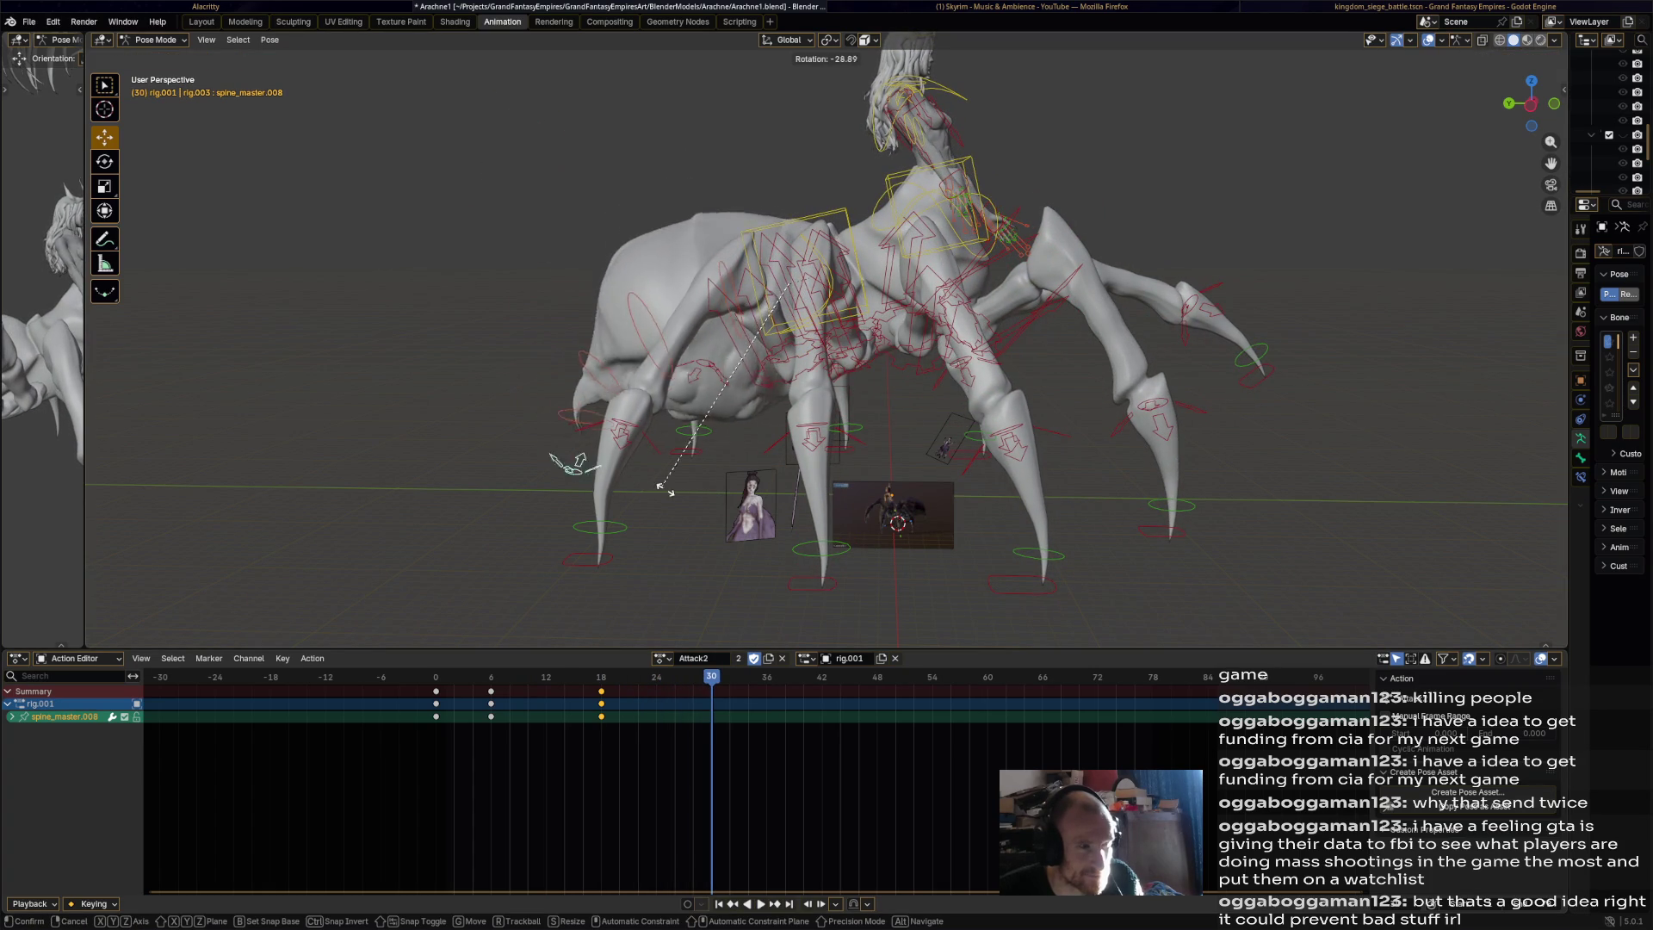
{"action": "left_click", "coordinate": [671, 495]}
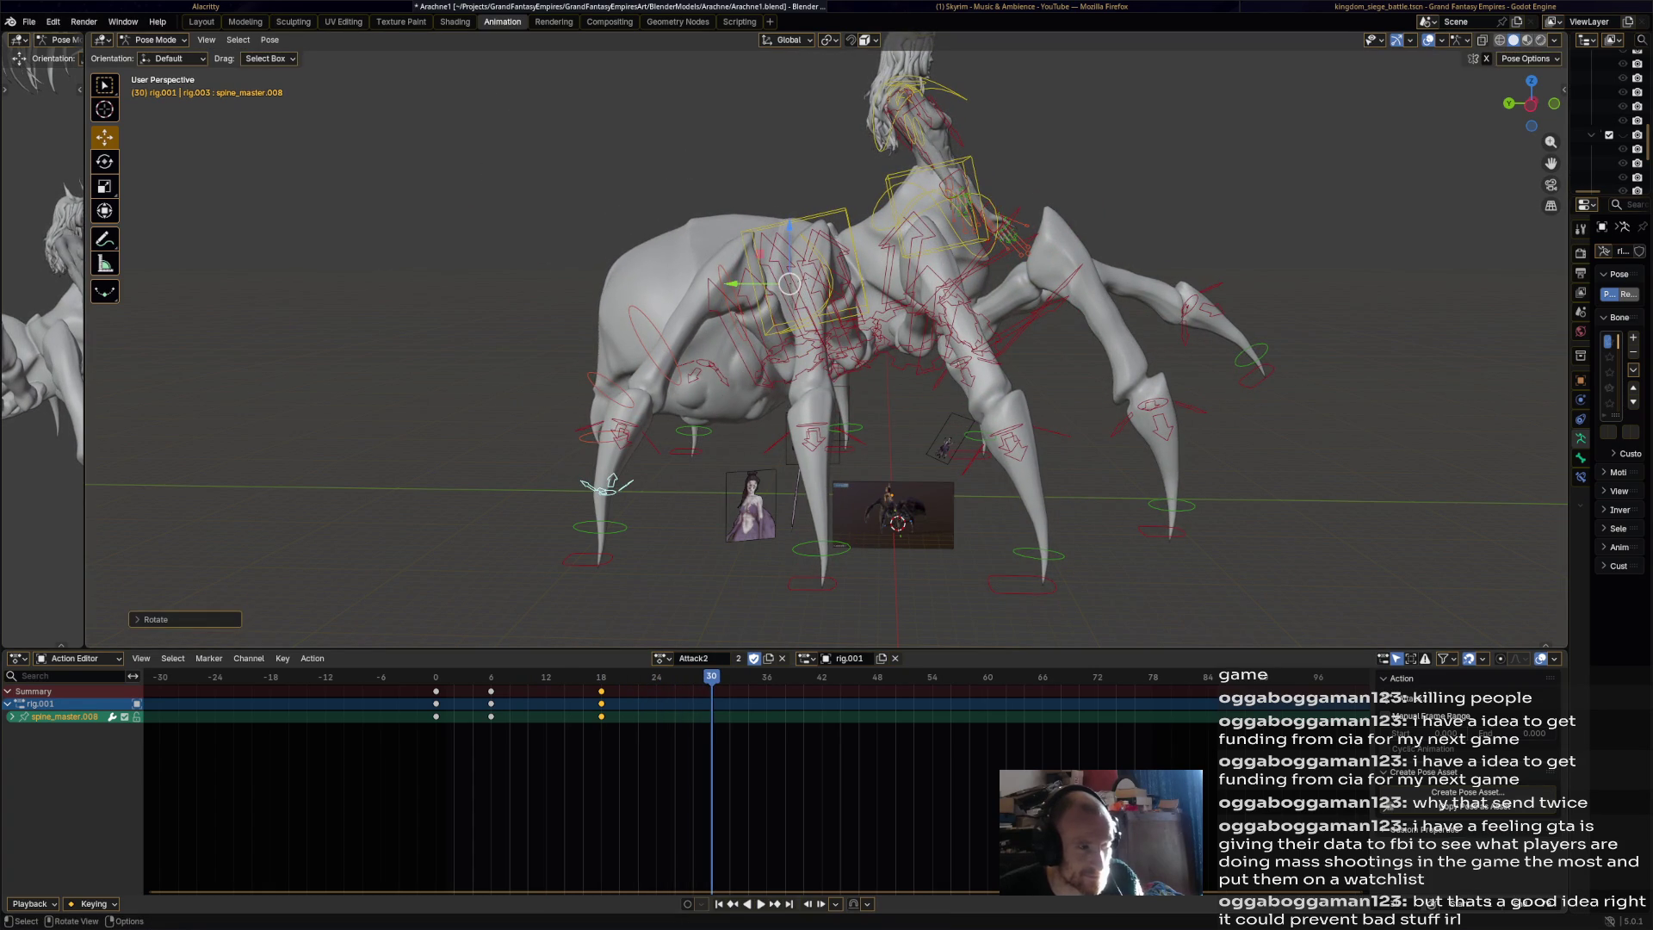
{"action": "key", "text": "space"}
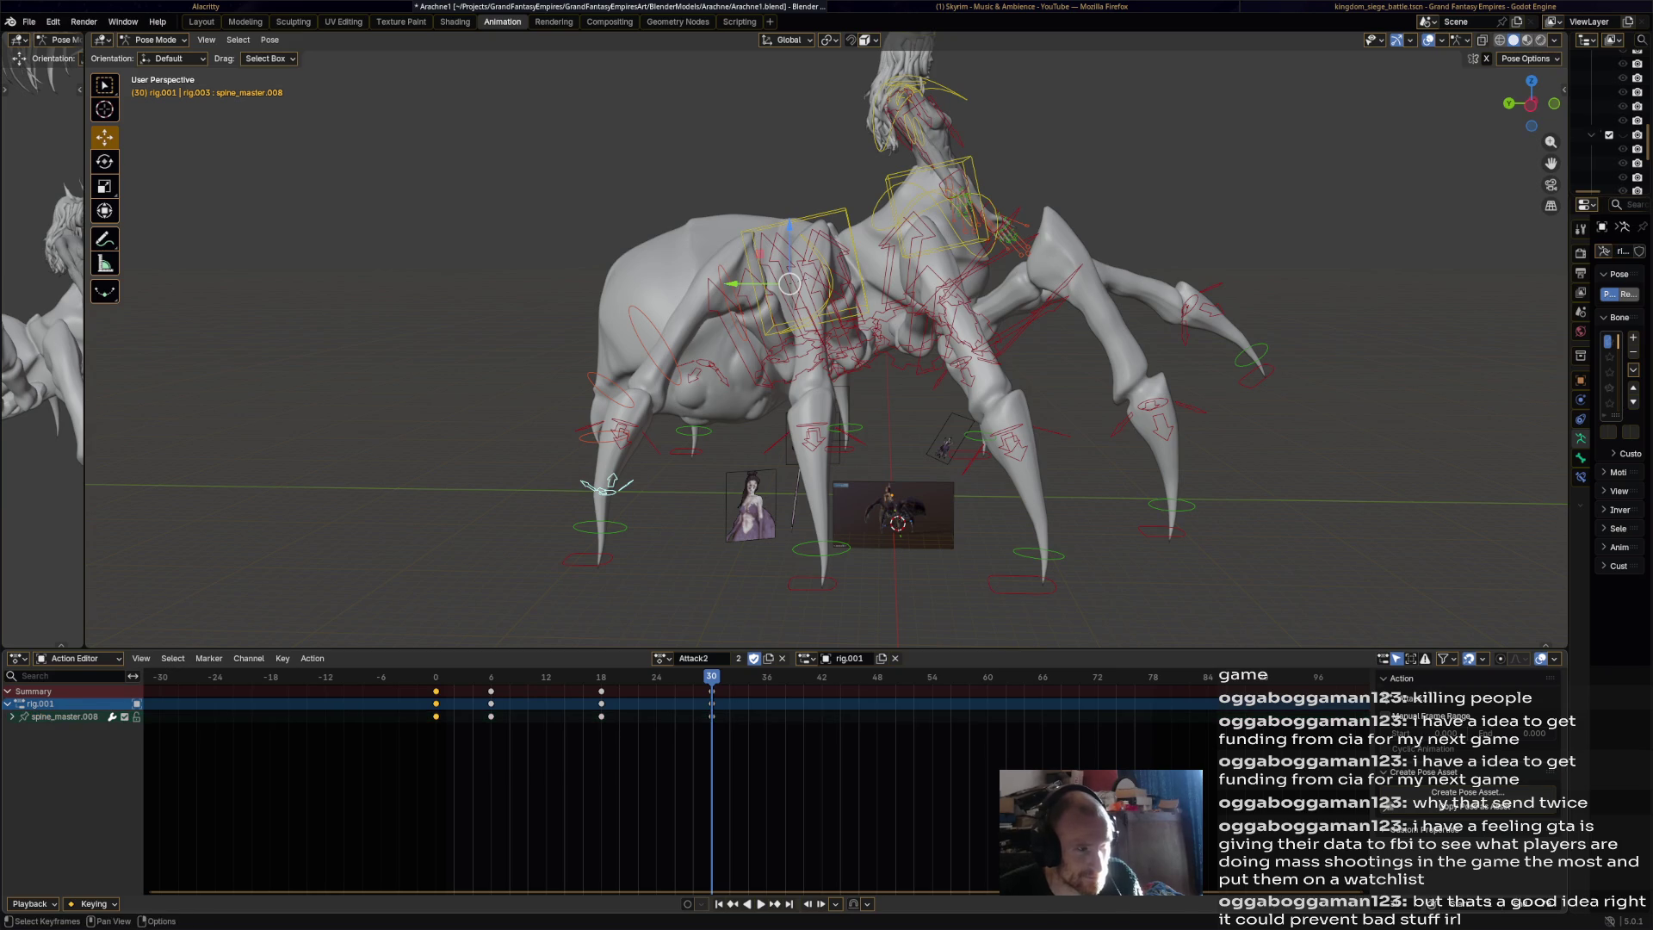
{"action": "key", "text": "ctrl+v"}
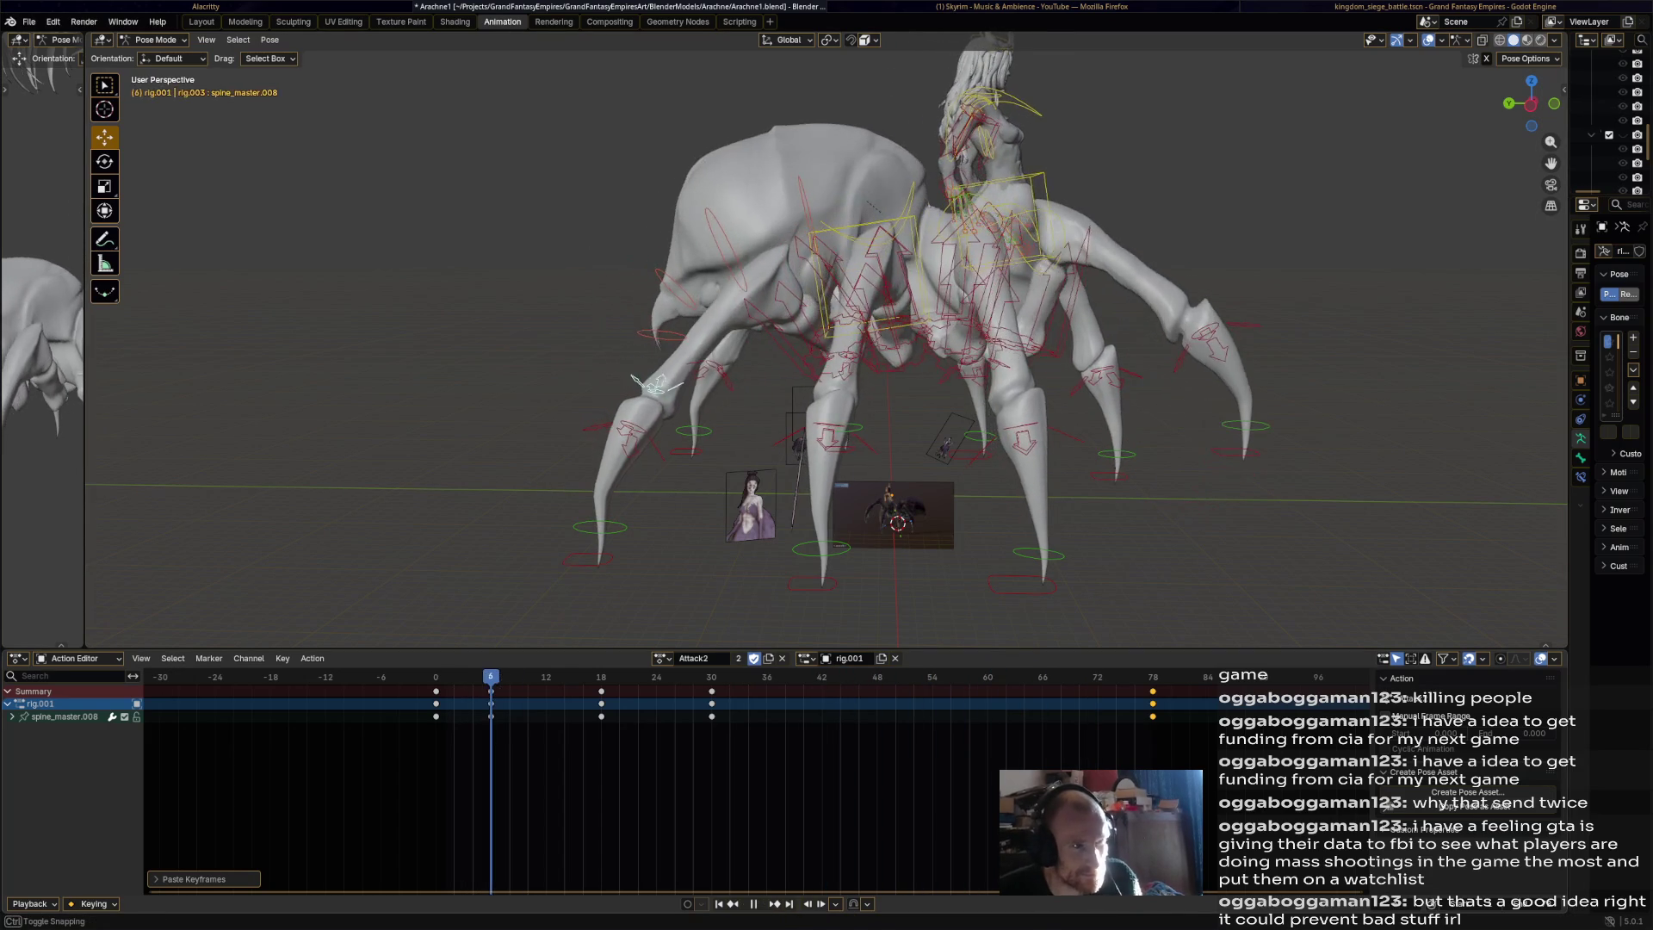
{"action": "key", "text": "space"}
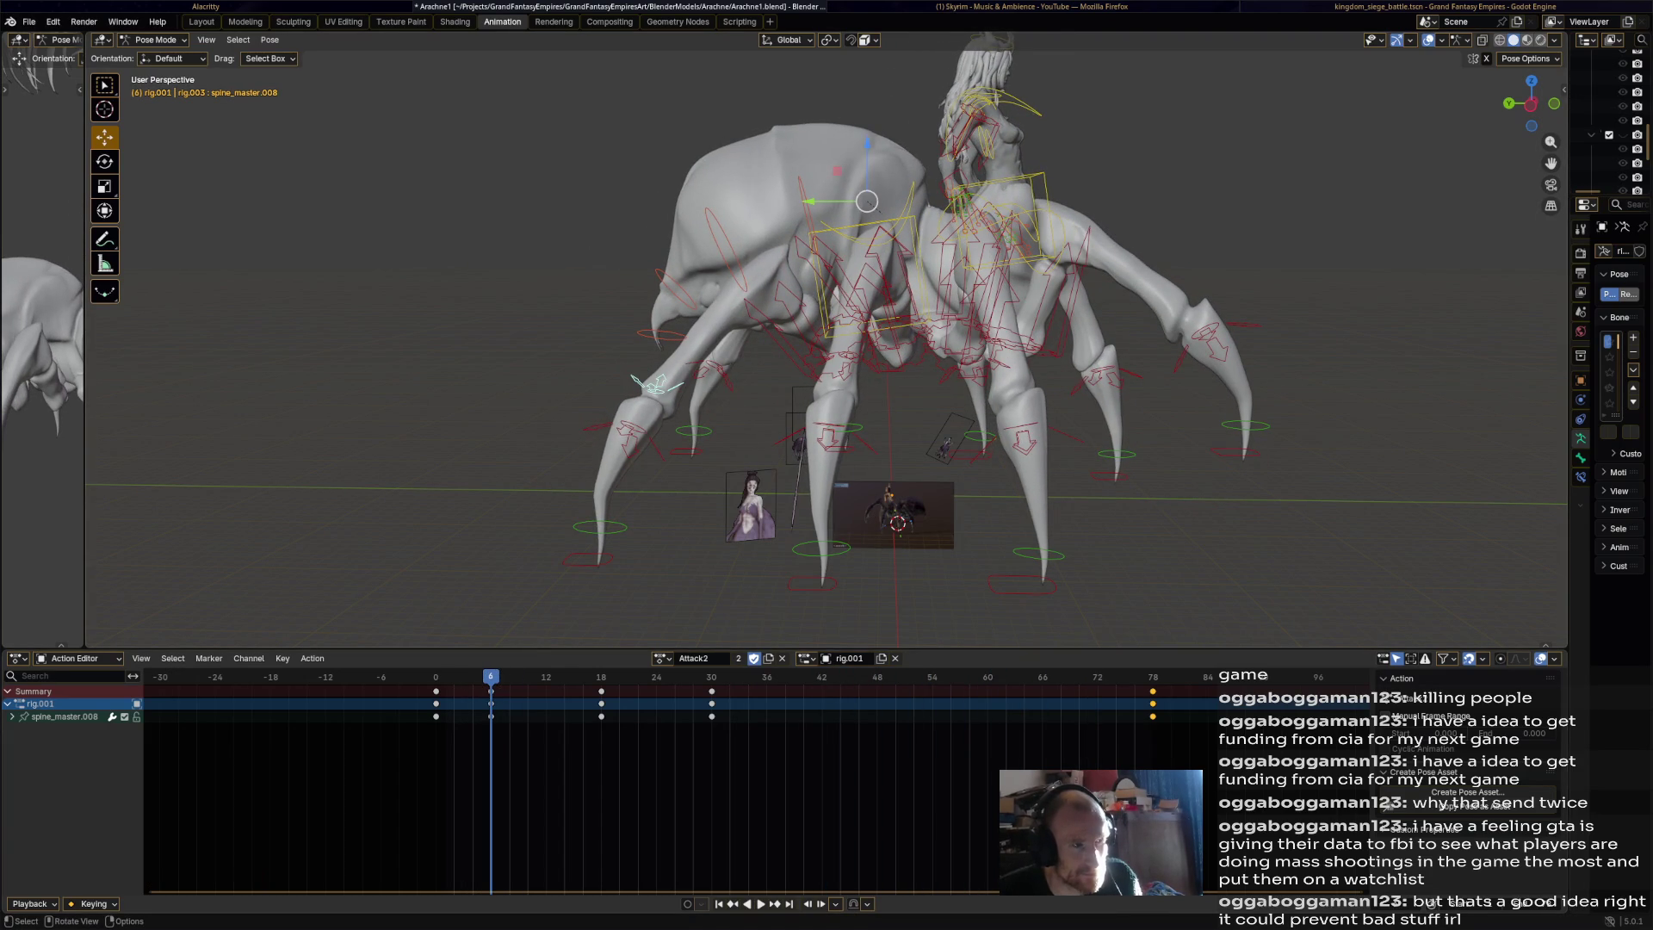
Select the chest.001 bone and begin rotating it.
{"action": "left_click", "coordinate": [998, 223]}
{"action": "middle_click_drag", "start_coordinate": [999, 222], "coordinate": [895, 229]}
{"action": "key", "text": "r"}
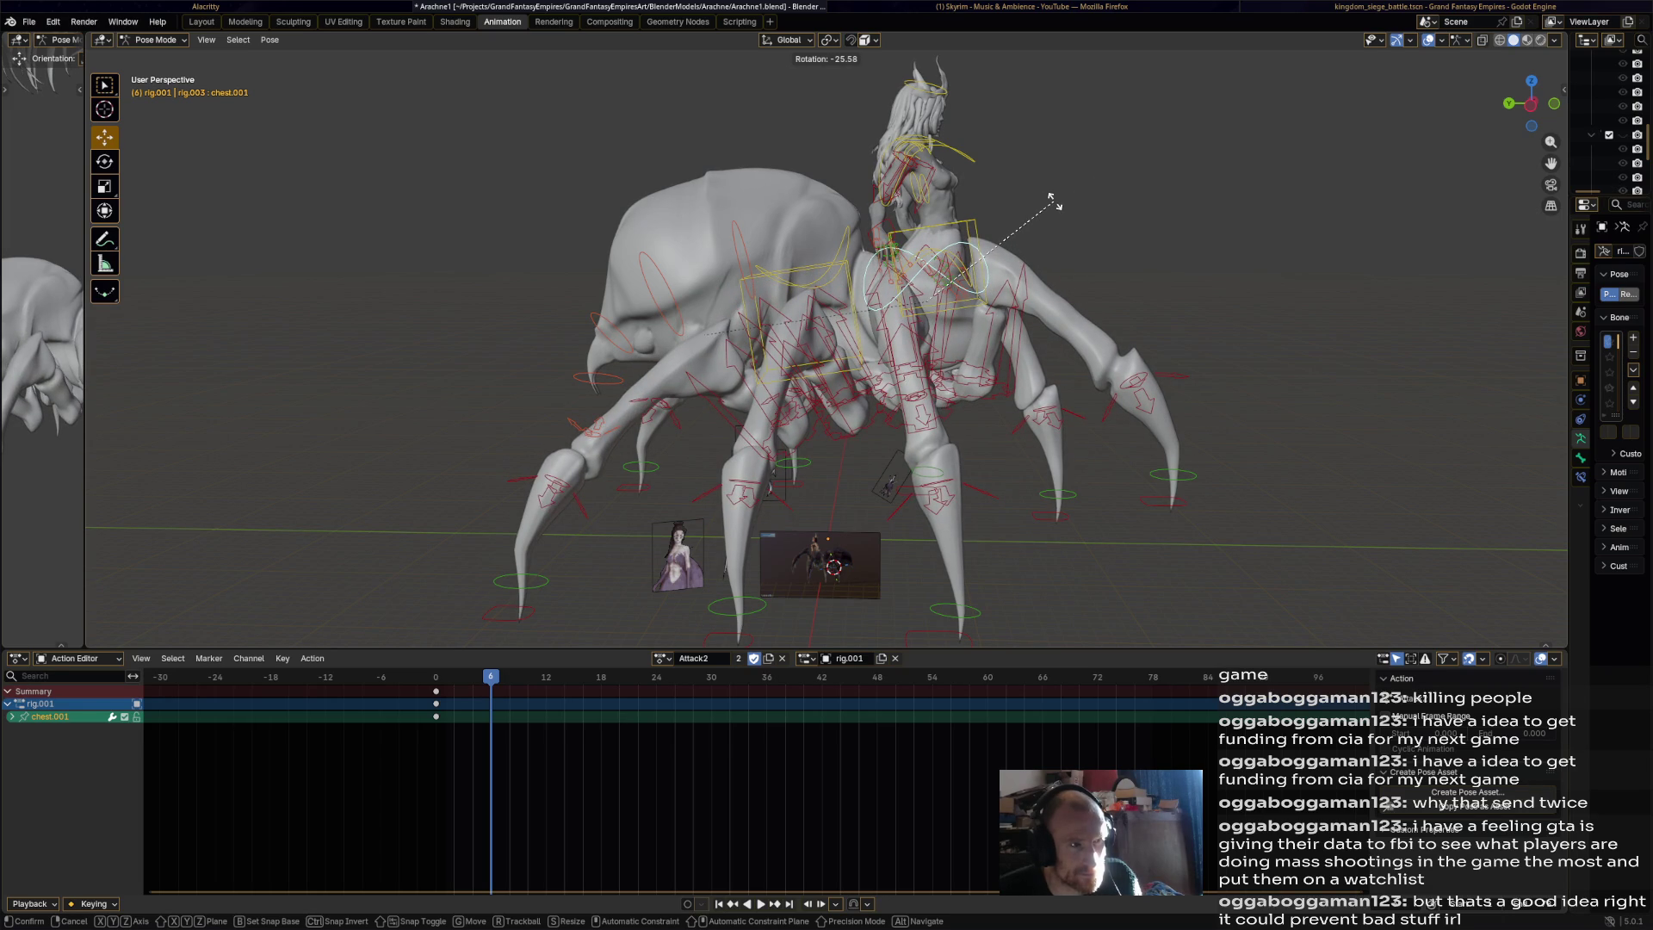
Confirm the chest.001 rotation, key it at frame 6, and preview the move.
{"action": "left_click", "coordinate": [1054, 202]}
{"action": "key", "text": "i"}
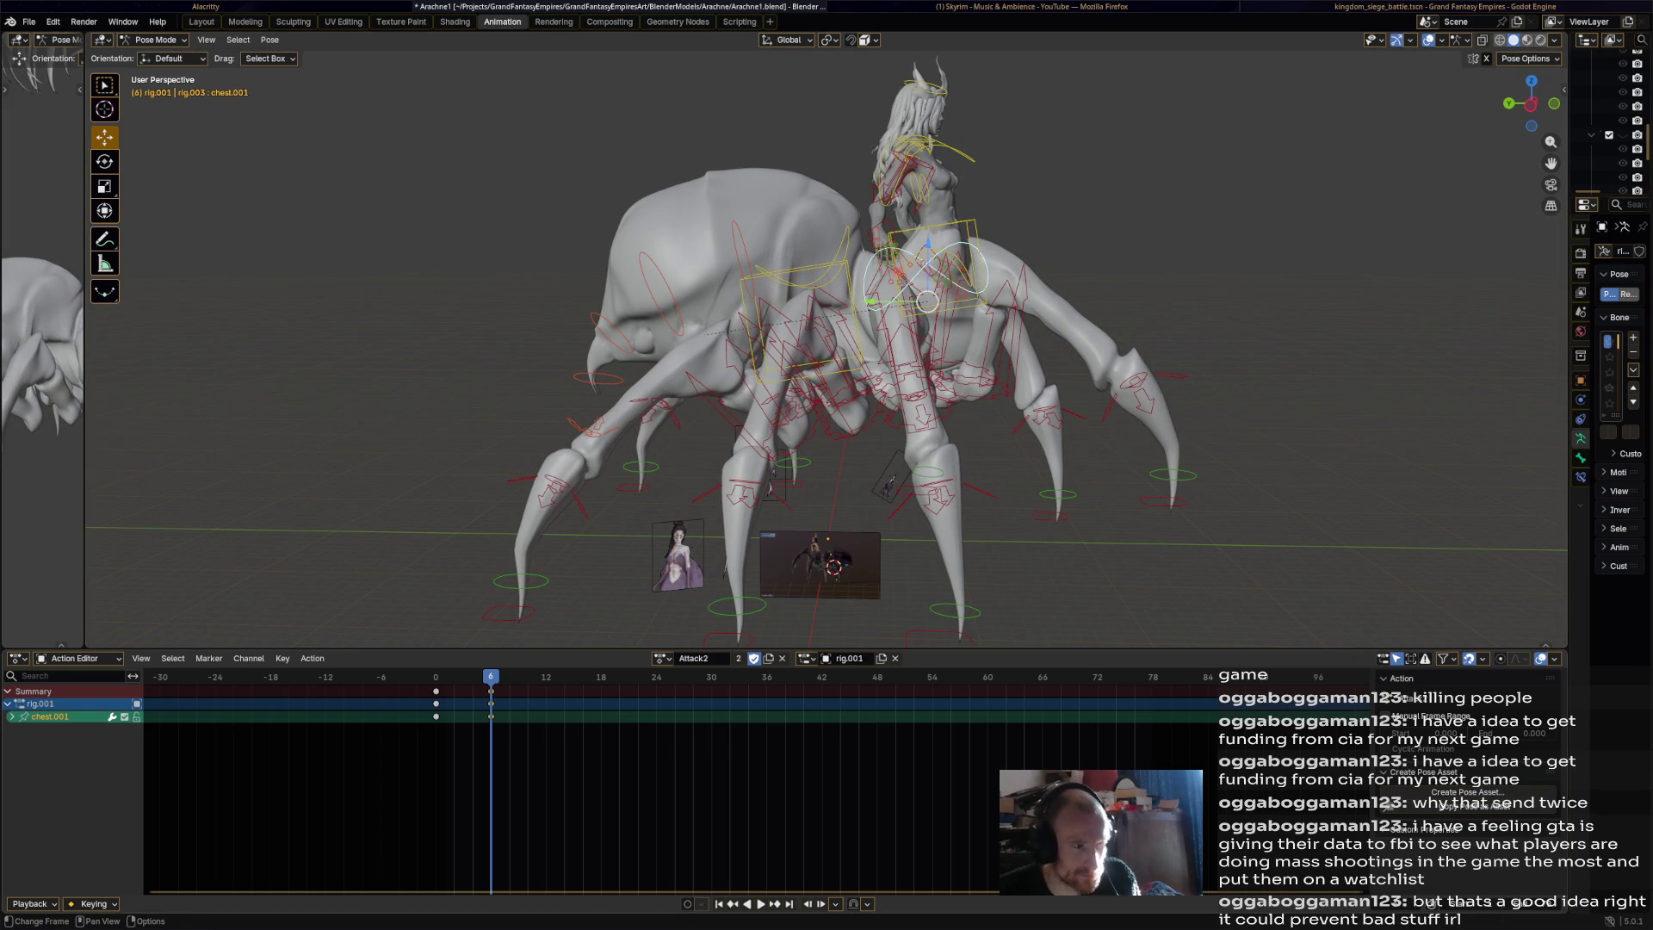
{"action": "key", "text": "space"}
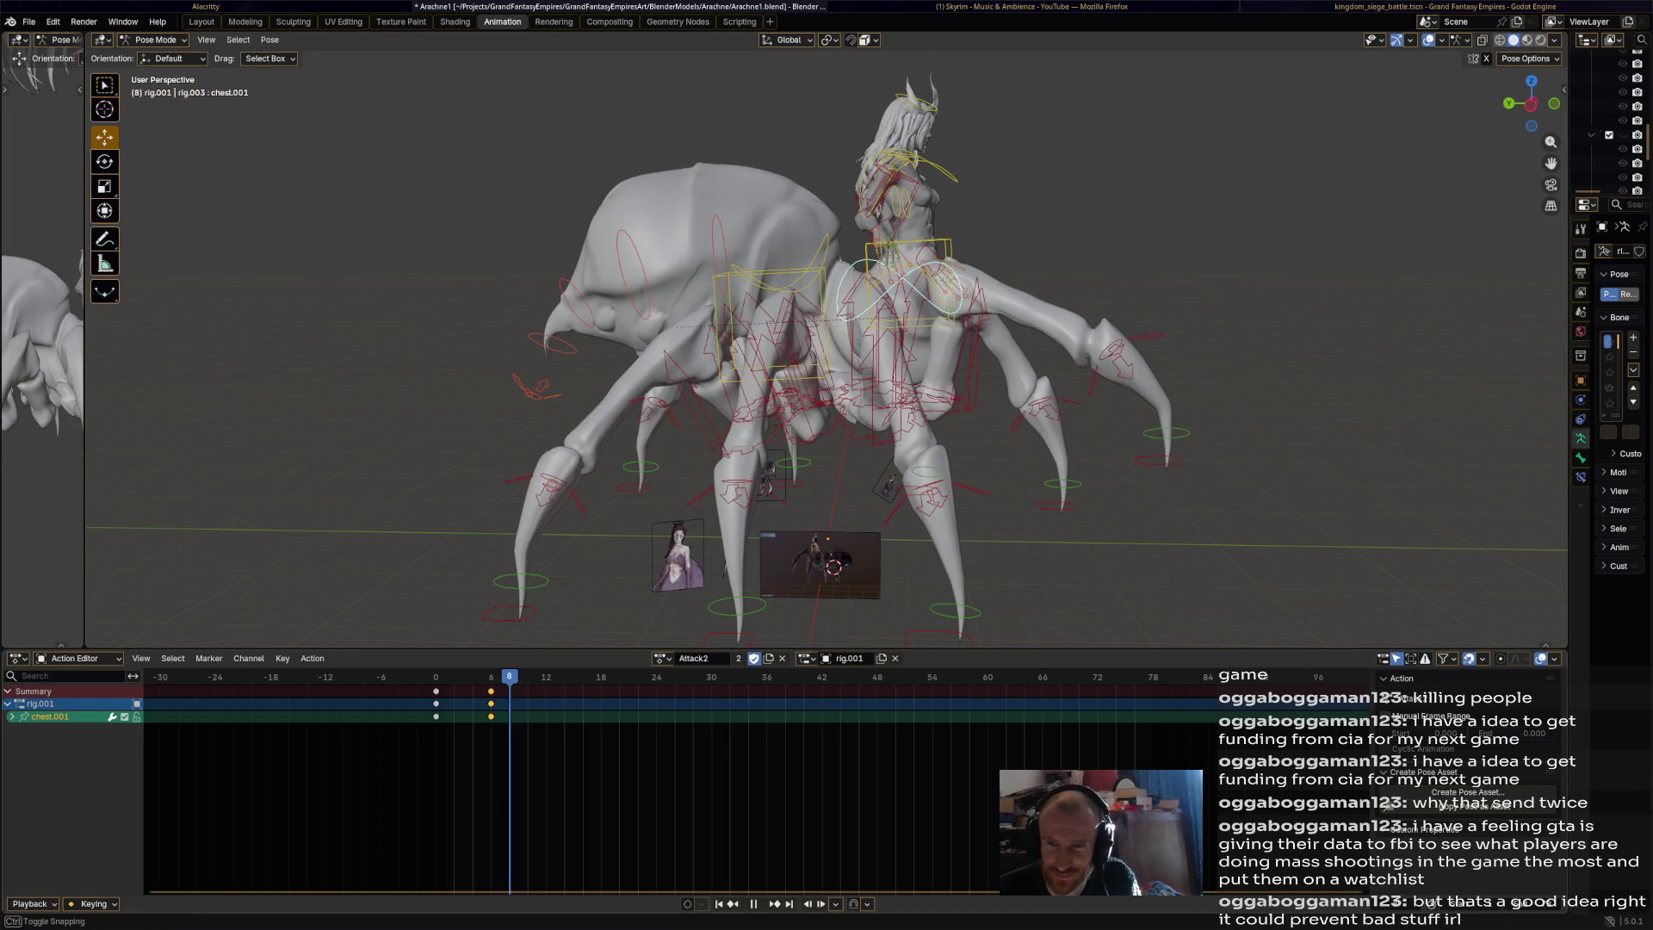
{"action": "key", "text": "Escape"}
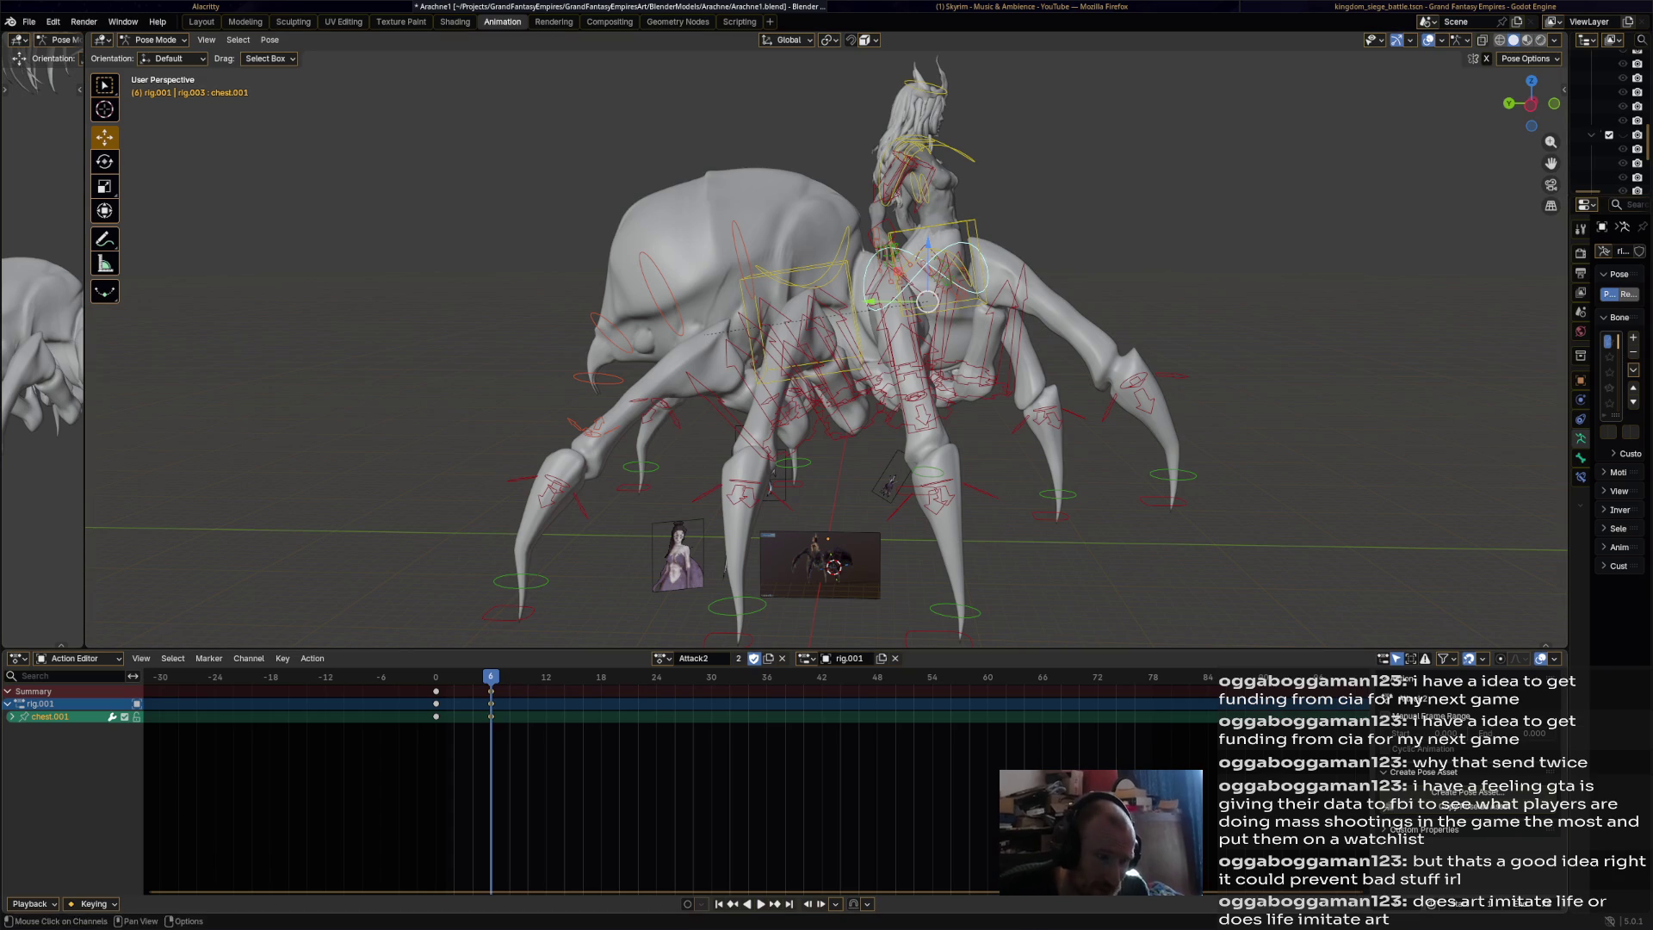
Rotate the chest bone and key the pose at frame 15.
{"action": "key", "text": "space"}
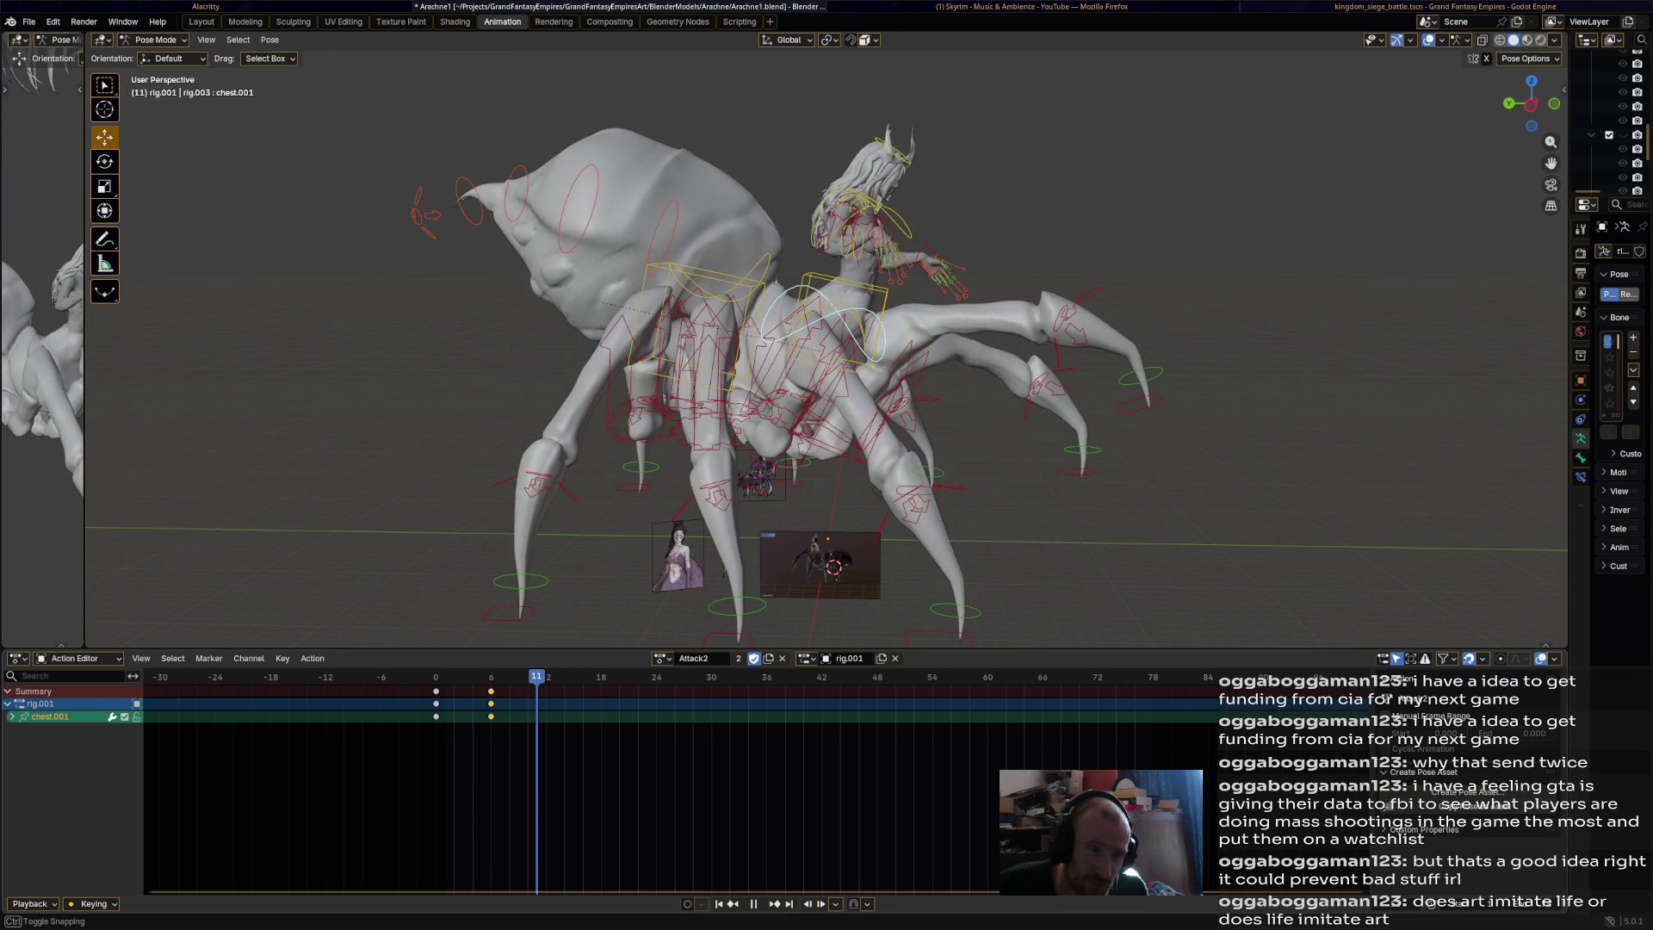
{"action": "key", "text": "space"}
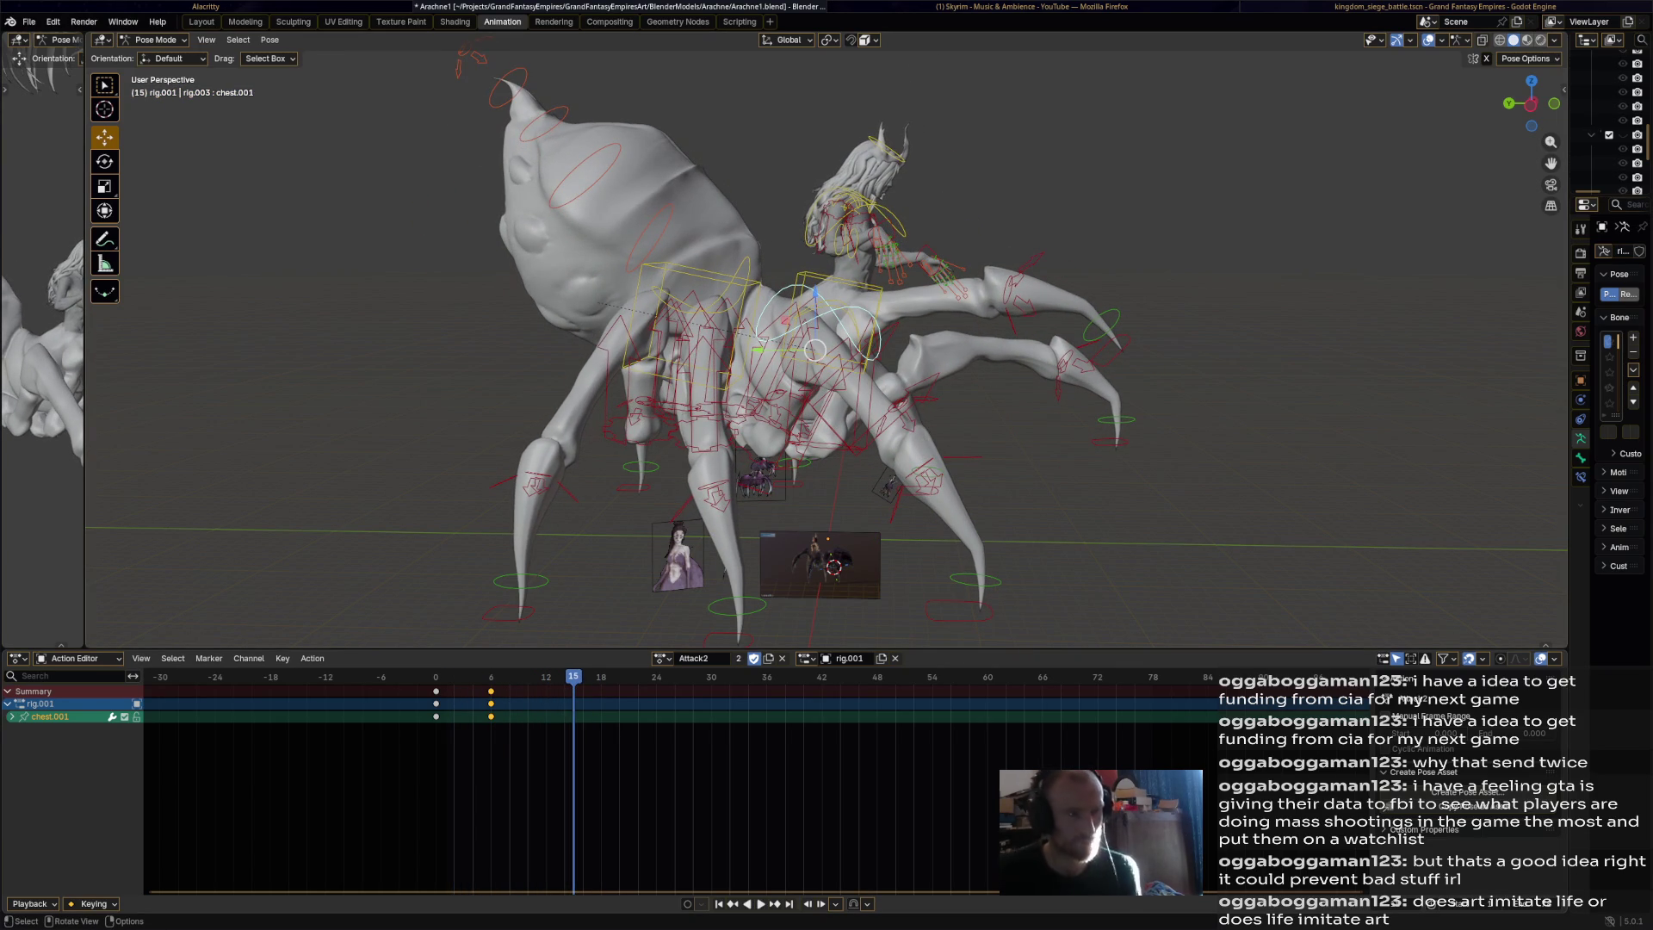
{"action": "key", "text": "r"}
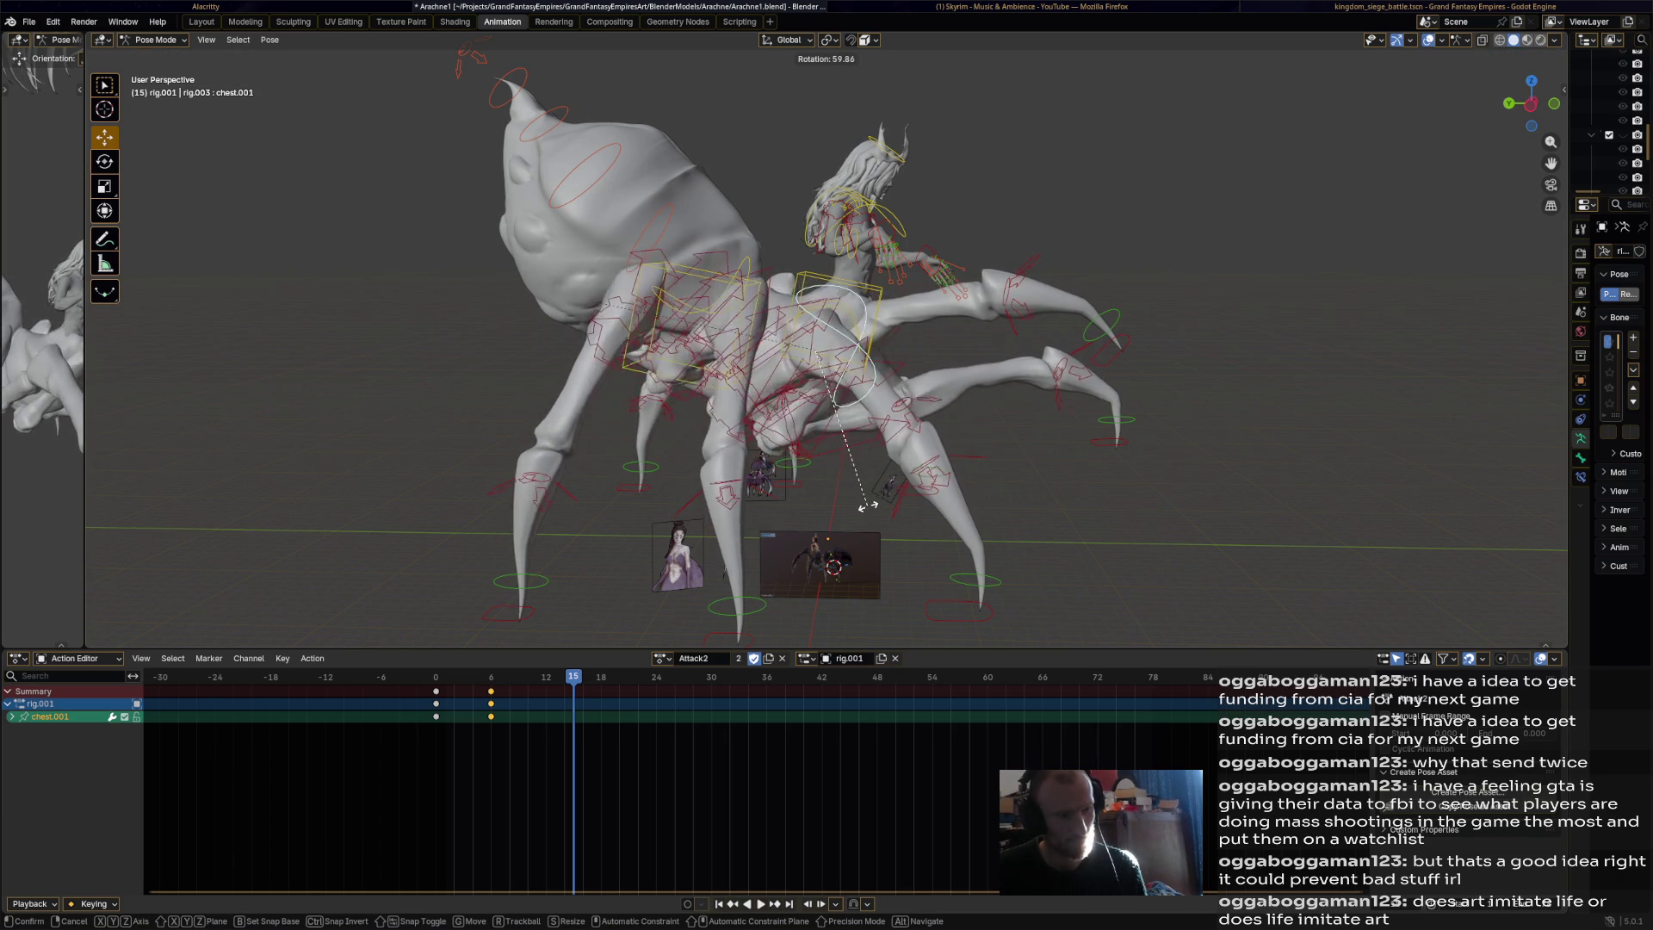
{"action": "left_click", "coordinate": [908, 445]}
{"action": "key", "text": "i"}
Rotate the chest bone again at frame 24.
{"action": "key", "text": "space"}
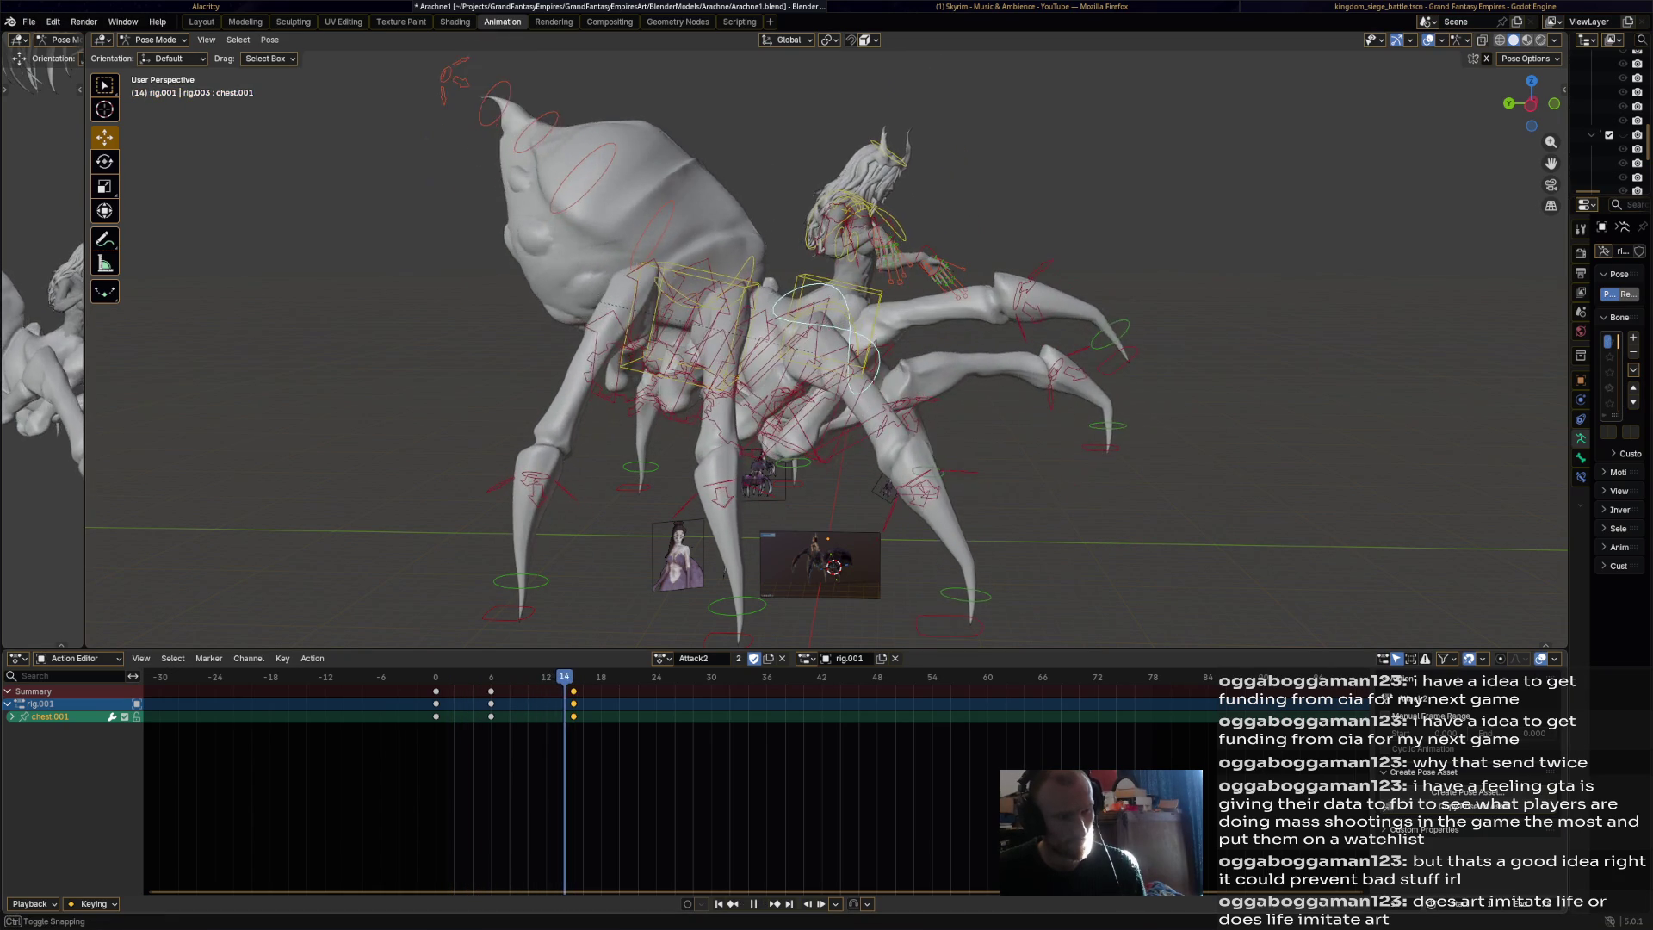
{"action": "key", "text": "space"}
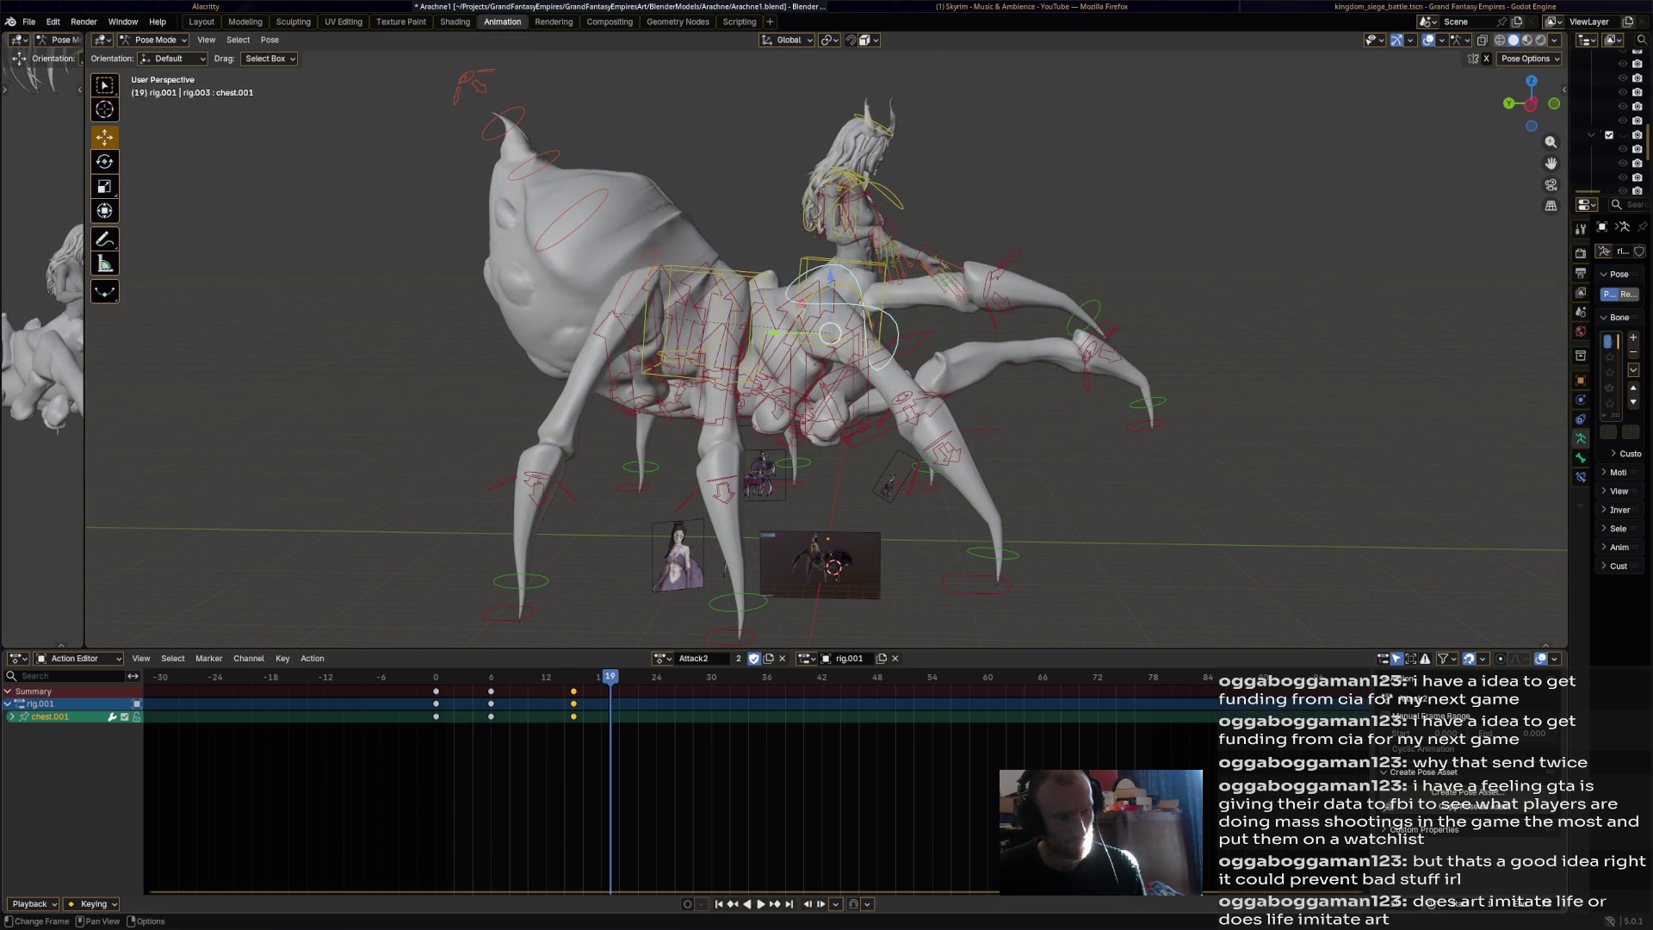
{"action": "key", "text": "Right"}
{"action": "key", "text": "Right"}
{"action": "key", "text": "Right"}
{"action": "key", "text": "r"}
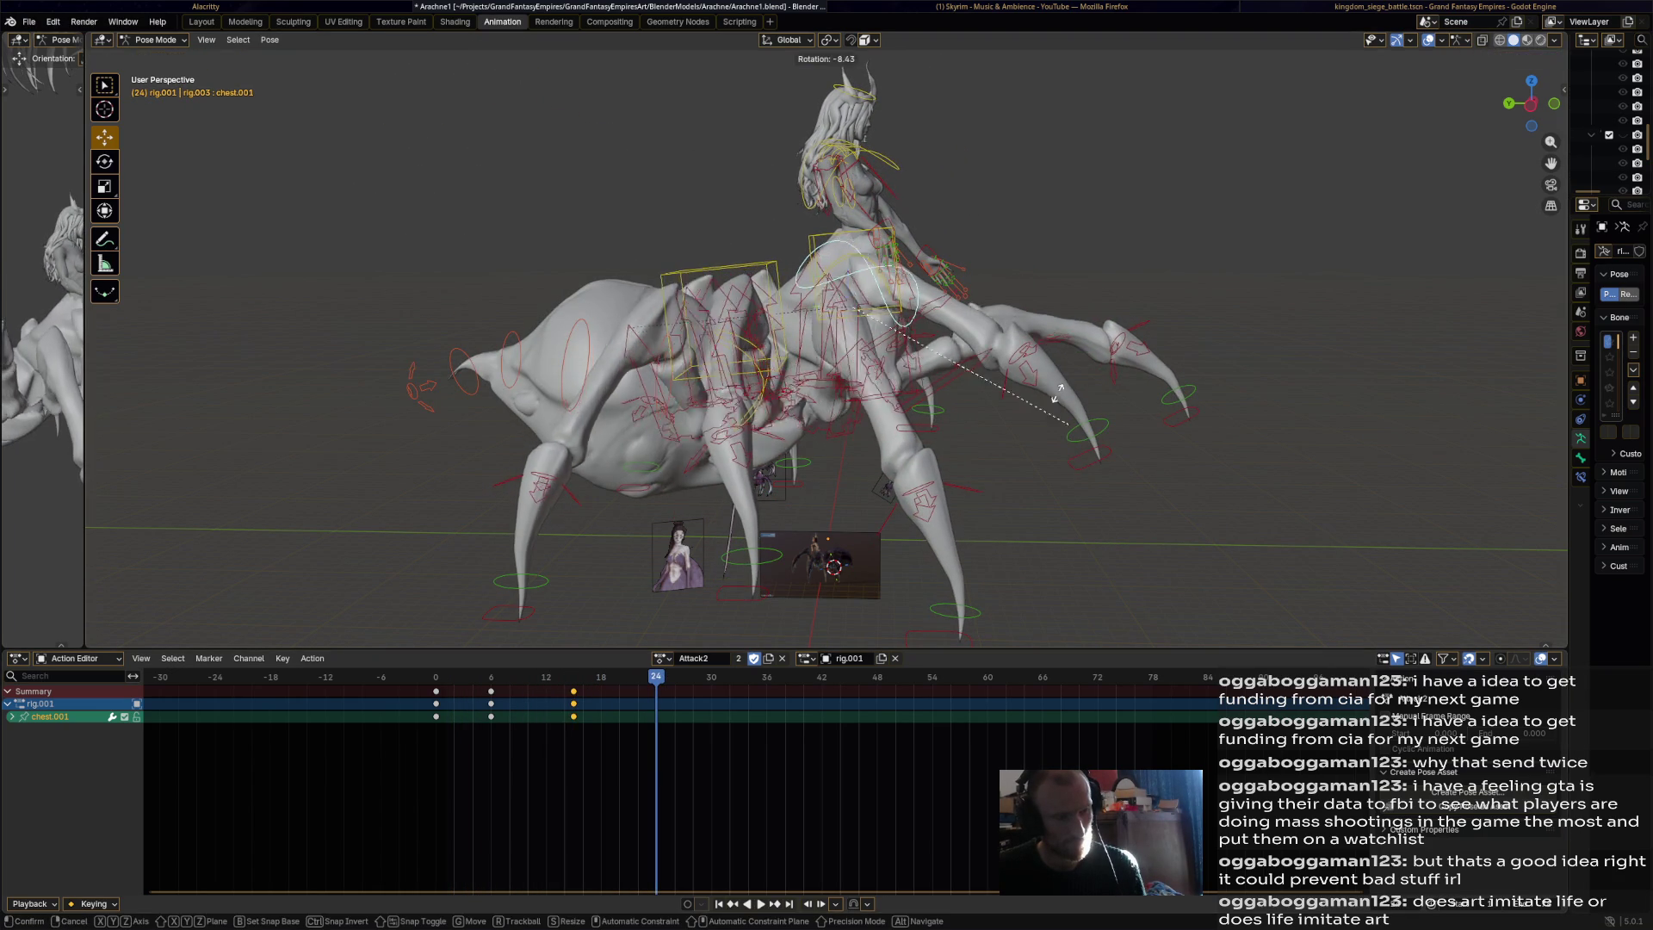
{"action": "left_click", "coordinate": [923, 226]}
{"action": "middle_click_drag", "start_coordinate": [923, 226], "coordinate": [680, 234]}
Rotate and key the chest bone at frame 40, shifting the new keys two frames later.
{"action": "key", "text": "space"}
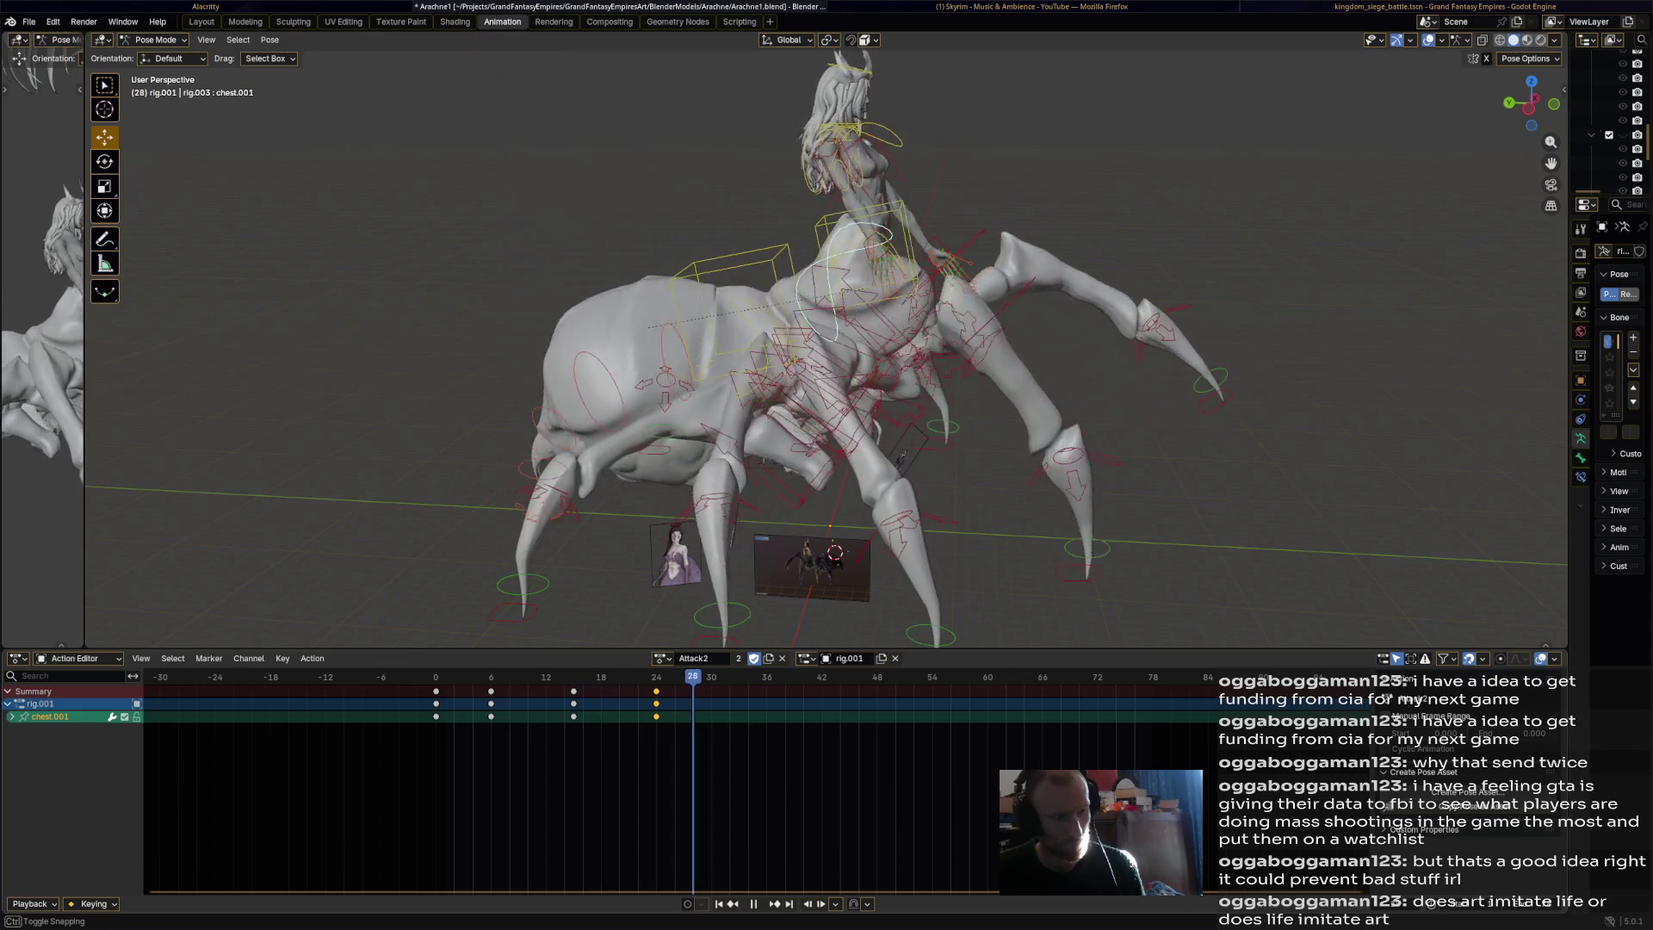
{"action": "key", "text": "space"}
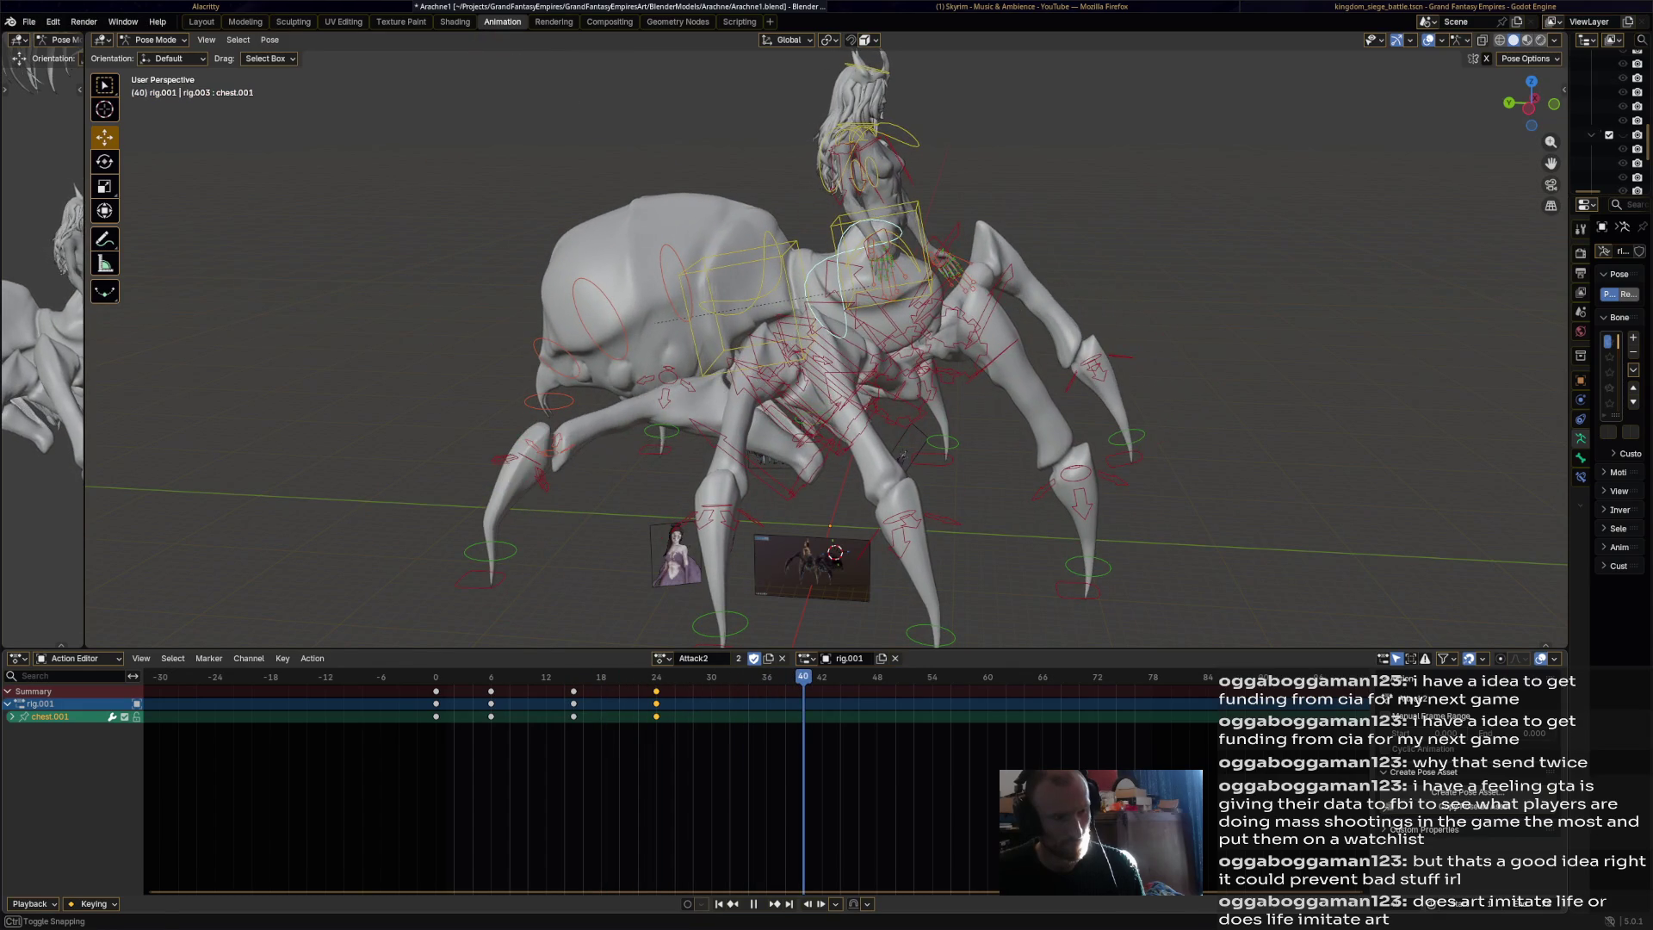
{"action": "key", "text": "r"}
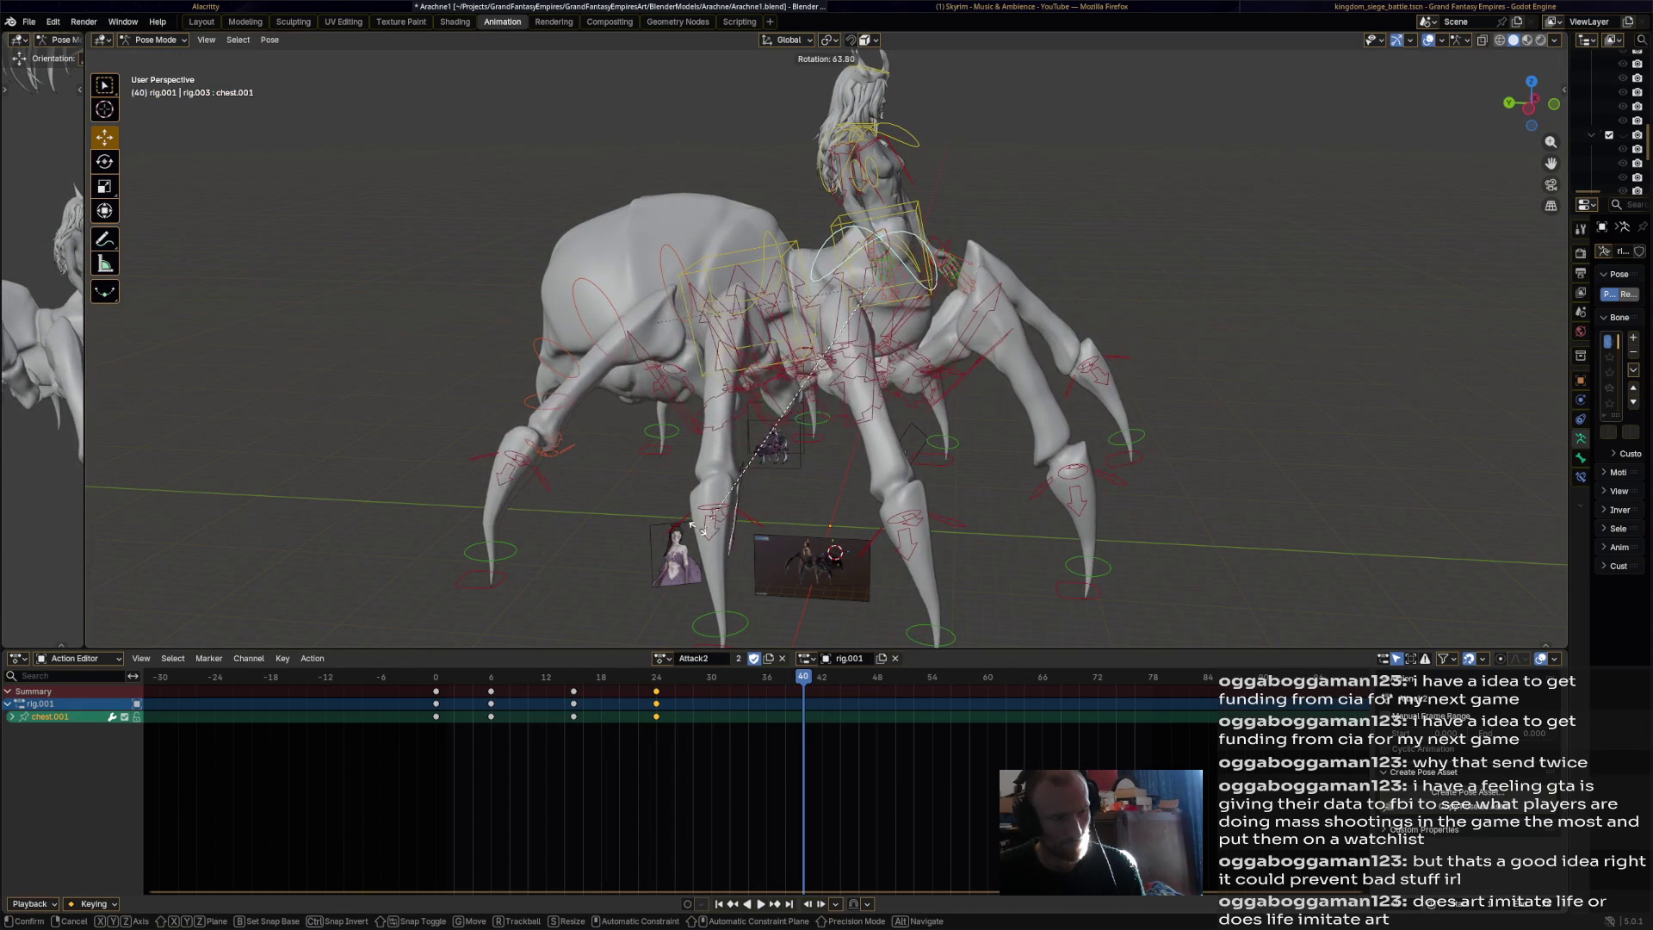
{"action": "left_click", "coordinate": [669, 442]}
{"action": "key", "text": "i"}
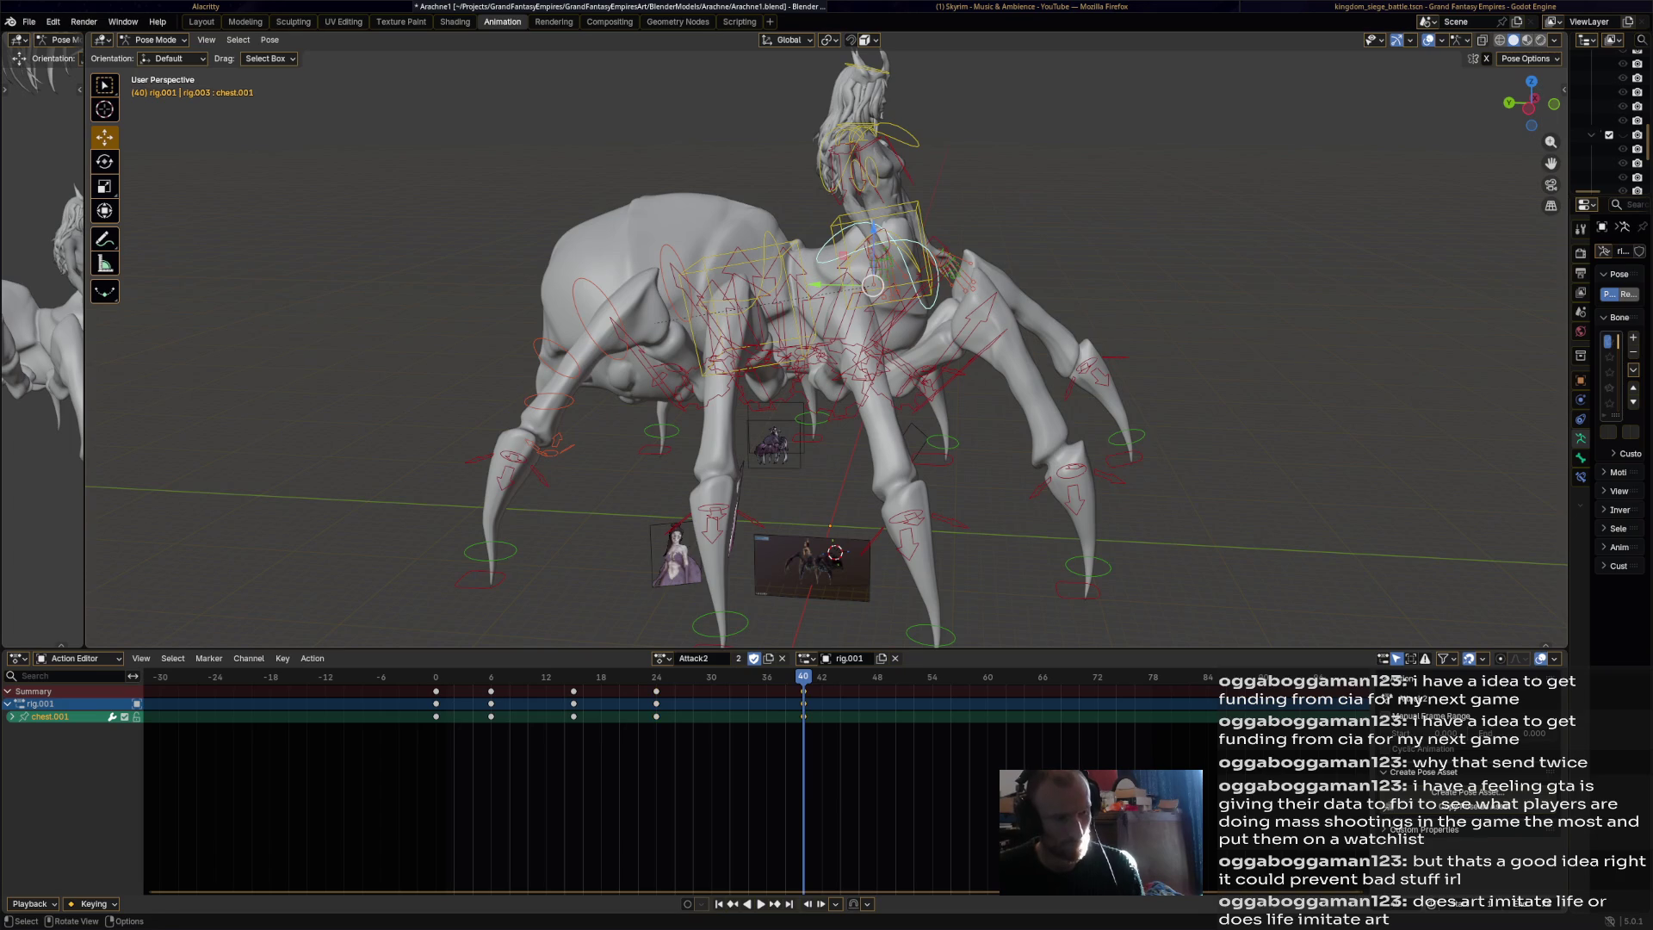
{"action": "key", "text": "g"}
{"action": "key", "text": "Return"}
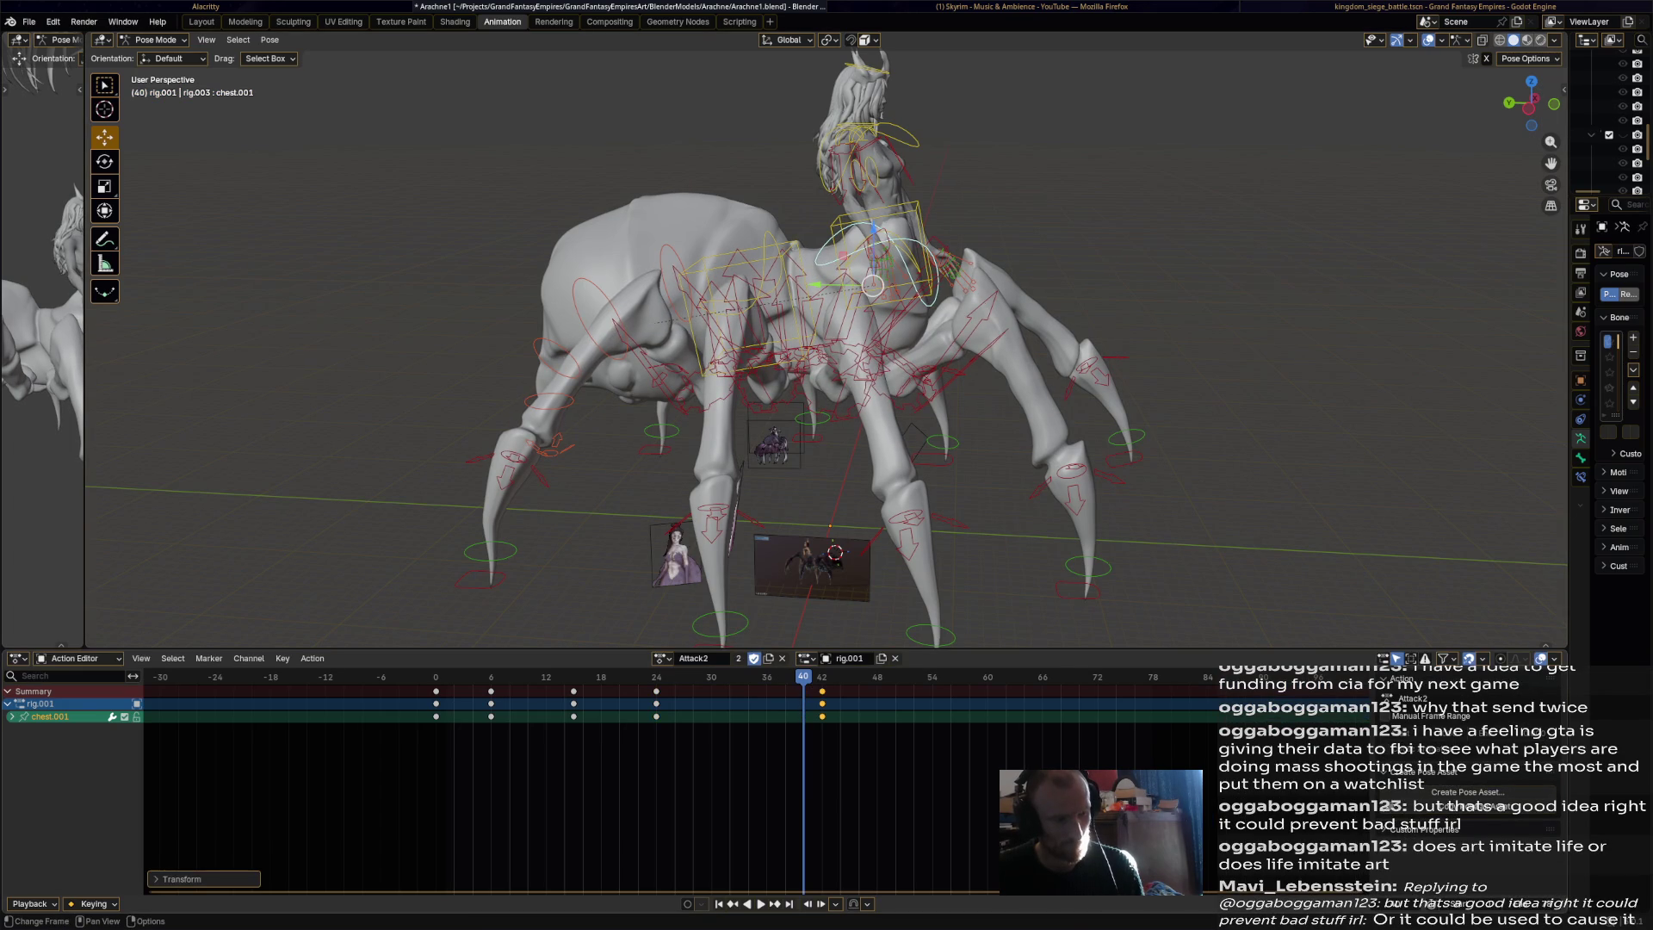
Paste the frame-0 keys onto the last frame, 78, and play the action.
{"action": "left_click", "coordinate": [436, 691]}
{"action": "right_click", "coordinate": [435, 690]}
{"action": "left_click", "coordinate": [436, 690]}
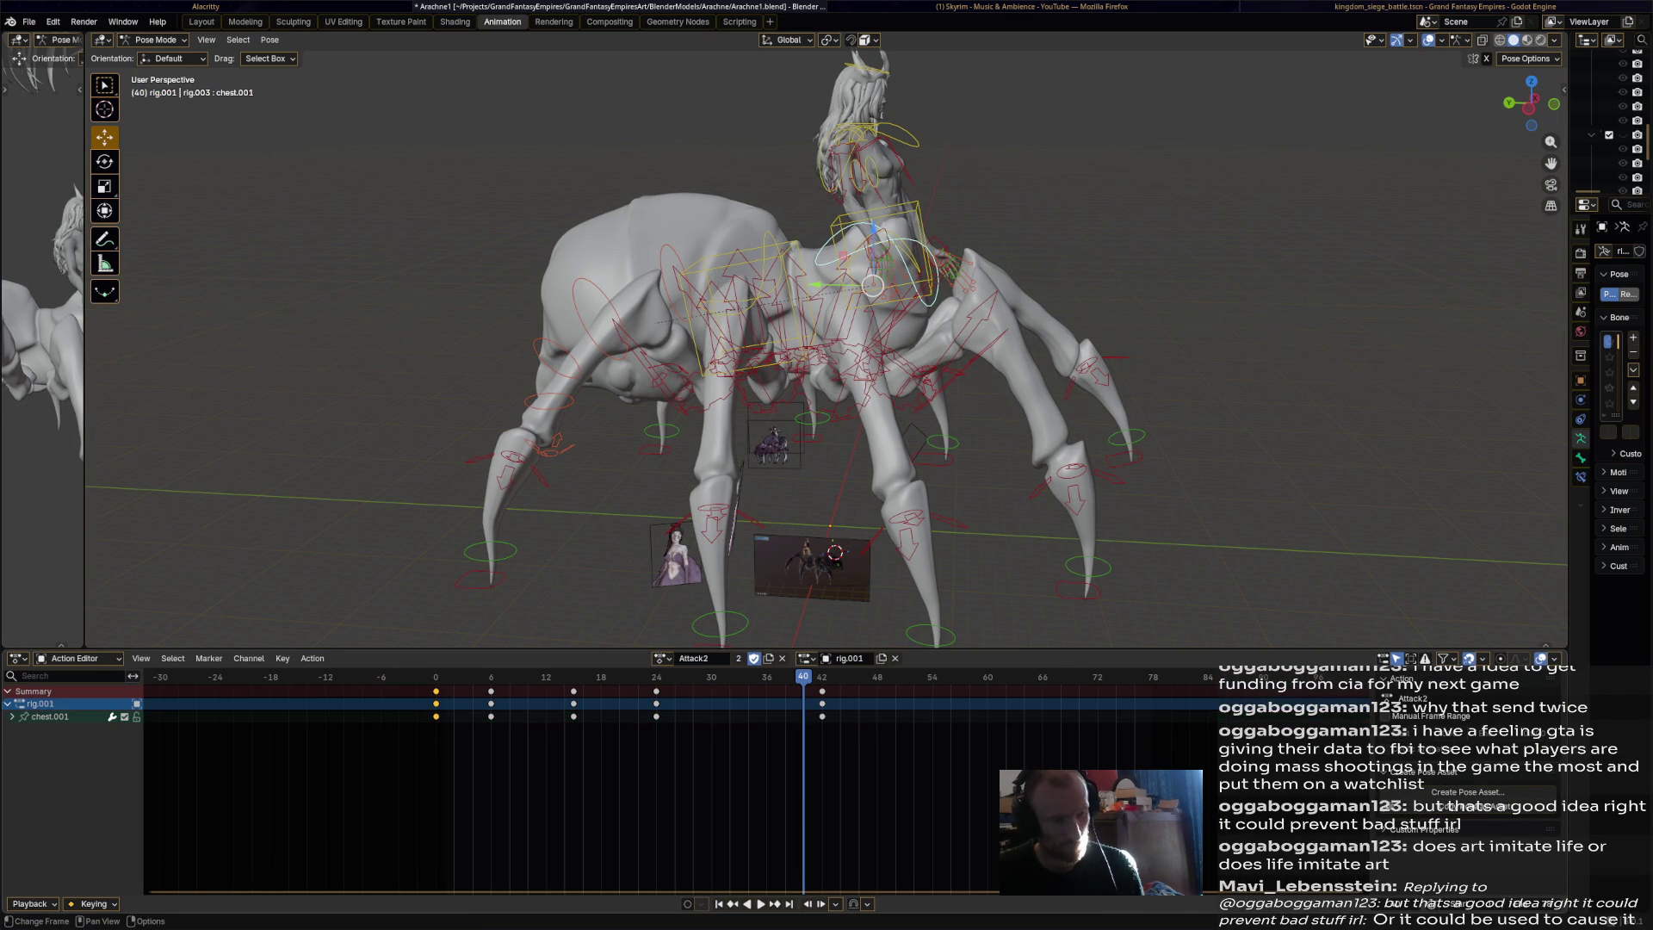
{"action": "key", "text": "shift+Right"}
{"action": "key", "text": "ctrl+v"}
{"action": "key", "text": "space"}
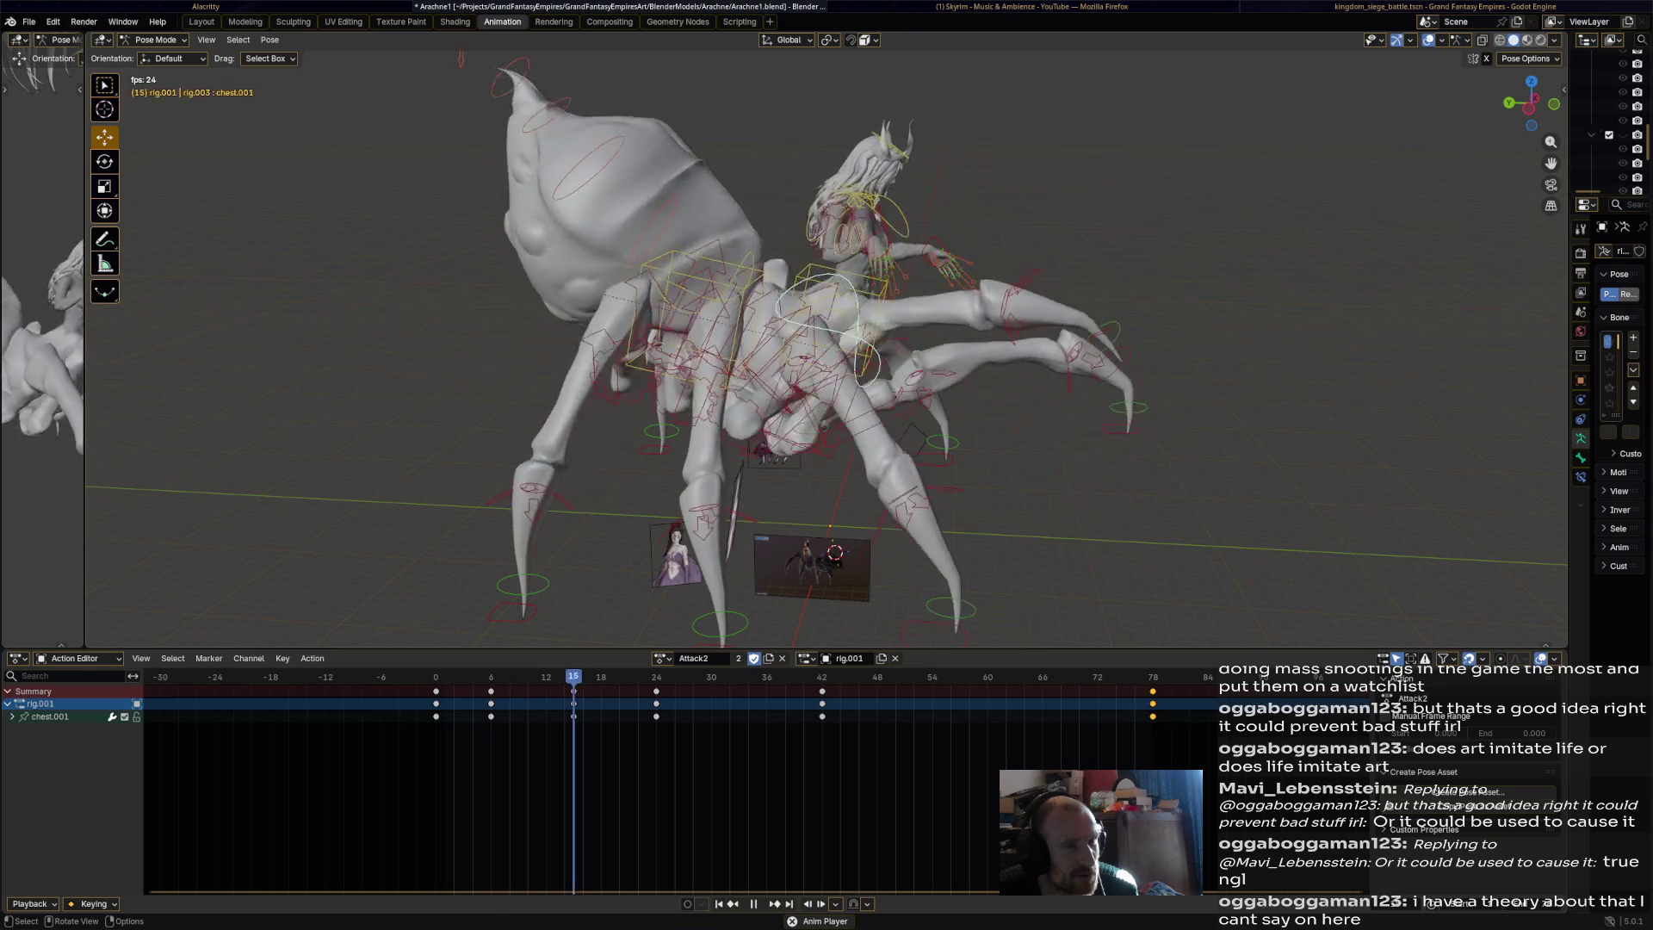
Lean the torso bone forward at frame 6, key it, and play back to frame 12.
{"action": "mouse_move", "coordinate": [448, 677]}
{"action": "left_mouse_down"}
{"action": "mouse_move", "coordinate": [546, 677]}
{"action": "mouse_move", "coordinate": [490, 676]}
{"action": "left_mouse_up"}
{"action": "left_click", "coordinate": [930, 299]}
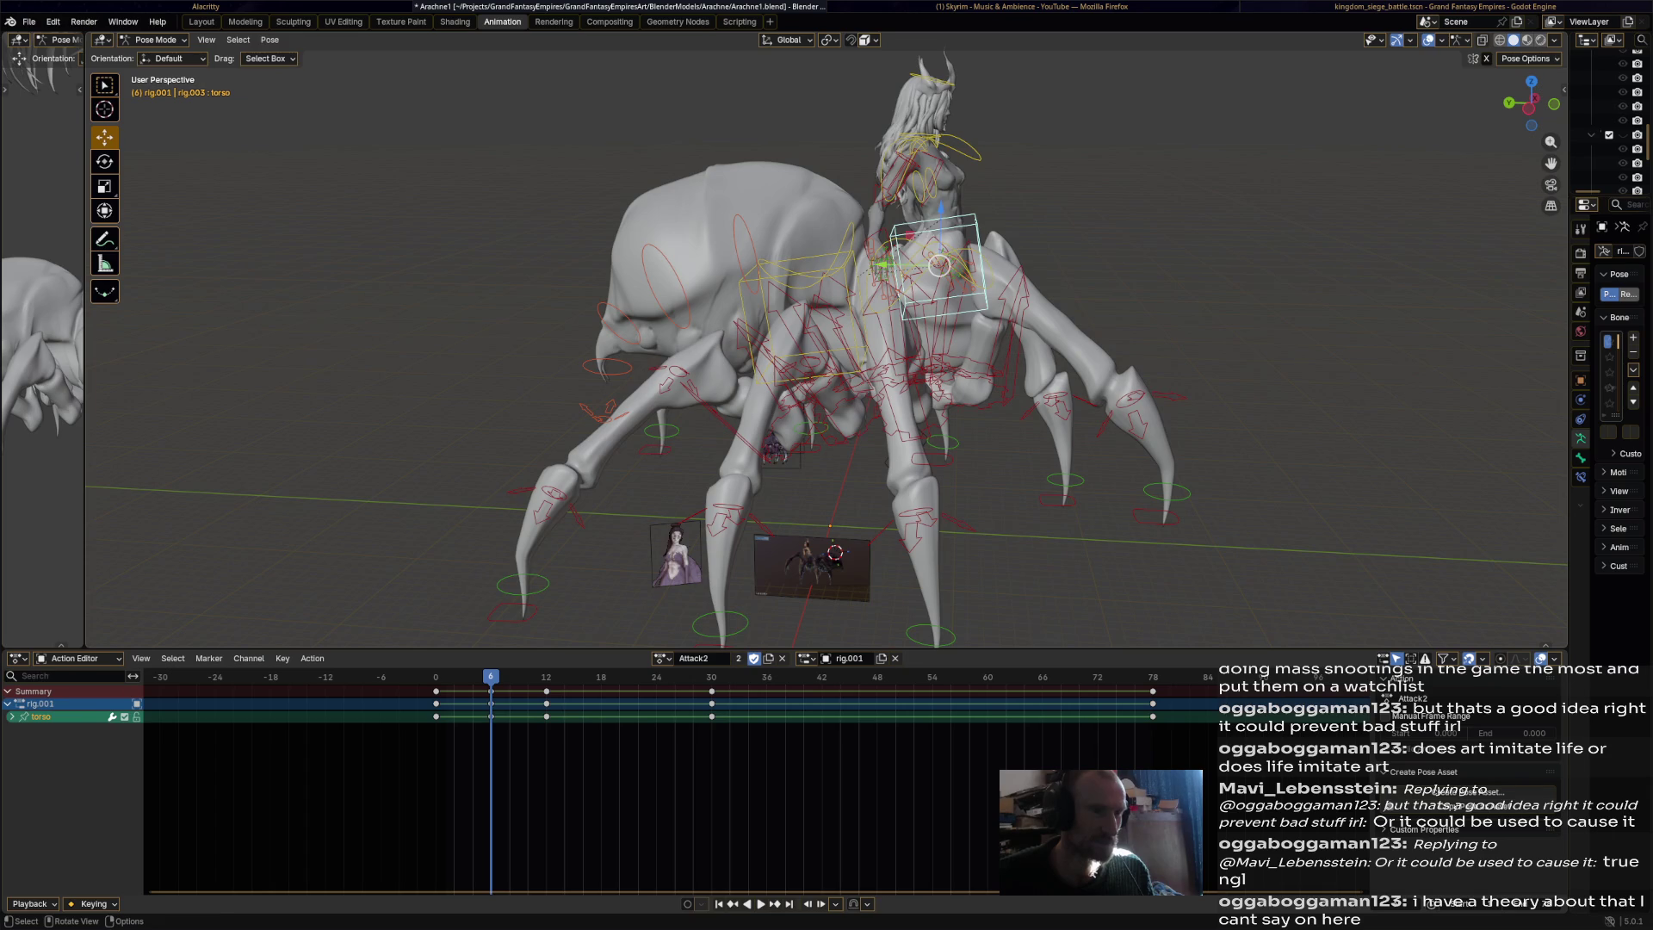
{"action": "key", "text": "r"}
{"action": "left_click", "coordinate": [939, 264]}
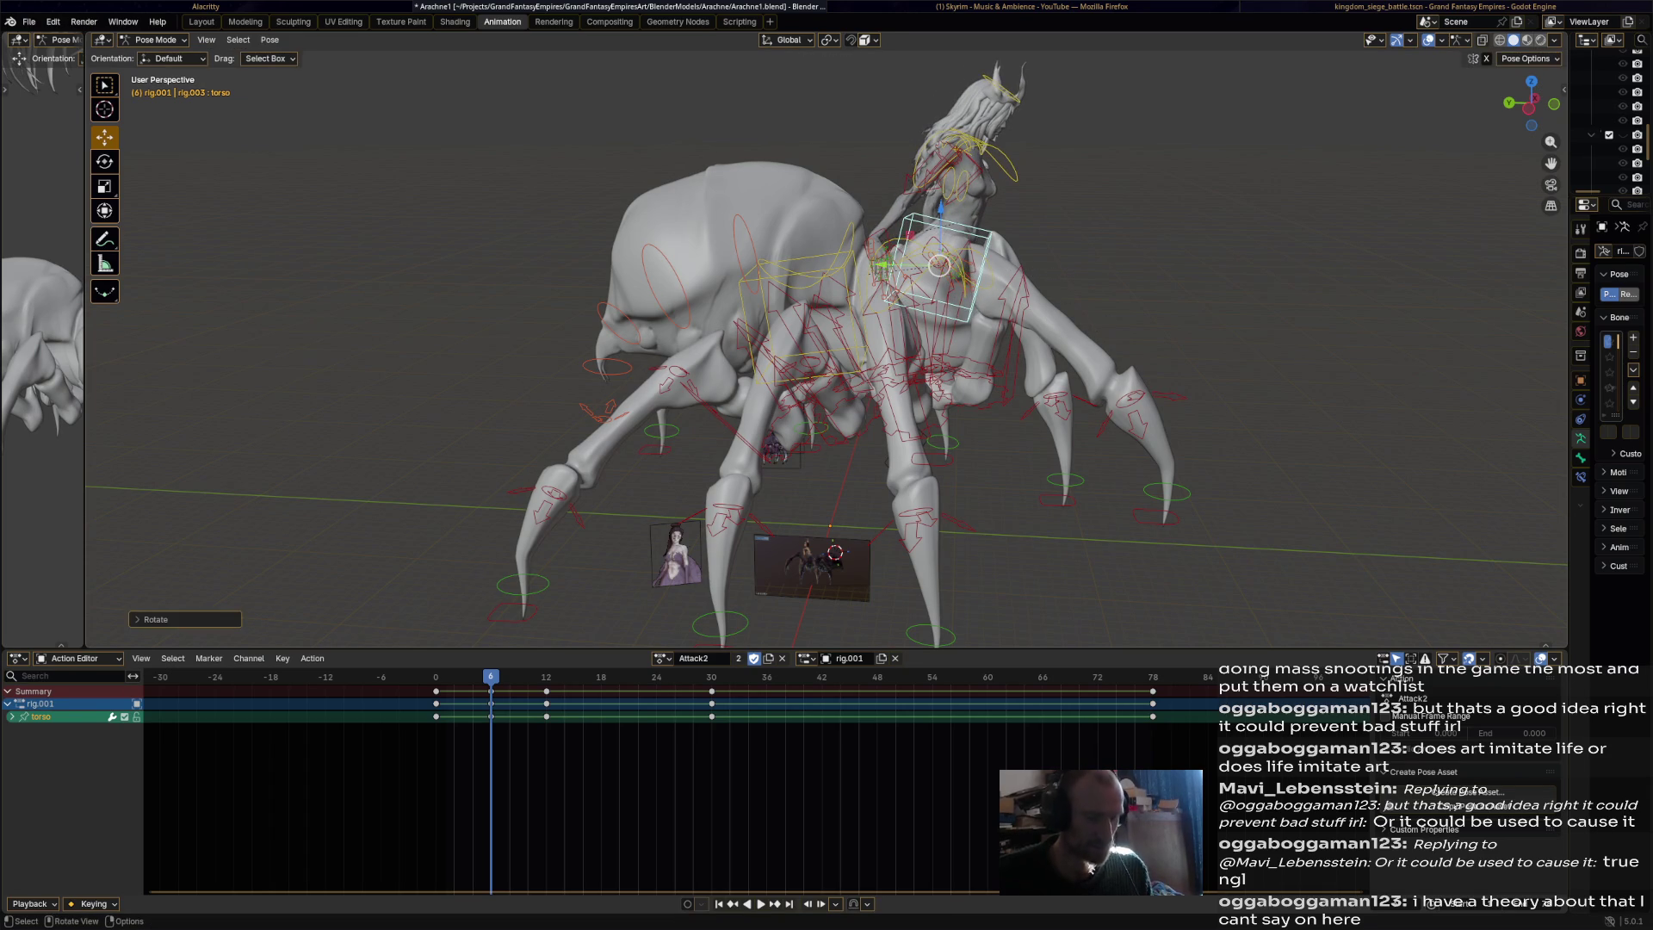
{"action": "key", "text": "i"}
{"action": "key", "text": "space"}
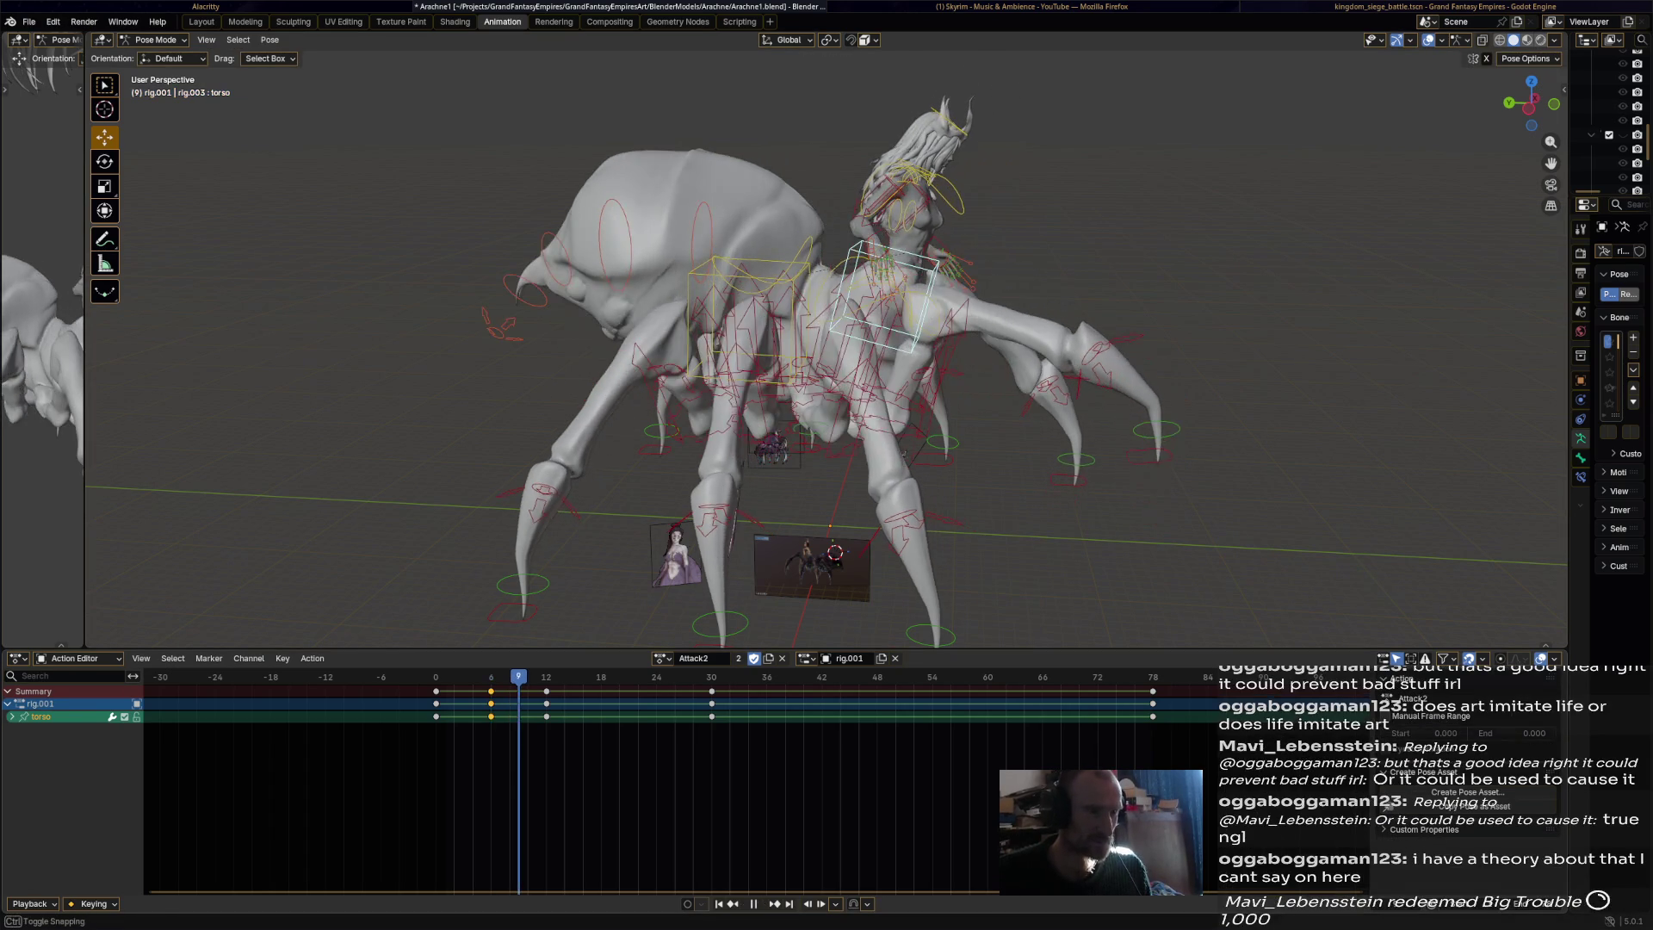
{"action": "key", "text": "space"}
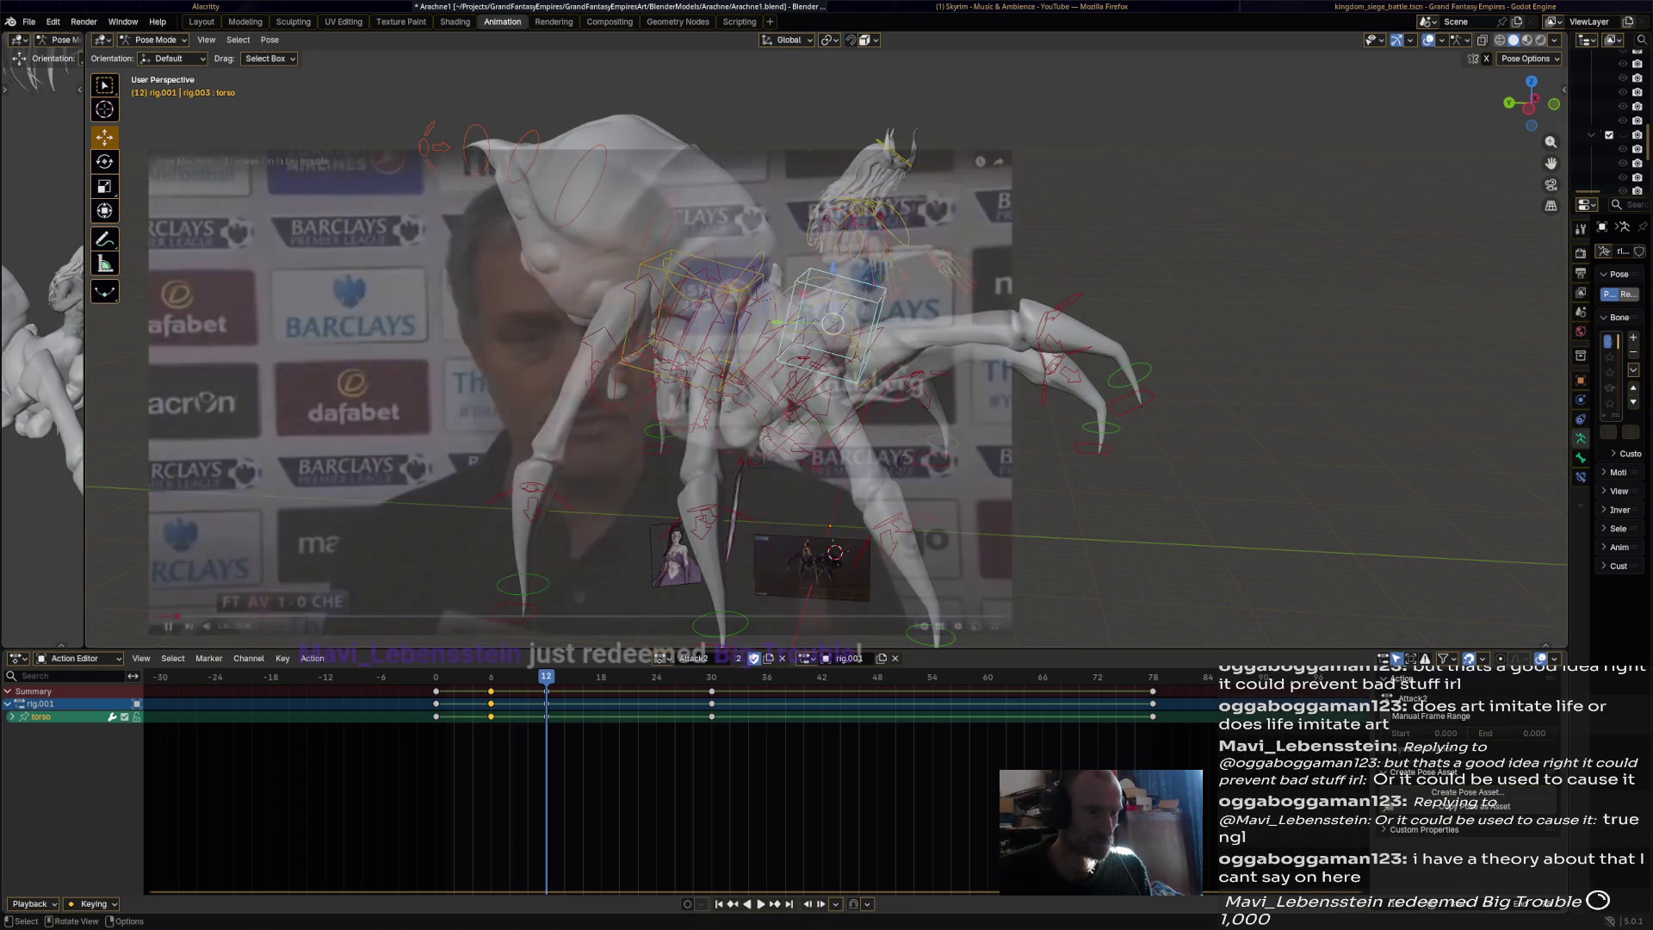
Insert torso keyframes at frame 12 and again at frame 30.
{"action": "middle_click_drag", "start_coordinate": [1007, 423], "coordinate": [984, 425]}
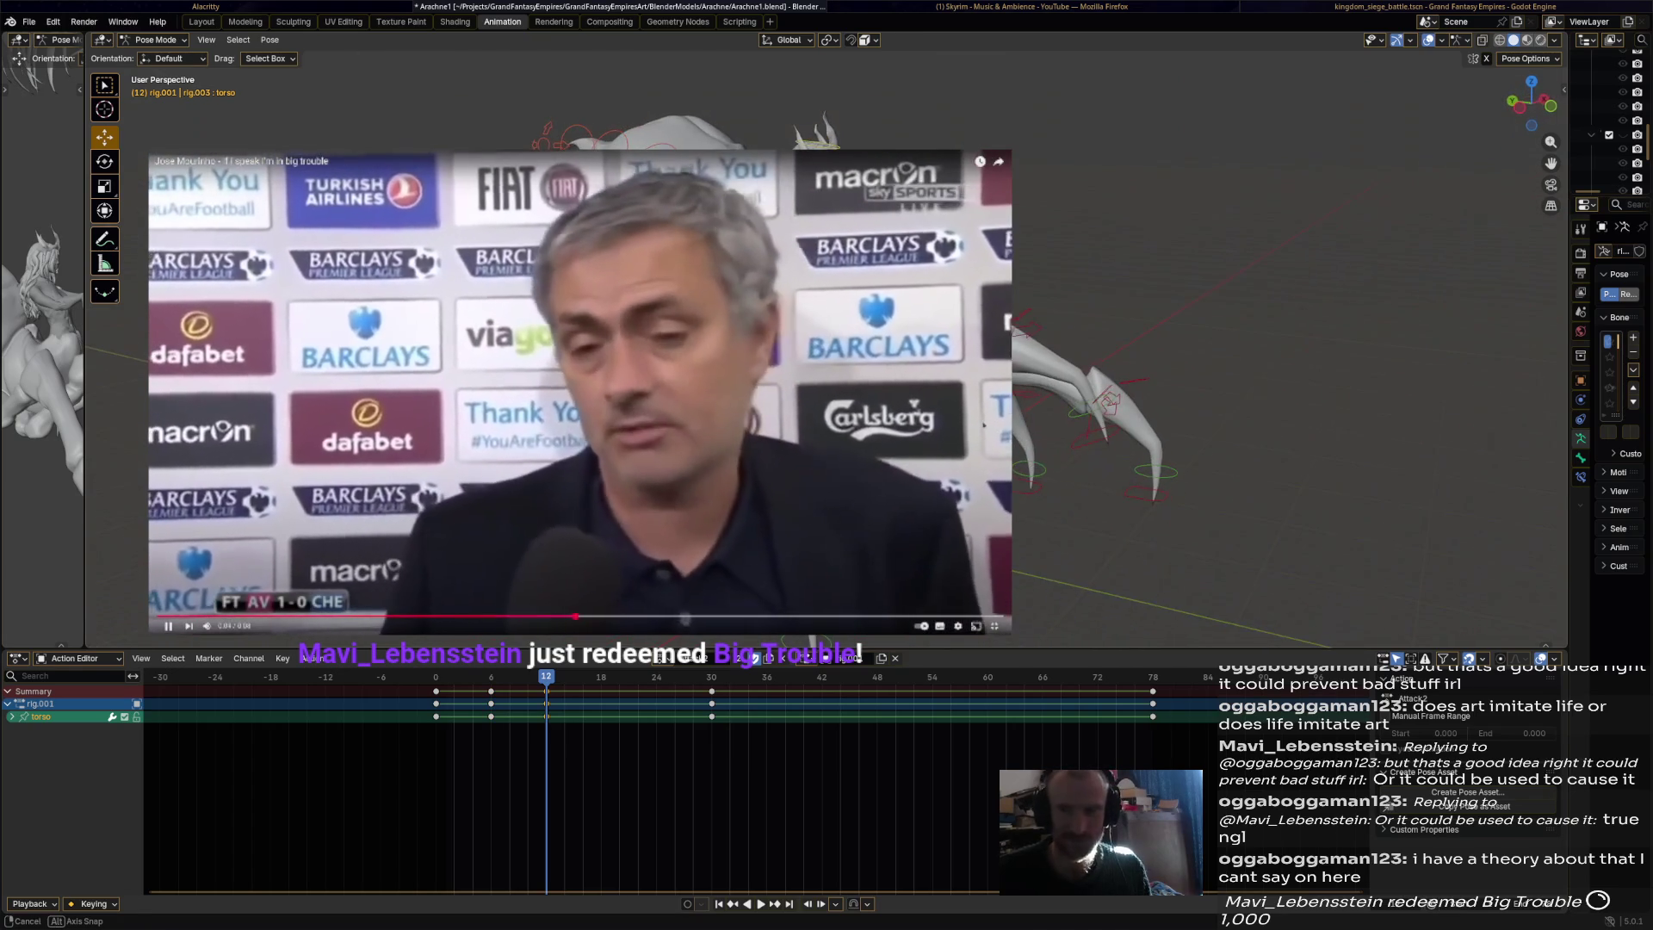
{"action": "key", "text": "i"}
{"action": "key", "text": "space"}
{"action": "key", "text": "space"}
{"action": "mouse_move", "coordinate": [984, 424]}
{"action": "middle_mouse_down"}
{"action": "mouse_move", "coordinate": [1007, 425]}
{"action": "mouse_move", "coordinate": [983, 425]}
{"action": "middle_mouse_up"}
{"action": "key", "text": "i"}
{"action": "key", "text": "space"}
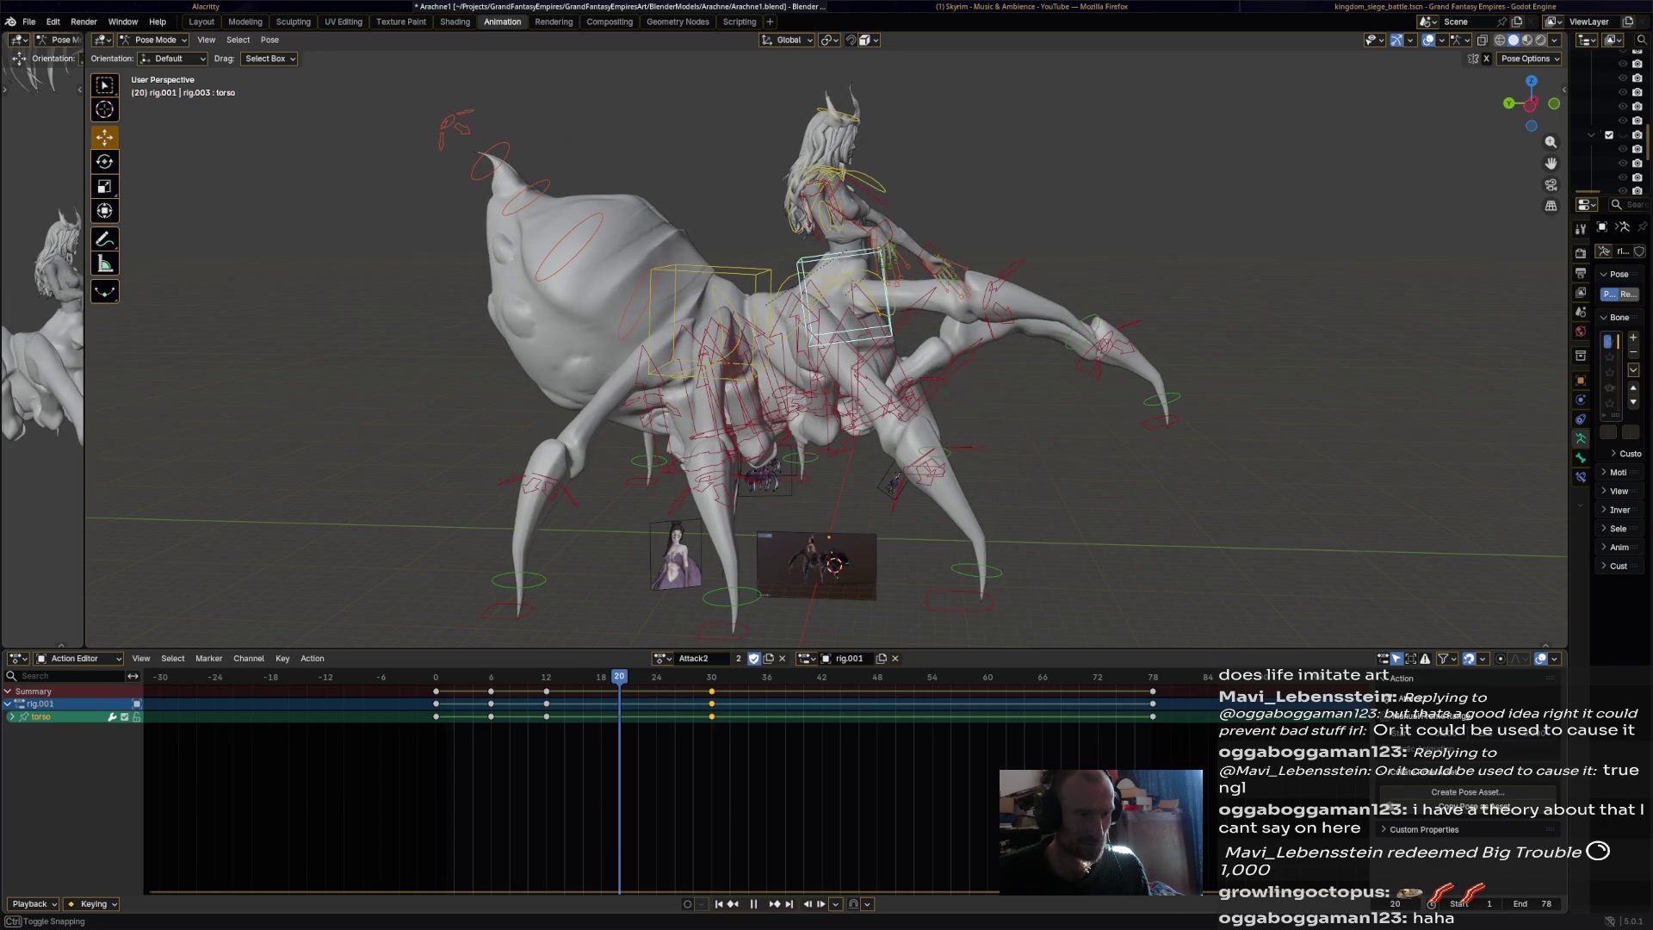
Rotate the rider's chest bone at frame 20 from side and front views, then replay.
{"action": "key", "text": "space"}
{"action": "left_click", "coordinate": [865, 284]}
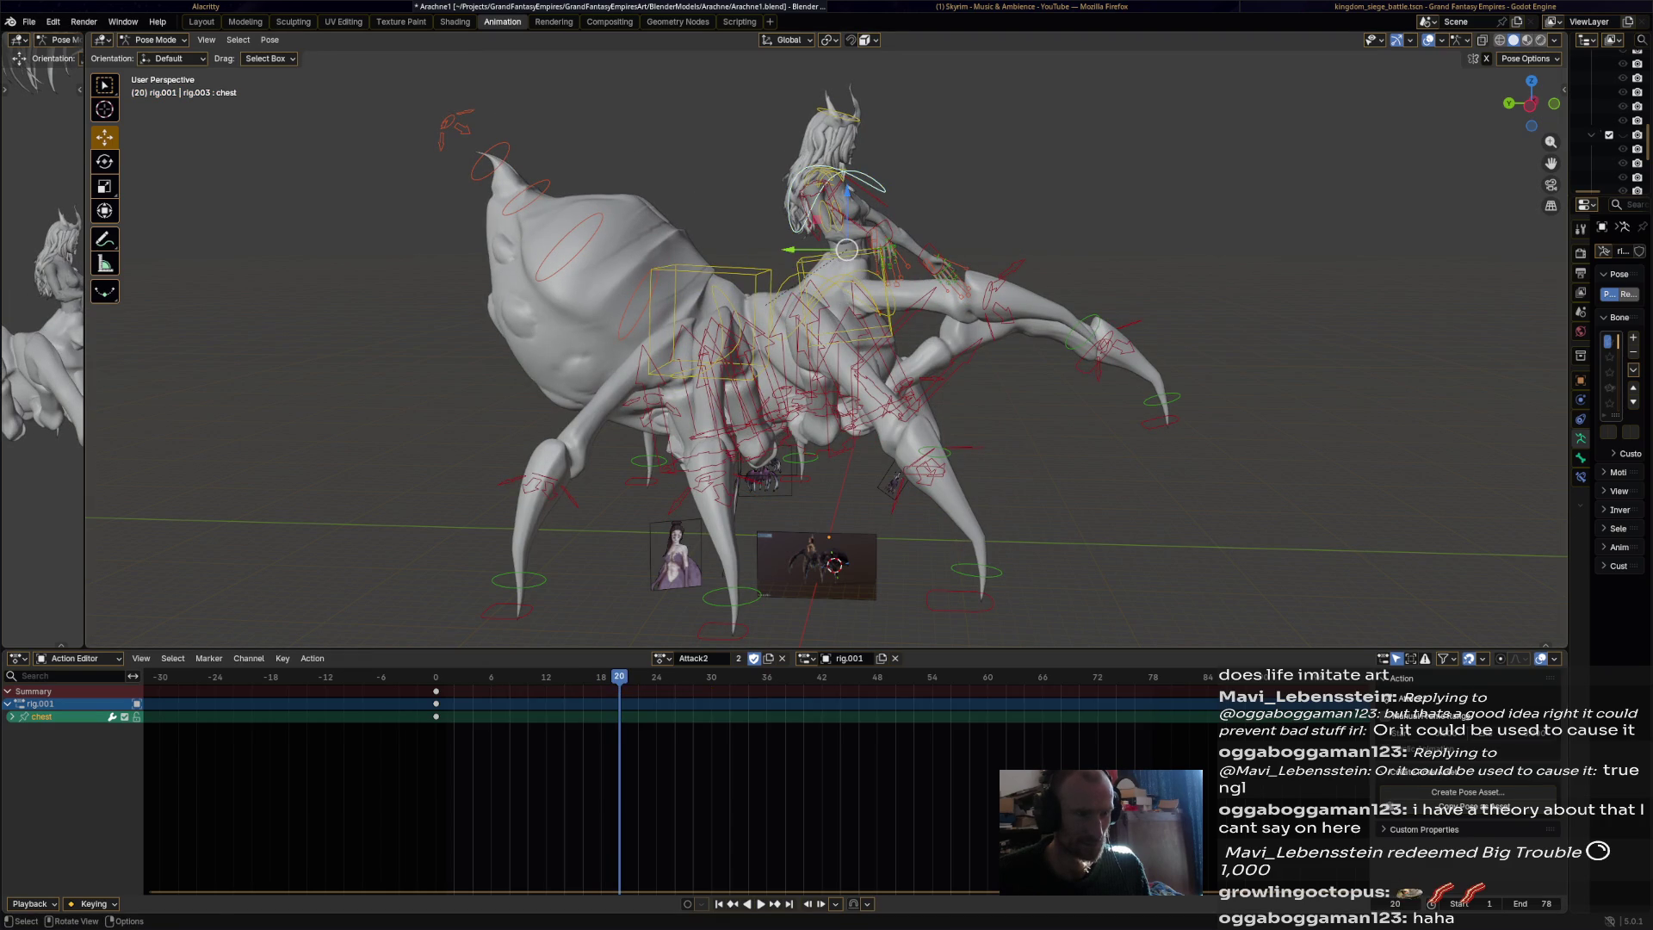
{"action": "key", "text": "r"}
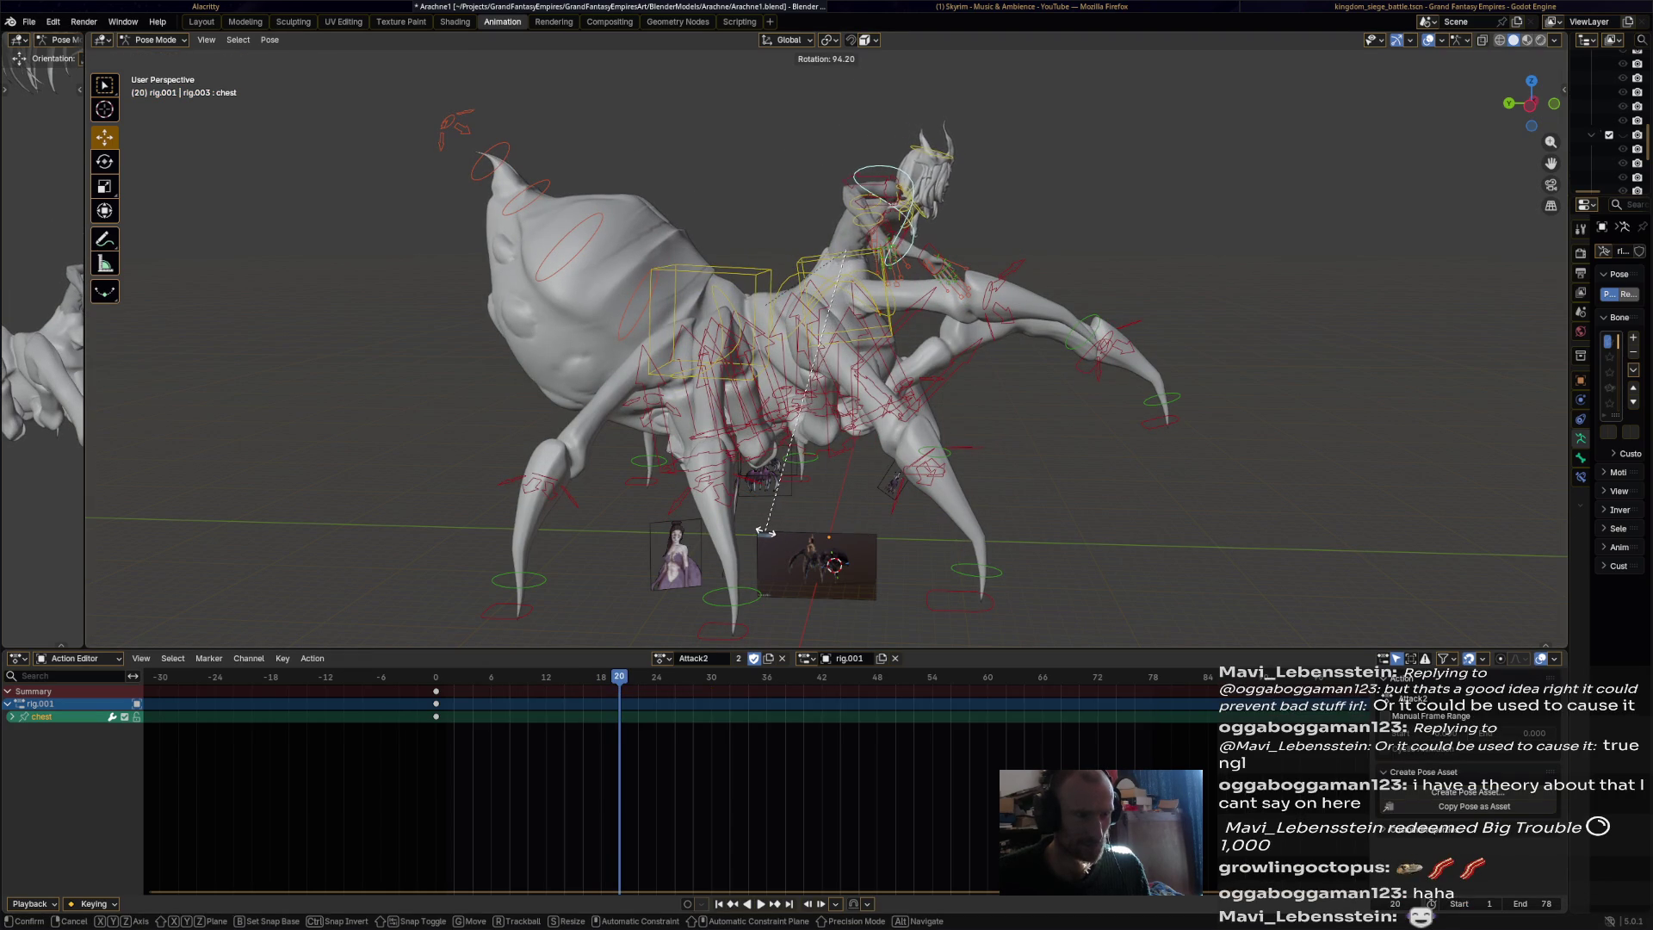
{"action": "left_click", "coordinate": [739, 516]}
{"action": "middle_click_drag", "start_coordinate": [738, 516], "coordinate": [1110, 524]}
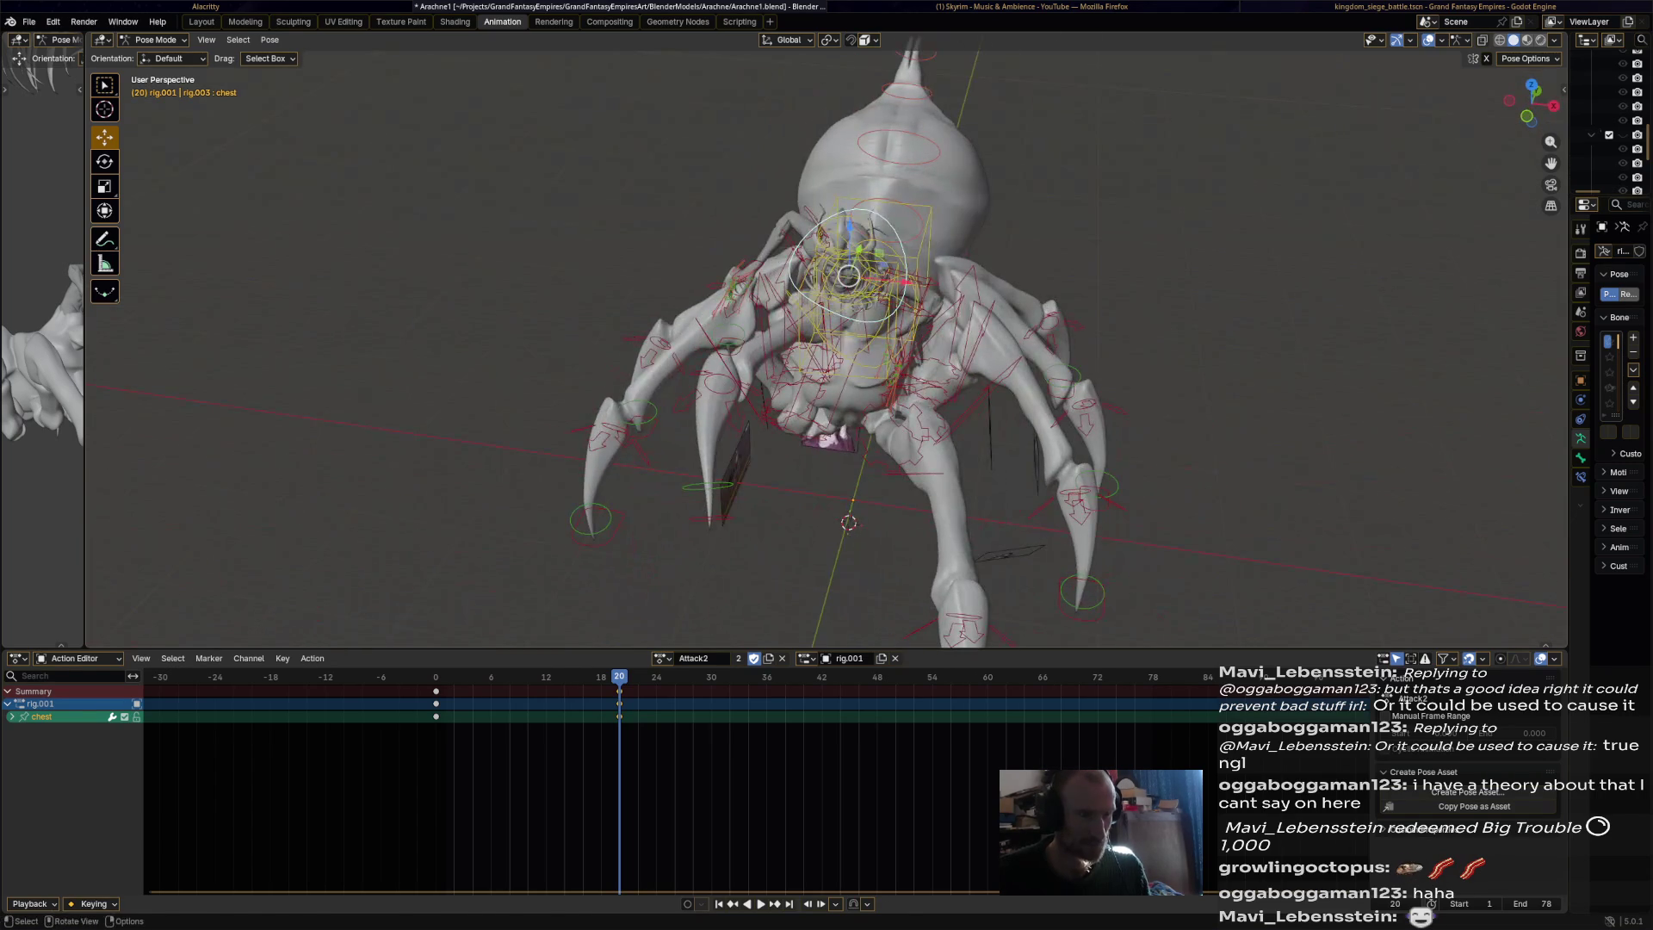
{"action": "left_click", "coordinate": [786, 464]}
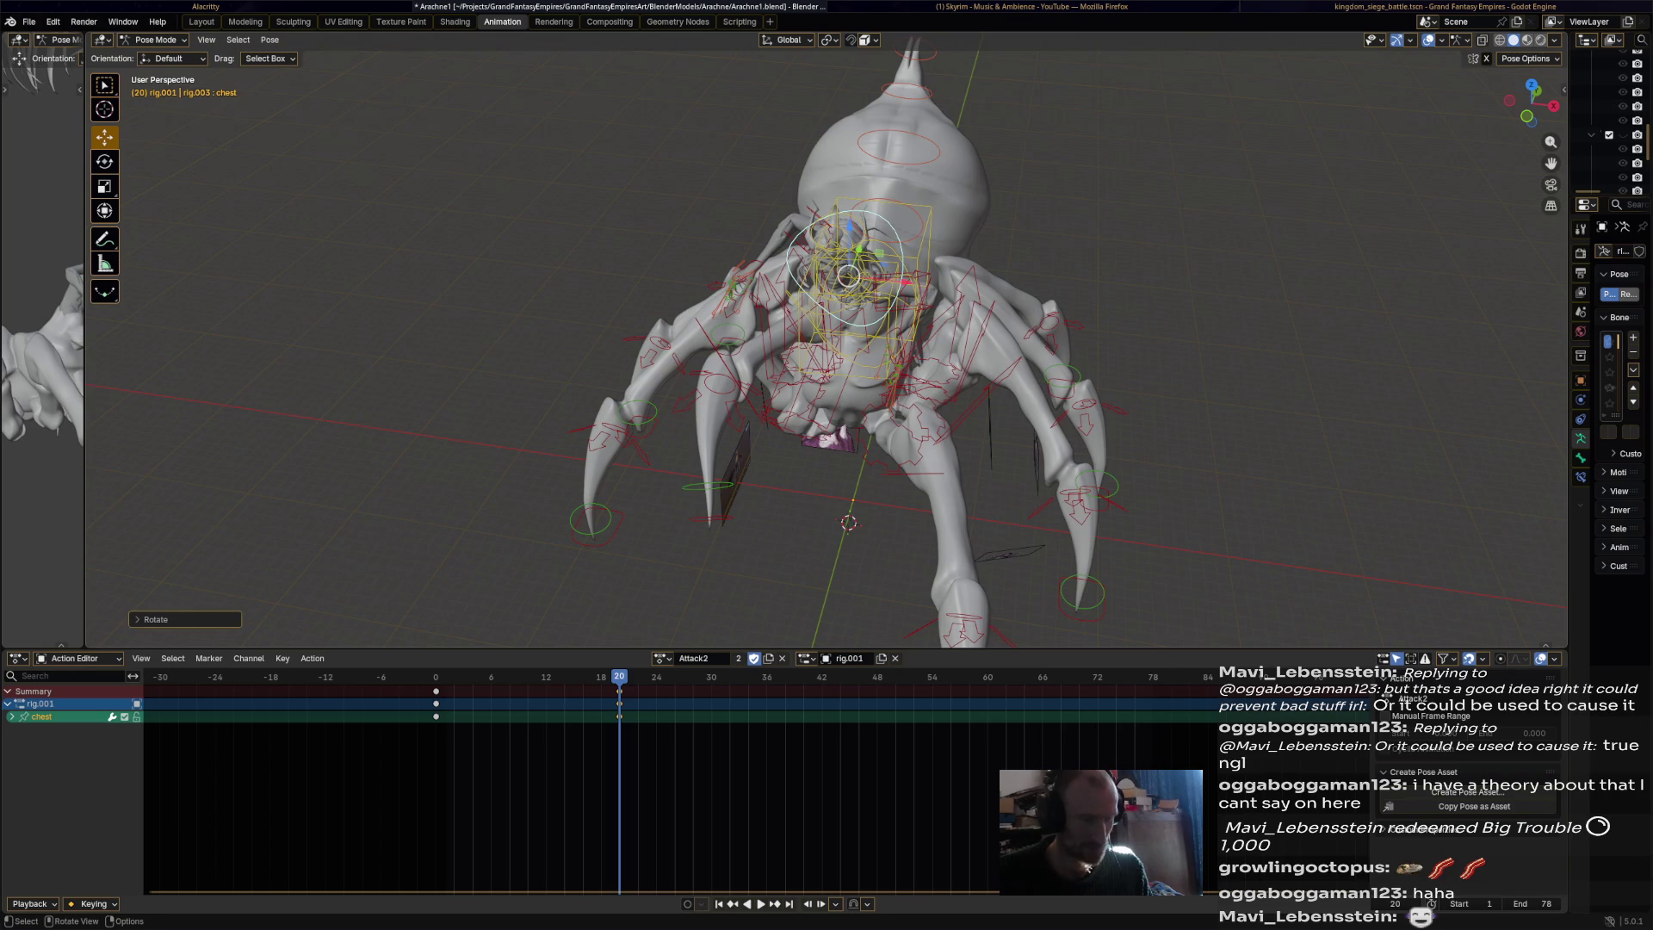
{"action": "key", "text": "space"}
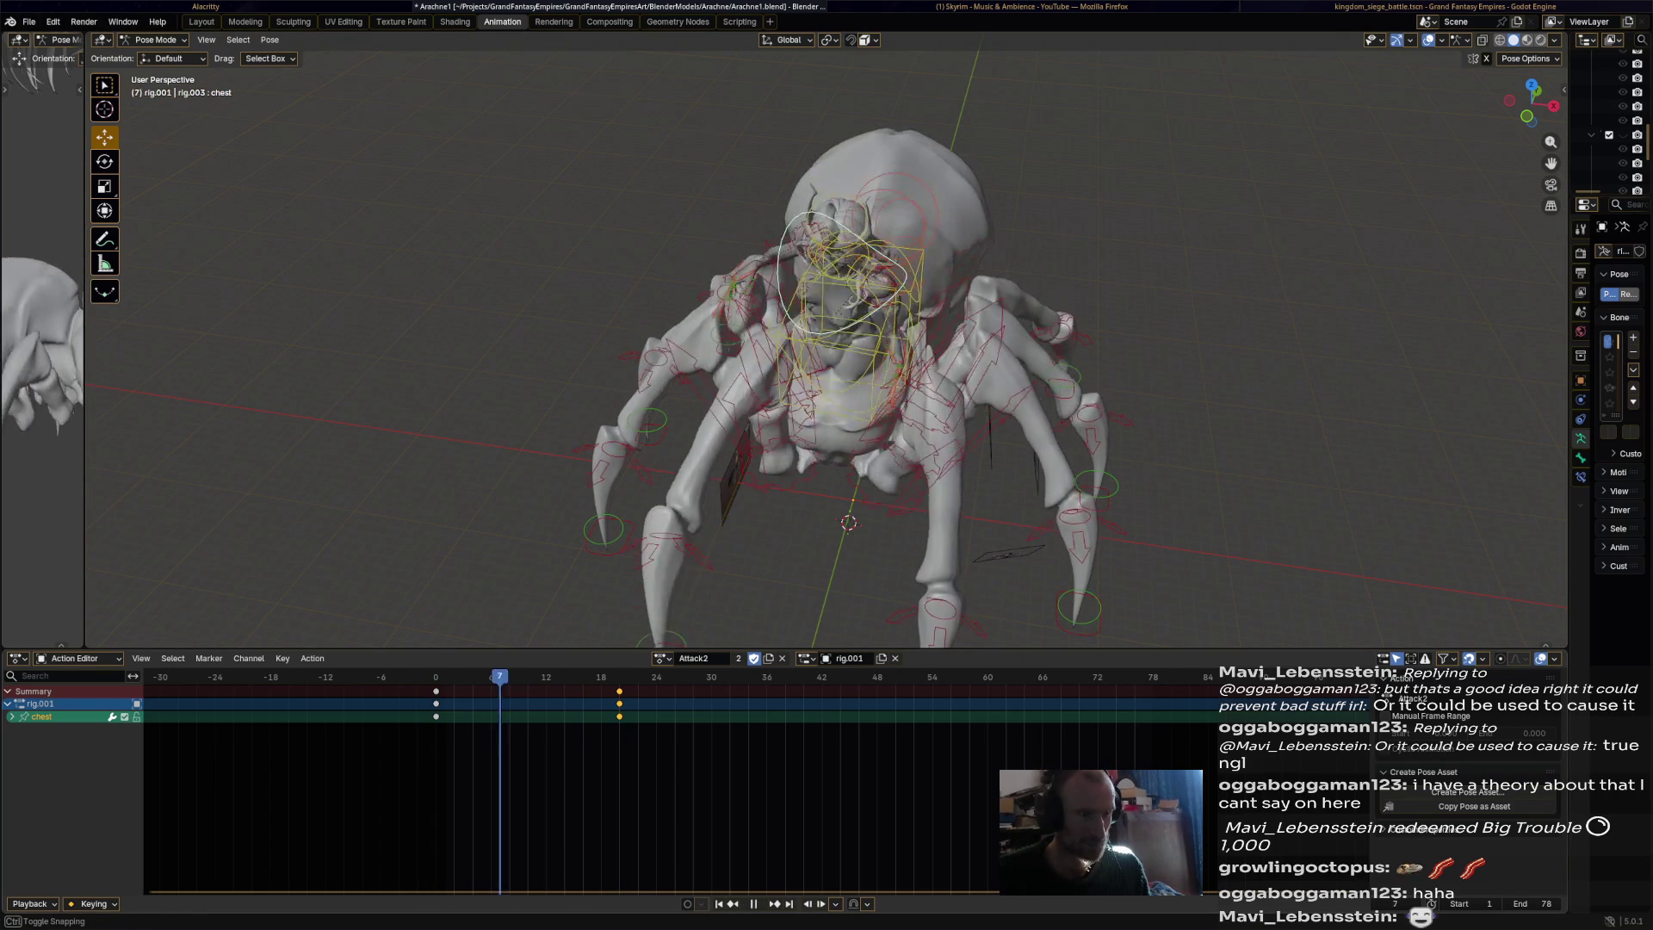
Tilt the chest bone at frame 12, refining its rotation from a top-down view.
{"action": "middle_click_drag", "start_coordinate": [827, 344], "coordinate": [999, 353]}
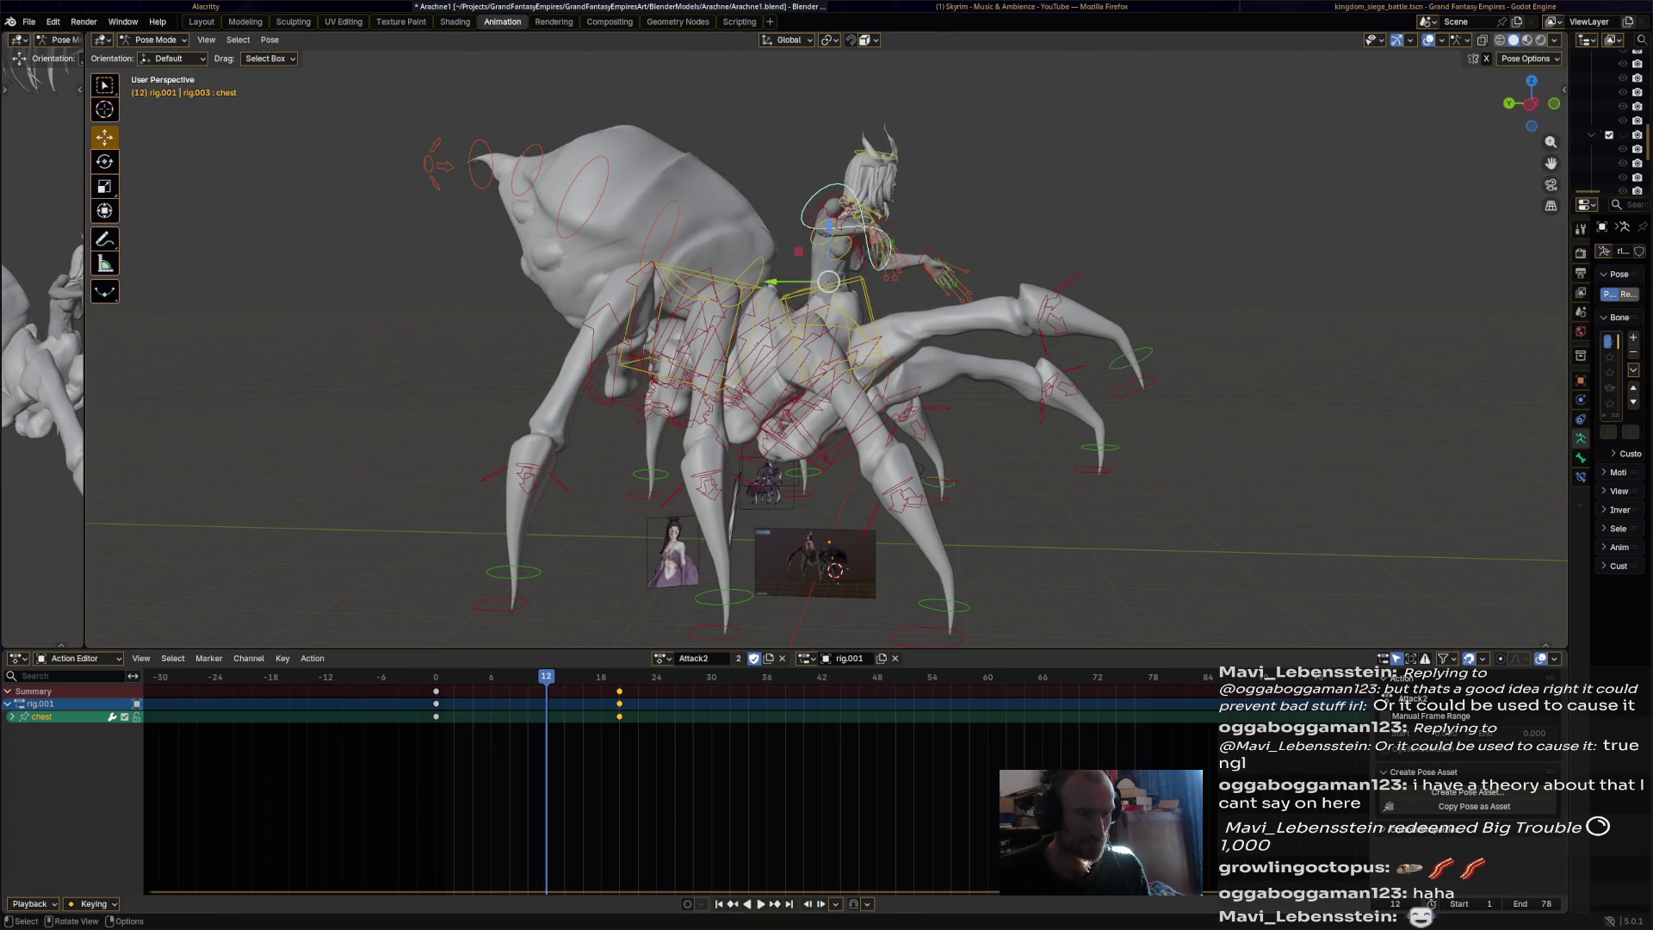
{"action": "key", "text": "r"}
{"action": "left_click", "coordinate": [861, 109]}
{"action": "middle_click_drag", "start_coordinate": [861, 112], "coordinate": [861, 284]}
{"action": "key", "text": "r"}
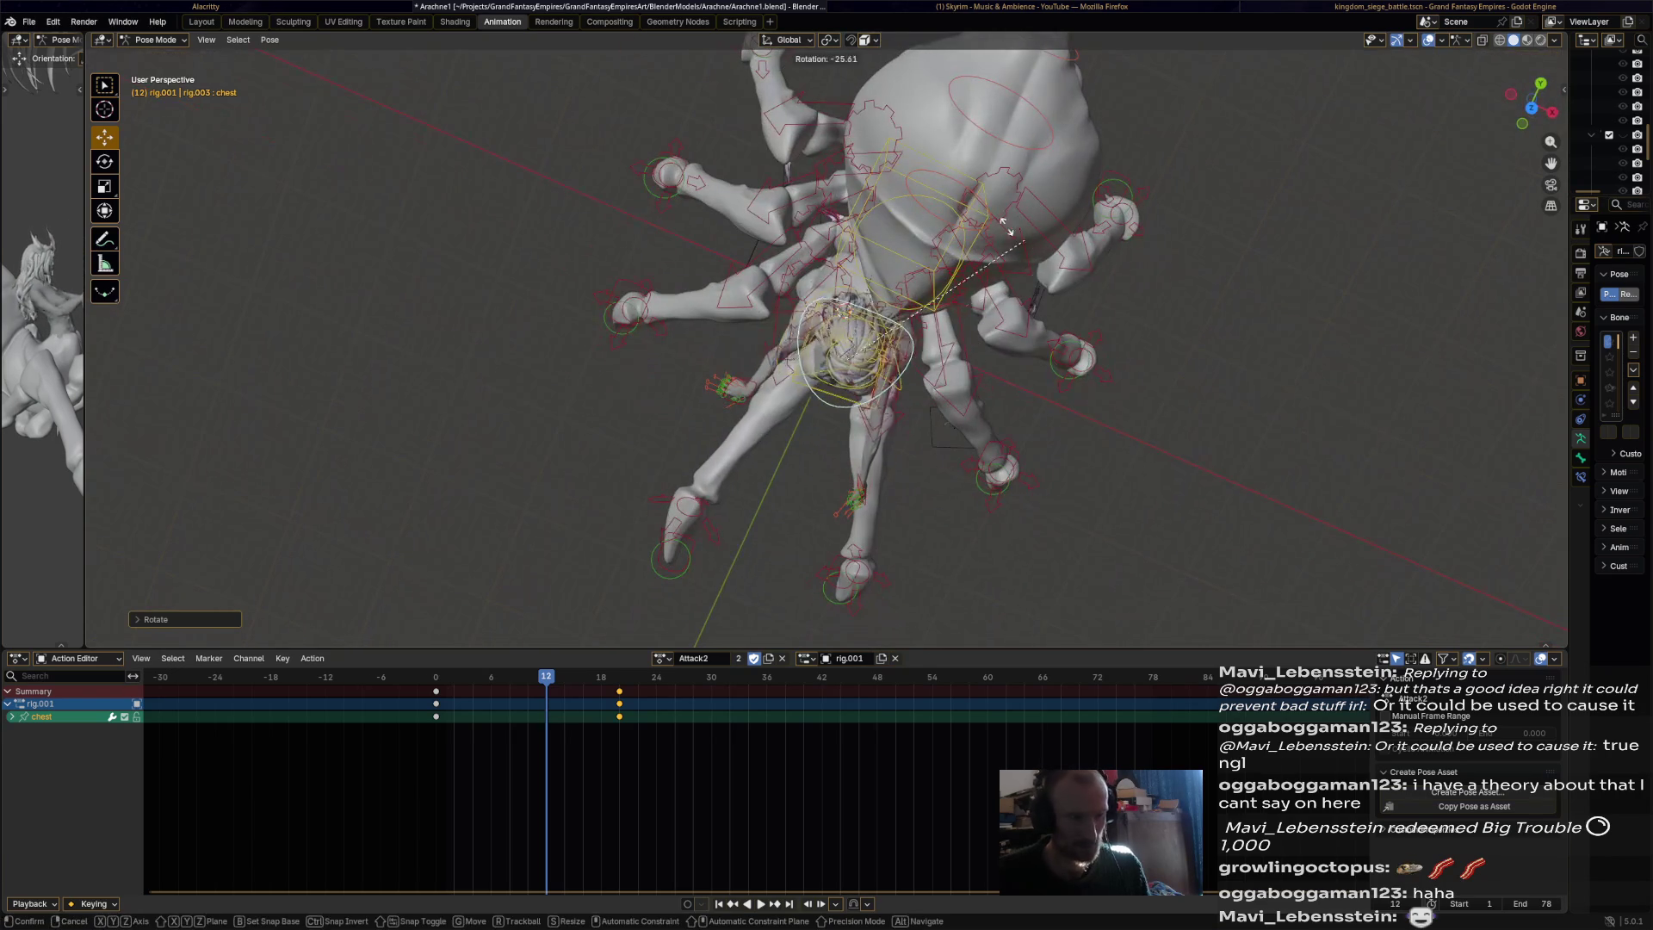
{"action": "left_click", "coordinate": [961, 208]}
{"action": "mouse_move", "coordinate": [844, 362]}
{"action": "middle_mouse_down"}
{"action": "mouse_move", "coordinate": [844, 258]}
{"action": "mouse_move", "coordinate": [904, 293]}
{"action": "mouse_move", "coordinate": [835, 314]}
{"action": "mouse_move", "coordinate": [848, 292]}
{"action": "mouse_move", "coordinate": [827, 254]}
{"action": "middle_mouse_up"}
{"action": "scroll", "coordinate": [895, 275], "scroll_direction": "down", "scroll_amount": 5}
{"action": "scroll", "coordinate": [830, 284], "scroll_direction": "up", "scroll_amount": 6}
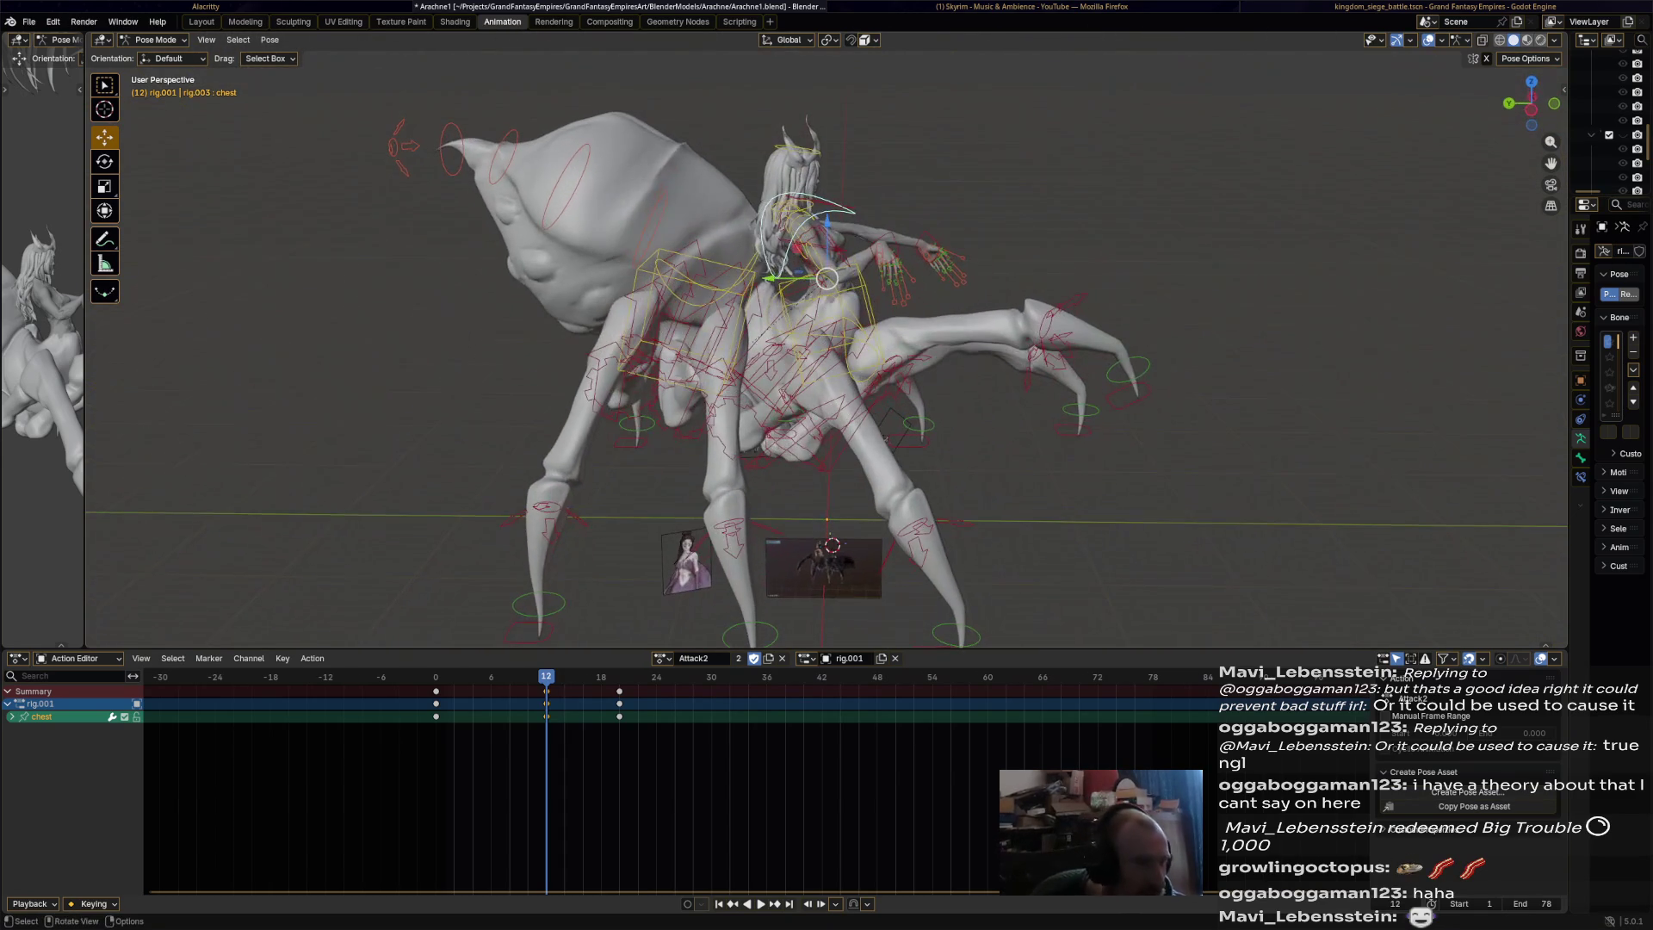
Set a new chest rotation at frame 30.
{"action": "key", "text": "space"}
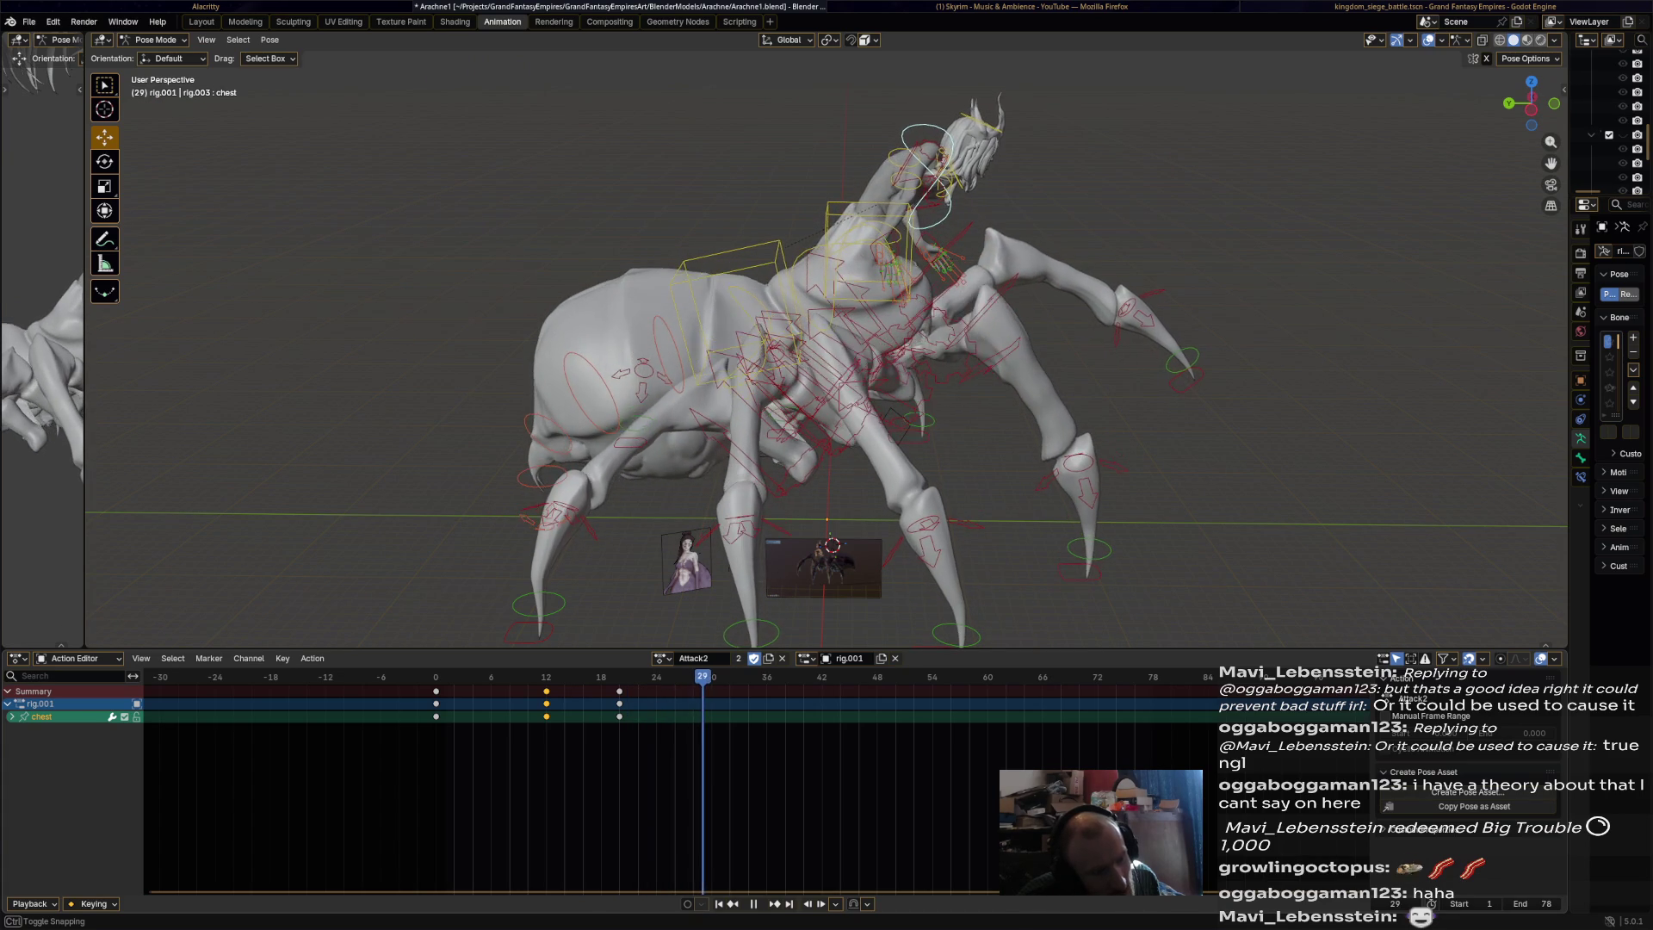
{"action": "key", "text": "space"}
{"action": "scroll", "coordinate": [827, 344], "scroll_direction": "up", "scroll_amount": 1}
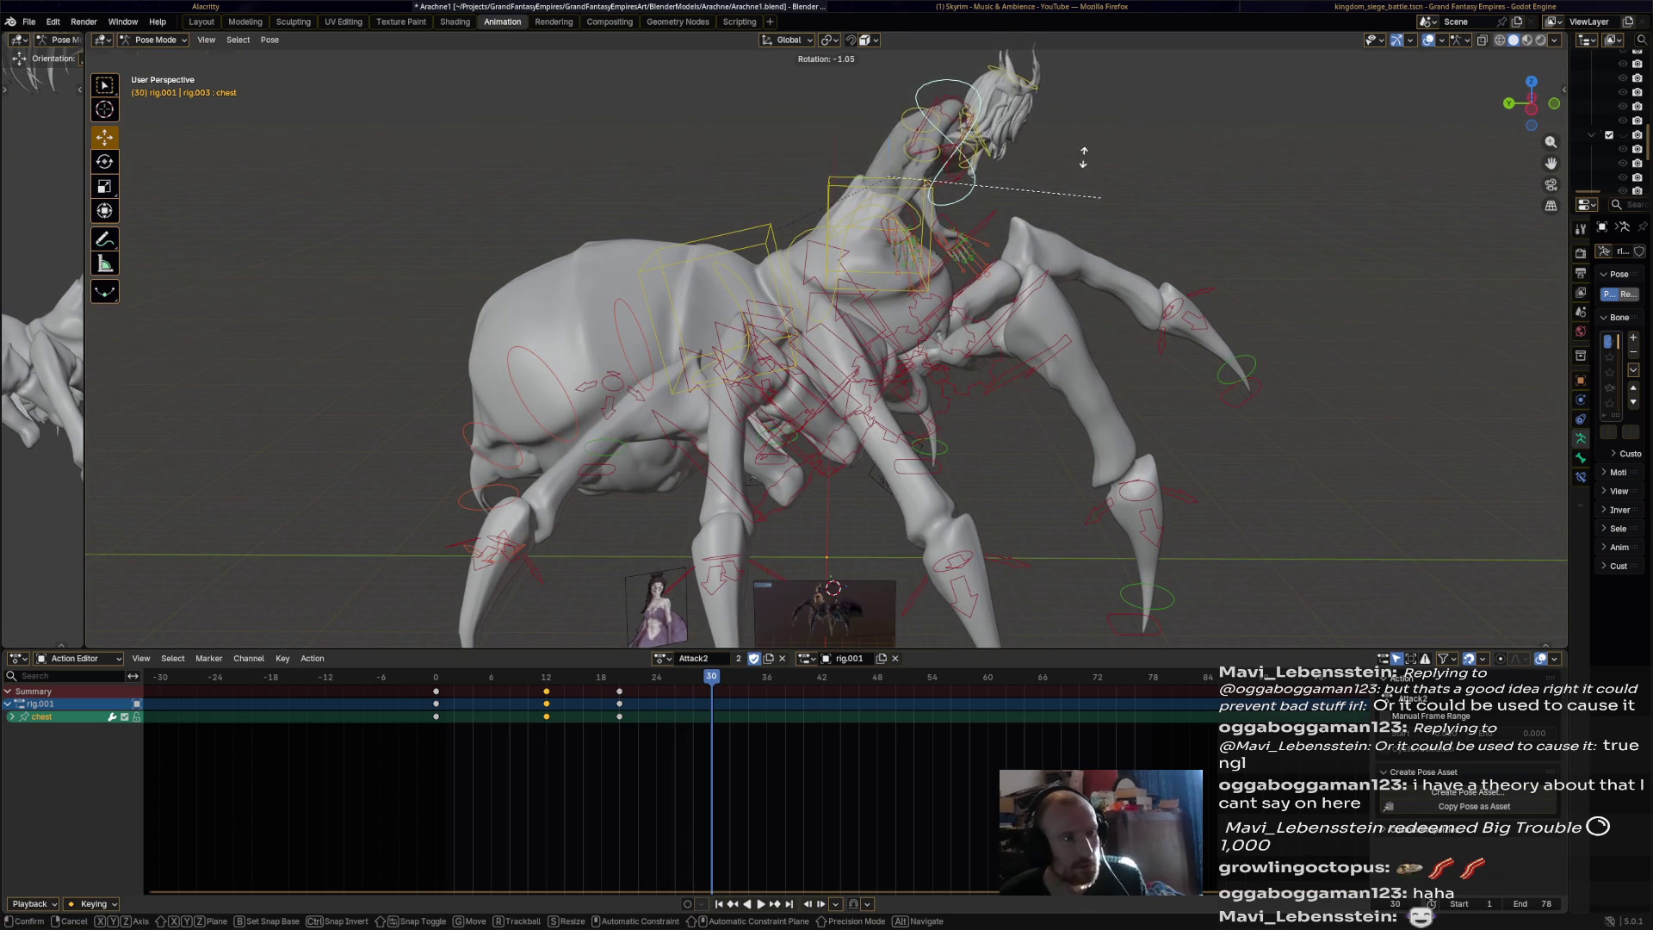
{"action": "left_click", "coordinate": [898, 635]}
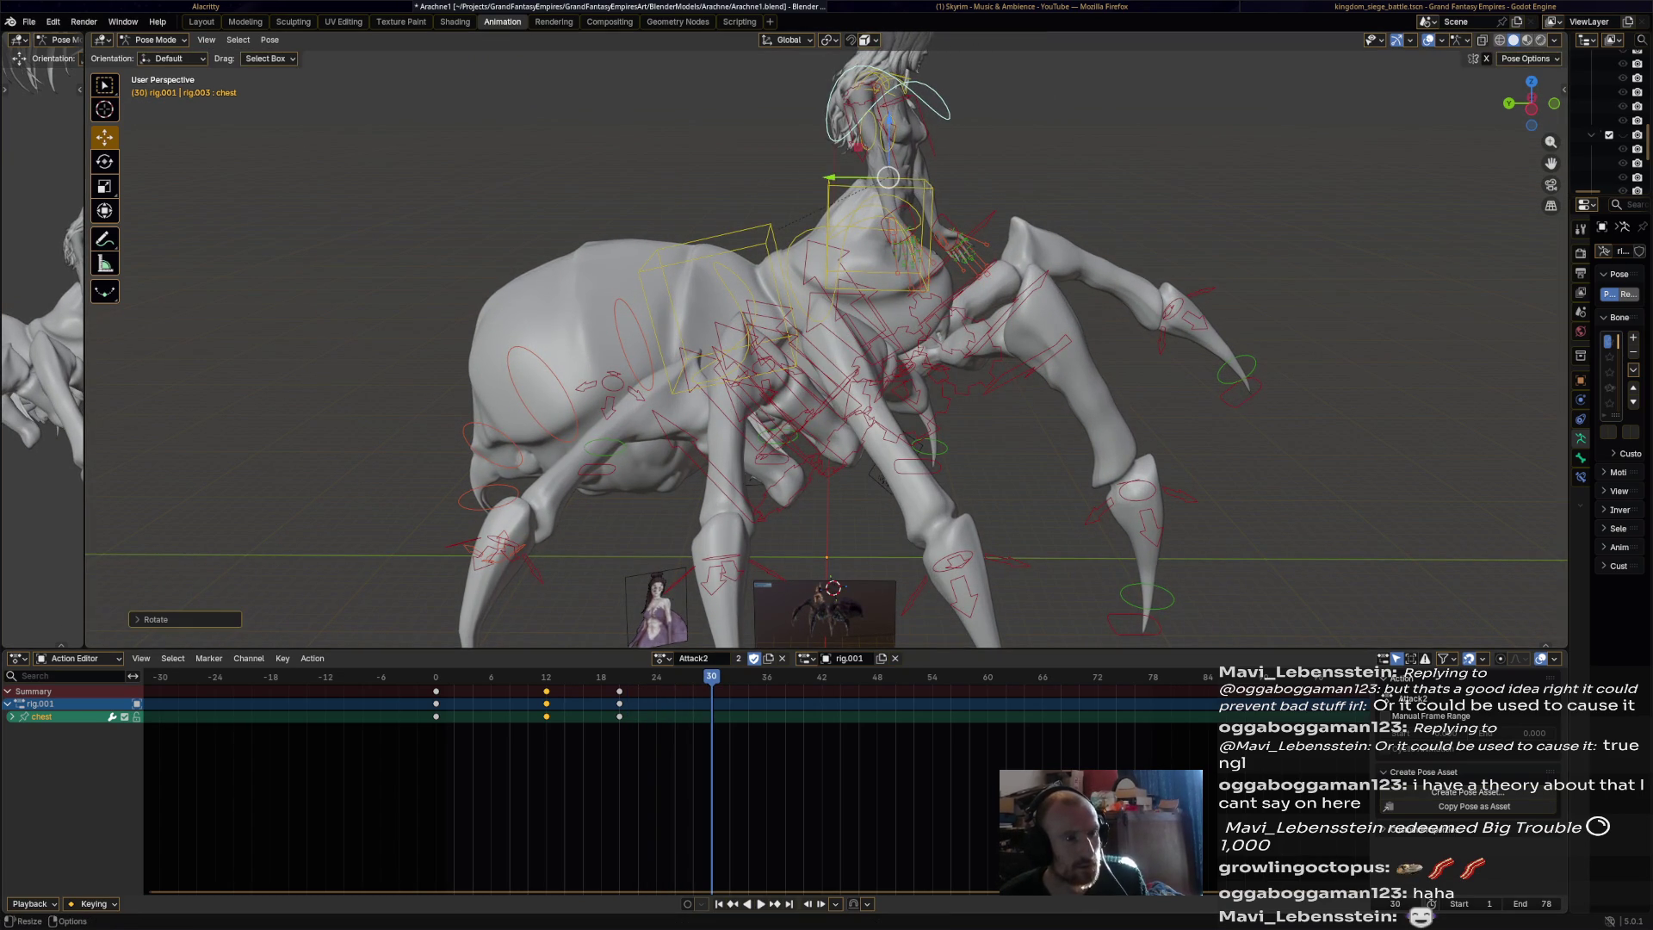
Rotate the chest bone at frame 24.
{"action": "middle_click_drag", "start_coordinate": [833, 588], "coordinate": [855, 605]}
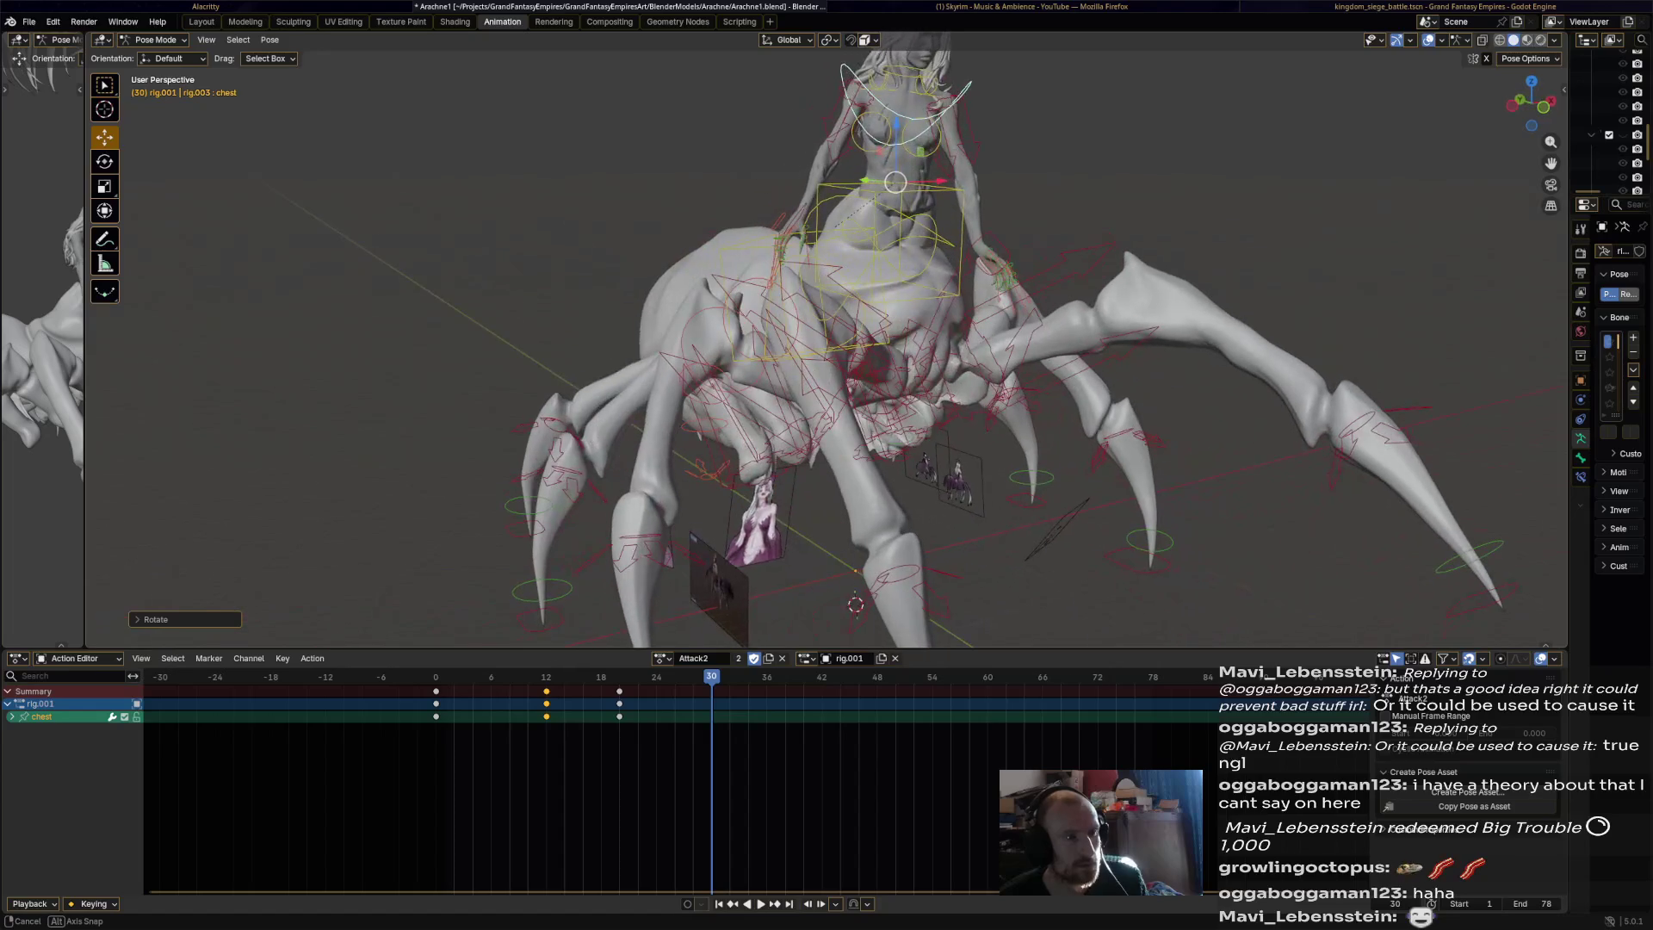
{"action": "key", "text": "shift+ctrl+space"}
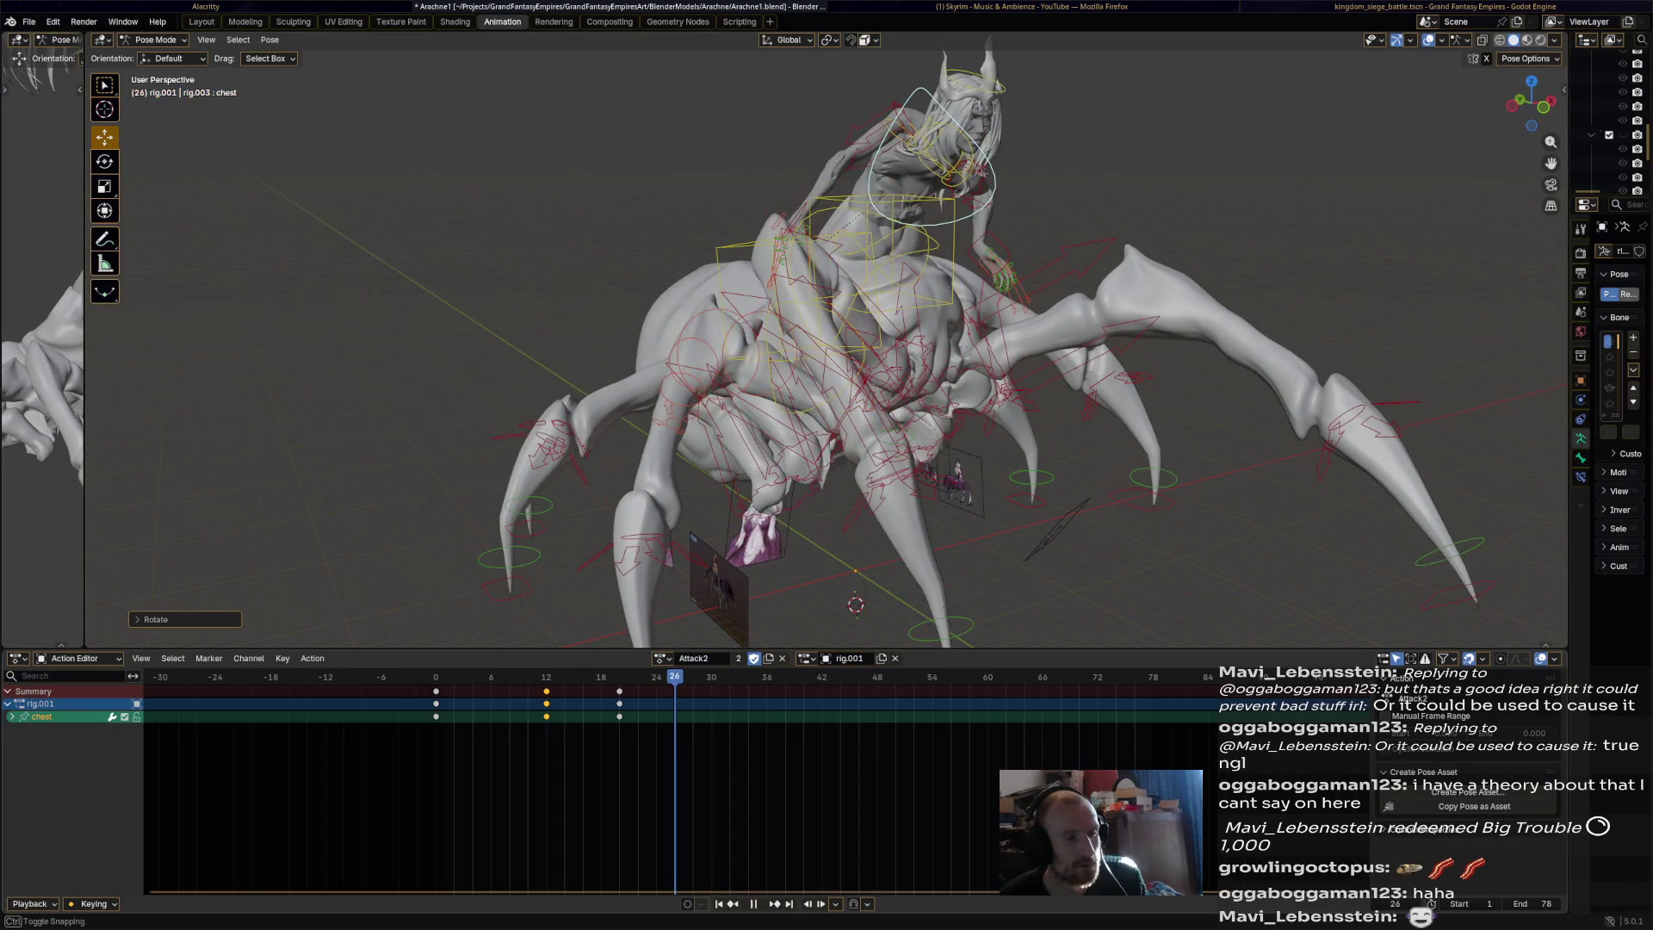
{"action": "middle_click_drag", "start_coordinate": [855, 604], "coordinate": [909, 476]}
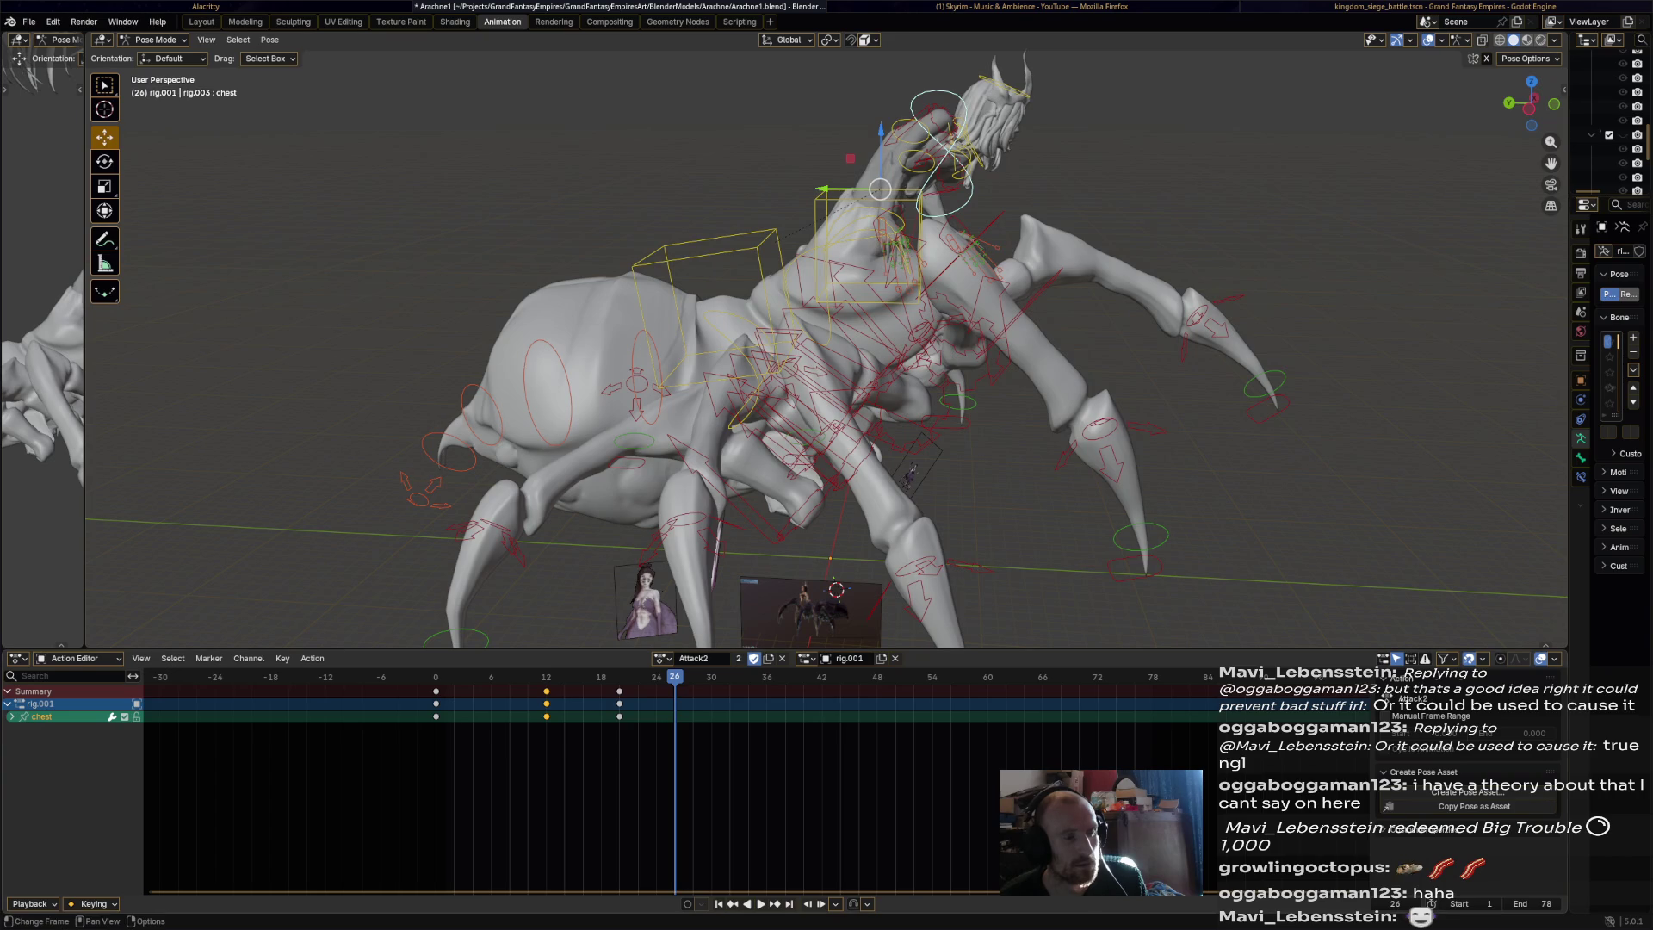
{"action": "key", "text": "shift+ctrl+space"}
{"action": "middle_click_drag", "start_coordinate": [909, 476], "coordinate": [857, 482]}
{"action": "key", "text": "r"}
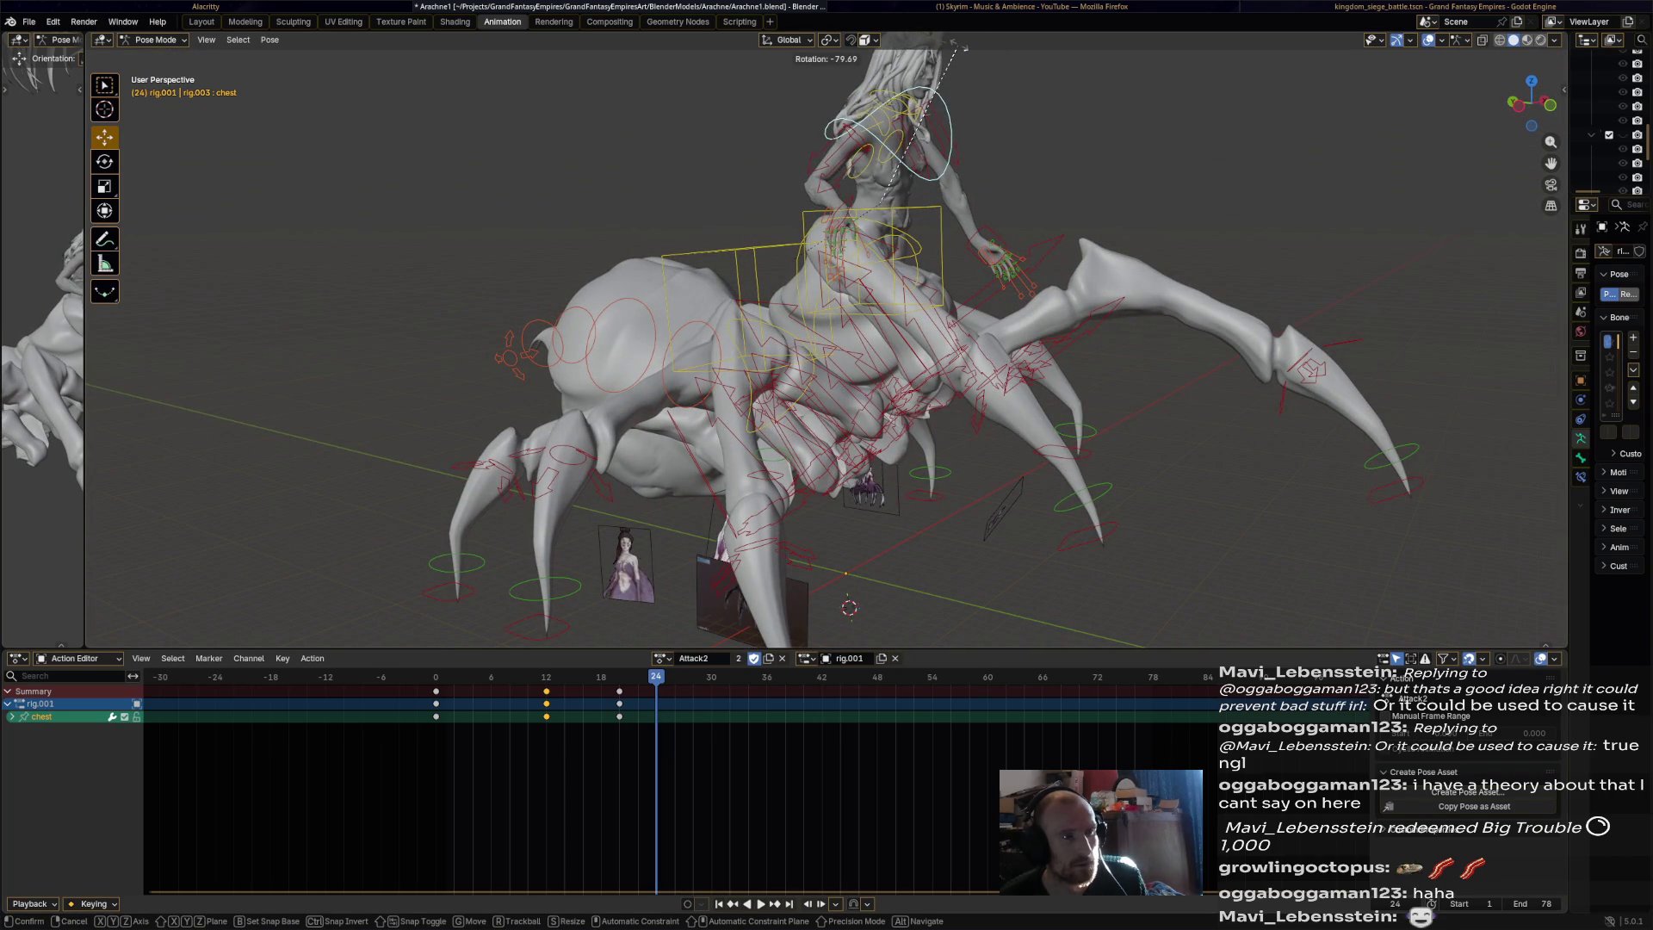
{"action": "left_click", "coordinate": [939, 50]}
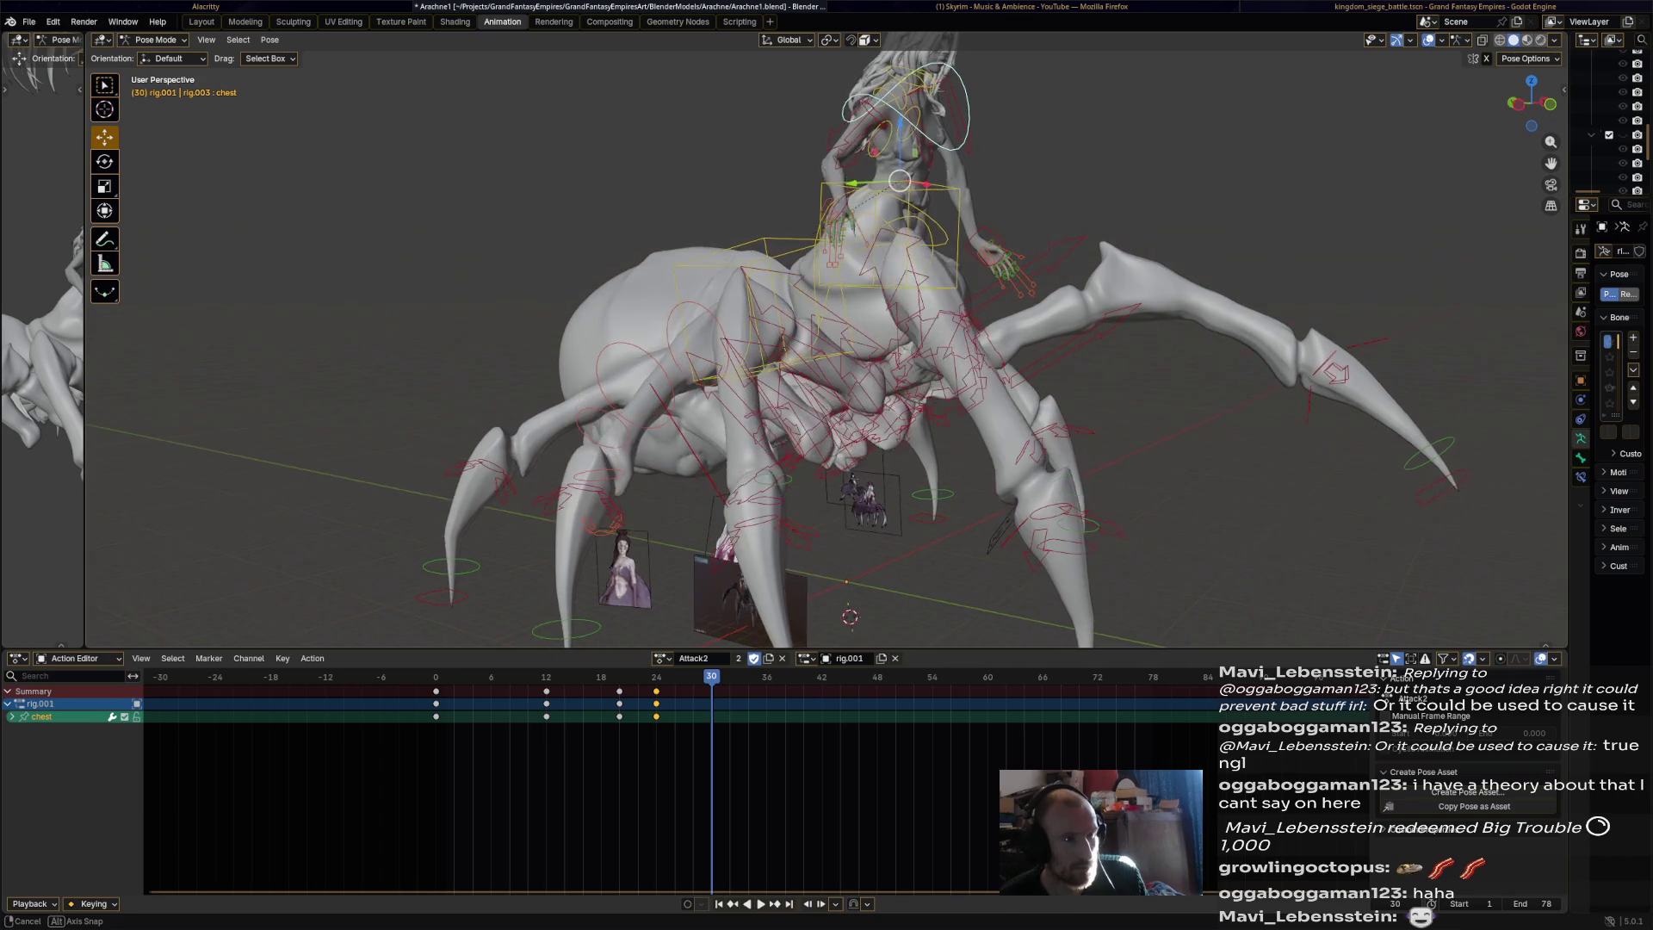
Refine the chest rotation at frame 30 from a rear view, then replay to frame 24.
{"action": "key", "text": "space"}
{"action": "middle_click_drag", "start_coordinate": [861, 387], "coordinate": [775, 370]}
{"action": "key", "text": "r"}
{"action": "key", "text": "Return"}
{"action": "mouse_move", "coordinate": [860, 187]}
{"action": "middle_mouse_down"}
{"action": "mouse_move", "coordinate": [1072, 129]}
{"action": "mouse_move", "coordinate": [895, 120]}
{"action": "middle_mouse_up"}
{"action": "key", "text": "r"}
{"action": "left_click", "coordinate": [1055, 108]}
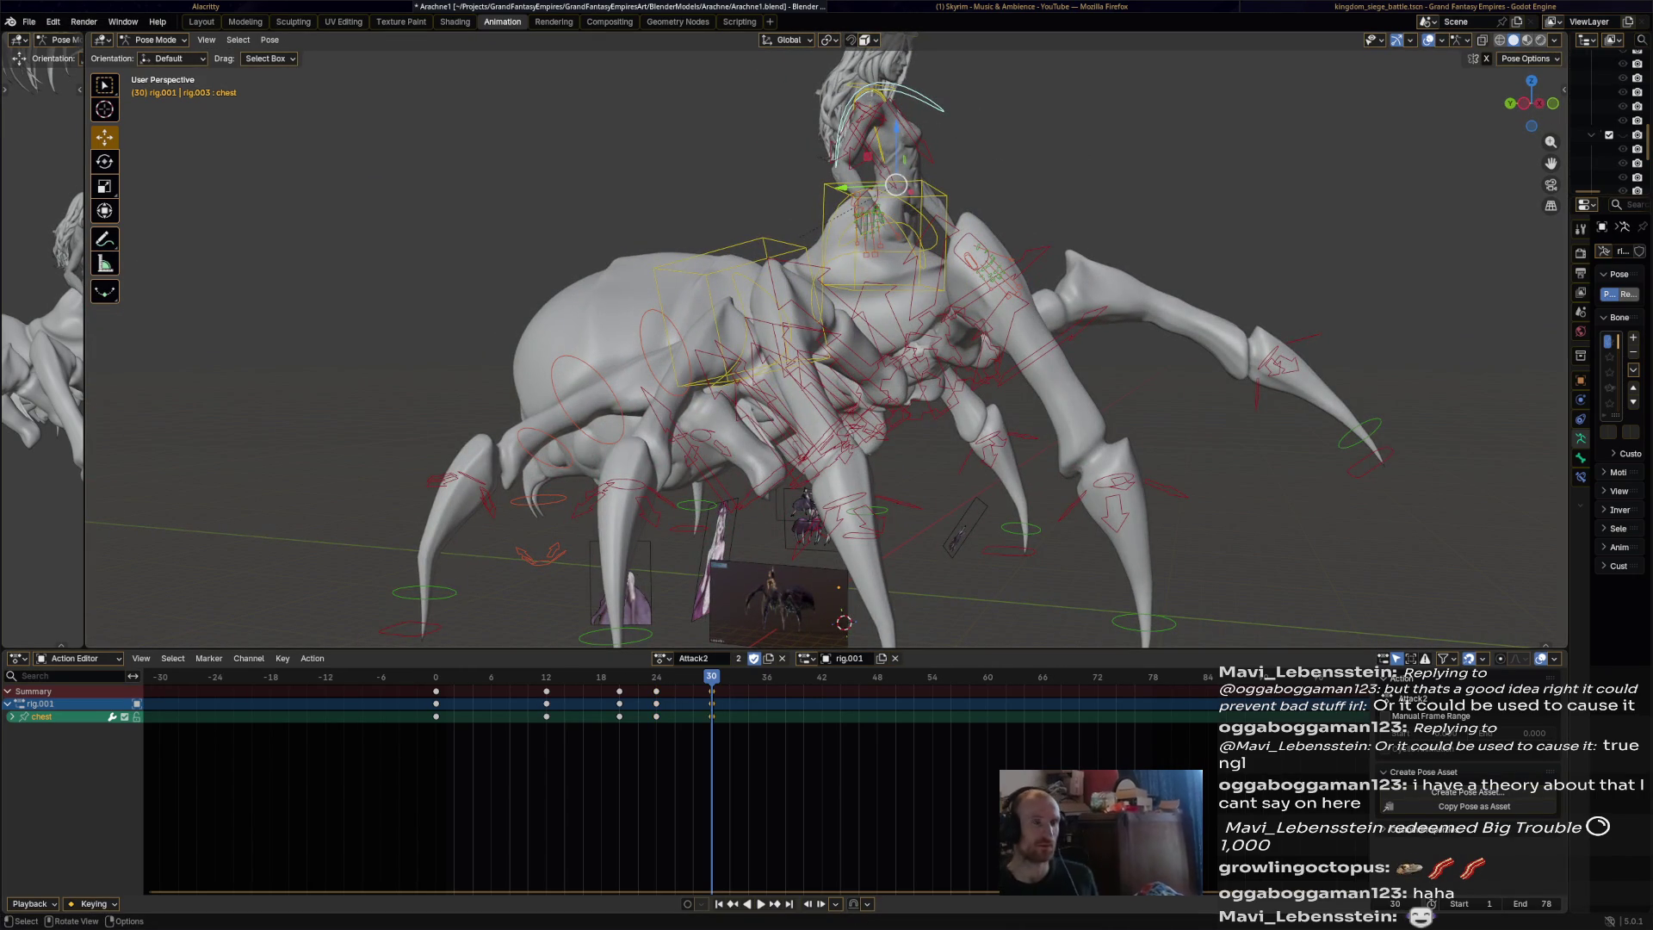
{"action": "key", "text": "space"}
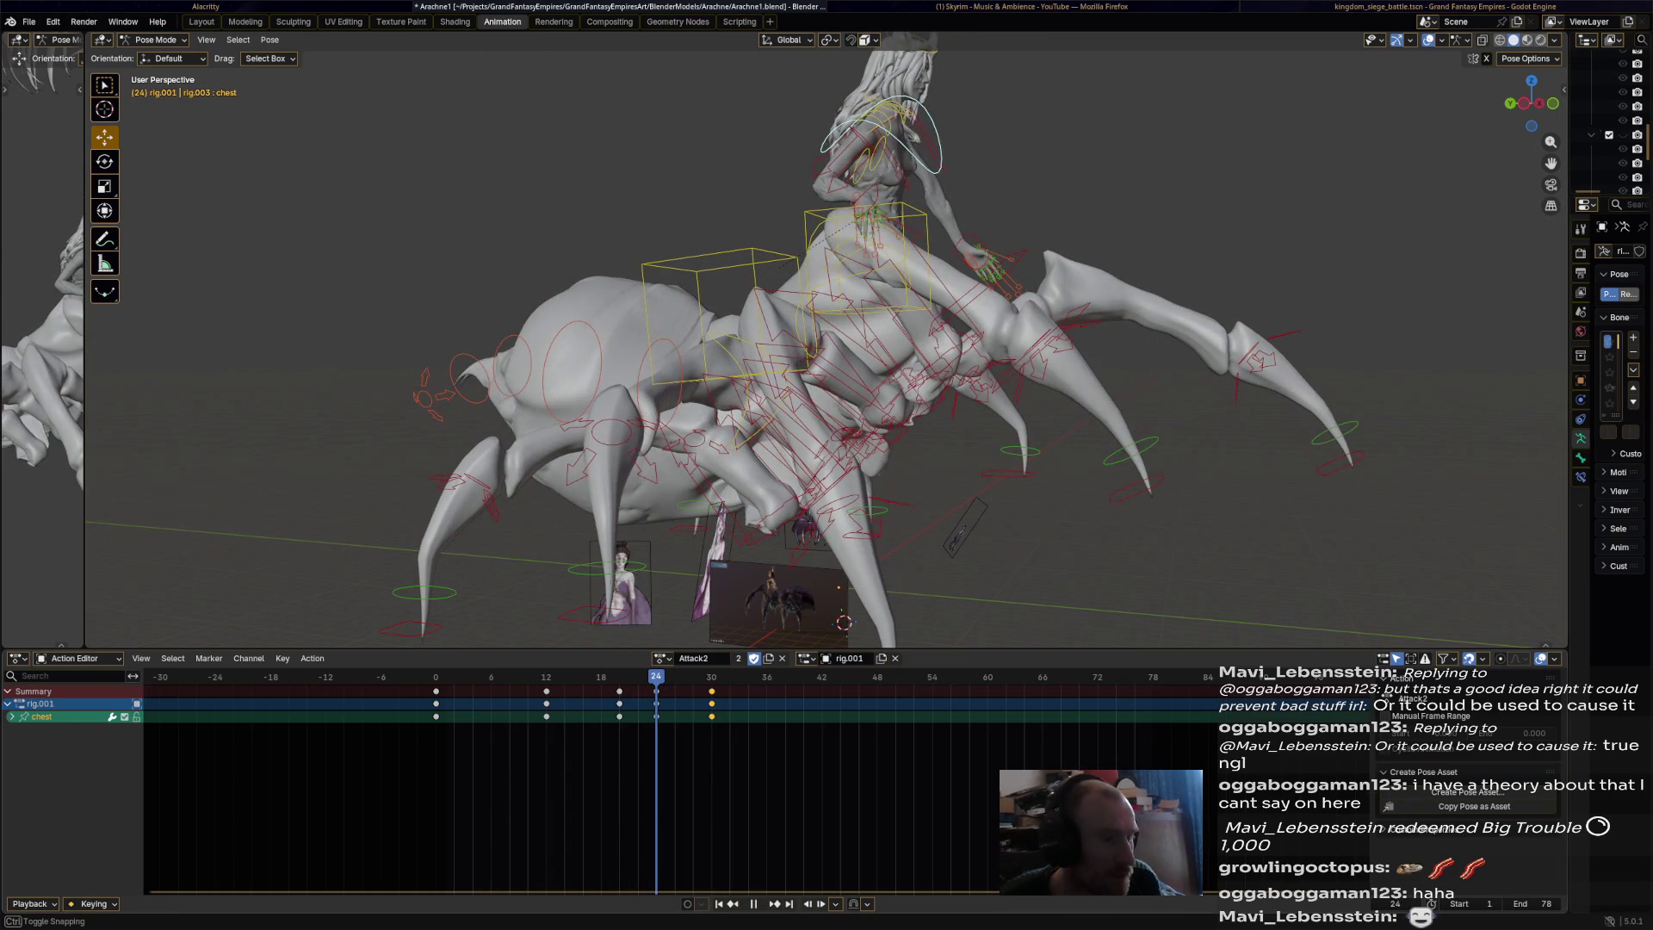
{"action": "key", "text": "space"}
{"action": "scroll", "coordinate": [861, 224], "scroll_direction": "up", "scroll_amount": 5}
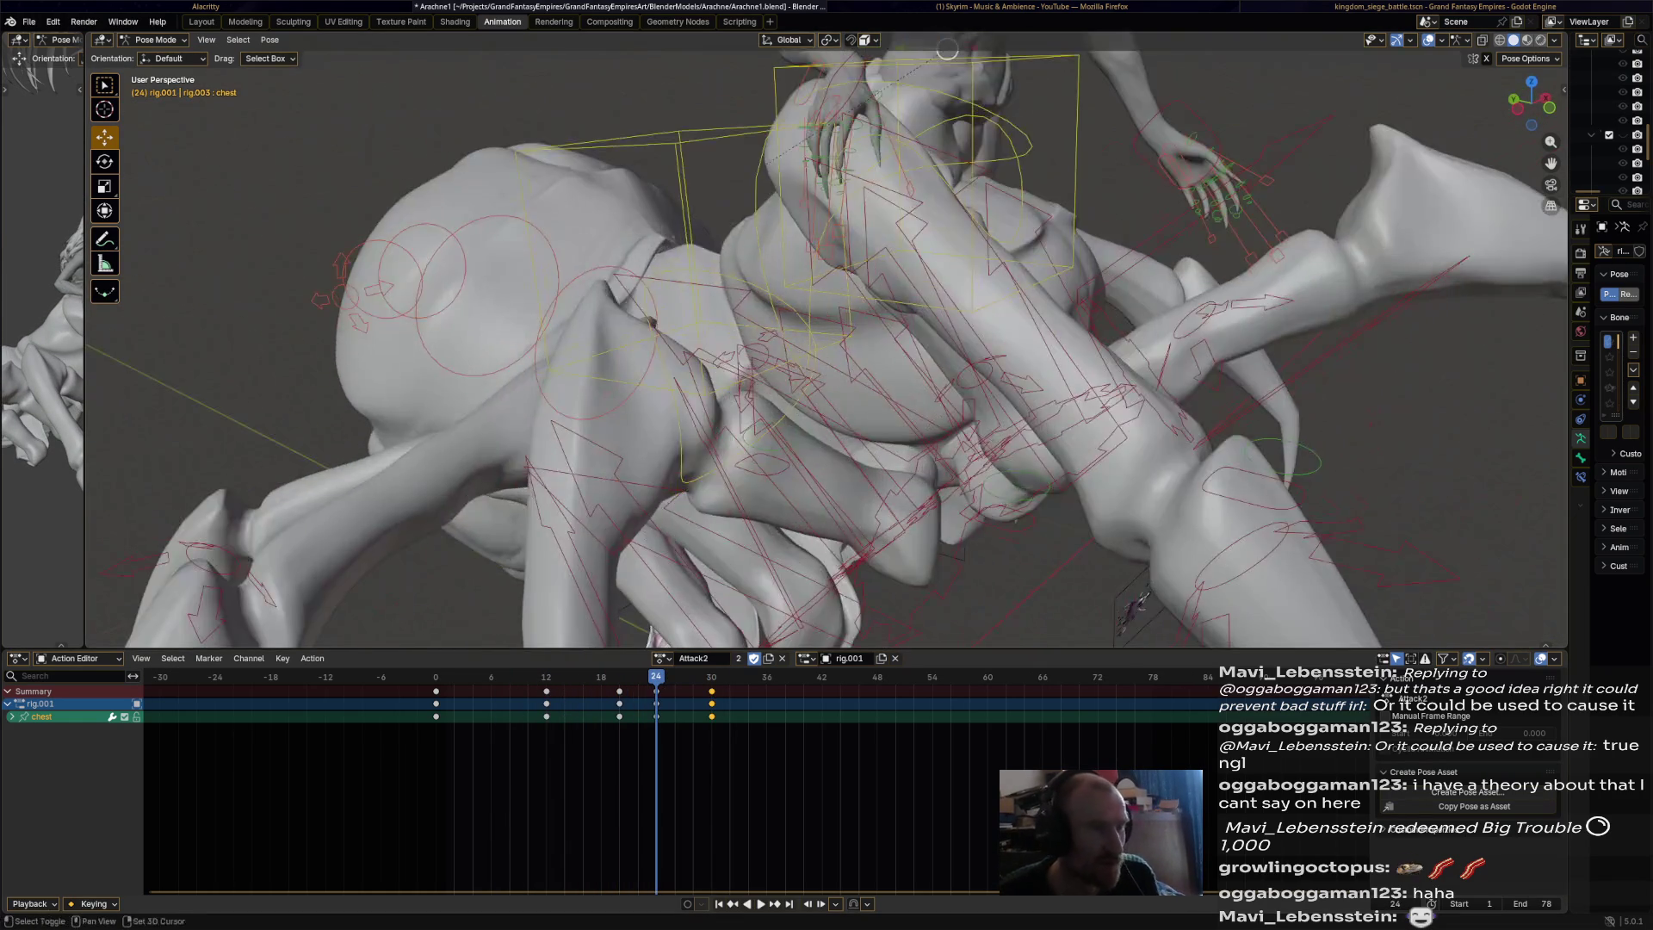
Rotate the chest.001 bone at frame 24, after cancelling a stray torso move.
{"action": "middle_click_drag", "start_coordinate": [827, 387], "coordinate": [805, 263]}
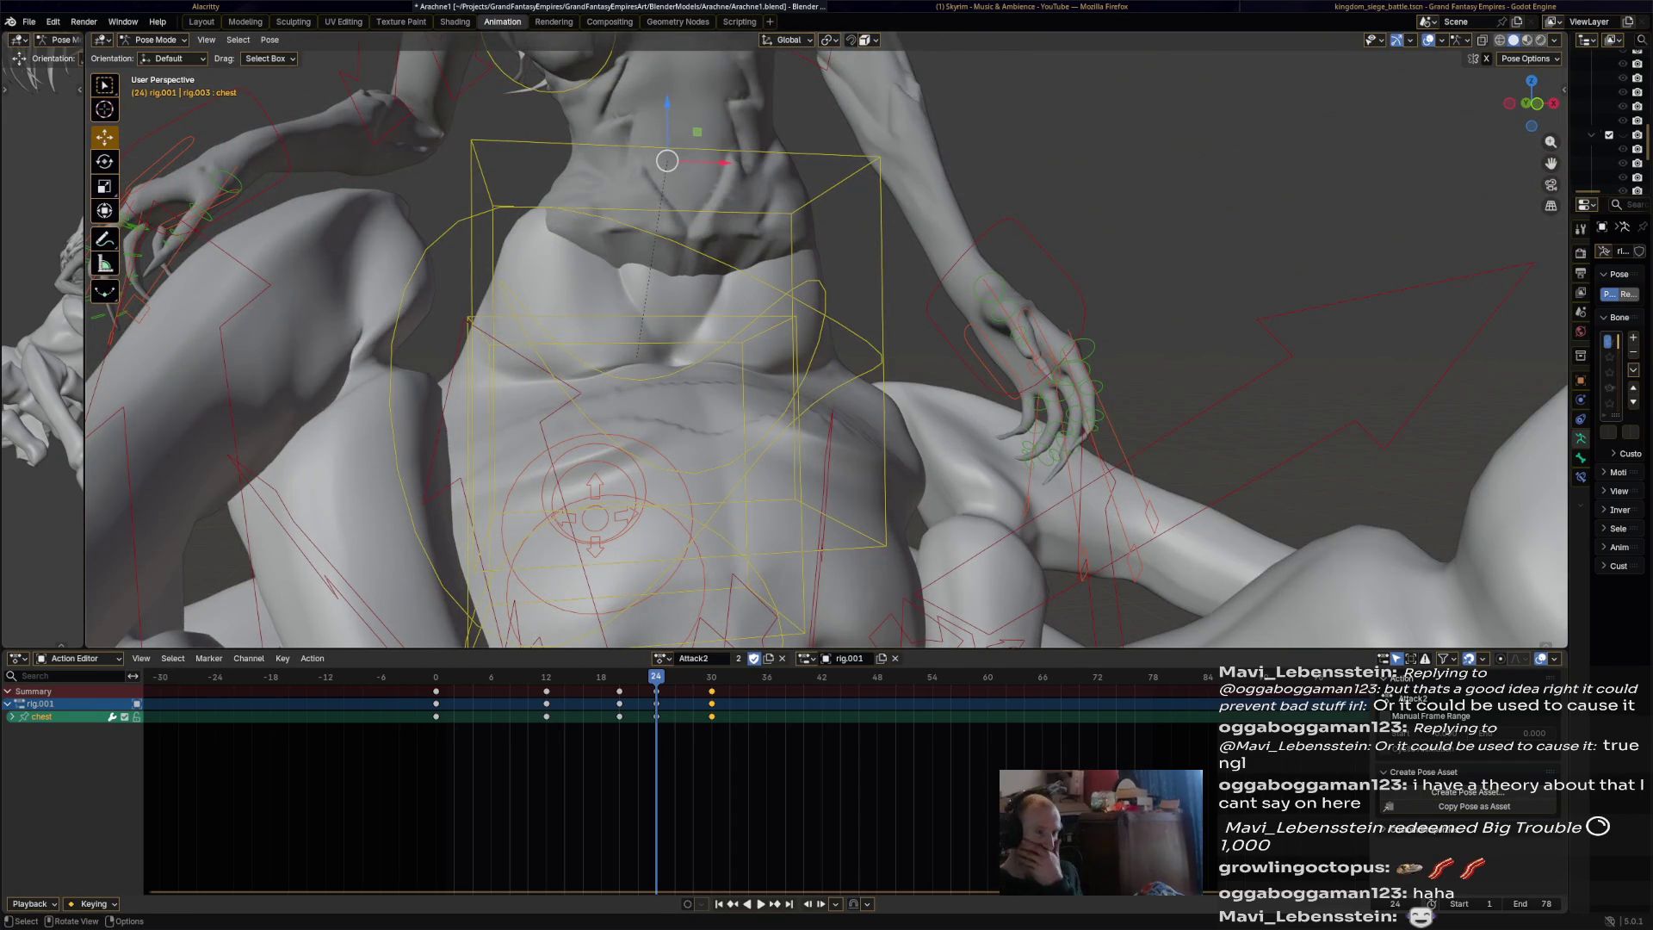
{"action": "middle_click_drag", "start_coordinate": [826, 344], "coordinate": [758, 323]}
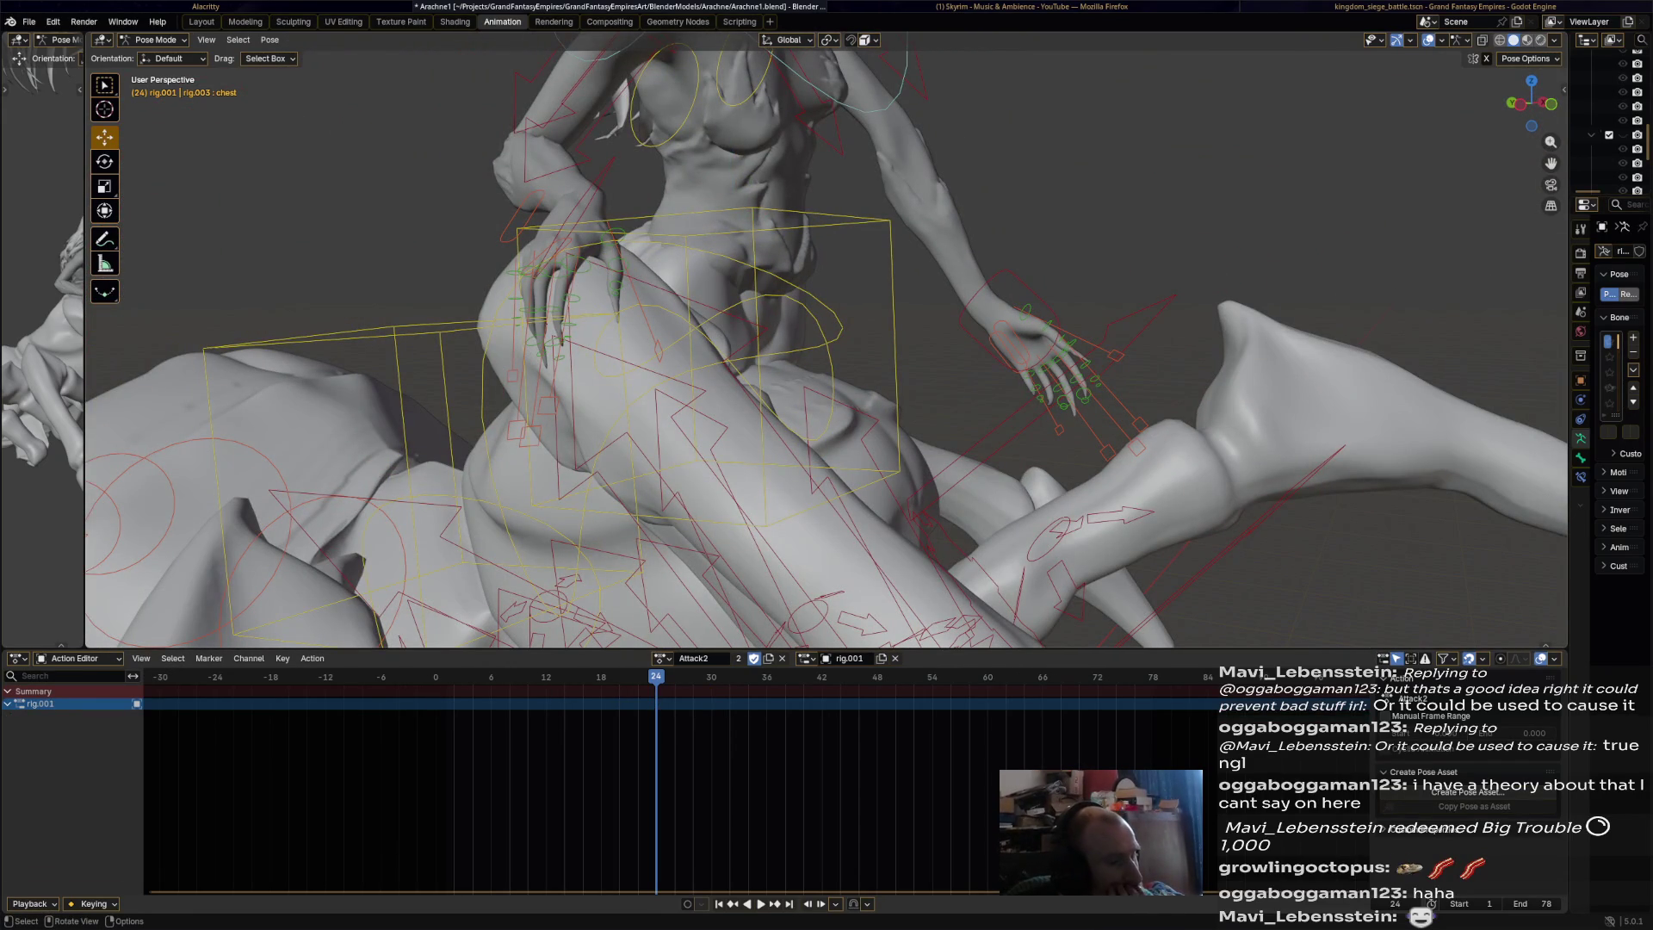
{"action": "left_click", "coordinate": [893, 344]}
{"action": "left_click_drag", "start_coordinate": [719, 355], "coordinate": [637, 350]}
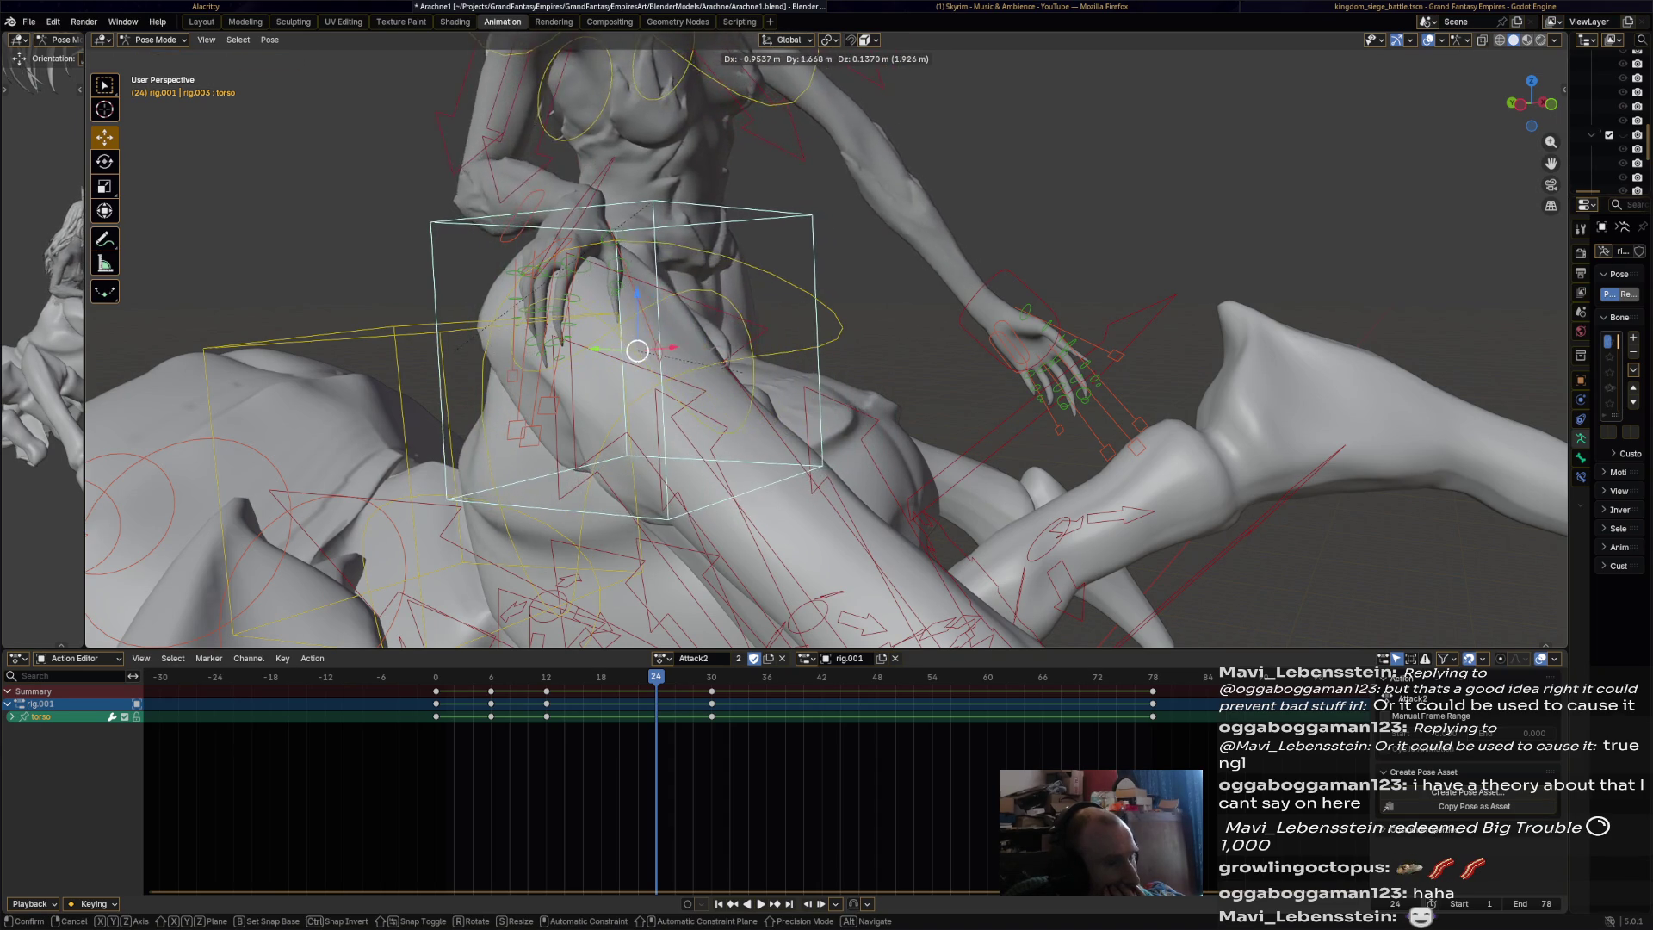
{"action": "key", "text": "Escape"}
{"action": "left_click", "coordinate": [839, 327]}
{"action": "key", "text": "r"}
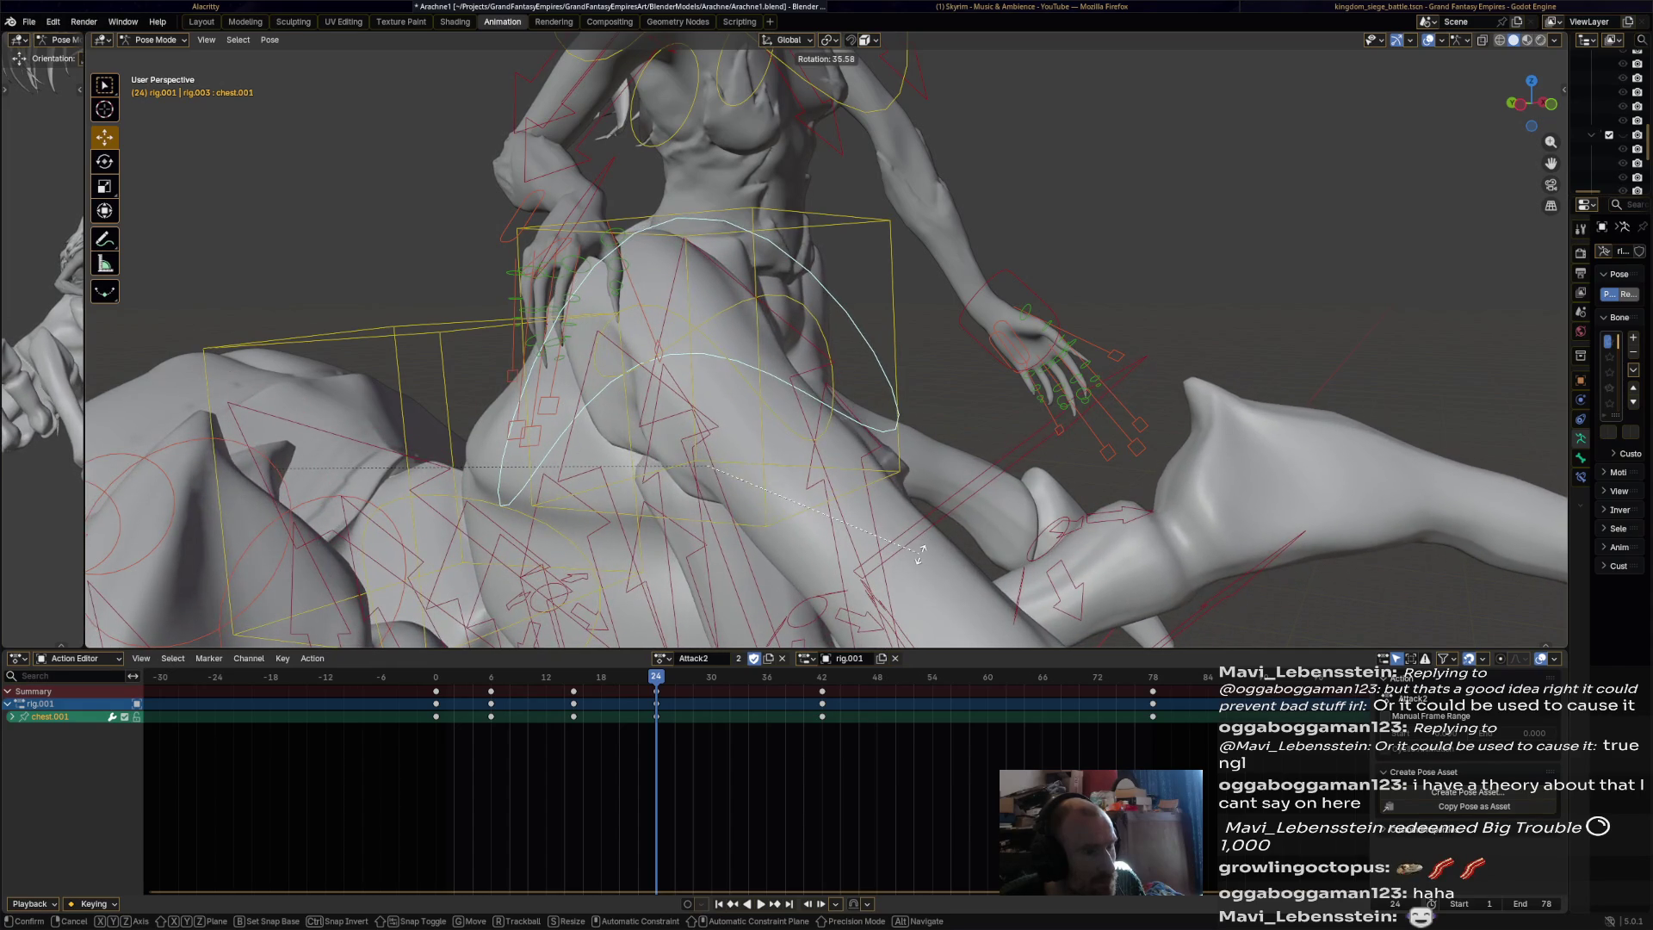
{"action": "left_click", "coordinate": [923, 538]}
Cancel a hips rotation, re-rotate chest.001, and play Attack2 back.
{"action": "left_click", "coordinate": [847, 397]}
{"action": "key", "text": "r"}
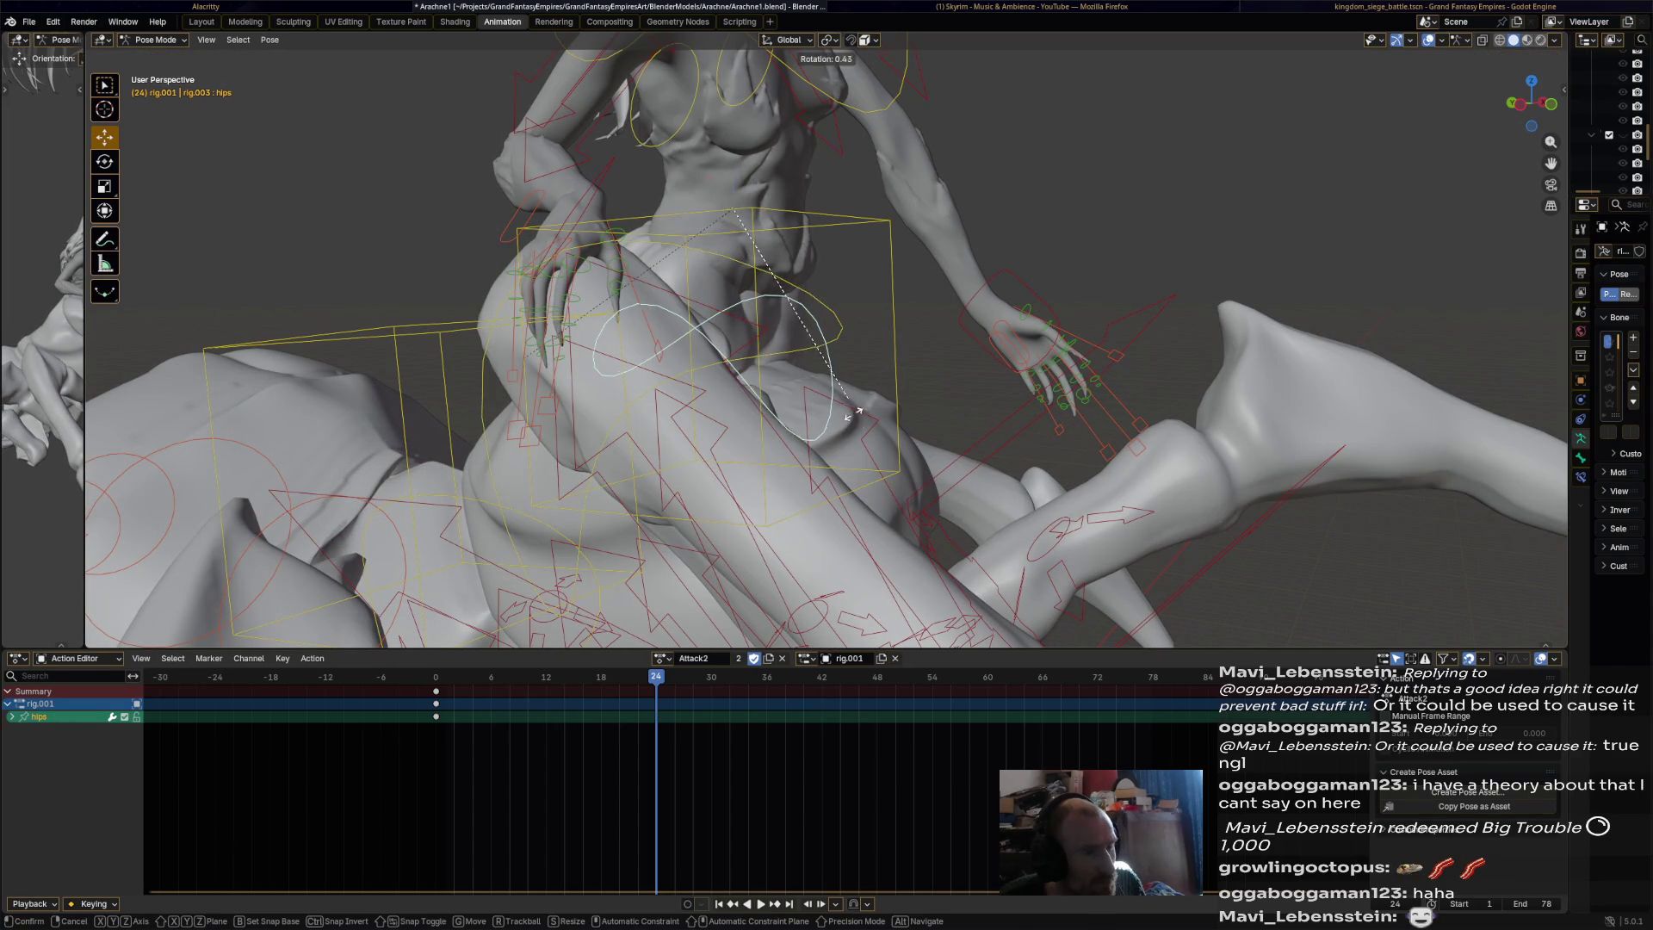
{"action": "right_click", "coordinate": [840, 281]}
{"action": "key", "text": "r"}
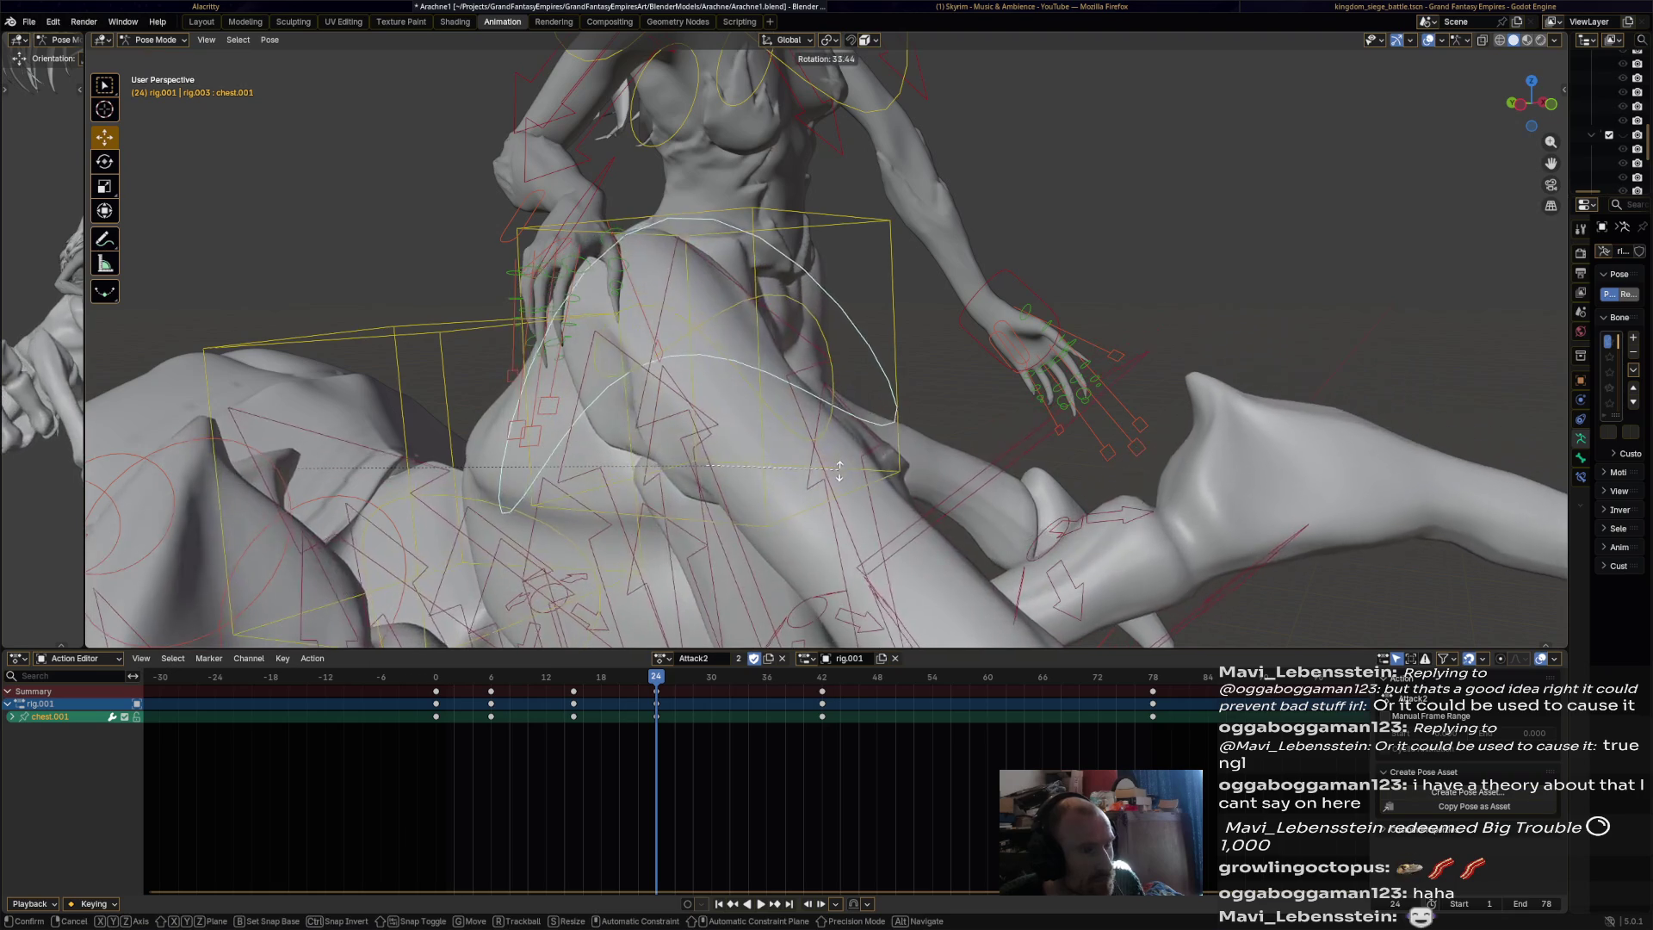
{"action": "key", "text": "Return"}
{"action": "middle_click_drag", "start_coordinate": [826, 344], "coordinate": [922, 314]}
{"action": "middle_click_drag", "start_coordinate": [826, 344], "coordinate": [878, 332]}
{"action": "key", "text": "space"}
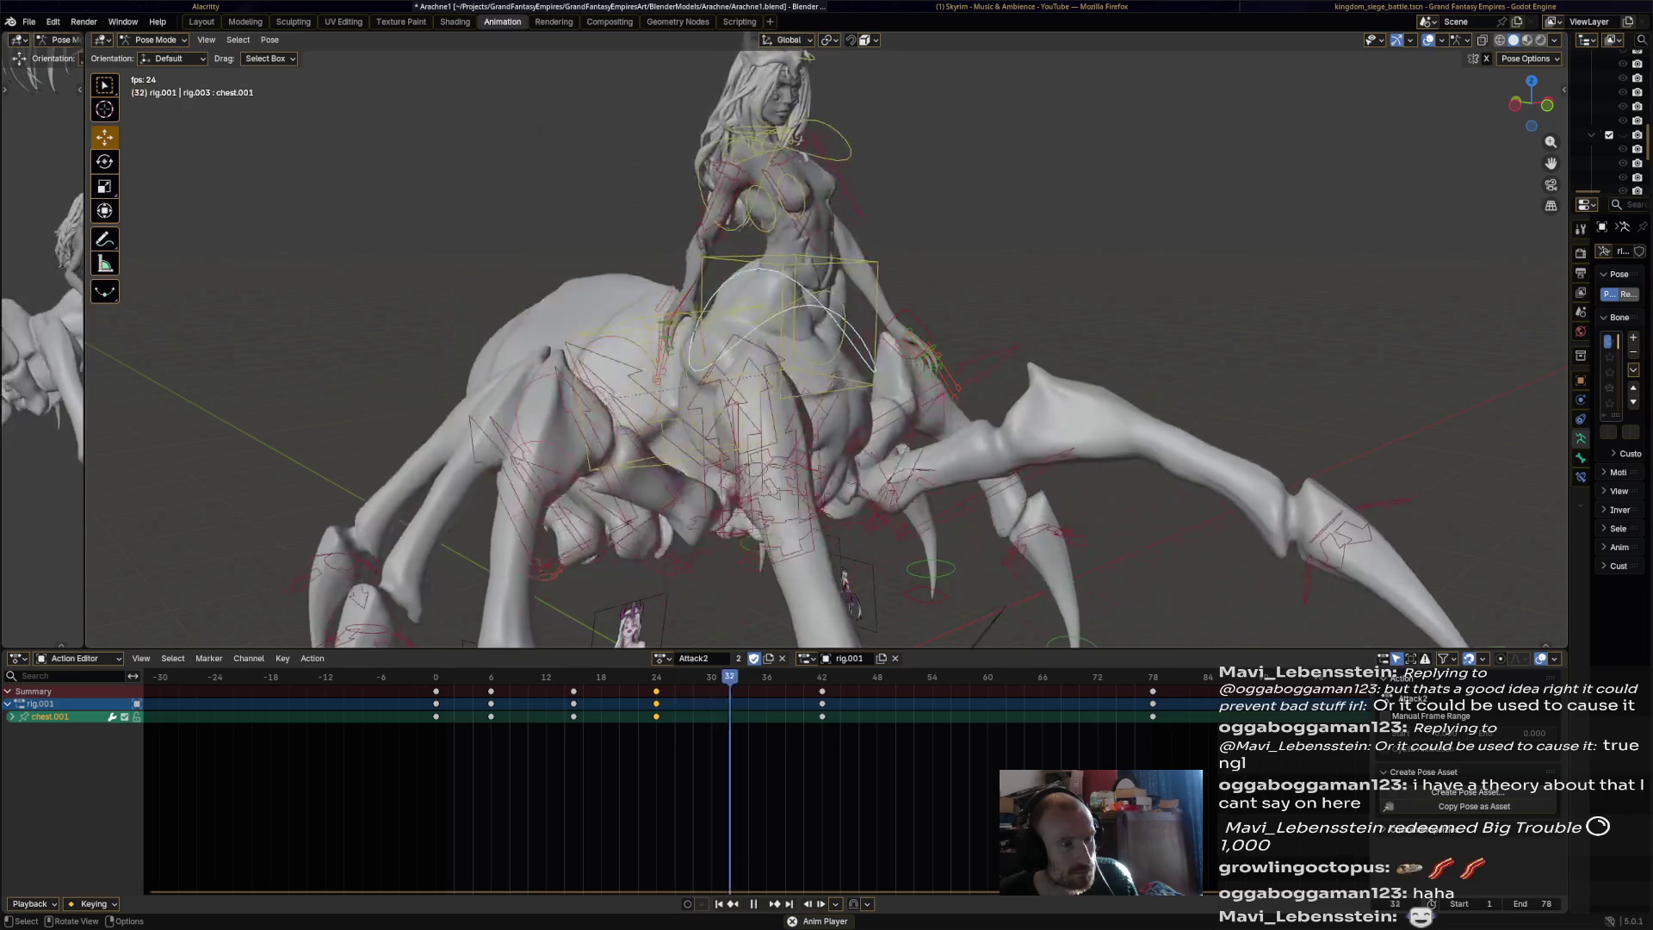
Shift the hips and torso bones sideways along the Y axis.
{"action": "key", "text": "space"}
{"action": "key", "text": "space"}
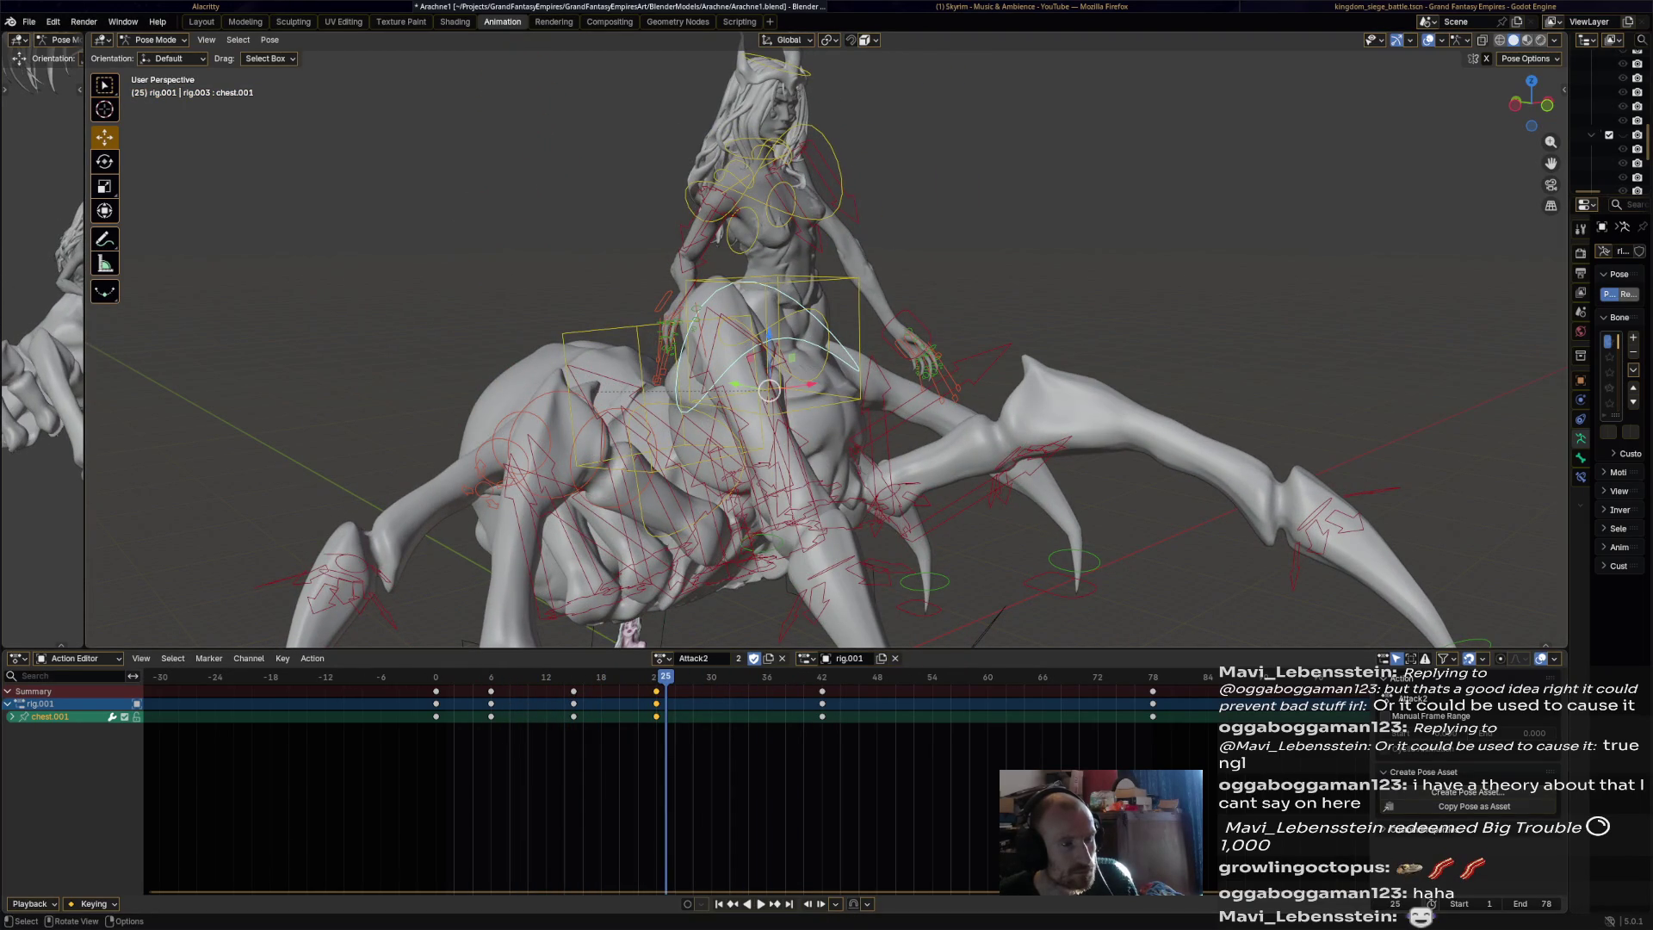
{"action": "key", "text": "g"}
{"action": "key", "text": "y"}
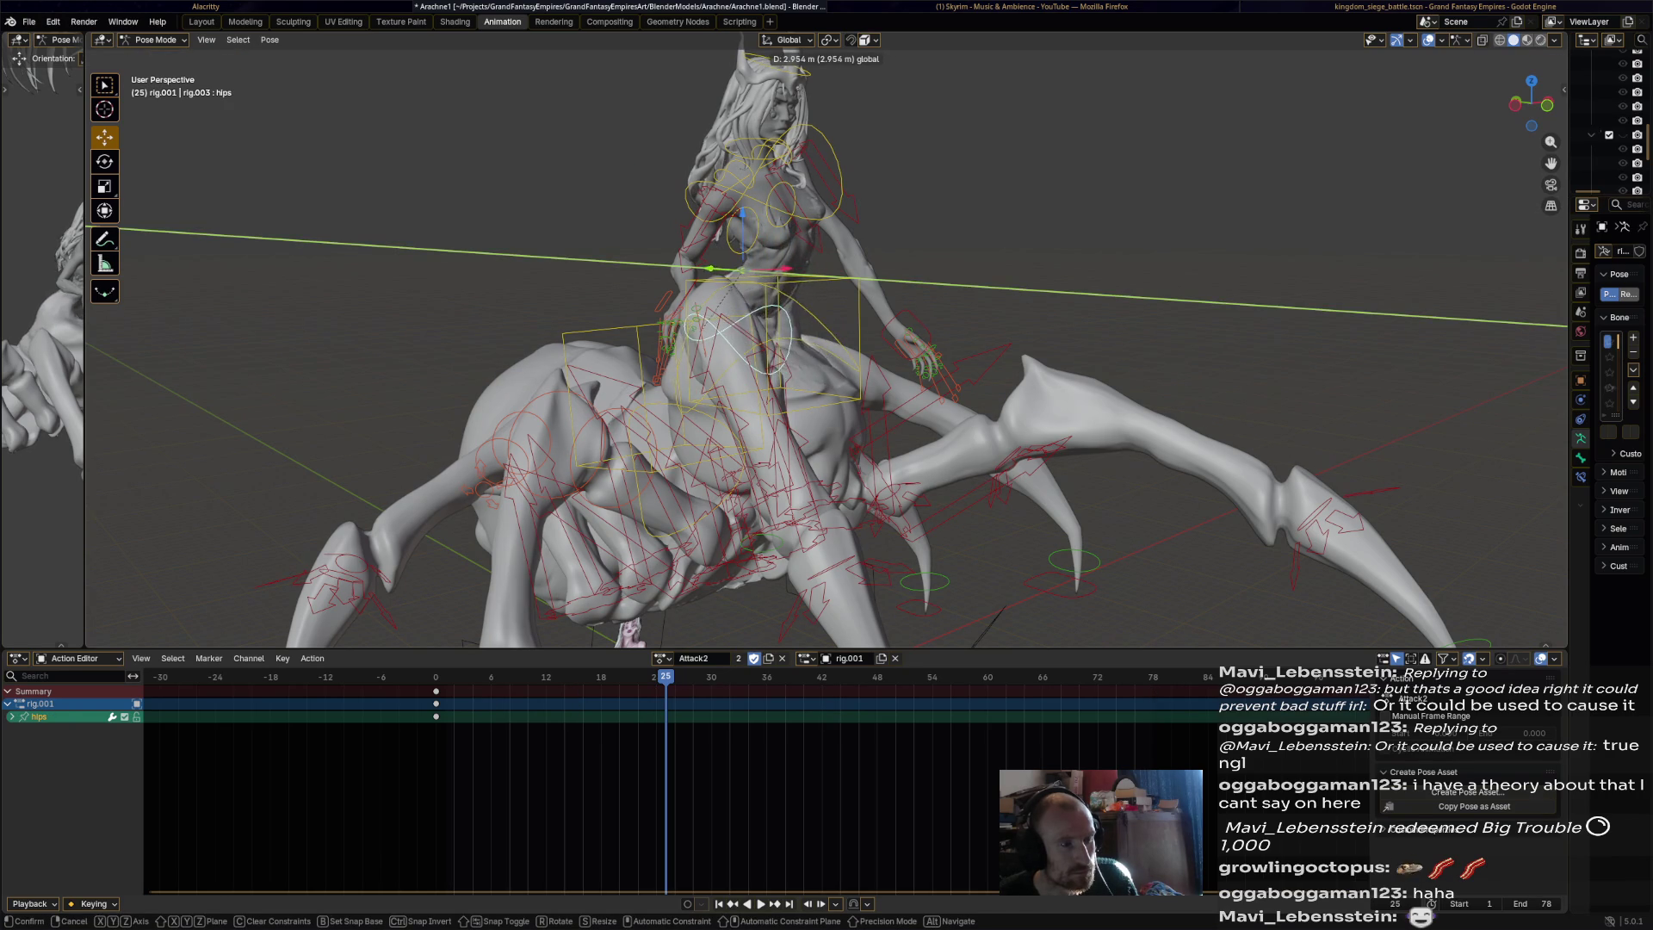
{"action": "key", "text": "Return"}
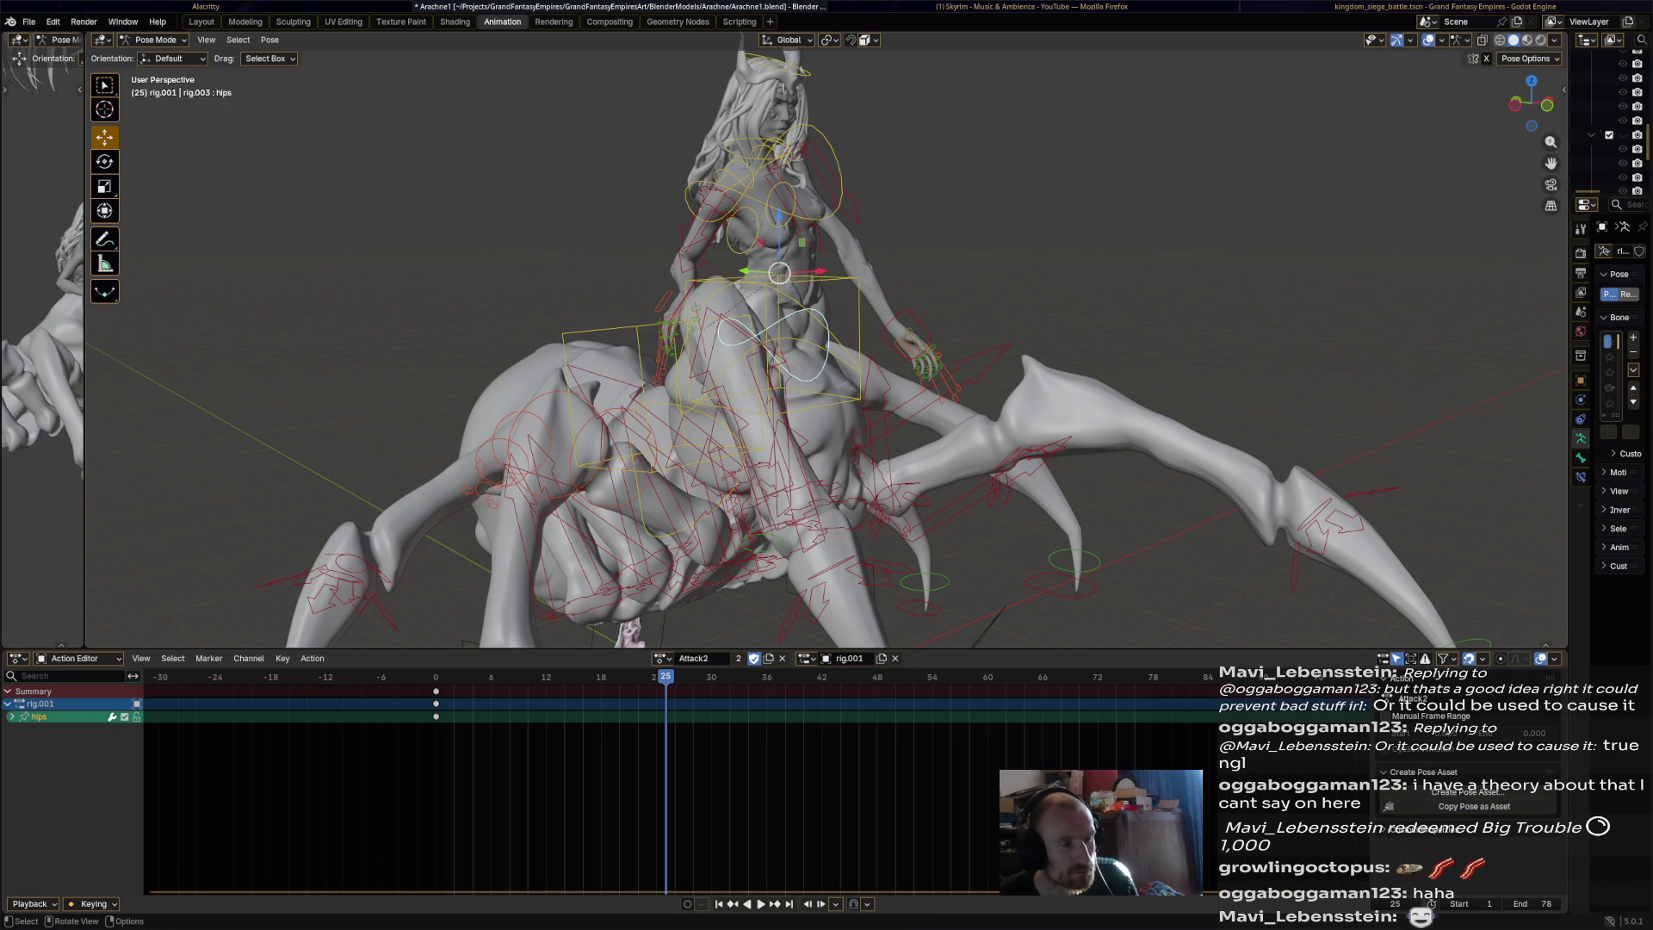
{"action": "key", "text": "y"}
{"action": "key", "text": "Return"}
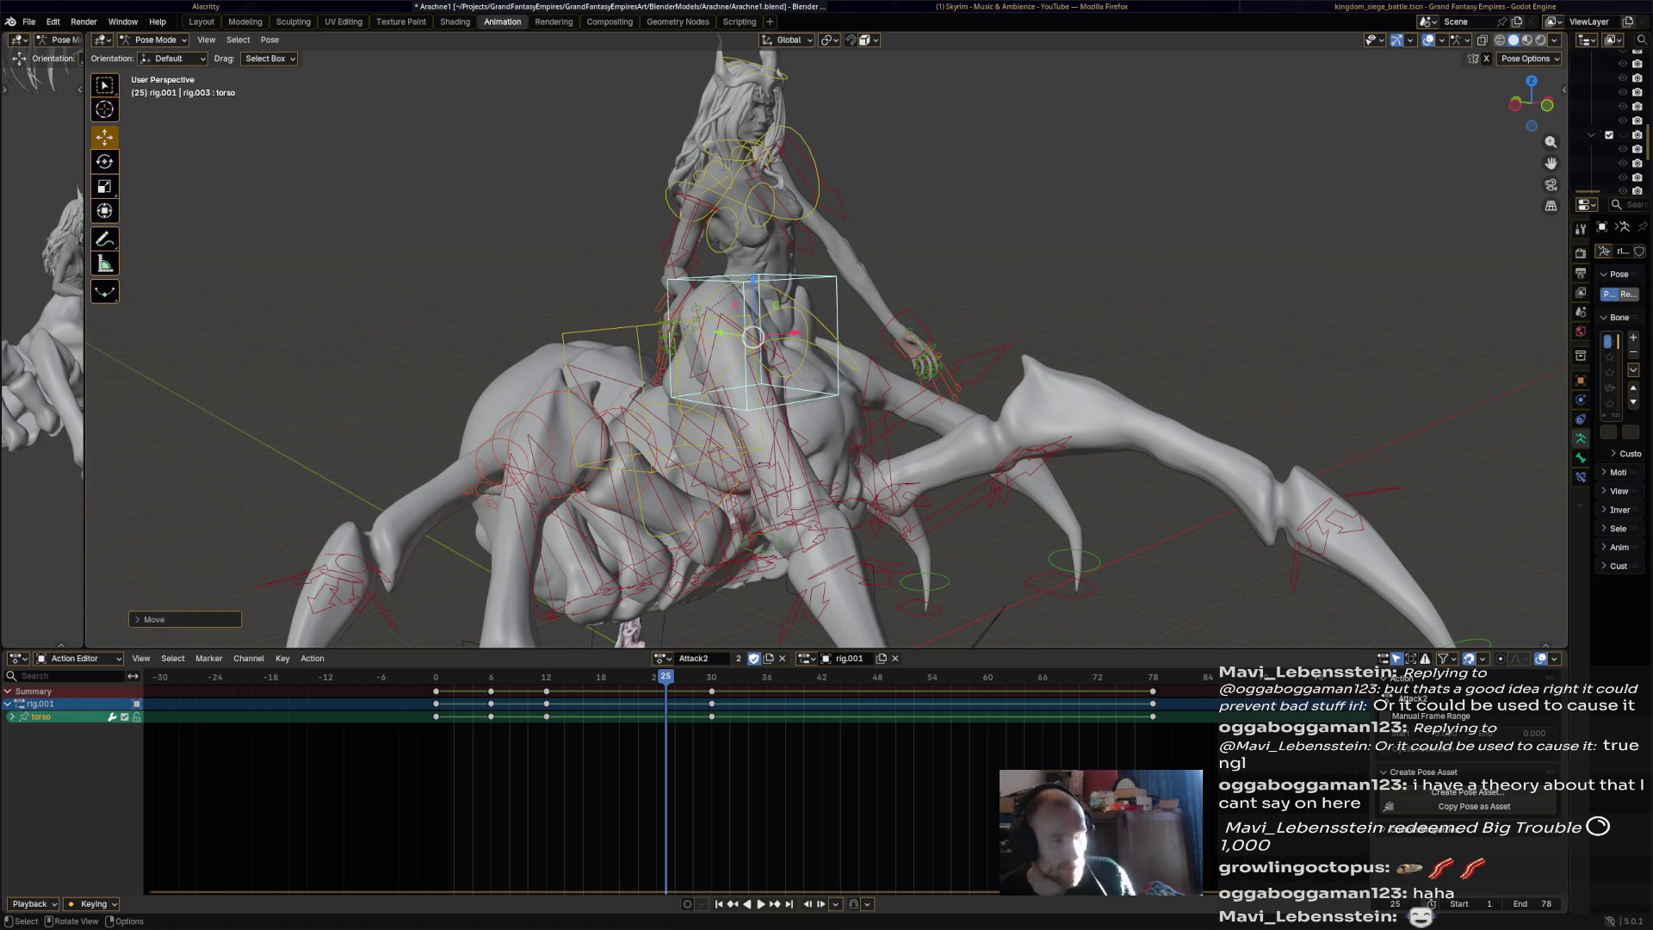
Move the torso bone along Y again at frames 24 and 30, then replay the action.
{"action": "key", "text": "shift+ctrl+space"}
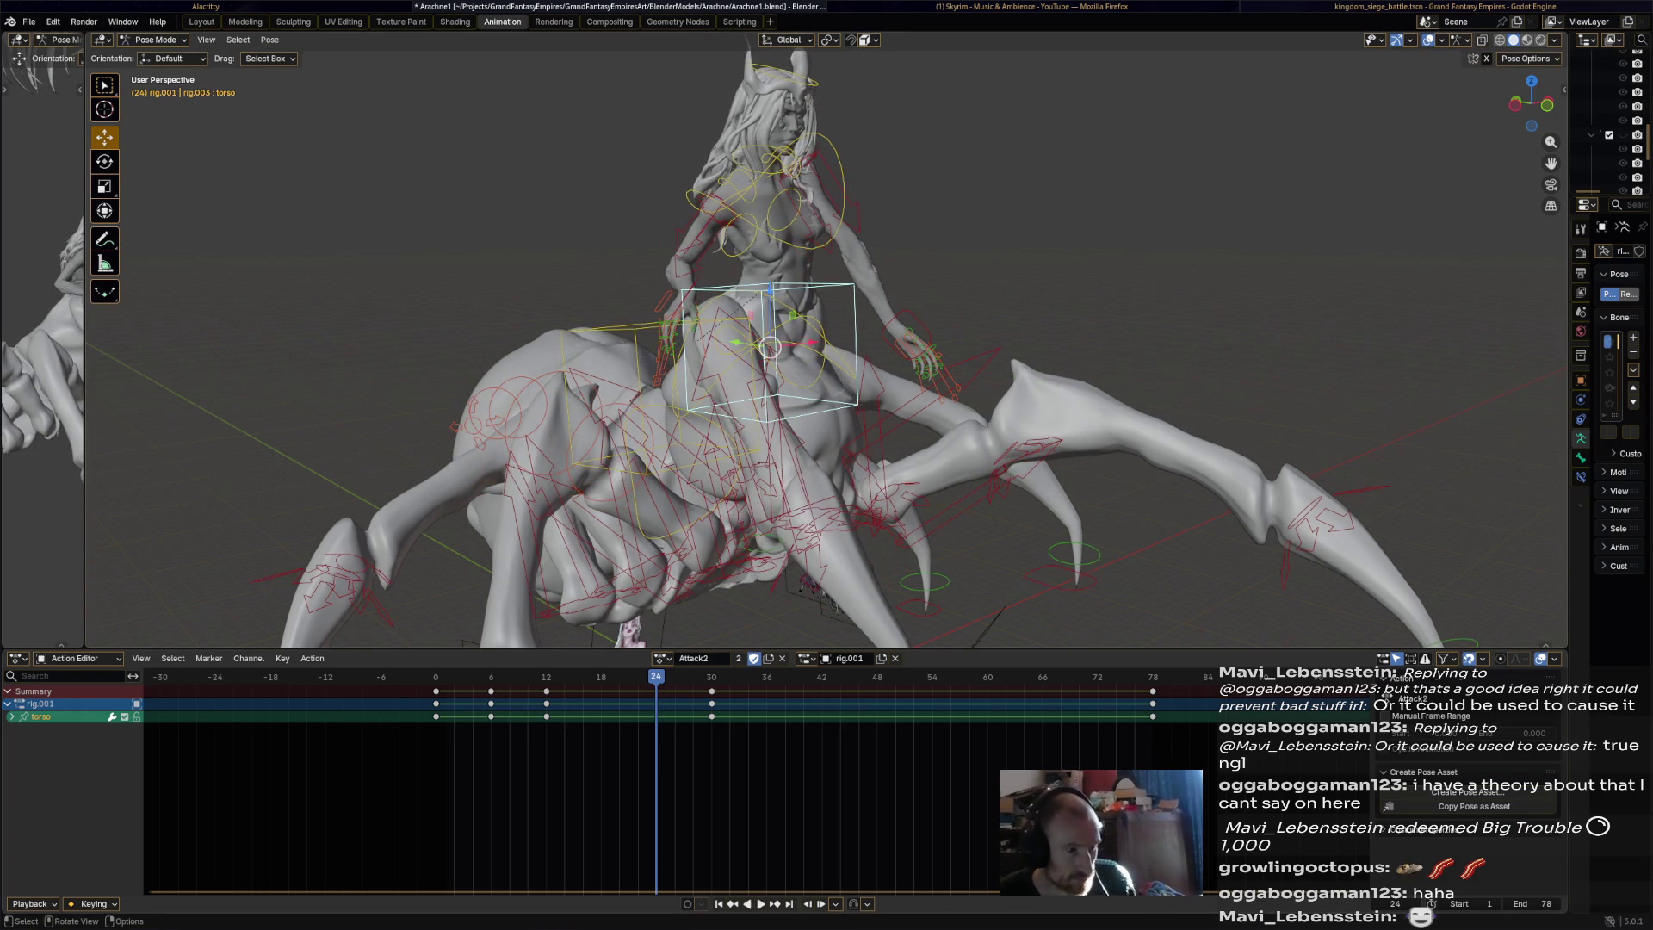
{"action": "key", "text": "g"}
{"action": "key", "text": "y"}
{"action": "key", "text": "Return"}
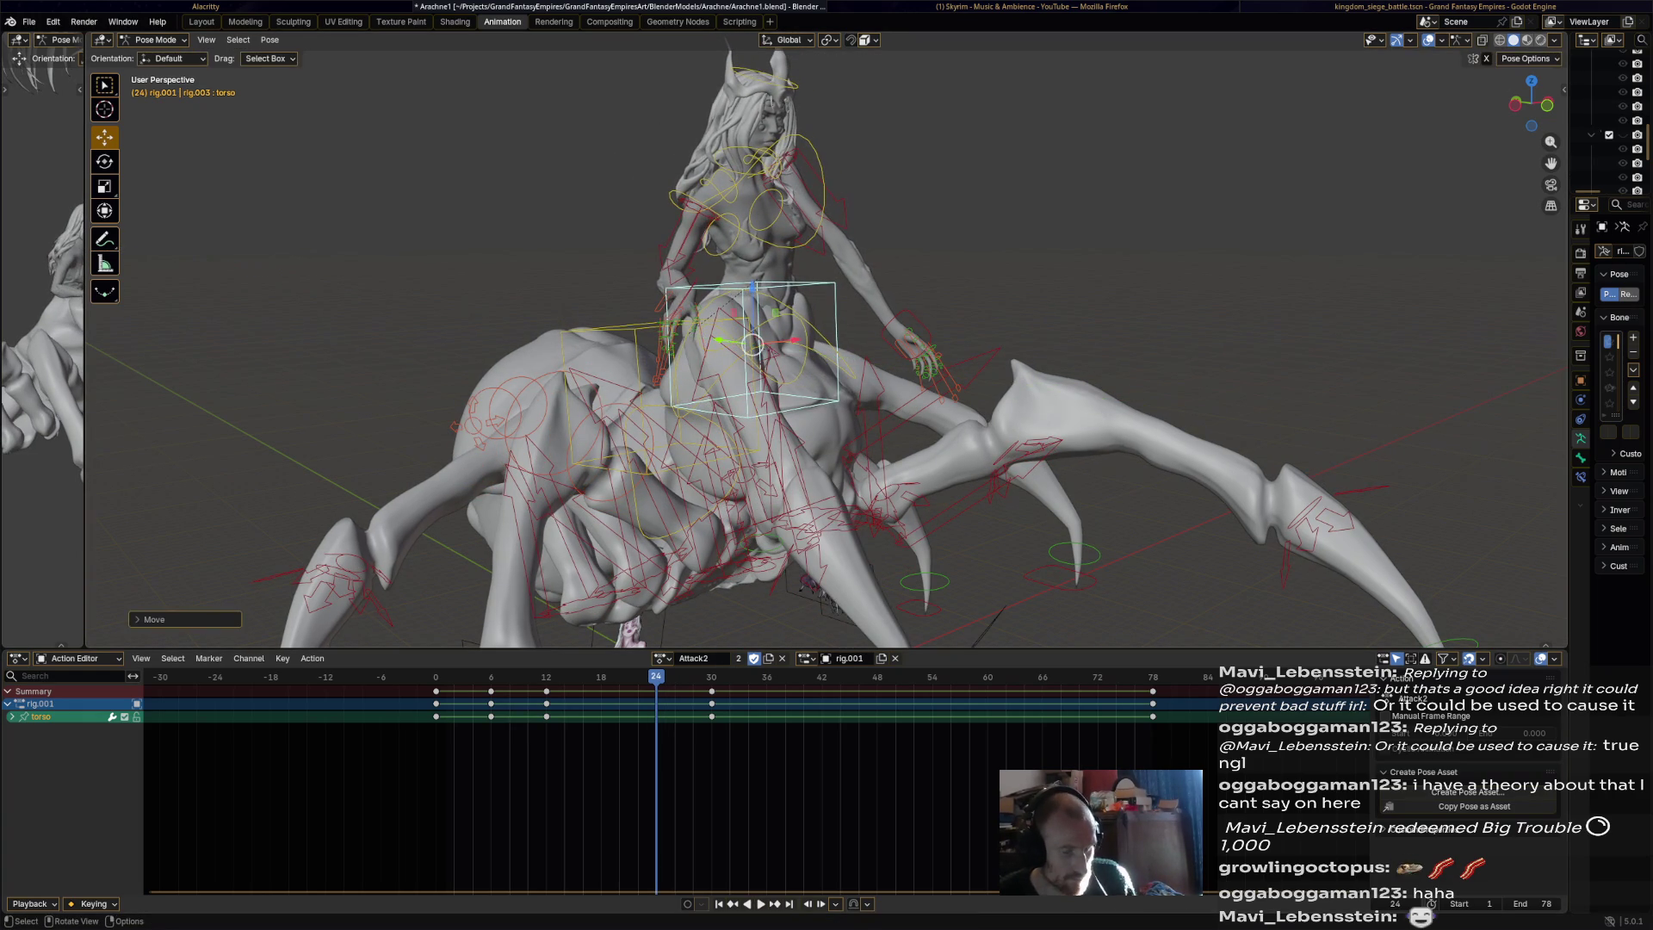
{"action": "key", "text": "space"}
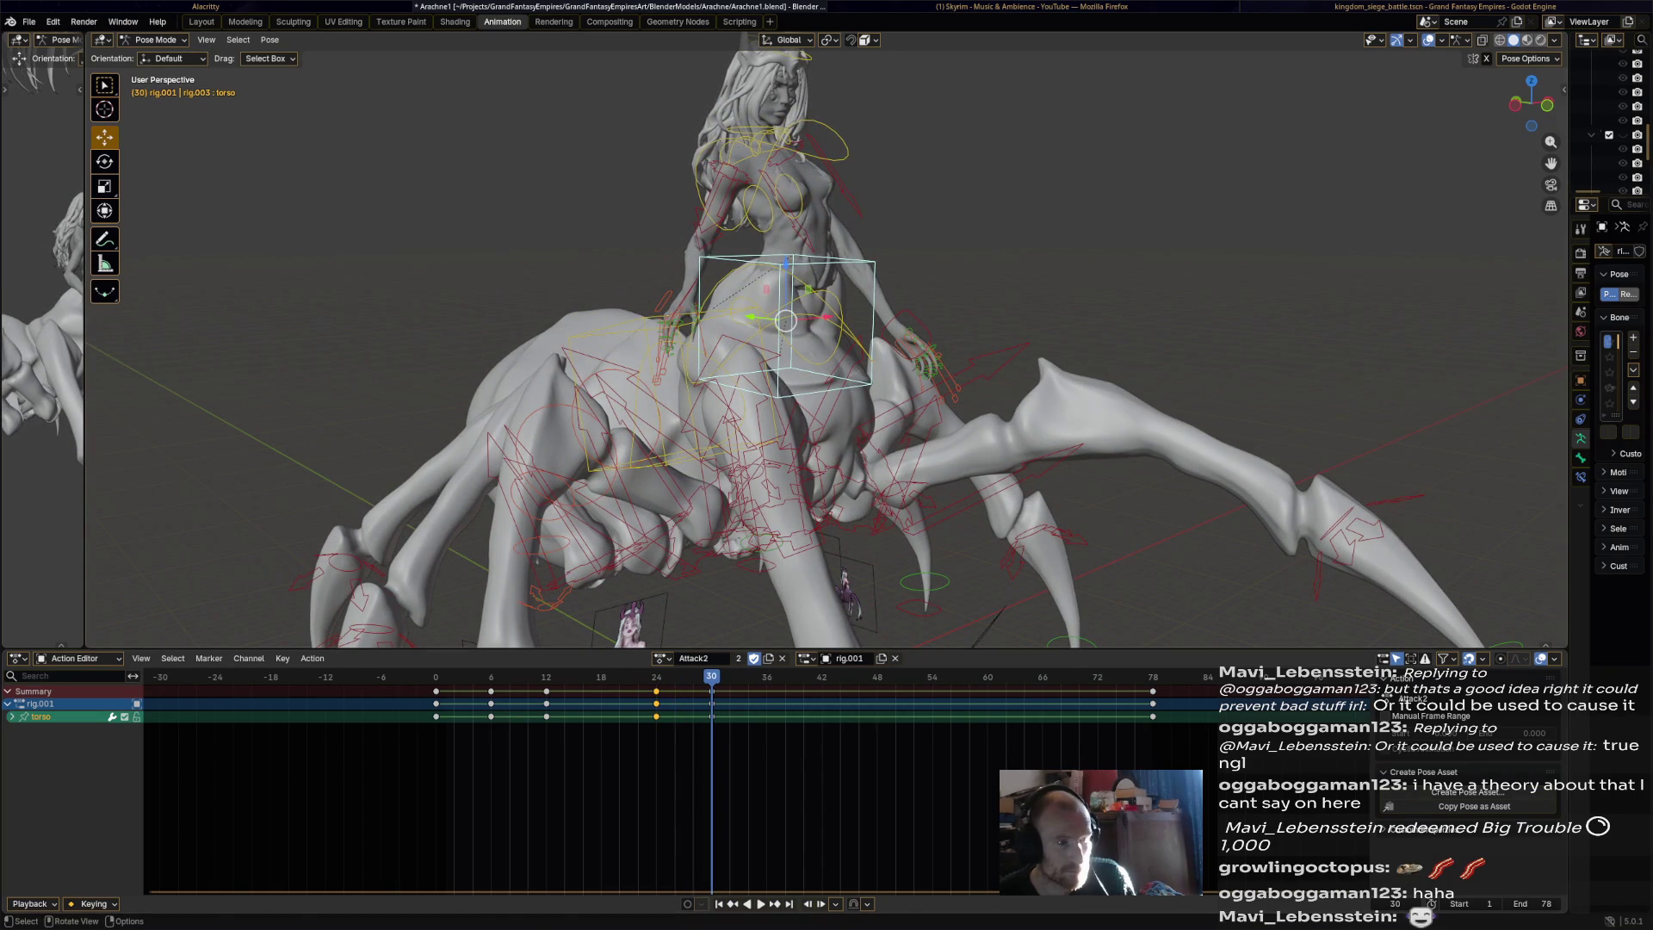
{"action": "key", "text": "g"}
{"action": "key", "text": "y"}
{"action": "key", "text": "Return"}
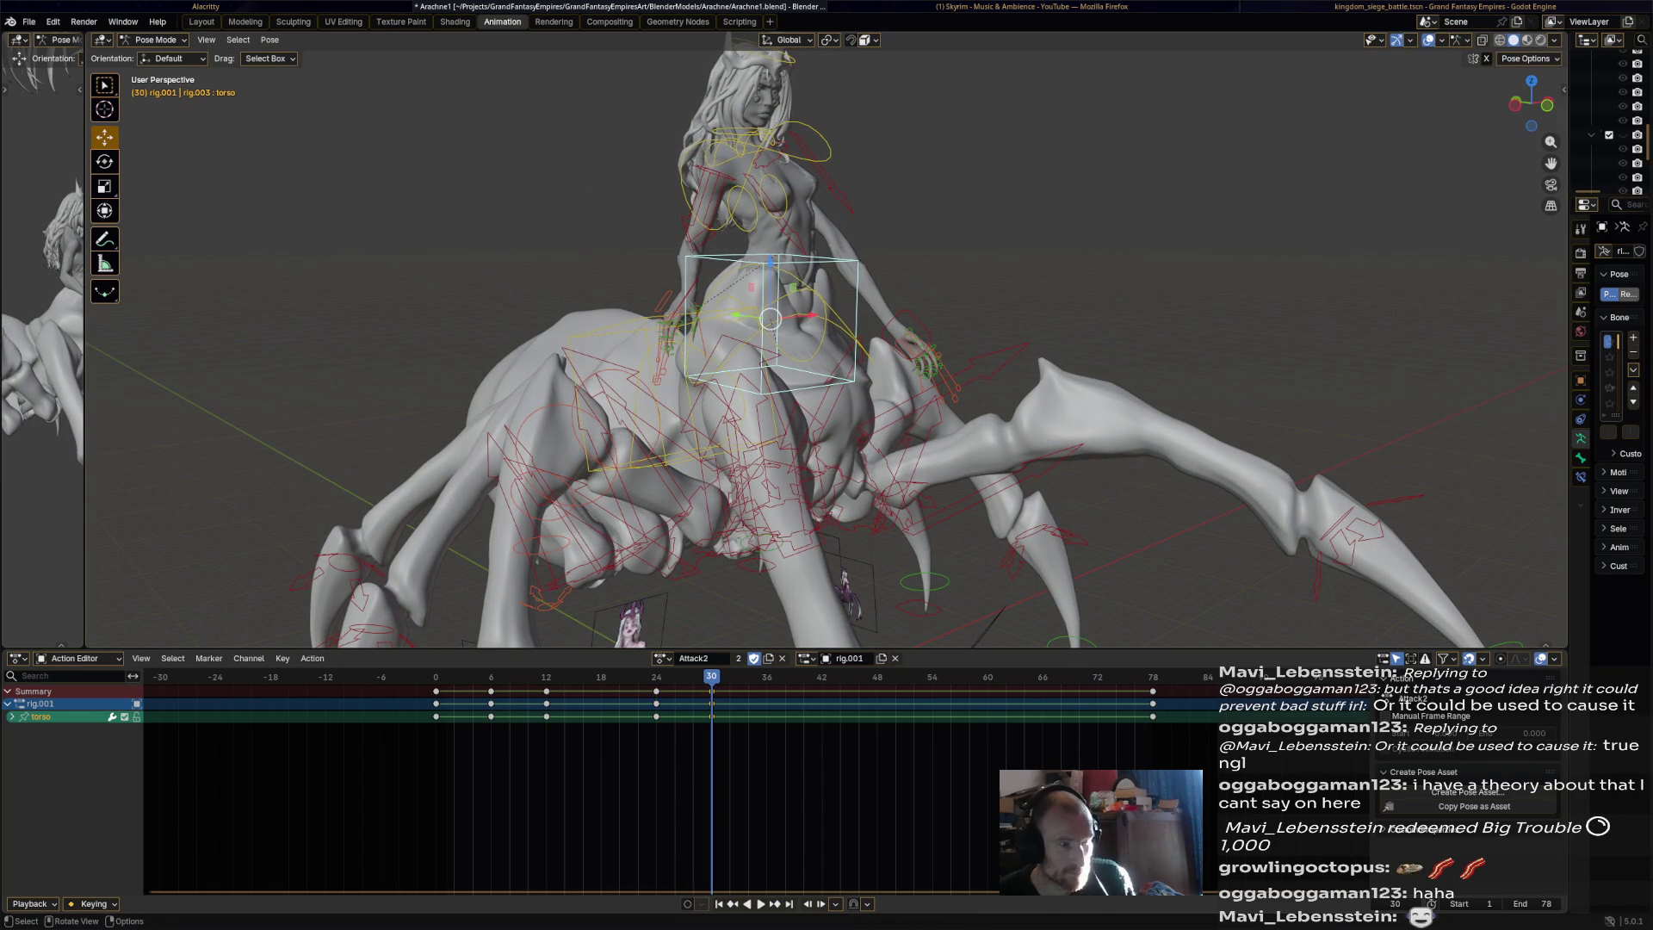
{"action": "key", "text": "space"}
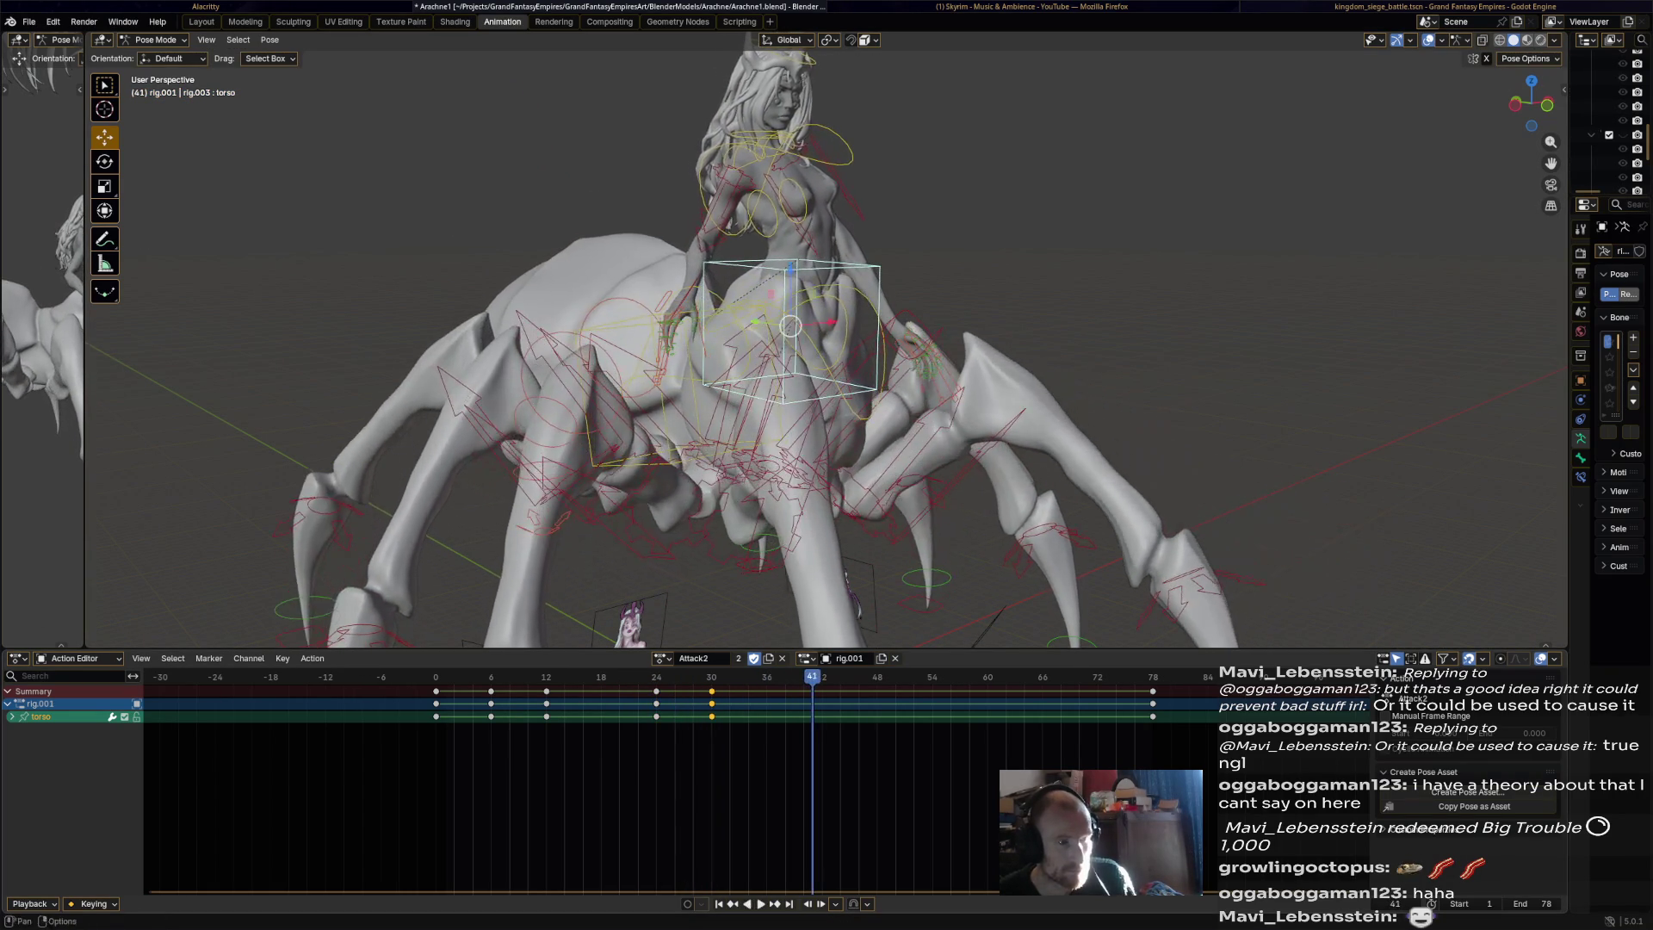
{"action": "key", "text": "space"}
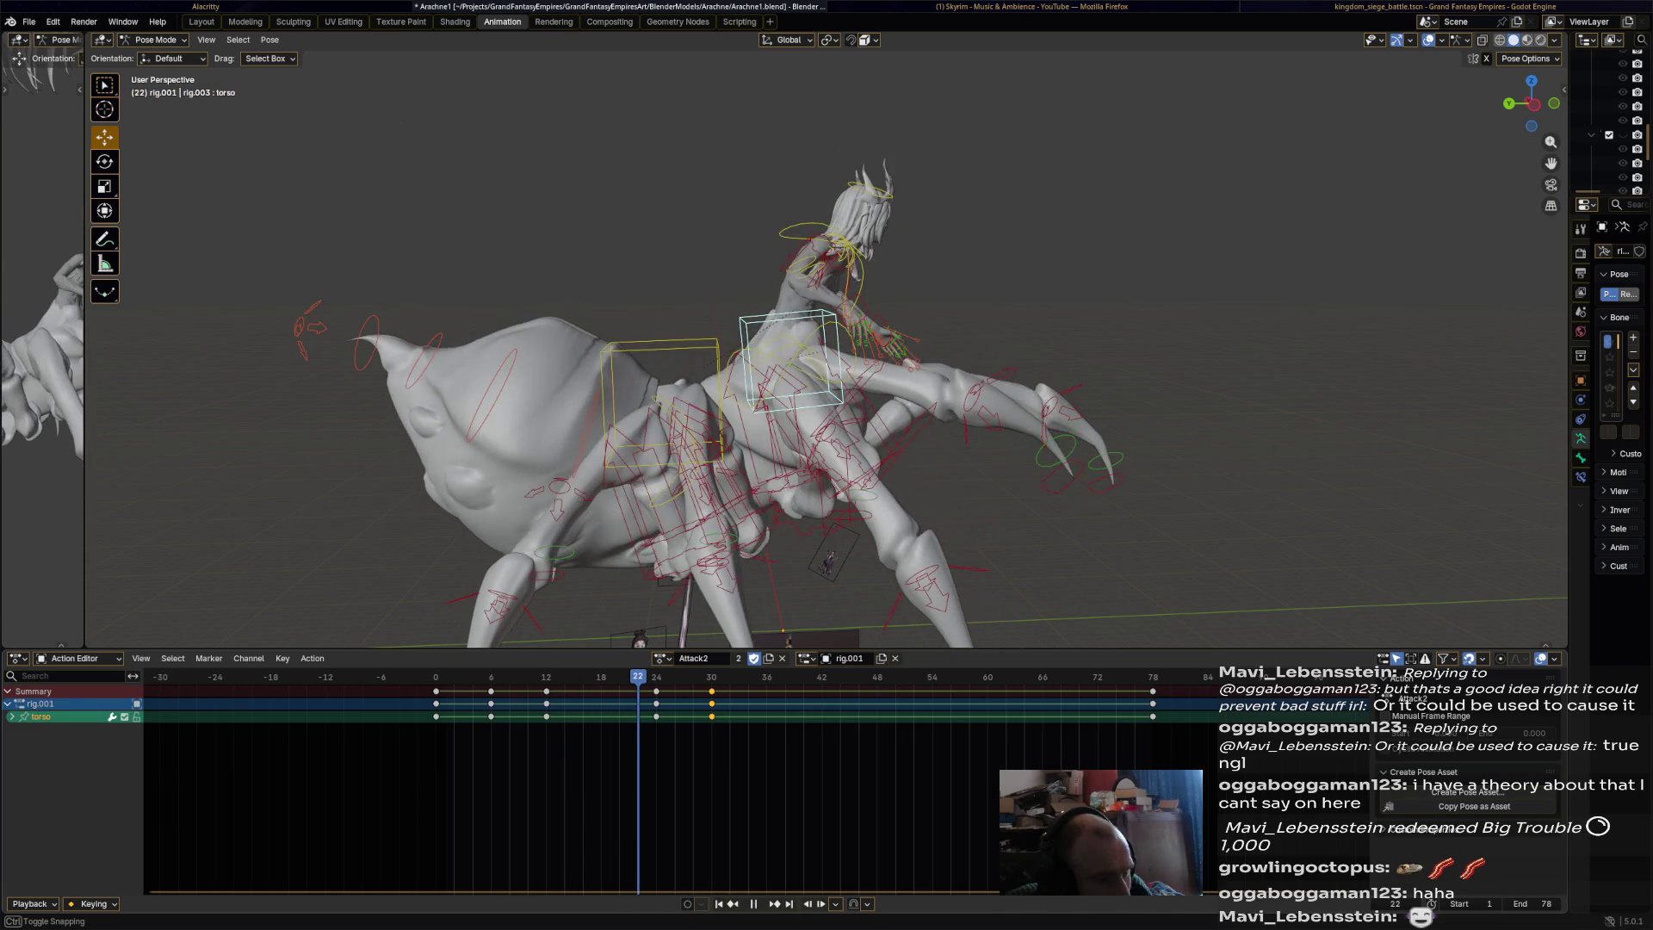
Slide the chest bone's keys in the Action Editor to frames 0, 12, 20, 30 and 42.
{"action": "key", "text": "space"}
{"action": "left_click", "coordinate": [721, 312]}
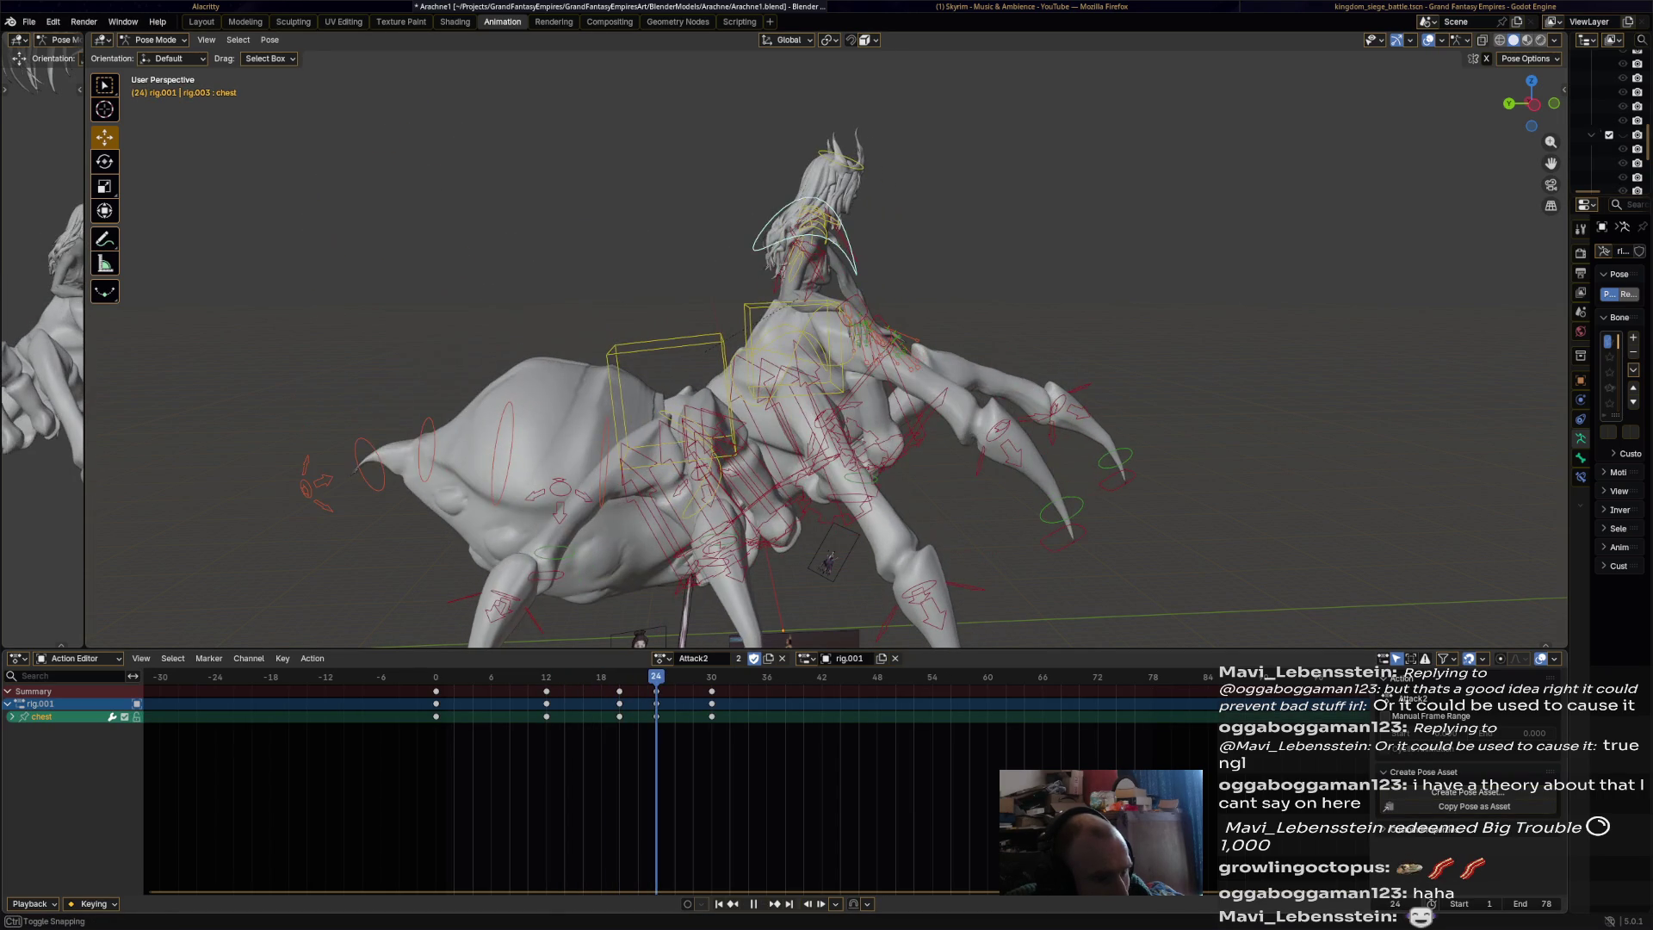
{"action": "left_click_drag", "start_coordinate": [711, 703], "coordinate": [822, 703]}
{"action": "left_click_drag", "start_coordinate": [656, 703], "coordinate": [748, 704]}
{"action": "key", "text": "space"}
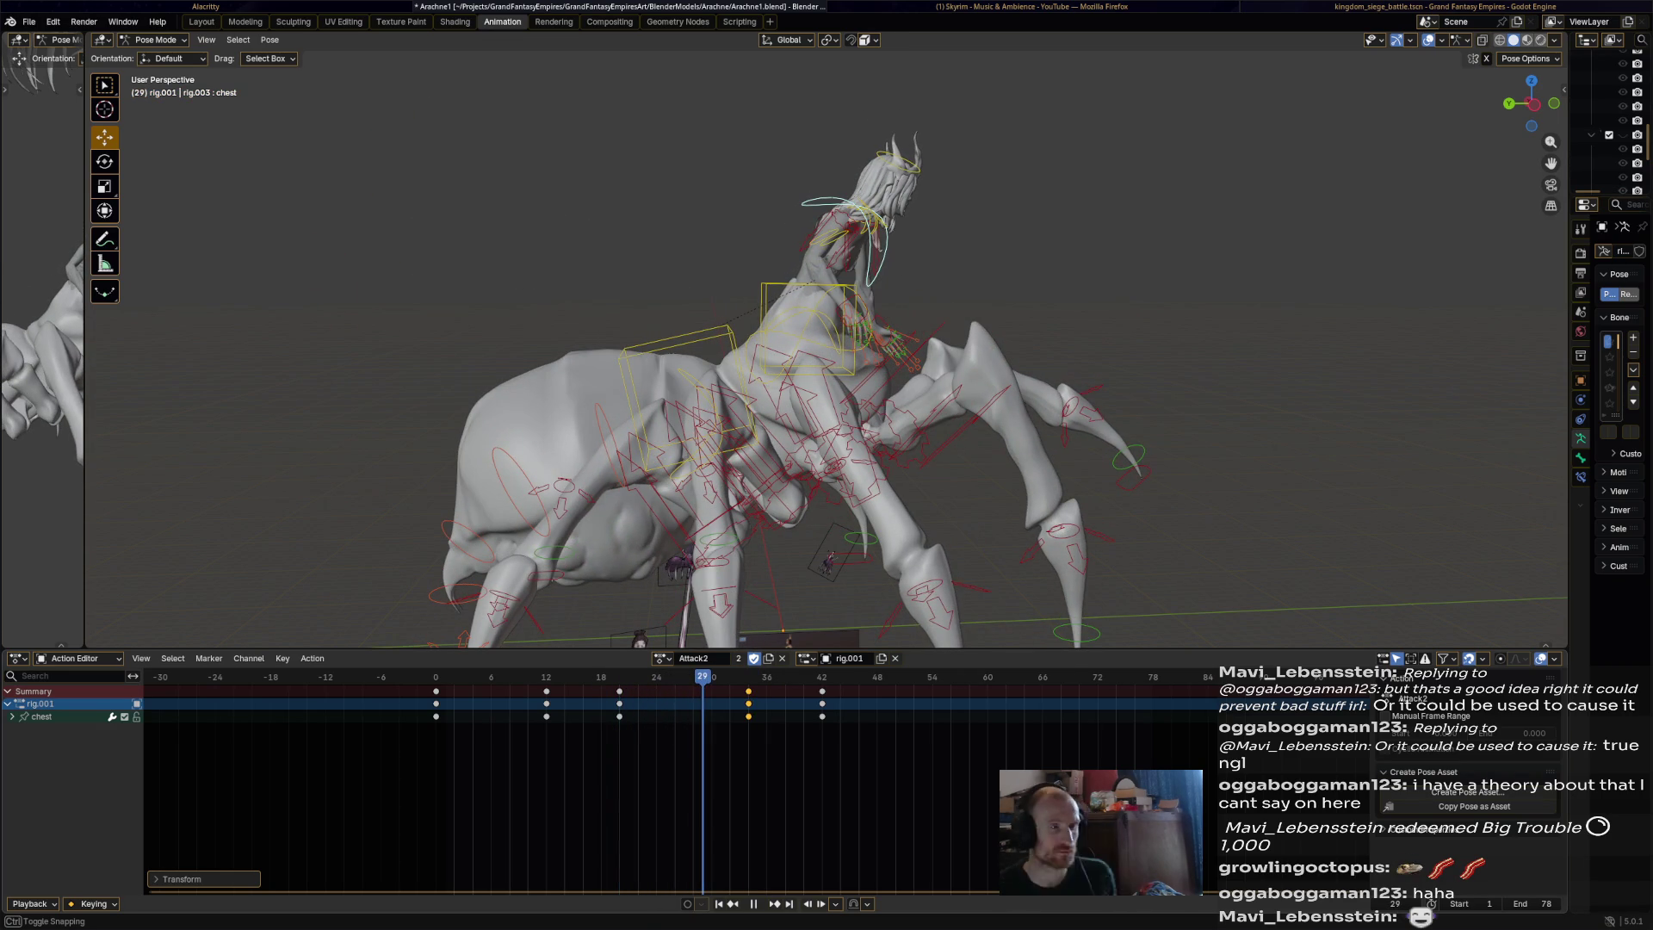
{"action": "key", "text": "space"}
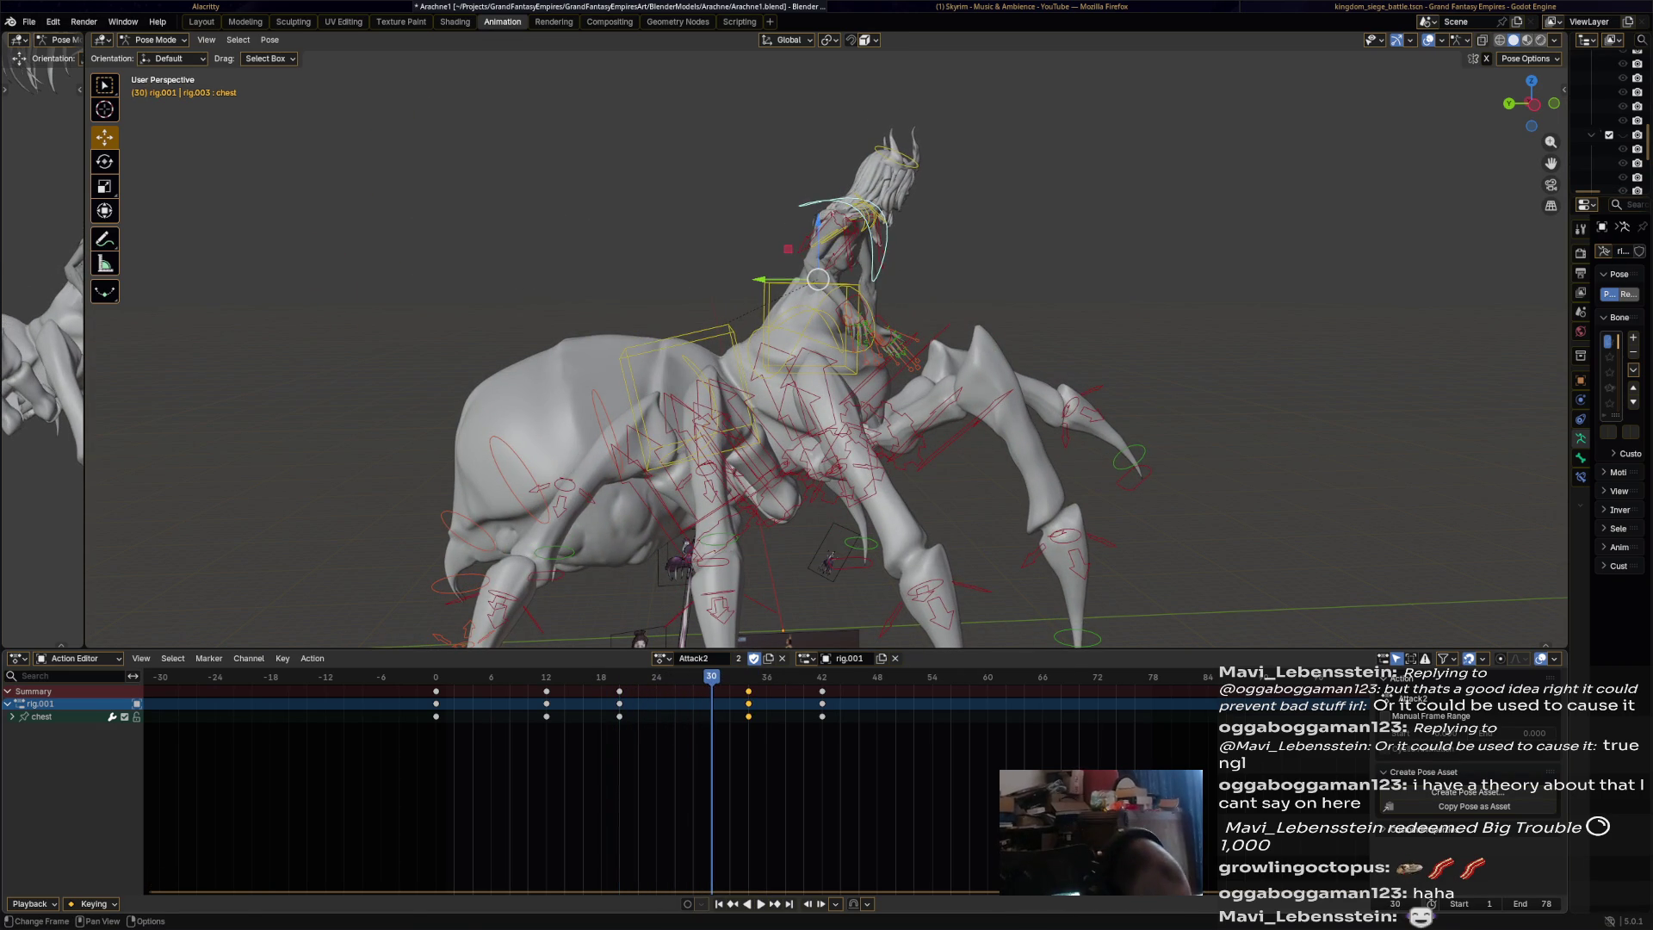
{"action": "key", "text": "g"}
{"action": "key", "text": "Return"}
{"action": "left_click_drag", "start_coordinate": [701, 676], "coordinate": [444, 676]}
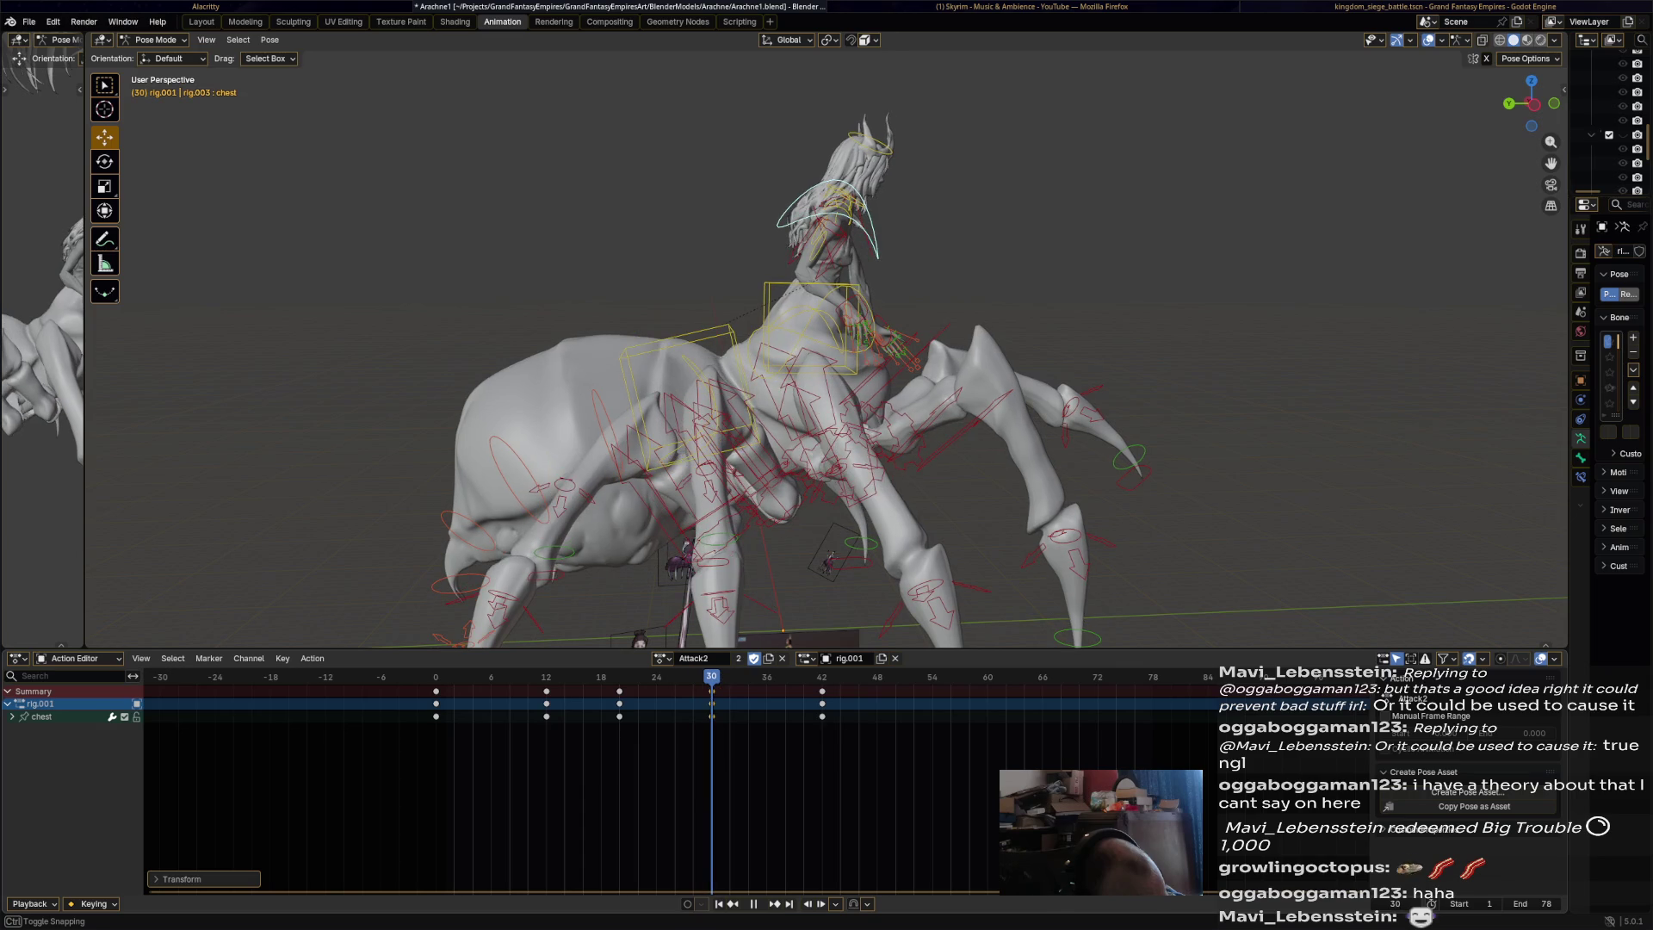
{"action": "key", "text": "space"}
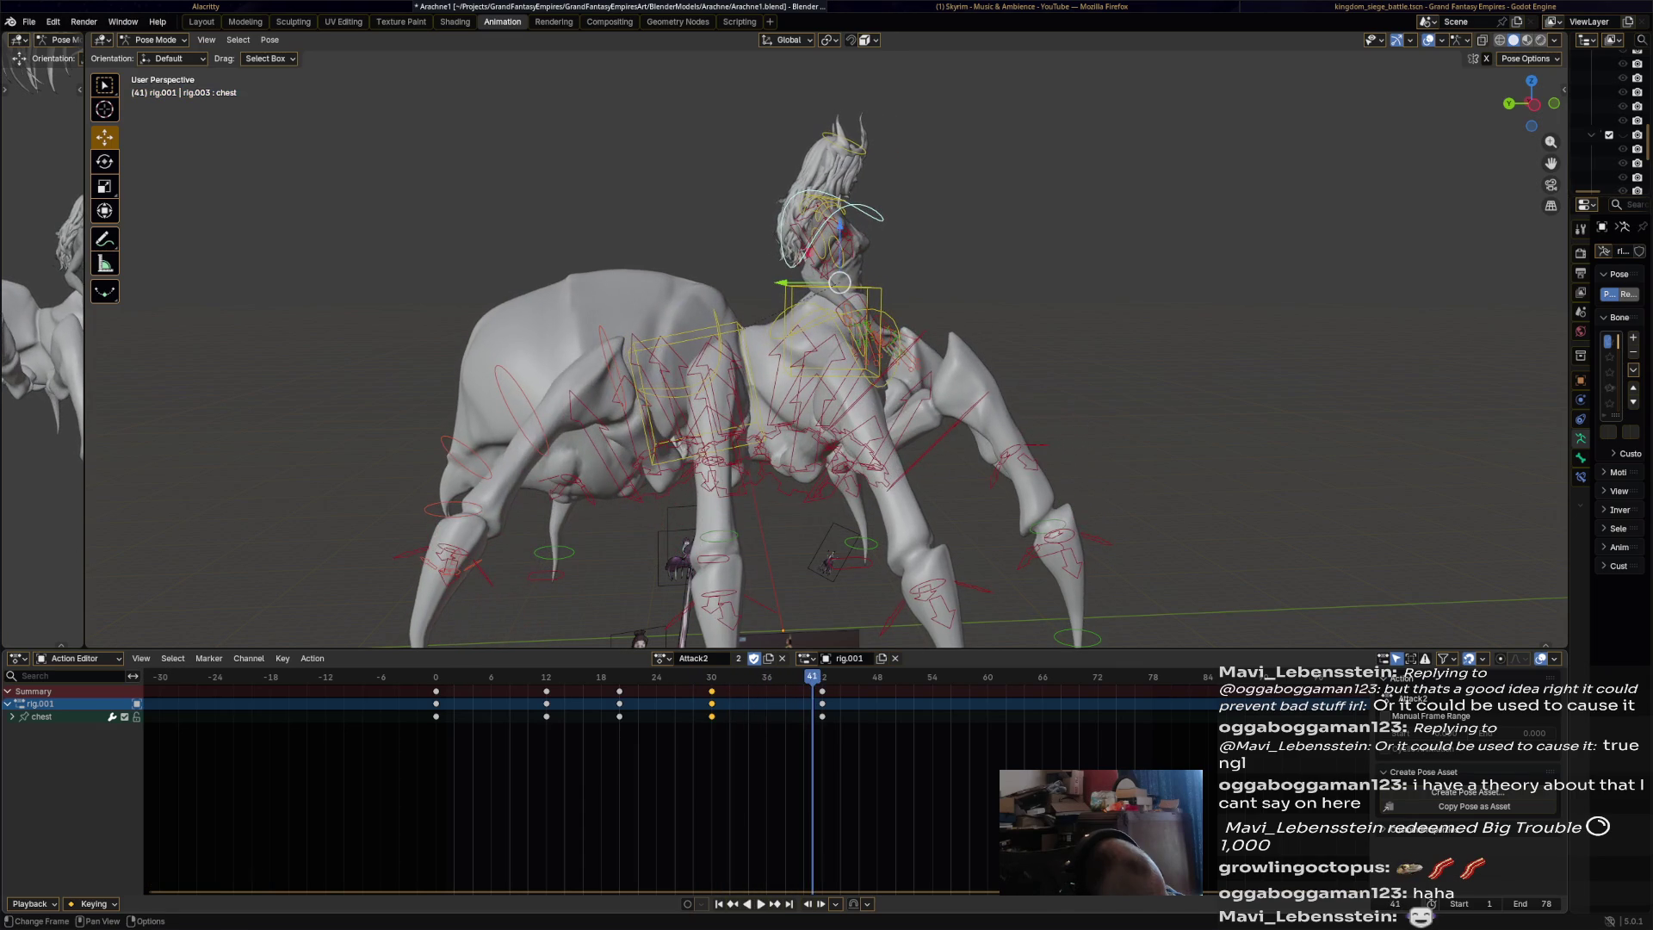
Slide the frame-42 chest keys earlier, select the frame-0 keys, and replay Attack2.
{"action": "left_click_drag", "start_coordinate": [822, 703], "coordinate": [786, 703]}
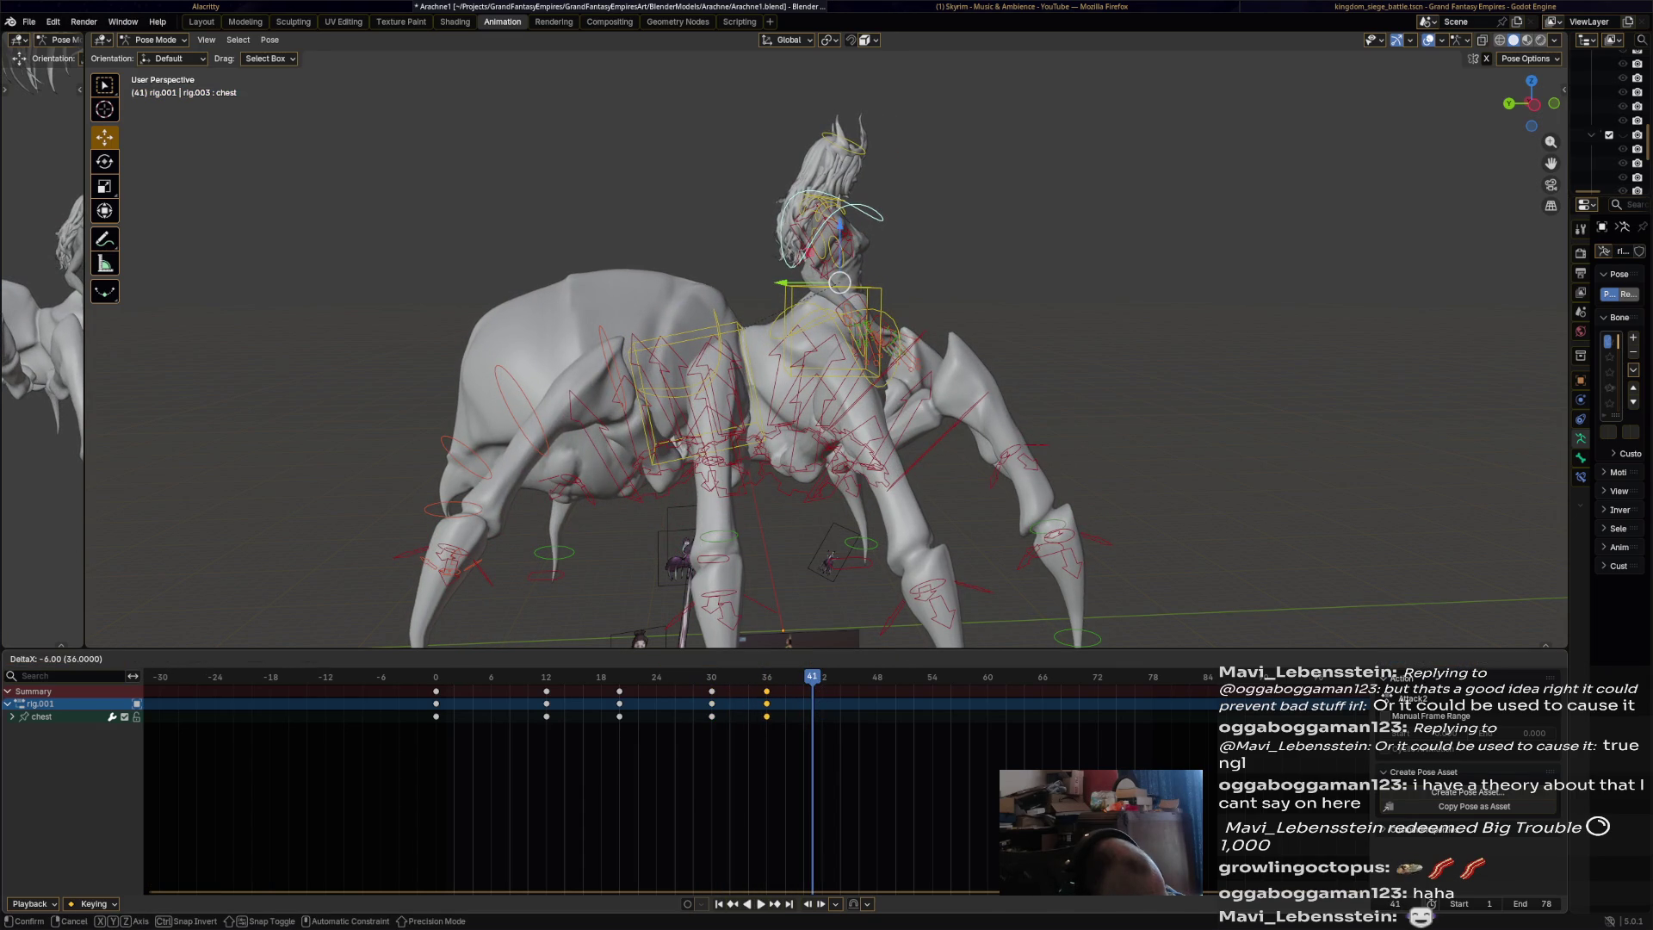
{"action": "middle_click_drag", "start_coordinate": [826, 344], "coordinate": [930, 349]}
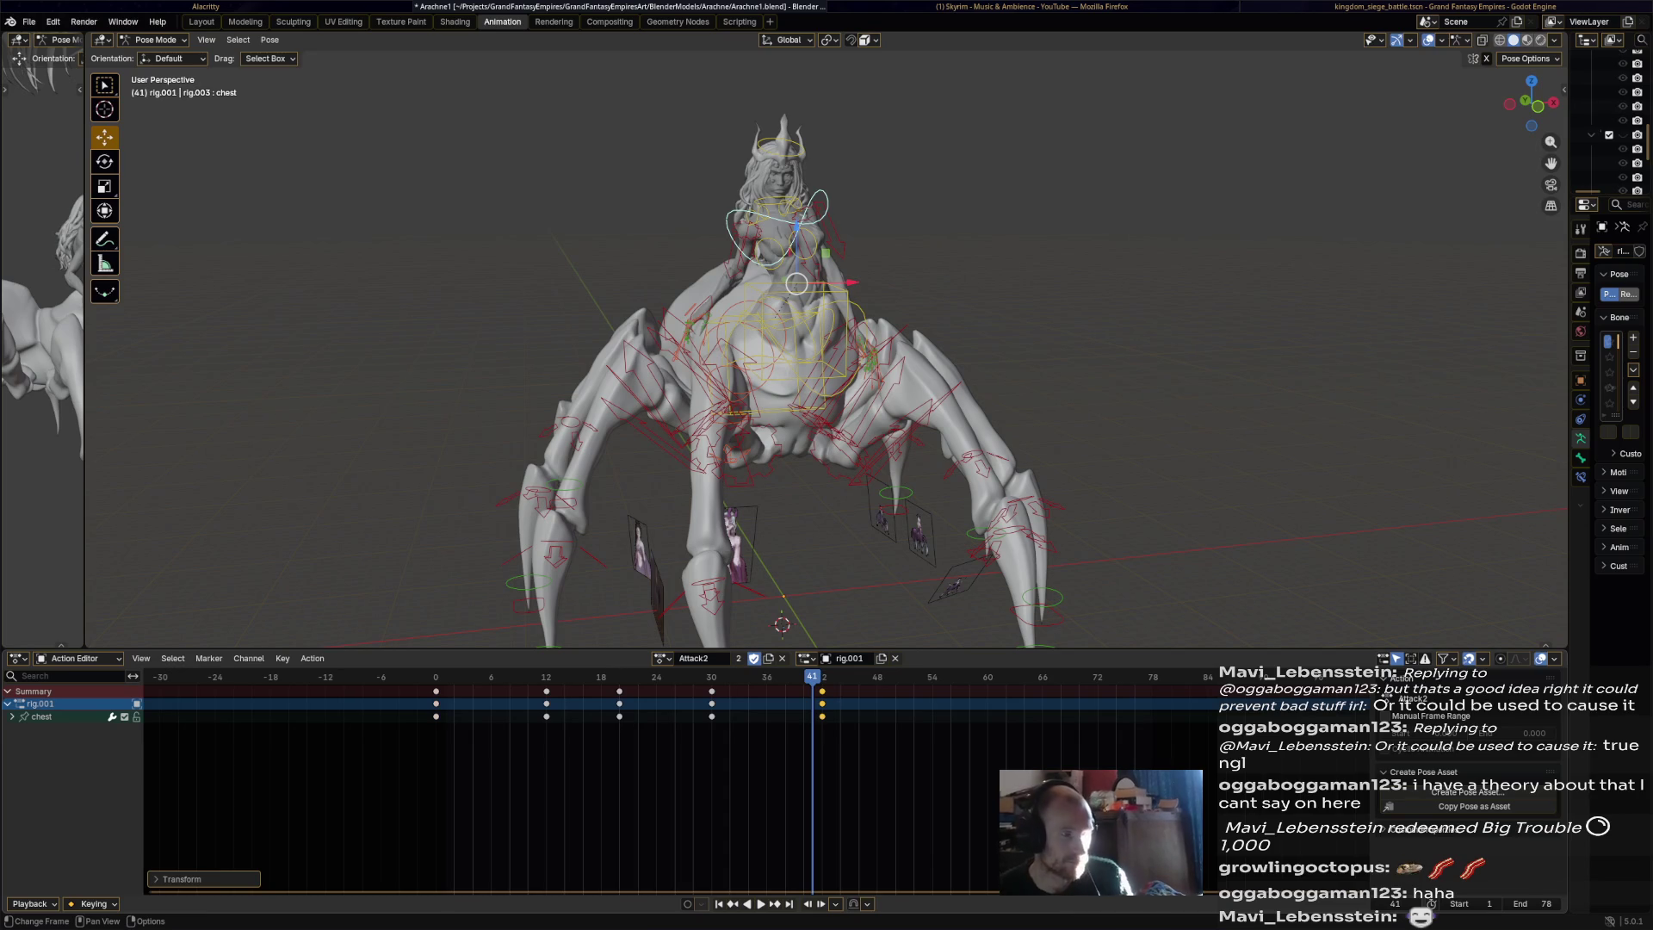
{"action": "left_click", "coordinate": [436, 690]}
{"action": "key", "text": "space"}
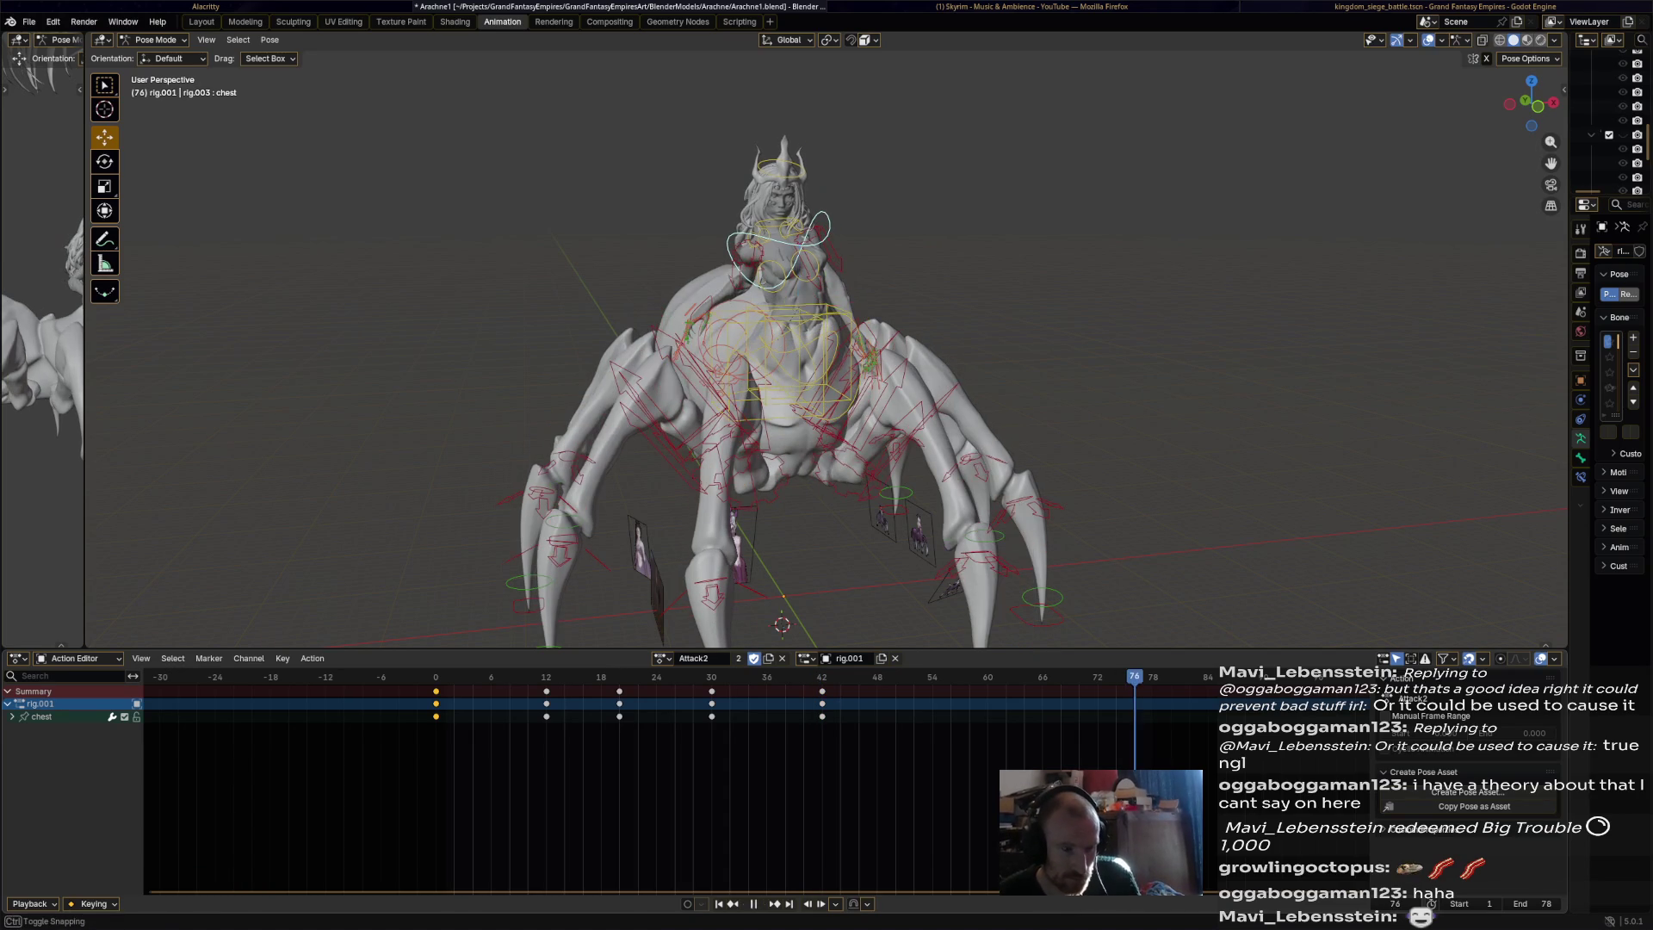
{"action": "key", "text": "space"}
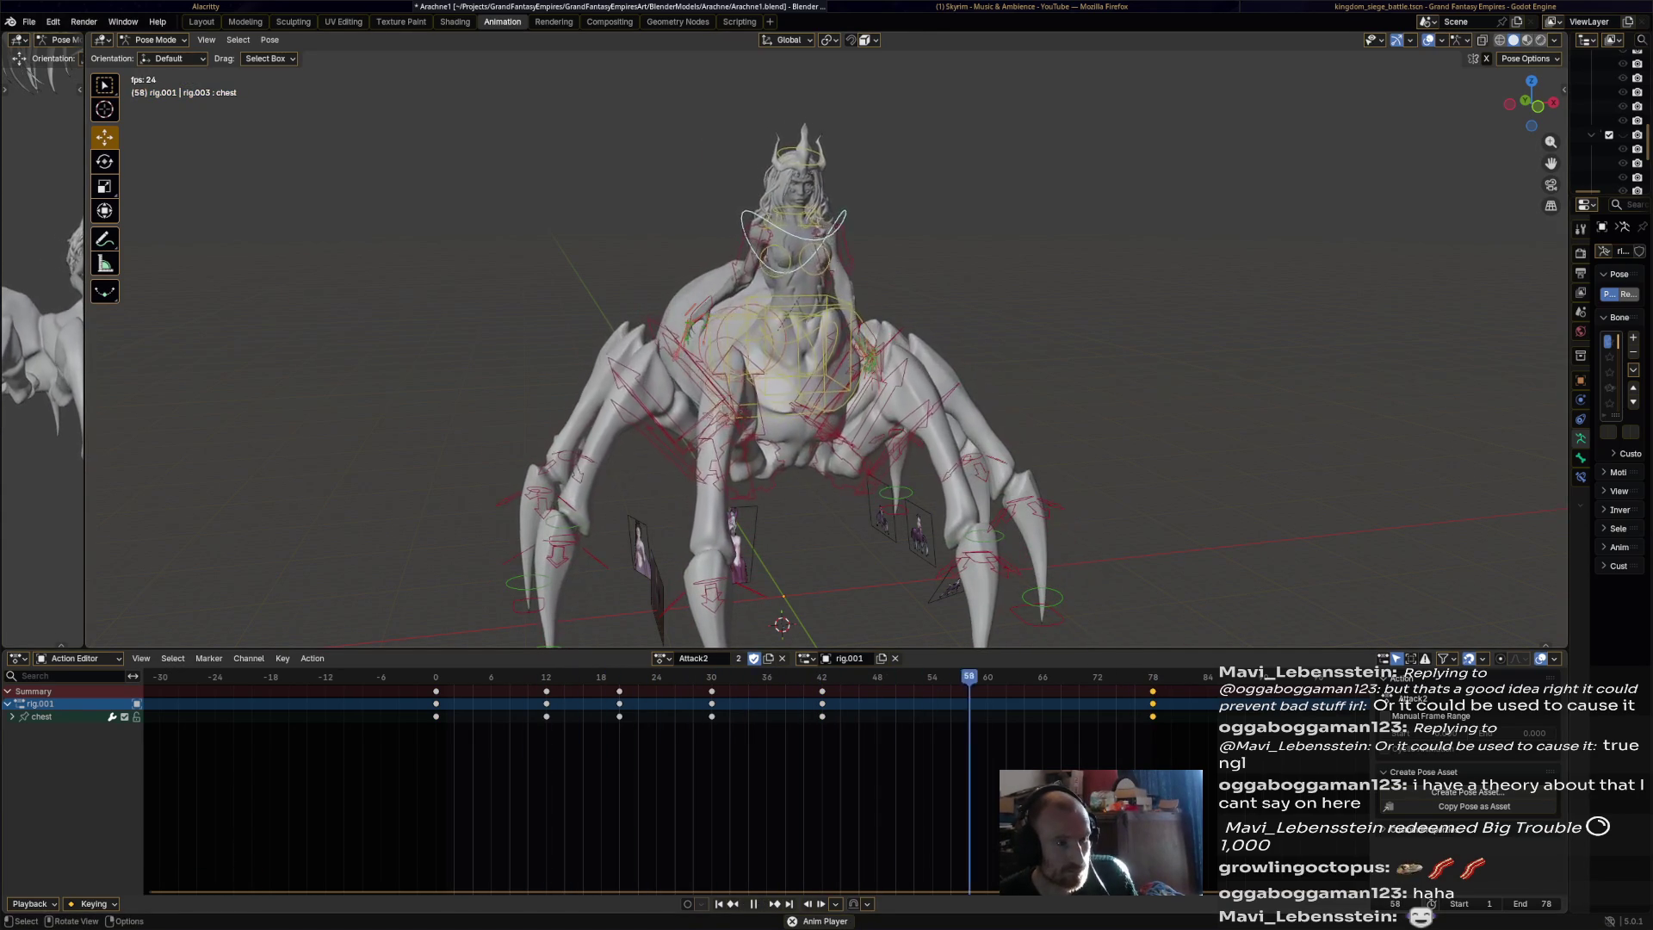
{"action": "key", "text": "space"}
{"action": "key", "text": "space"}
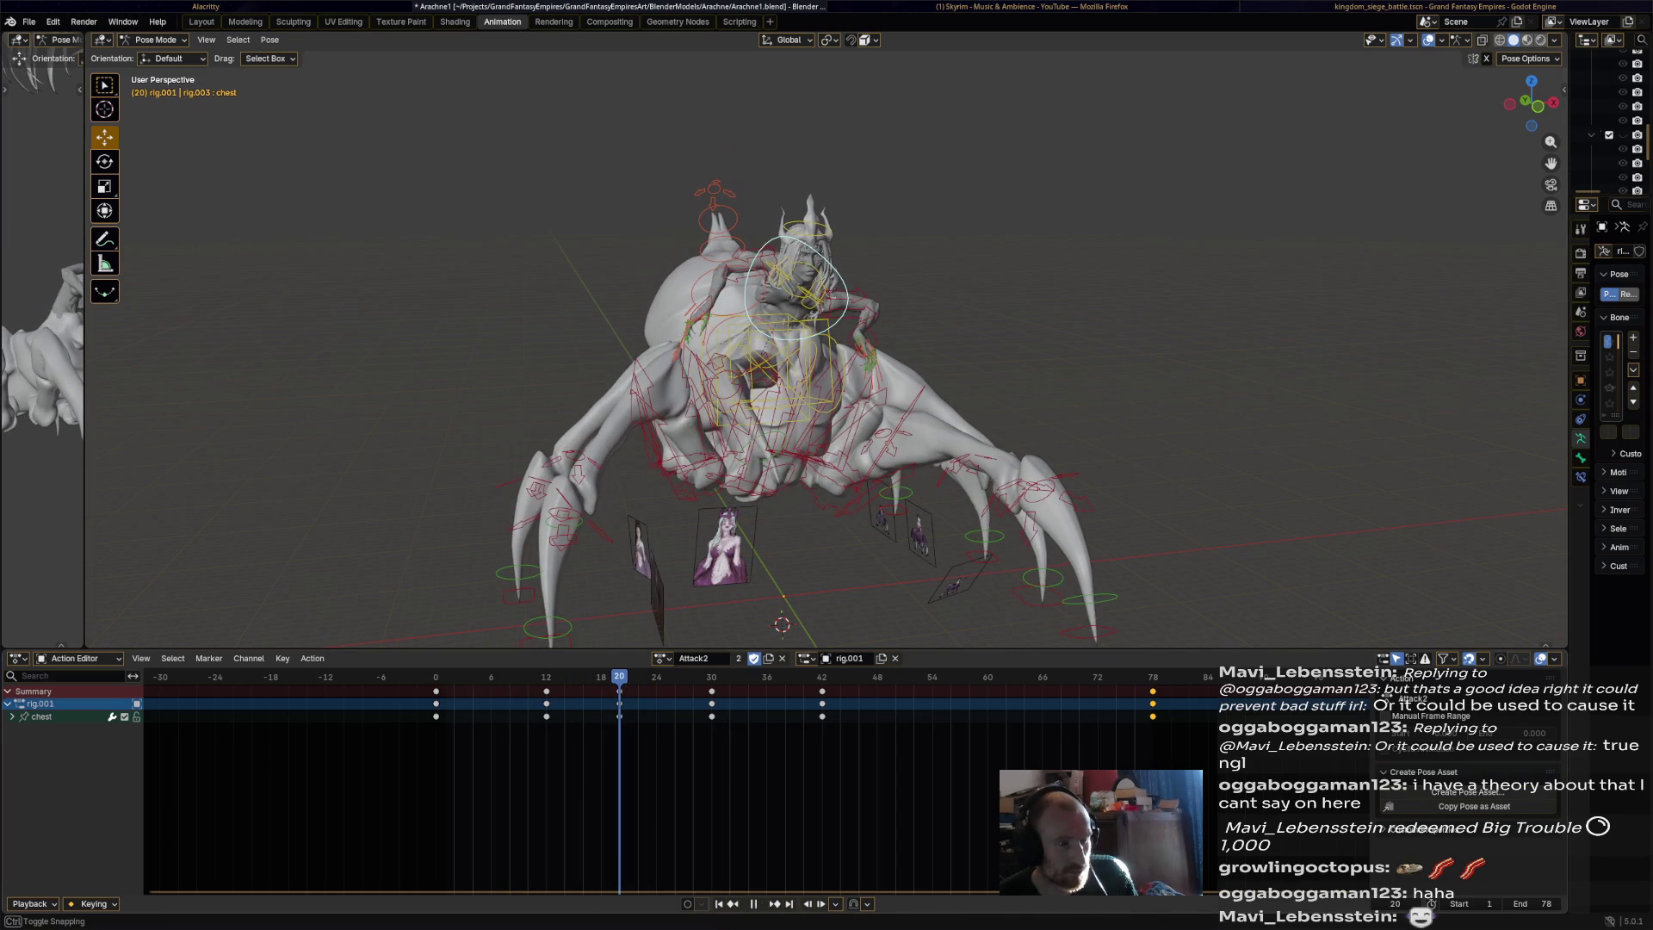
Rotate the chest bone twice at frame 12, key it, and replay Attack2 from frame 0.
{"action": "mouse_move", "coordinate": [861, 430]}
{"action": "middle_mouse_down"}
{"action": "mouse_move", "coordinate": [724, 434]}
{"action": "mouse_move", "coordinate": [861, 439]}
{"action": "middle_mouse_up"}
{"action": "key", "text": "r"}
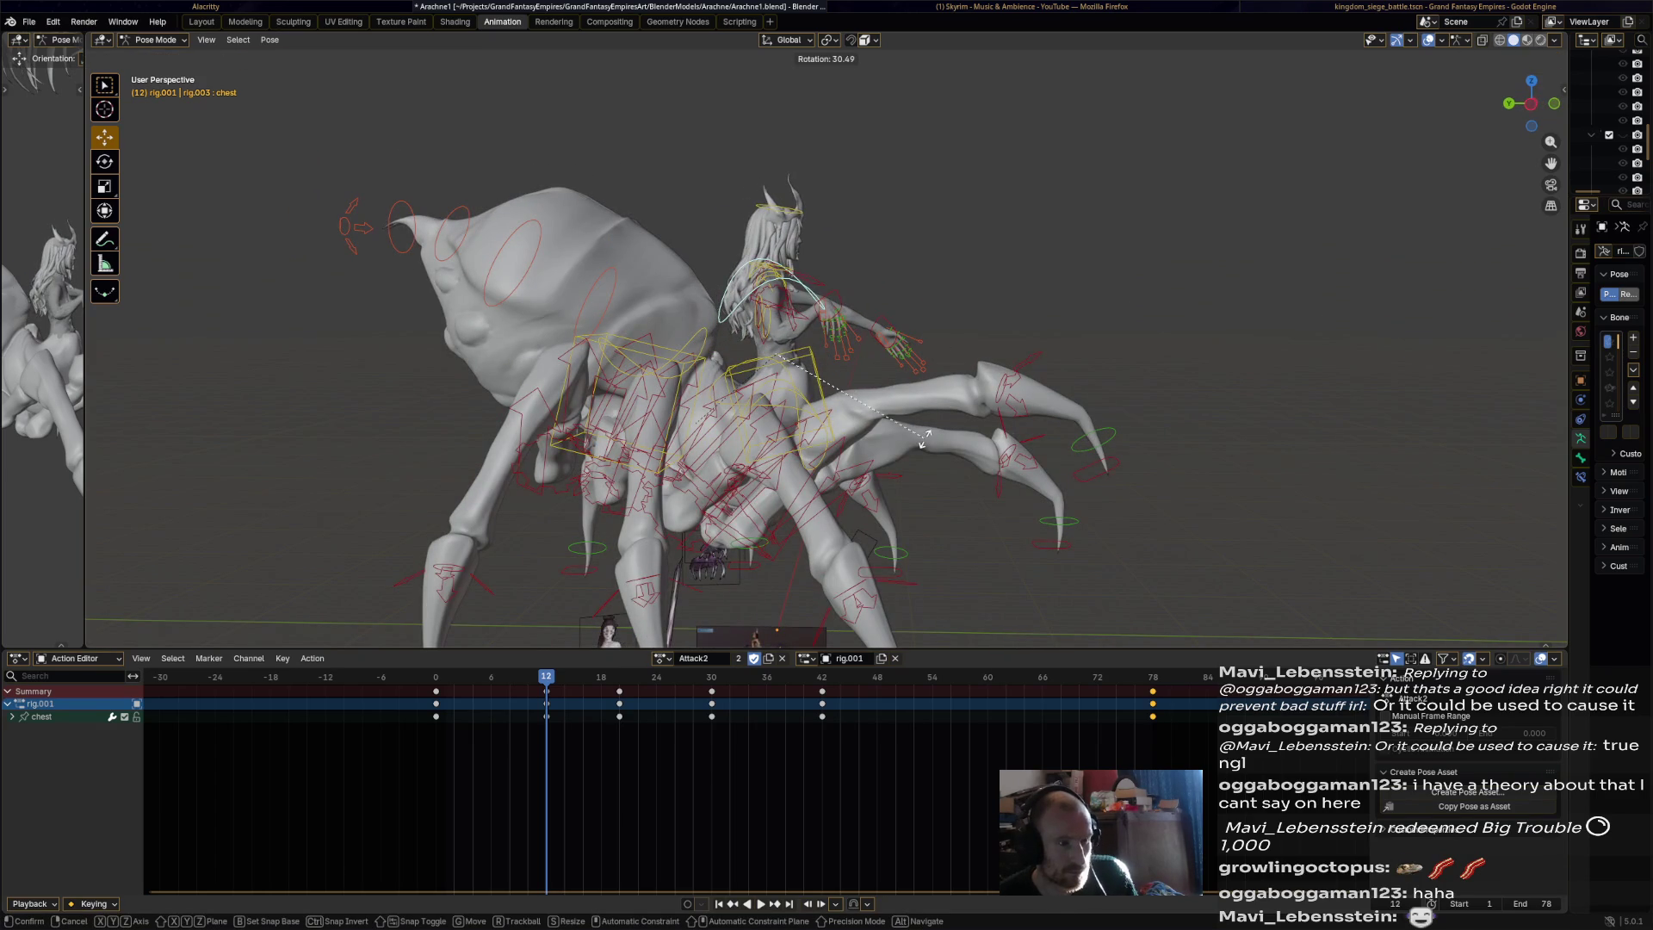
{"action": "left_click", "coordinate": [926, 439]}
{"action": "middle_click_drag", "start_coordinate": [861, 431], "coordinate": [1033, 432]}
{"action": "key", "text": "r"}
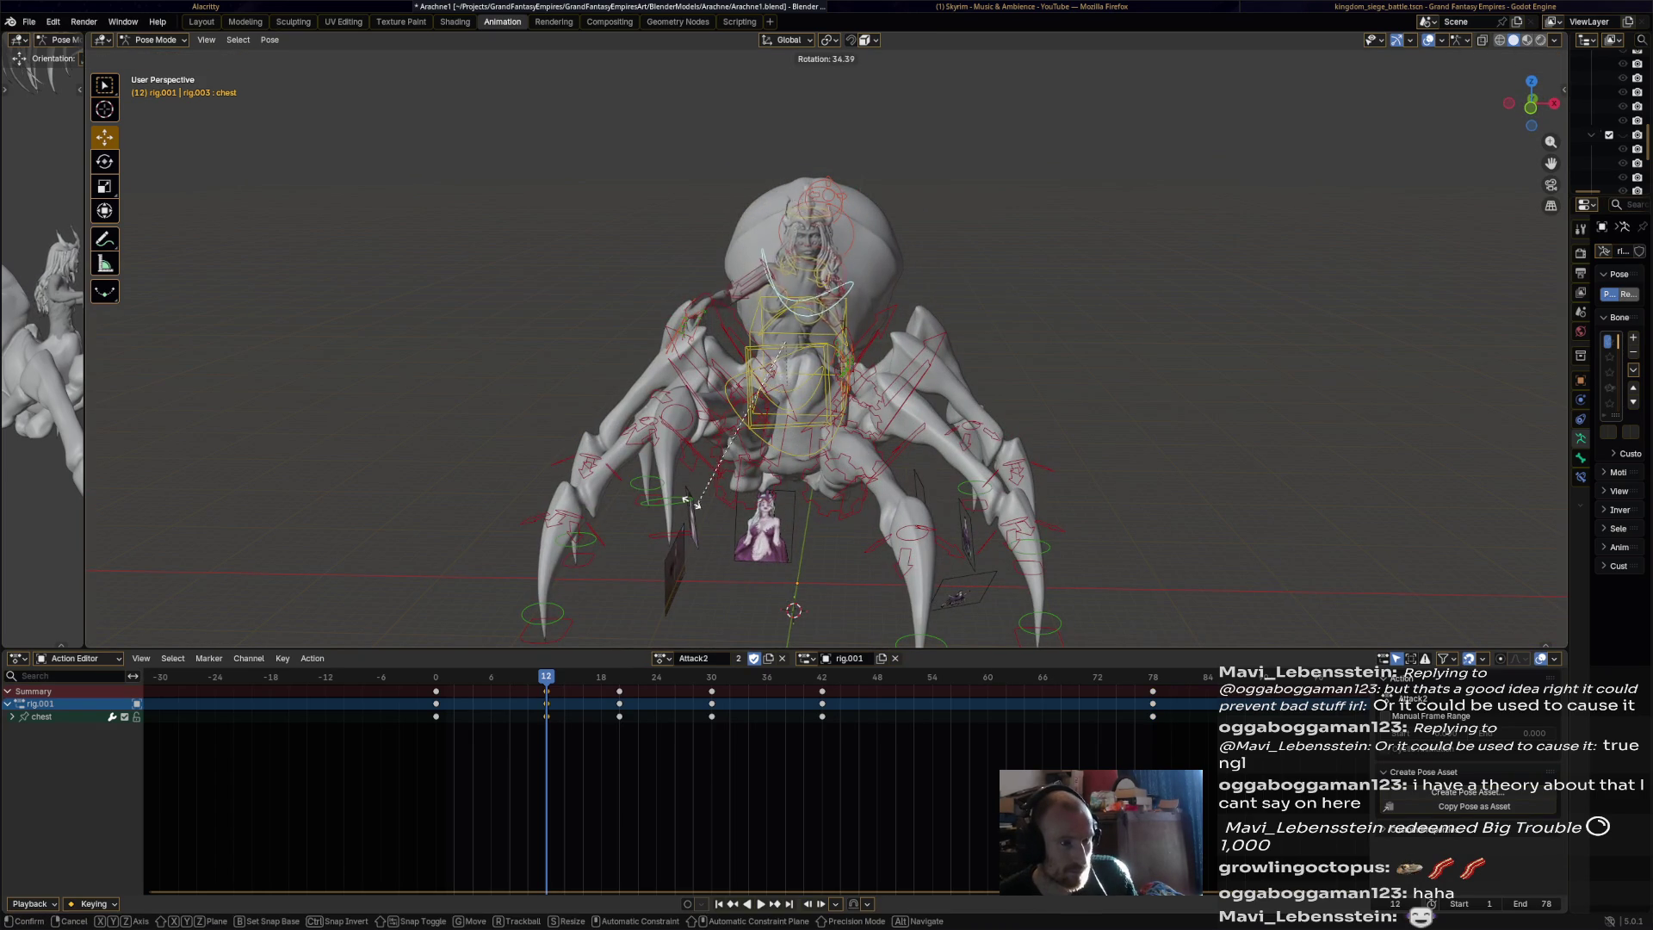
{"action": "left_click", "coordinate": [680, 493]}
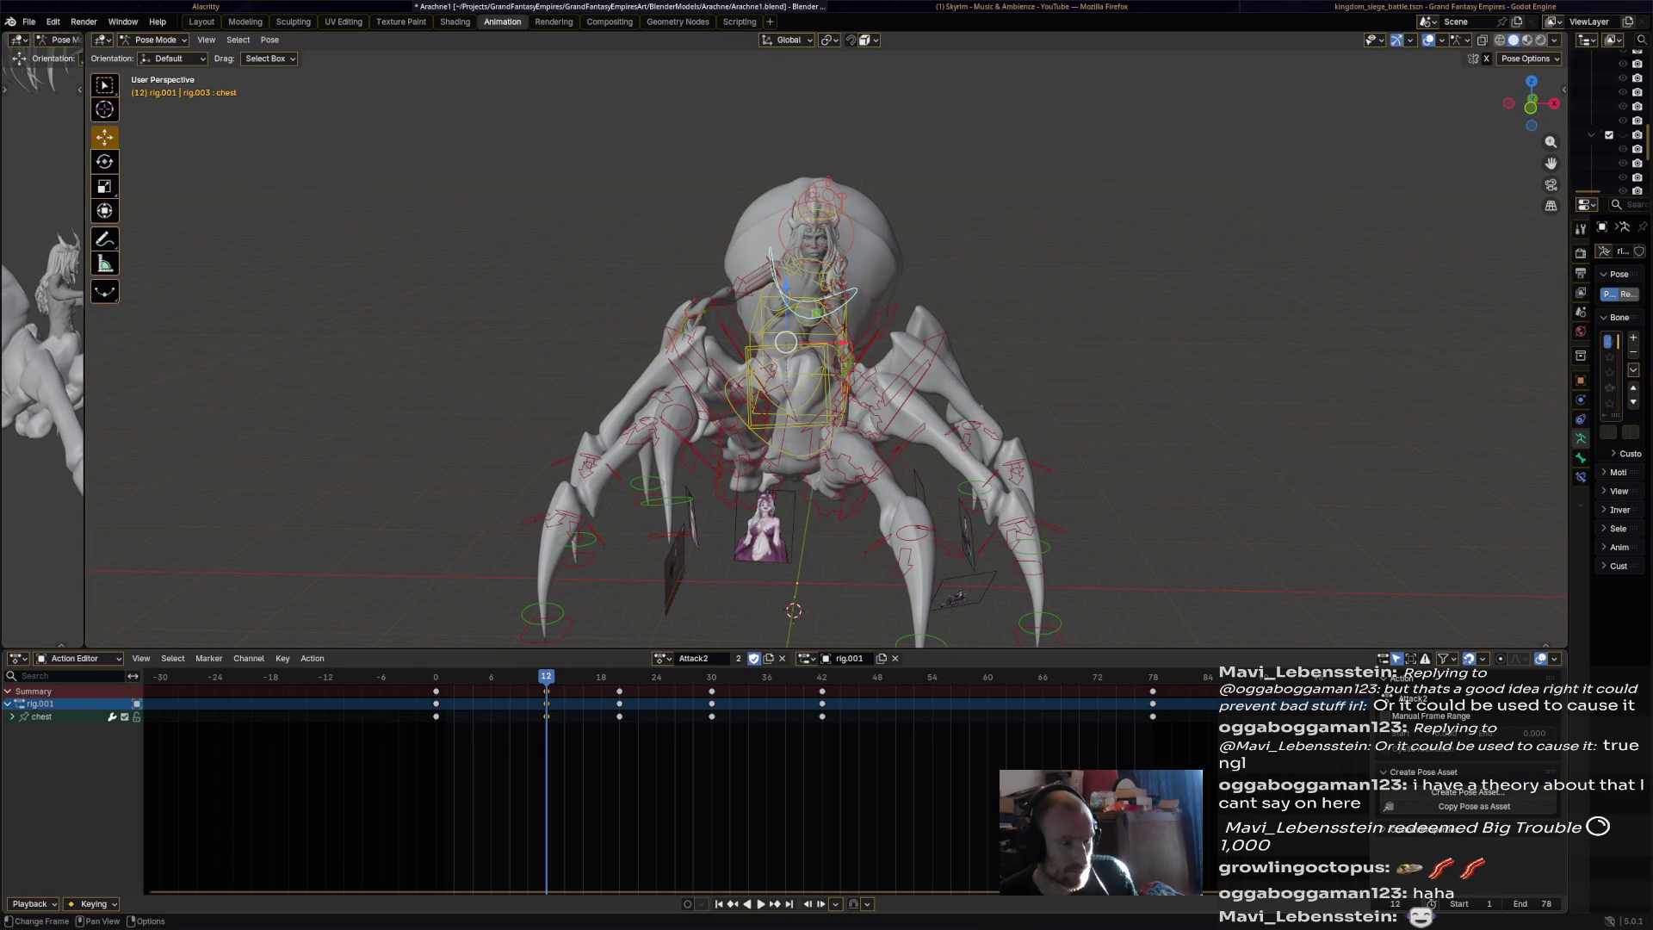
{"action": "key", "text": "i"}
{"action": "key", "text": "shift+Left"}
{"action": "key", "text": "space"}
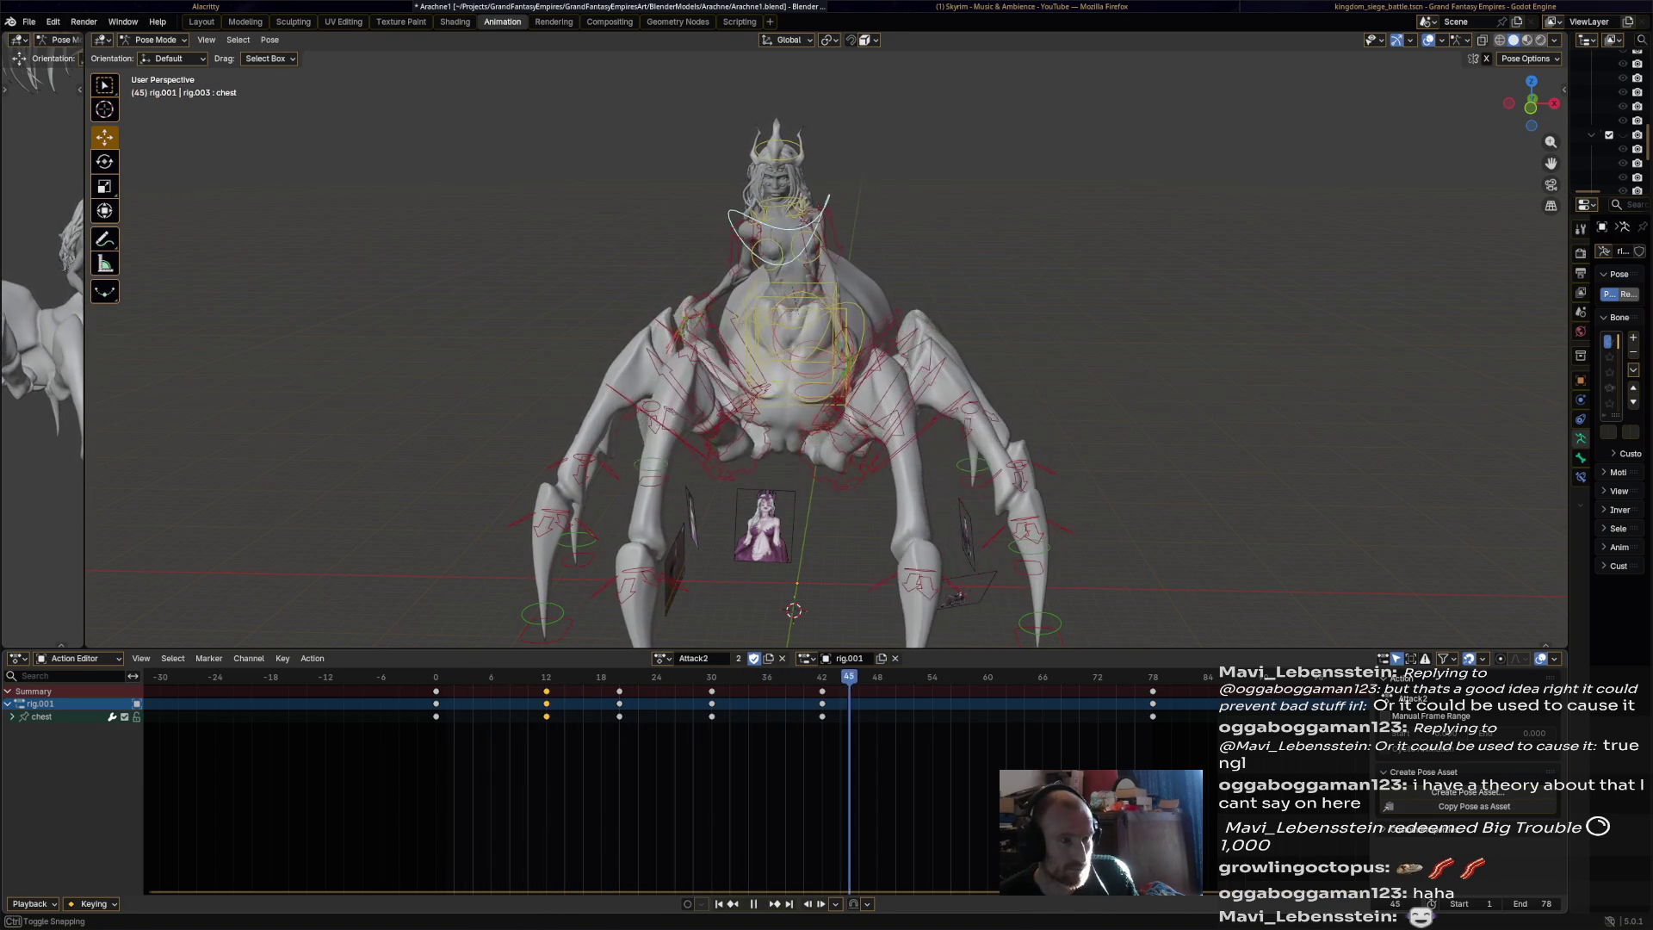
{"action": "middle_click_drag", "start_coordinate": [775, 345], "coordinate": [990, 349]}
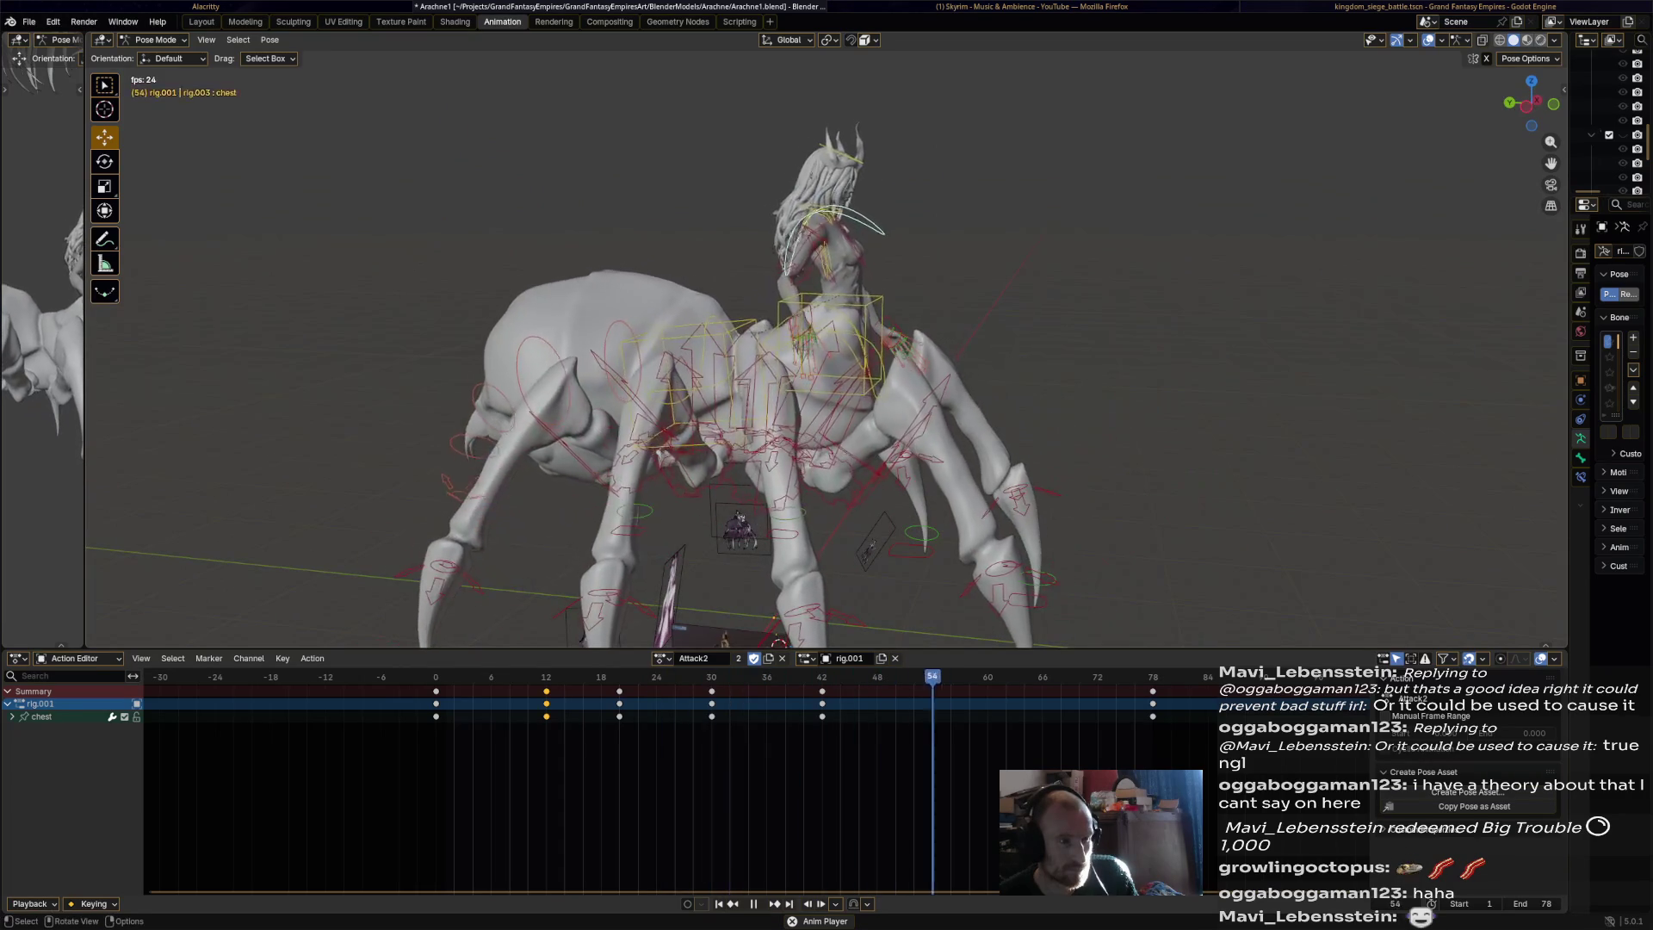